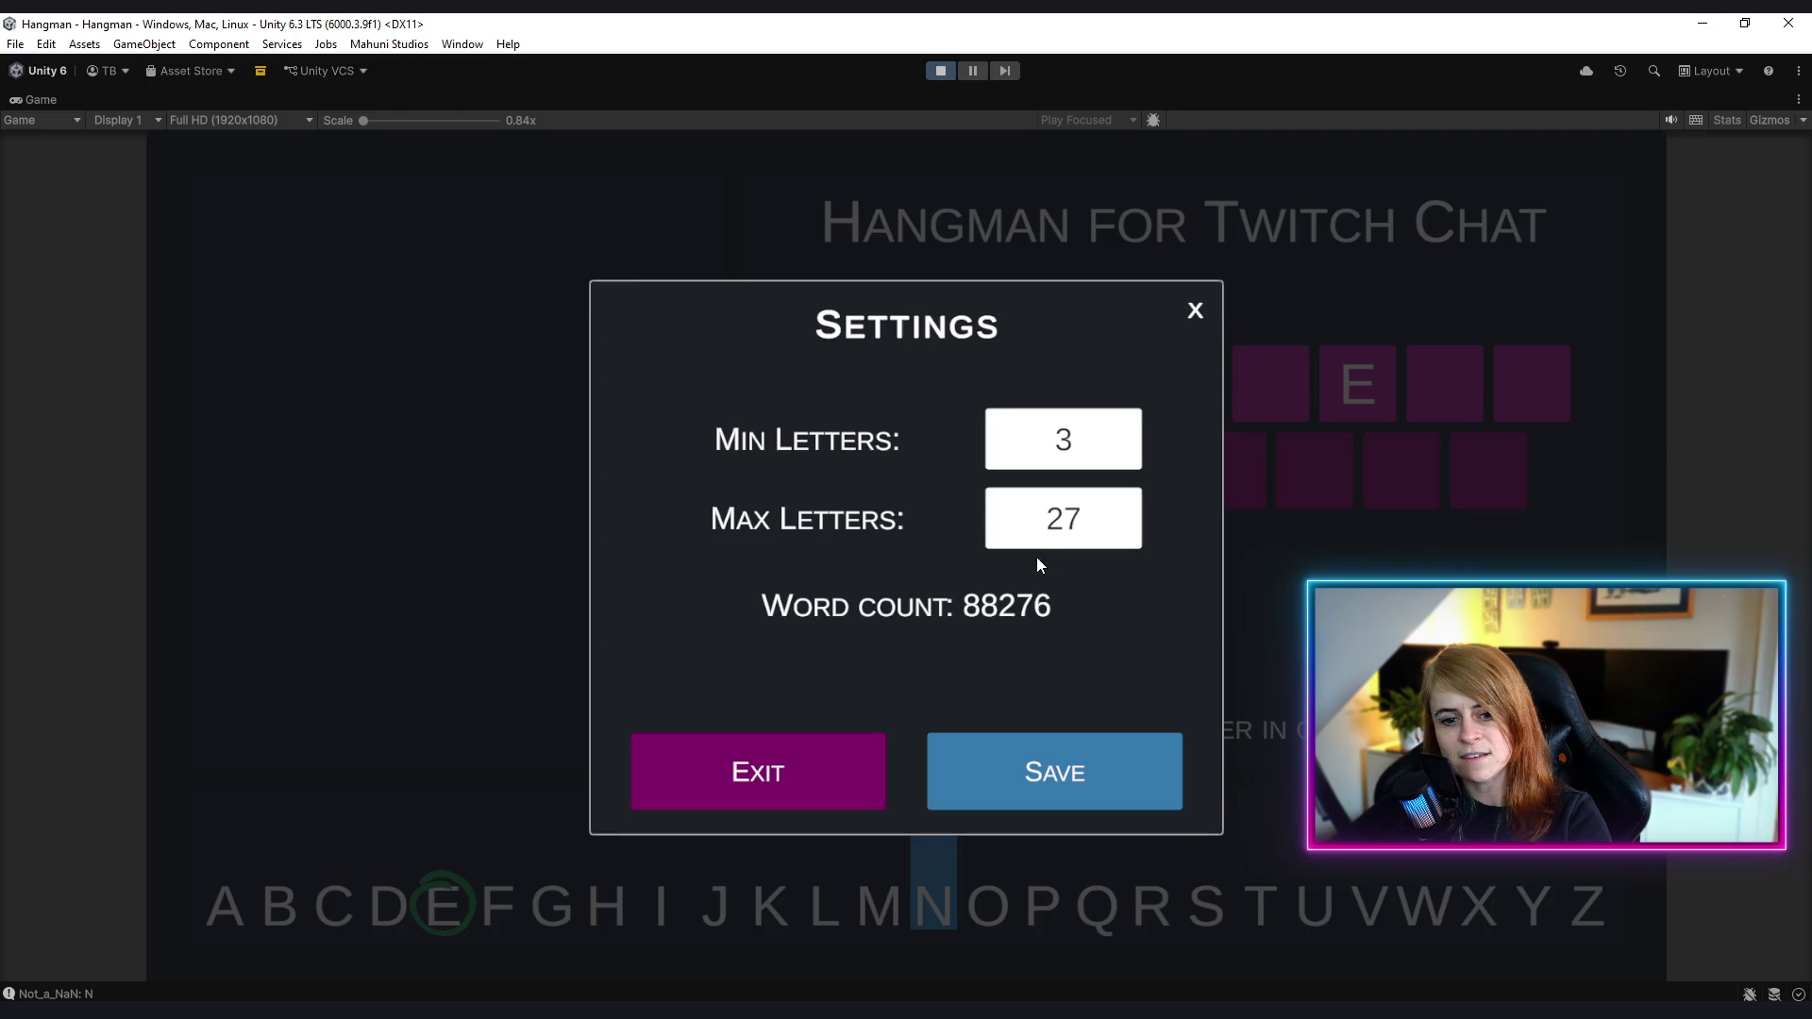
# - Reopen the game's Settings dialog and set Min Letters to 25, dropping the word count to 259
pyautogui.click(1193, 318)
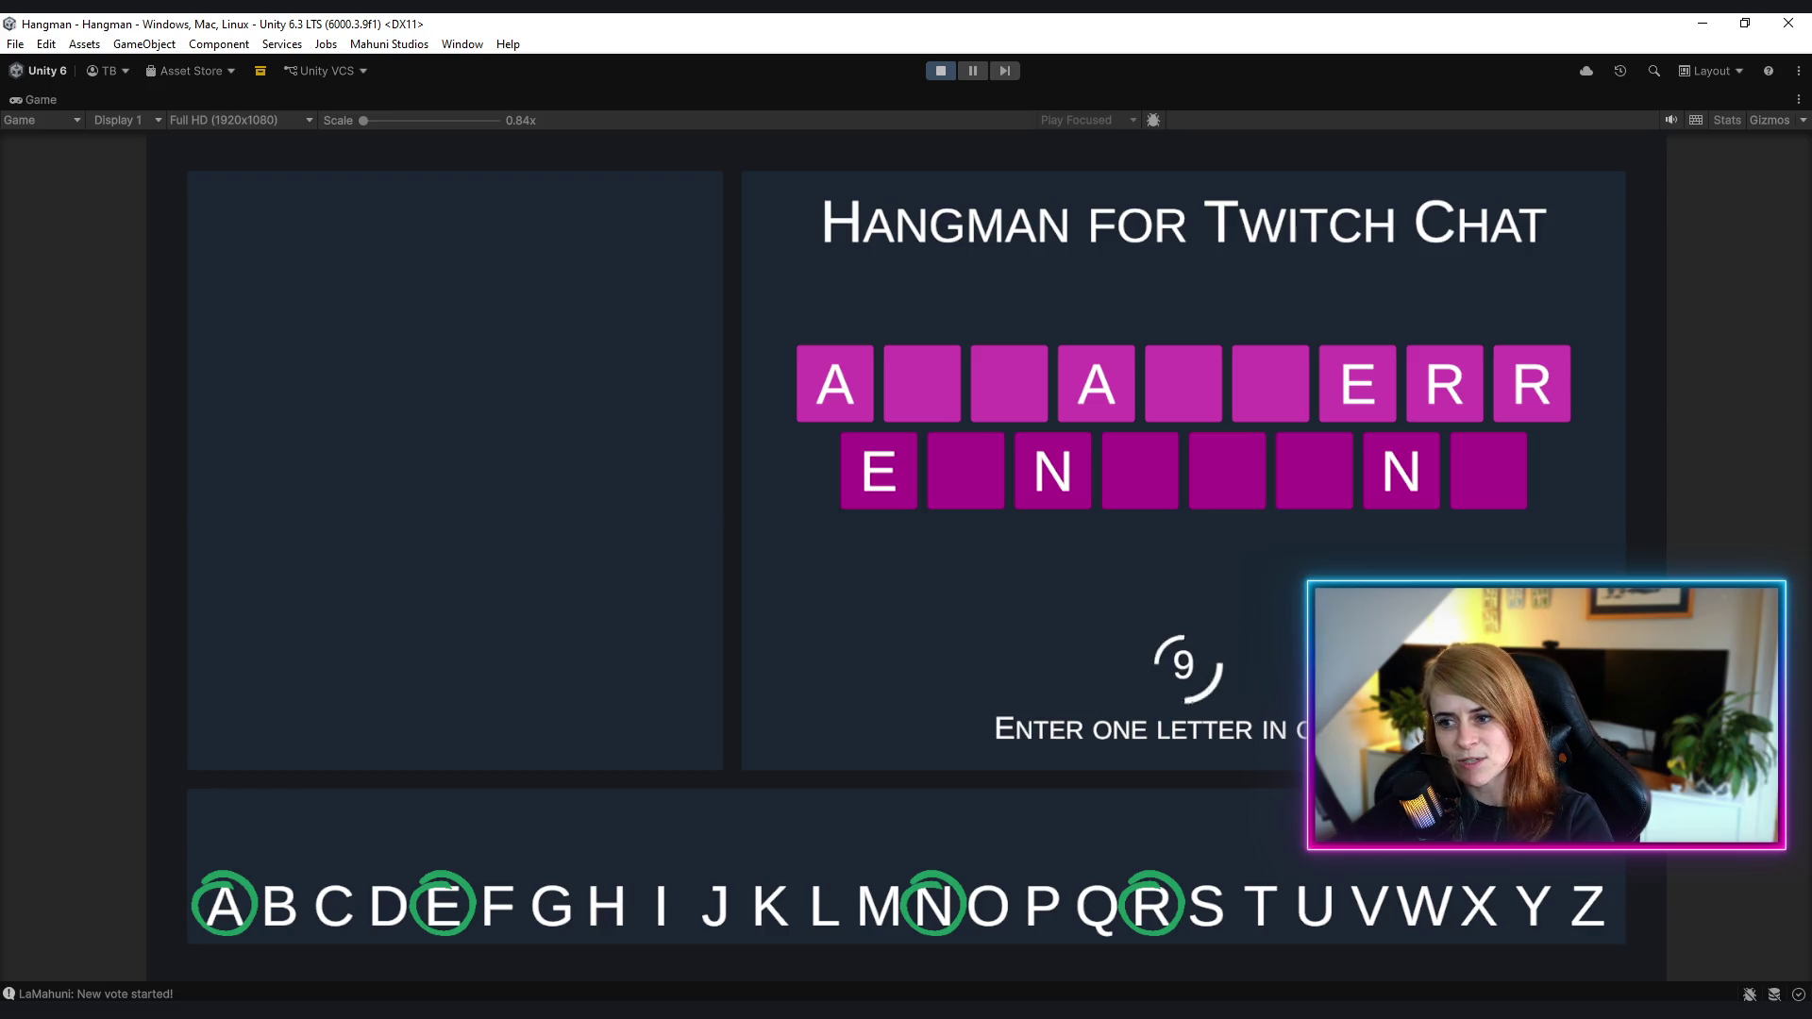
pyautogui.press('Escape')
pyautogui.click(1076, 453)
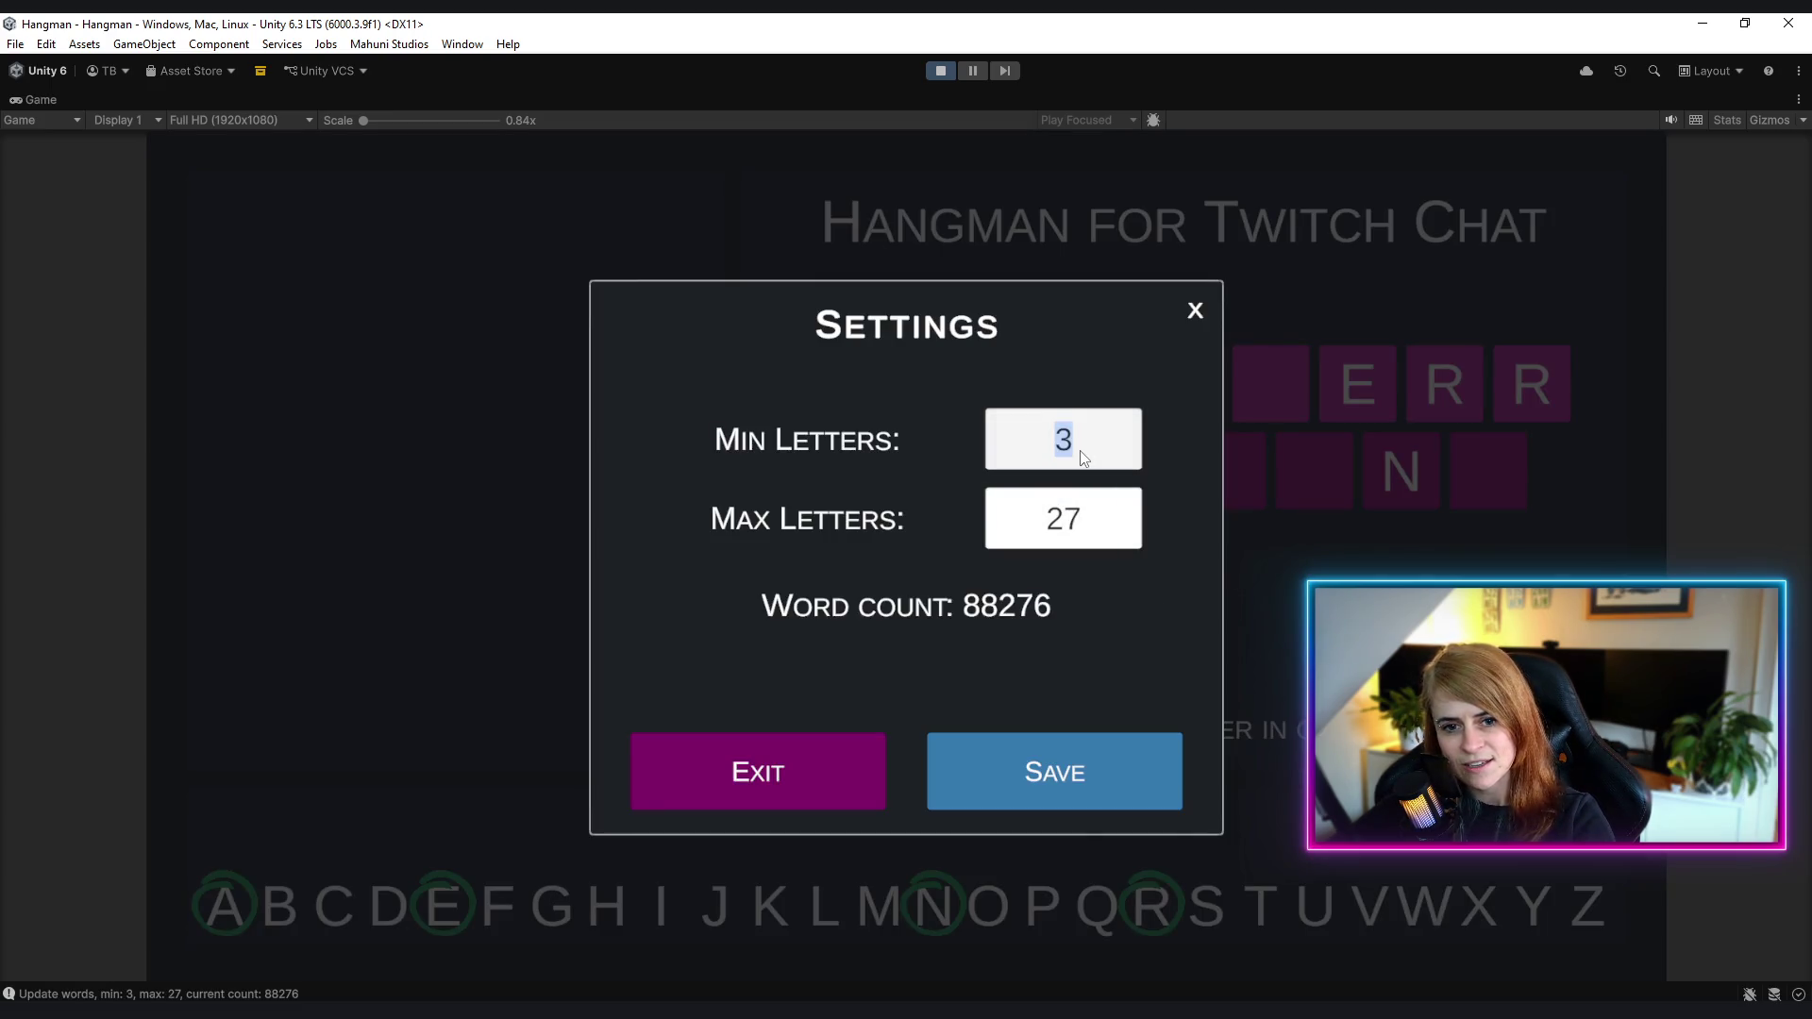
pyautogui.write('25')
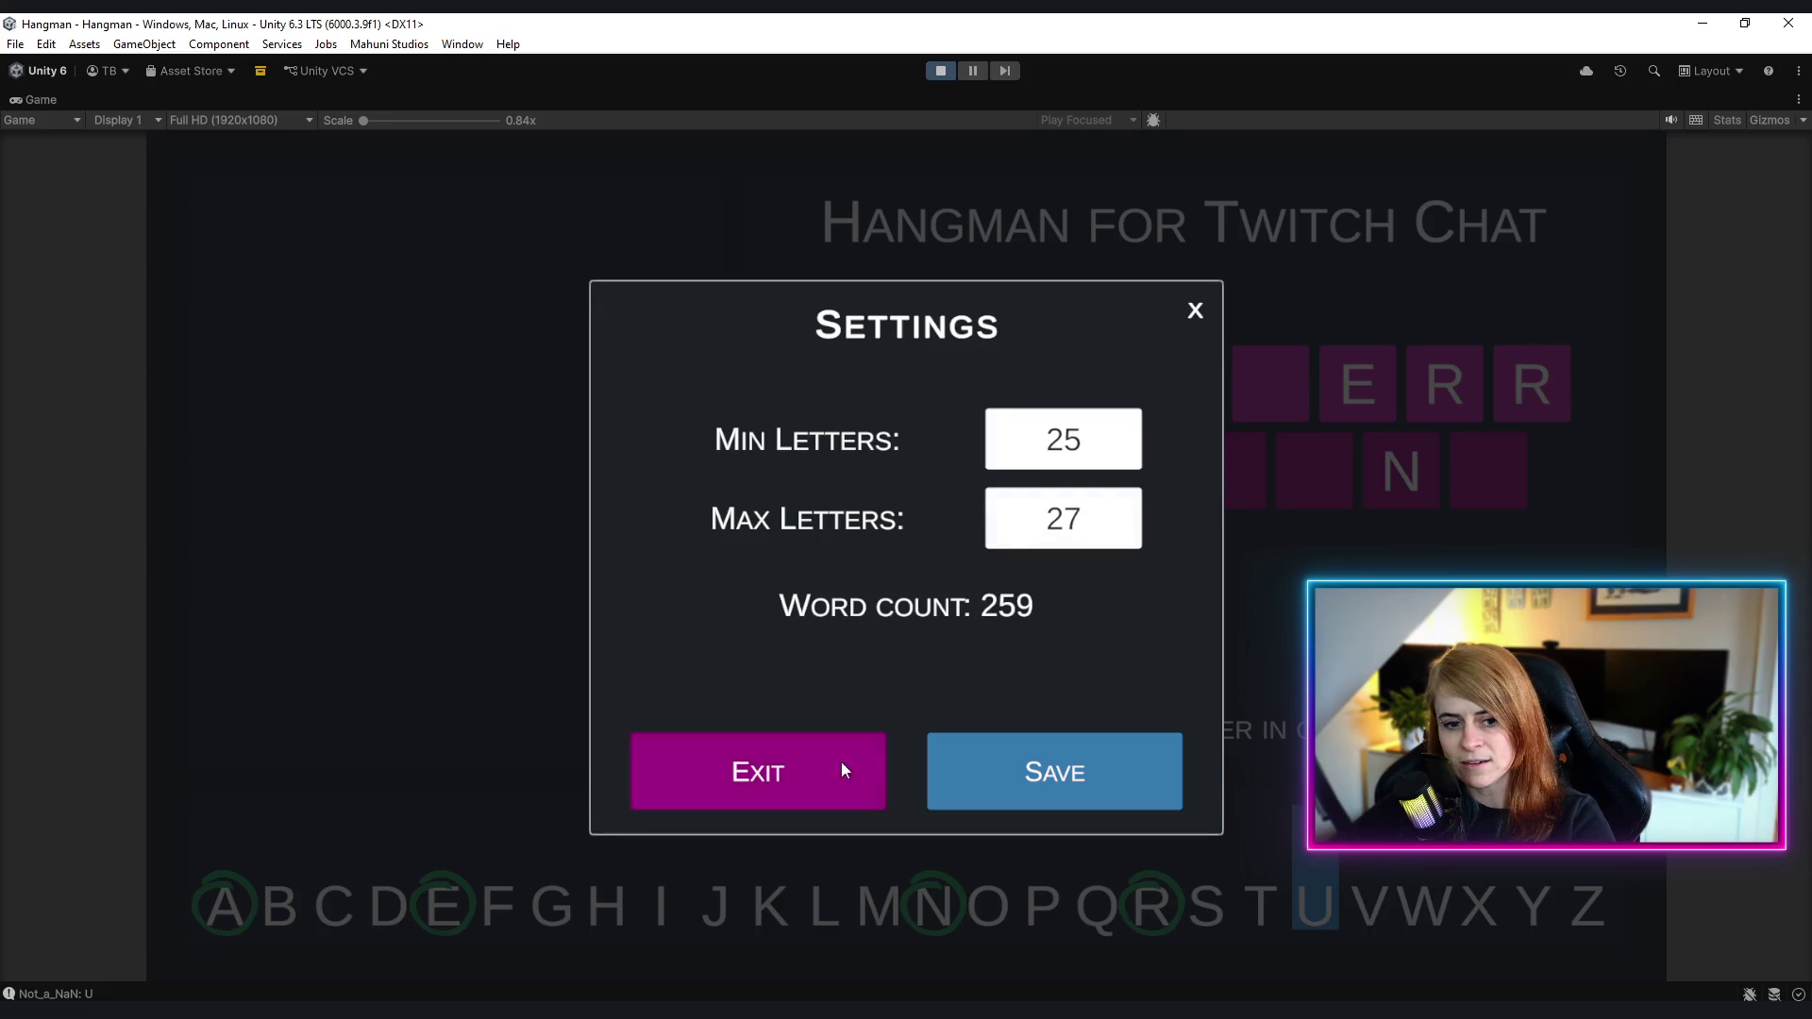
pyautogui.click(1199, 308)
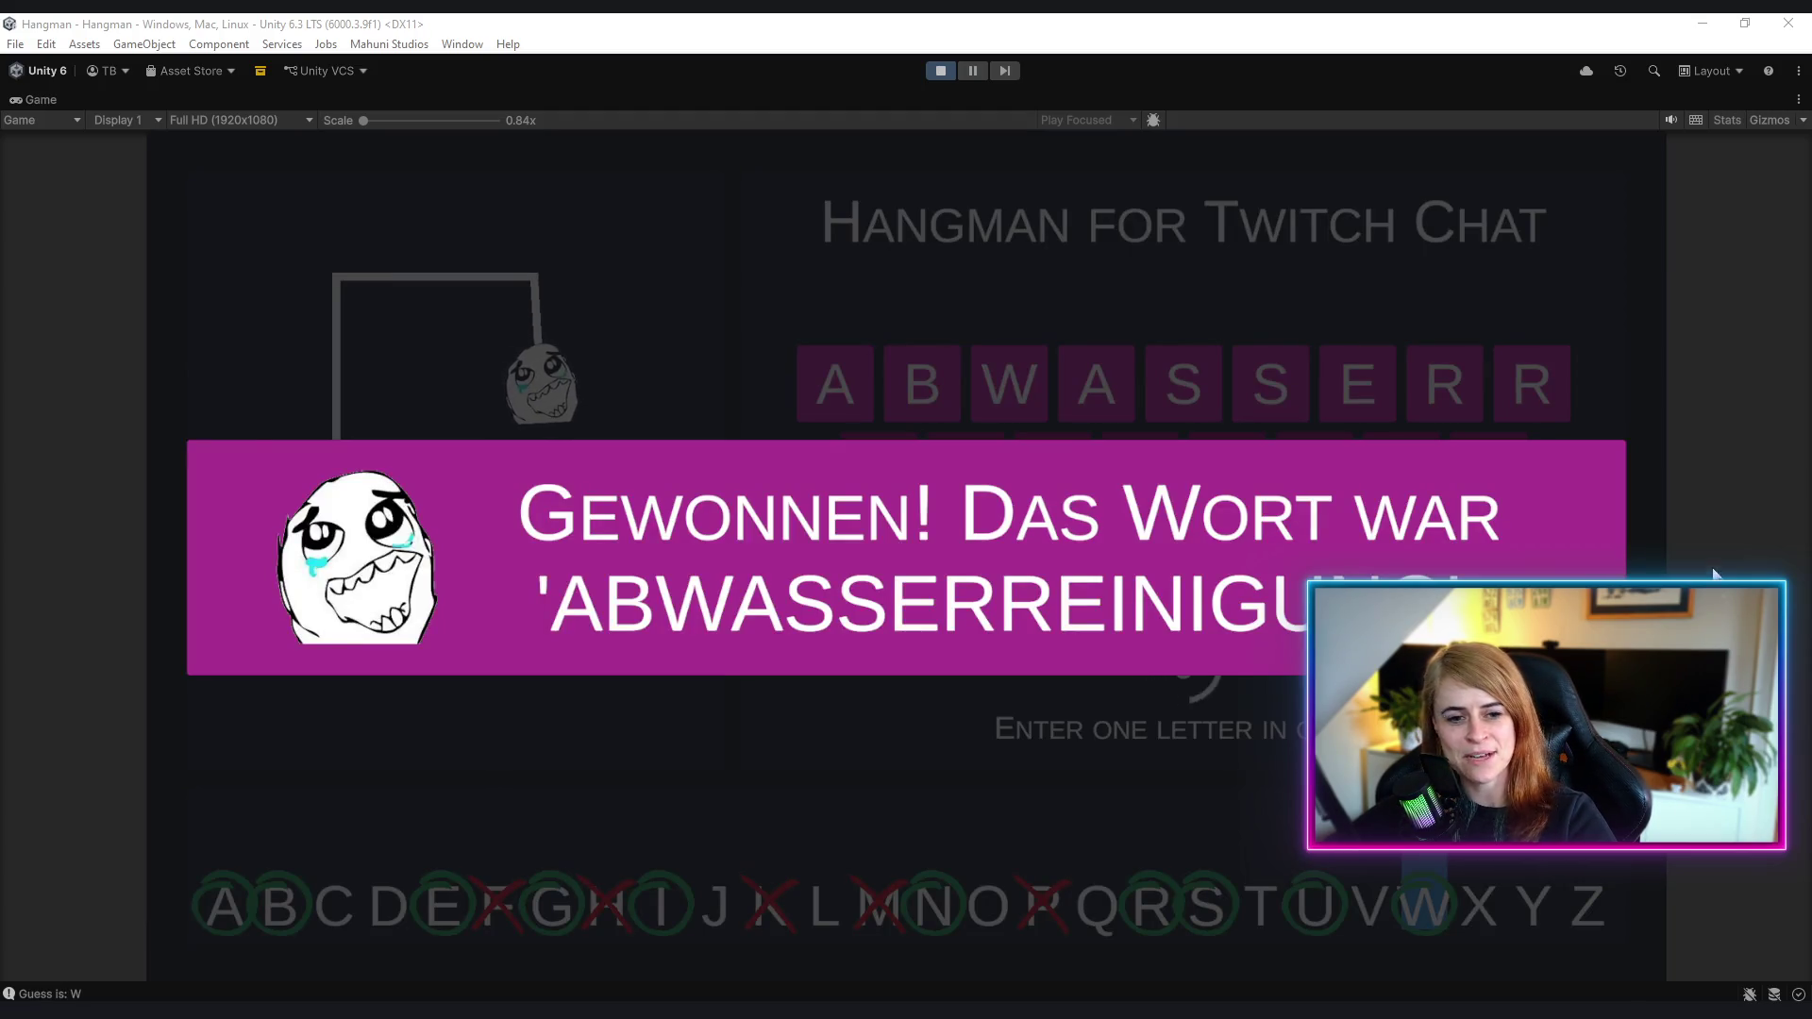
# - Stop Play mode after the win banner reveals 'ABWASSERREINIGUNG'
pyautogui.click(942, 73)
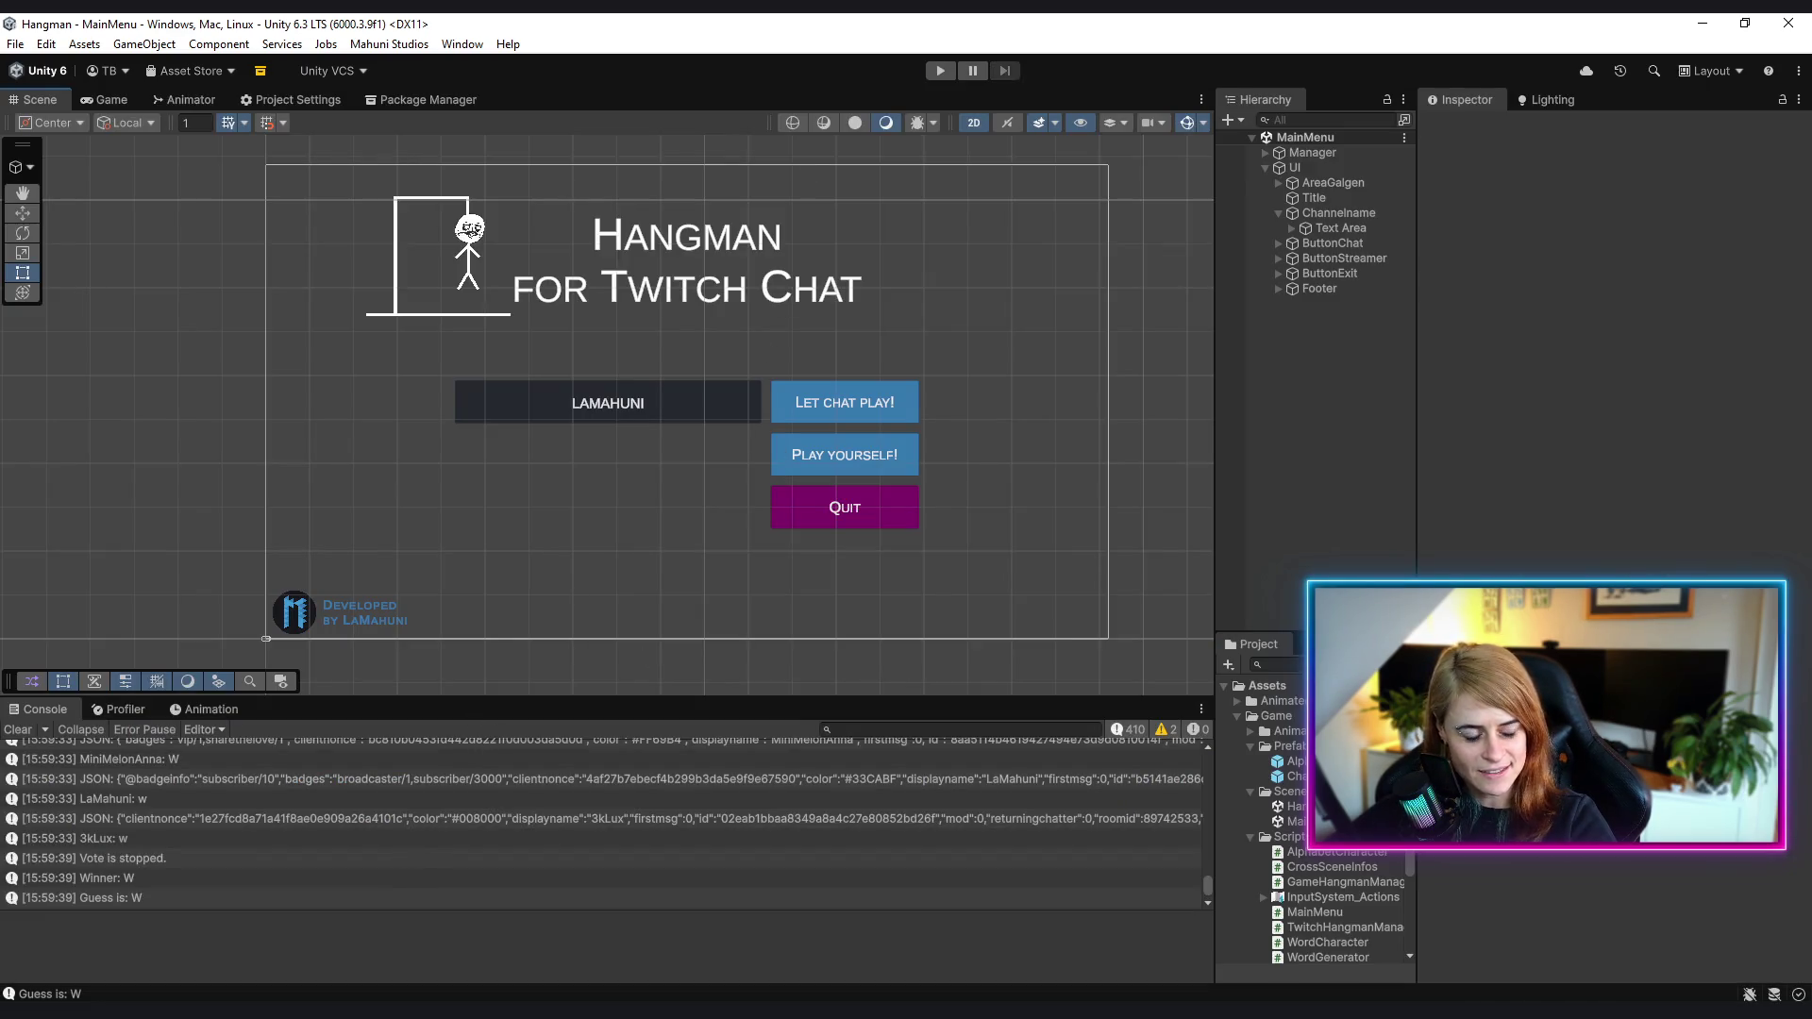
# - Switch to Rider to bring up TwitchHangmanManager.cs
pyautogui.hotkey('alt', 'Tab')
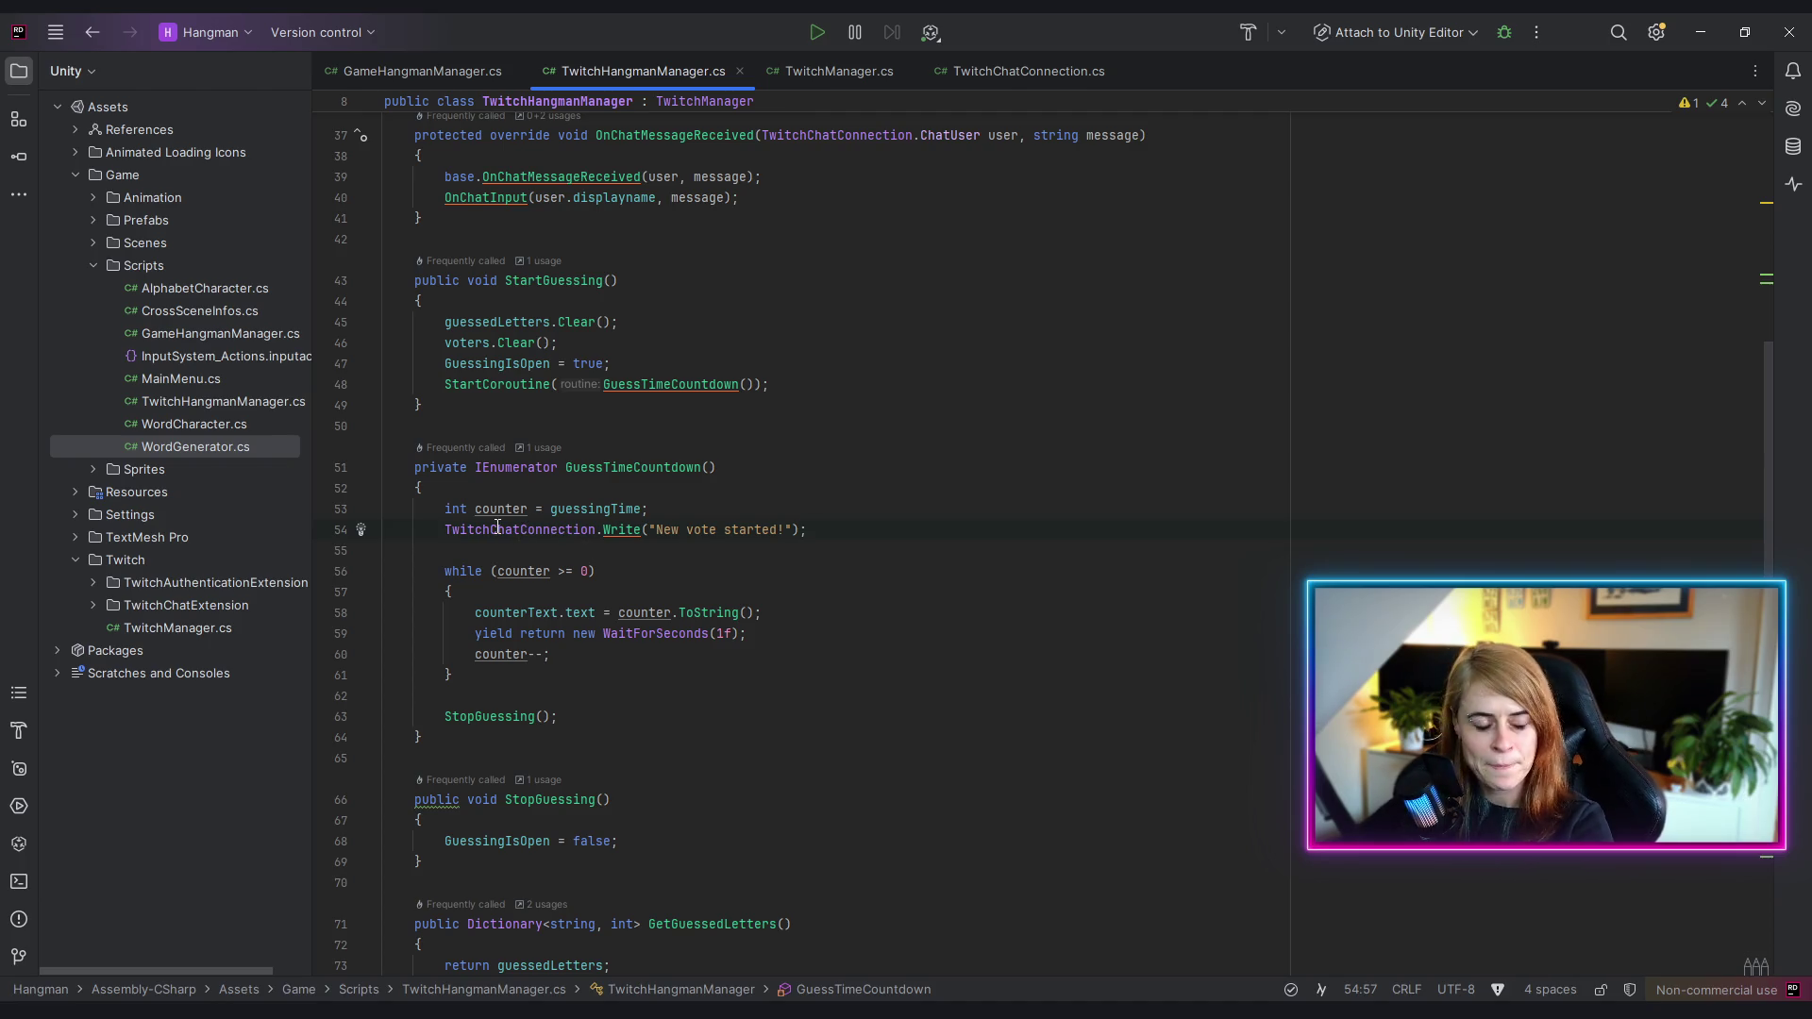
# - Delete line 54's "New vote started!" chat Write call, then switch to TwitchChatConnection.cs
pyautogui.moveTo(444, 529); pyautogui.dragTo(842, 521)
pyautogui.press('BackSpace')
pyautogui.press('BackSpace')
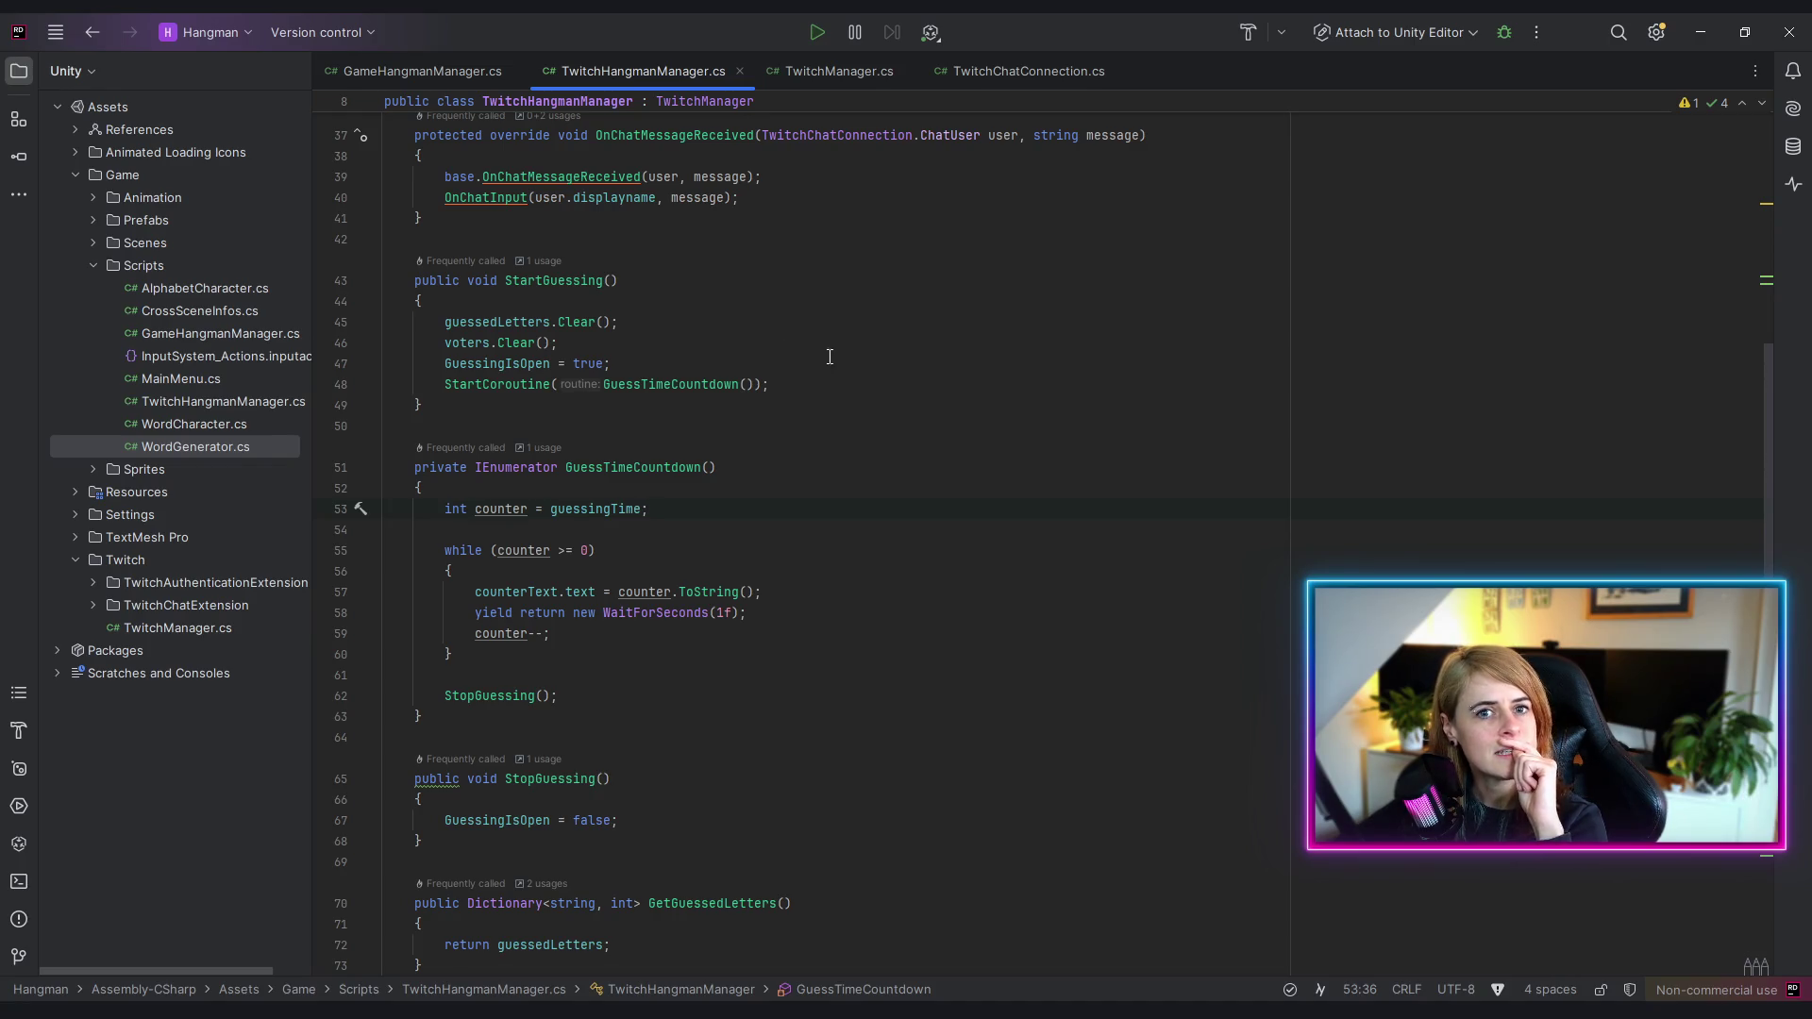
pyautogui.click(1008, 83)
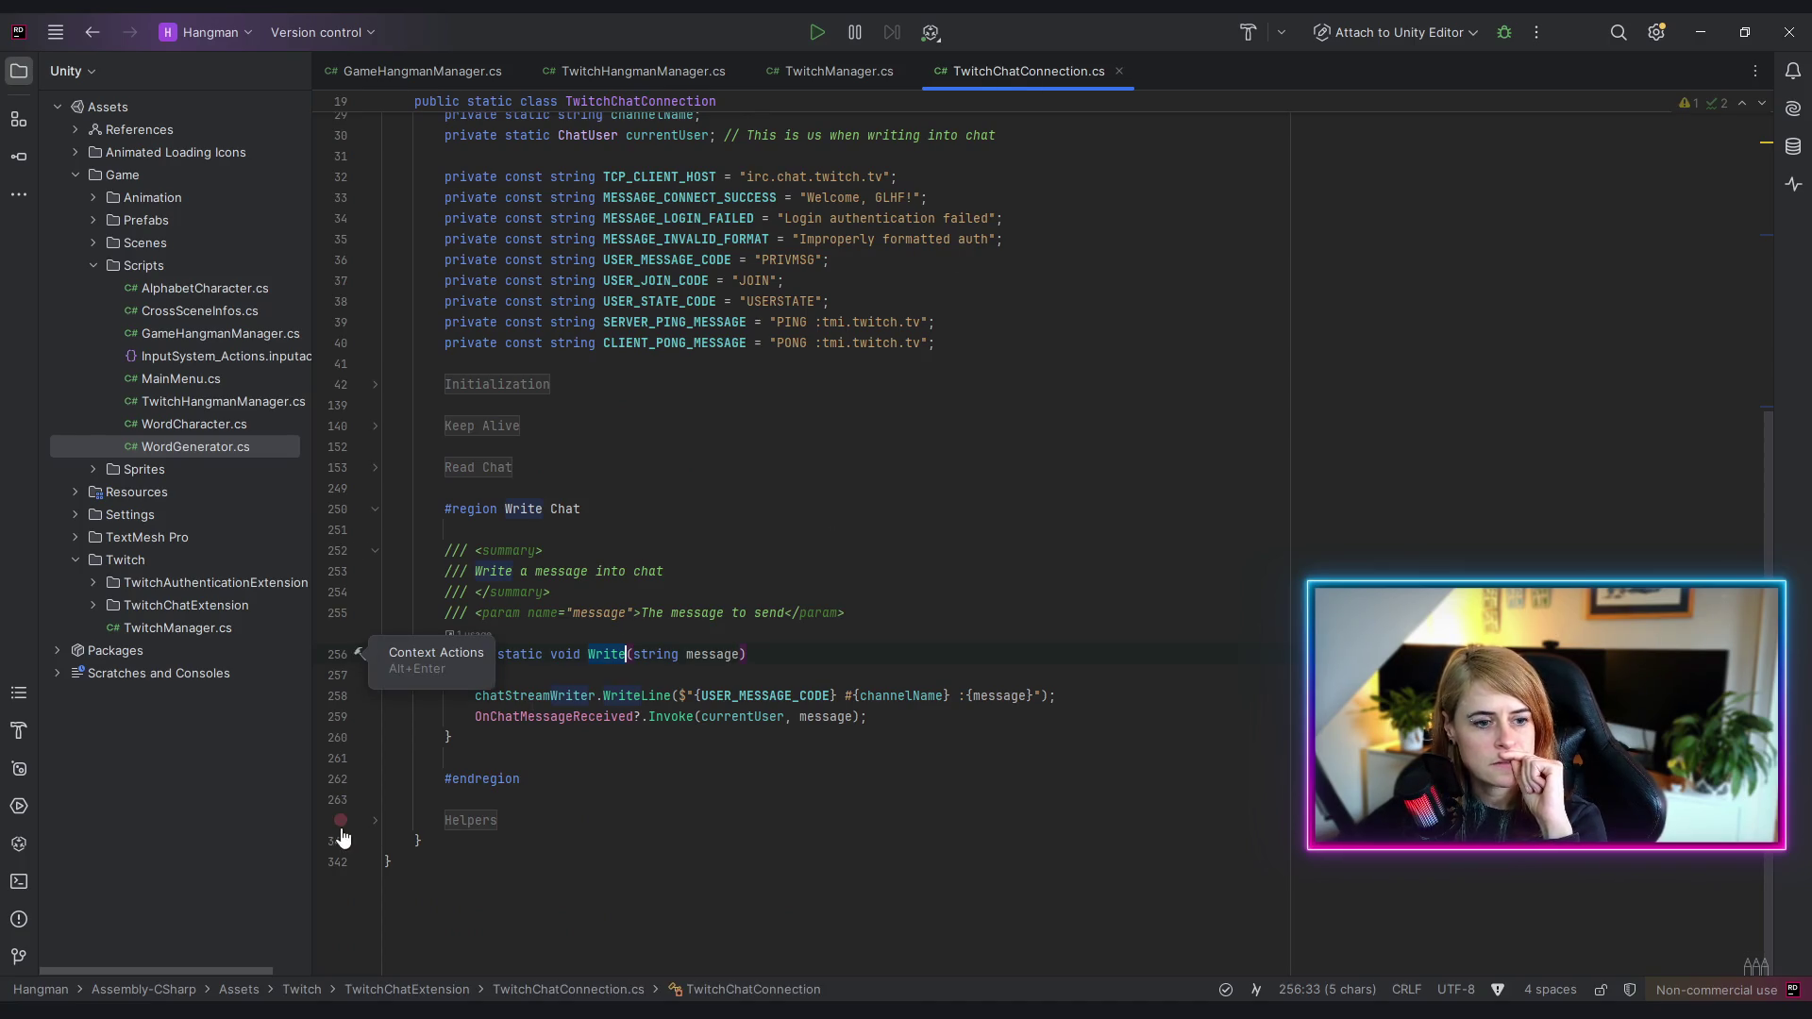
# - Expand the Helpers region and review ConvertMessageToChatUser's whitespace replacement and rawMessage usage
pyautogui.click(375, 820)
pyautogui.scroll(-10, 1020, 696)
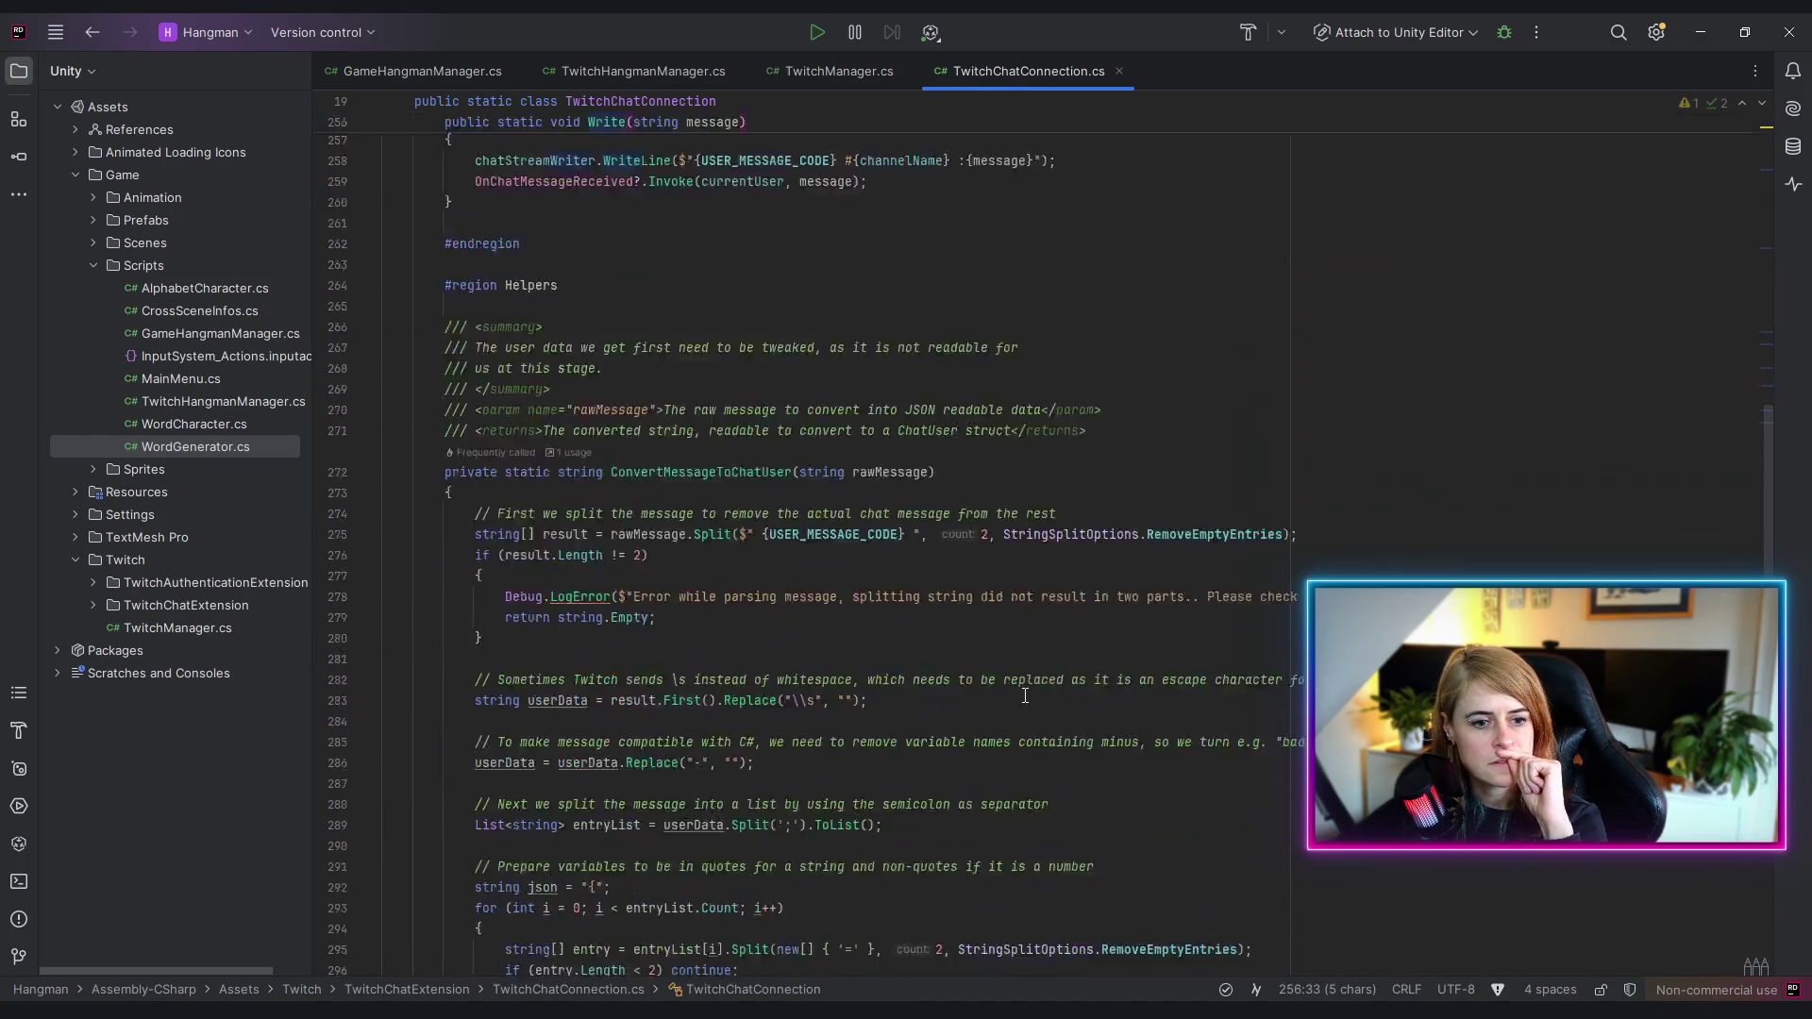
pyautogui.scroll(-3, 1001, 693)
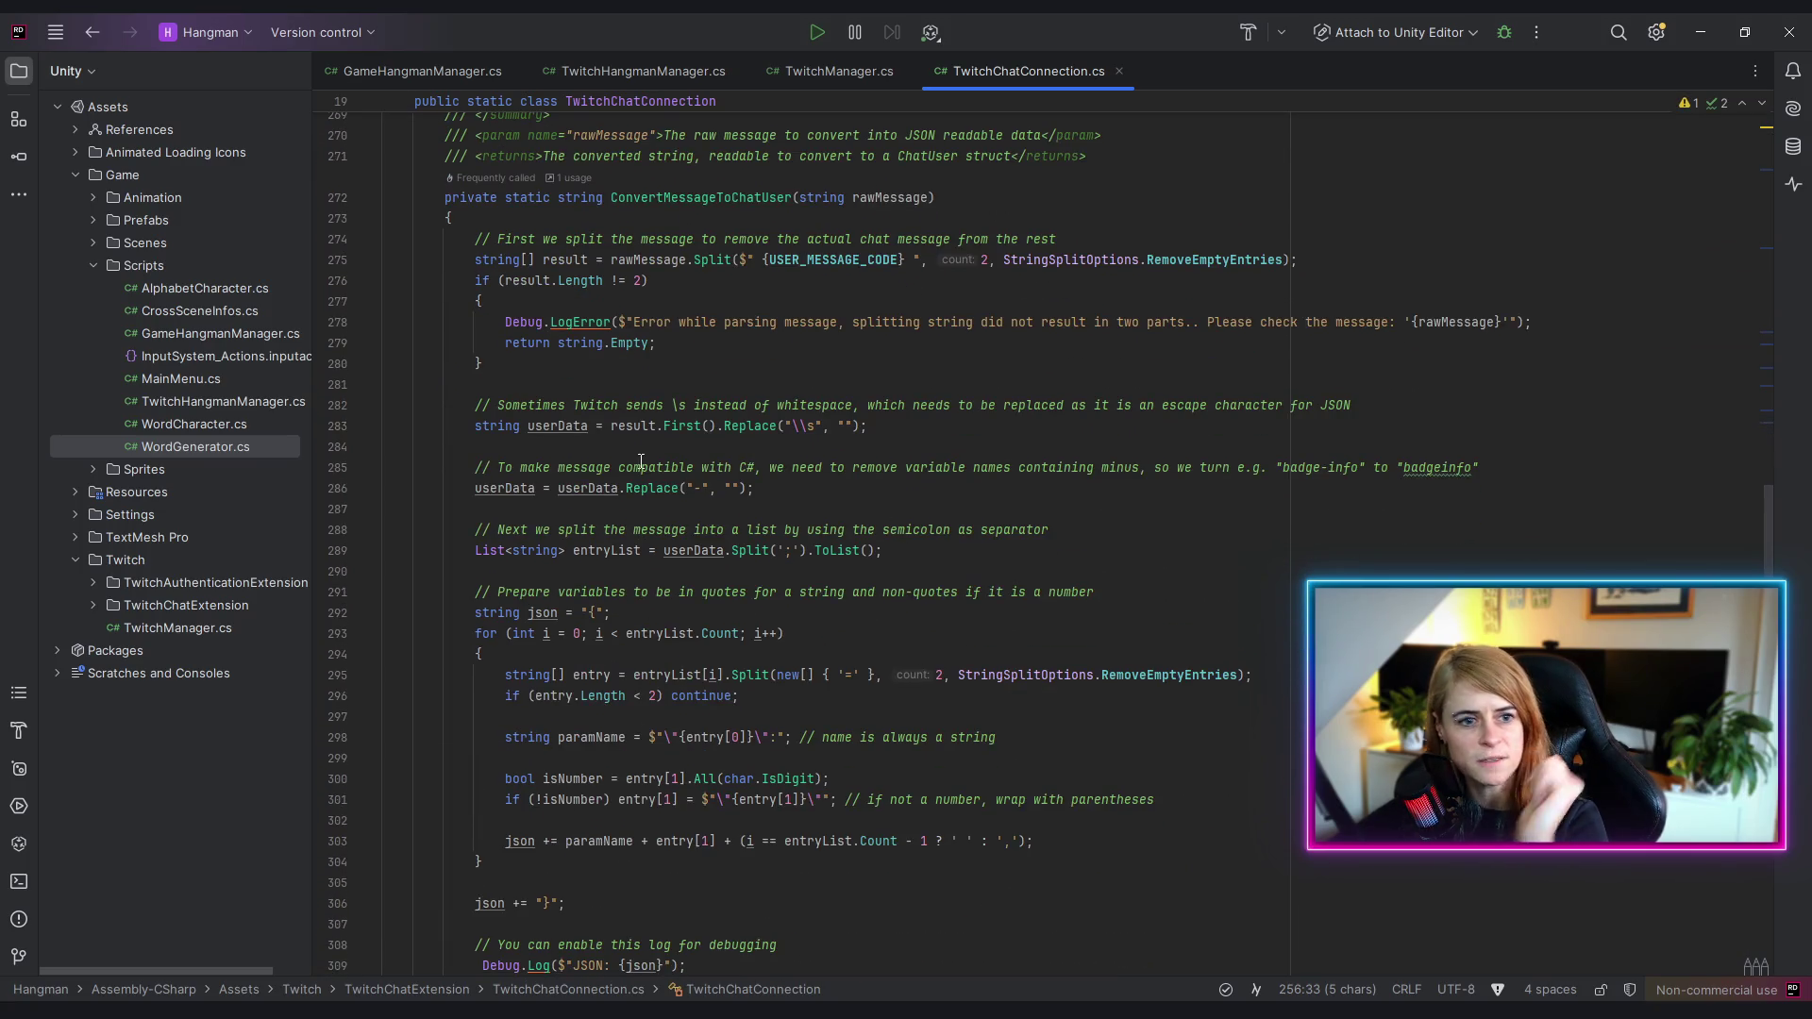
pyautogui.moveTo(464, 405)
pyautogui.mouseDown()
pyautogui.moveTo(831, 406)
pyautogui.moveTo(920, 430)
pyautogui.mouseUp()
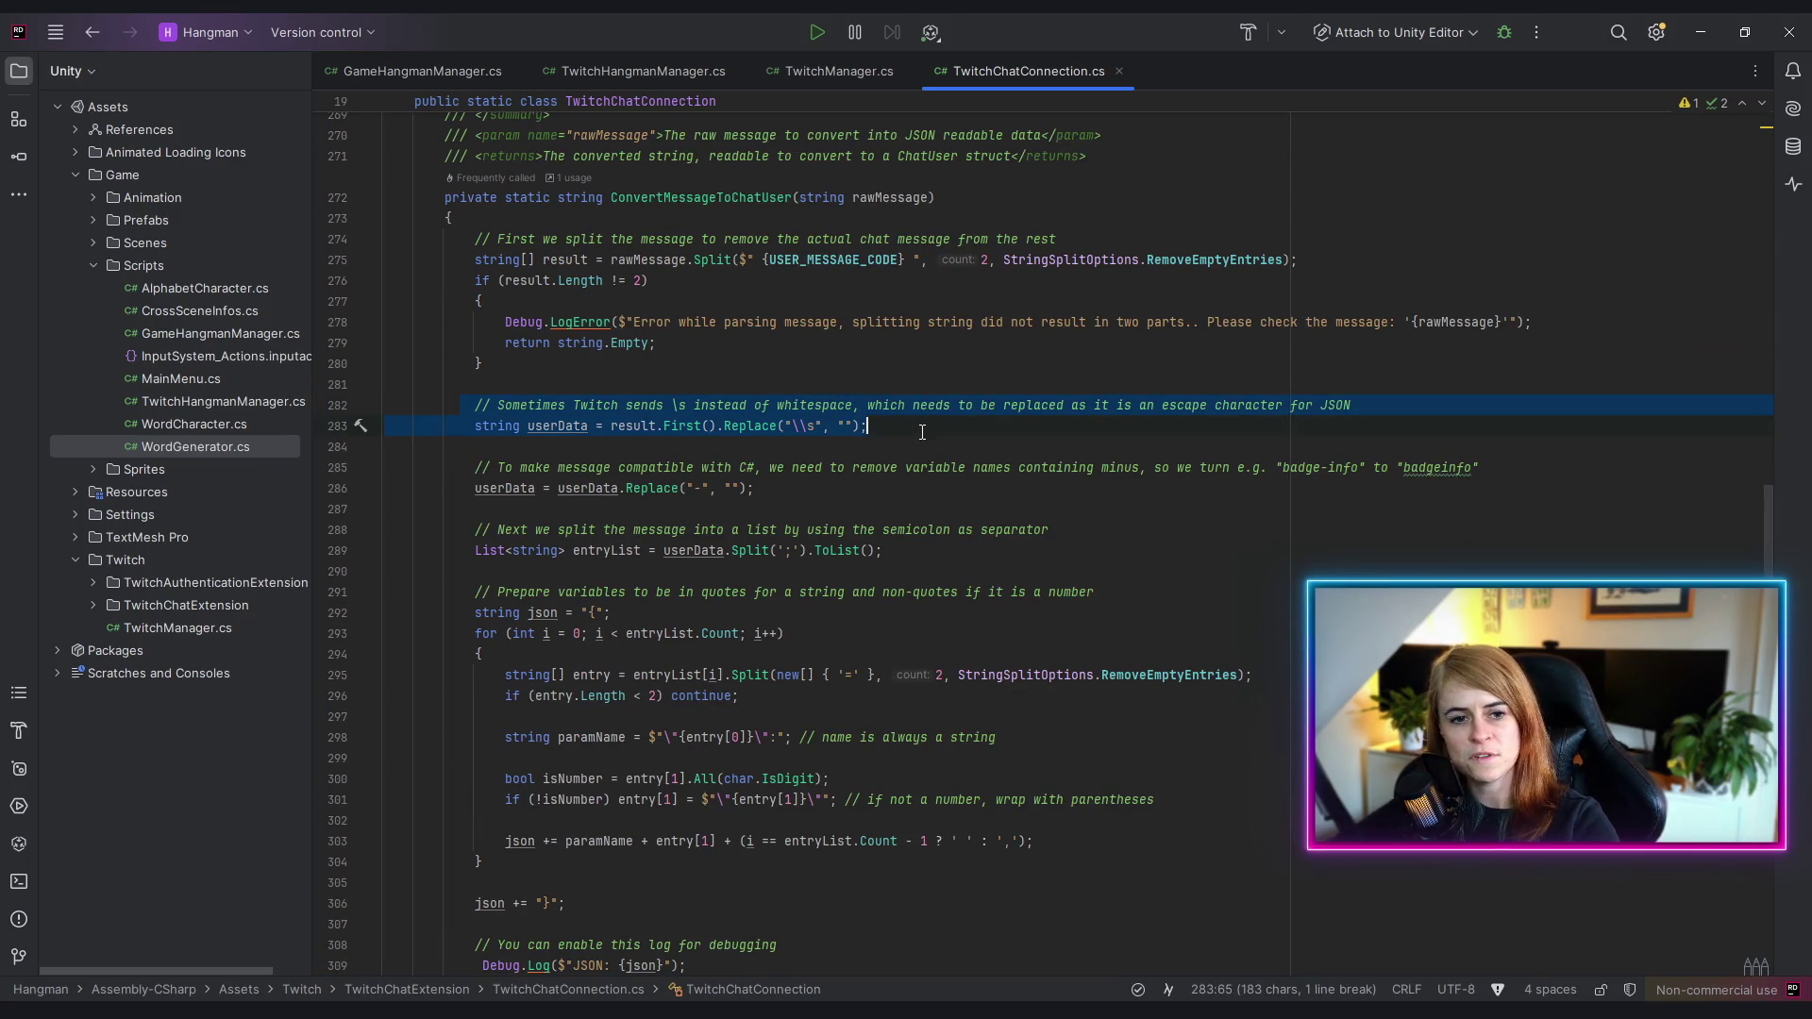
pyautogui.click(868, 426)
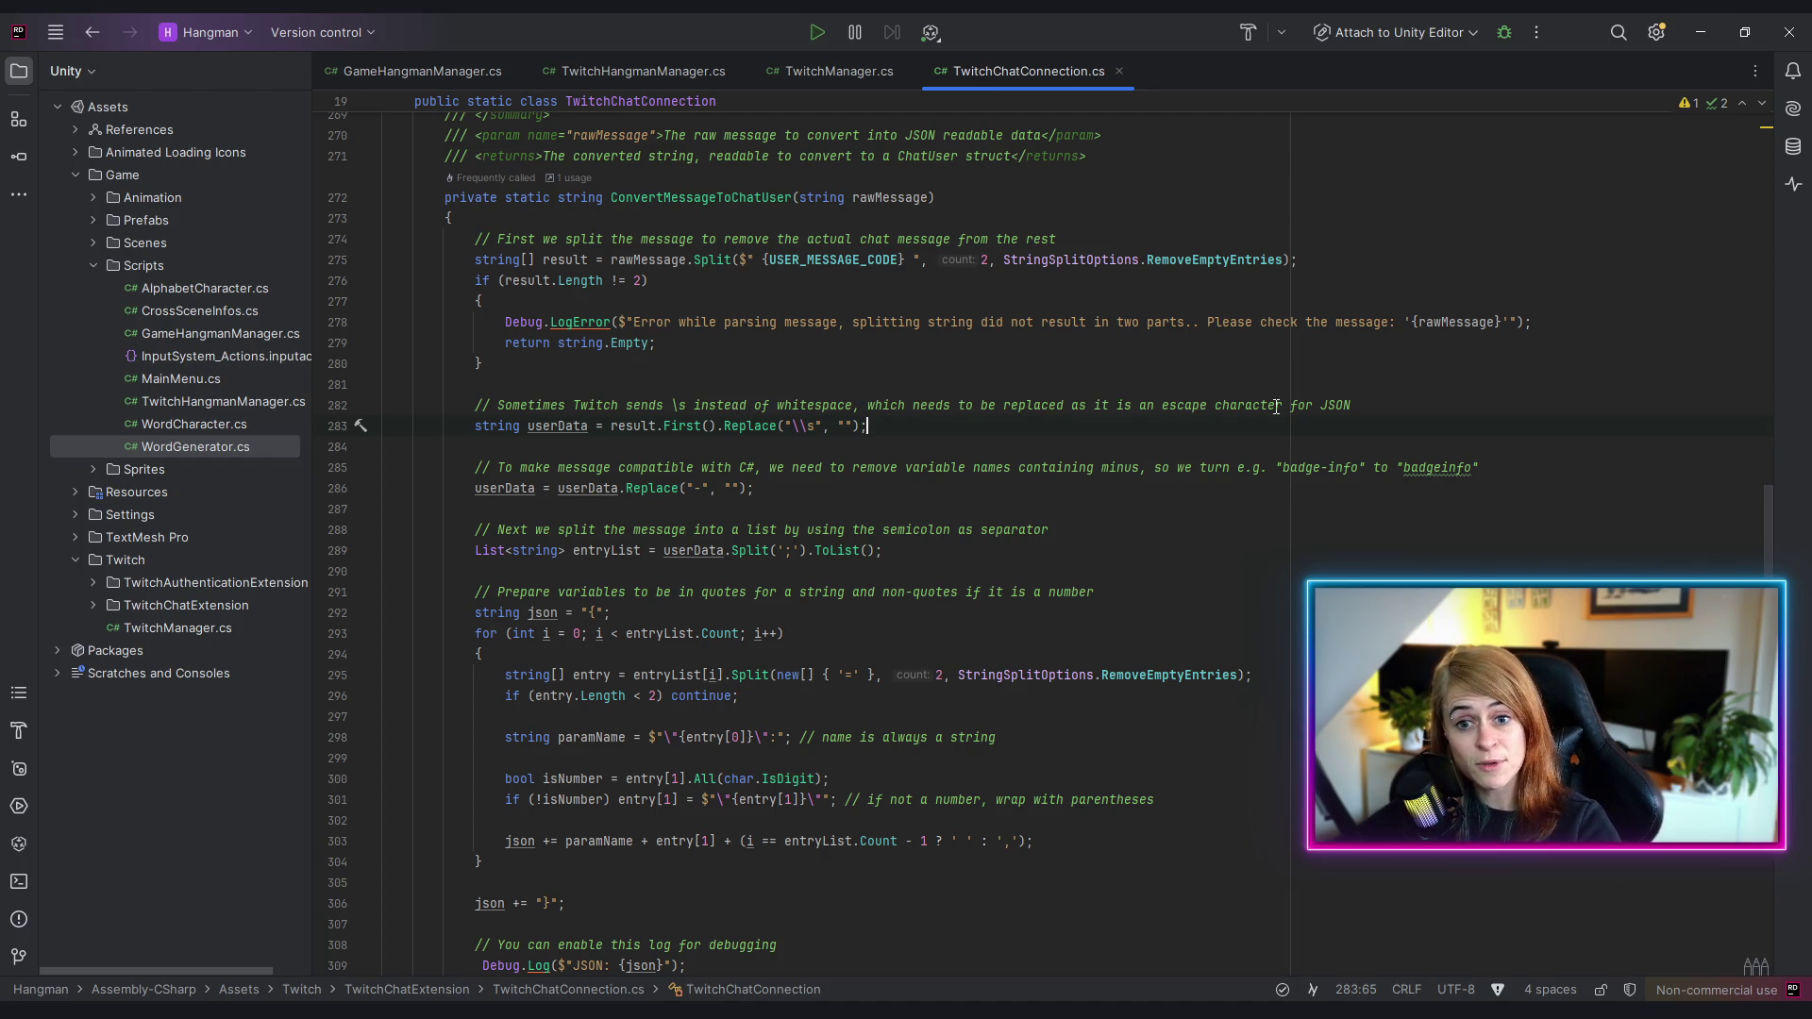
pyautogui.click(628, 454)
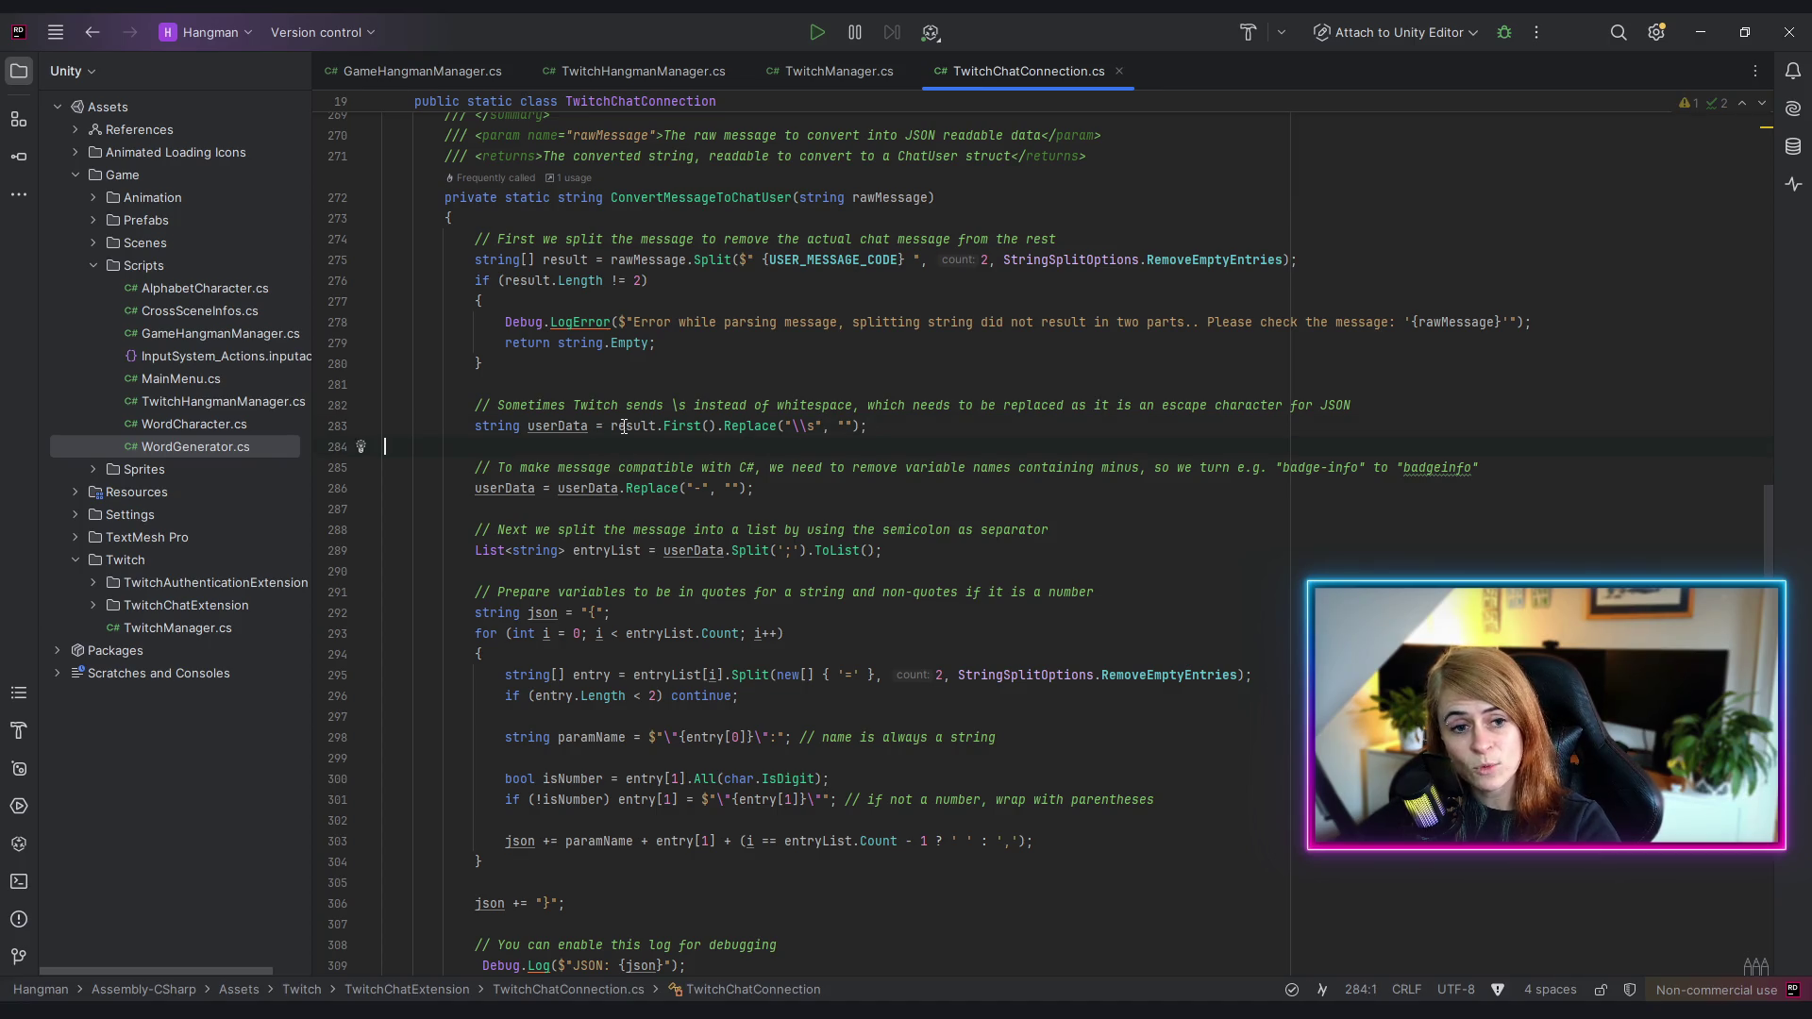
pyautogui.moveTo(724, 427); pyautogui.dragTo(852, 426)
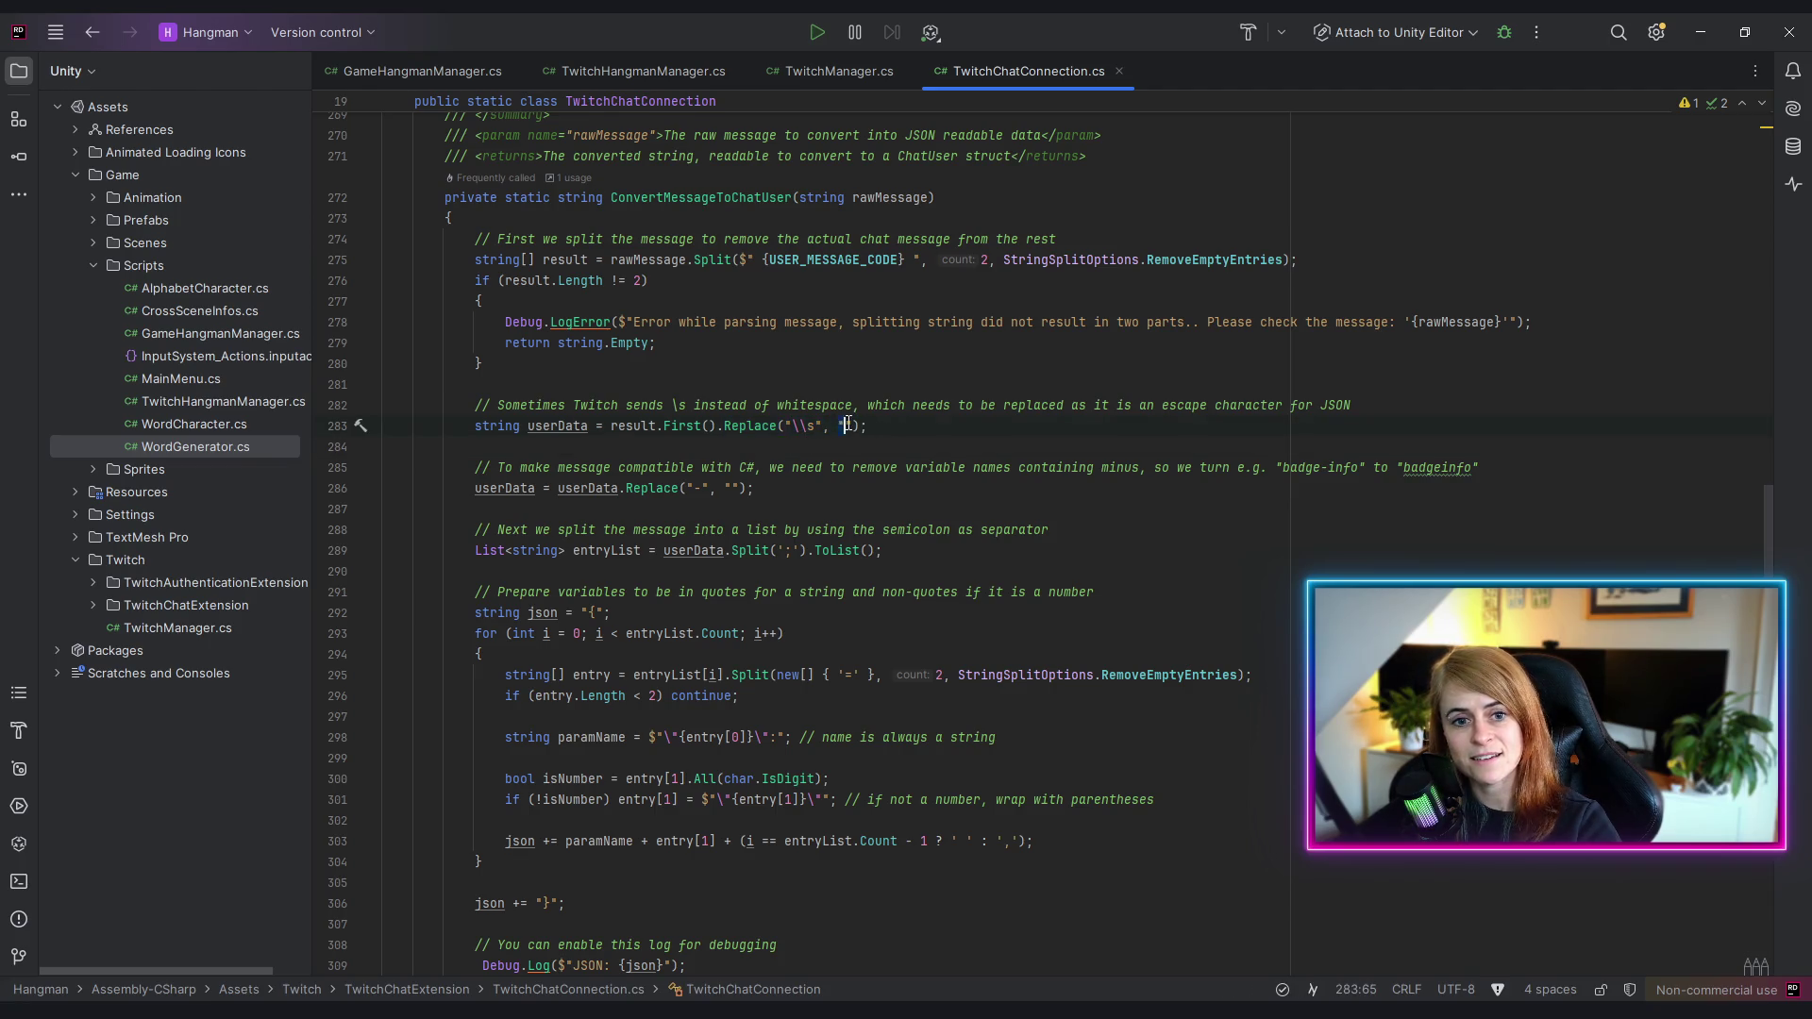
pyautogui.click(906, 424)
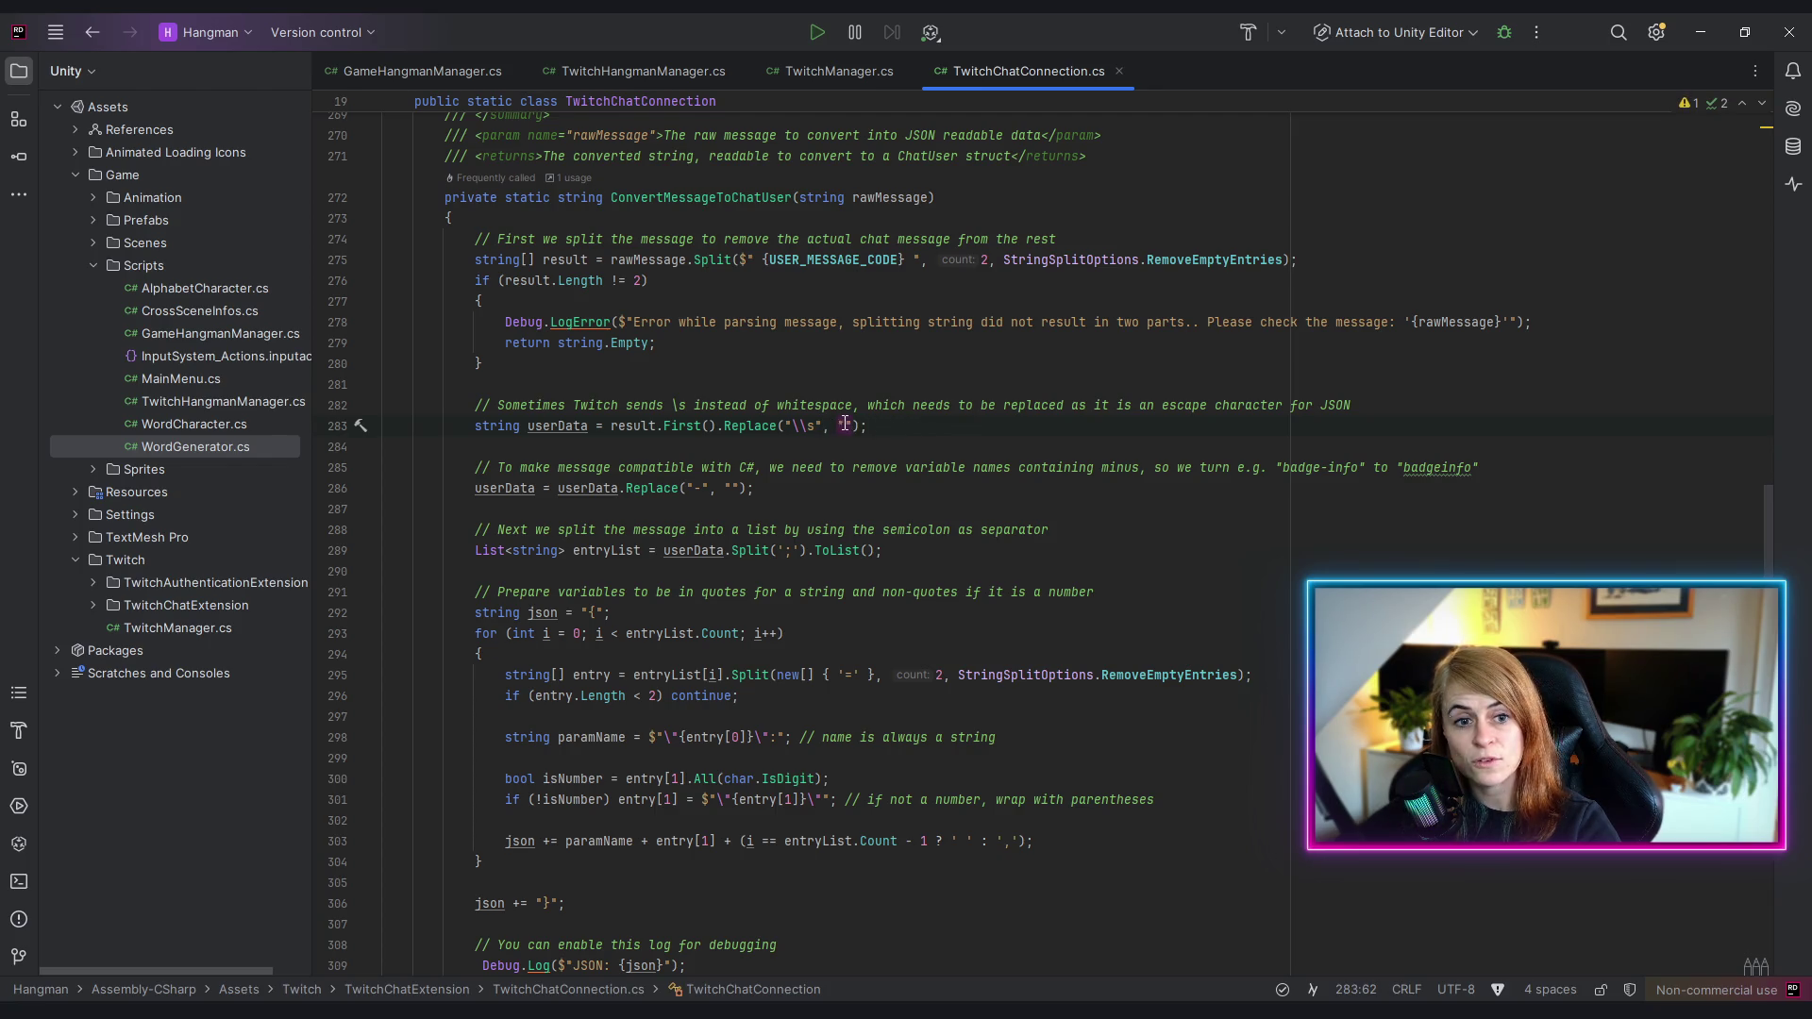
pyautogui.scroll(1, 944, 358)
pyautogui.click(883, 260)
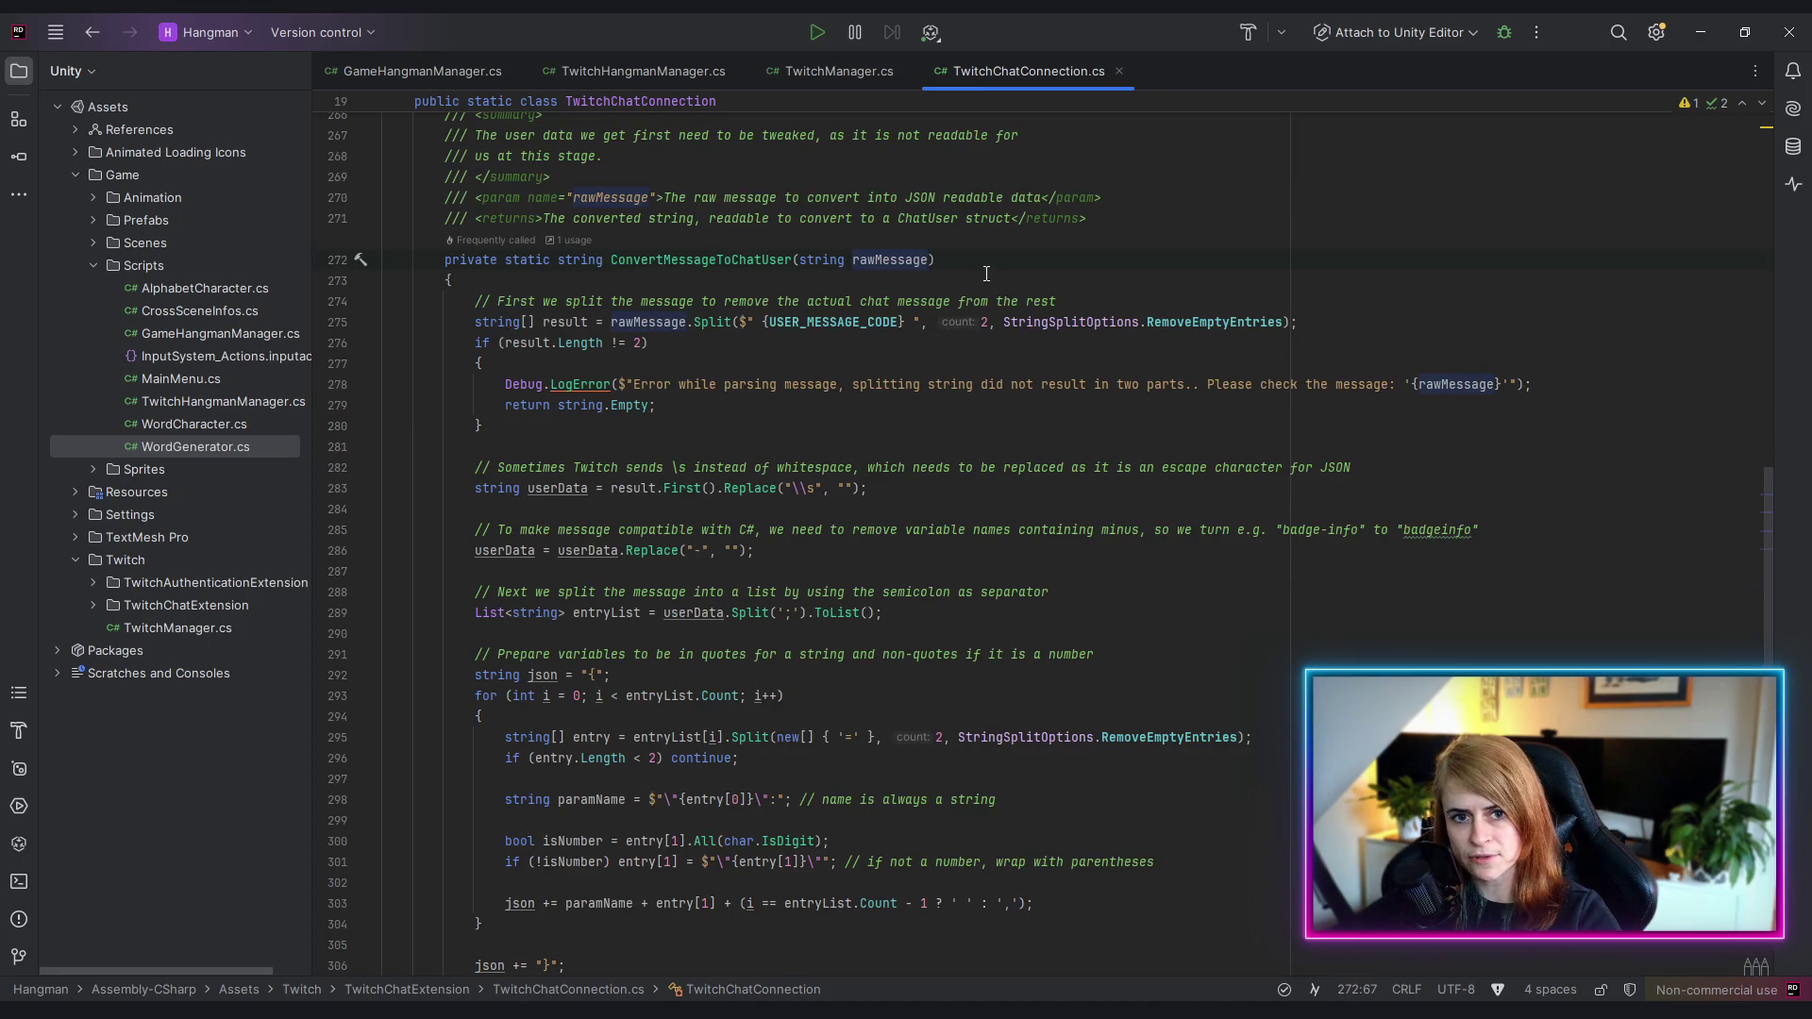
pyautogui.click(1003, 265)
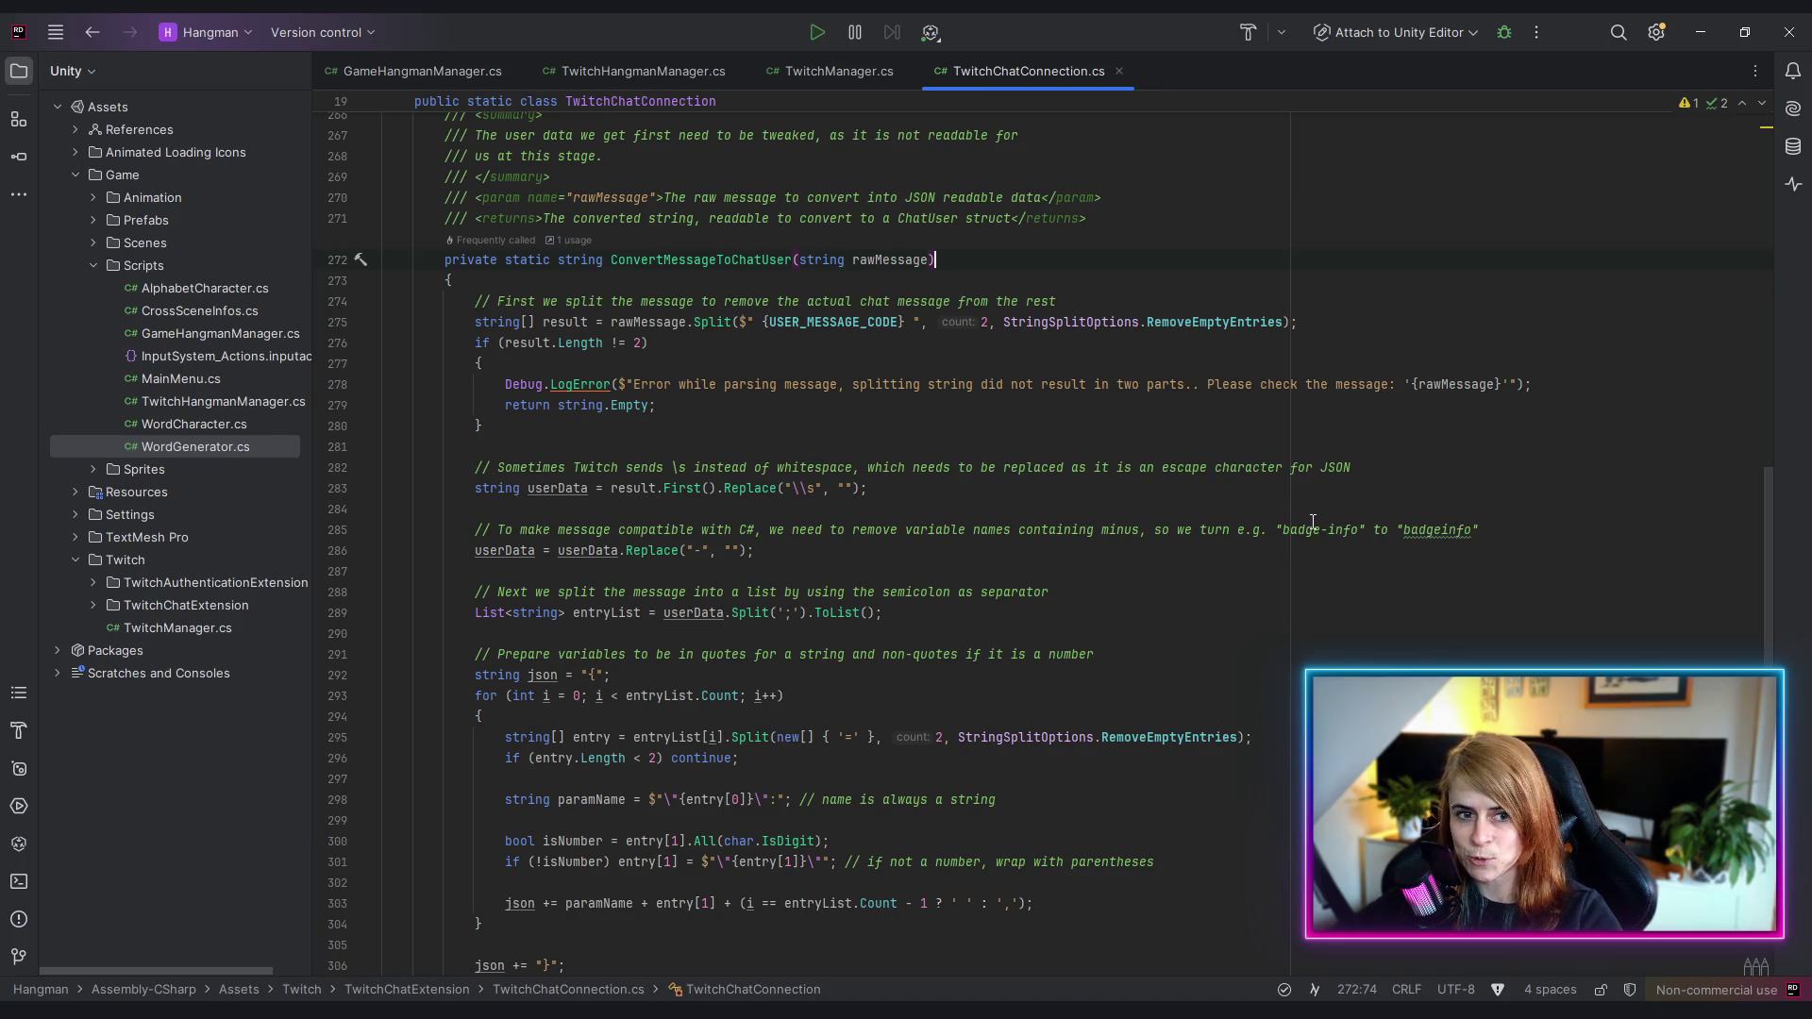
pyautogui.scroll(3, 1180, 501)
pyautogui.scroll(-3, 997, 473)
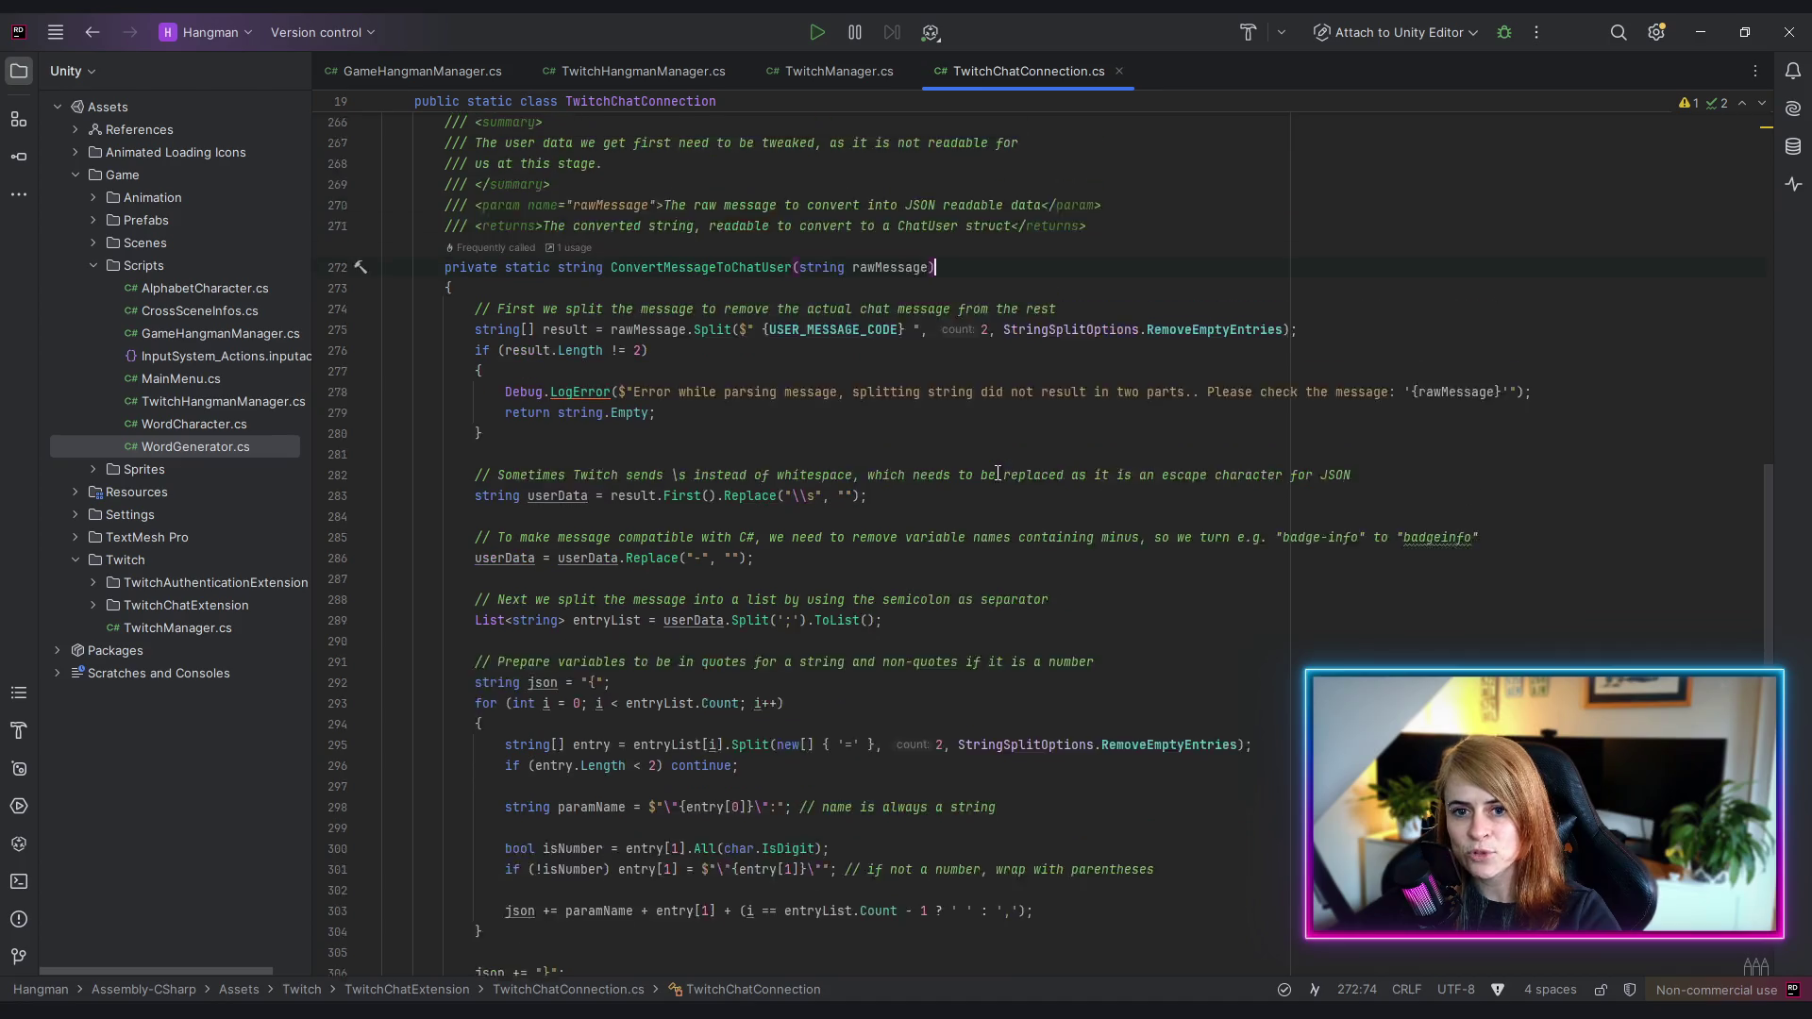
pyautogui.scroll(1, 998, 473)
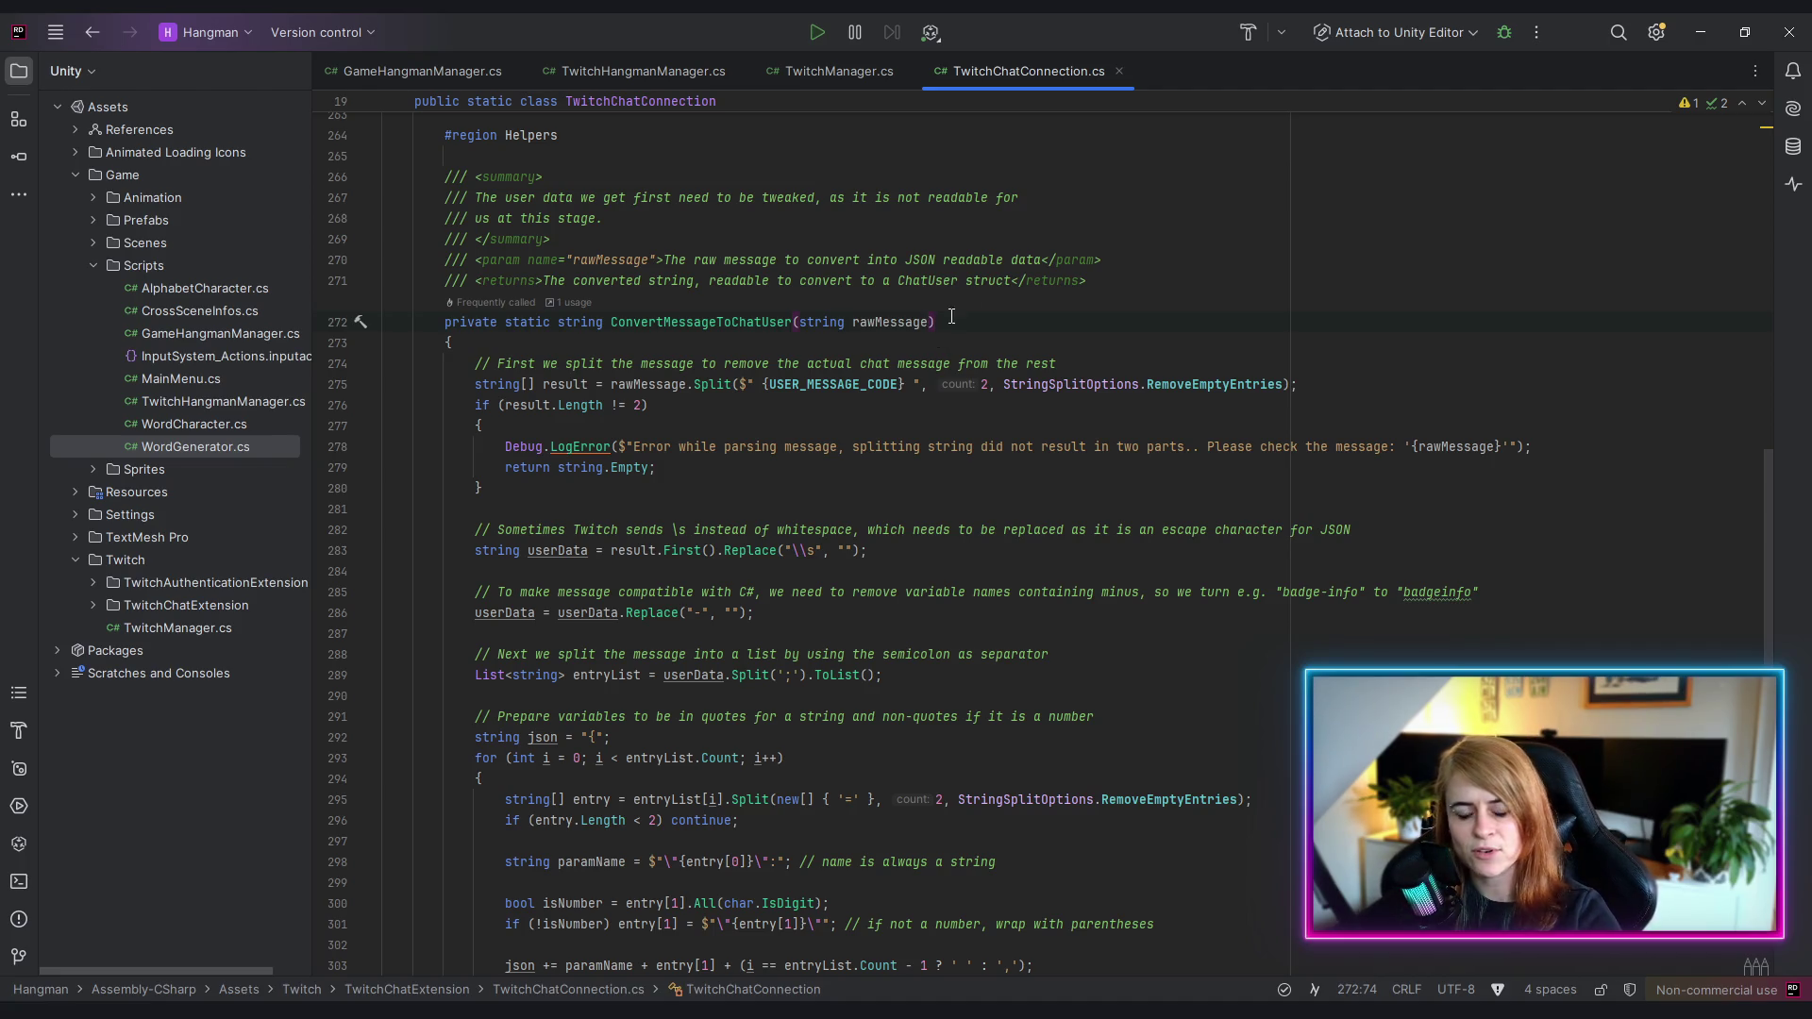
pyautogui.click(935, 501)
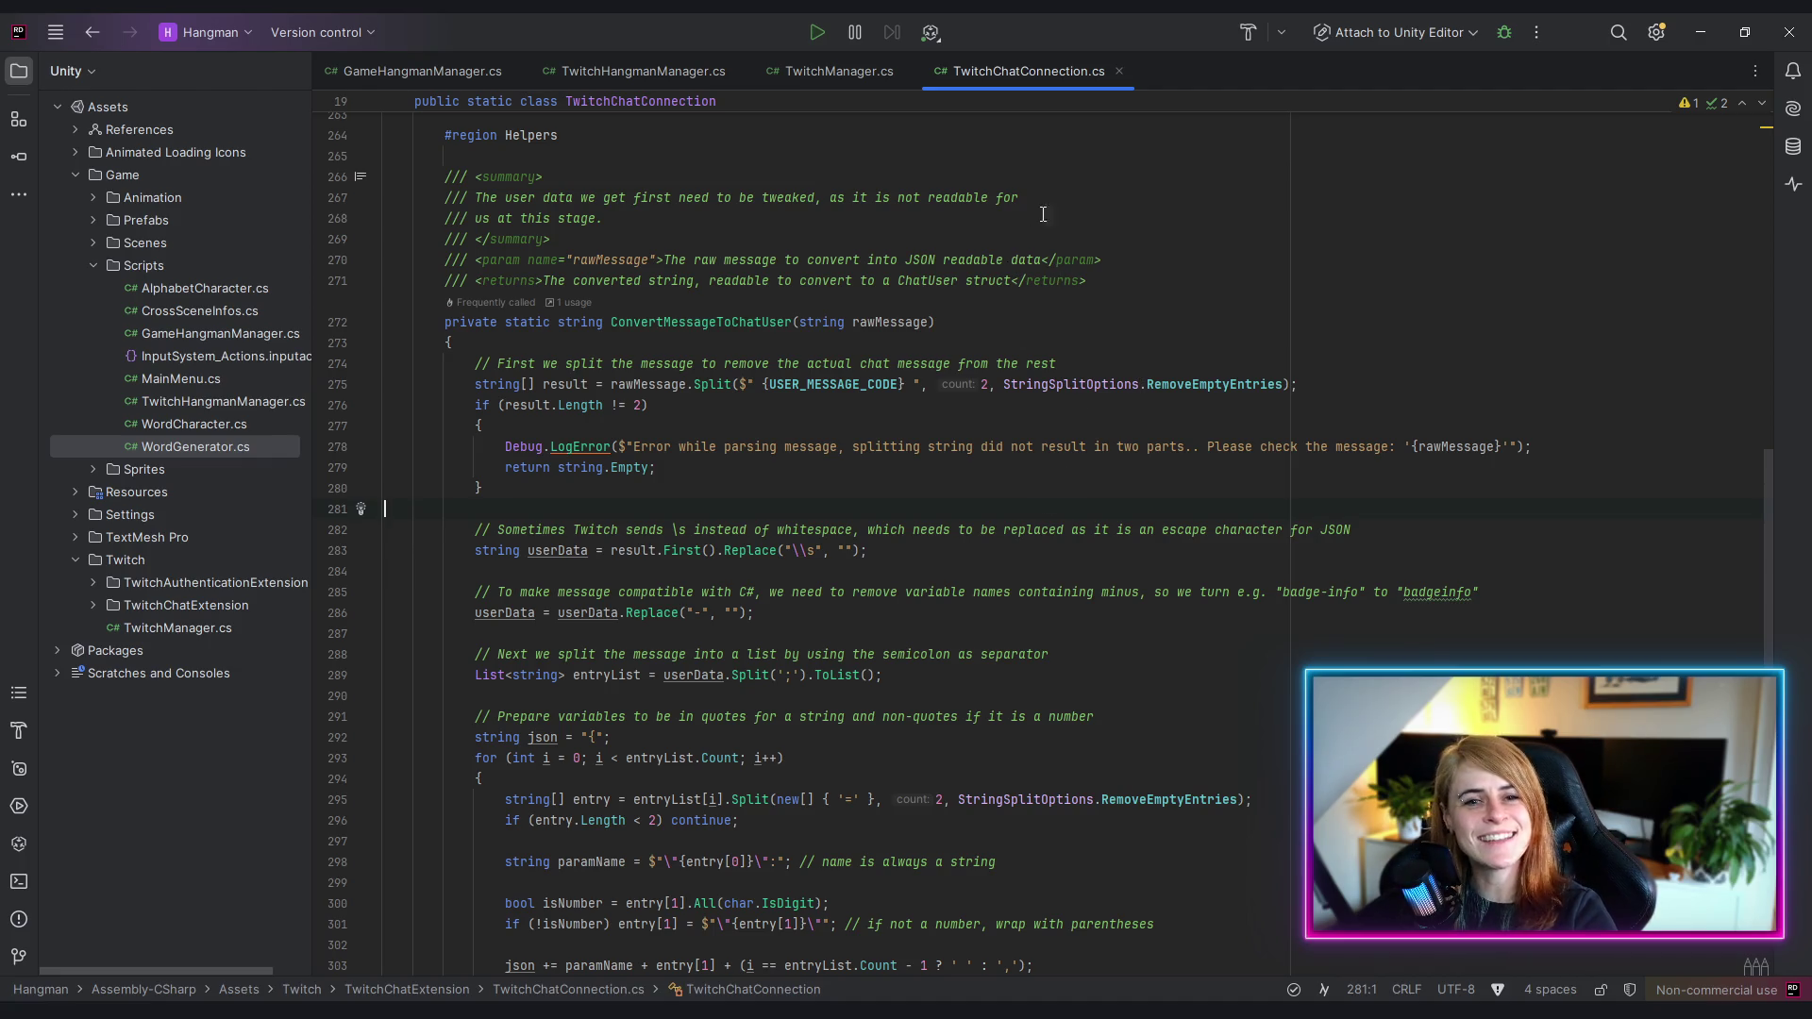
# - Close TwitchChatConnection.cs and minimize Rider to return to Unity
pyautogui.middleClick(1046, 68)
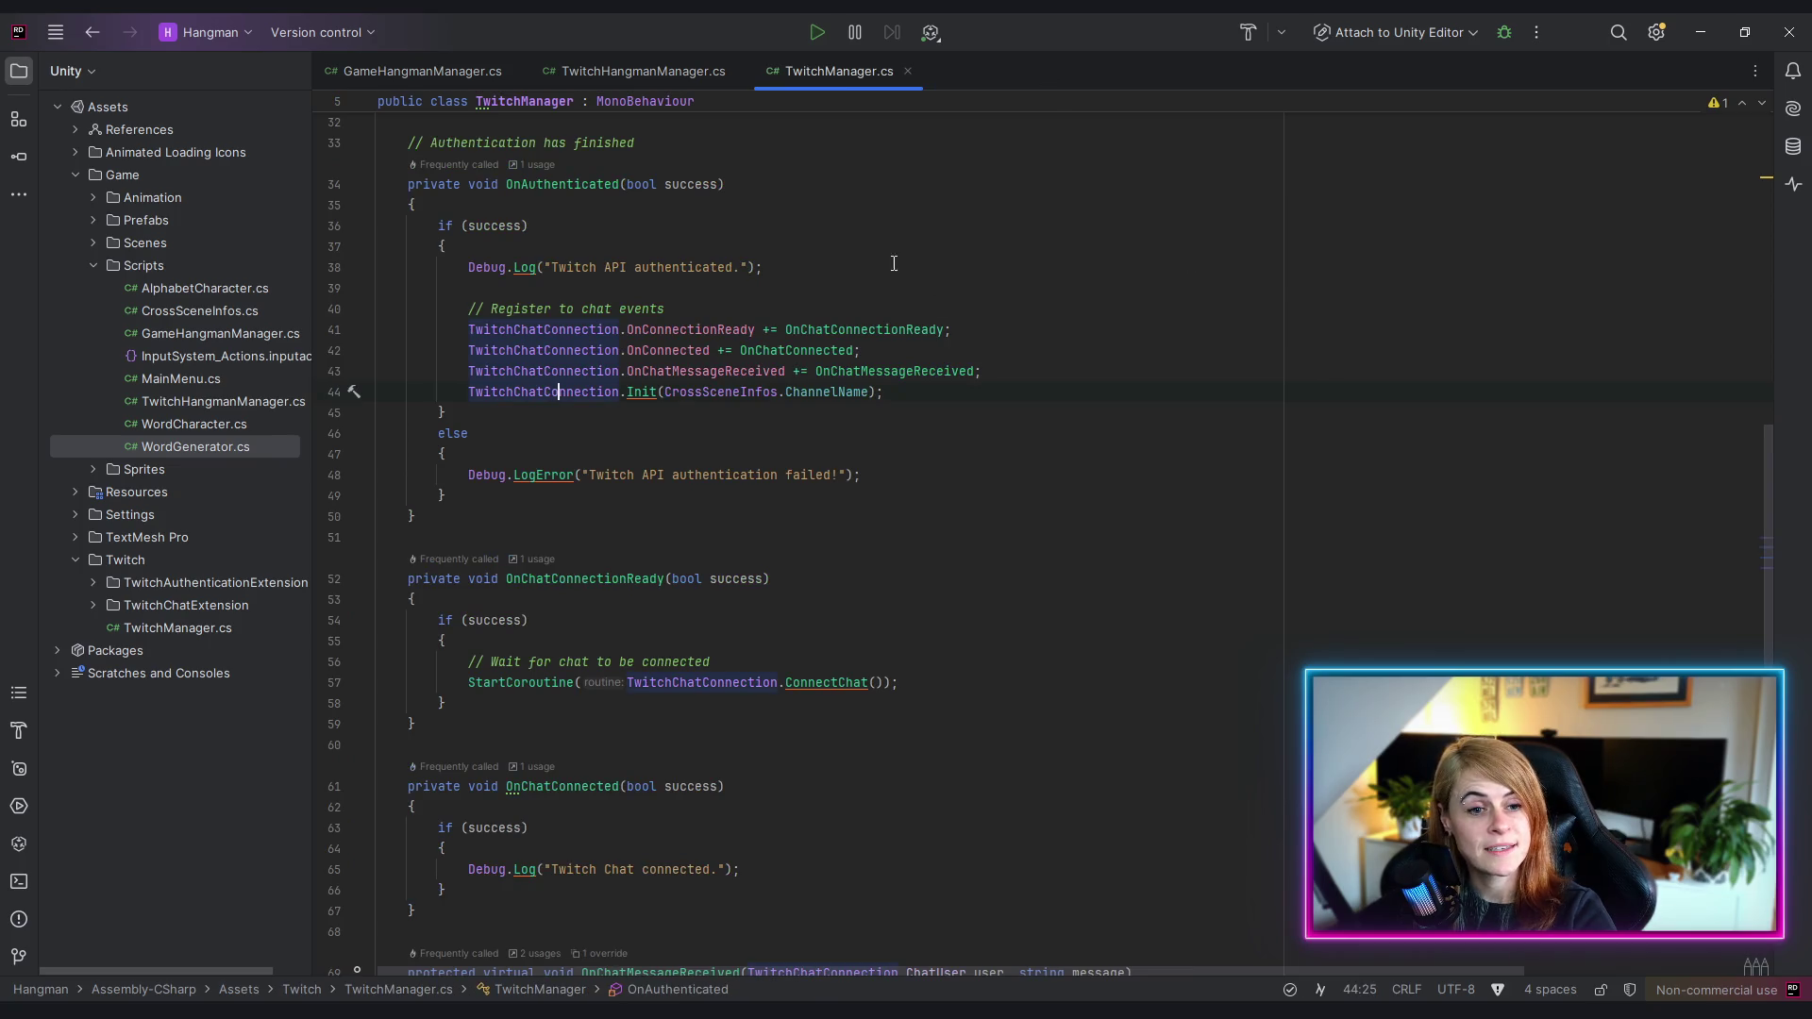
pyautogui.click(935, 207)
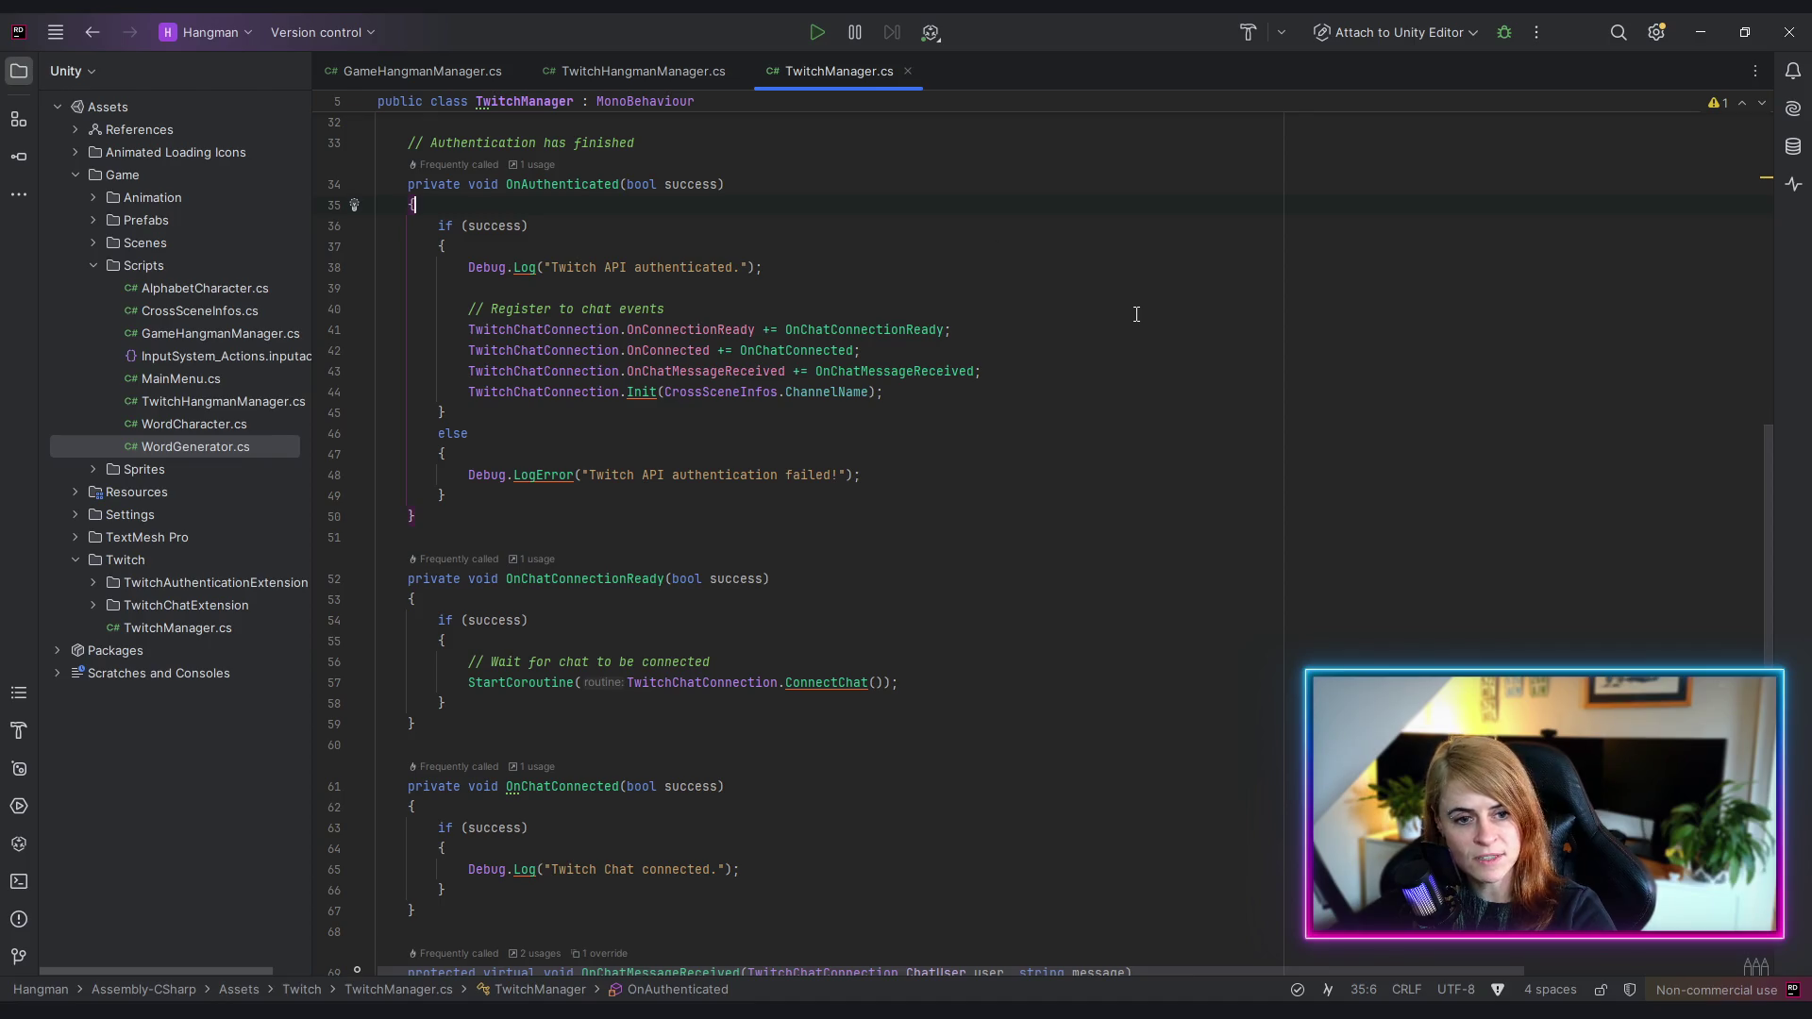
pyautogui.click(1699, 36)
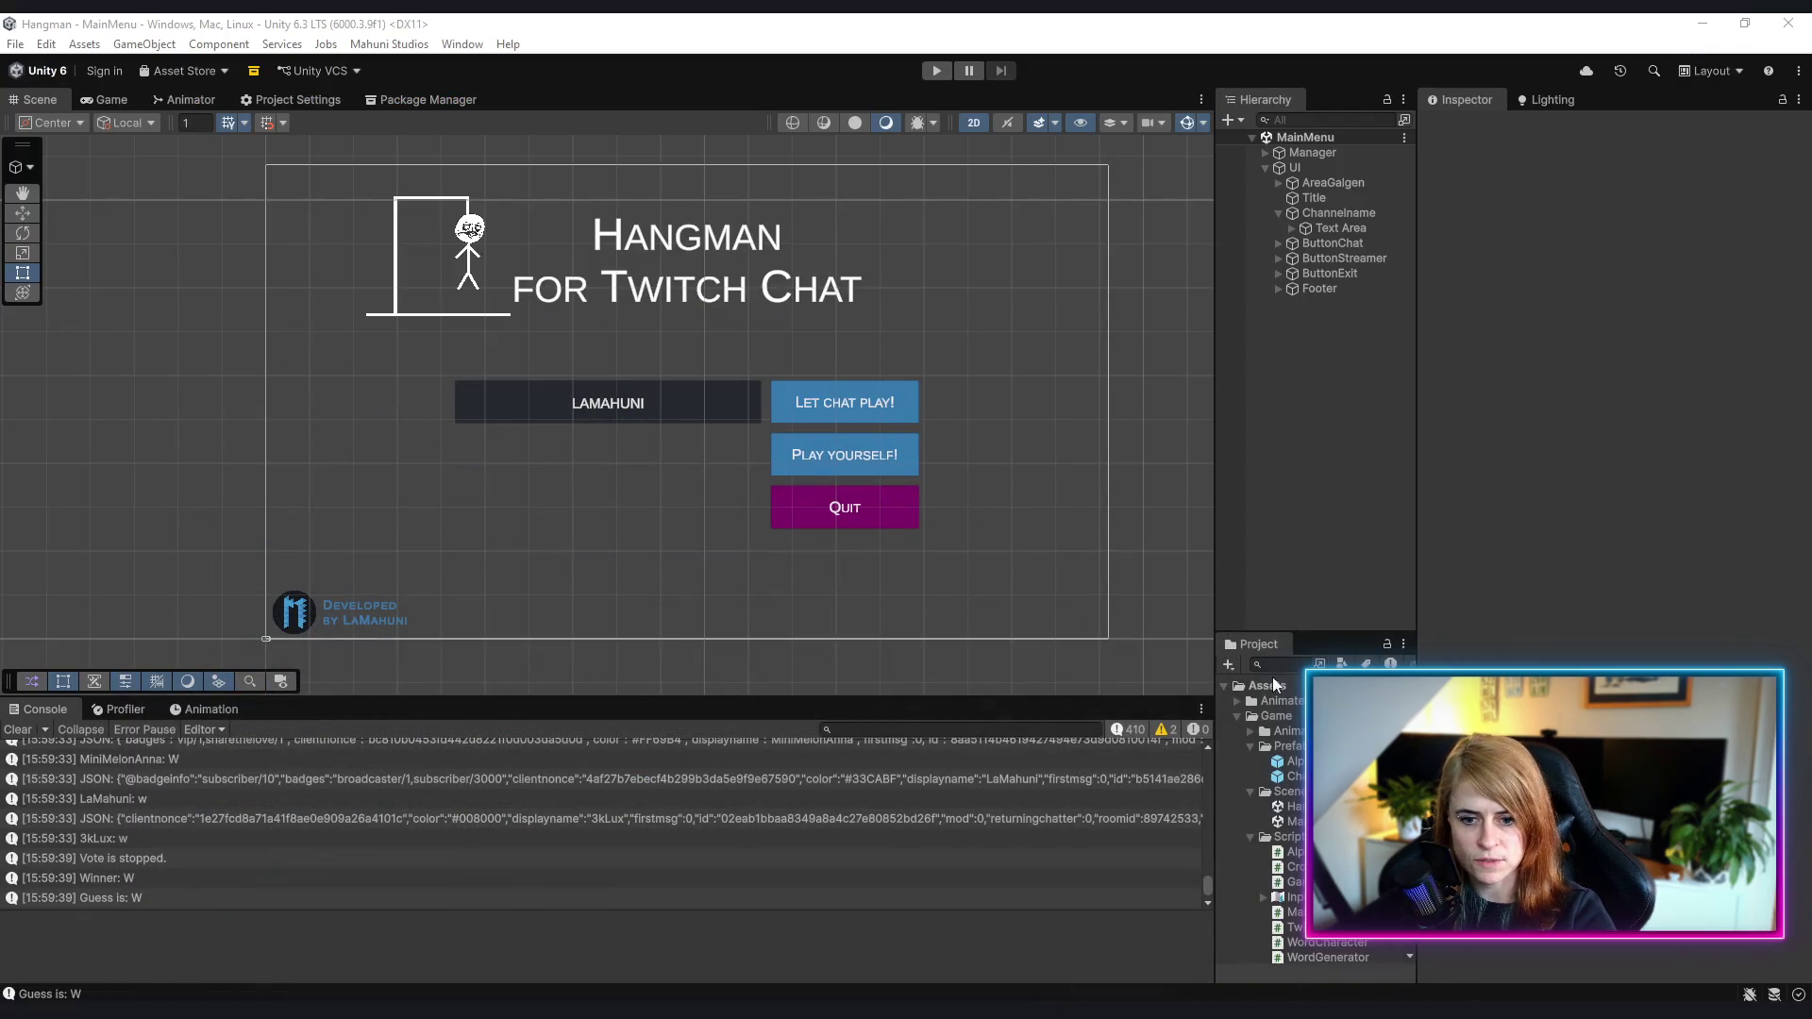
# - Open the Hangman scene from Assets/Game/Scenes, resizing the surrounding panels
pyautogui.moveTo(1218, 795); pyautogui.dragTo(1150, 779)
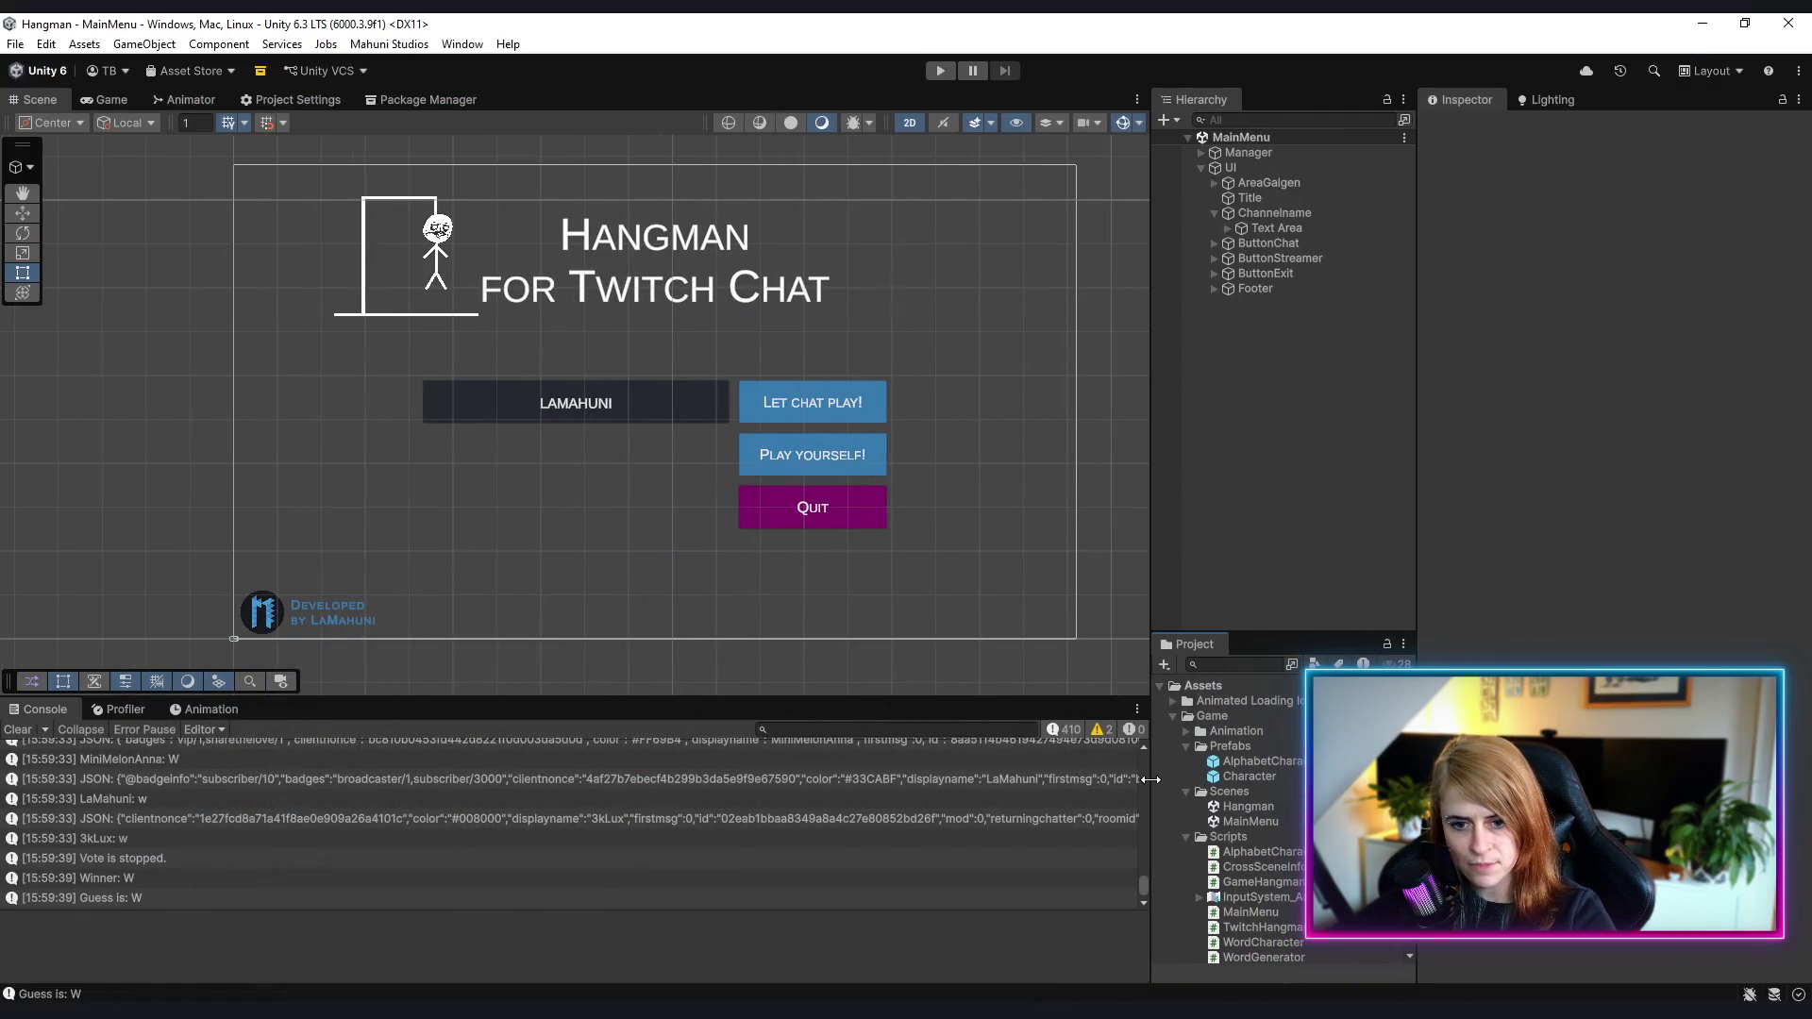
pyautogui.doubleClick(1253, 810)
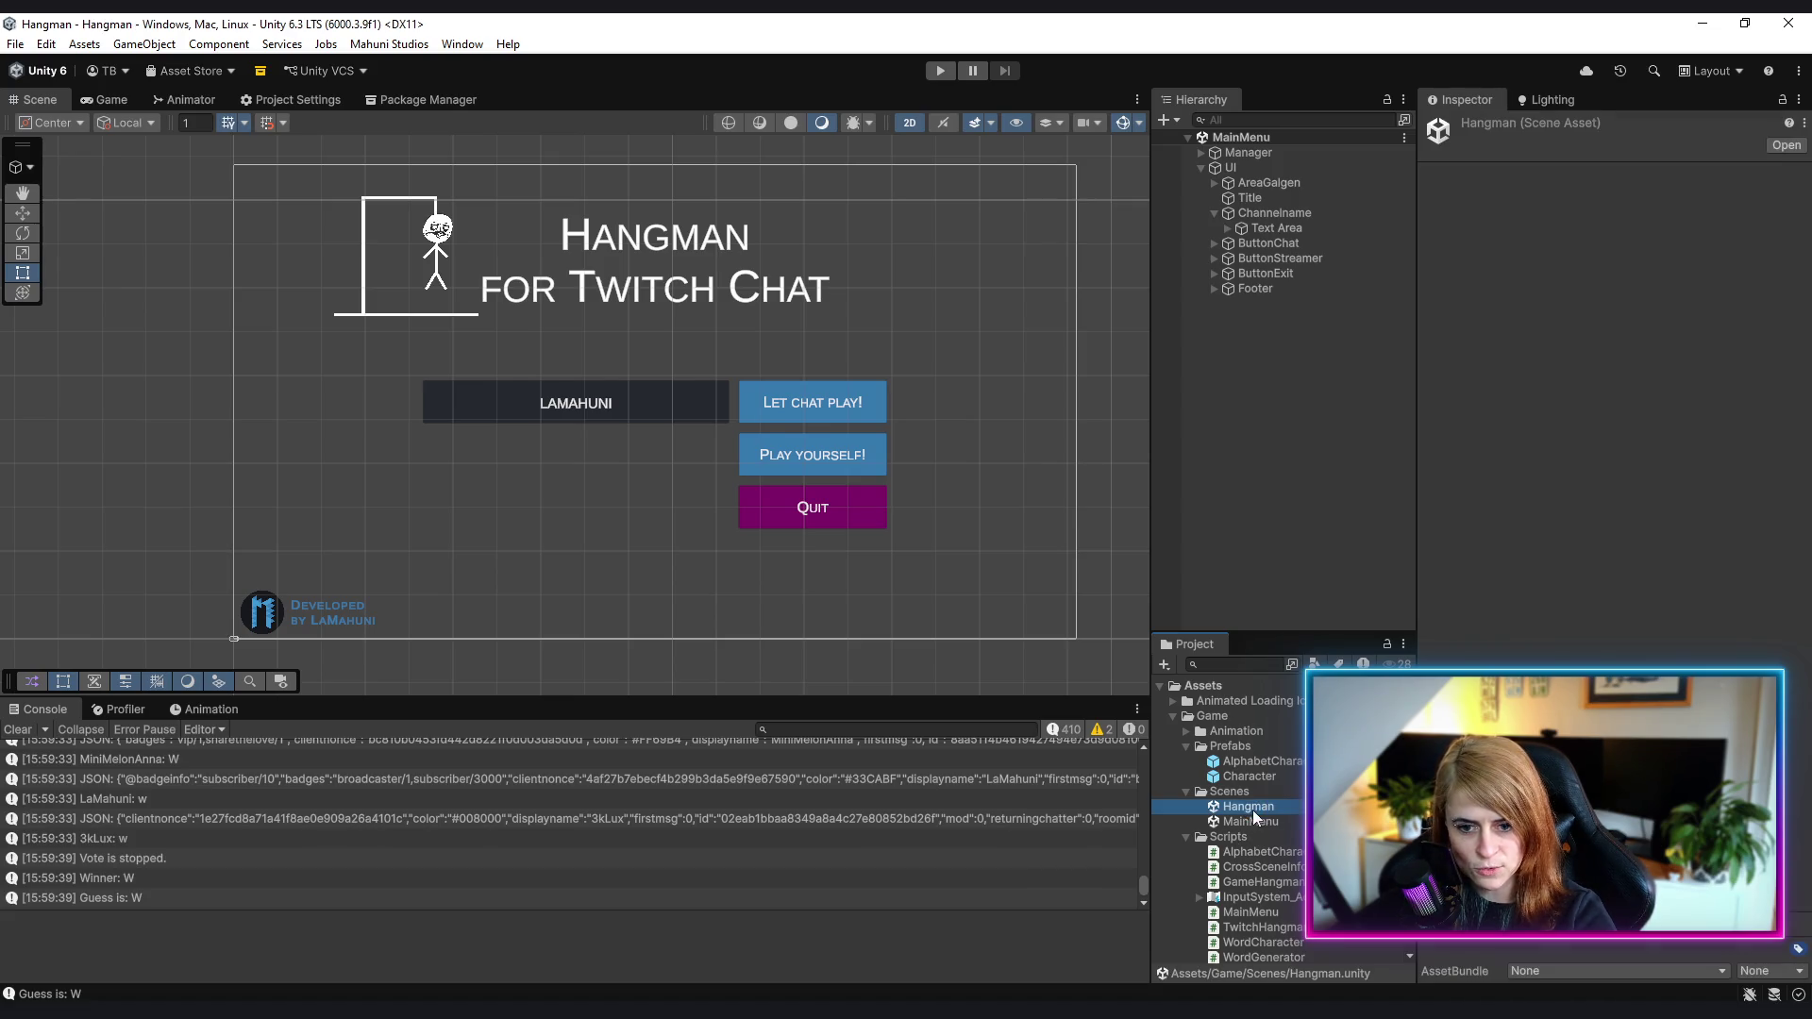
pyautogui.moveTo(1152, 483); pyautogui.dragTo(1174, 483)
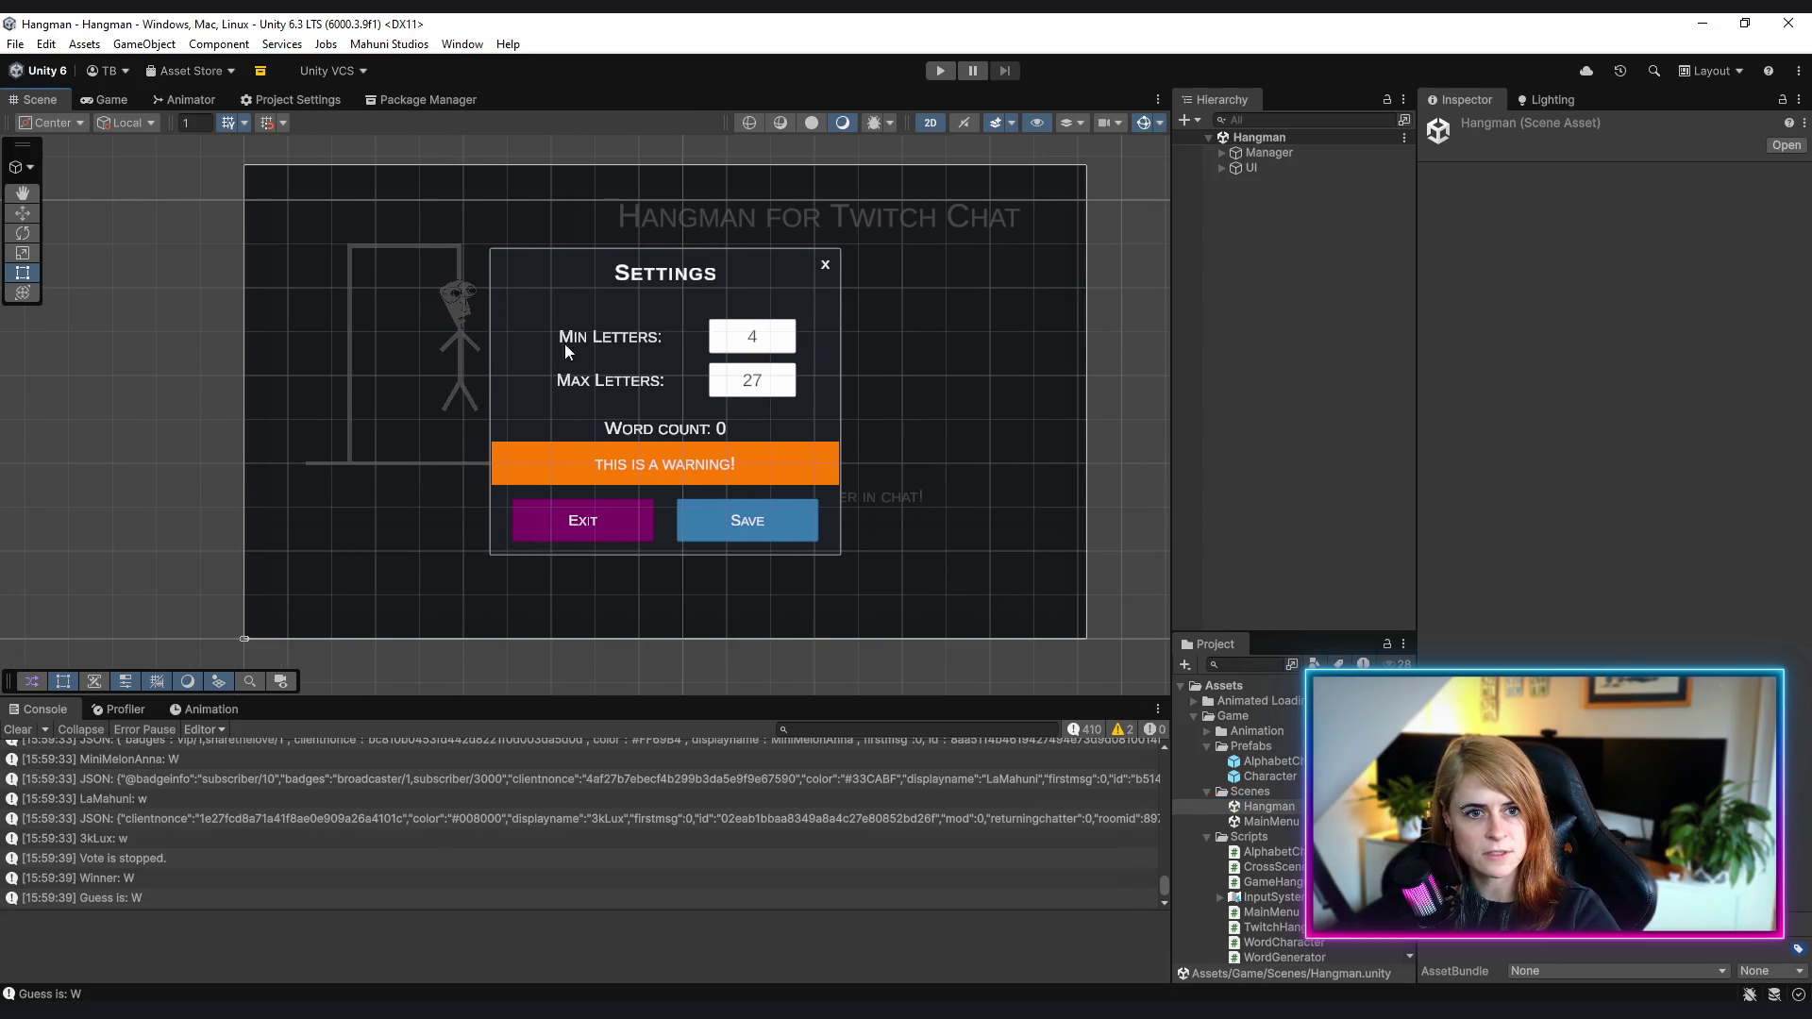
# - Pan the Scene view around the Settings dialog and clear the Console log
pyautogui.scroll(2, 633, 392)
pyautogui.moveTo(621, 404)
pyautogui.mouseDown()
pyautogui.moveTo(692, 394)
pyautogui.moveTo(627, 412)
pyautogui.mouseUp()
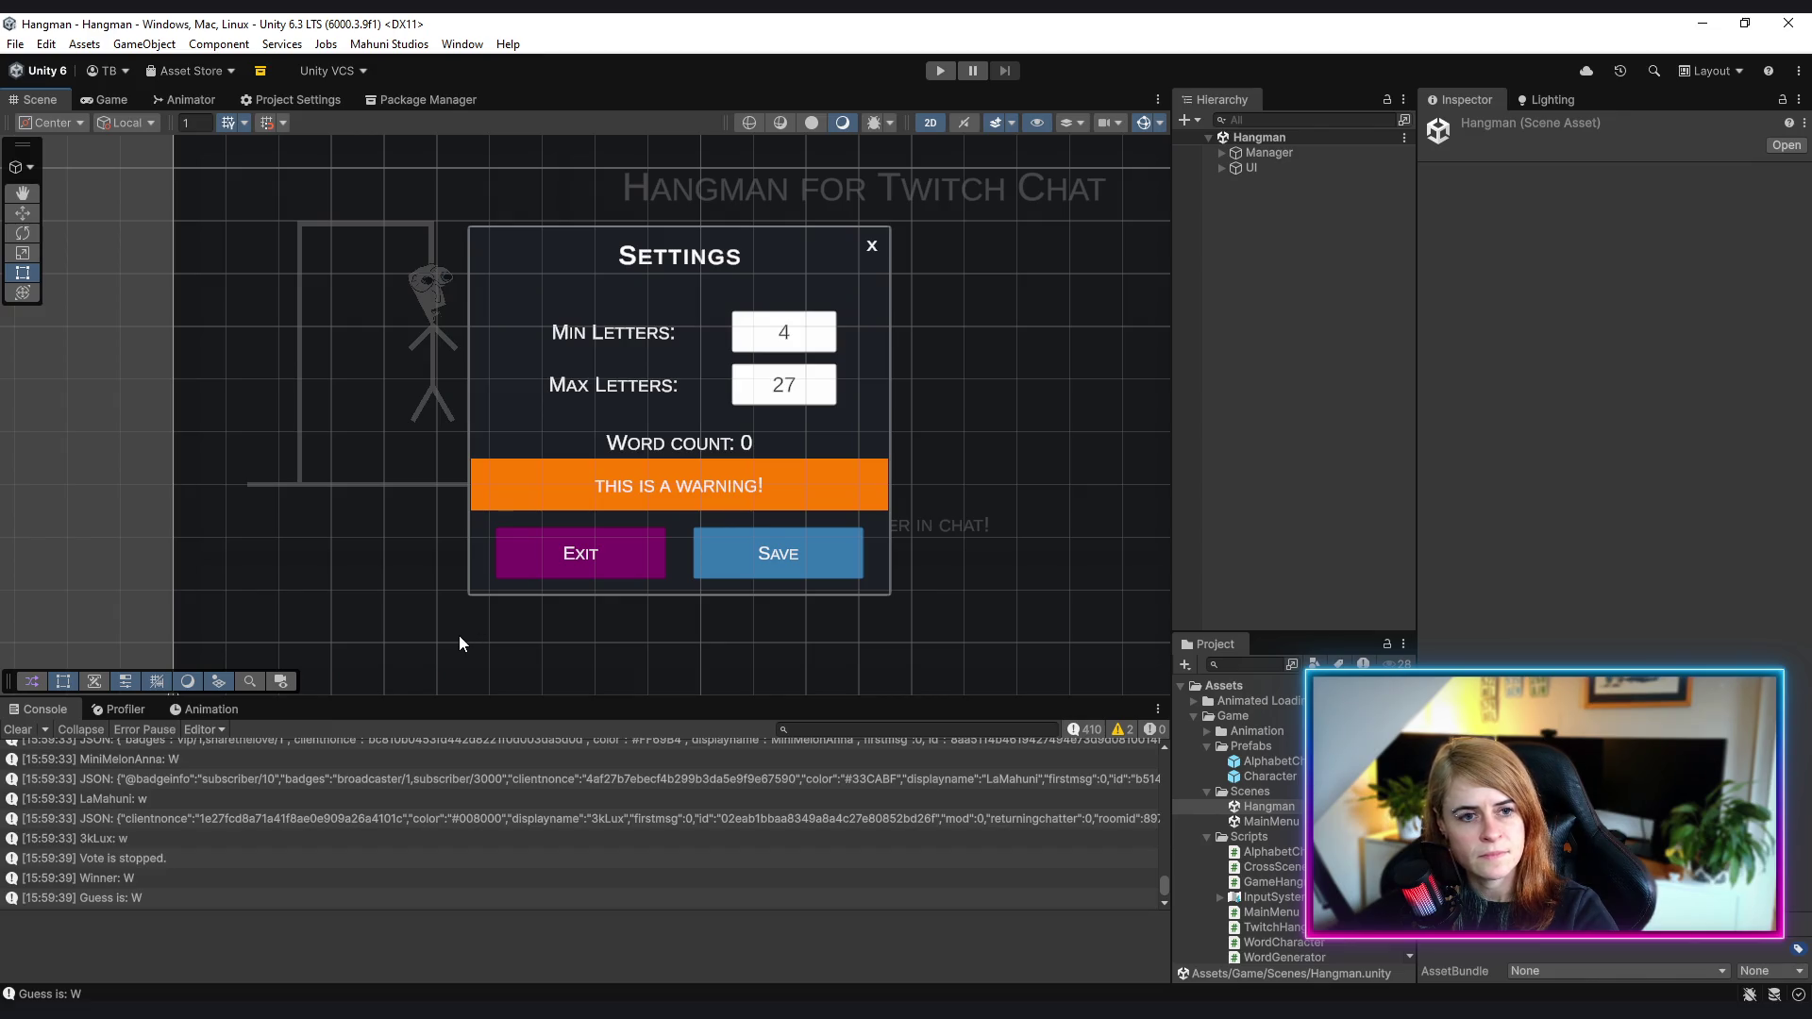
pyautogui.click(18, 730)
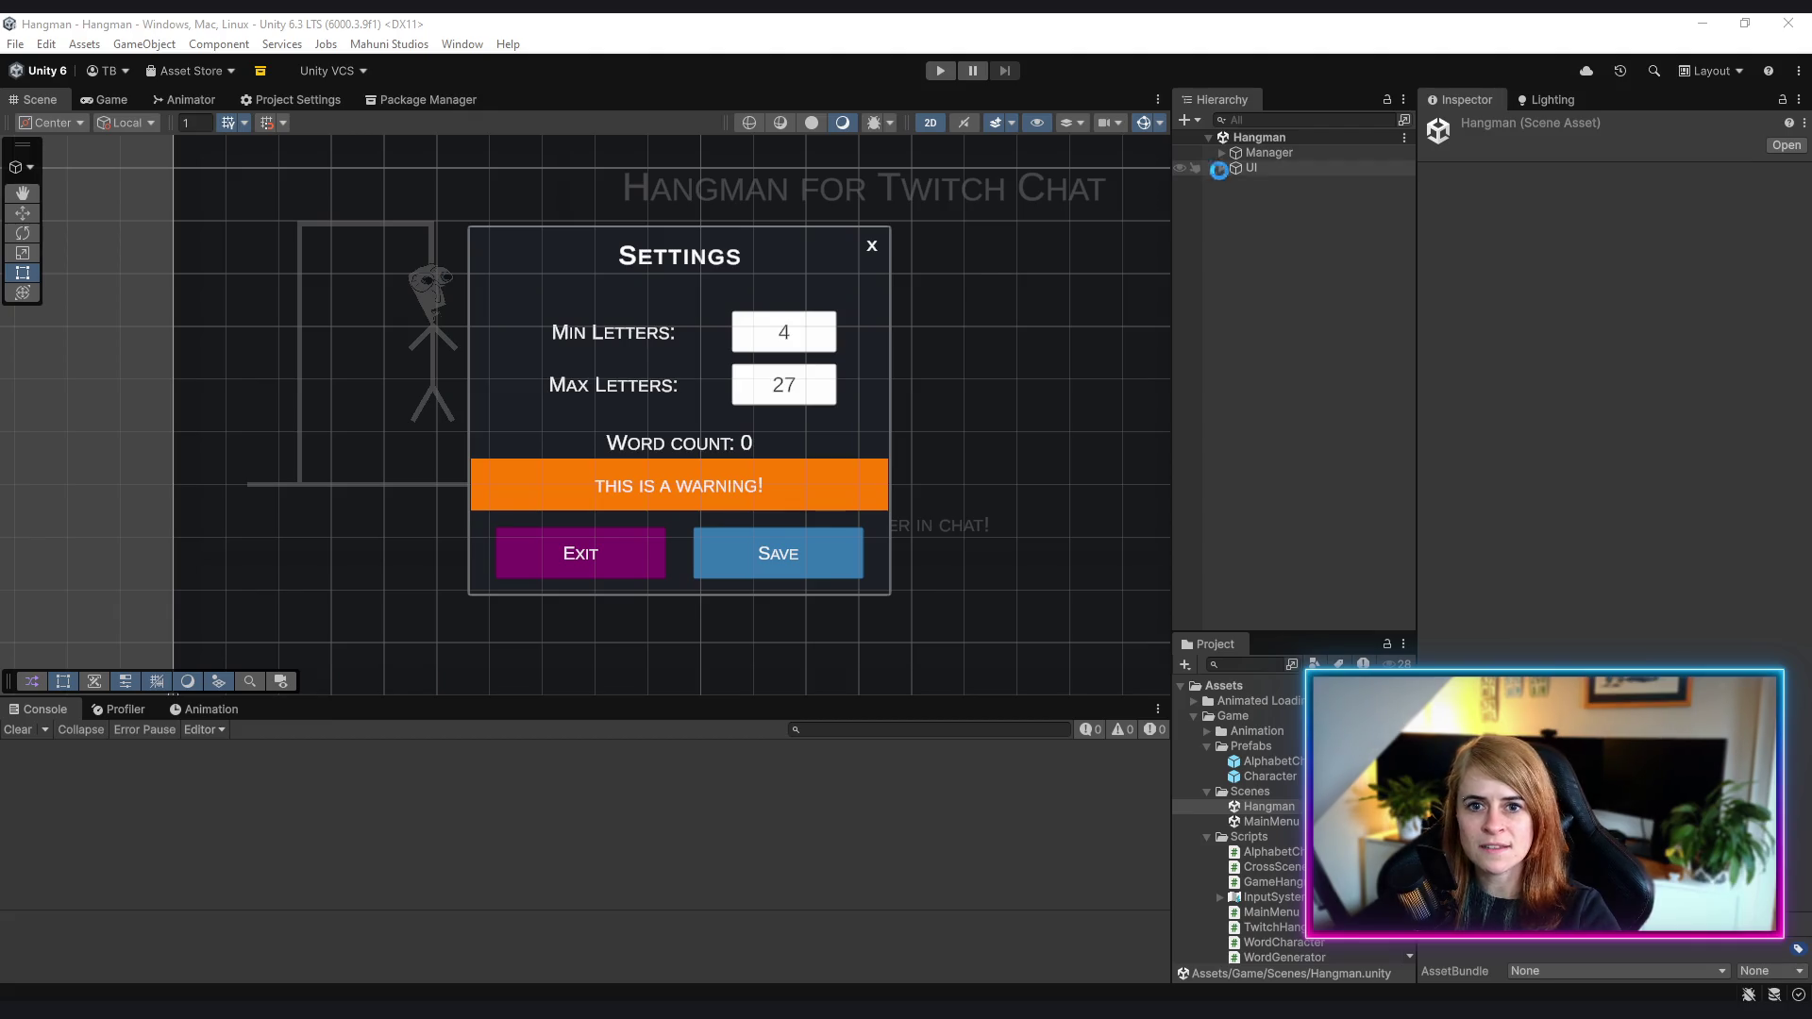
# - Expand UI > Settings > Content in the Hierarchy
pyautogui.click(1222, 168)
pyautogui.click(1278, 244)
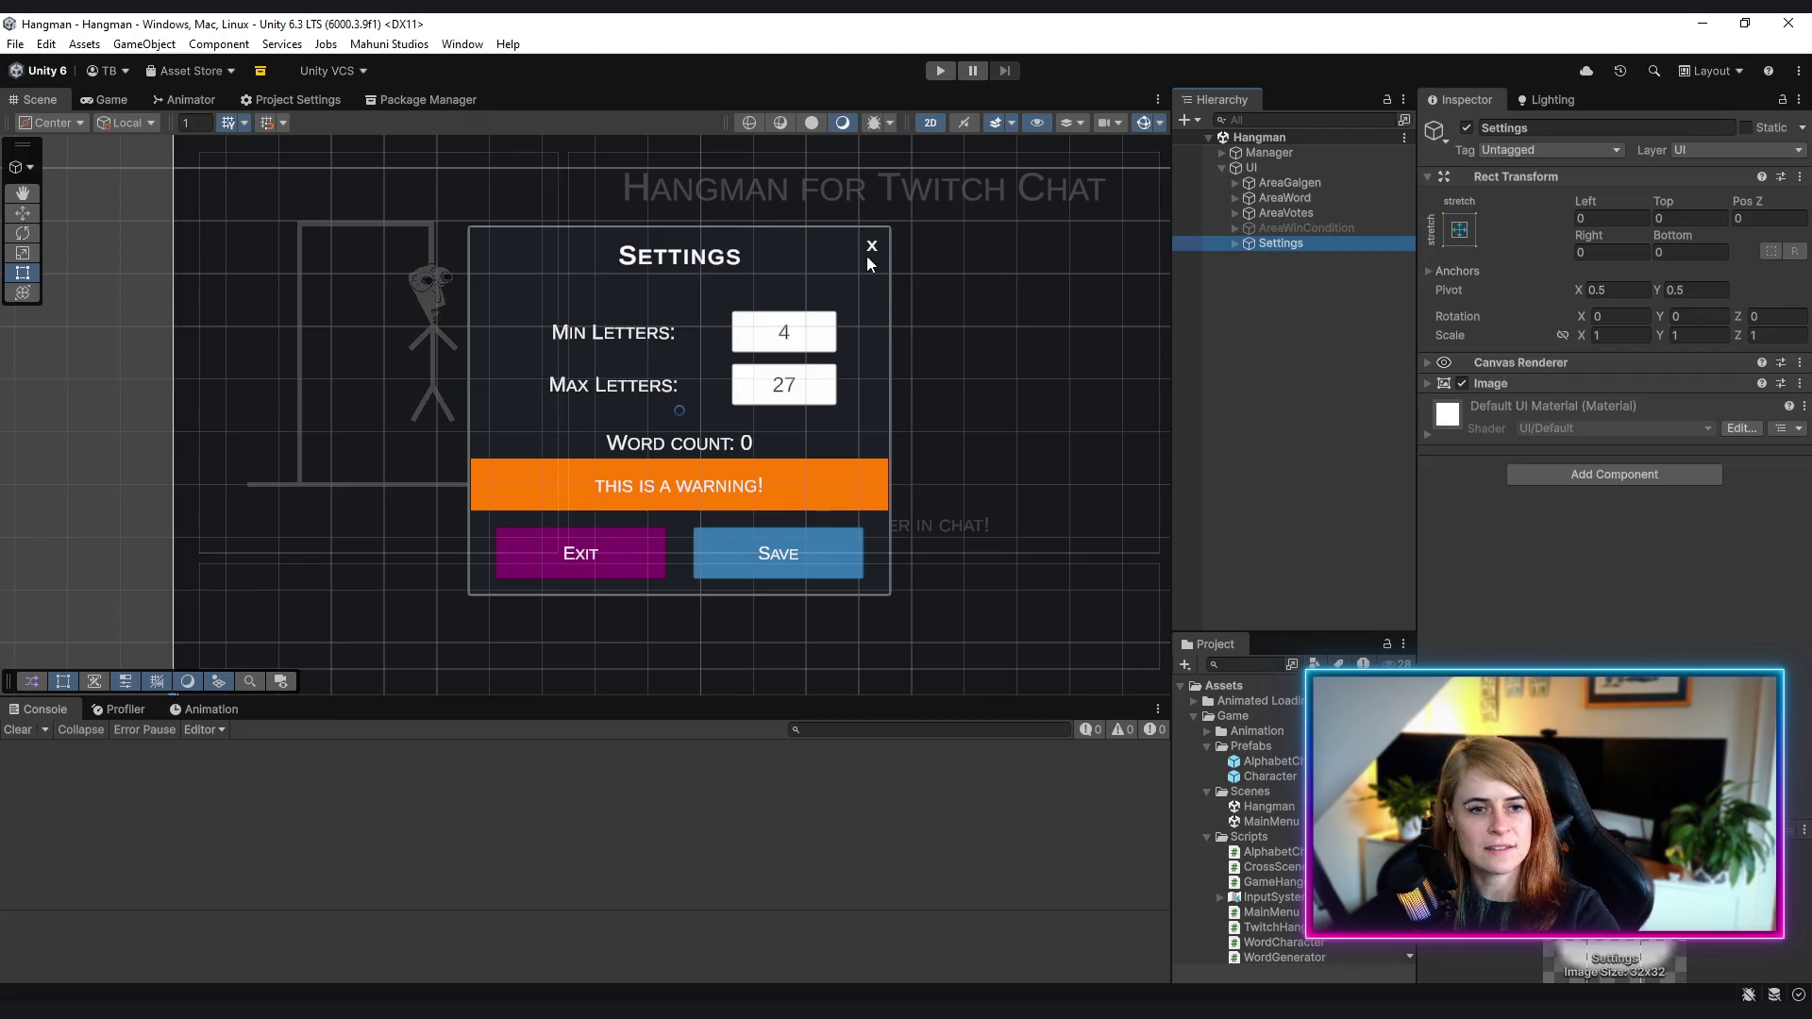
pyautogui.click(1235, 243)
pyautogui.click(1248, 258)
pyautogui.click(1293, 258)
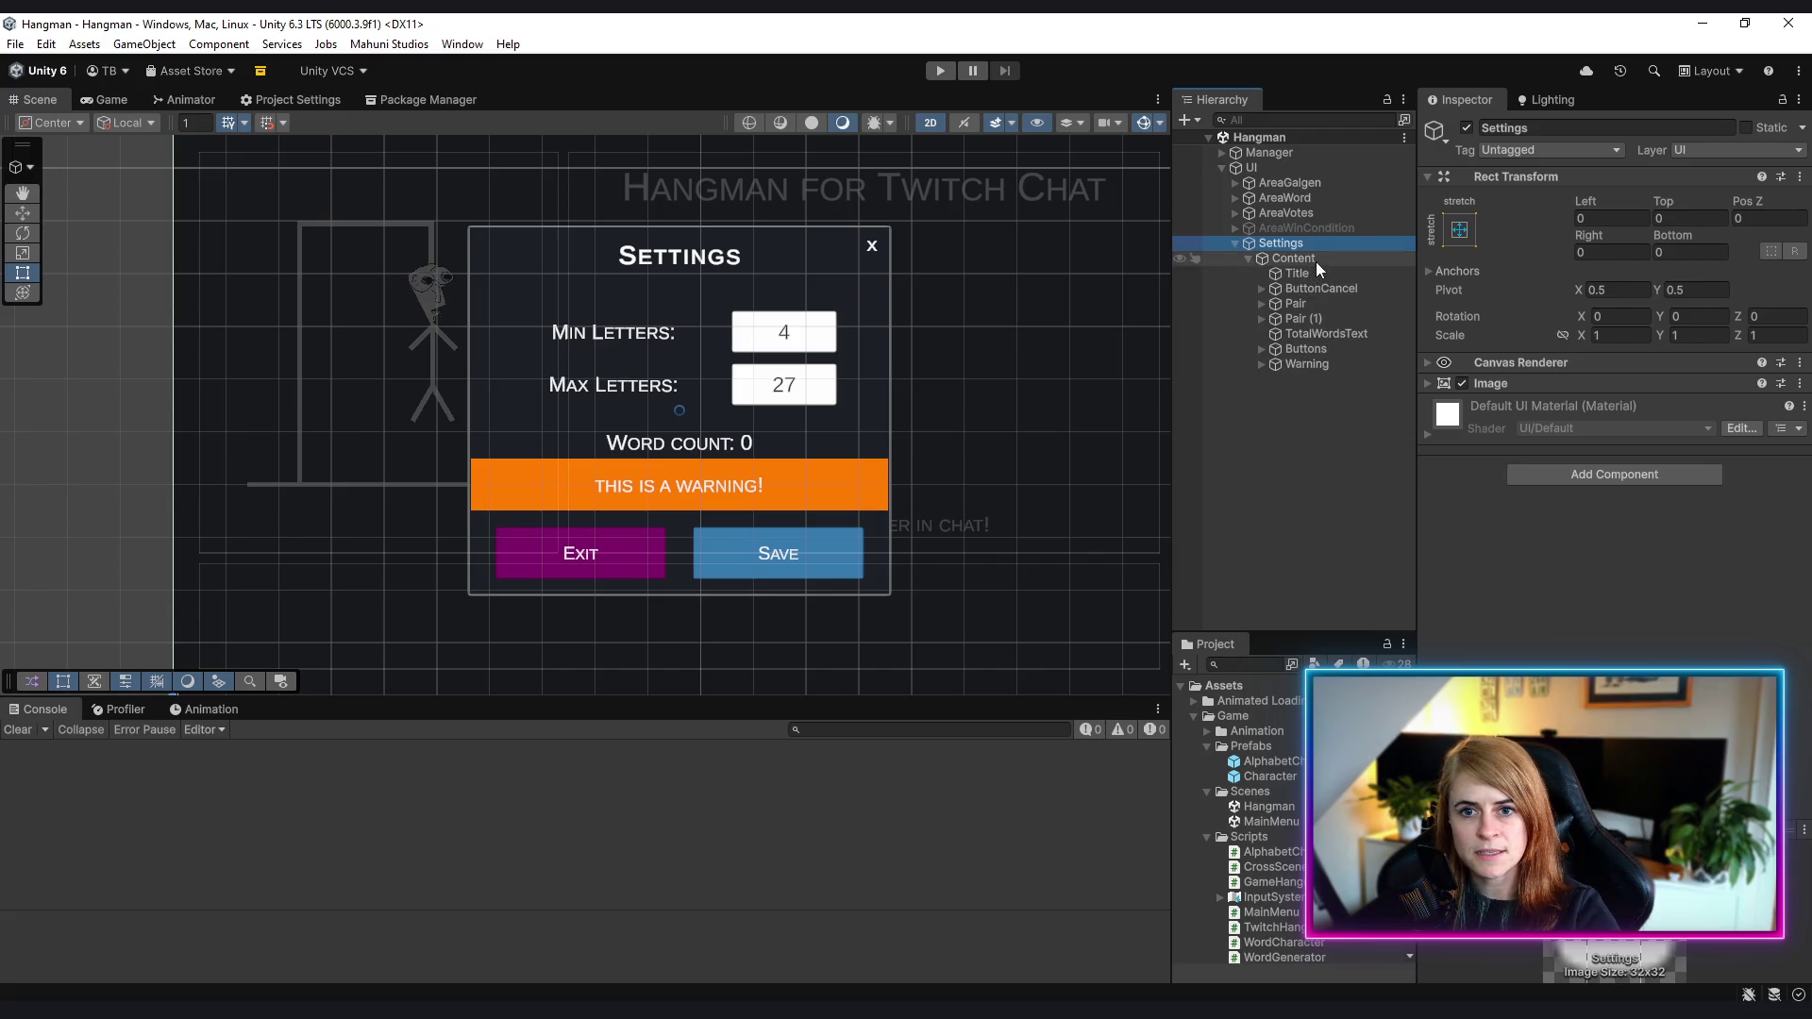
# - Review Content's children: Title, ButtonCancel, both Pair rows, TotalWordsText and Buttons
pyautogui.moveTo(618, 325); pyautogui.dragTo(525, 284)
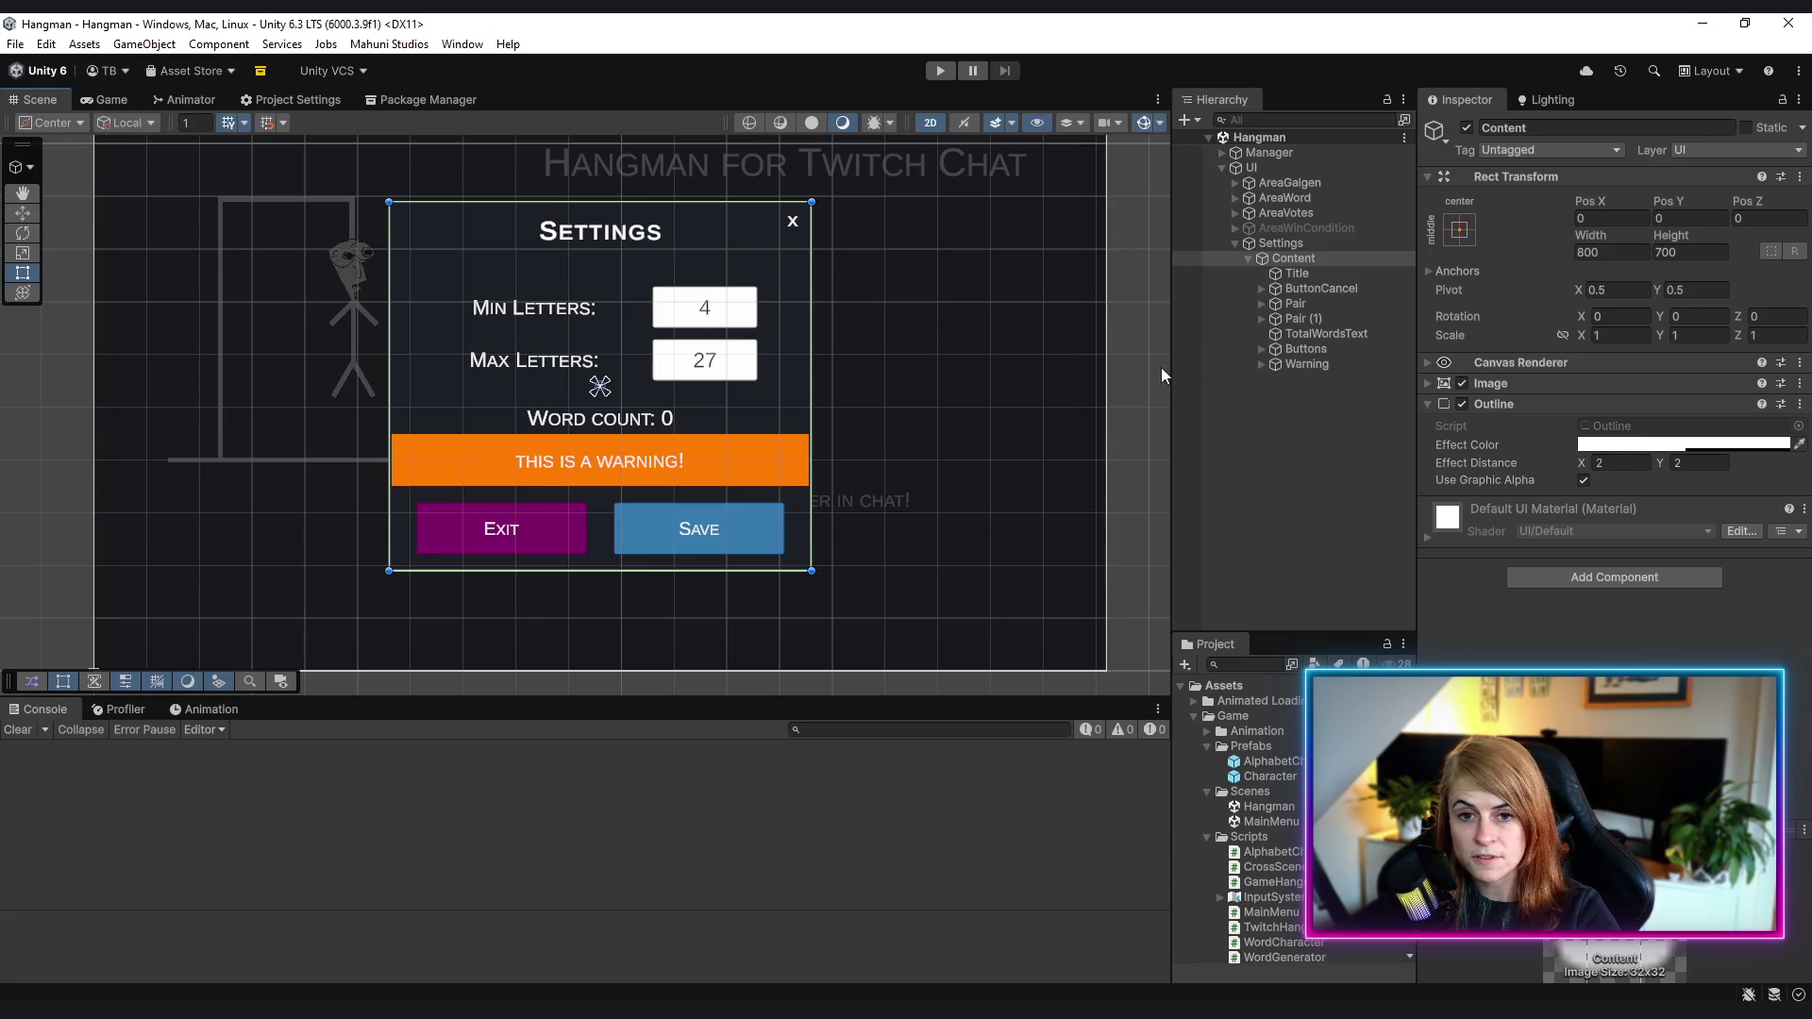
pyautogui.moveTo(1170, 364); pyautogui.dragTo(1152, 362)
pyautogui.click(1298, 276)
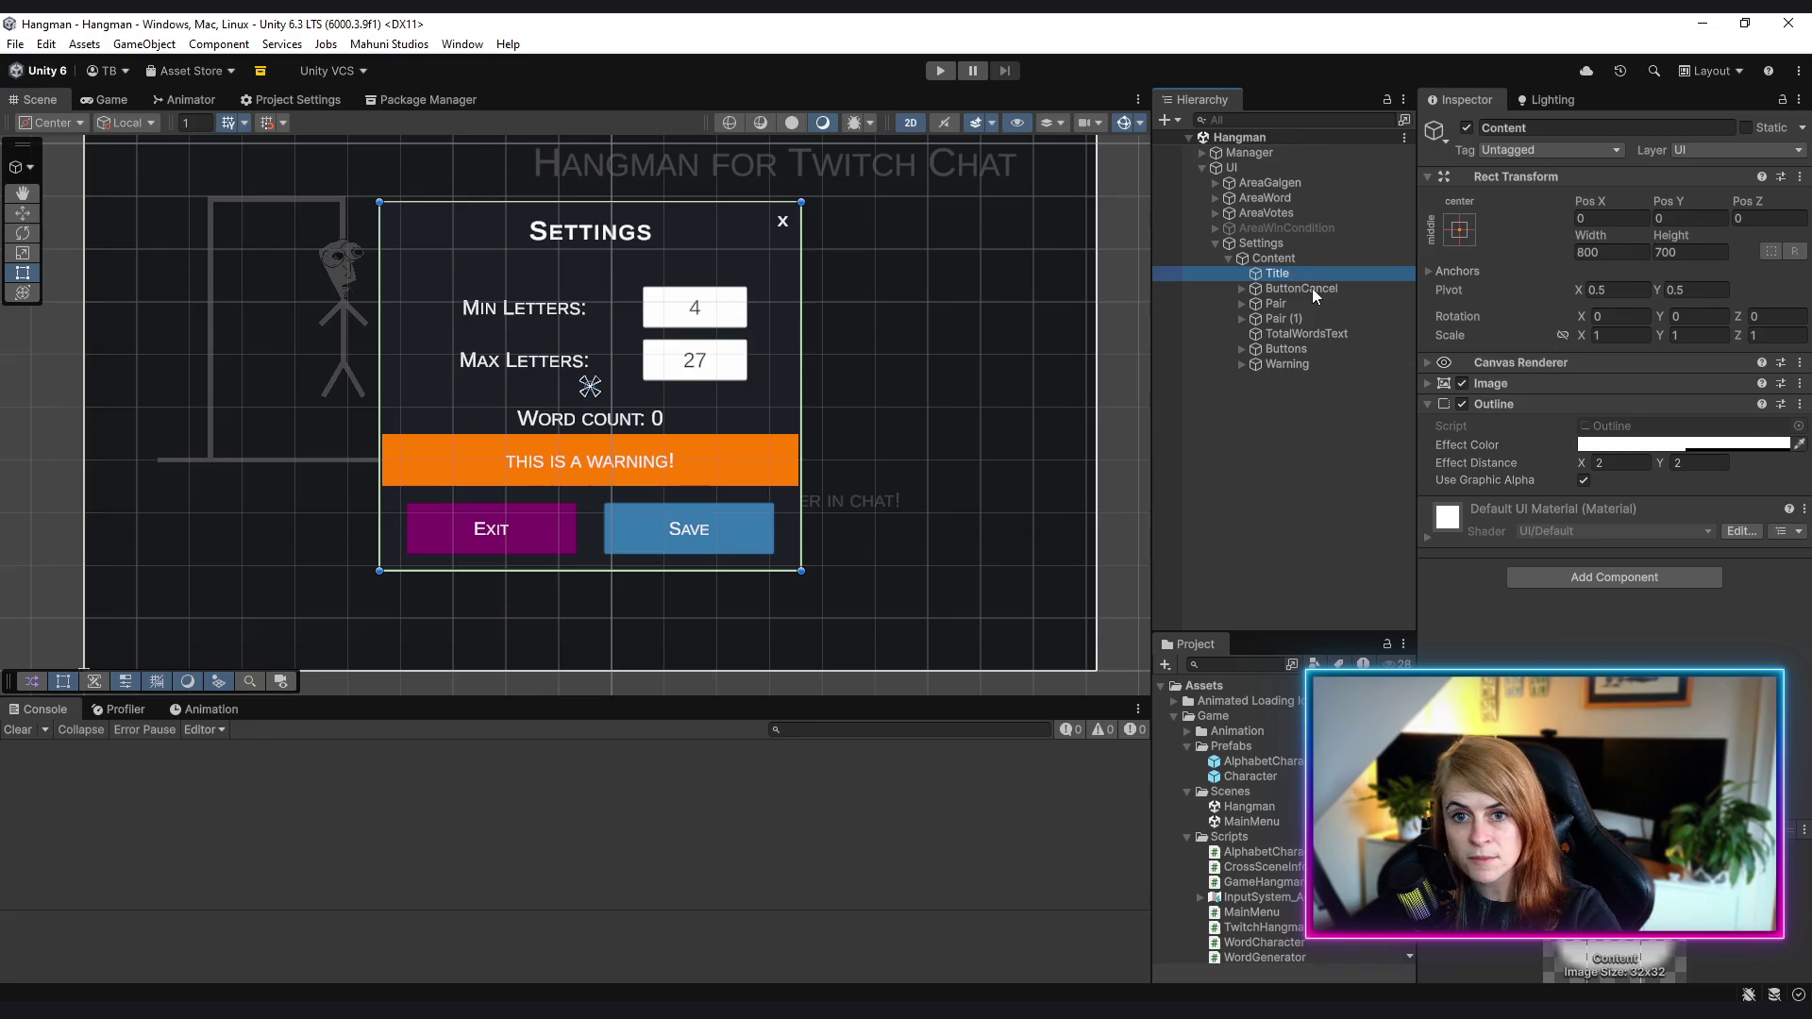
pyautogui.click(1323, 290)
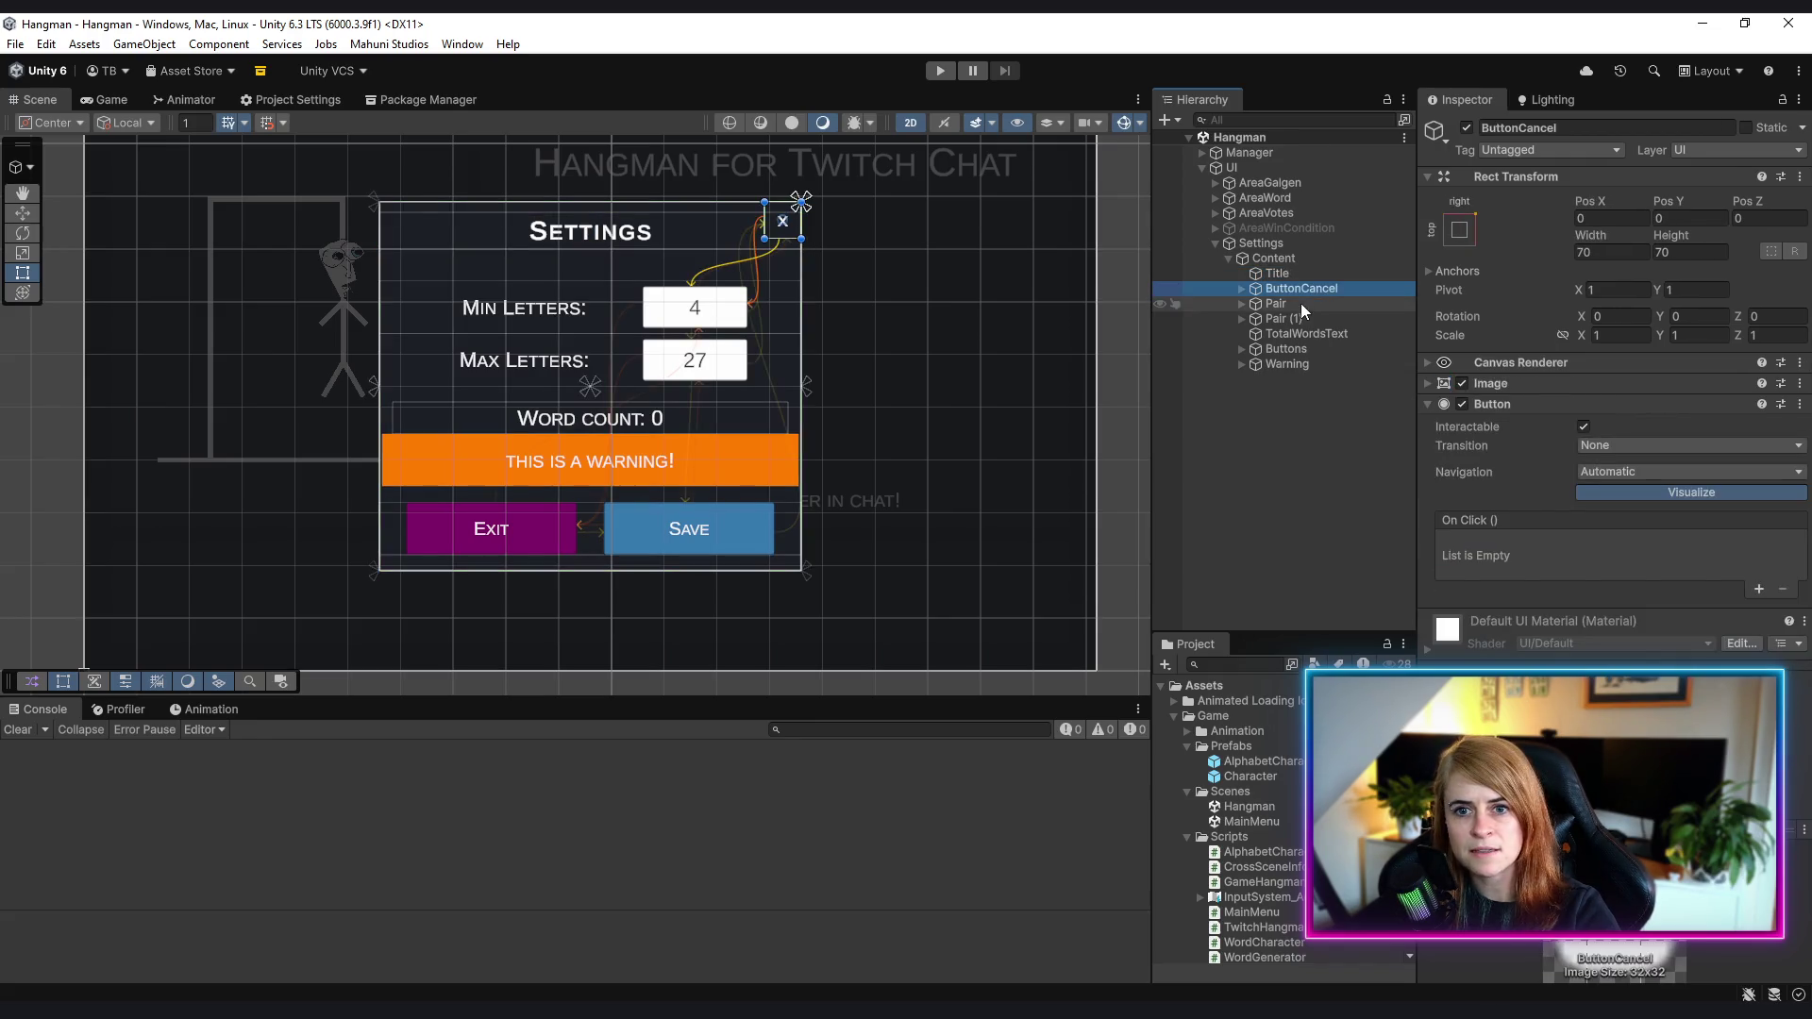
pyautogui.click(1302, 304)
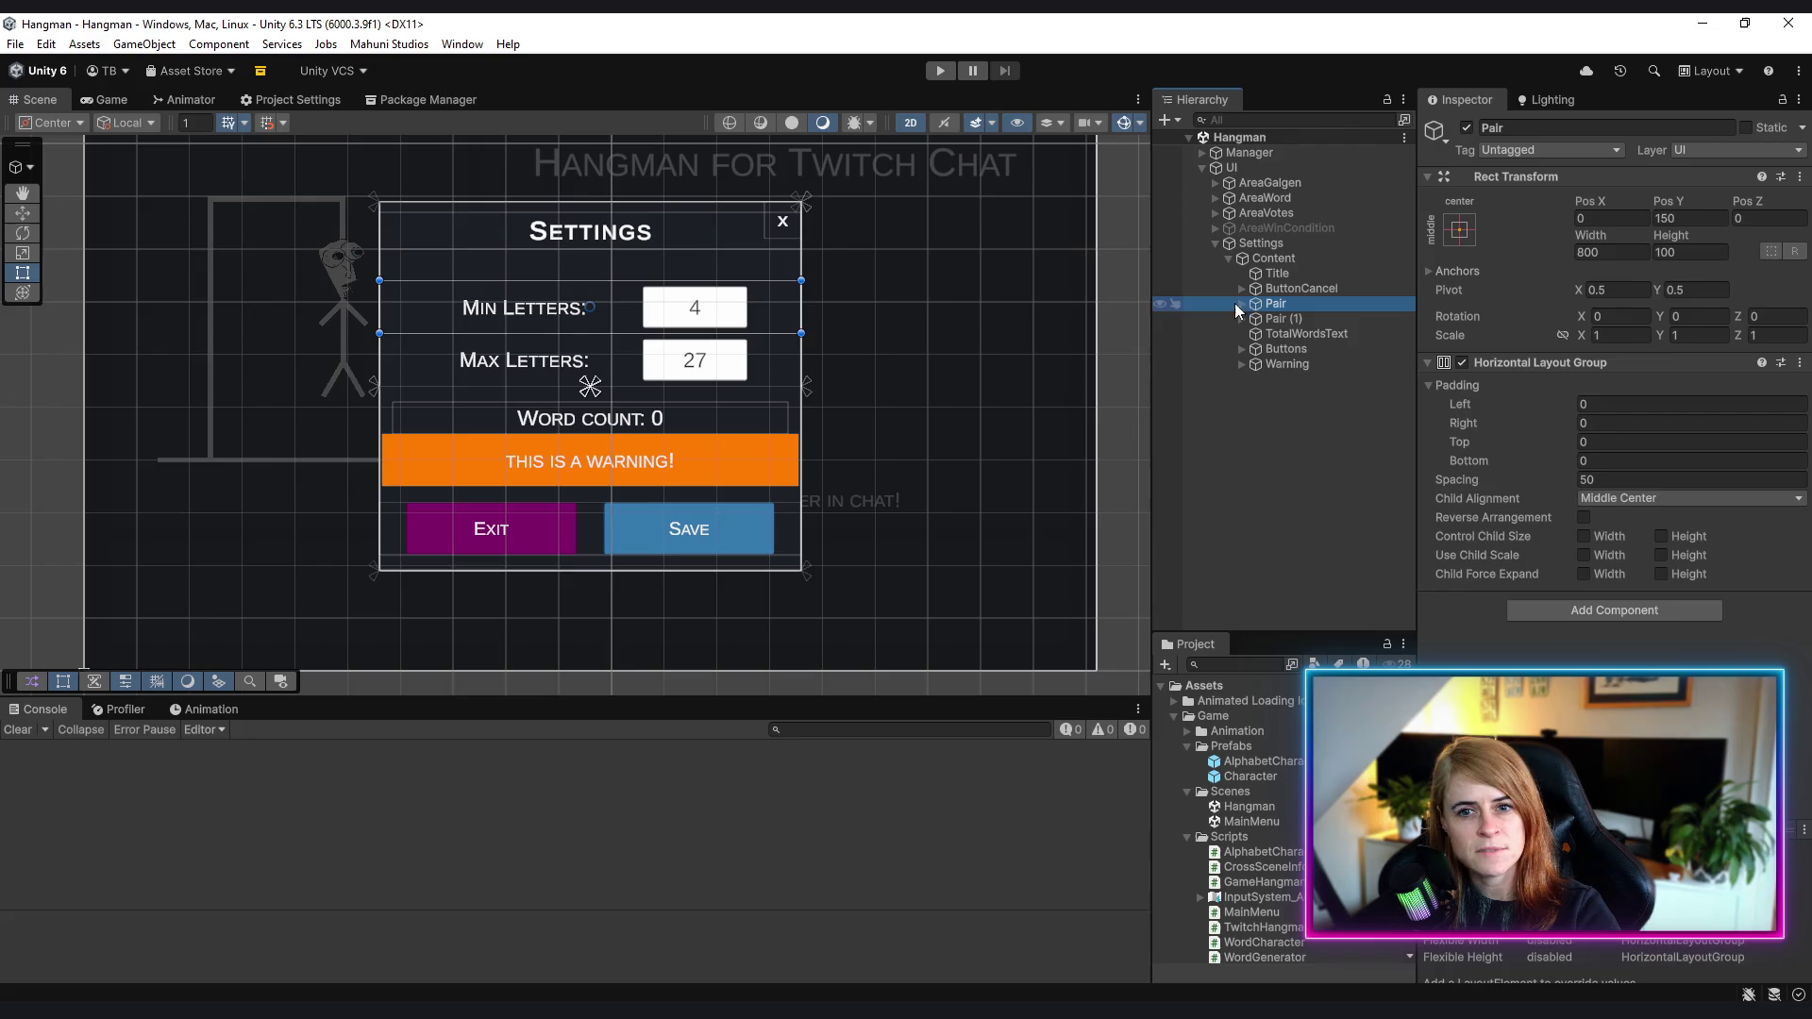
pyautogui.click(1282, 317)
pyautogui.click(1280, 302)
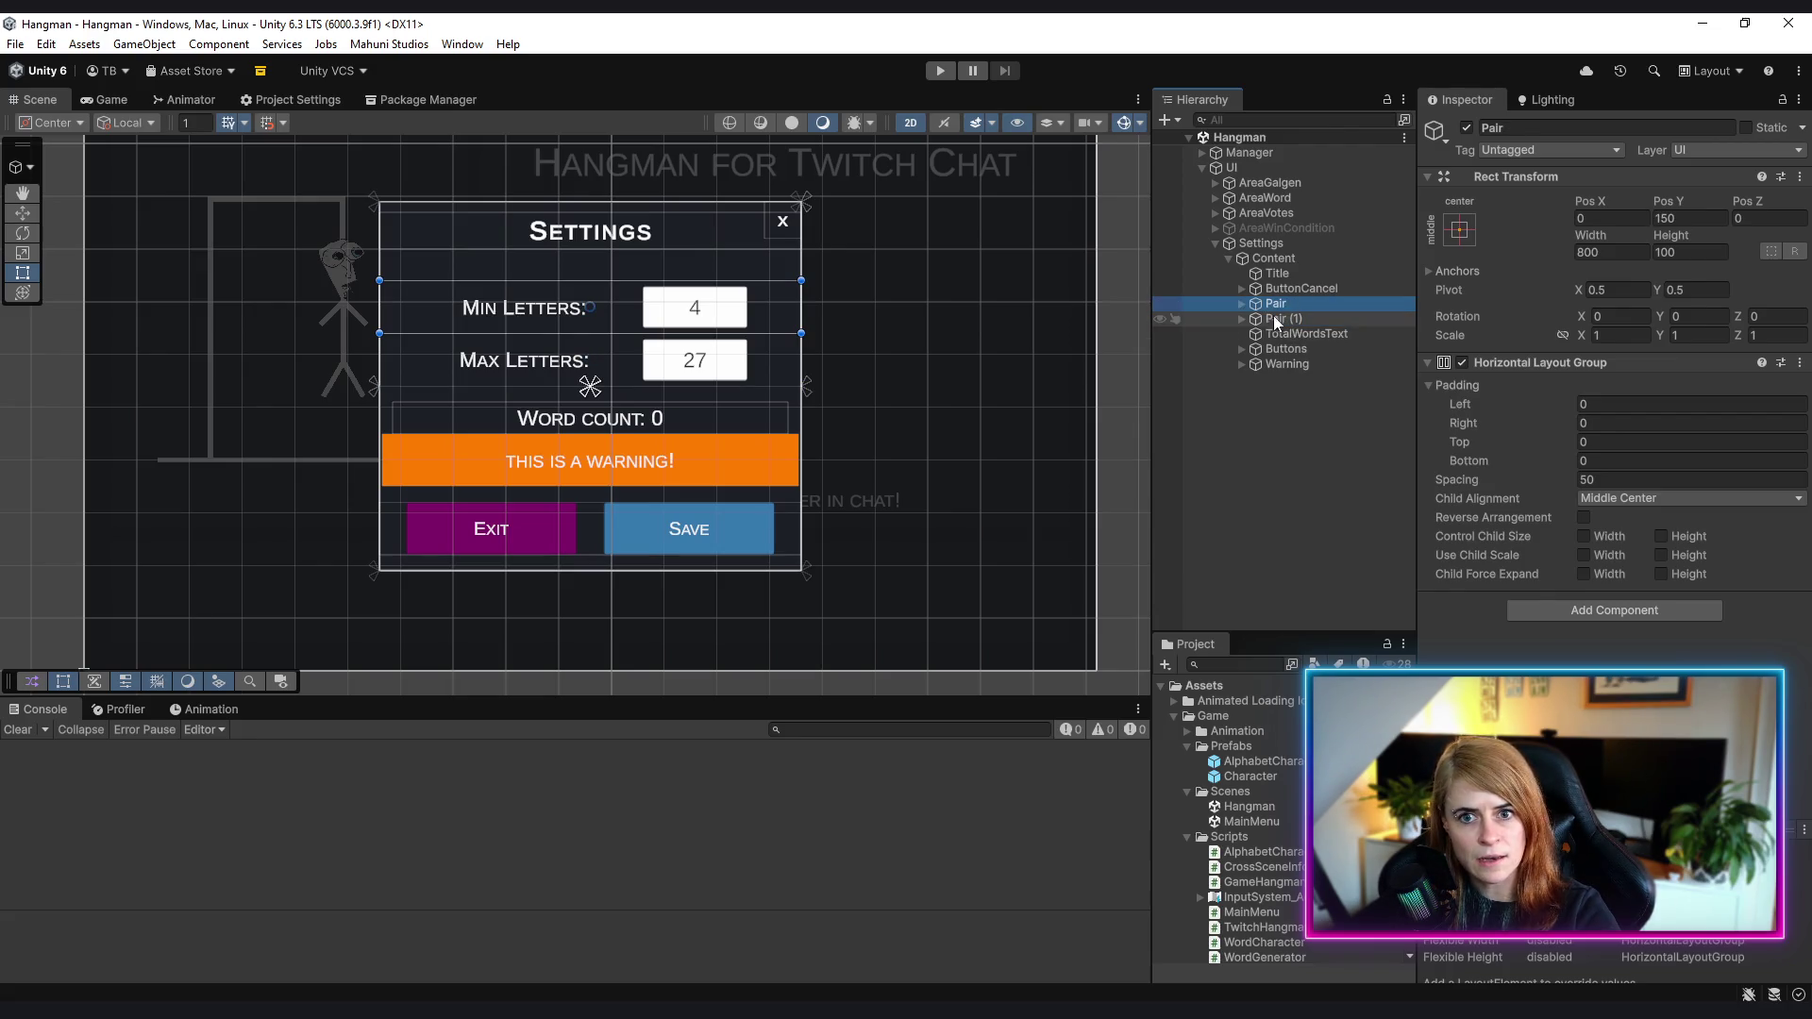
pyautogui.click(1297, 332)
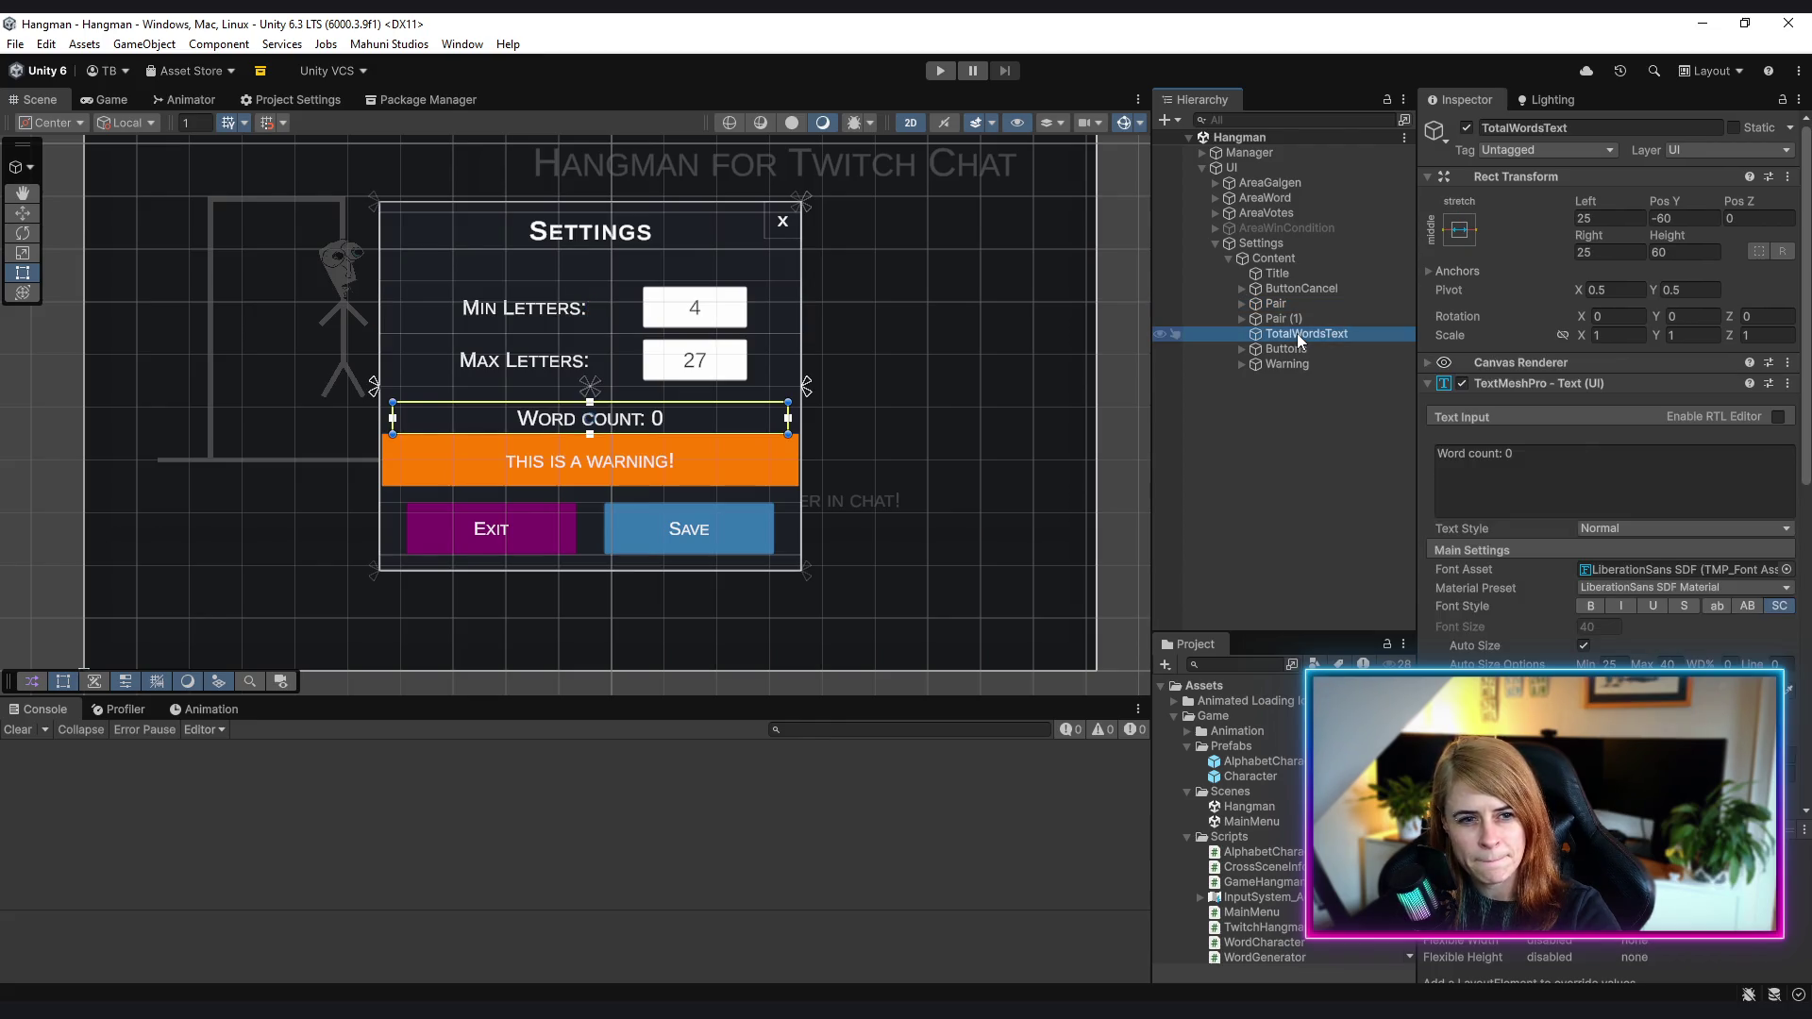
pyautogui.click(1321, 348)
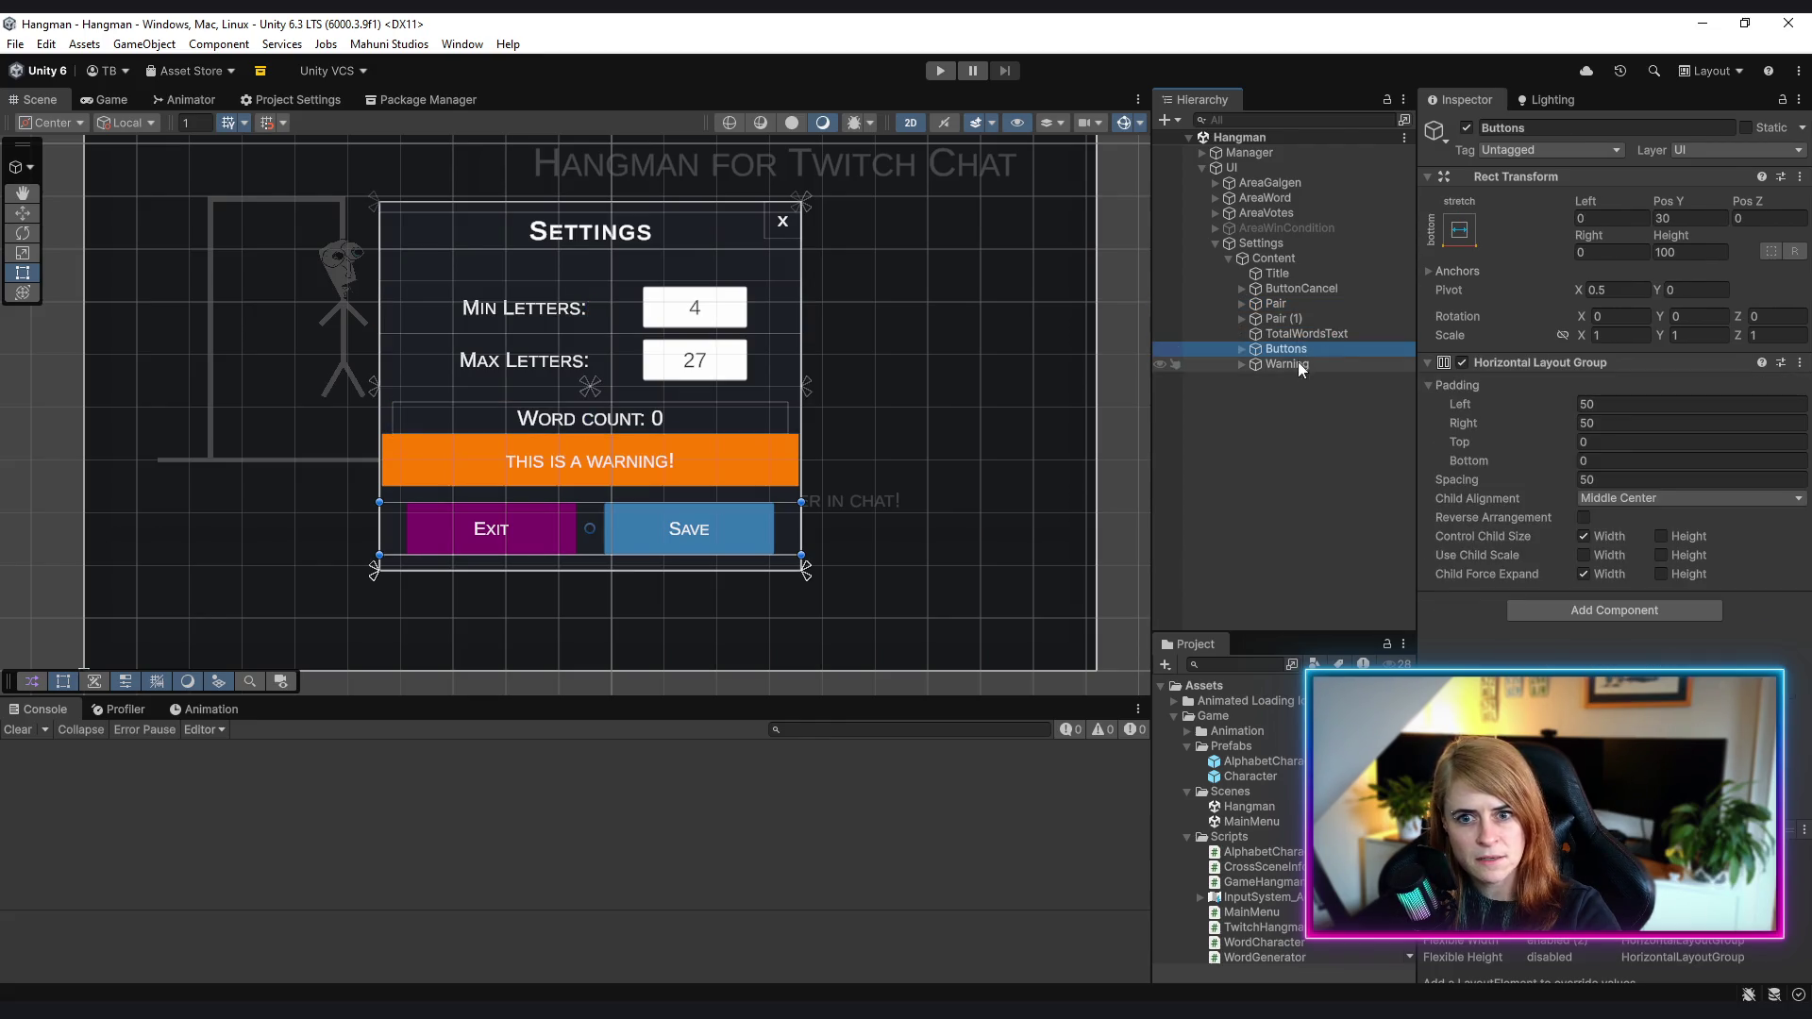
# - Move the Warning object above Buttons within Content
pyautogui.click(1300, 364)
pyautogui.moveTo(1314, 364); pyautogui.dragTo(1318, 349)
pyautogui.click(1304, 440)
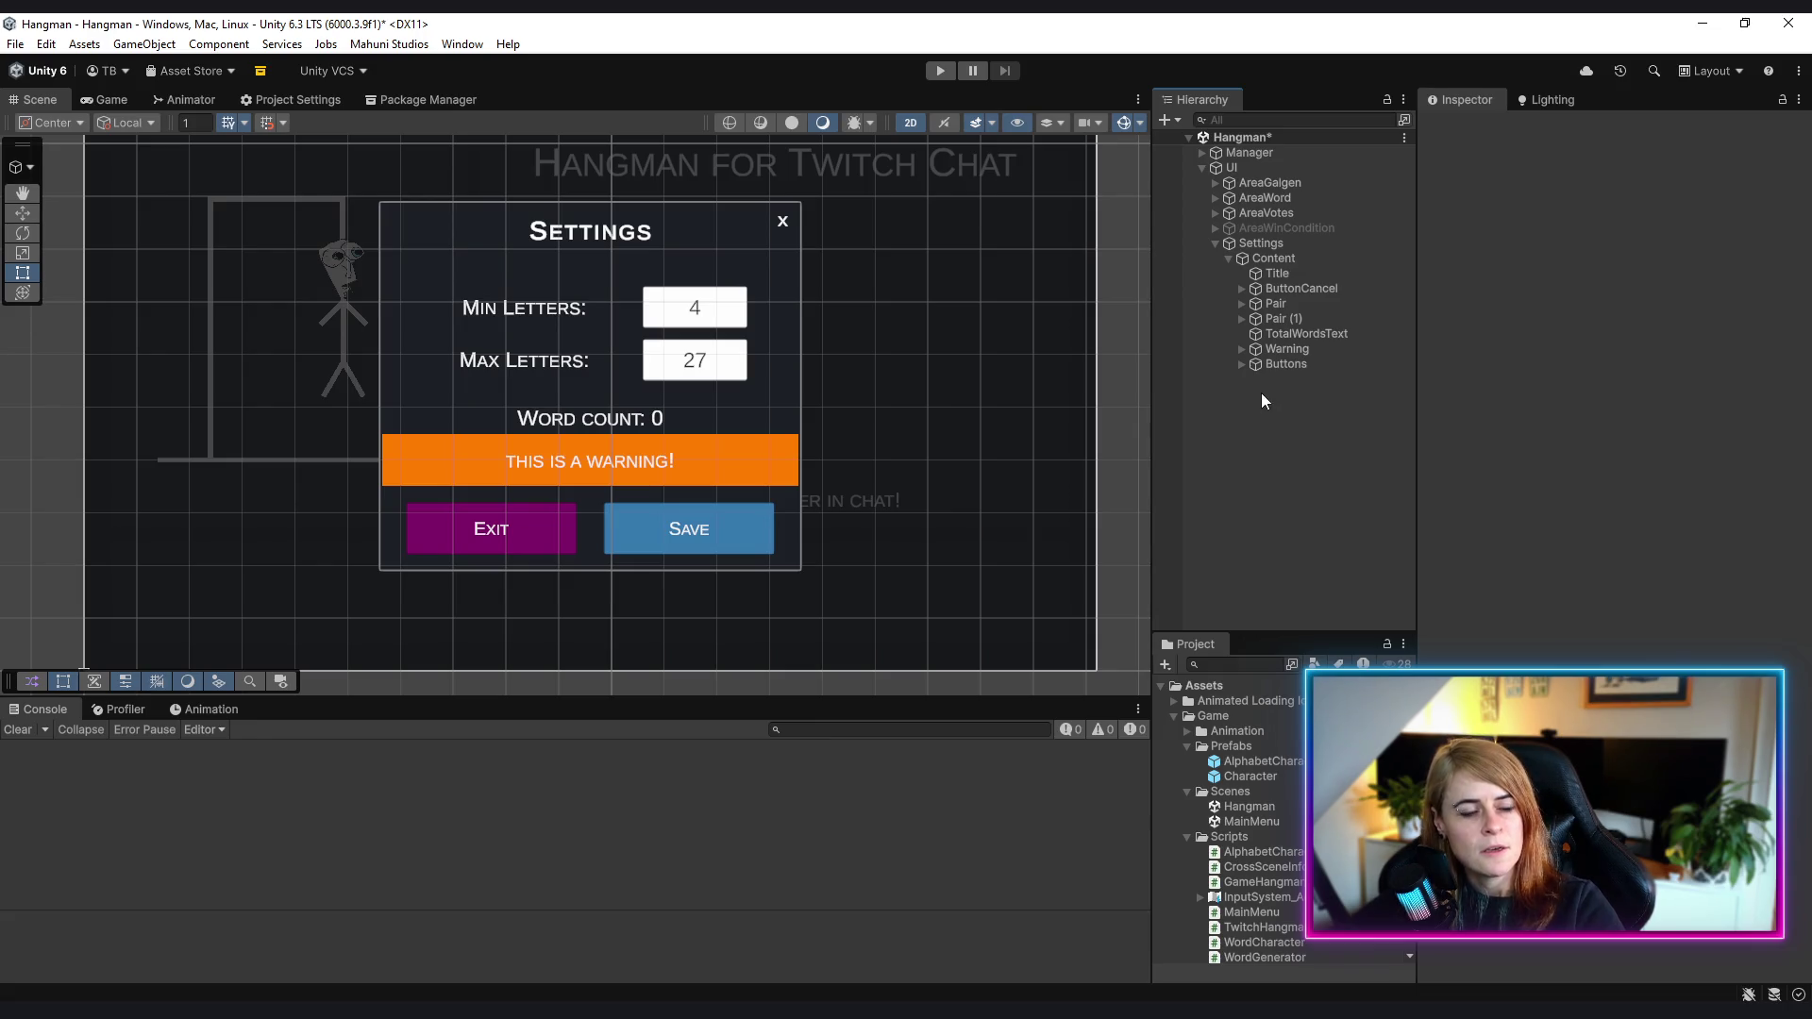
pyautogui.moveTo(949, 388)
pyautogui.mouseDown()
pyautogui.moveTo(1014, 378)
pyautogui.moveTo(1031, 436)
pyautogui.moveTo(1008, 409)
pyautogui.mouseUp()
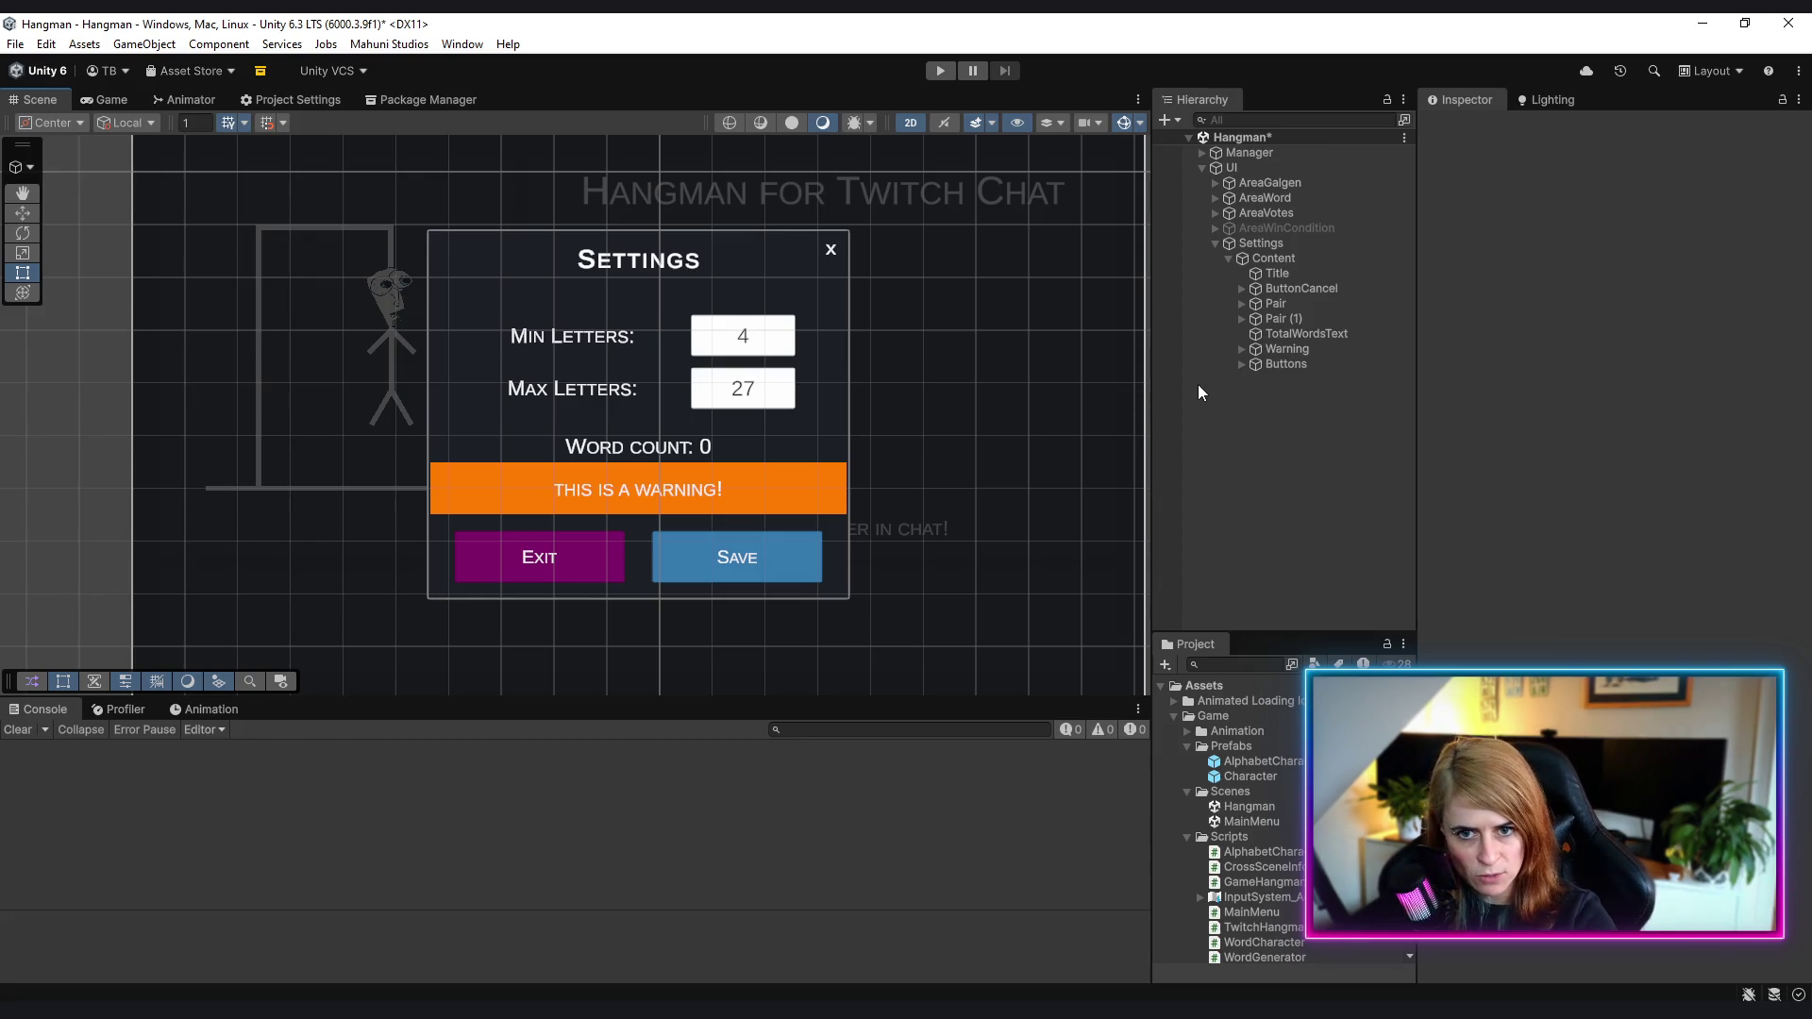
pyautogui.scroll(-1, 974, 428)
pyautogui.scroll(-1, 972, 424)
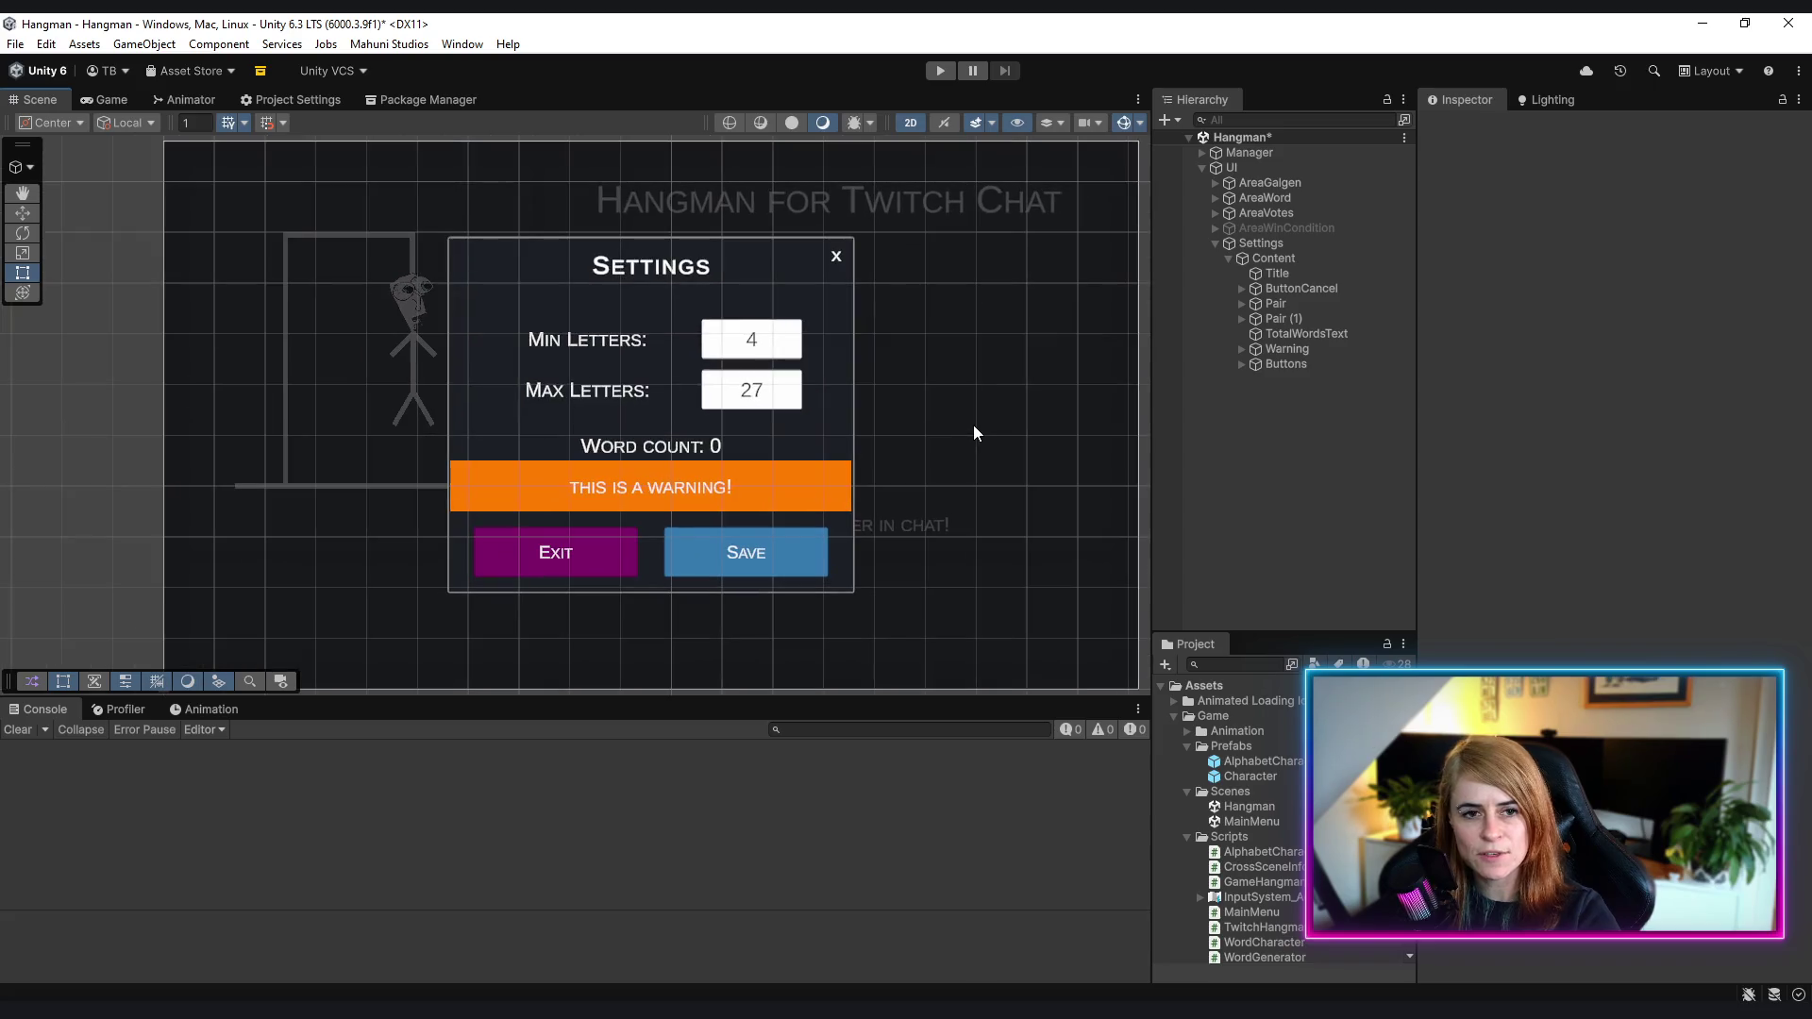
pyautogui.scroll(2, 973, 425)
pyautogui.scroll(-2, 944, 432)
pyautogui.scroll(2, 947, 432)
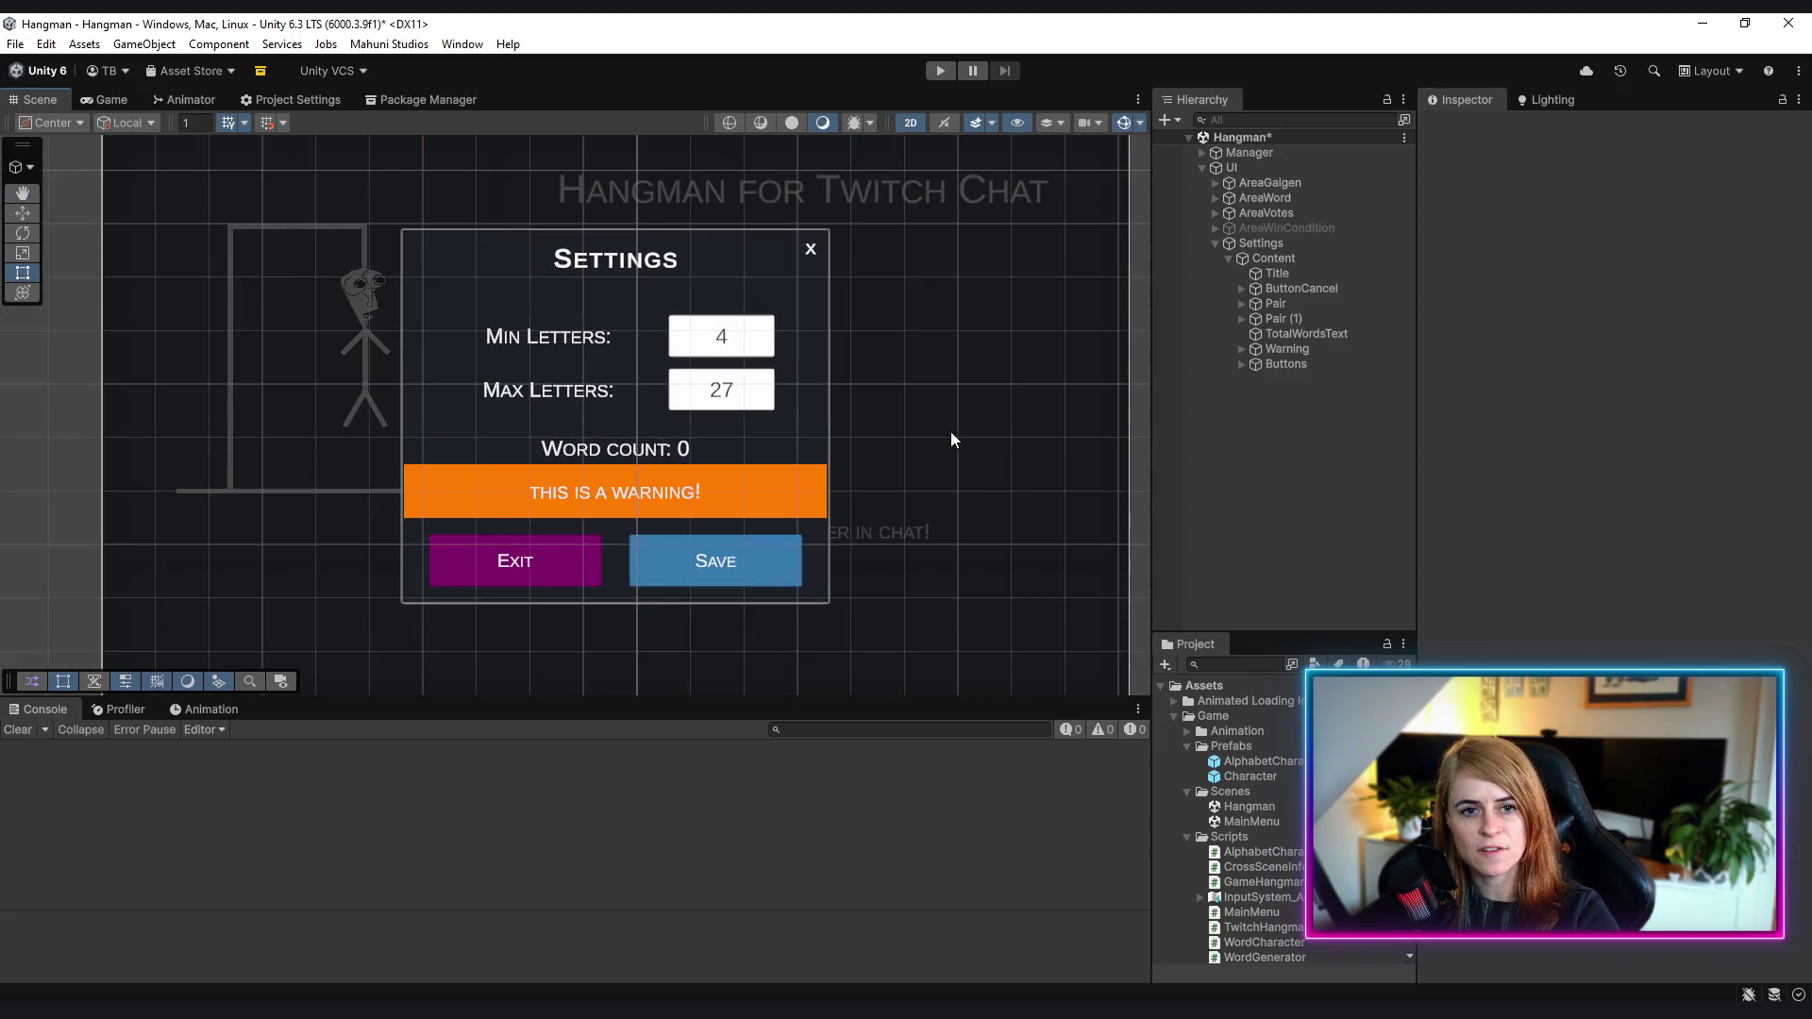
pyautogui.scroll(-1, 954, 432)
pyautogui.moveTo(957, 432); pyautogui.dragTo(933, 426)
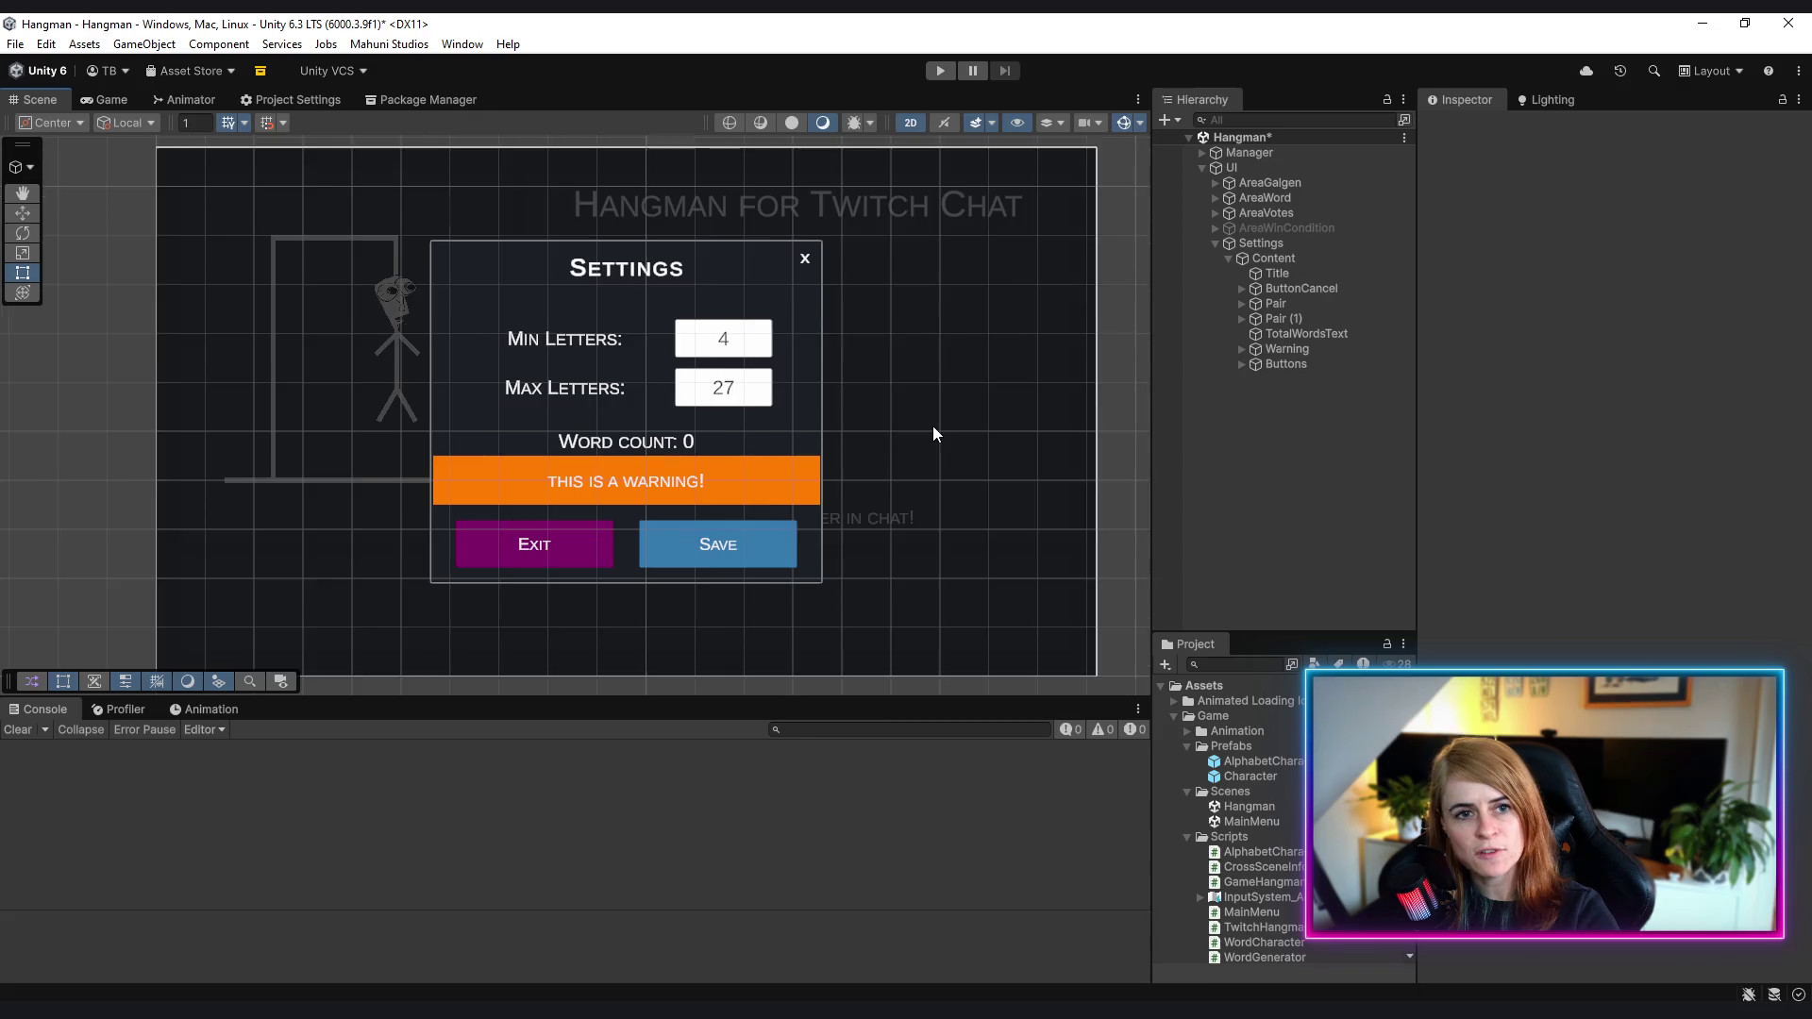
pyautogui.scroll(-1, 933, 427)
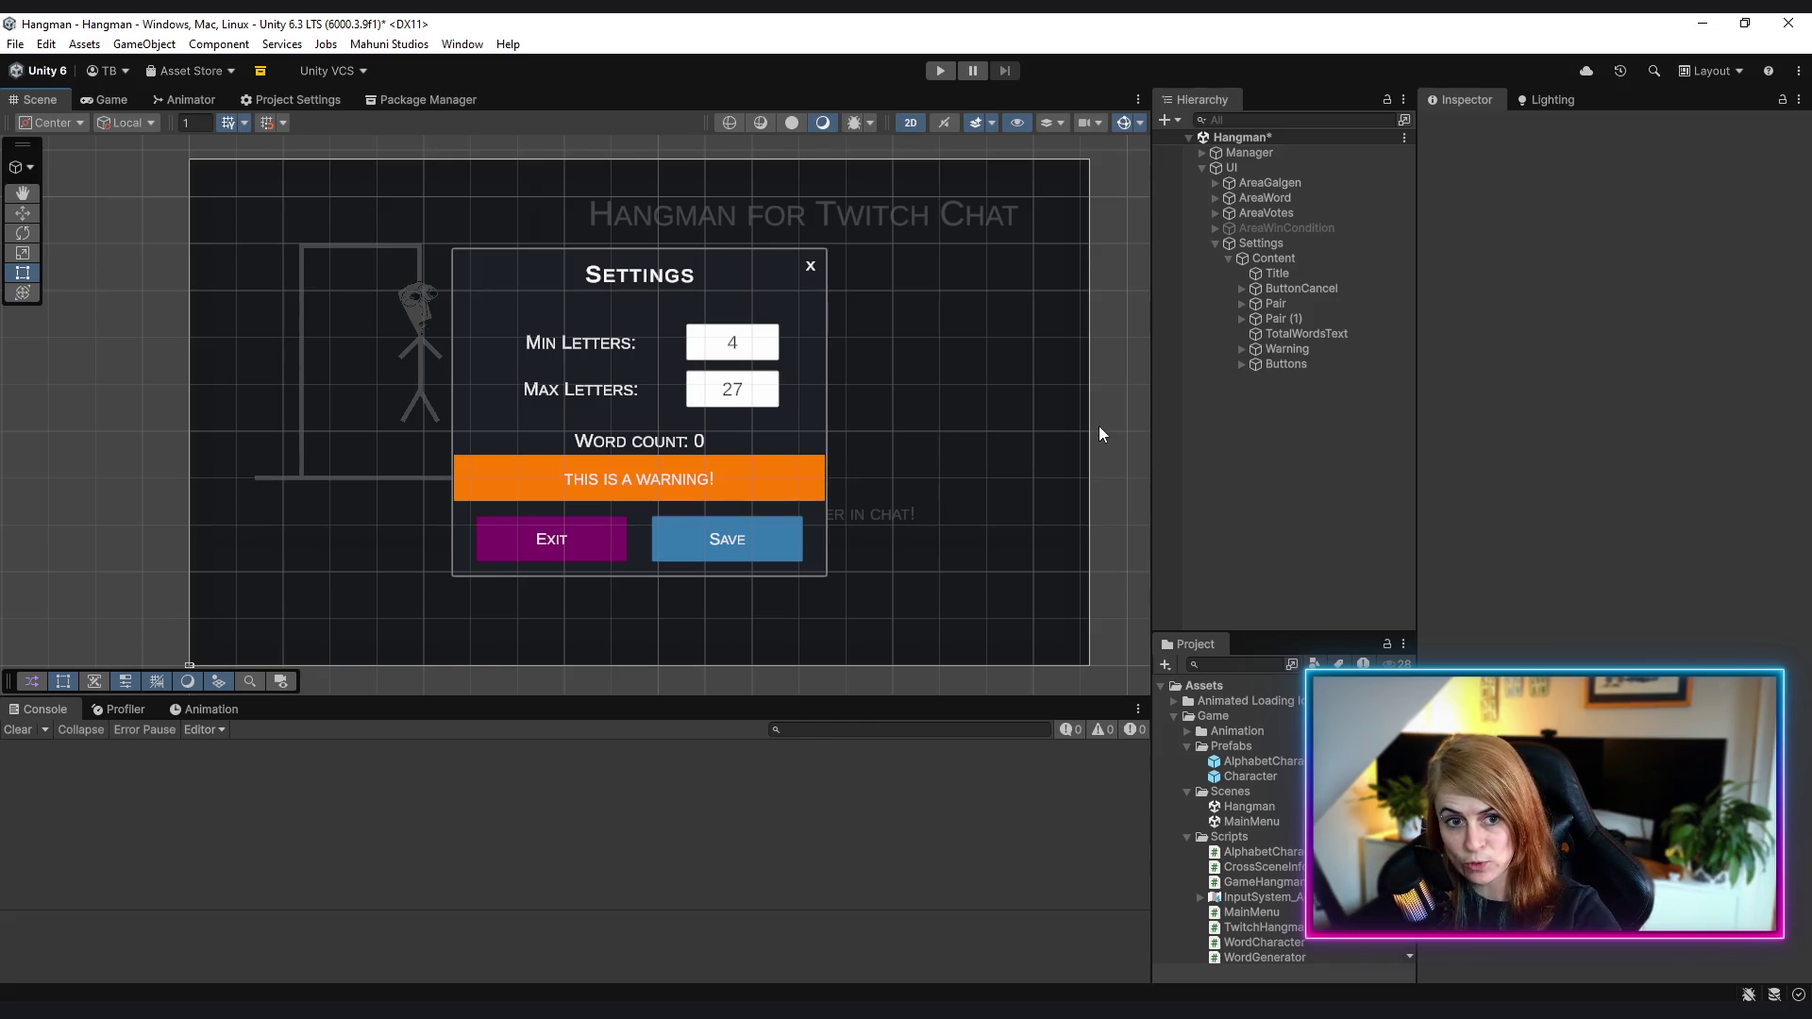
pyautogui.click(1279, 262)
# - Add a UI Slider to Content and move it up just below Title
pyautogui.rightClick(1282, 263)
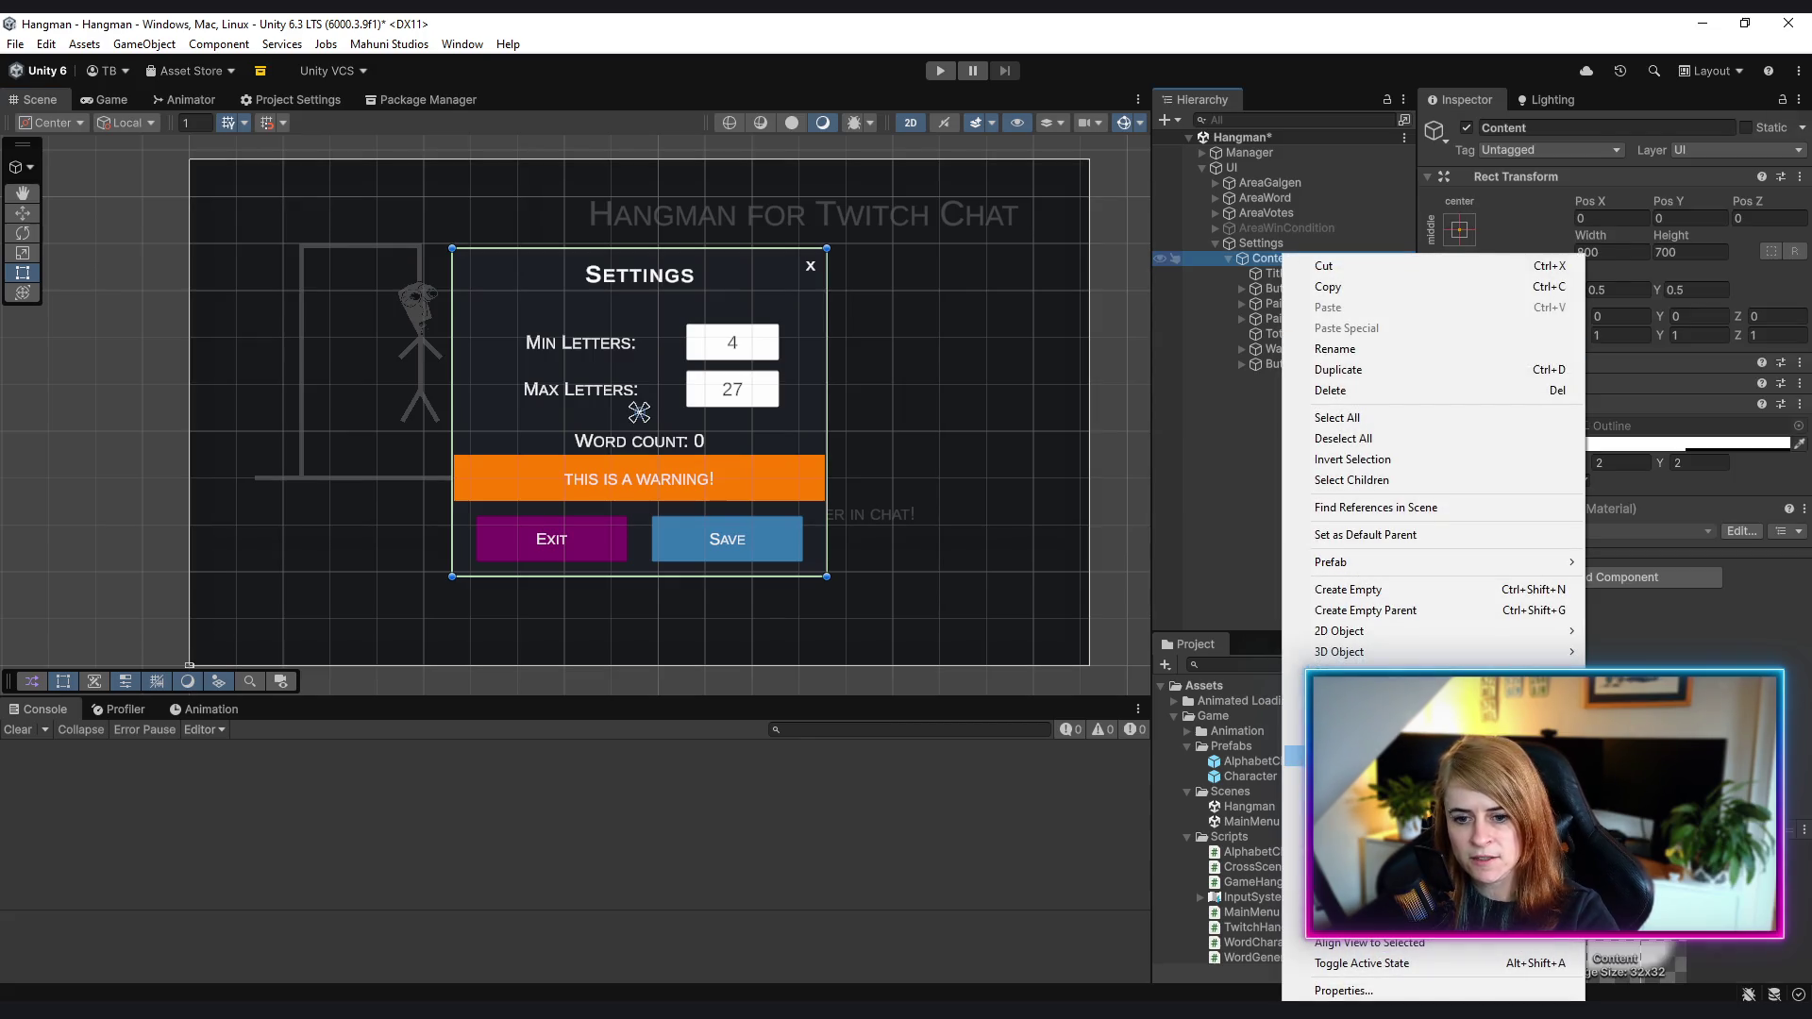
pyautogui.moveTo(1368, 755)
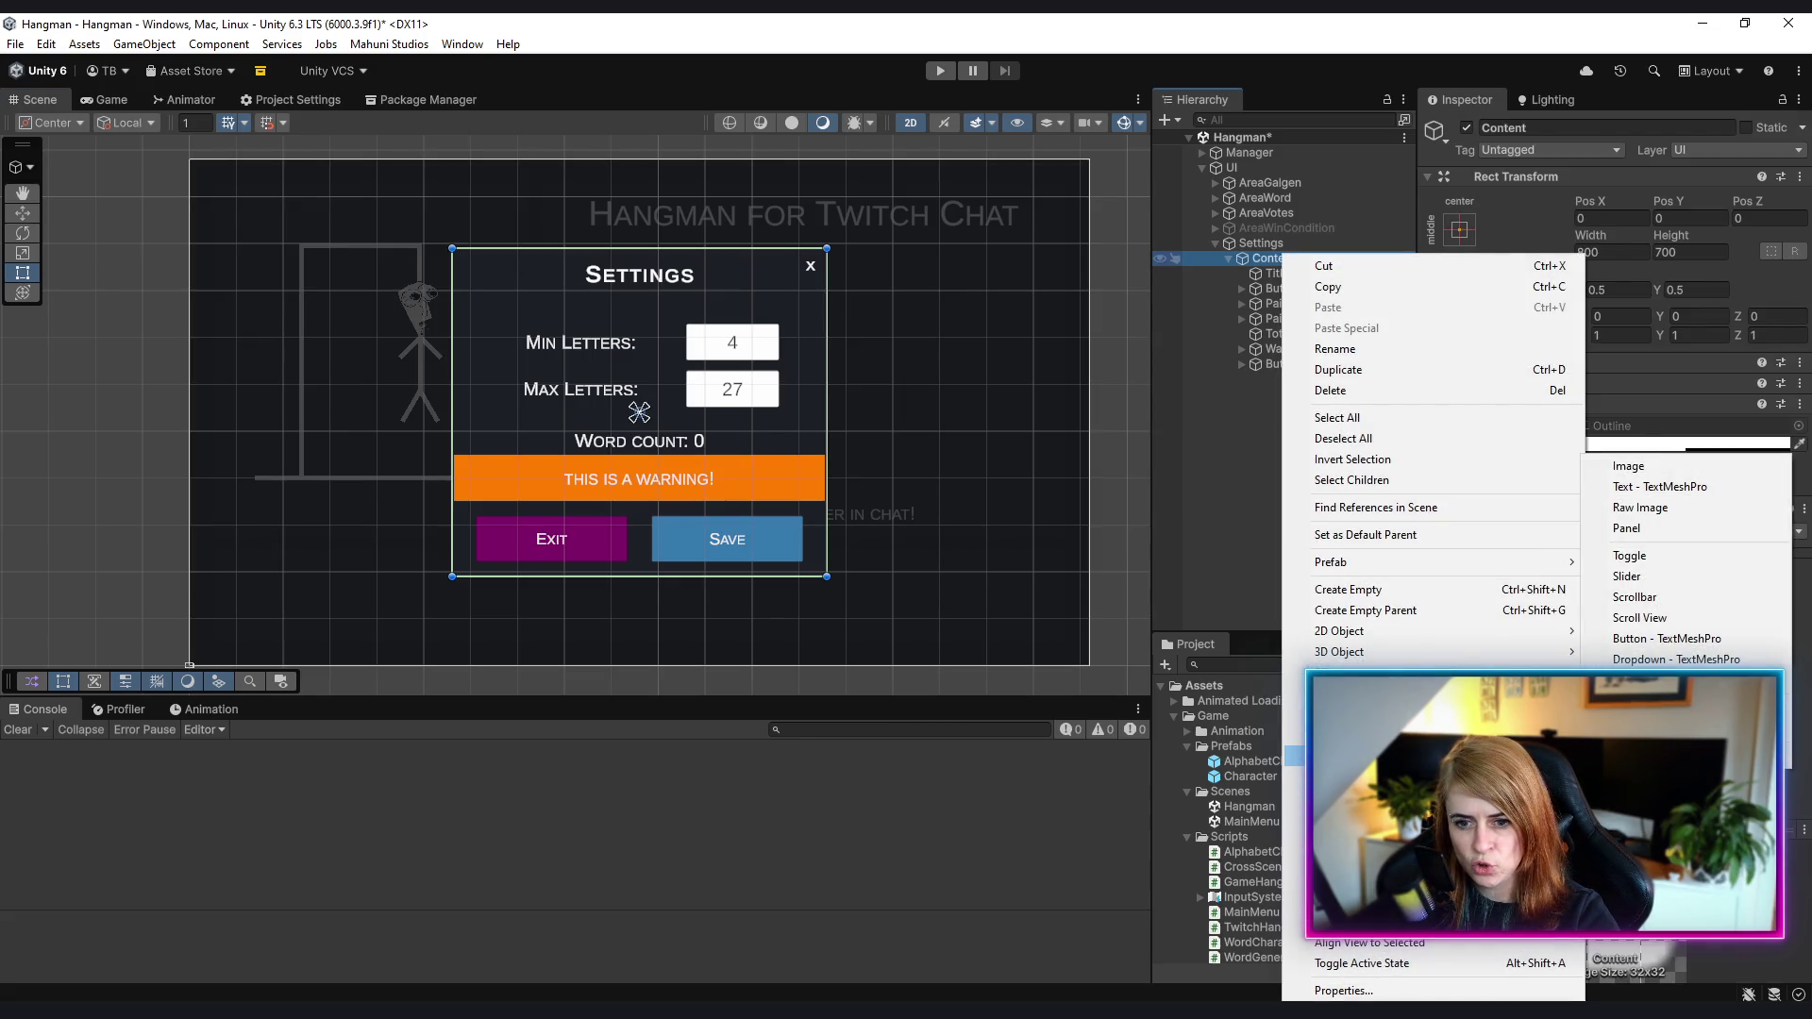
pyautogui.click(1627, 576)
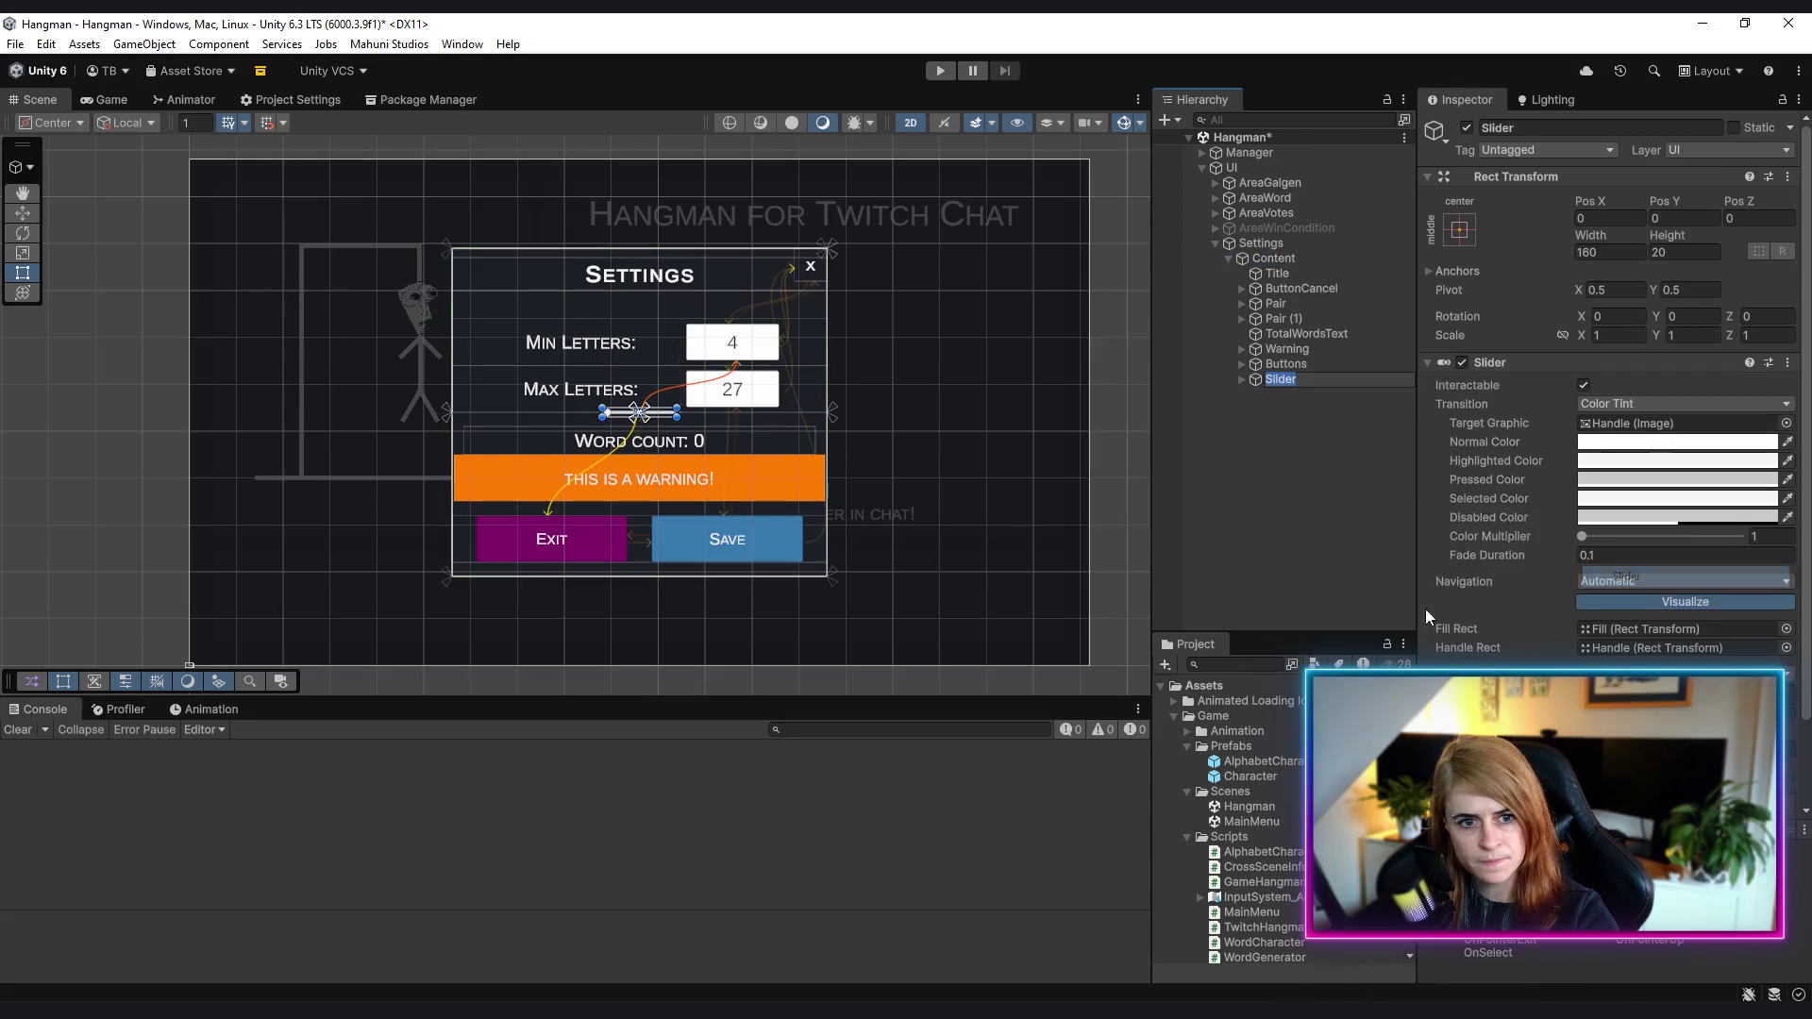
pyautogui.scroll(5, 721, 478)
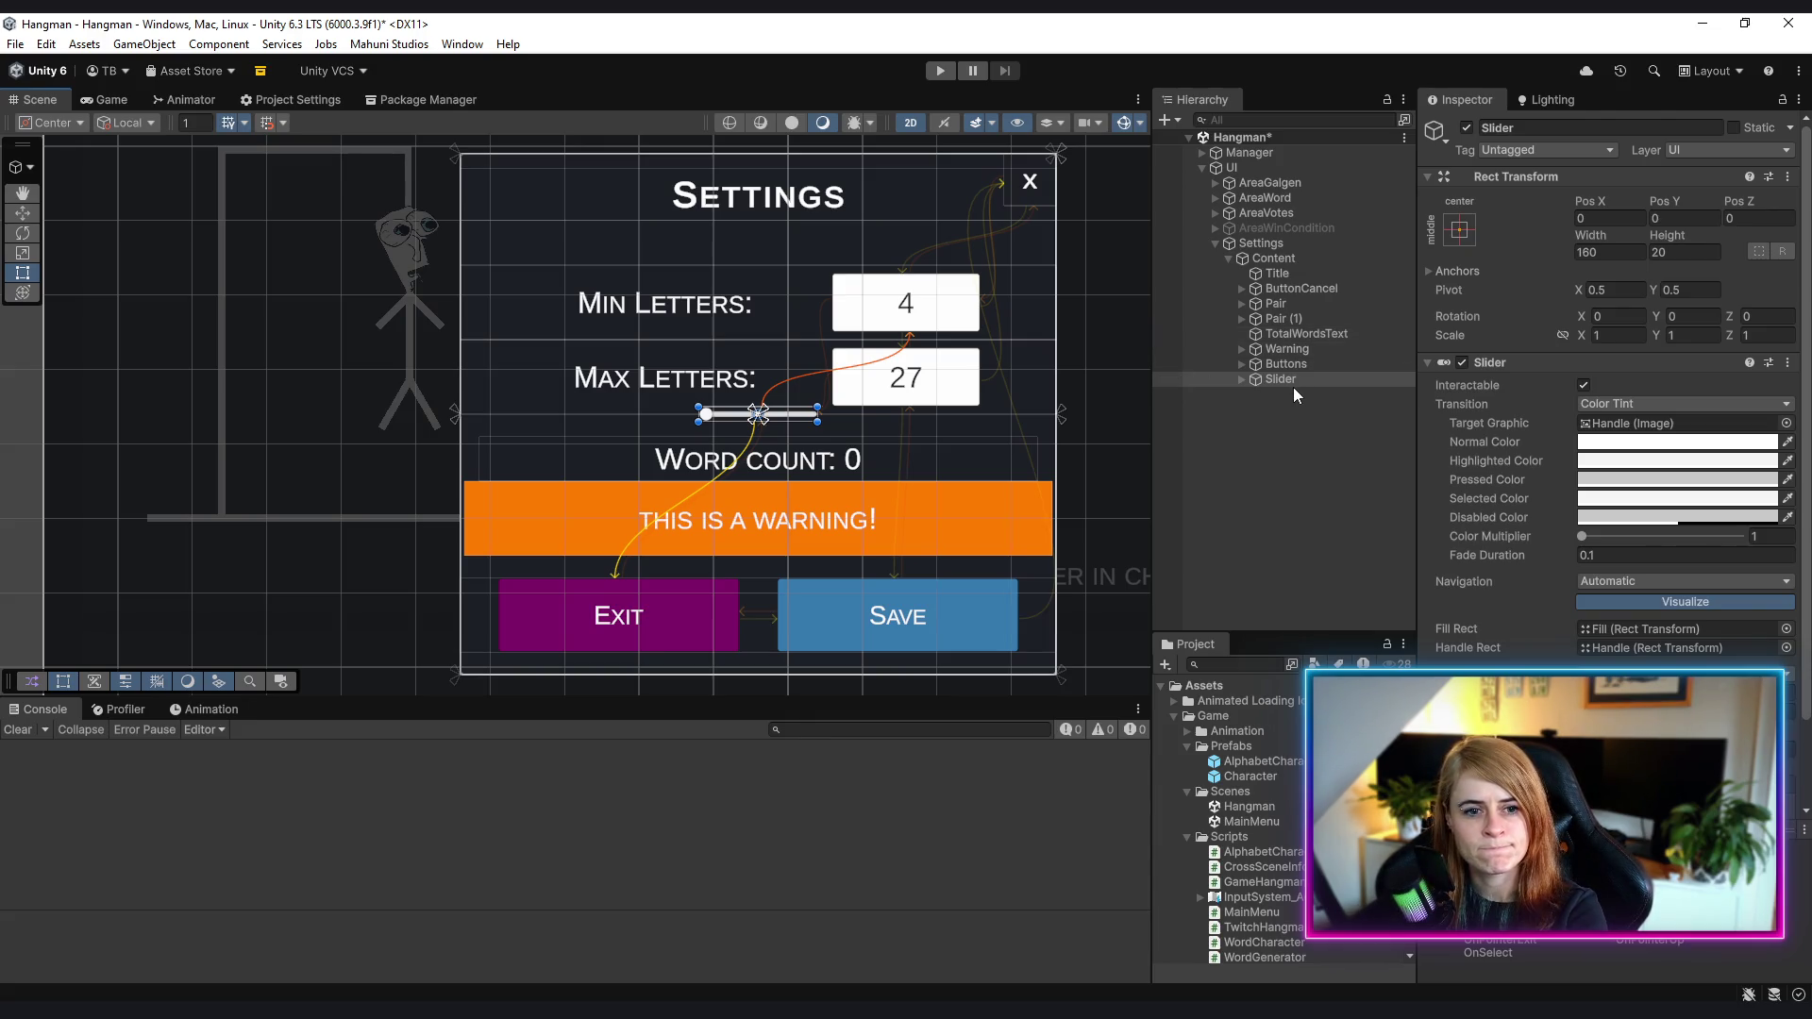
pyautogui.scroll(-2, 788, 420)
pyautogui.moveTo(902, 372)
pyautogui.mouseDown()
pyautogui.moveTo(820, 440)
pyautogui.moveTo(814, 357)
pyautogui.mouseUp()
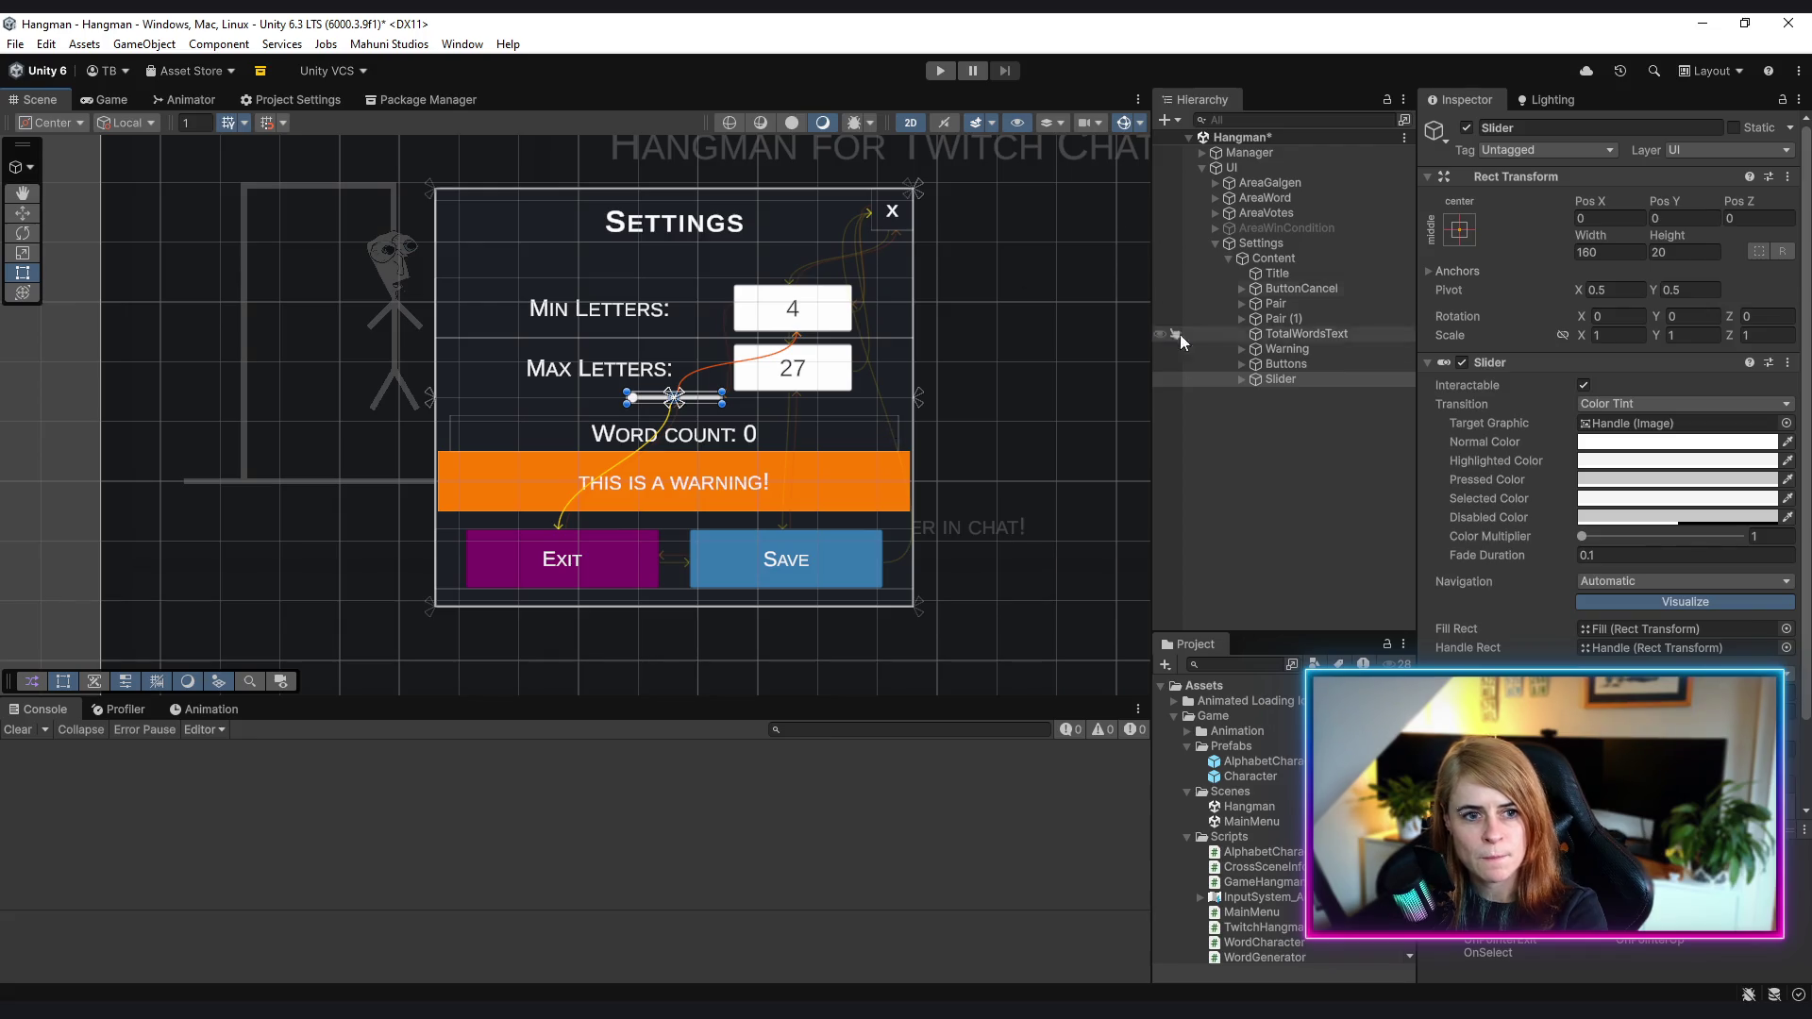
pyautogui.moveTo(1295, 376)
pyautogui.mouseDown()
pyautogui.moveTo(1312, 281)
pyautogui.moveTo(1298, 312)
pyautogui.mouseUp()
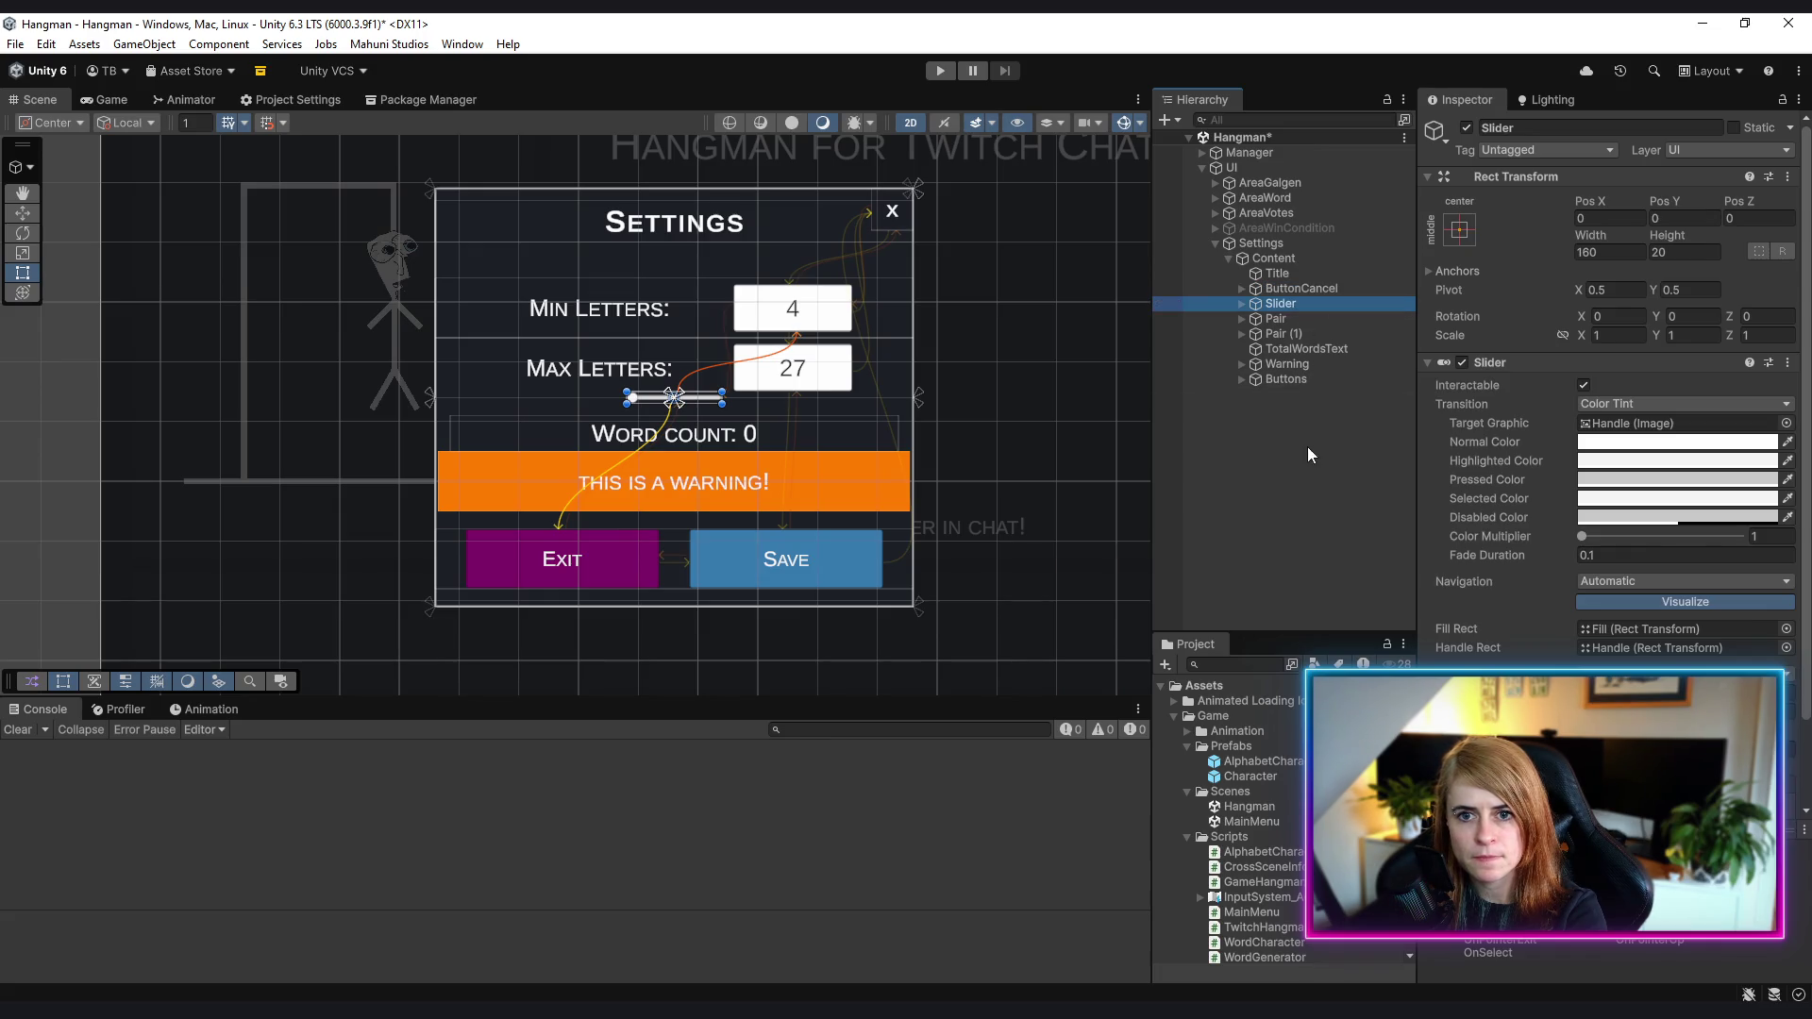
# - Set the Slider's height to 40 and expand its children
pyautogui.click(1685, 253)
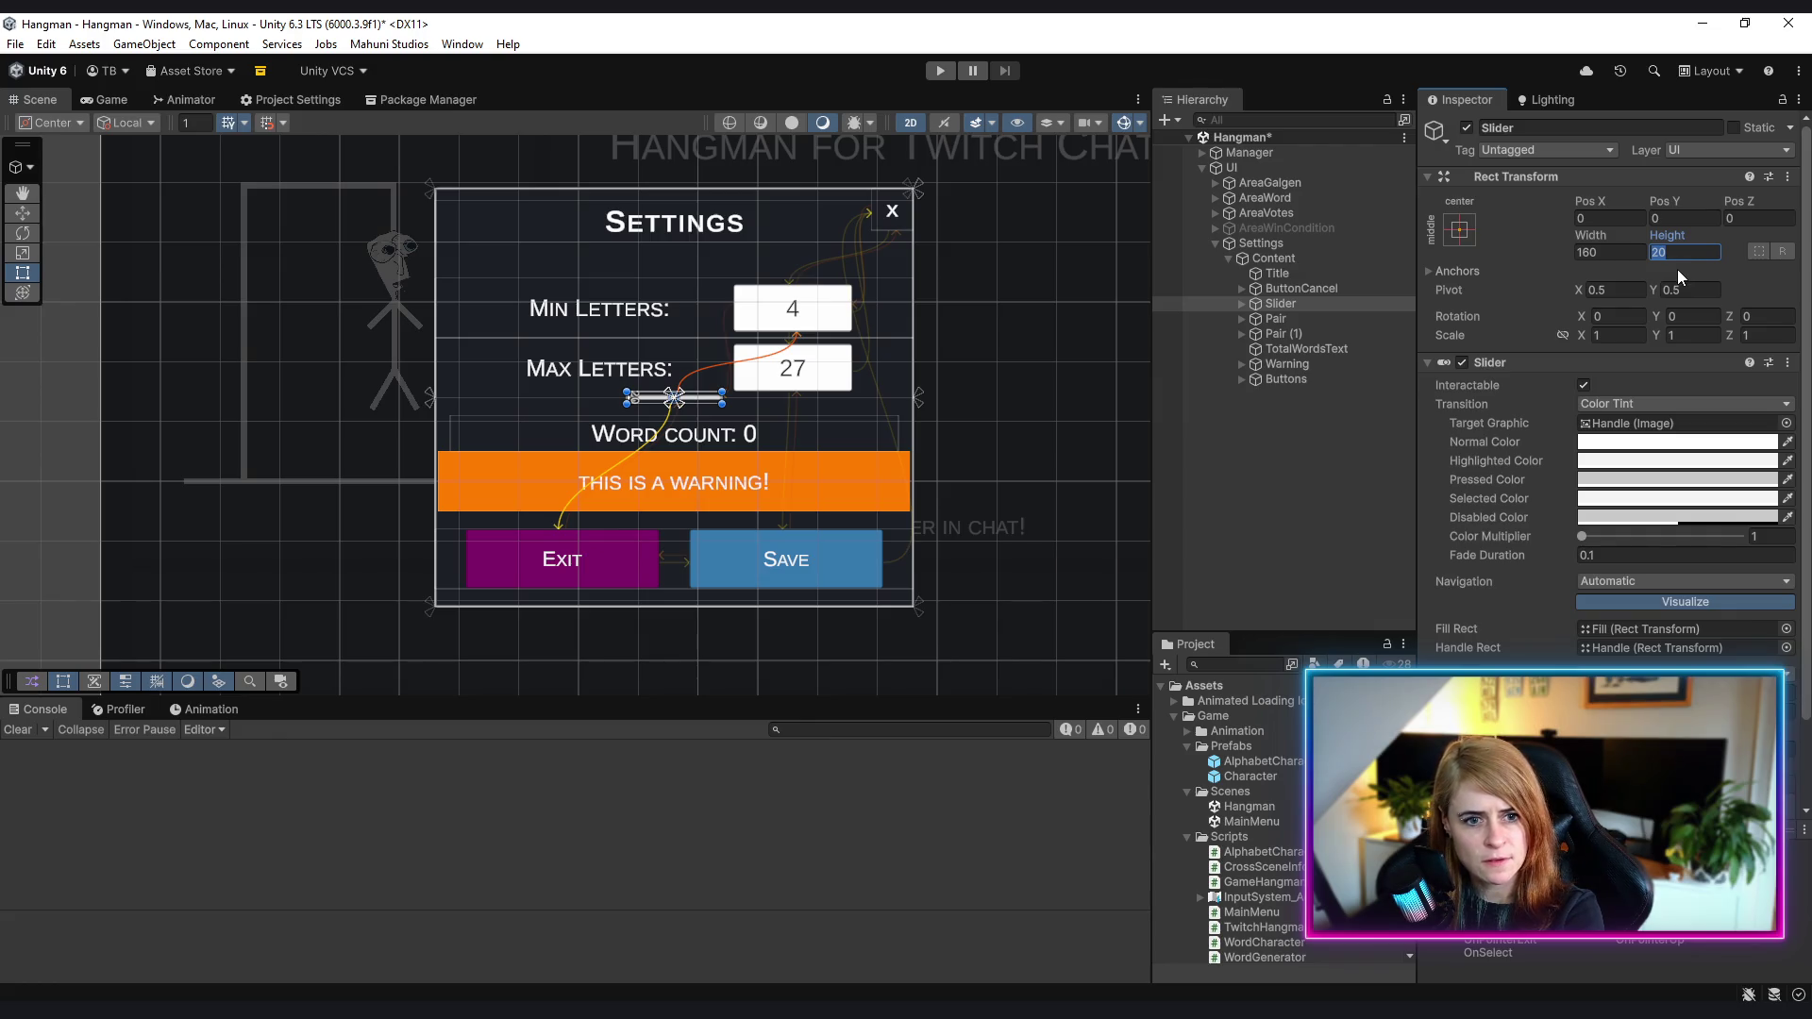
pyautogui.write('40')
pyautogui.press('Return')
pyautogui.click(1241, 303)
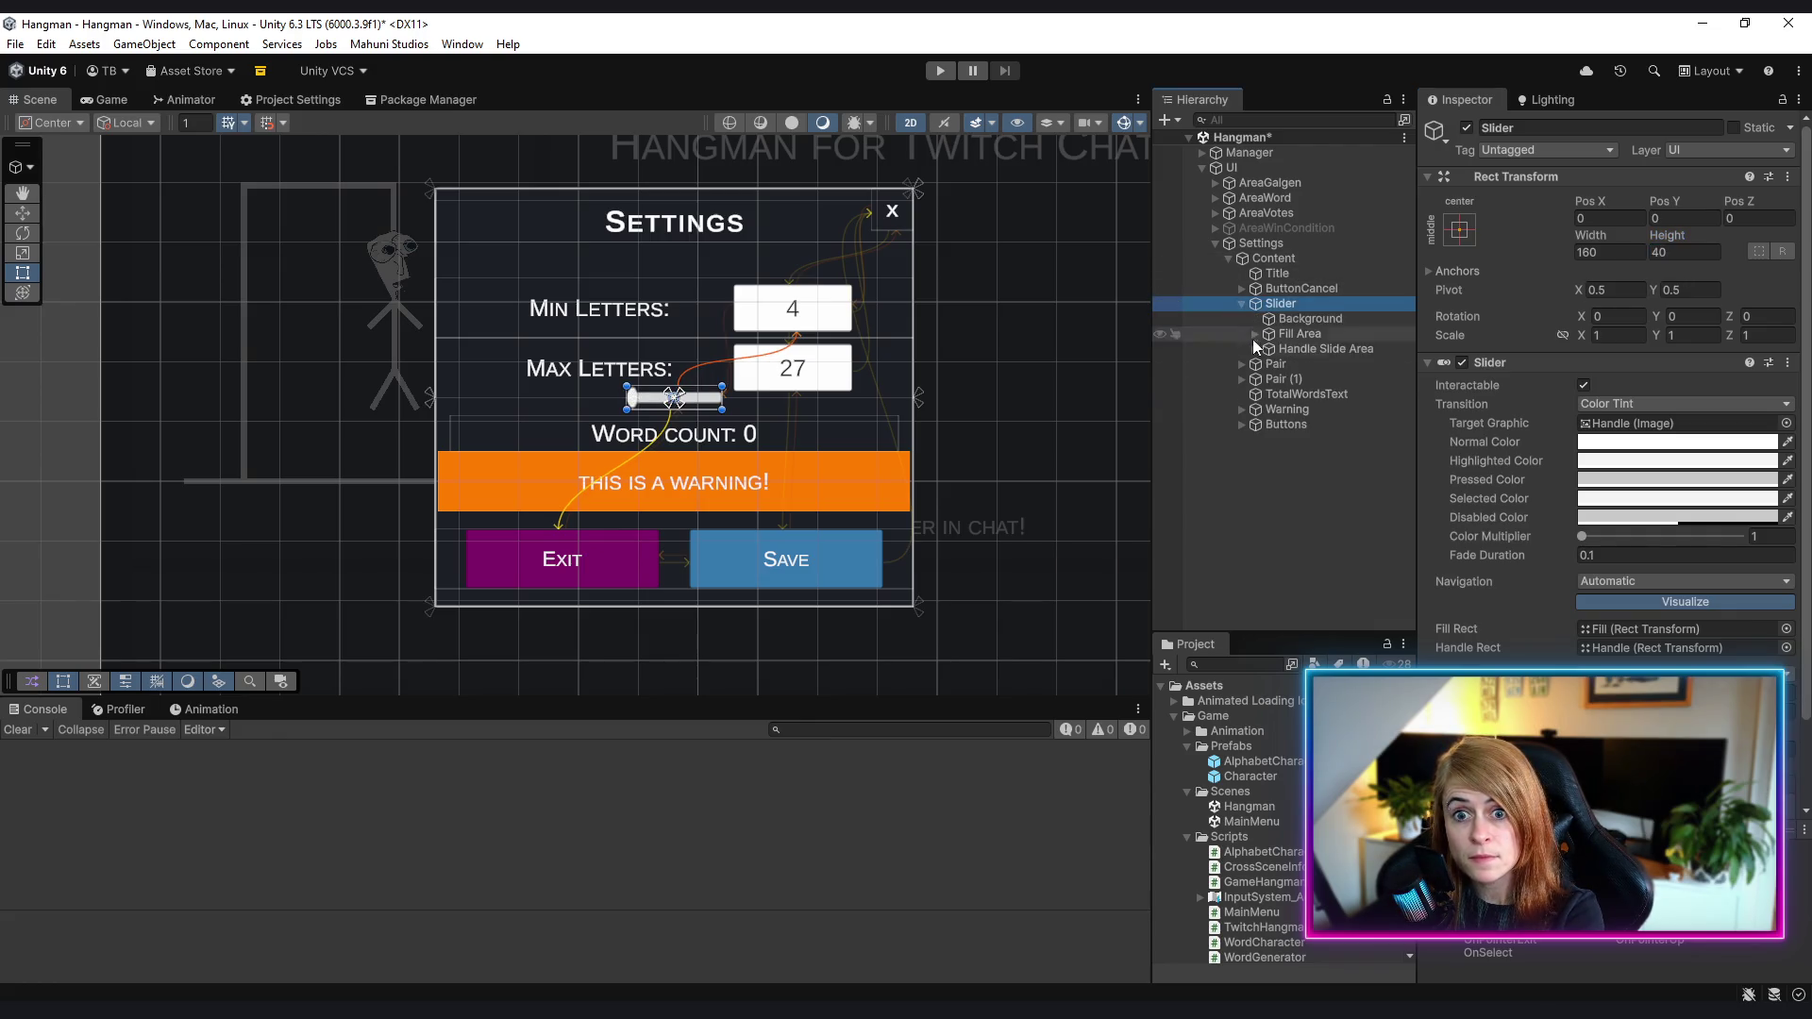
# - Set the slider Handle's width to 40
pyautogui.click(1257, 348)
pyautogui.click(1302, 364)
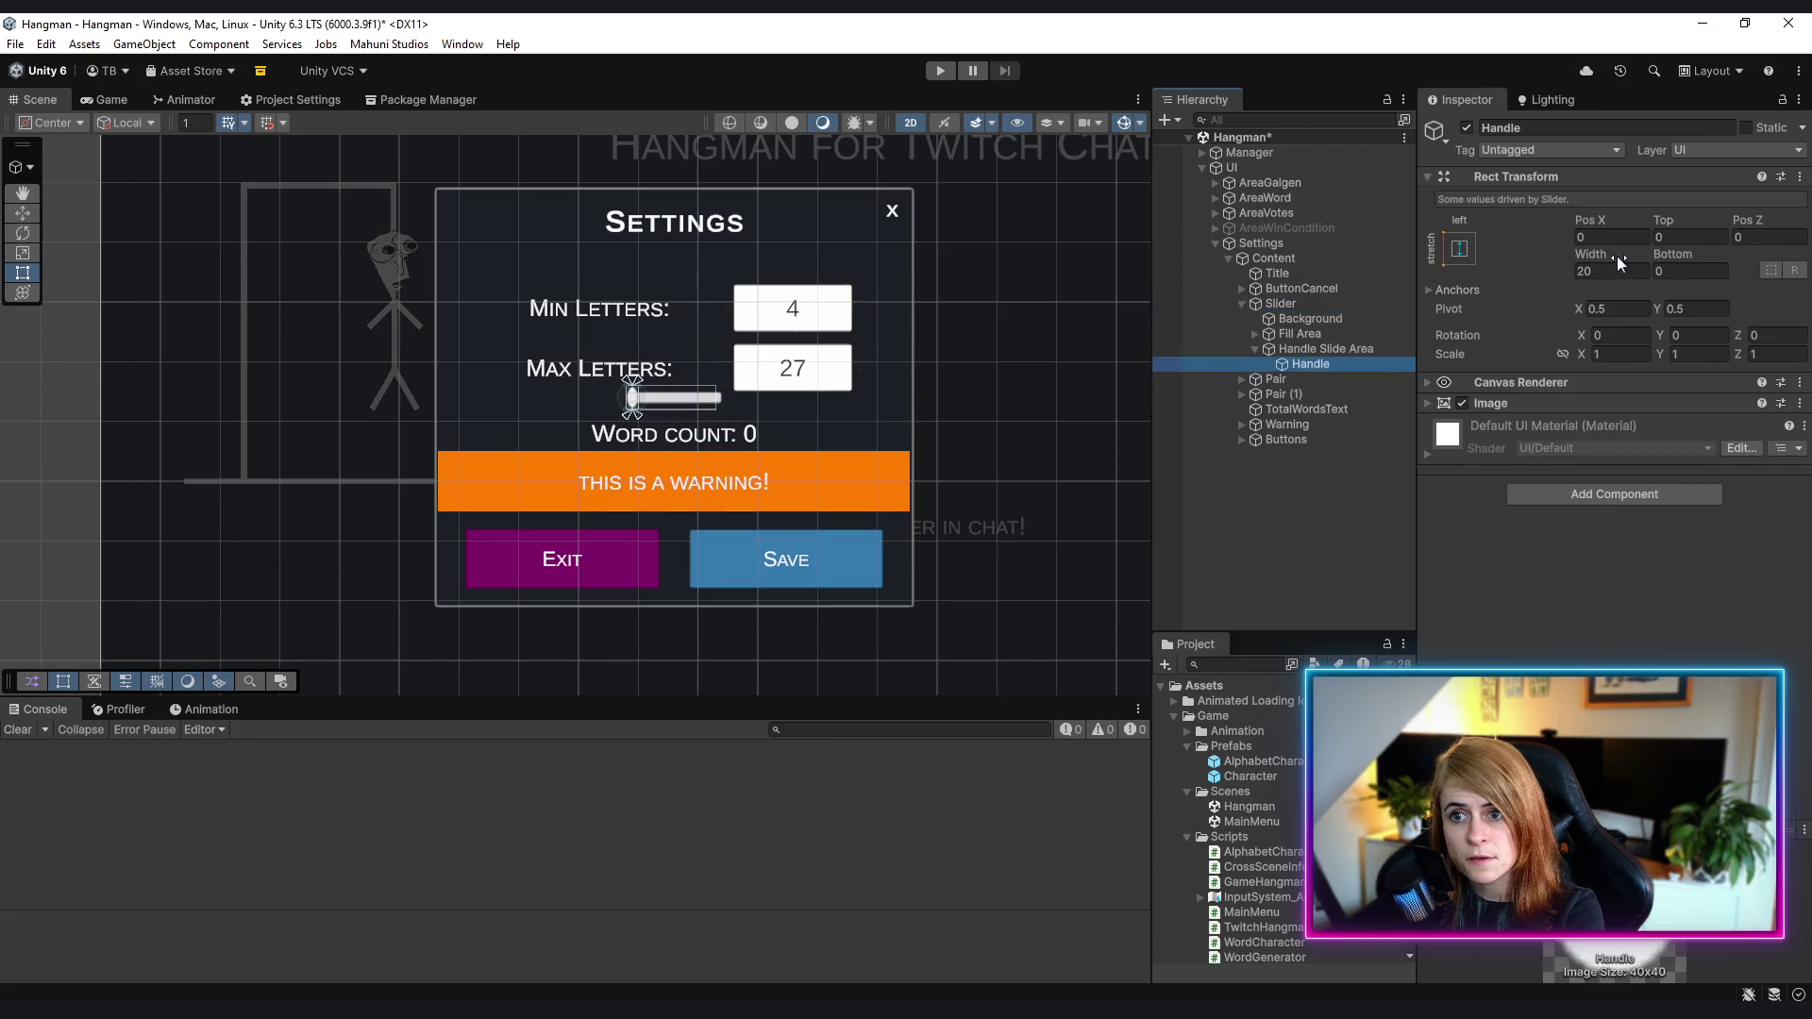
pyautogui.click(1605, 271)
pyautogui.write('40')
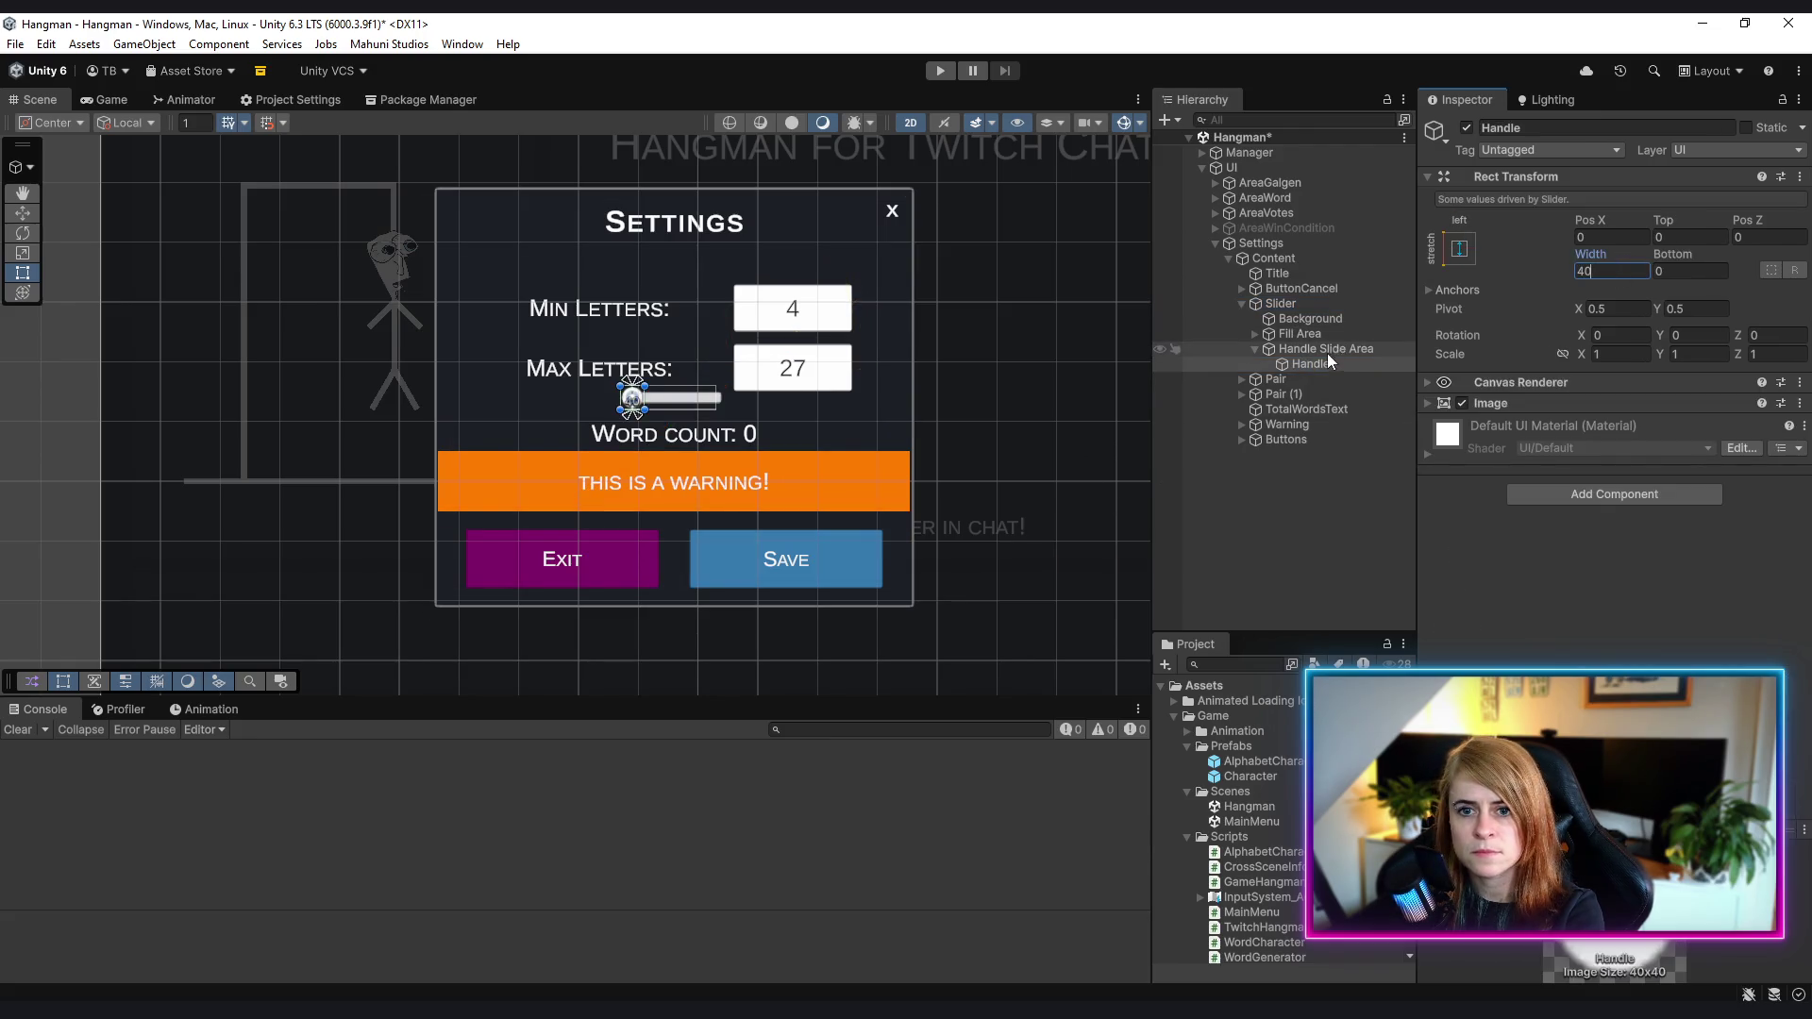
# - Check Content's order of Title, ButtonCancel, Slider and Pair rows, then select the Slider
pyautogui.click(1333, 349)
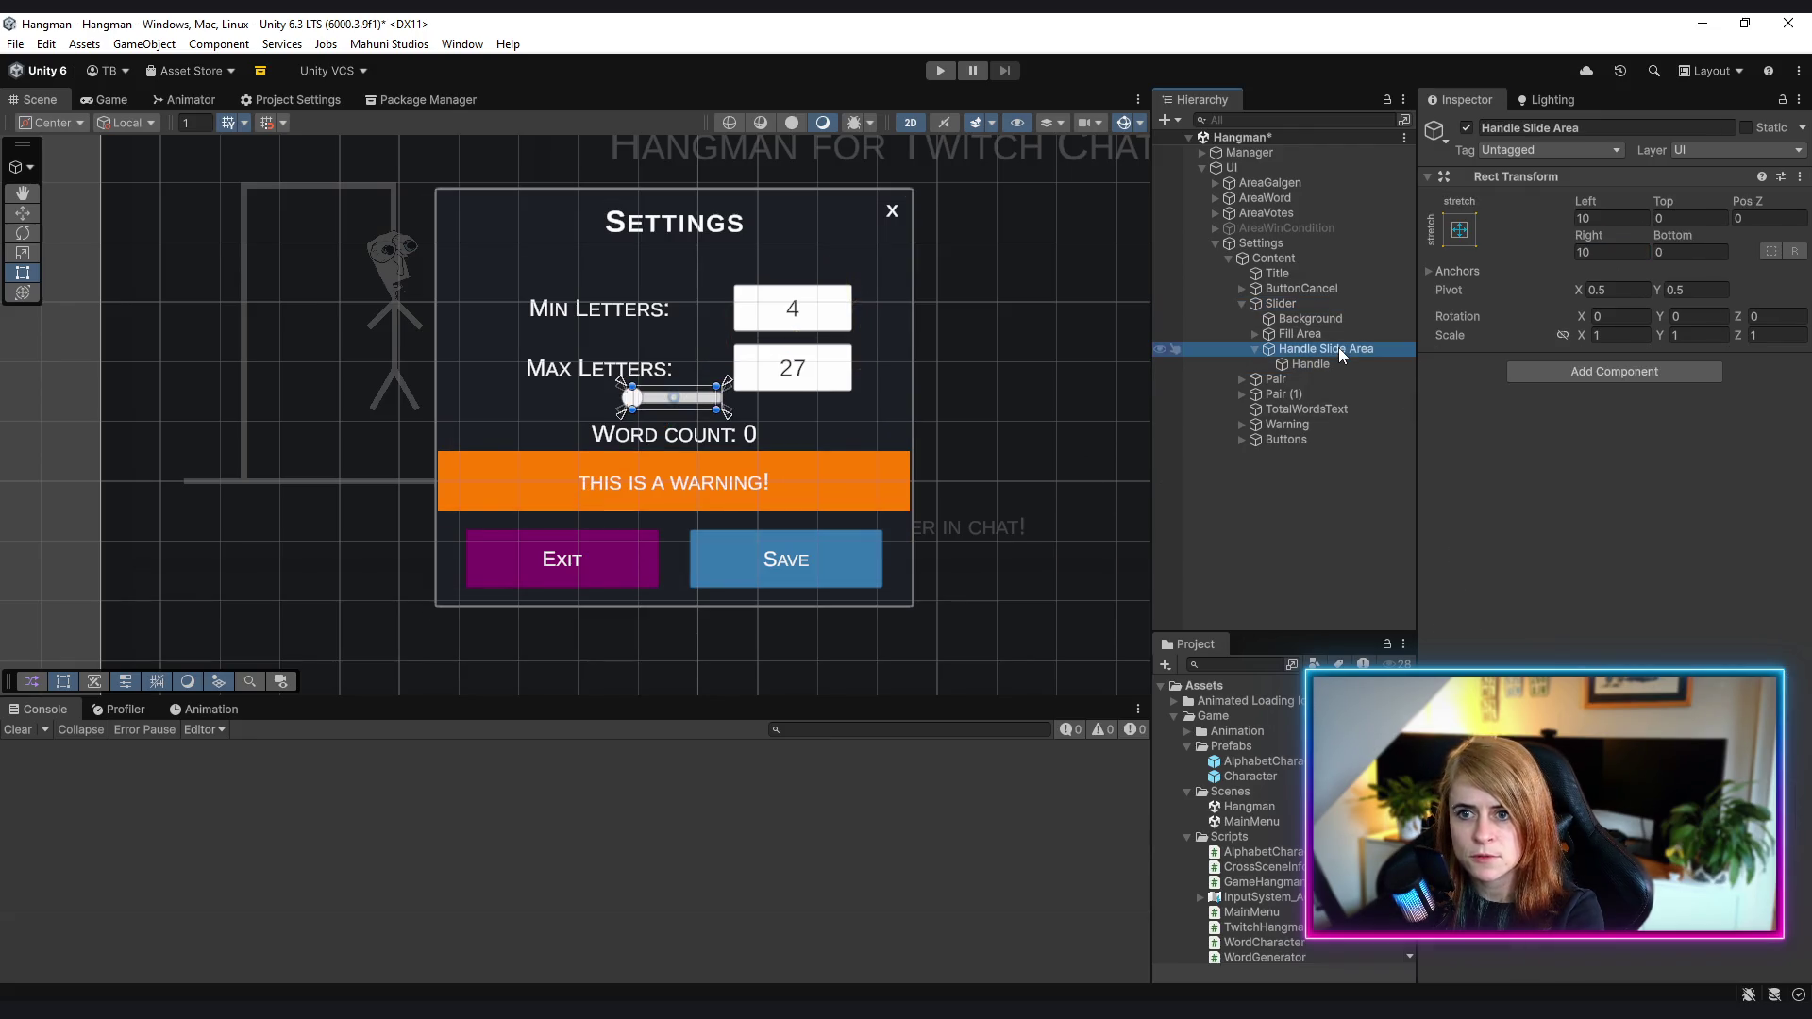
pyautogui.click(1331, 289)
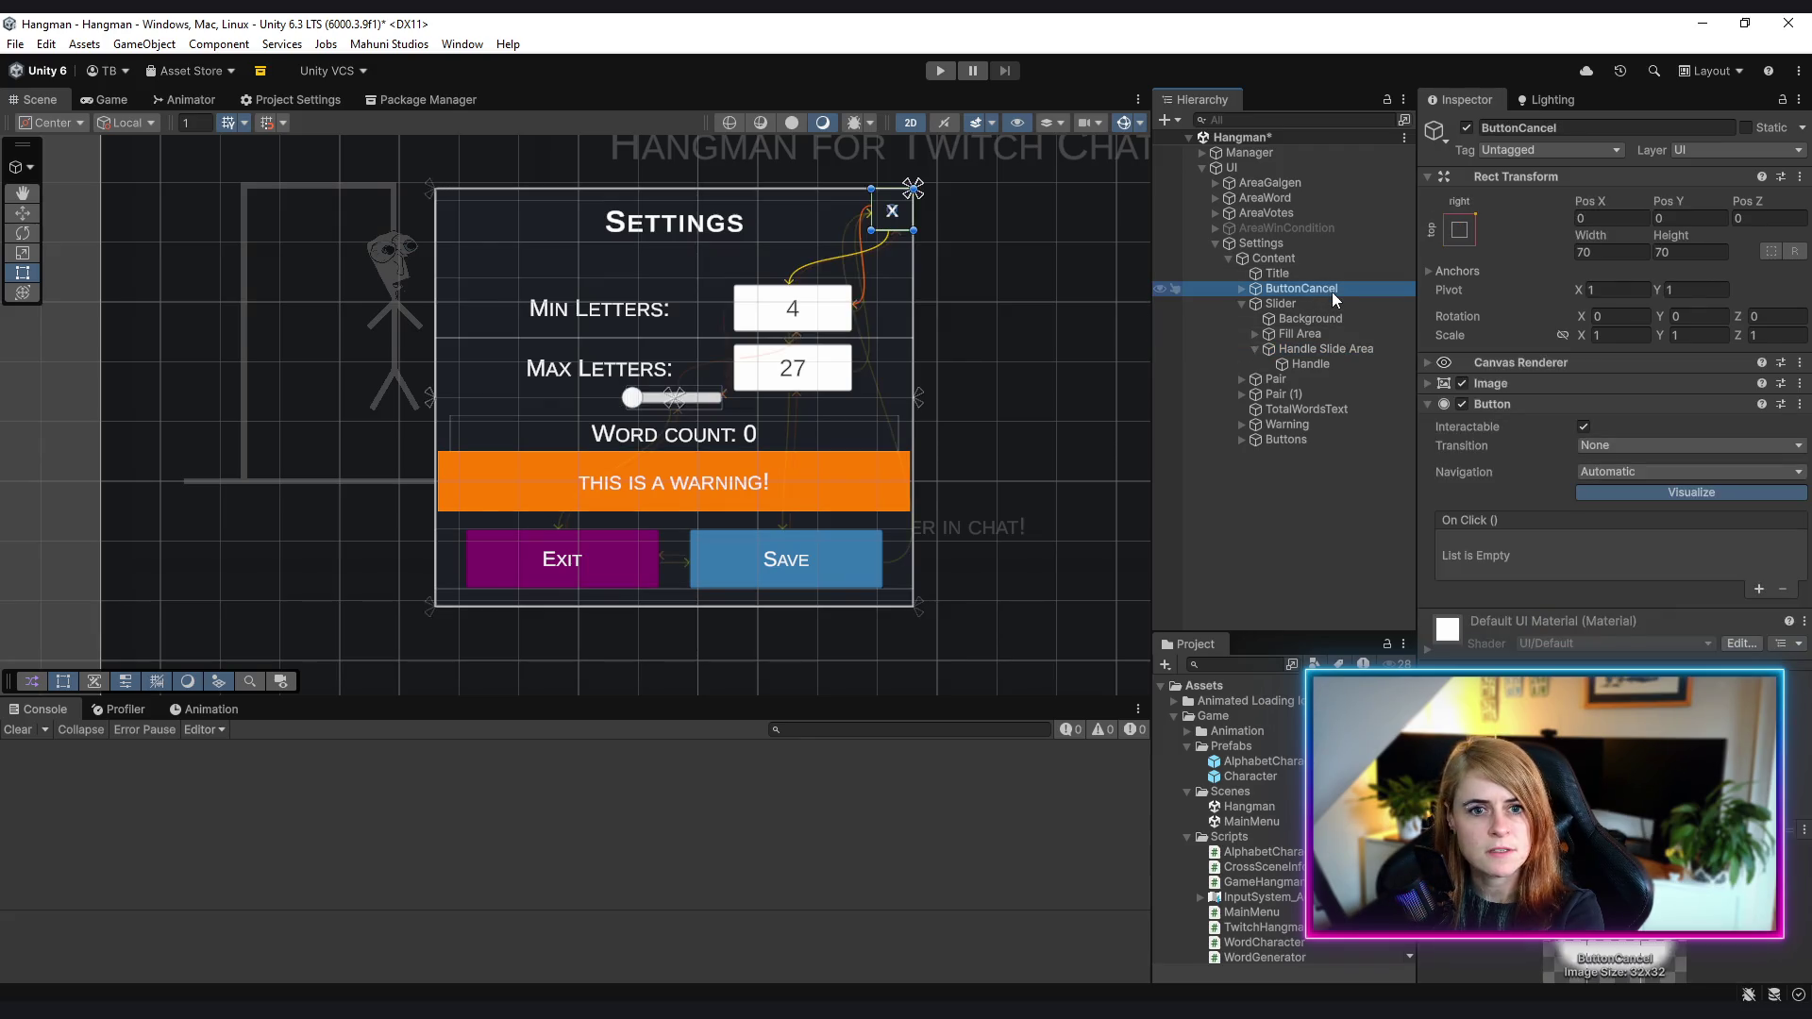
pyautogui.click(1320, 275)
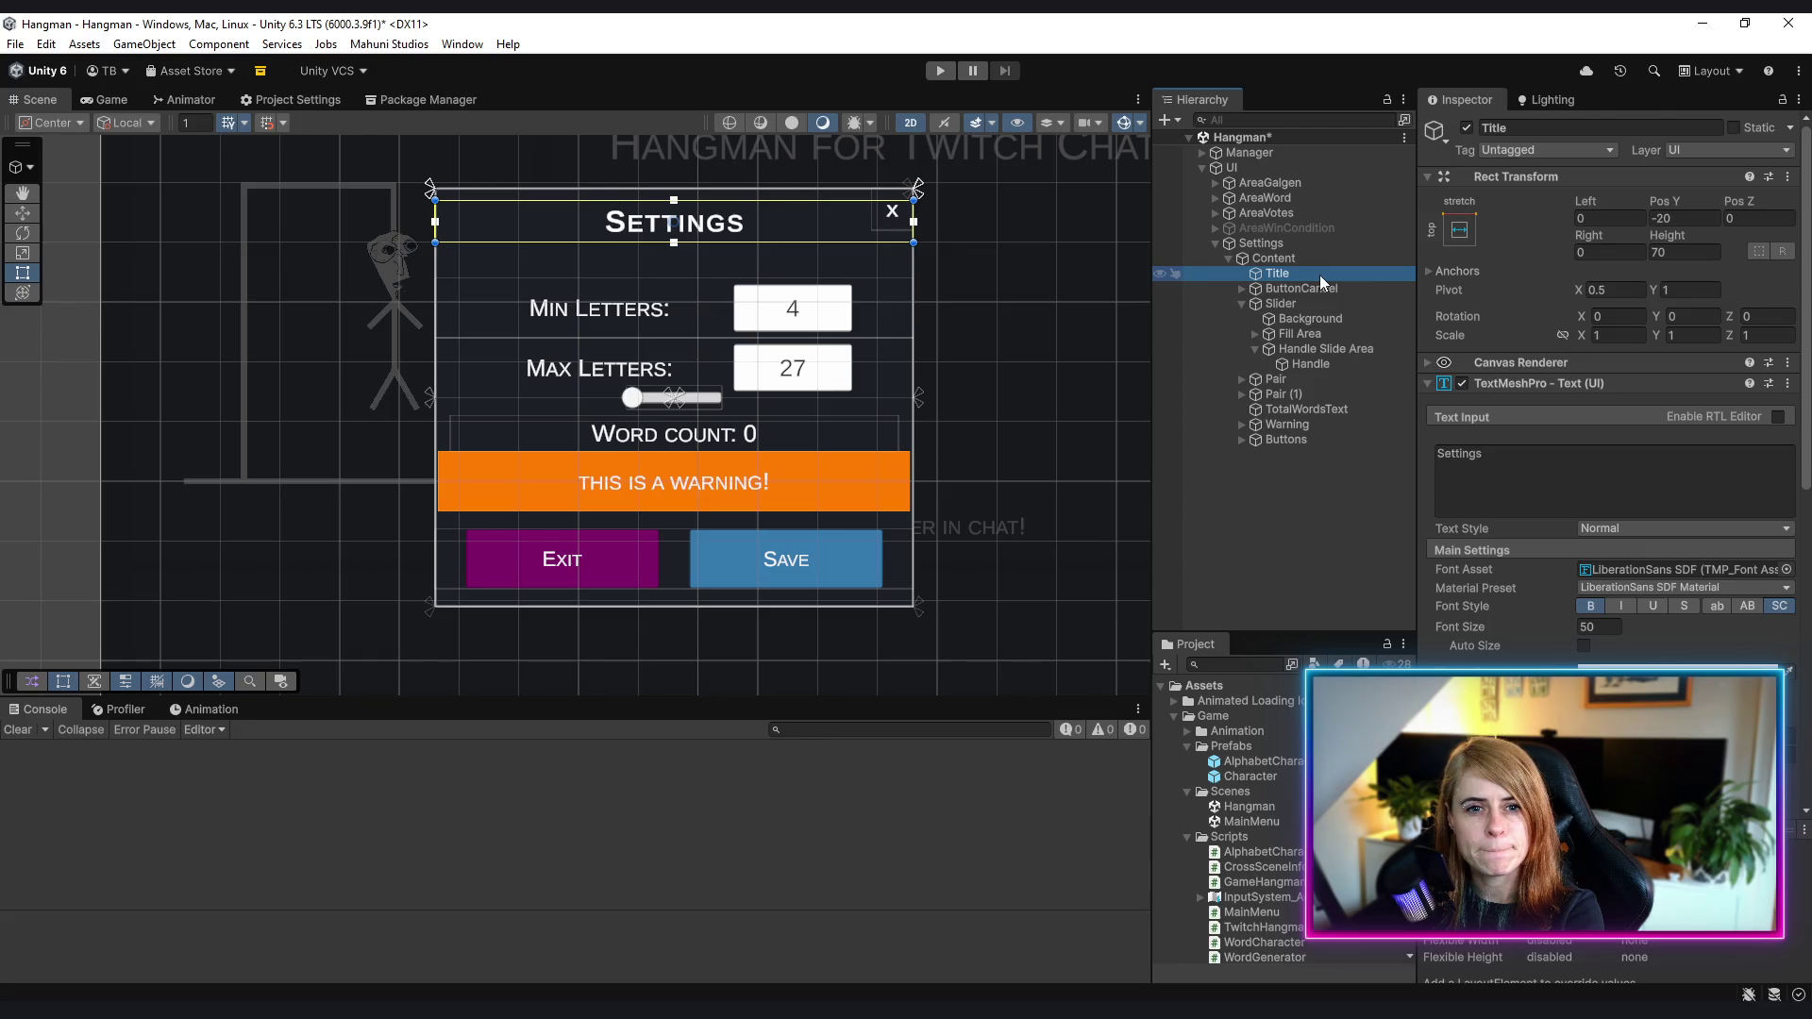
pyautogui.click(1294, 381)
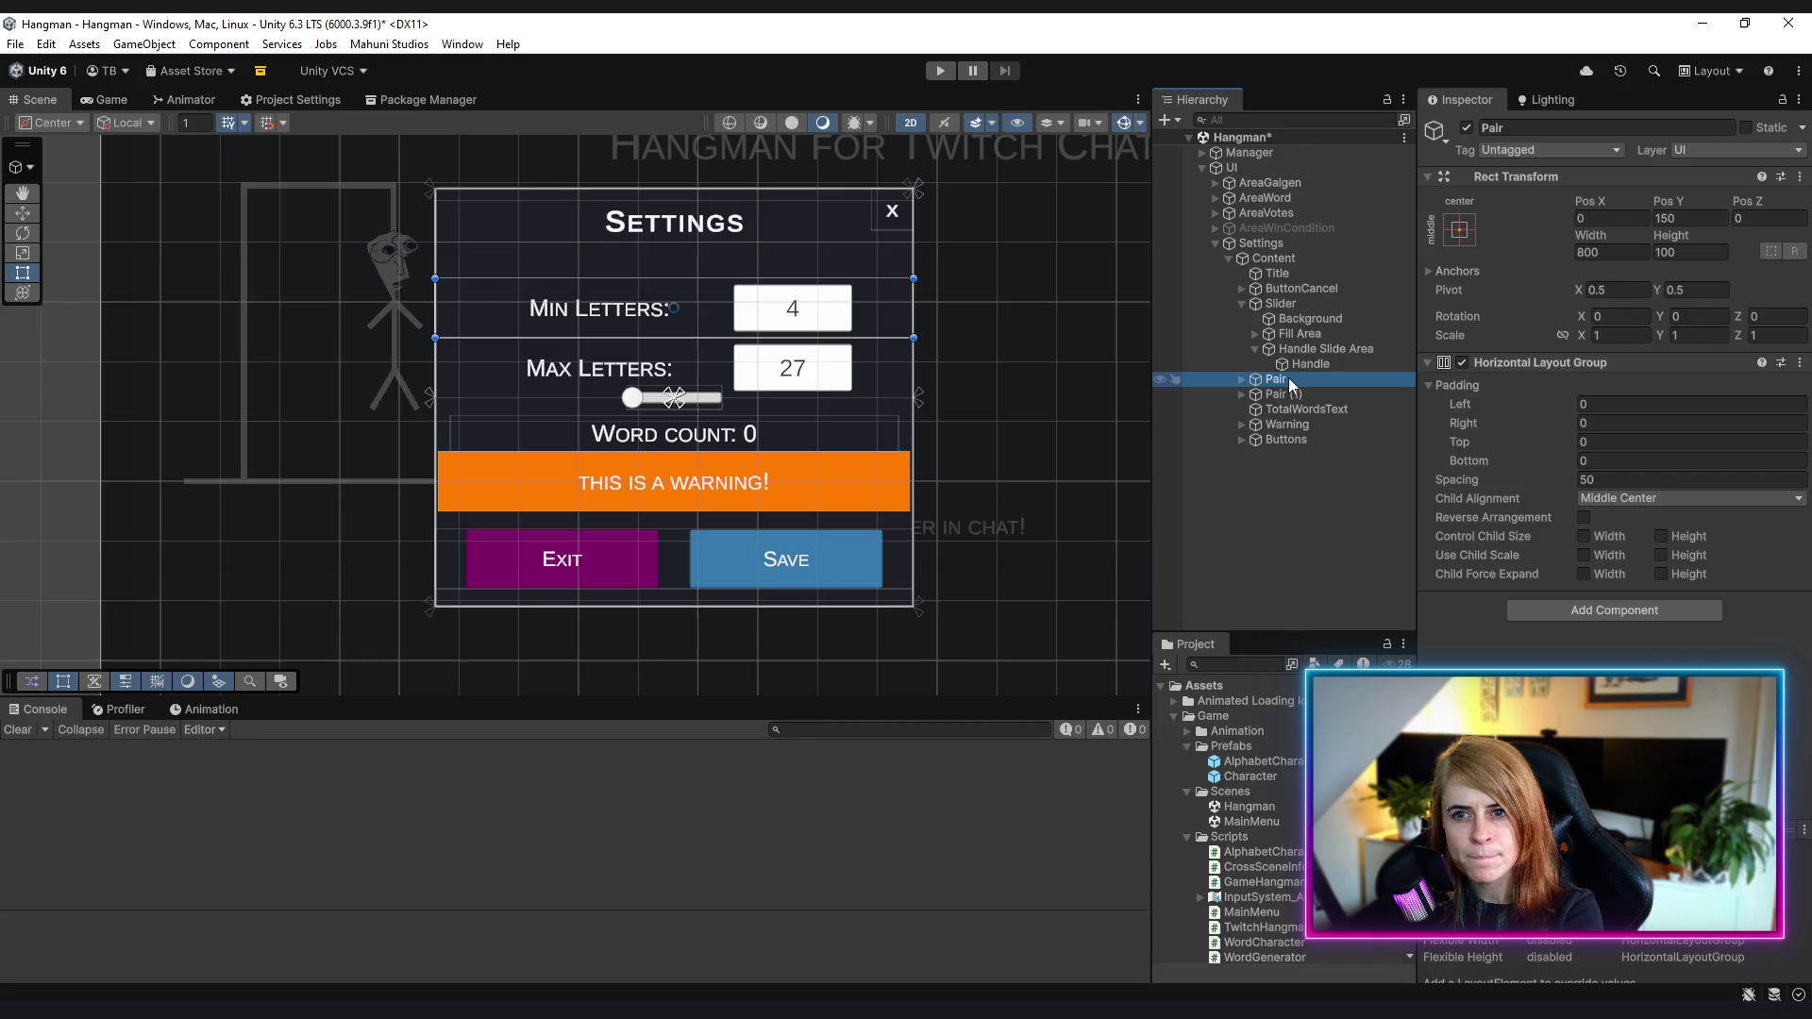
pyautogui.click(1242, 303)
pyautogui.click(1285, 303)
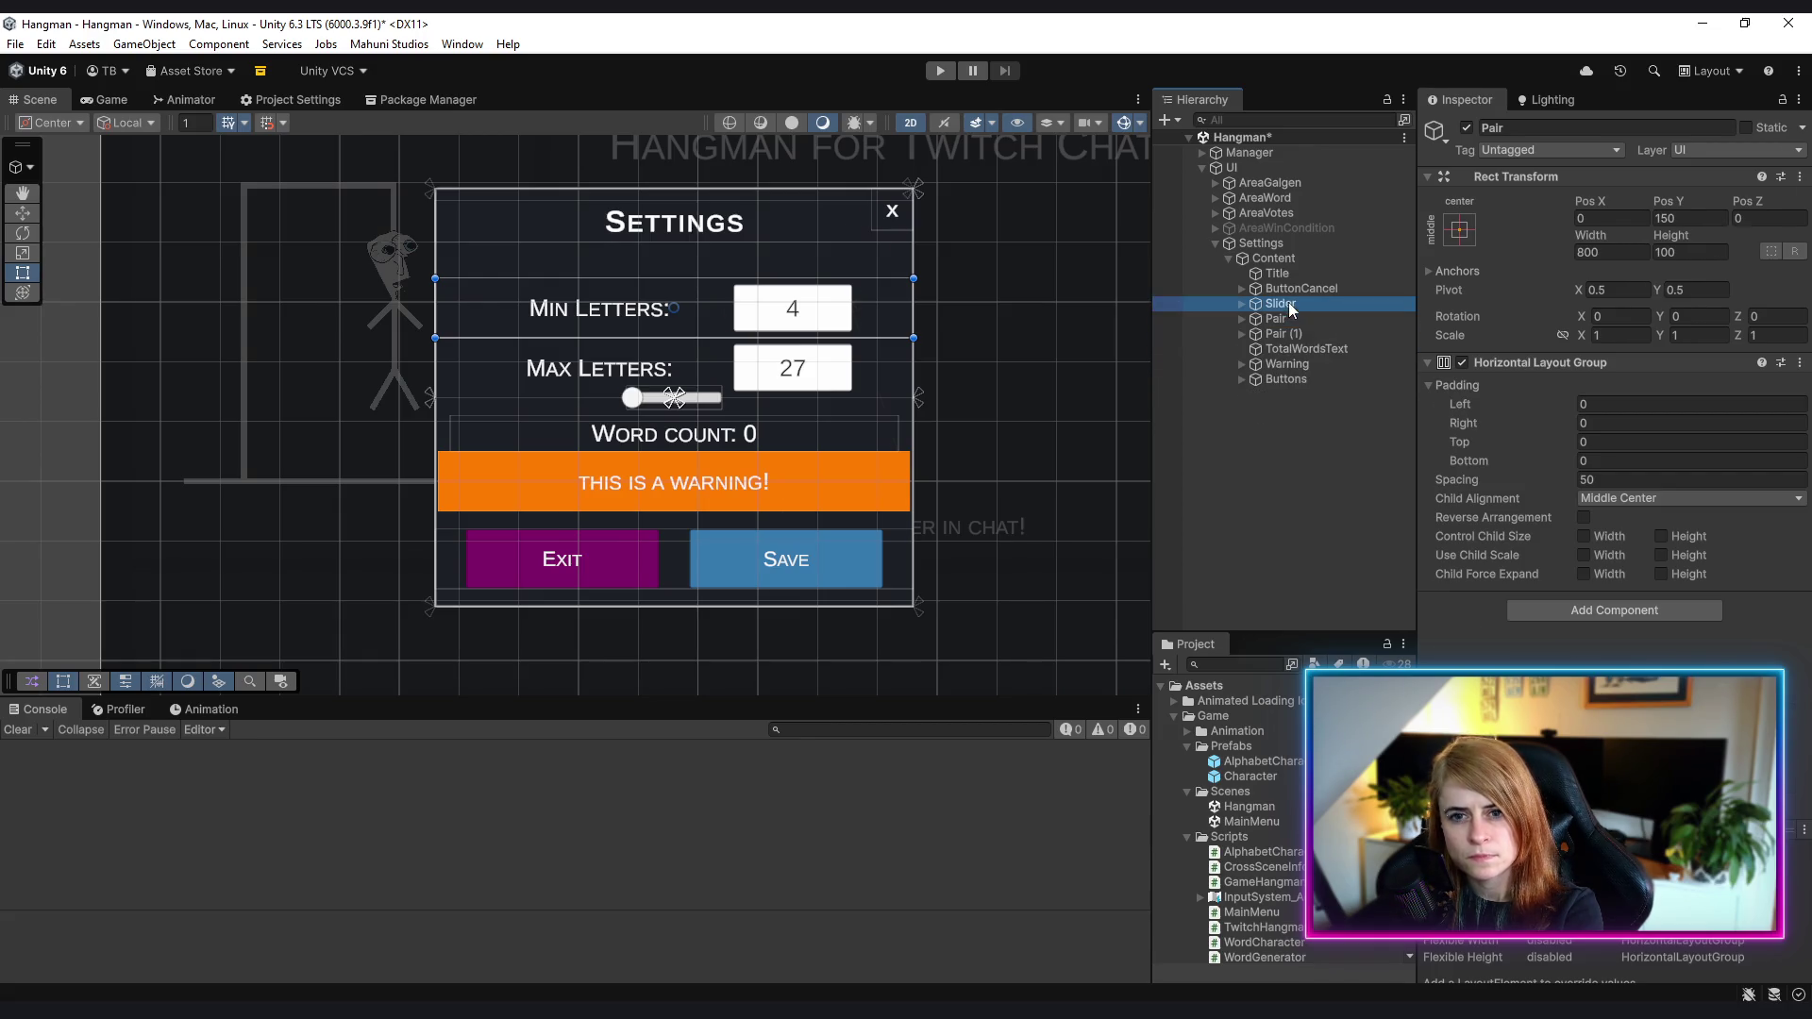
# - Anchor the slider to the panel's top centre at Pos Y -140, 800 wide
pyautogui.click(1463, 230)
pyautogui.keyDown('alt'); pyautogui.click(1660, 324); pyautogui.keyUp('alt')
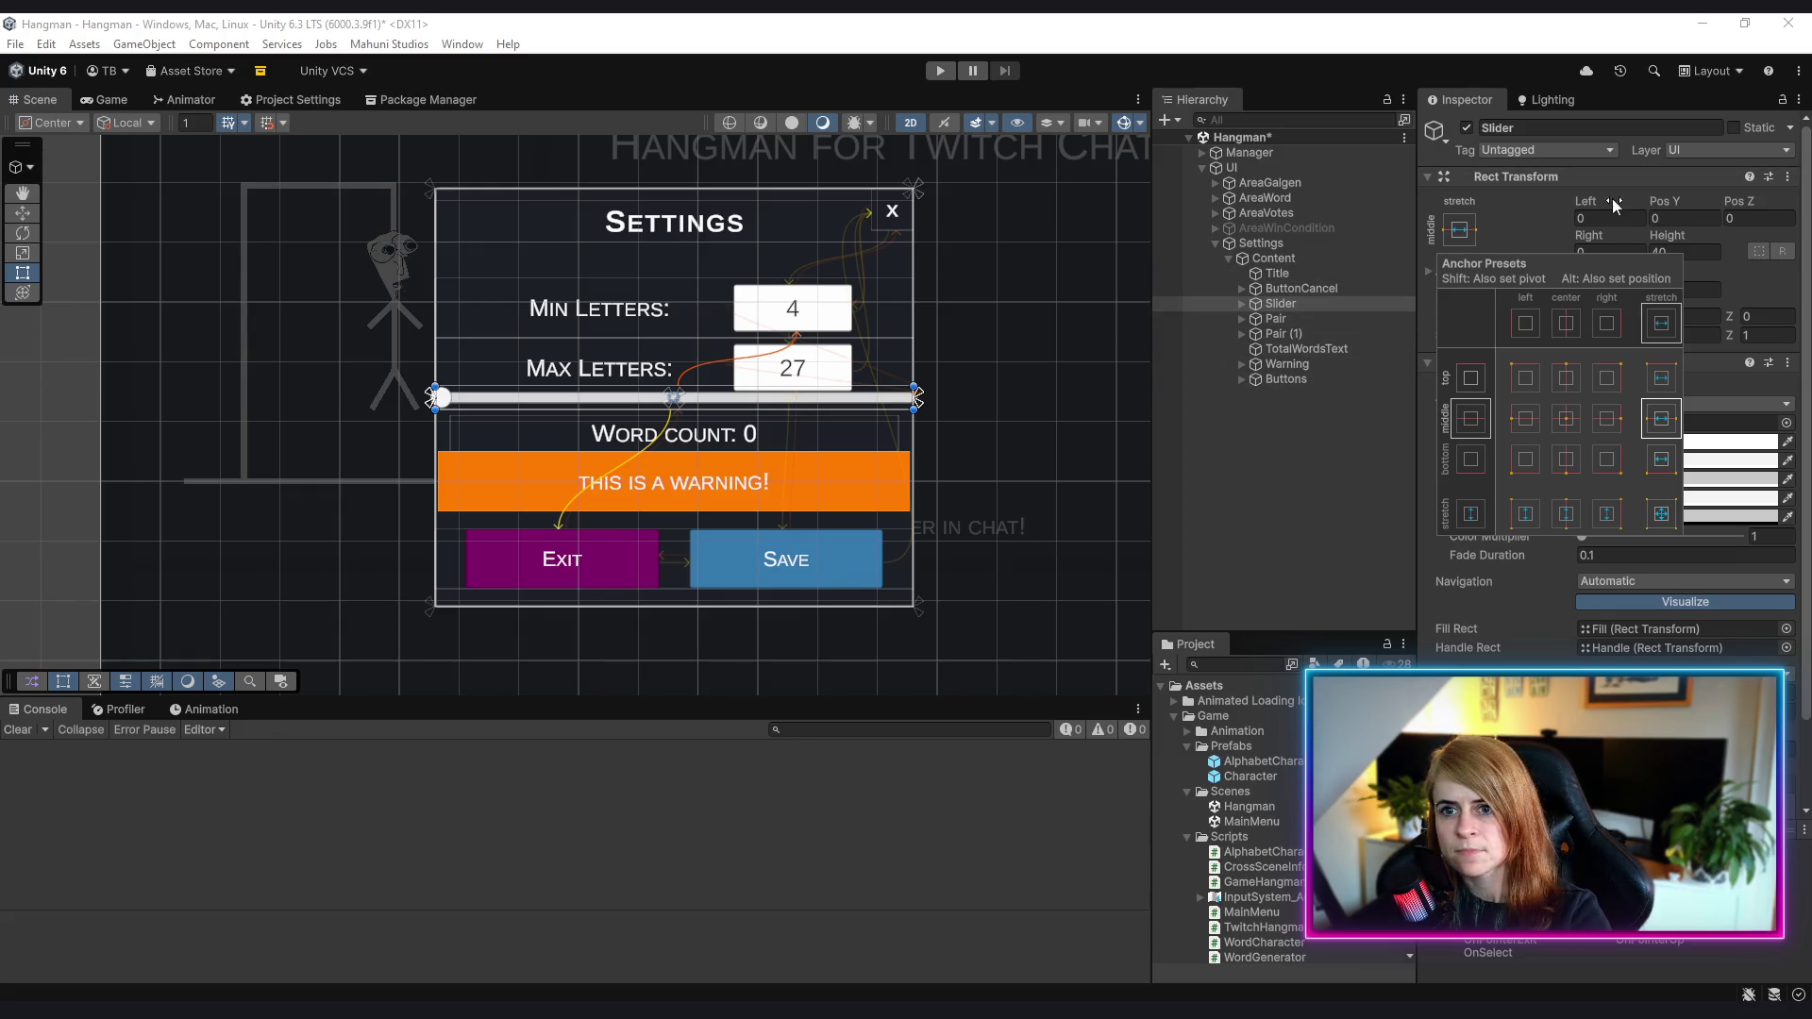
pyautogui.click(1468, 232)
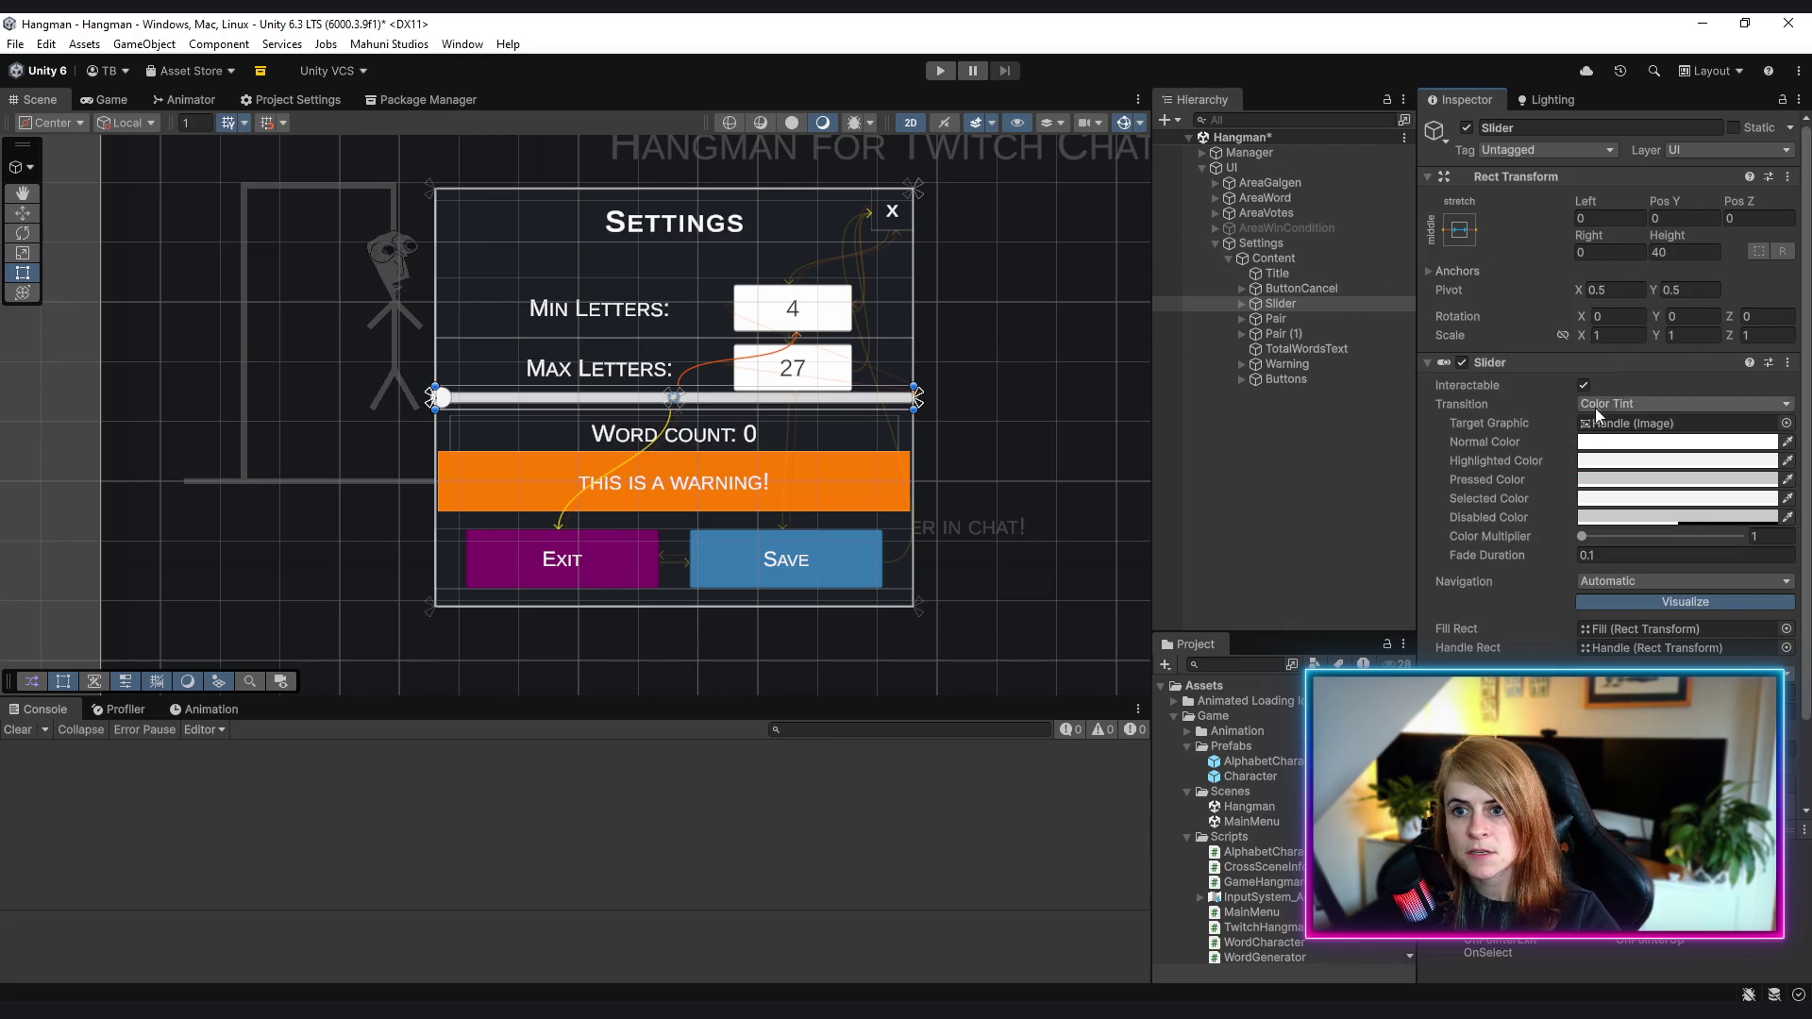
pyautogui.click(1463, 226)
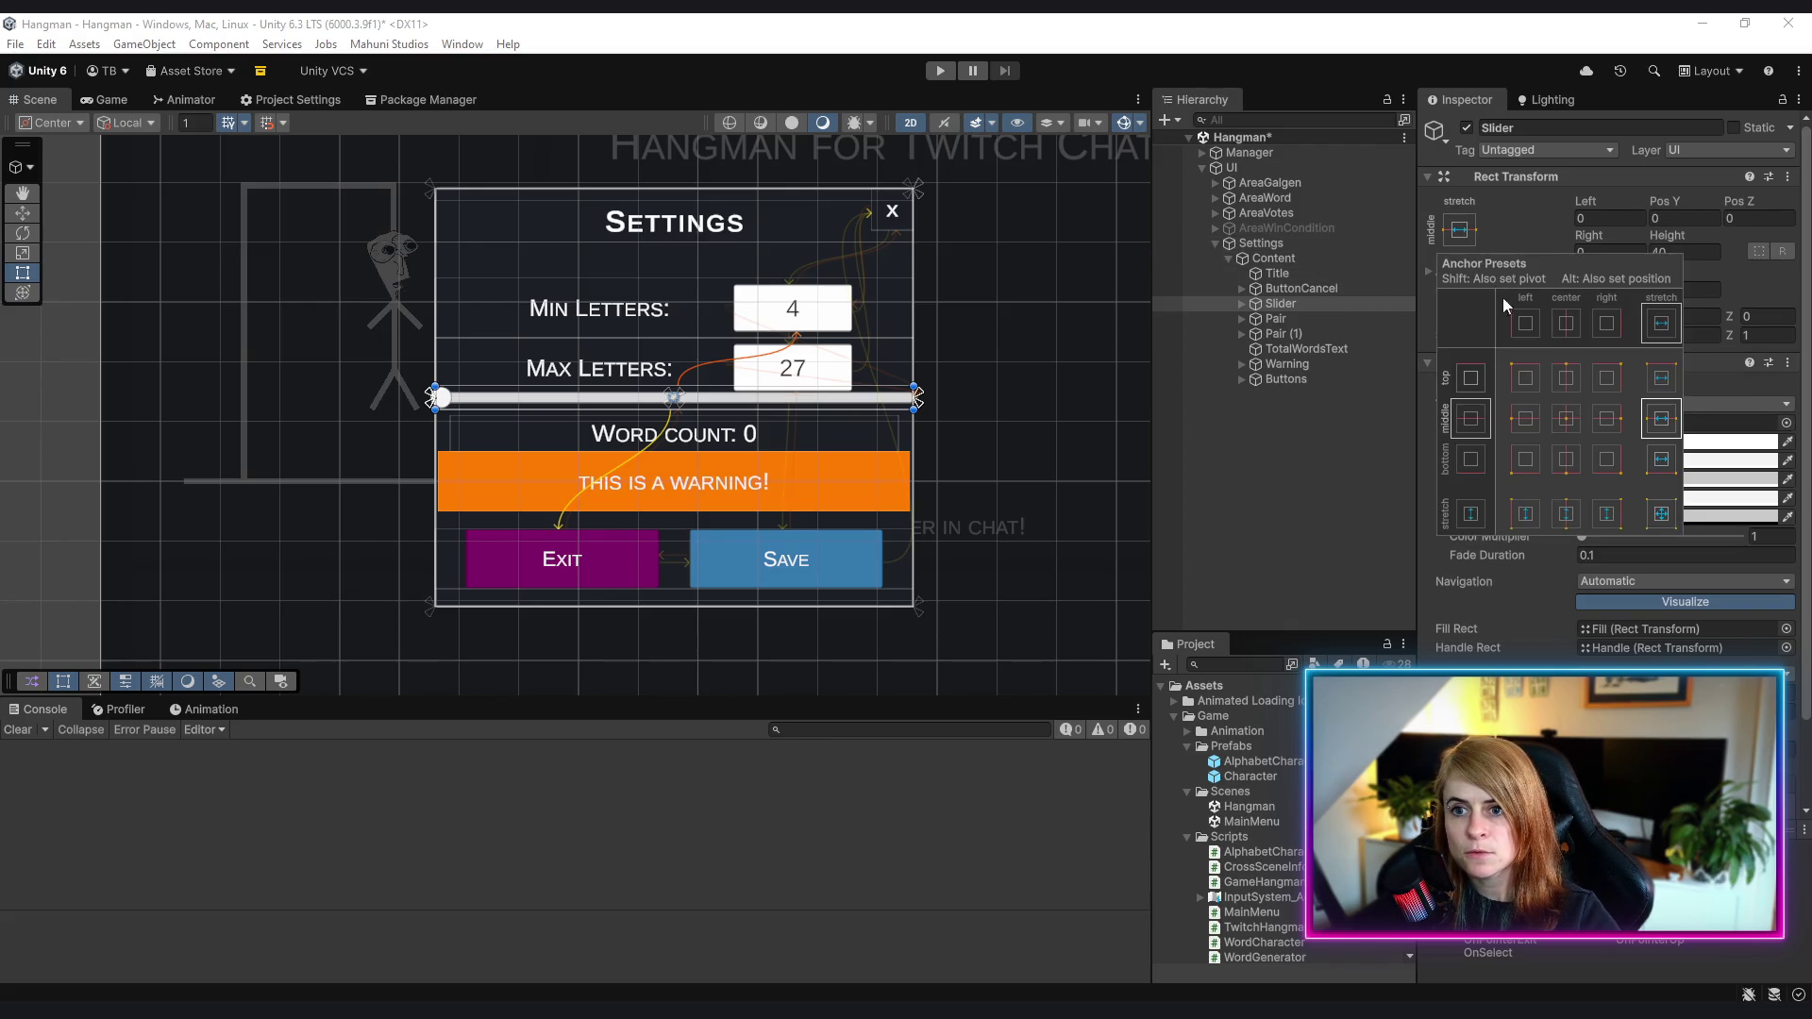
pyautogui.keyDown('alt'); pyautogui.click(1566, 378); pyautogui.keyUp('alt')
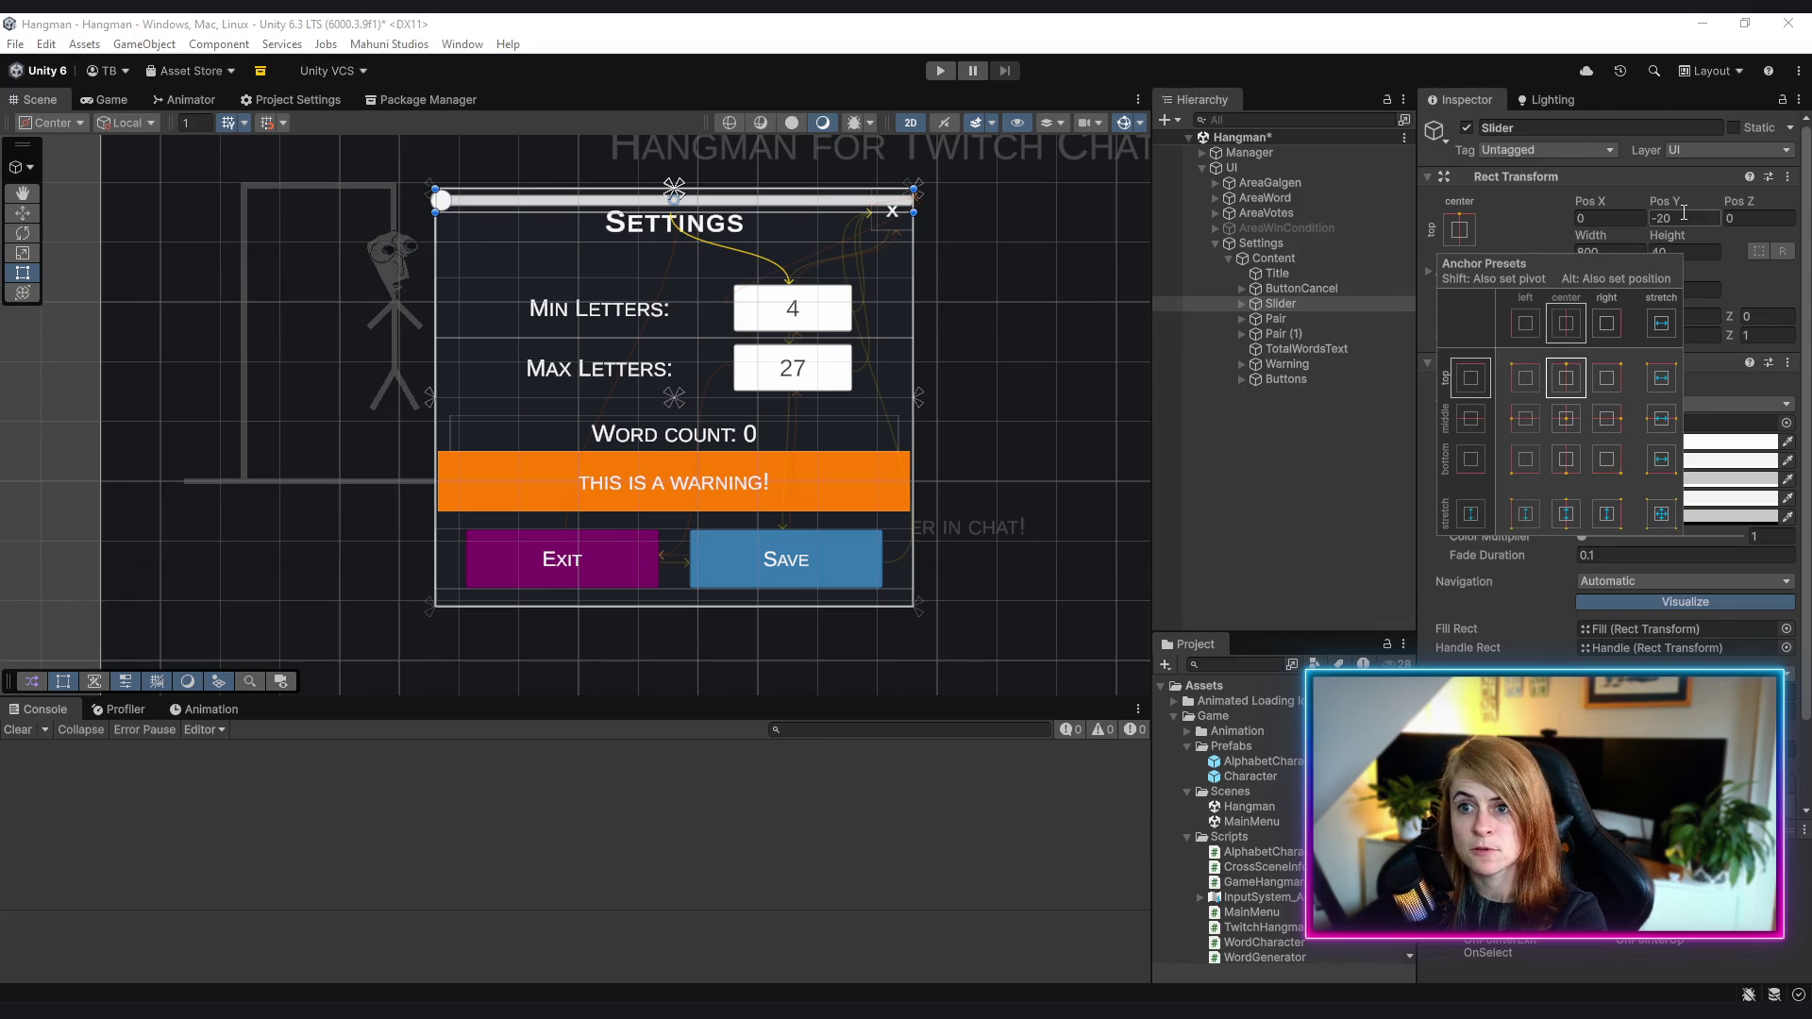
pyautogui.moveTo(1663, 201)
pyautogui.mouseDown()
pyautogui.moveTo(477, 171)
pyautogui.moveTo(542, 90)
pyautogui.moveTo(1716, 159)
pyautogui.moveTo(1695, 212)
pyautogui.mouseUp()
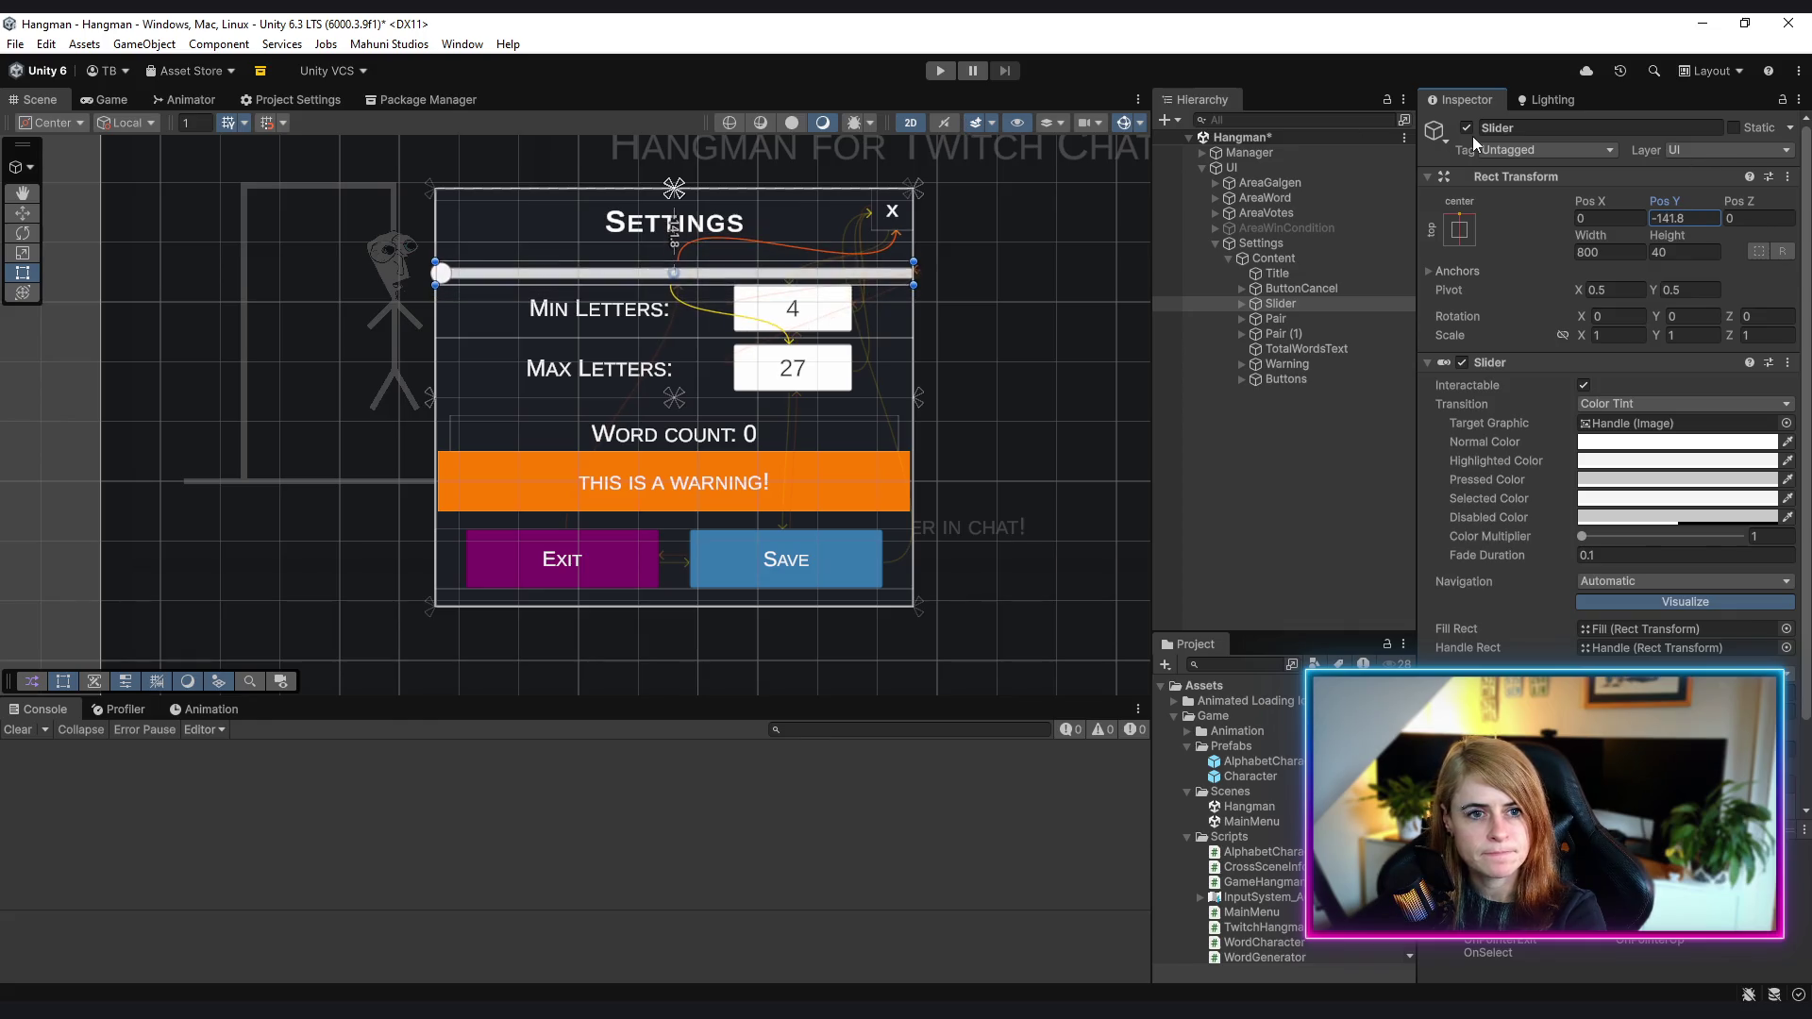
pyautogui.write('-140')
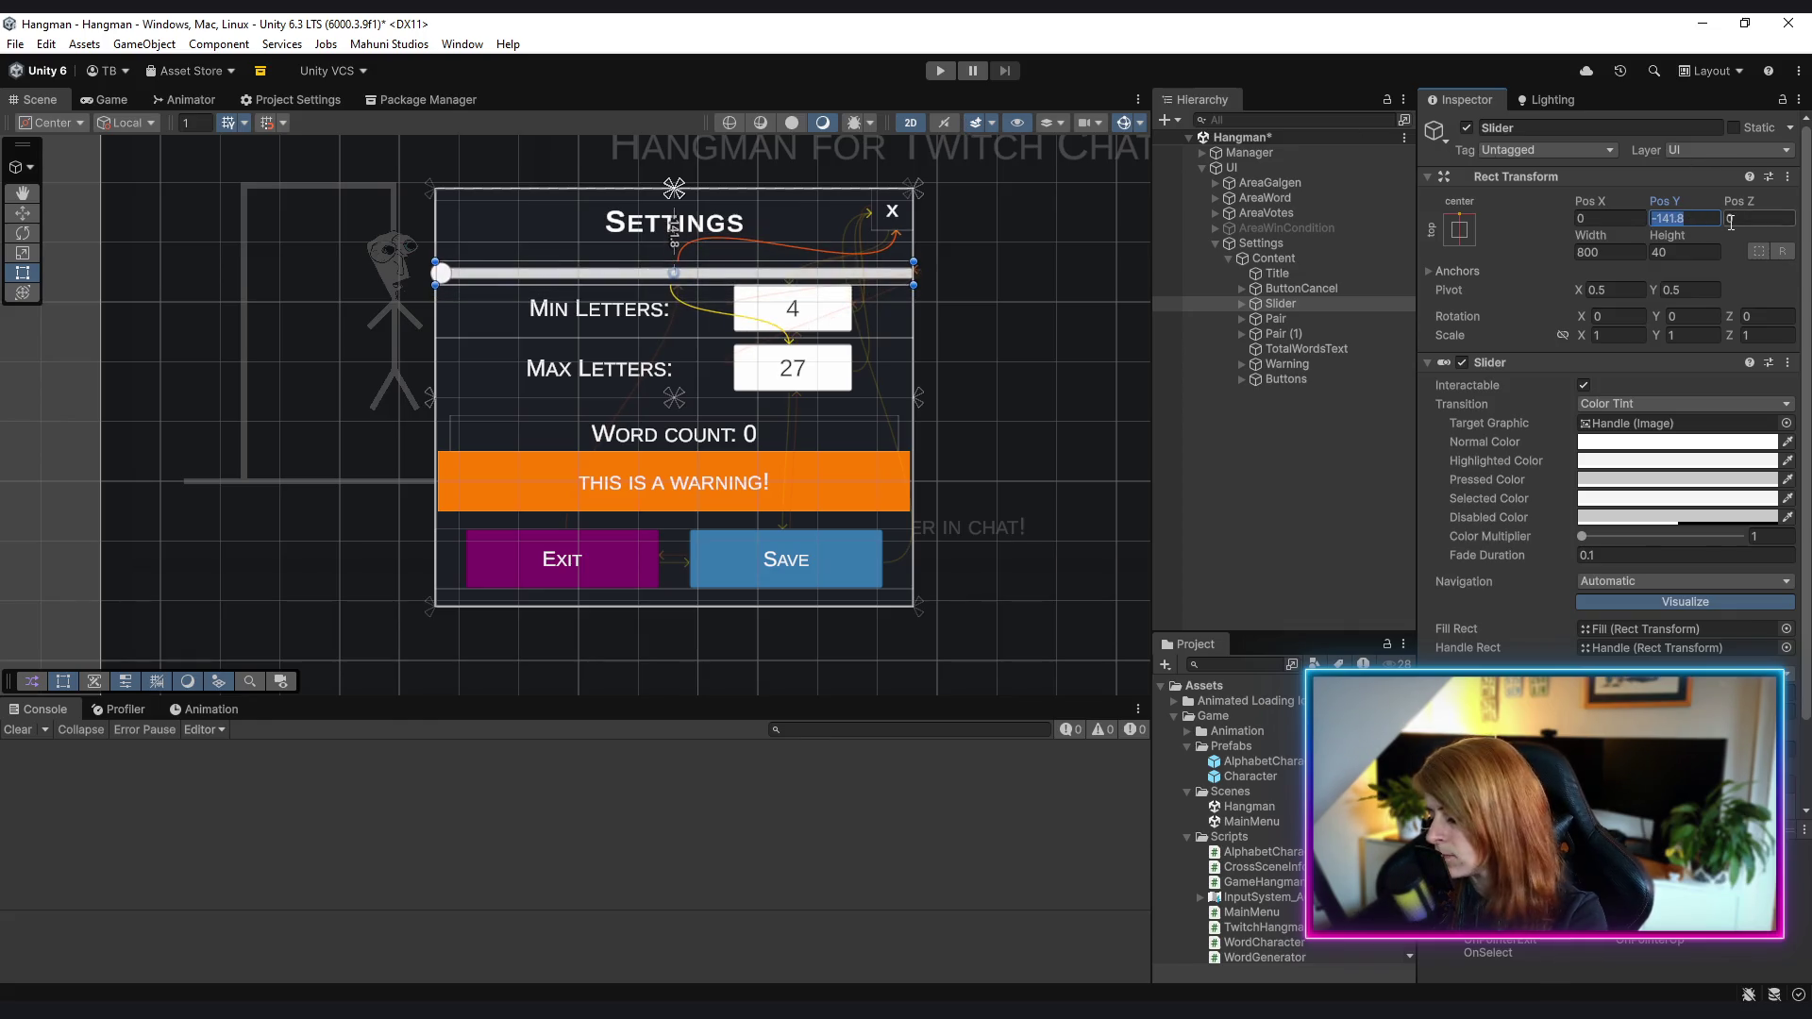
pyautogui.click(1731, 220)
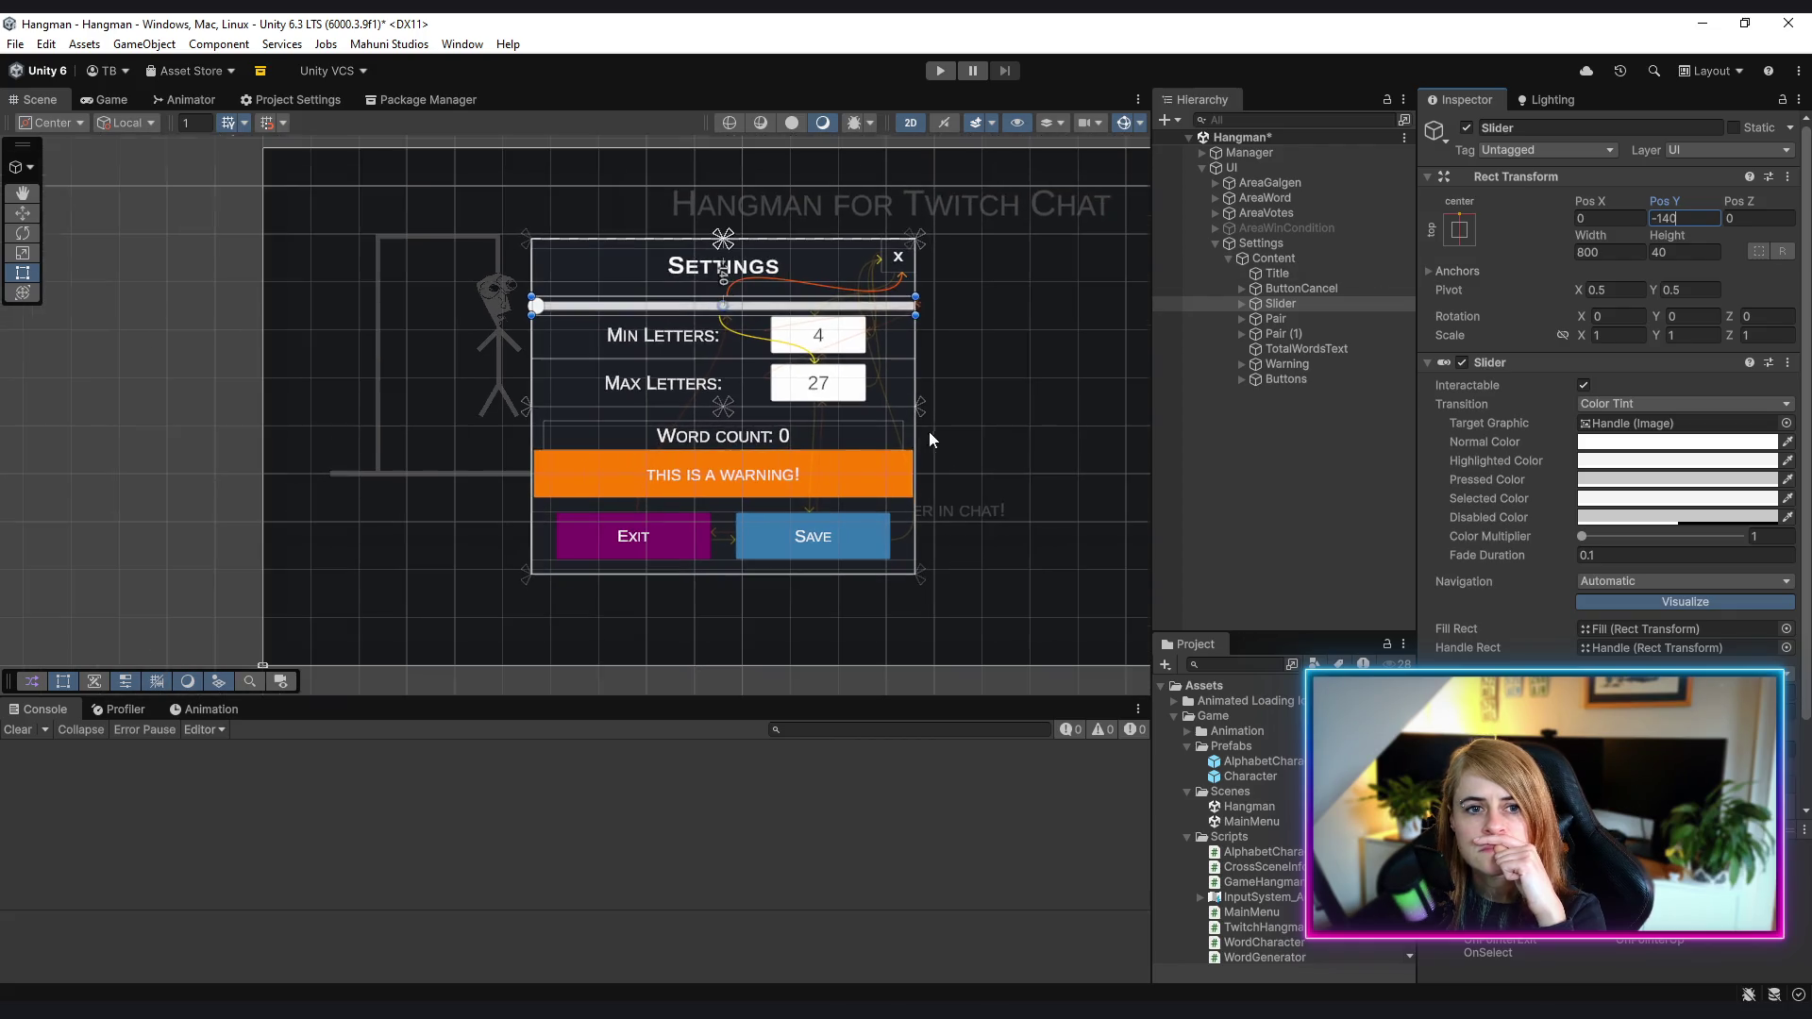
pyautogui.scroll(-3, 928, 432)
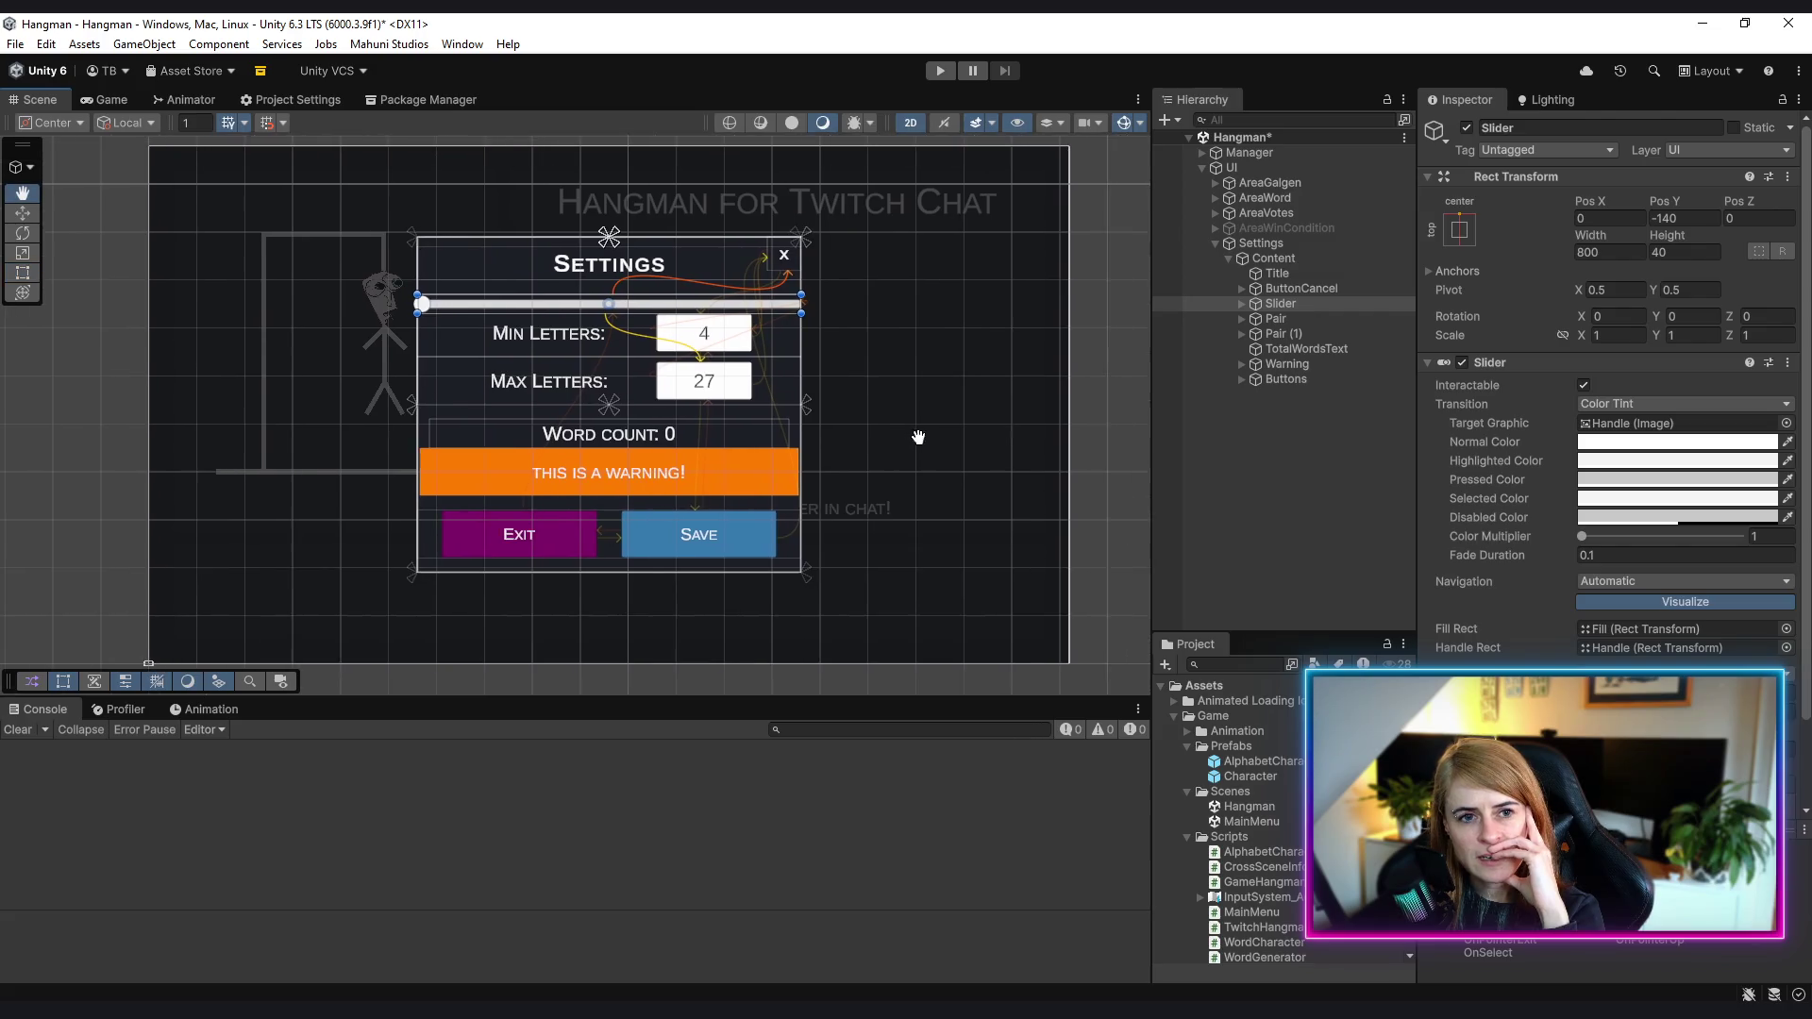
pyautogui.moveTo(942, 427); pyautogui.dragTo(930, 450)
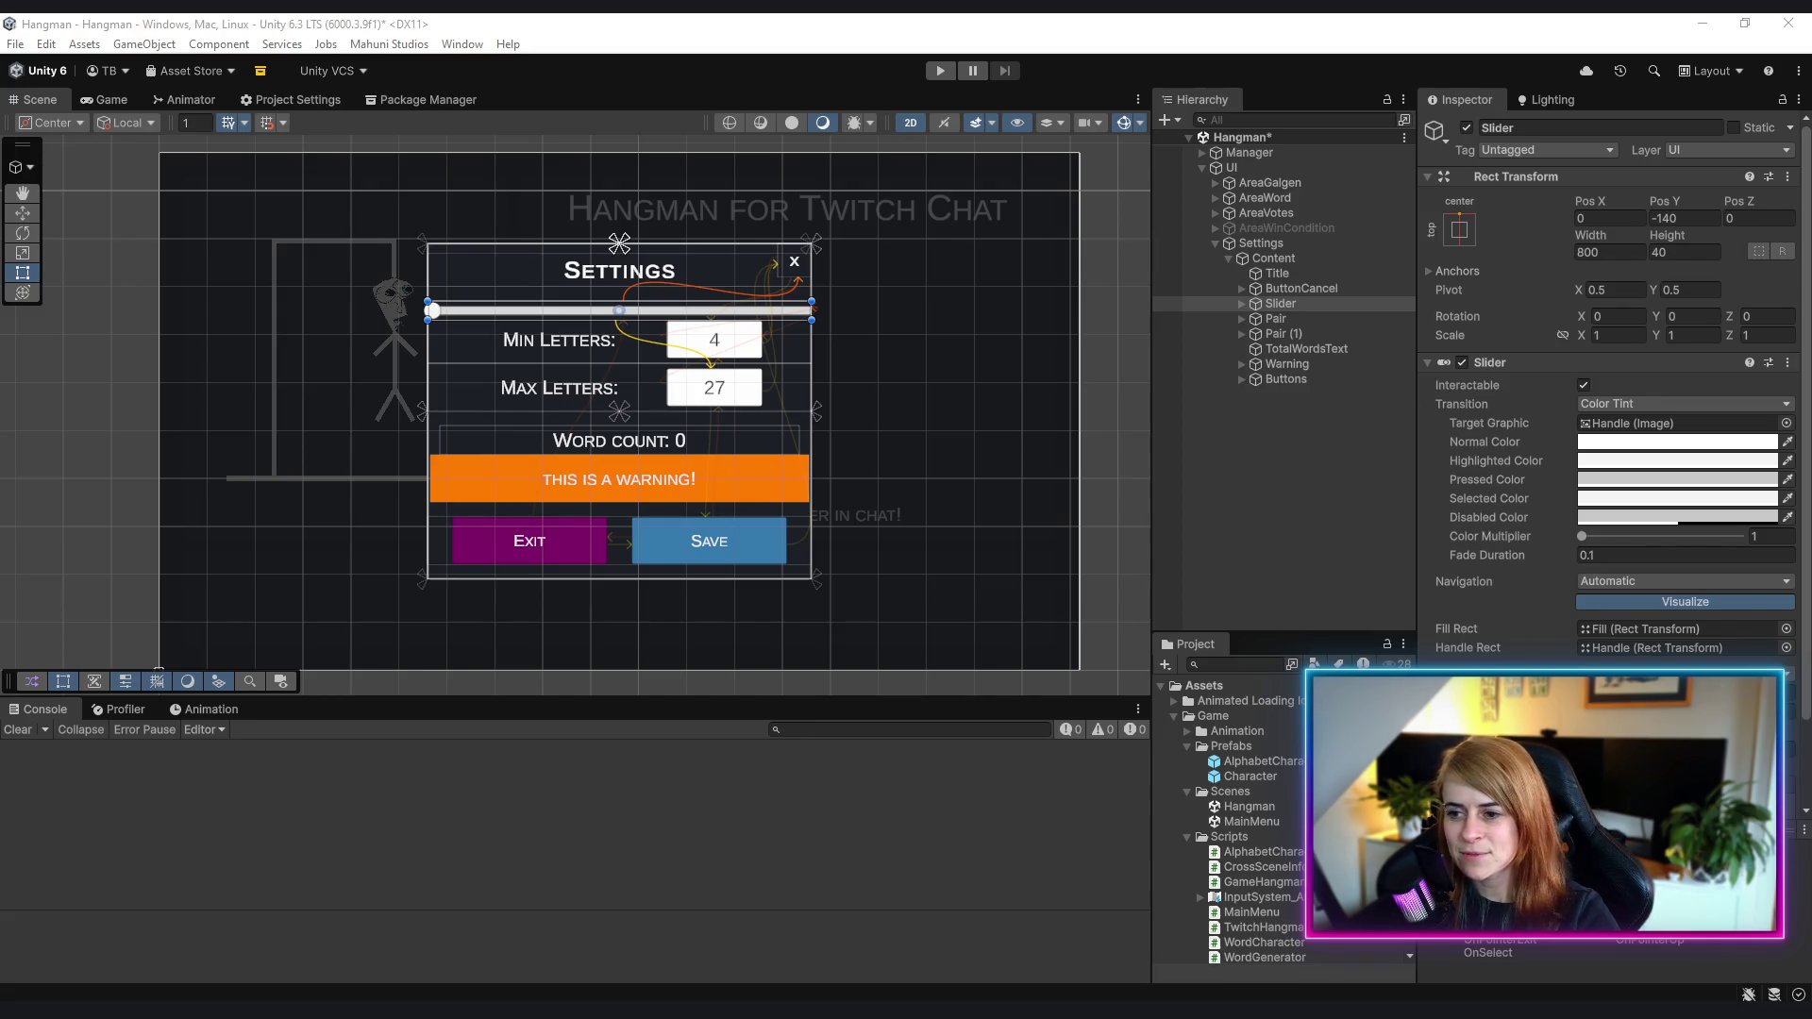
# - Pan and zoom the Scene view to recentre the Settings panel
pyautogui.scroll(4, 783, 473)
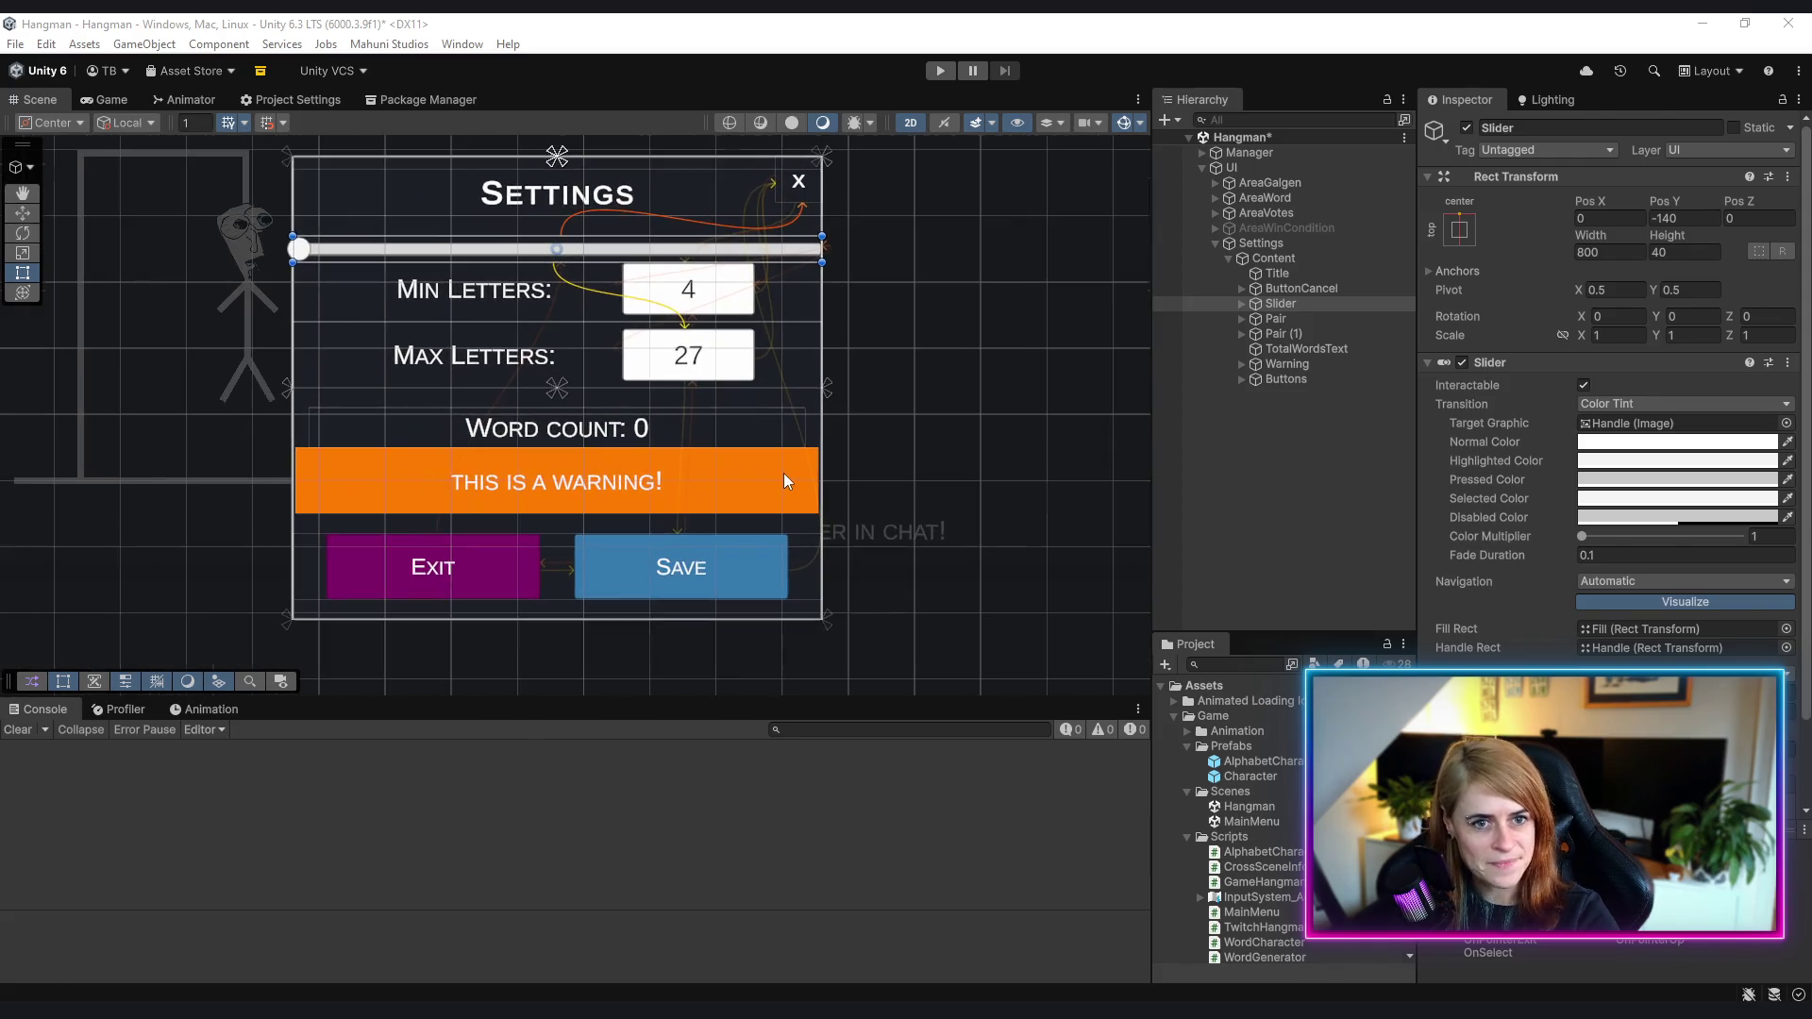
pyautogui.moveTo(822, 481); pyautogui.dragTo(869, 495)
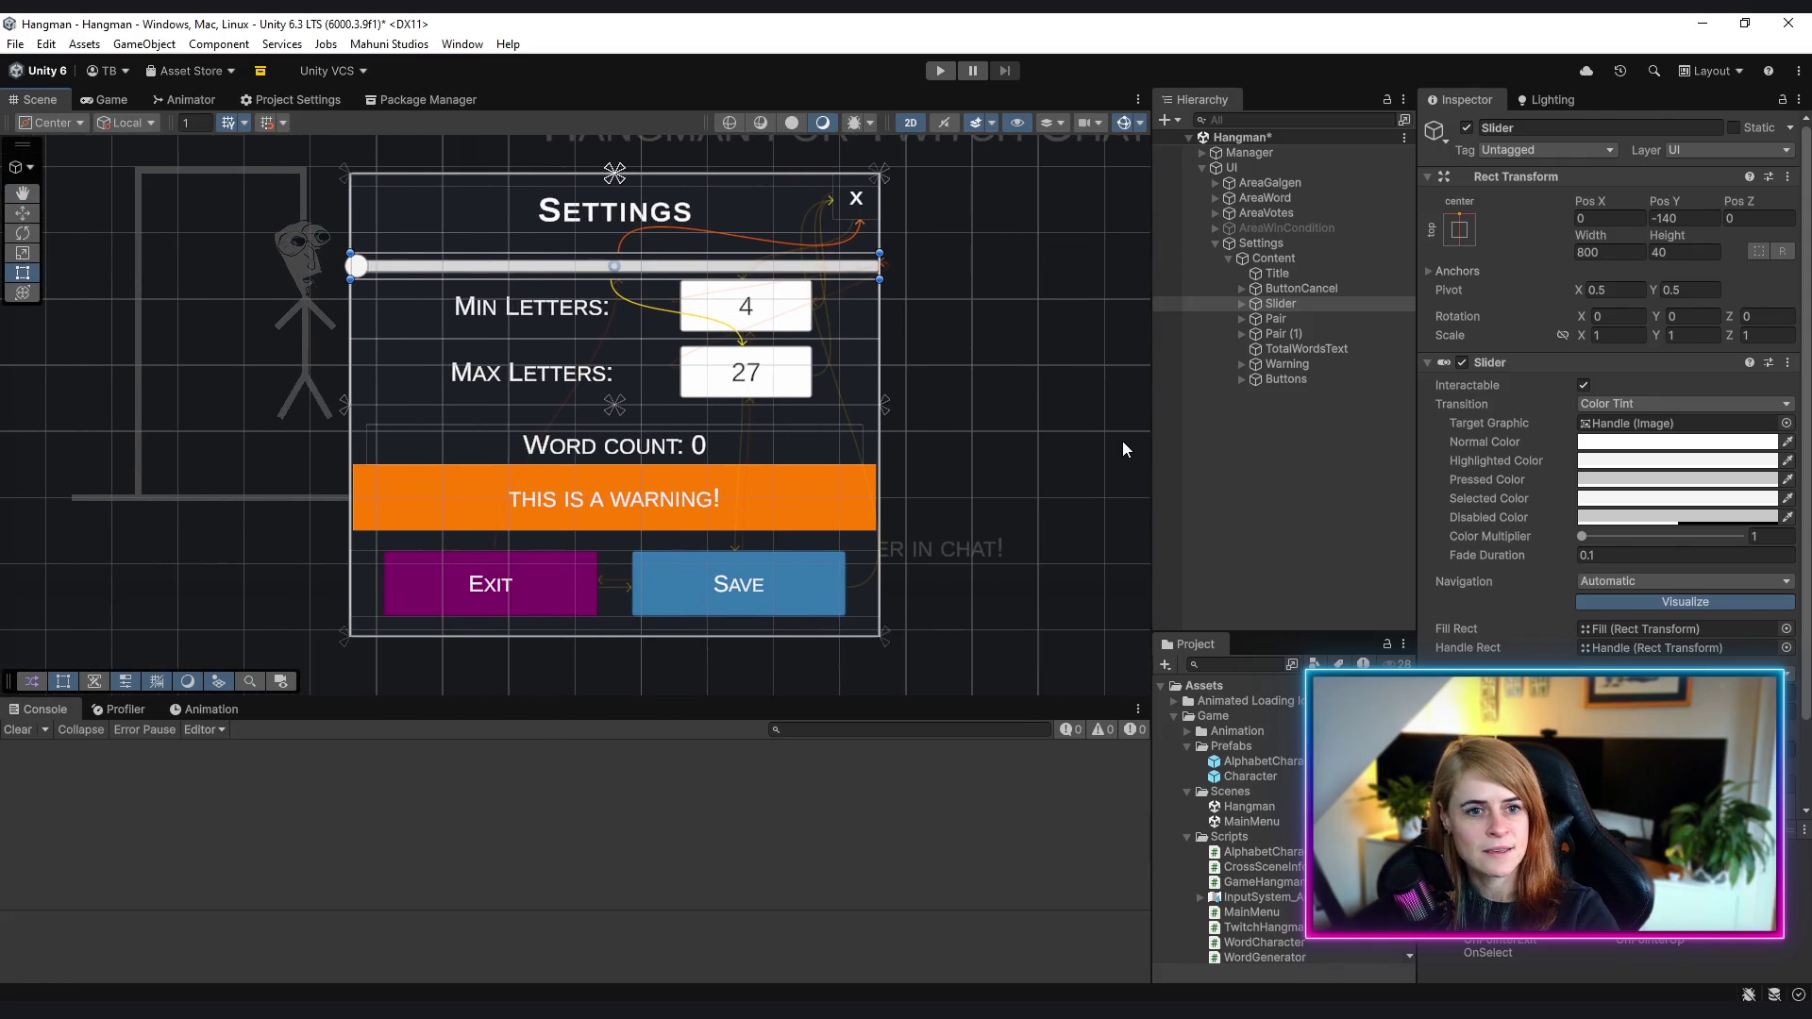
pyautogui.scroll(-2, 785, 504)
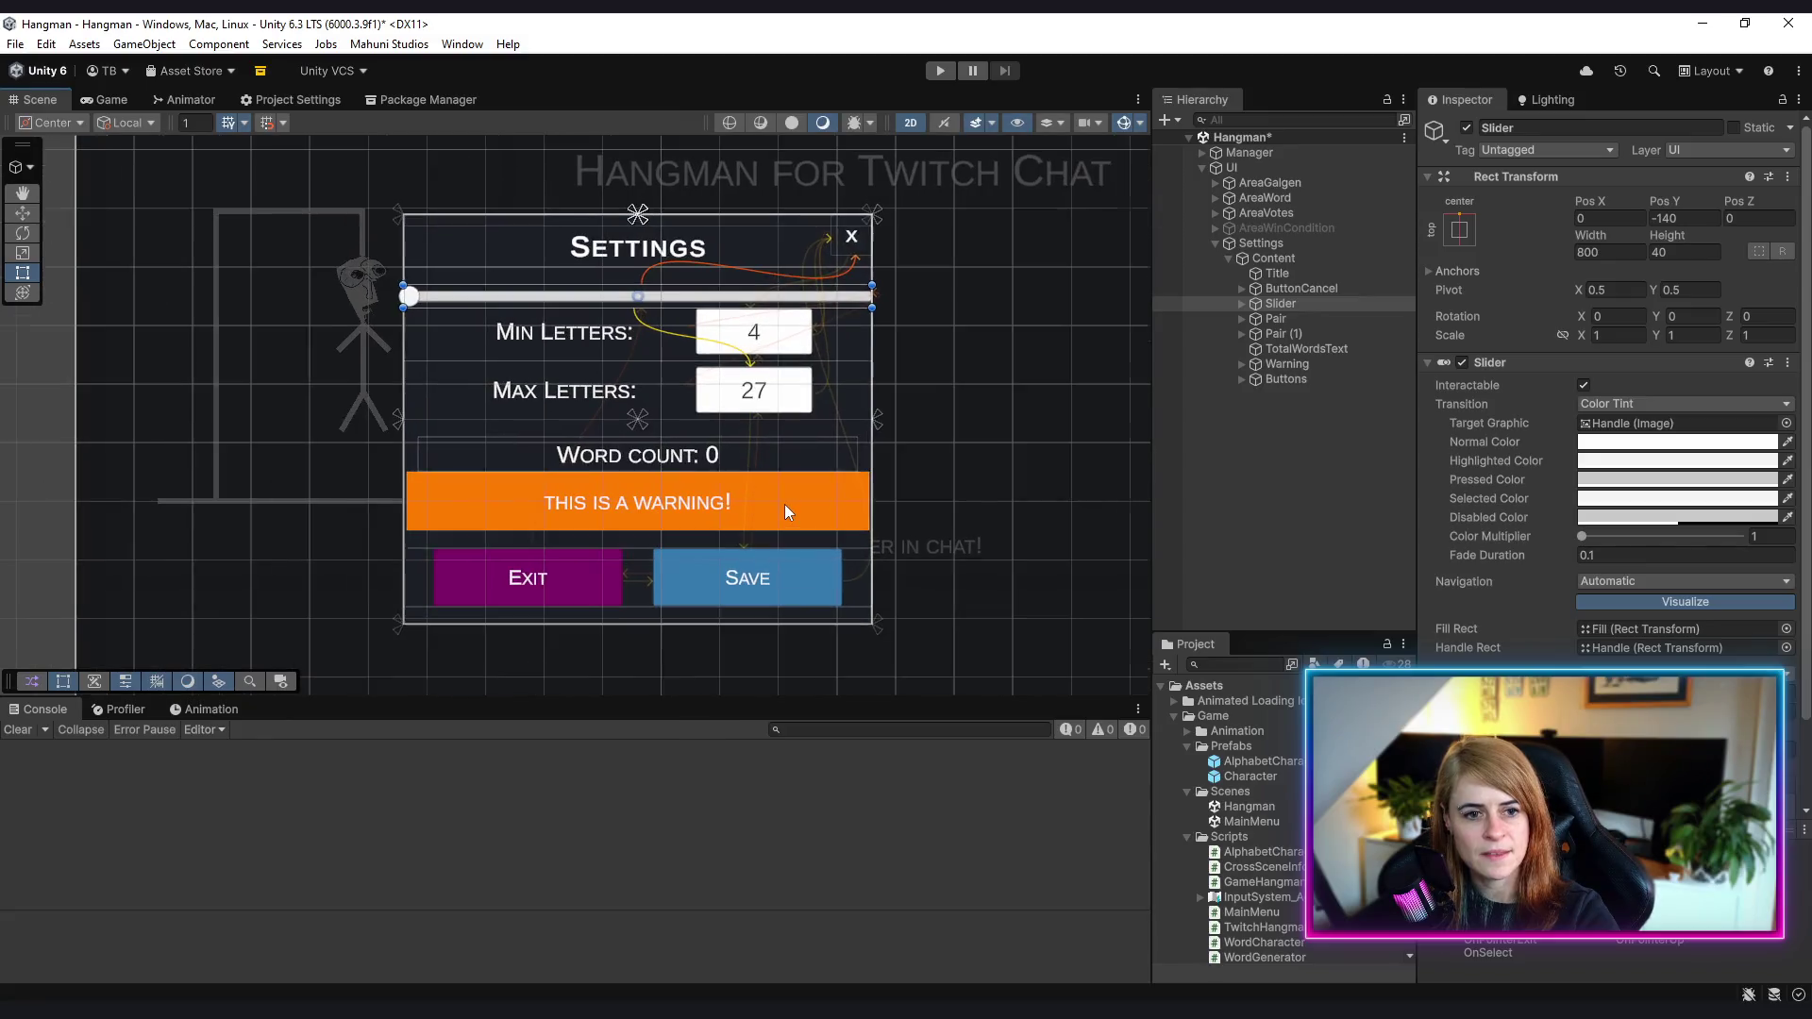
pyautogui.scroll(2, 695, 496)
pyautogui.scroll(-2, 517, 383)
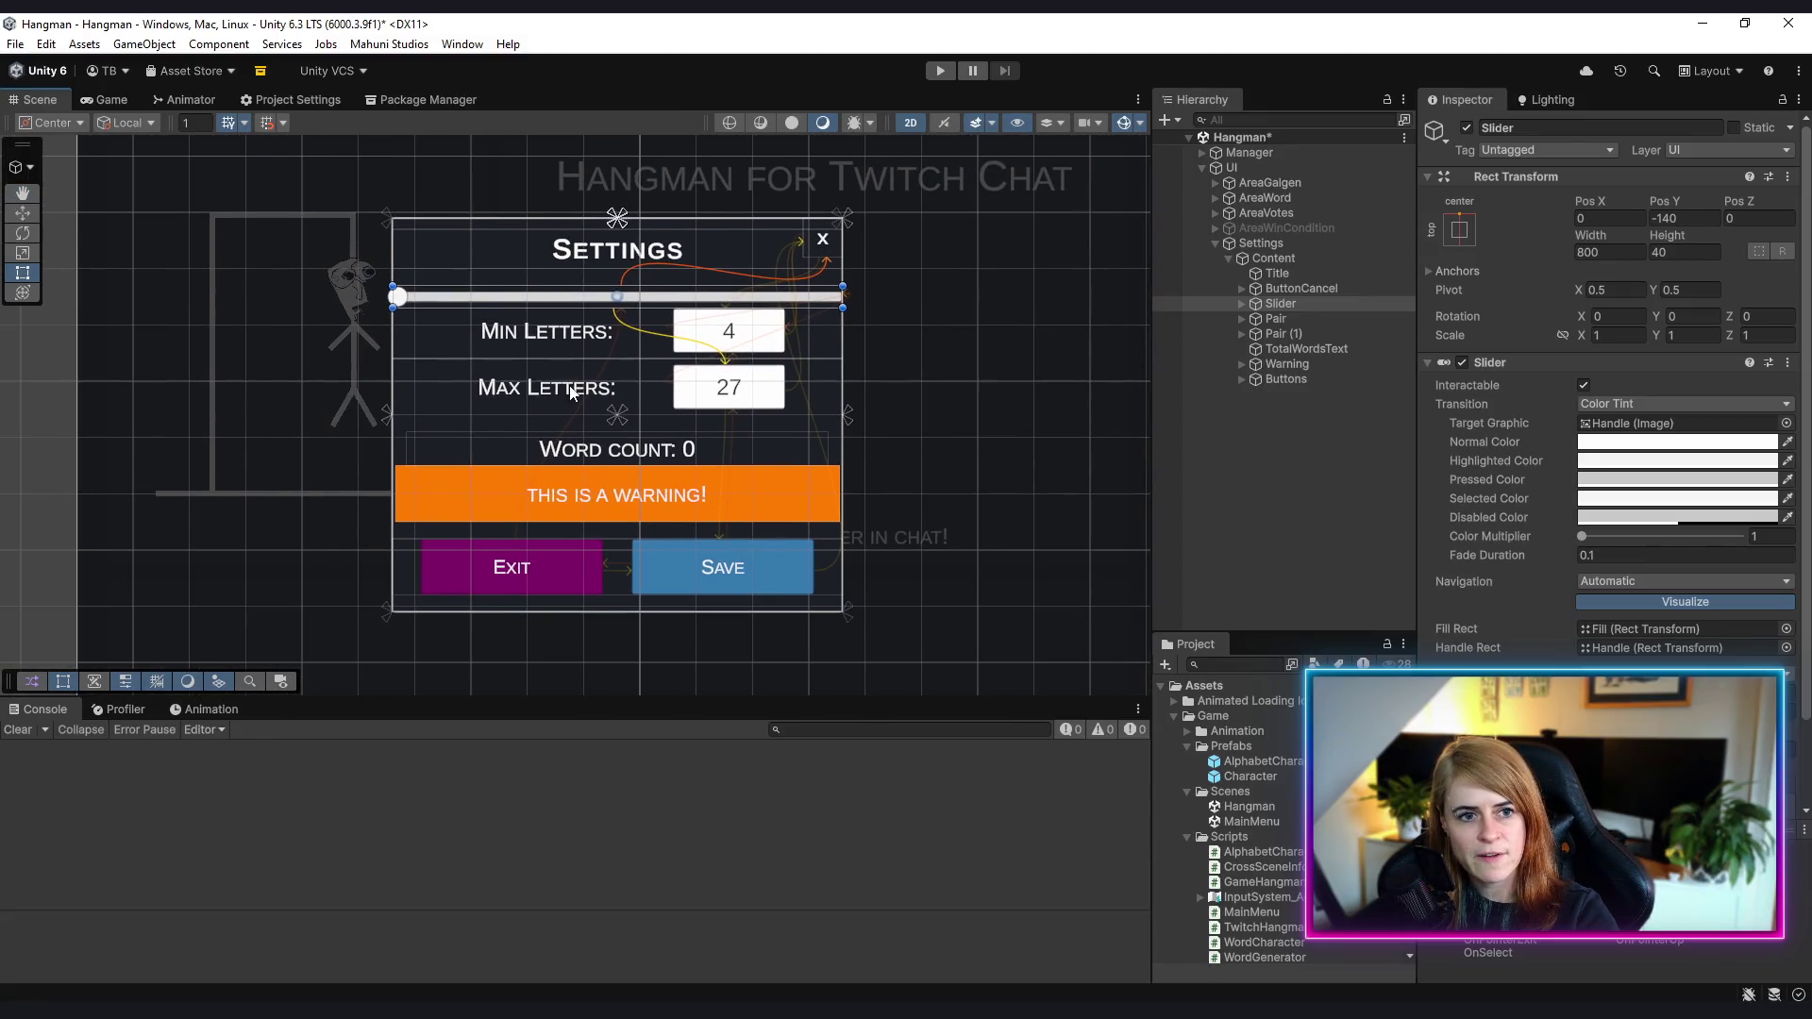
pyautogui.scroll(-3, 869, 342)
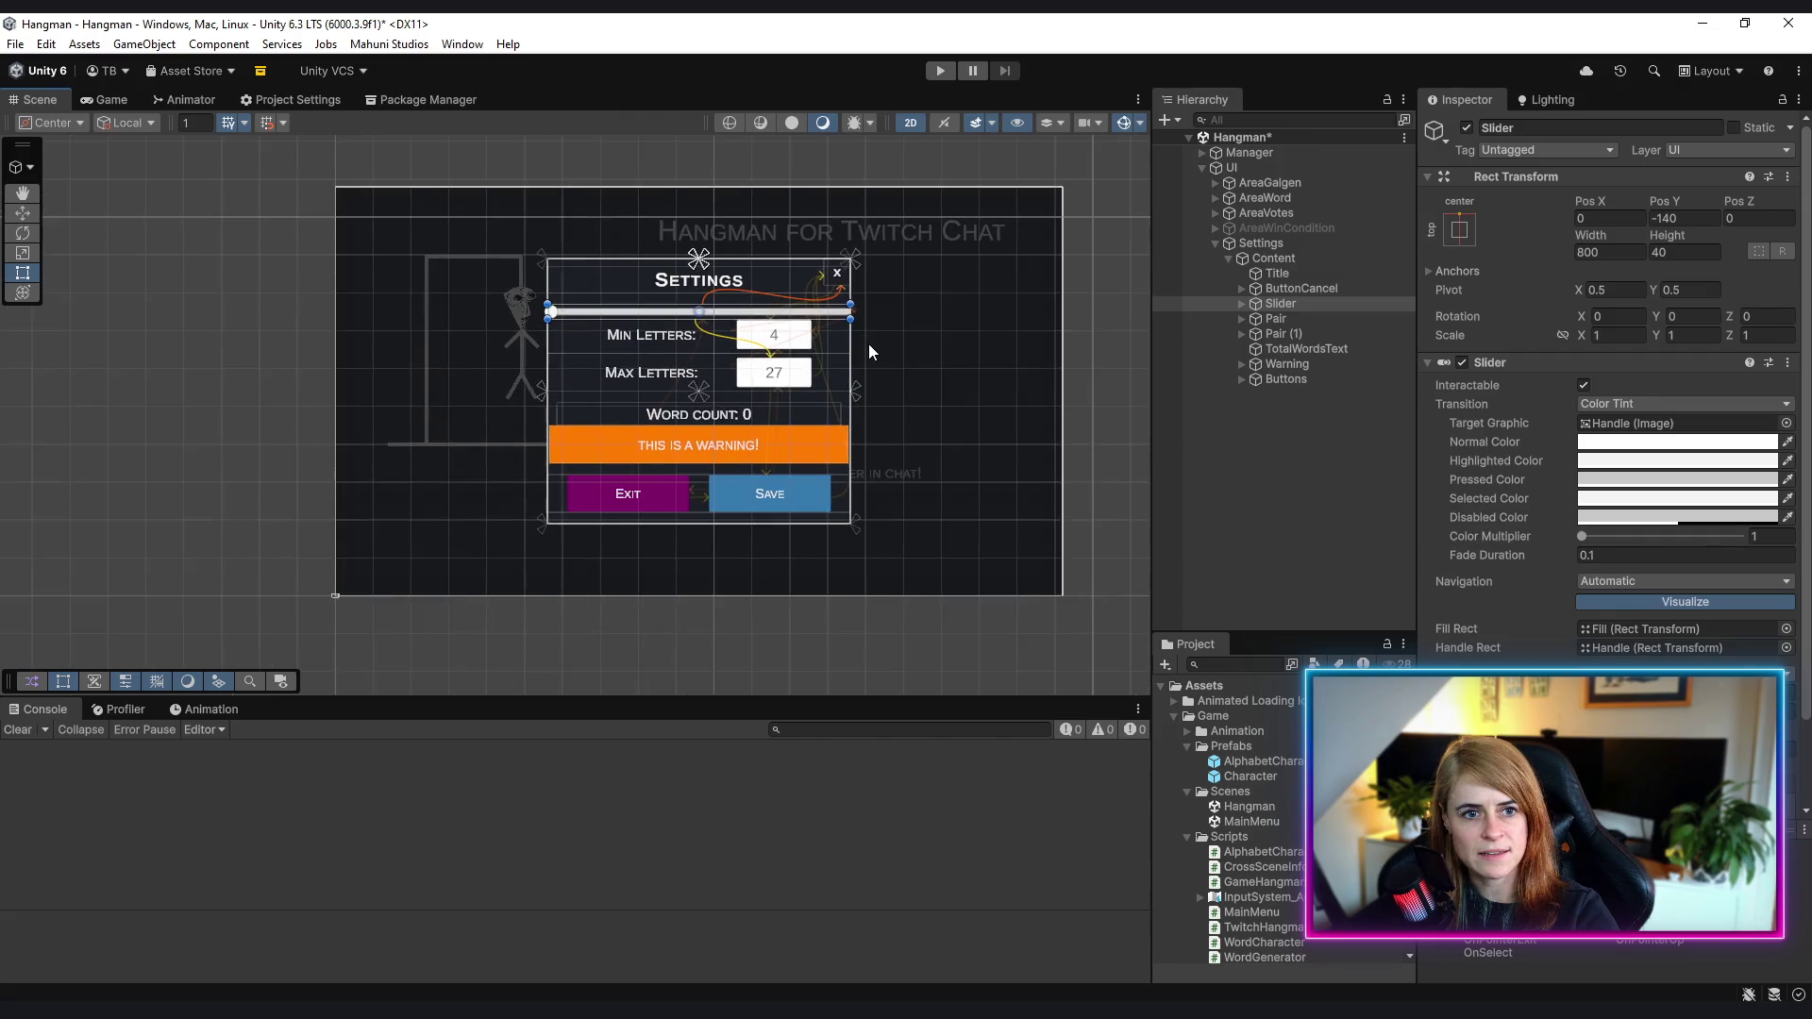
pyautogui.scroll(1, 868, 343)
pyautogui.hscroll(2, 850, 342)
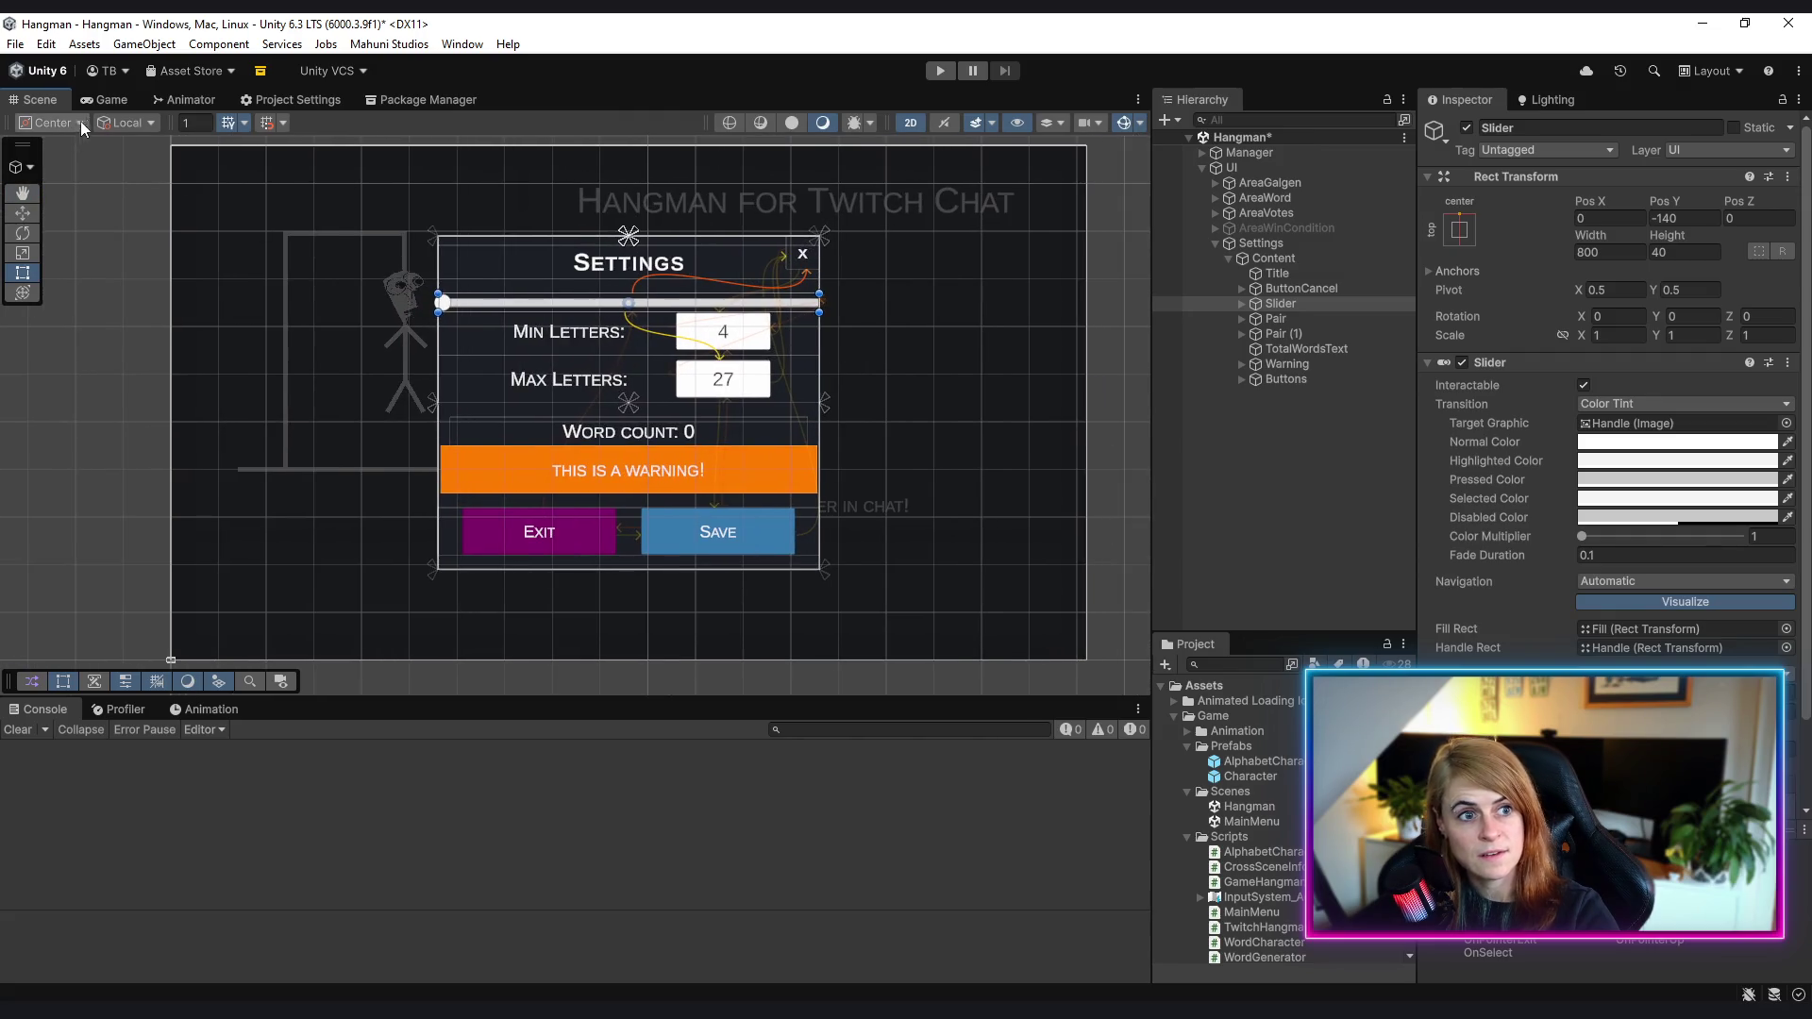
# - Preview the panel in the Game view, then expand Pair in the Hierarchy back in the Scene
pyautogui.click(111, 99)
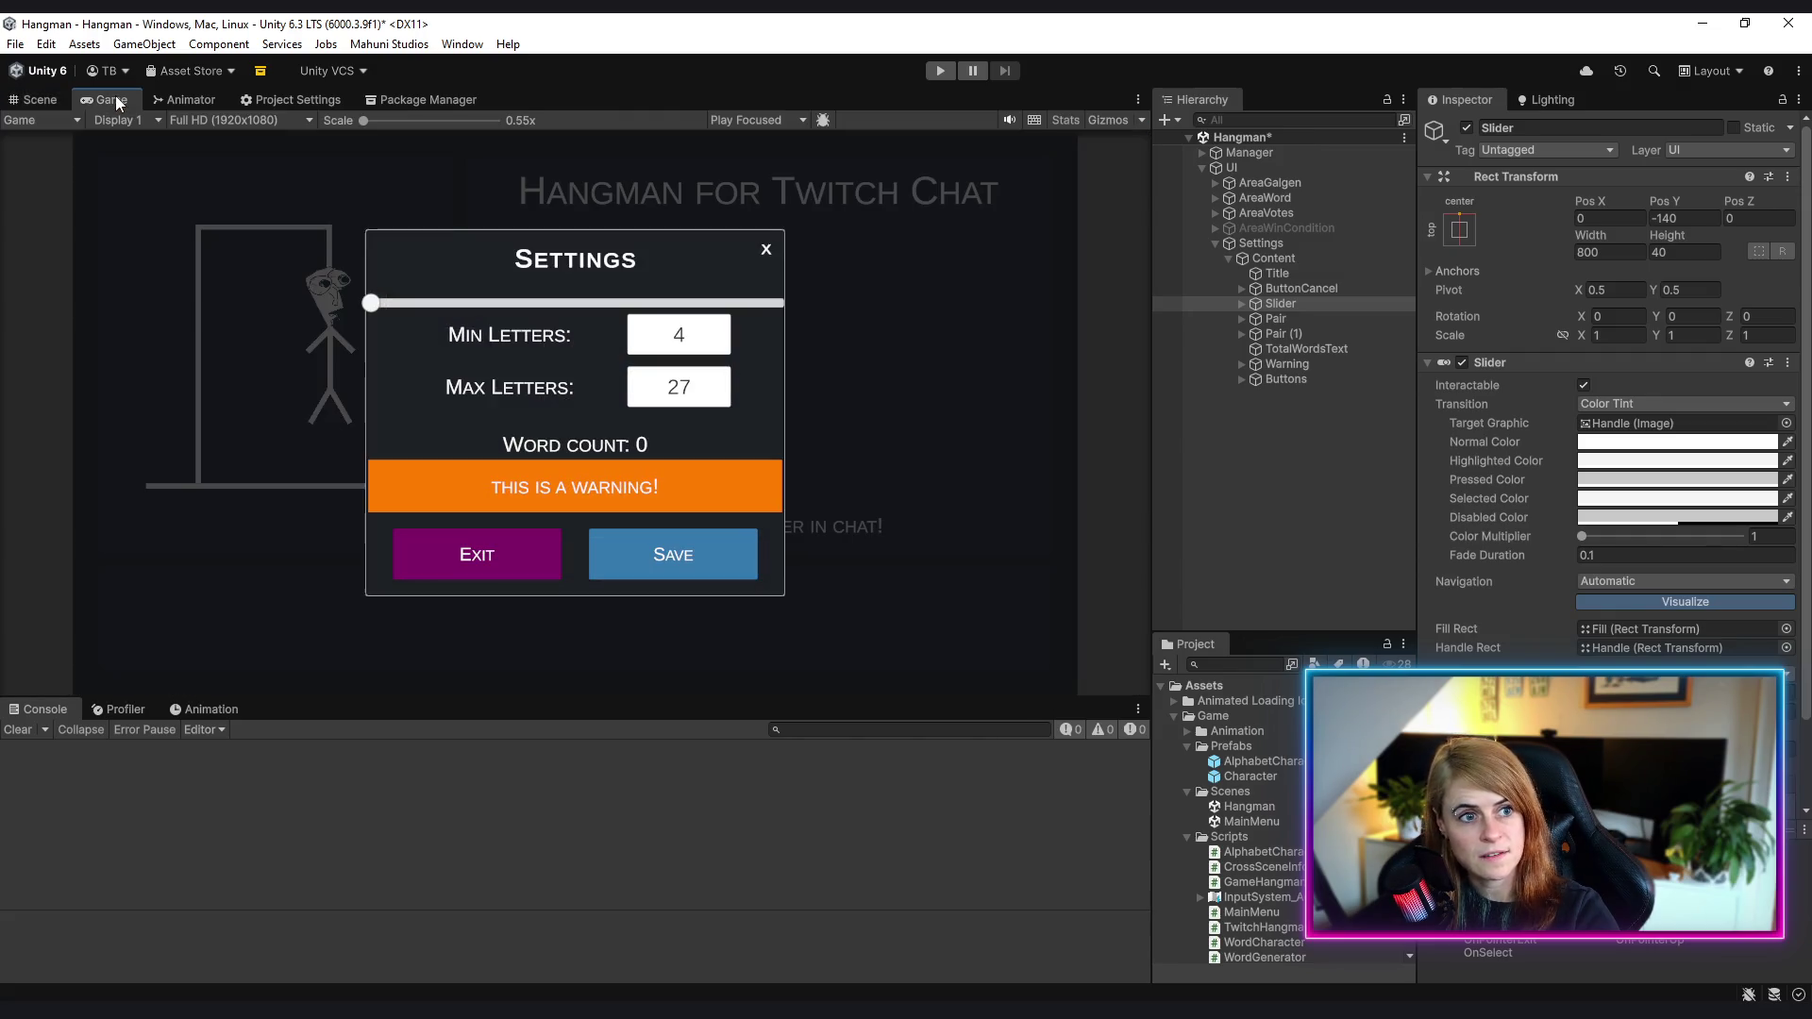
pyautogui.click(36, 101)
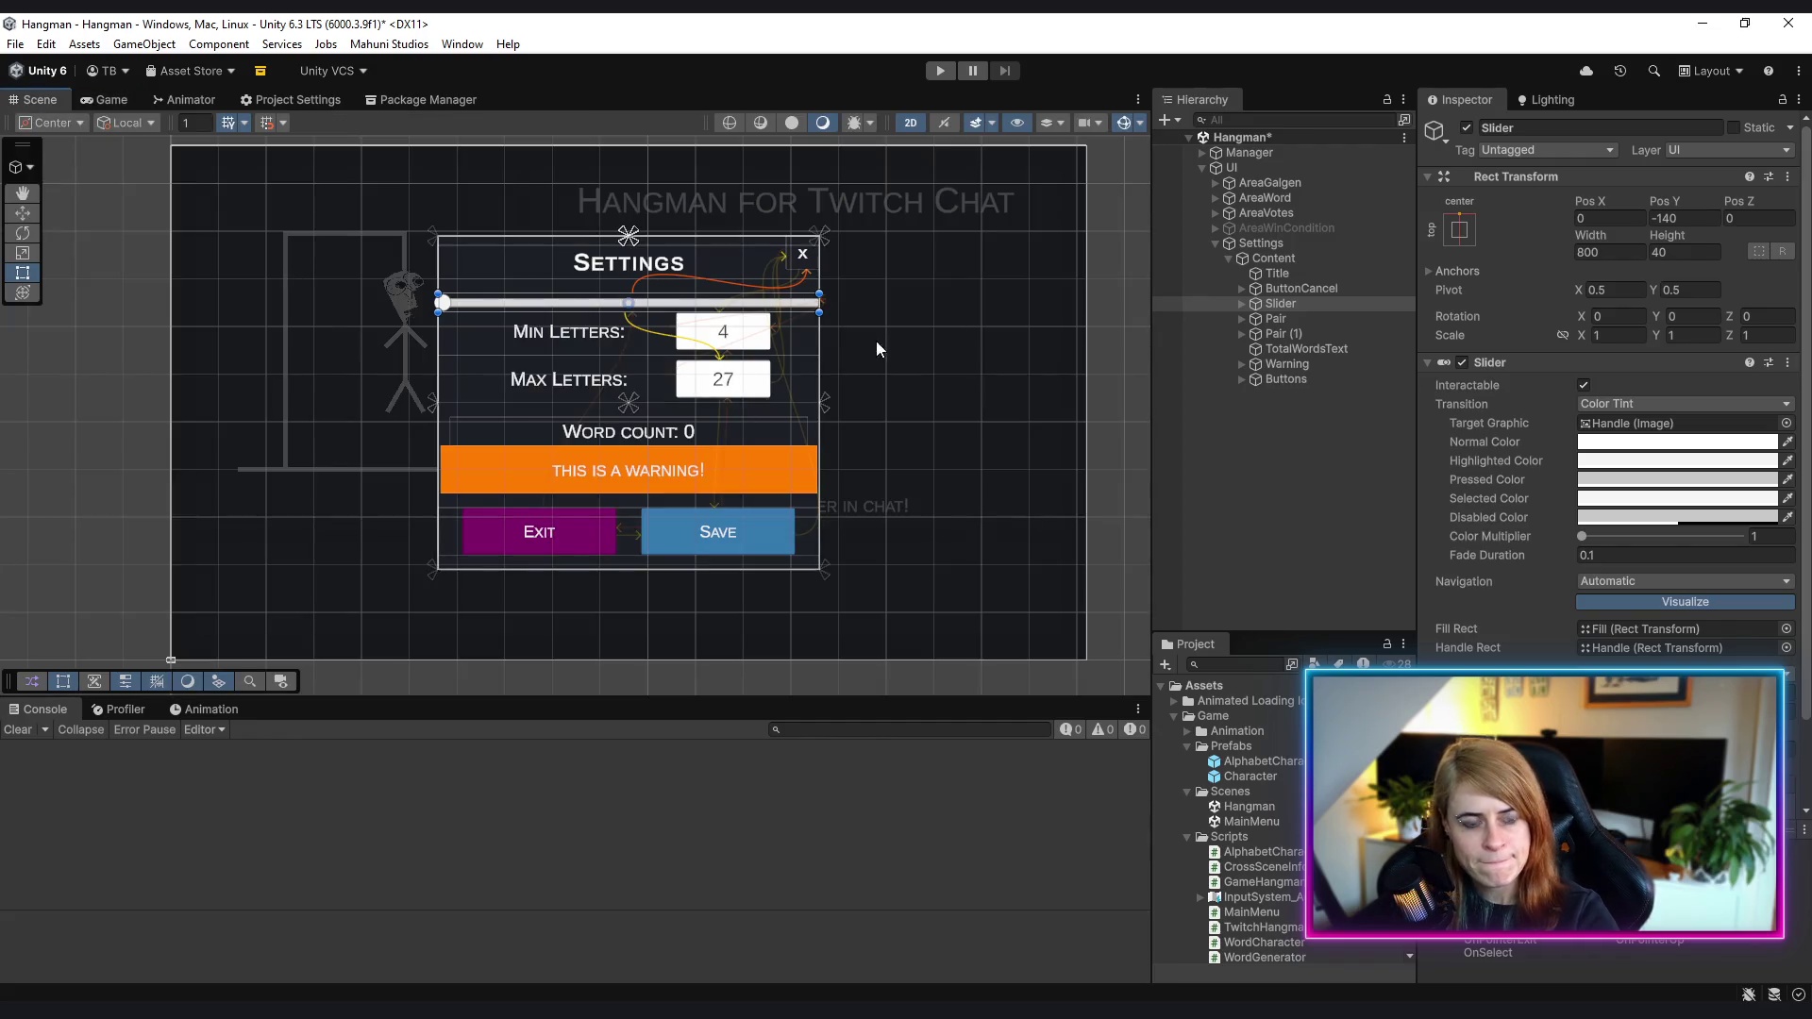
pyautogui.click(1238, 321)
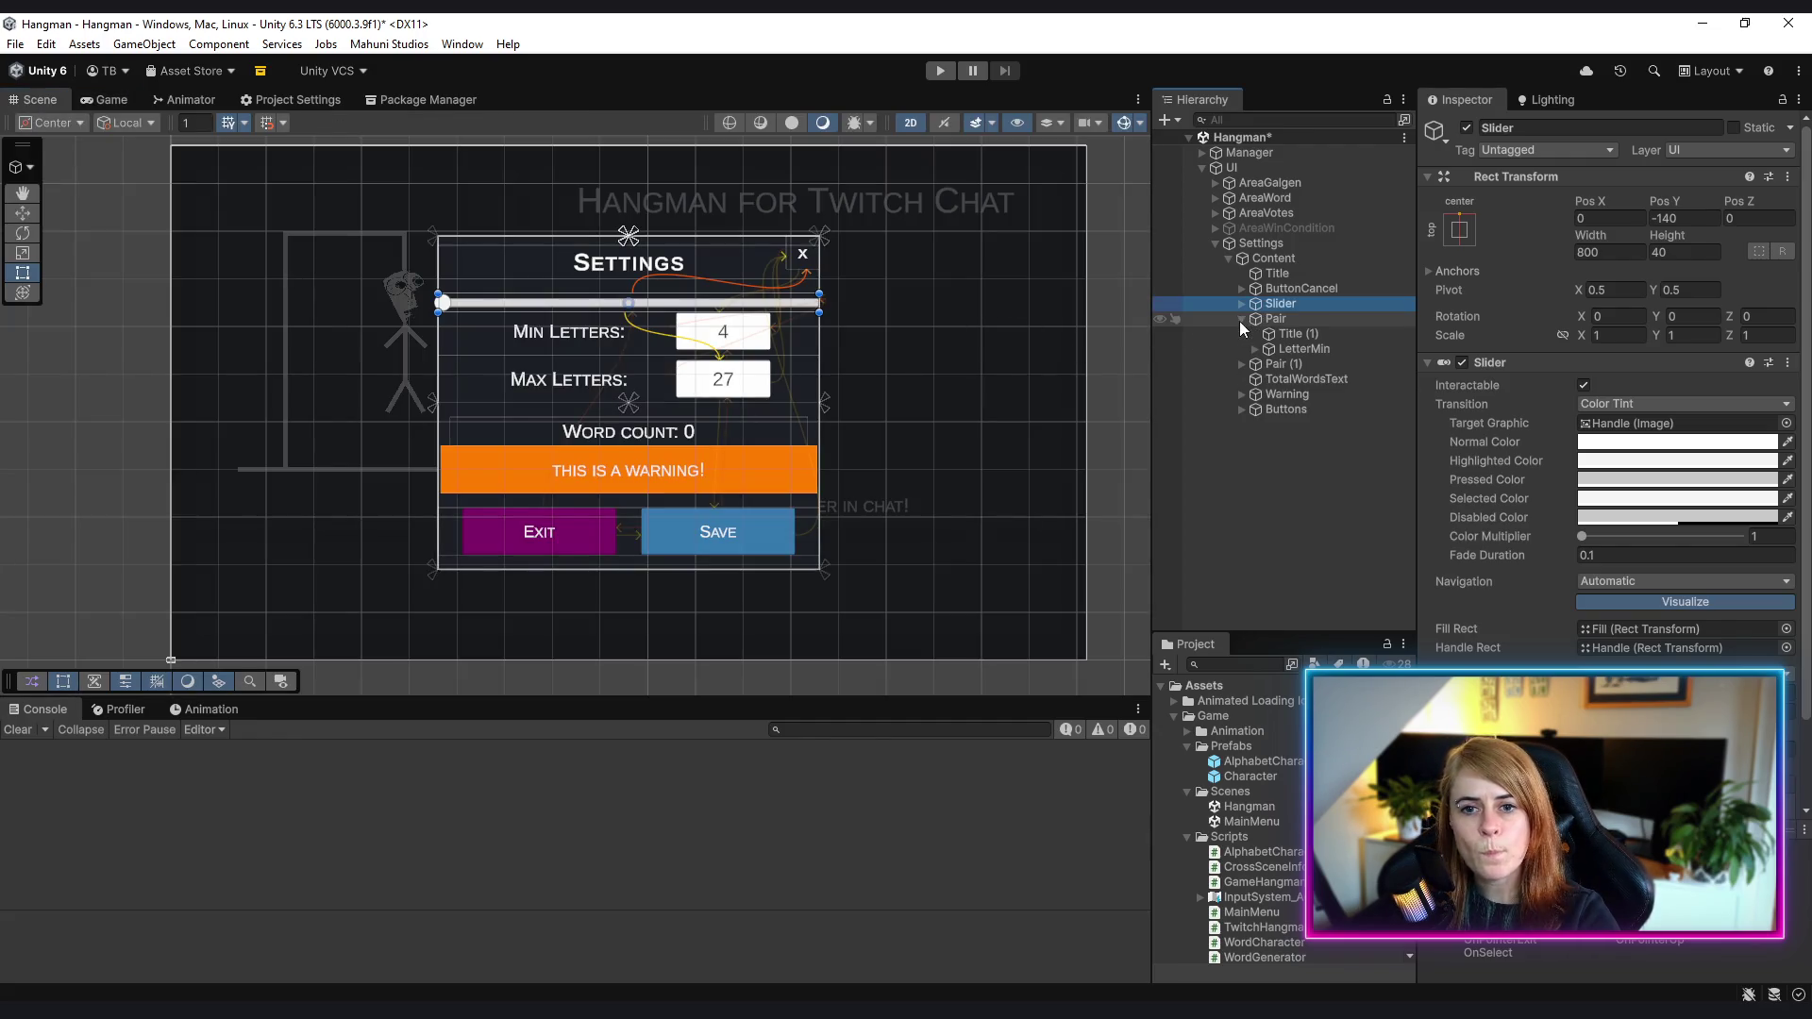
# - Select Pair and Pair (1) and drag both letter rows down below the slider, Pair at Pos Y 120
pyautogui.click(1291, 335)
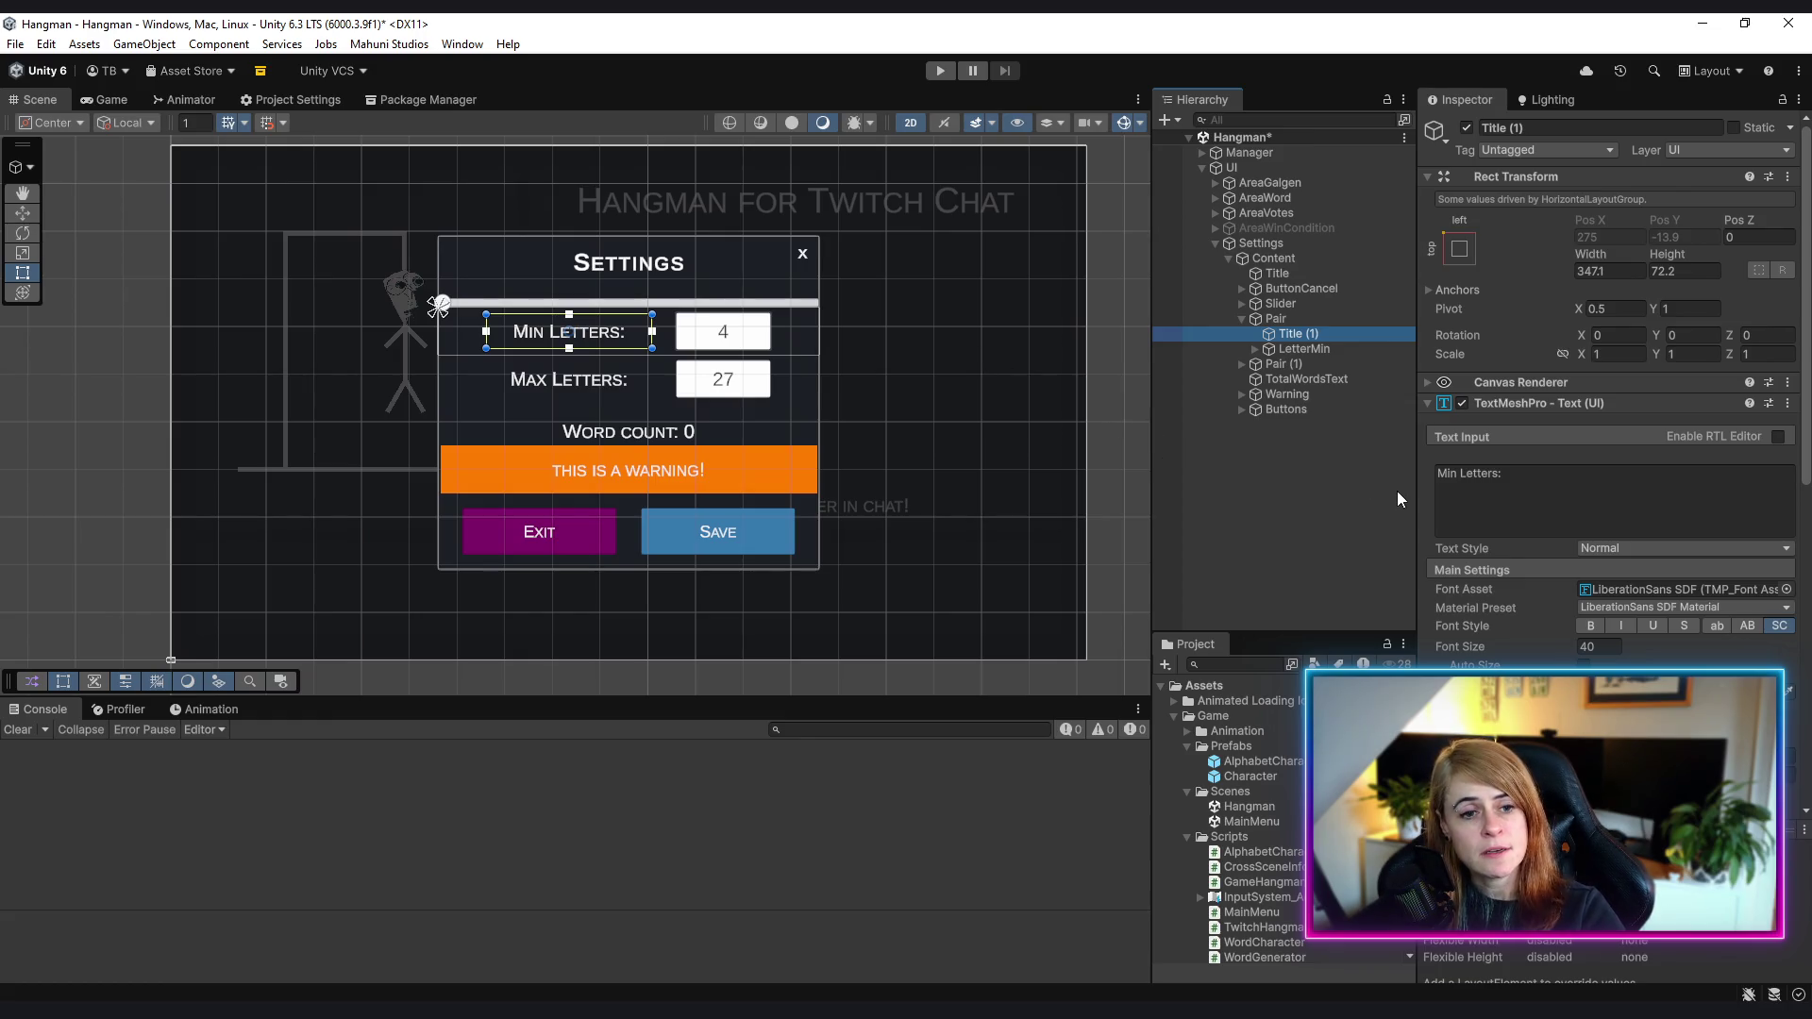
pyautogui.click(1241, 319)
pyautogui.click(1295, 319)
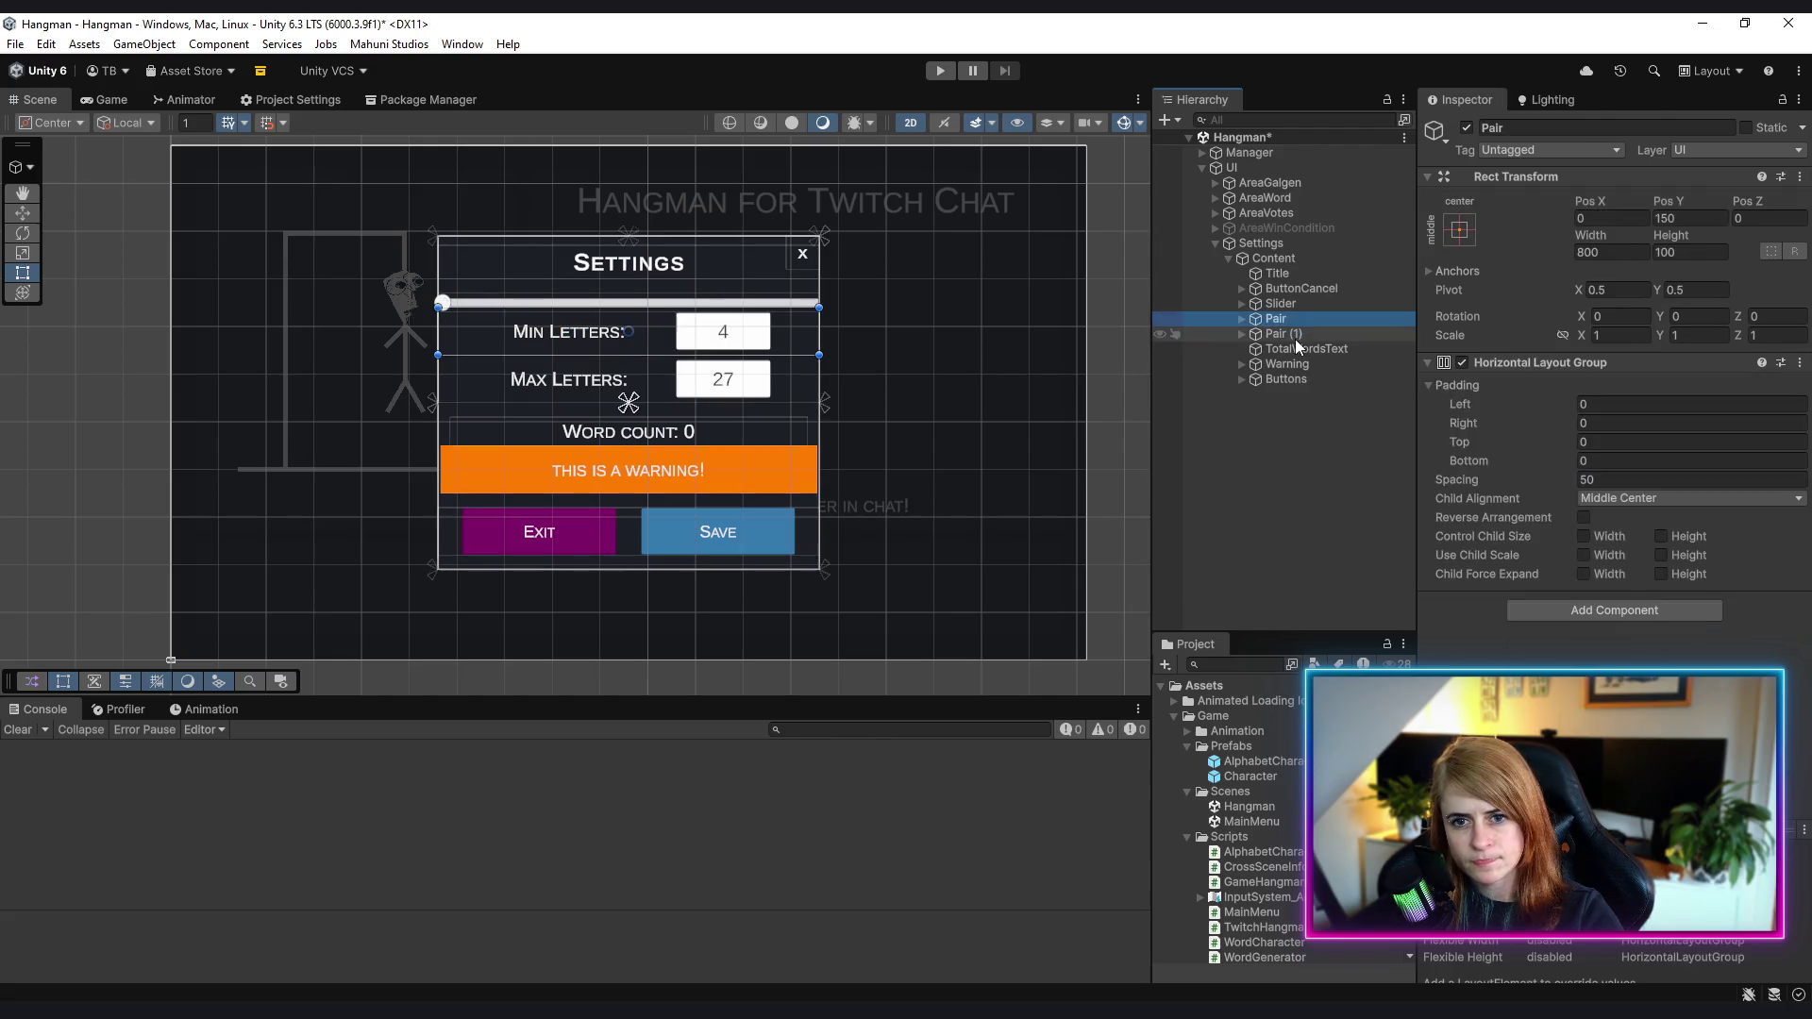
pyautogui.keyDown('shift'); pyautogui.click(1295, 336); pyautogui.keyUp('shift')
pyautogui.click(23, 215)
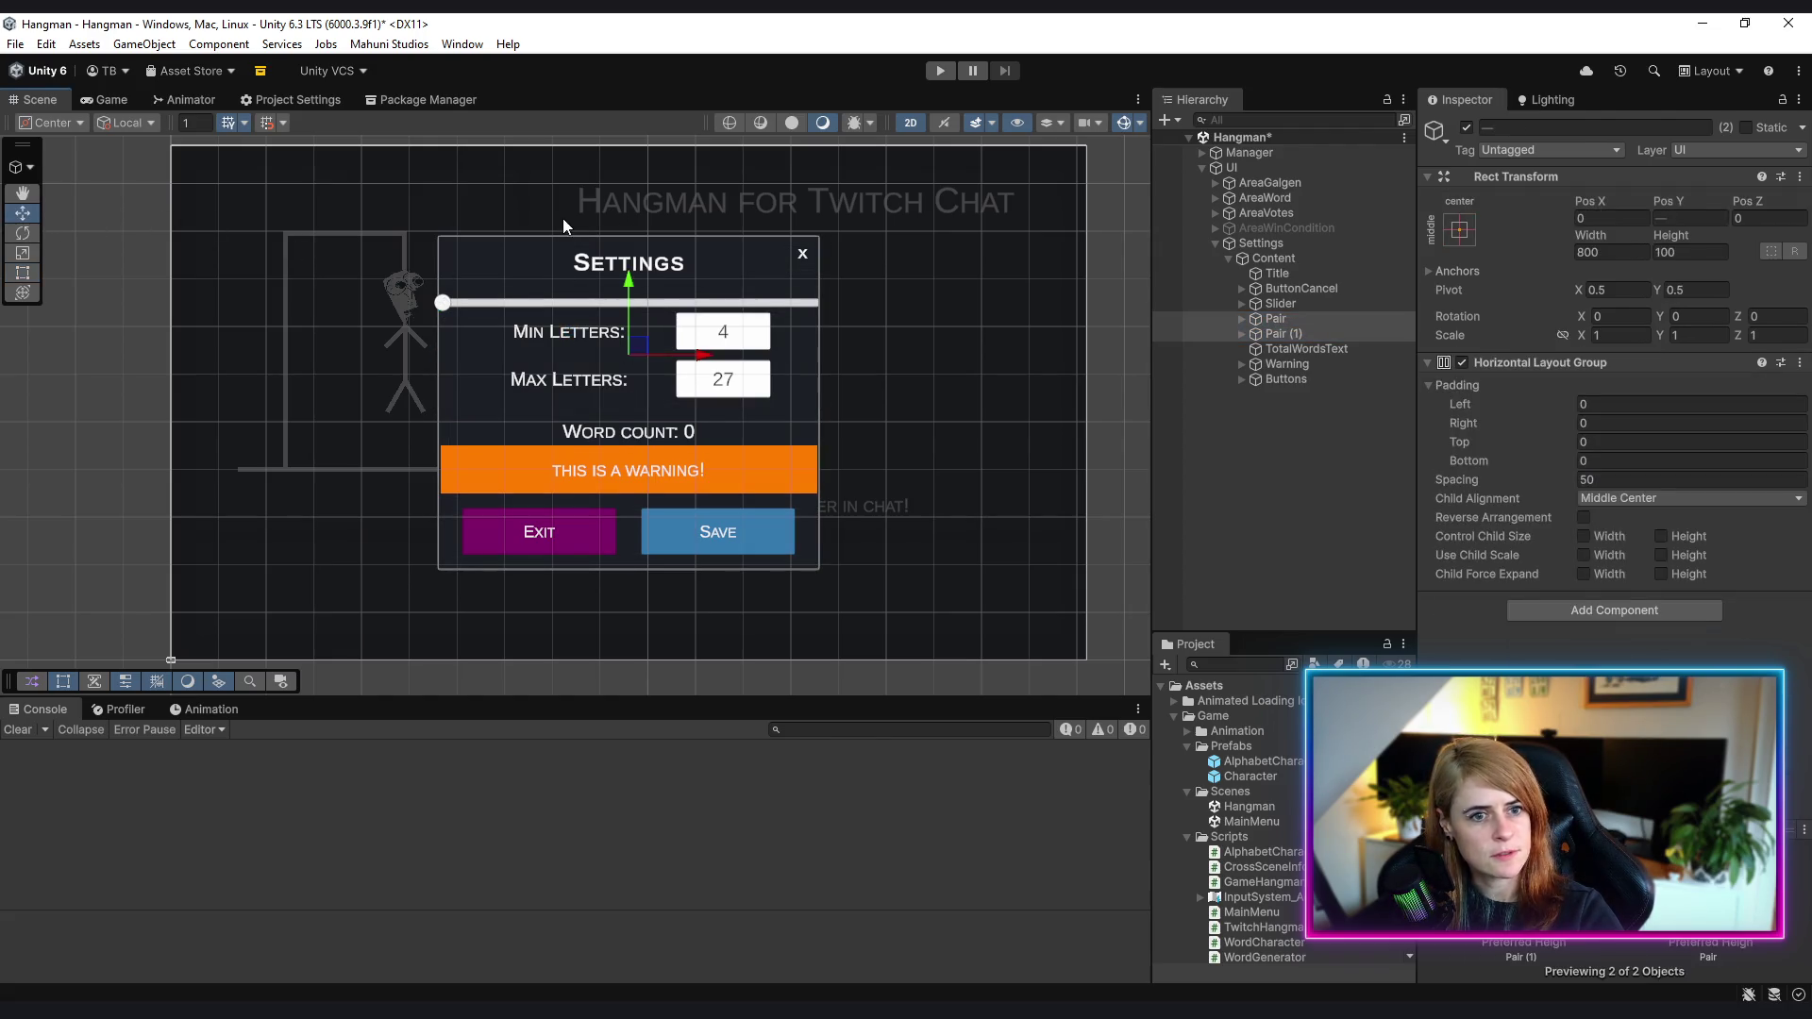
pyautogui.moveTo(629, 288); pyautogui.dragTo(628, 302)
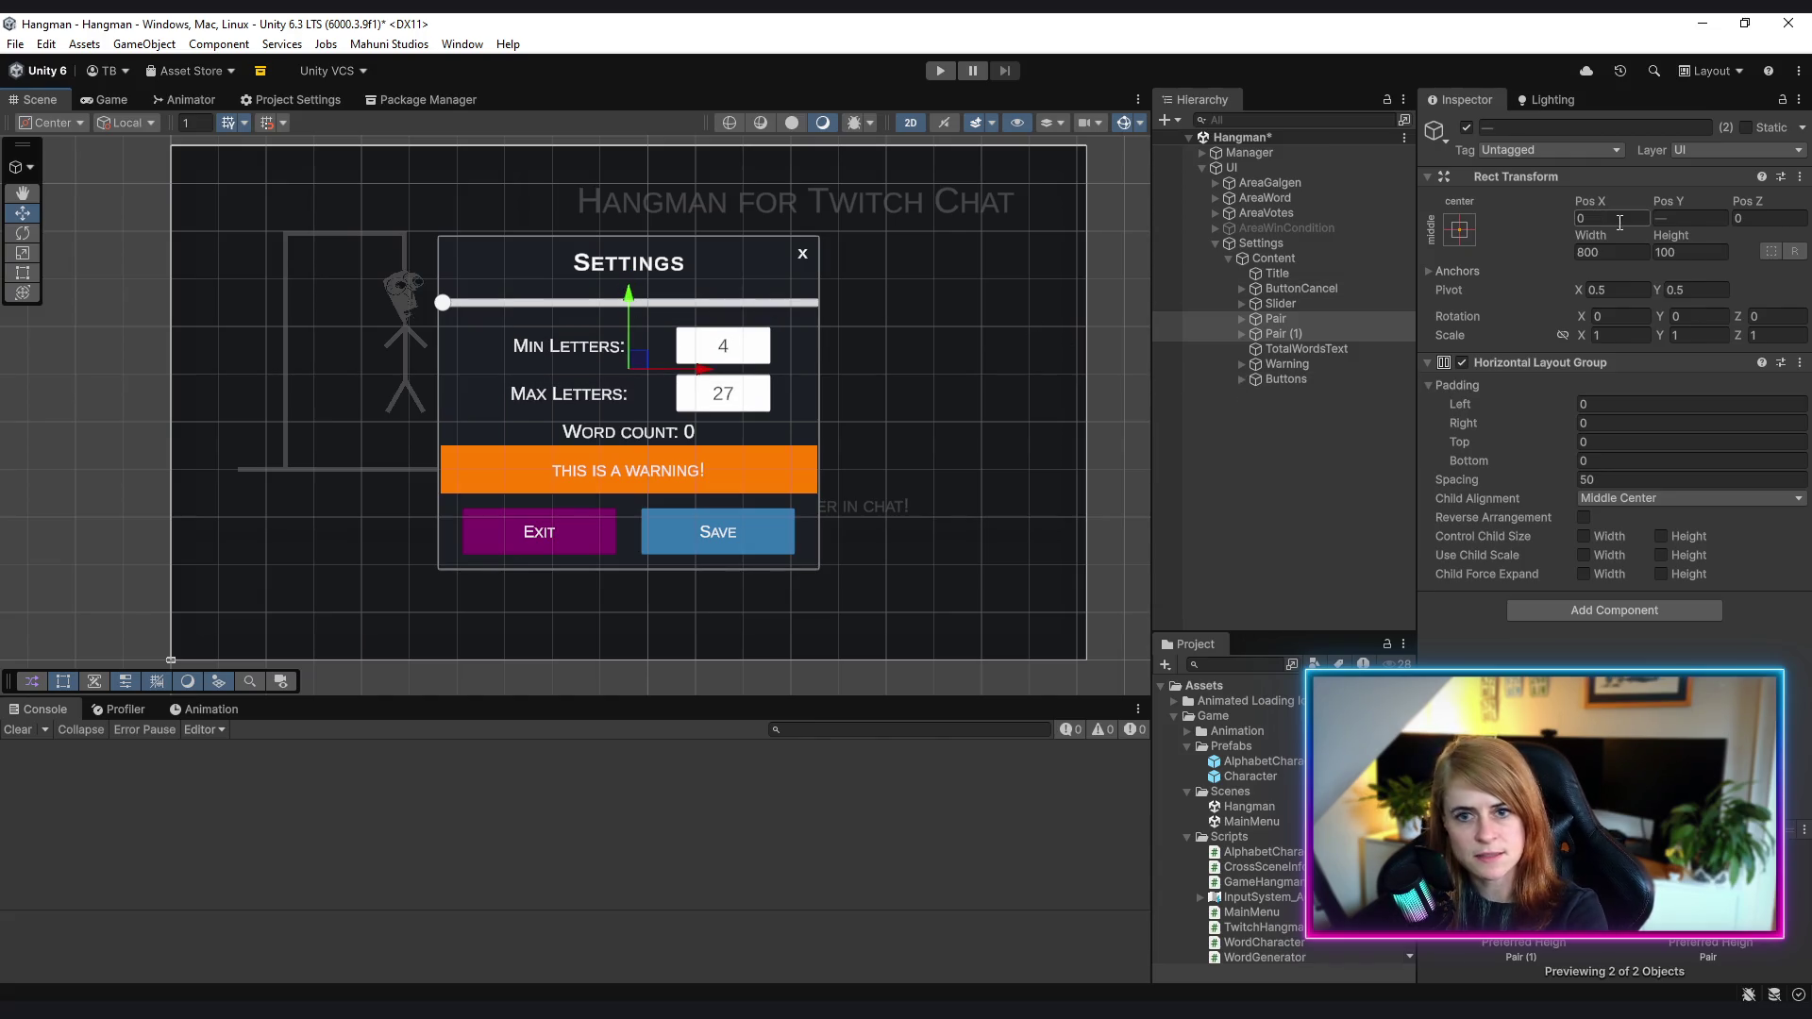
pyautogui.click(1322, 375)
pyautogui.click(1324, 321)
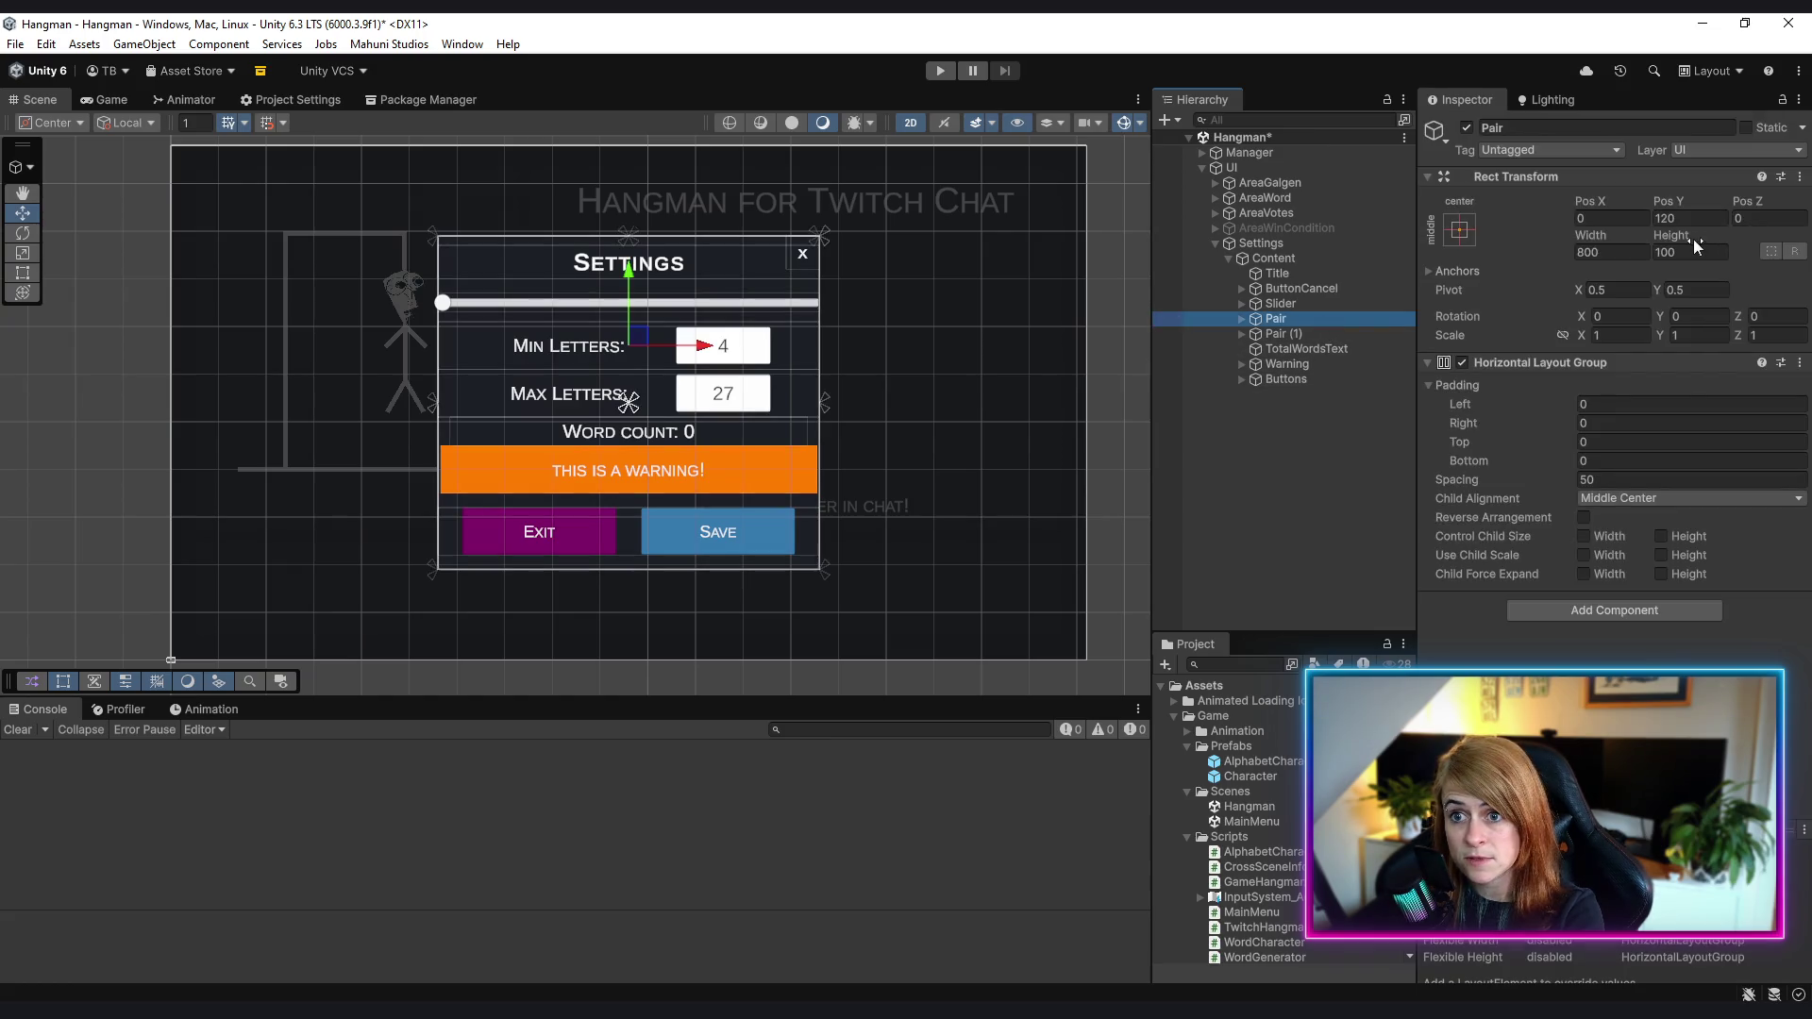
pyautogui.click(1321, 332)
pyautogui.click(1322, 450)
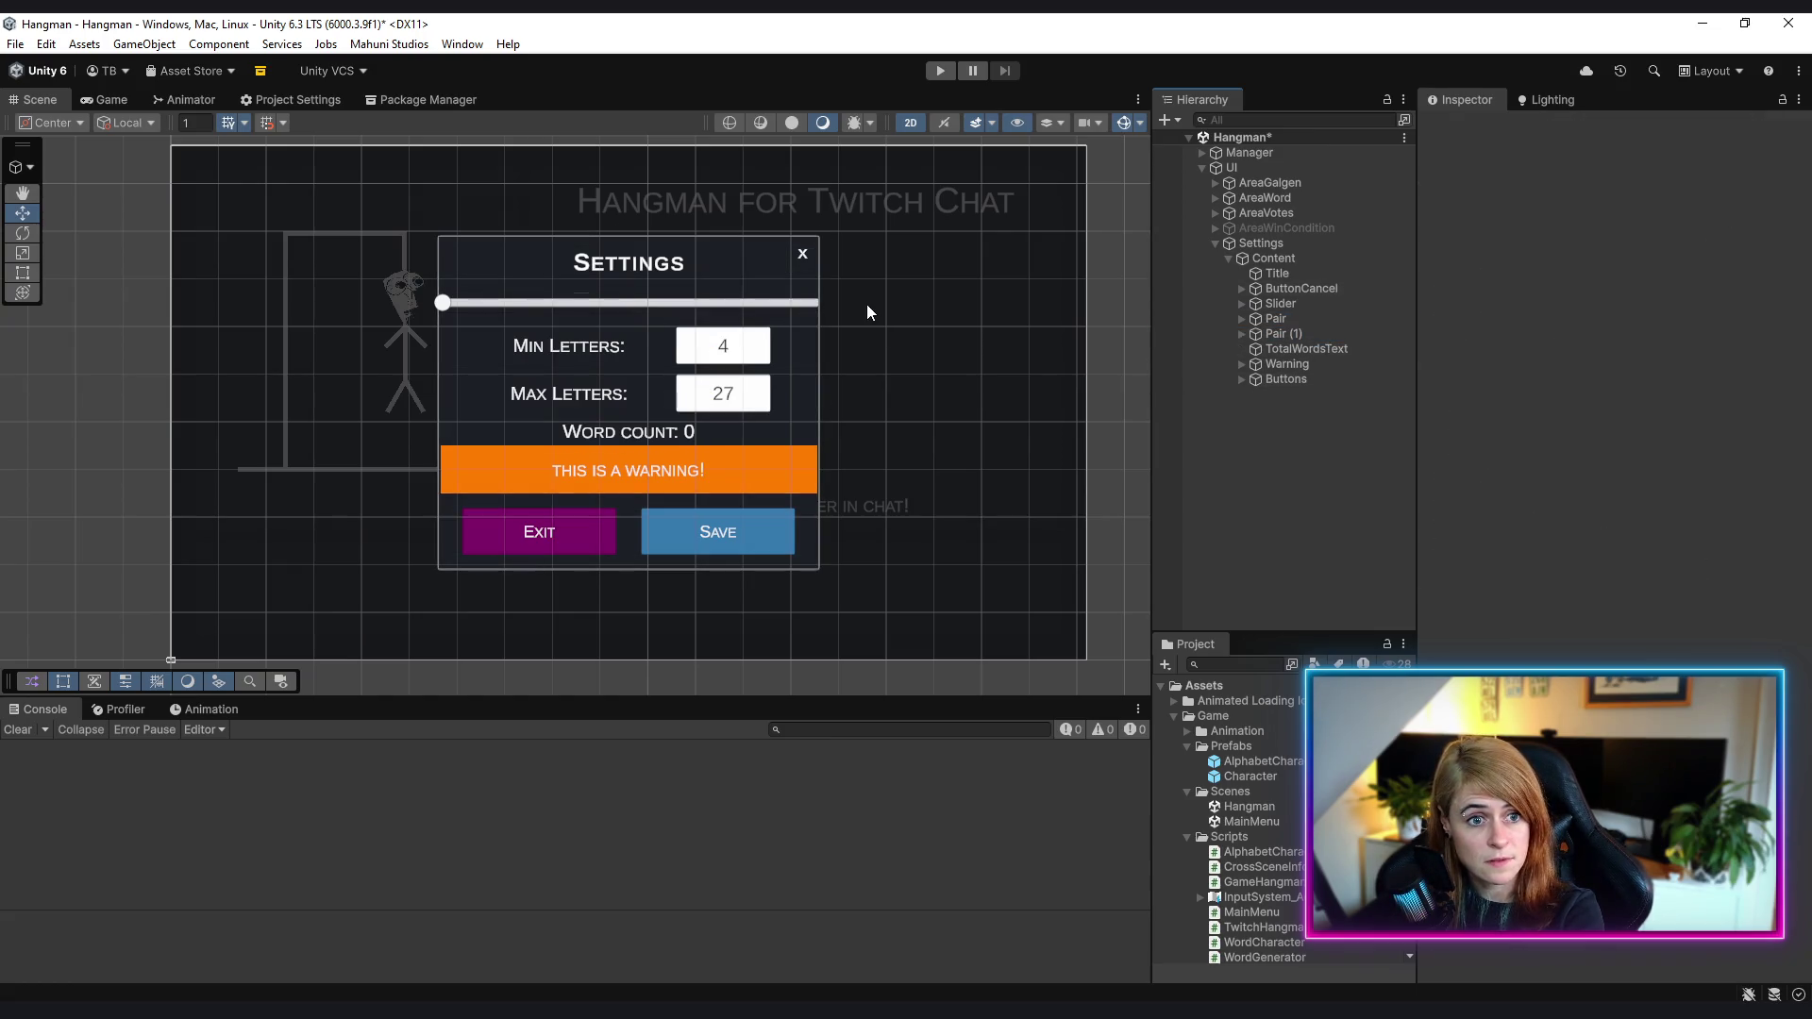
# - Duplicate the Pair row, then delete the extra Pair (2) copy
pyautogui.click(1272, 321)
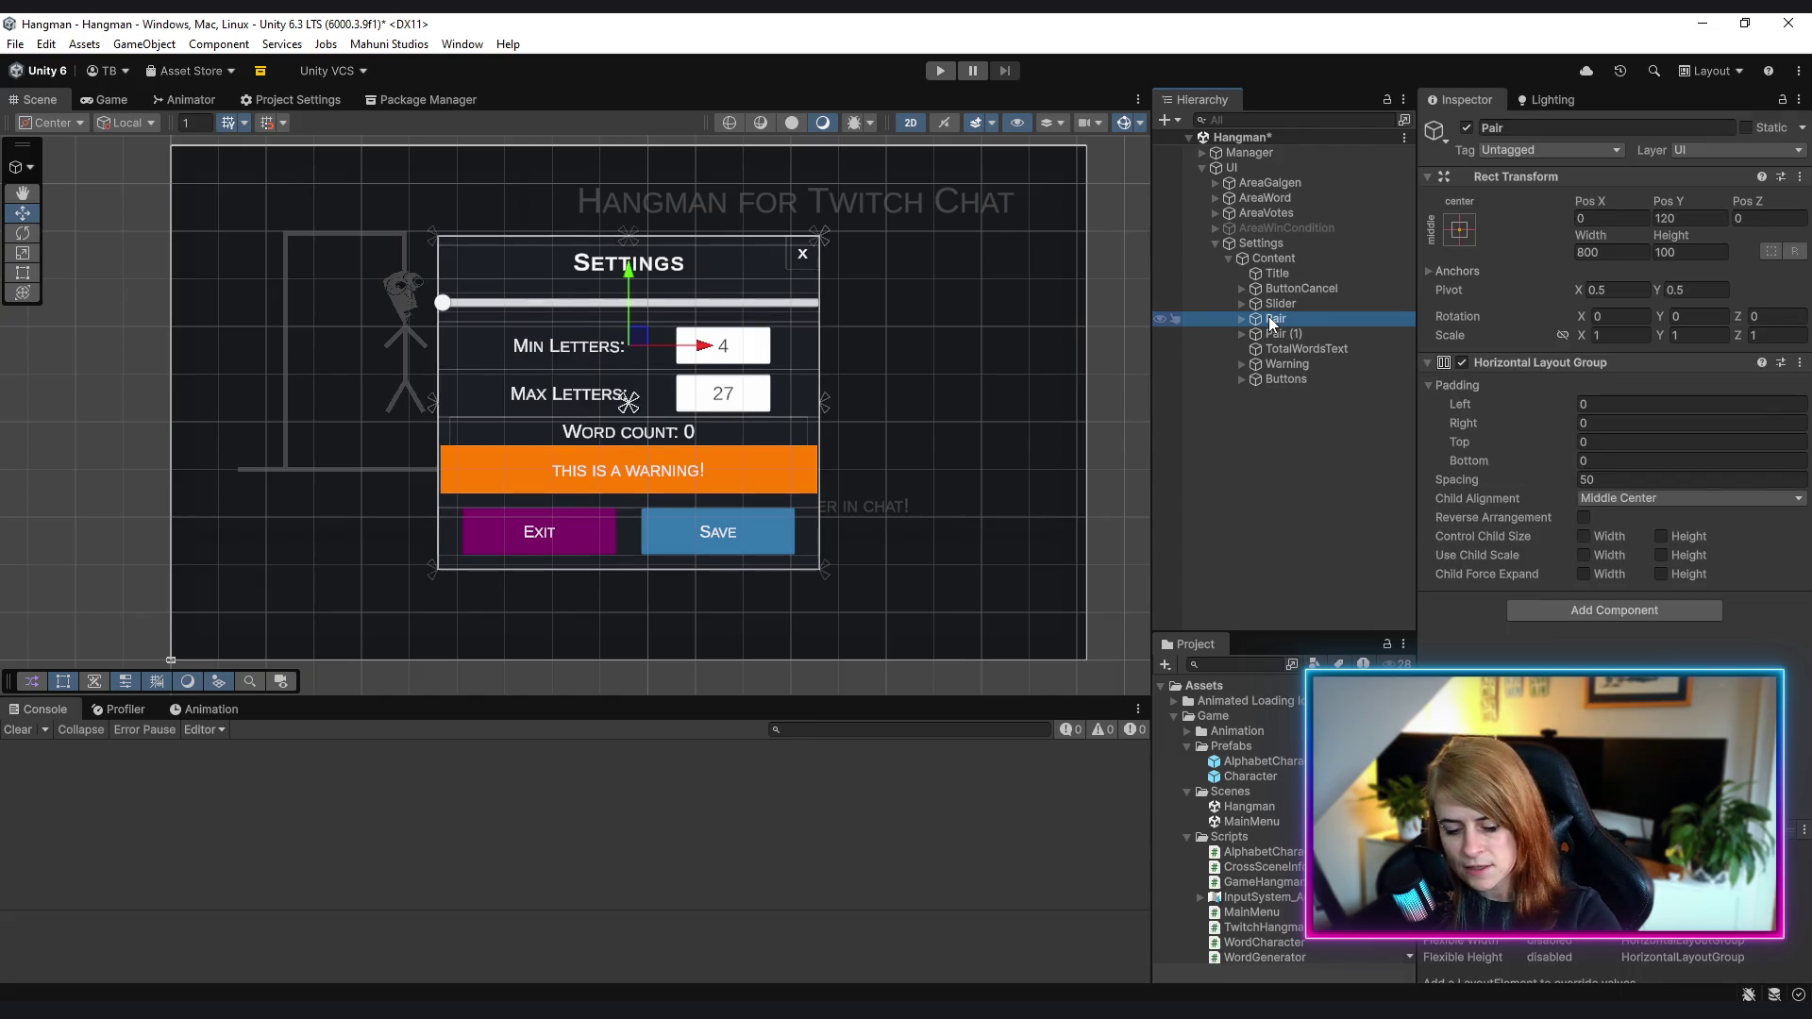
pyautogui.hotkey('ctrl', 'd')
pyautogui.moveTo(1286, 335); pyautogui.dragTo(1301, 319)
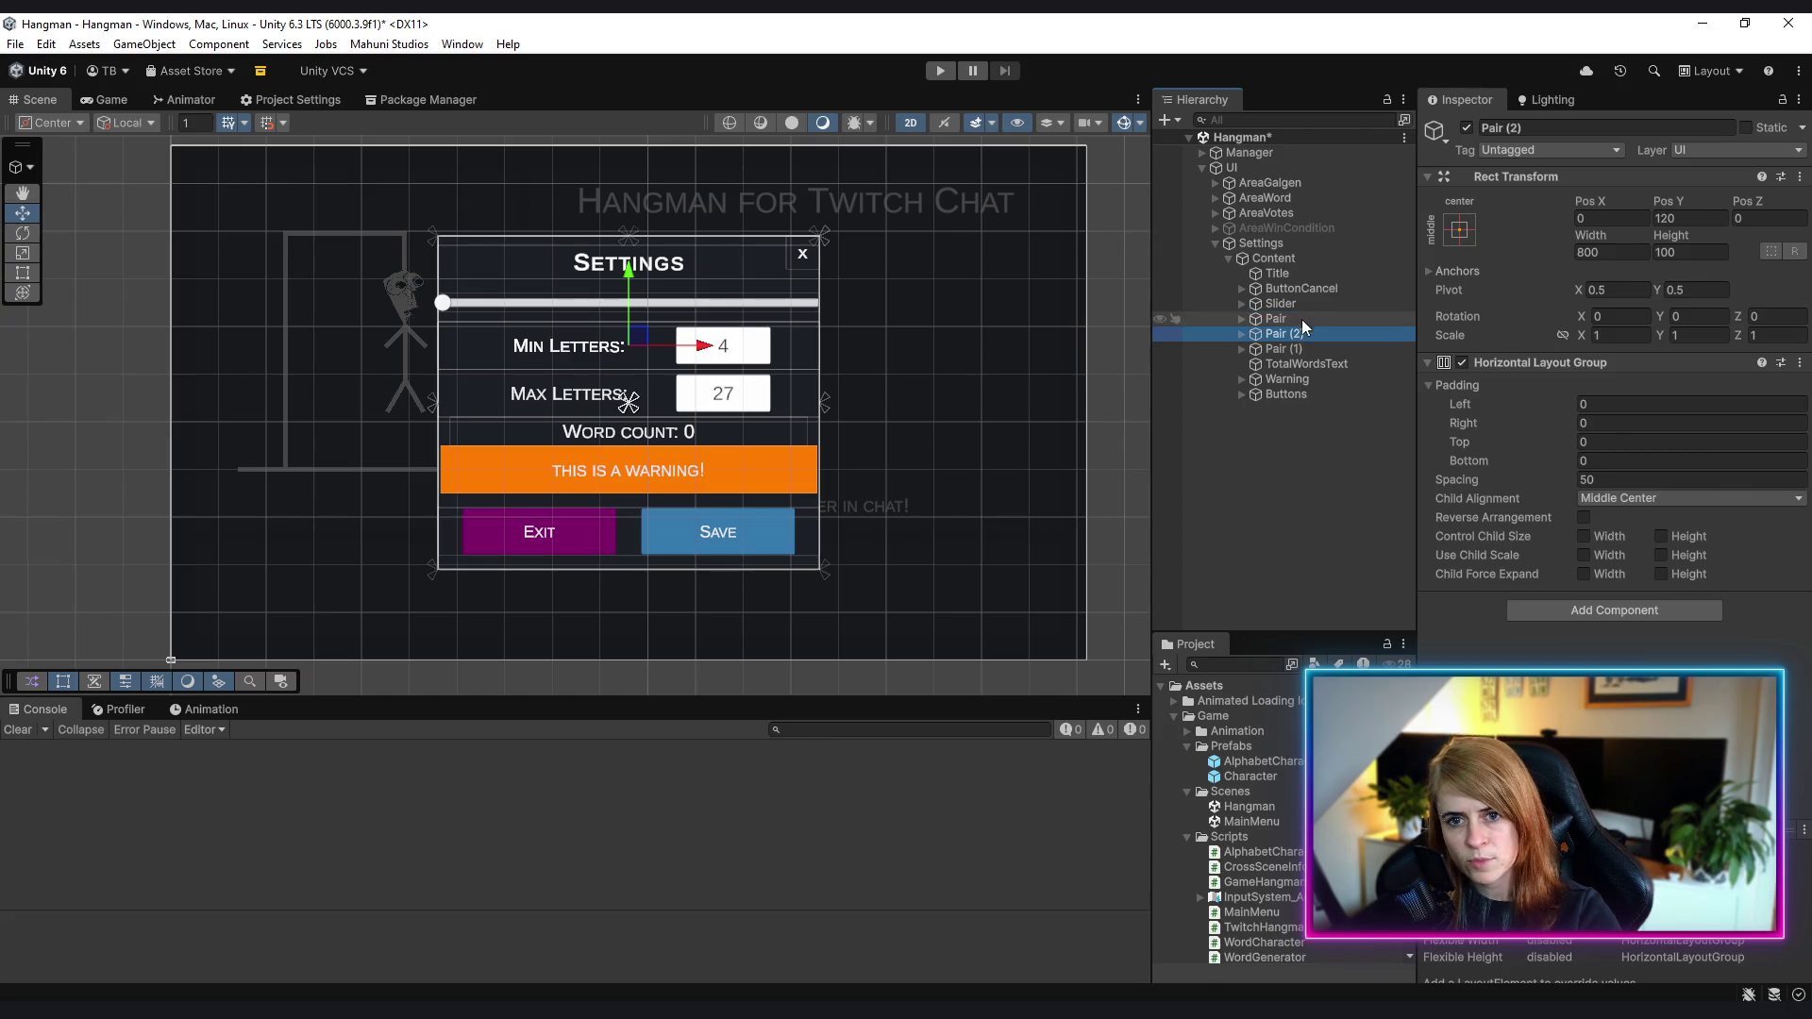
pyautogui.press('Delete')
# - Duplicate the Min Letters label into Content as Label_Timer, and add a new empty object under Content
pyautogui.click(1243, 321)
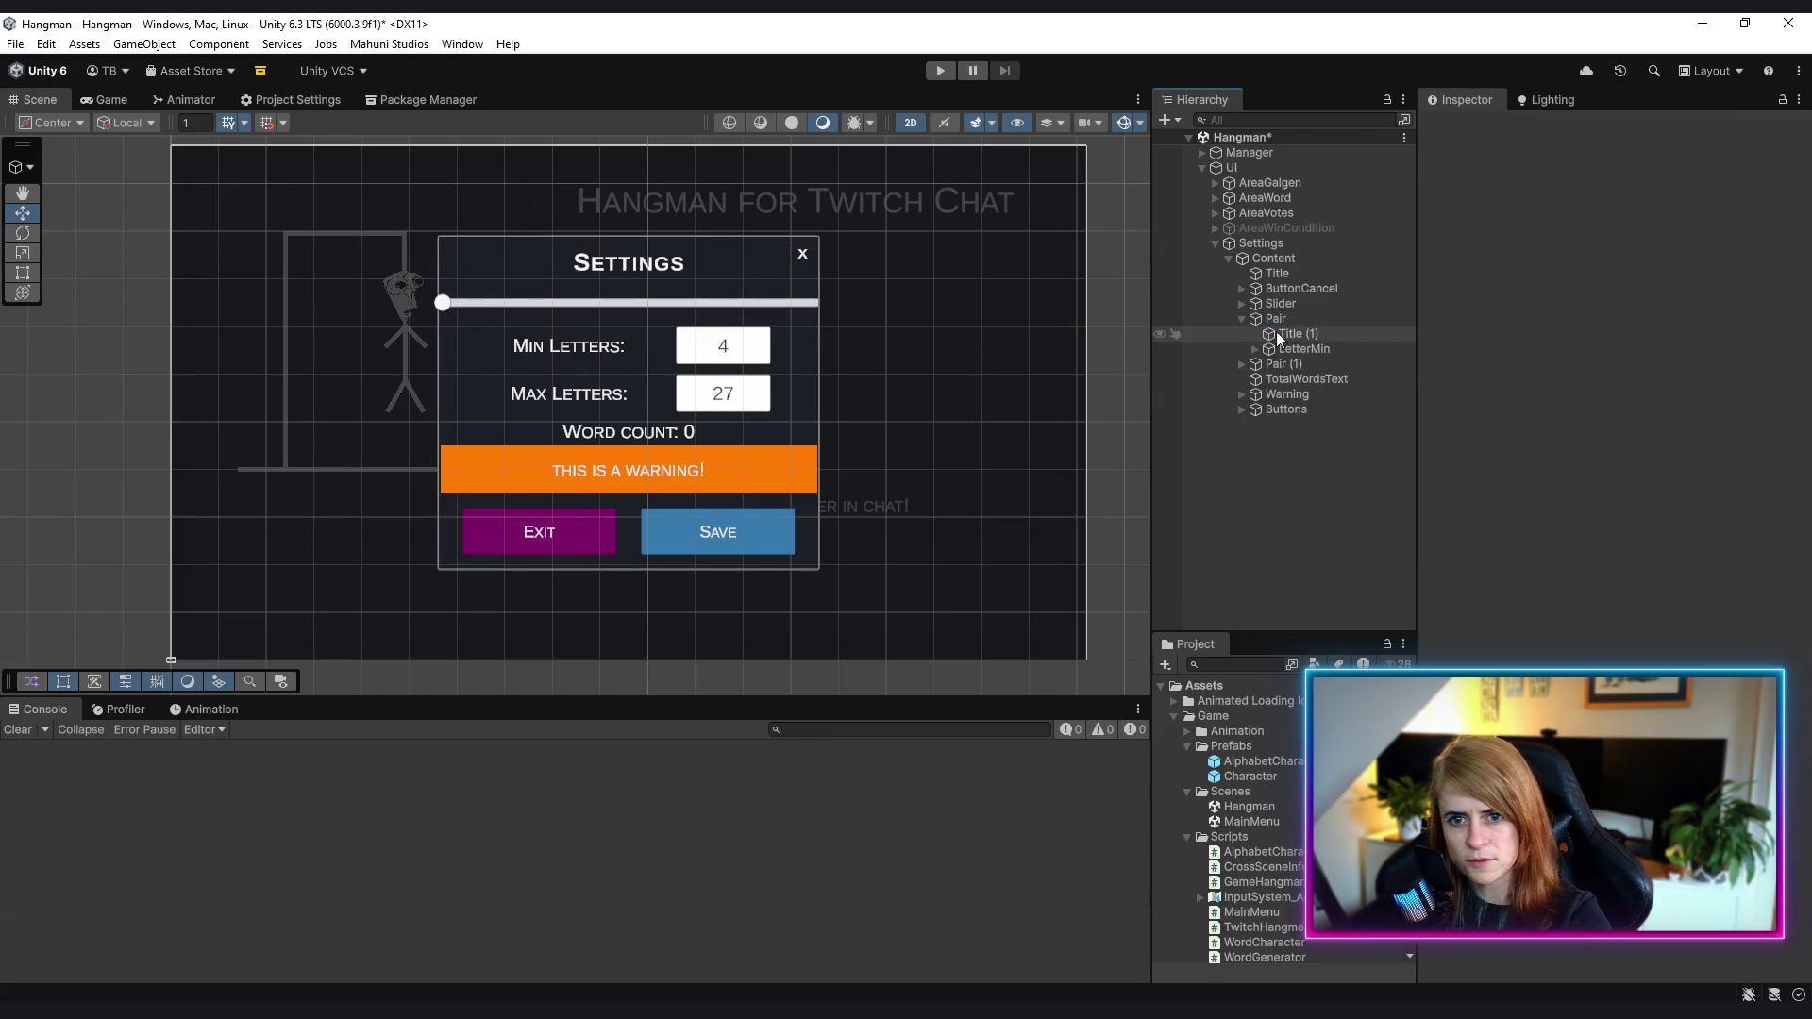
pyautogui.click(1288, 336)
pyautogui.hotkey('ctrl', 'd')
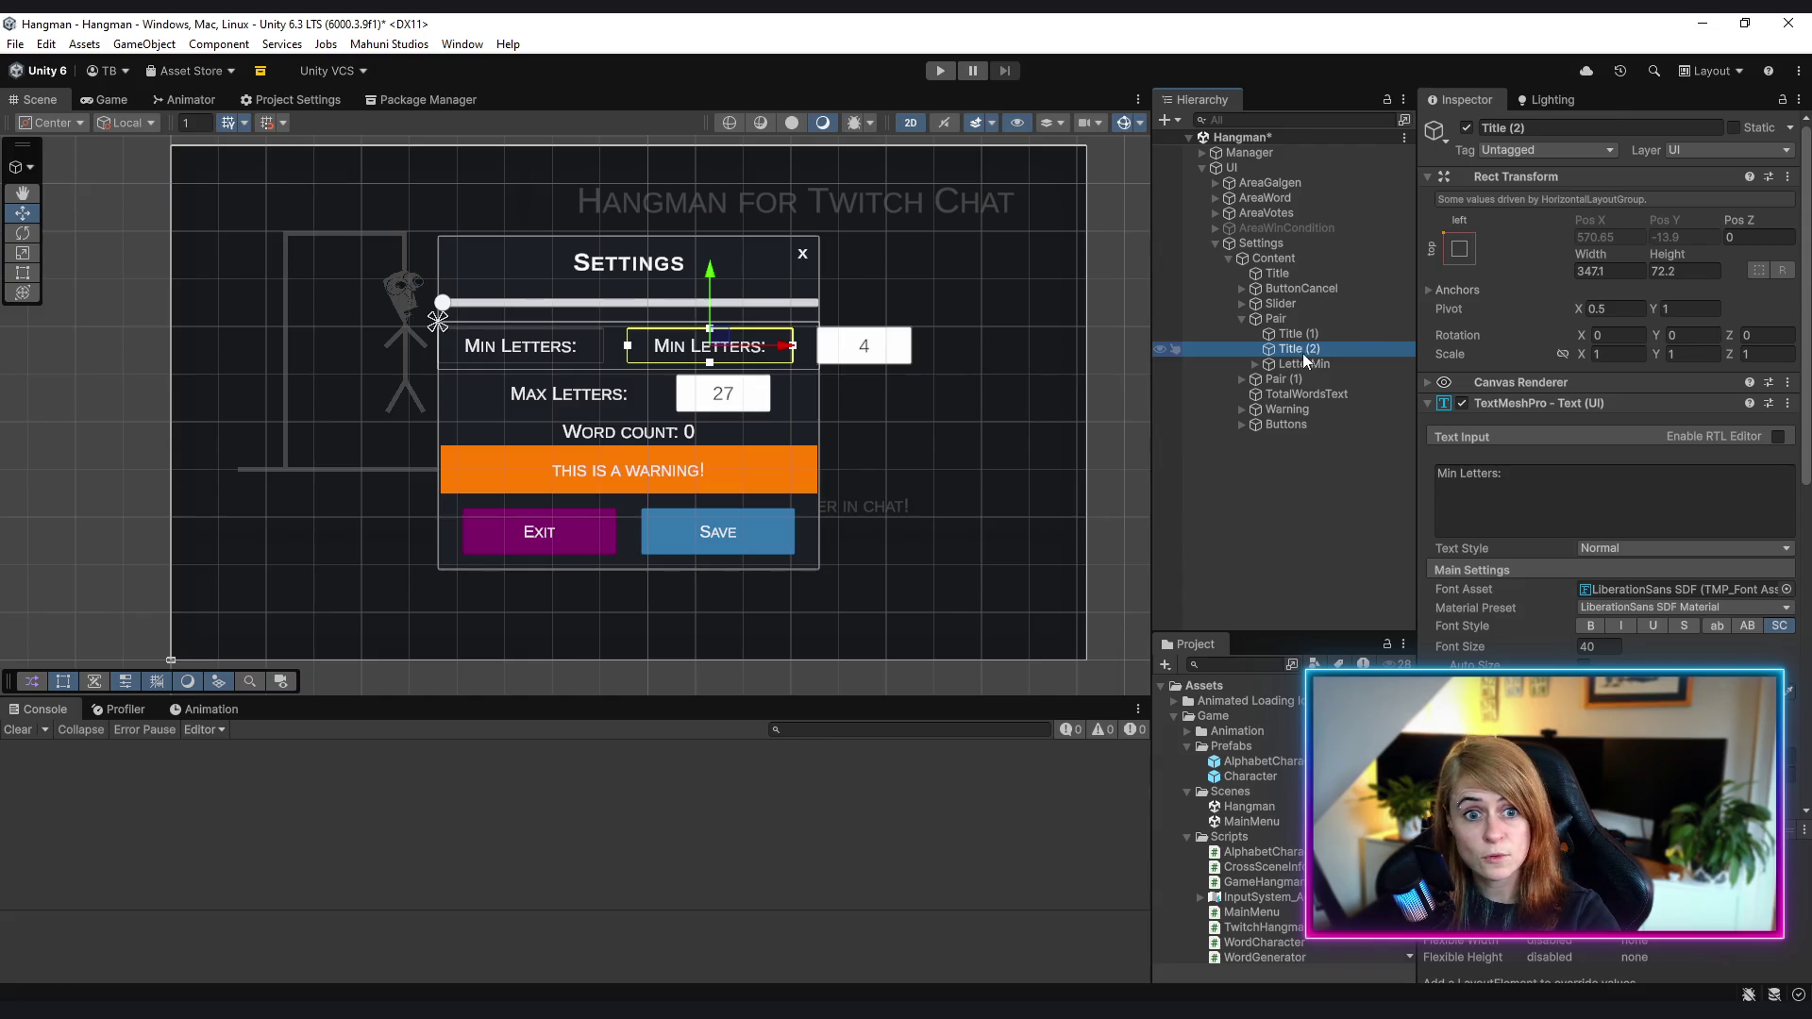
pyautogui.moveTo(1286, 356); pyautogui.dragTo(1308, 301)
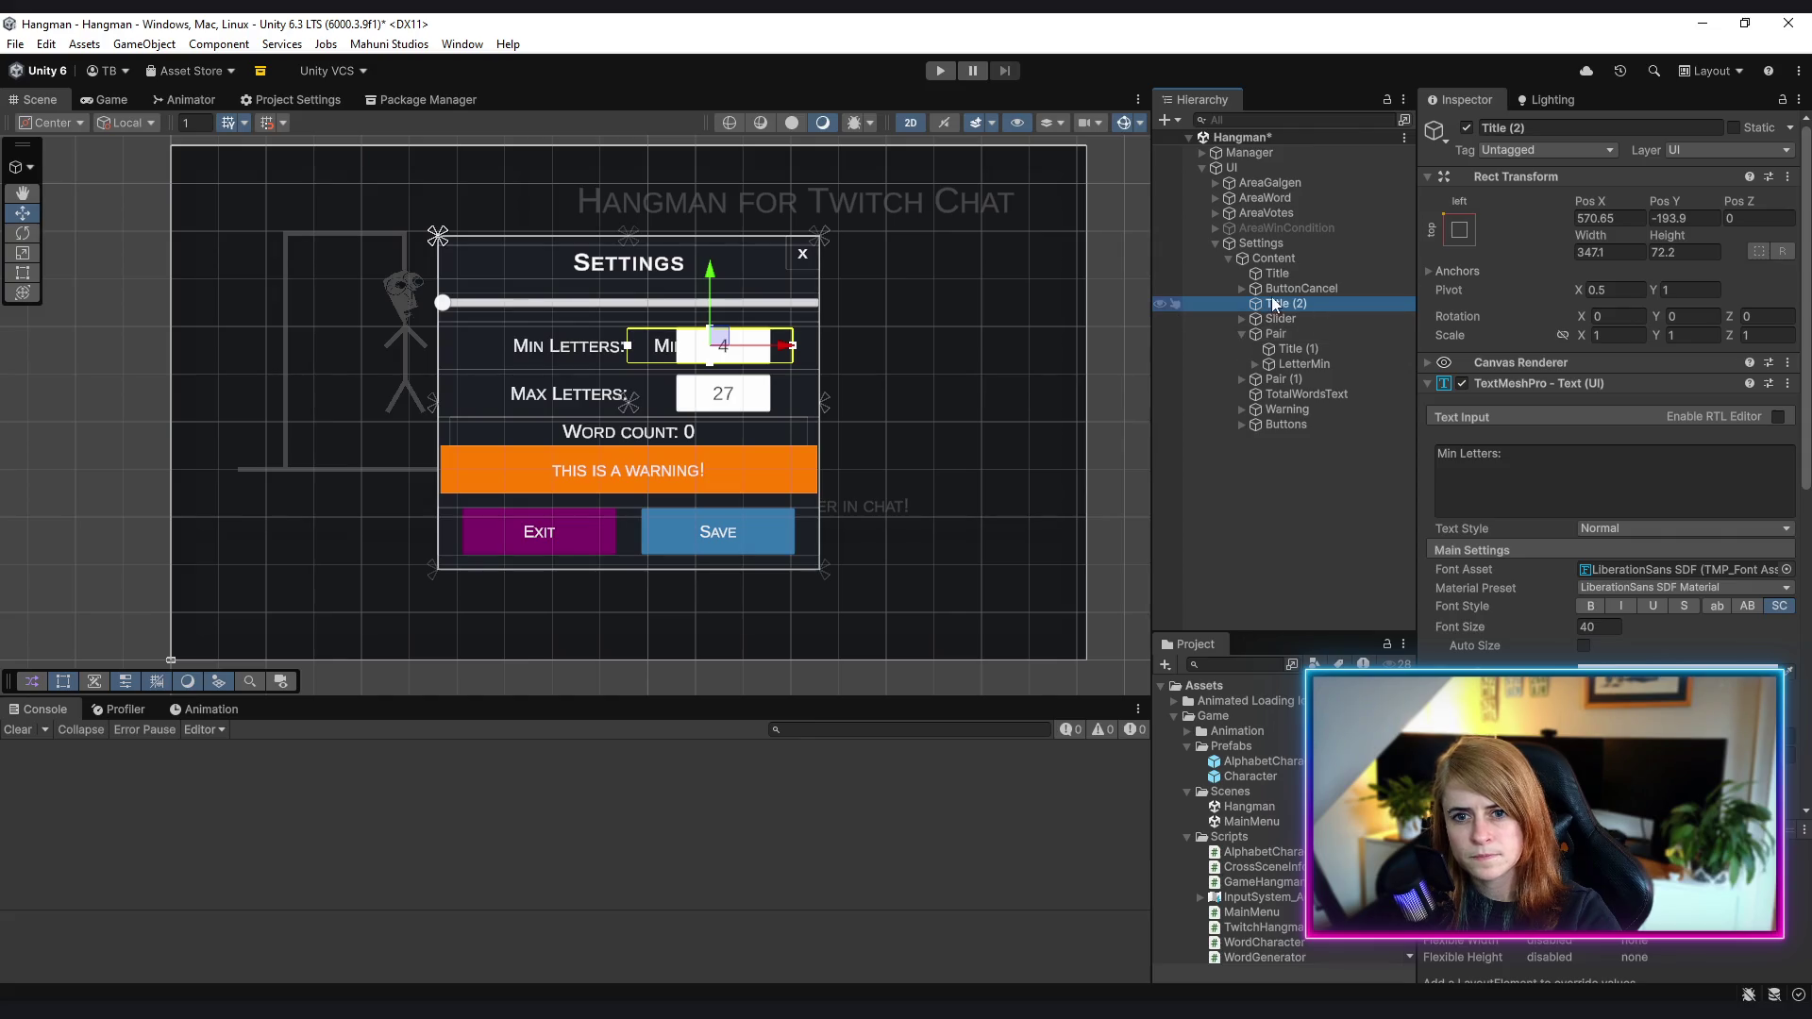
pyautogui.click(1284, 303)
pyautogui.write('Label')
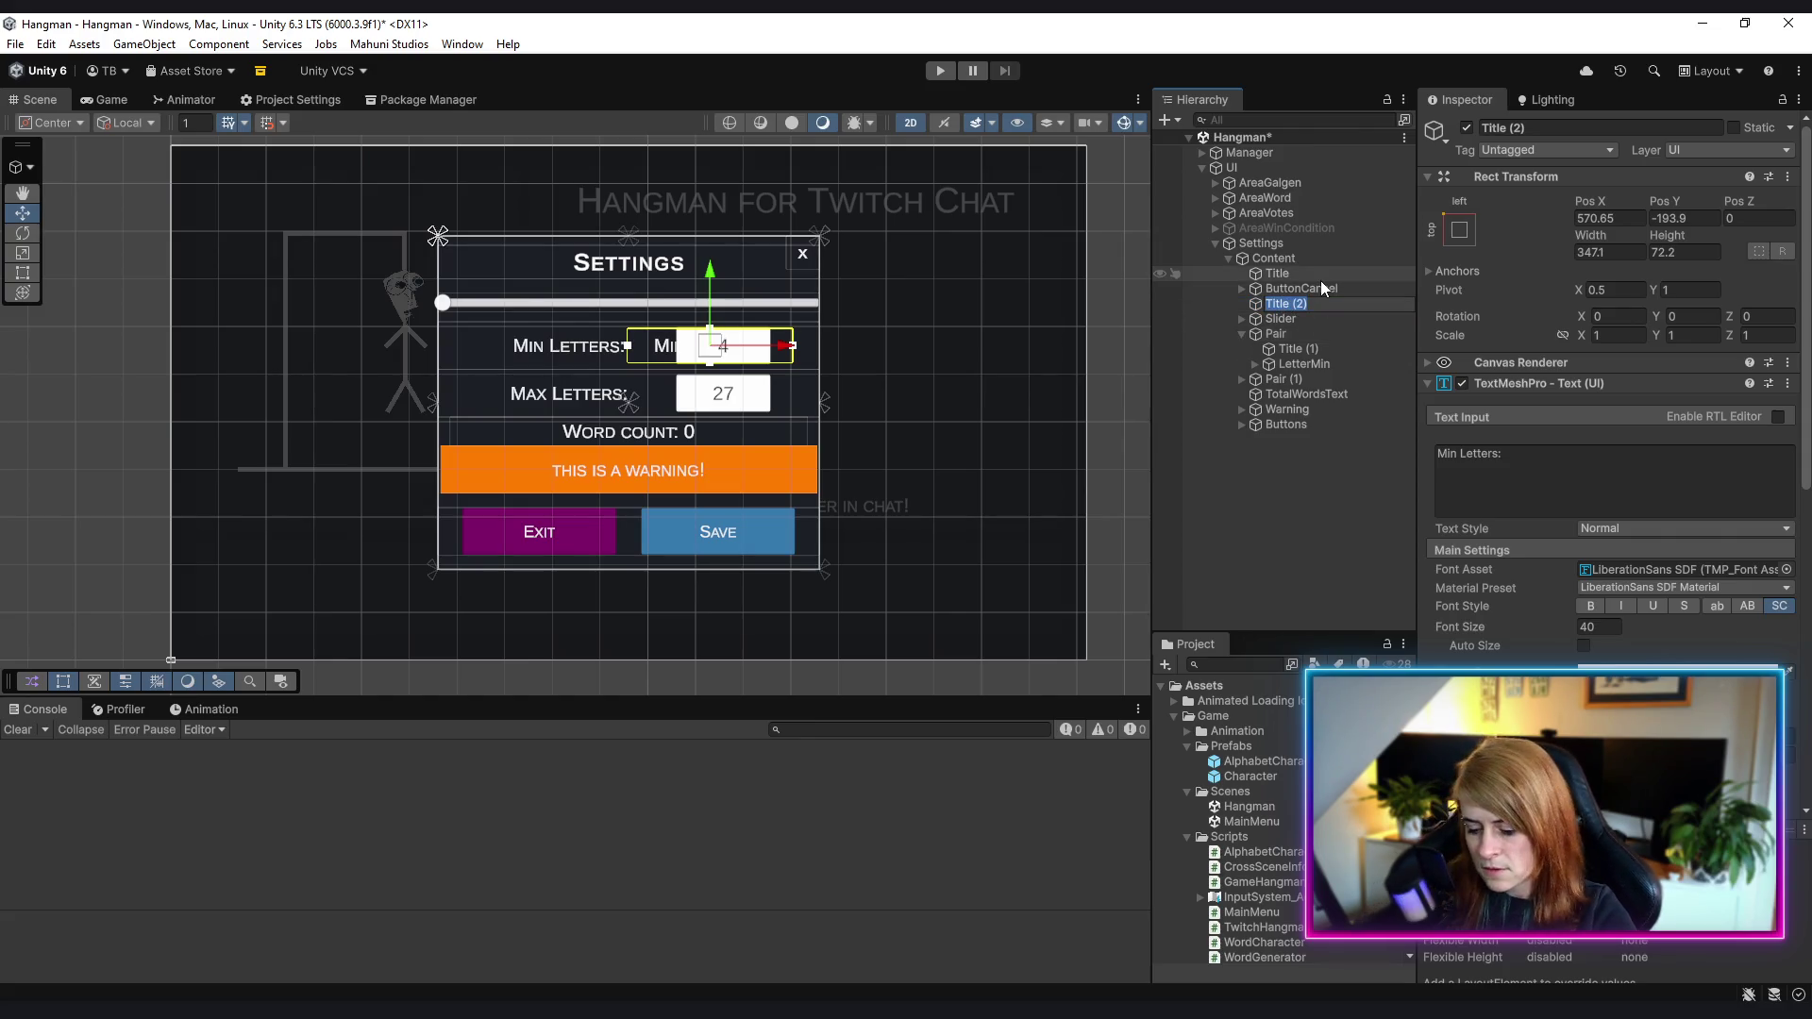
pyautogui.write('_Timer')
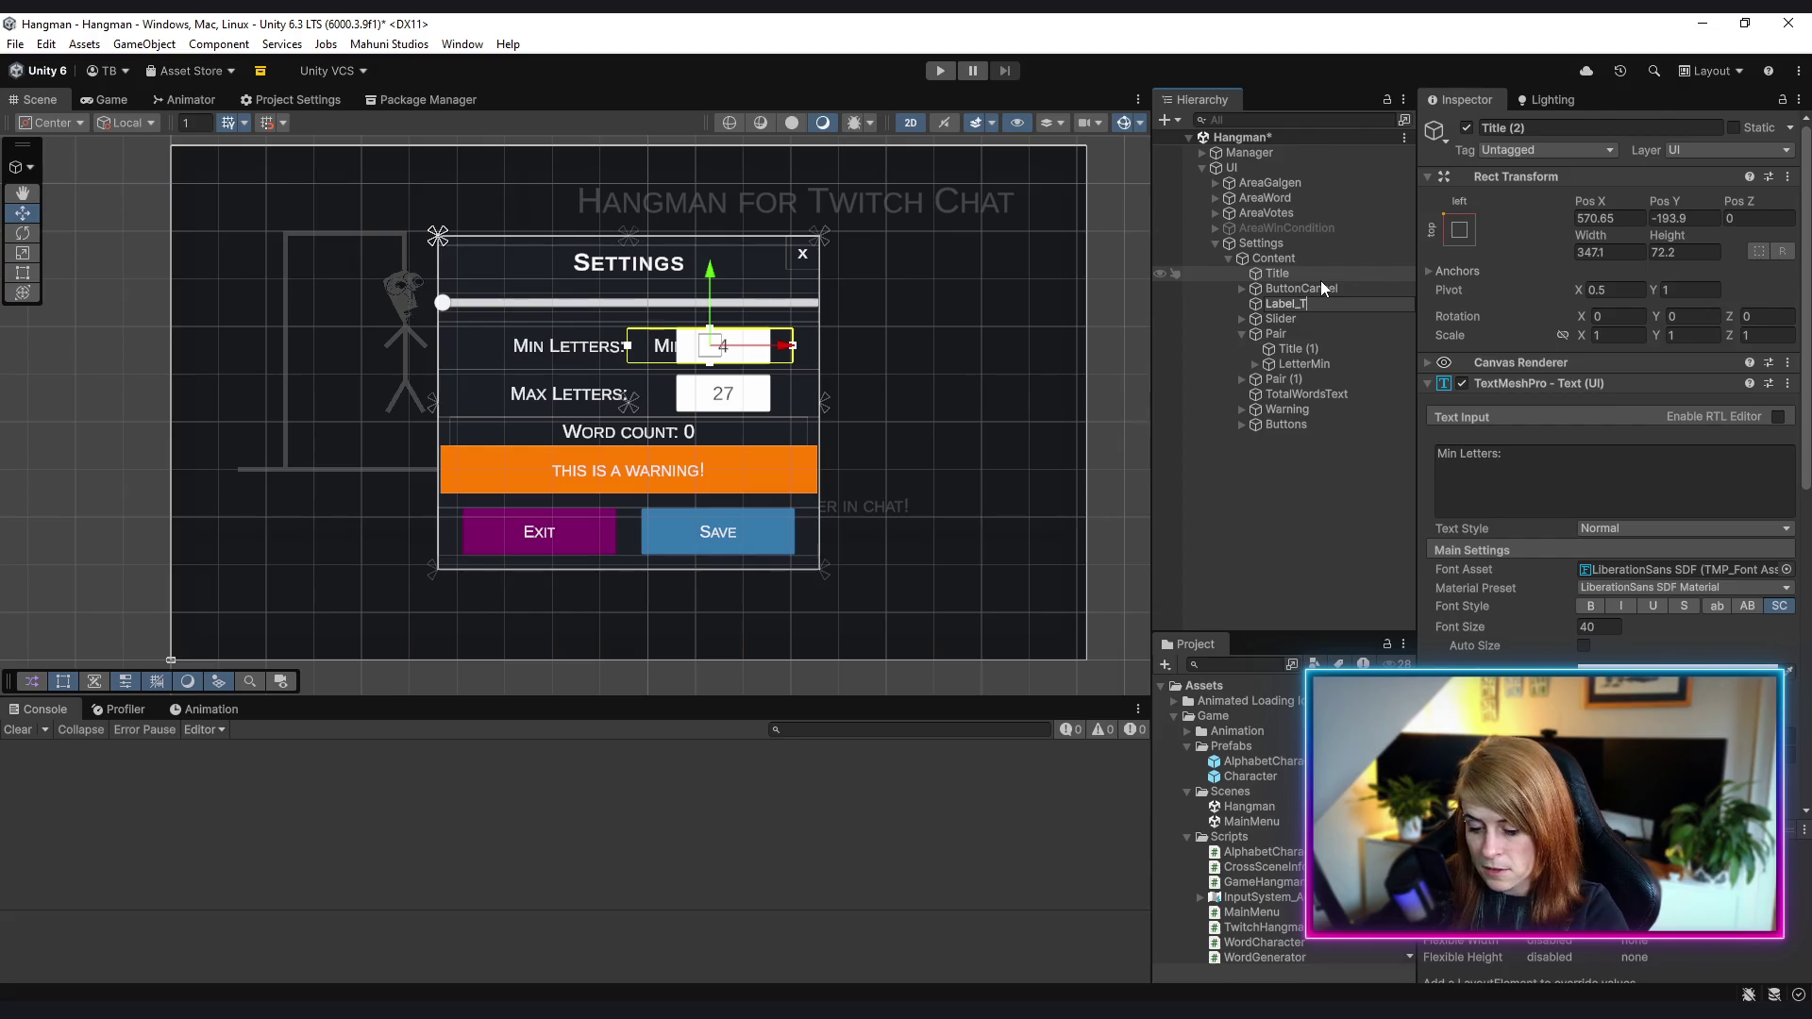
pyautogui.press('Return')
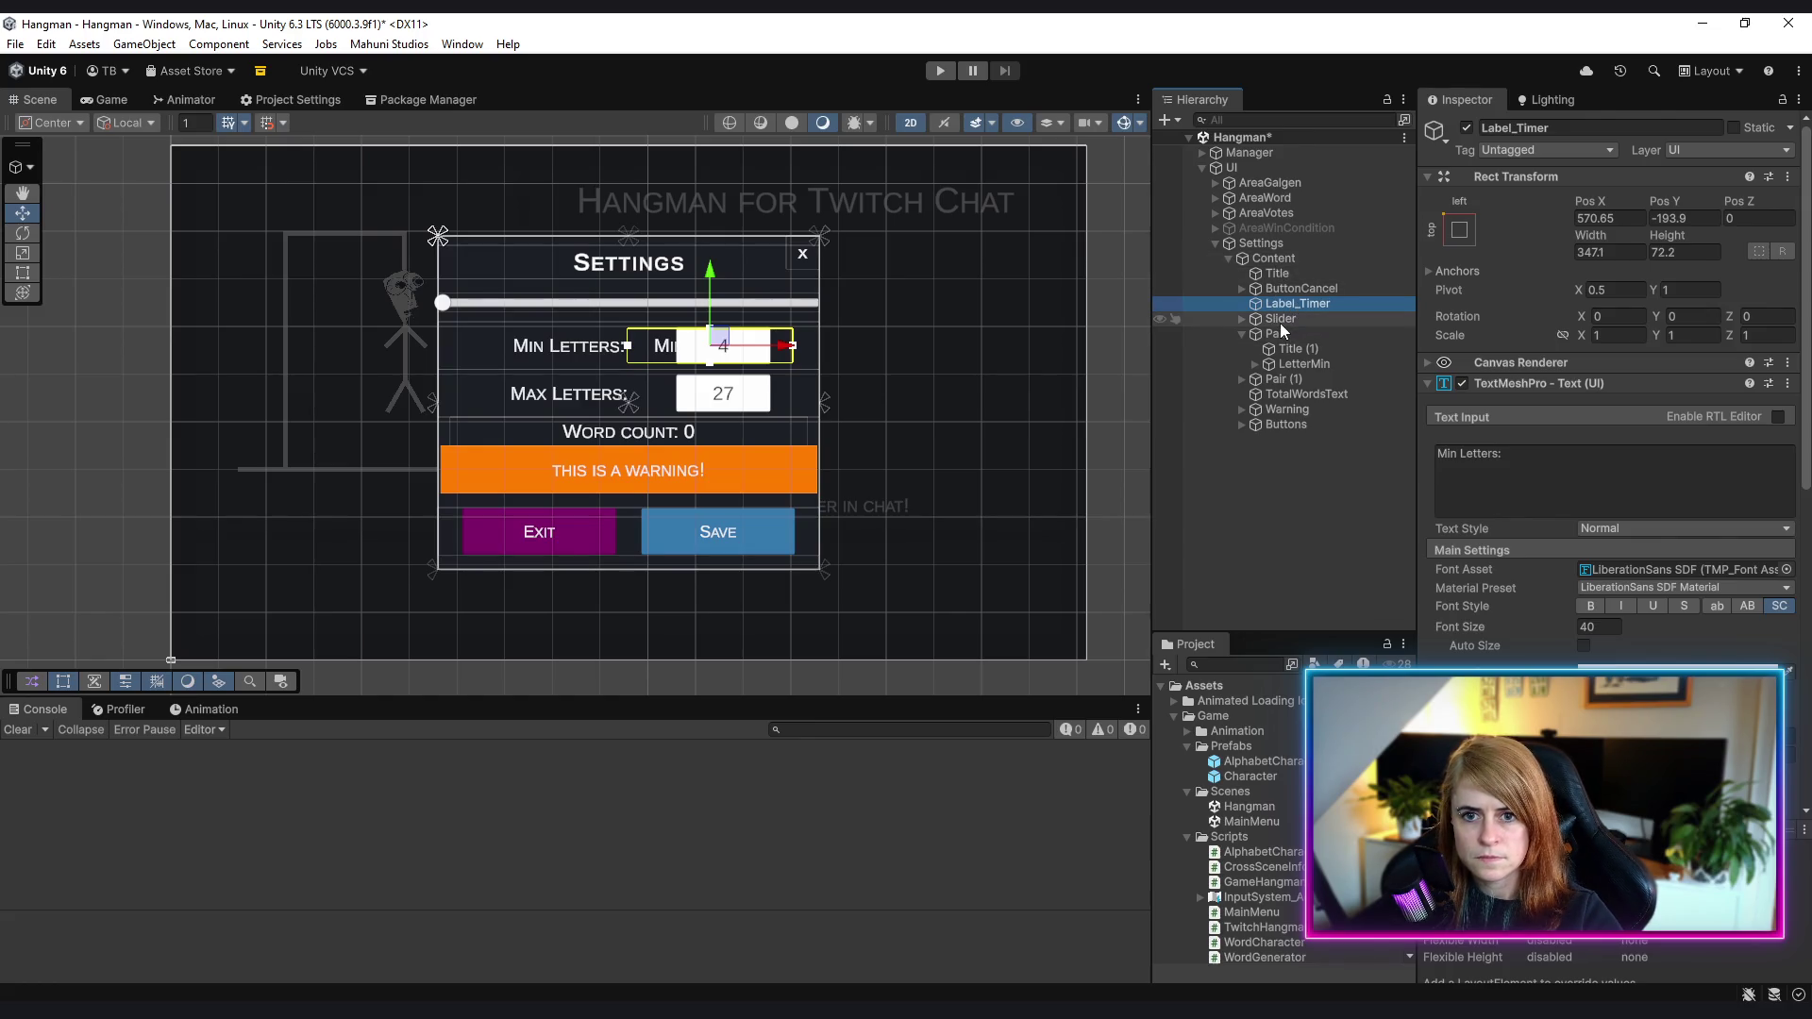
pyautogui.rightClick(1276, 263)
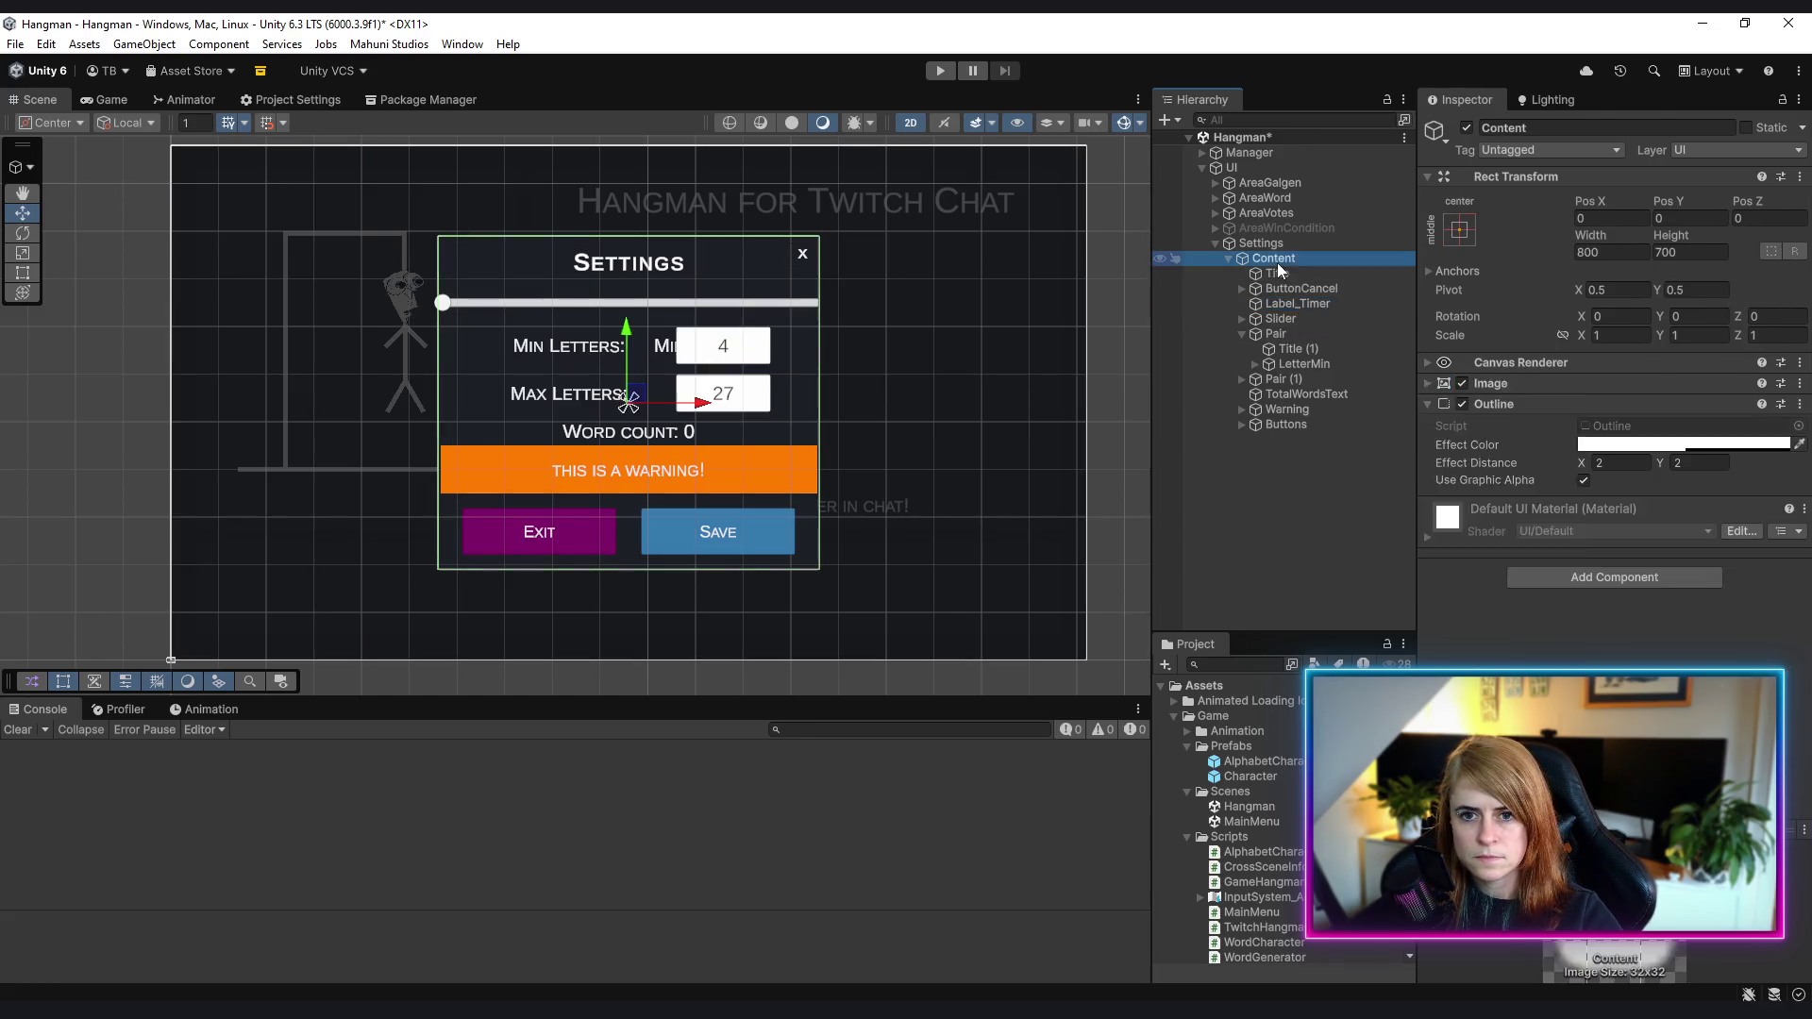
pyautogui.click(1374, 589)
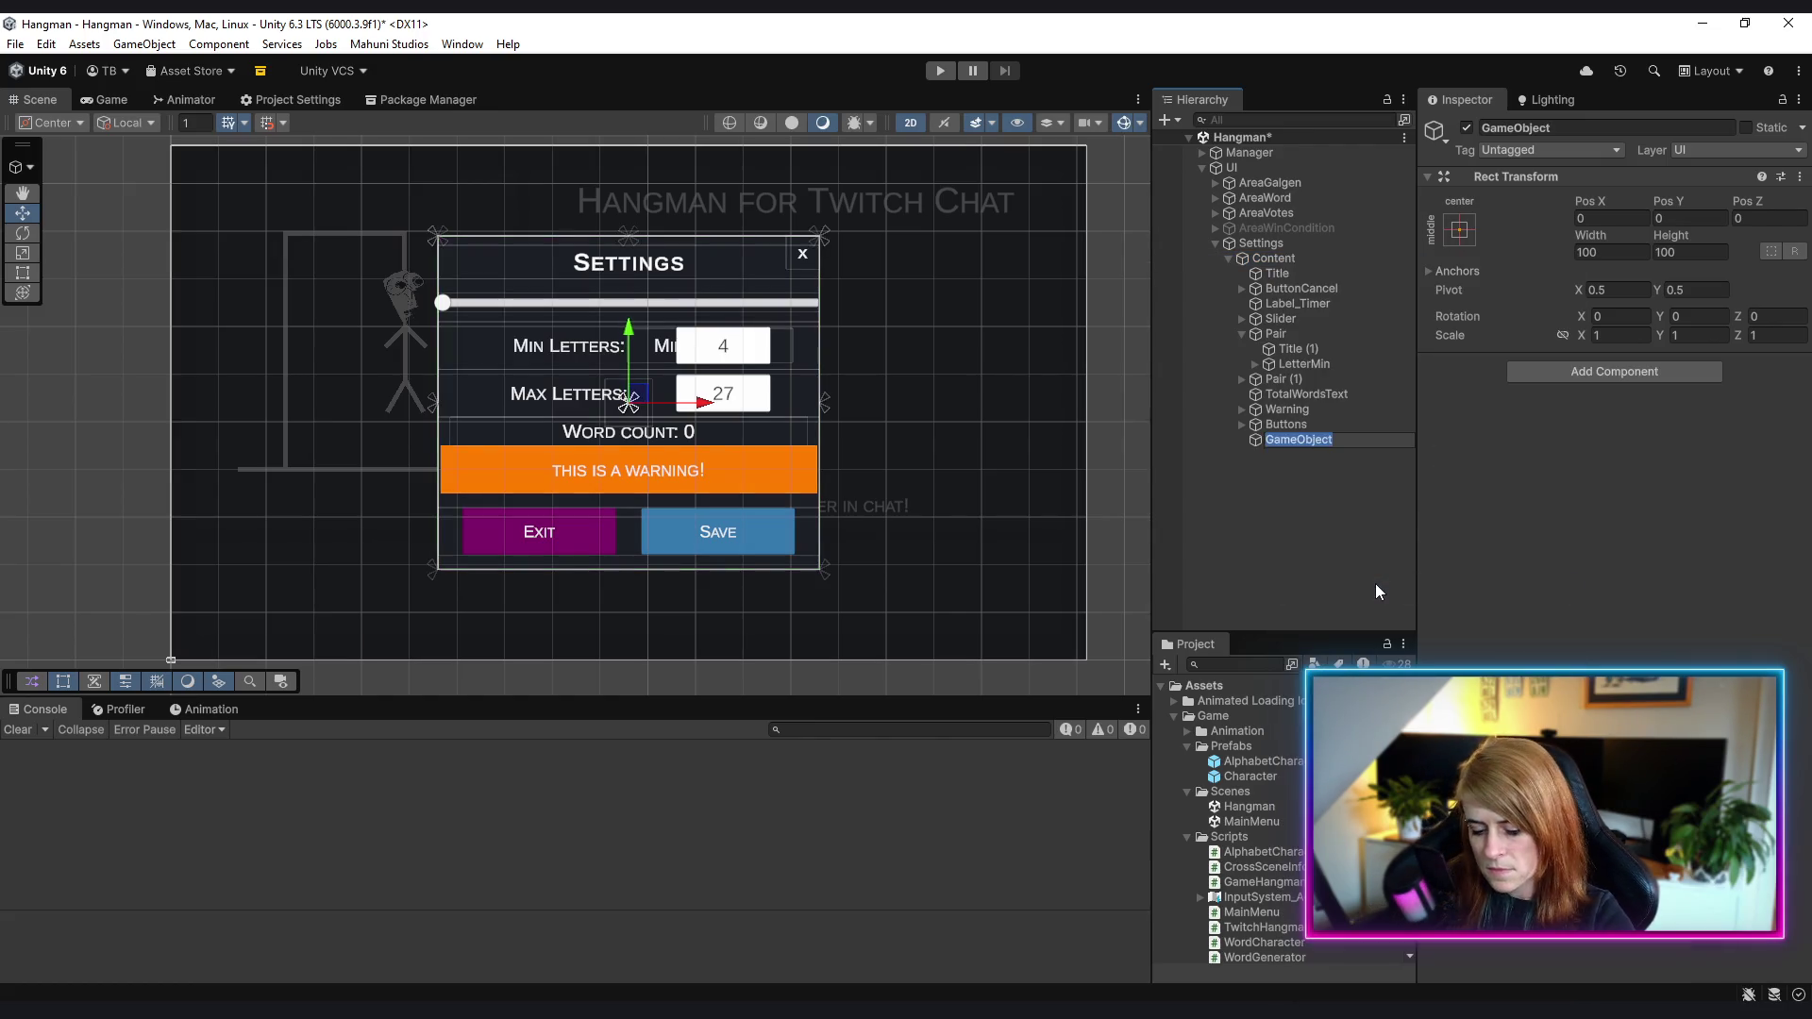
# - Name the new object Timer, stretch it horizontally, and move Label_Timer and Slider into it
pyautogui.write('Timer')
pyautogui.press('Return')
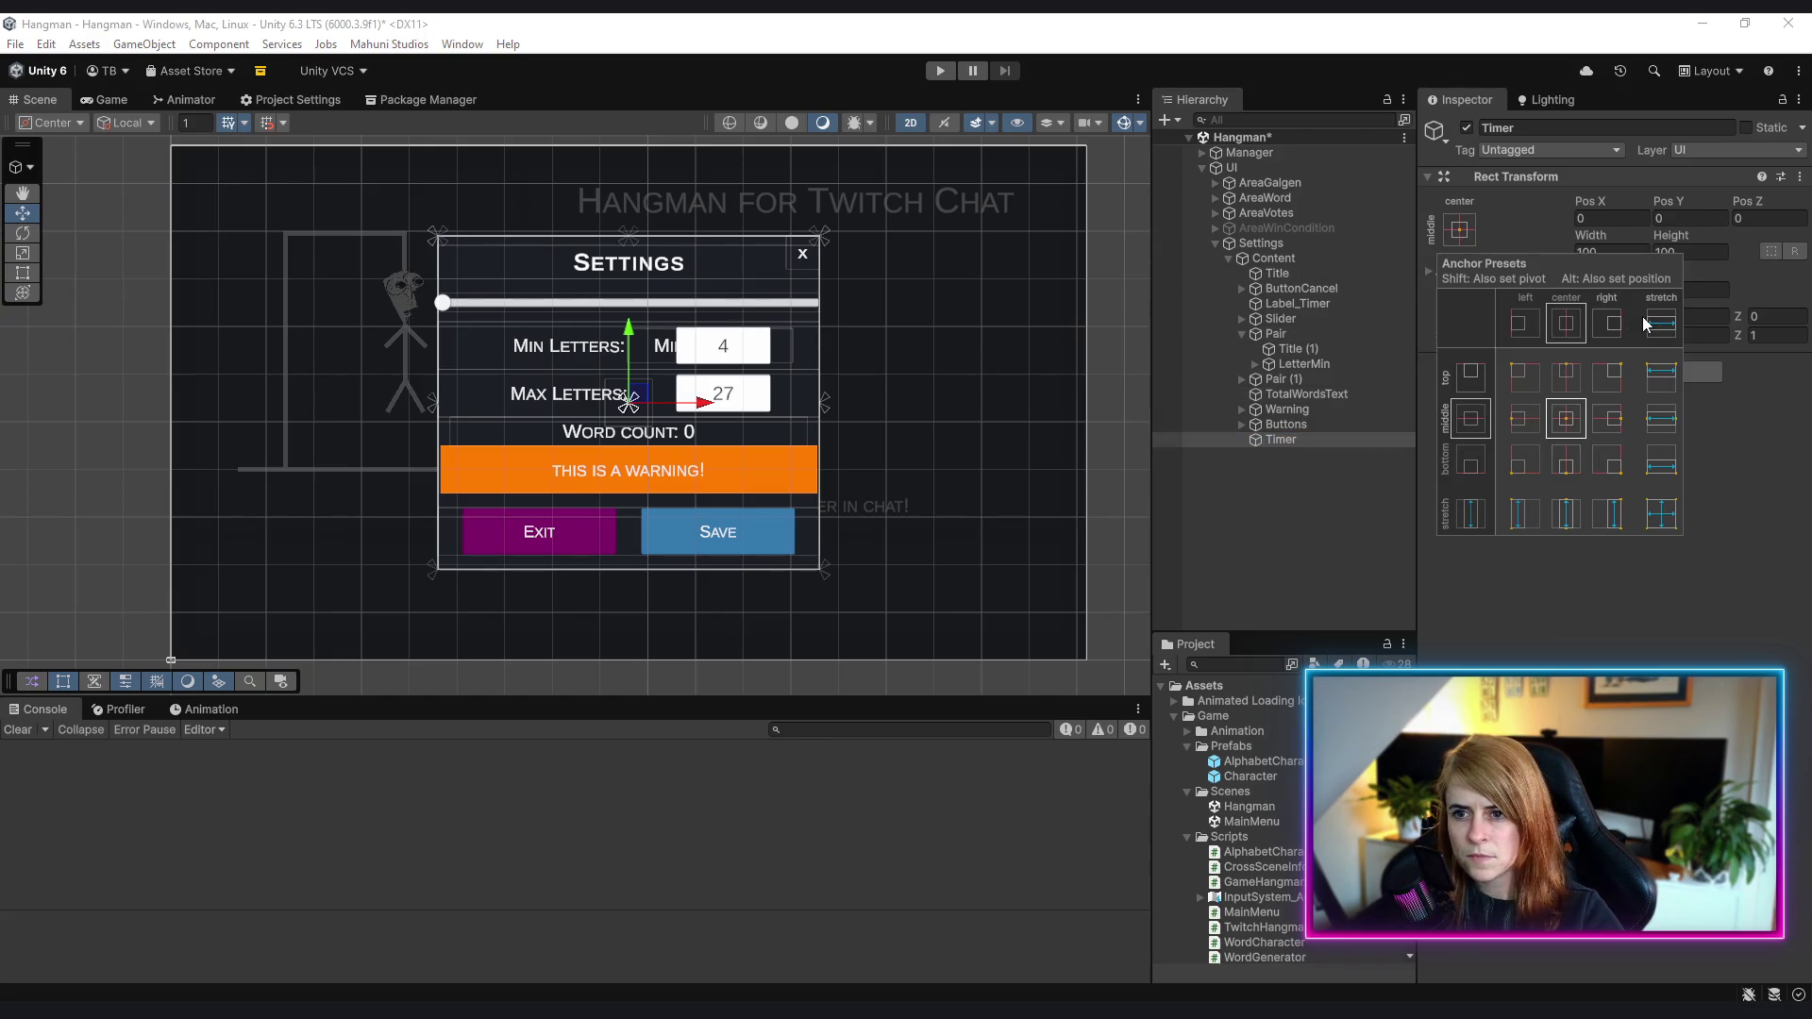
pyautogui.click(1661, 418)
pyautogui.click(1260, 480)
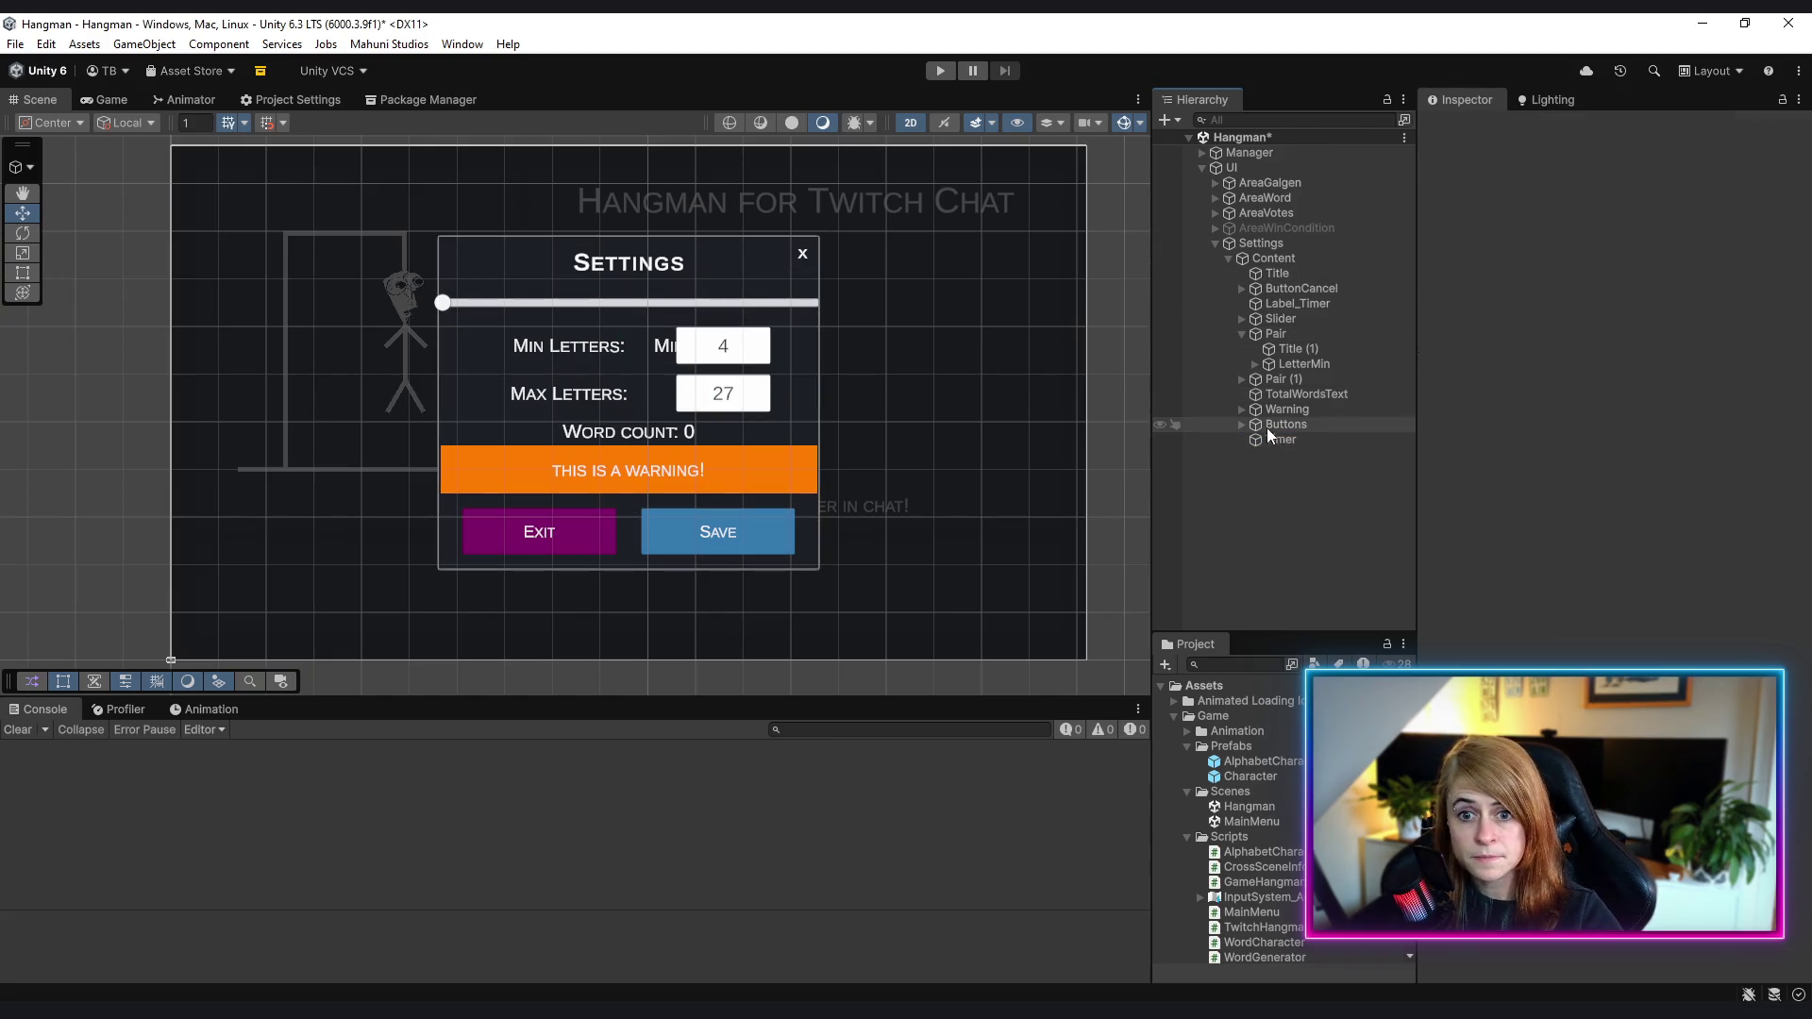
pyautogui.moveTo(1283, 438)
pyautogui.mouseDown()
pyautogui.moveTo(1296, 287)
pyautogui.moveTo(1301, 303)
pyautogui.mouseUp()
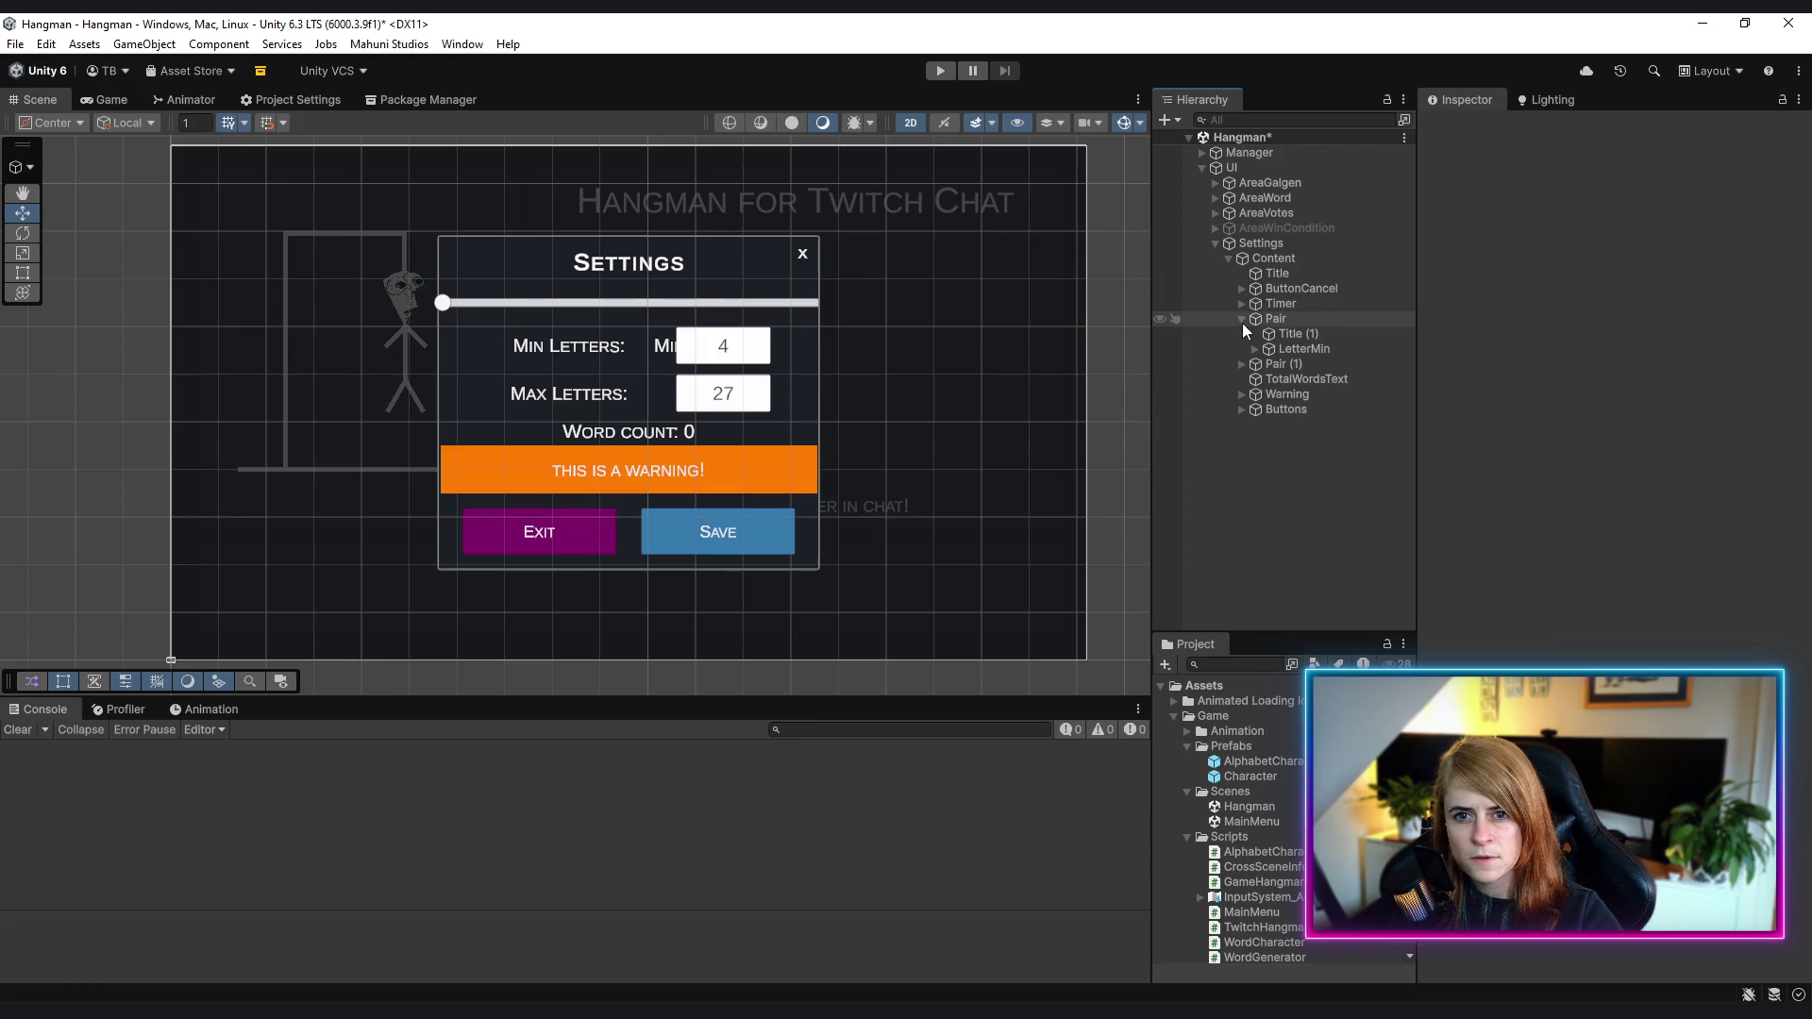
pyautogui.click(1242, 320)
pyautogui.click(1238, 303)
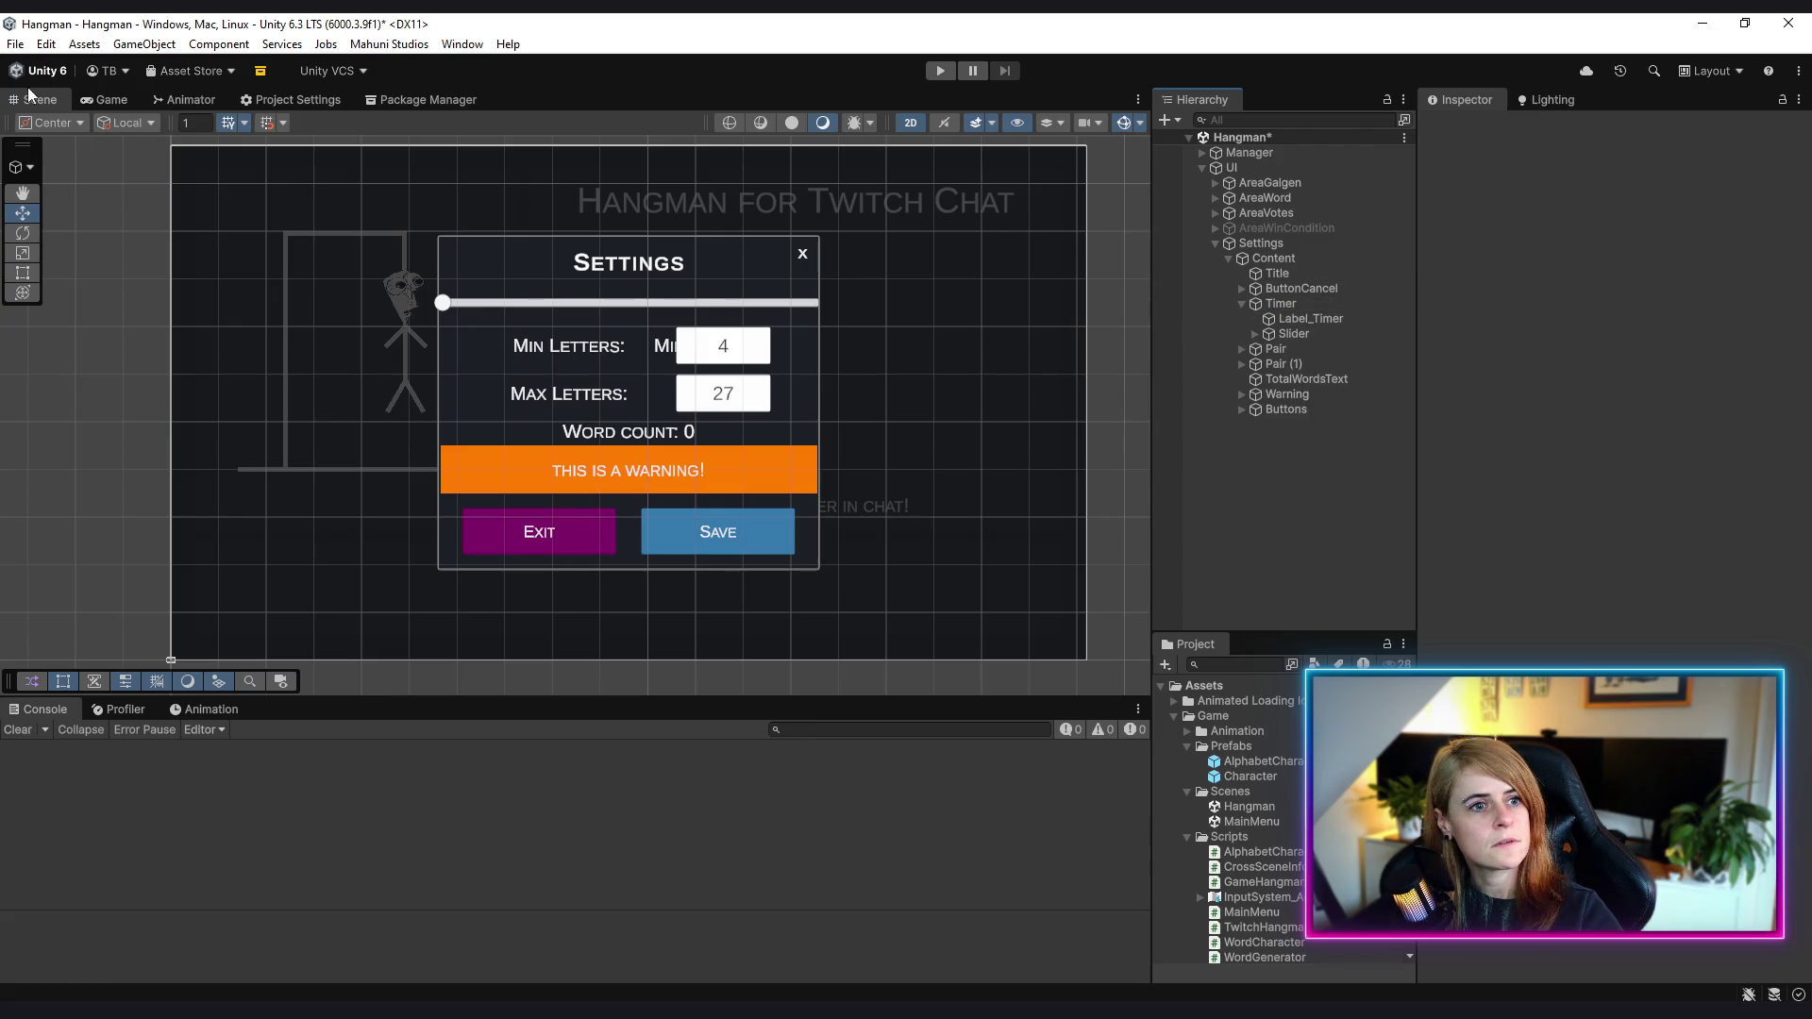
pyautogui.scroll(3, 587, 392)
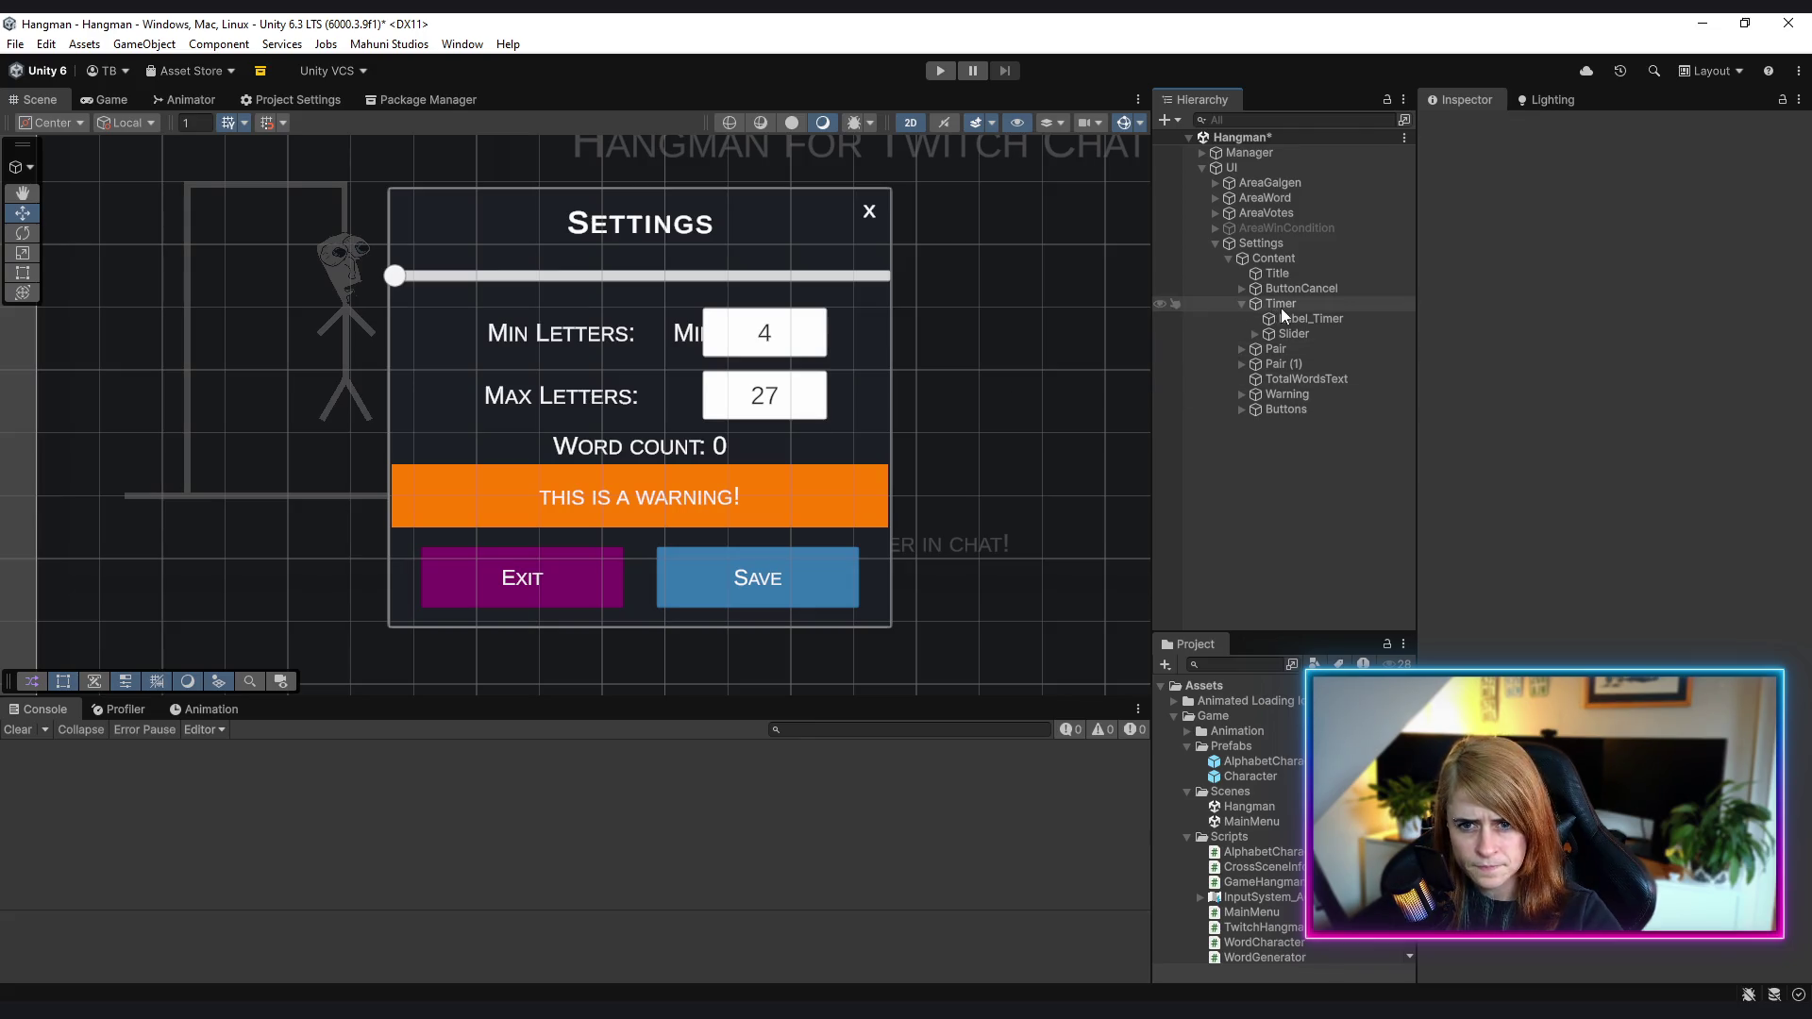
pyautogui.click(1282, 305)
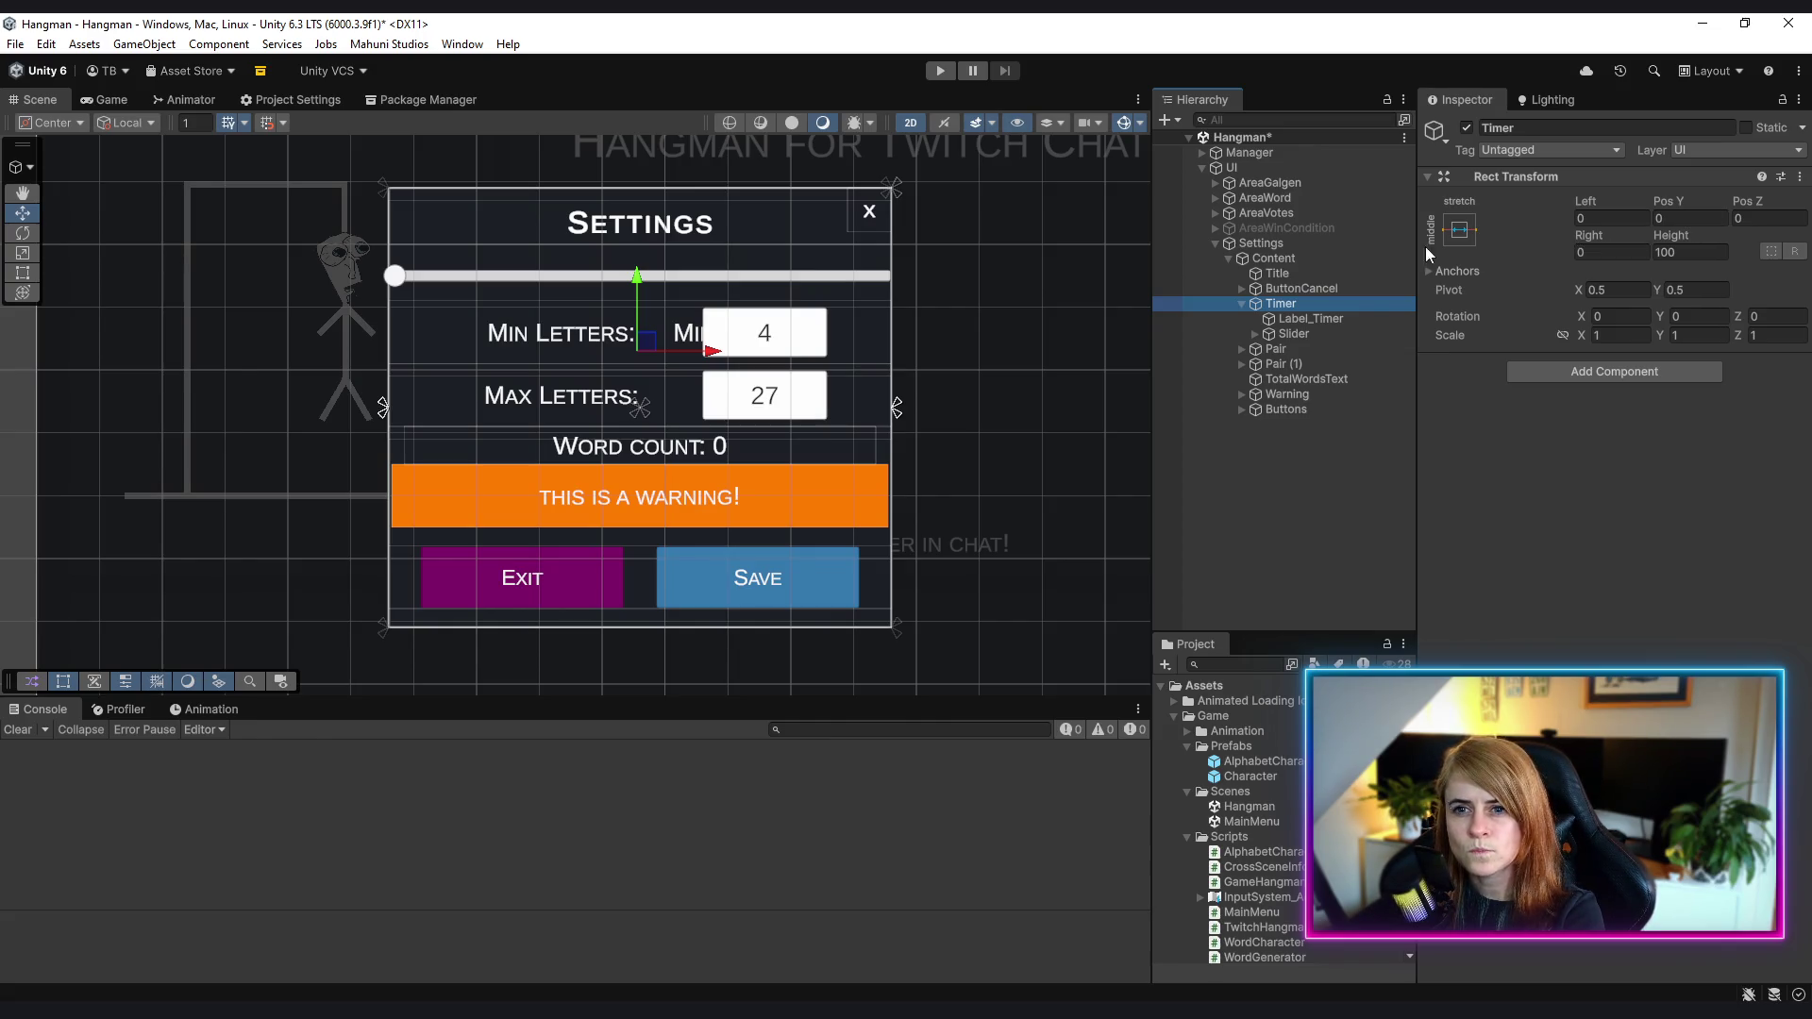
# - Anchor Timer to the top centre after trying the pivot and position preset variants
pyautogui.click(1459, 230)
pyautogui.press('shift')
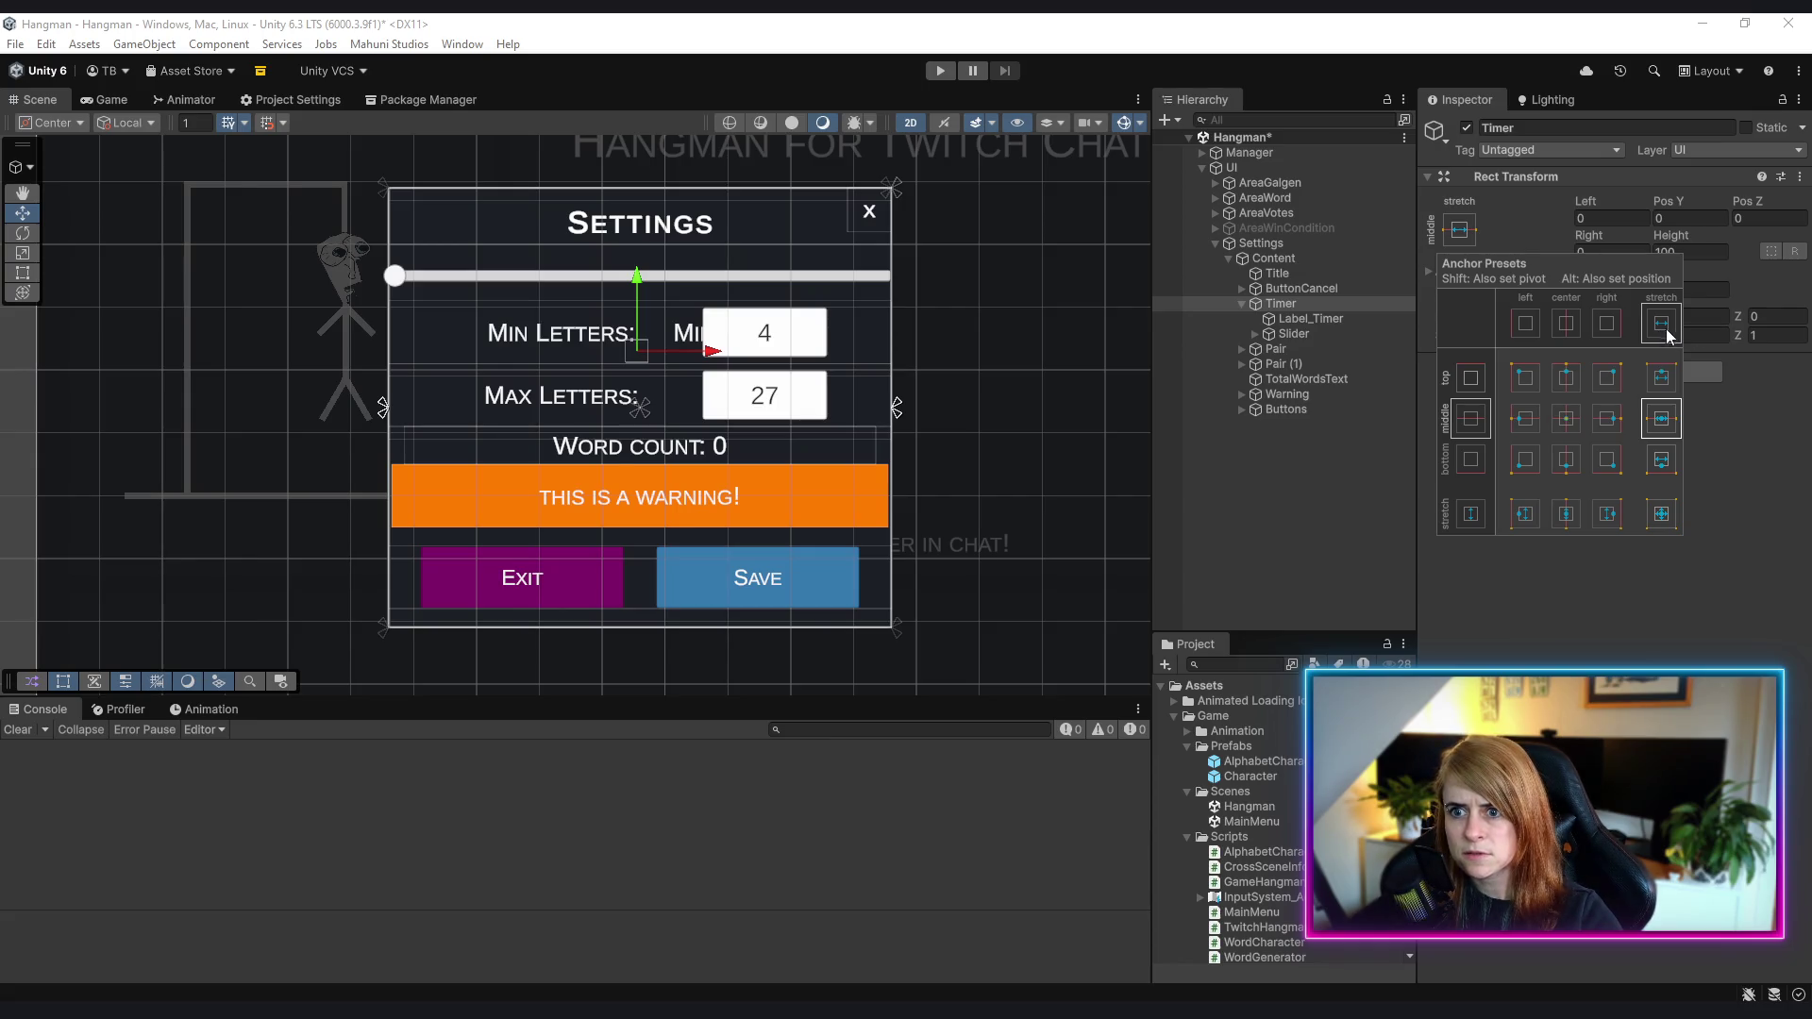
pyautogui.keyDown('alt'); pyautogui.click(1565, 375); pyautogui.keyUp('alt')
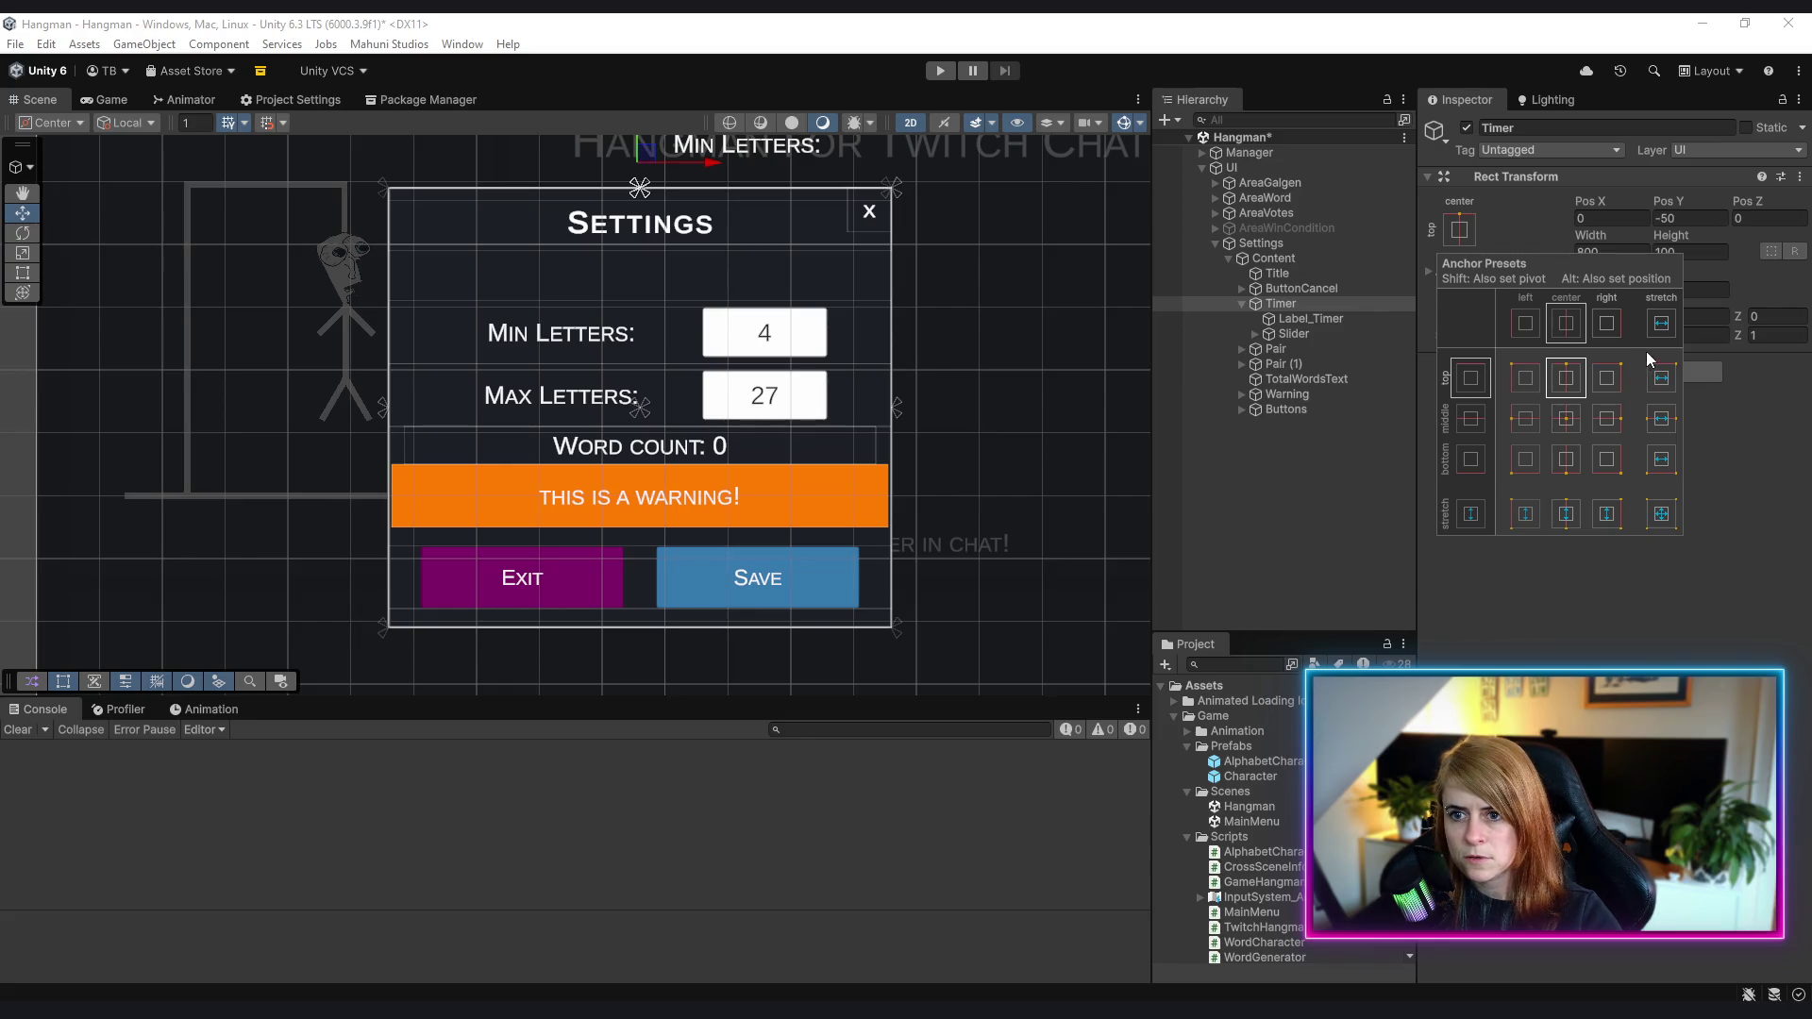
pyautogui.hotkey('ctrl', 'z')
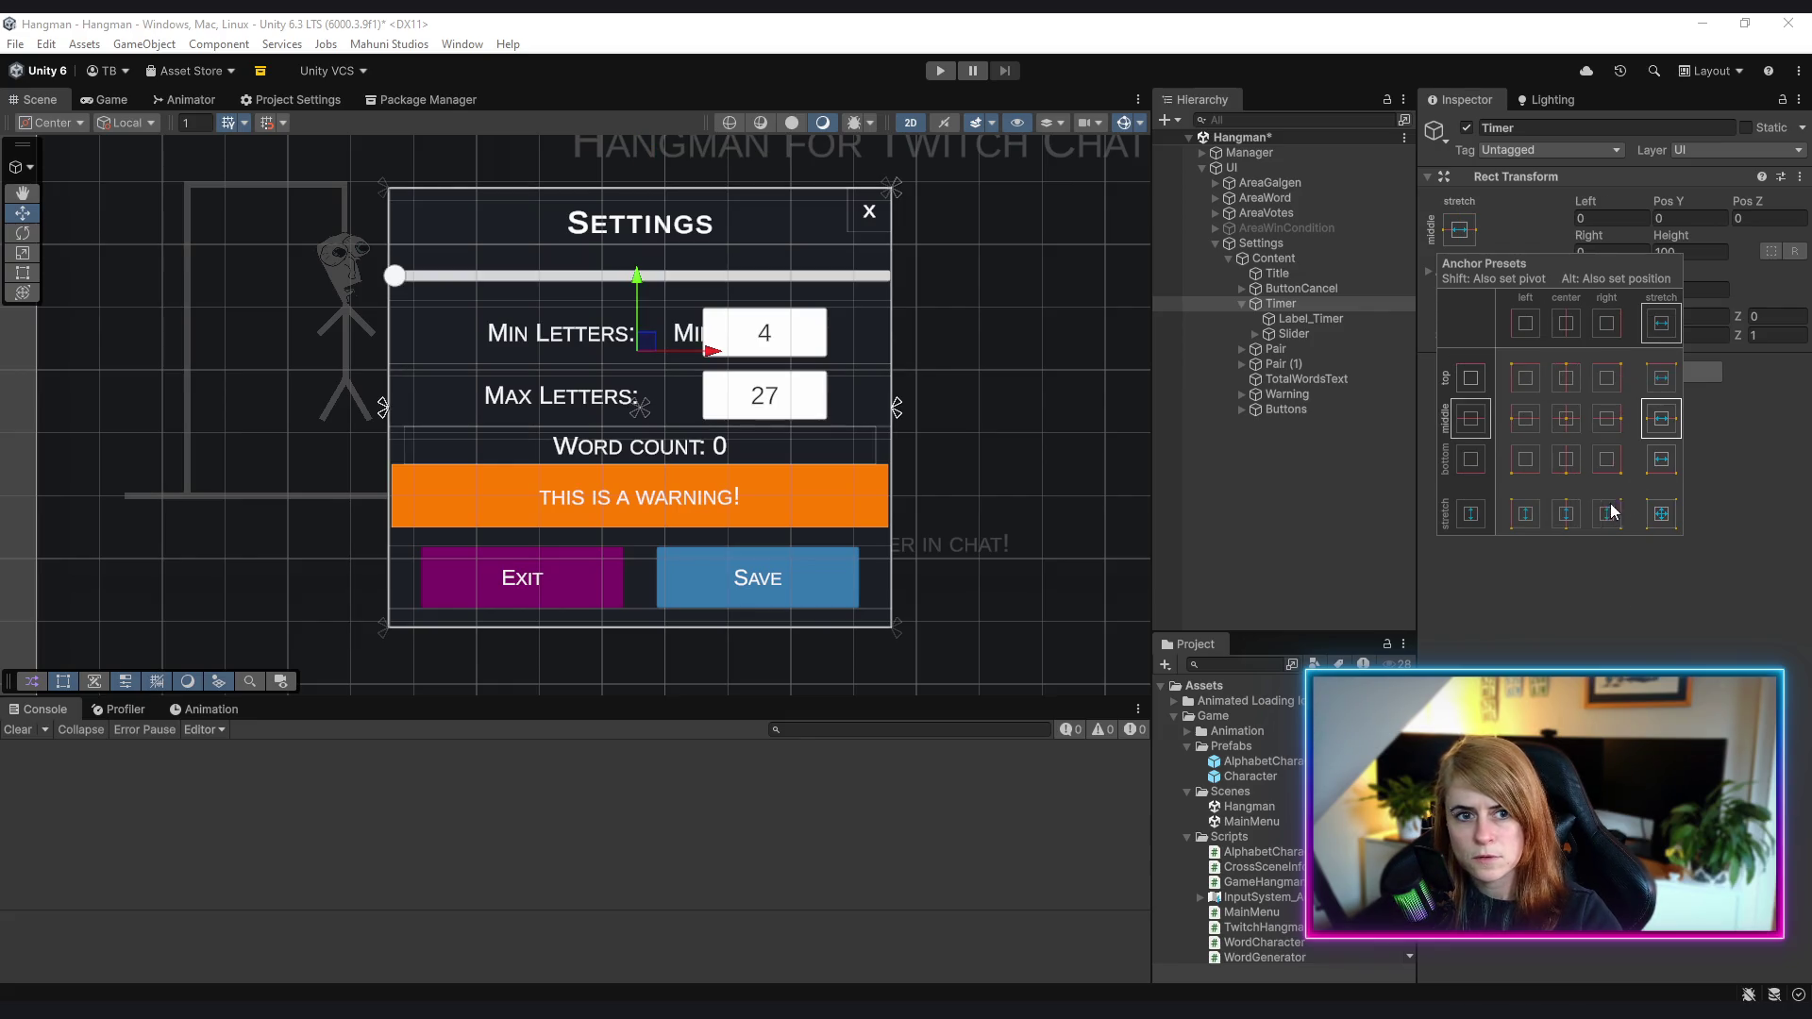
pyautogui.press('shift')
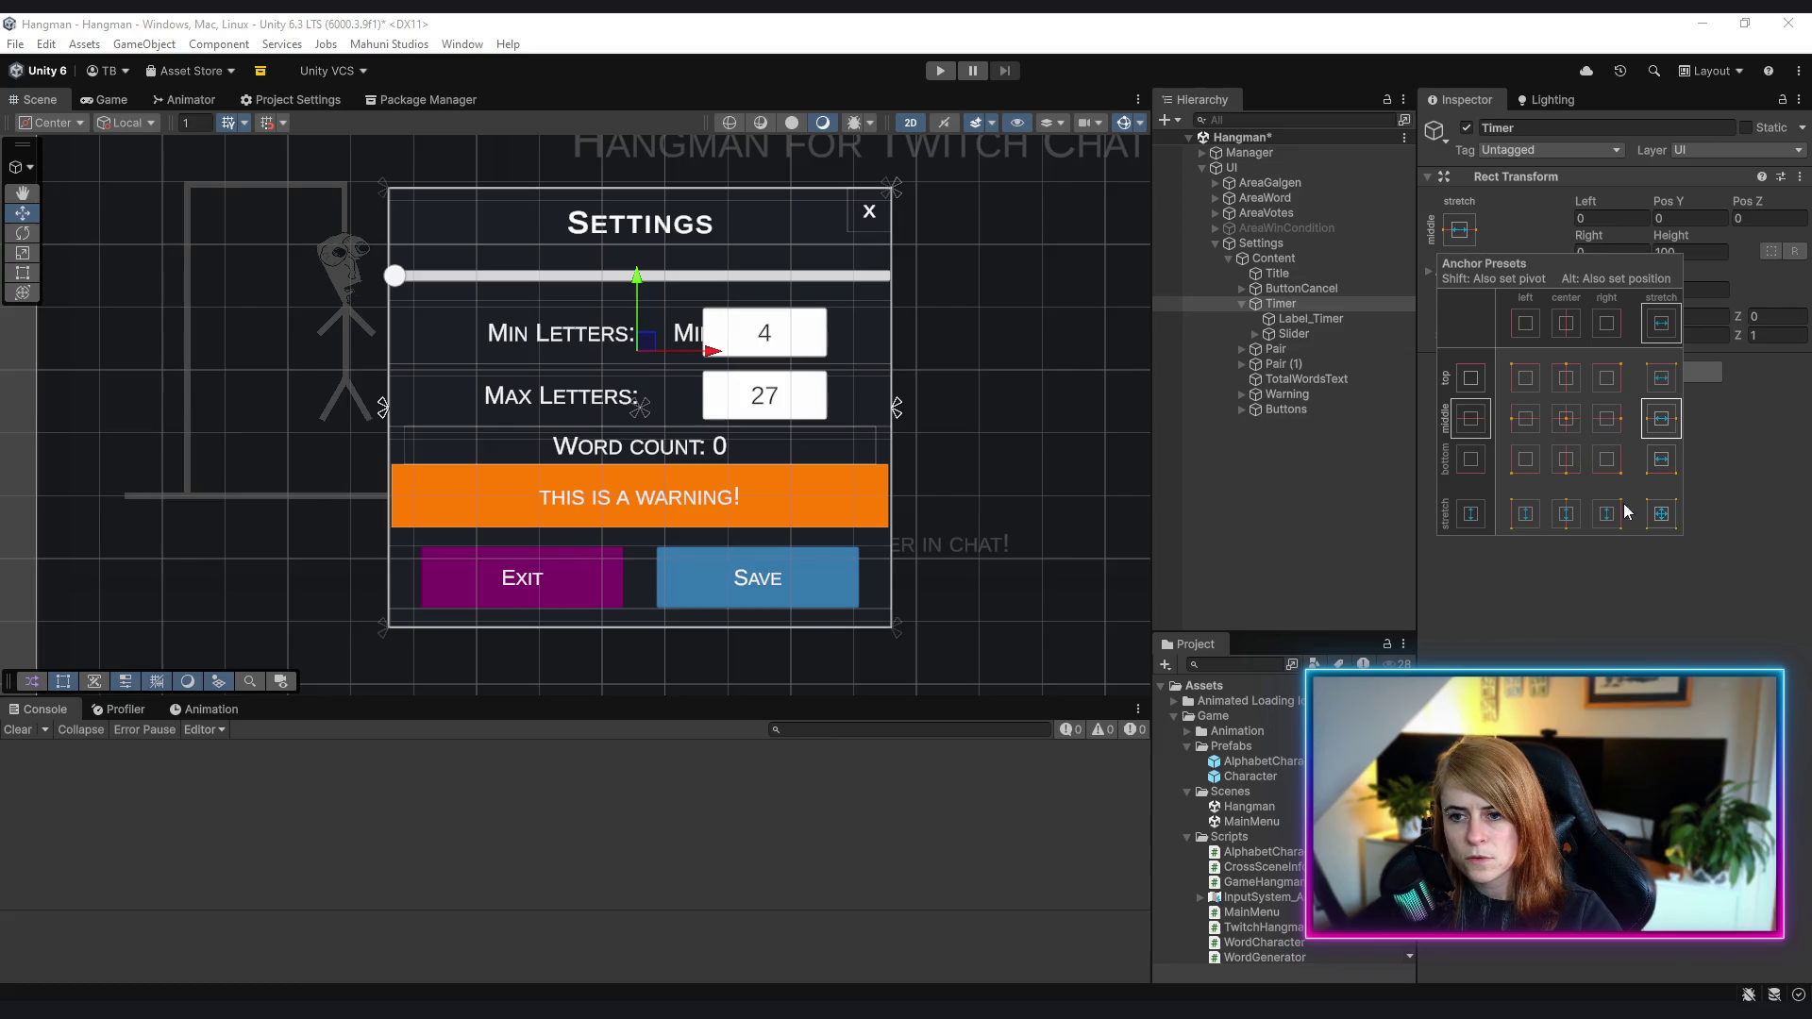
pyautogui.press('alt')
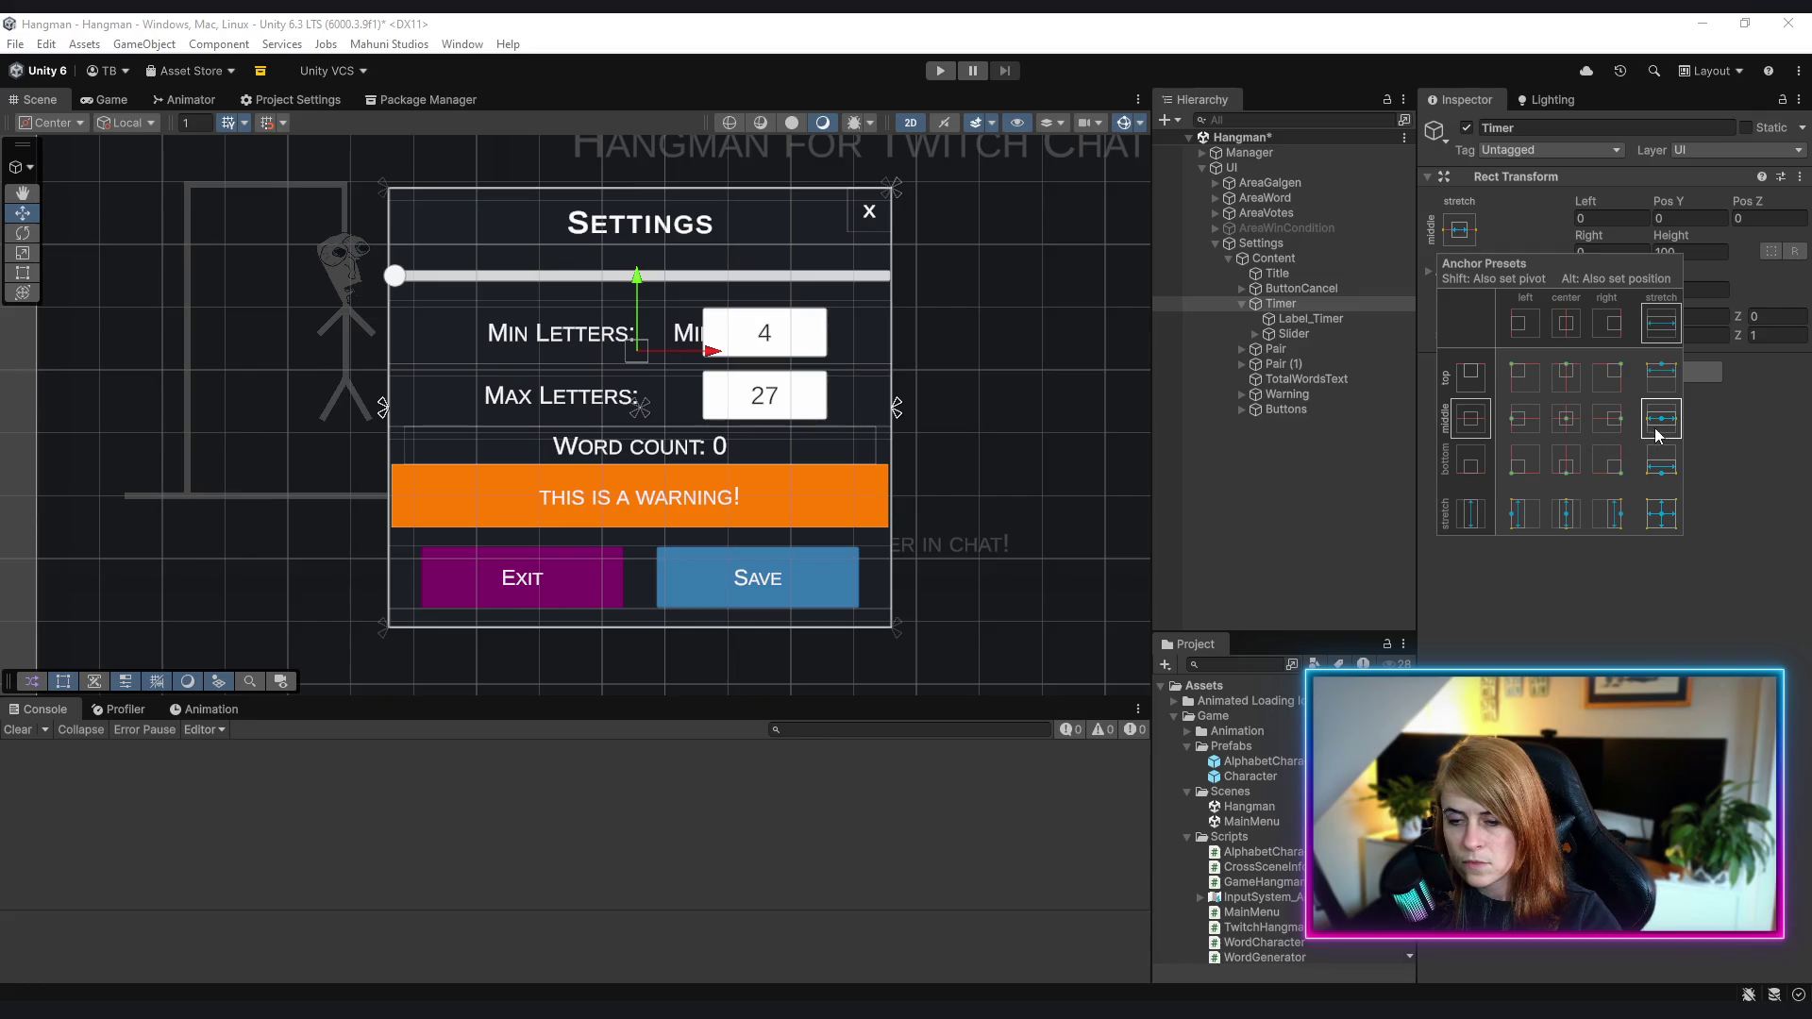
pyautogui.keyDown('alt'); pyautogui.keyDown('shift'); pyautogui.click(1566, 424); pyautogui.keyUp('shift'); pyautogui.keyUp('alt')
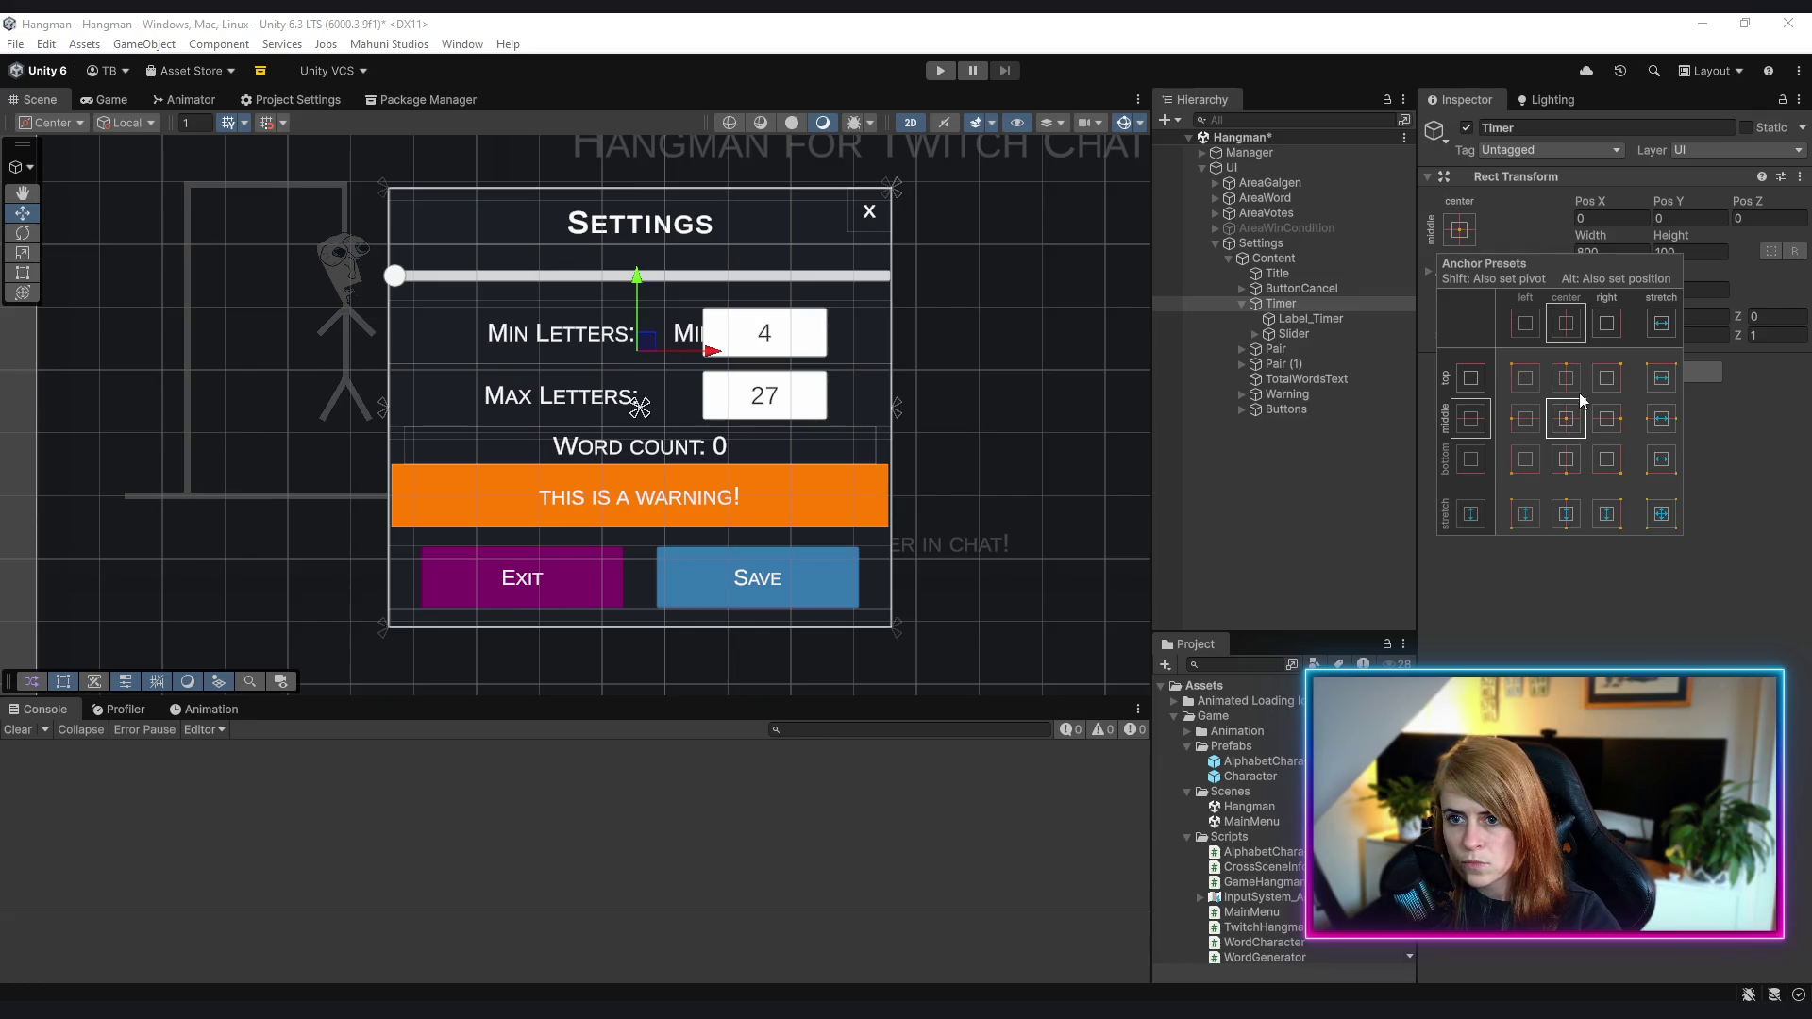
pyautogui.click(1470, 379)
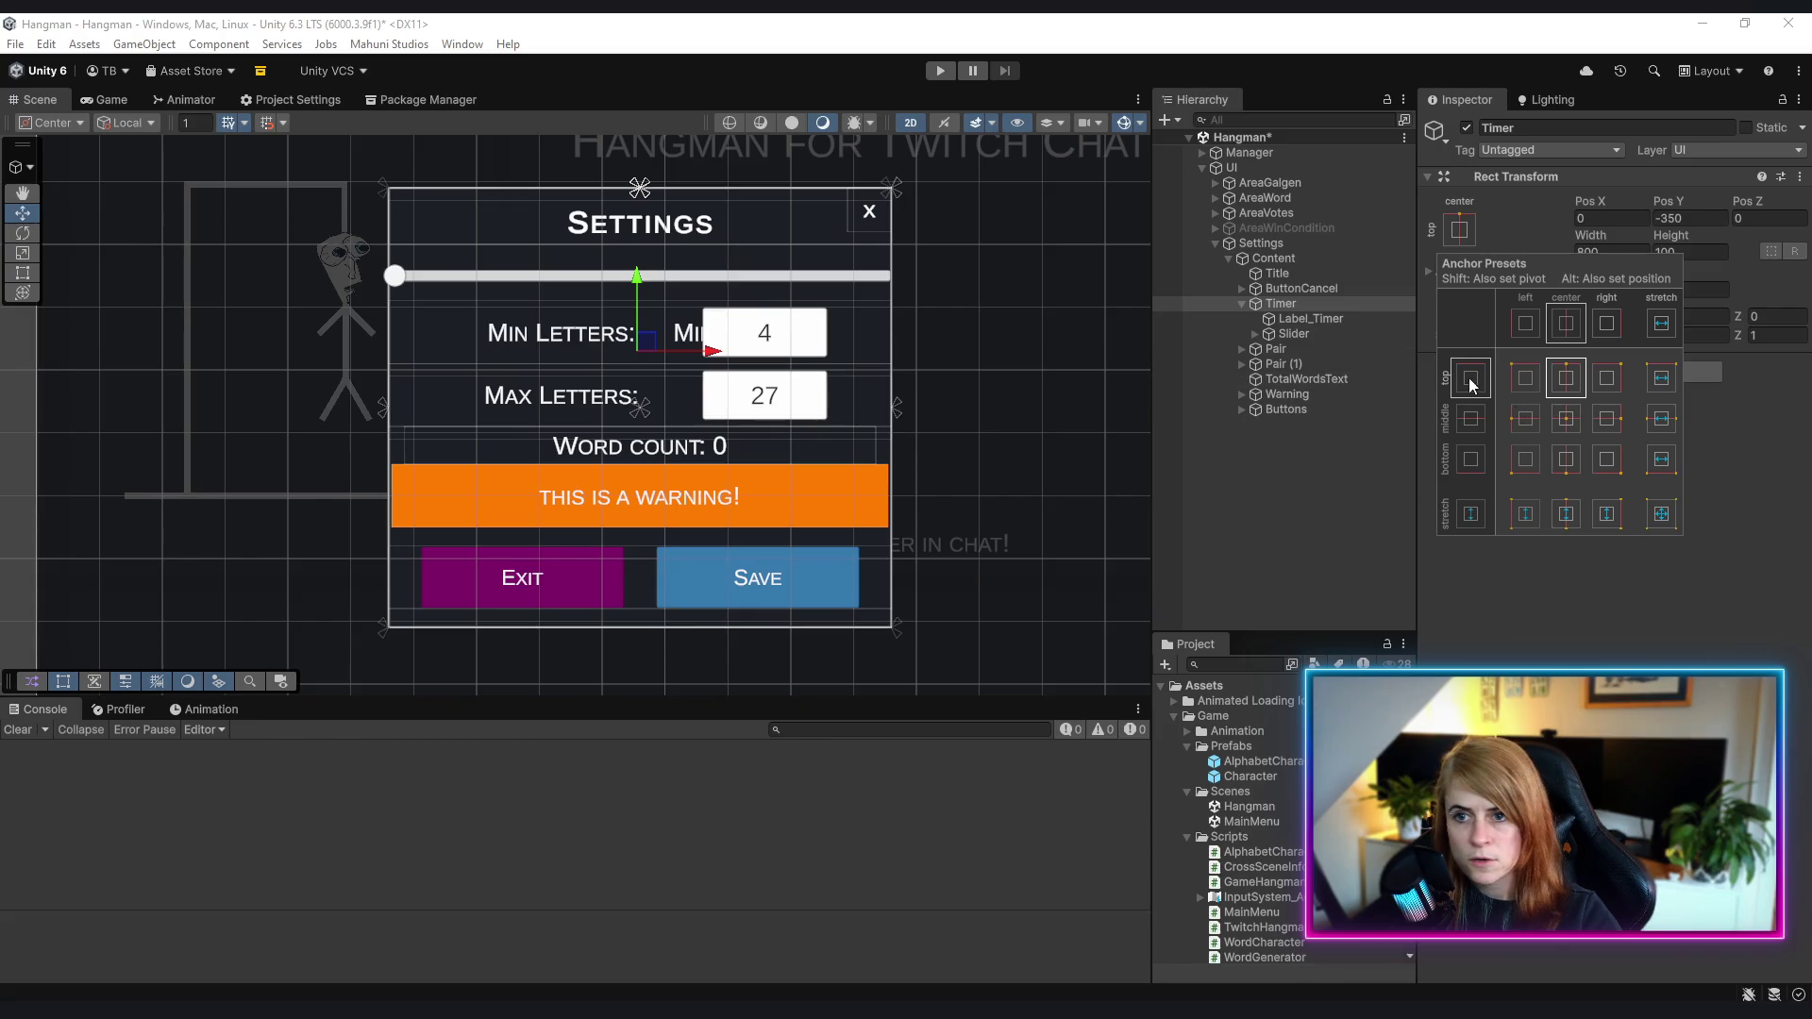
# - Set Timer's width to 100 and its Pos Y to 0
pyautogui.click(1637, 252)
pyautogui.write('1')
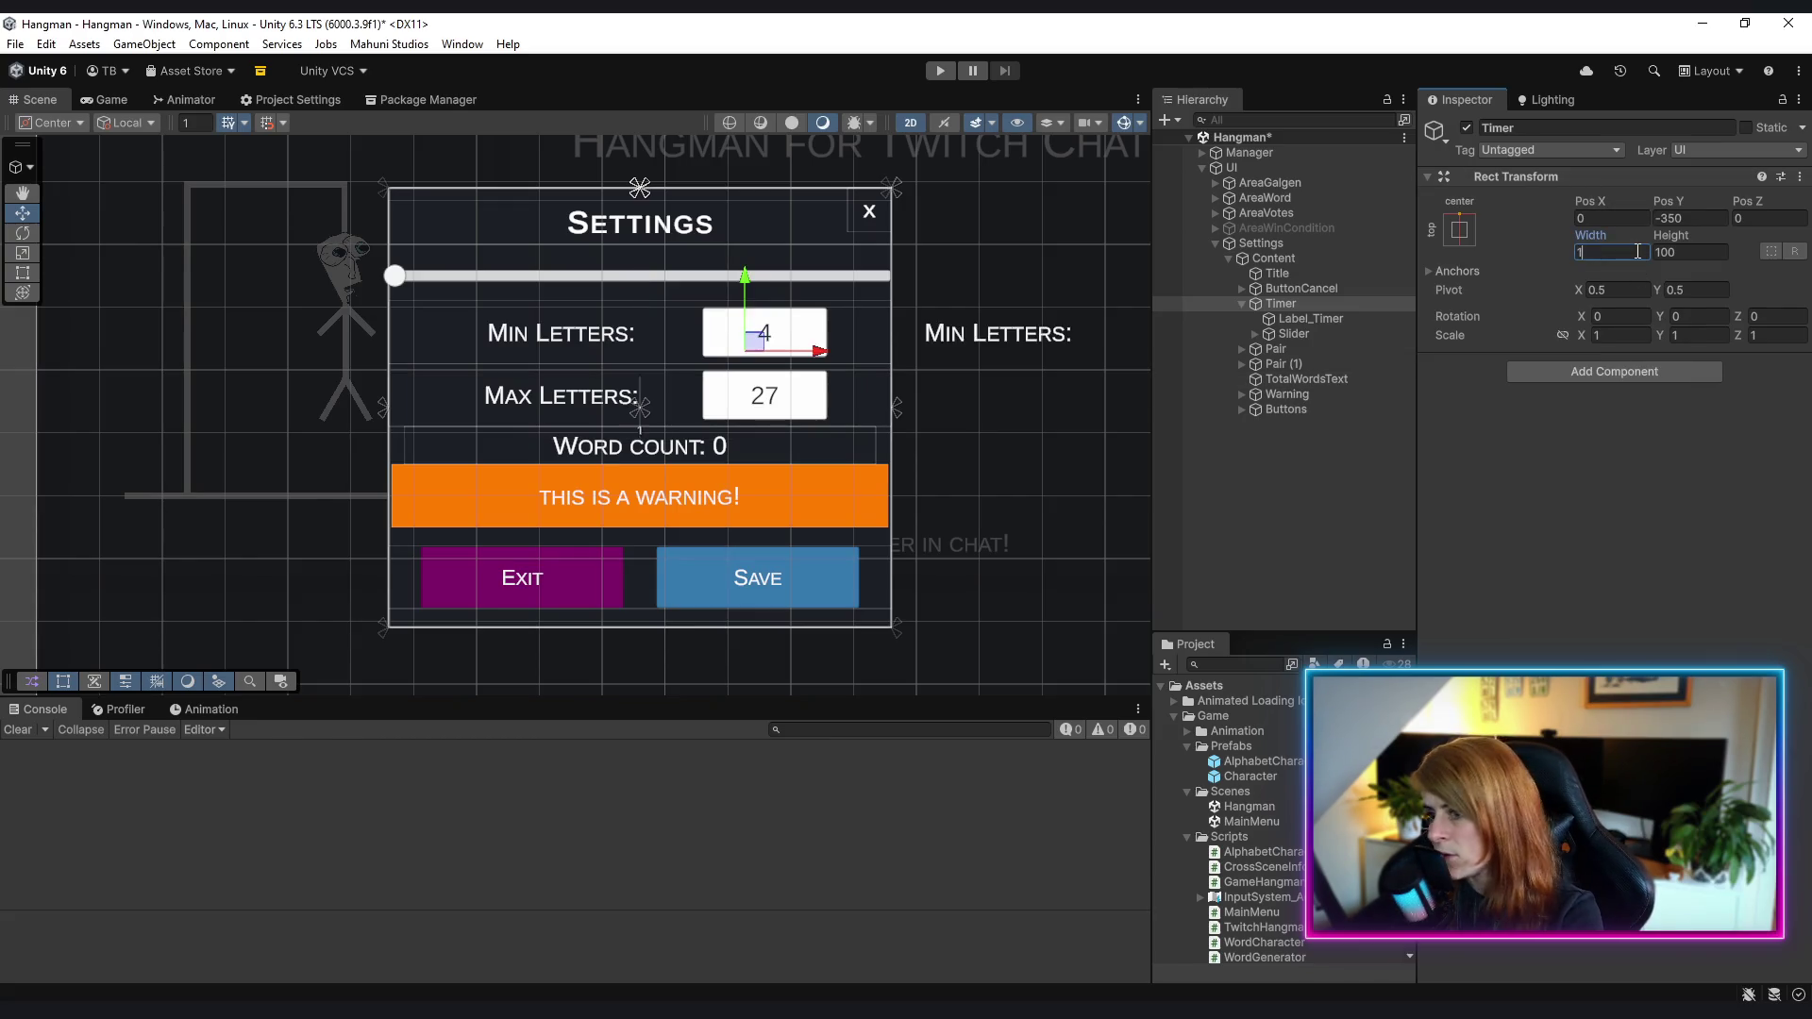
pyautogui.write('00')
pyautogui.click(1603, 568)
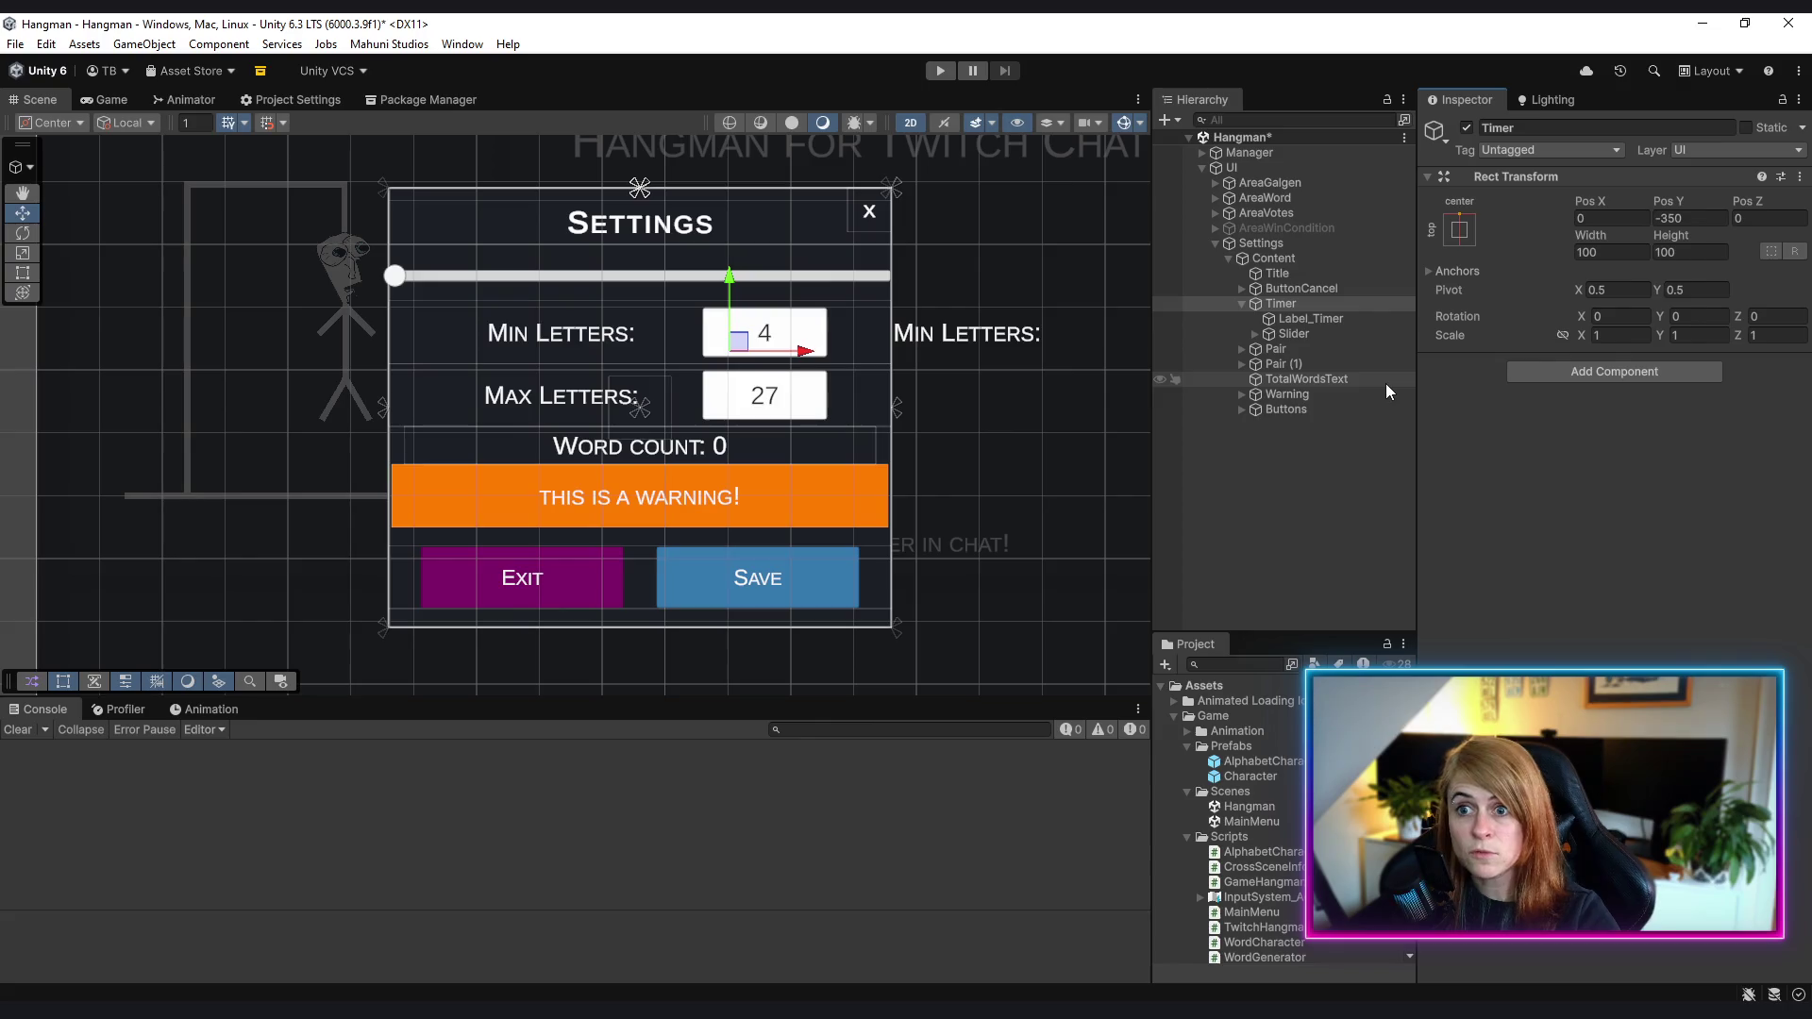
pyautogui.scroll(-1, 892, 319)
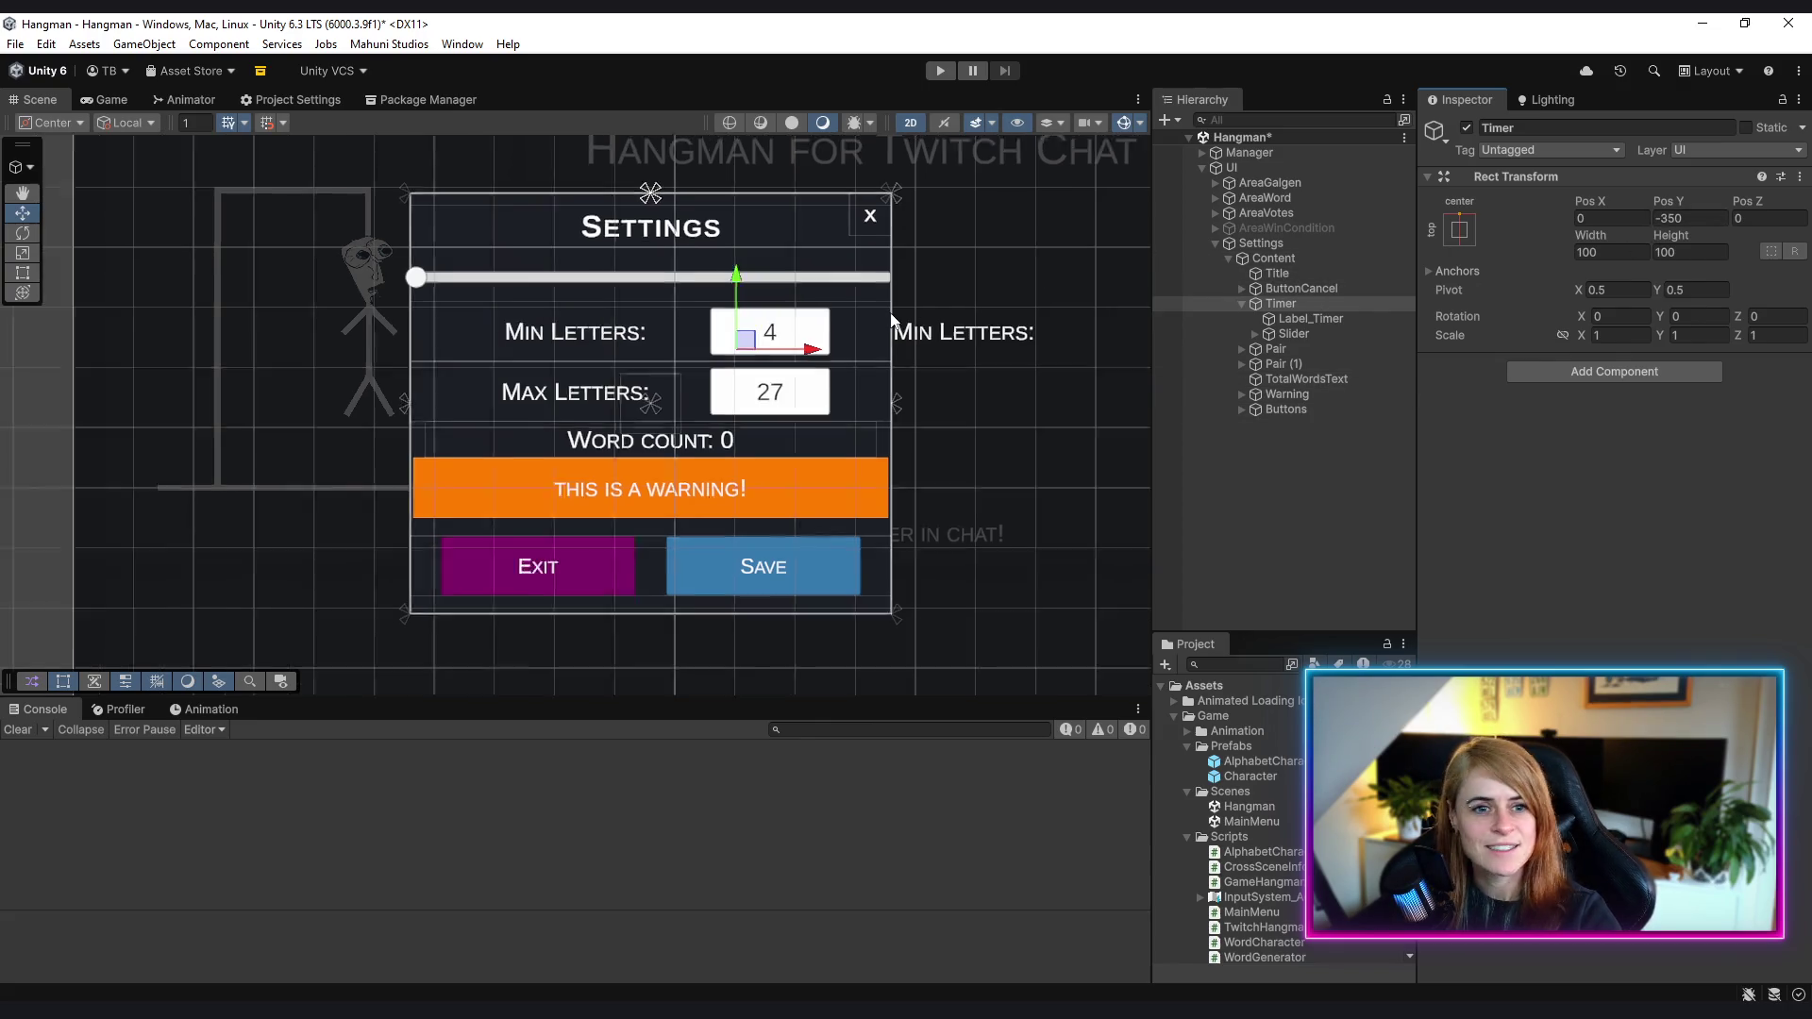
pyautogui.scroll(1, 893, 320)
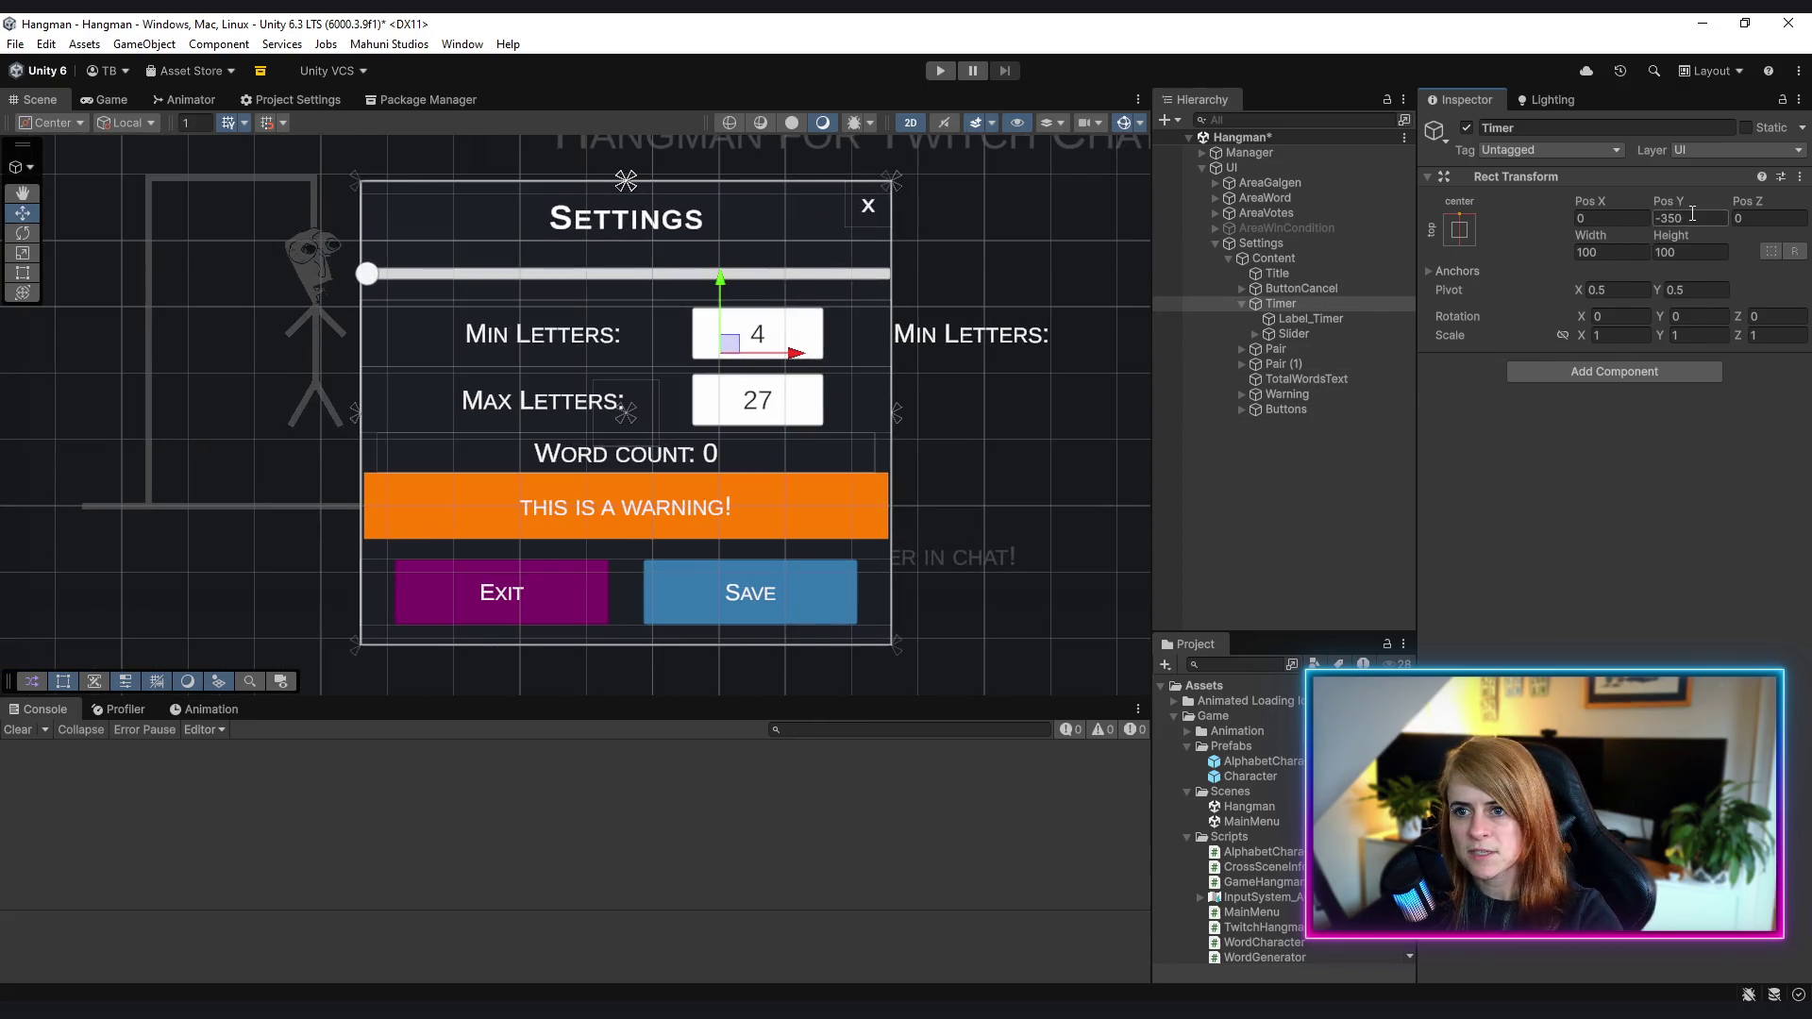
pyautogui.click(1693, 214)
pyautogui.write('0')
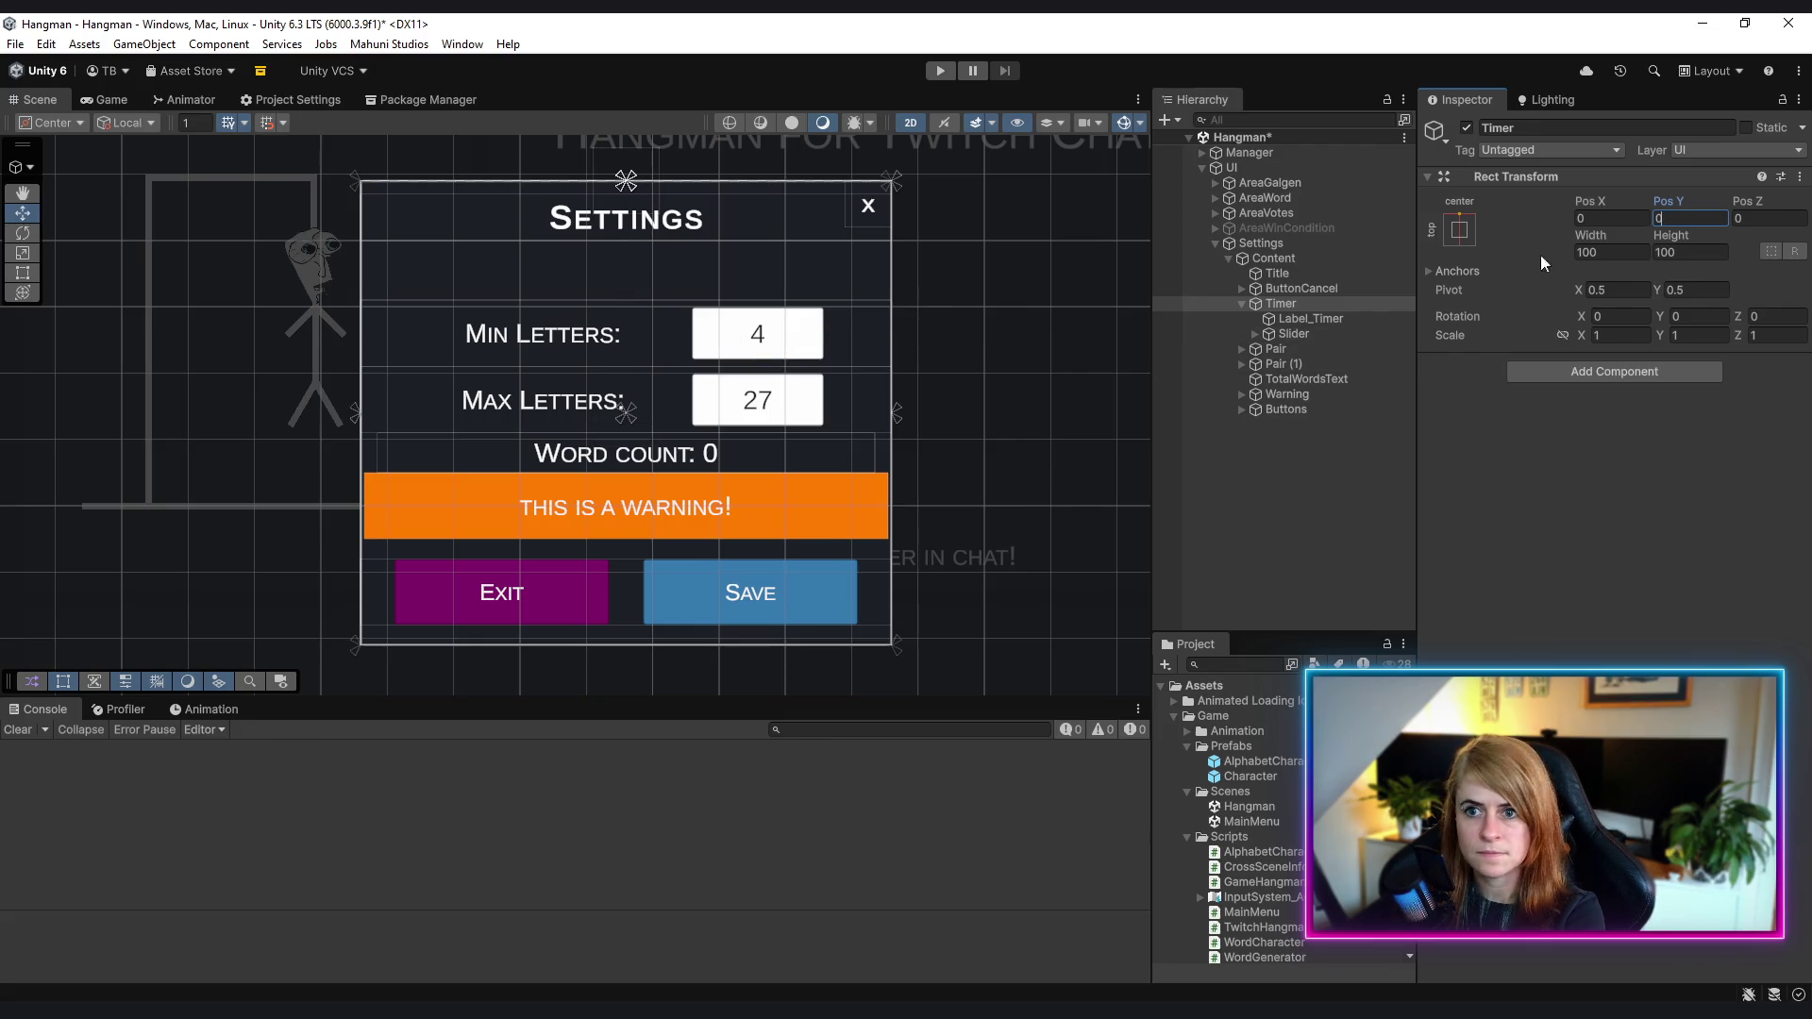
# - Anchor Label_Timer to the top-left corner of Timer
pyautogui.click(1310, 318)
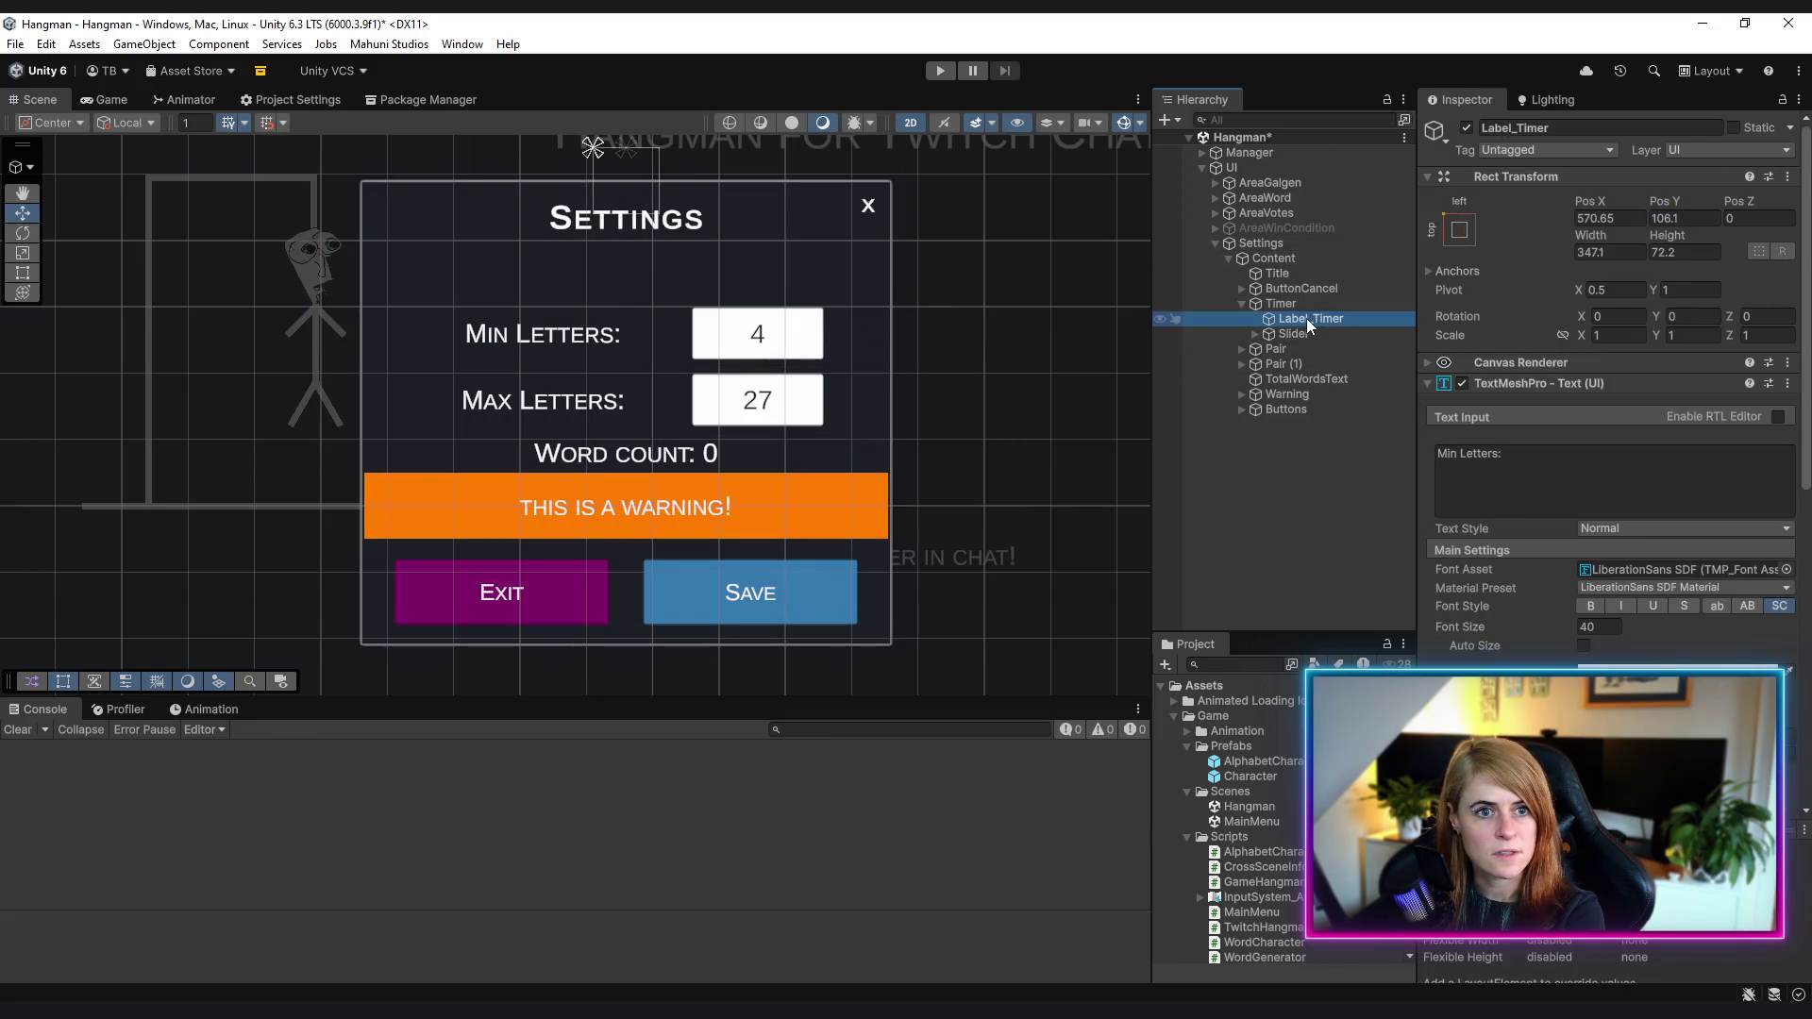
pyautogui.click(1460, 230)
pyautogui.keyDown('alt'); pyautogui.click(1519, 379); pyautogui.keyUp('alt')
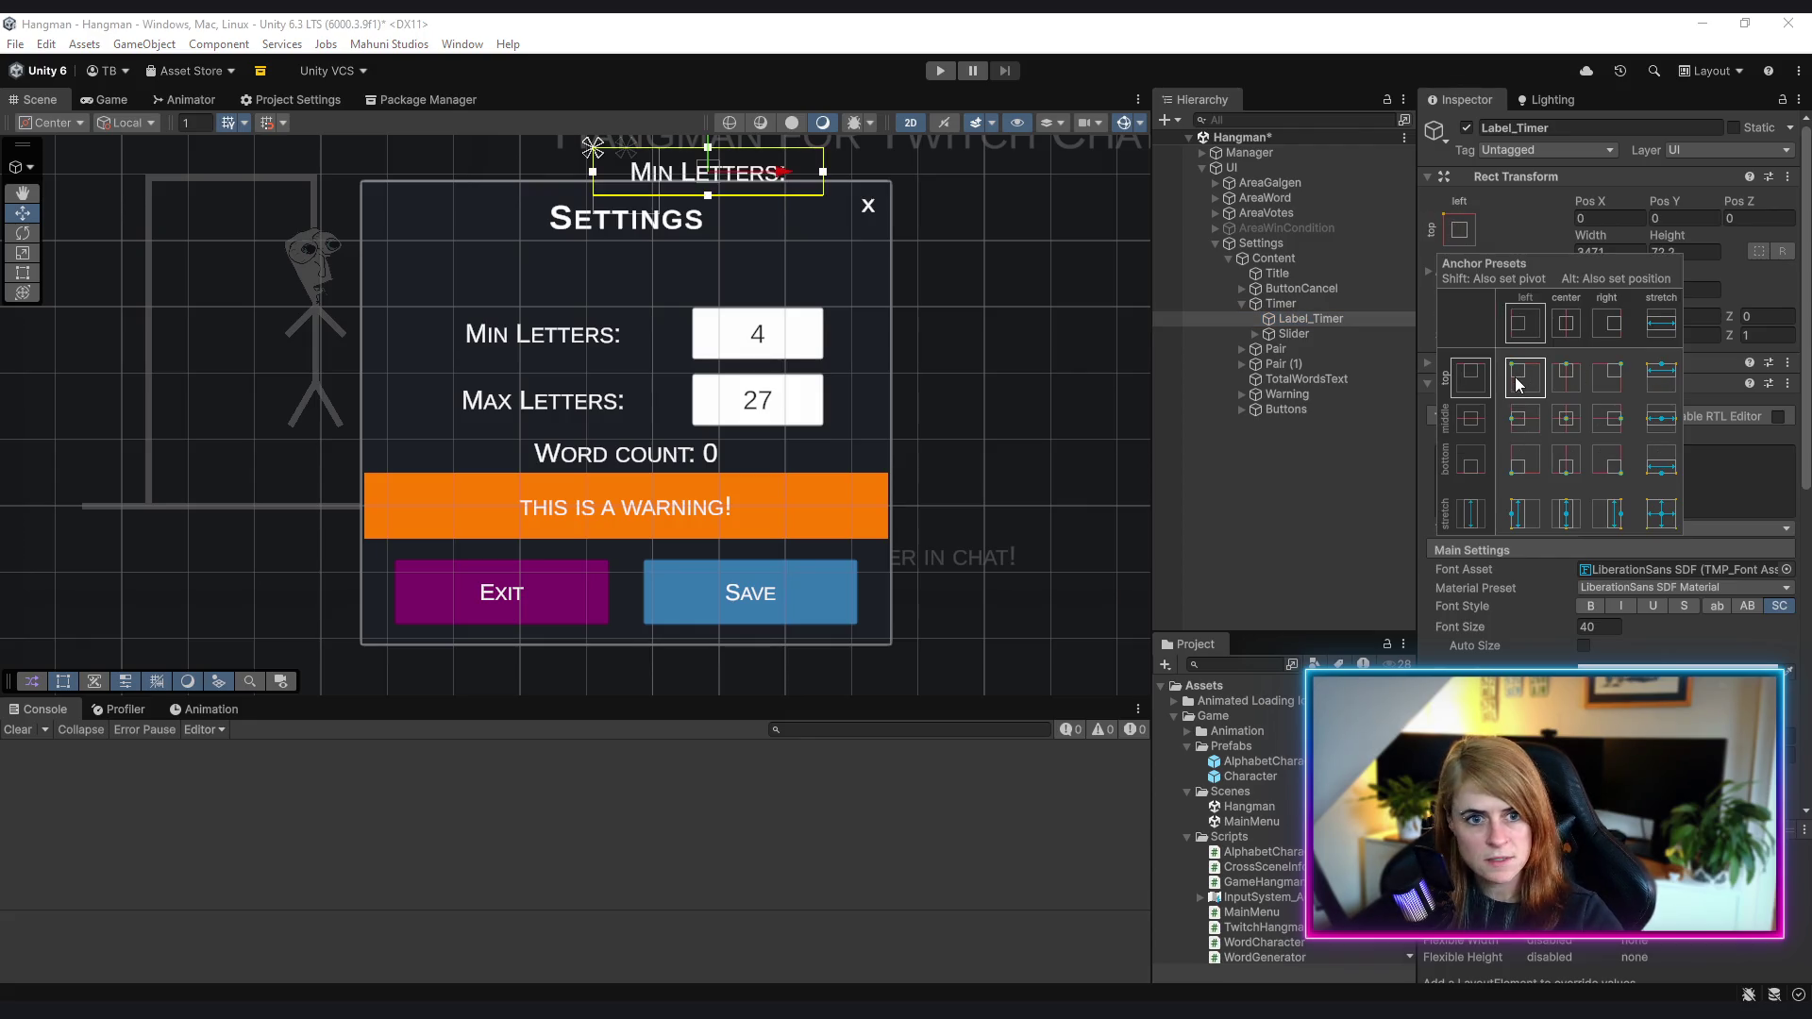
pyautogui.scroll(-4, 1026, 444)
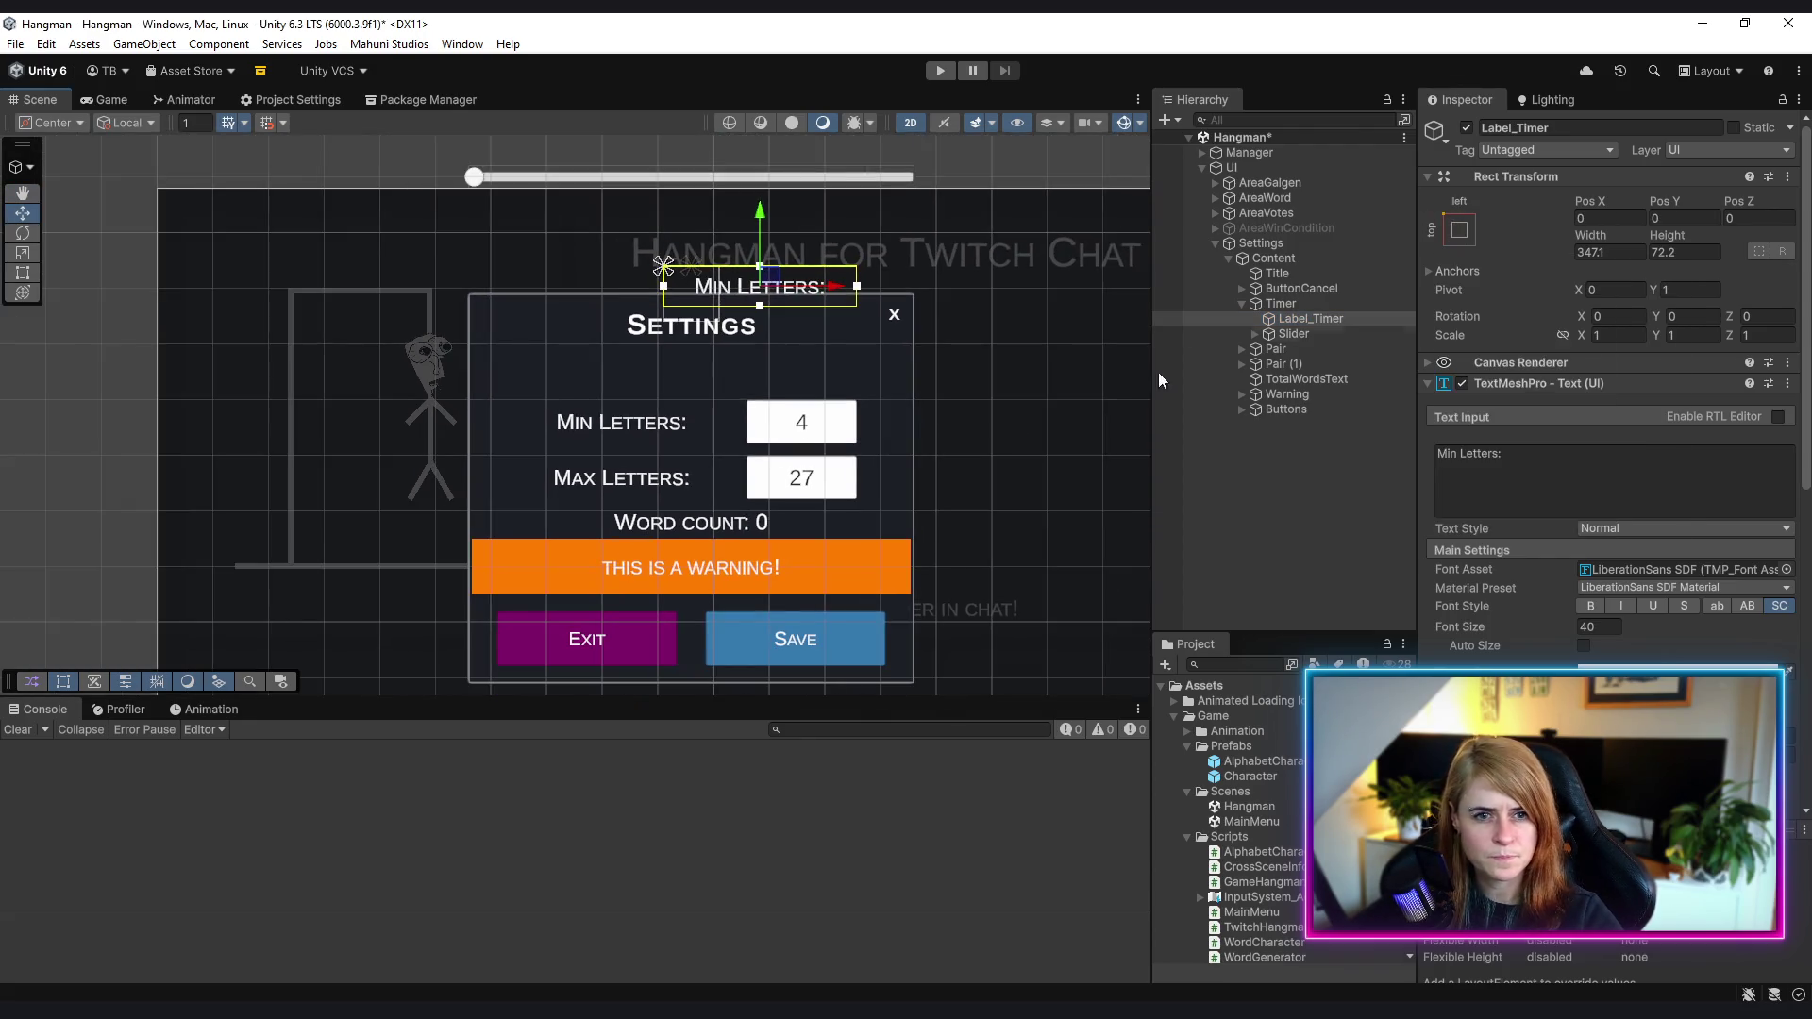
# - Re-anchor Timer to stretch across the top of its parent
pyautogui.click(1290, 306)
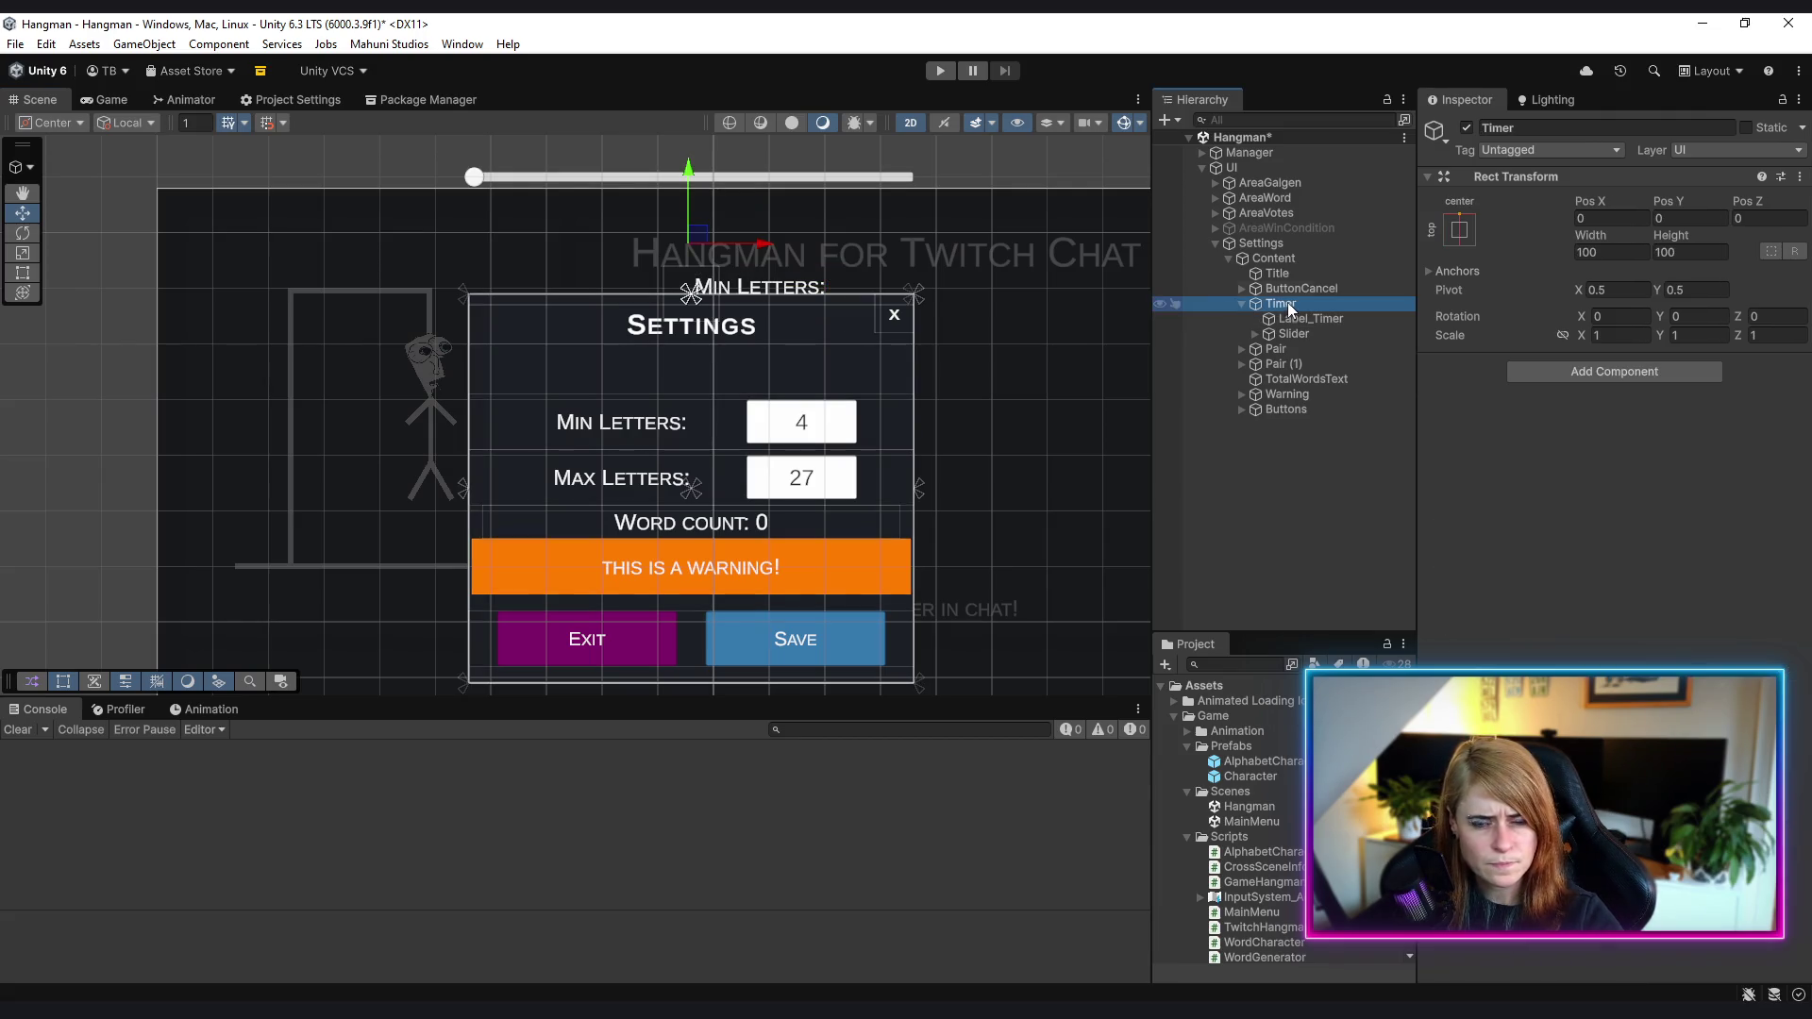
pyautogui.click(1462, 229)
pyautogui.click(1661, 323)
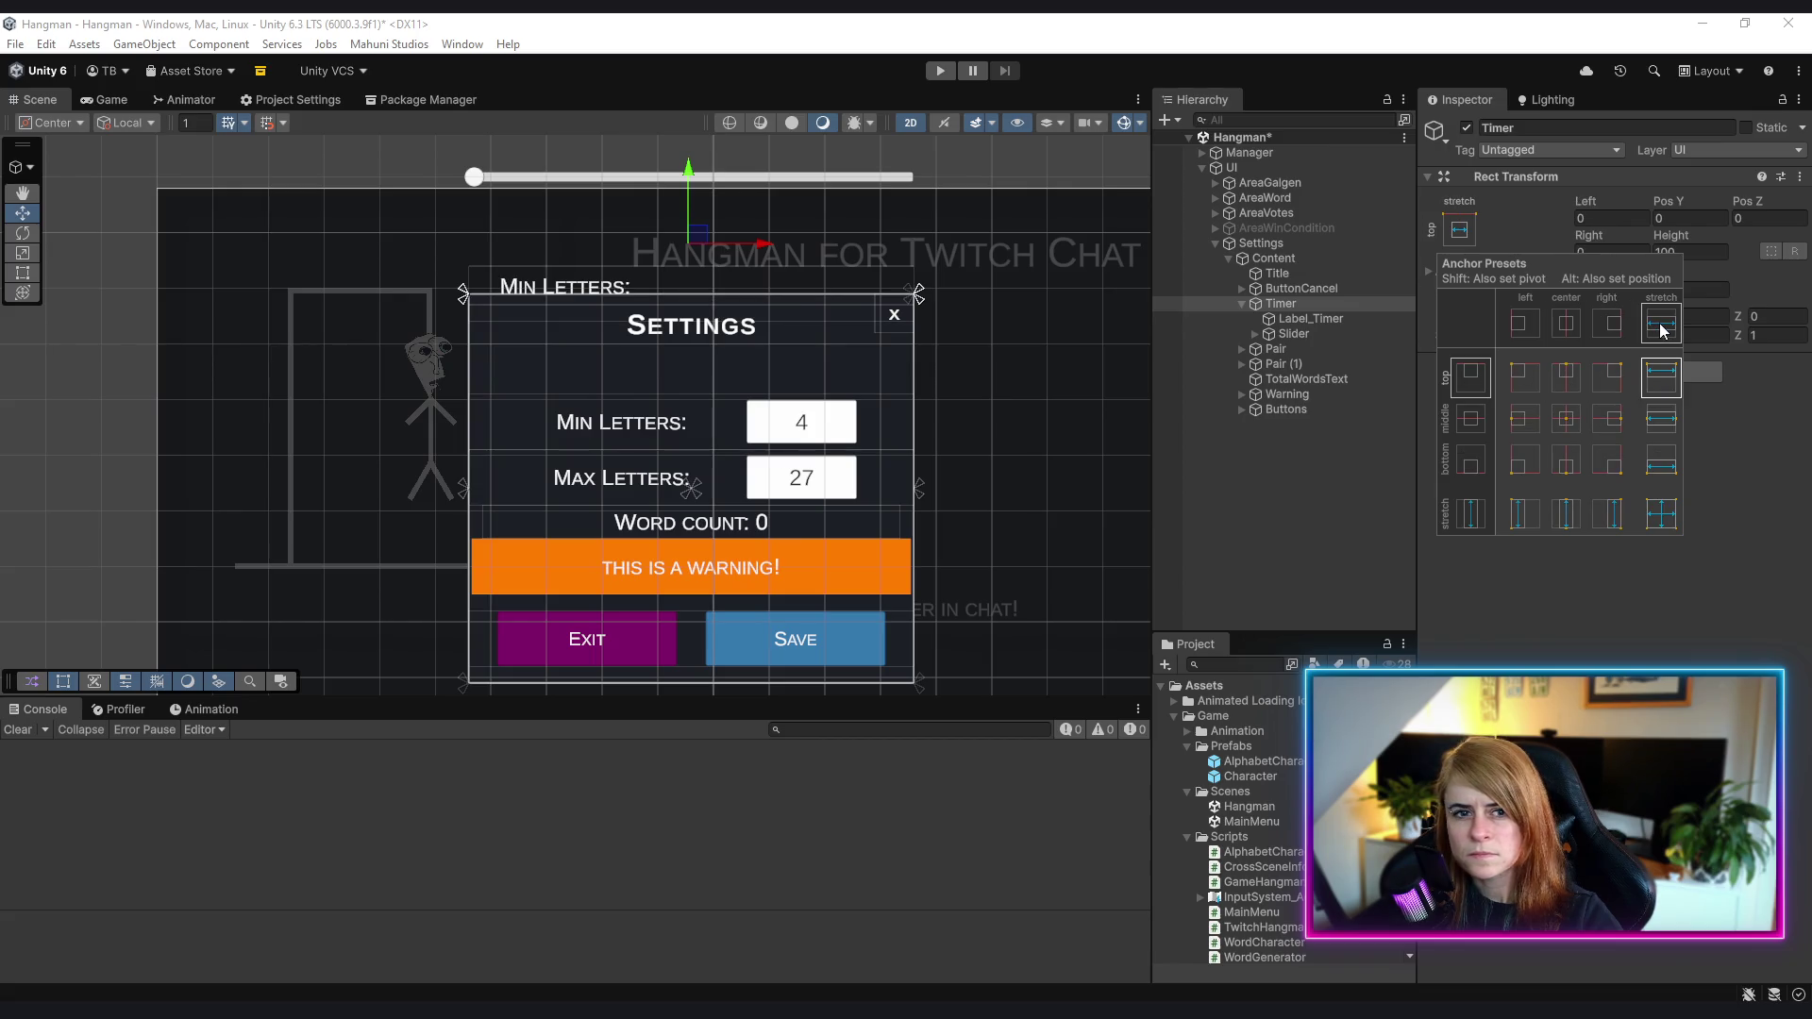
pyautogui.hotkey('shift', 'alt')
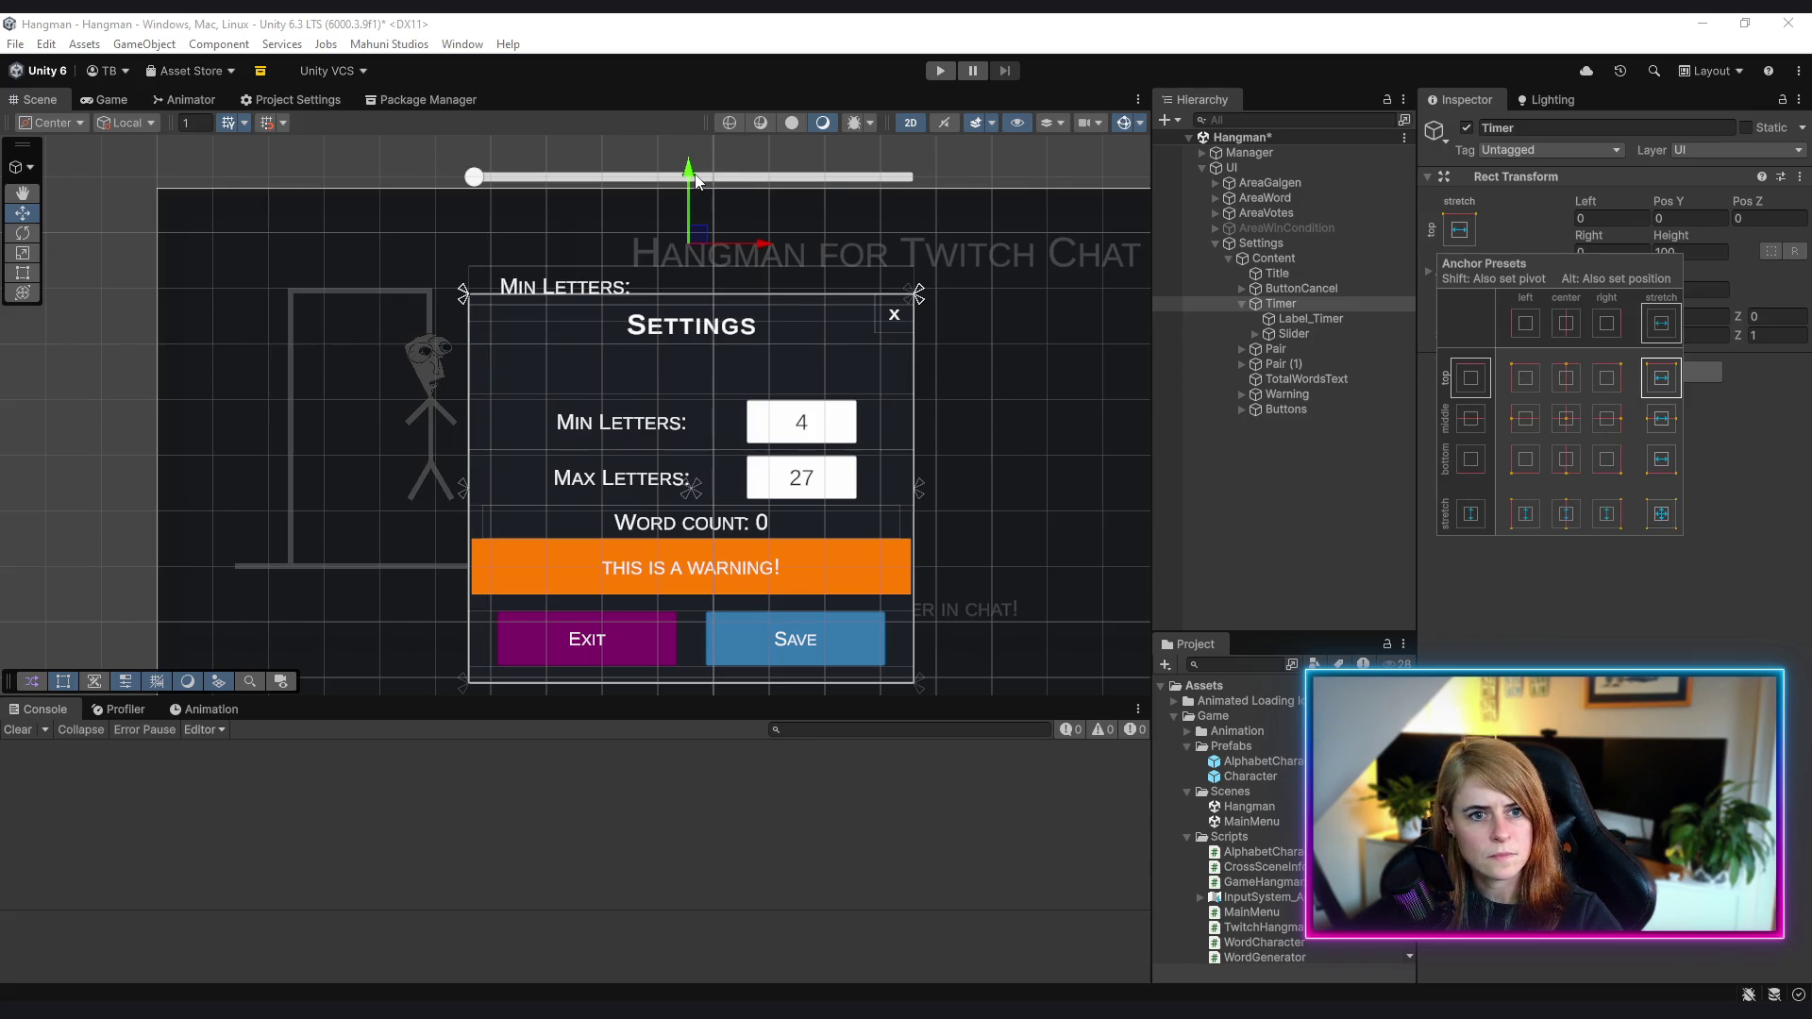
pyautogui.click(1308, 324)
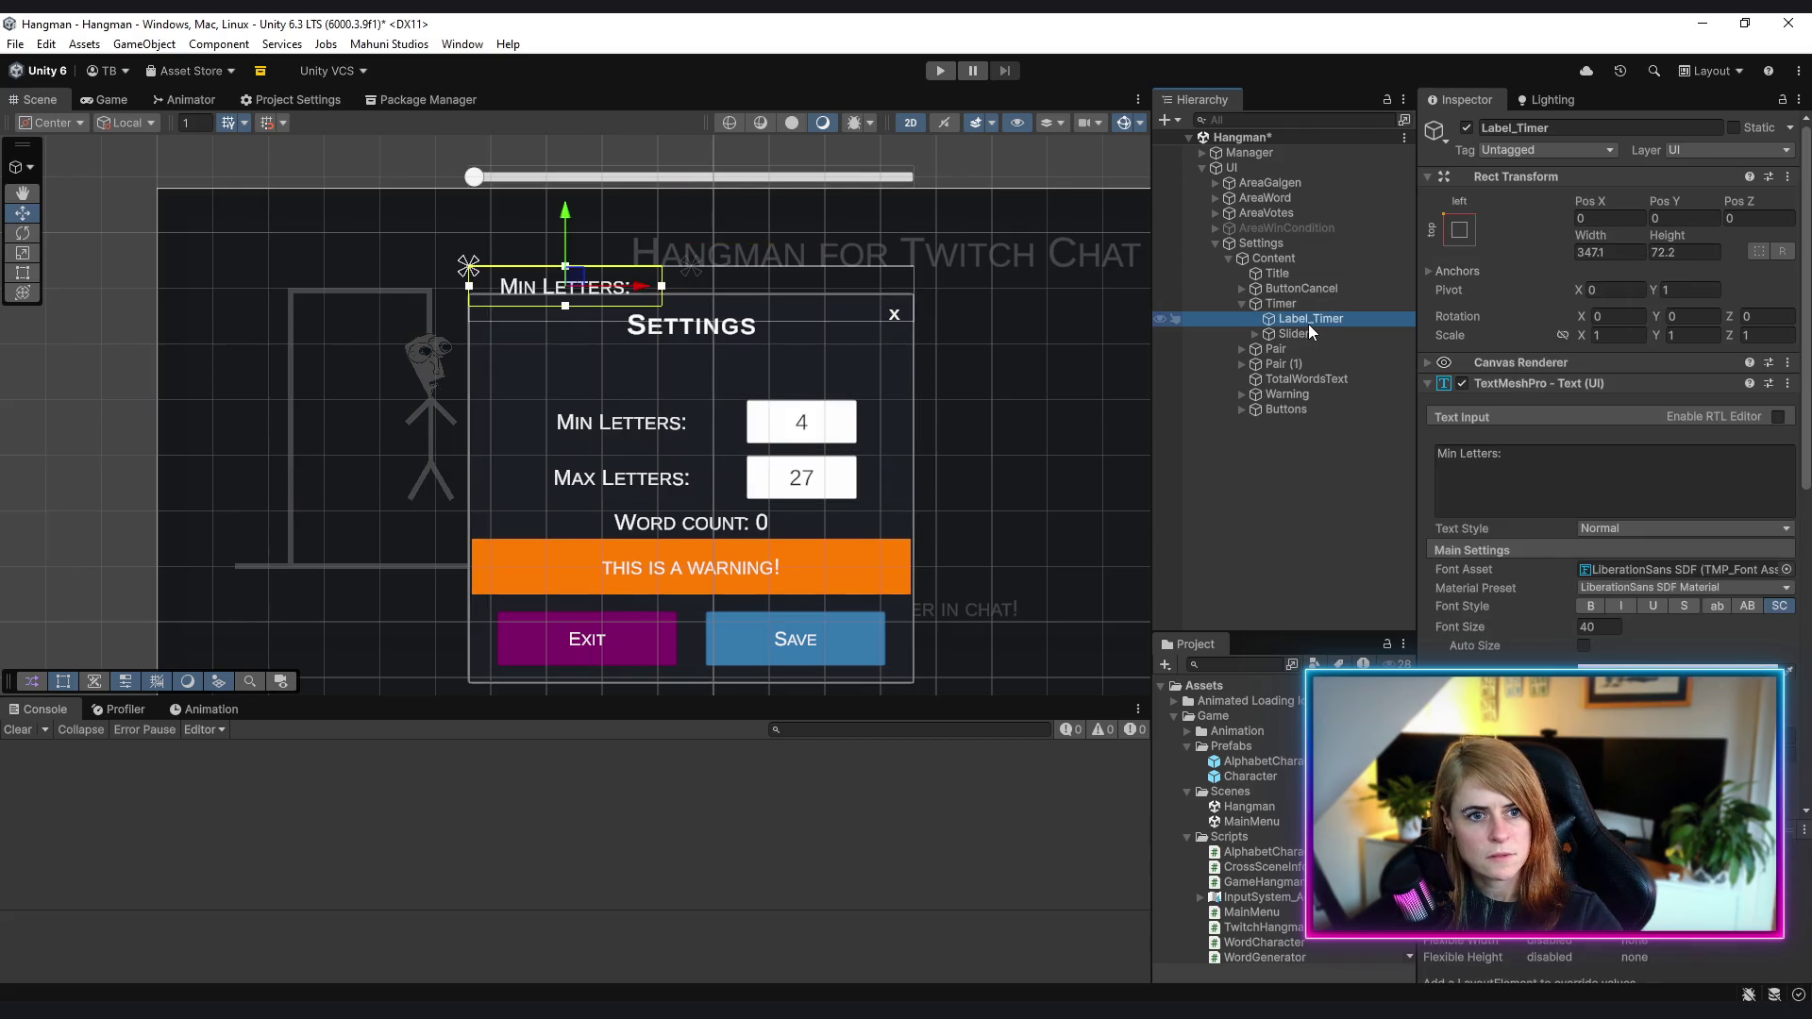
# - Replace Label_Timer's text 'Min Letters:' with 'Timer:'
pyautogui.click(1503, 464)
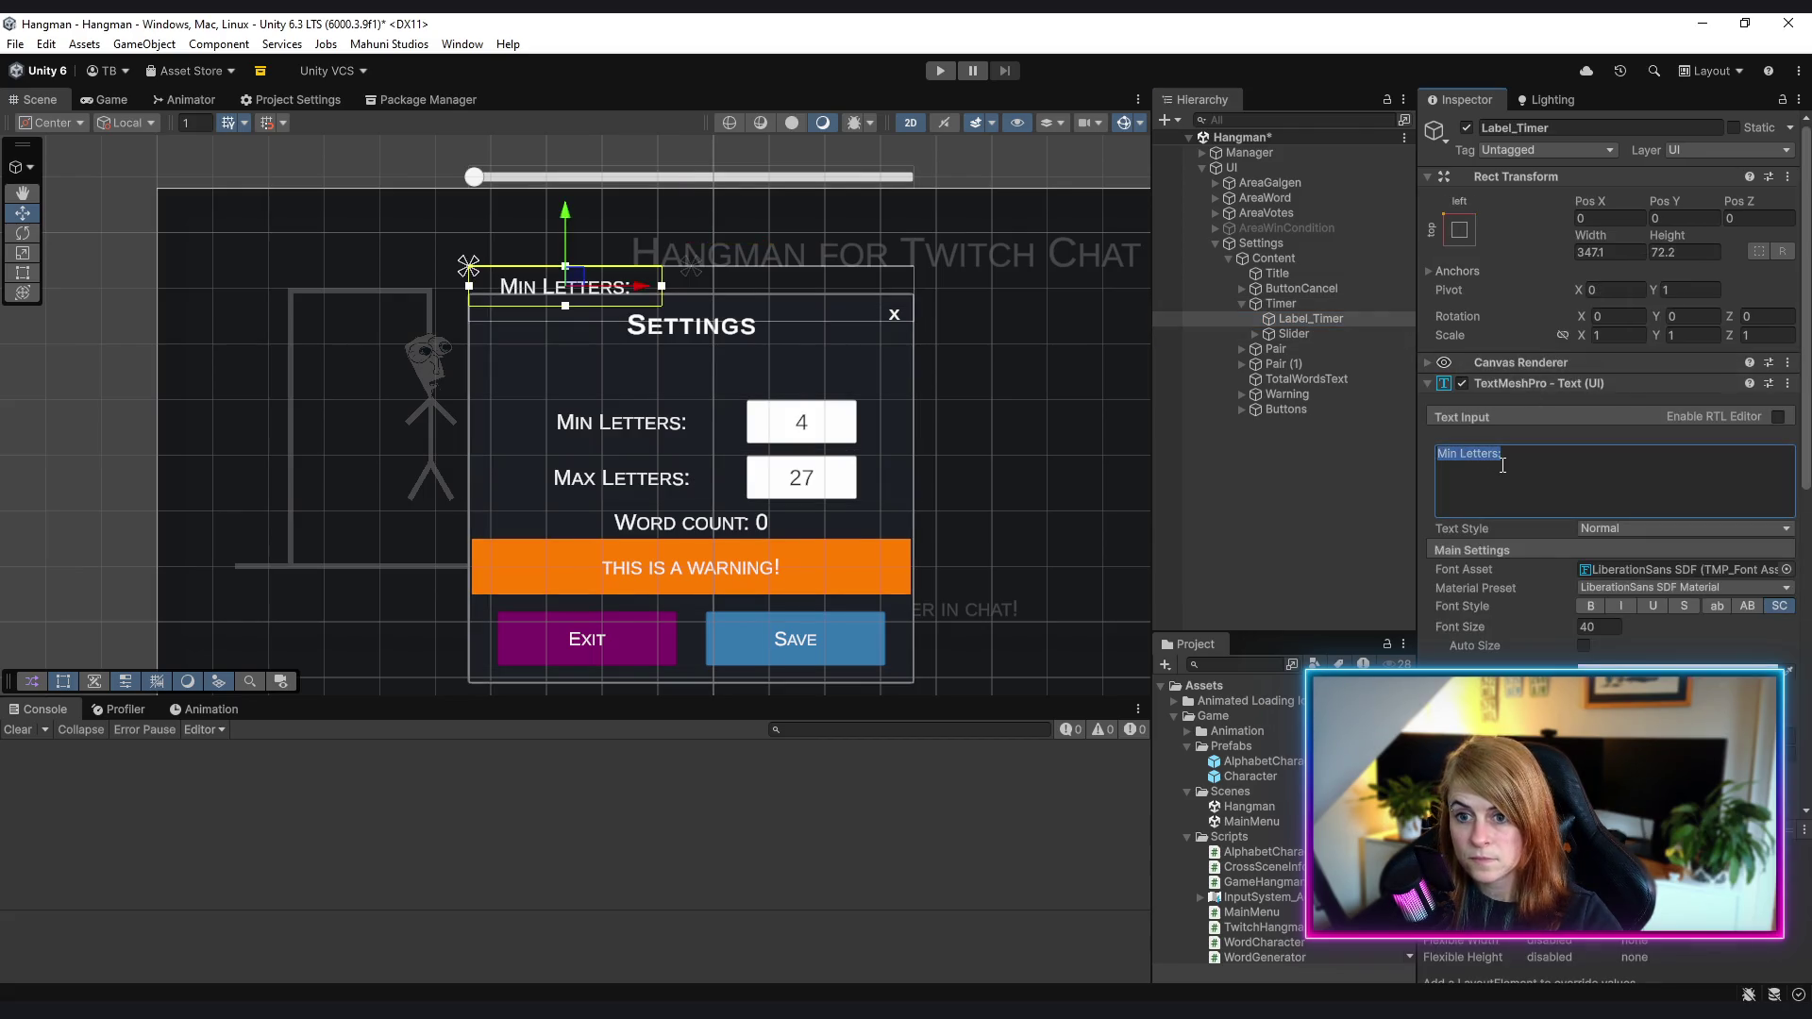
pyautogui.write('Timer')
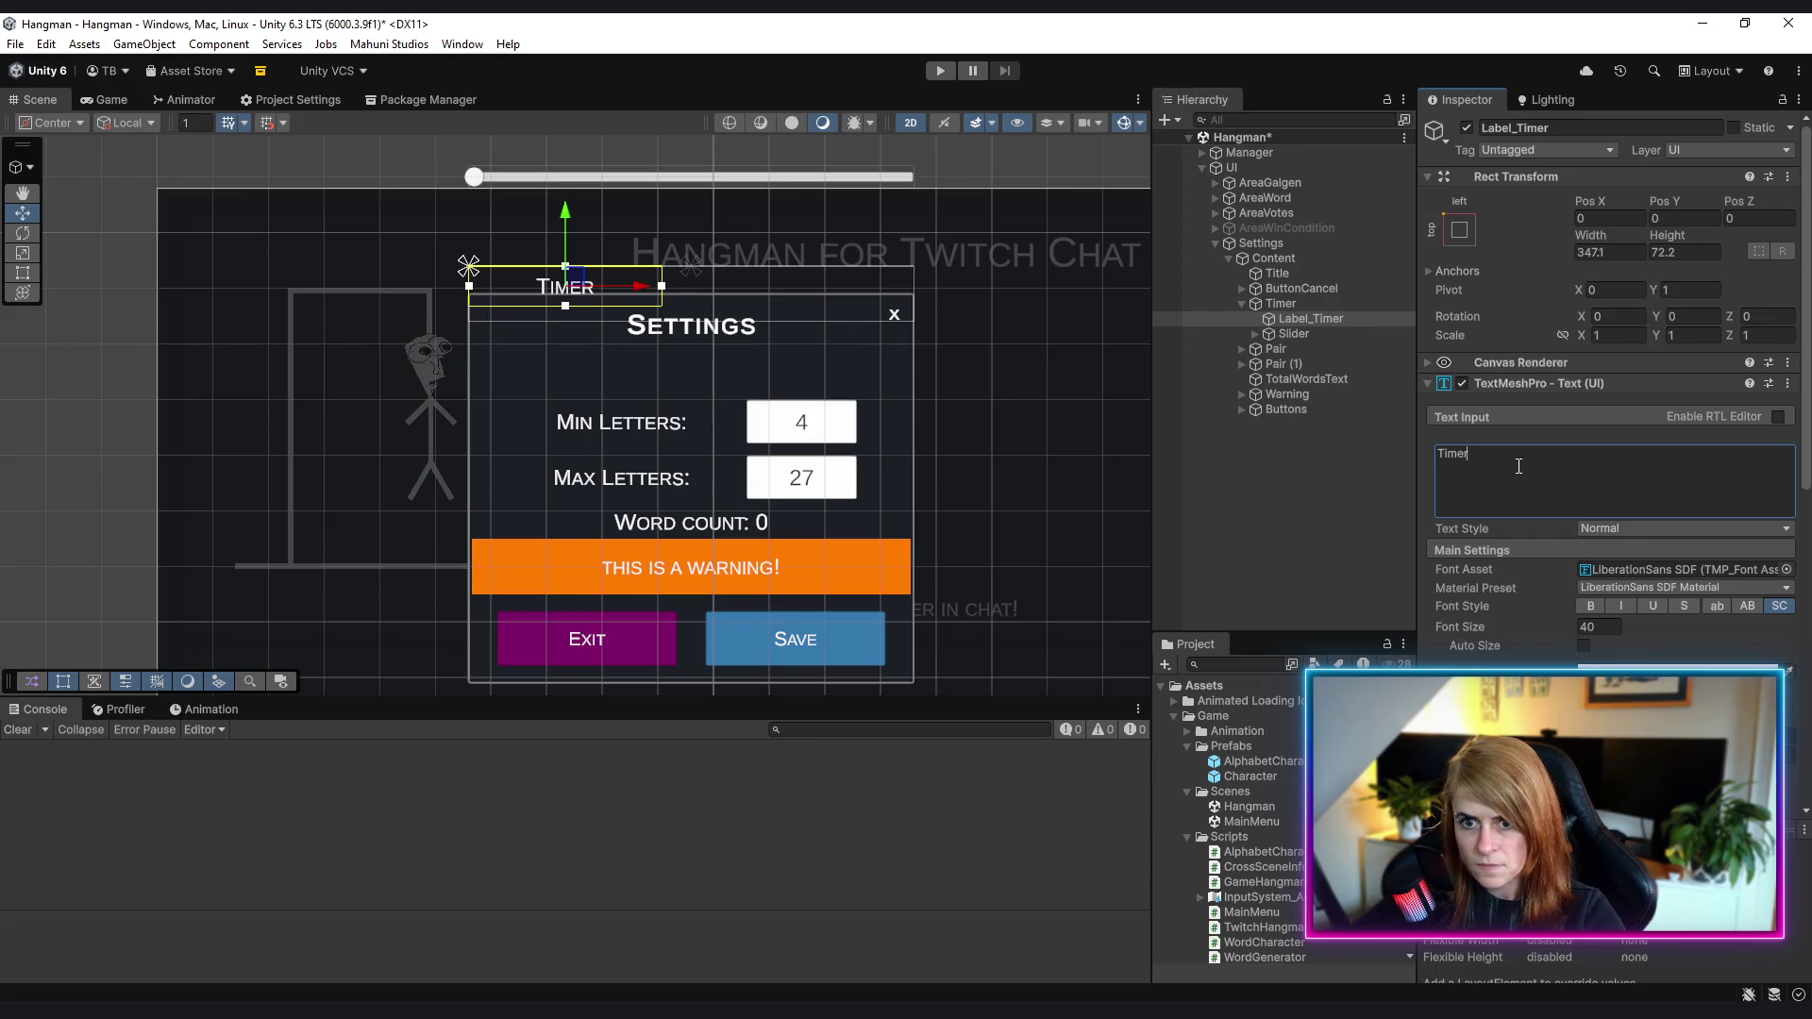
pyautogui.write(':')
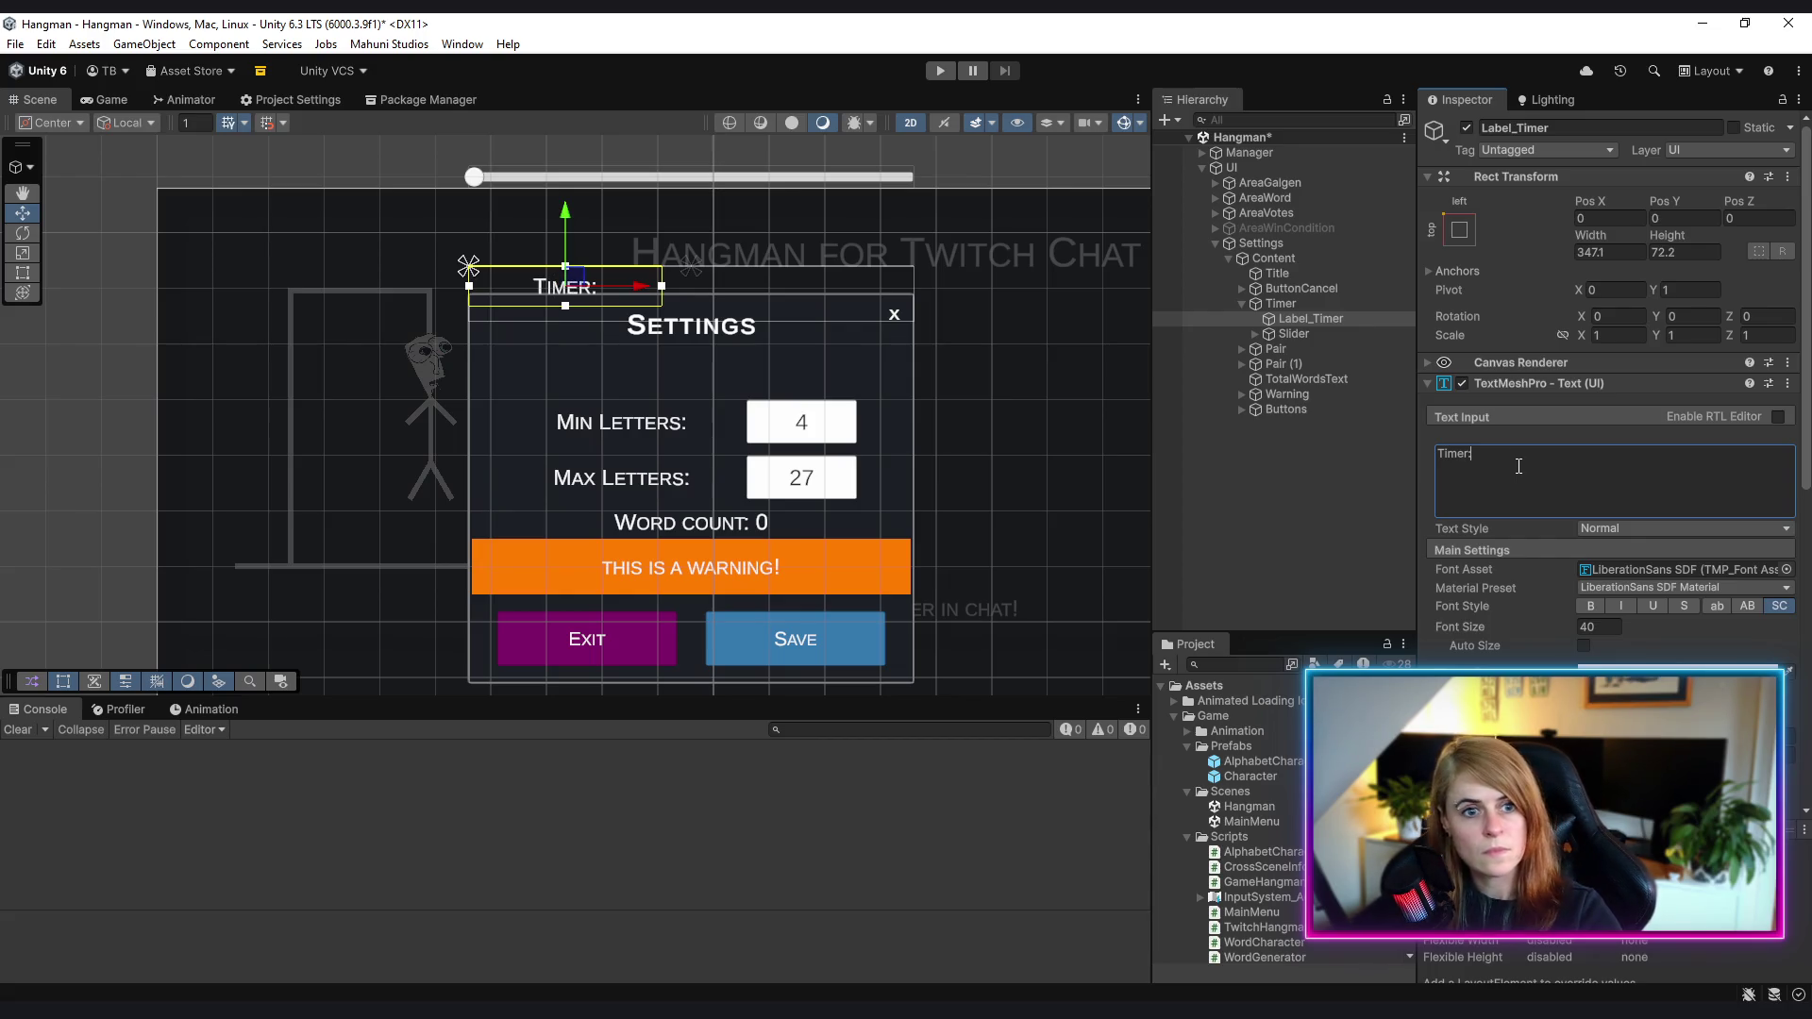
pyautogui.click(1299, 332)
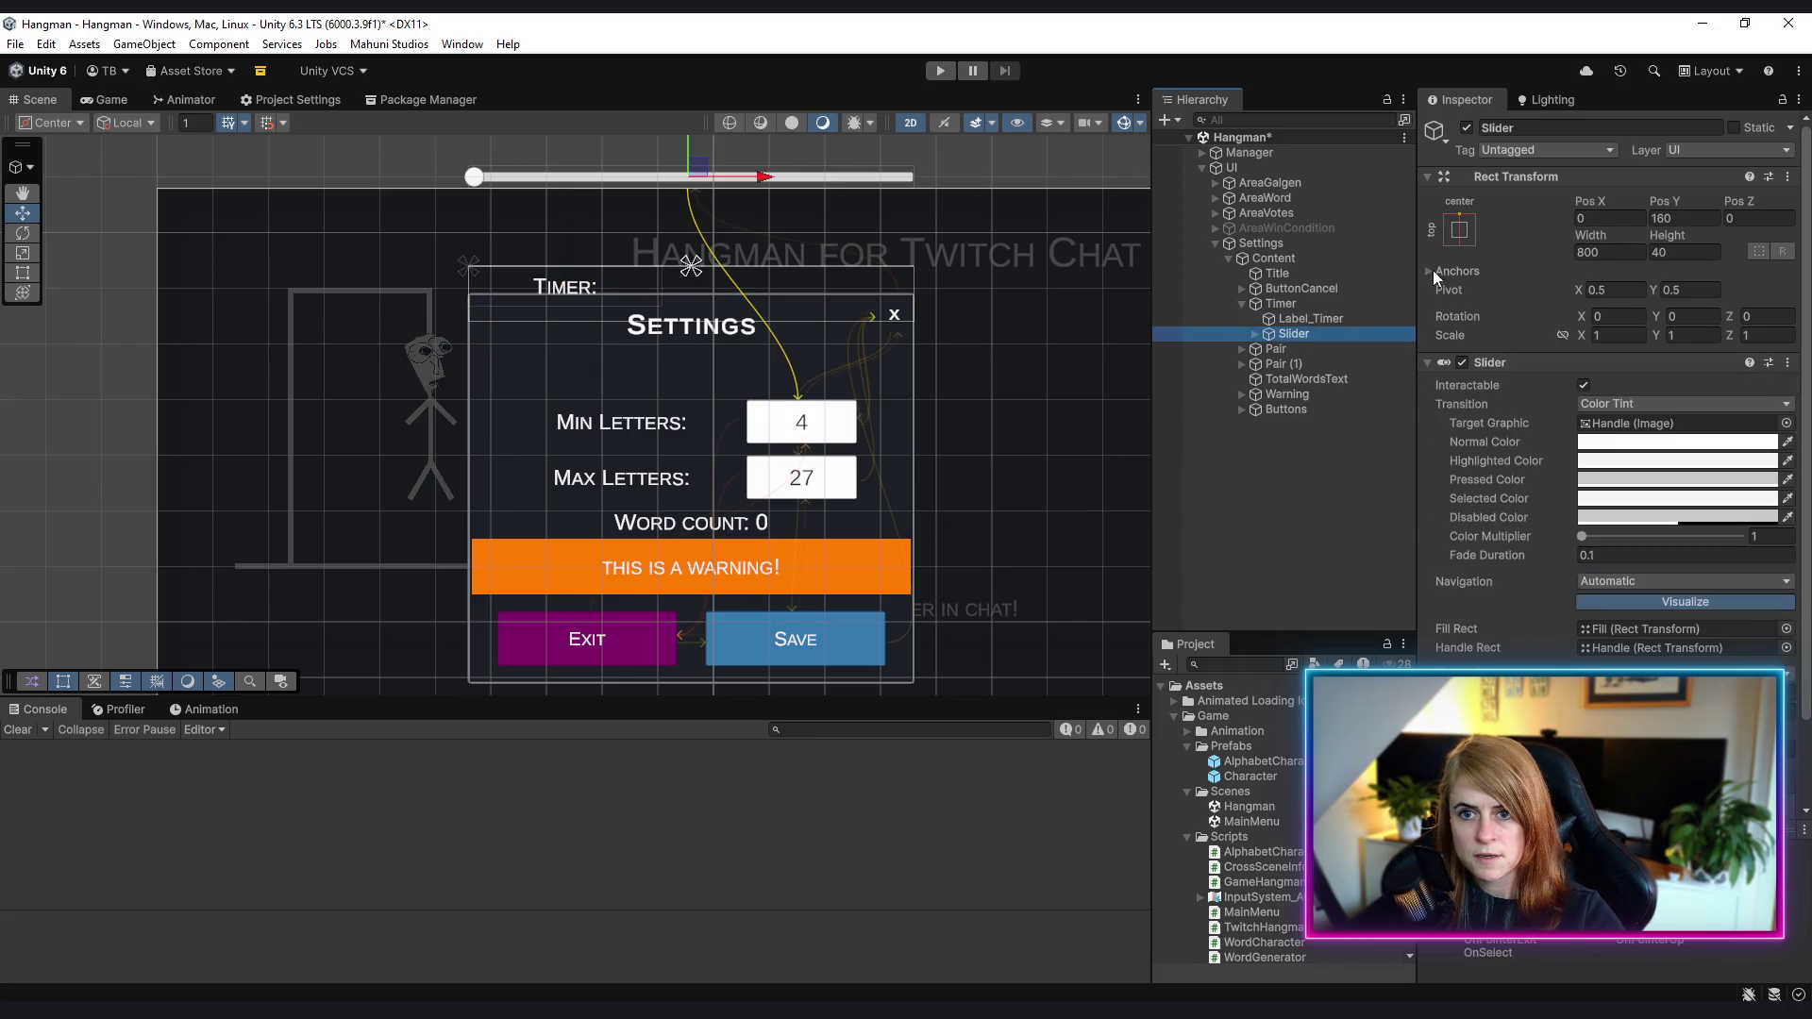
# - Anchor the slider to Timer's top-left and move it down below the label
pyautogui.click(1462, 236)
pyautogui.keyDown('alt'); pyautogui.keyDown('shift'); pyautogui.click(1525, 378); pyautogui.keyUp('shift'); pyautogui.keyUp('alt')
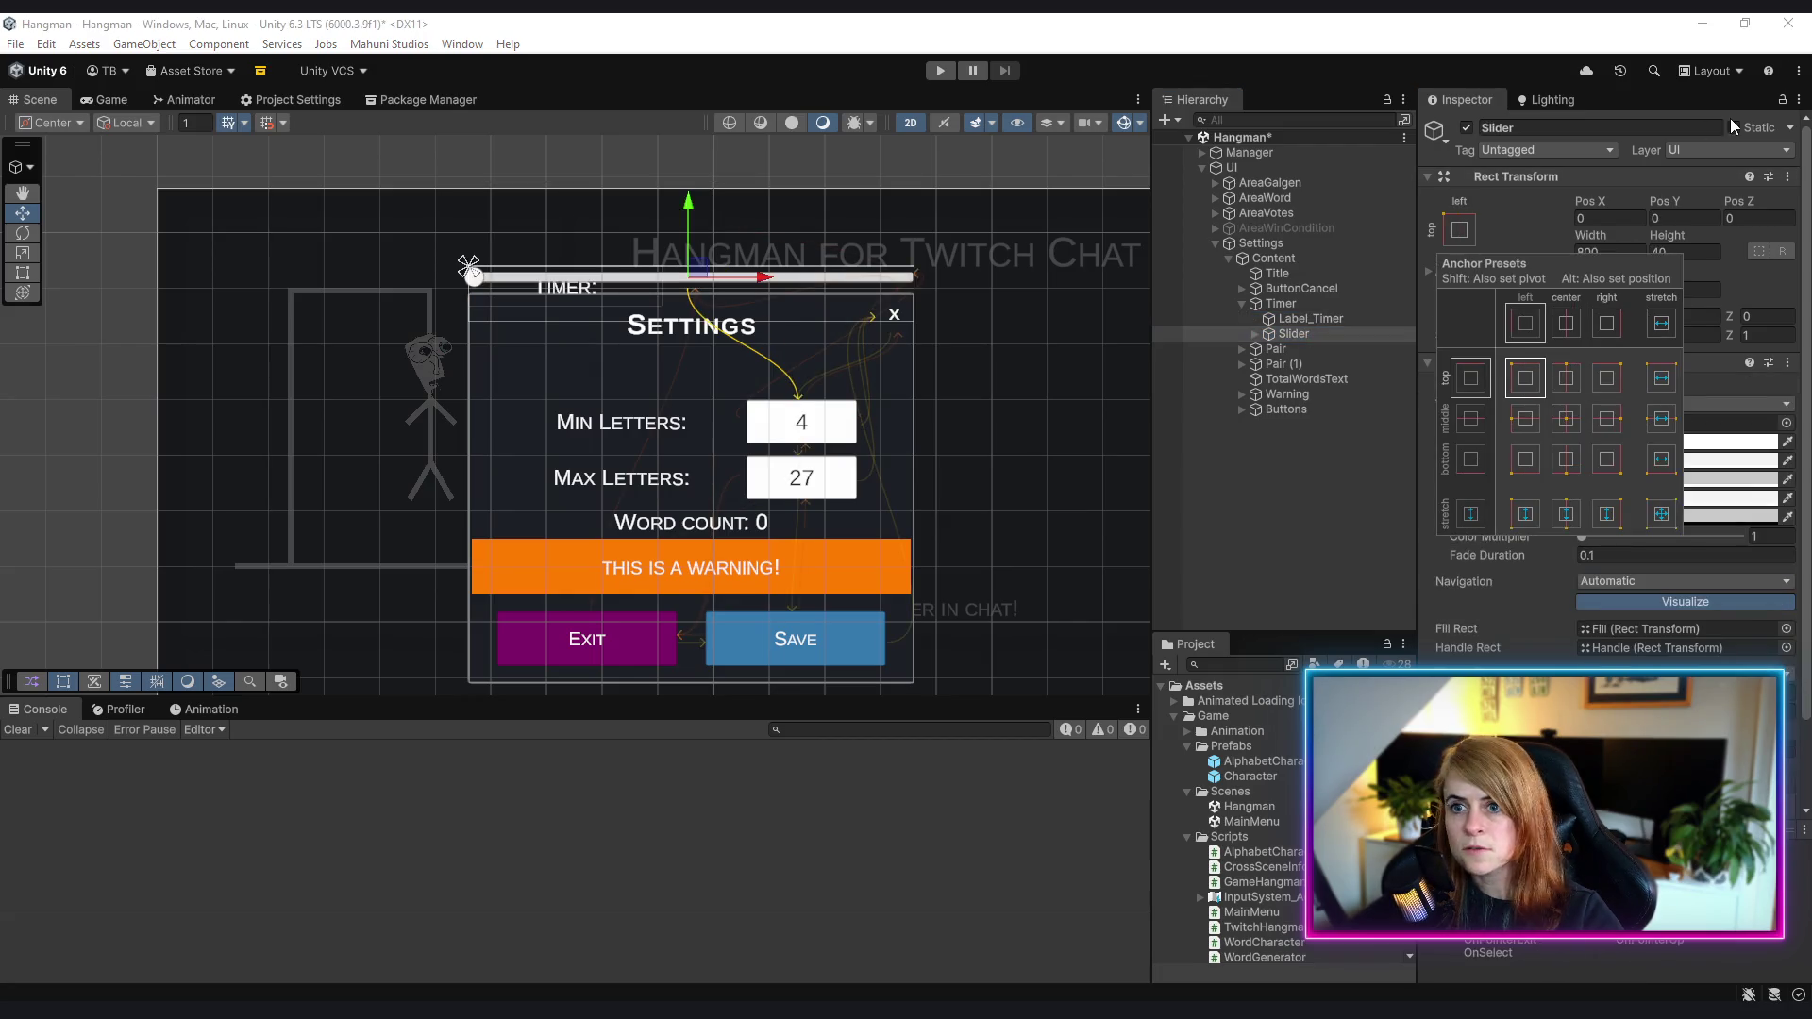
pyautogui.moveTo(1661, 210)
pyautogui.mouseDown()
pyautogui.moveTo(1447, 236)
pyautogui.moveTo(1170, 195)
pyautogui.moveTo(1217, 187)
pyautogui.mouseUp()
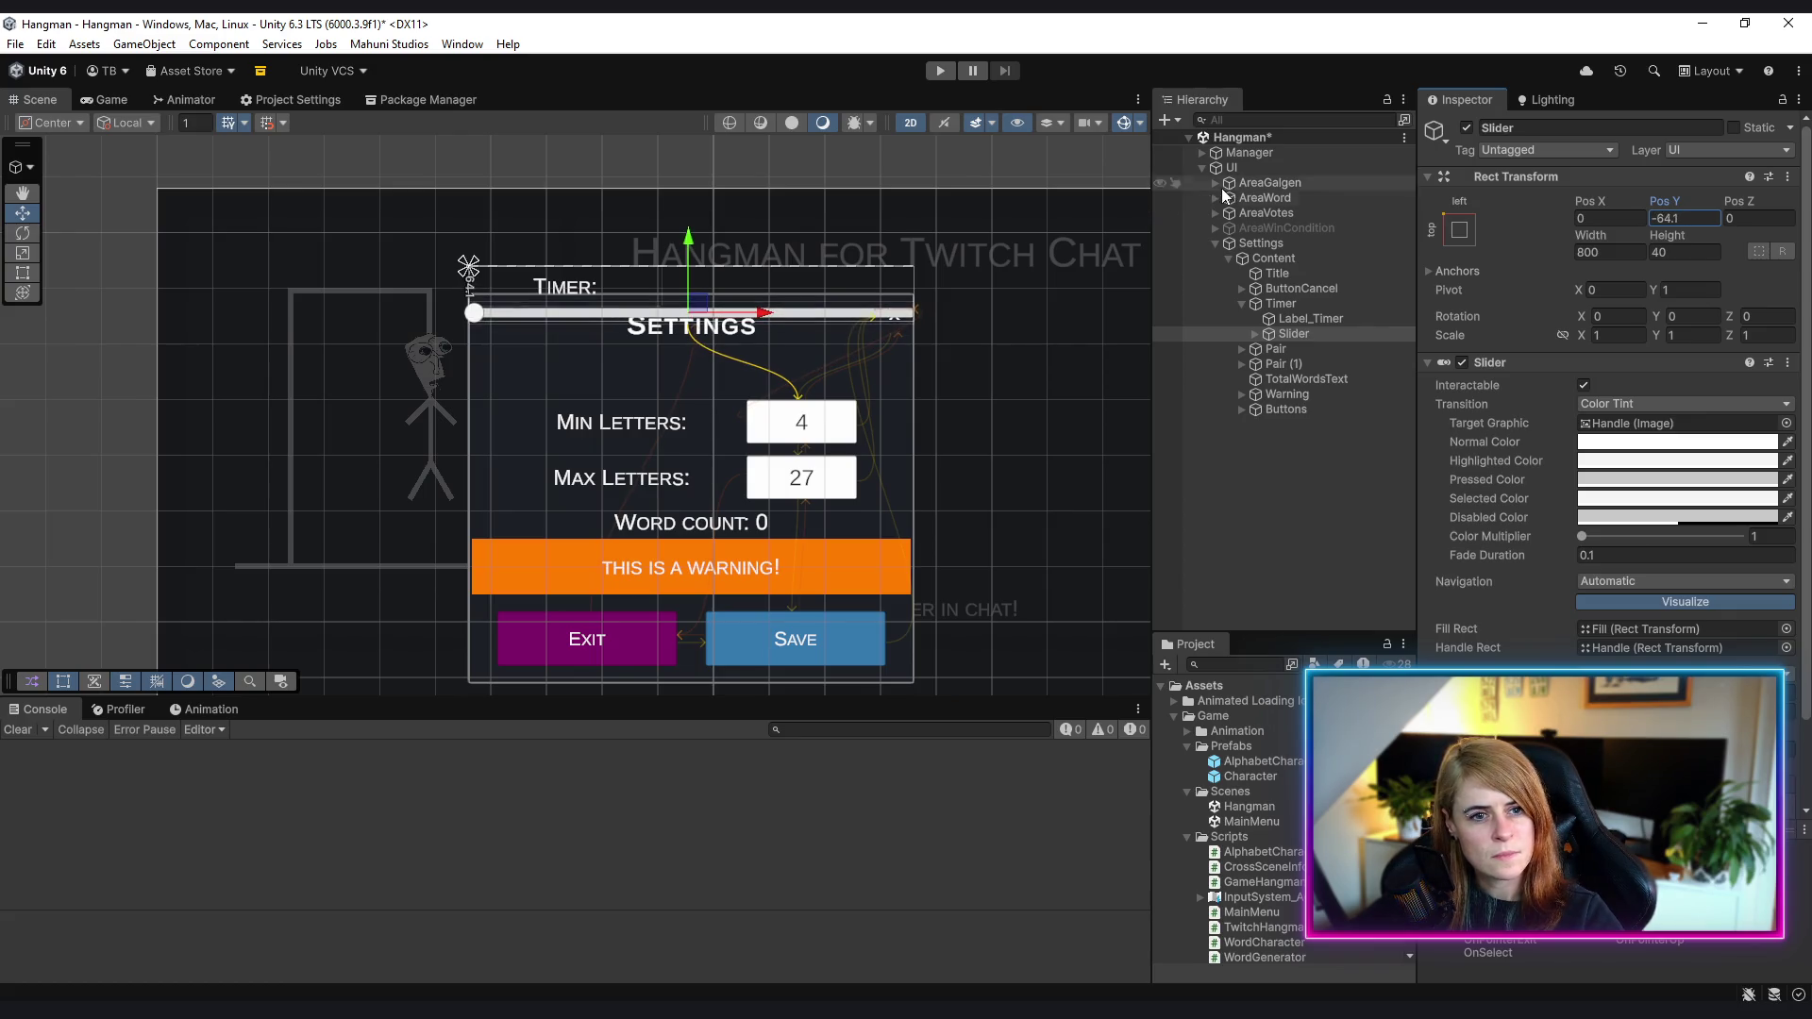
# - Inset the Timer group 50 units on both the left and right
pyautogui.click(1325, 300)
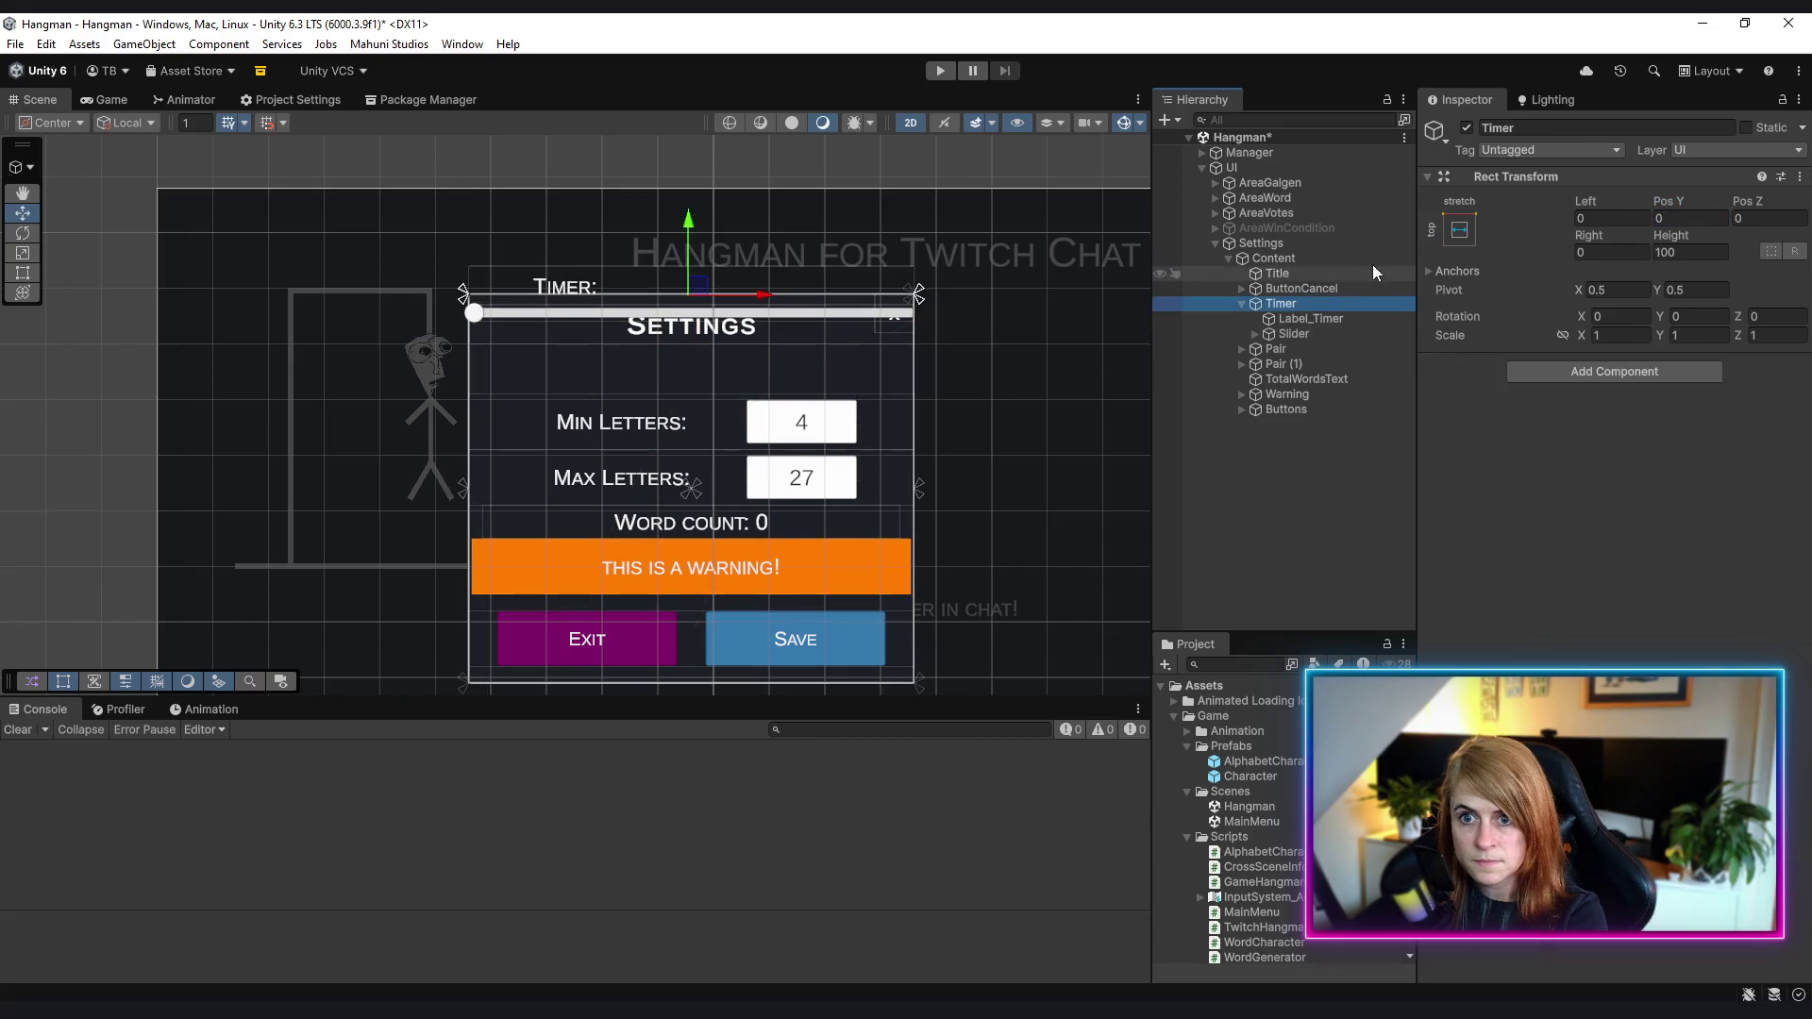
pyautogui.scroll(3, 849, 382)
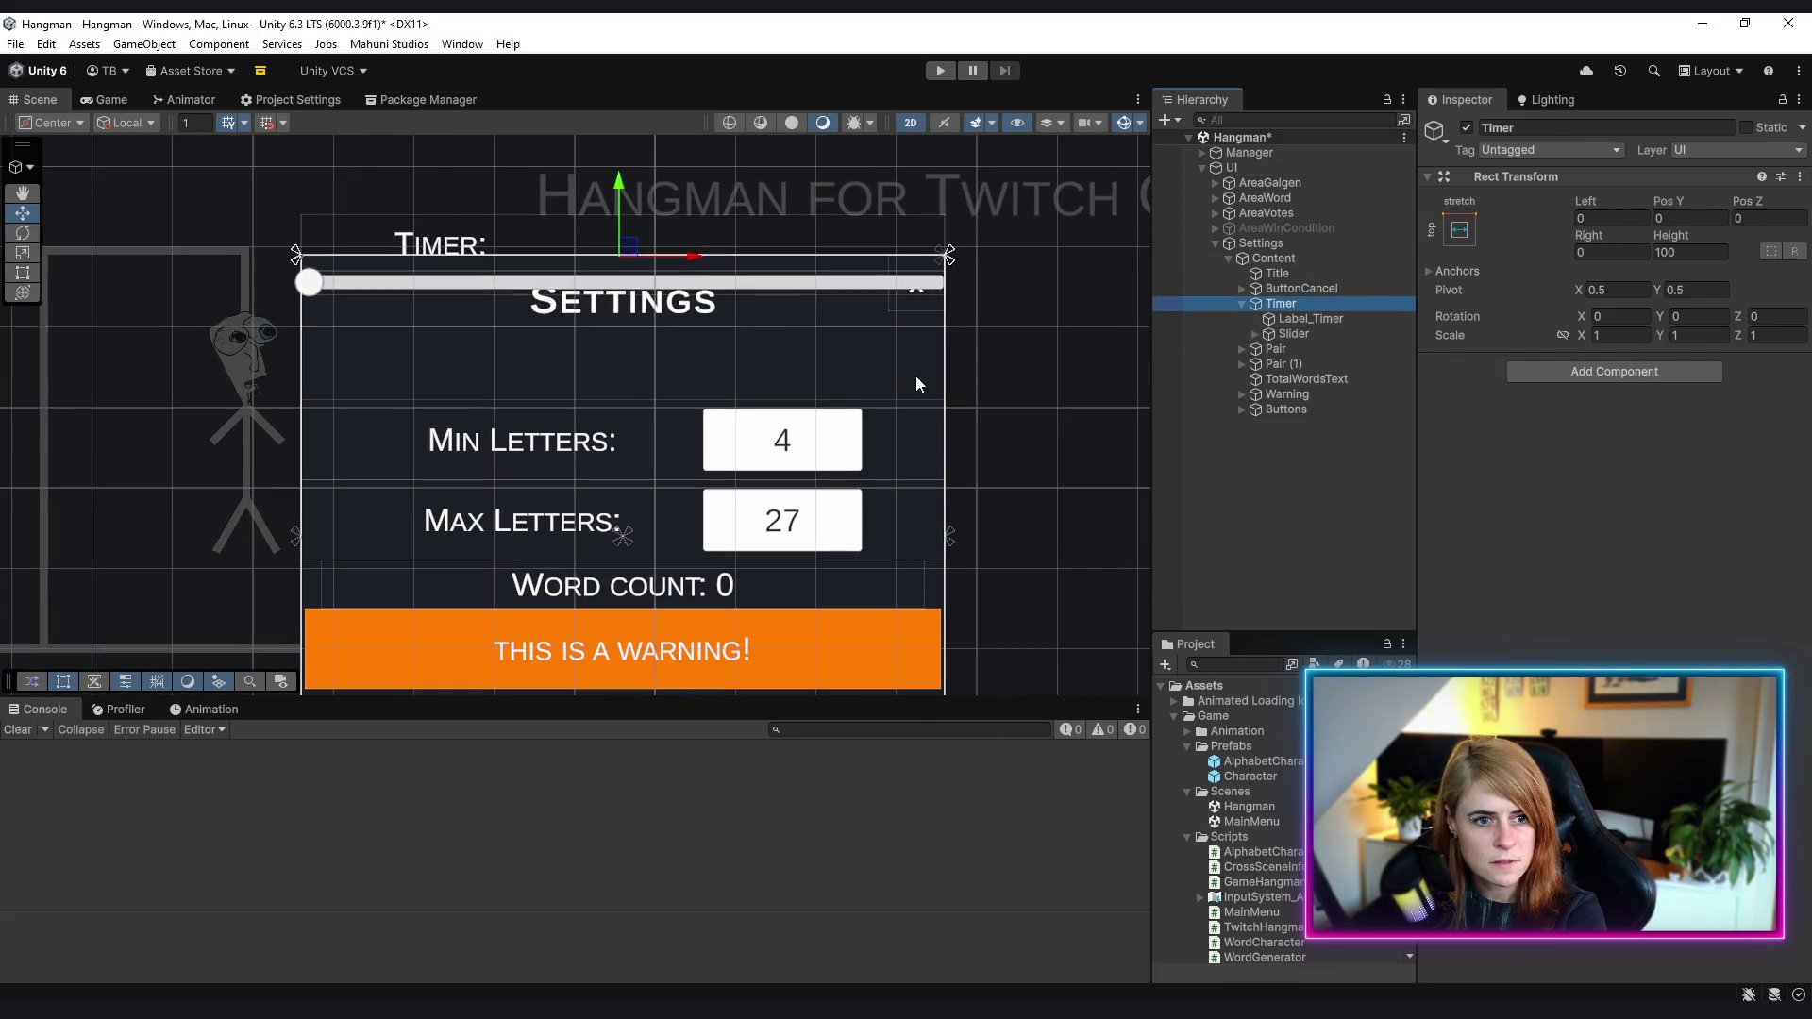
pyautogui.click(1594, 251)
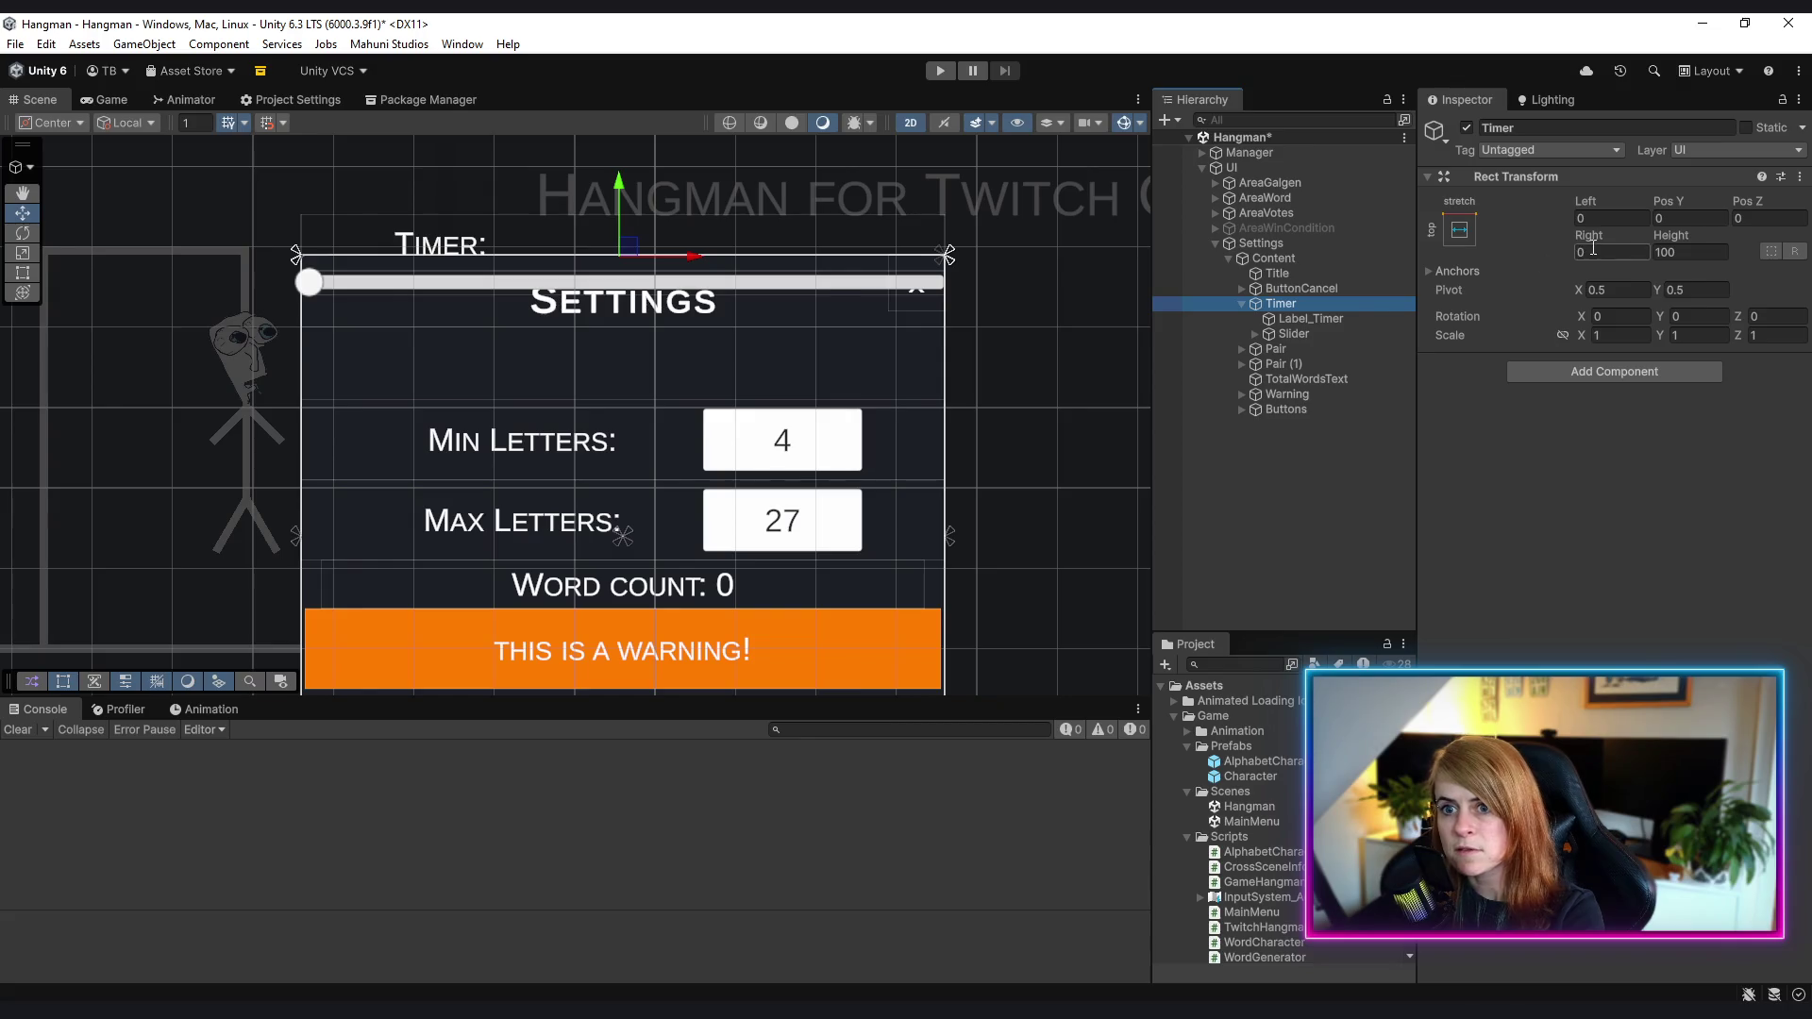
pyautogui.write('50')
pyautogui.click(1618, 218)
pyautogui.write('50')
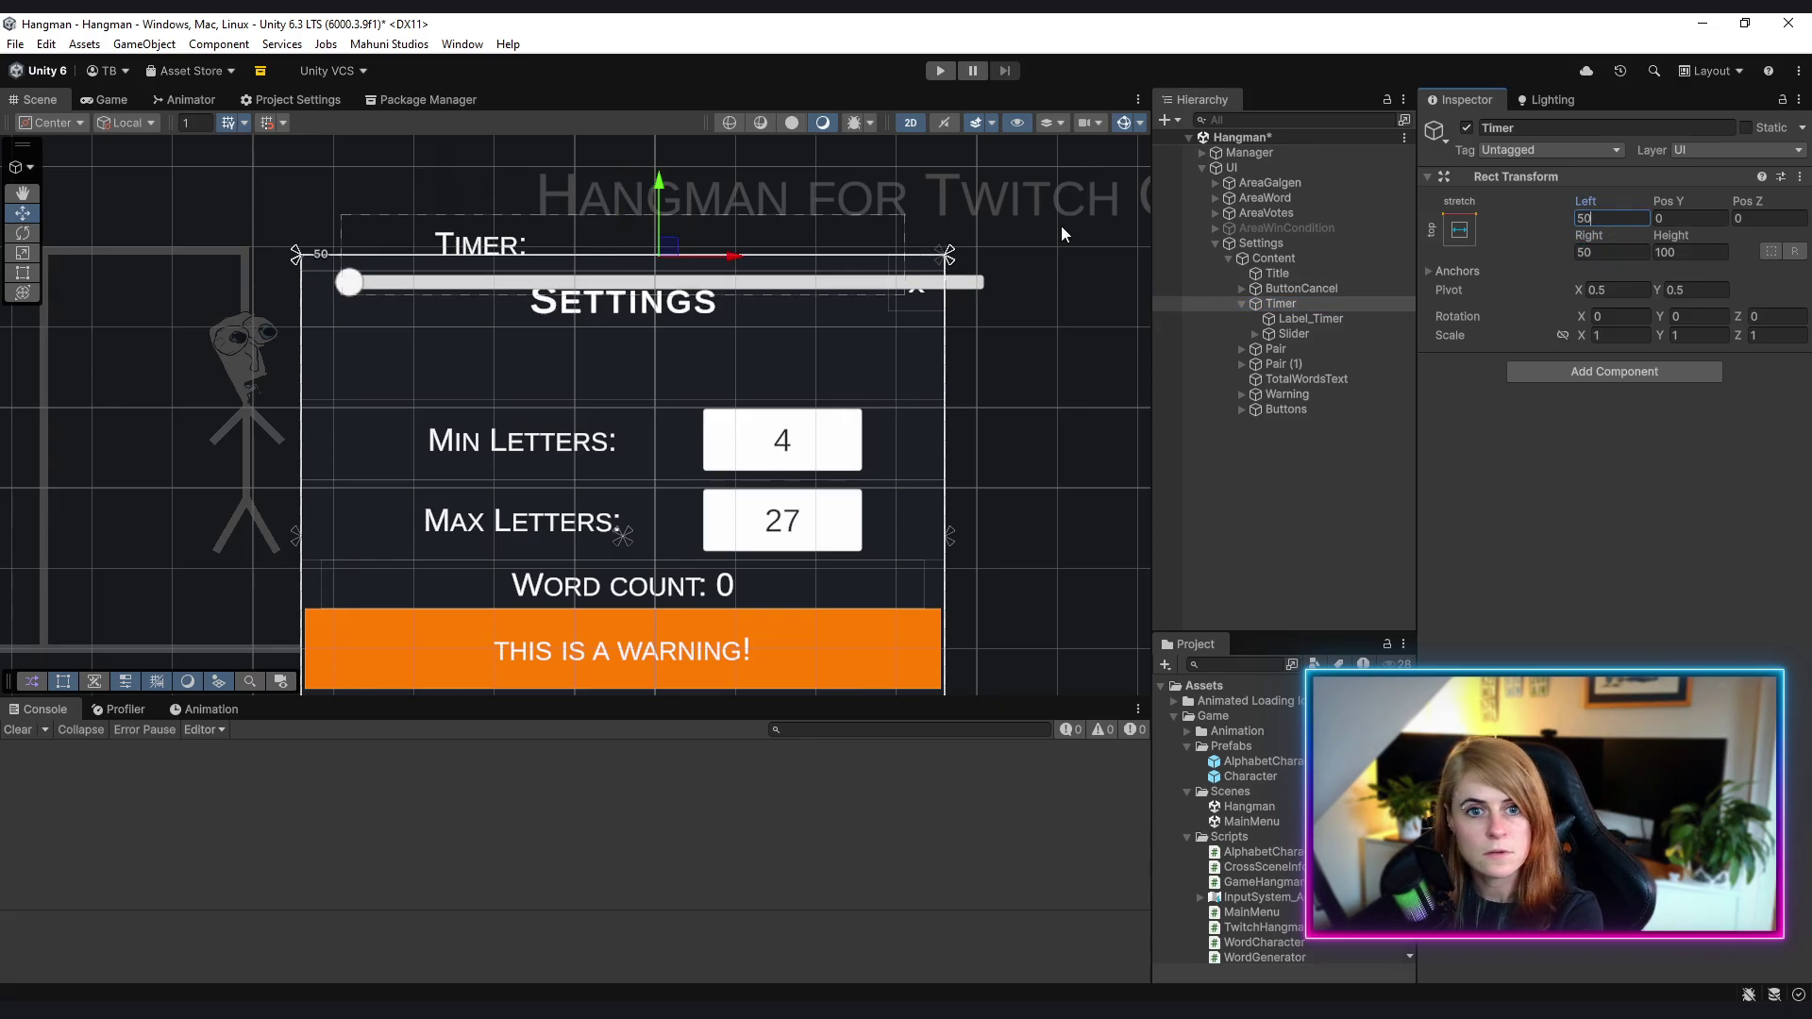
pyautogui.click(1624, 251)
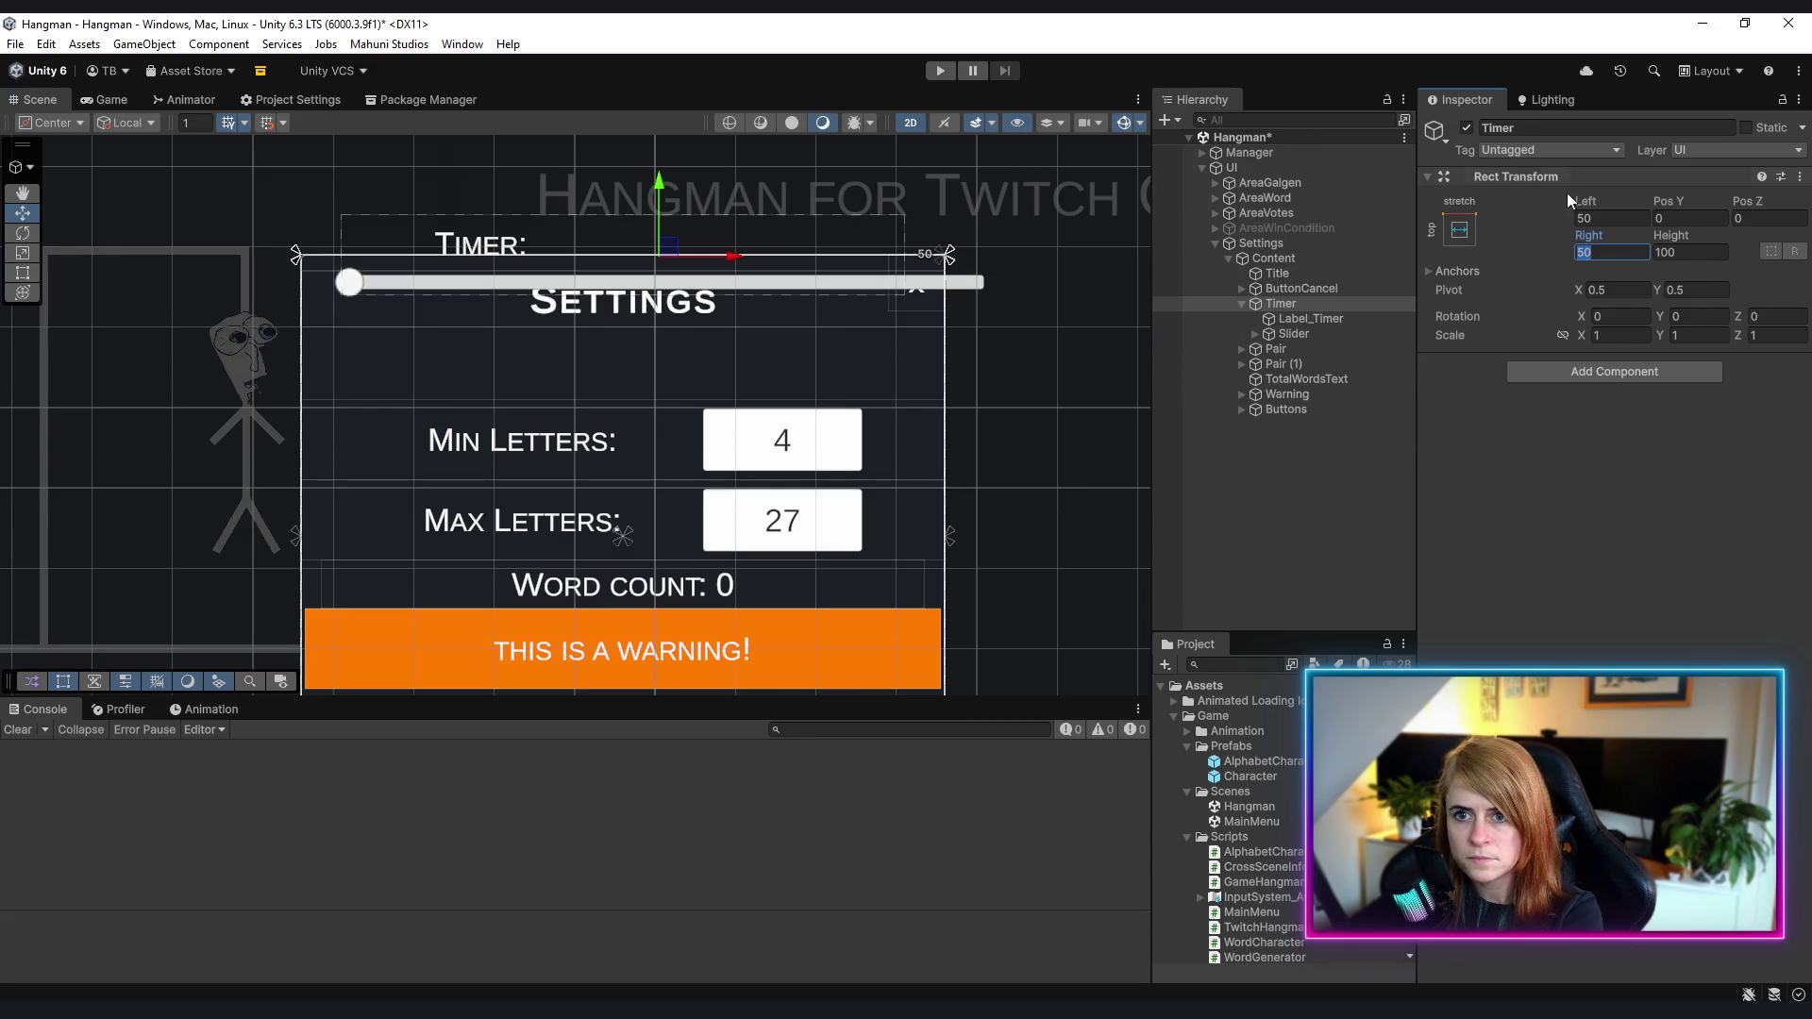
# - Drag Timer's Pos Y to about -135, just below the Settings title
pyautogui.moveTo(1650, 208)
pyautogui.mouseDown()
pyautogui.moveTo(1431, 279)
pyautogui.moveTo(982, 317)
pyautogui.moveTo(972, 189)
pyautogui.moveTo(1227, 355)
pyautogui.moveTo(926, 455)
pyautogui.moveTo(1218, 337)
pyautogui.moveTo(1163, 359)
pyautogui.mouseUp()
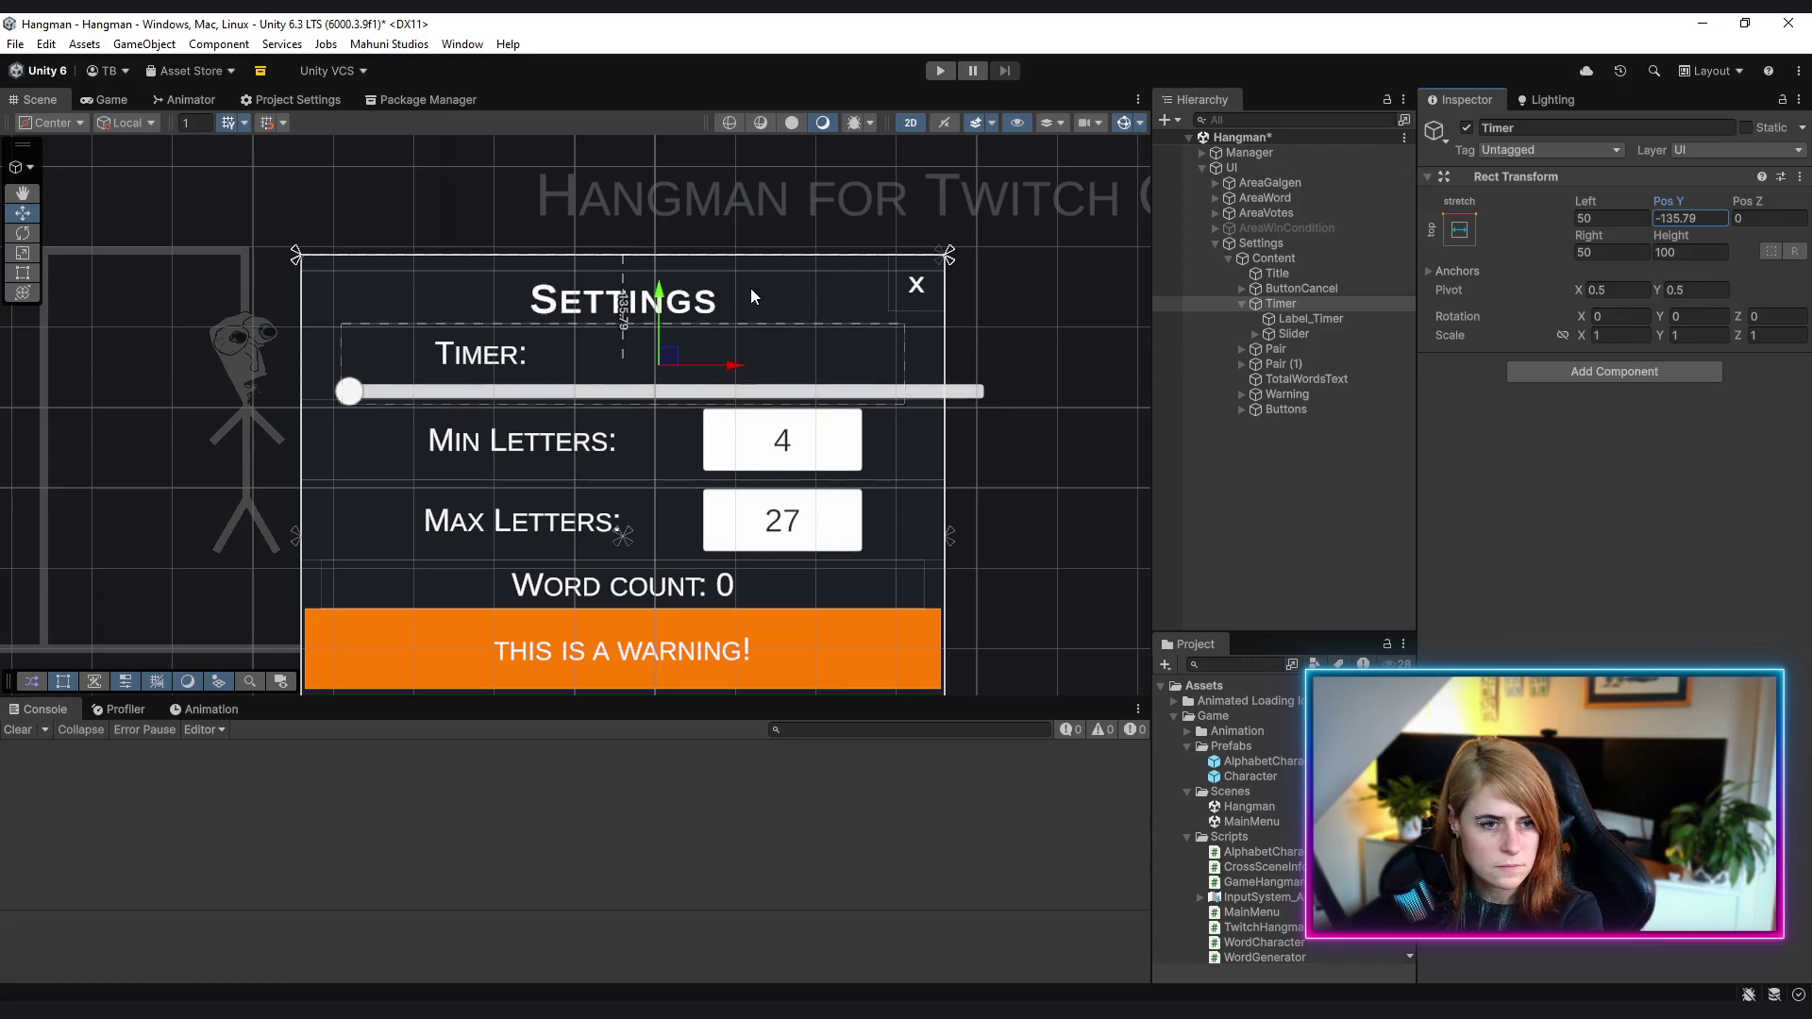
pyautogui.scroll(-3, 602, 414)
pyautogui.scroll(4, 602, 414)
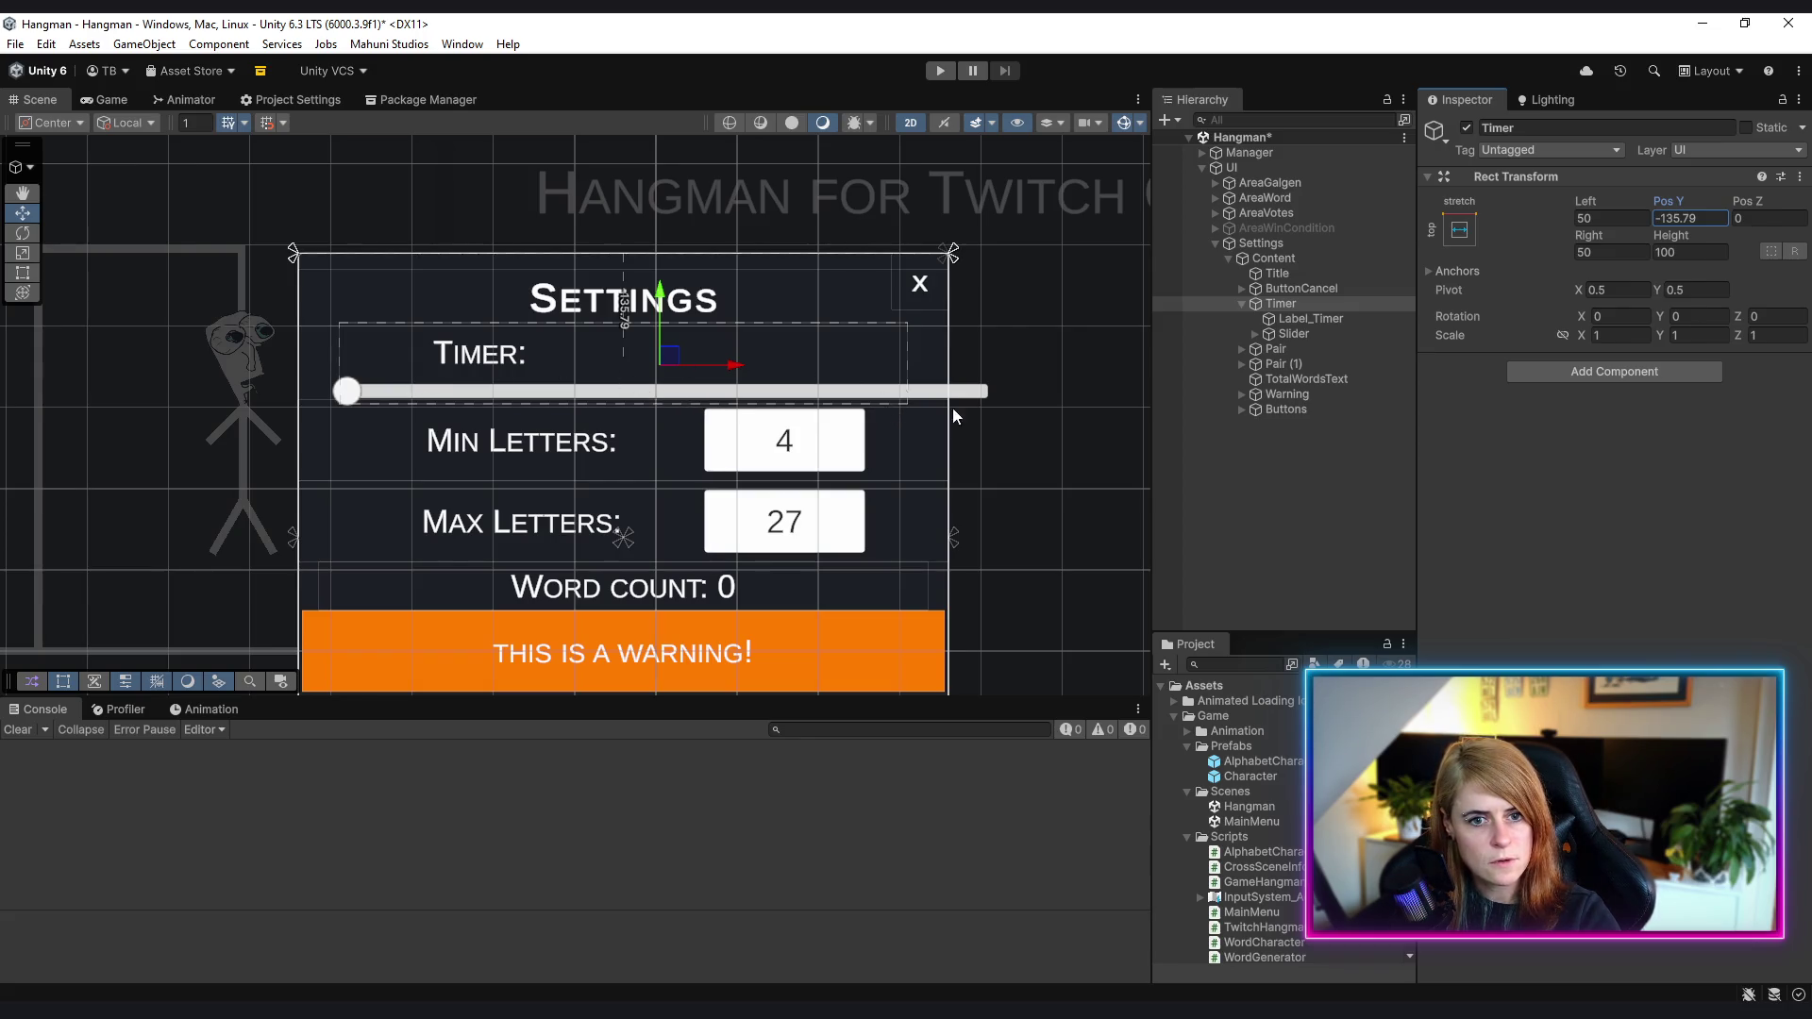
pyautogui.click(1291, 333)
# - Anchor the timer slider to stretch along the bottom of its row
pyautogui.click(1463, 233)
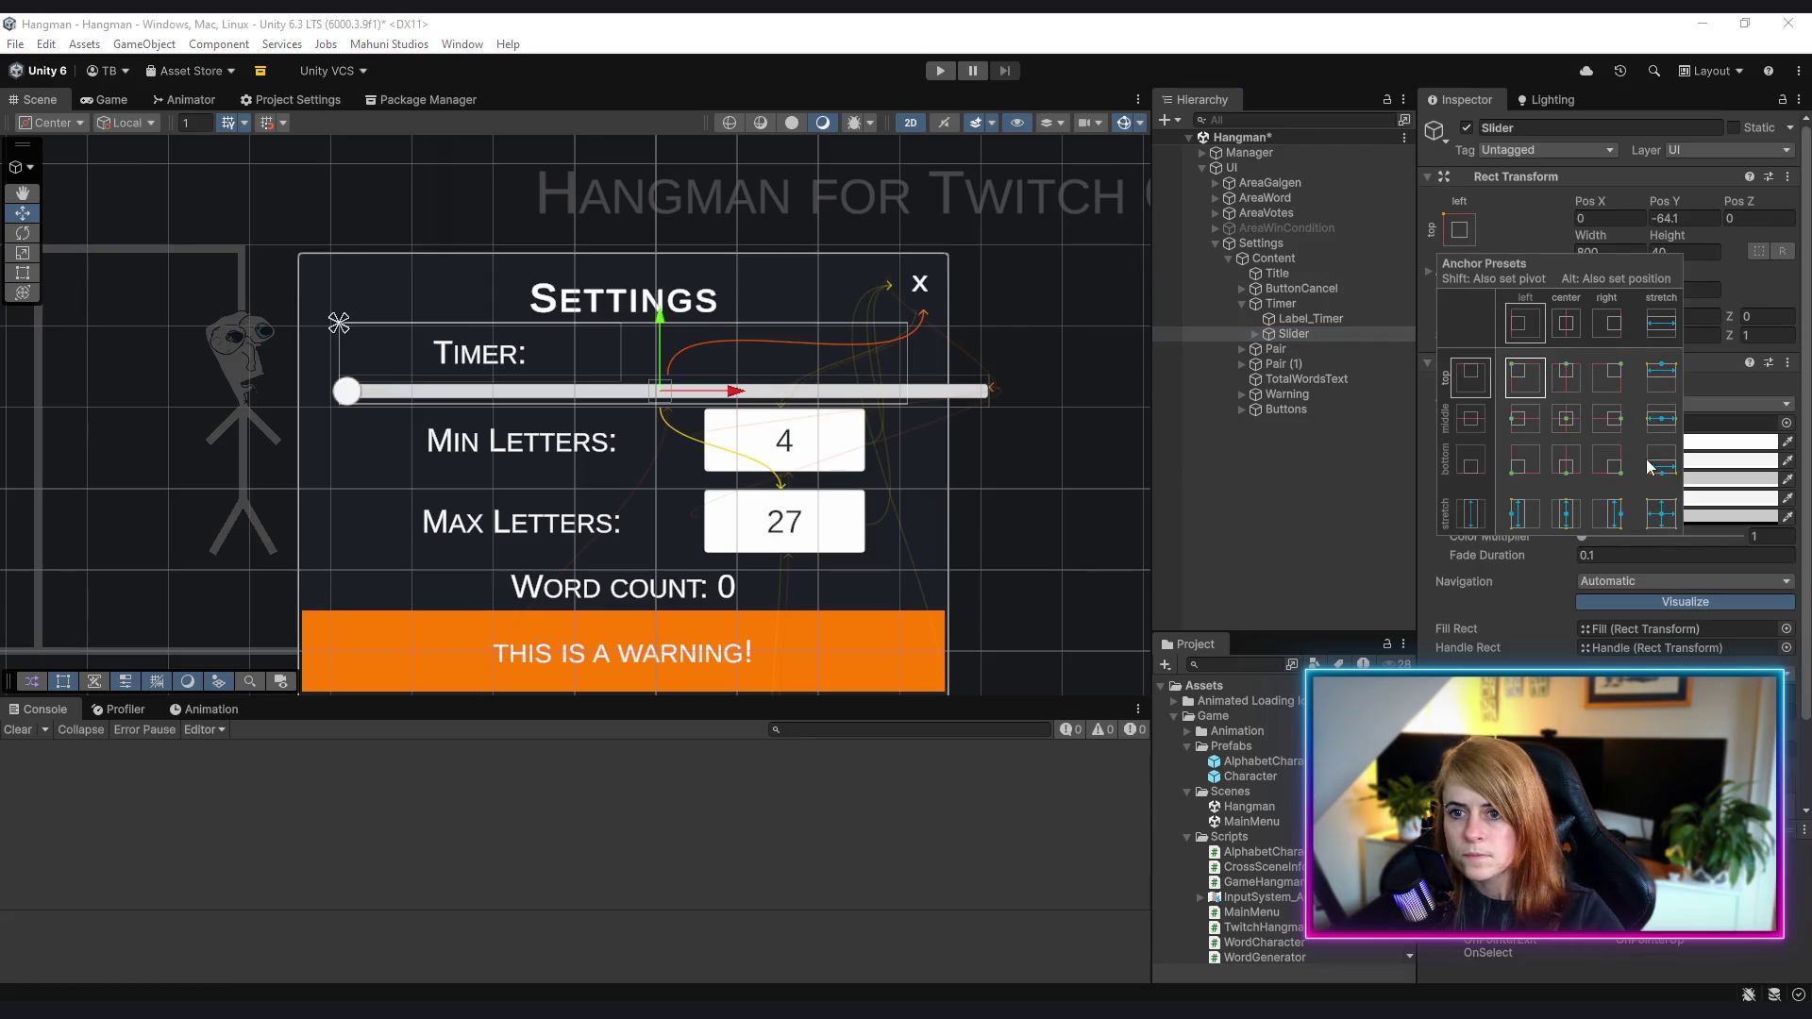
pyautogui.keyDown('alt'); pyautogui.click(1663, 422); pyautogui.keyUp('alt')
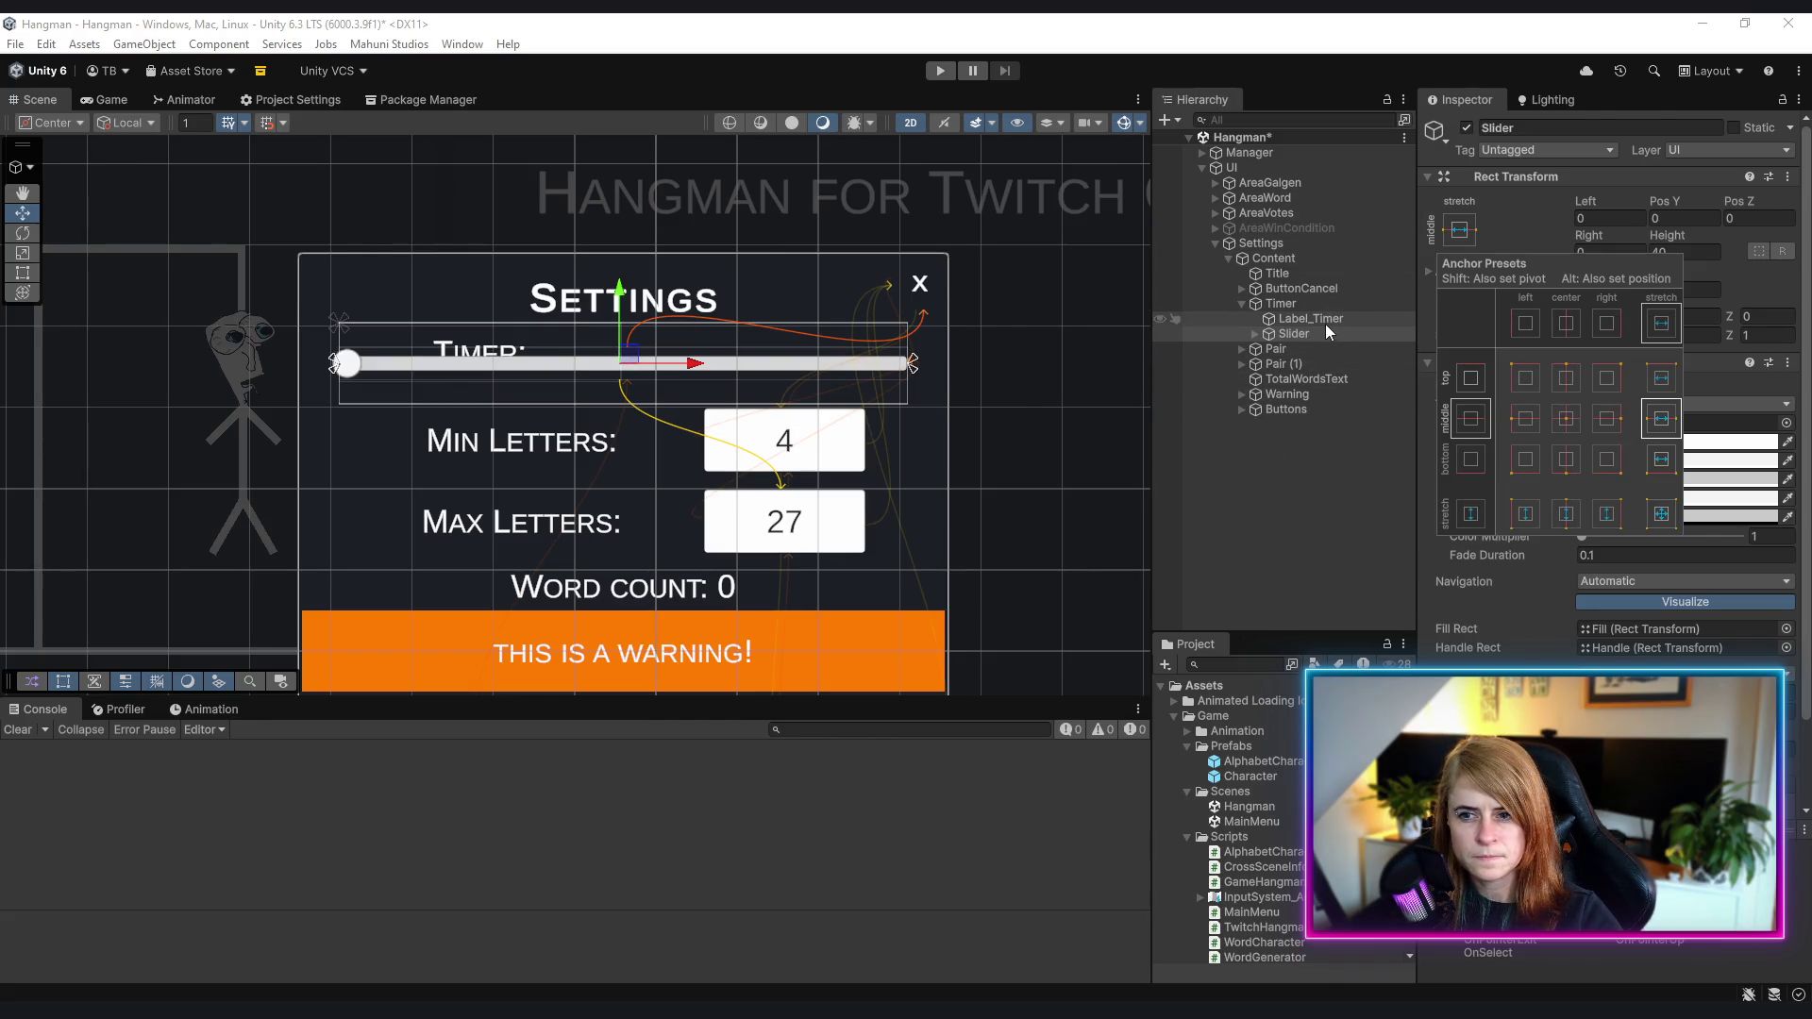
pyautogui.keyDown('alt'); pyautogui.click(1660, 376); pyautogui.keyUp('alt')
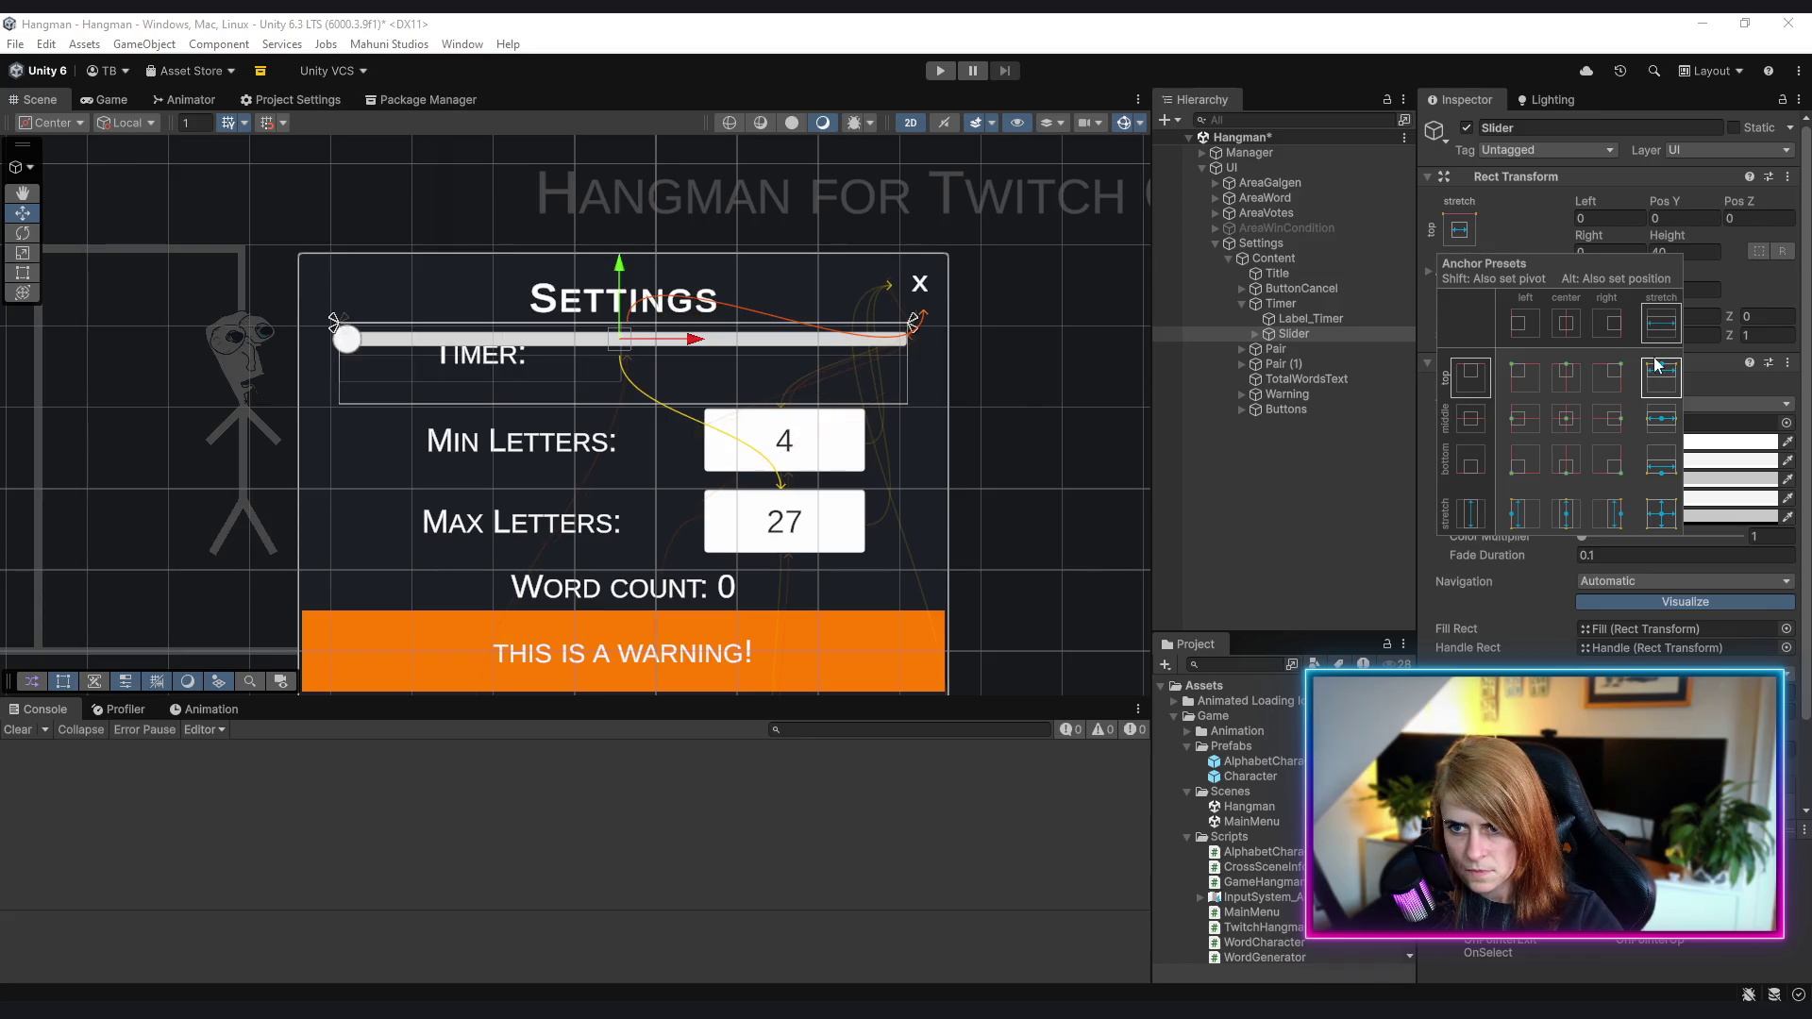
pyautogui.moveTo(1664, 201)
pyautogui.mouseDown()
pyautogui.moveTo(264, 253)
pyautogui.moveTo(1744, 212)
pyautogui.mouseUp()
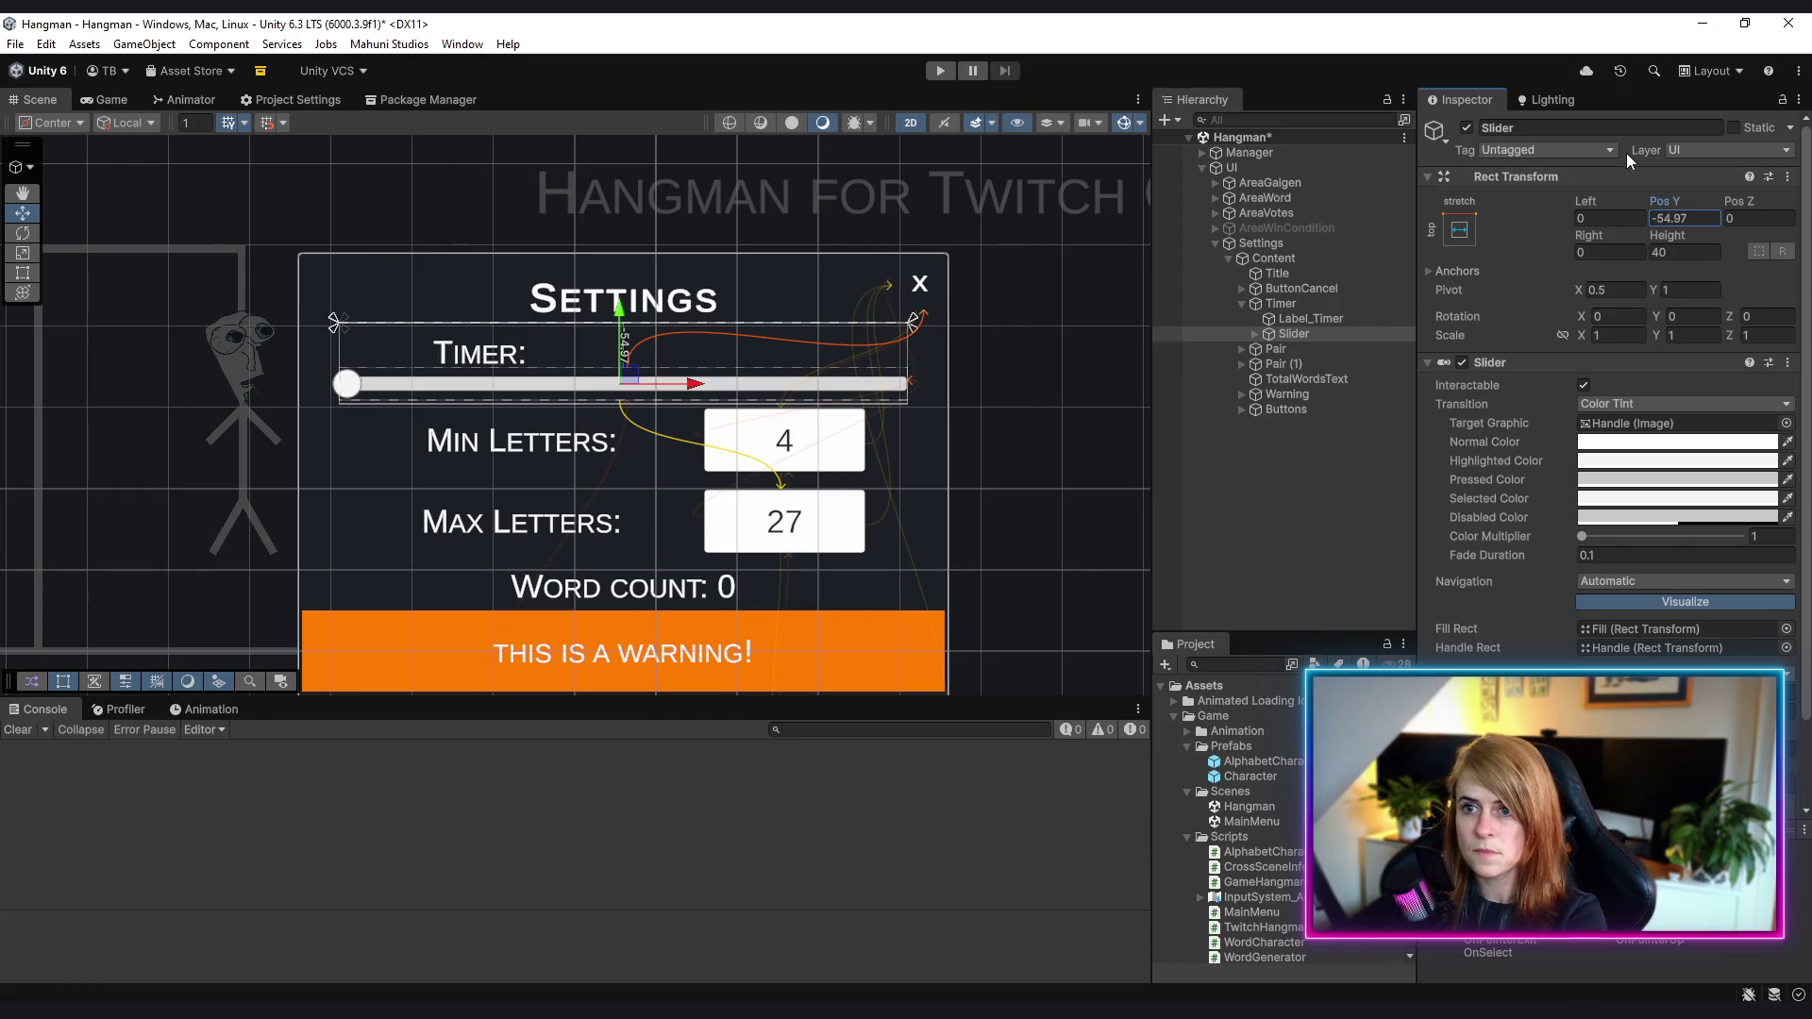
pyautogui.click(1460, 231)
pyautogui.keyDown('alt'); pyautogui.click(1662, 460); pyautogui.keyUp('alt')
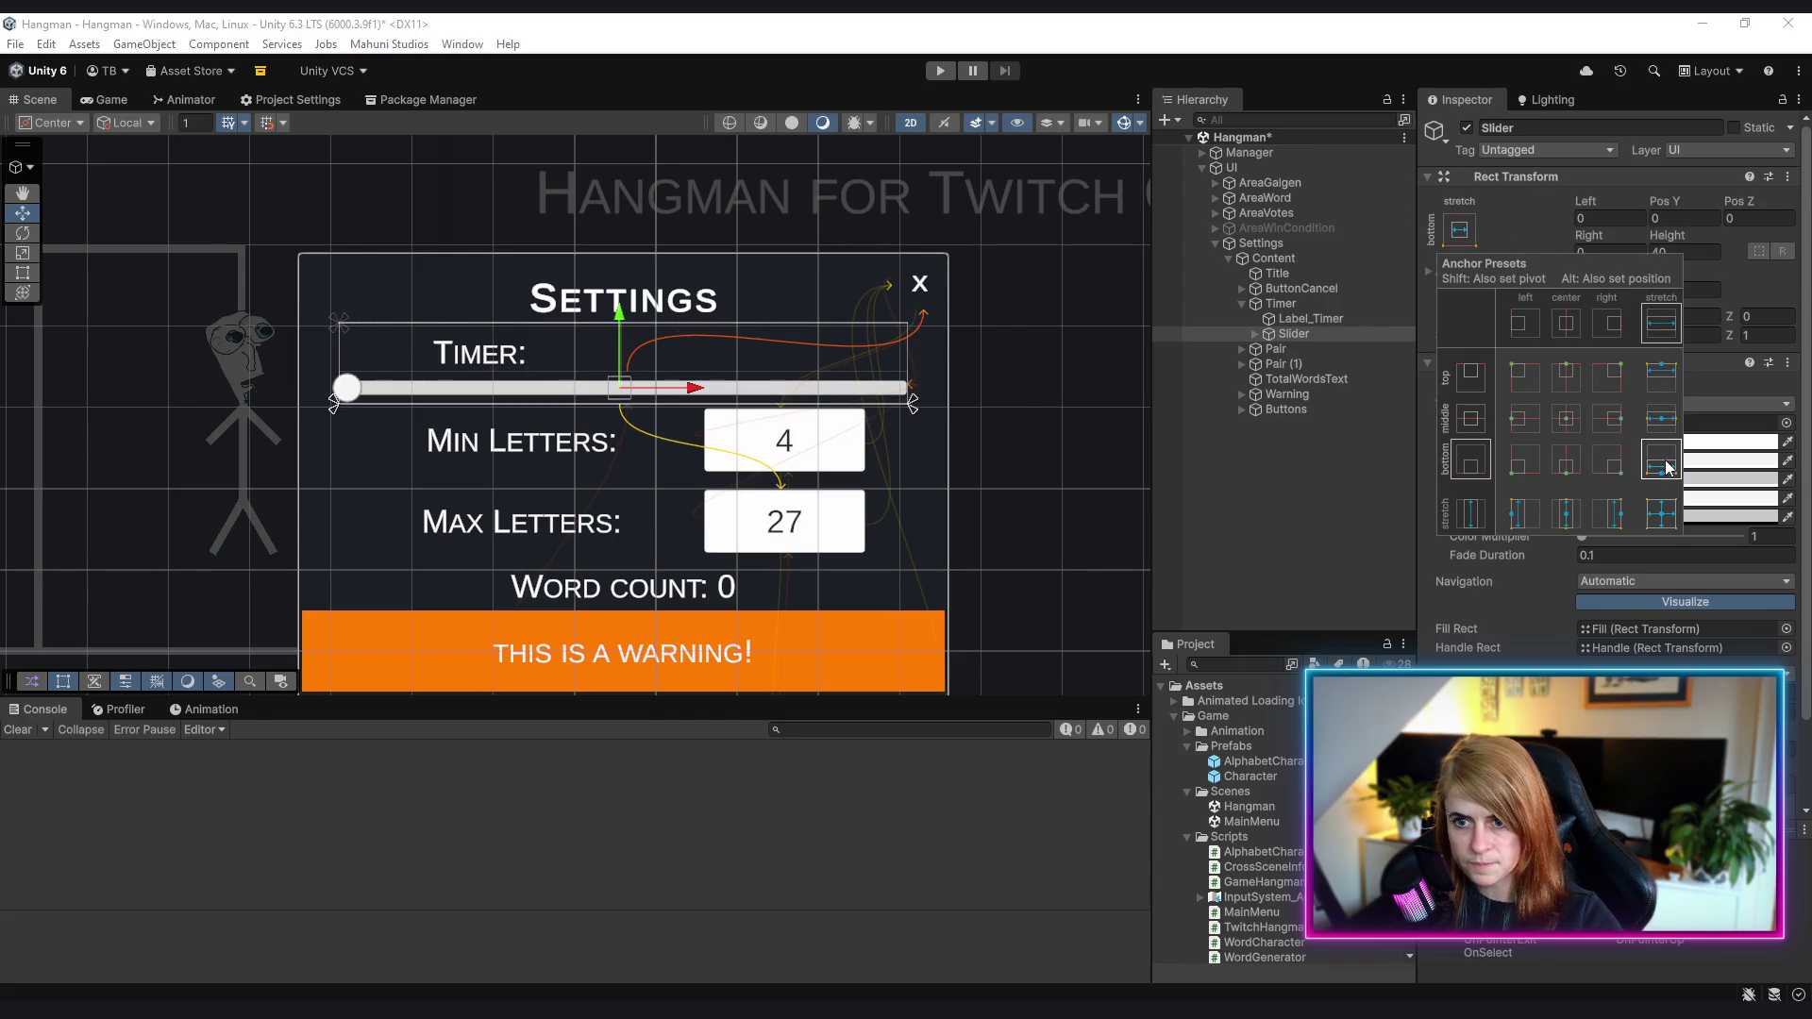
# - Set Label_Timer's height to 70, then select the Timer group
pyautogui.click(1319, 319)
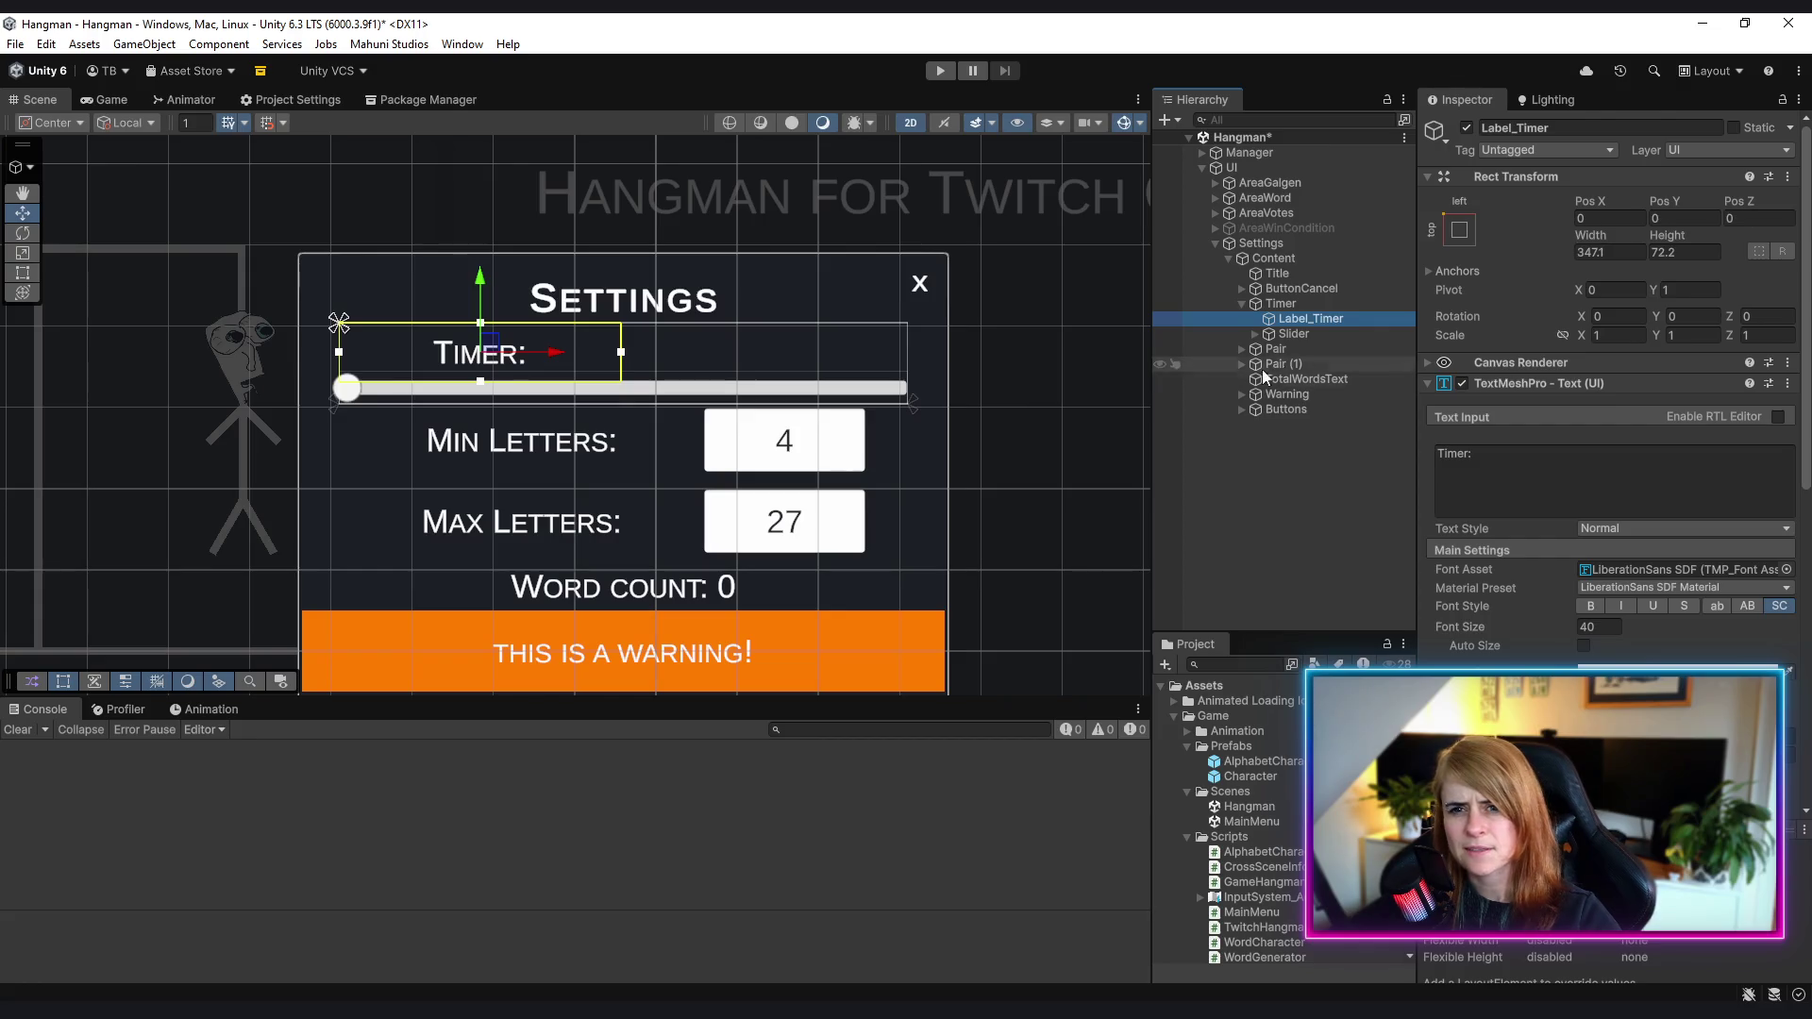
pyautogui.click(1689, 253)
pyautogui.write('70')
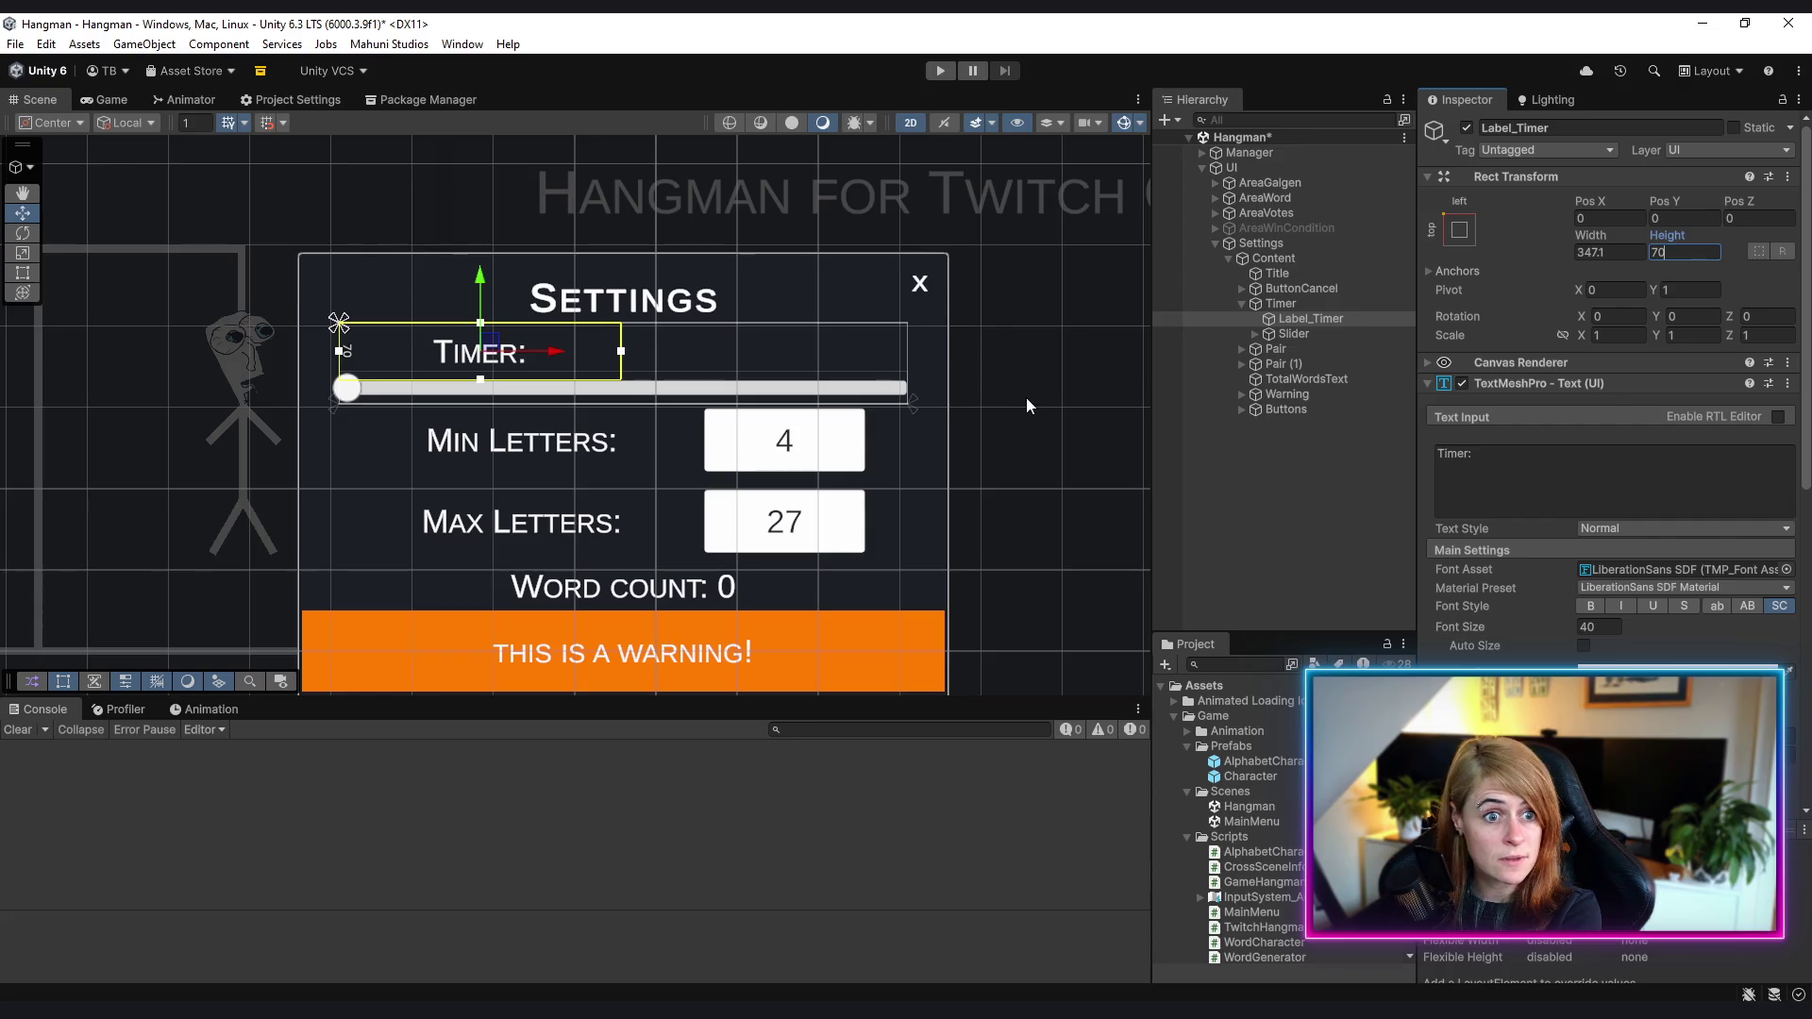
pyautogui.click(1295, 333)
pyautogui.click(1331, 319)
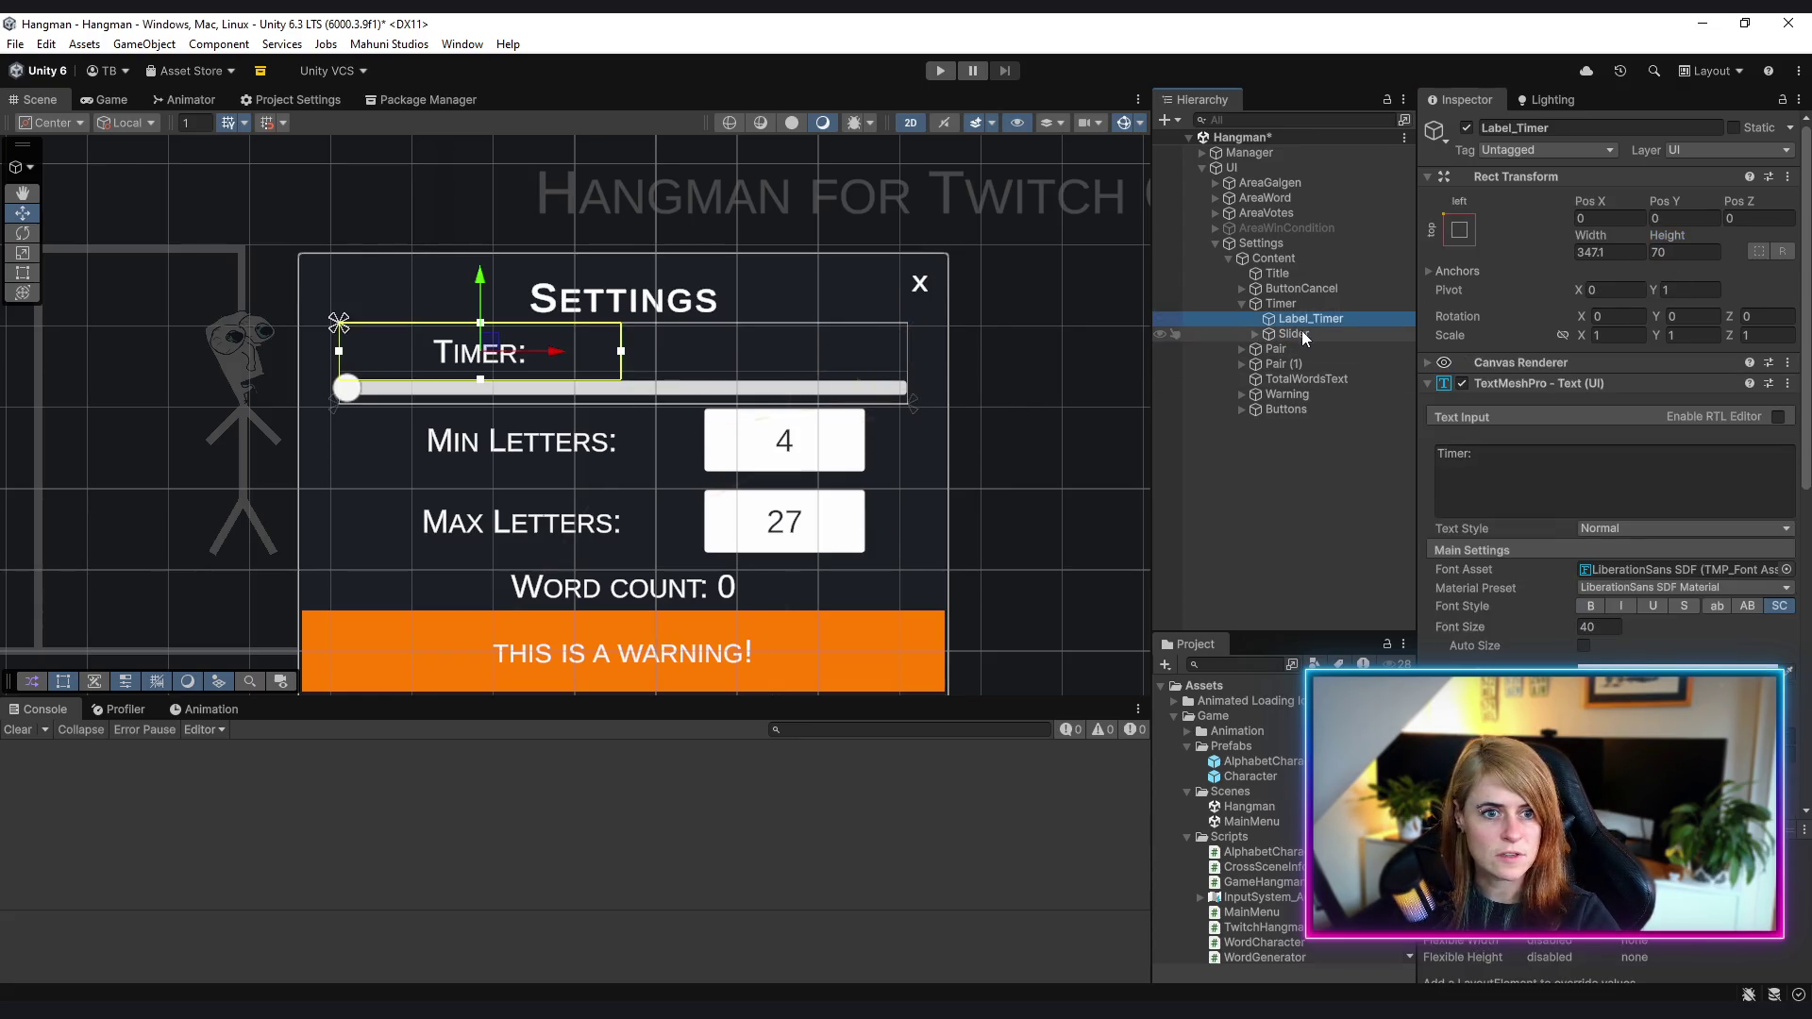
pyautogui.click(1299, 336)
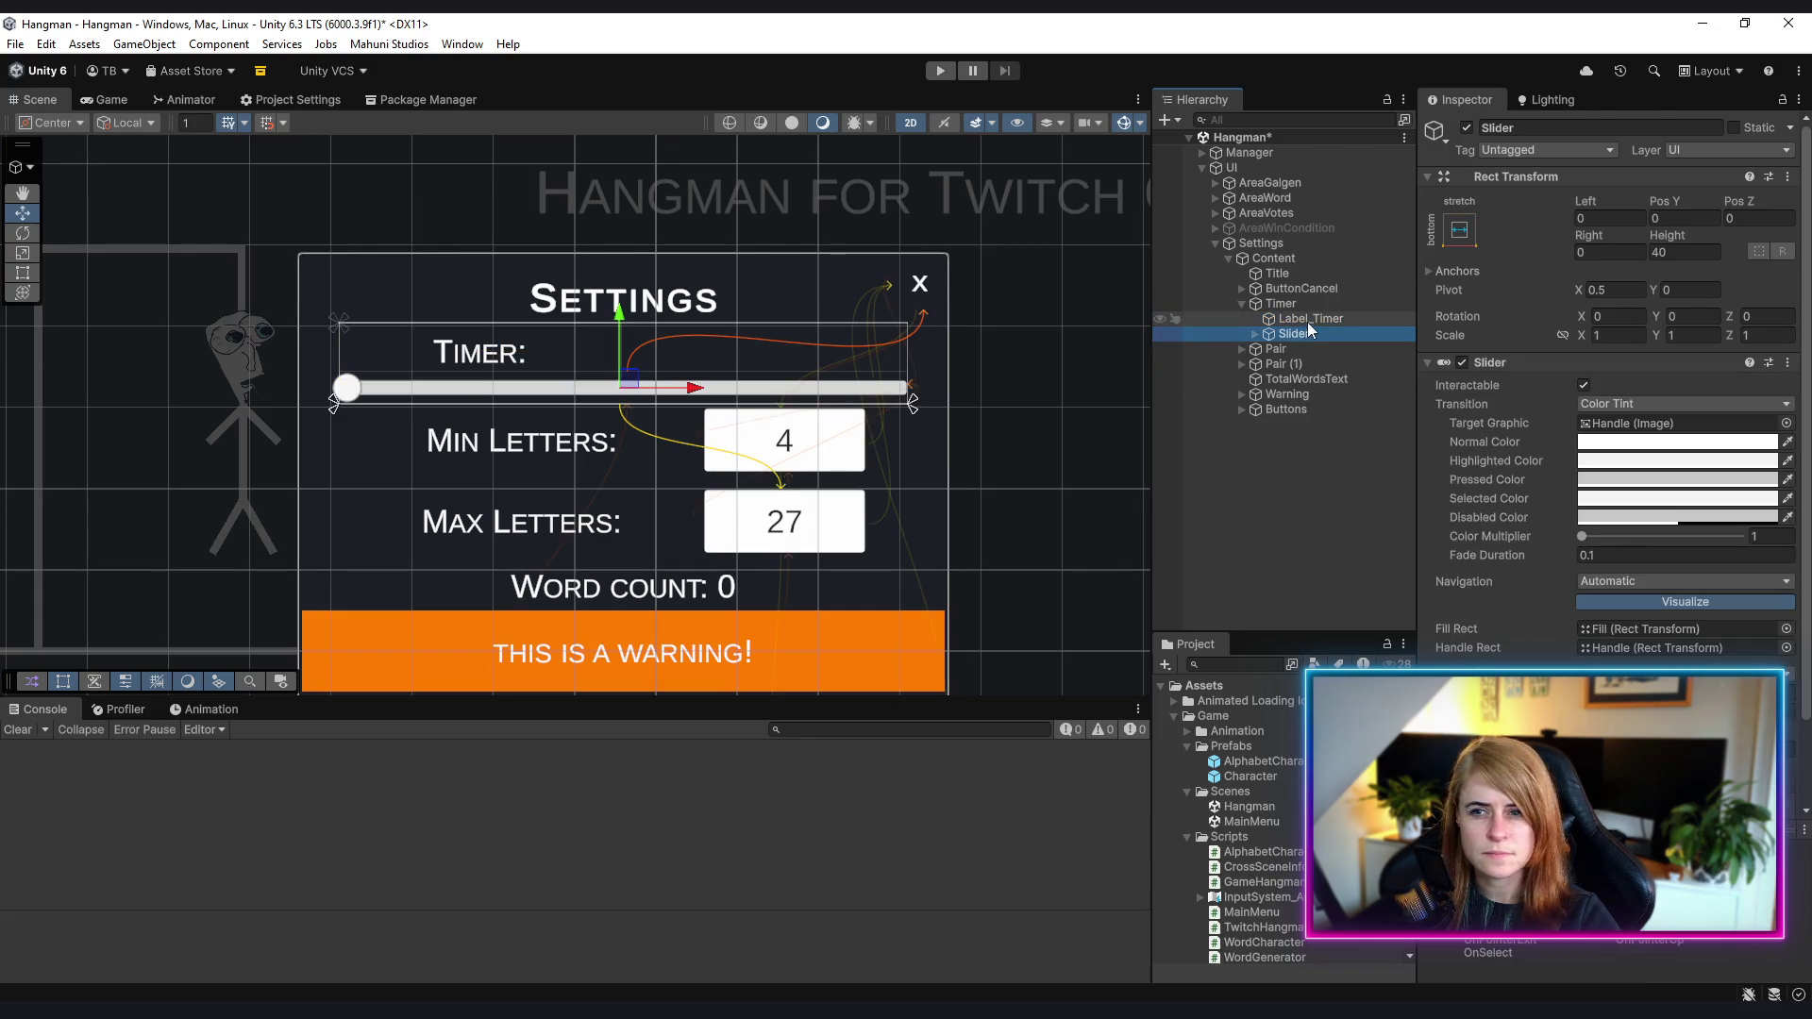
pyautogui.click(1274, 318)
pyautogui.click(1281, 303)
# - Set the Timer group's height to 110 and left-align the 'Timer:' label text
pyautogui.doubleClick(1671, 252)
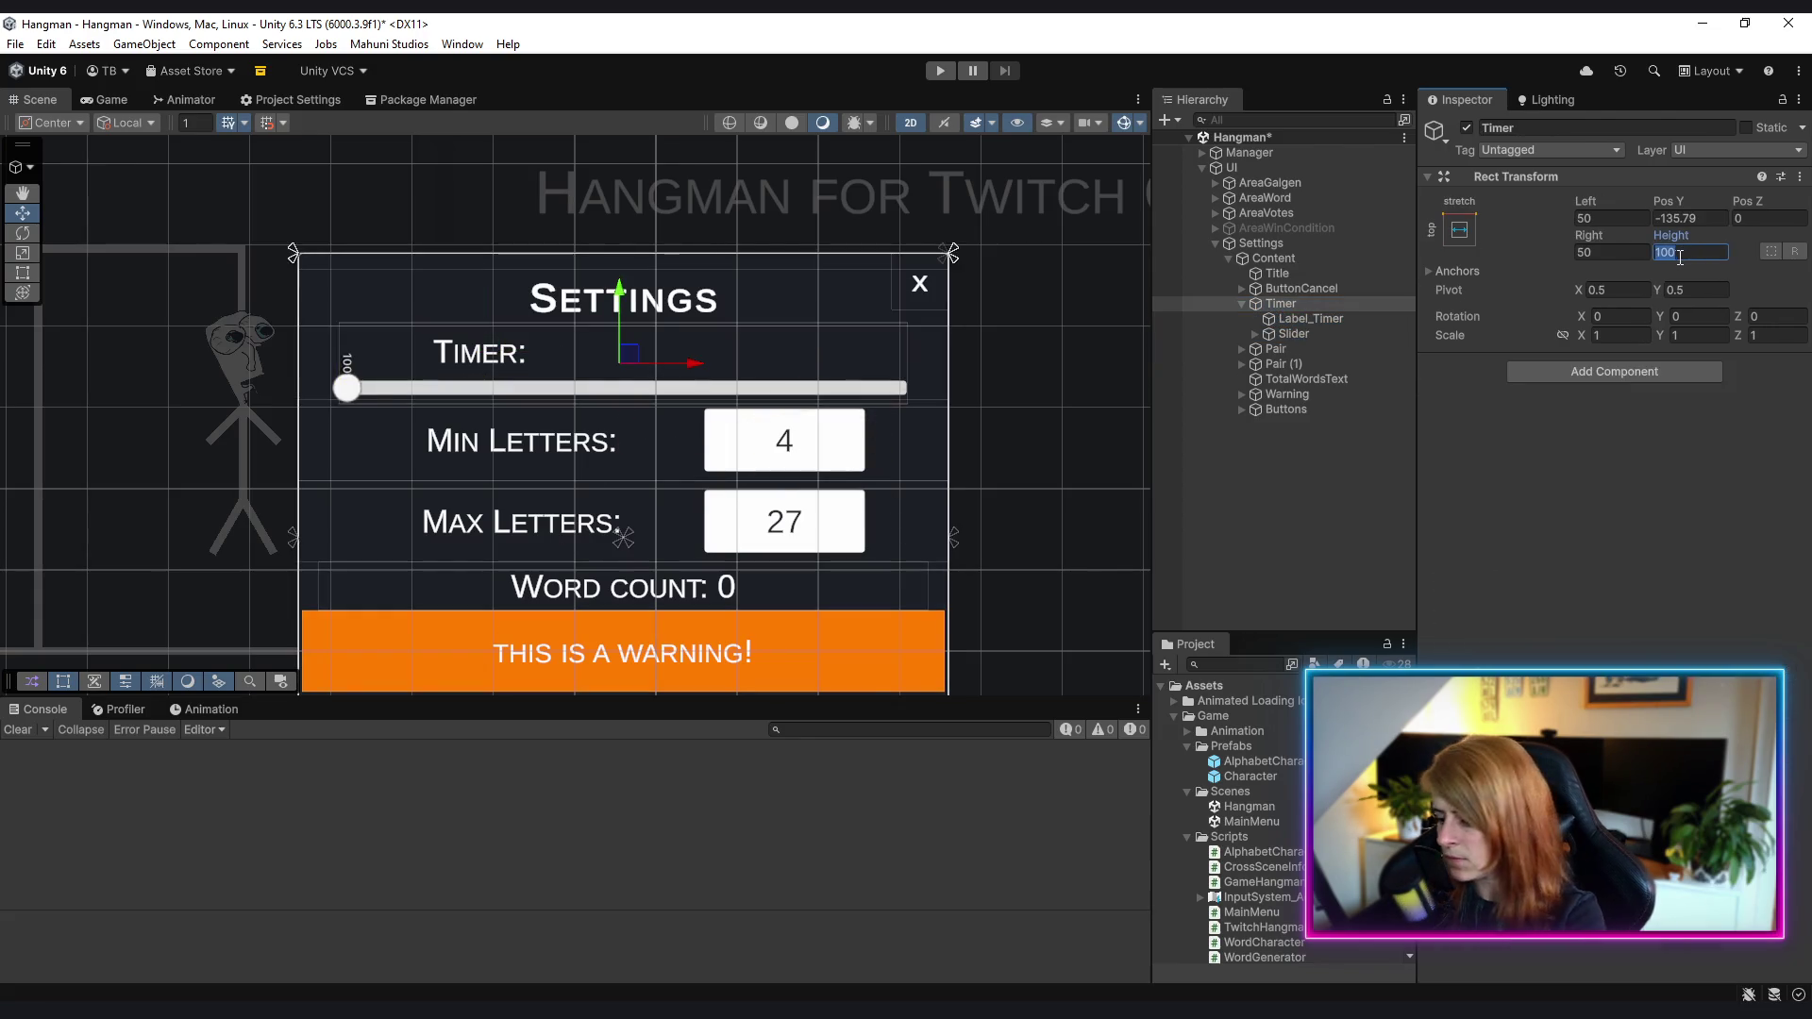
pyautogui.write('110')
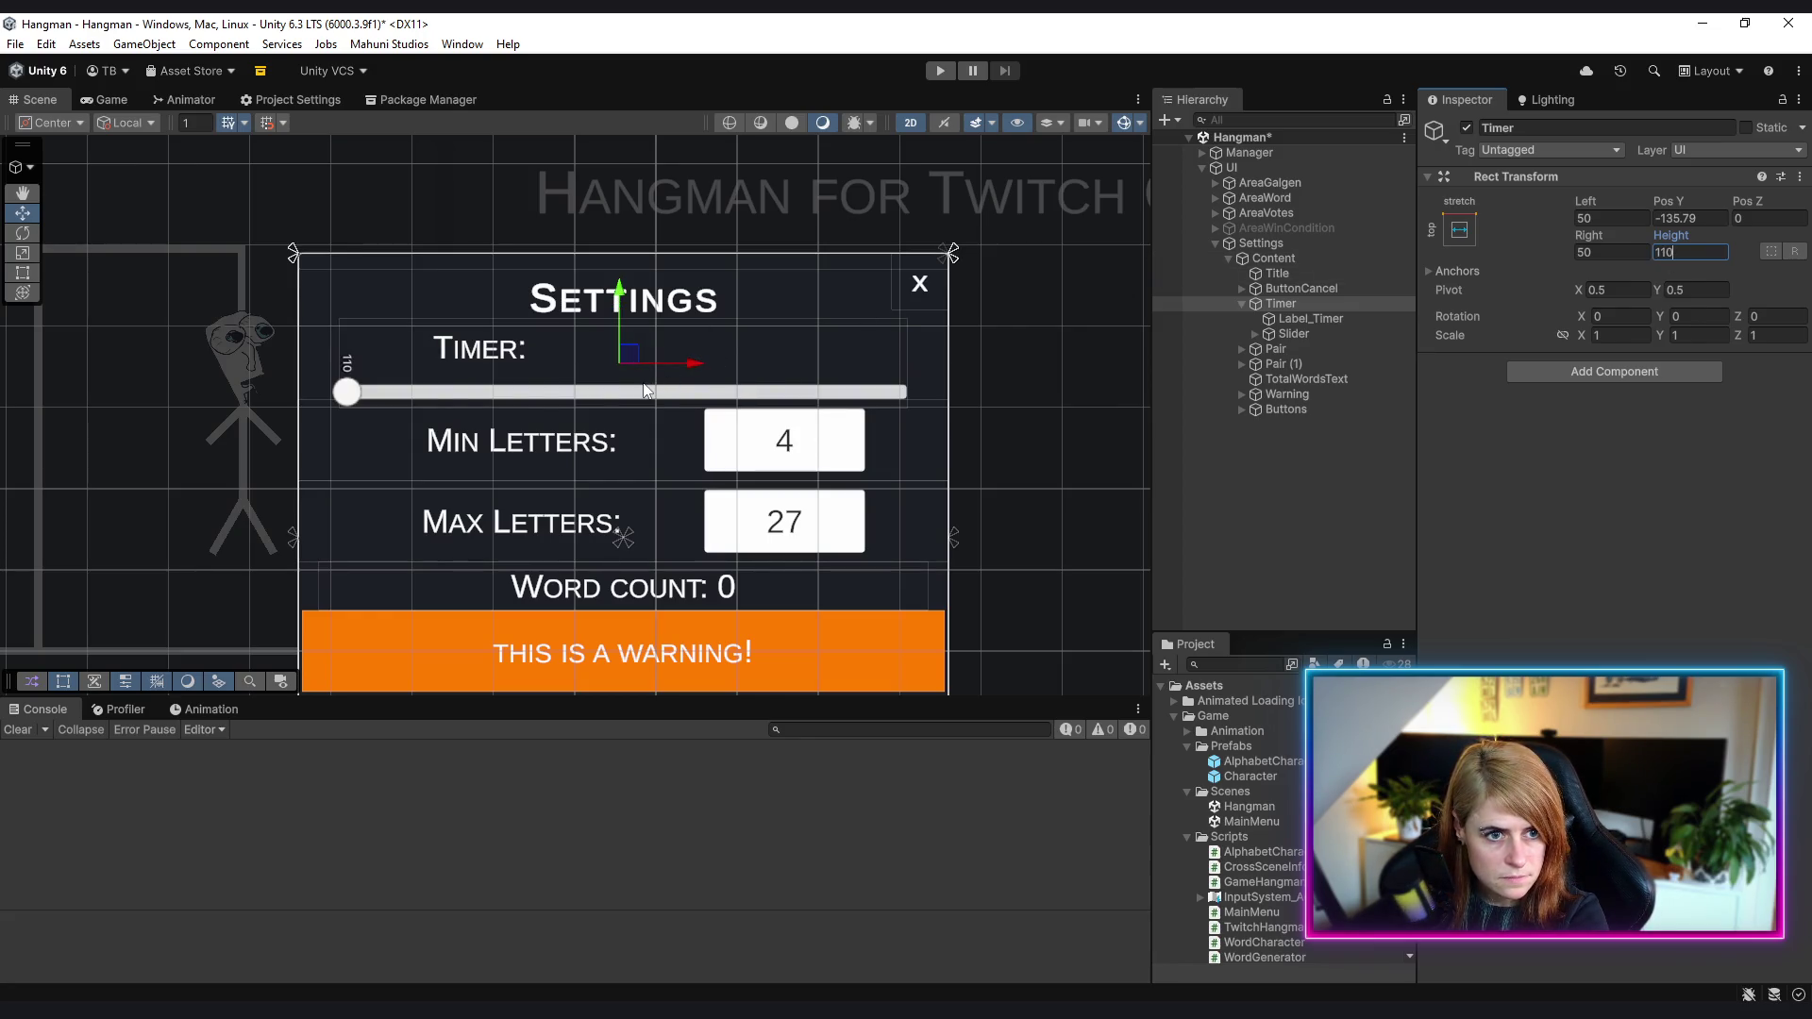
pyautogui.click(1327, 319)
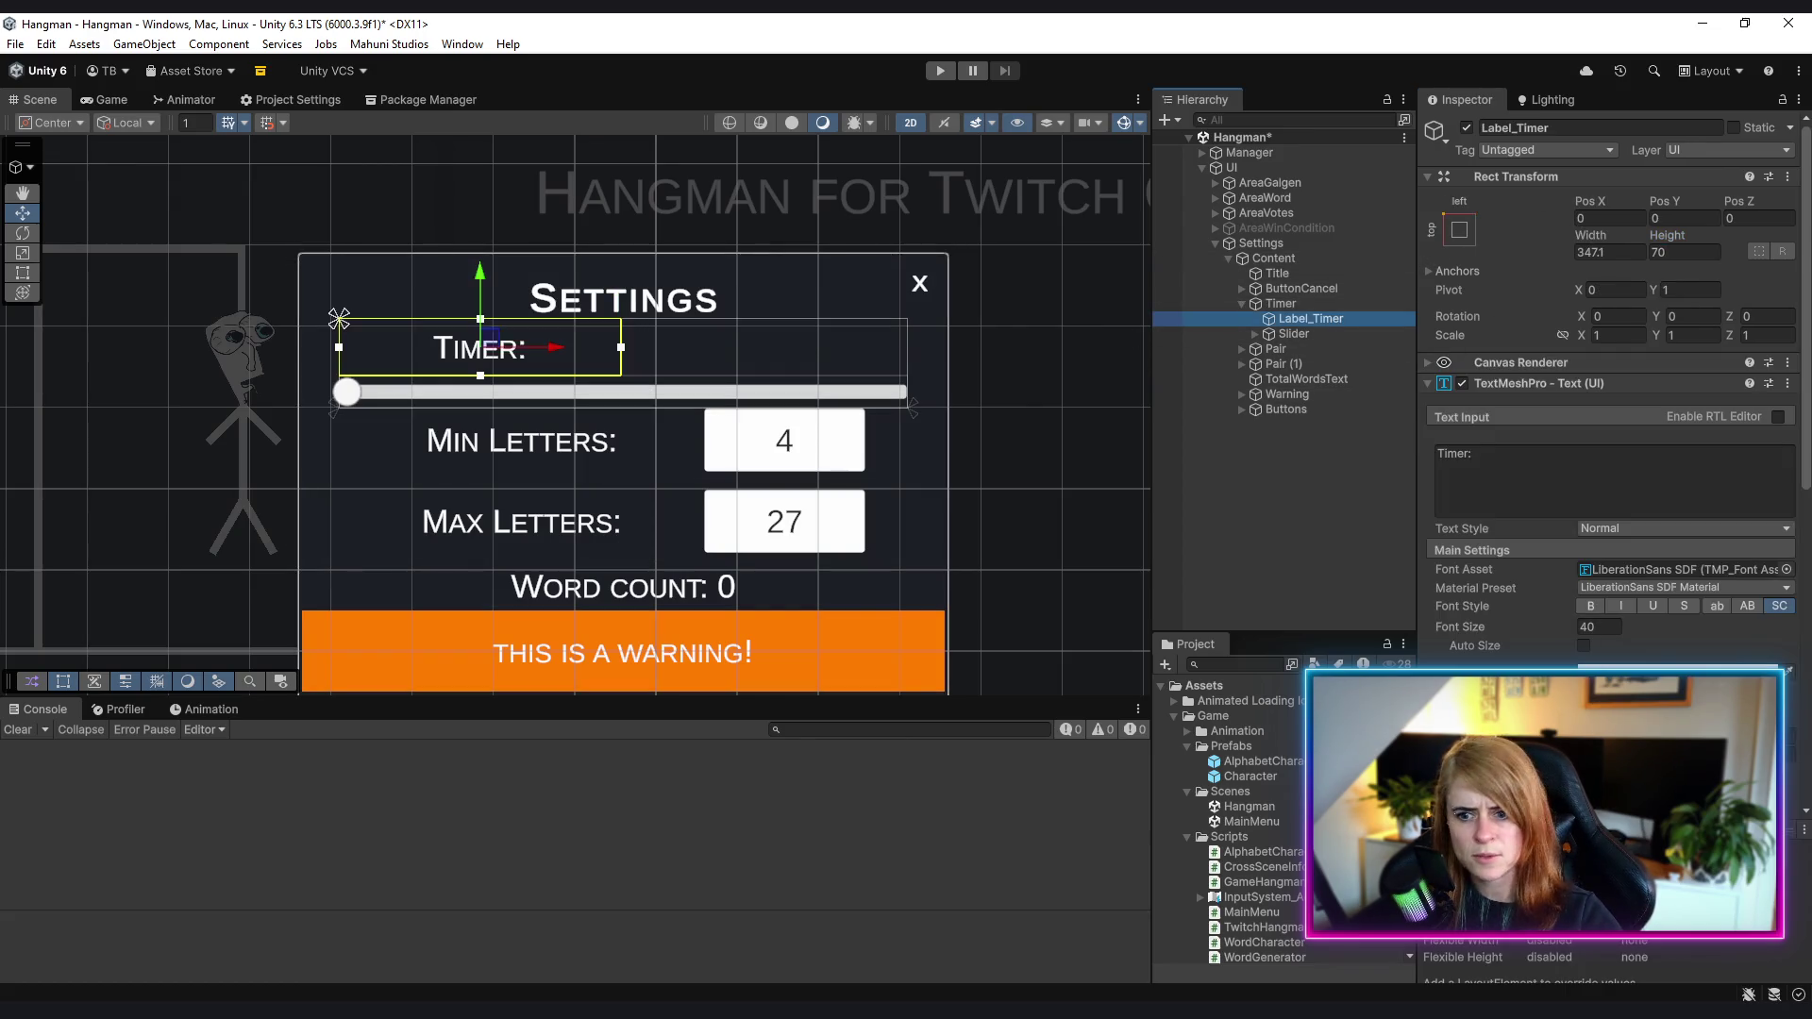
pyautogui.scroll(-3, 1609, 377)
pyautogui.click(1592, 681)
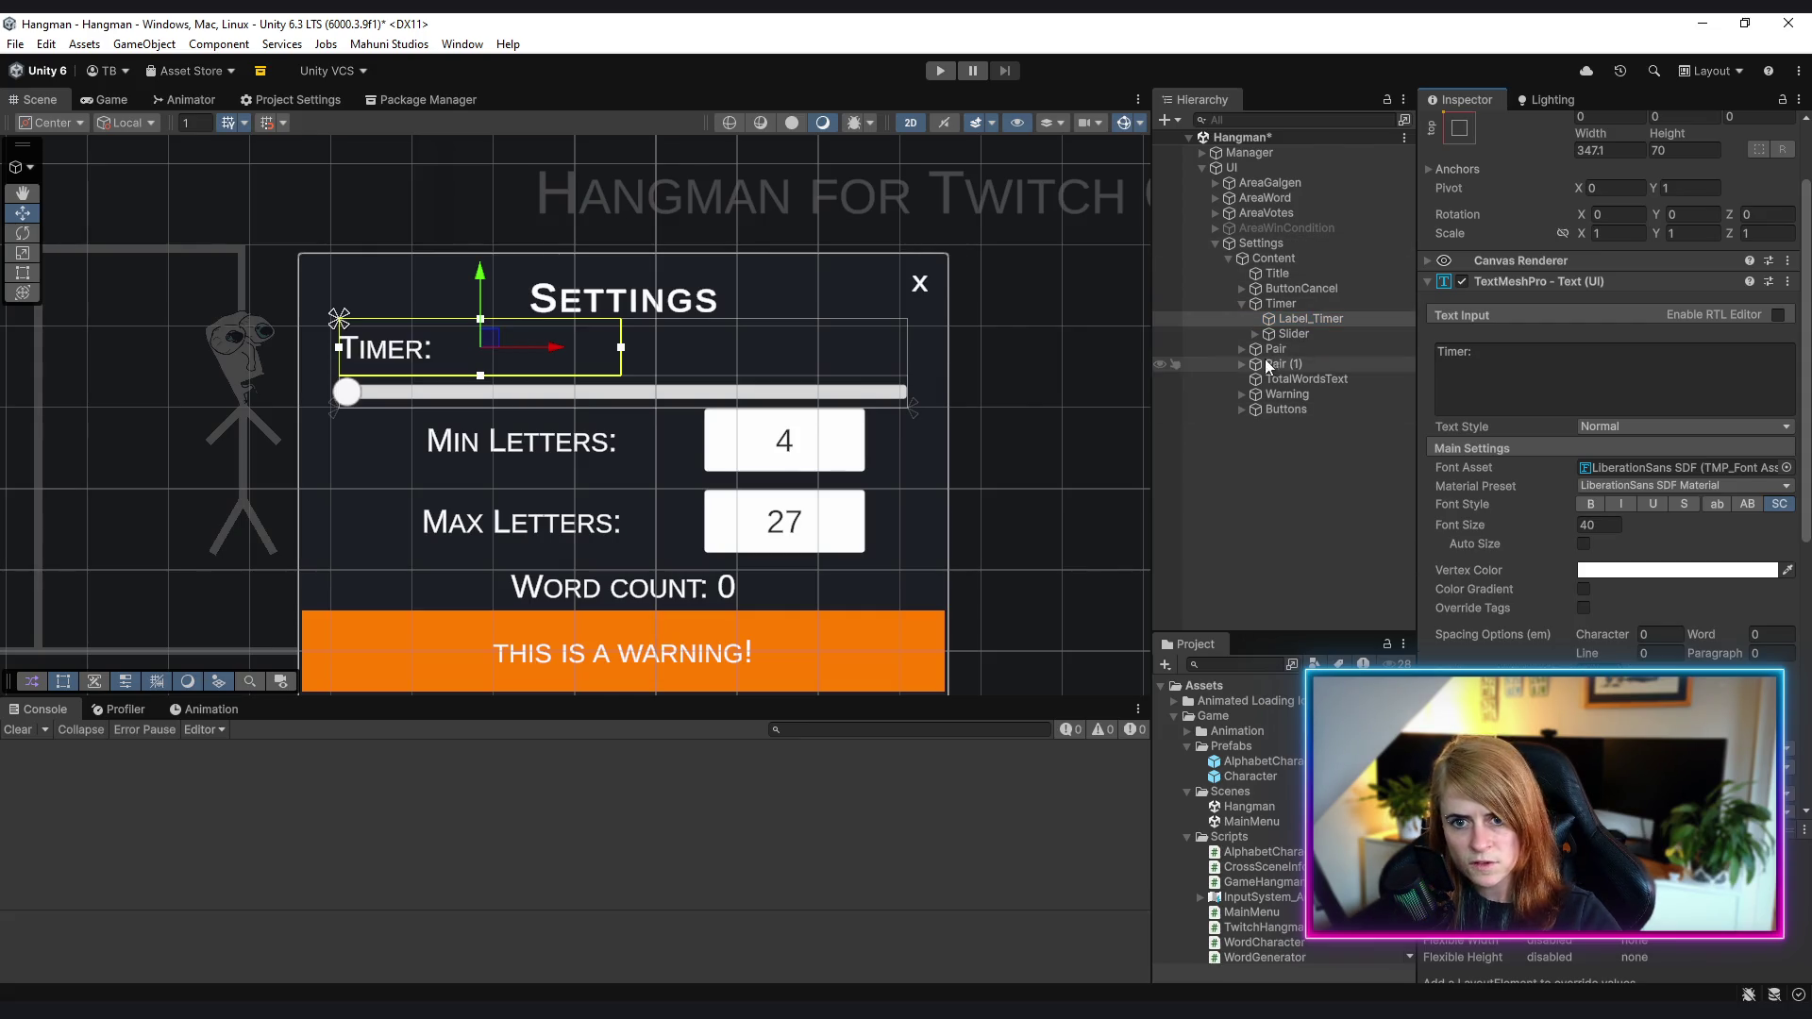
# - Left-align the 'Min Letters:' and 'Max Letters:' title labels together
pyautogui.click(1243, 348)
pyautogui.click(1242, 393)
pyautogui.click(1297, 411)
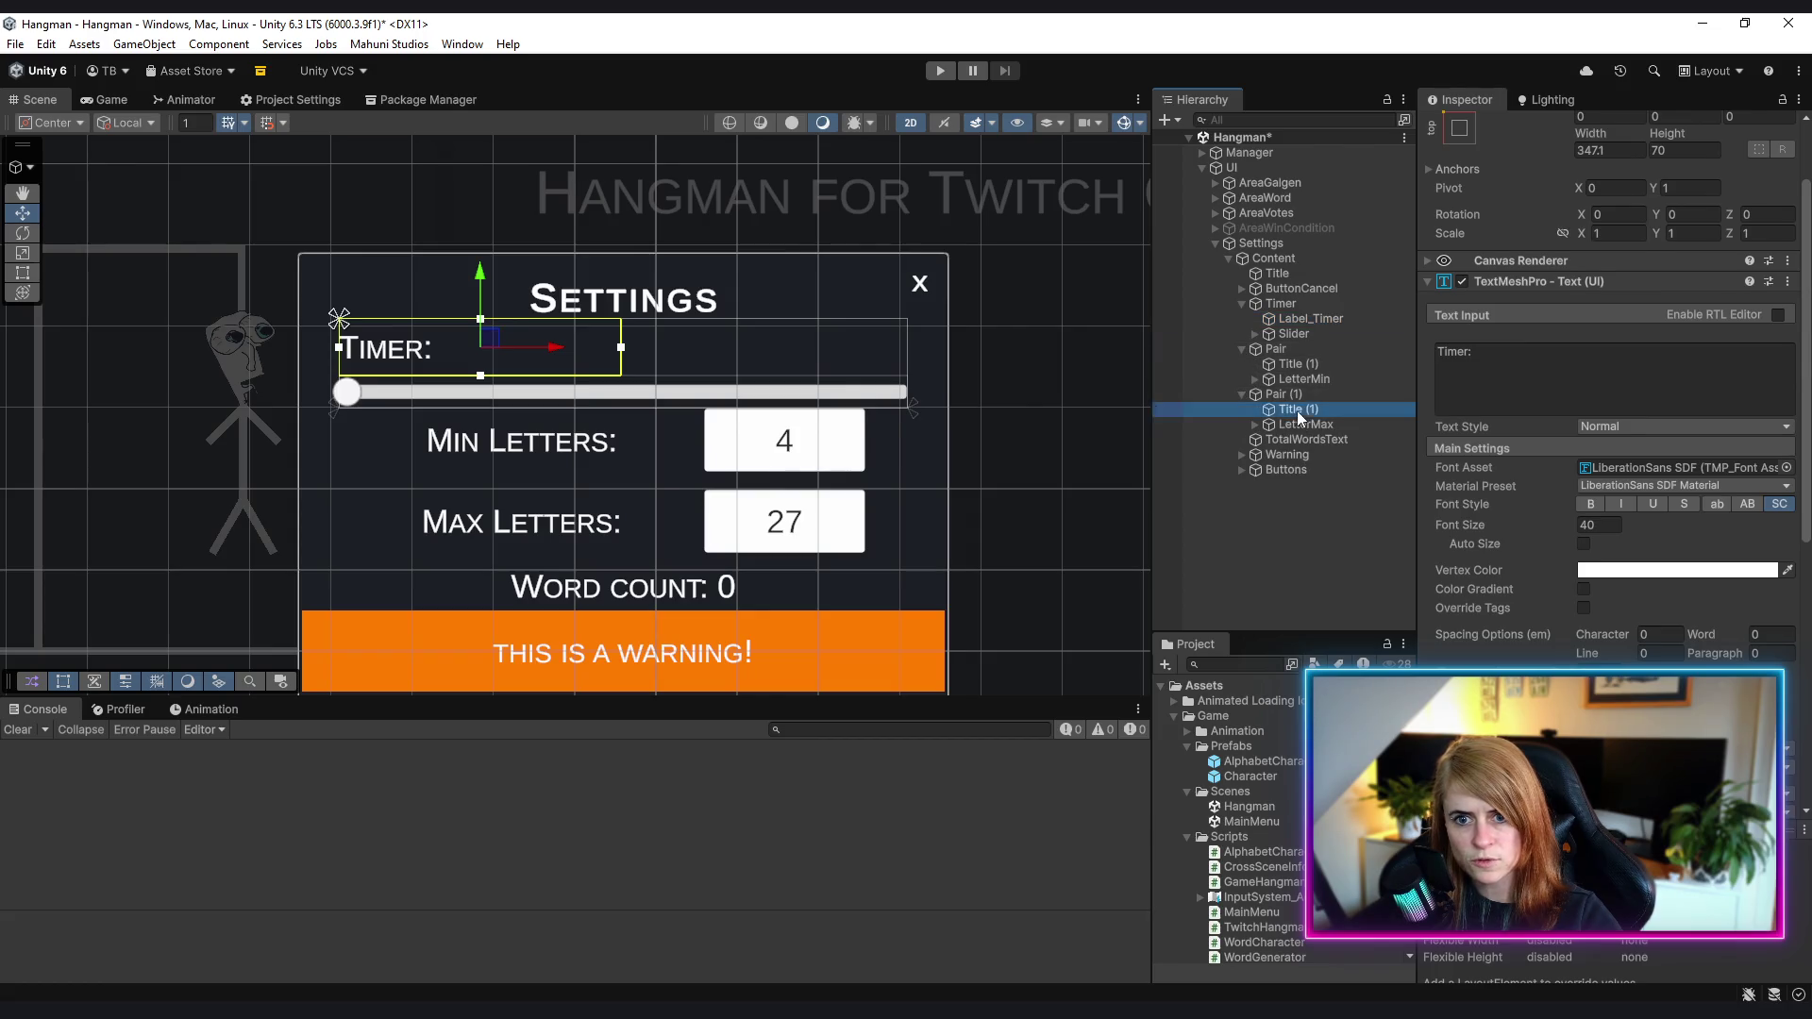
pyautogui.keyDown('ctrl'); pyautogui.click(1304, 365); pyautogui.keyUp('ctrl')
pyautogui.click(1592, 681)
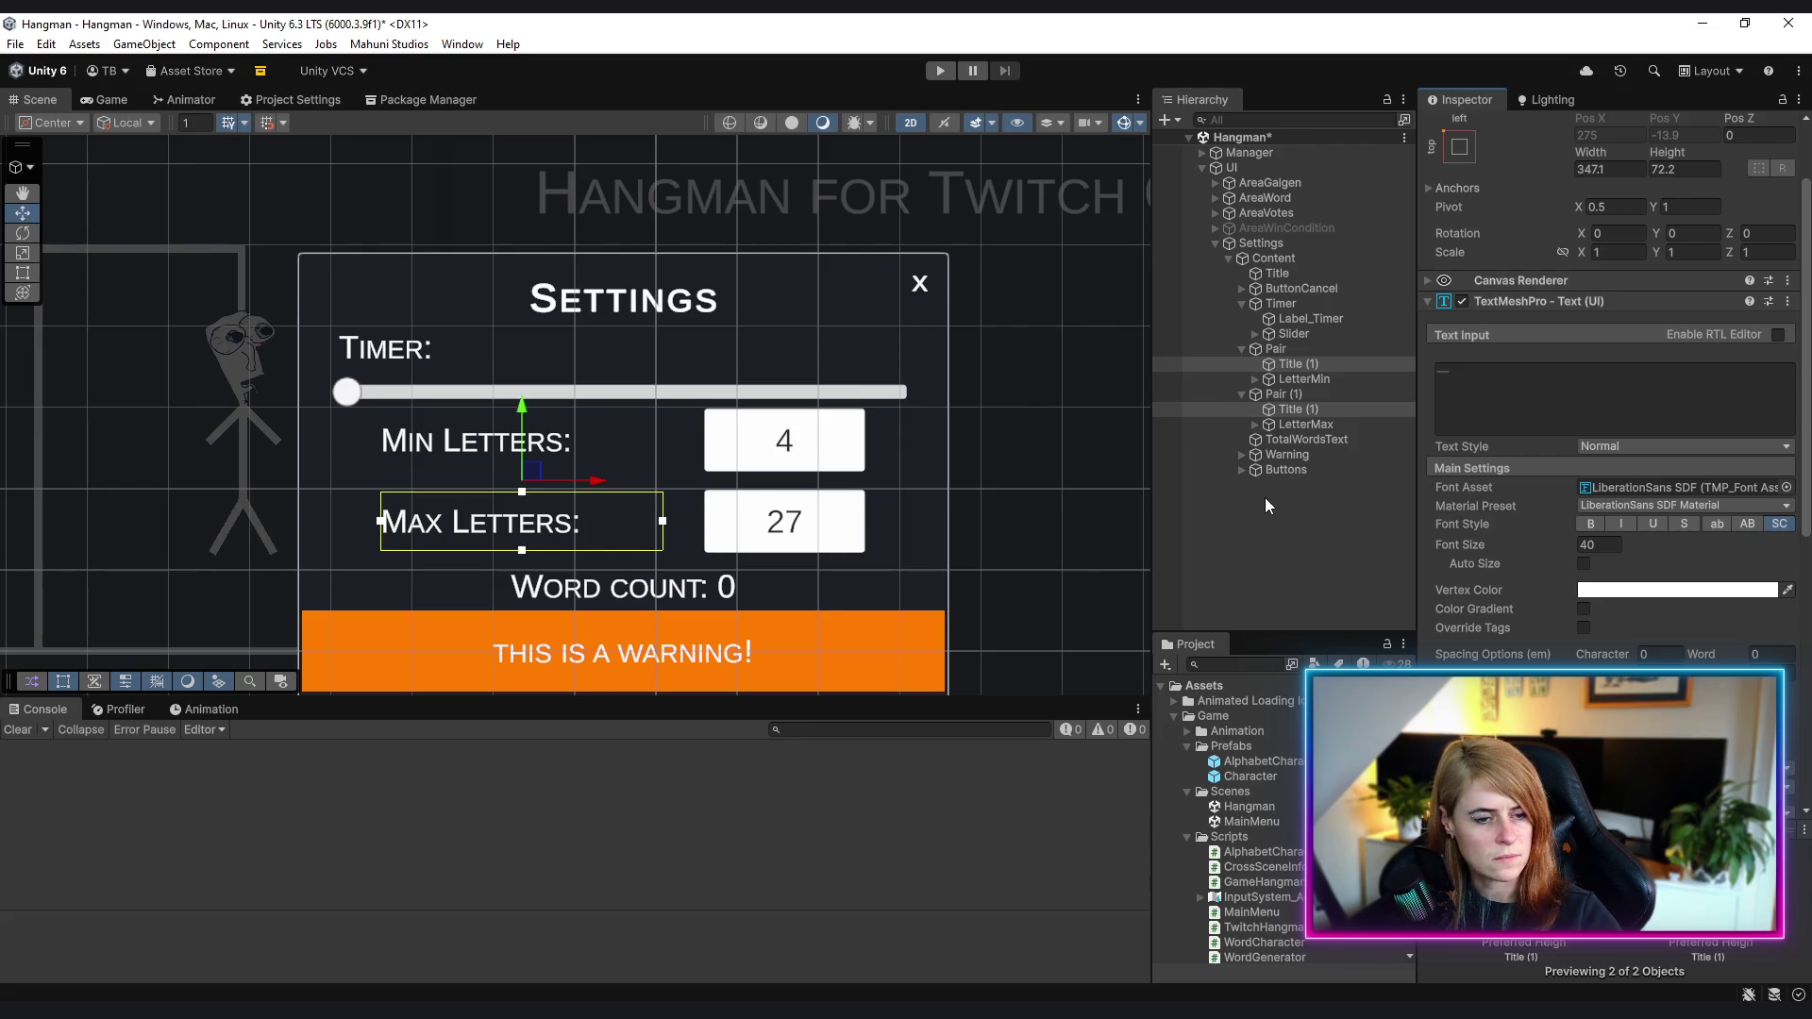
pyautogui.click(1289, 395)
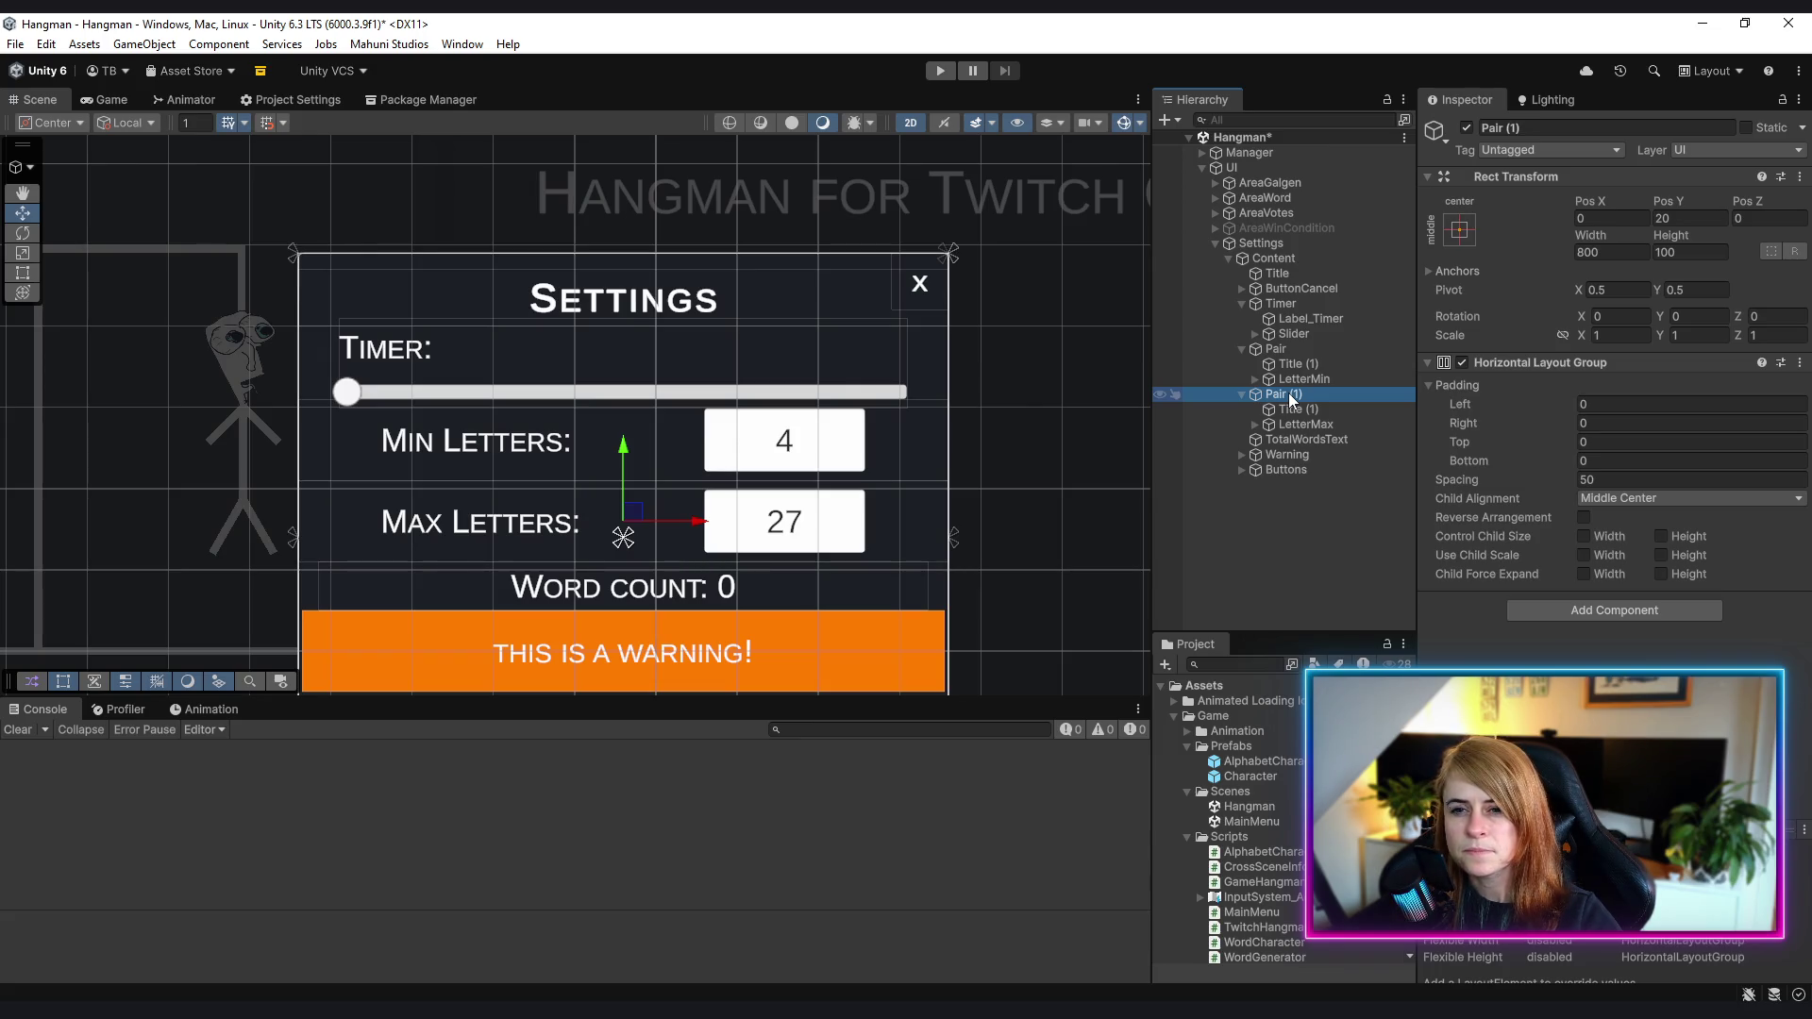
# - Anchor the Timer row at top centre and set its width to 800
pyautogui.scroll(-5, 1092, 433)
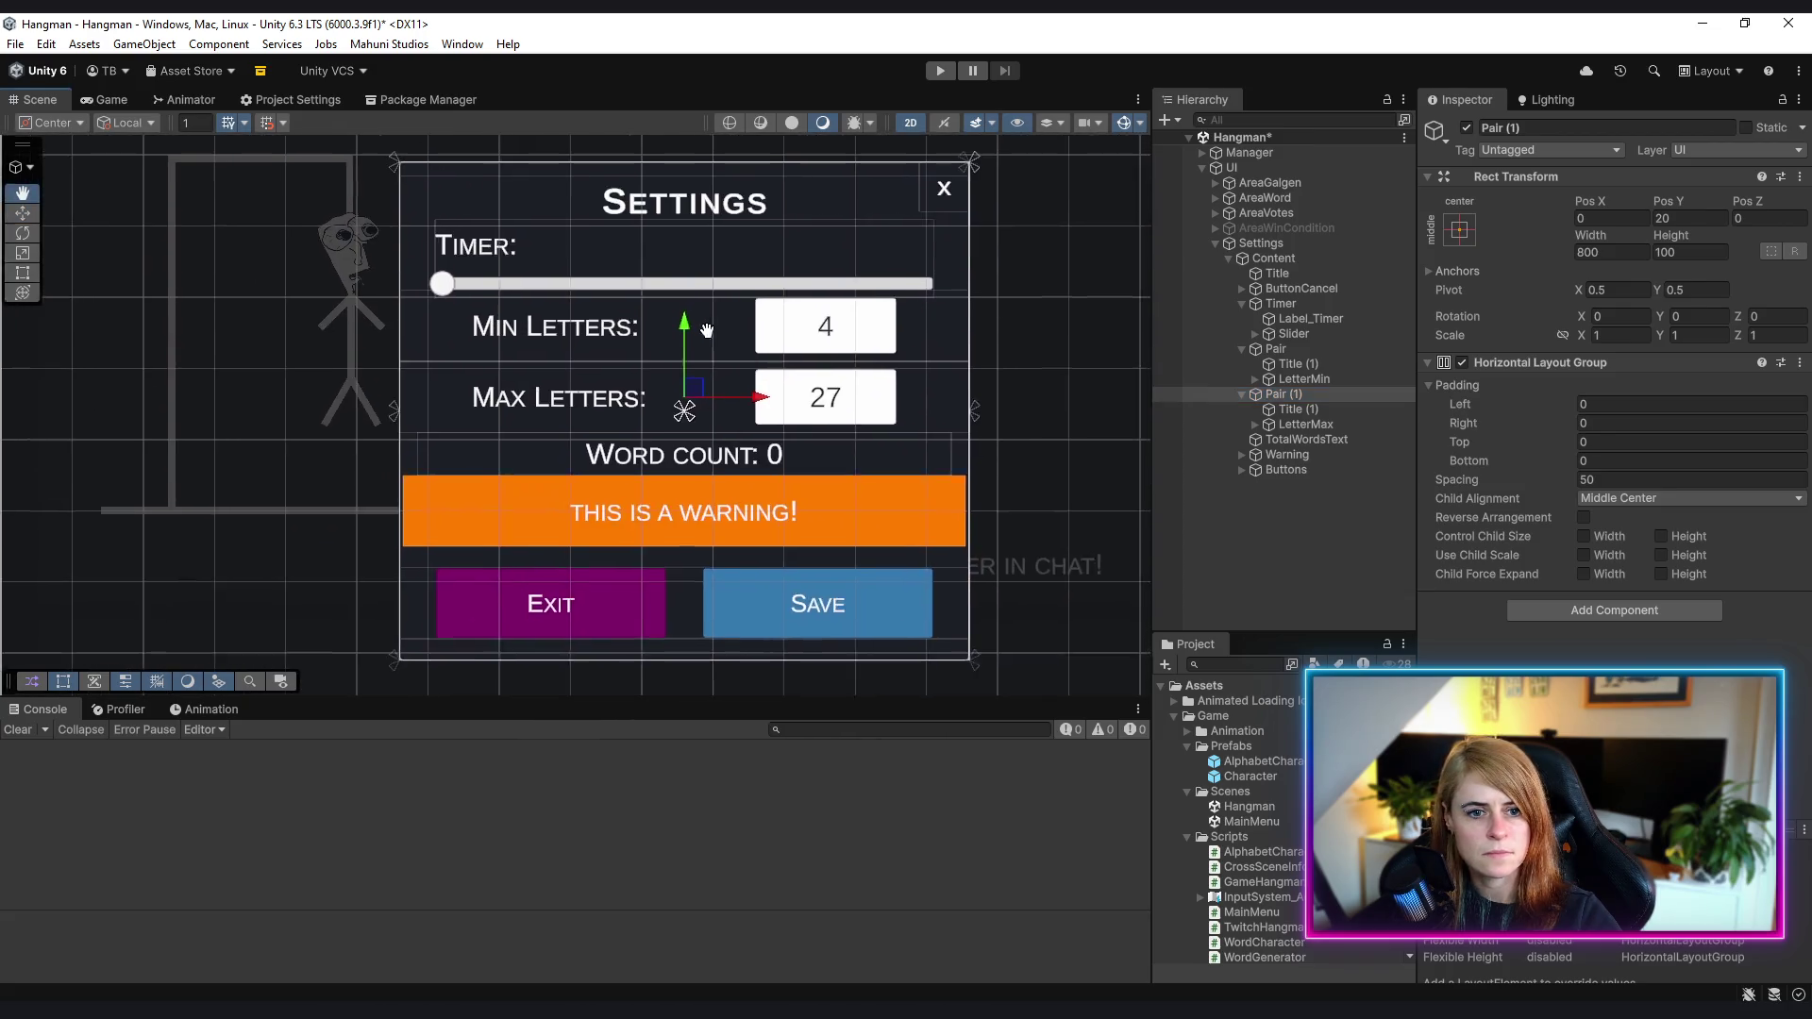
pyautogui.scroll(2, 709, 333)
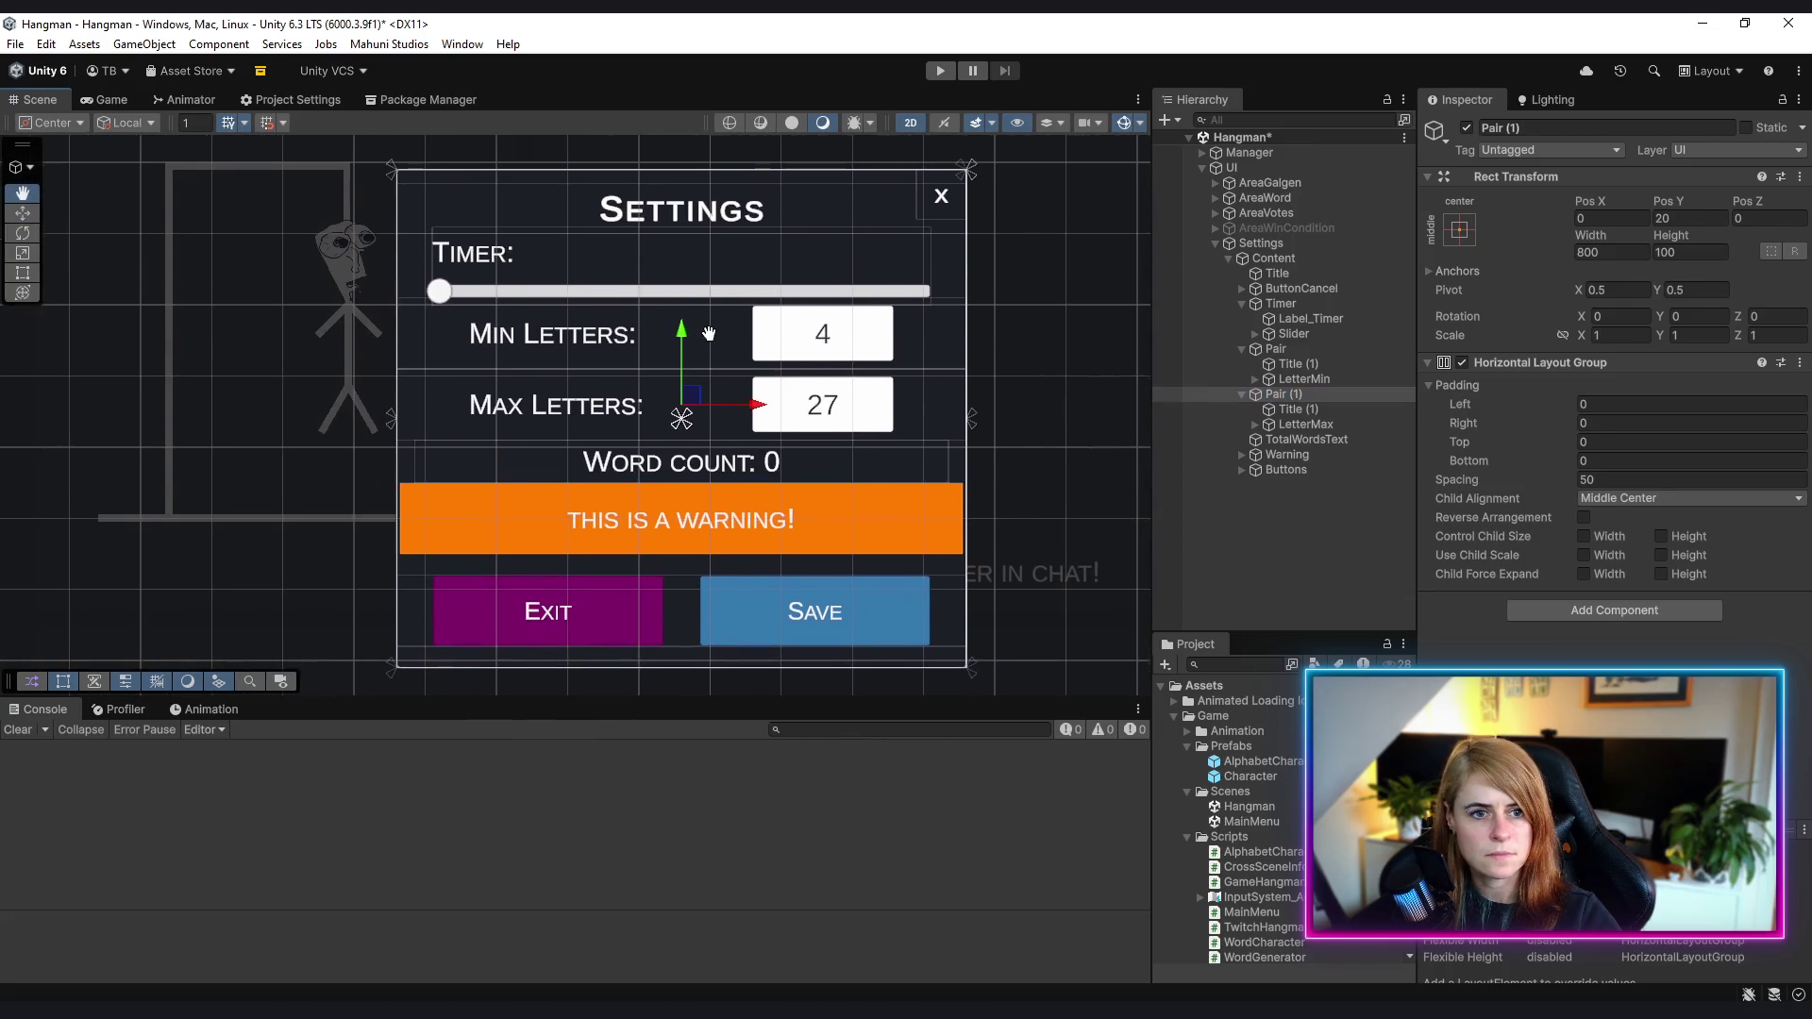
pyautogui.click(1291, 350)
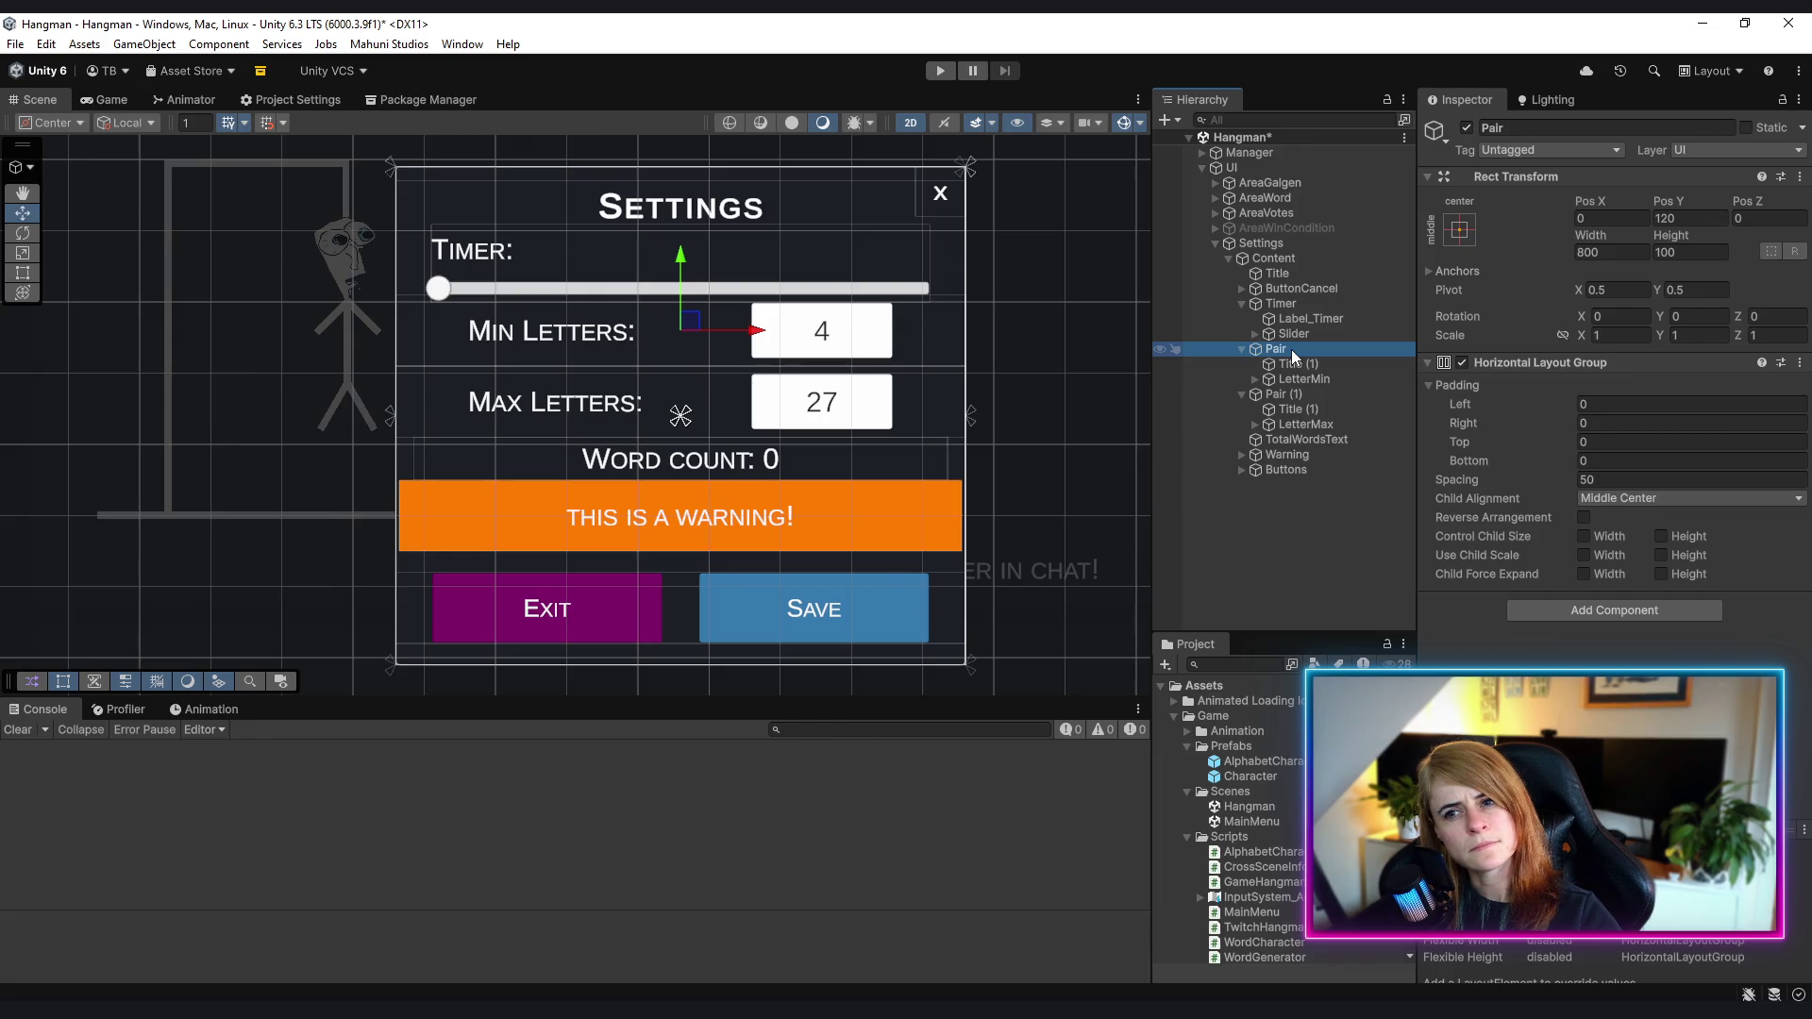
pyautogui.click(1283, 304)
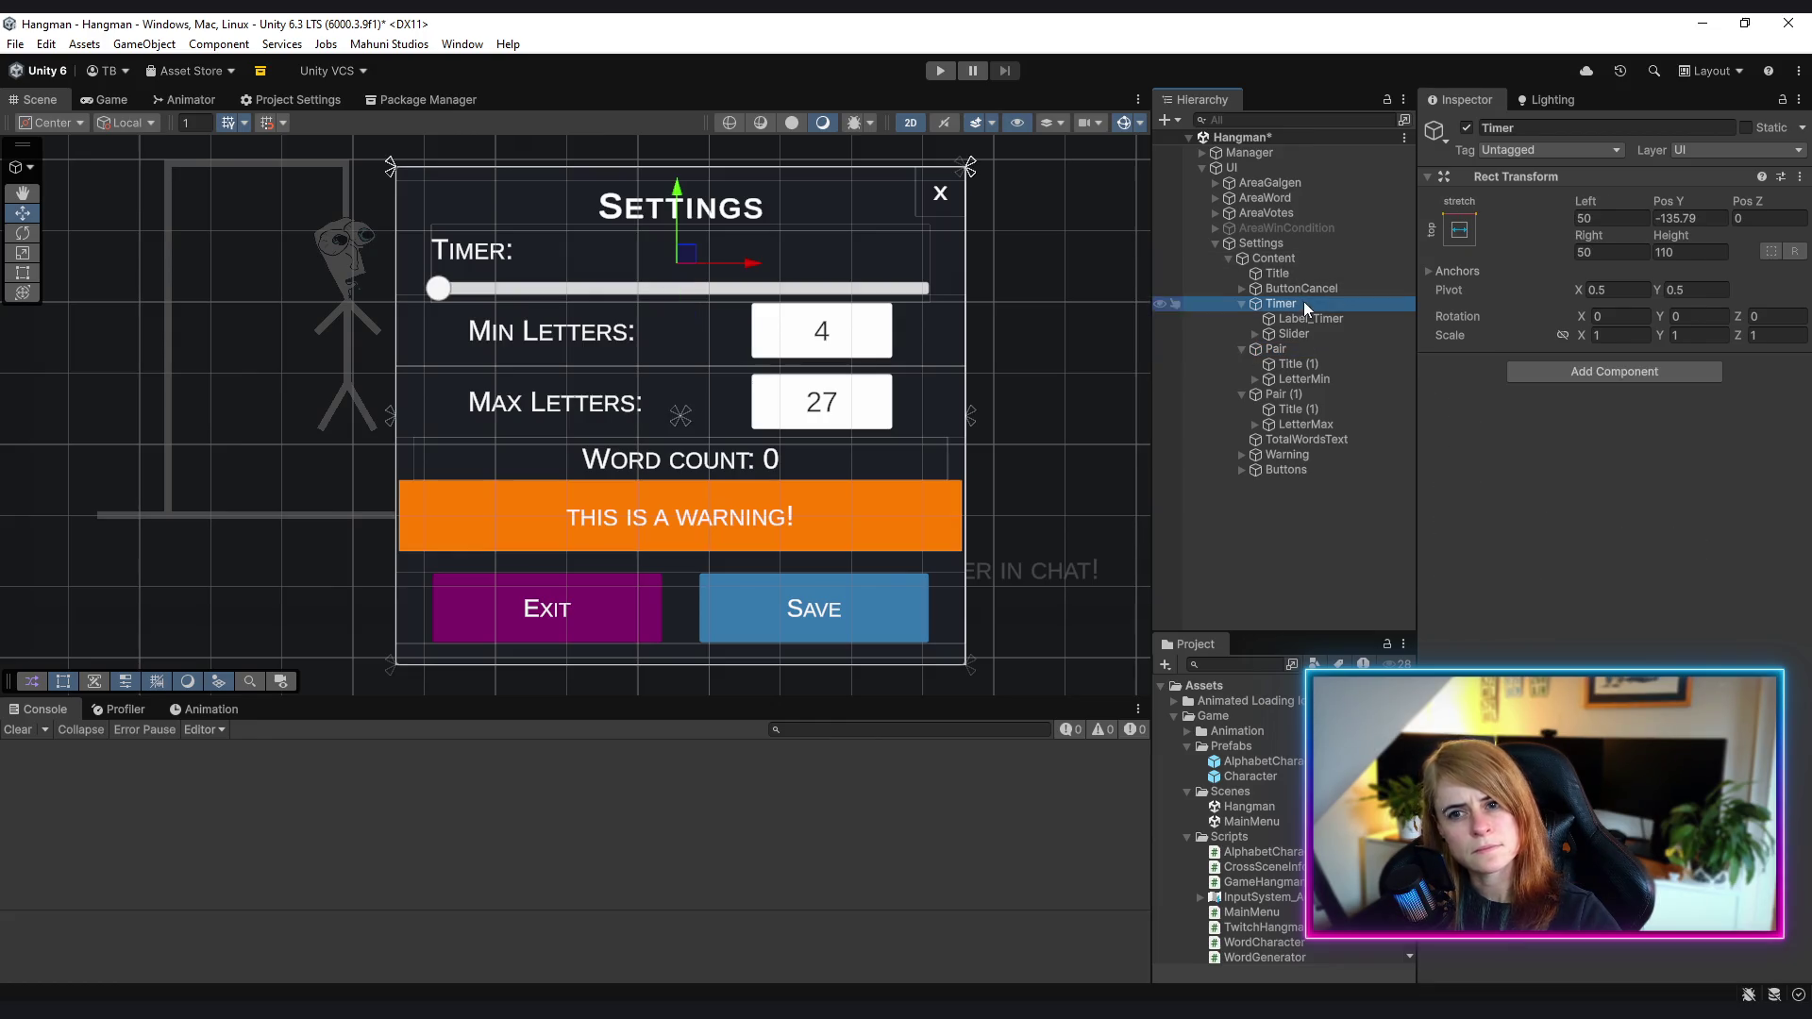
pyautogui.click(1461, 231)
pyautogui.click(1566, 378)
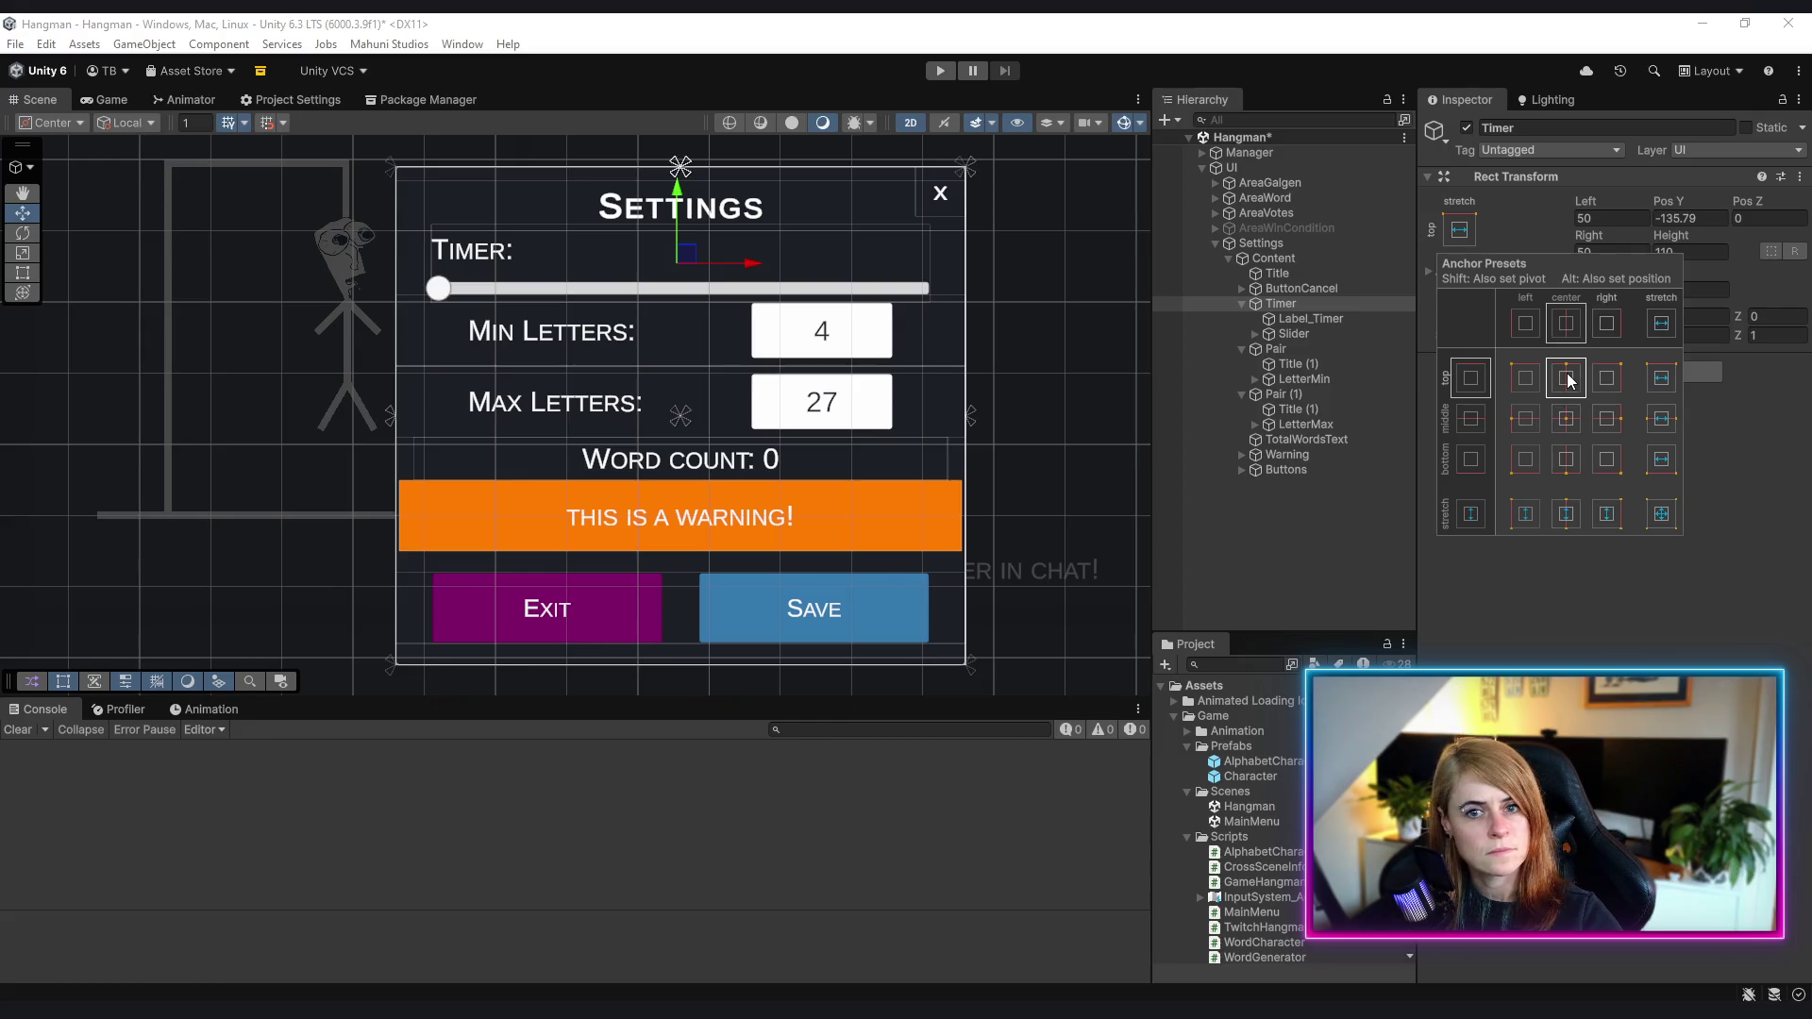
pyautogui.click(1610, 248)
pyautogui.write('800')
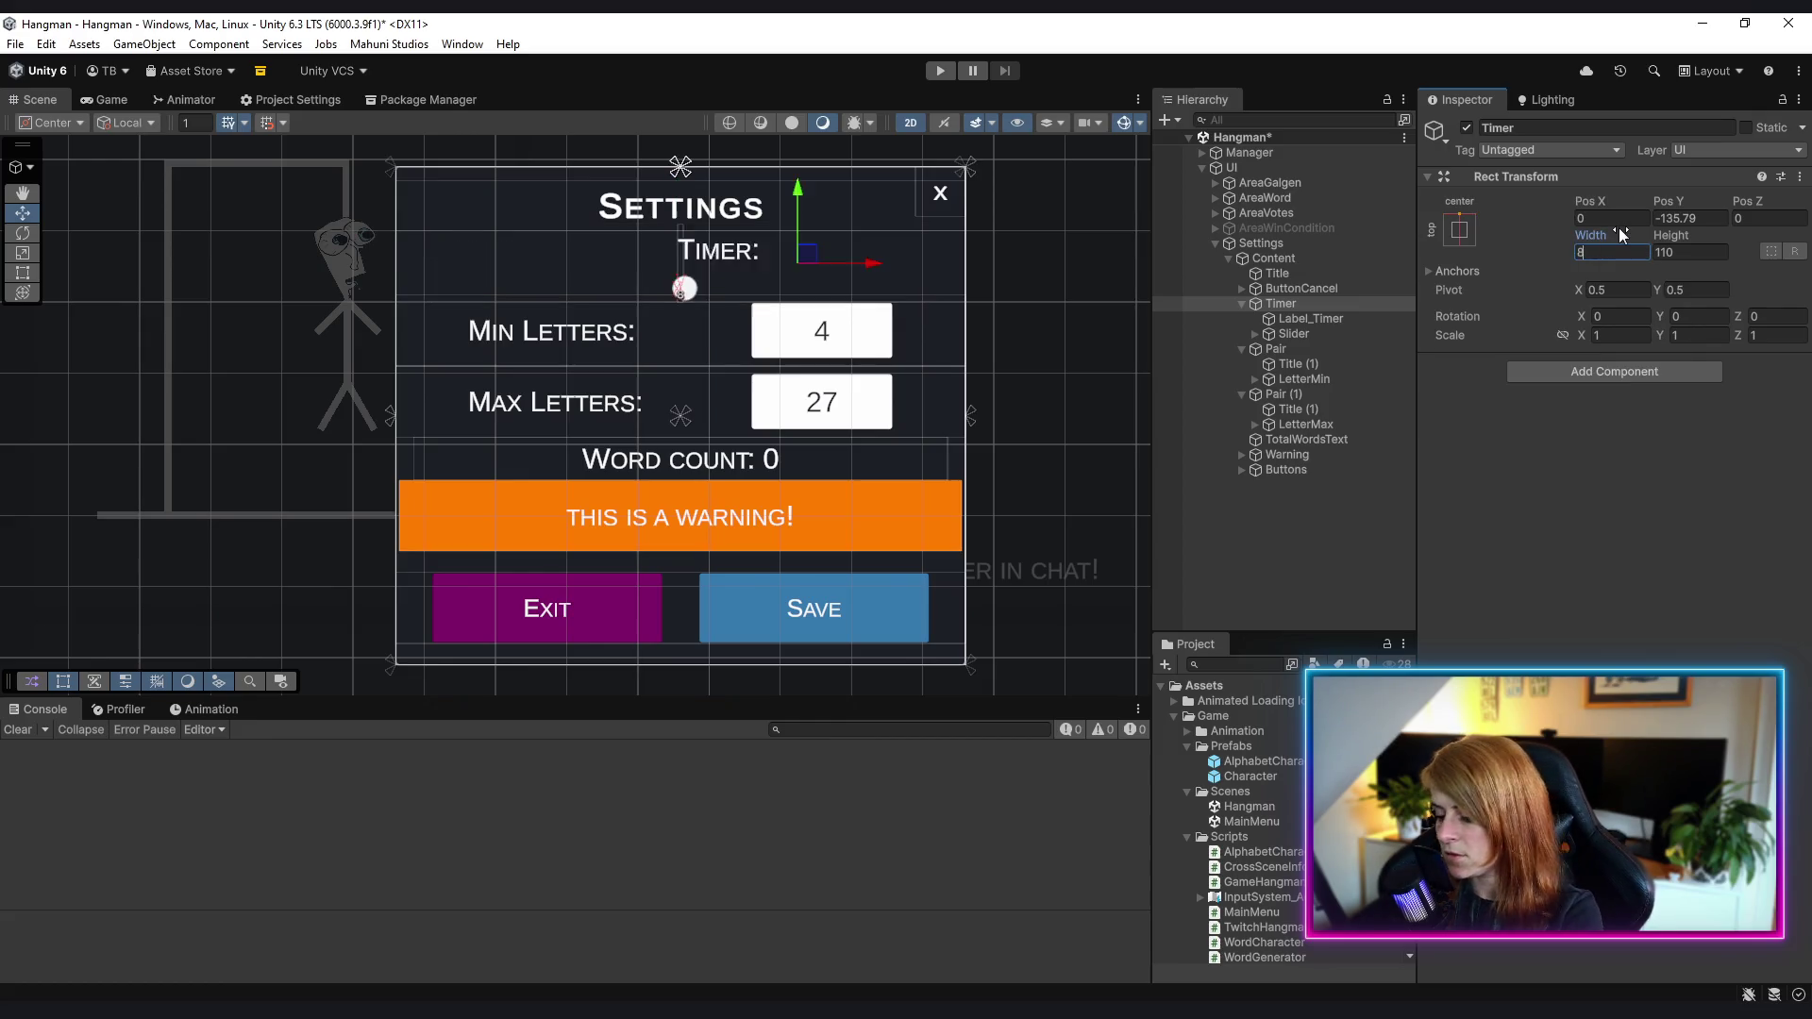
pyautogui.click(1655, 526)
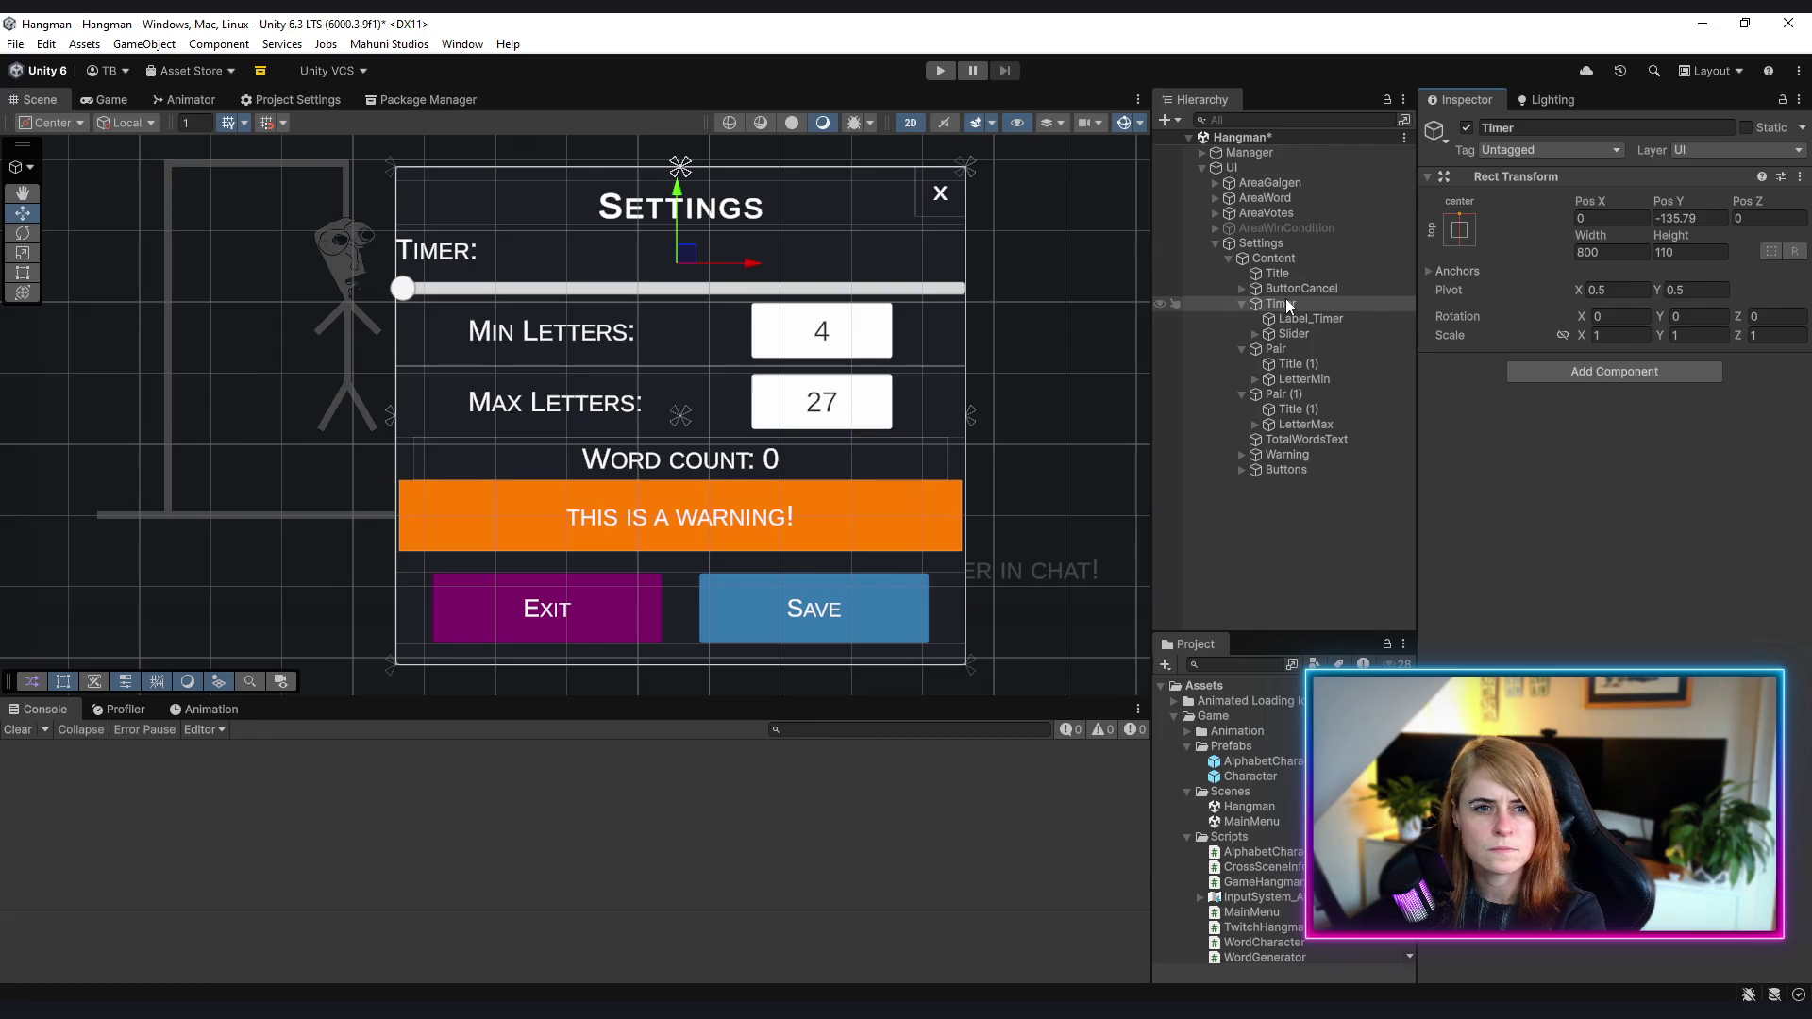
pyautogui.click(1286, 345)
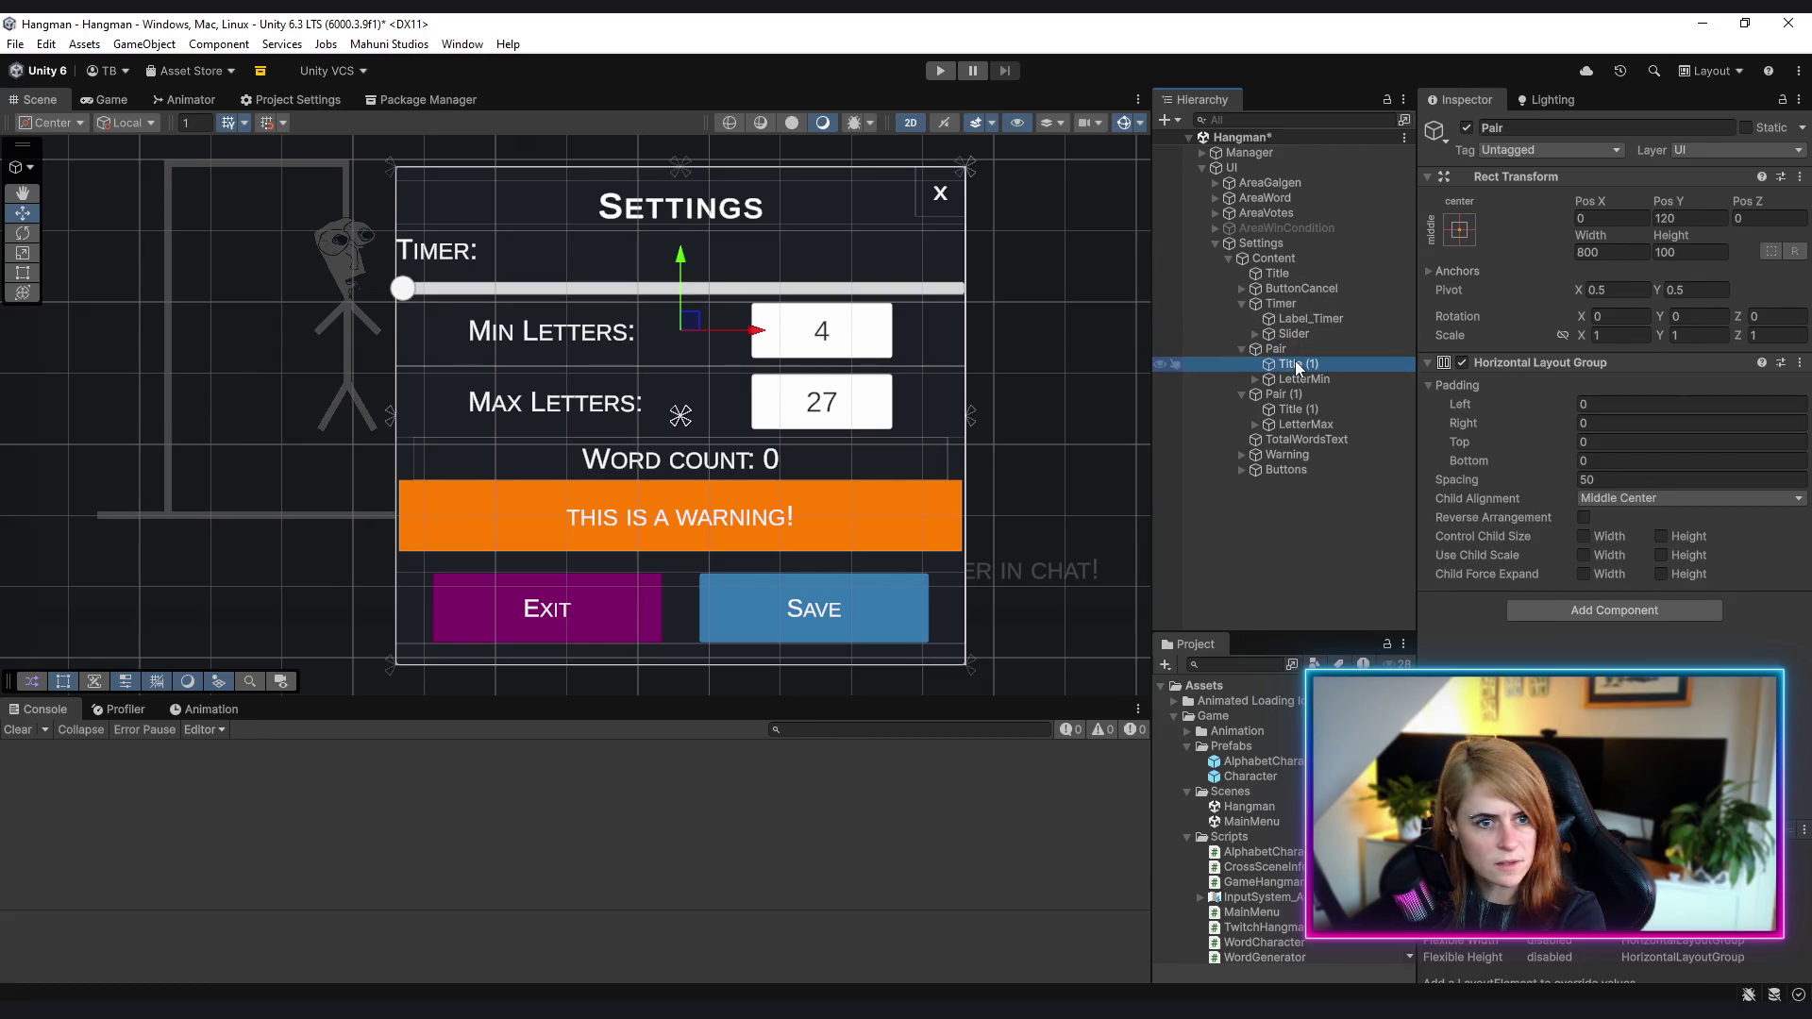
# - Set Child Alignment to Middle Left for the Pair and Pair (1) letter rows
pyautogui.click(1295, 364)
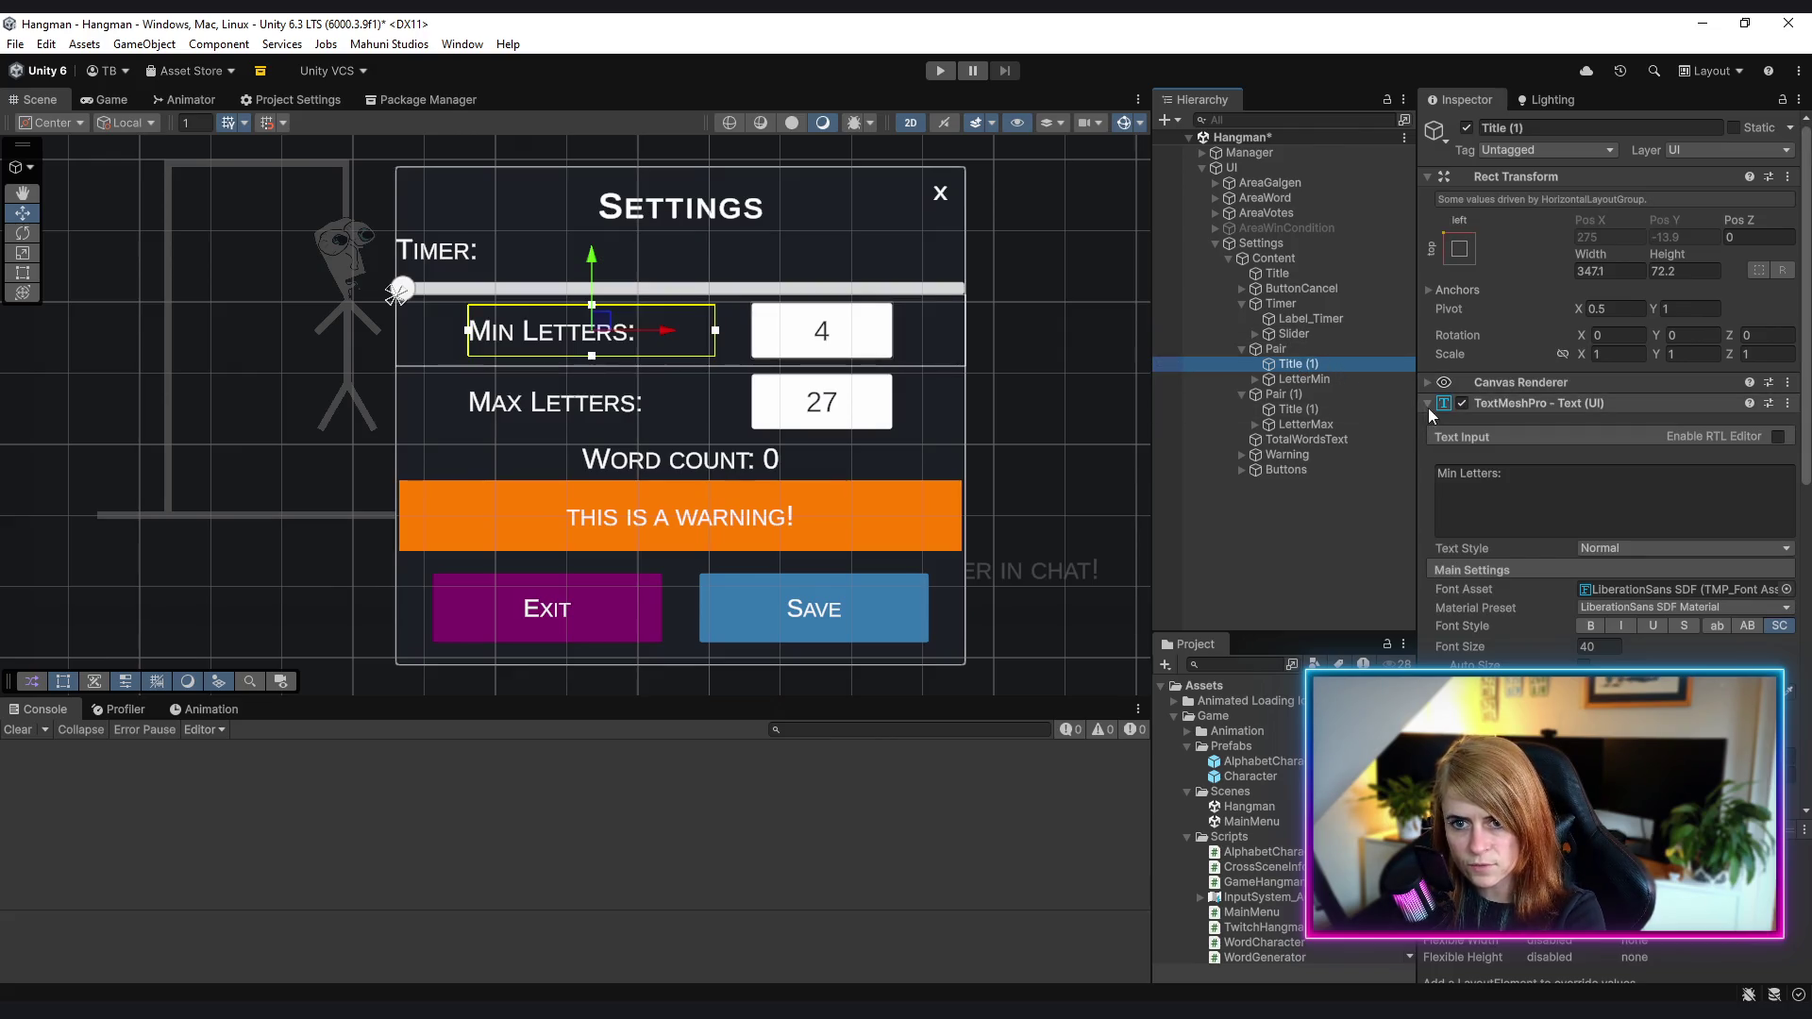
pyautogui.click(1429, 405)
pyautogui.click(1289, 350)
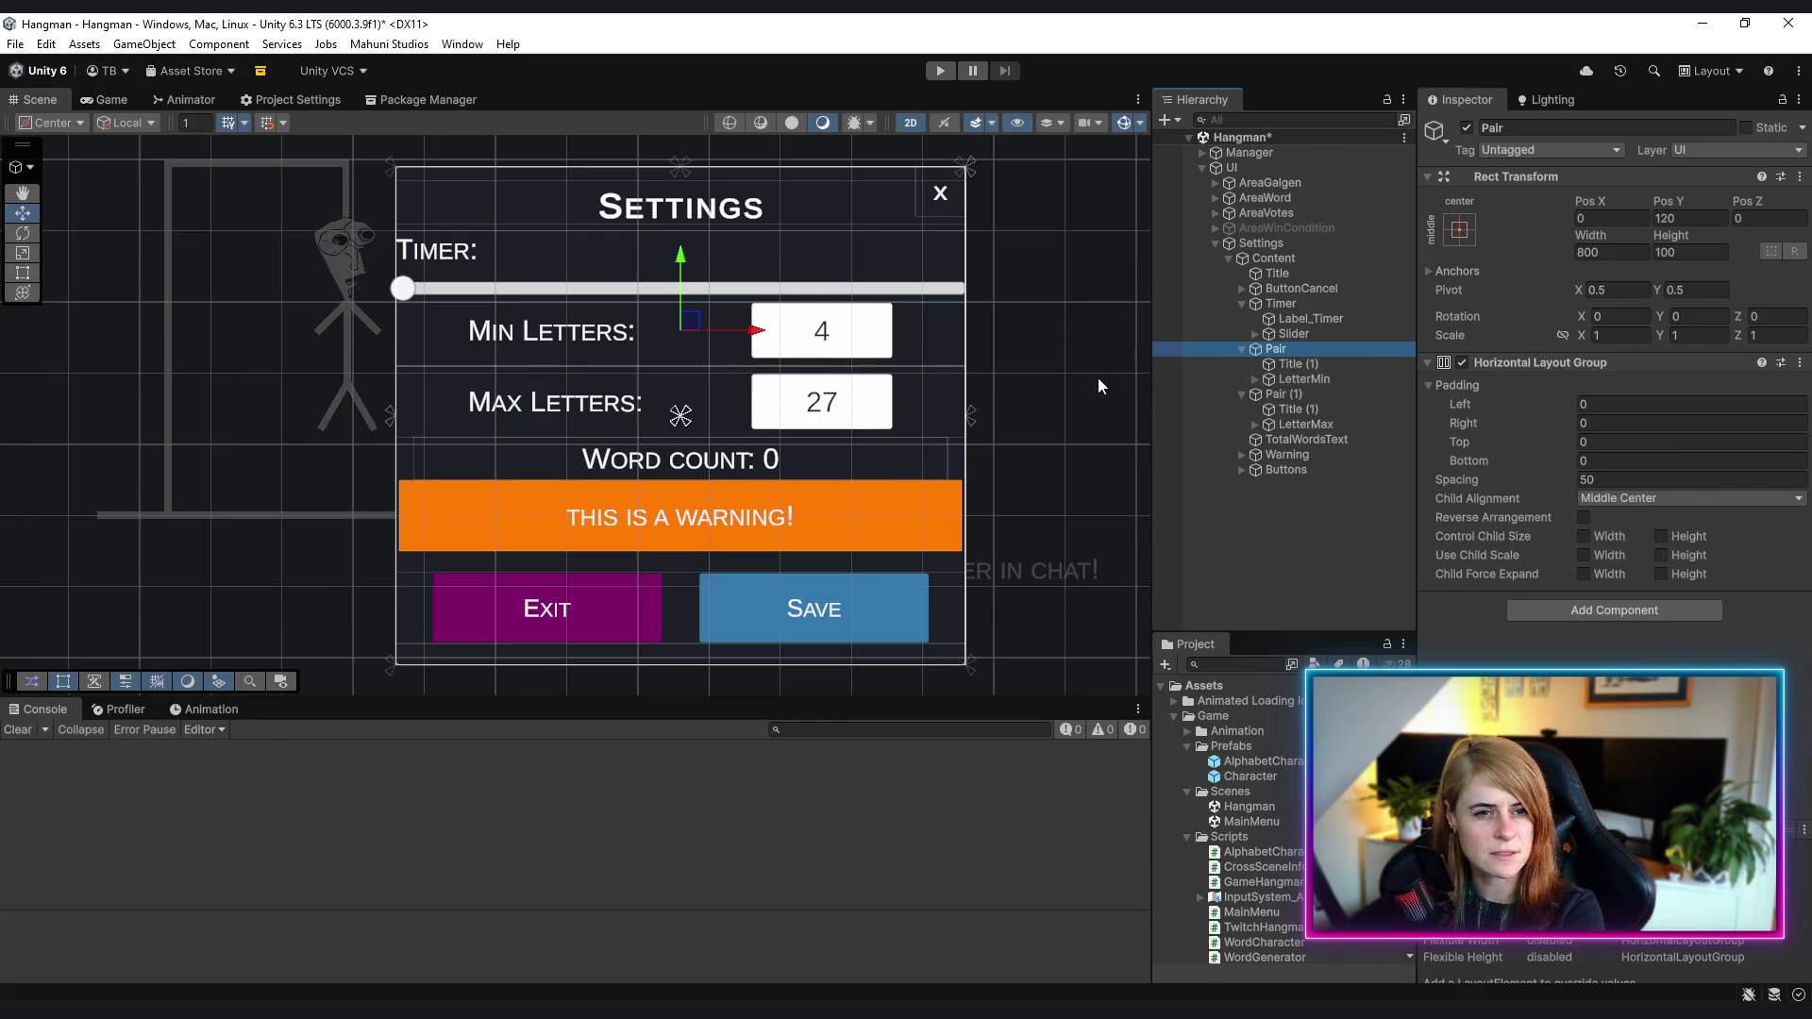
pyautogui.click(1642, 506)
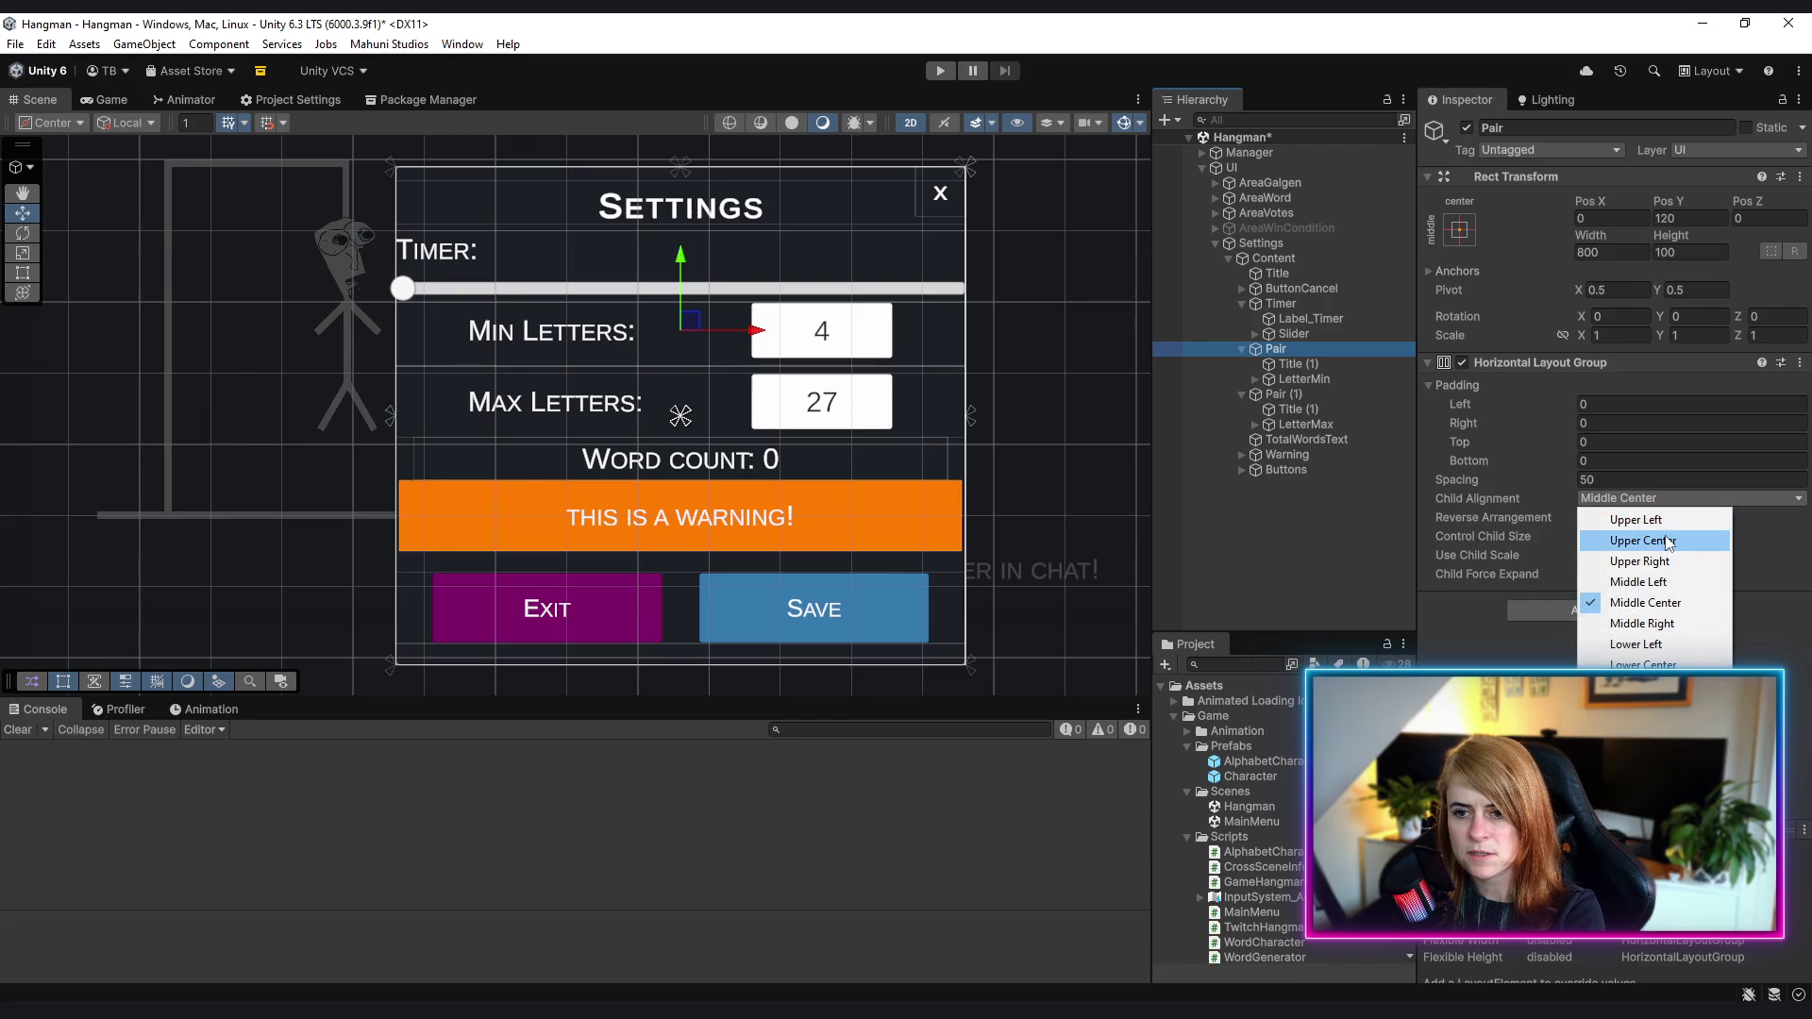
pyautogui.click(1678, 583)
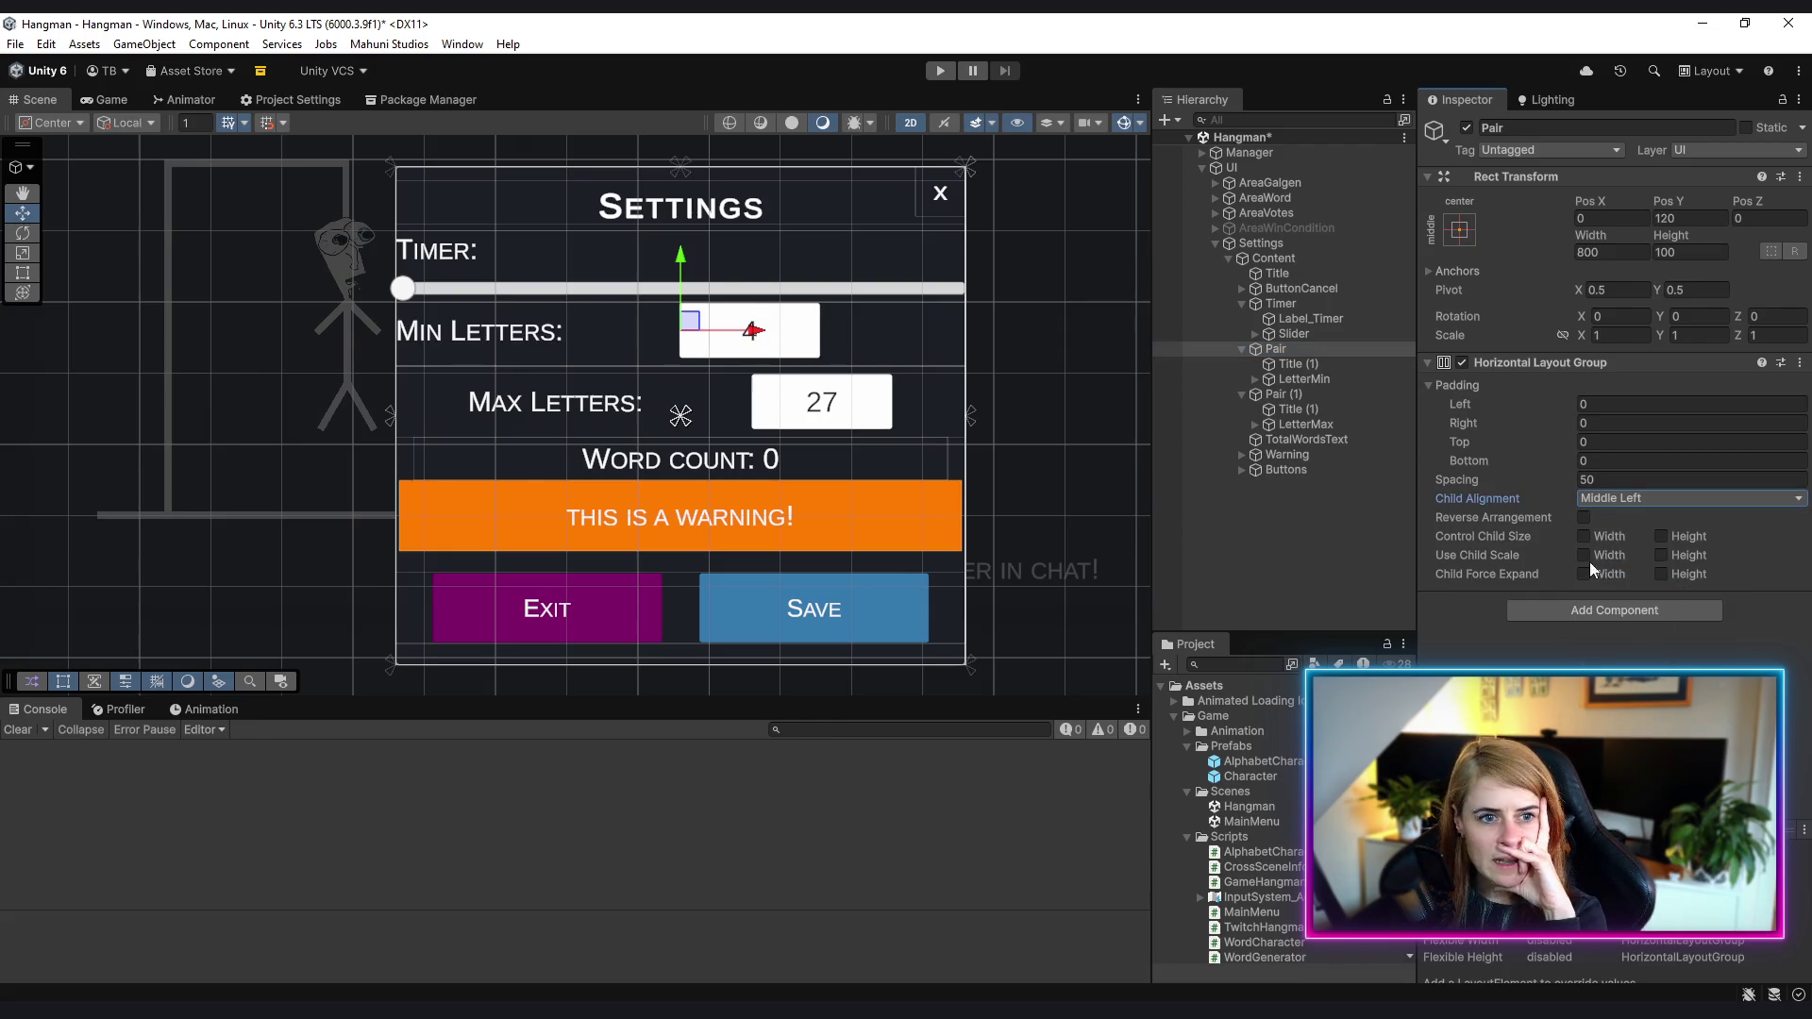
pyautogui.click(1331, 394)
pyautogui.click(1629, 498)
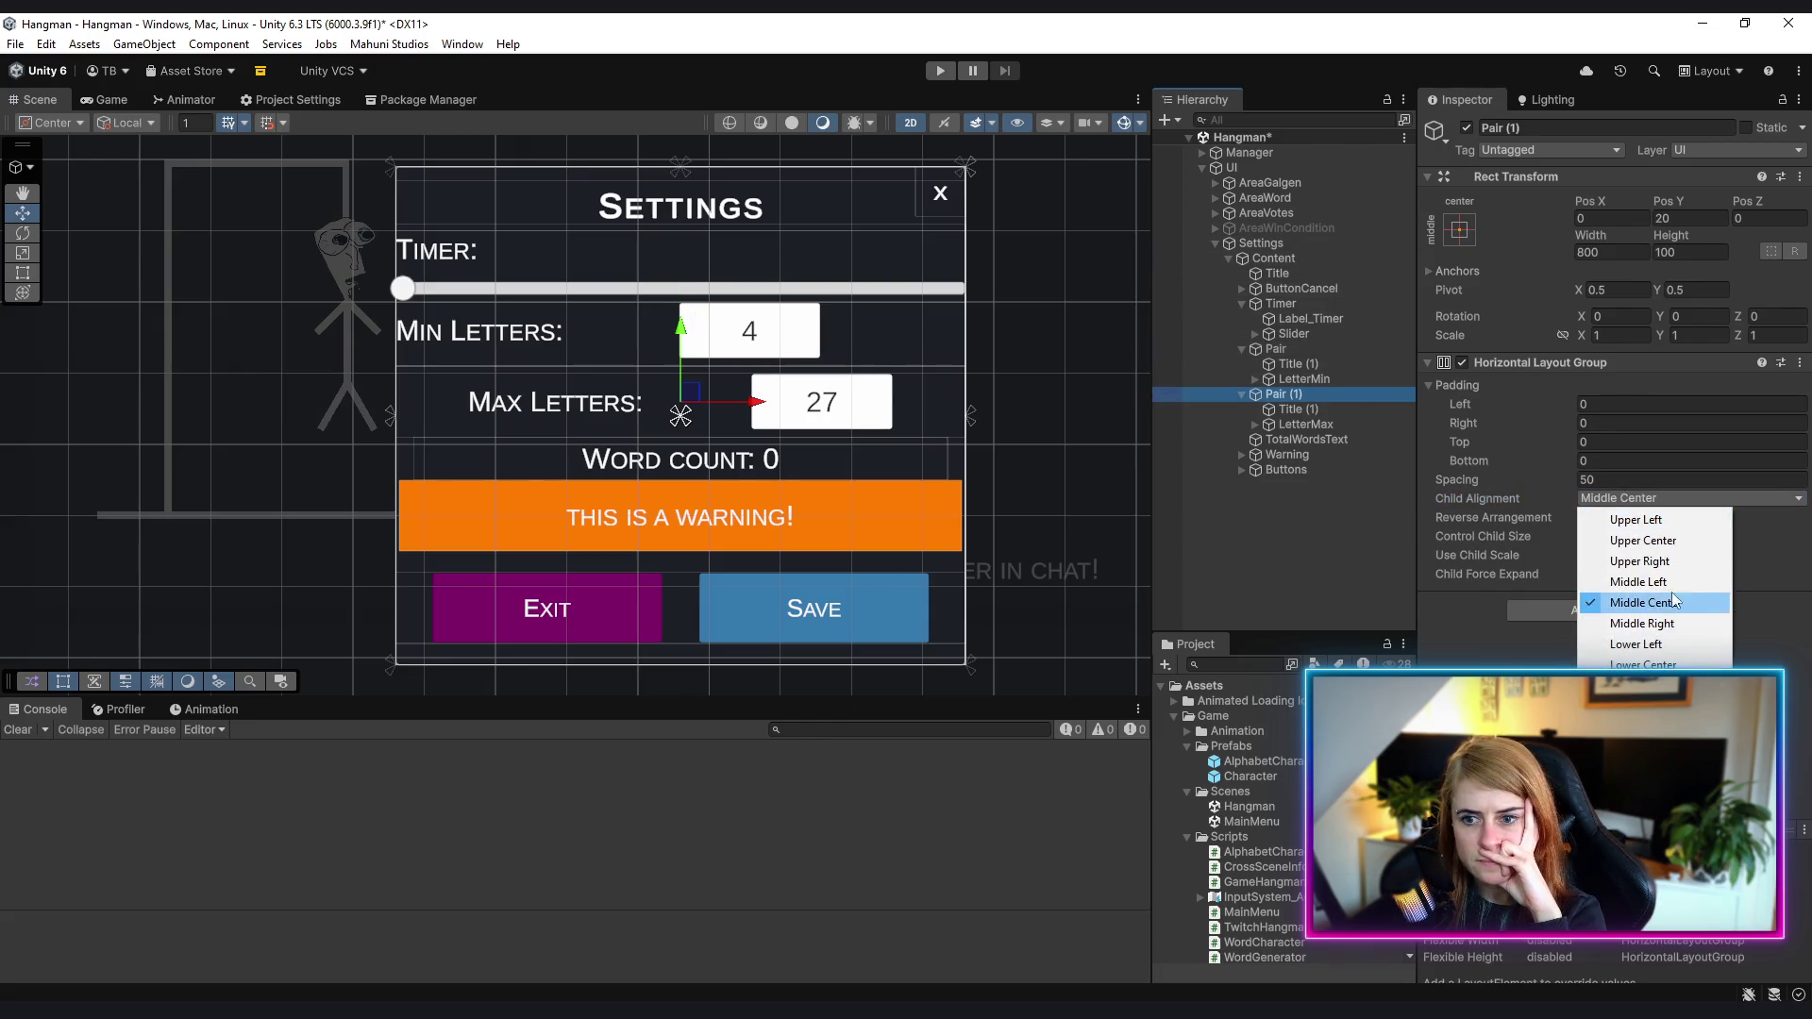
pyautogui.click(1678, 586)
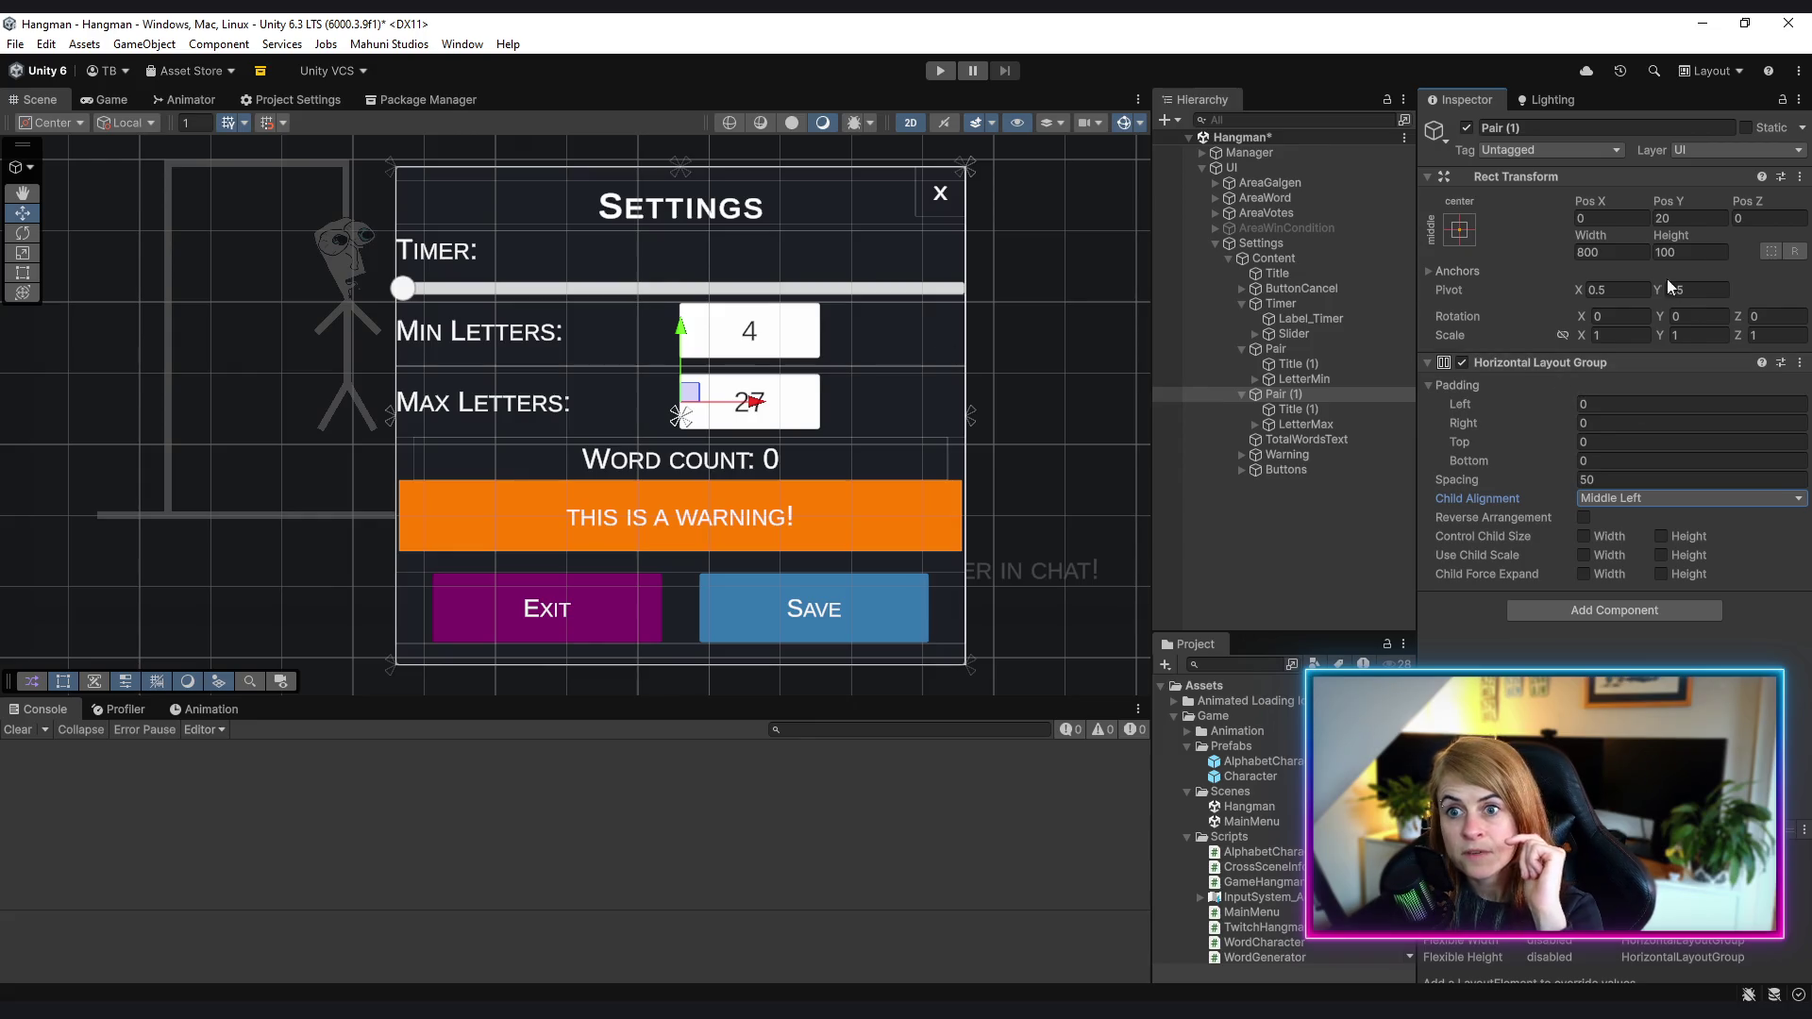
# - Give both the Max Letters and Min Letters rows a left padding of 50
pyautogui.click(1617, 405)
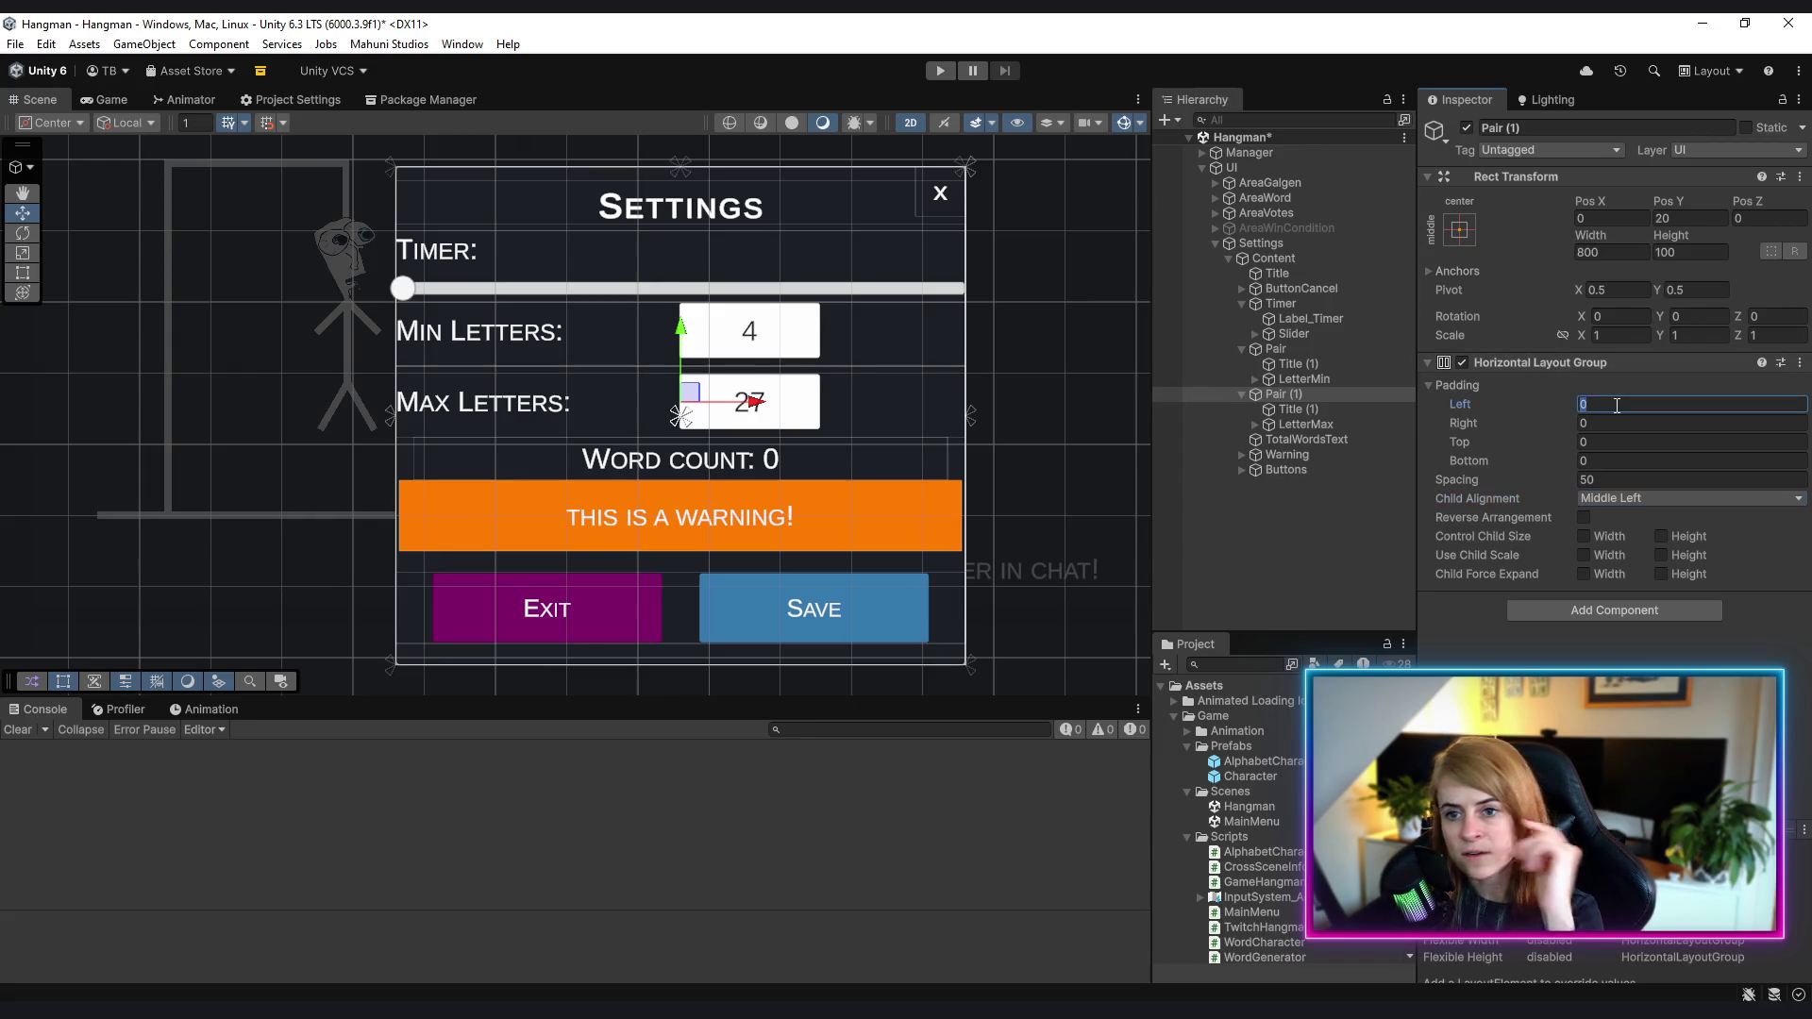
pyautogui.write('50')
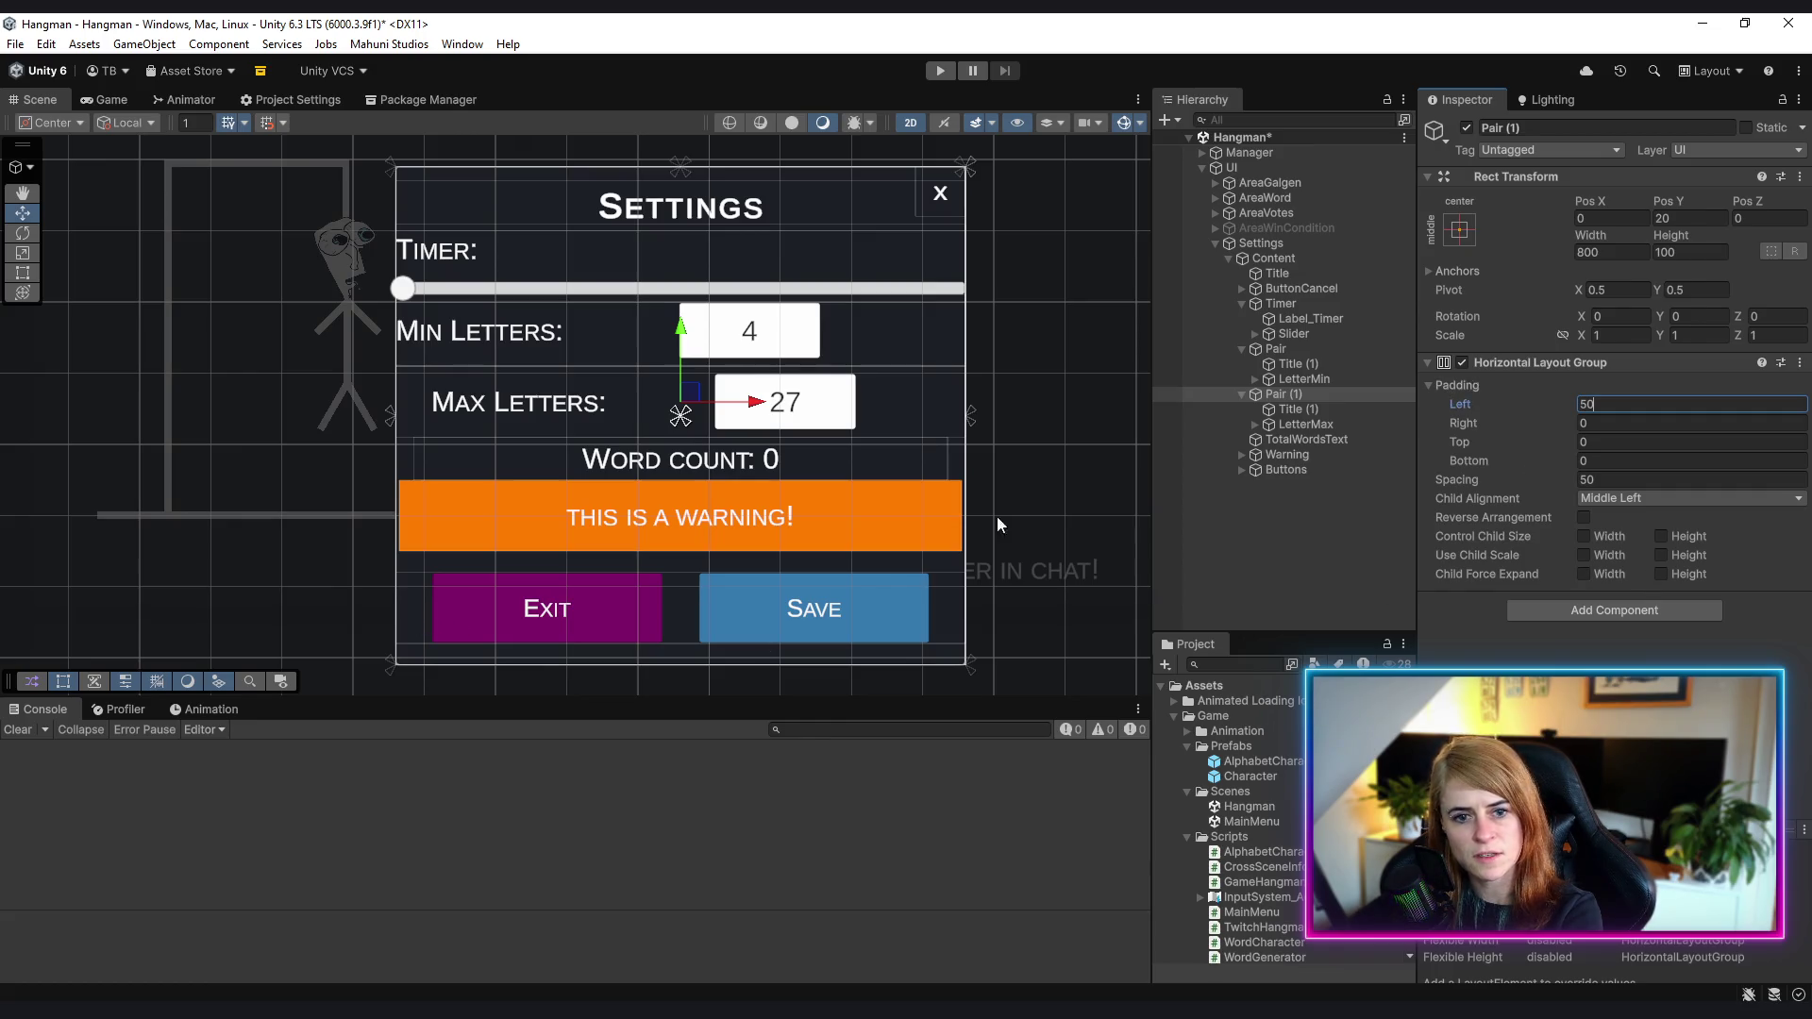
pyautogui.click(1312, 350)
pyautogui.click(1623, 404)
pyautogui.write('50')
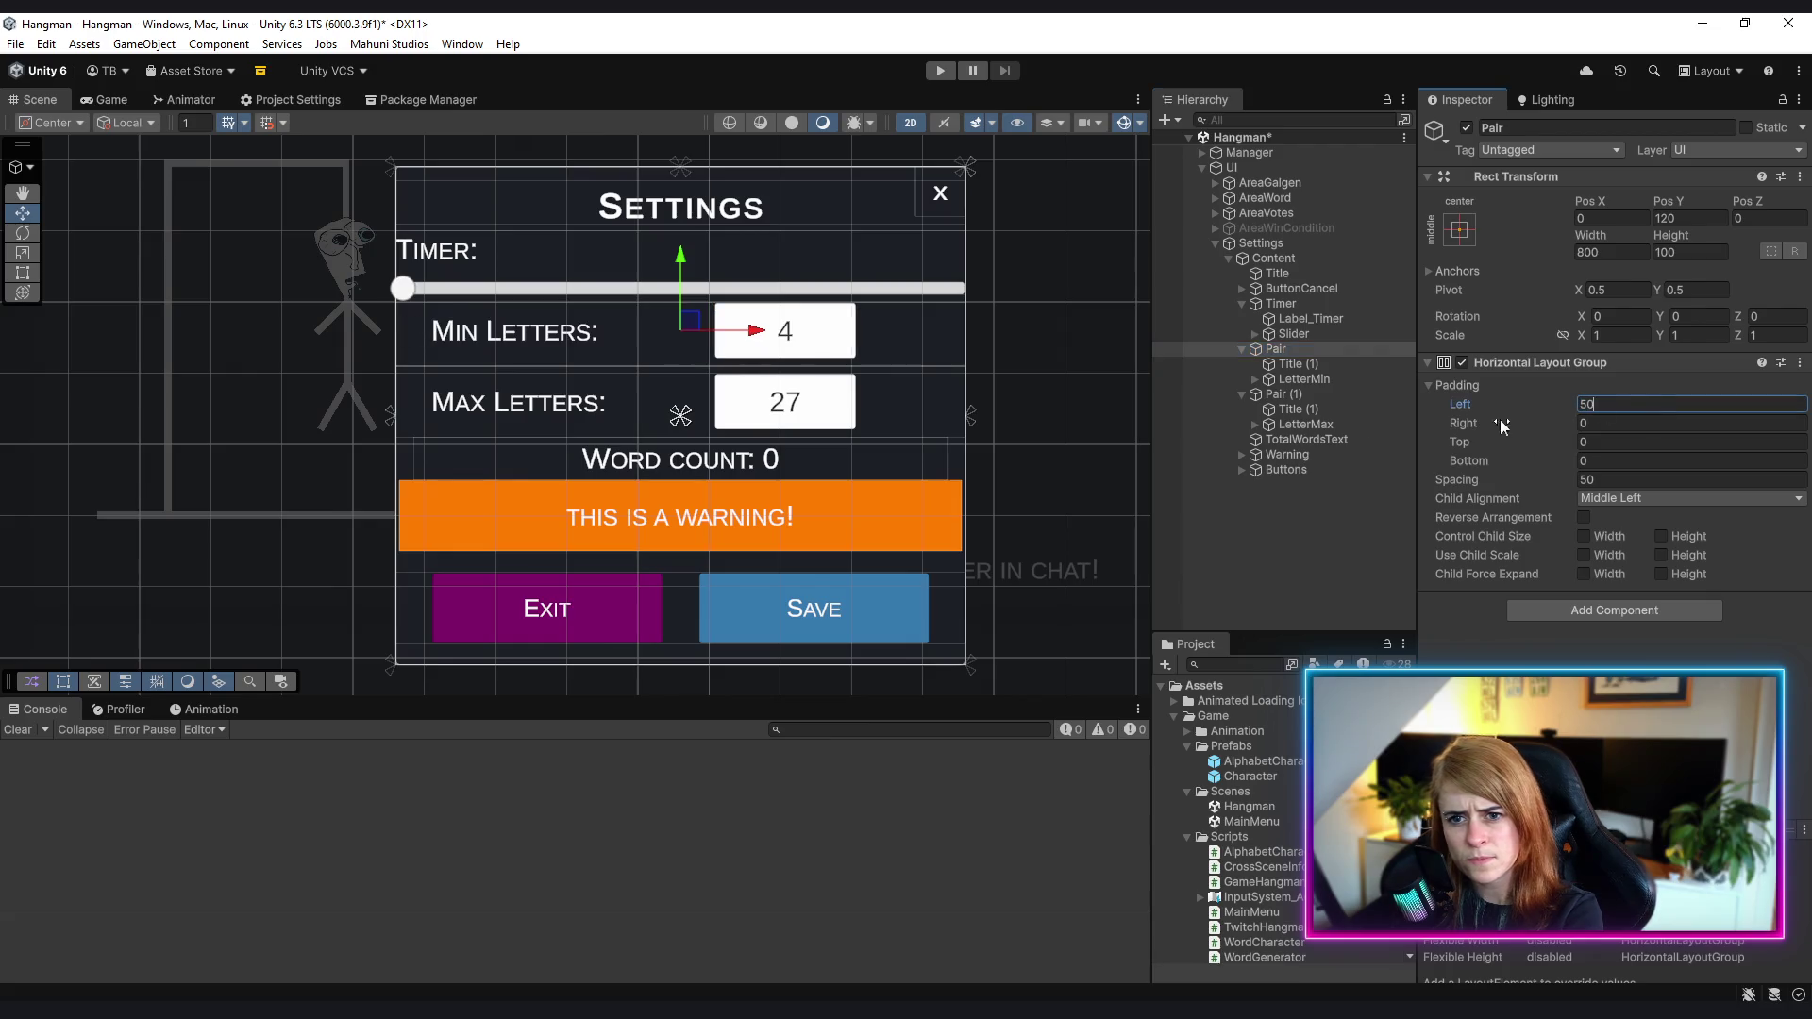
pyautogui.click(1298, 305)
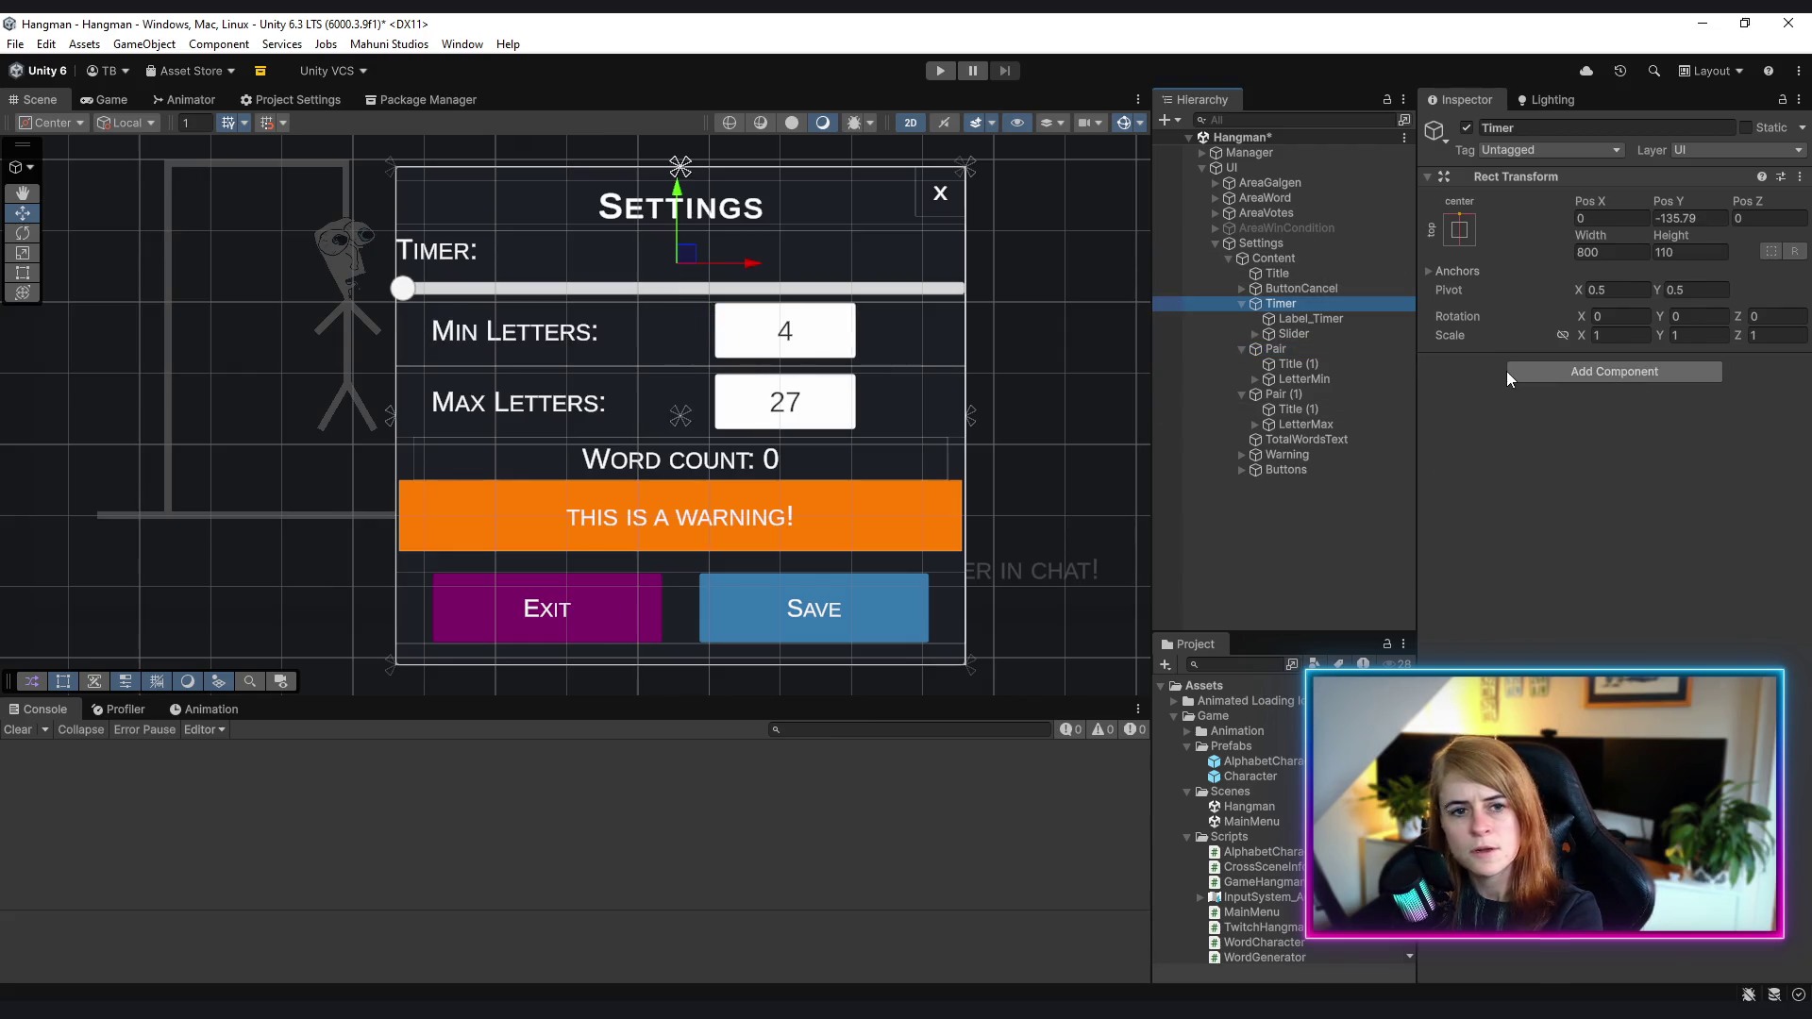
# - Set the Timer width to 600, then drag it wider to about 698
pyautogui.click(1606, 219)
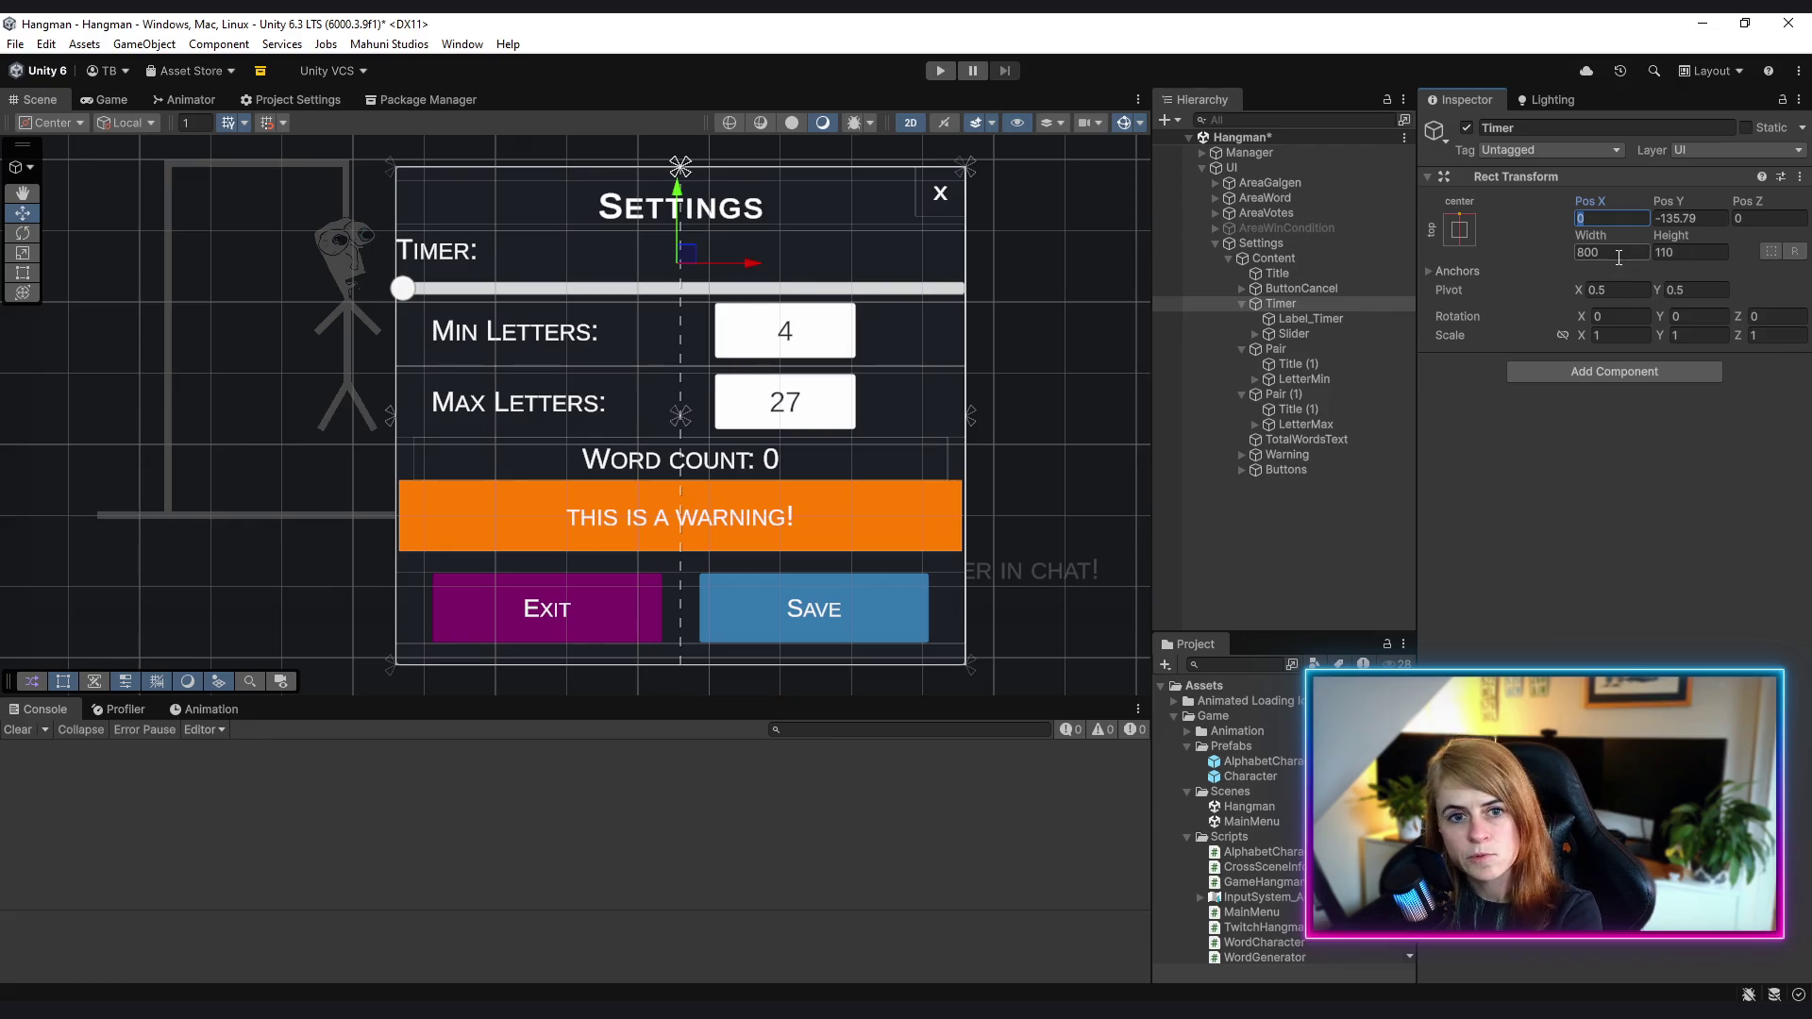
pyautogui.click(1311, 345)
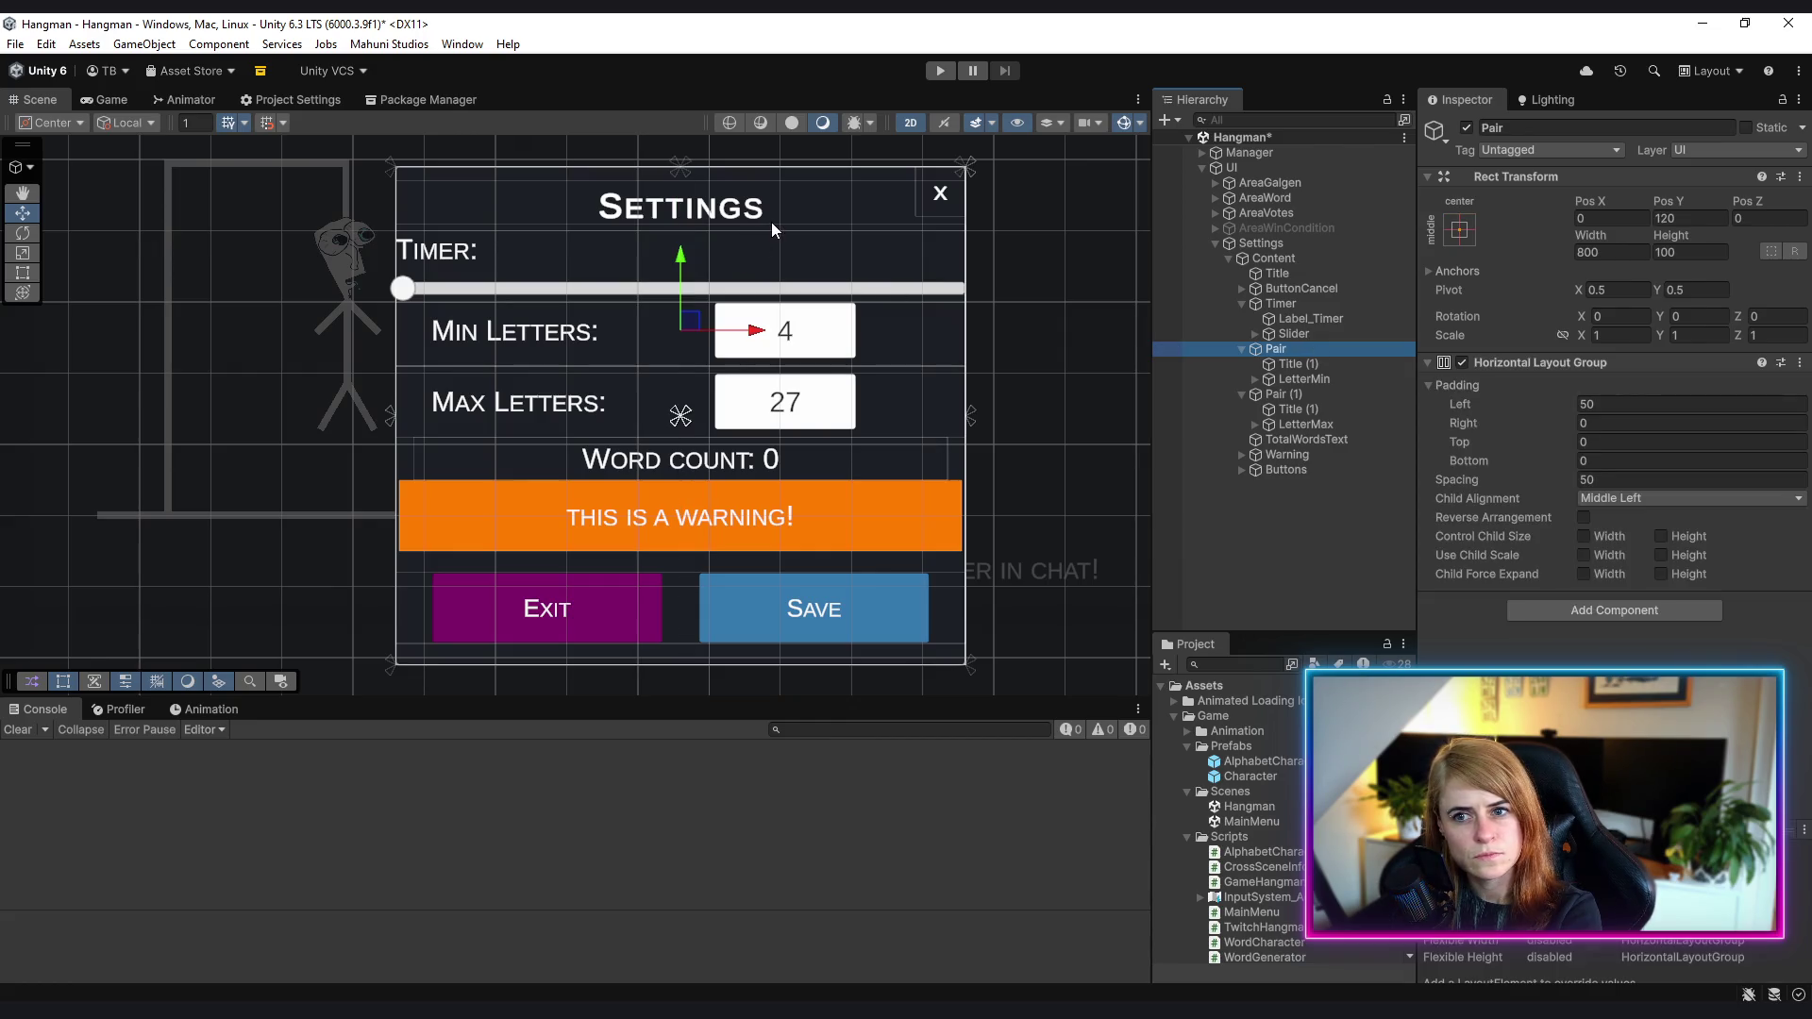
pyautogui.click(1312, 302)
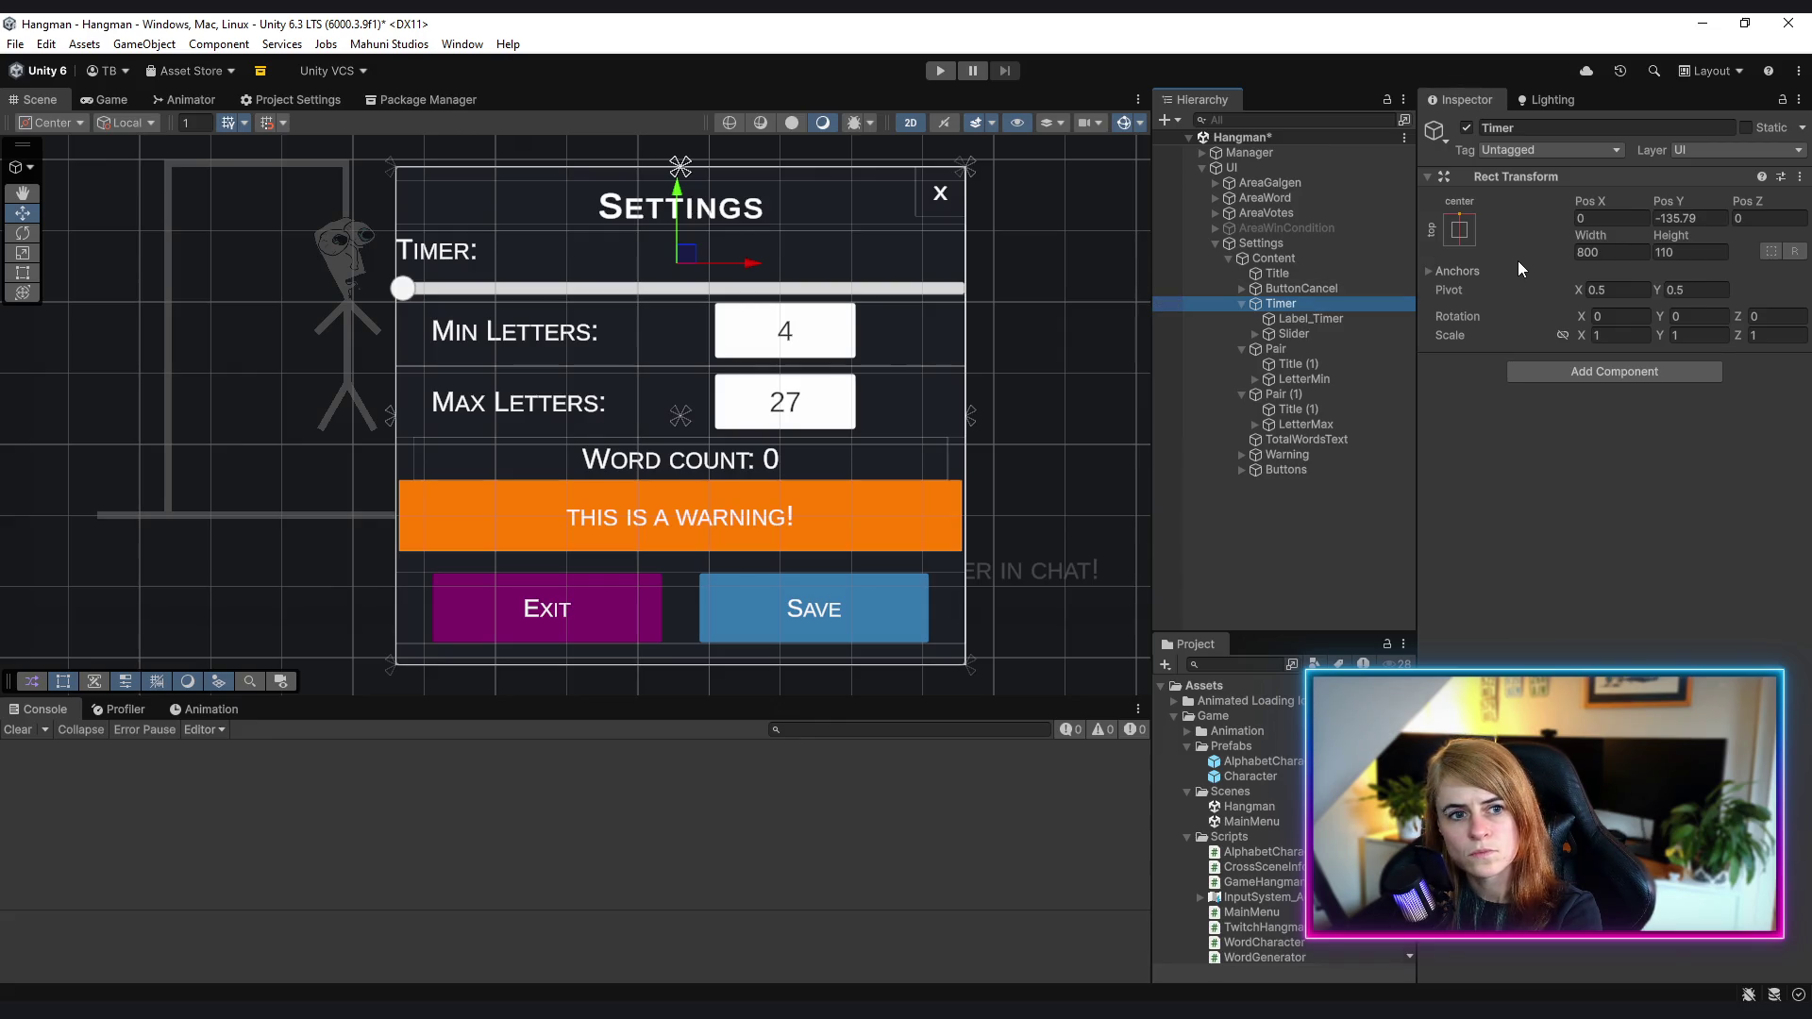
pyautogui.click(1637, 252)
pyautogui.write('600')
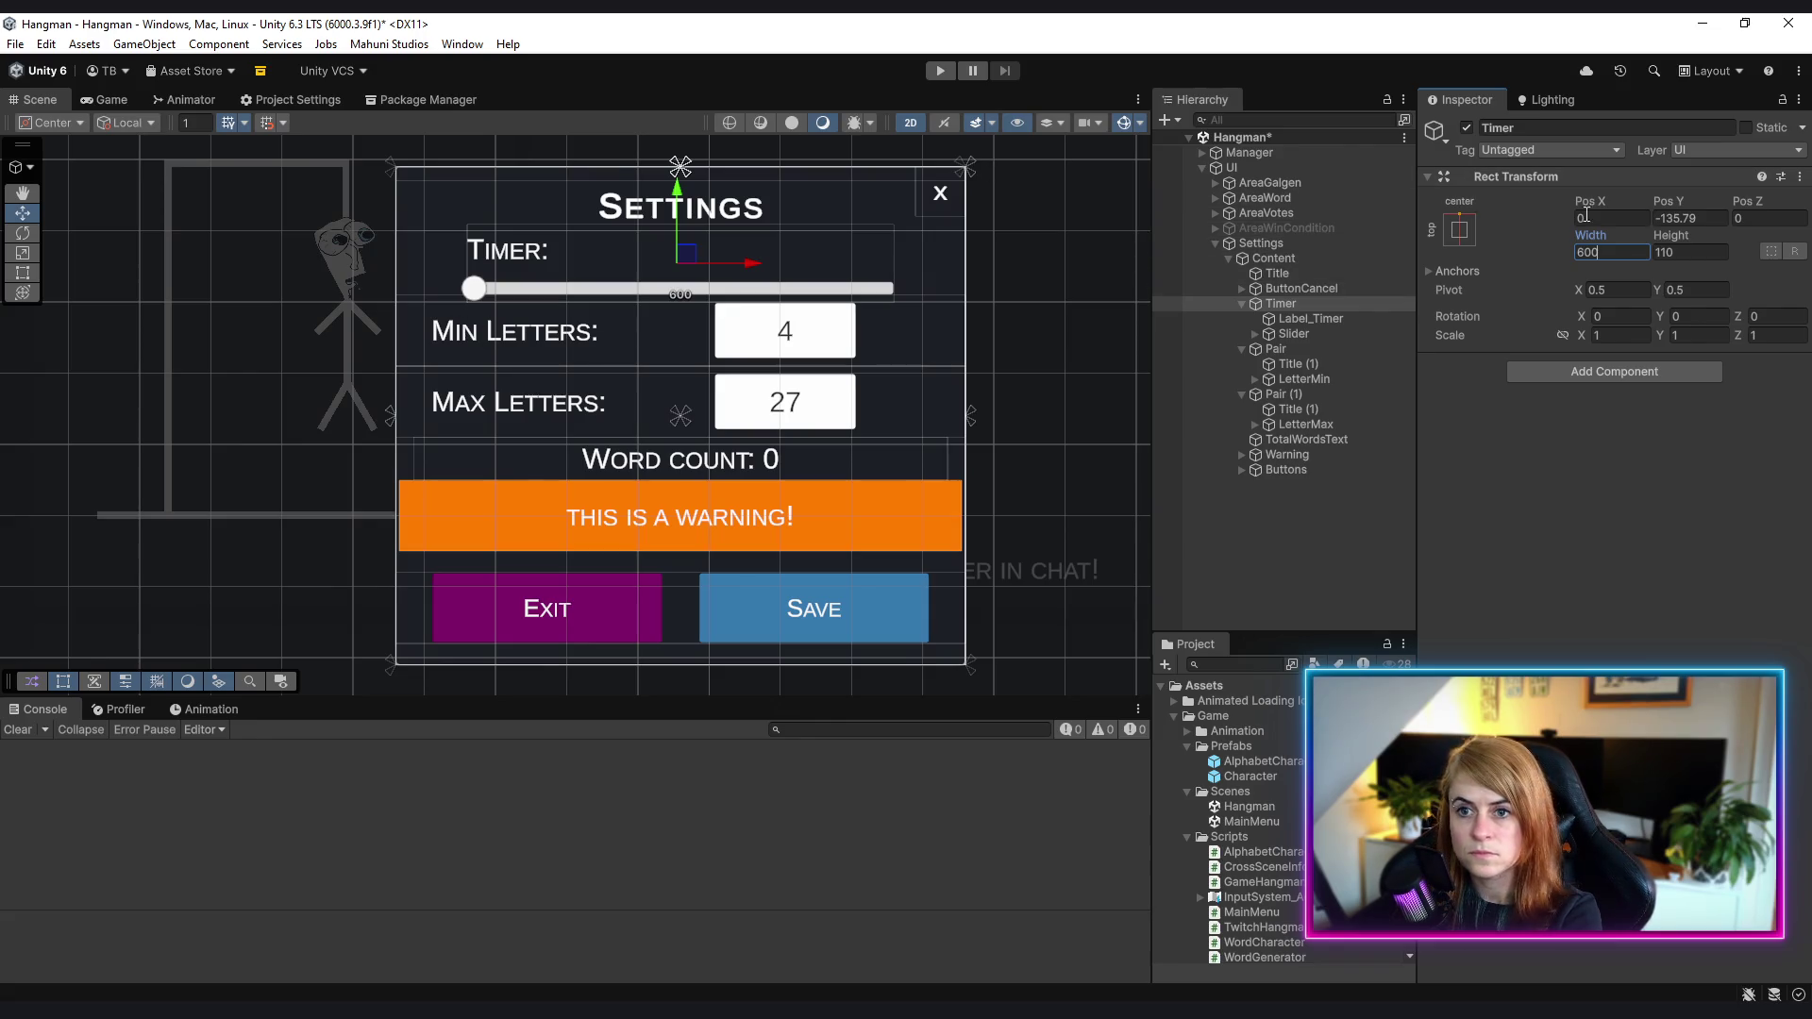
pyautogui.moveTo(1599, 241); pyautogui.dragTo(1725, 241)
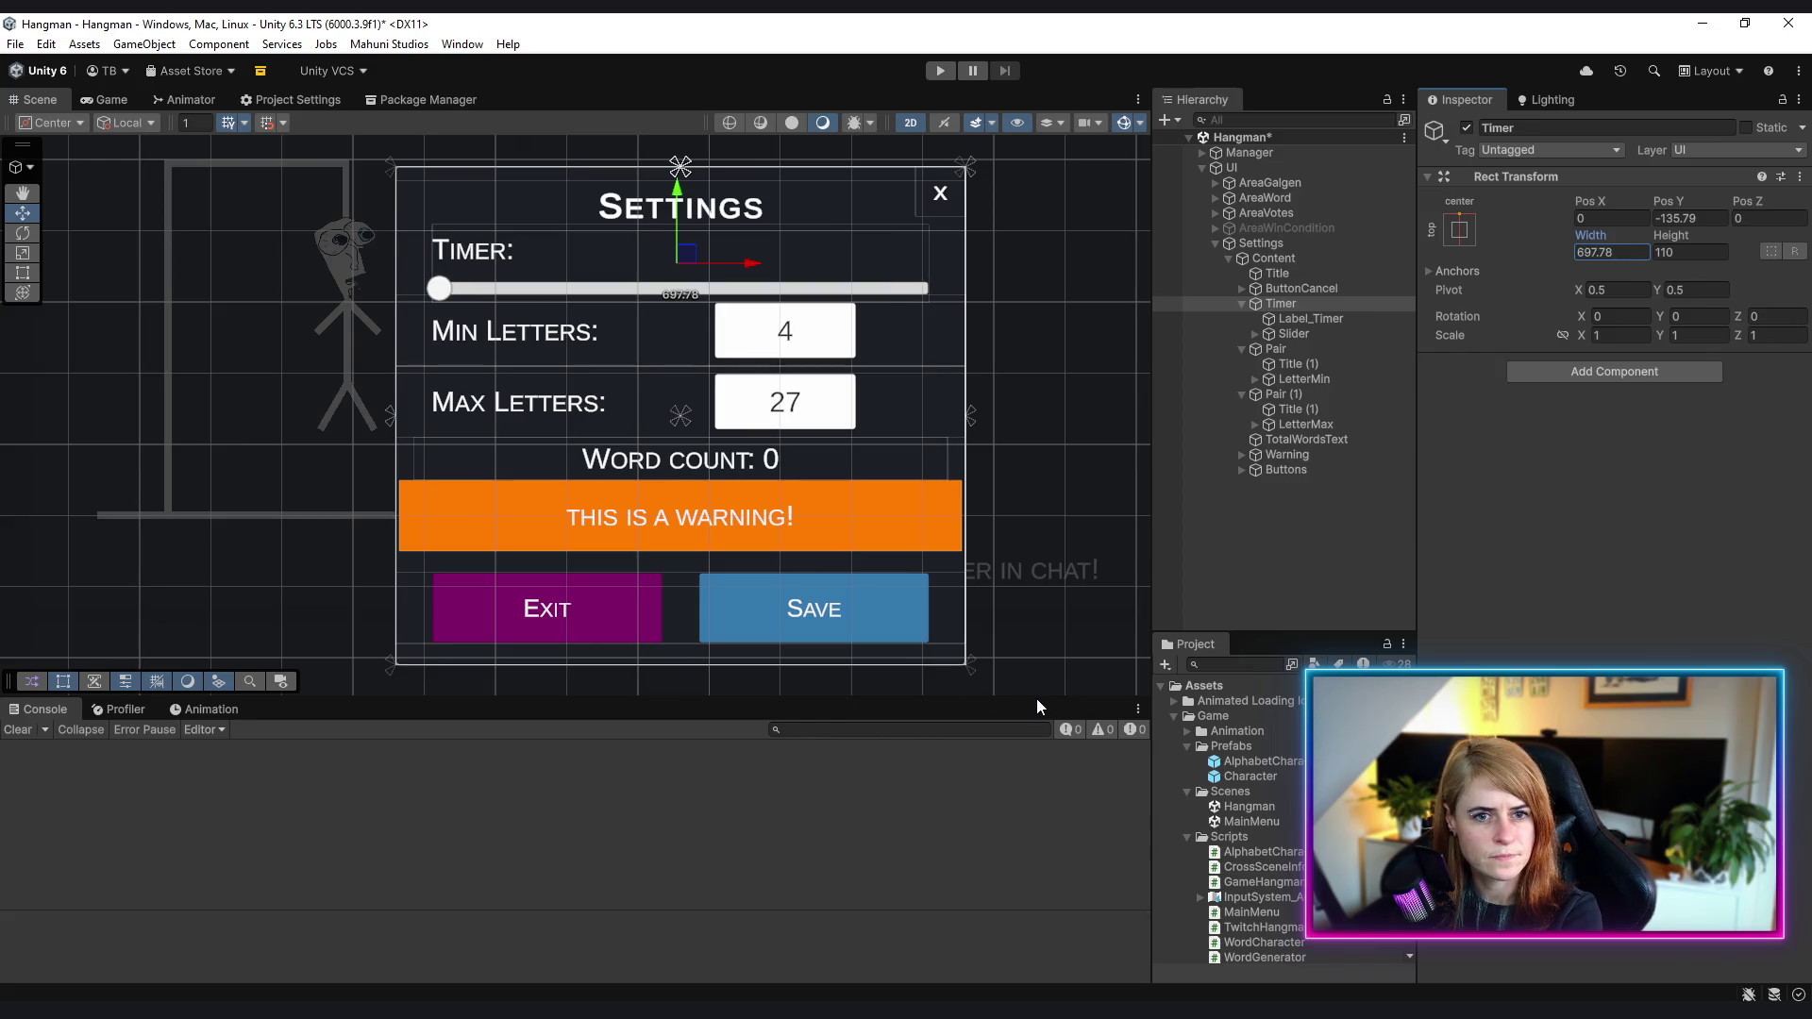
# - Check the Content panel's size, then set the Timer width to exactly 700
pyautogui.click(1275, 258)
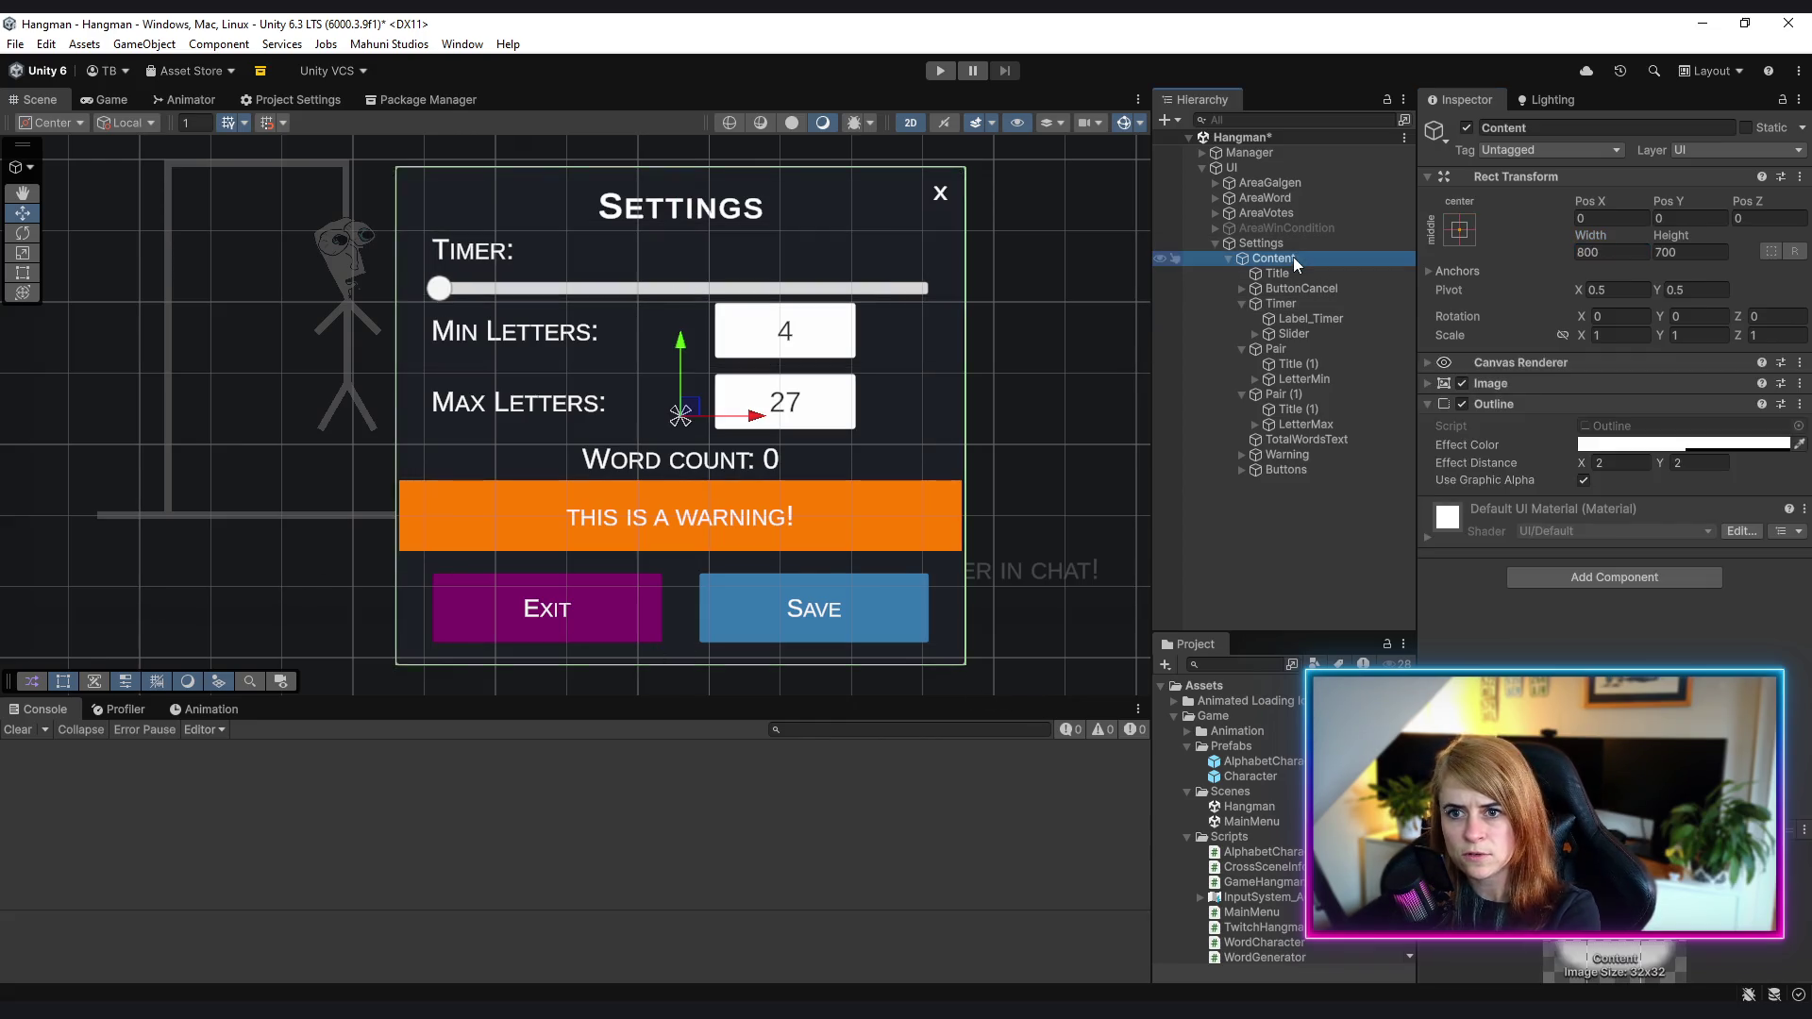
pyautogui.scroll(-1, 800, 291)
pyautogui.moveTo(895, 346); pyautogui.dragTo(948, 362)
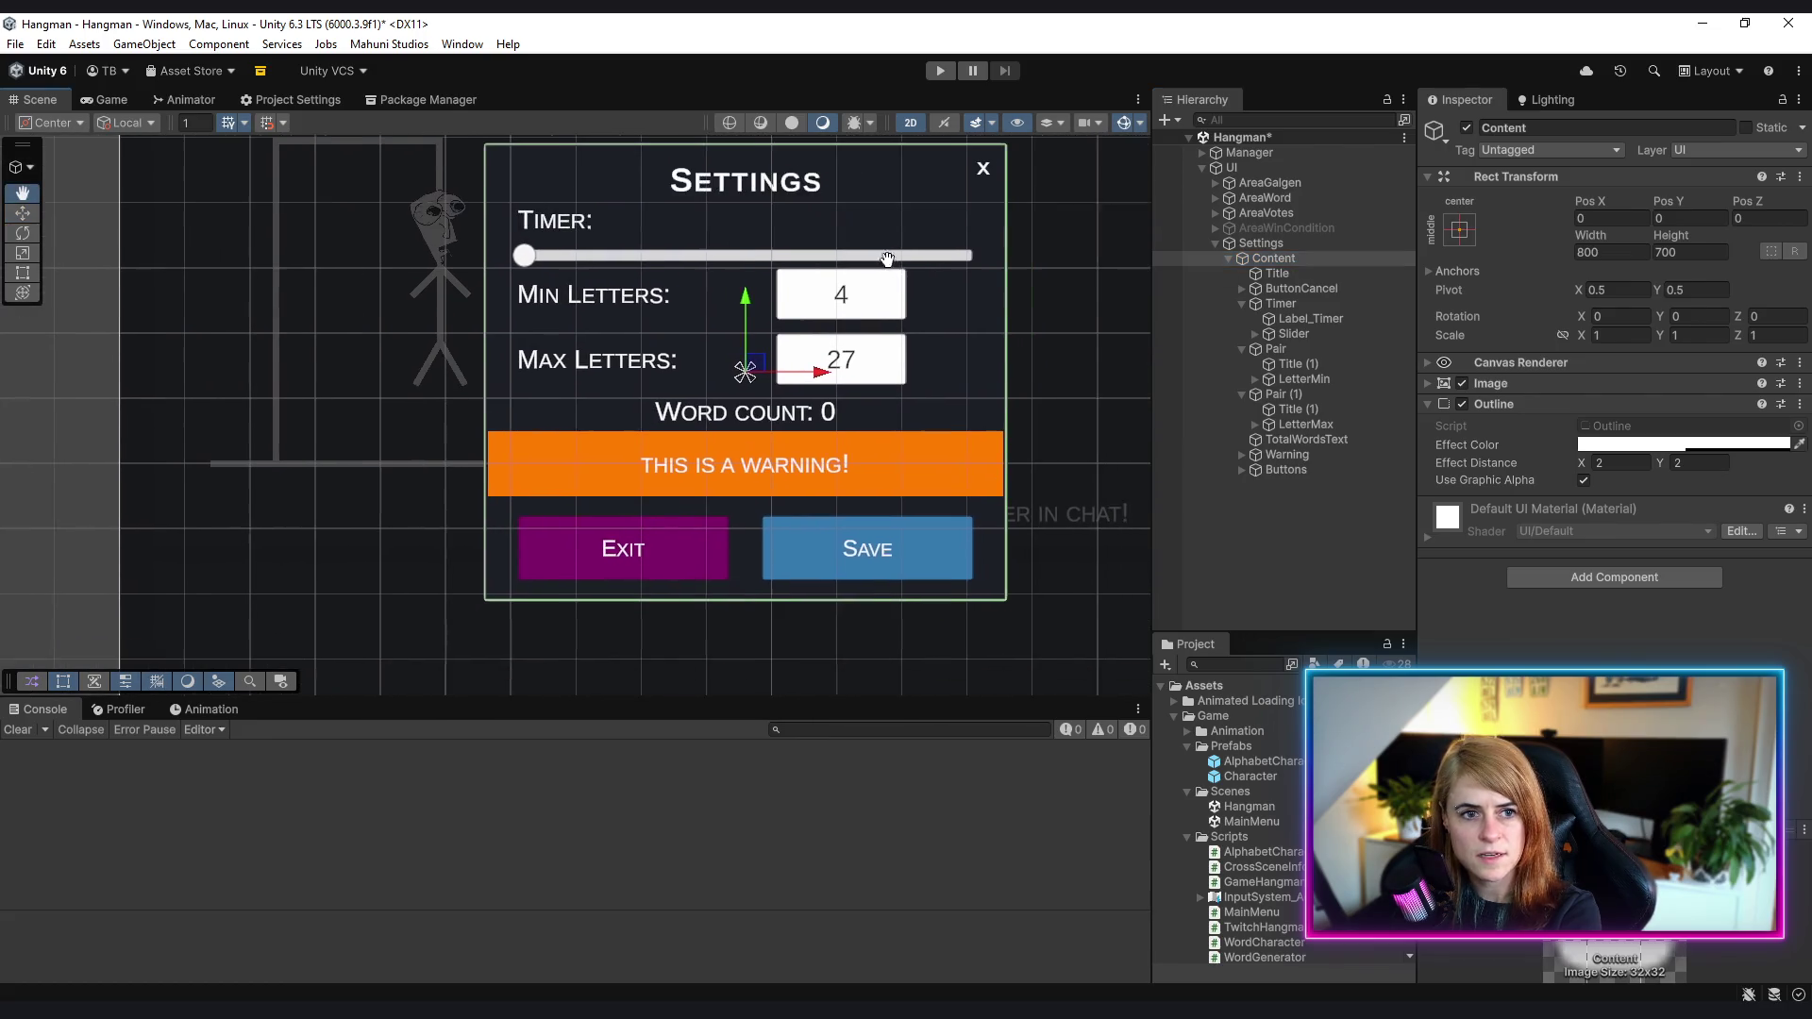
pyautogui.scroll(2, 869, 362)
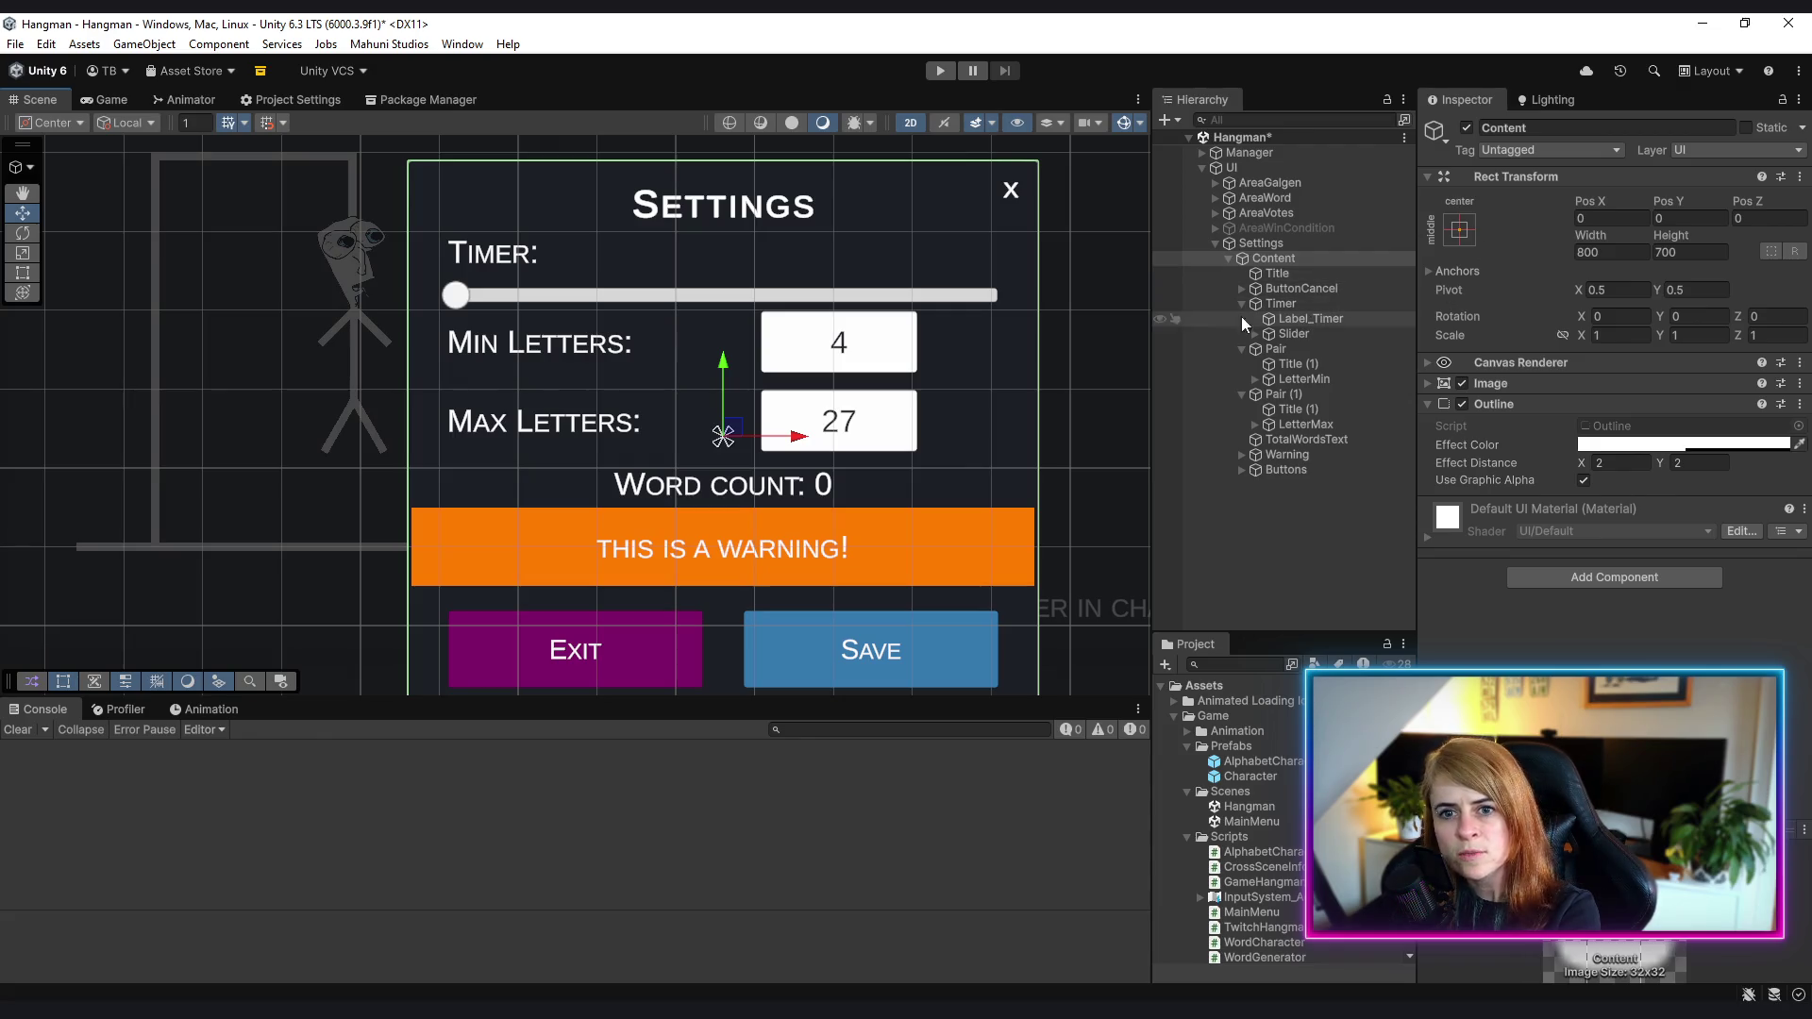
pyautogui.click(1286, 303)
pyautogui.click(1613, 251)
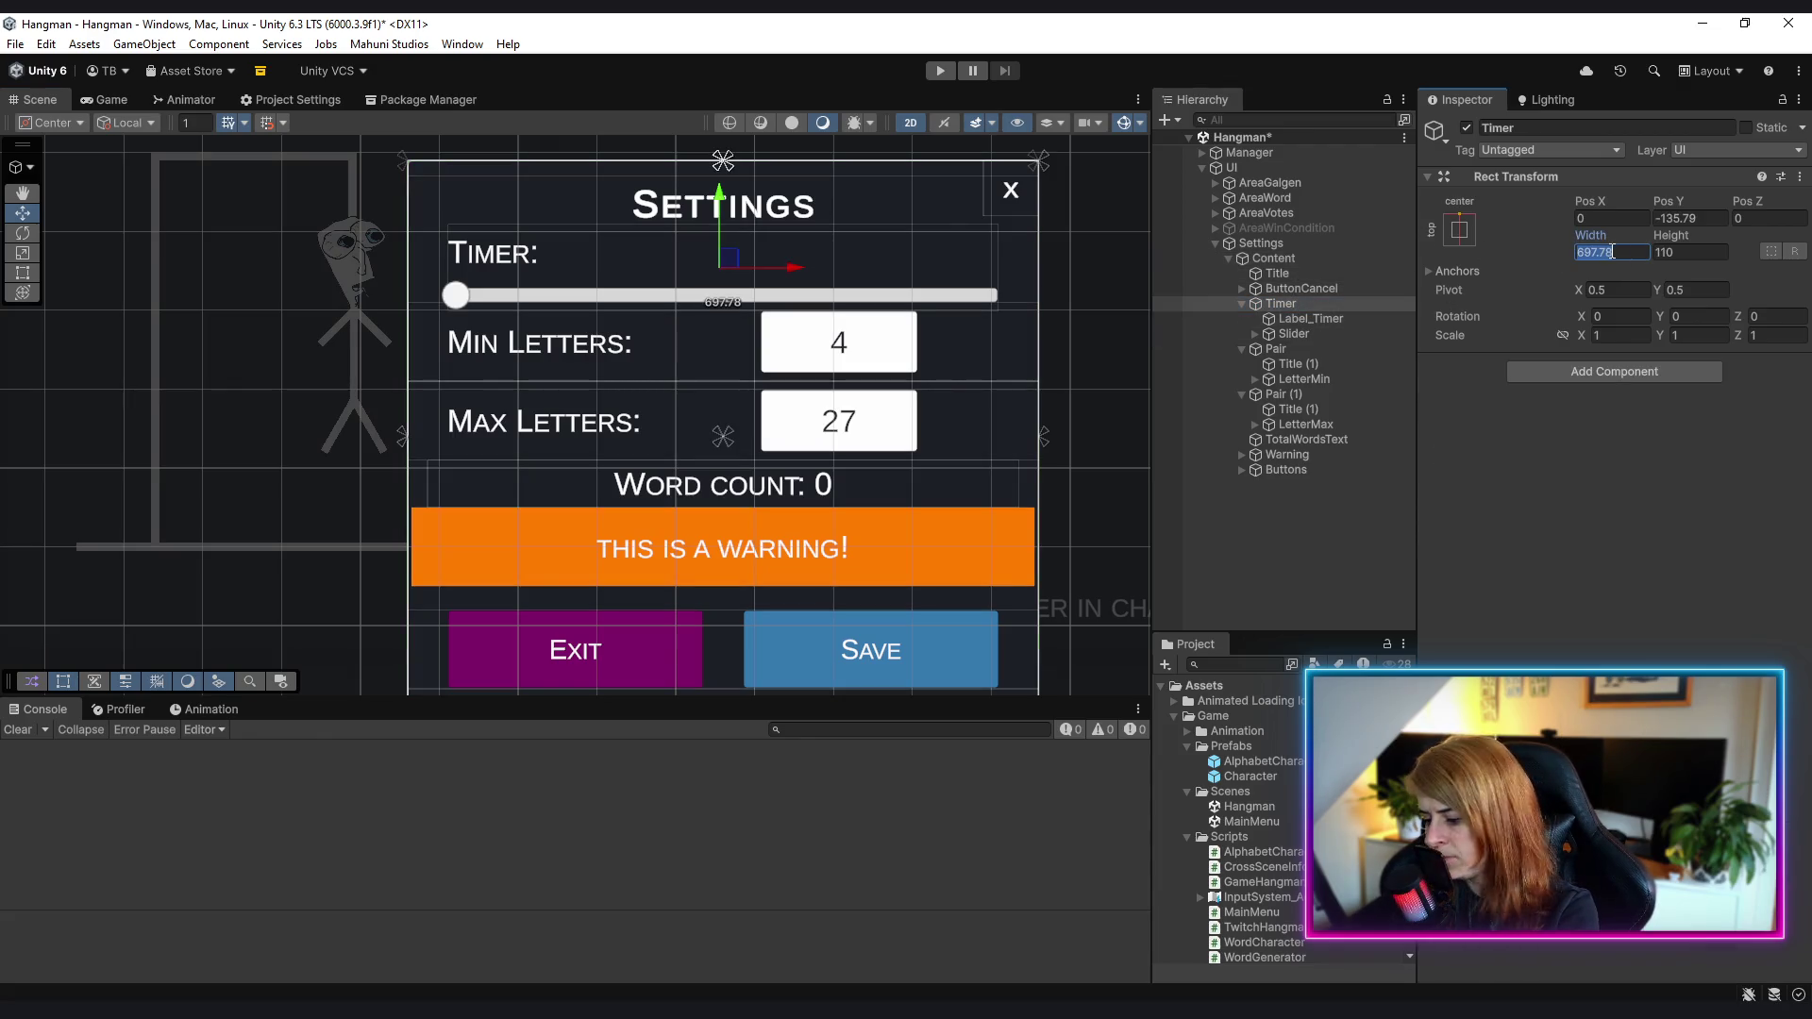
pyautogui.write('700')
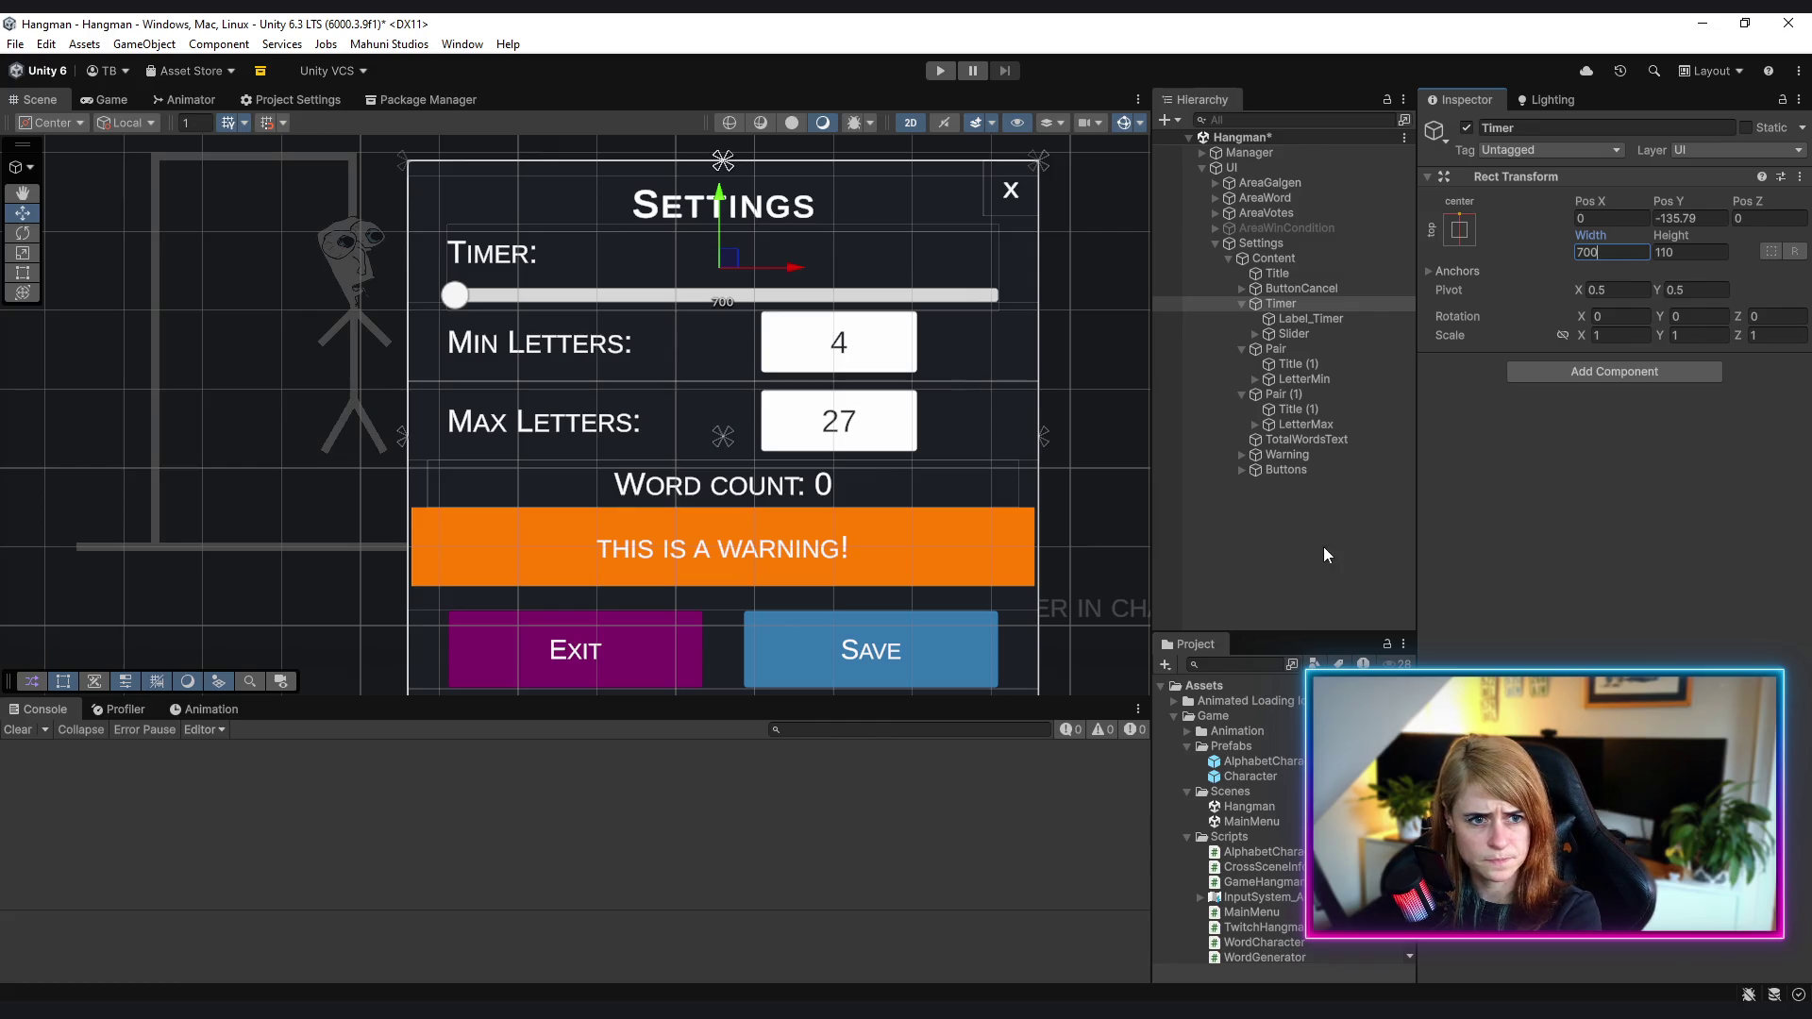
pyautogui.click(1324, 548)
pyautogui.scroll(-1, 709, 437)
pyautogui.scroll(-1, 708, 437)
pyautogui.scroll(1, 709, 437)
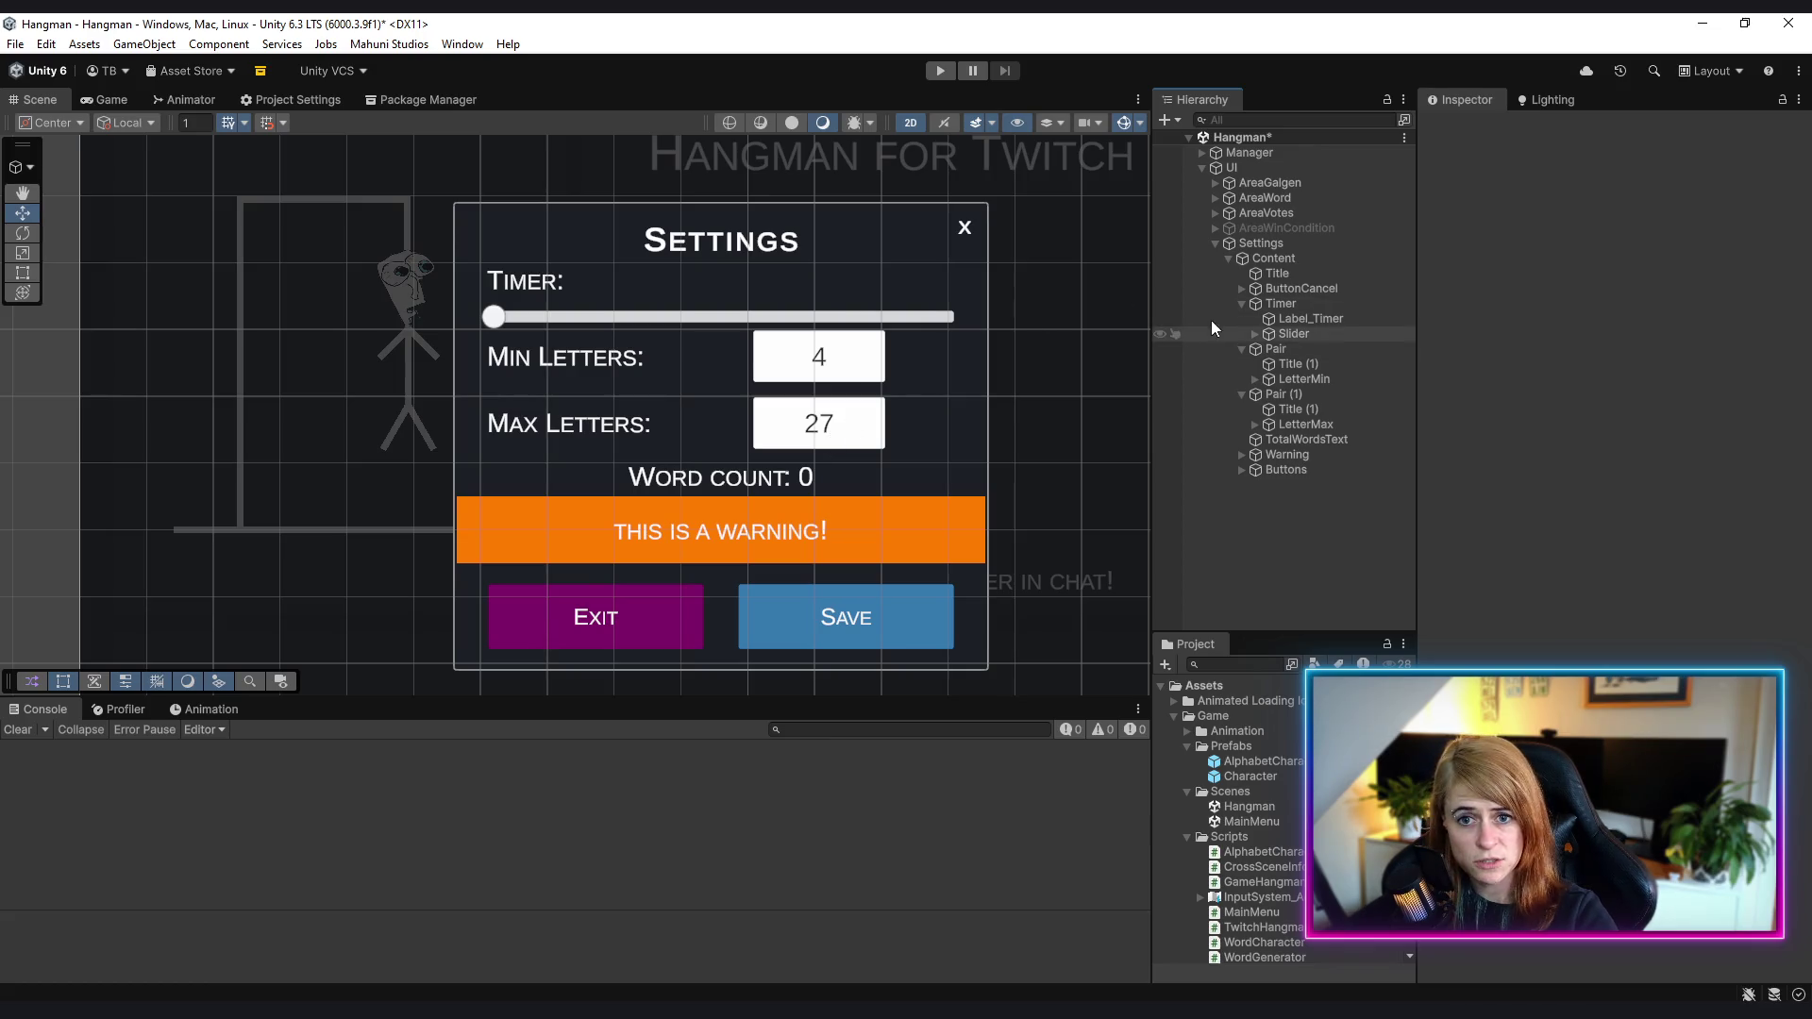
pyautogui.click(1274, 258)
# - Set the Content panel height to 800
pyautogui.scroll(-1, 876, 394)
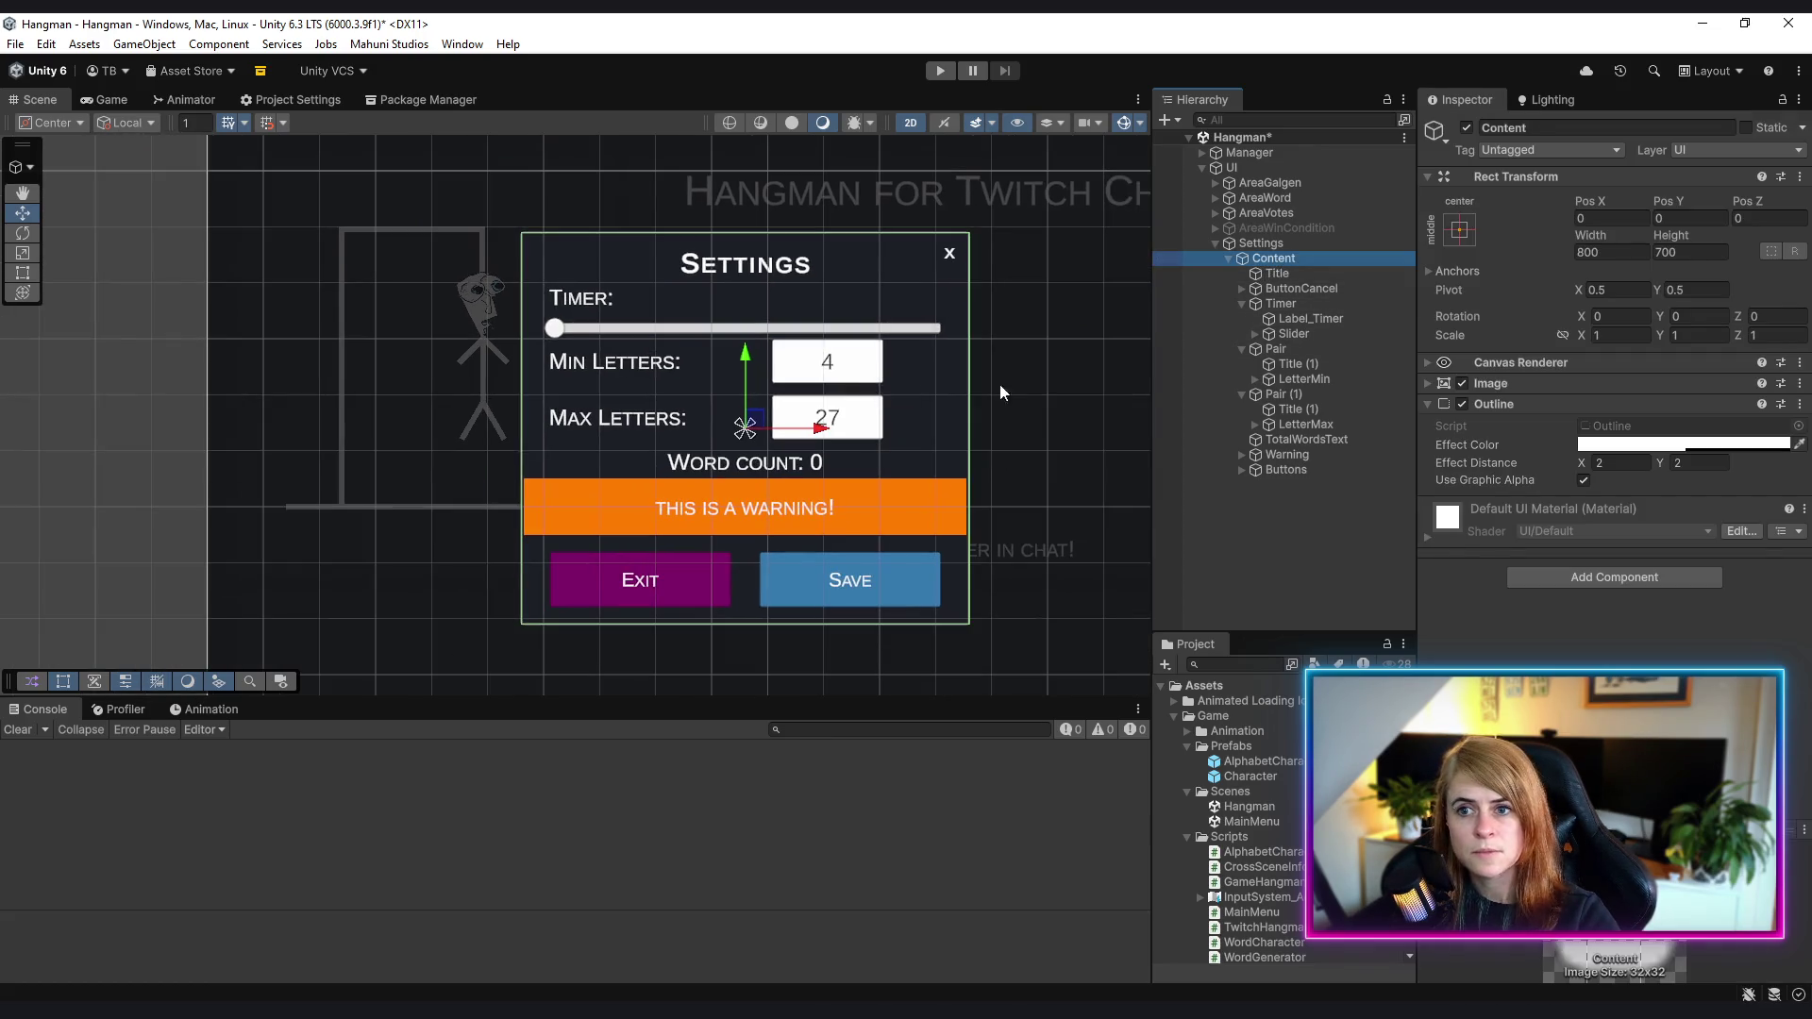
pyautogui.click(1703, 250)
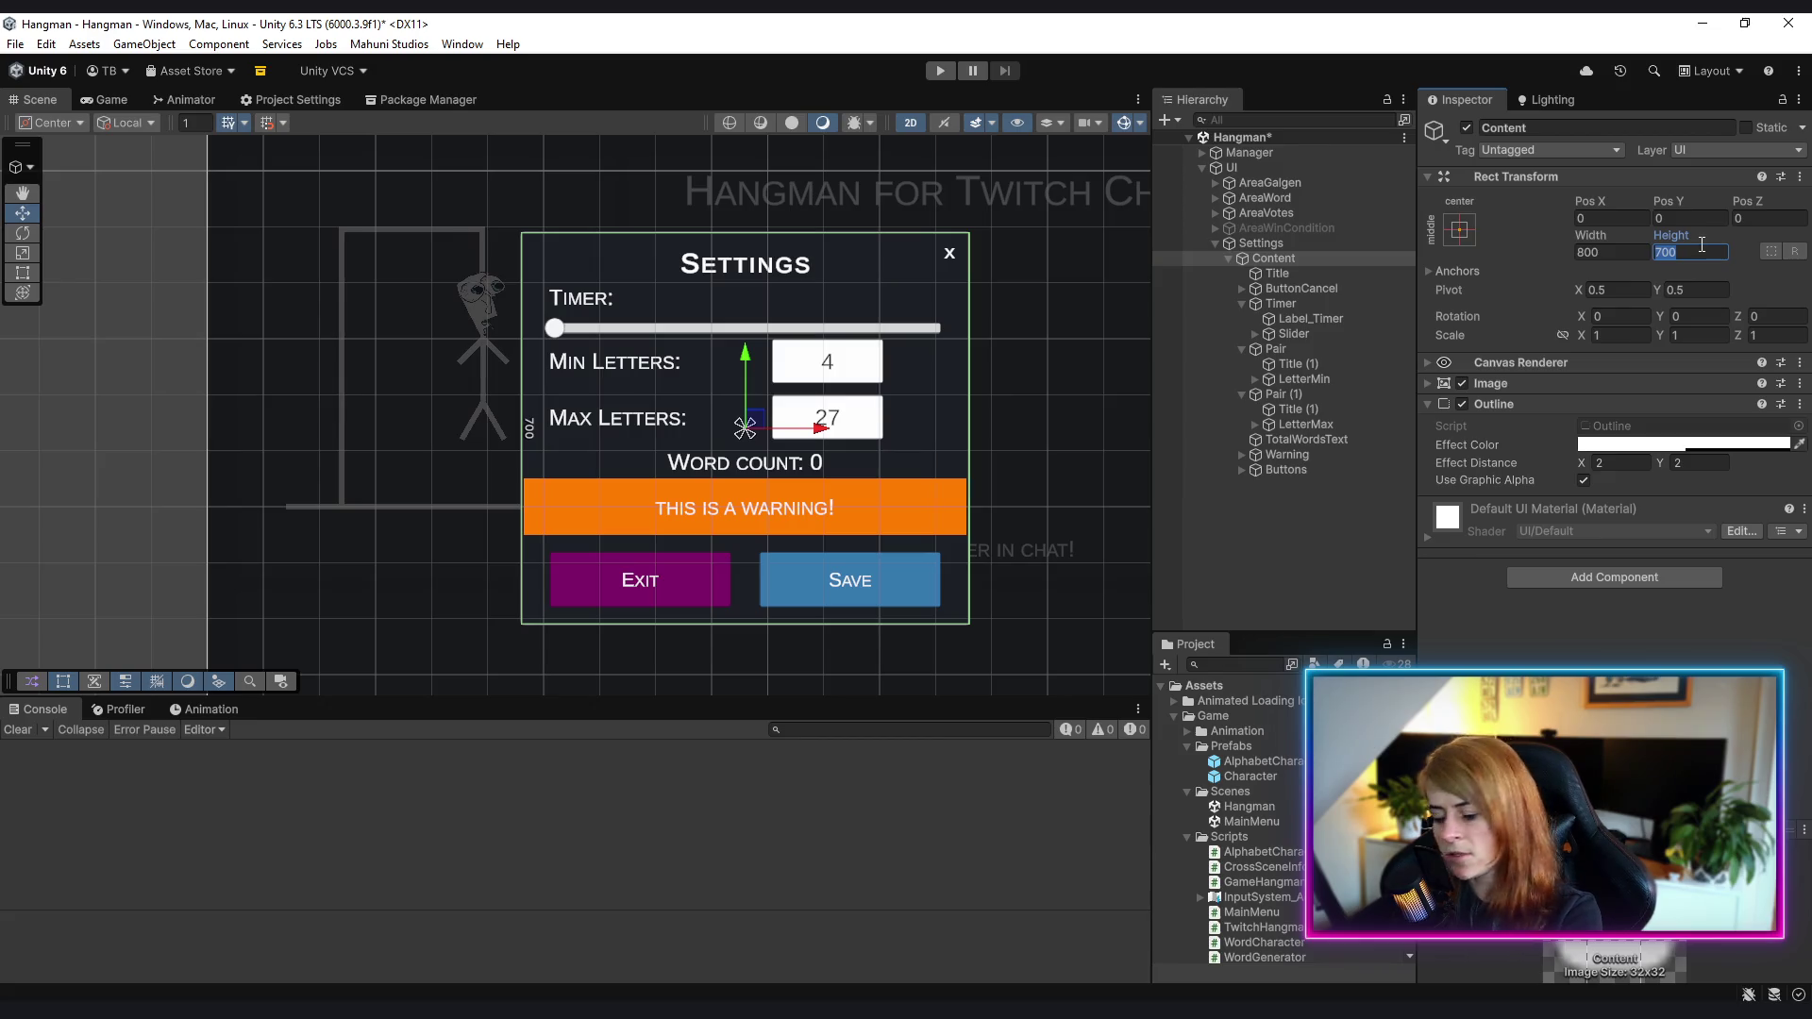
pyautogui.write('800')
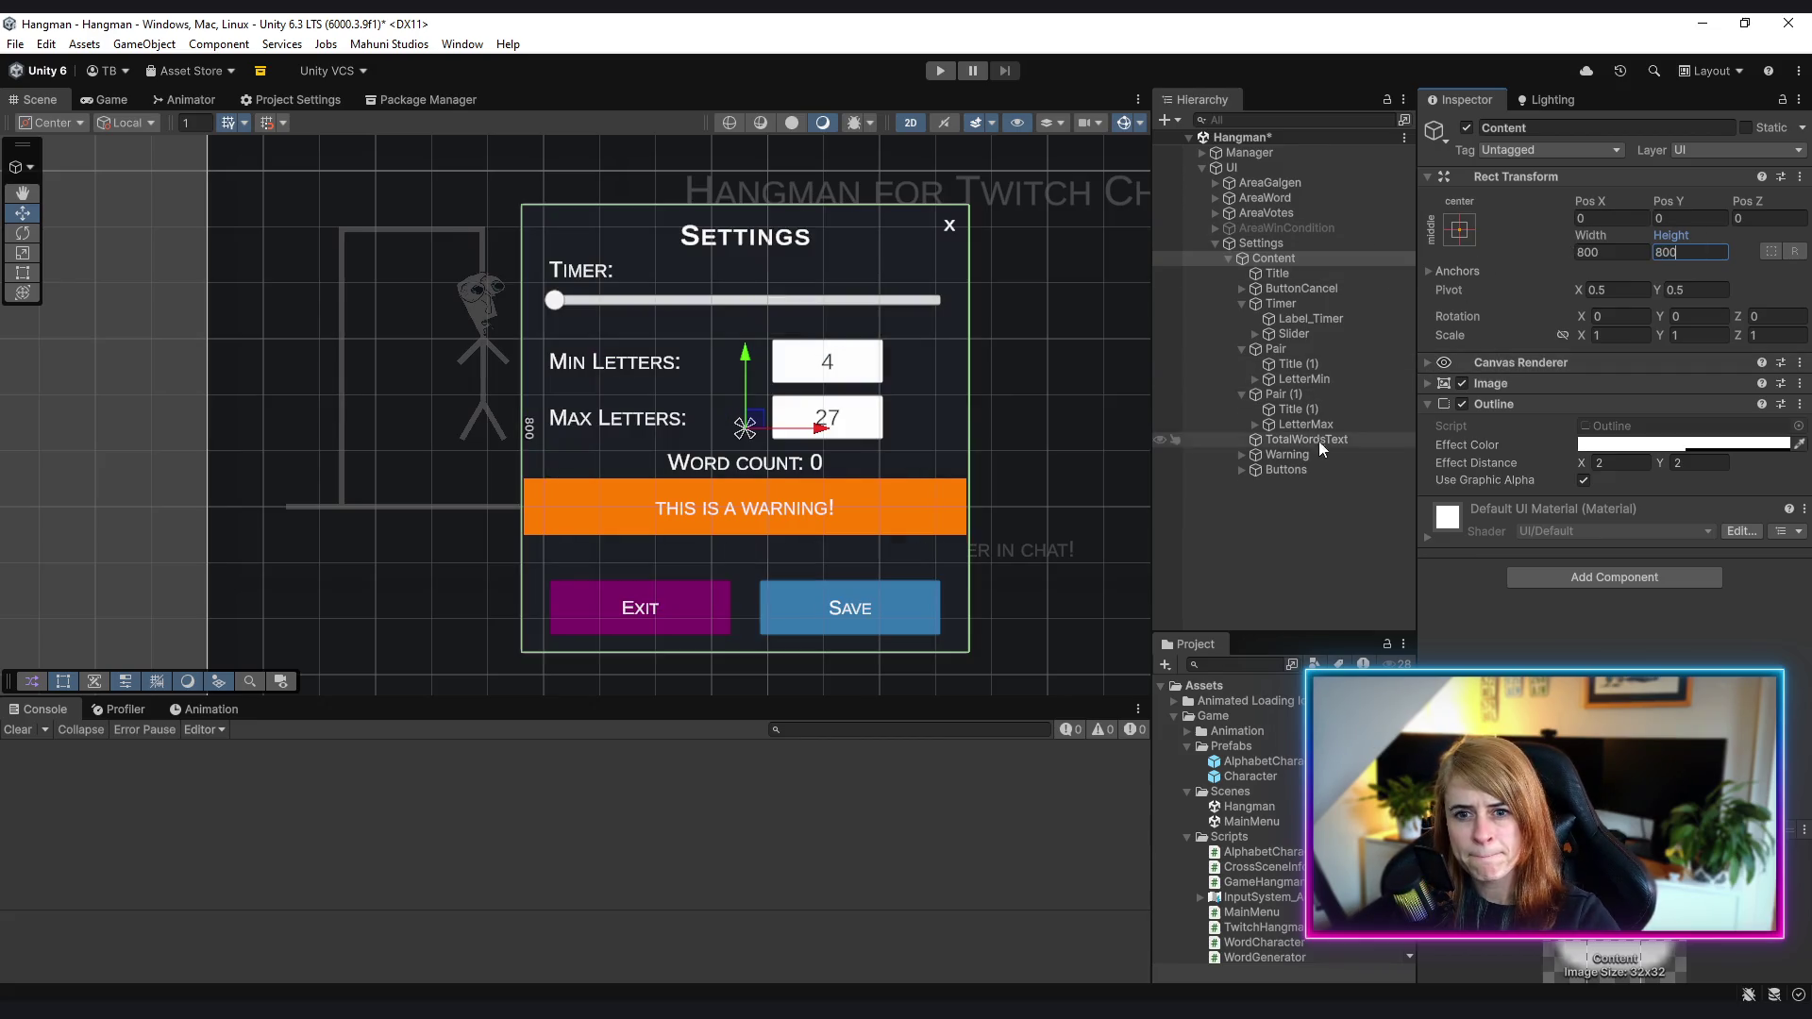
# - Anchor the Warning bar bottom-stretch and set its Pos Y to 150
pyautogui.click(1311, 454)
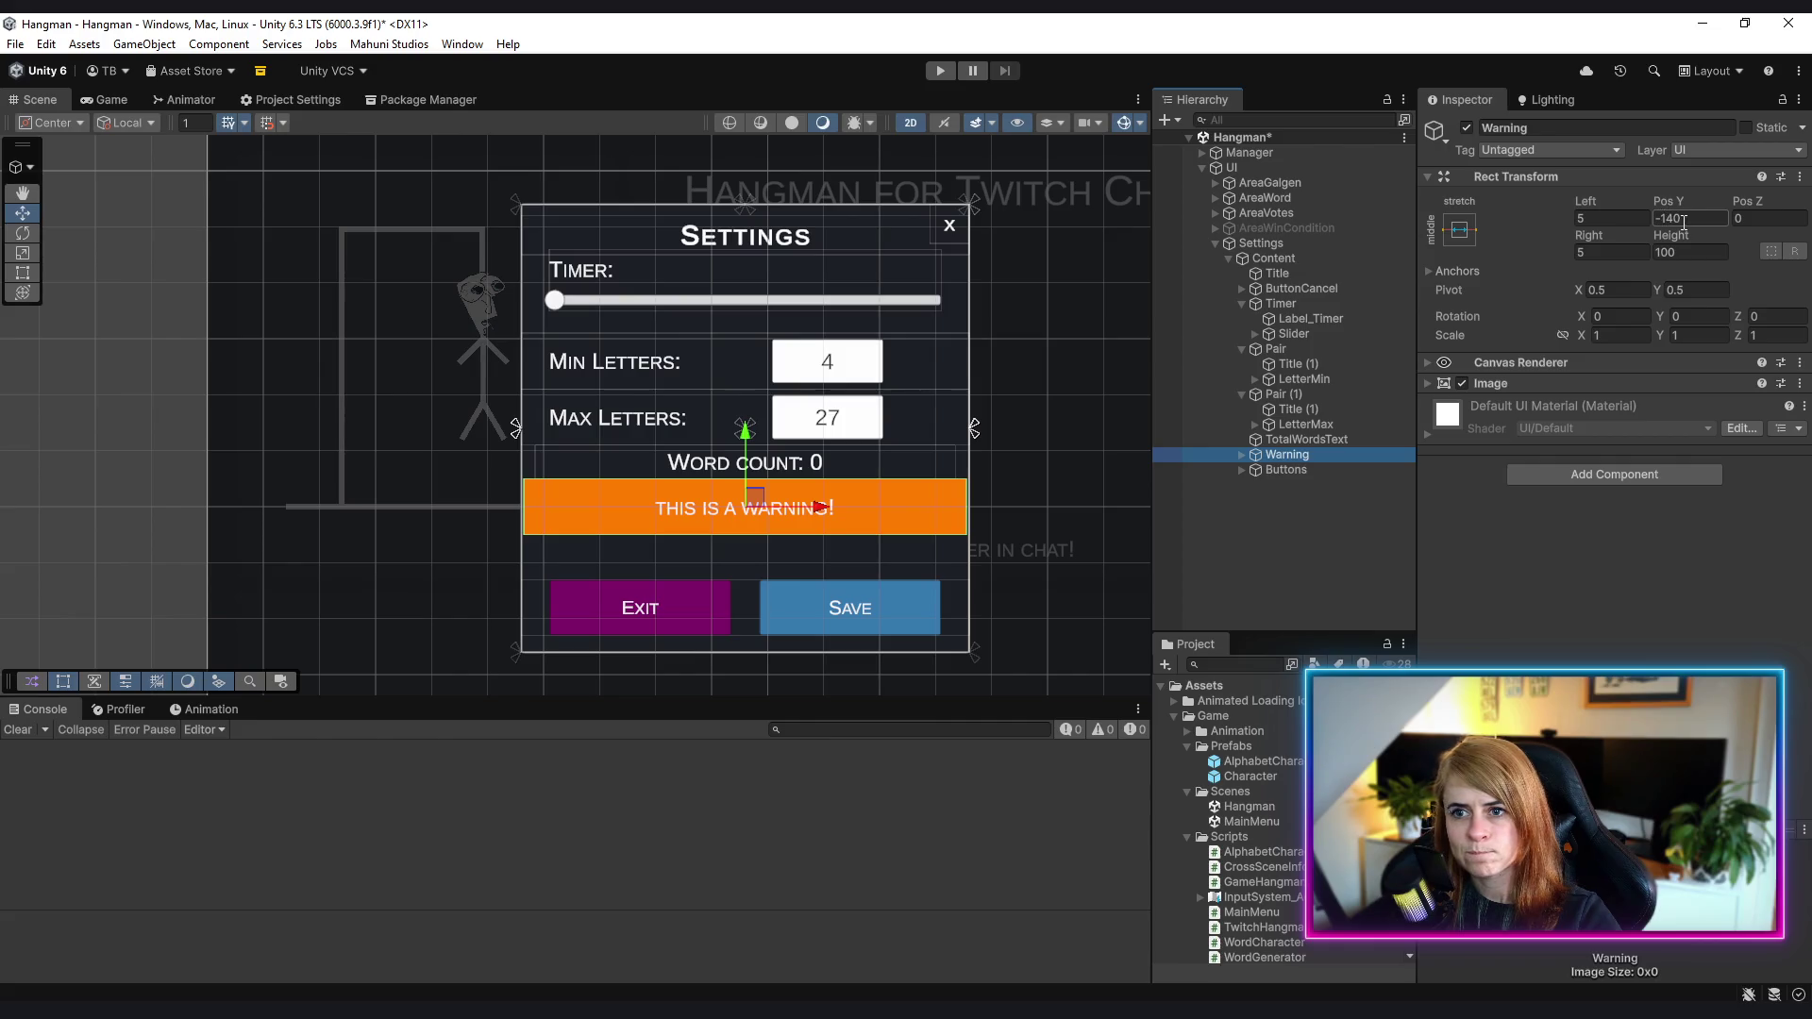
pyautogui.click(1457, 232)
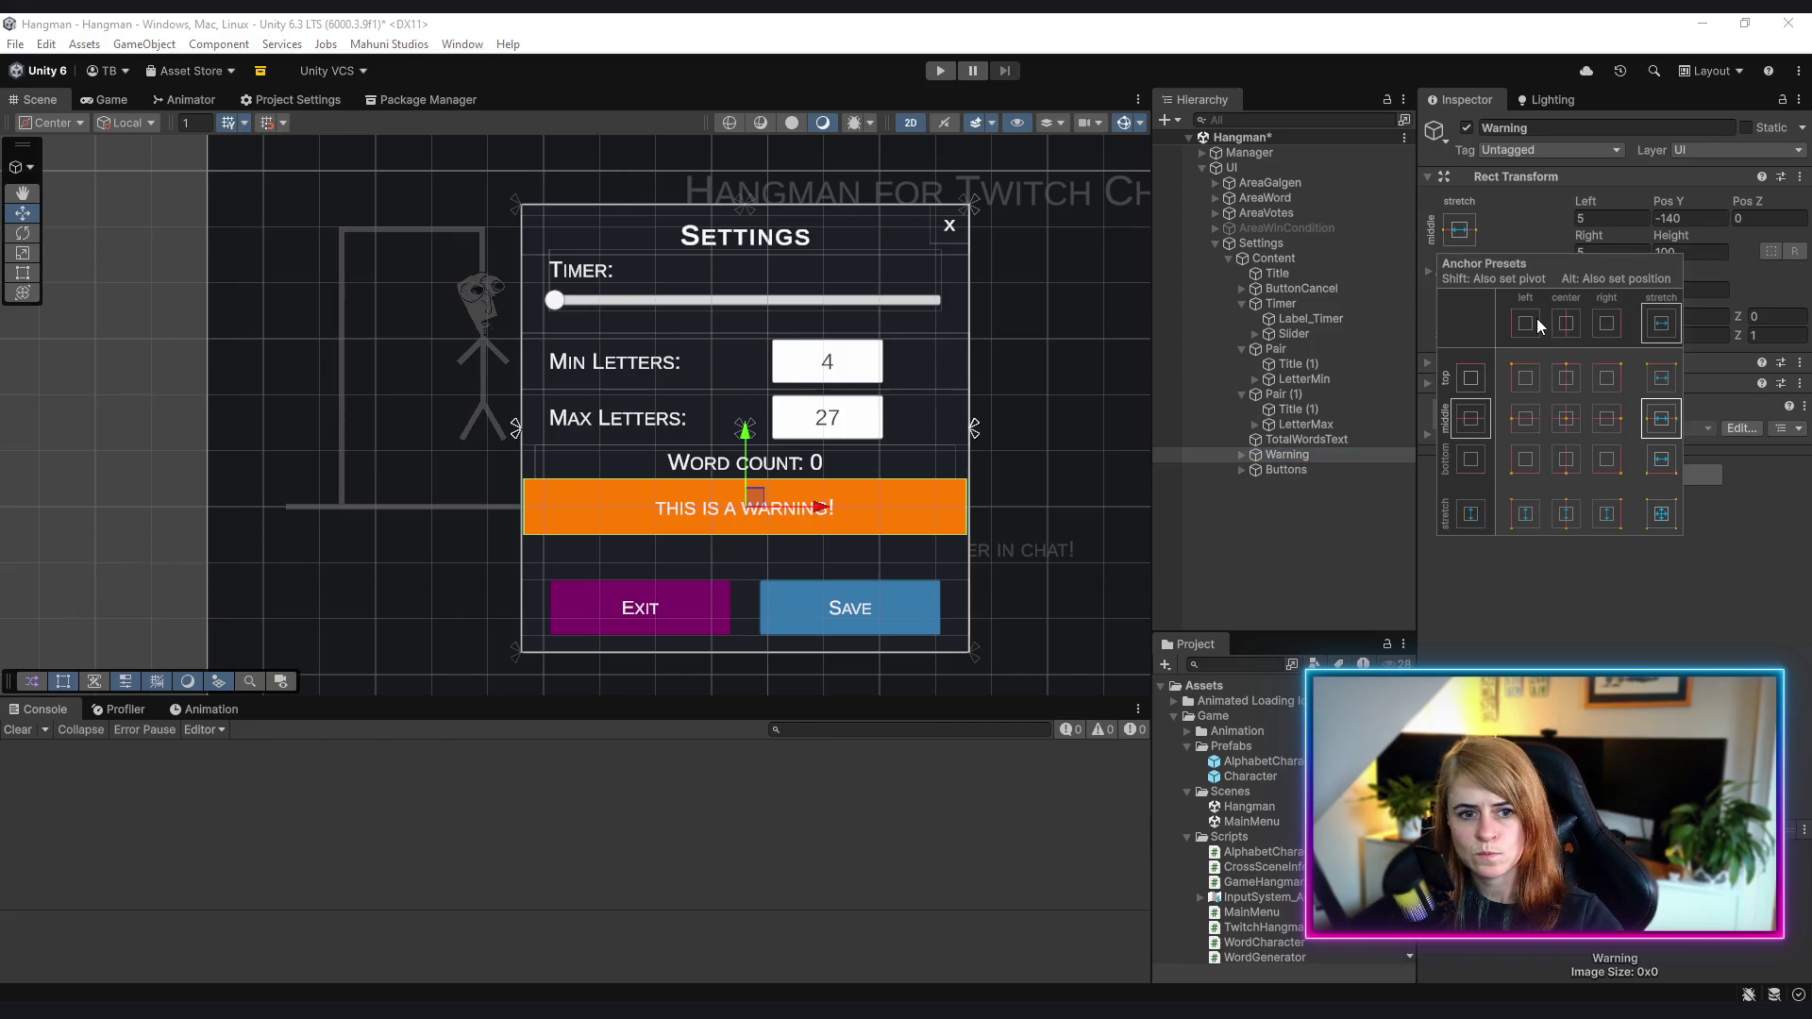
pyautogui.keyDown('alt'); pyautogui.keyDown('shift'); pyautogui.click(1661, 466); pyautogui.keyUp('shift'); pyautogui.keyUp('alt')
pyautogui.moveTo(1663, 201)
pyautogui.mouseDown()
pyautogui.moveTo(43, 195)
pyautogui.moveTo(57, 189)
pyautogui.mouseUp()
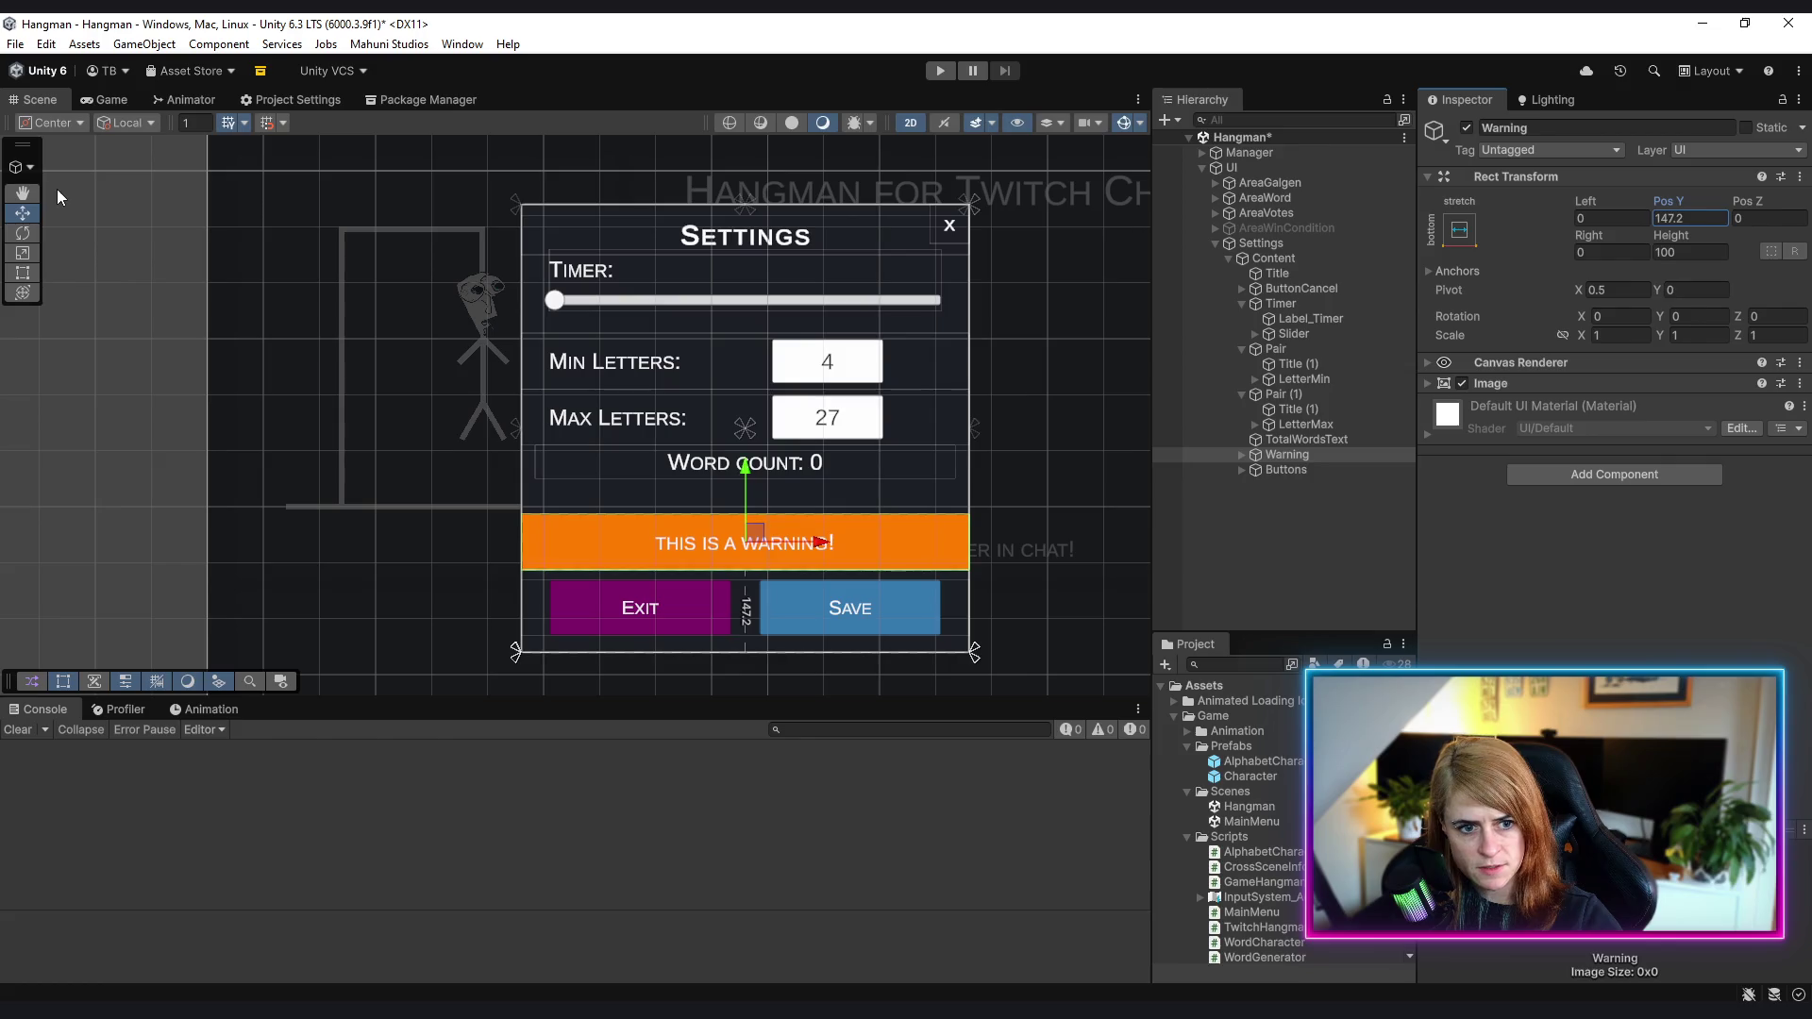
pyautogui.write('150')
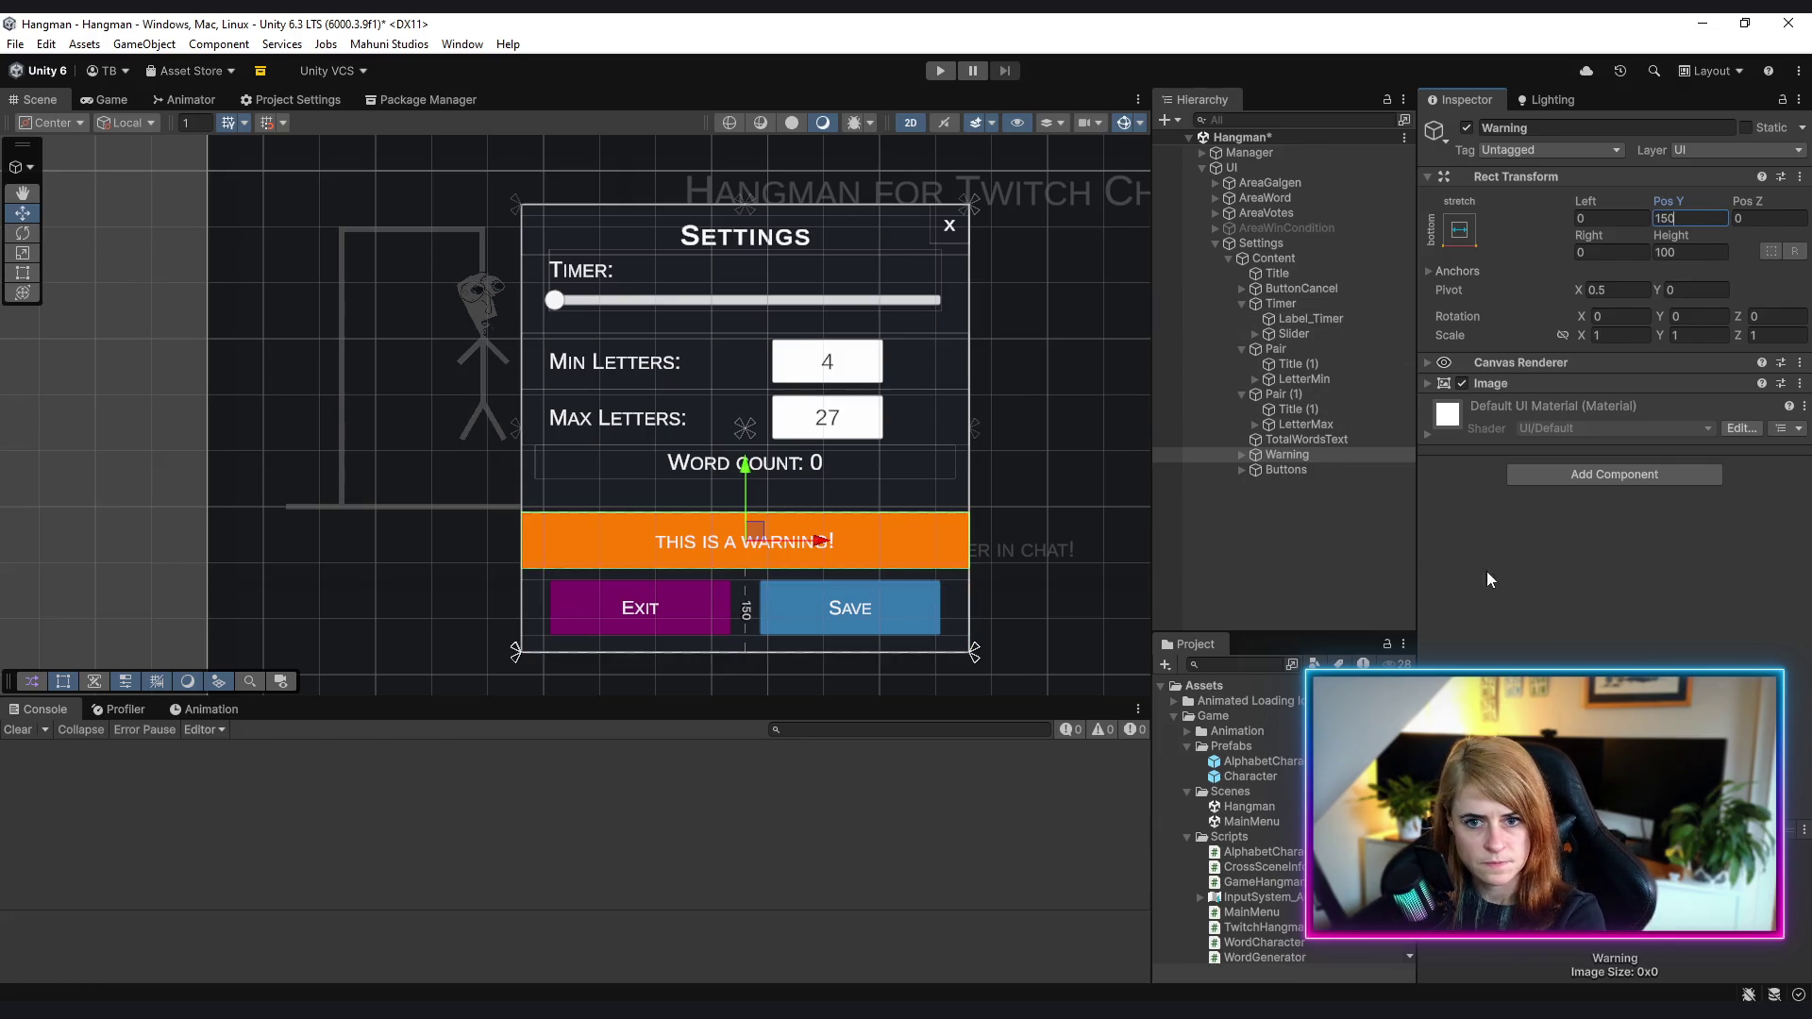
pyautogui.press('Return')
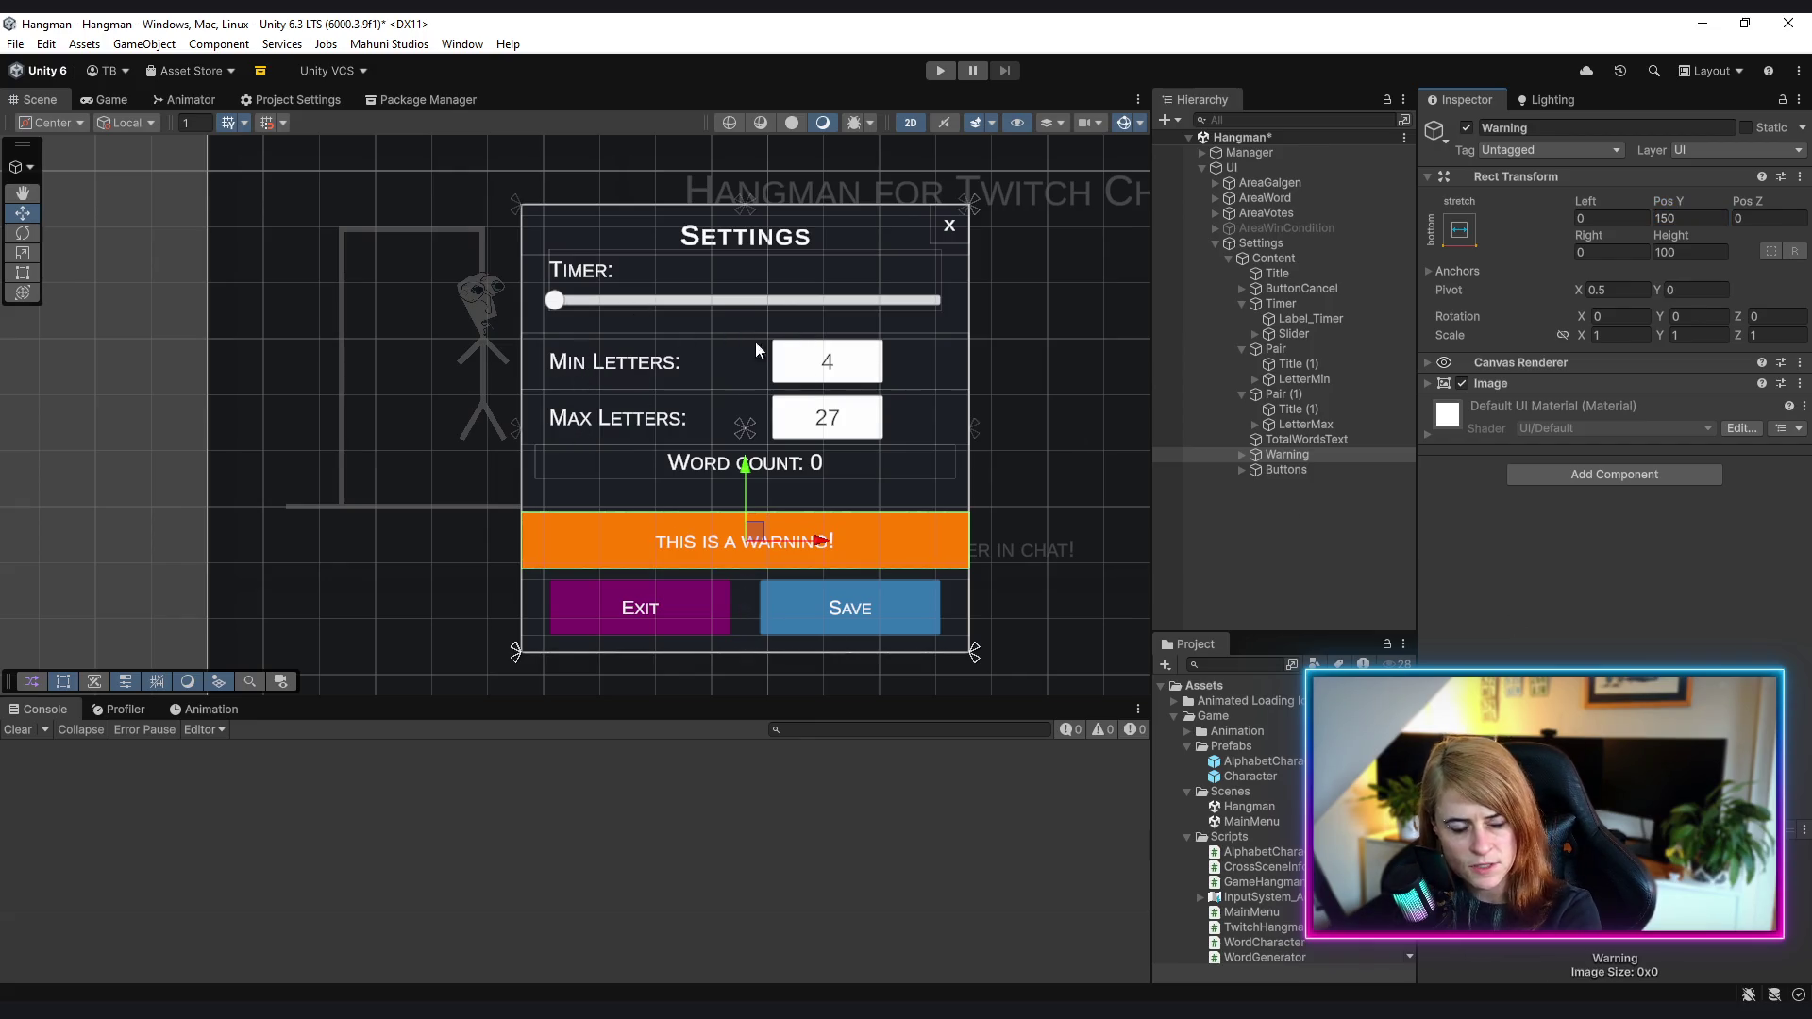
# - Collapse Pair (1), Pair and Timer in the Hierarchy
pyautogui.click(1242, 393)
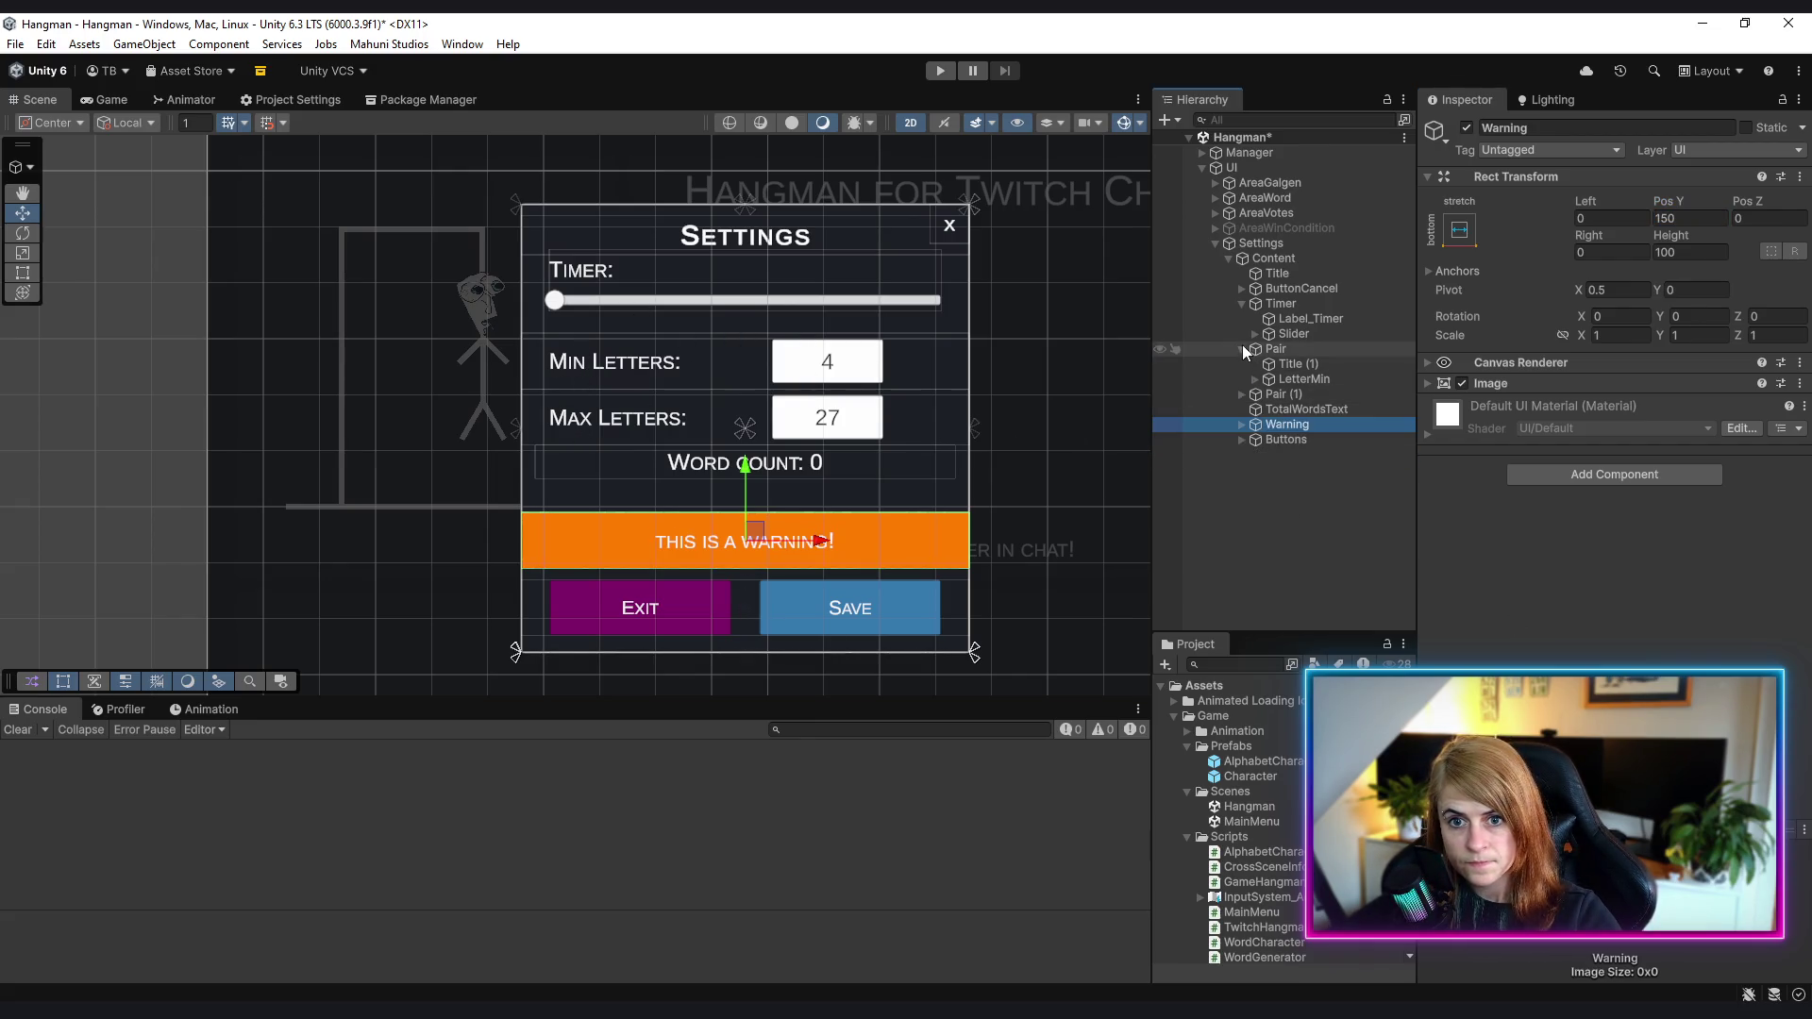
pyautogui.click(1242, 349)
pyautogui.click(1241, 304)
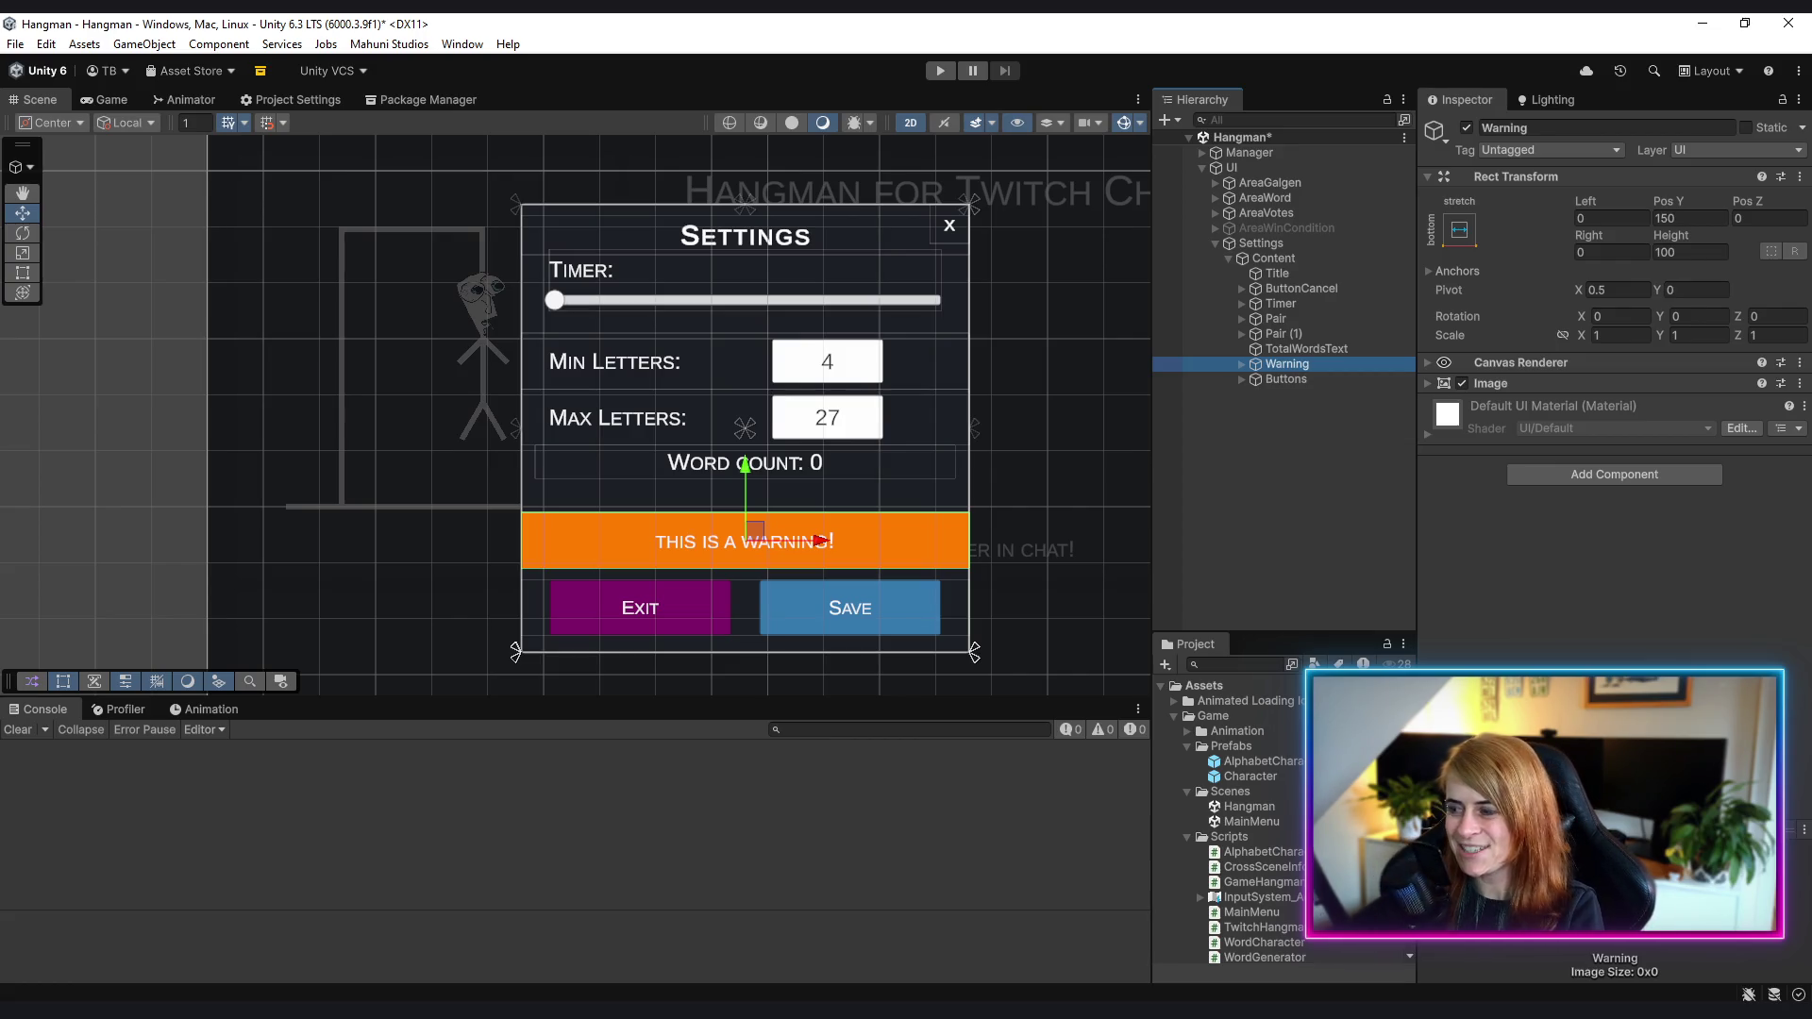
# - Inset the Warning bar 5 units from the panel's sides
pyautogui.click(1614, 219)
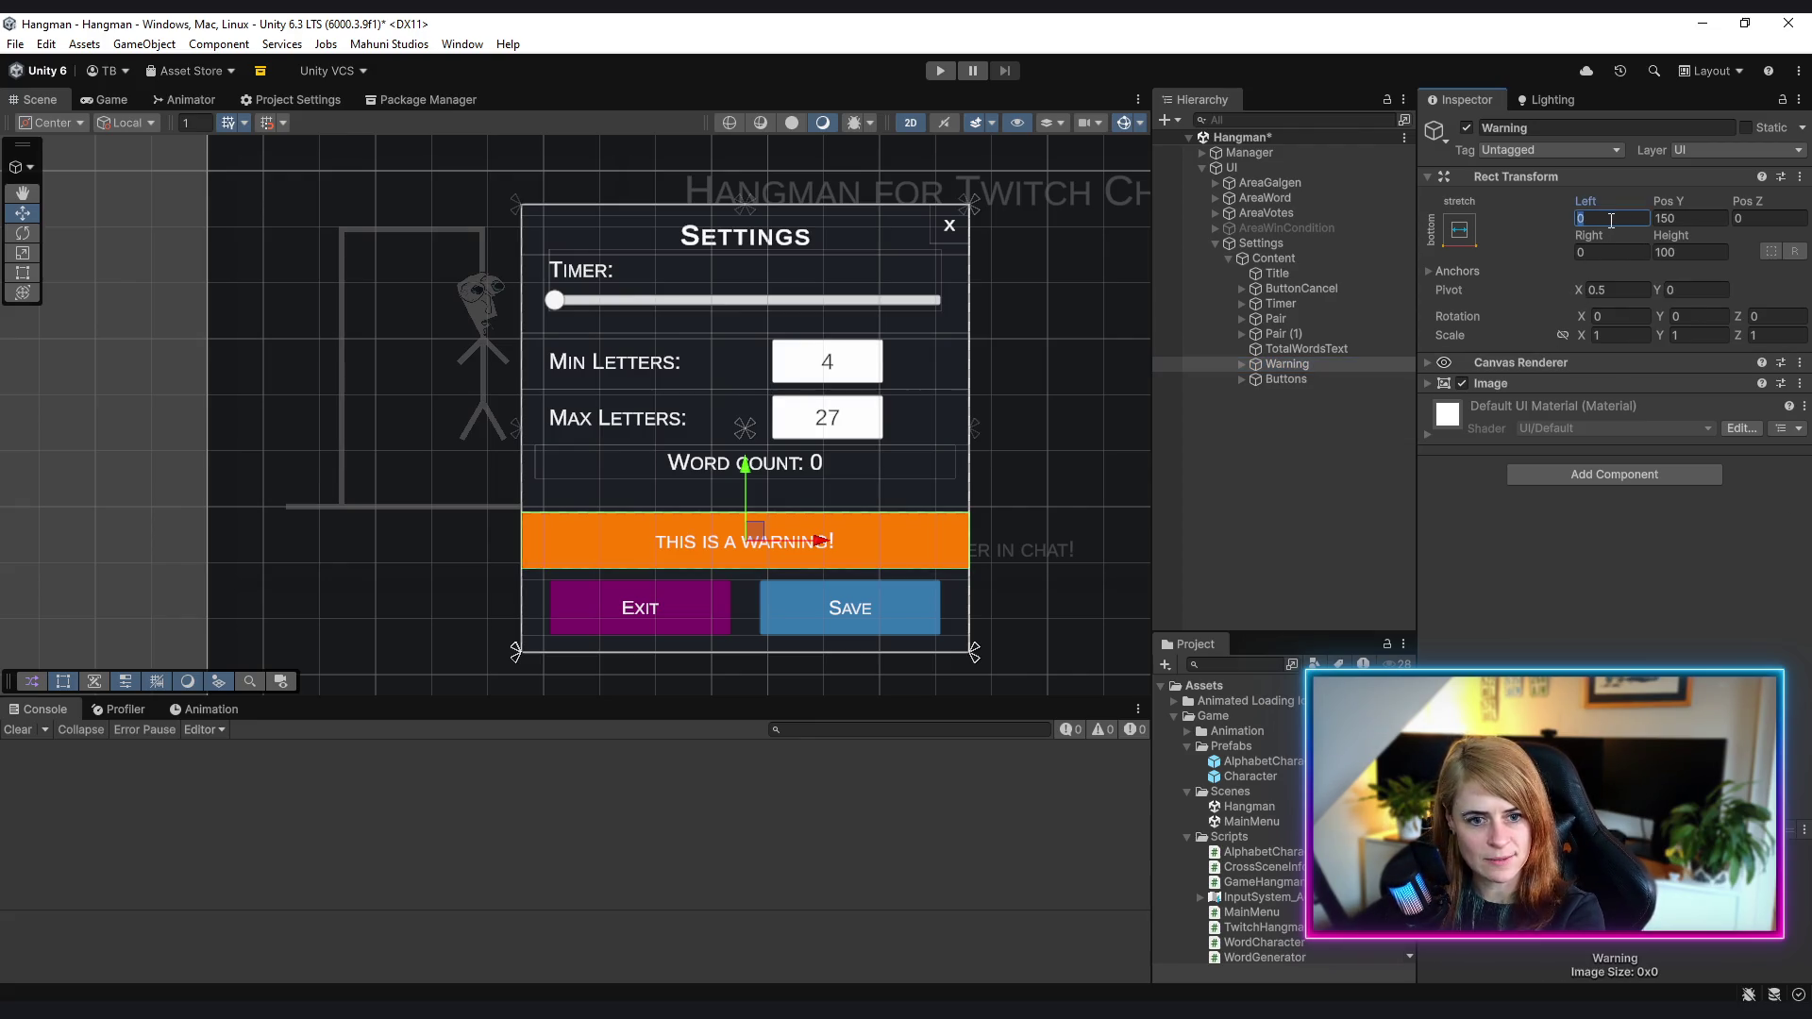
pyautogui.write('5')
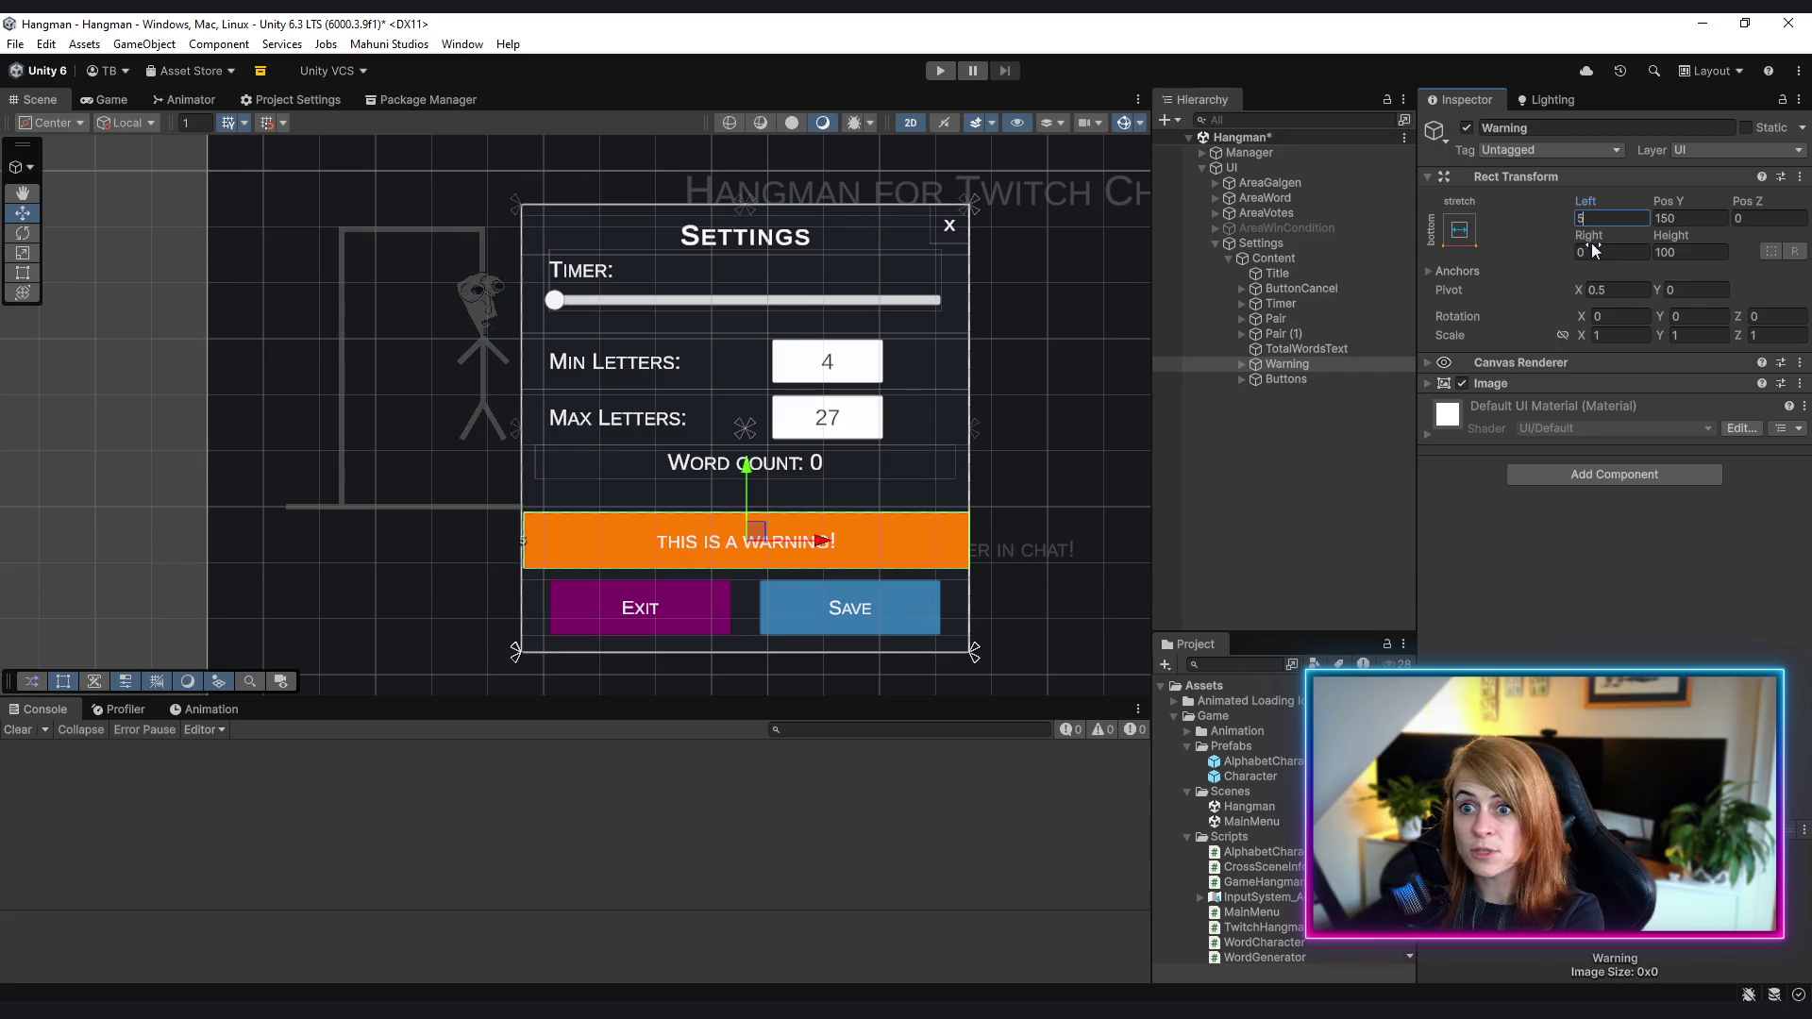
pyautogui.click(1325, 563)
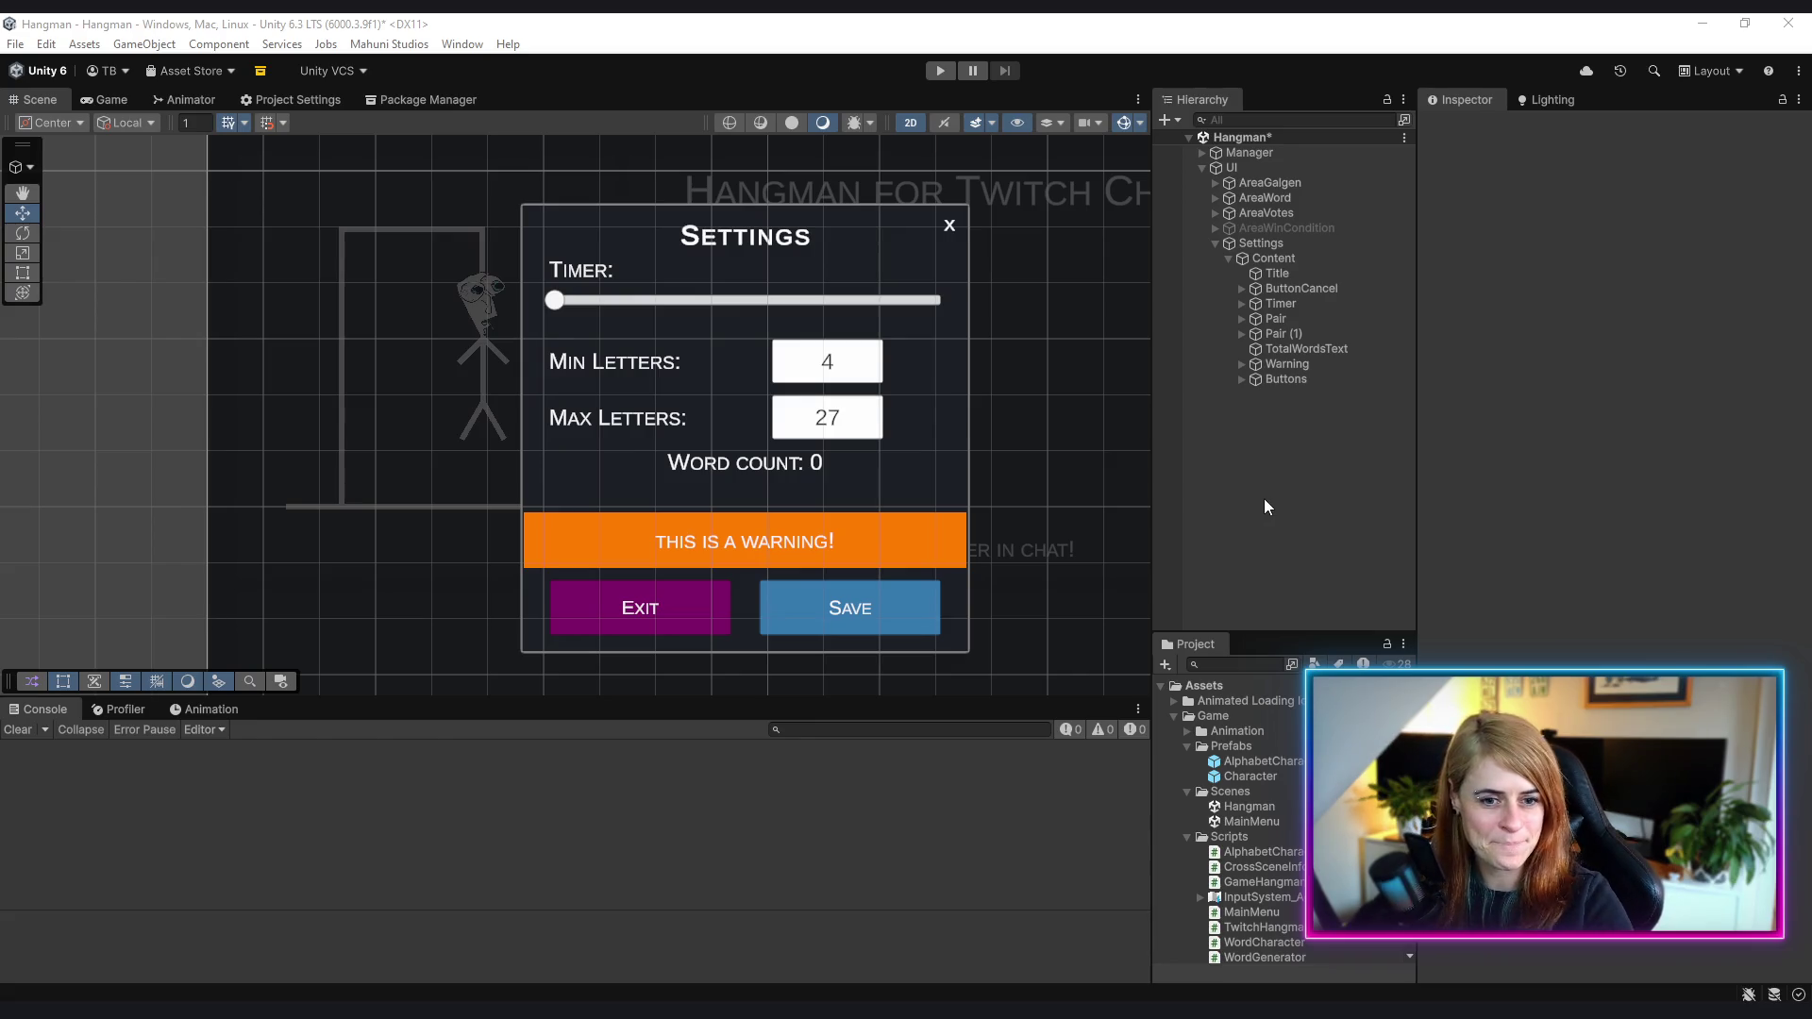
# - Raise the Warning bar to Pos Y 160
pyautogui.click(1289, 367)
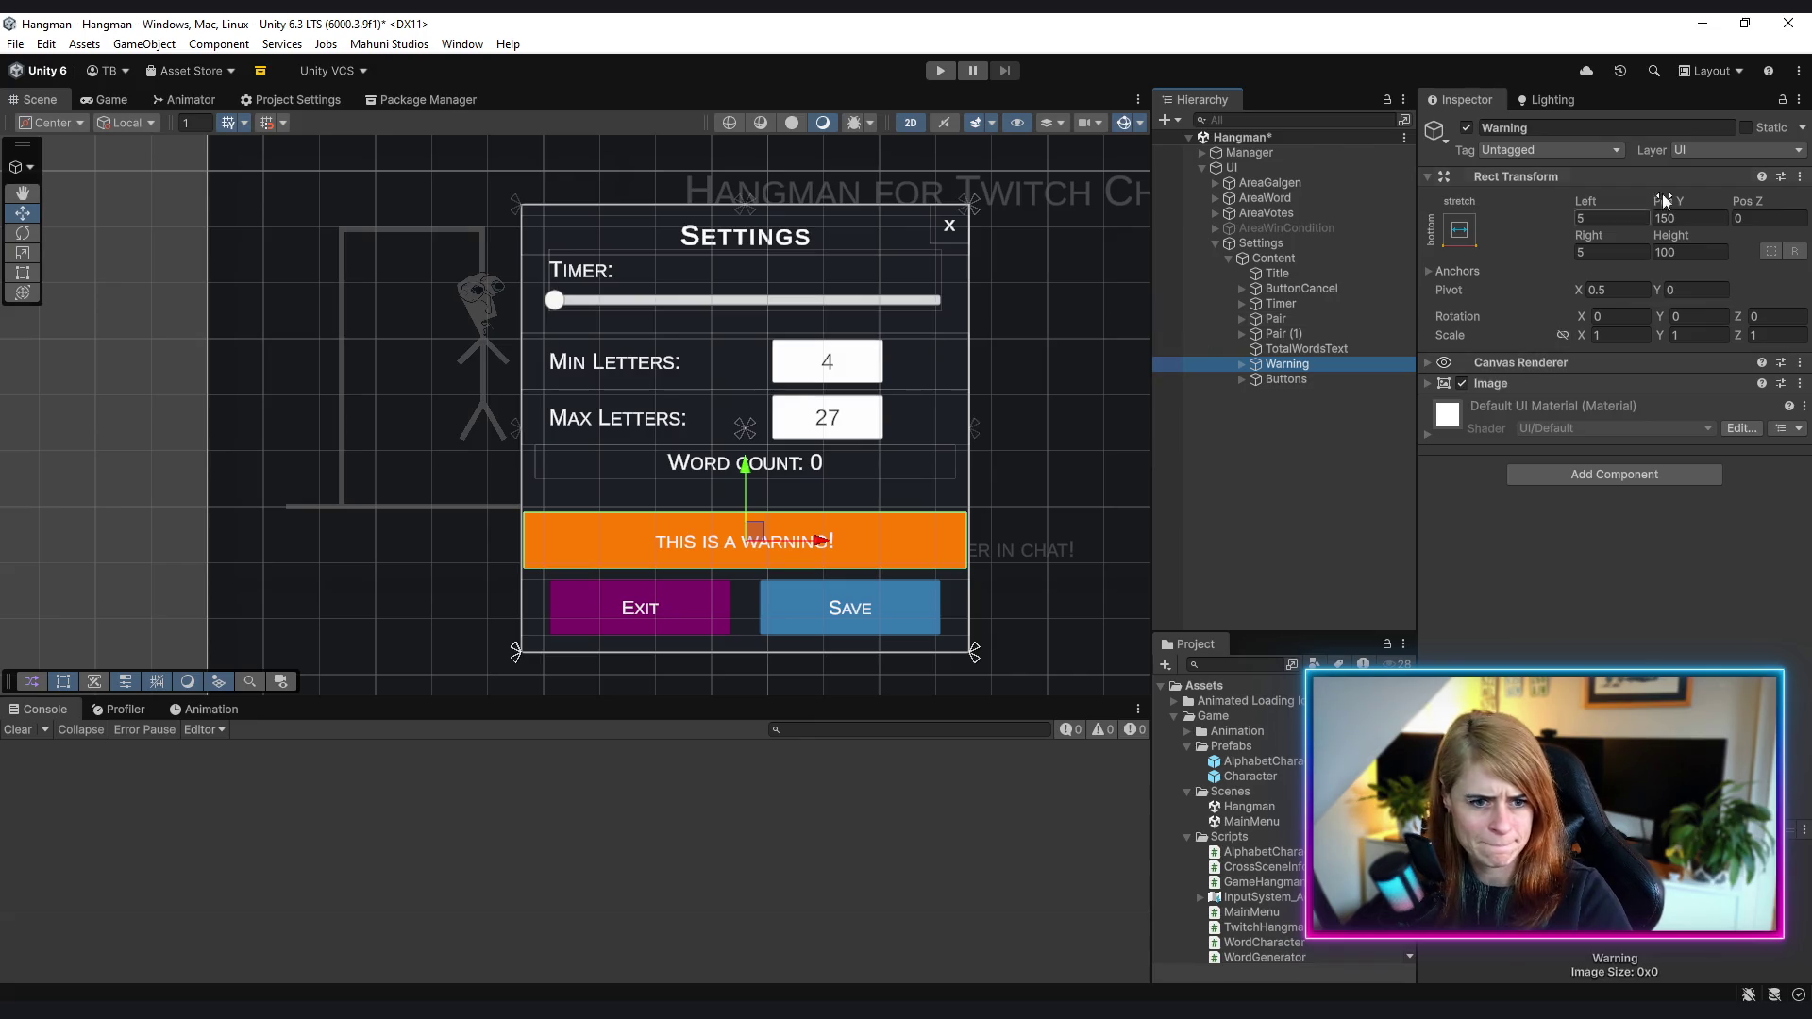
pyautogui.moveTo(1676, 202)
pyautogui.mouseDown()
pyautogui.moveTo(1723, 201)
pyautogui.moveTo(168, 202)
pyautogui.moveTo(281, 210)
pyautogui.mouseUp()
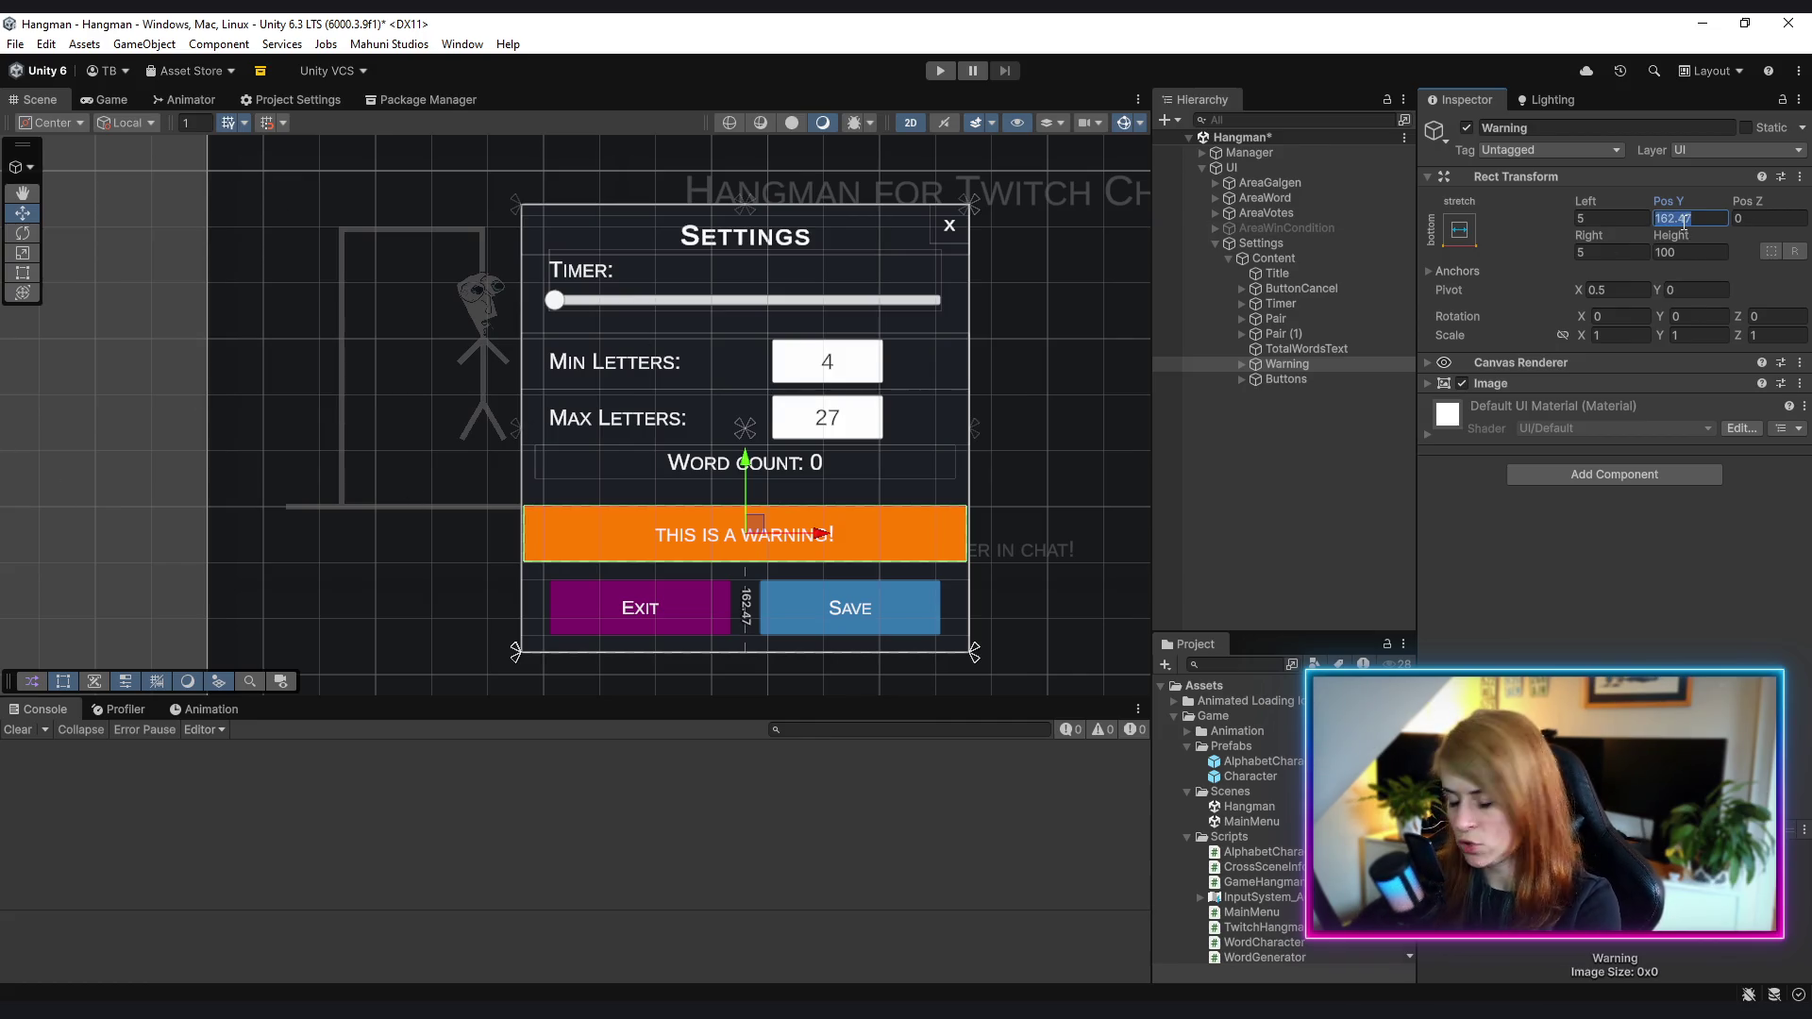
pyautogui.write('160')
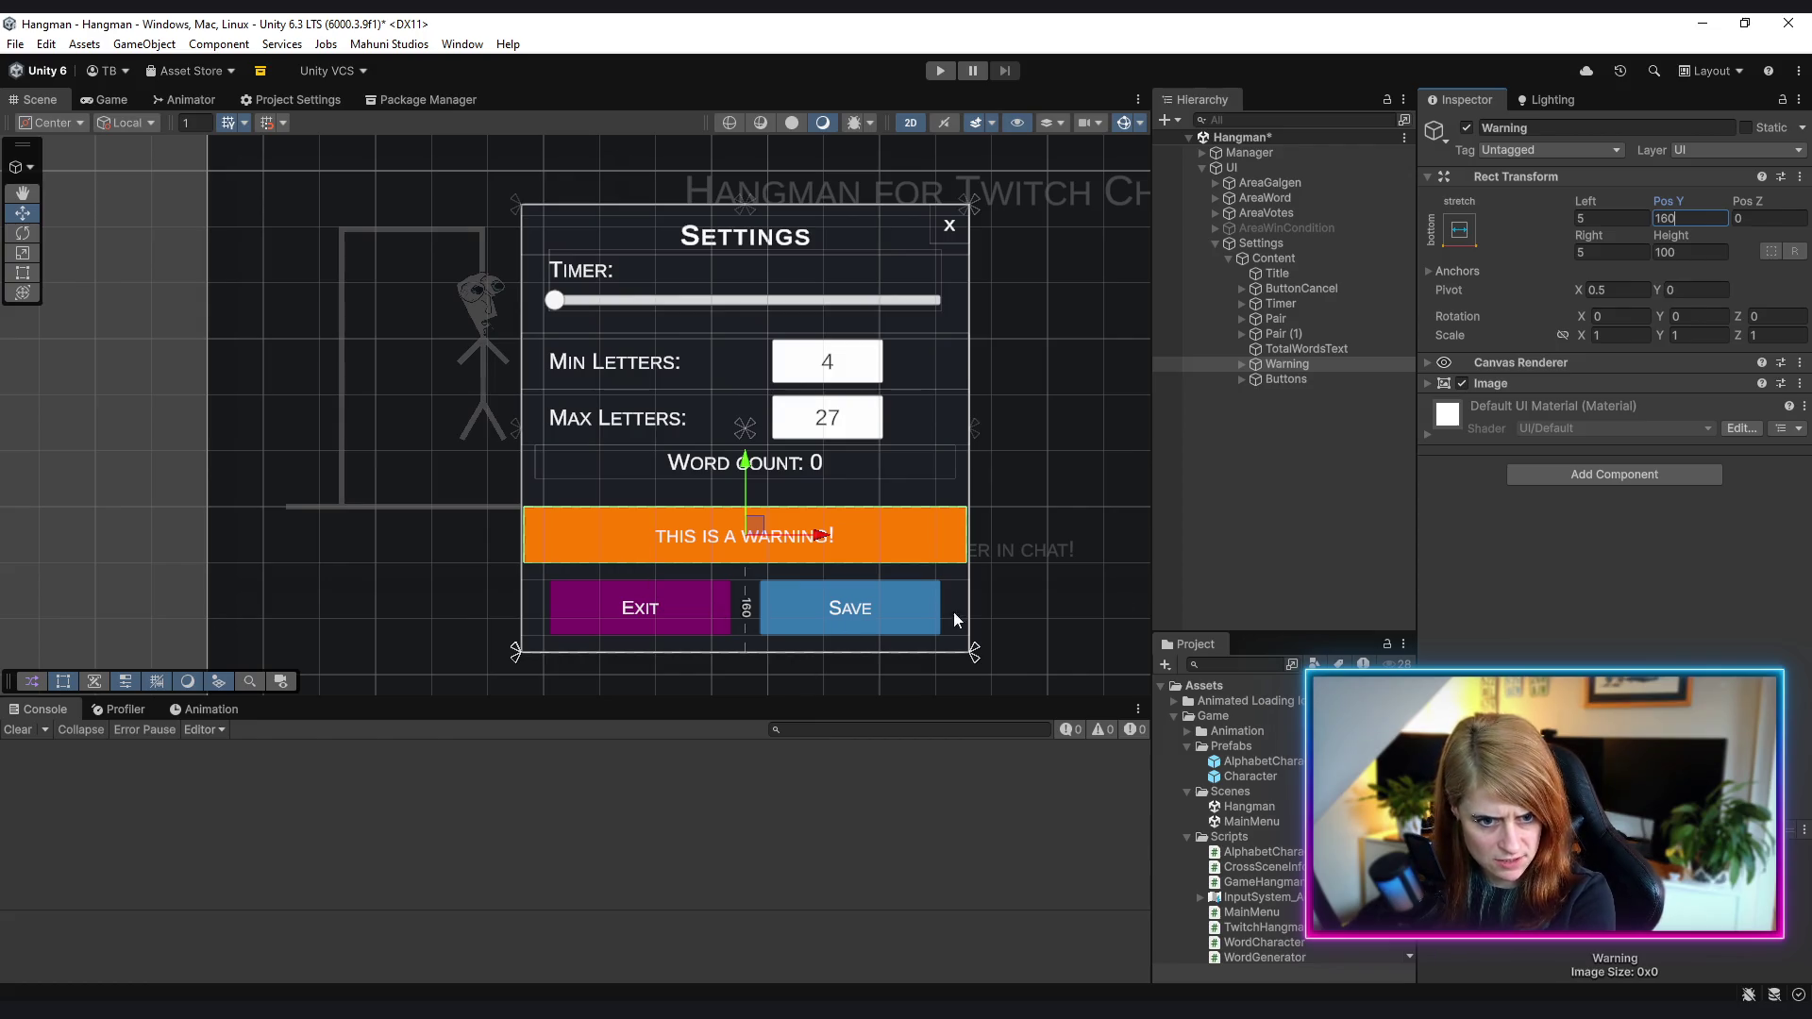
pyautogui.click(1214, 514)
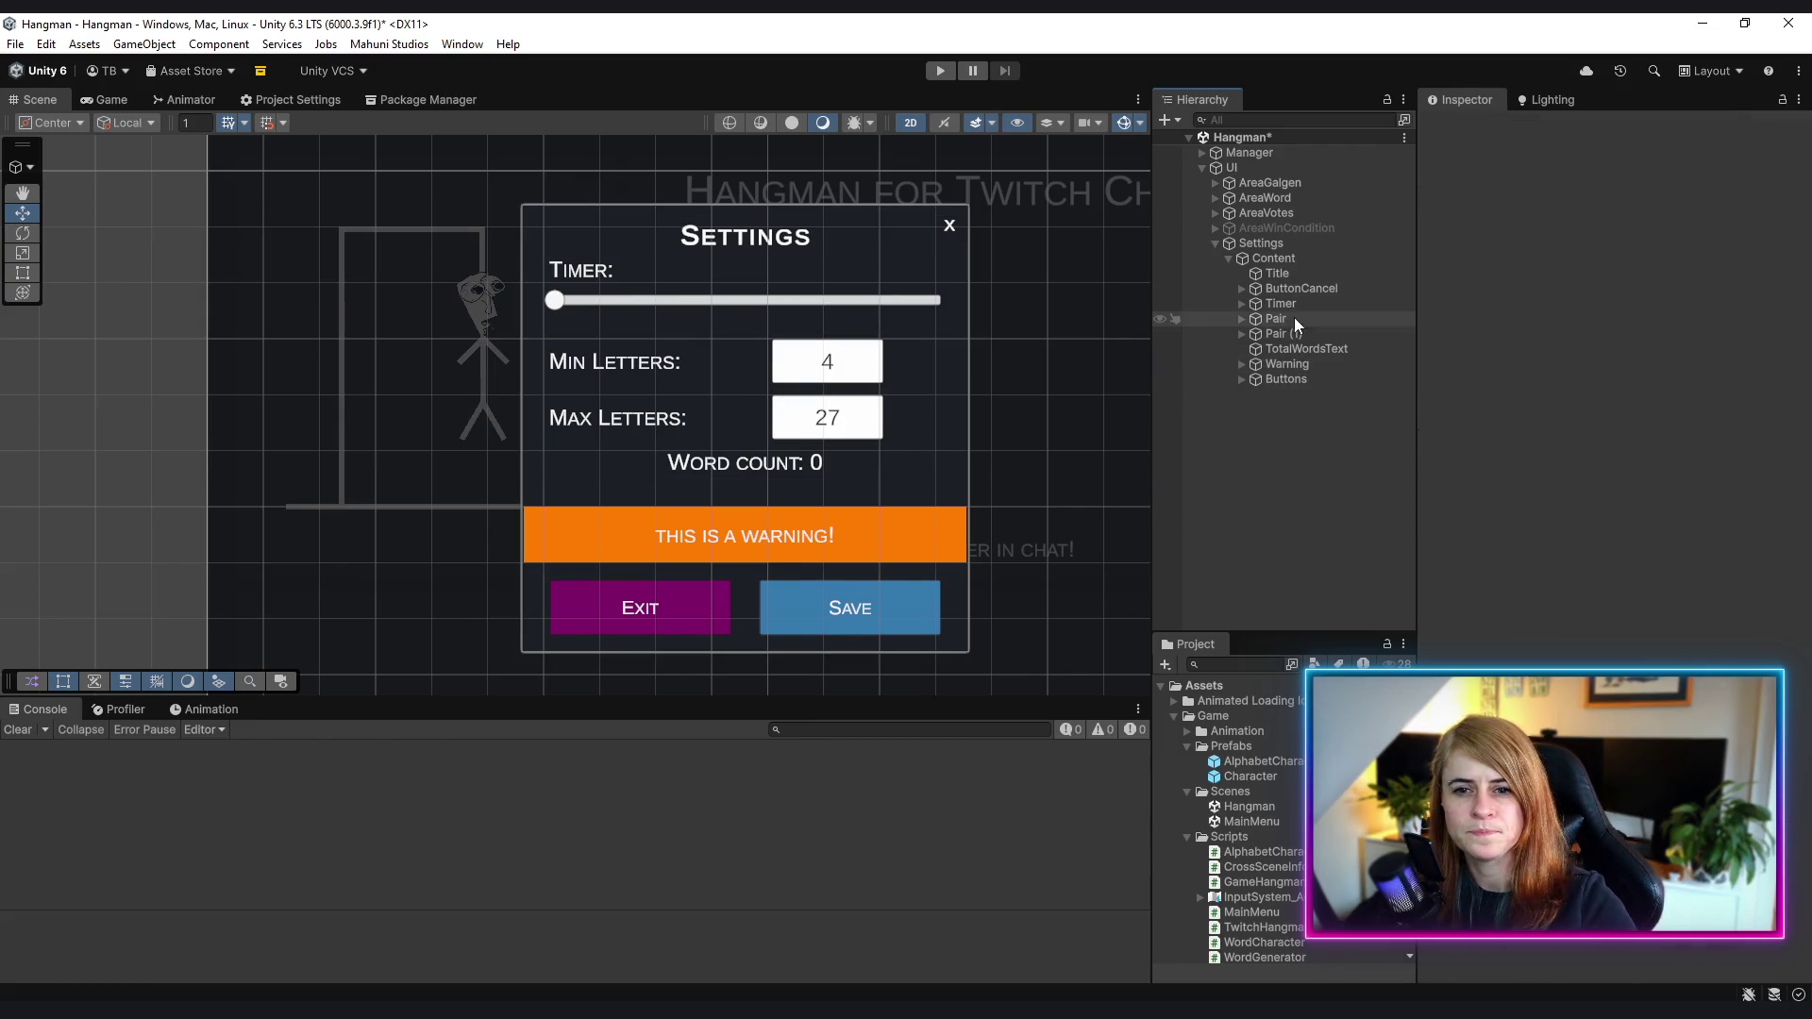
pyautogui.rightClick(1289, 319)
pyautogui.click(1239, 479)
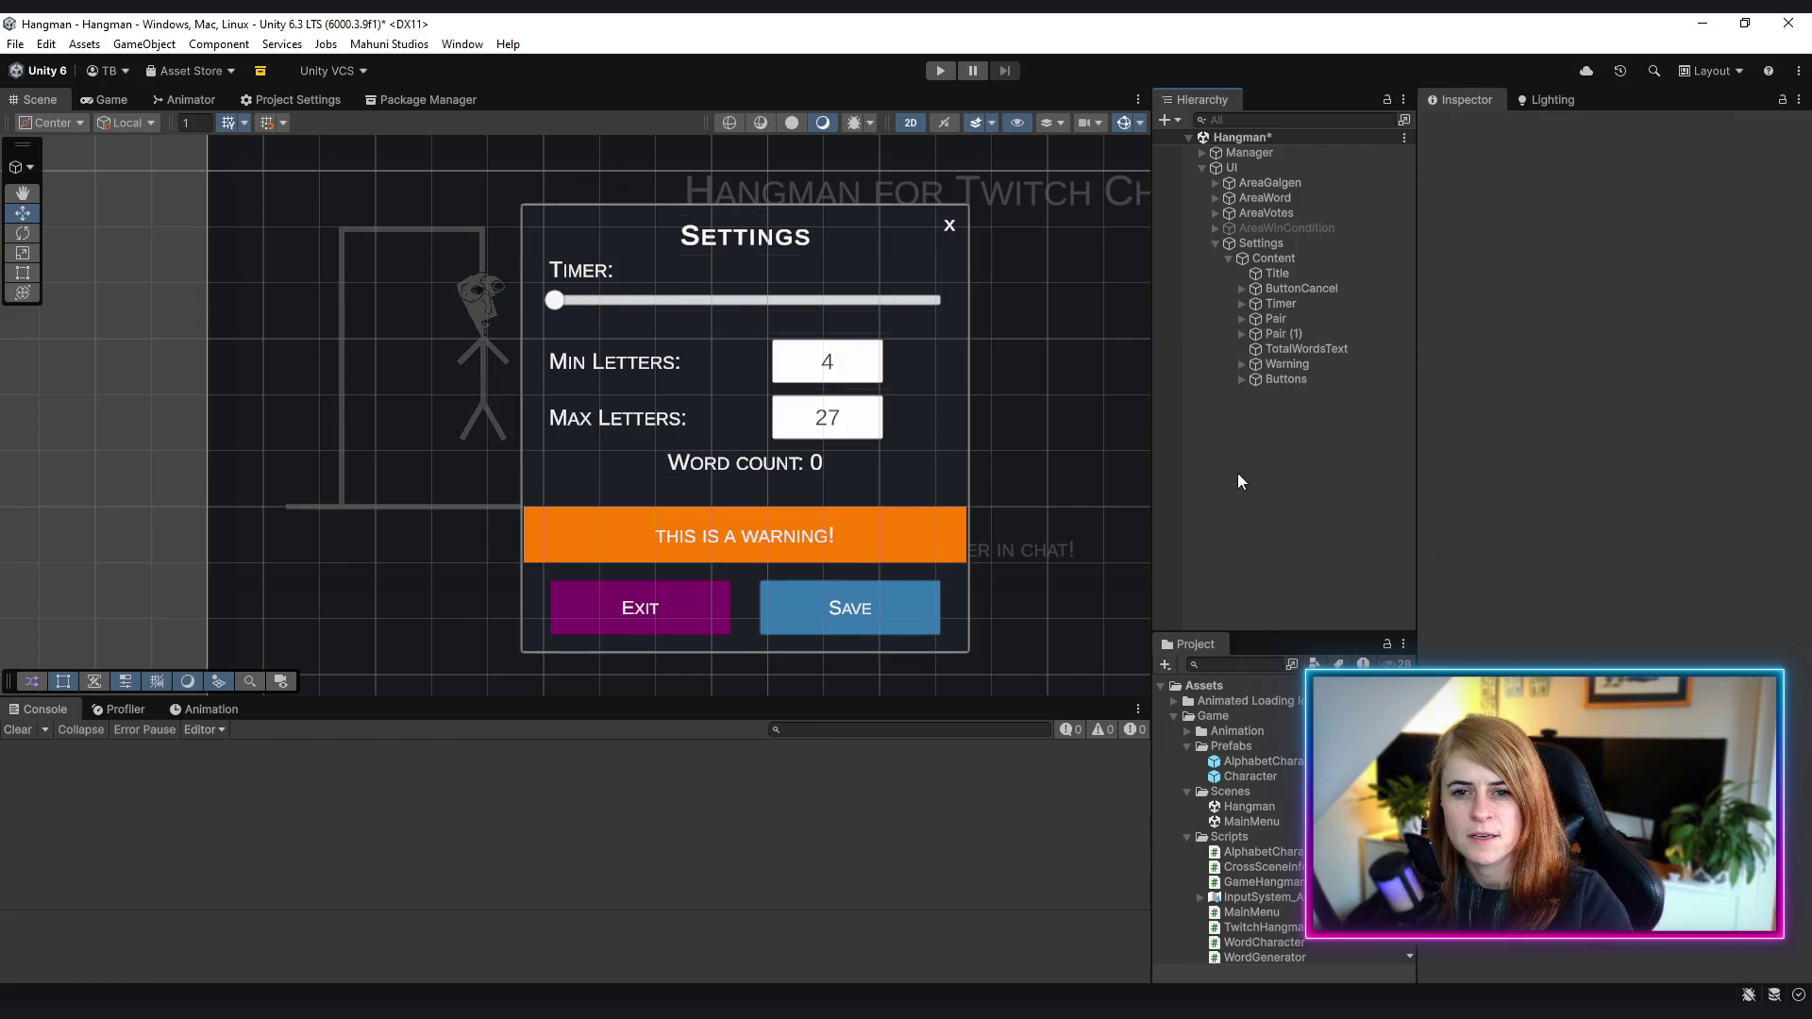
# - Create an empty WordsSettings object under Content, stretched horizontally across the middle
pyautogui.rightClick(1272, 252)
pyautogui.click(1363, 591)
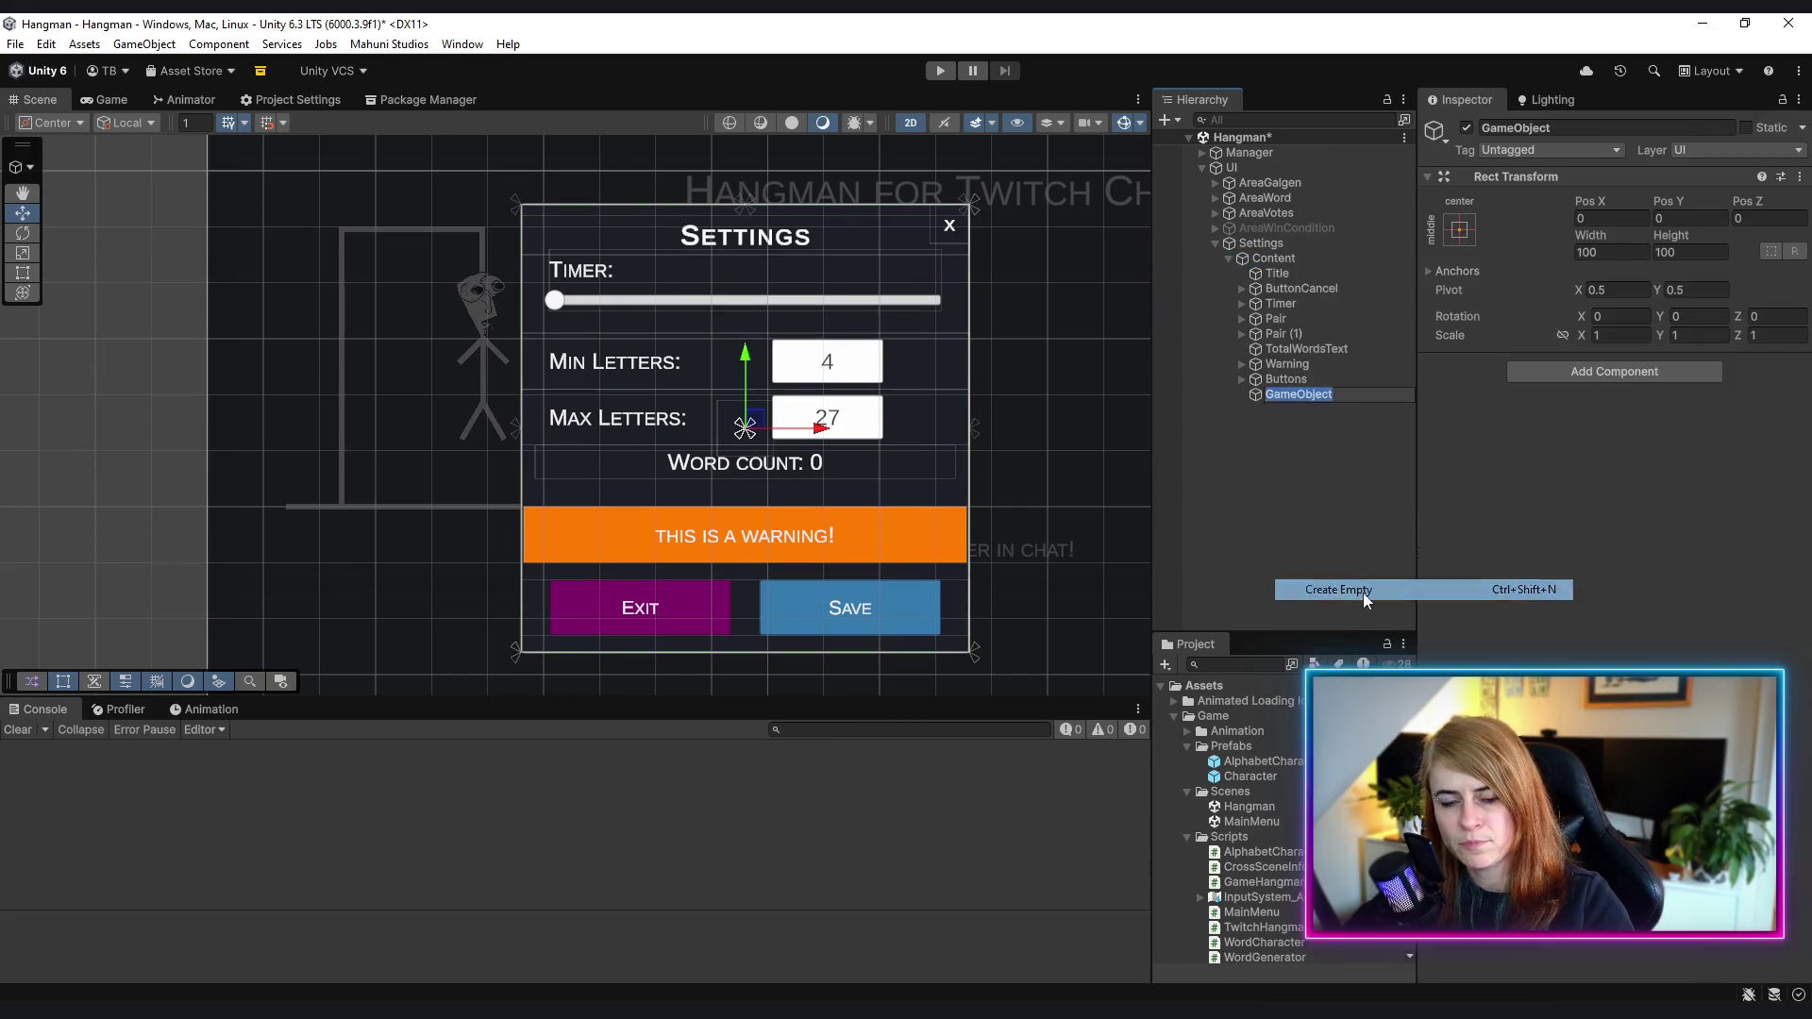
pyautogui.write('WordSer')
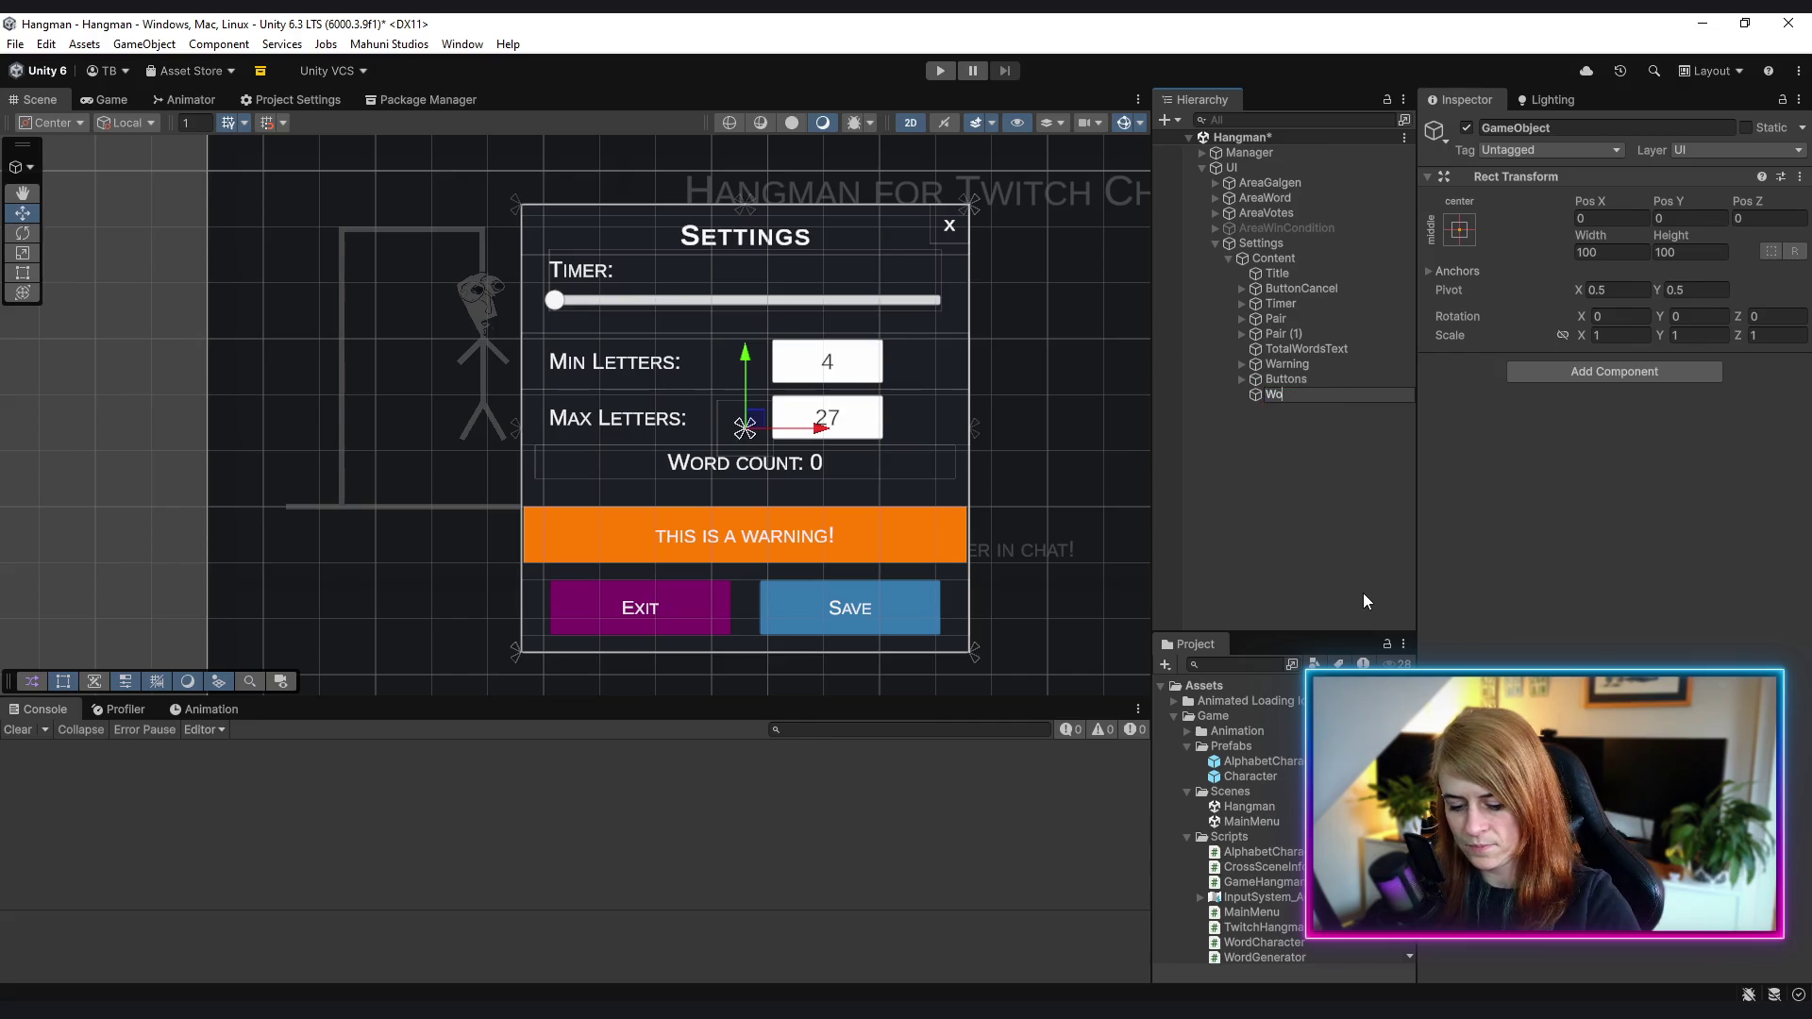
pyautogui.press('BackSpace')
pyautogui.press('BackSpace')
pyautogui.press('BackSpace')
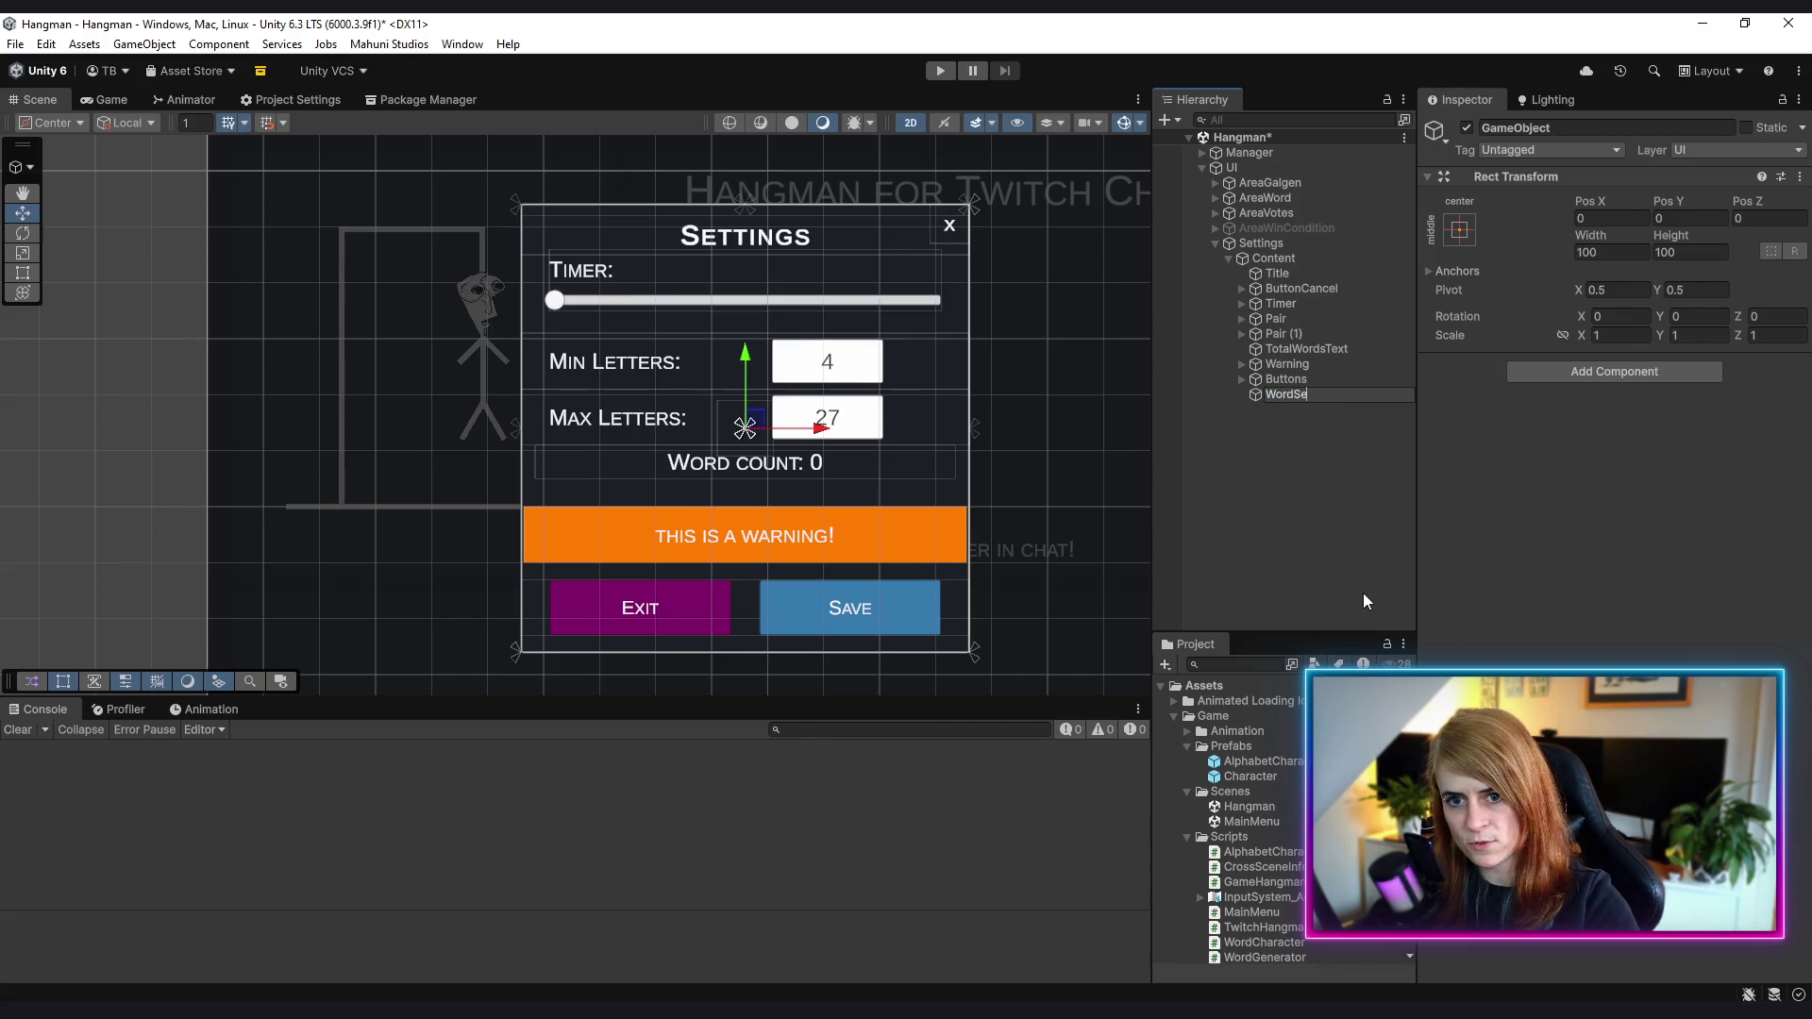
pyautogui.write('sSettings')
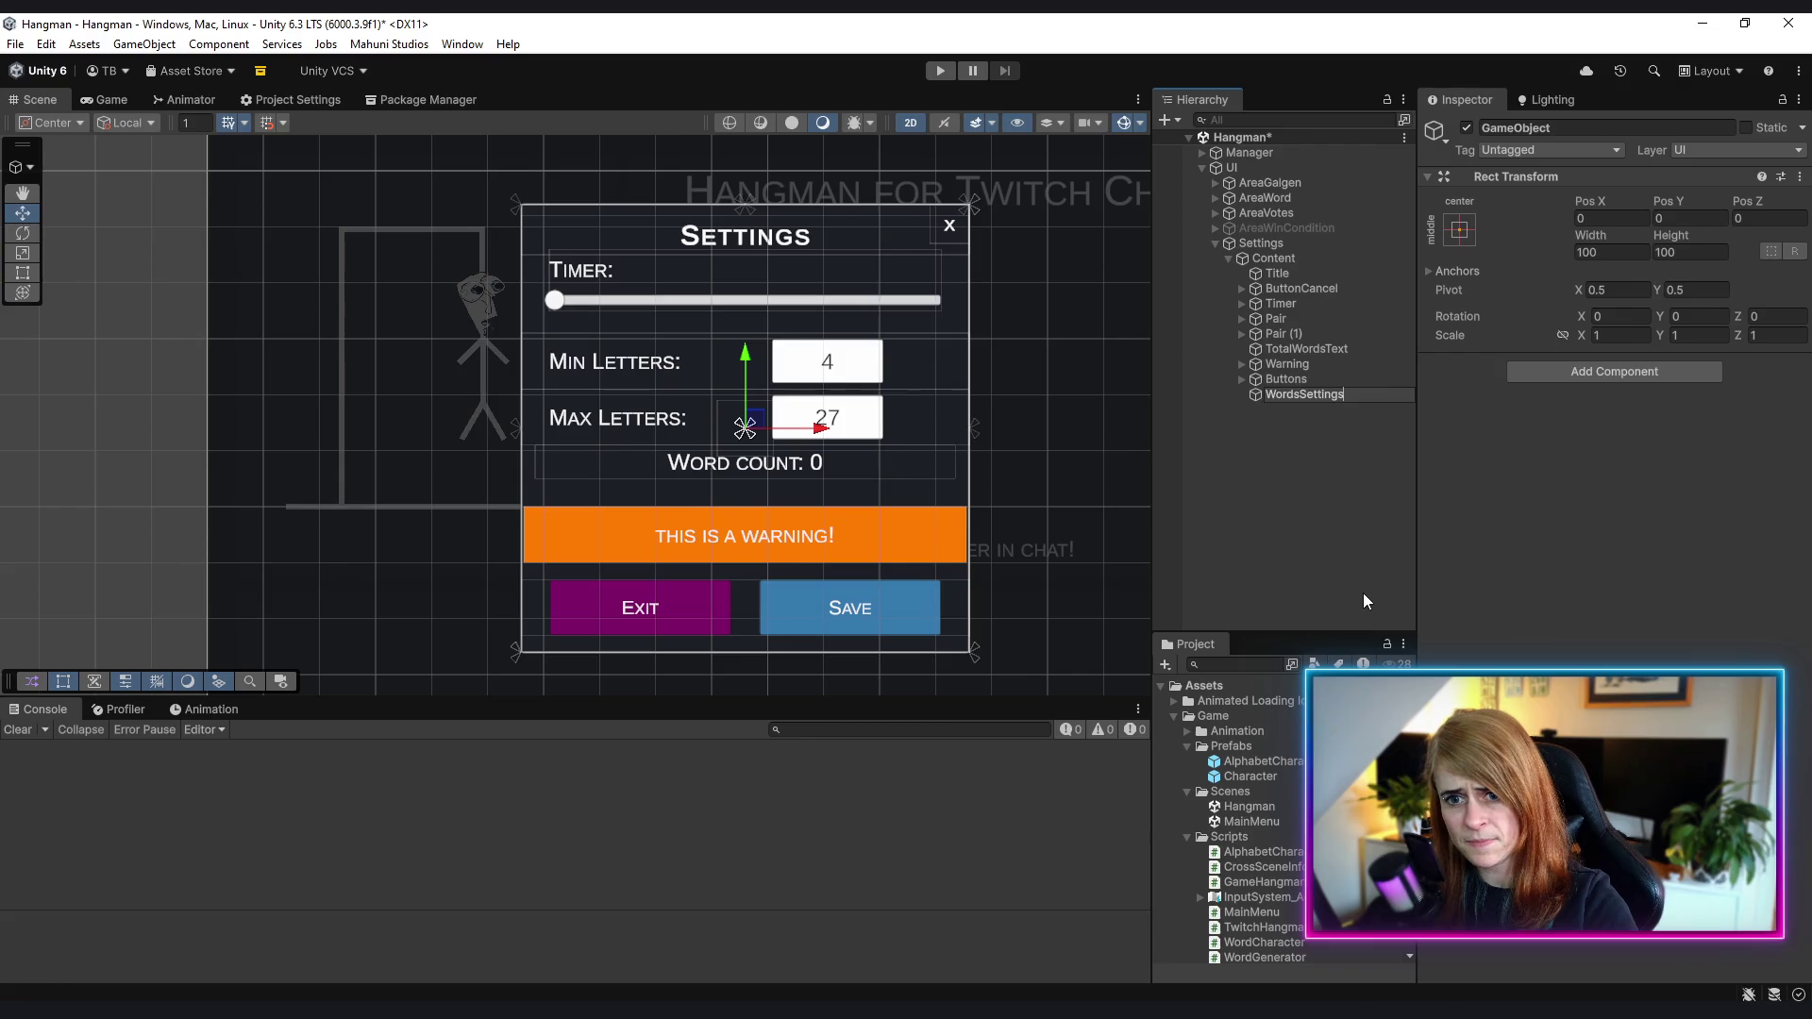
pyautogui.press('Return')
pyautogui.click(1459, 229)
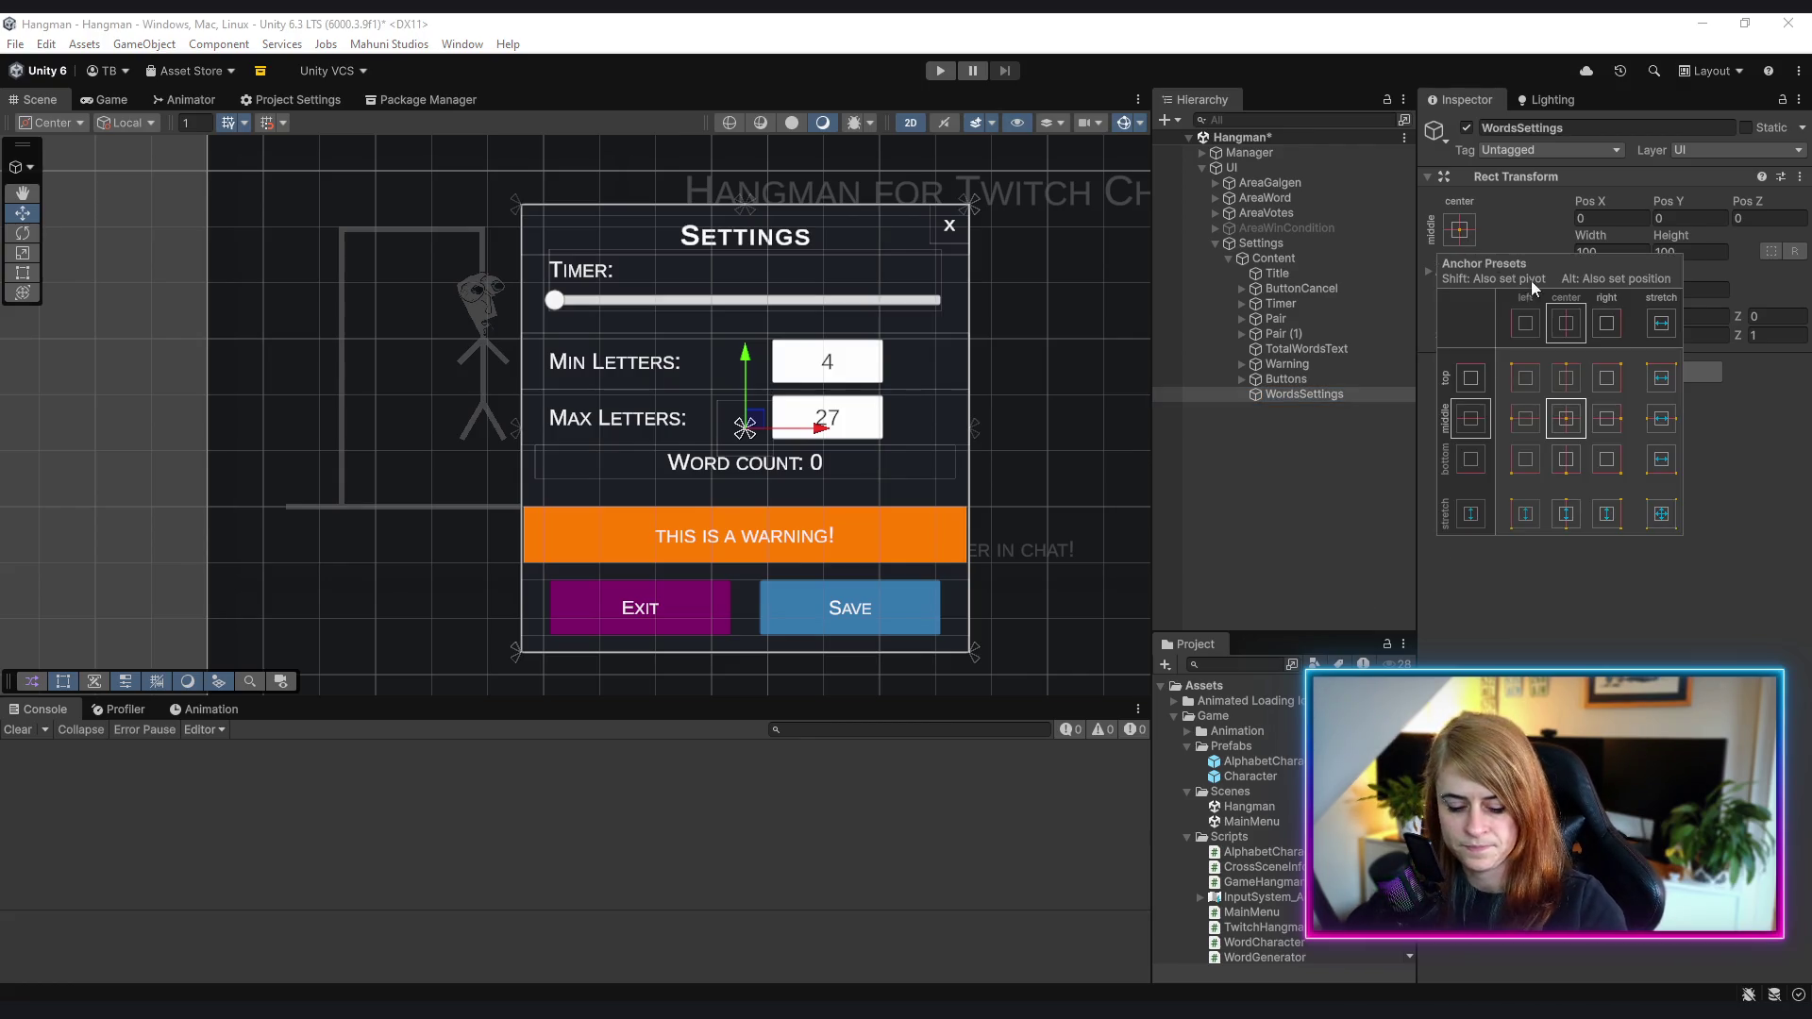
pyautogui.click(1665, 330)
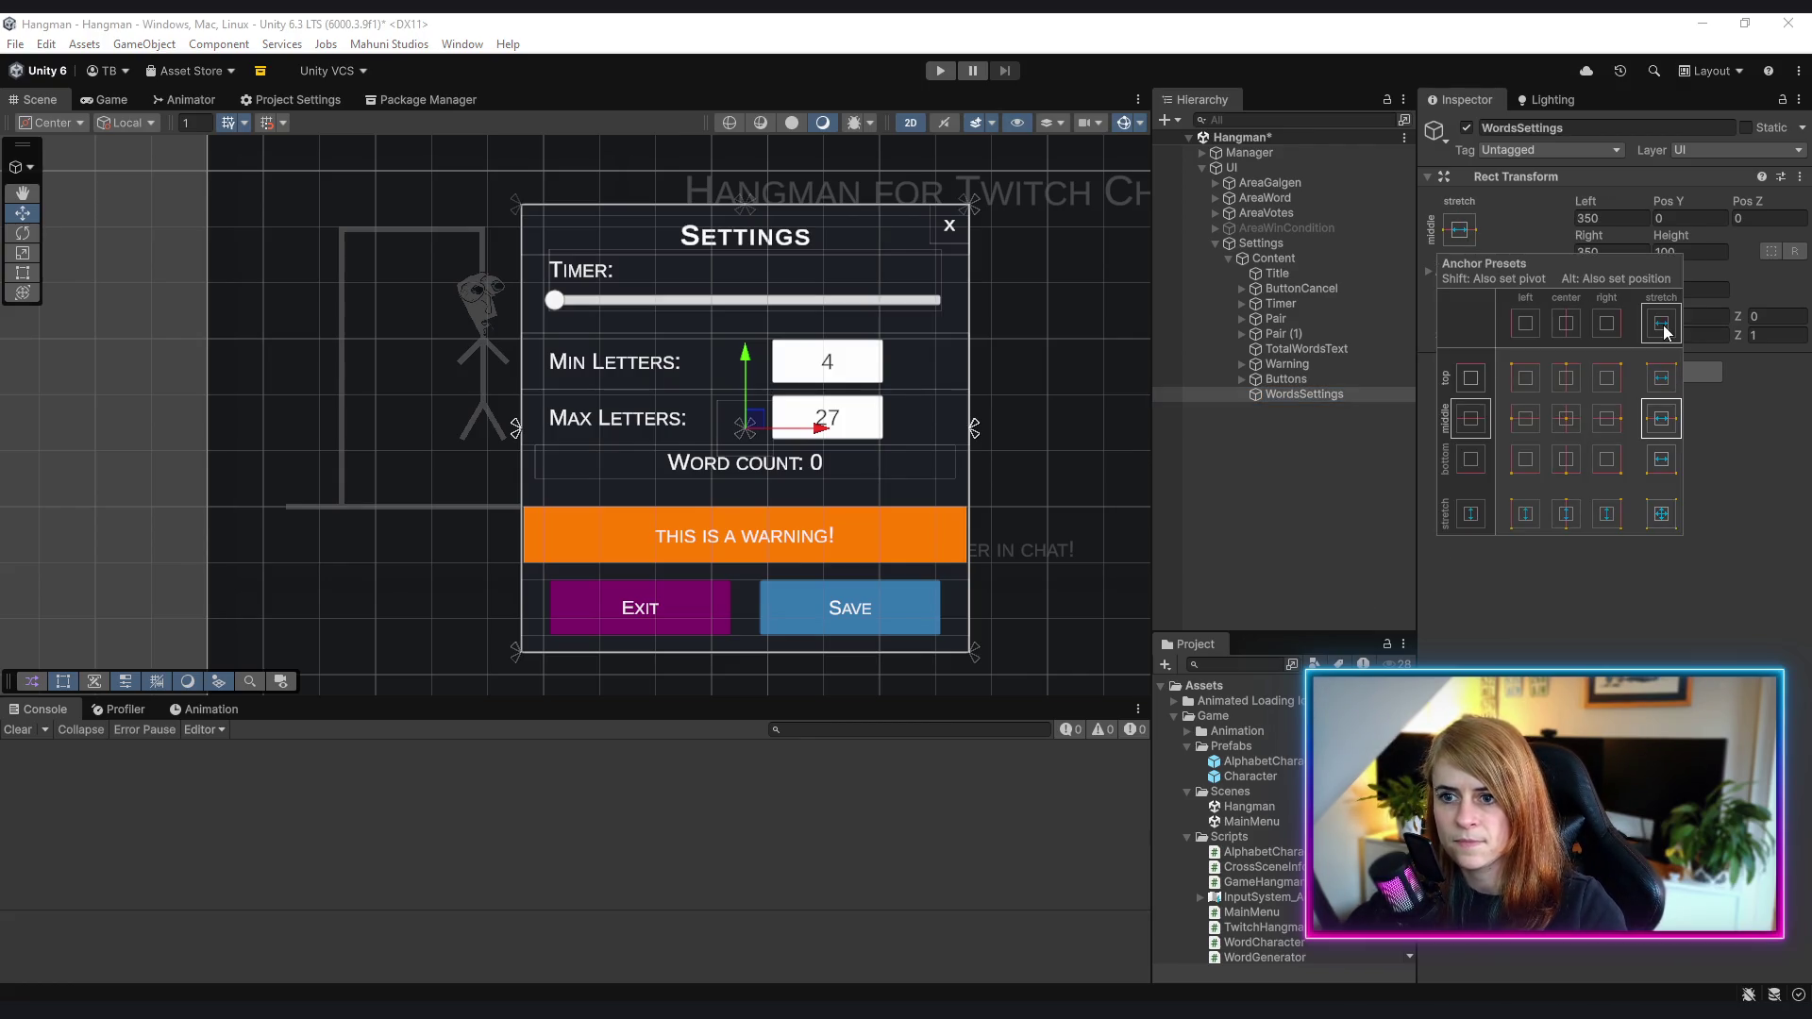
pyautogui.click(1645, 648)
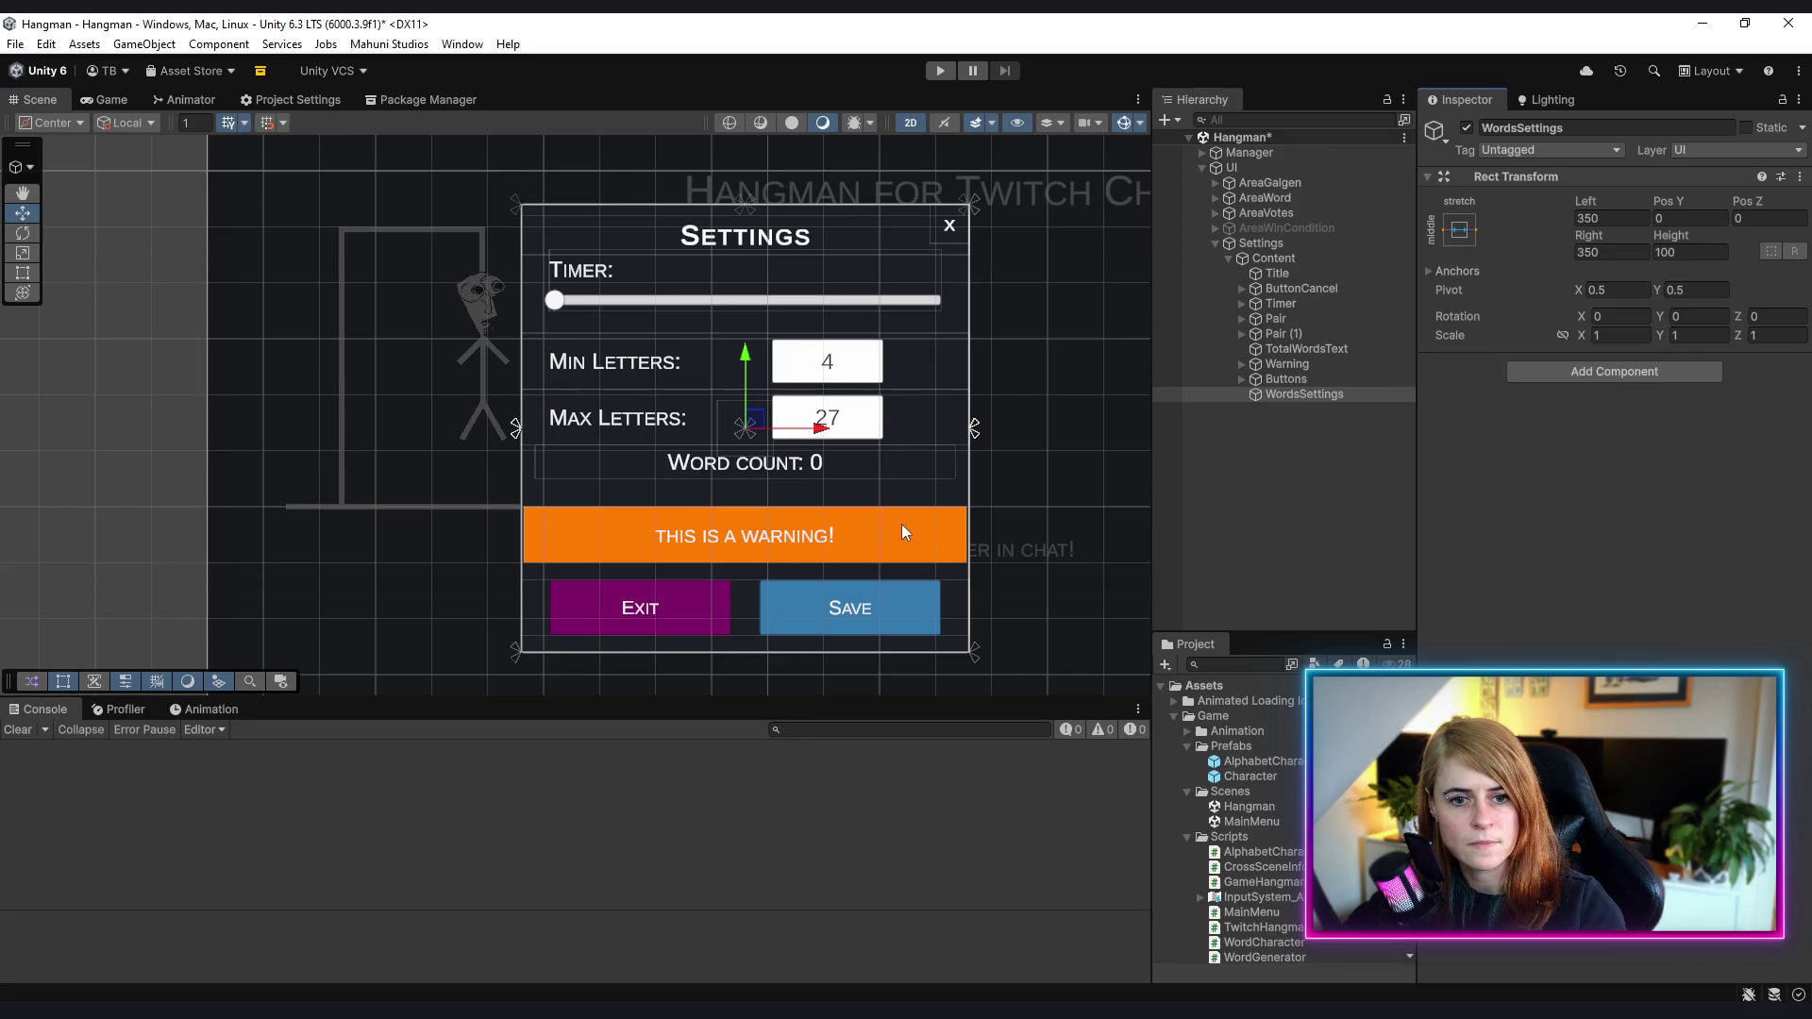
# - Move Pair, Pair (1) and TotalWordsText into WordsSettings, placed between Timer and Warning
pyautogui.click(1294, 319)
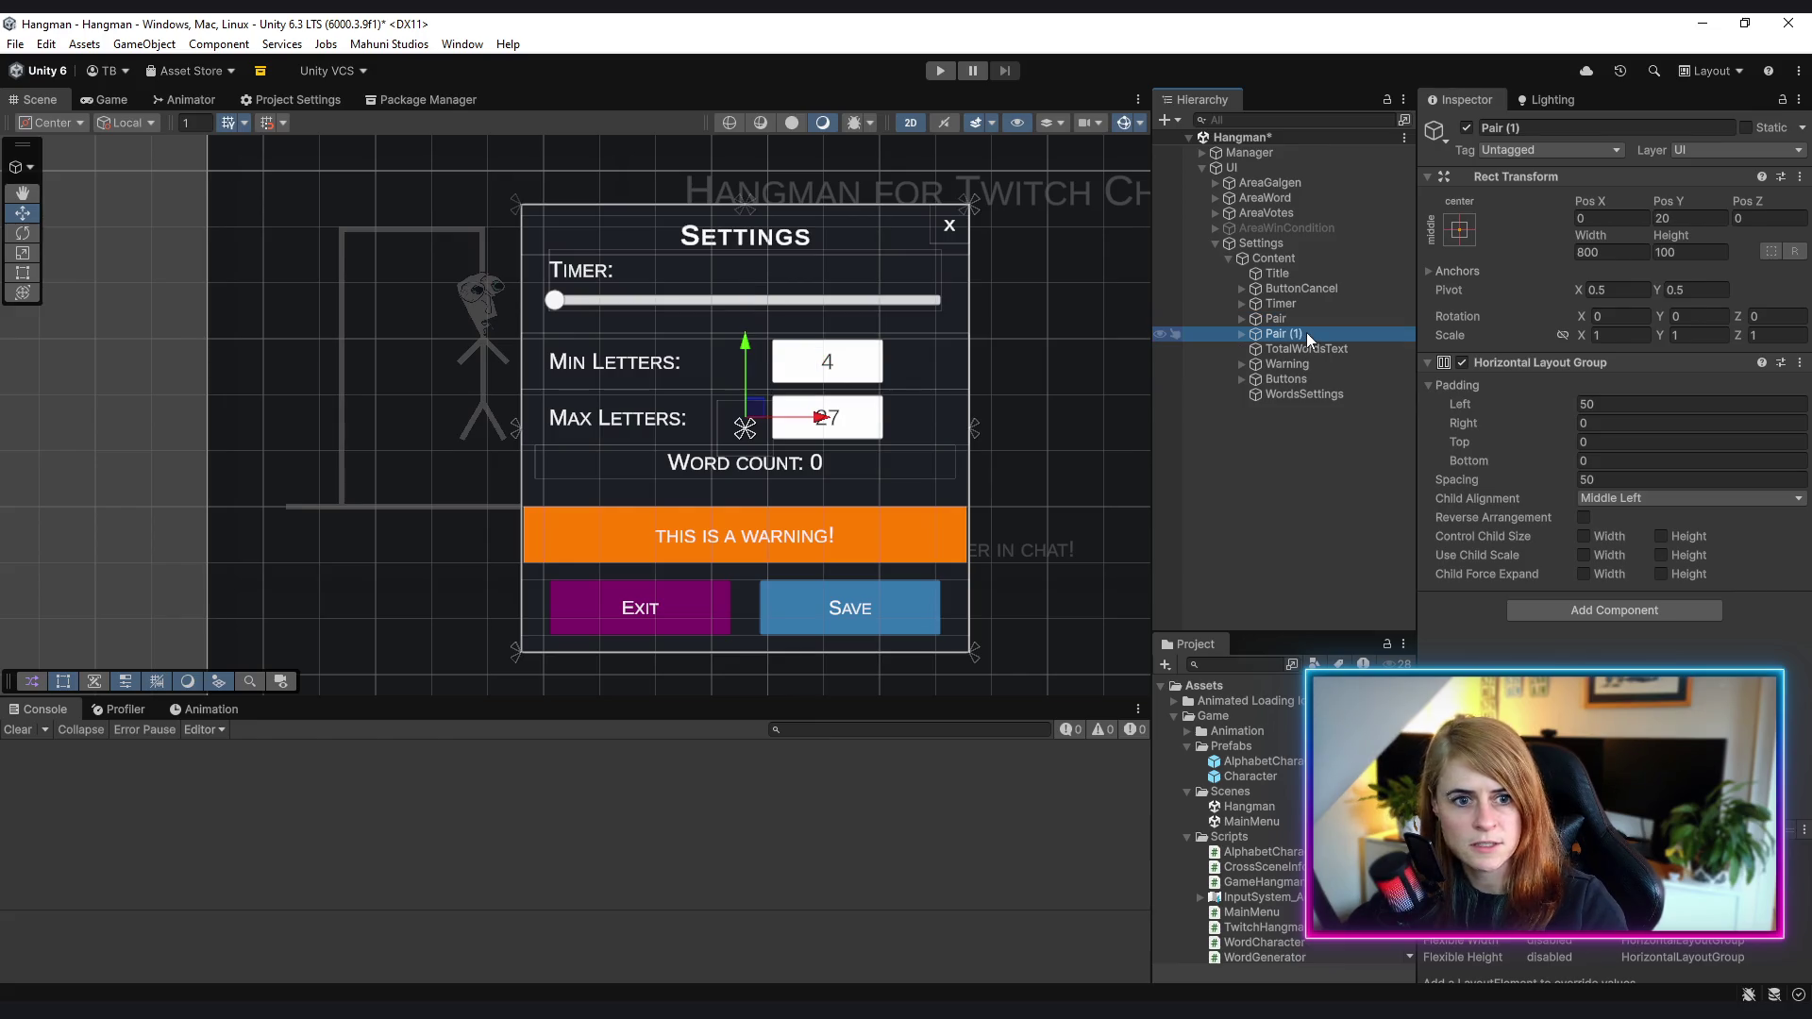
pyautogui.click(1316, 319)
pyautogui.click(1305, 334)
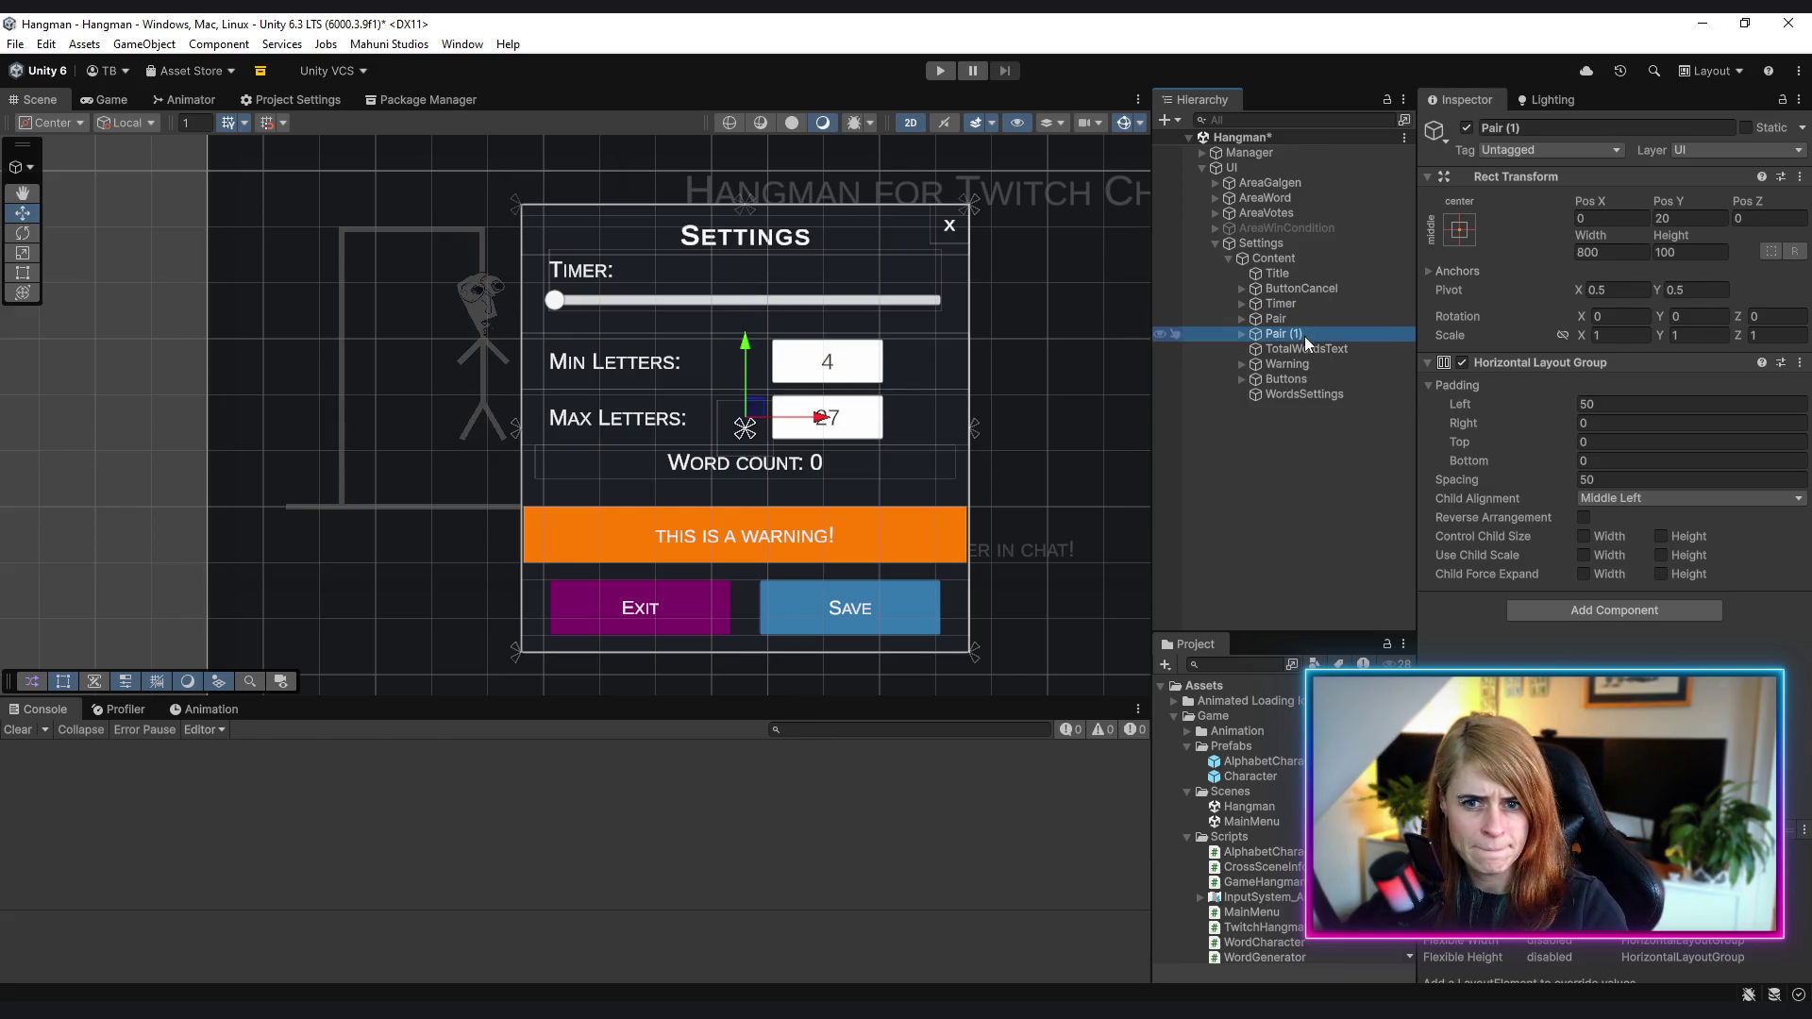
pyautogui.click(1305, 349)
pyautogui.keyDown('ctrl'); pyautogui.click(1305, 333); pyautogui.keyUp('ctrl')
pyautogui.keyDown('ctrl'); pyautogui.click(1304, 319); pyautogui.keyUp('ctrl')
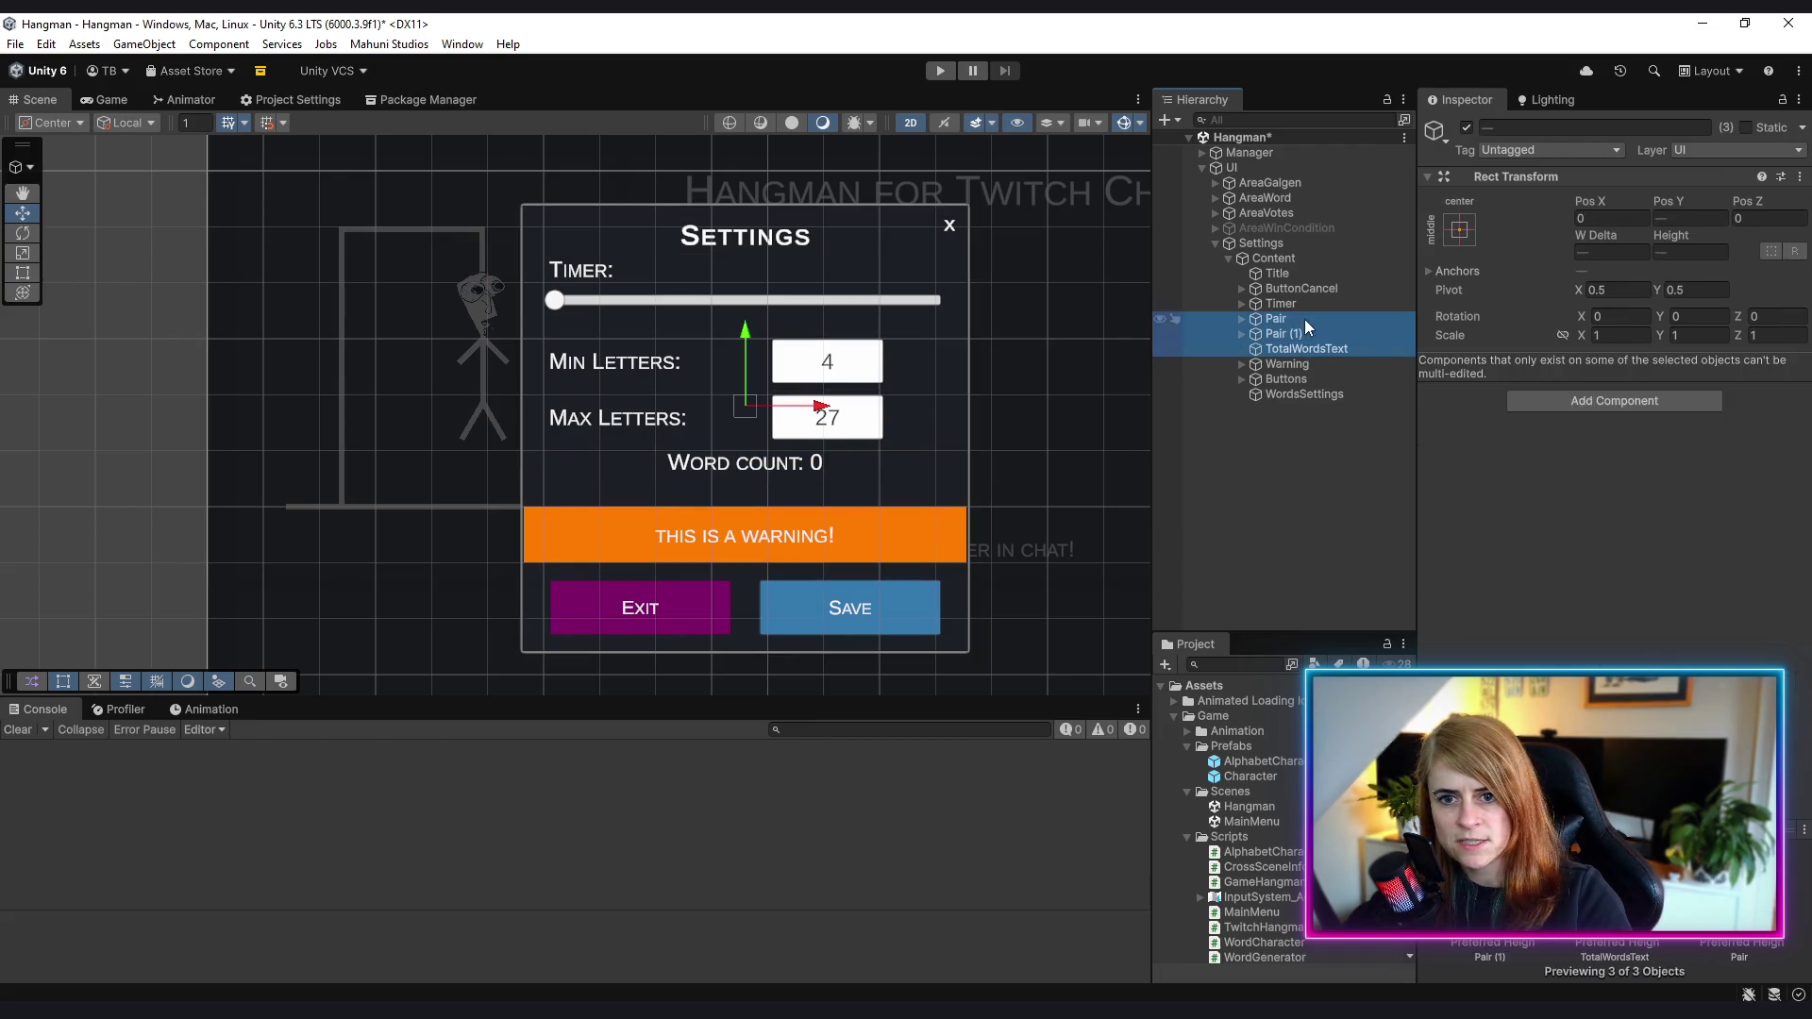
pyautogui.moveTo(1305, 319)
pyautogui.mouseDown()
pyautogui.moveTo(1294, 382)
pyautogui.moveTo(1305, 293)
pyautogui.moveTo(1300, 396)
pyautogui.mouseUp()
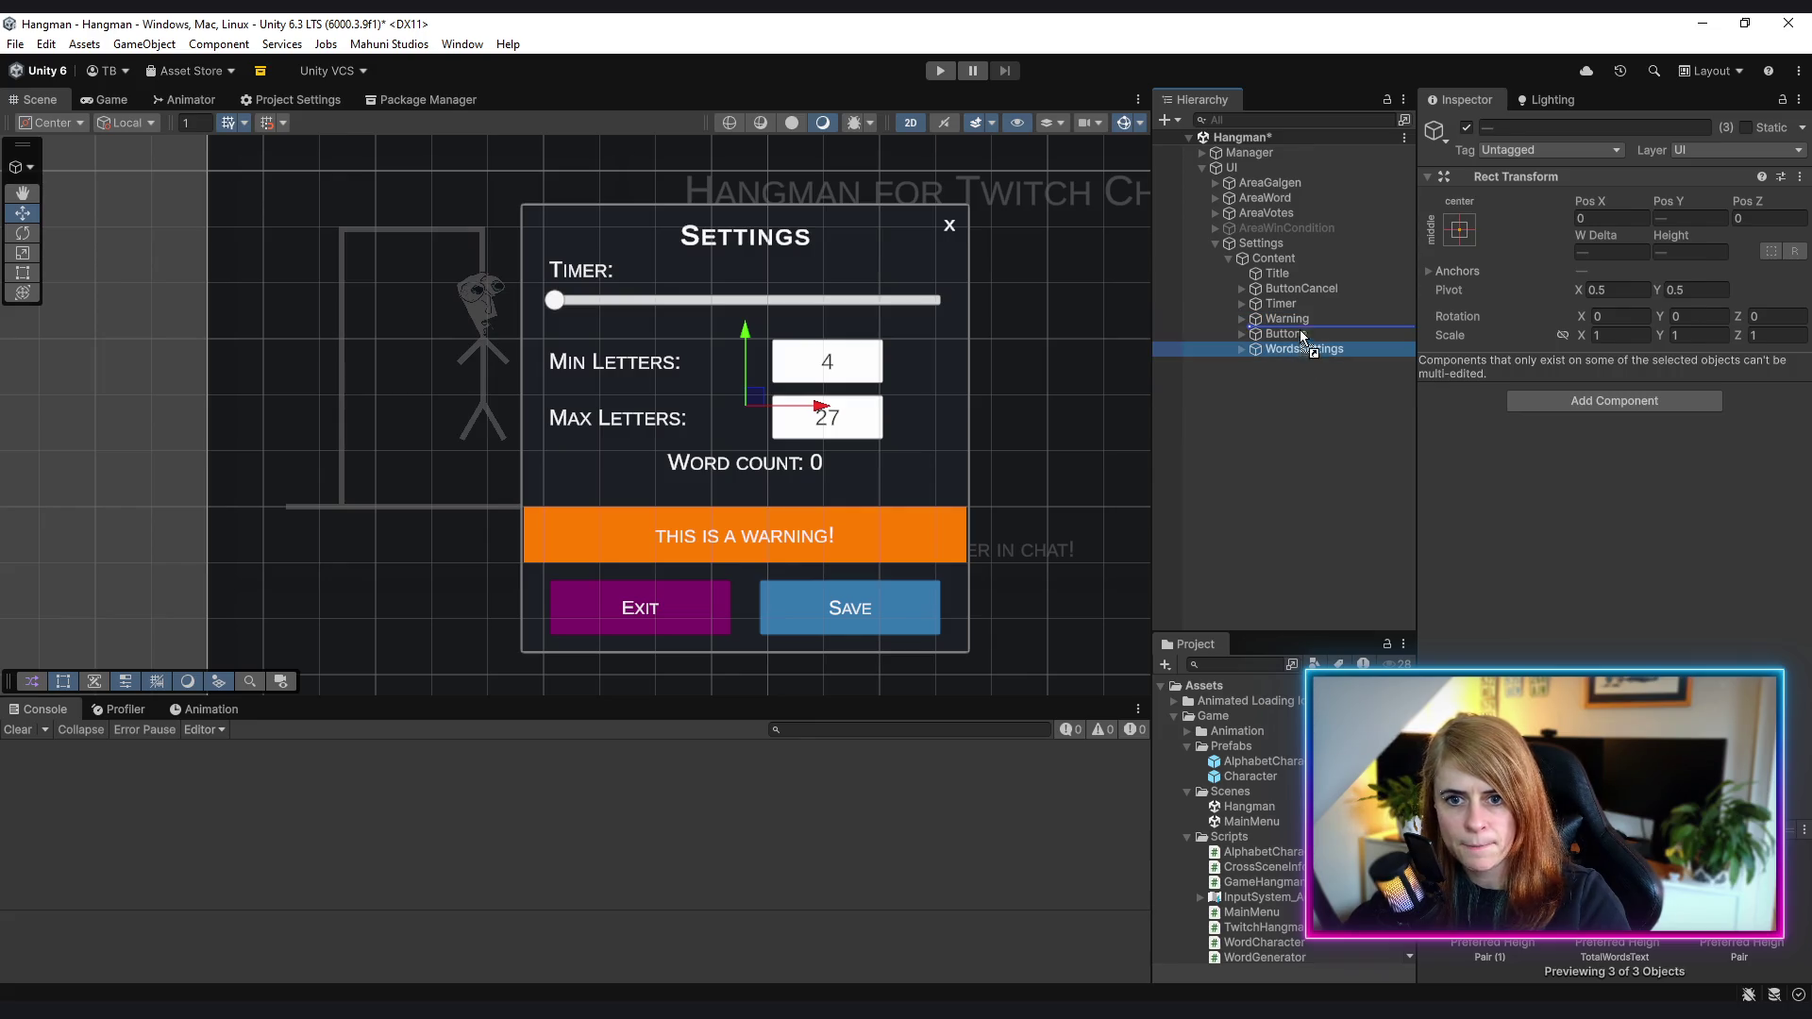
pyautogui.moveTo(1300, 330); pyautogui.dragTo(1318, 315)
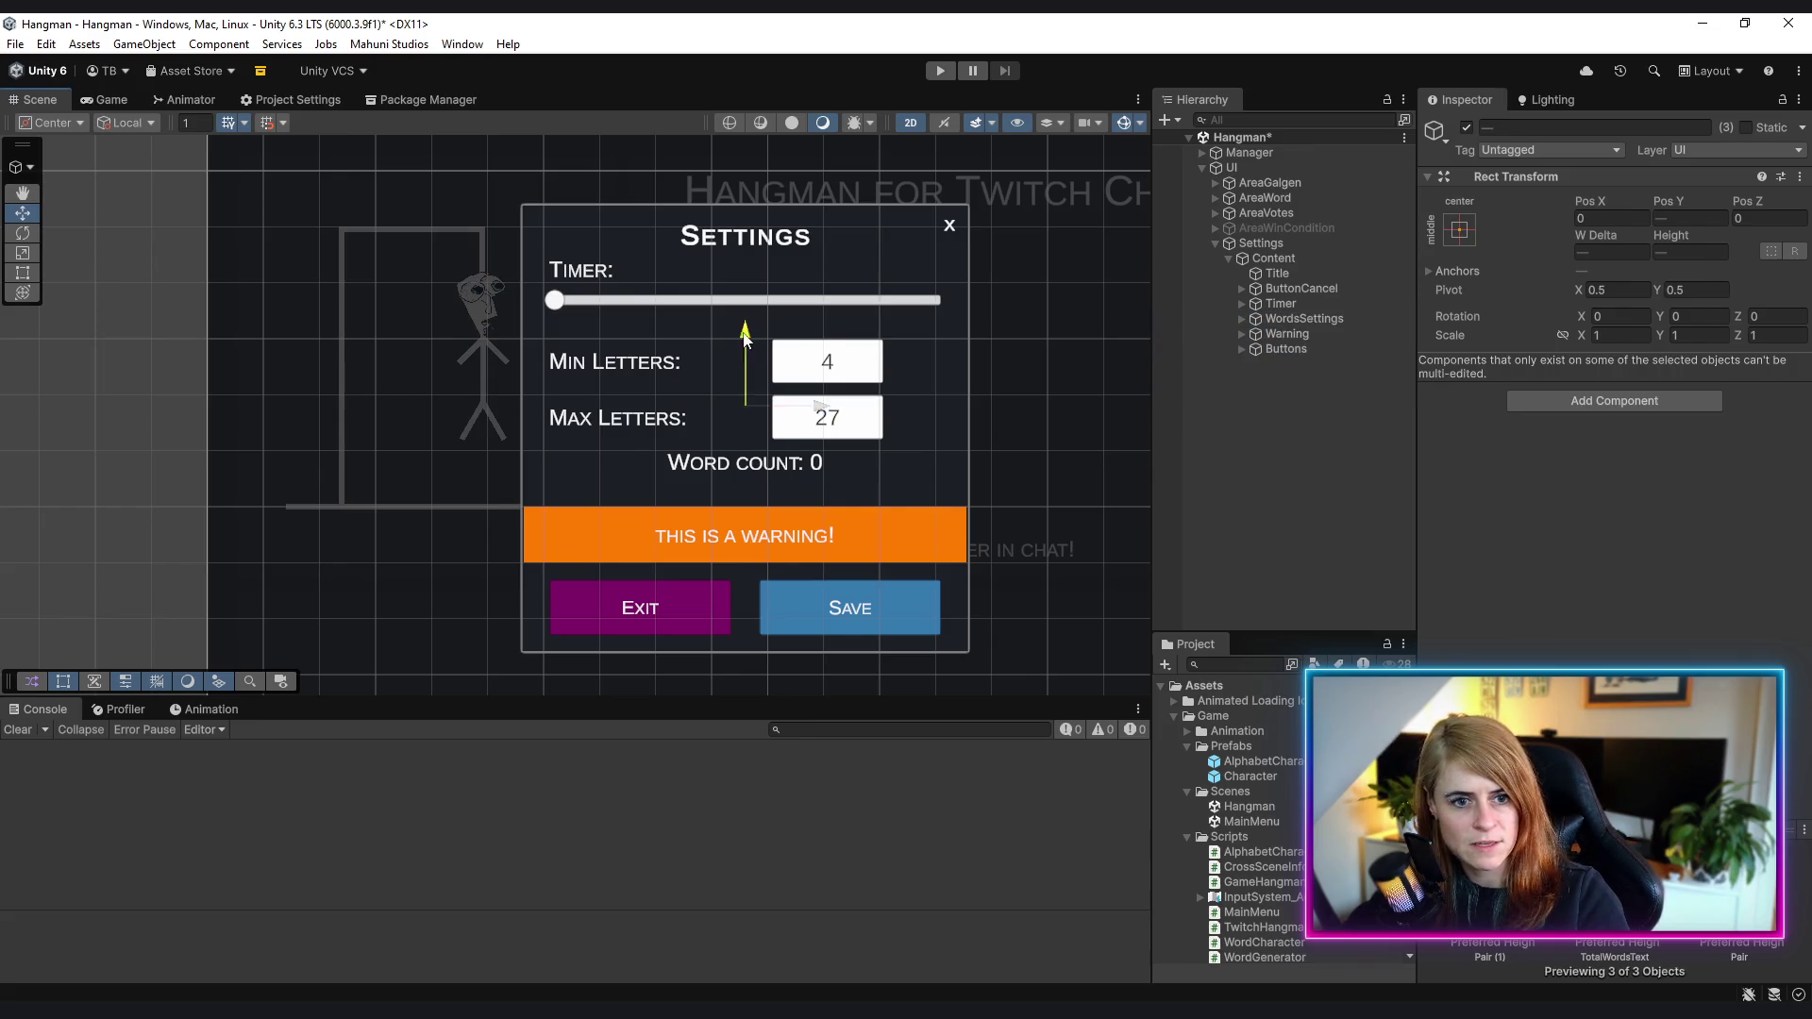
pyautogui.moveTo(745, 340); pyautogui.dragTo(756, 343)
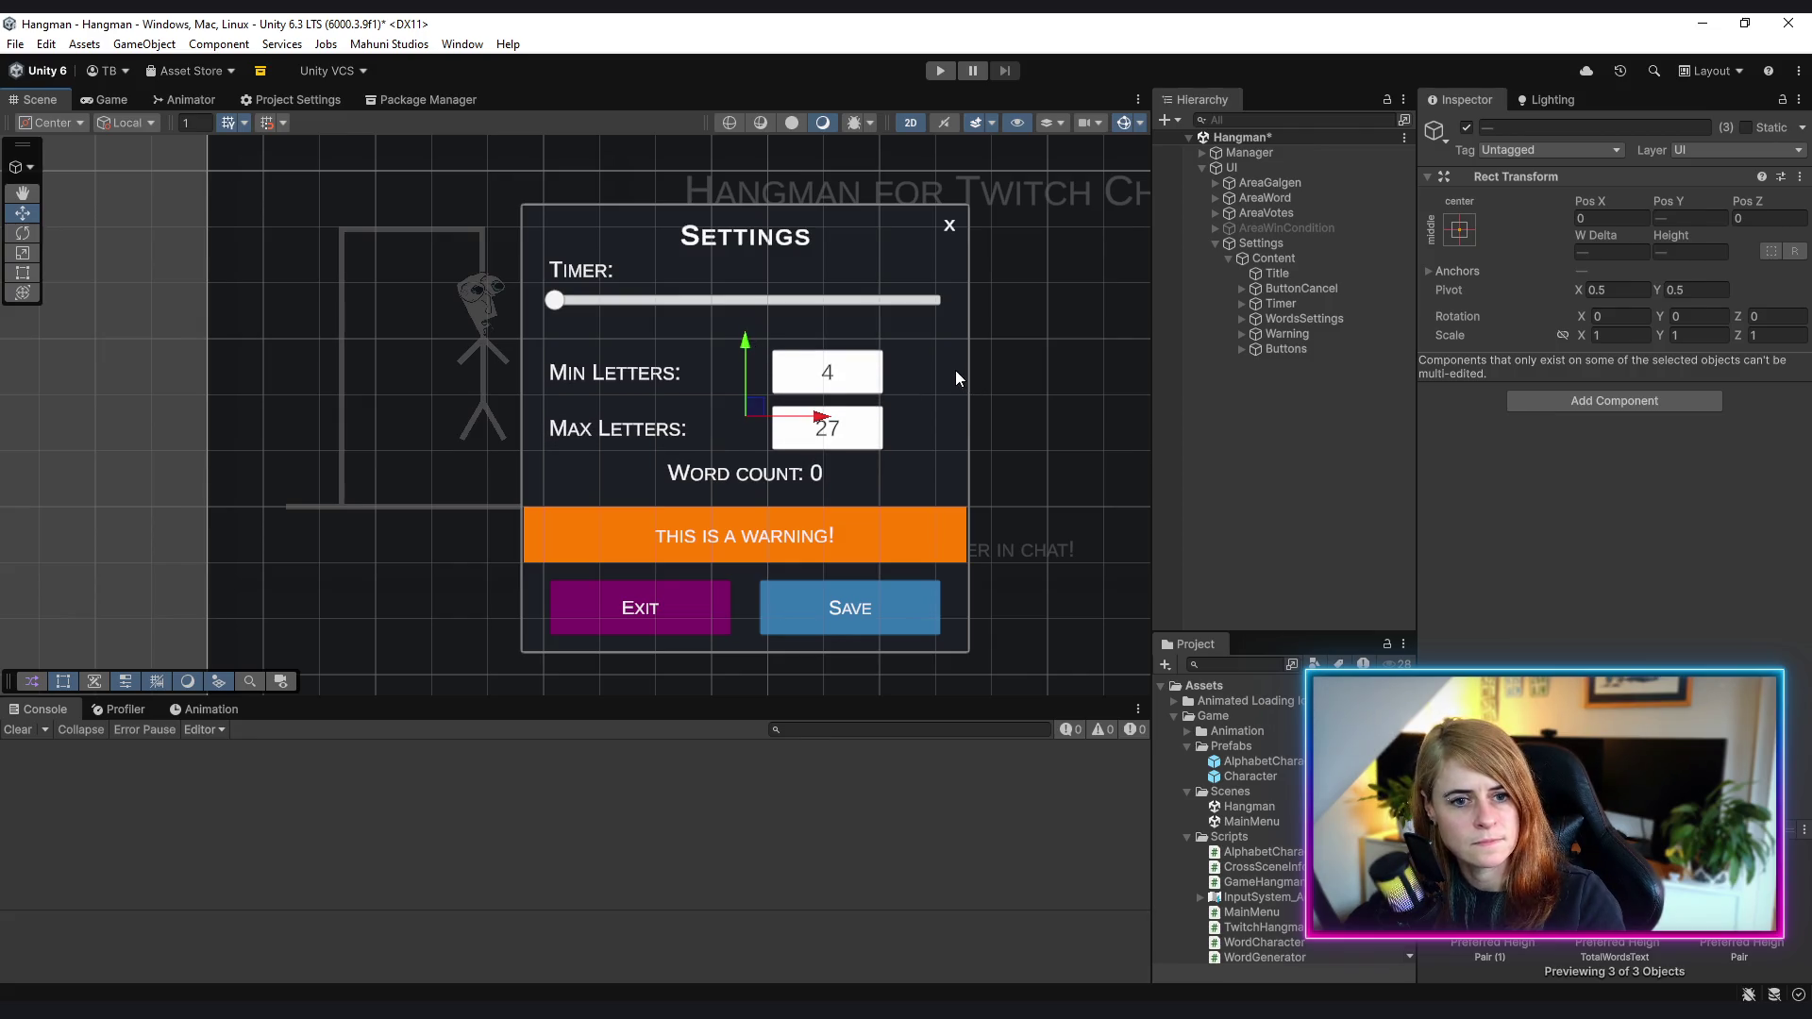
pyautogui.click(1260, 369)
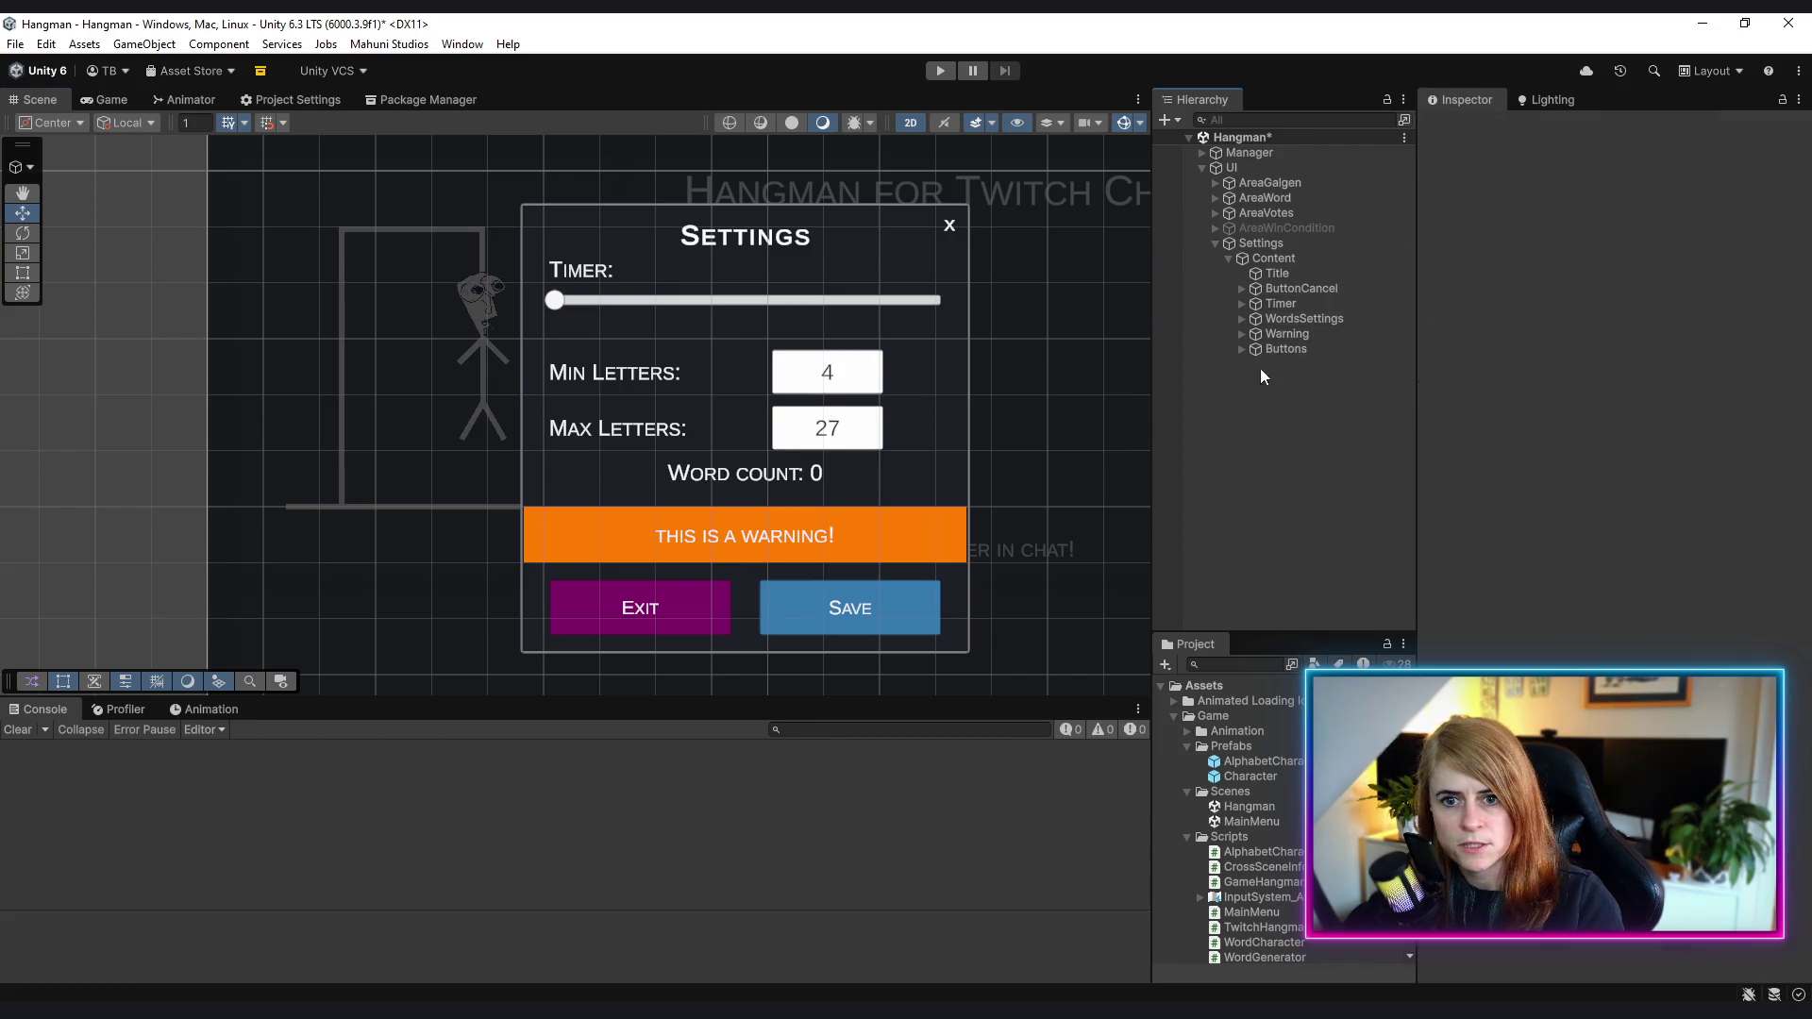
pyautogui.click(1242, 319)
pyautogui.click(1303, 363)
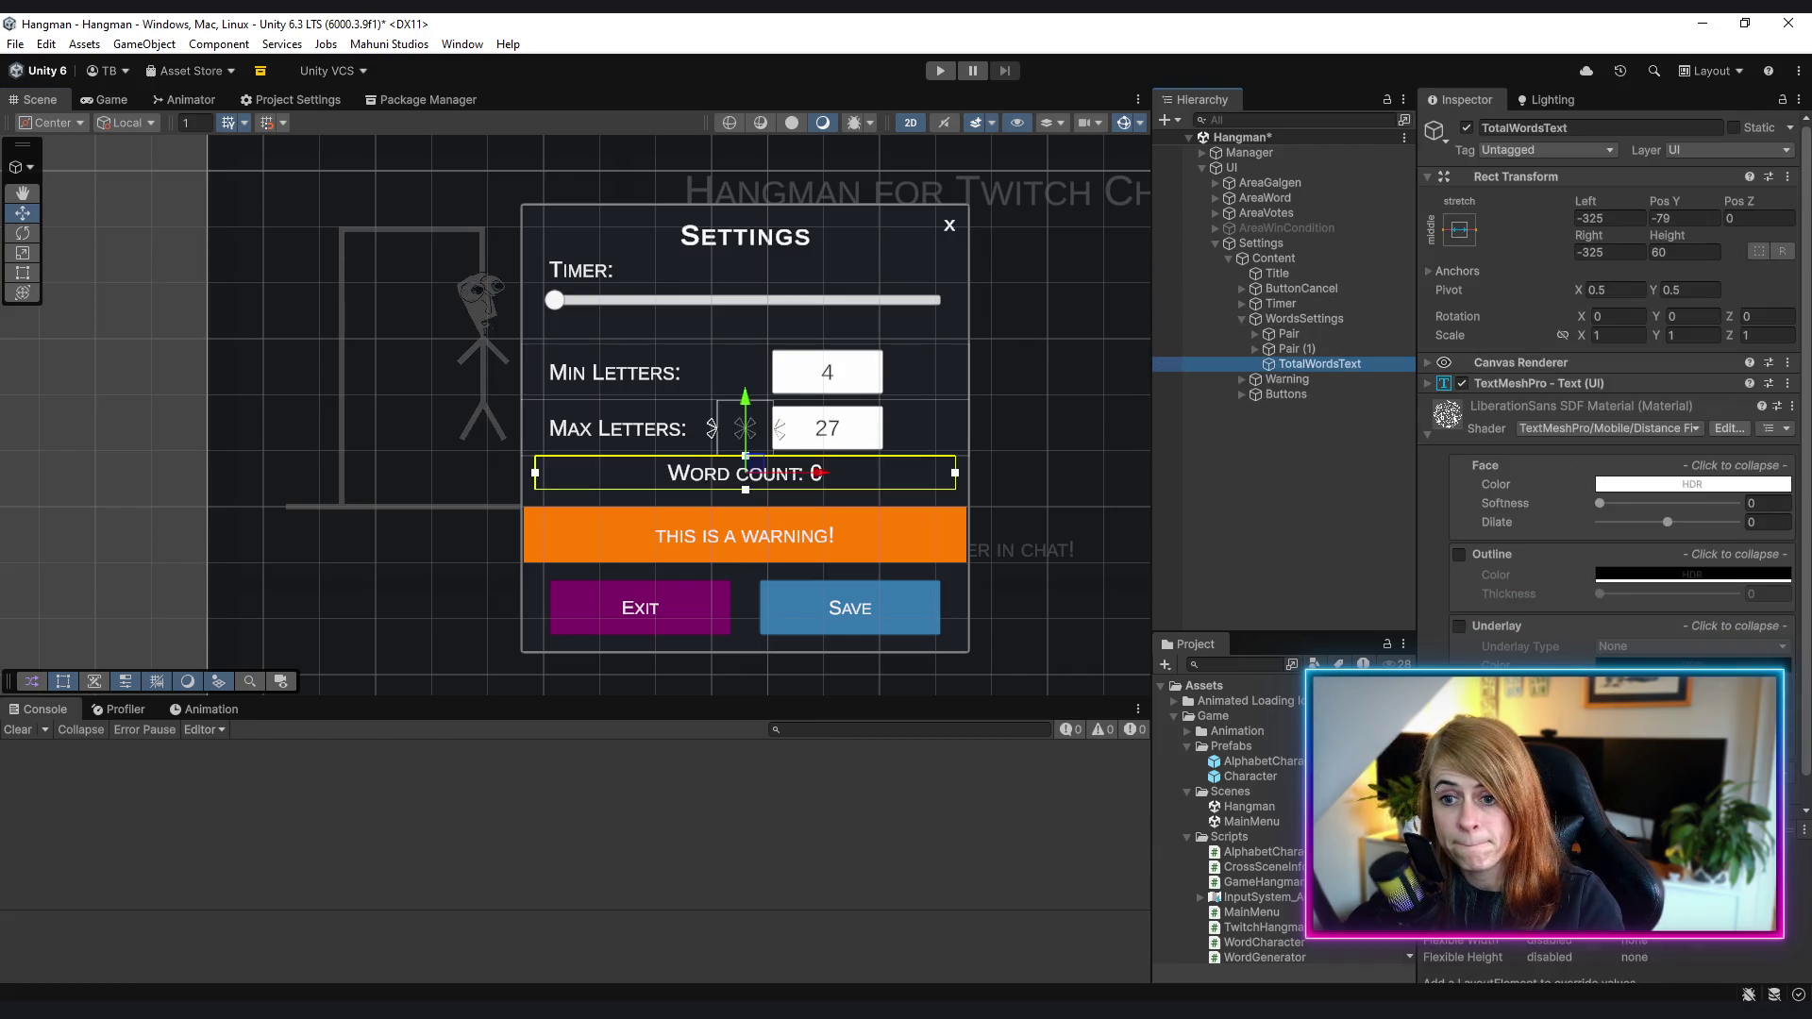
pyautogui.click(1426, 384)
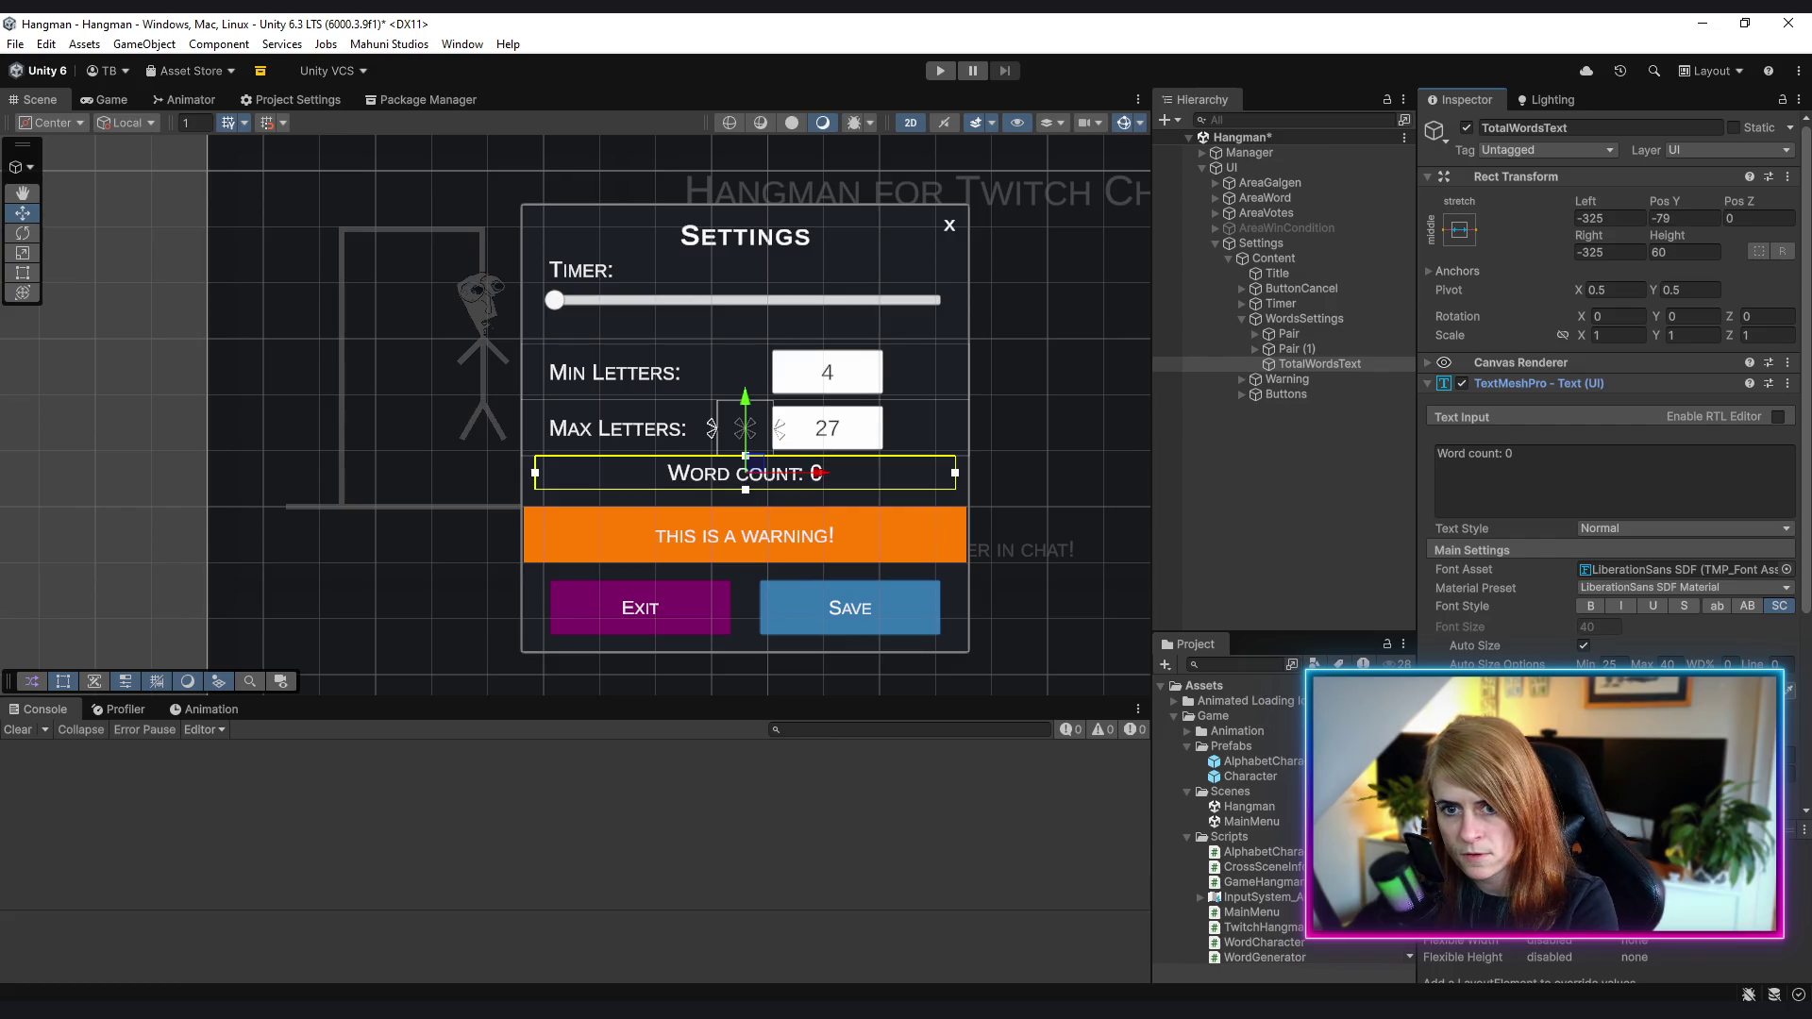
pyautogui.click(1690, 685)
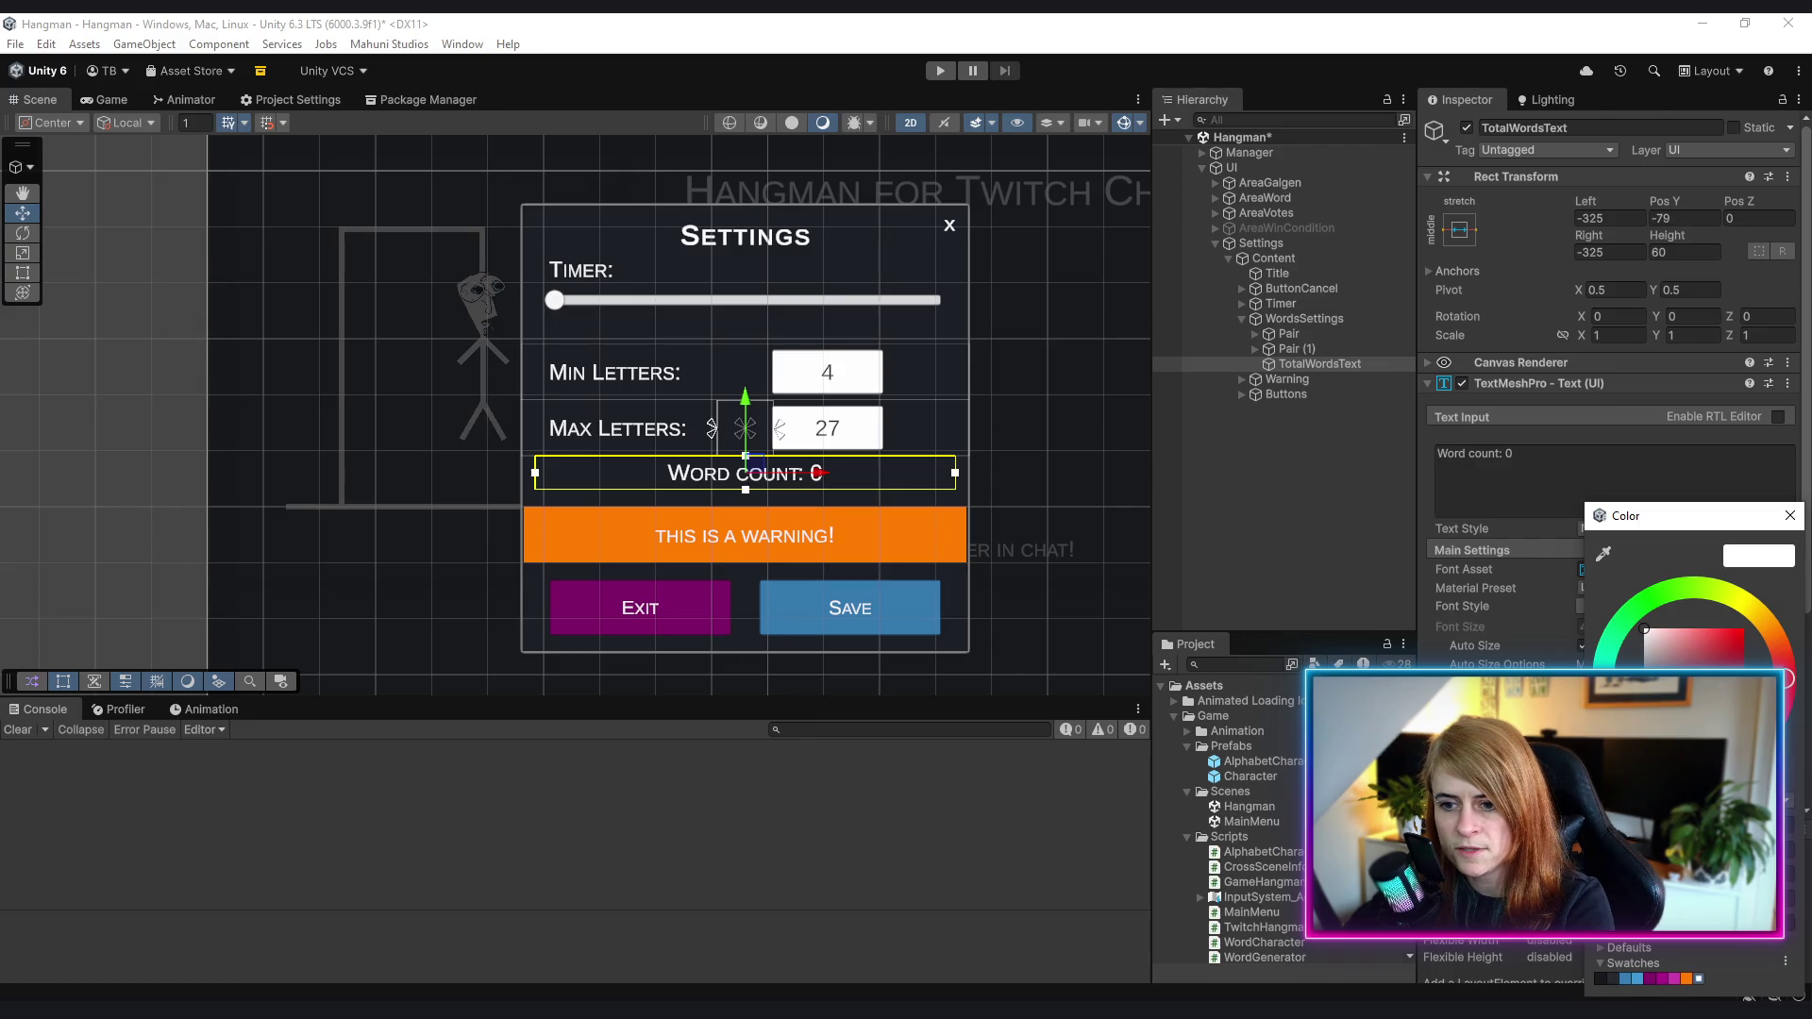
pyautogui.moveTo(1765, 901); pyautogui.dragTo(1703, 902)
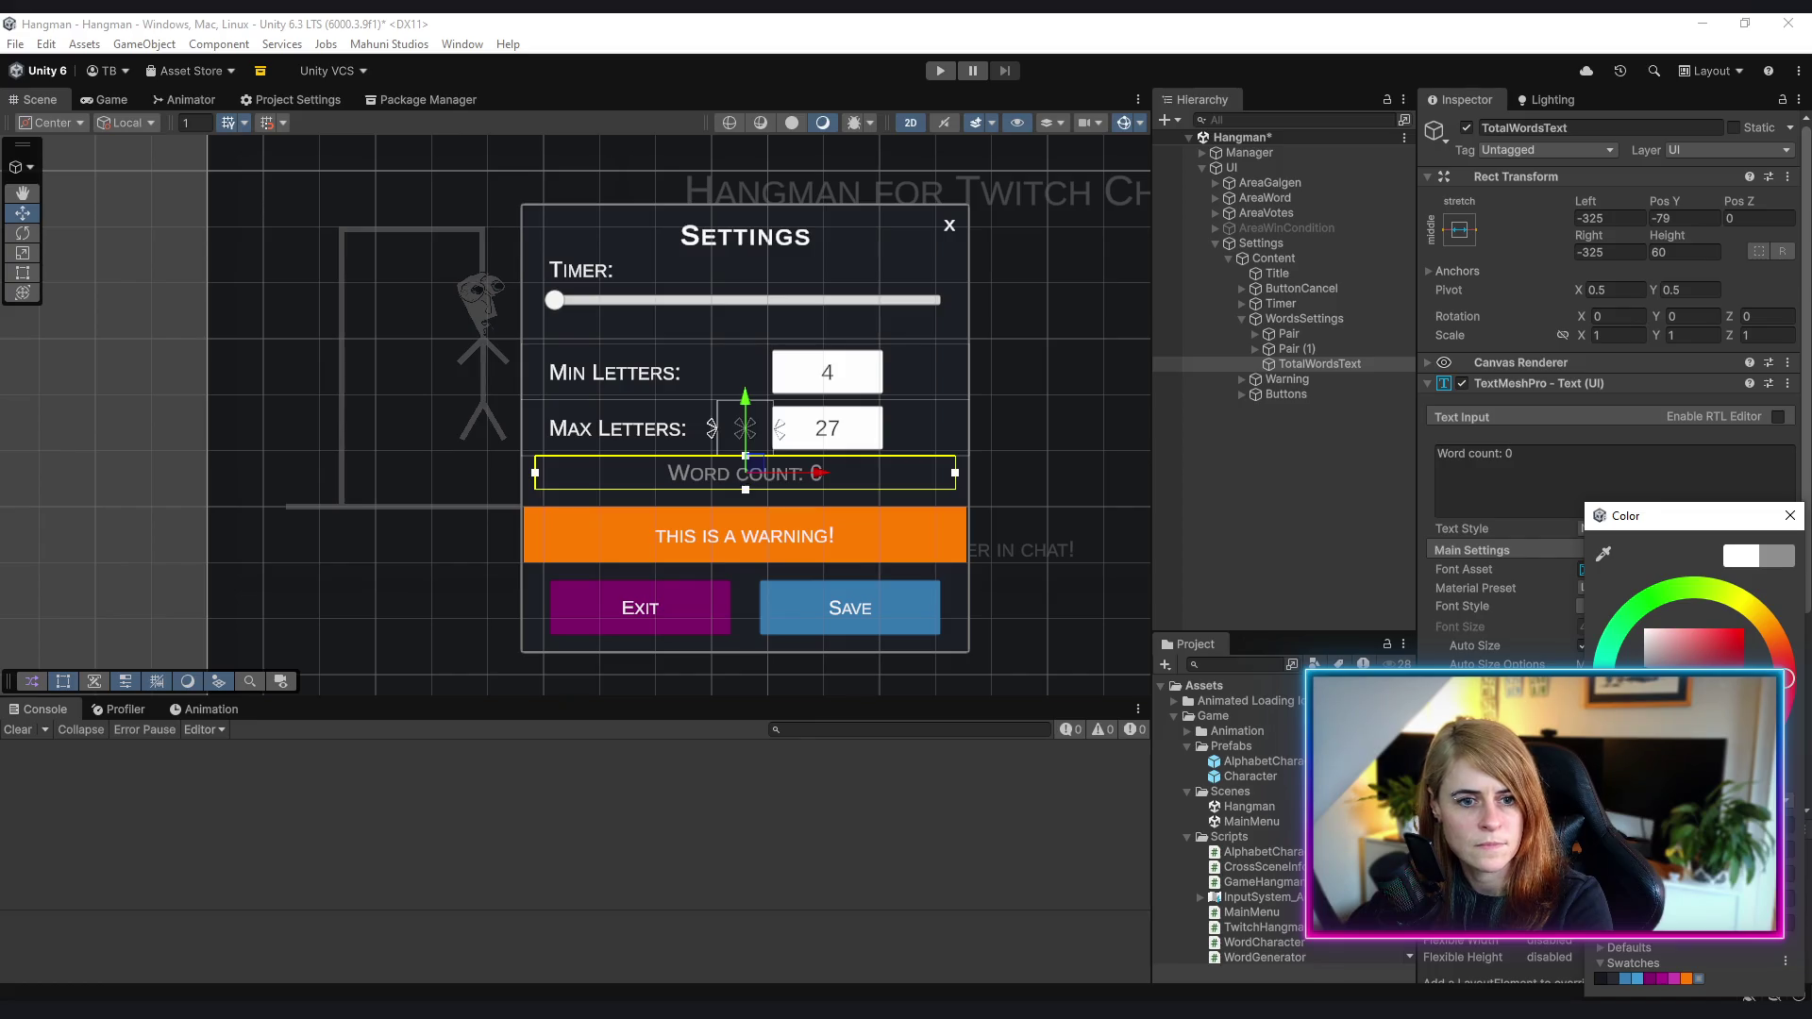
pyautogui.moveTo(1704, 901); pyautogui.dragTo(1784, 902)
pyautogui.click(1791, 516)
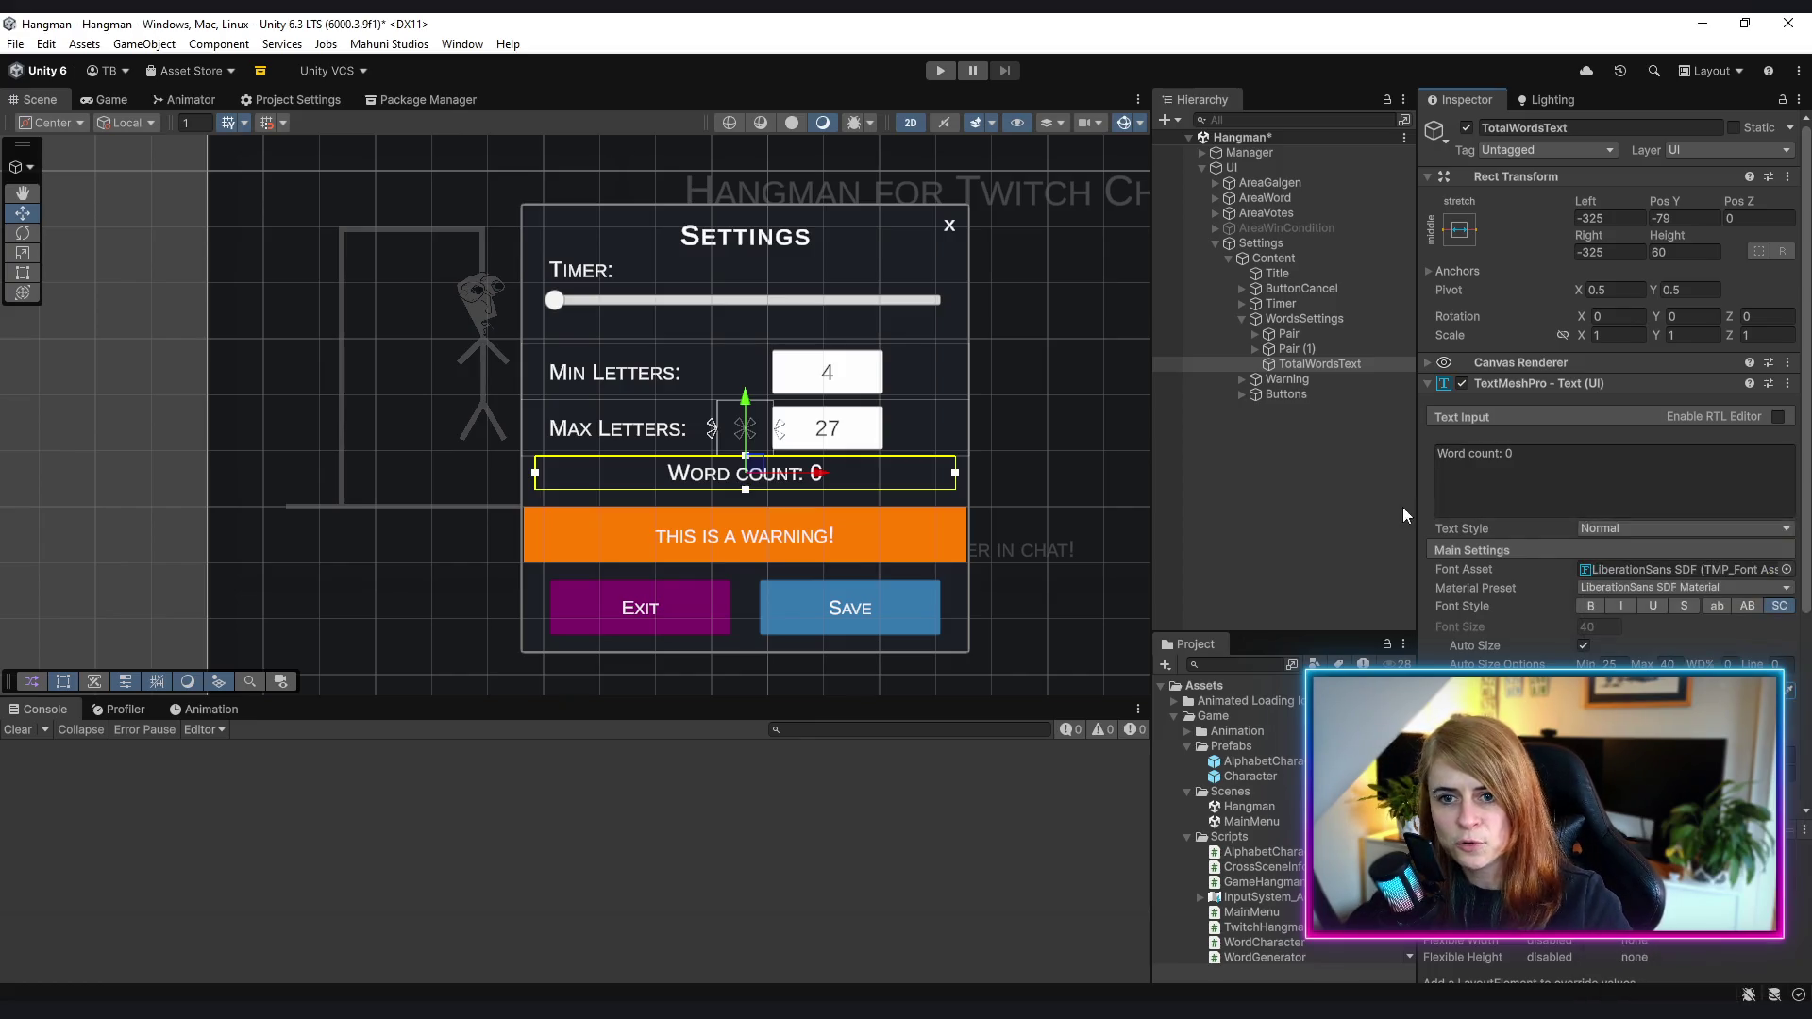
pyautogui.click(1243, 319)
pyautogui.click(1284, 305)
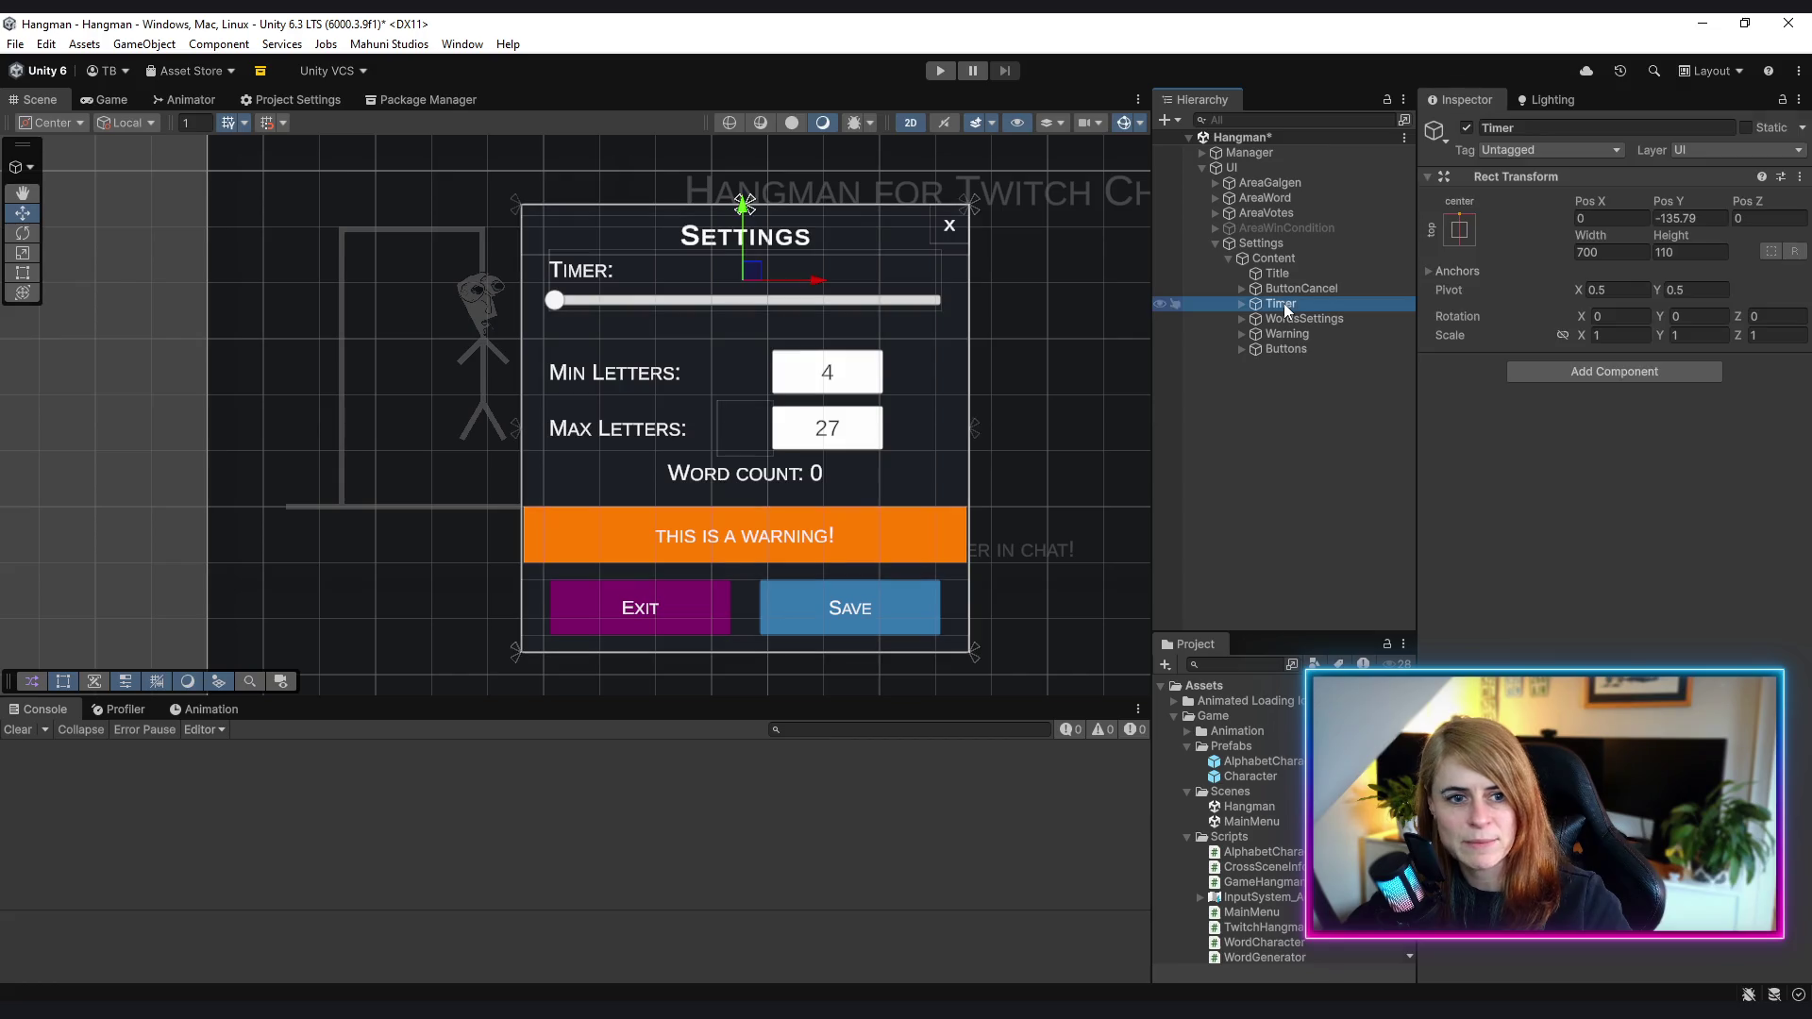
# - Anchor Timer top-stretch with 50-unit side insets and set its Pos Y to -180
pyautogui.click(1609, 218)
pyautogui.click(1454, 223)
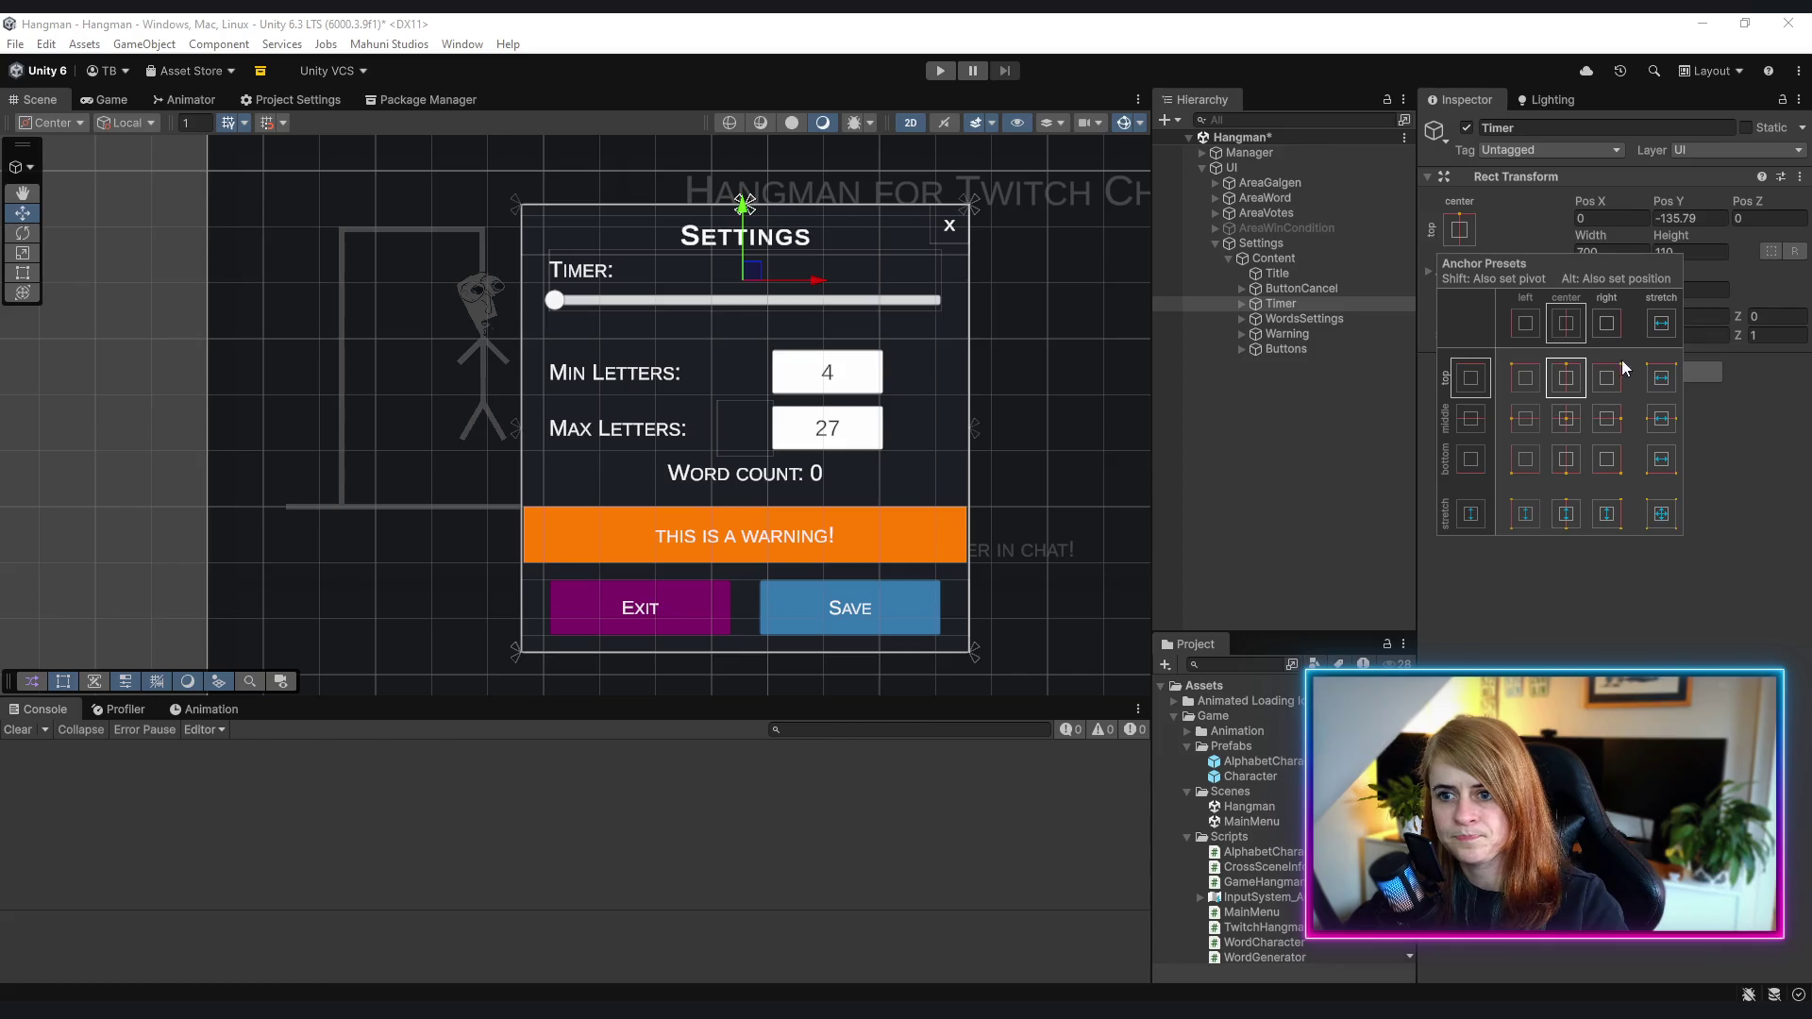
pyautogui.click(1663, 379)
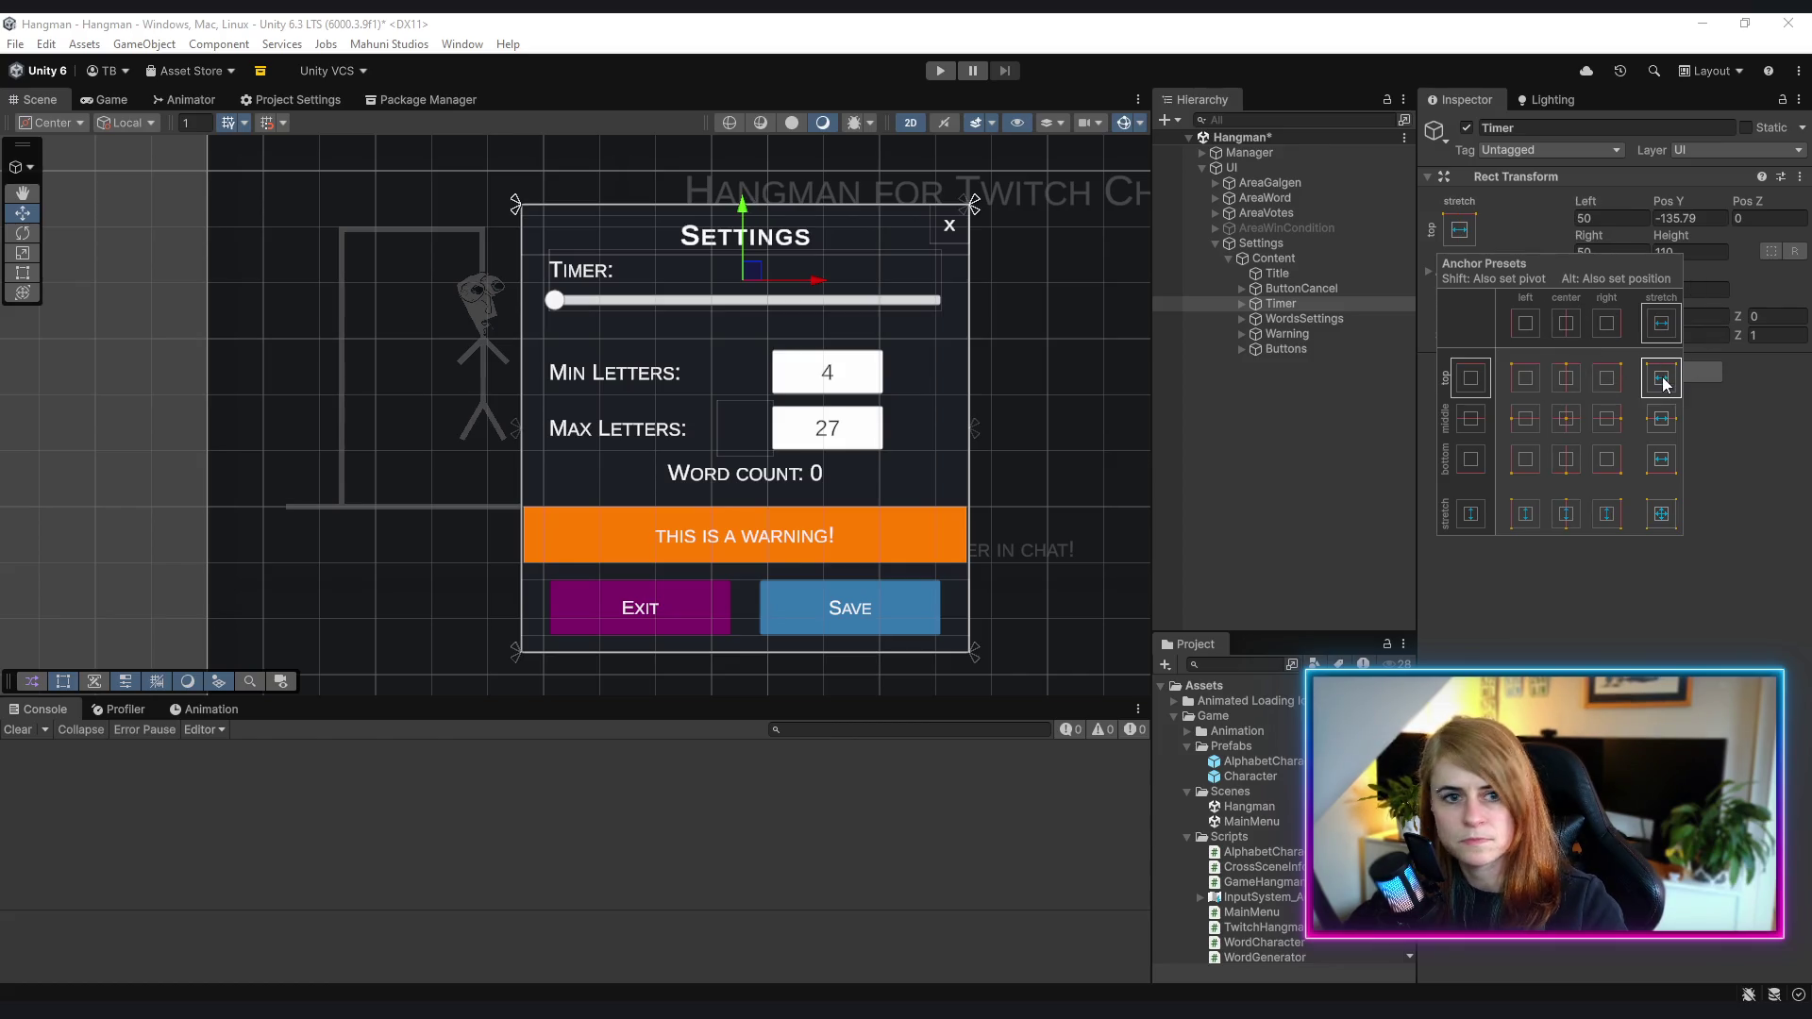
pyautogui.click(1705, 520)
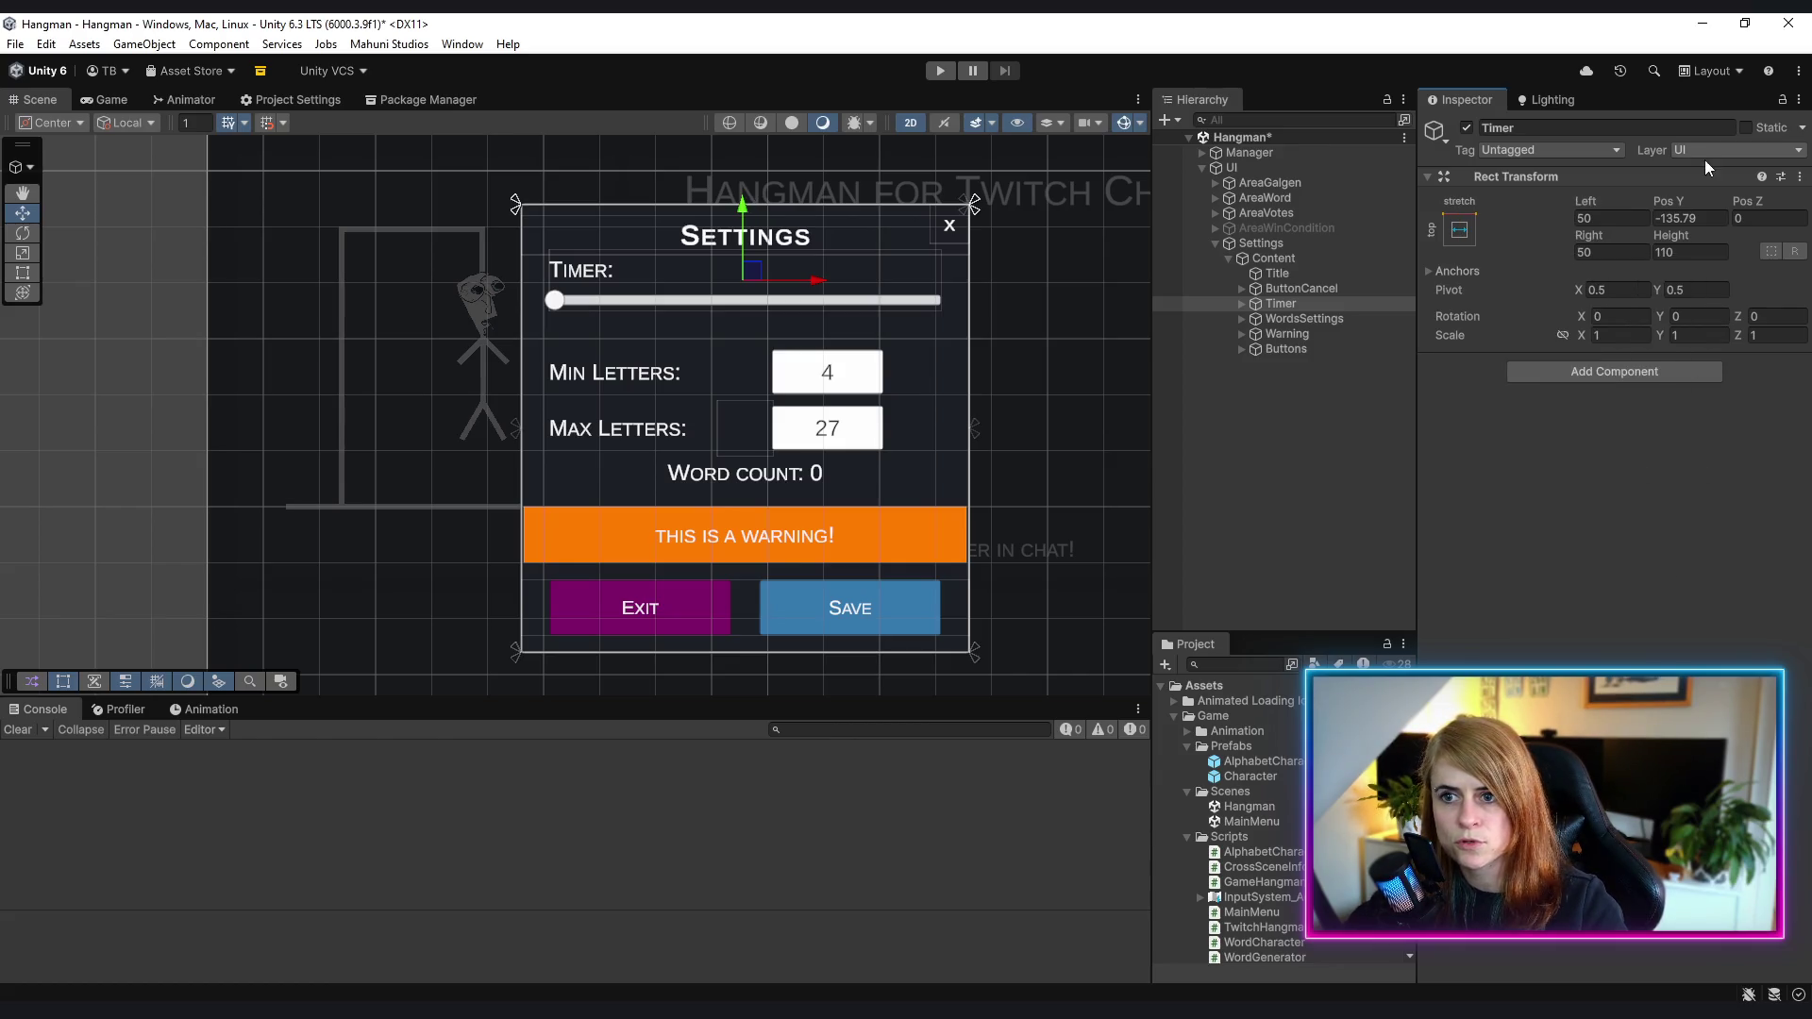
pyautogui.moveTo(1669, 201)
pyautogui.mouseDown()
pyautogui.moveTo(1491, 227)
pyautogui.moveTo(1560, 223)
pyautogui.mouseUp()
pyautogui.doubleClick(1690, 218)
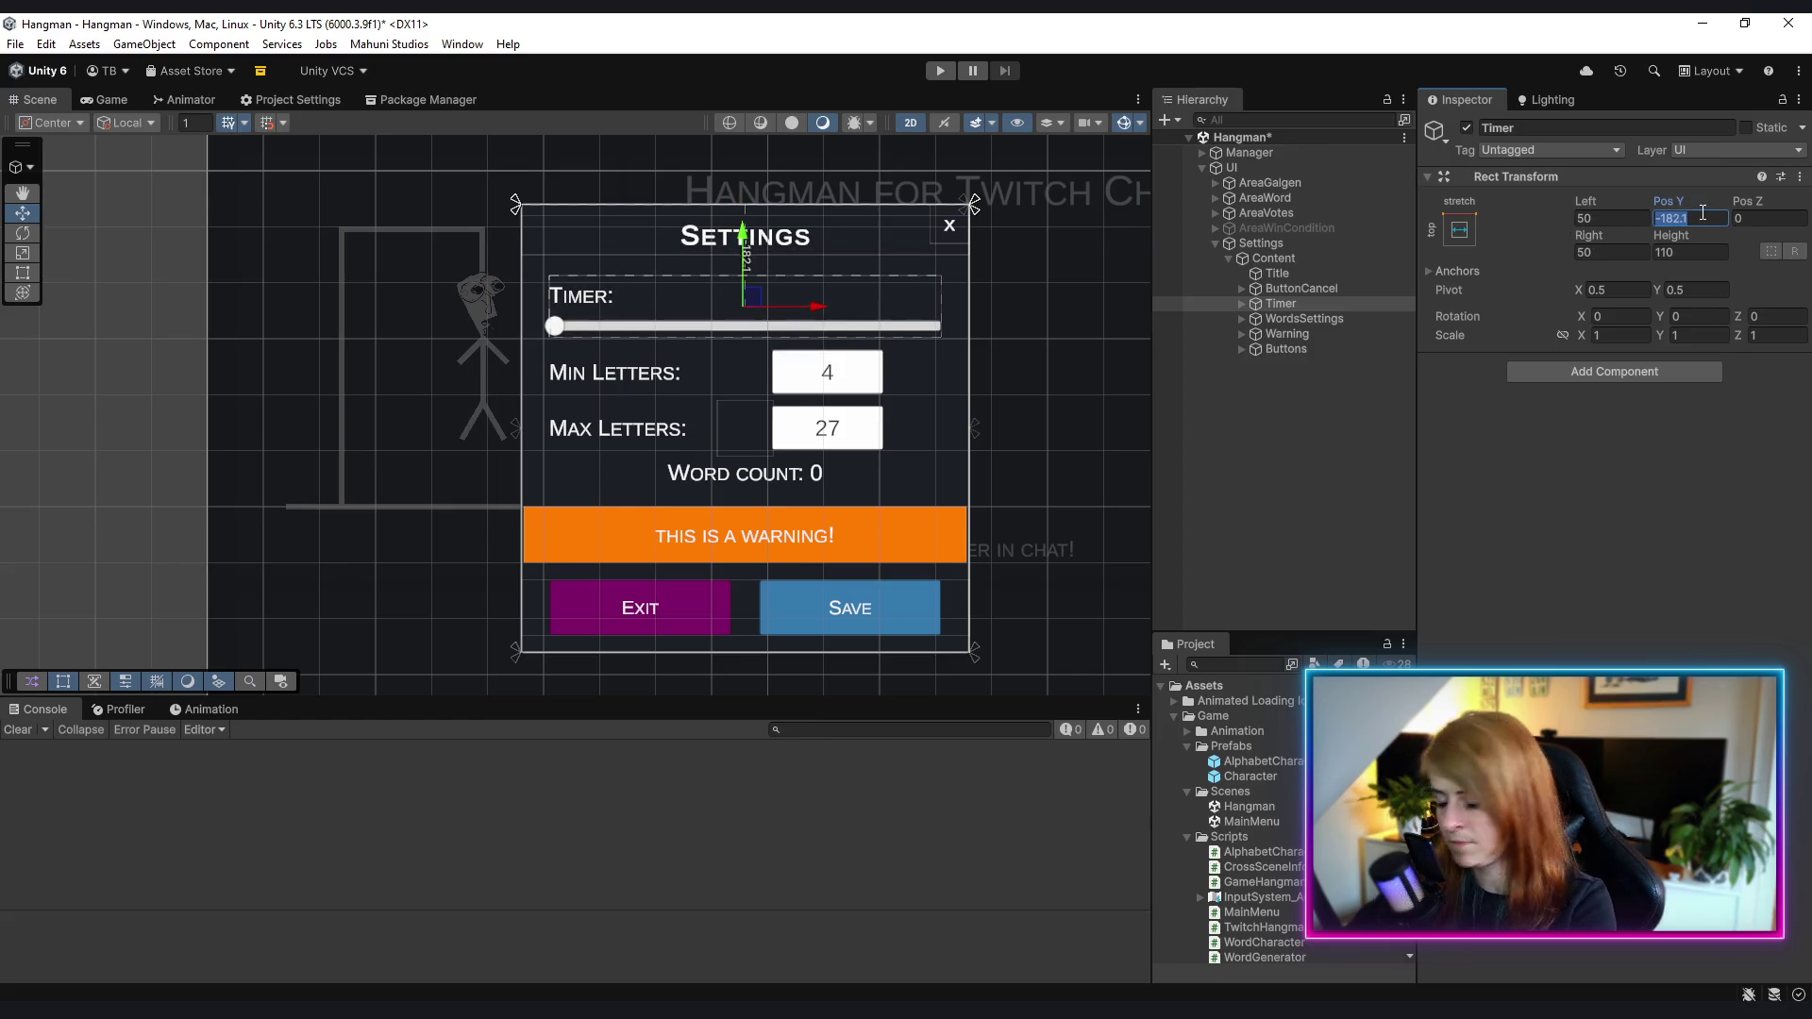
pyautogui.write('-180')
pyautogui.click(1276, 493)
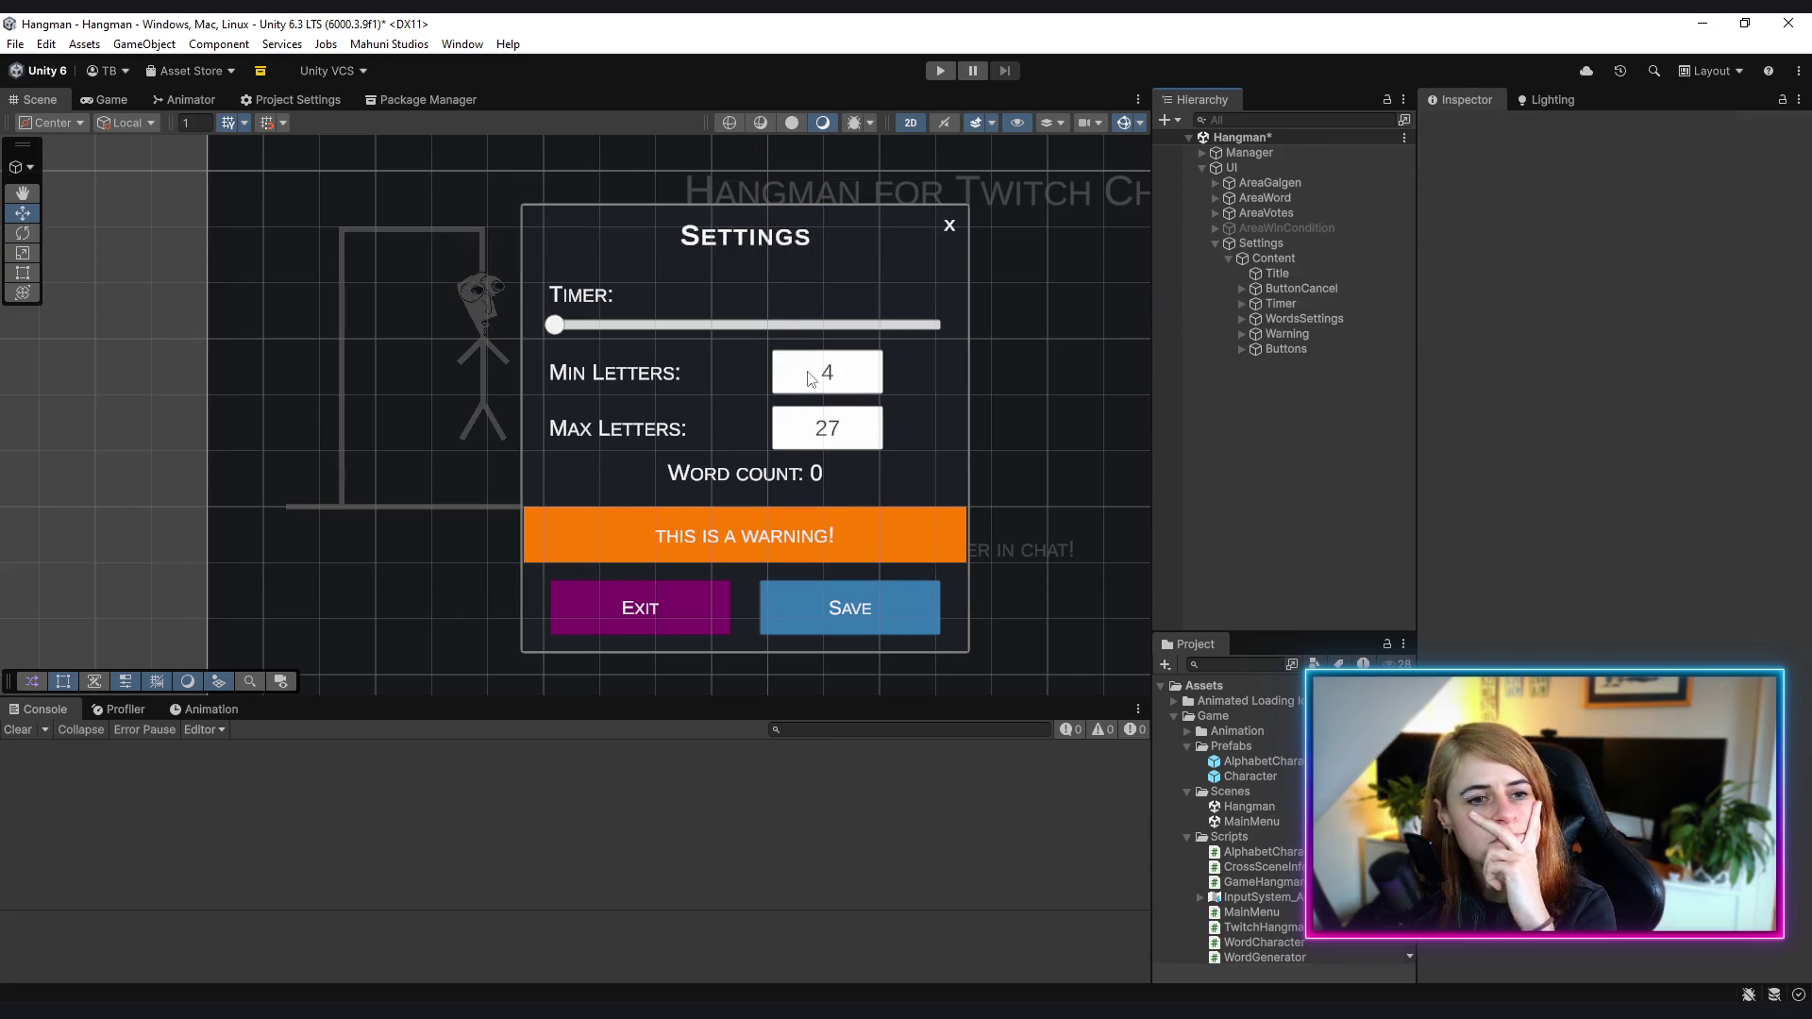
pyautogui.click(1285, 305)
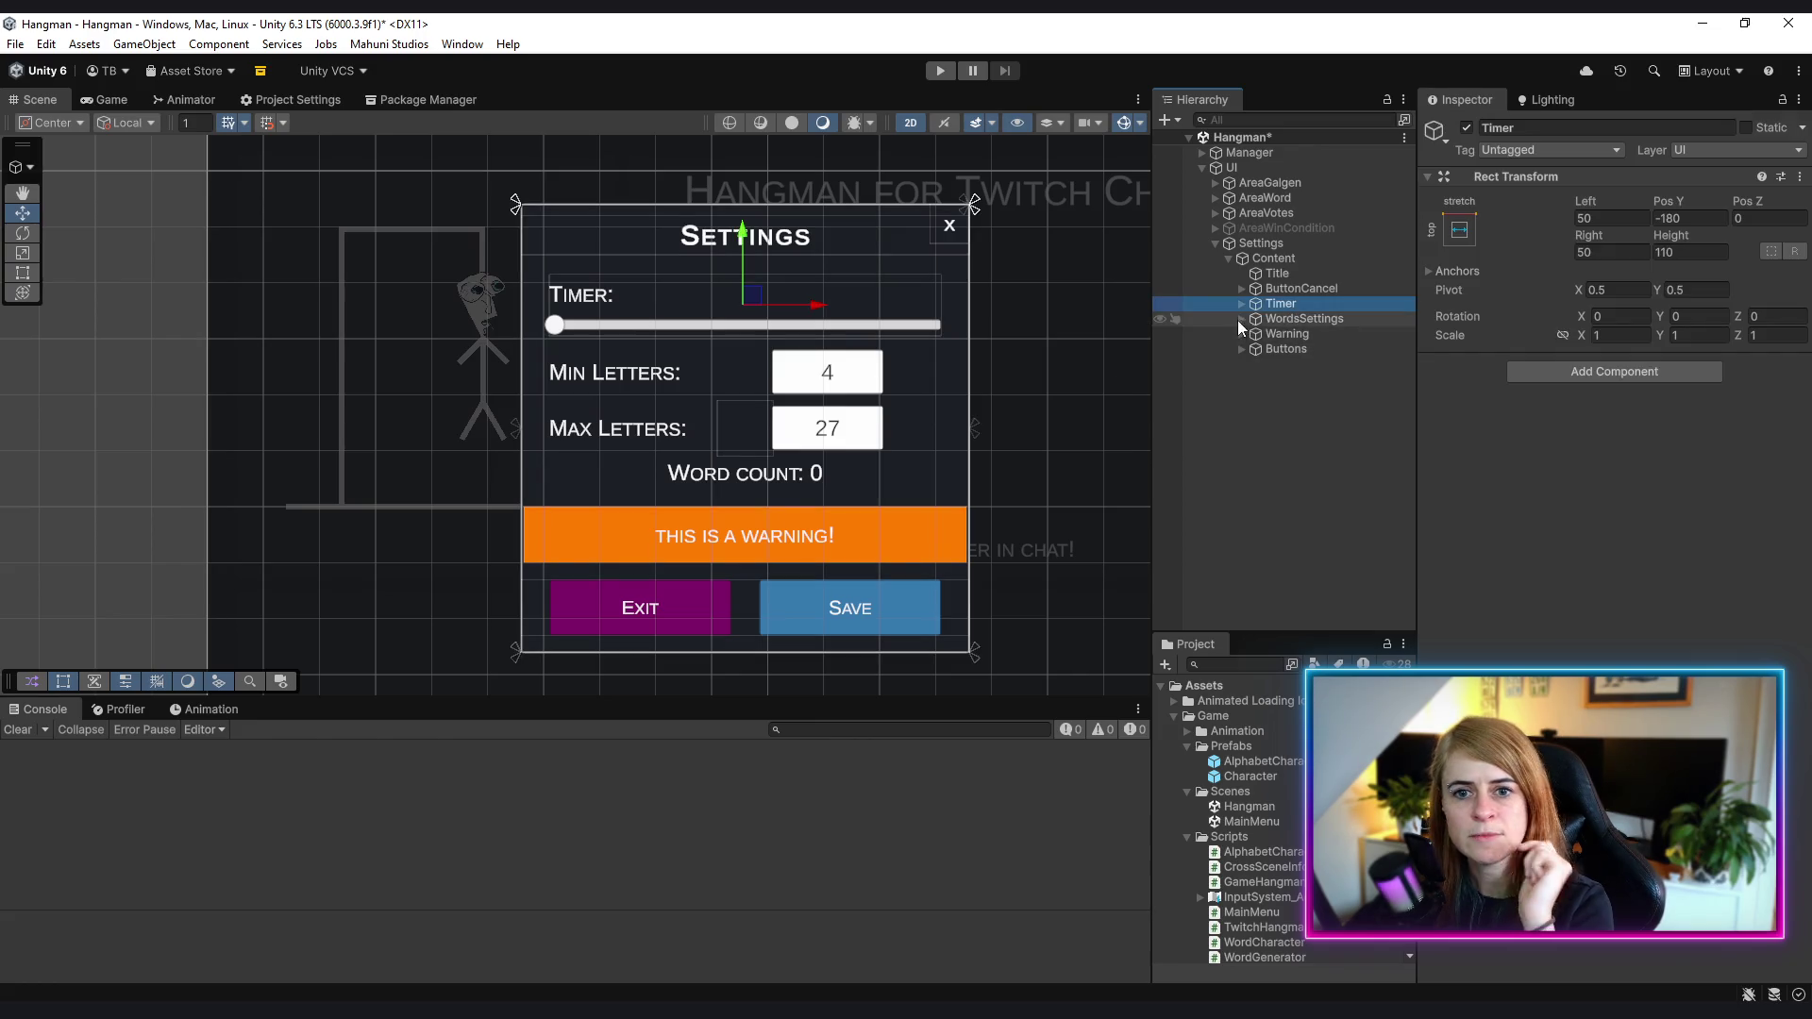
pyautogui.click(1242, 303)
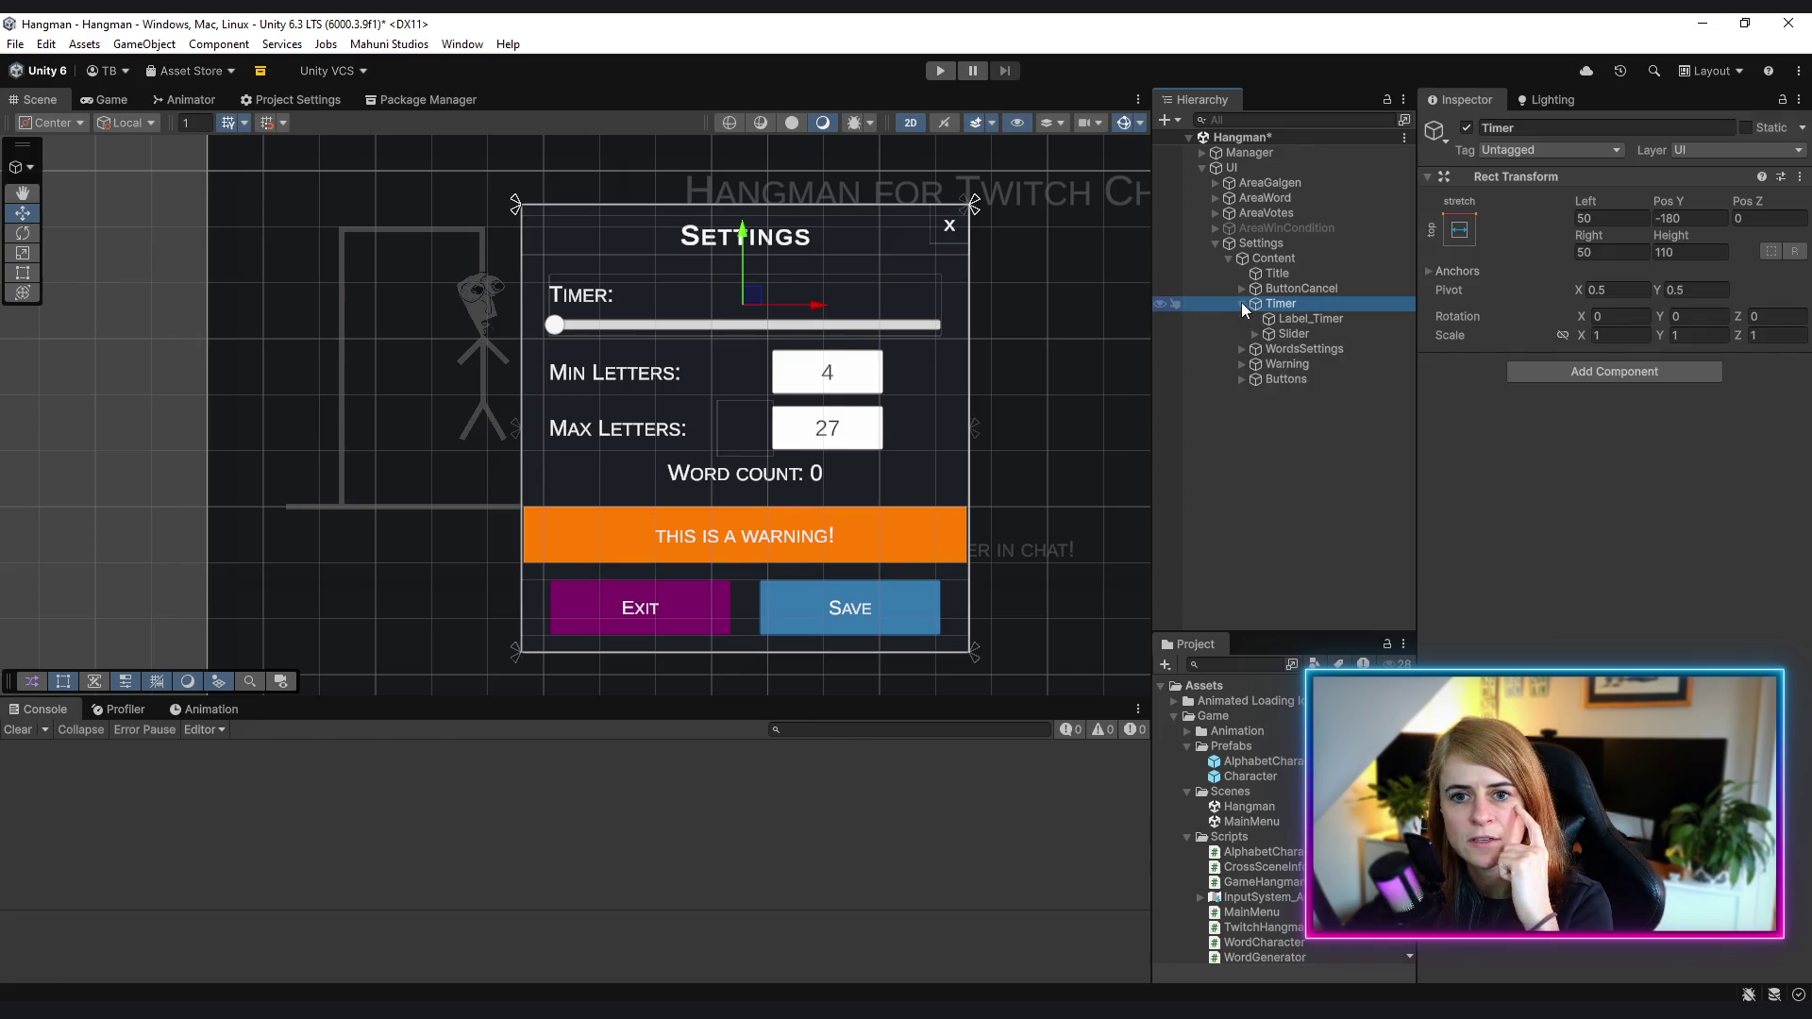
# - Append '10s' to the Label_Timer text so it reads 'Timer: 10s'
pyautogui.click(1282, 335)
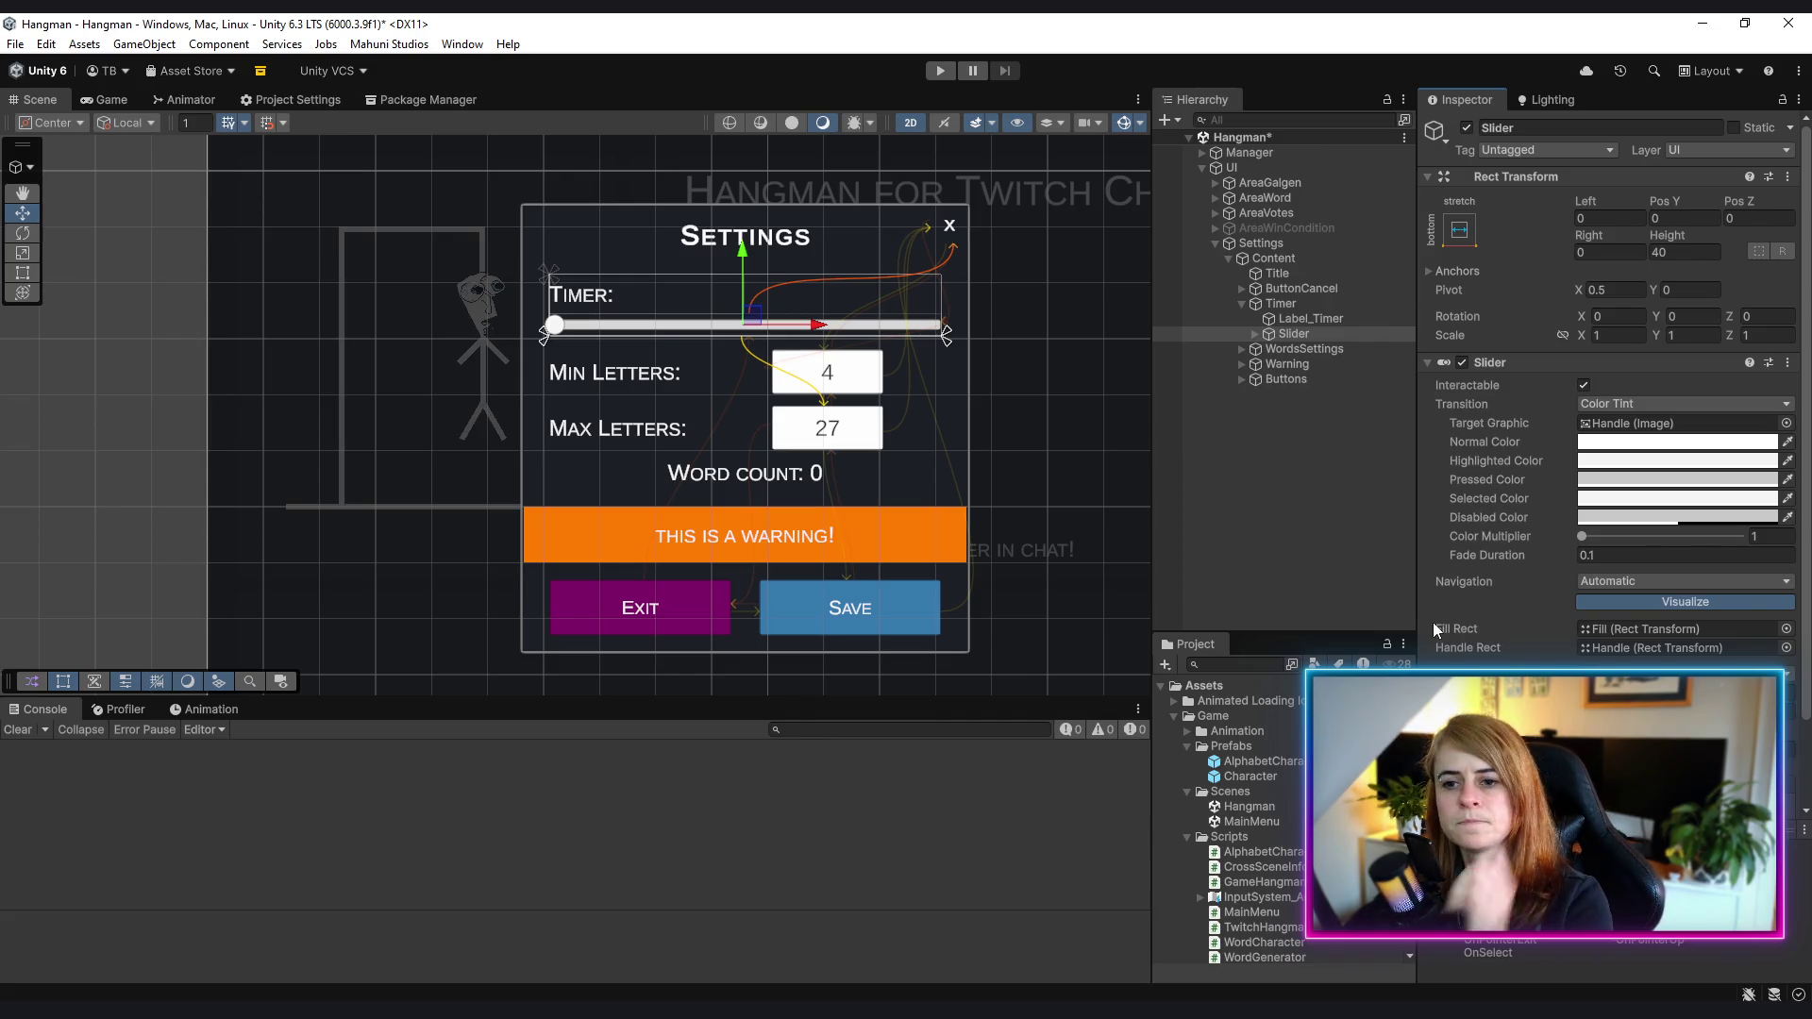
pyautogui.click(1350, 534)
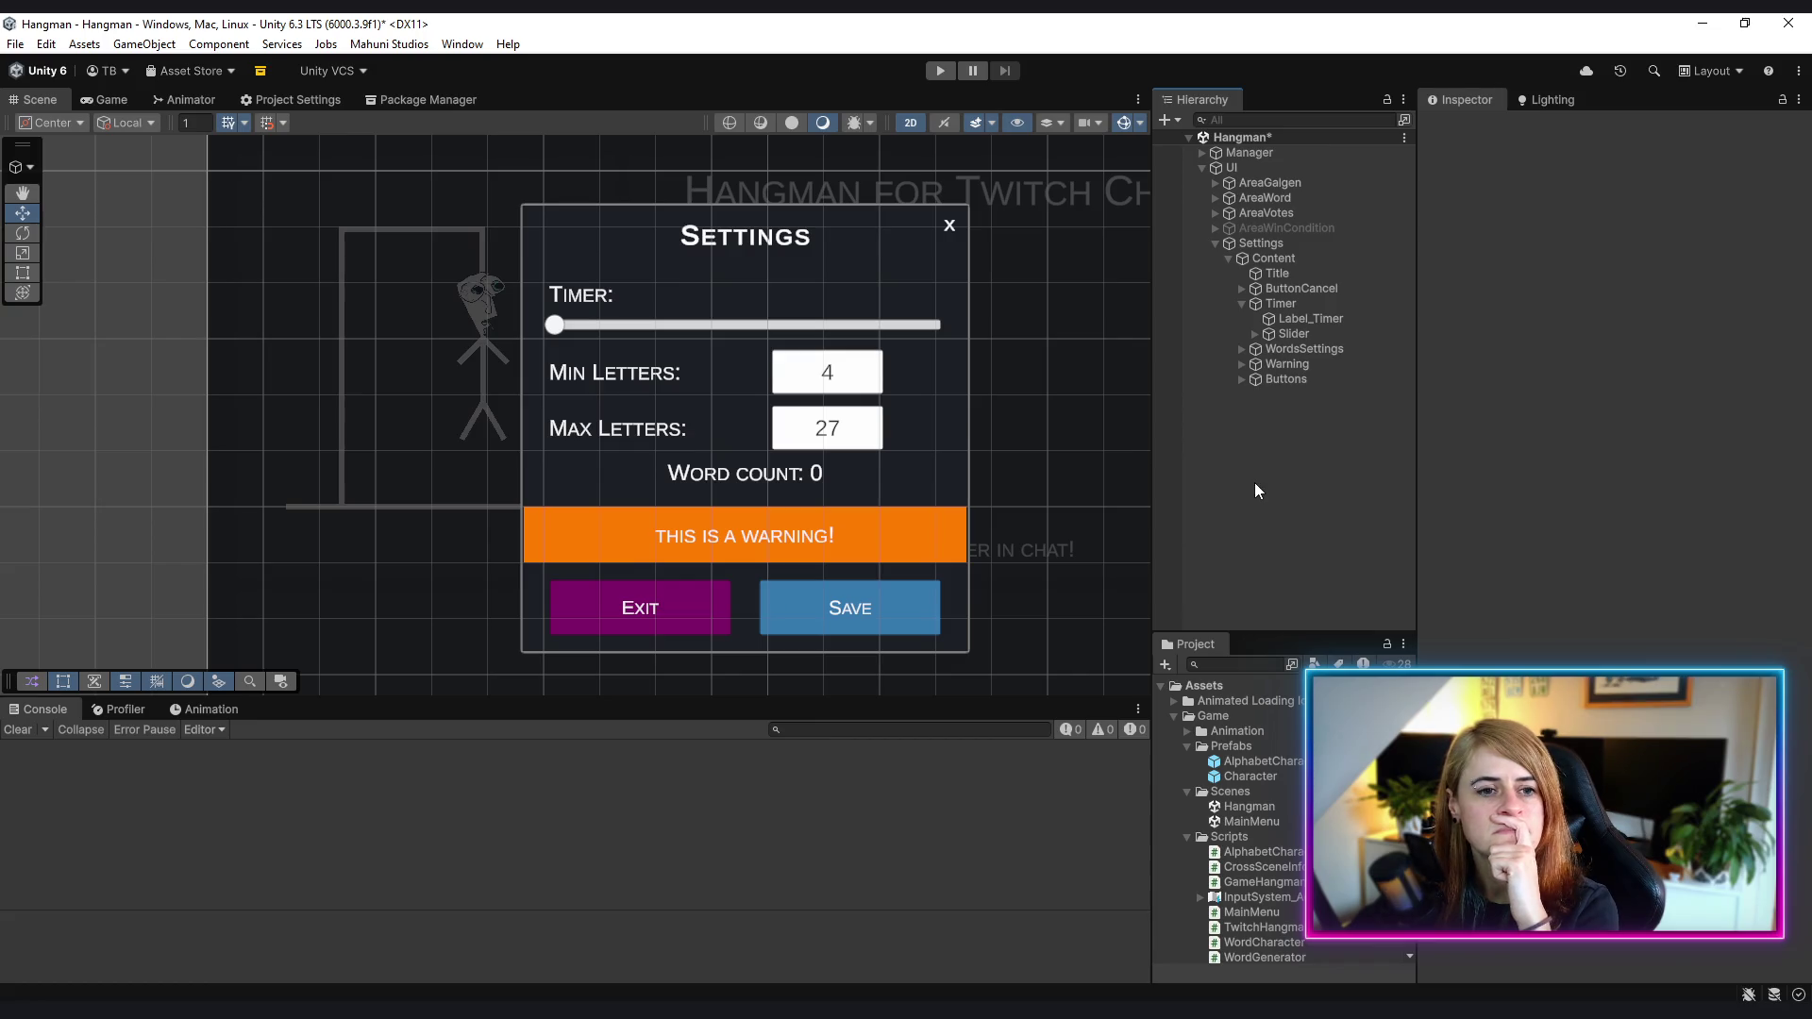
pyautogui.click(1334, 321)
pyautogui.click(1498, 465)
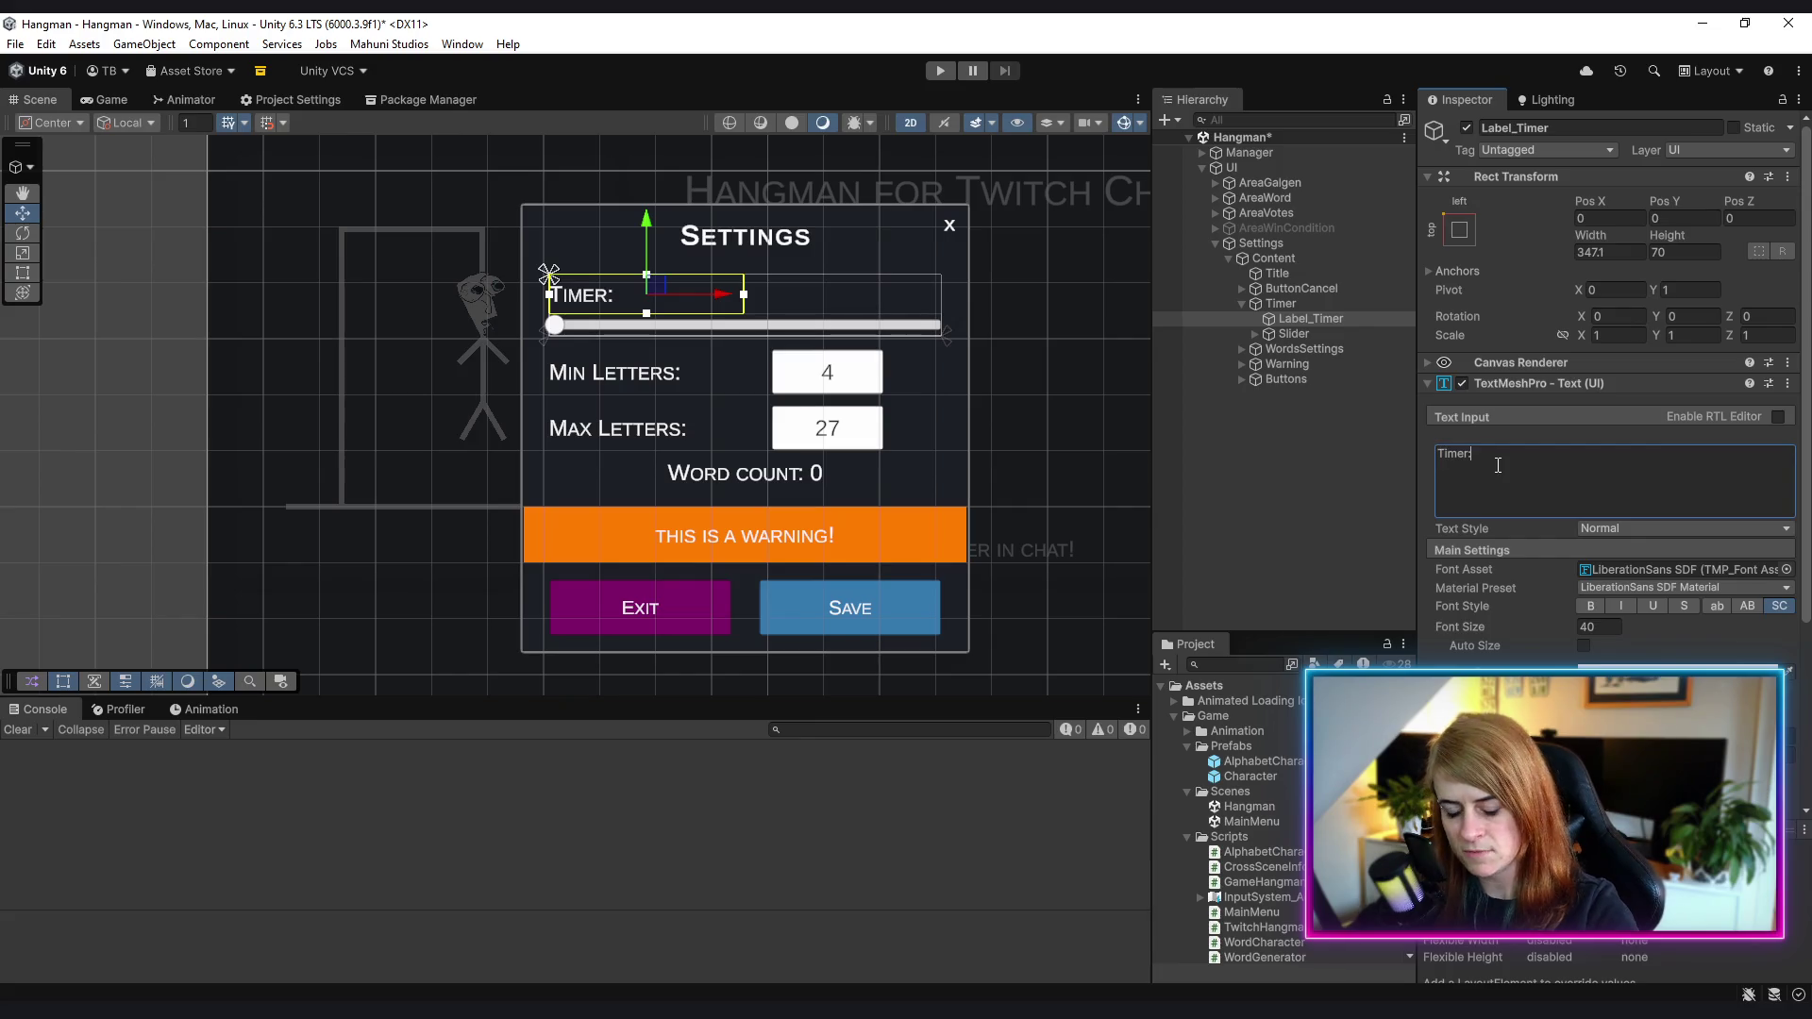
pyautogui.write(' 10s')
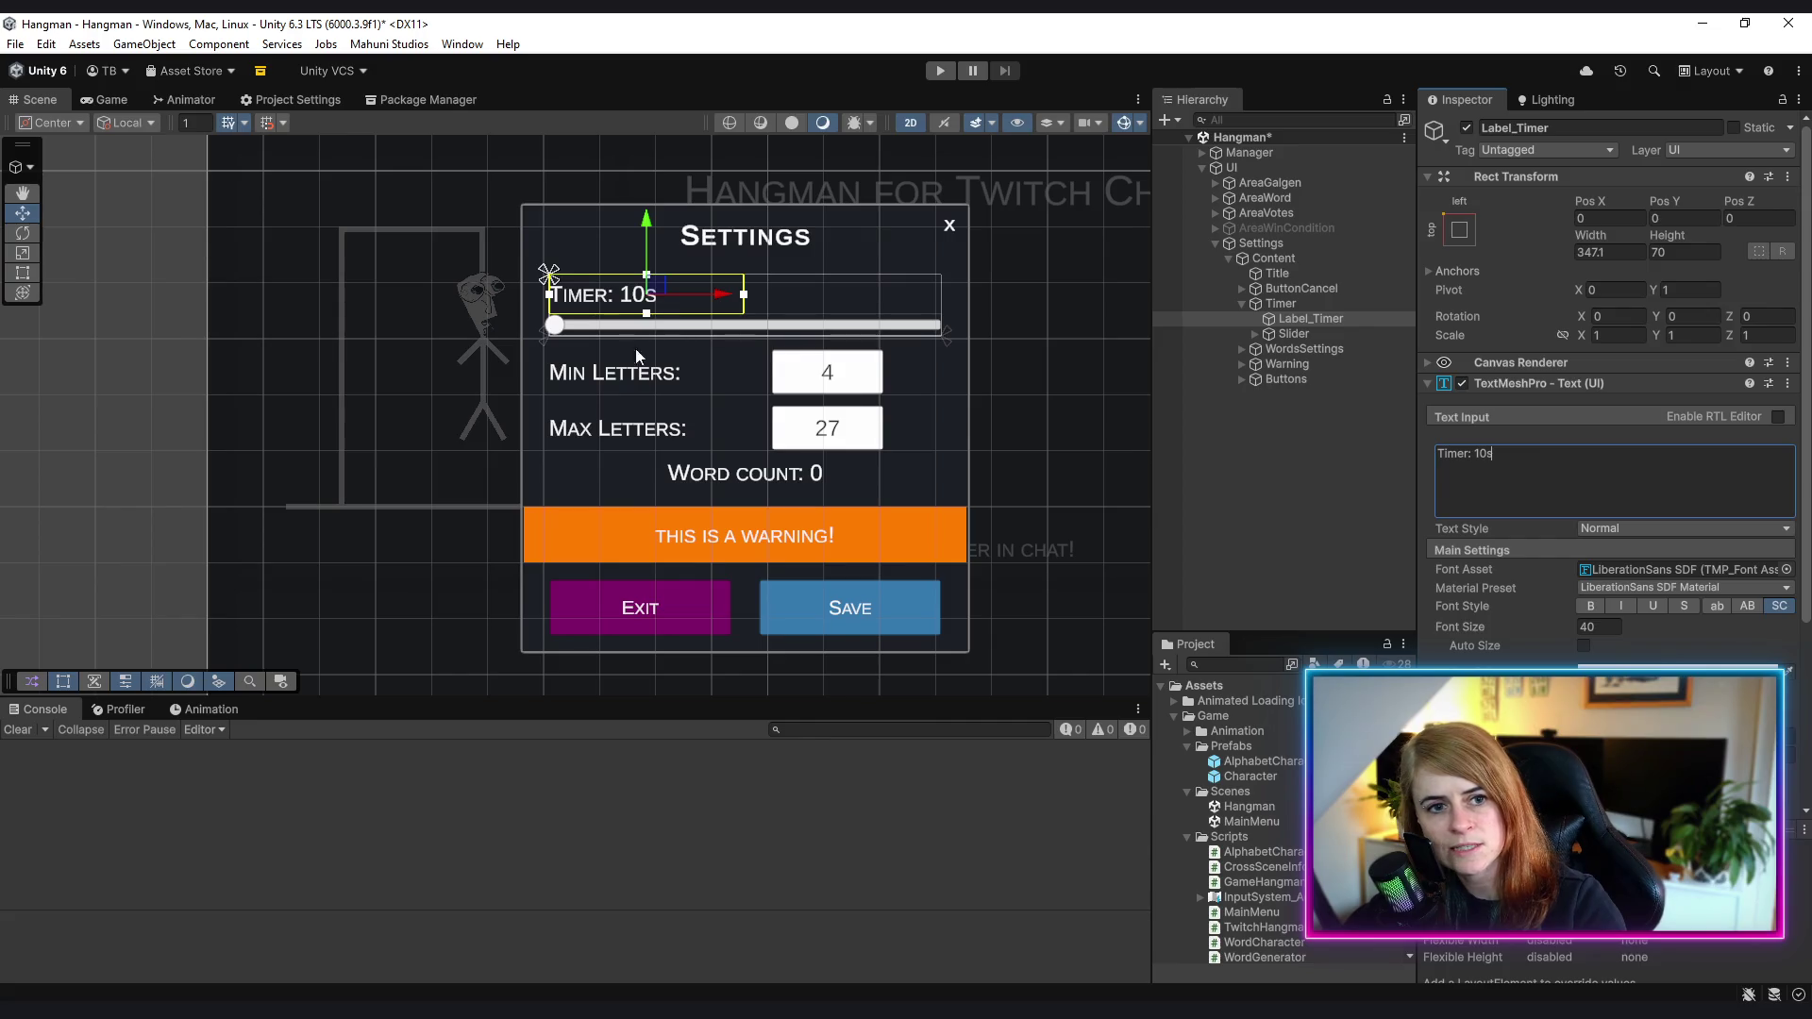
pyautogui.click(1305, 503)
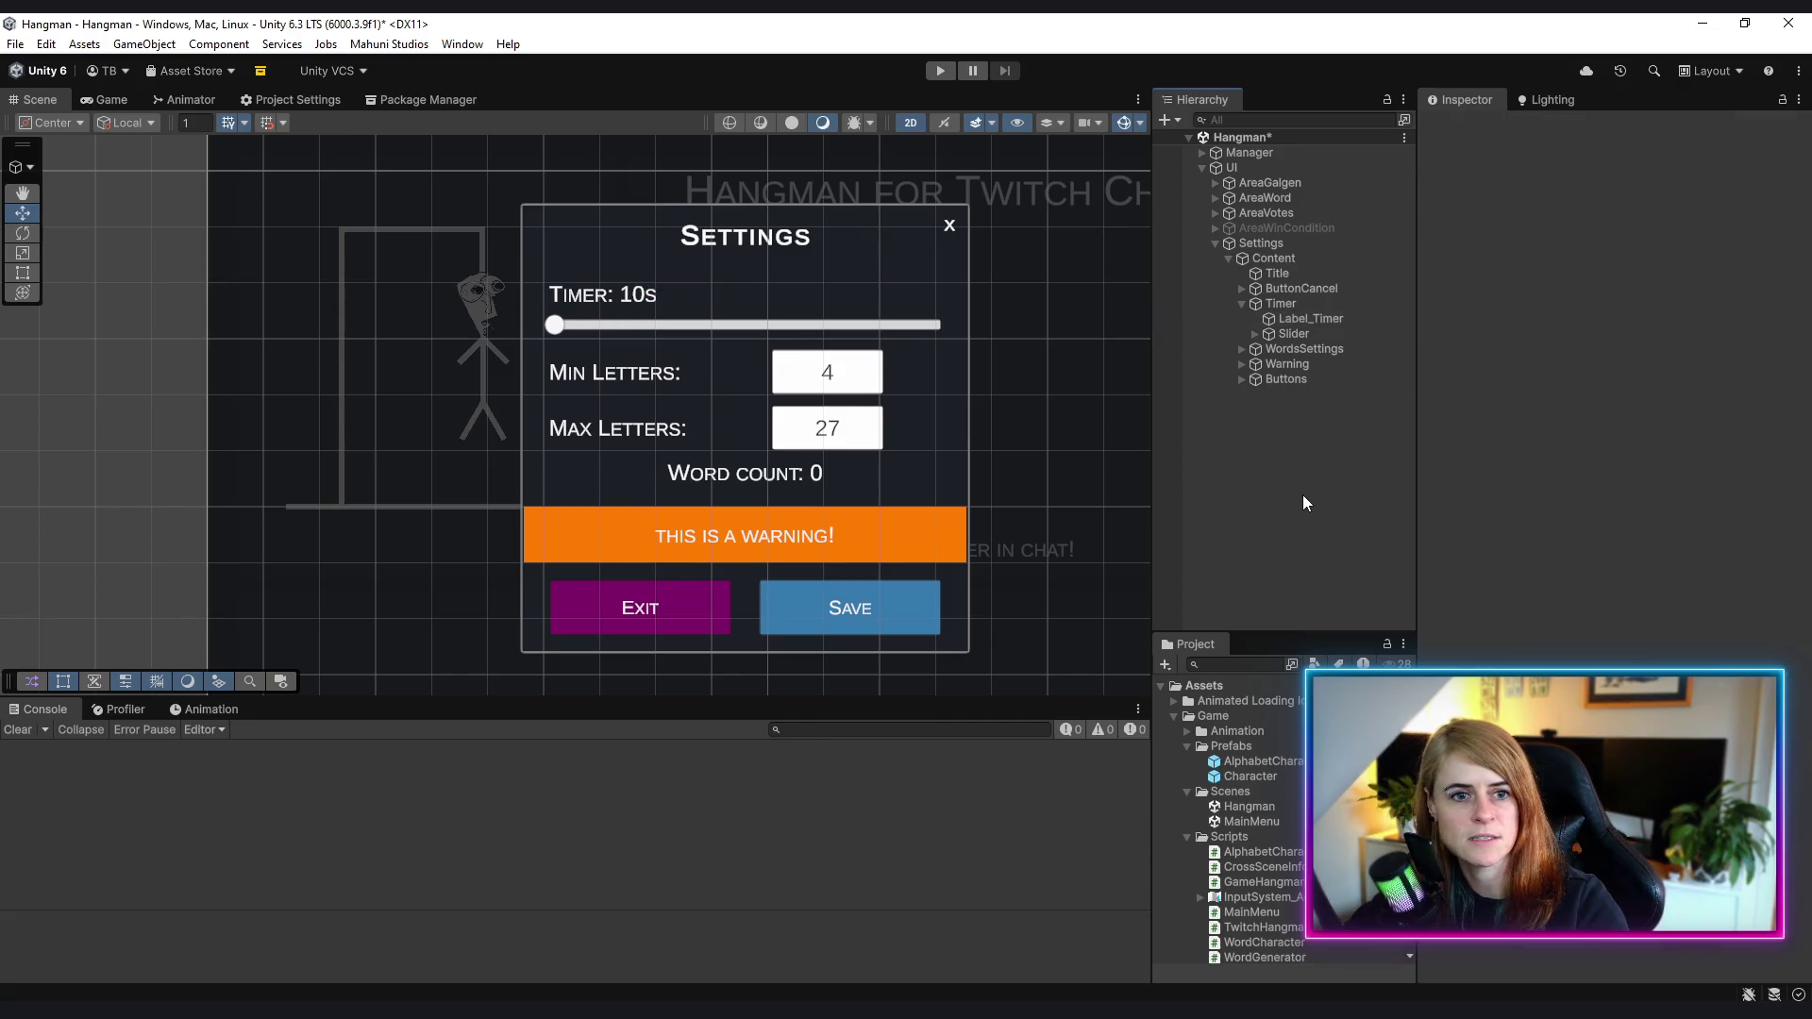
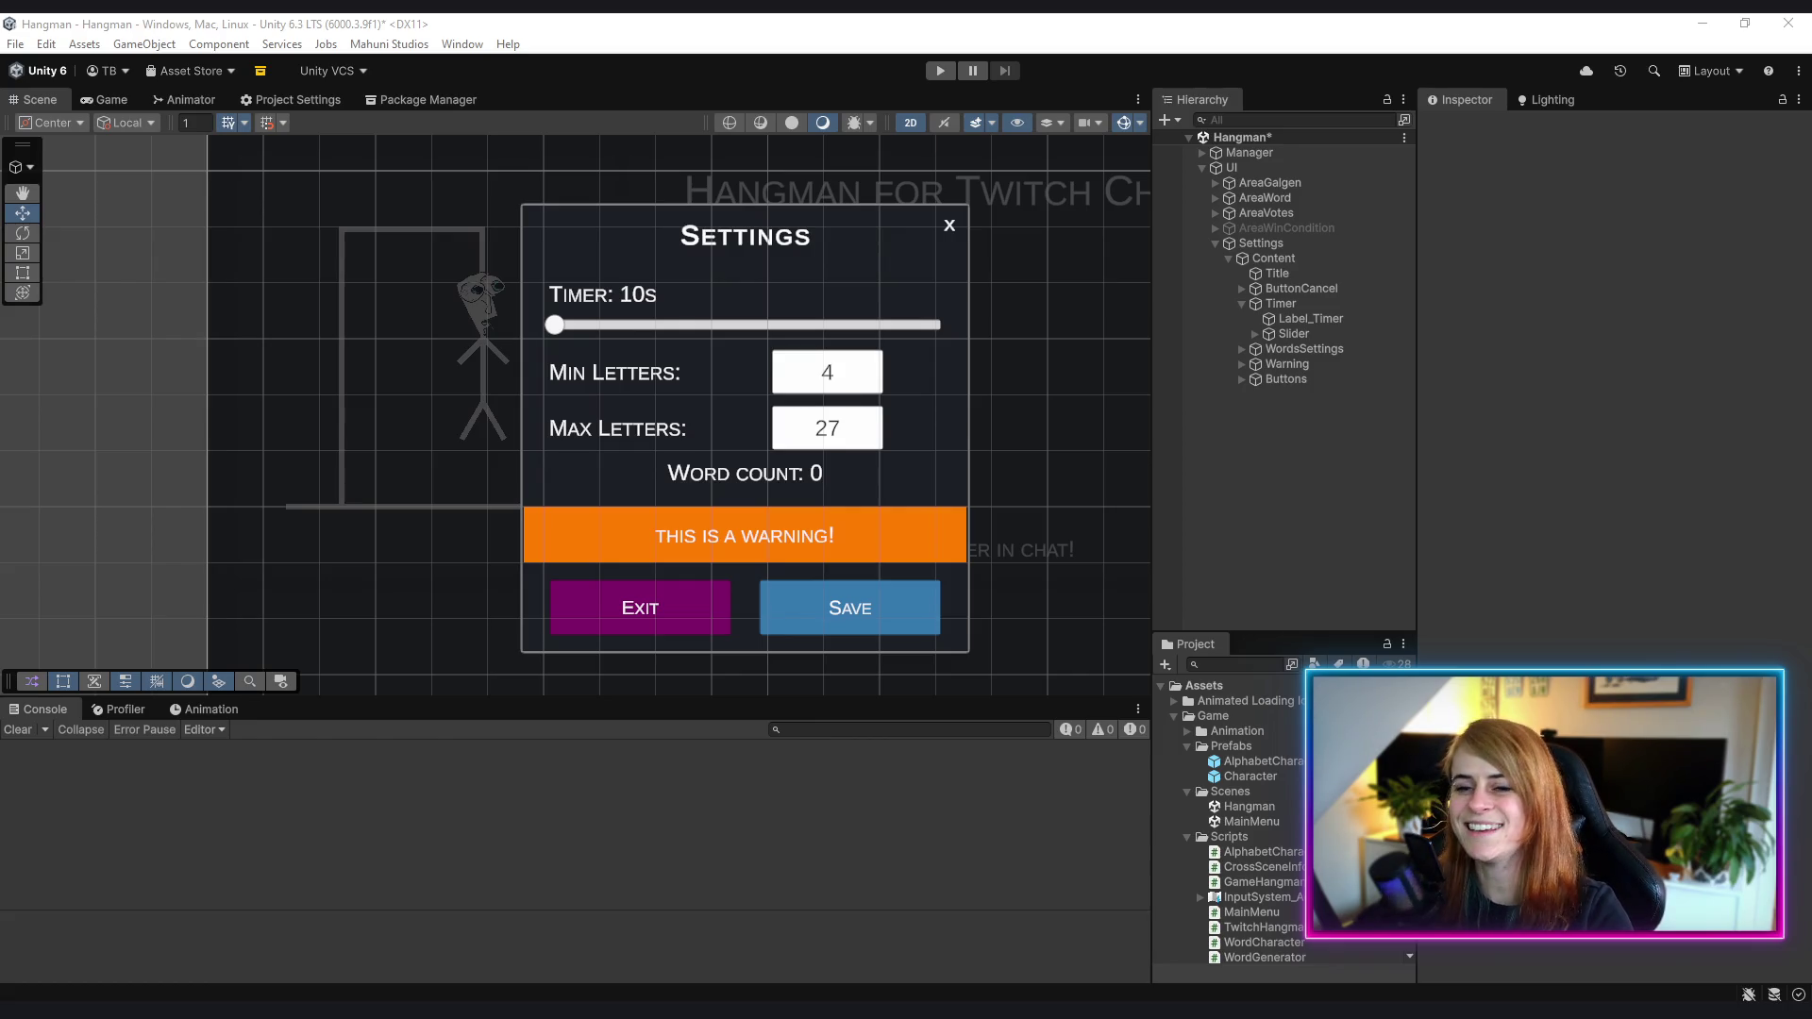
# - Frame the Settings dialog in the Scene view and save the Hangman scene with Ctrl+S
pyautogui.moveTo(965, 475); pyautogui.dragTo(950, 466)
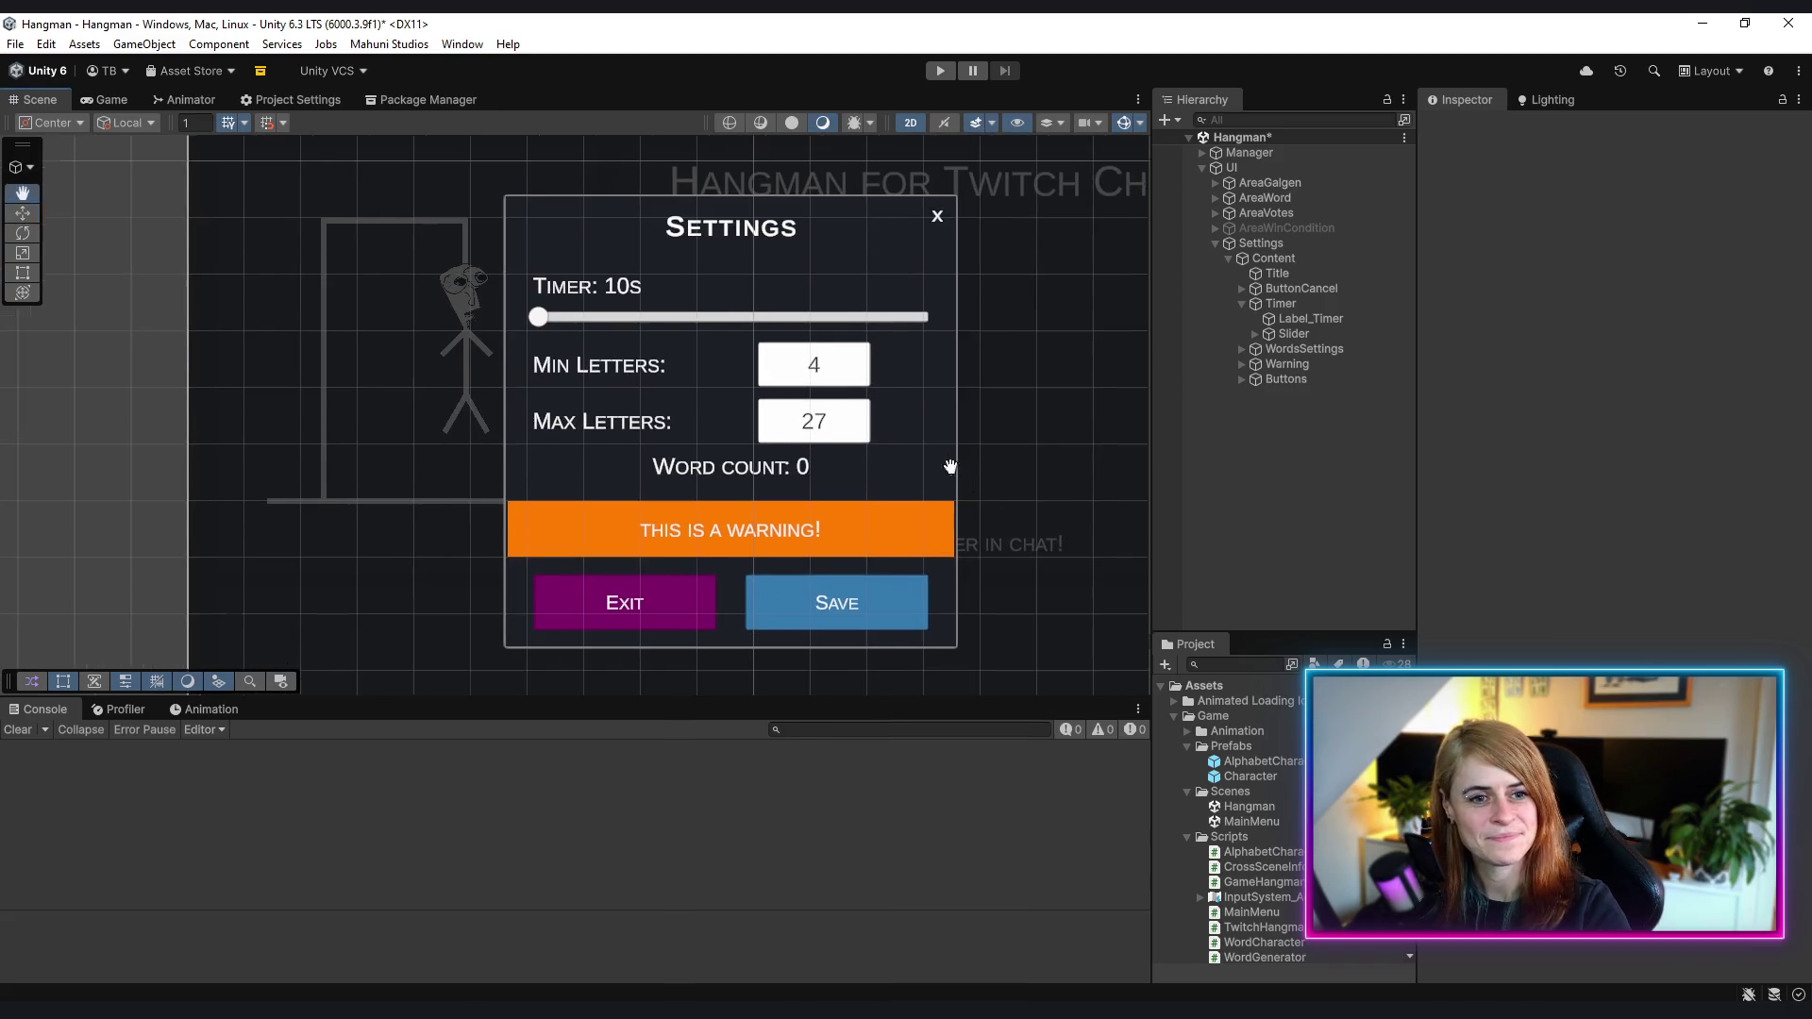
pyautogui.scroll(-5, 812, 431)
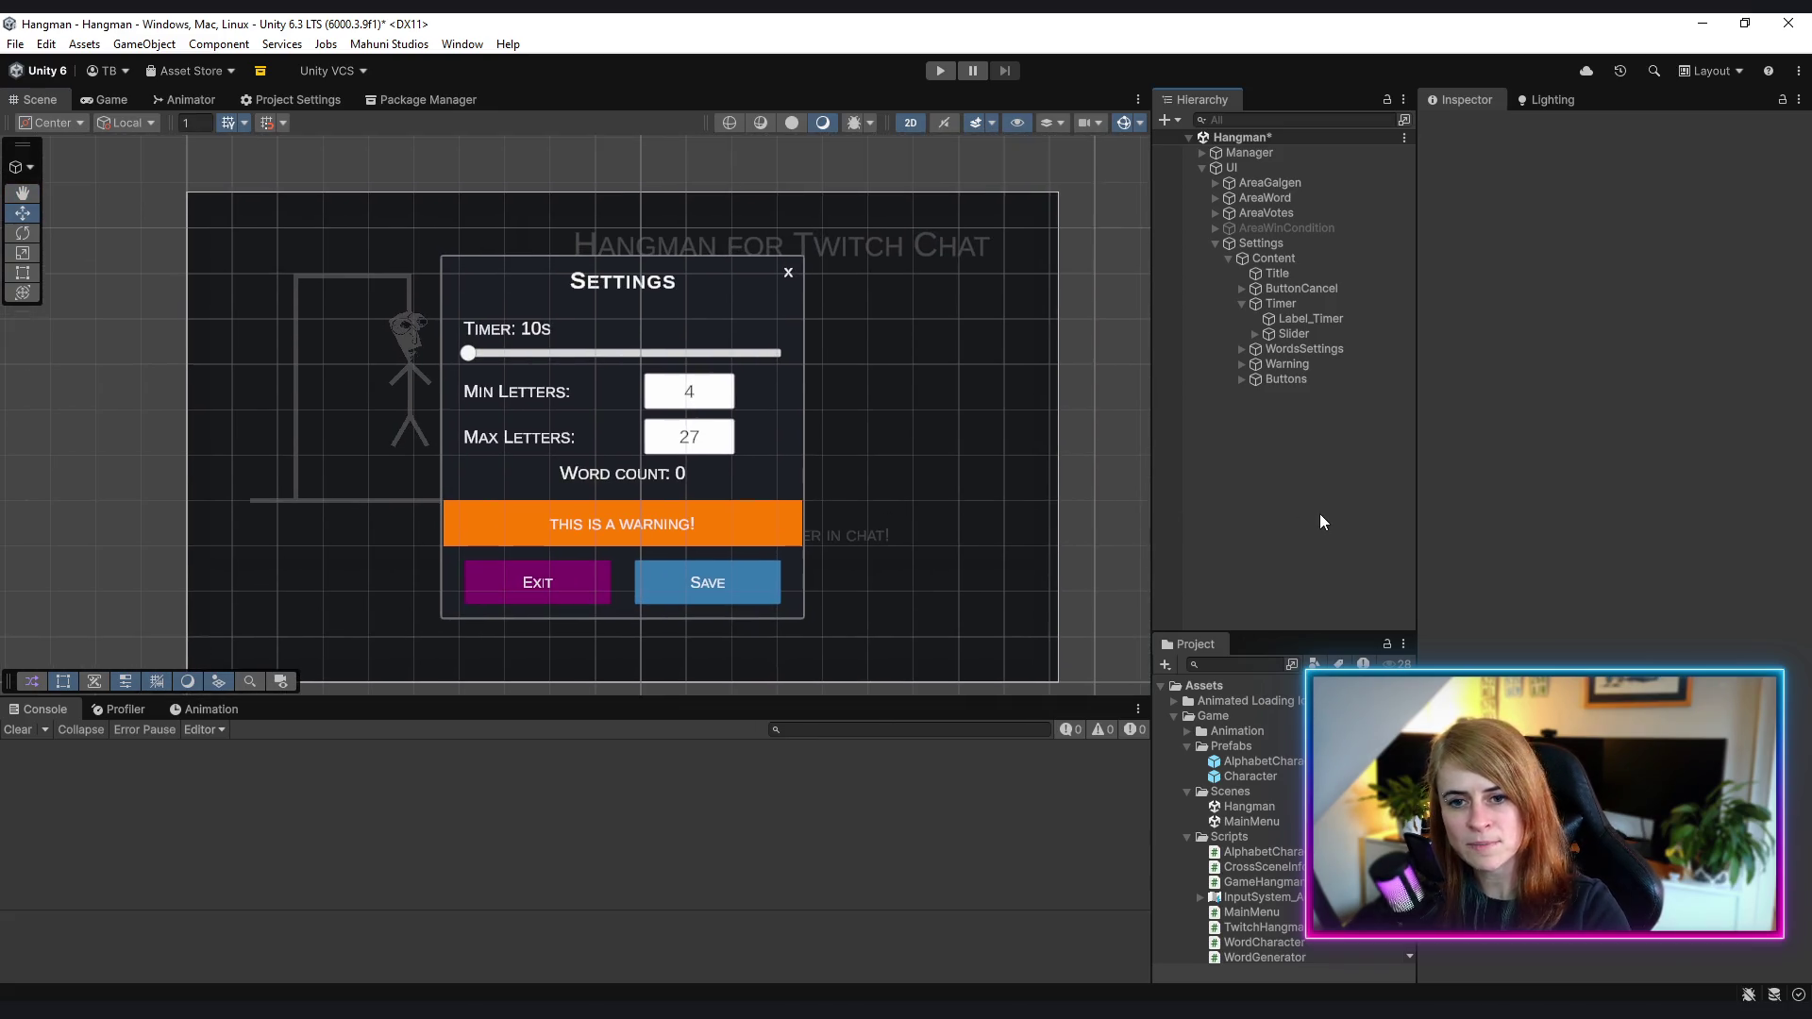
pyautogui.hotkey('ctrl', 's')
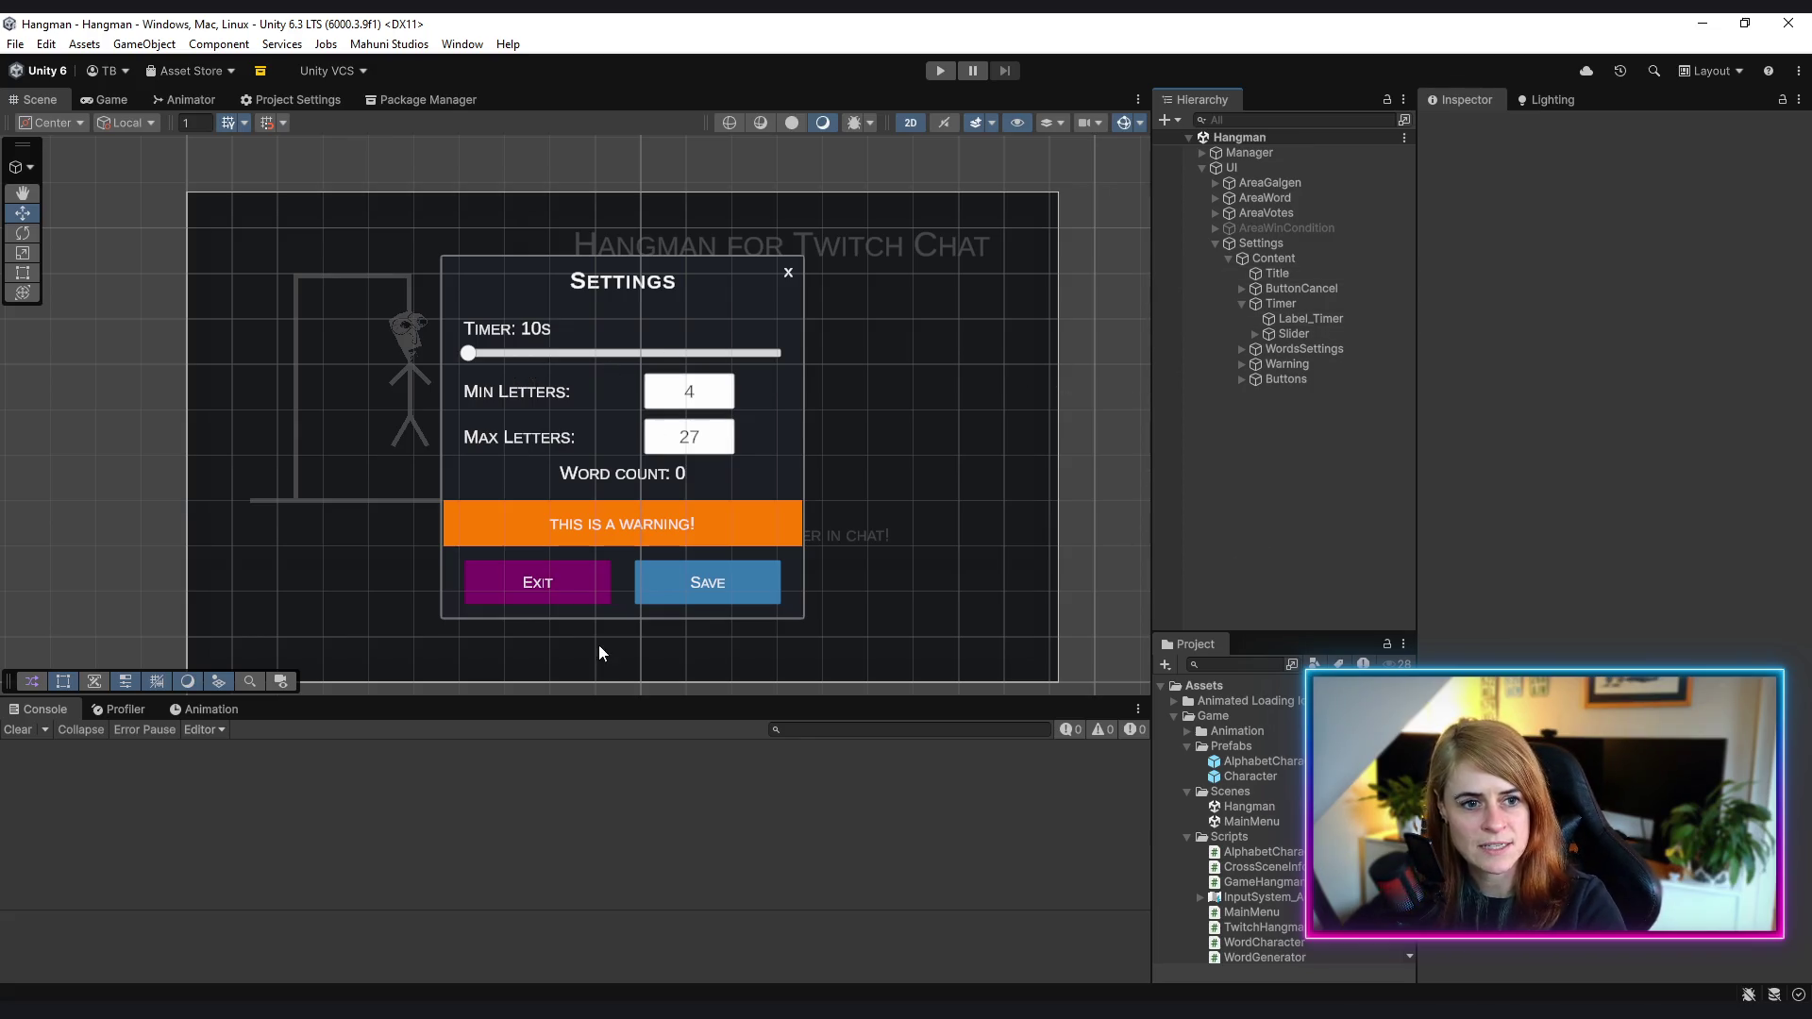
pyautogui.scroll(3, 686, 371)
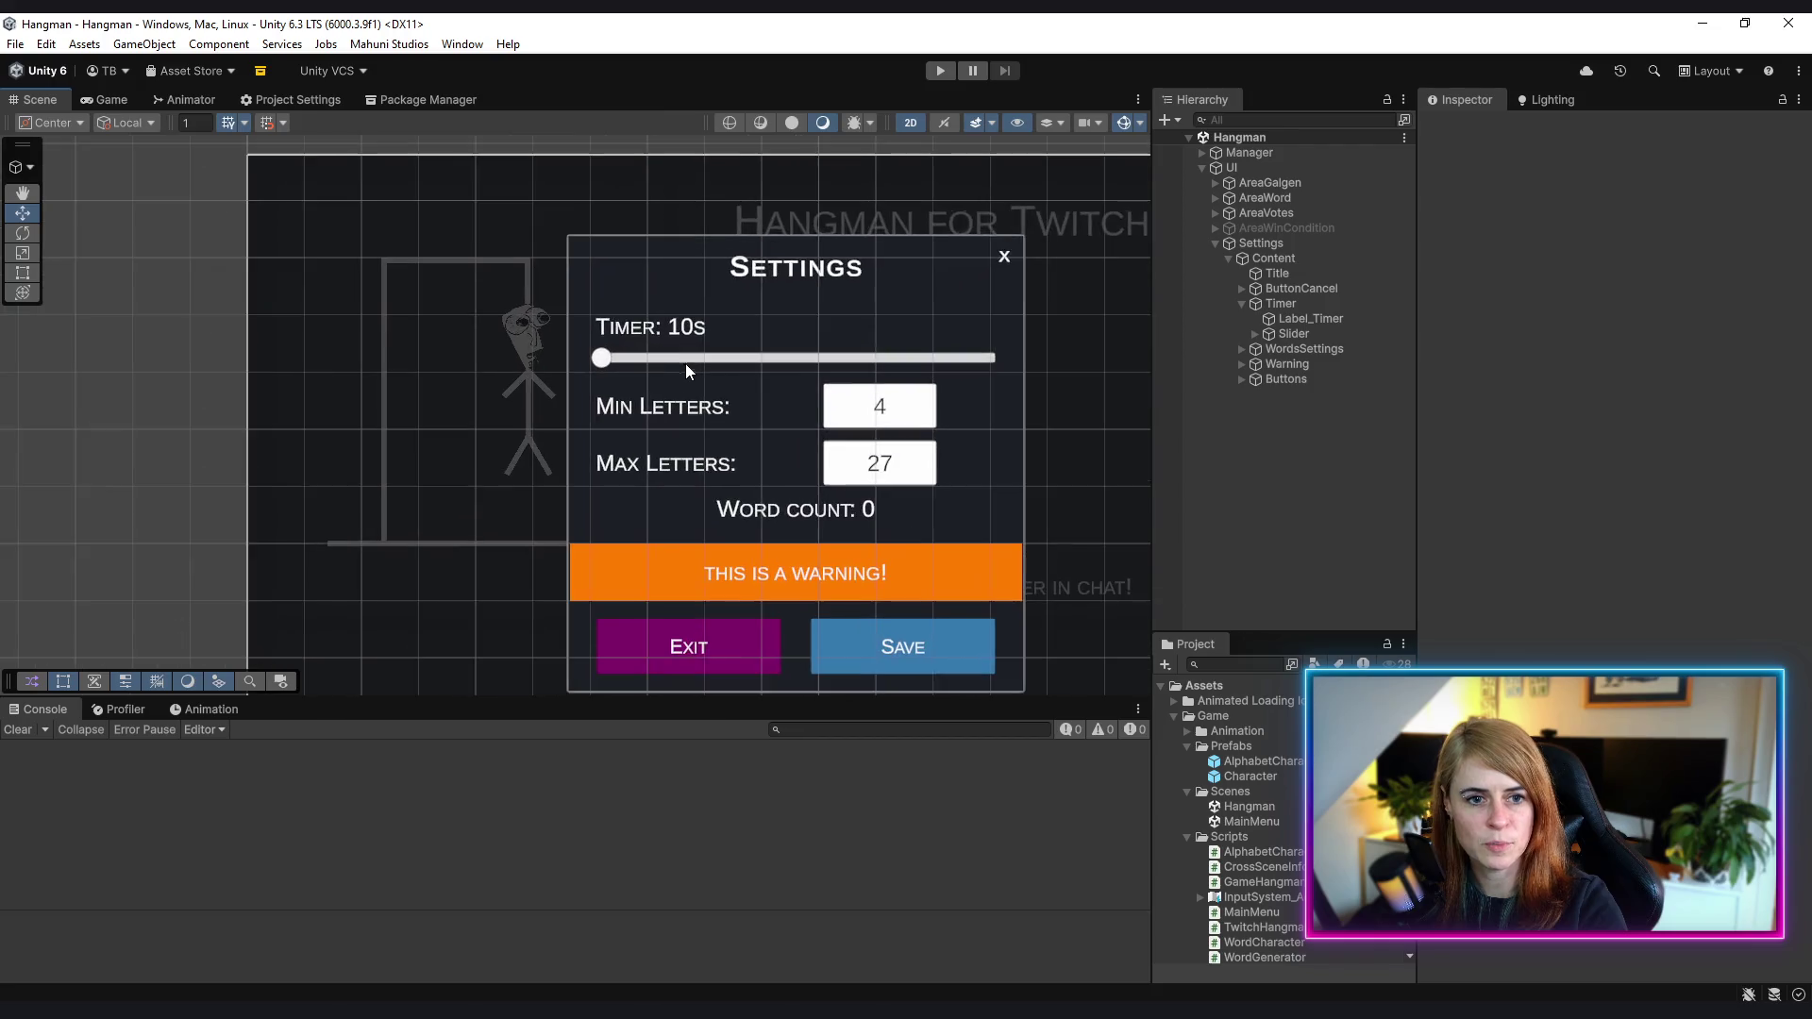
pyautogui.scroll(2, 685, 364)
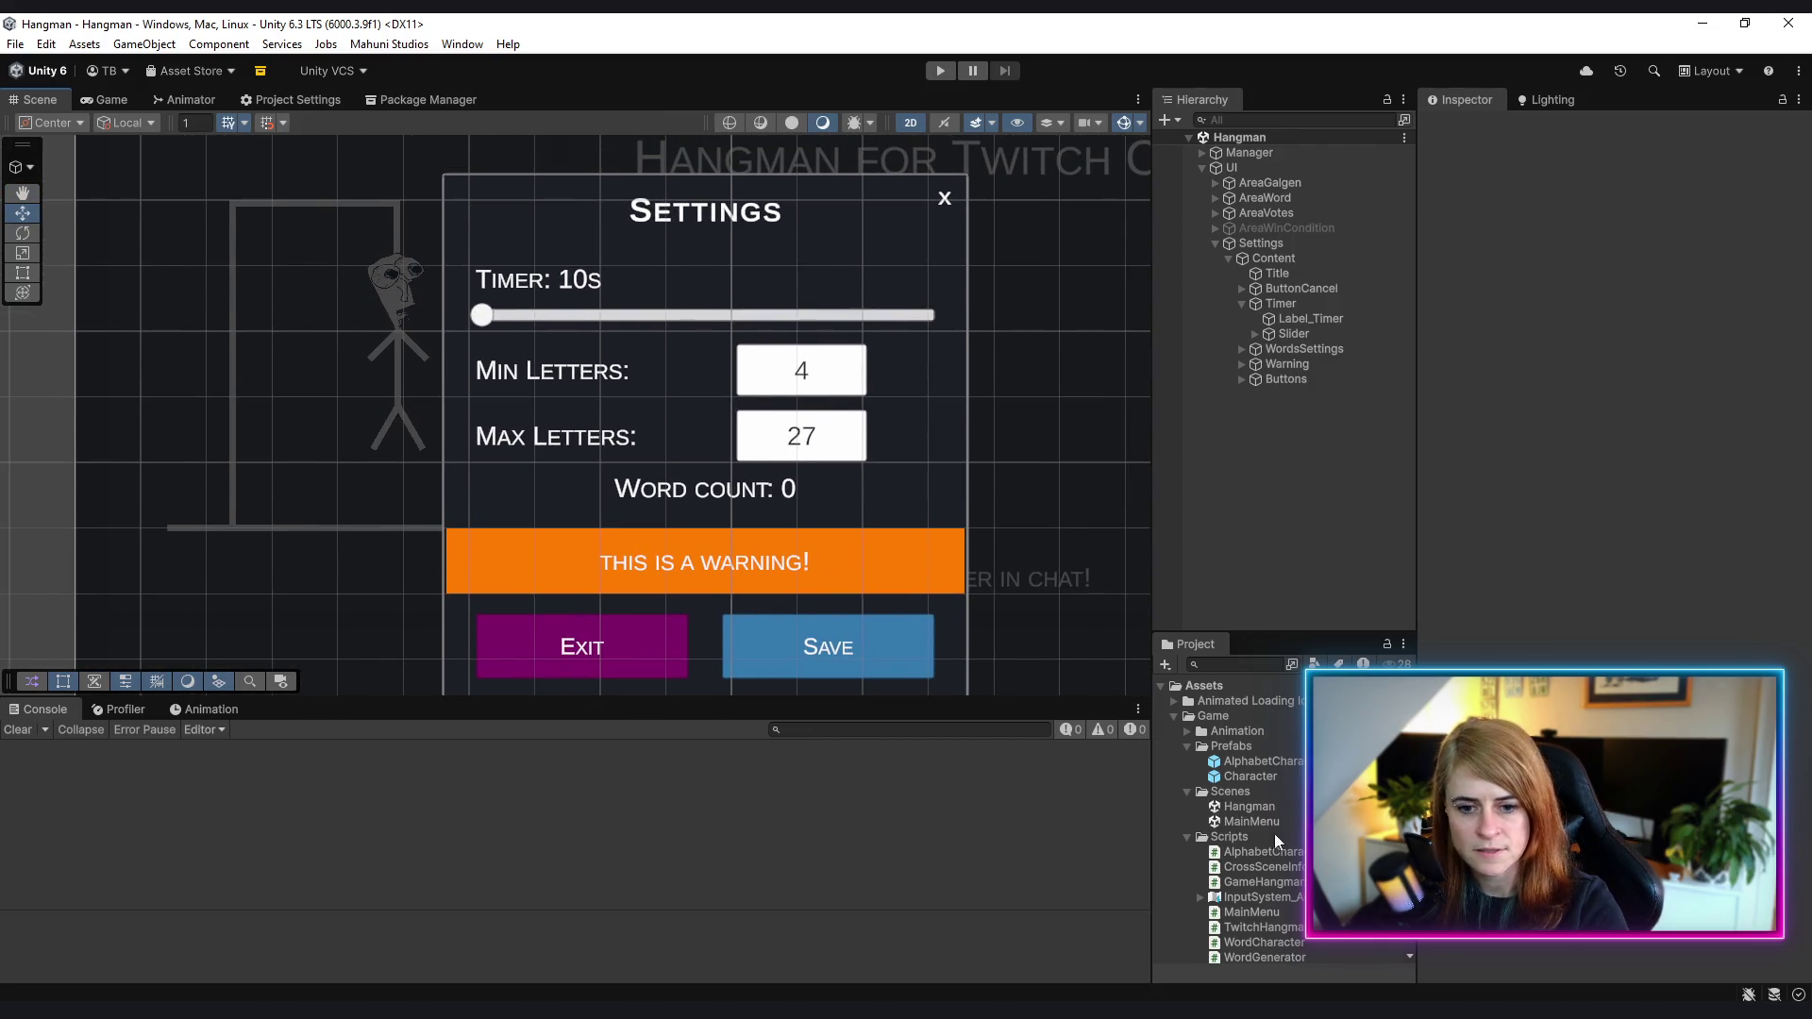
pyautogui.scroll(-3, 1274, 834)
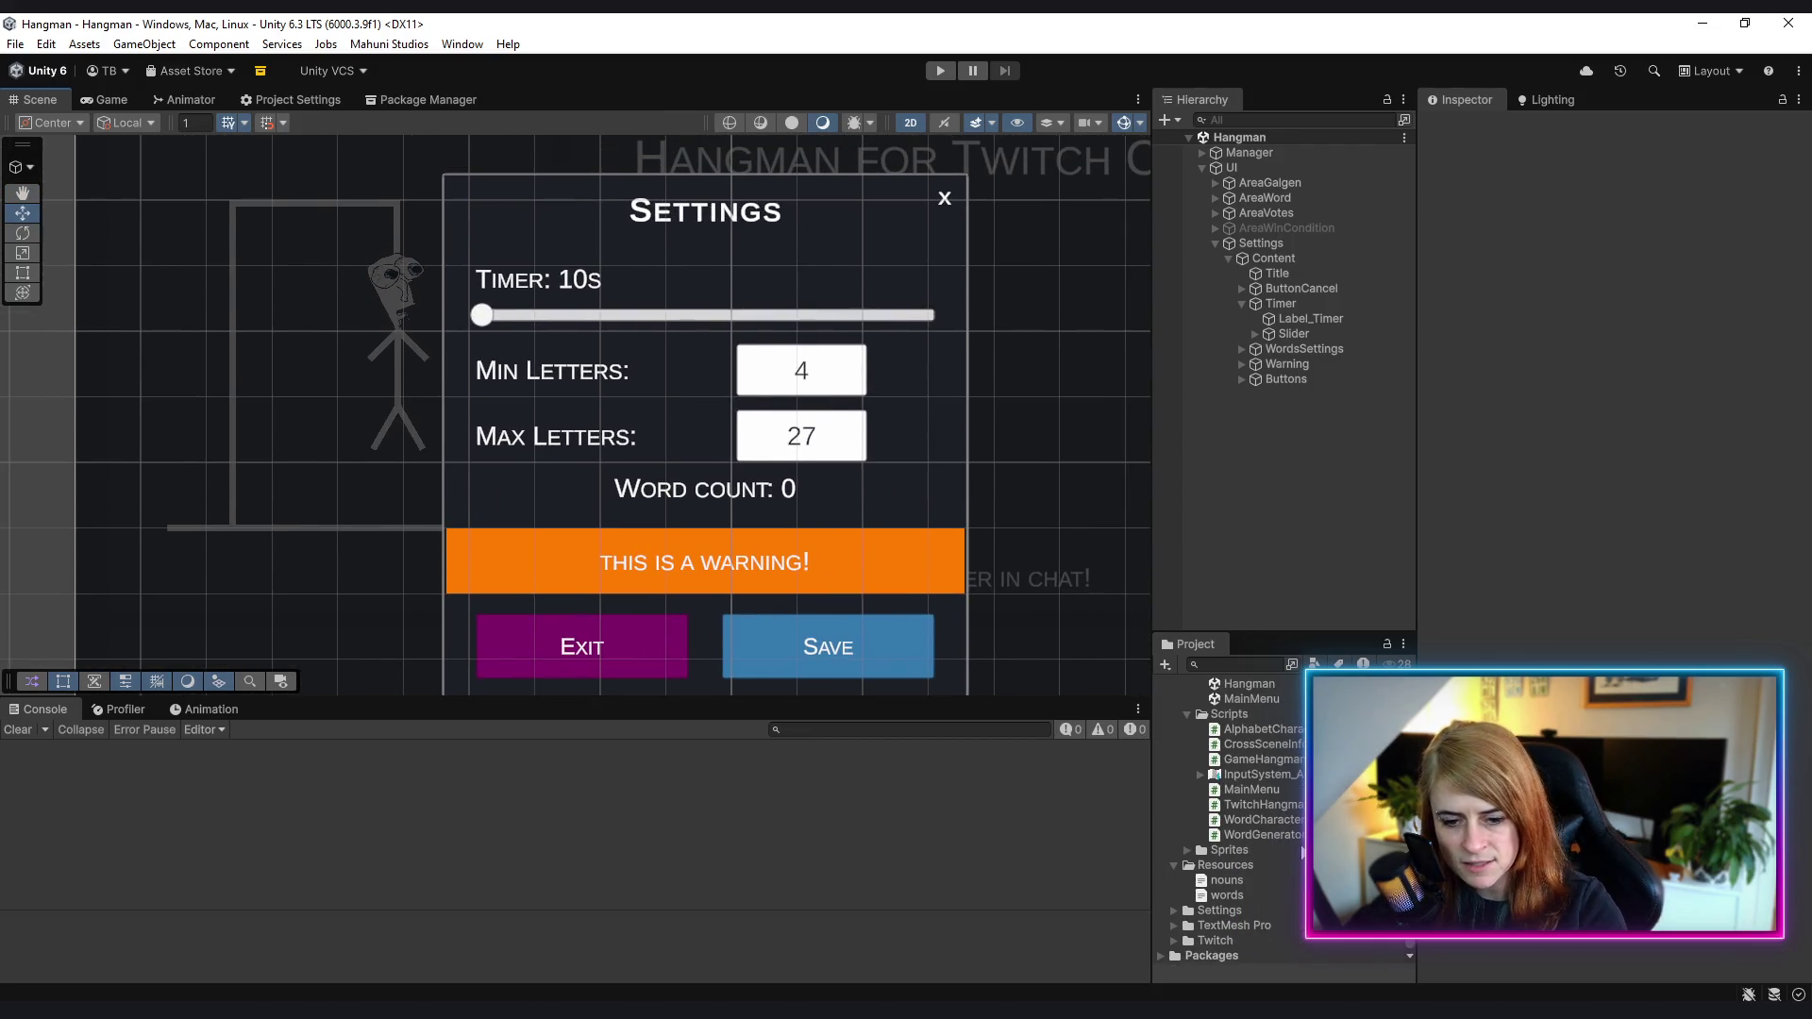
pyautogui.scroll(3, 1267, 840)
pyautogui.scroll(-3, 1257, 834)
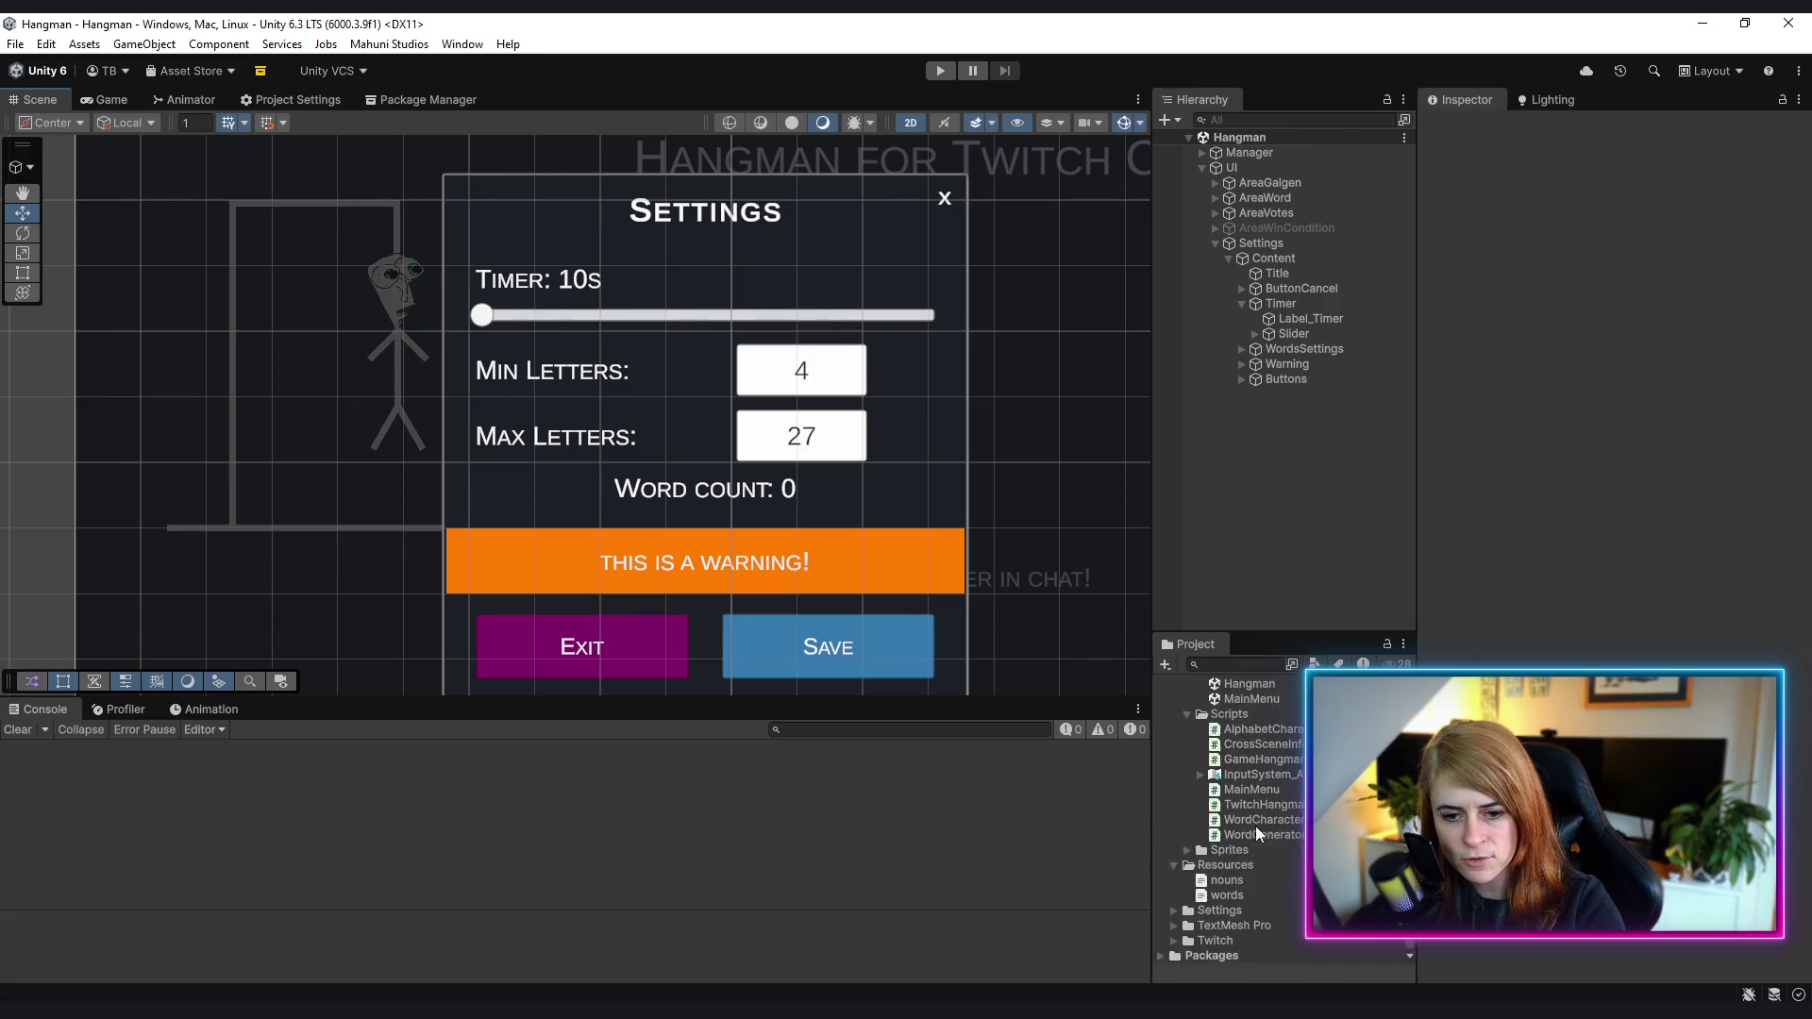
pyautogui.scroll(3, 1256, 825)
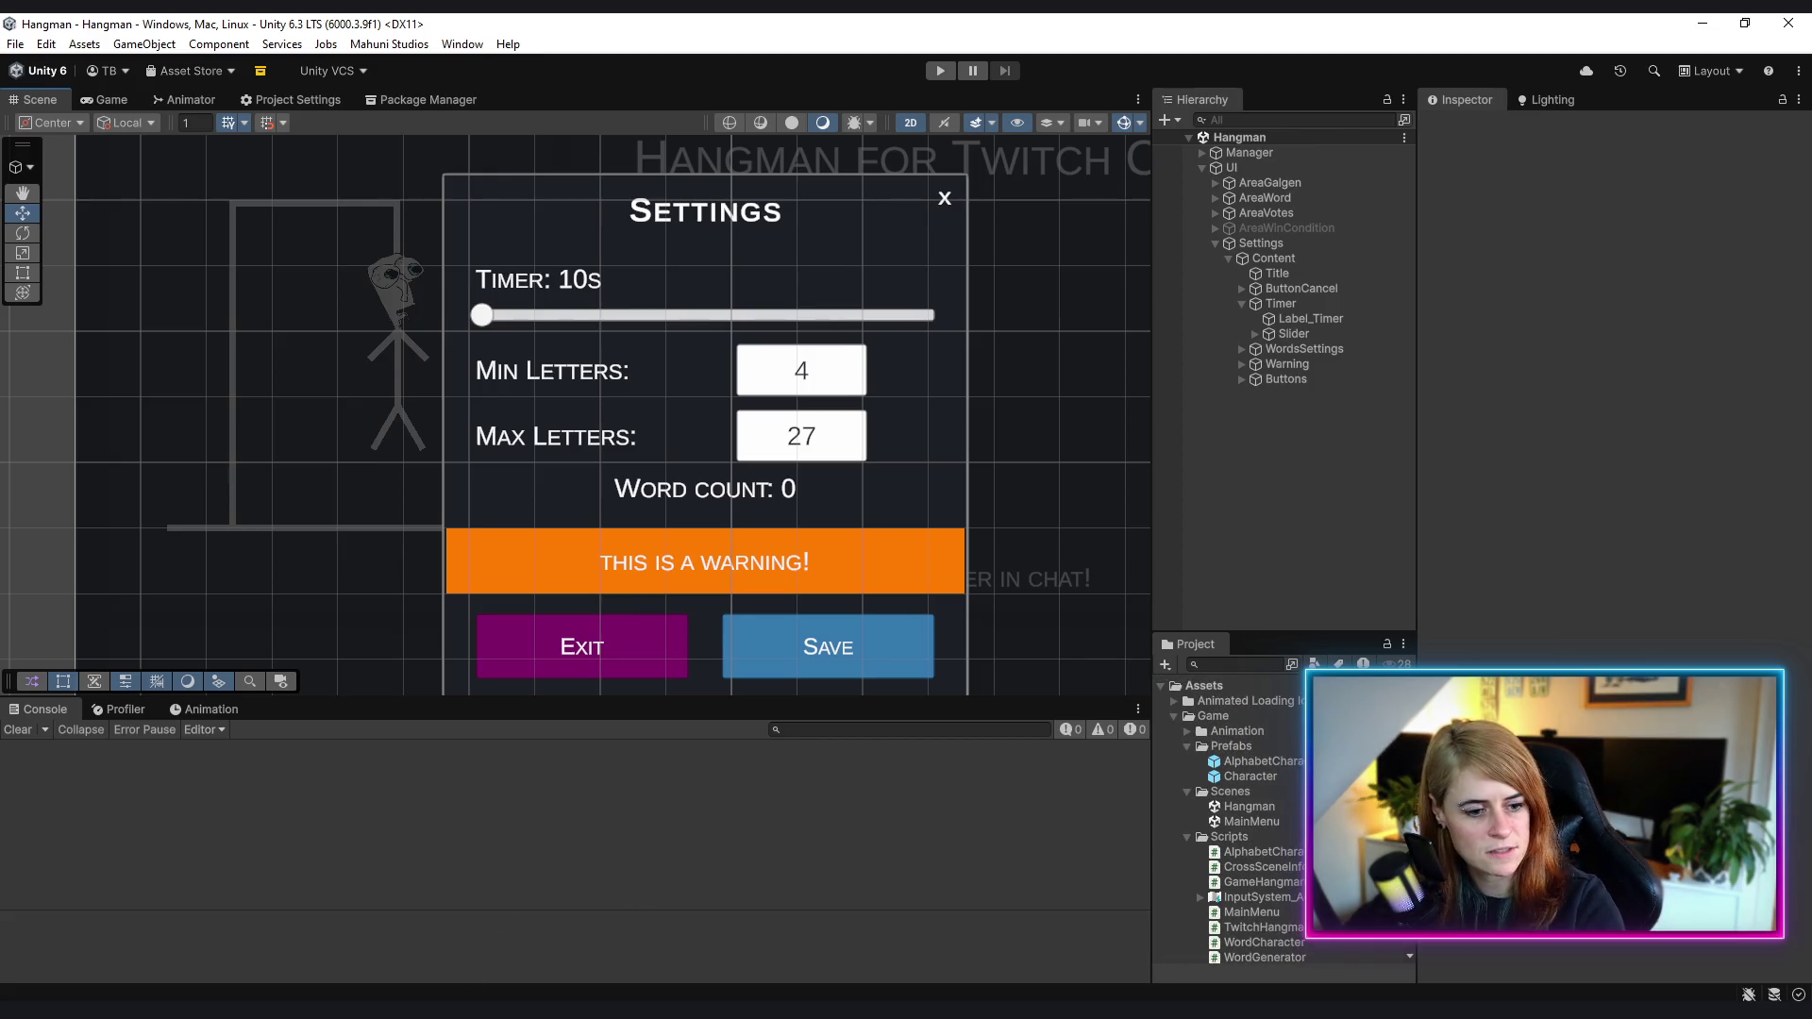
pyautogui.hotkey('alt', 'Tab')
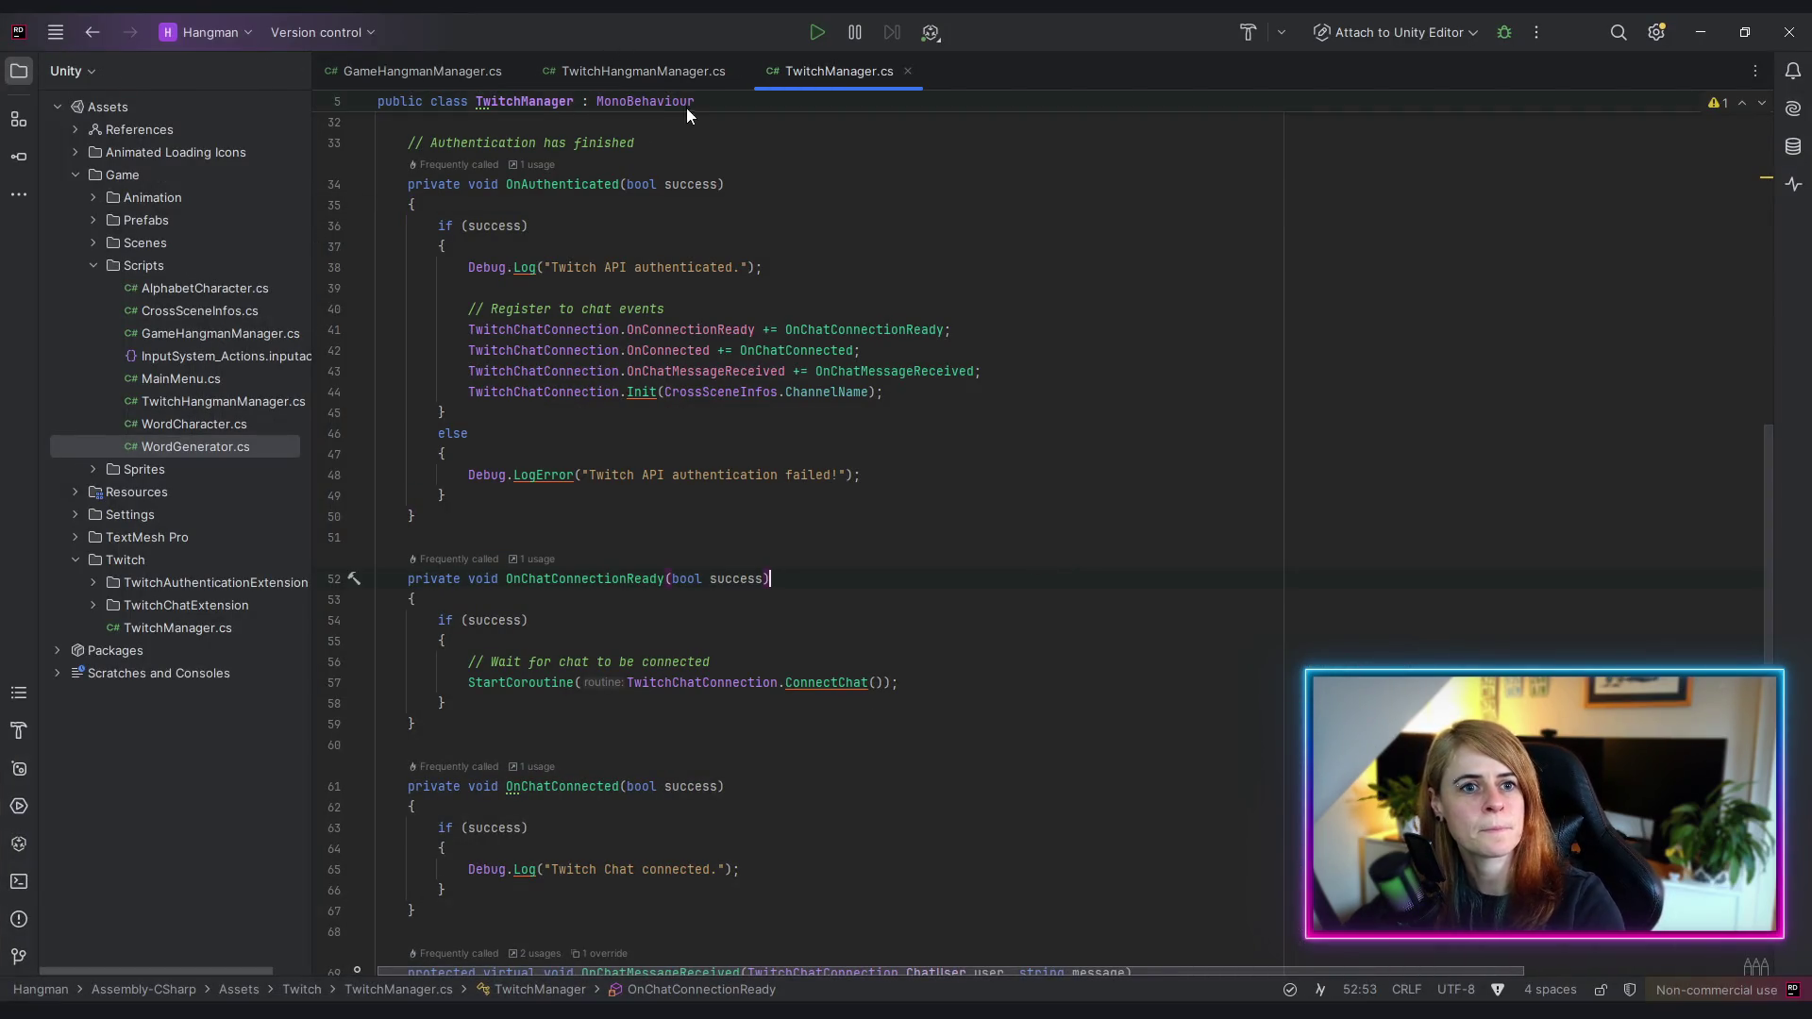
# - Close the TwitchManager.cs and TwitchHangmanManager.cs tabs and review GameHangmanManager's Settings fields
pyautogui.middleClick(829, 77)
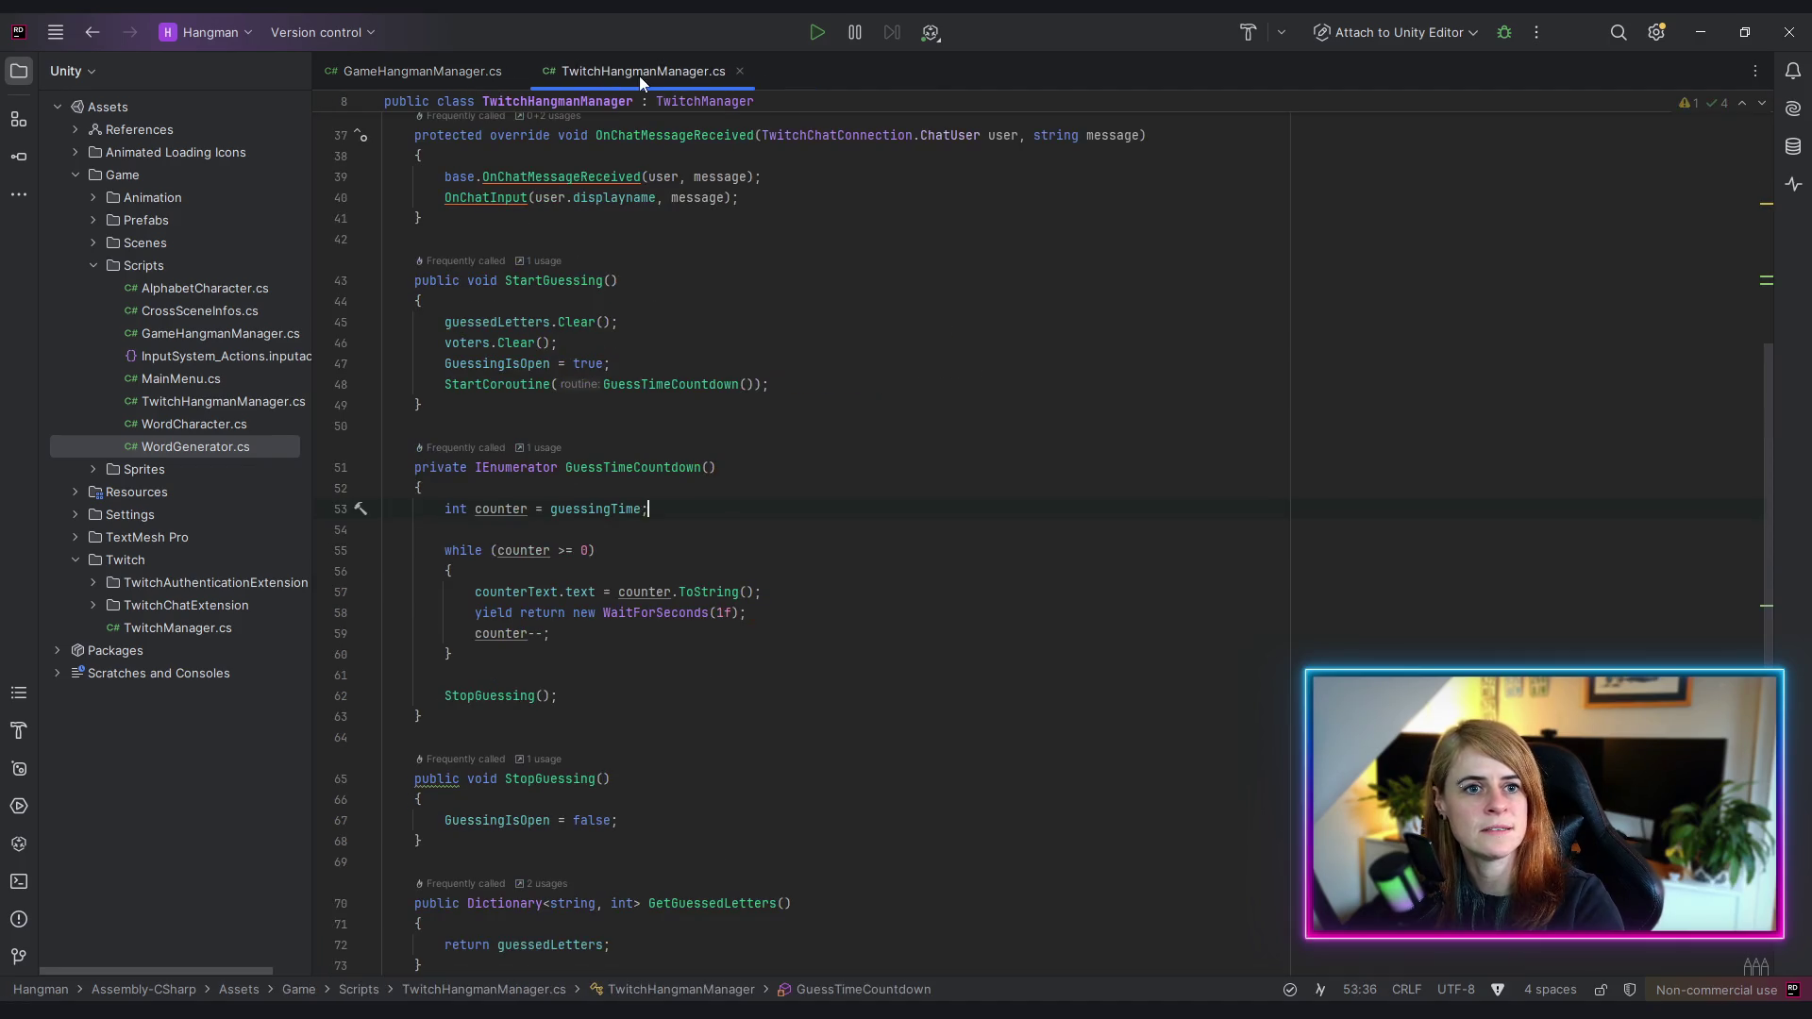
pyautogui.scroll(10, 586, 301)
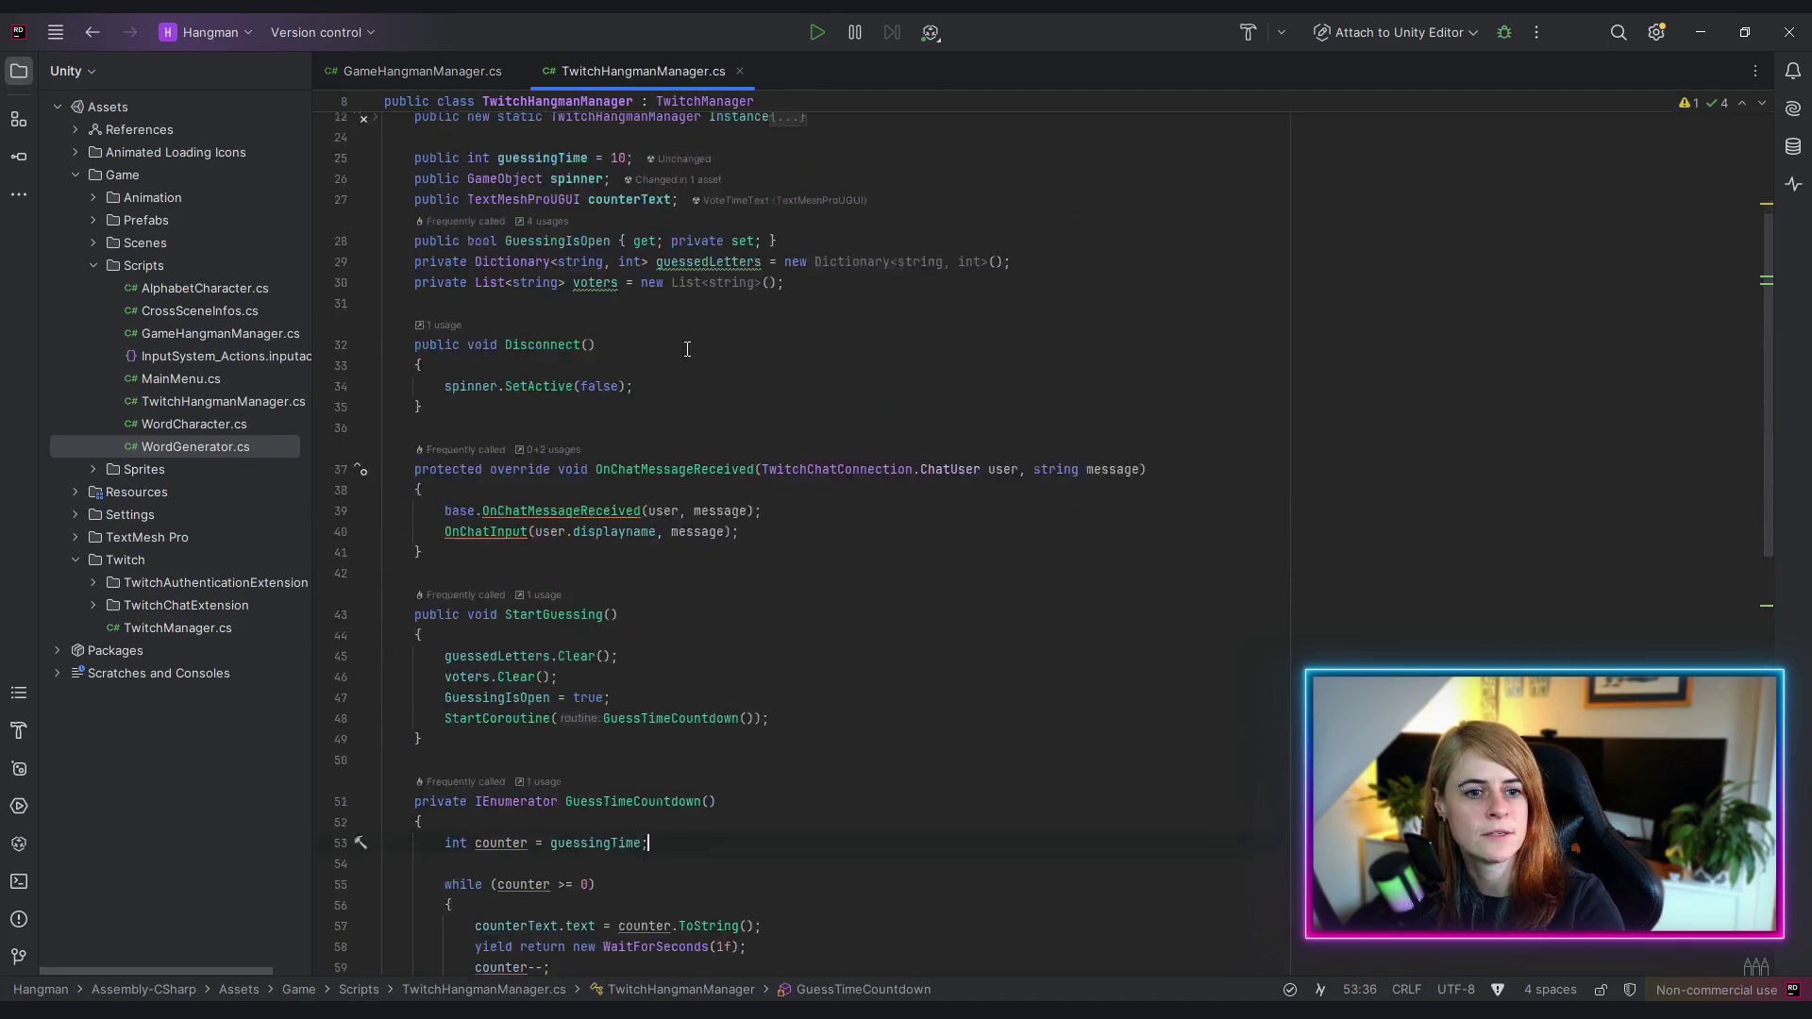
pyautogui.middleClick(623, 82)
pyautogui.scroll(8, 669, 313)
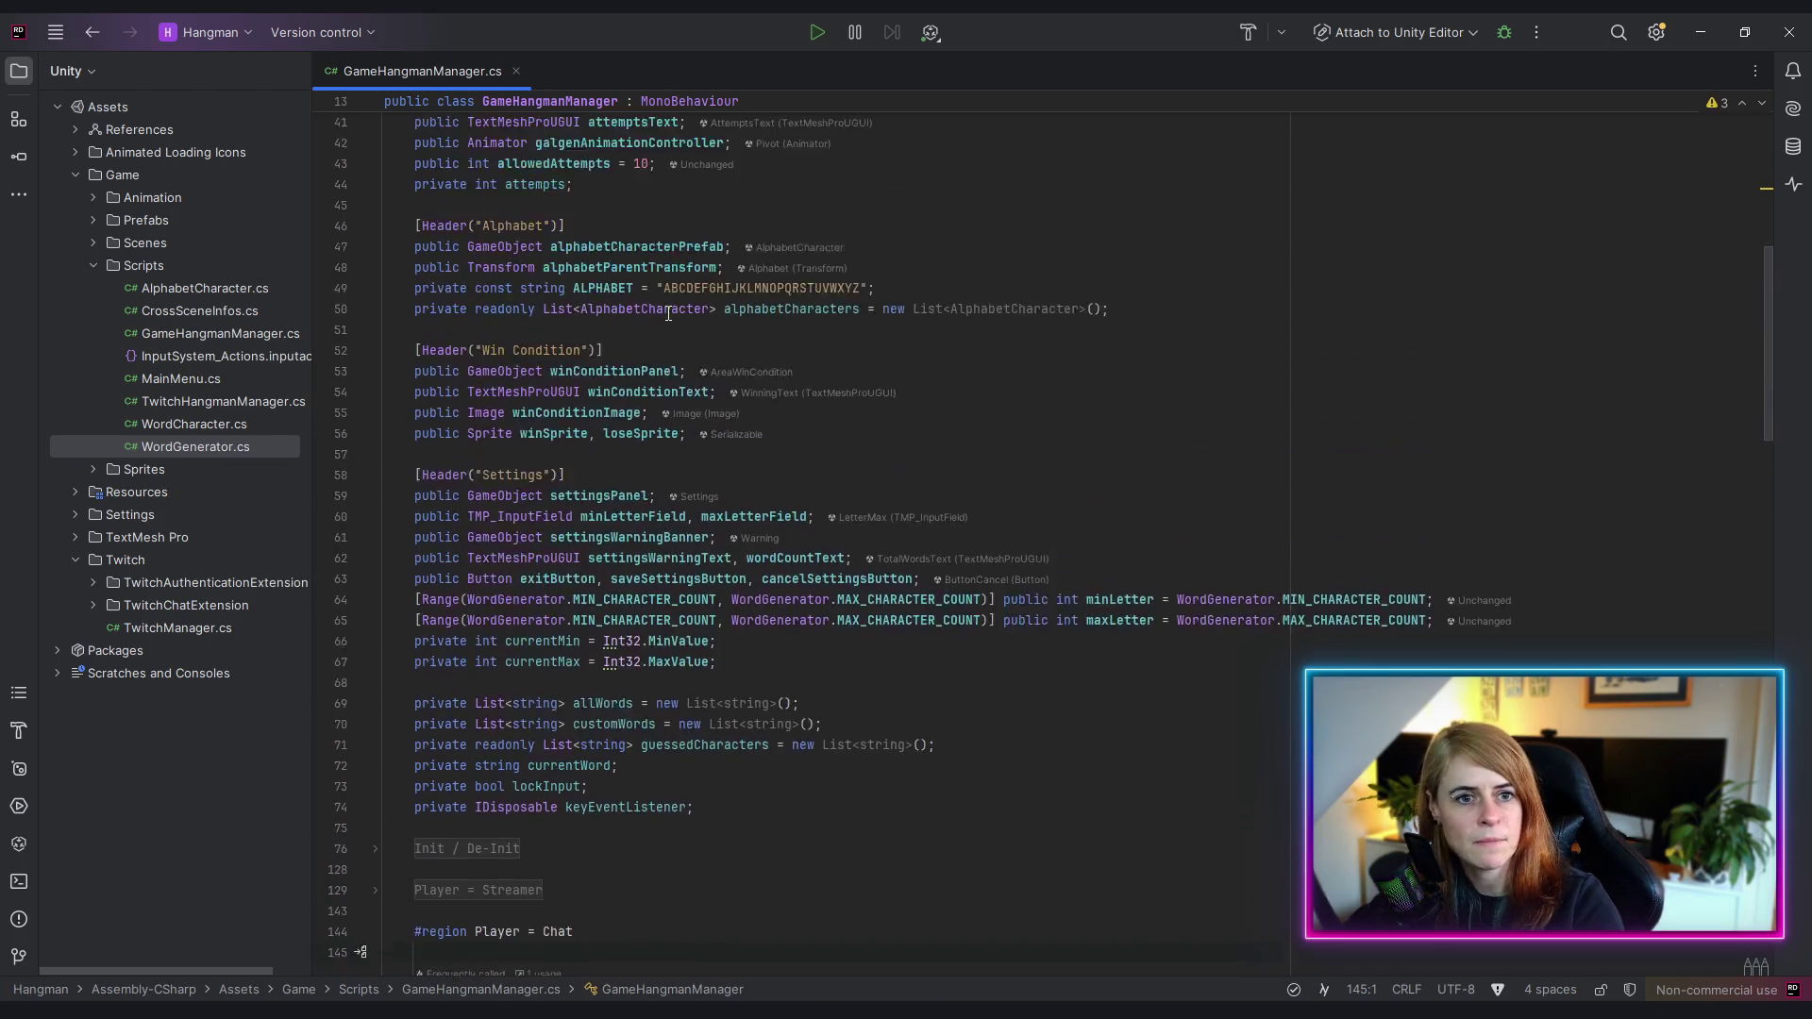
pyautogui.scroll(6, 668, 313)
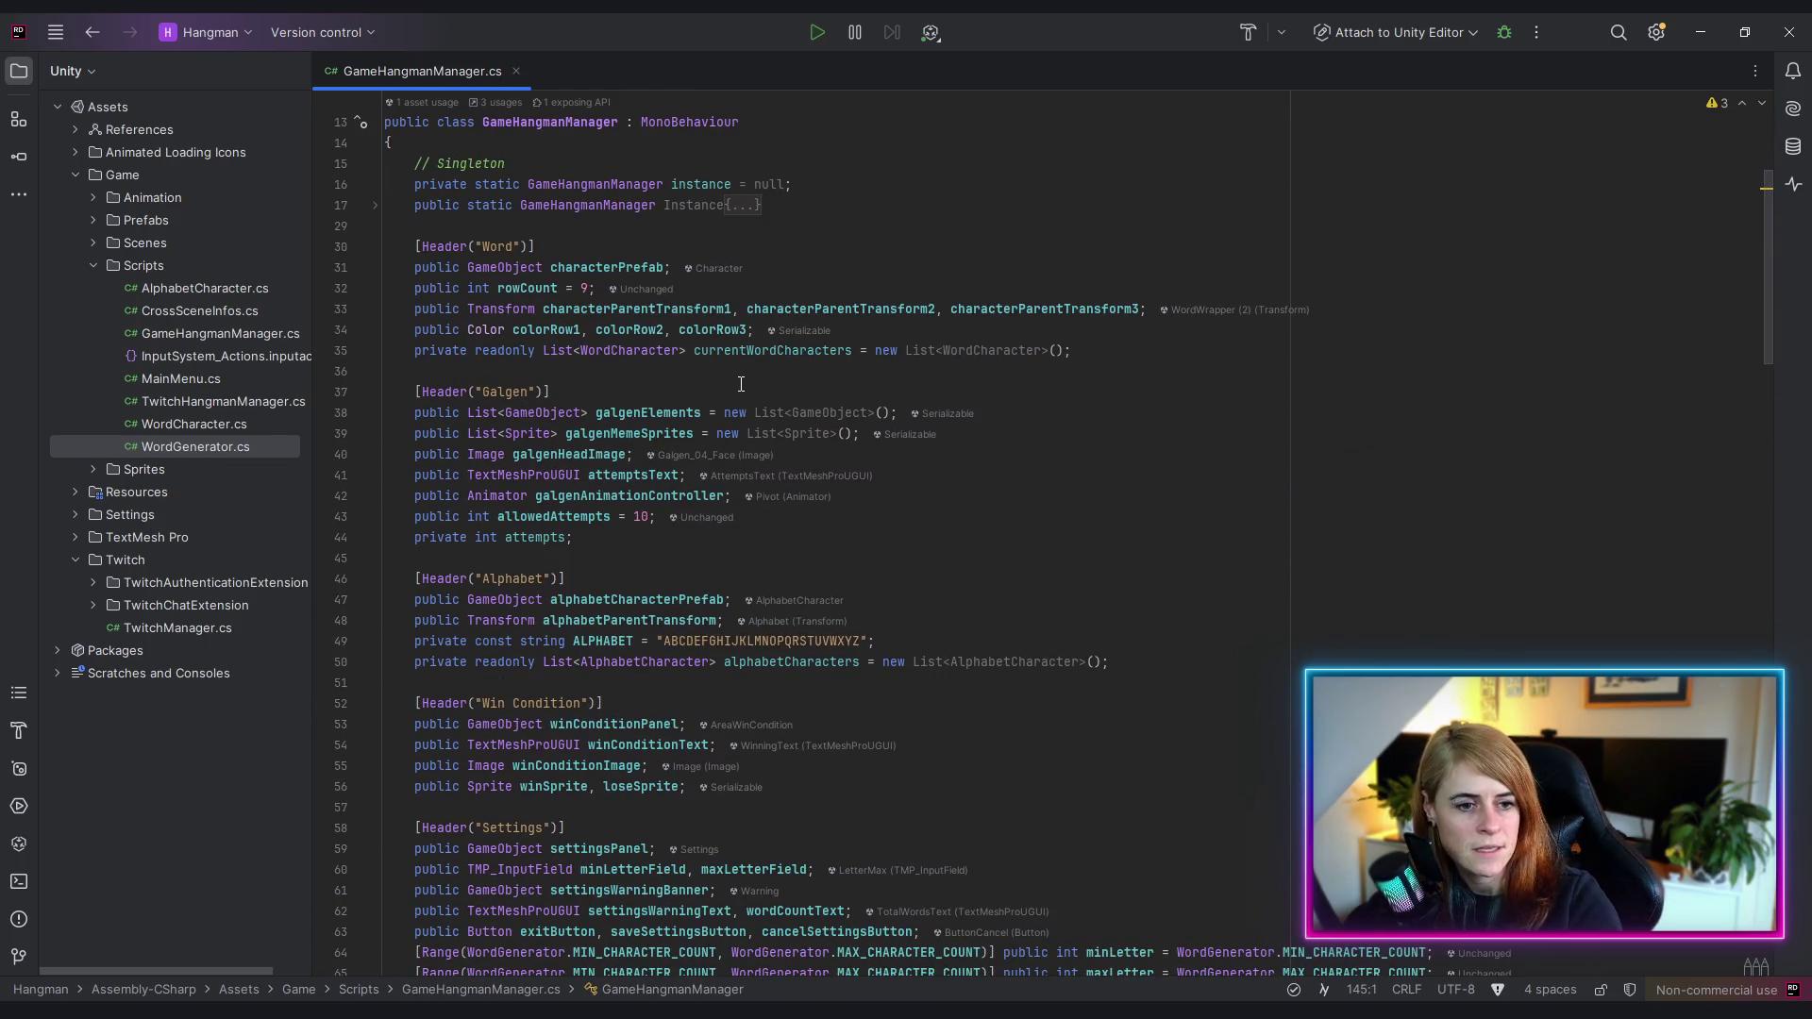
pyautogui.scroll(-12, 741, 385)
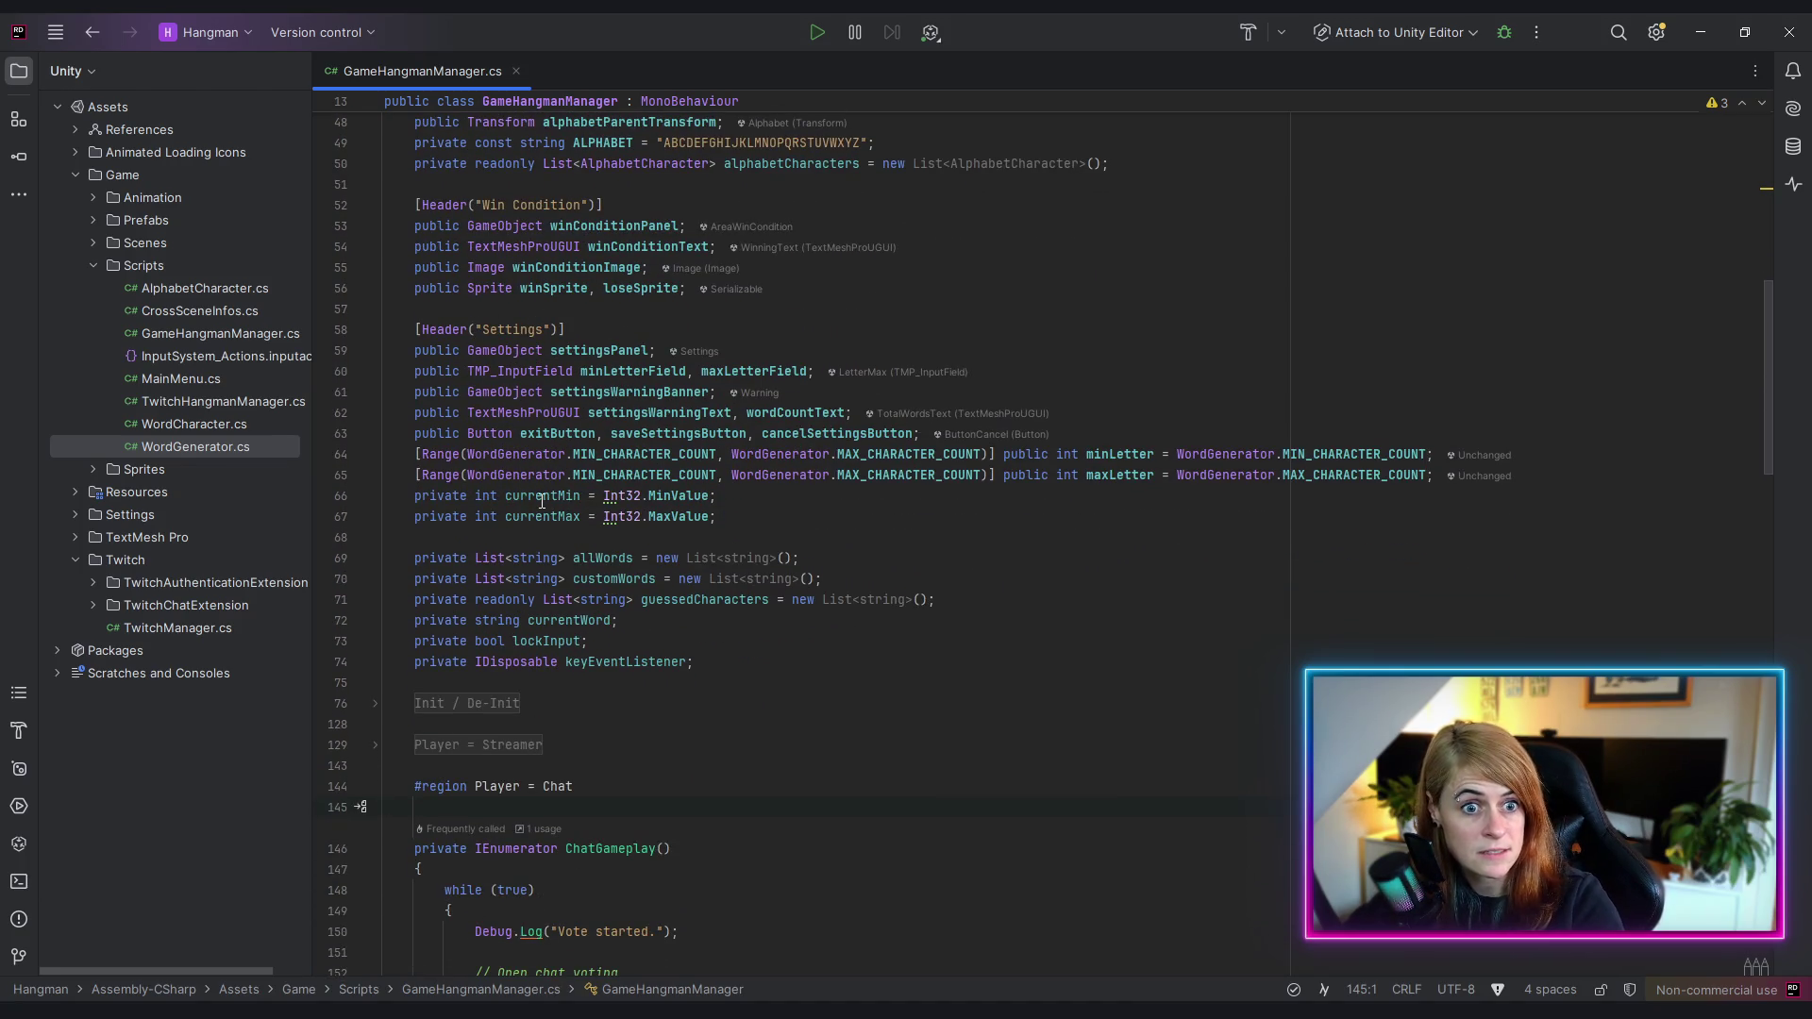
pyautogui.click(769, 371)
pyautogui.click(625, 391)
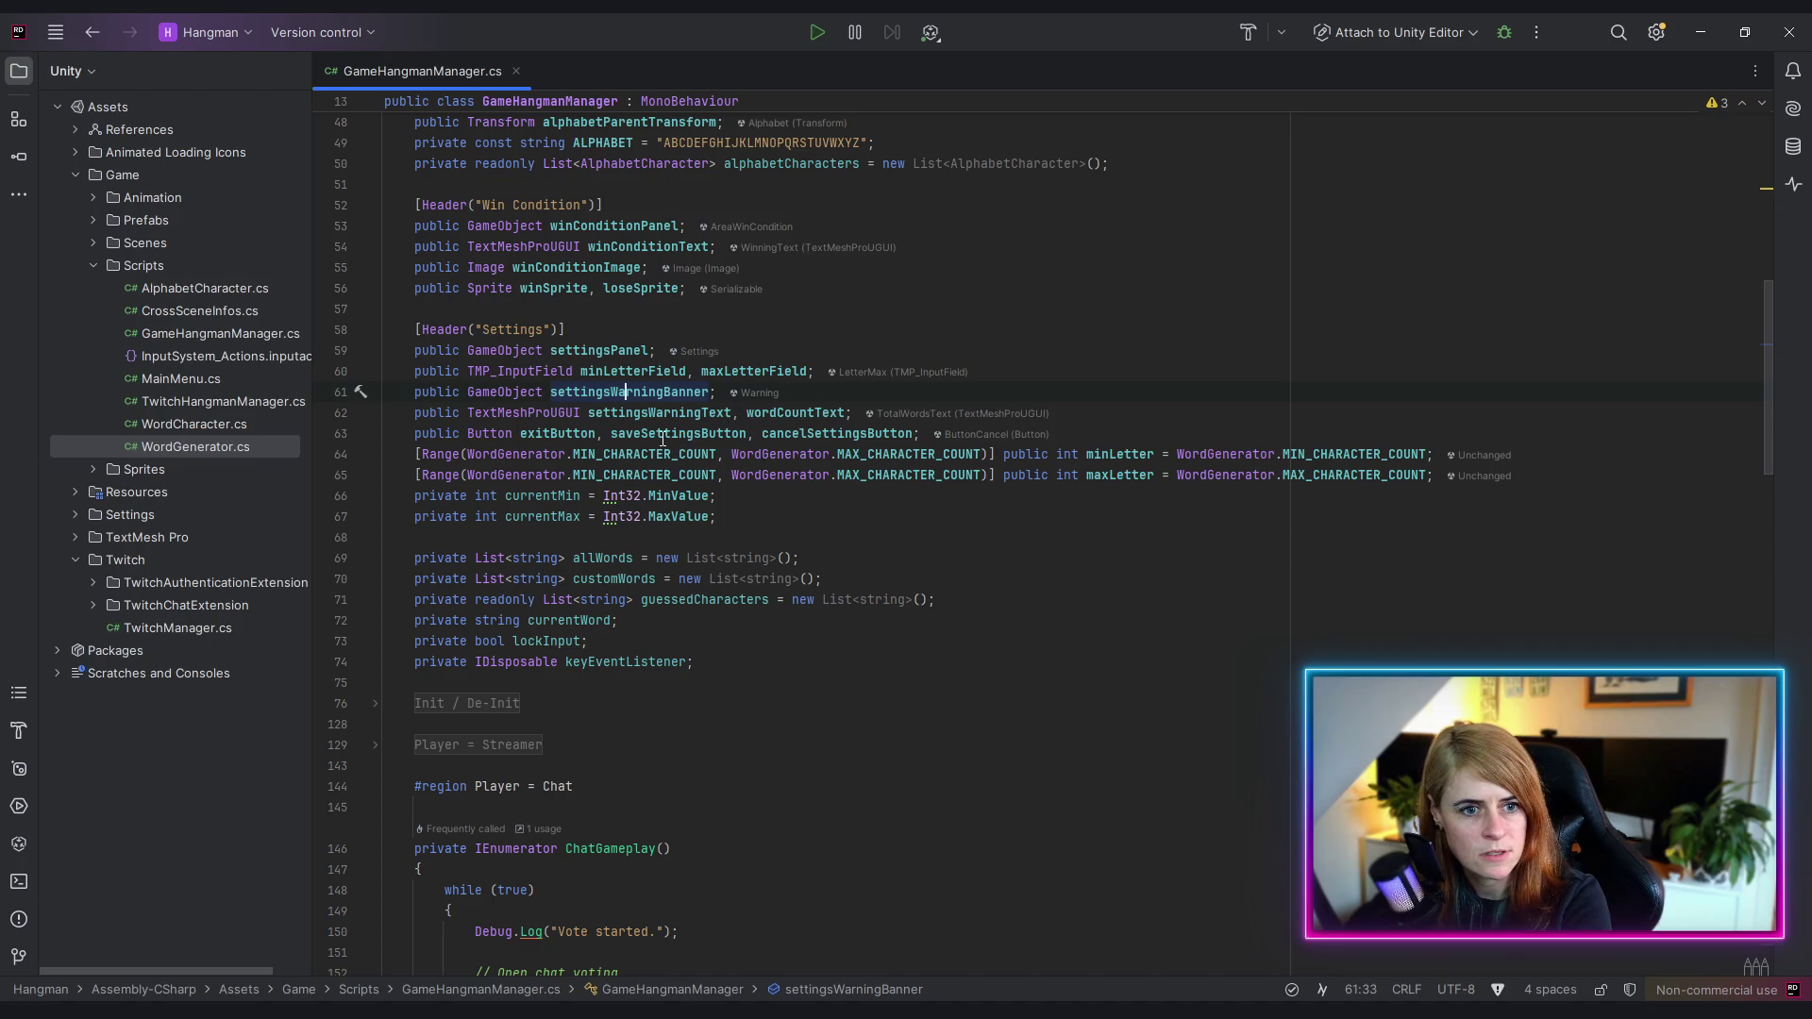
# - Add a 'public Slider timerSlider;' field below line 62
pyautogui.click(855, 412)
pyautogui.press('Return')
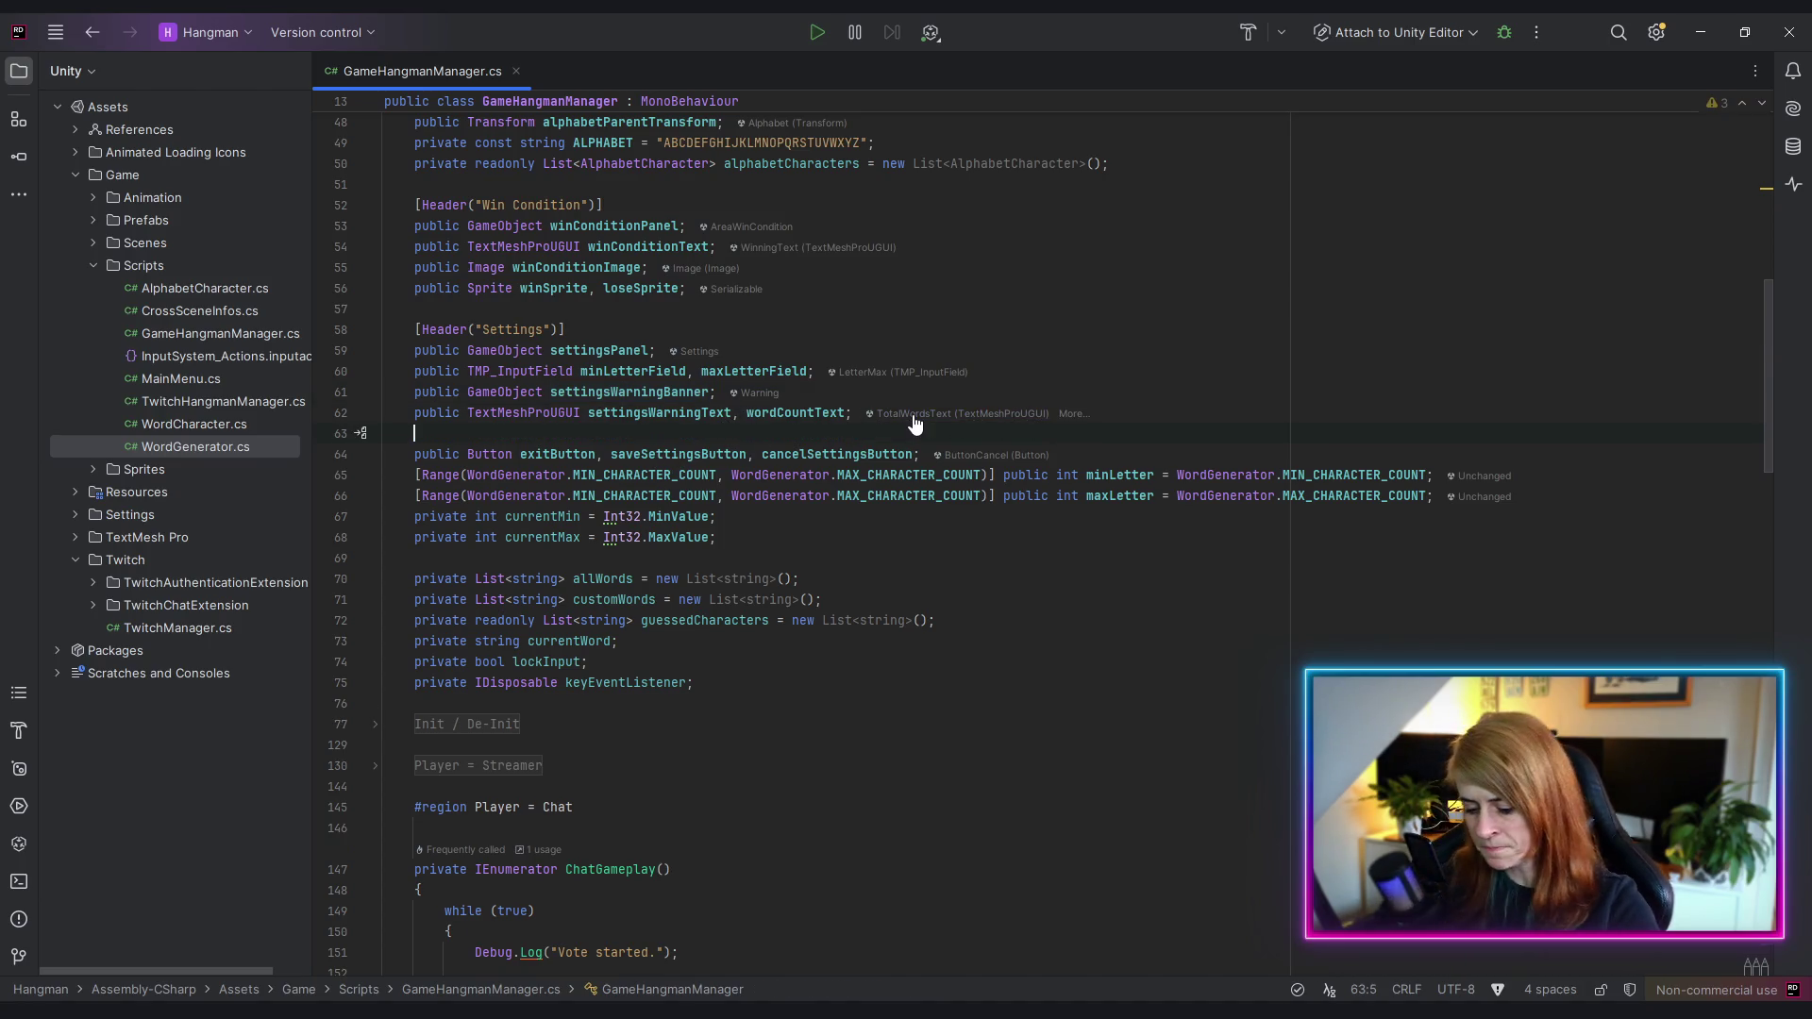
pyautogui.write('public Slider')
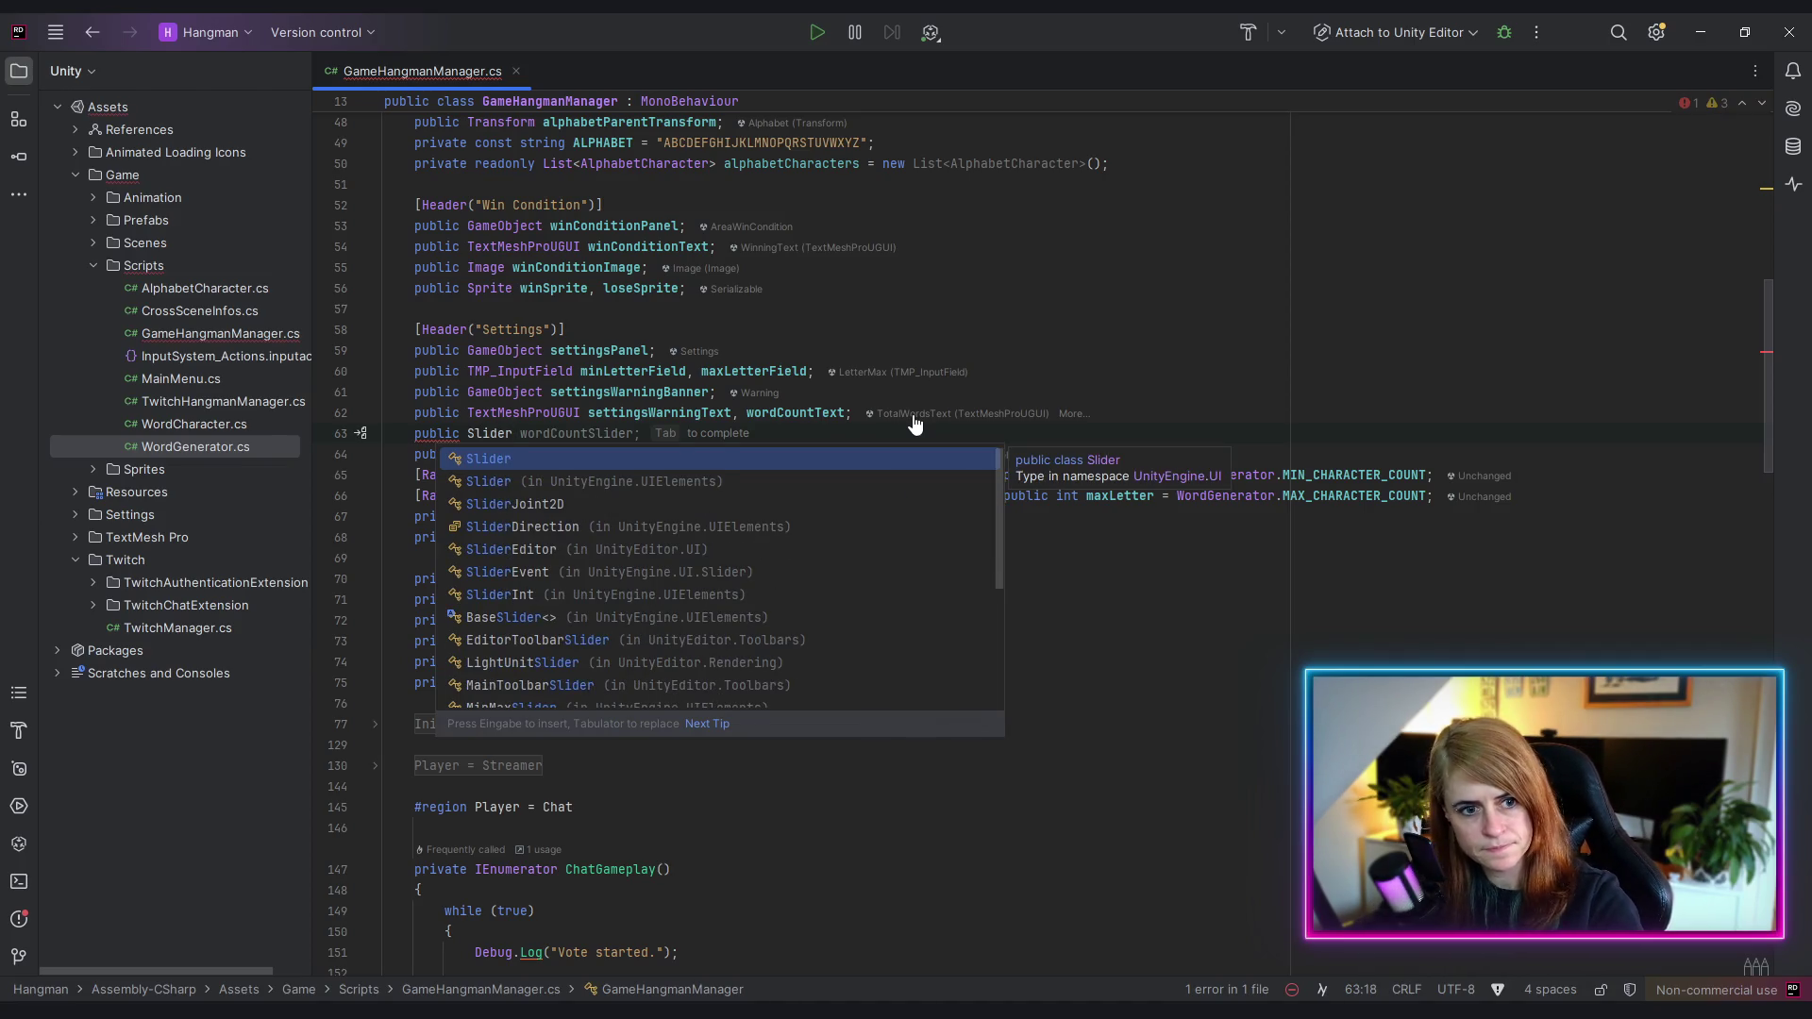
pyautogui.press('Escape')
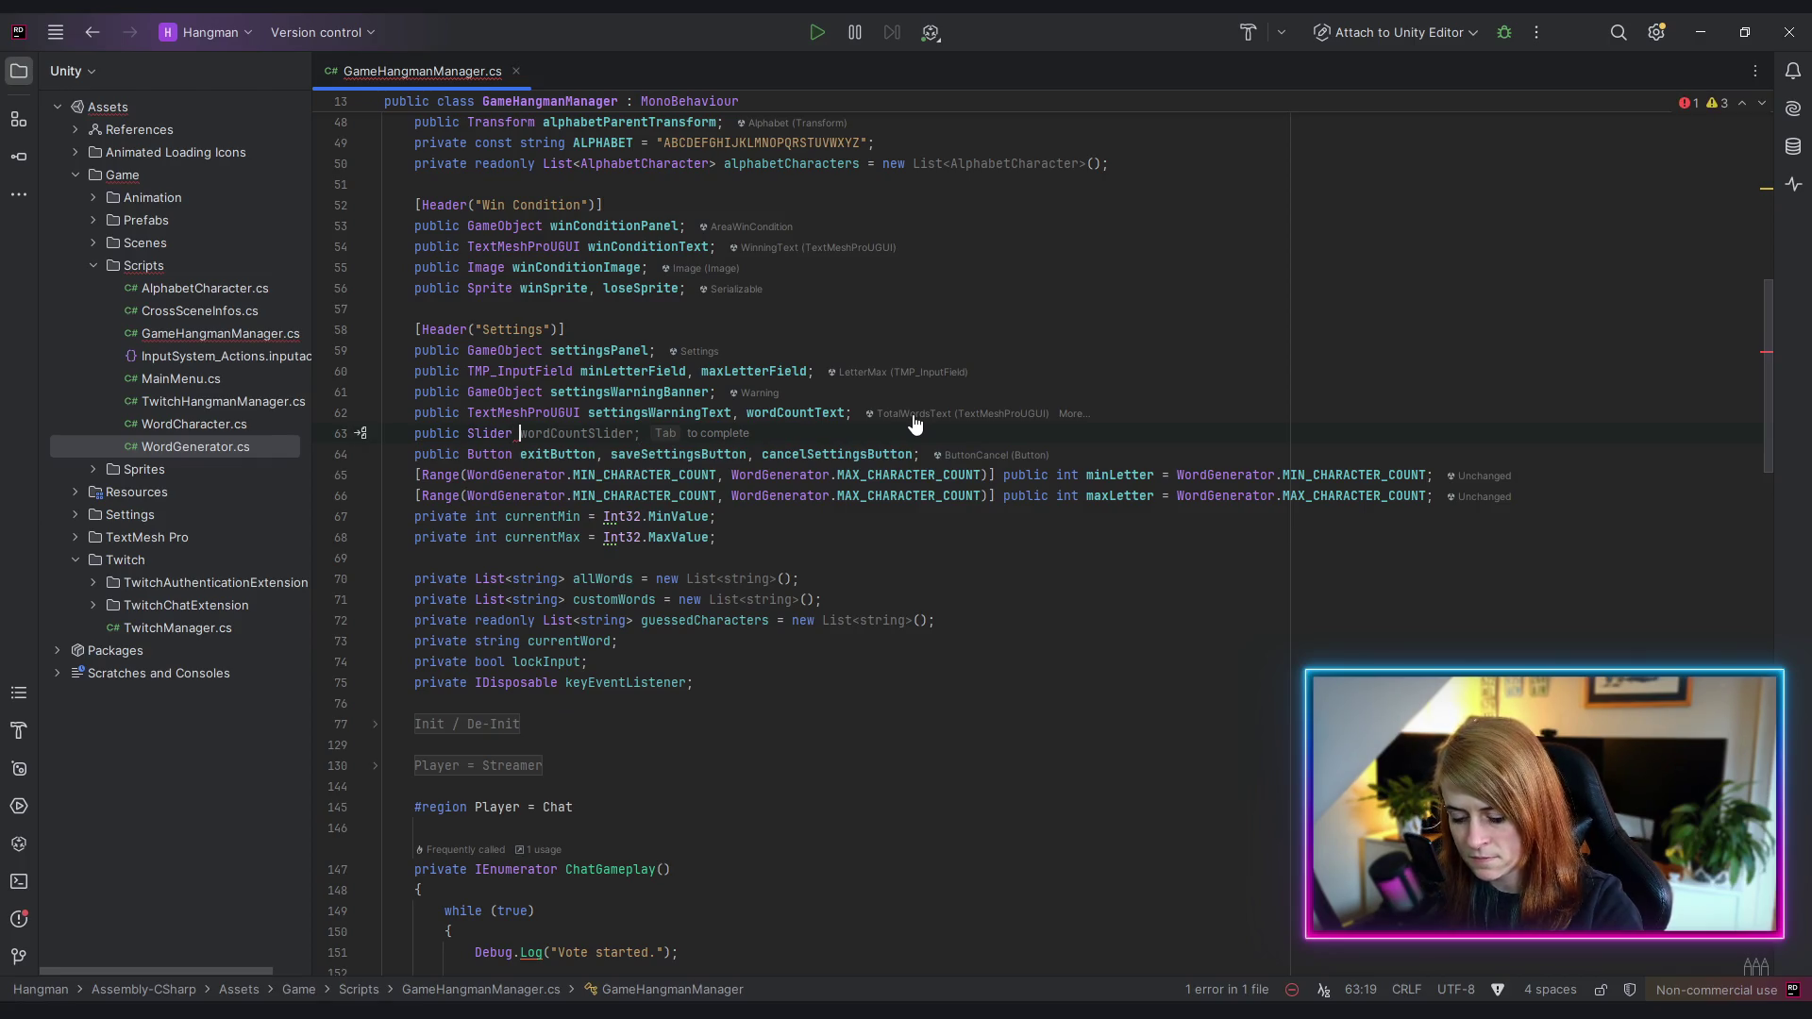
pyautogui.write('timerSlider;')
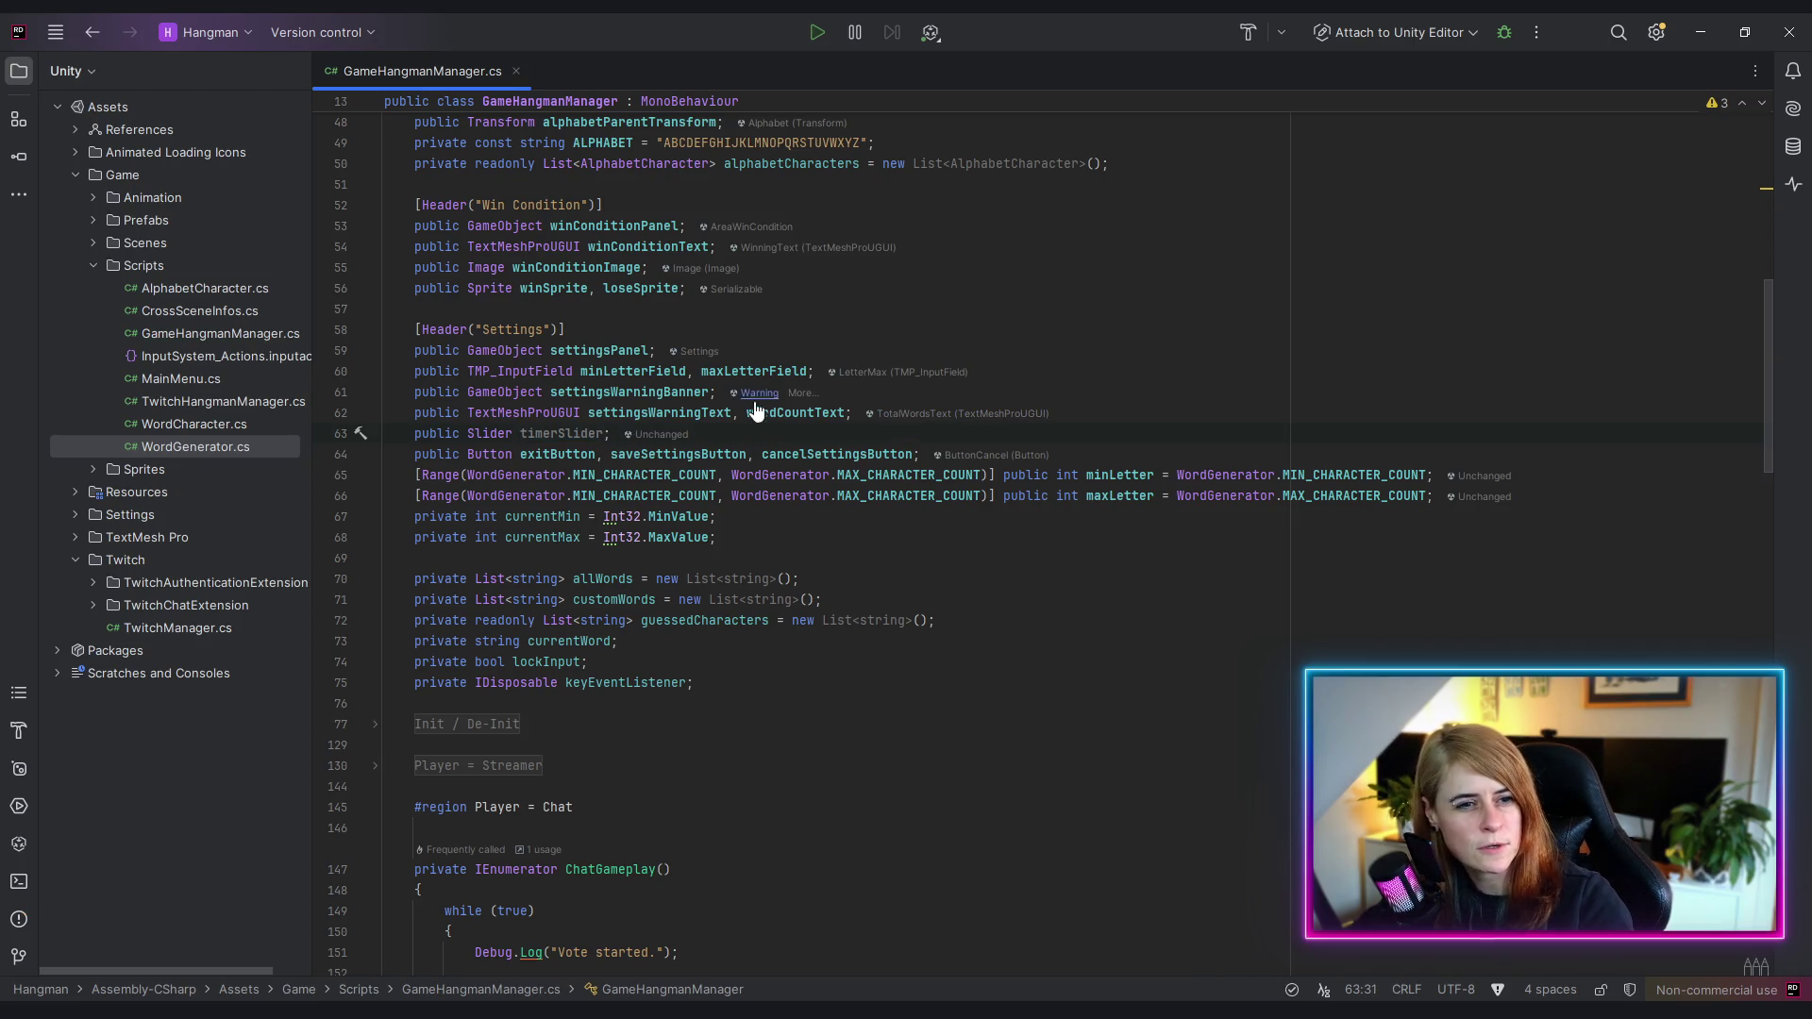
# - Append a sliderText field to the TextMeshProUGUI line and expand the Init / De-Init region
pyautogui.click(846, 415)
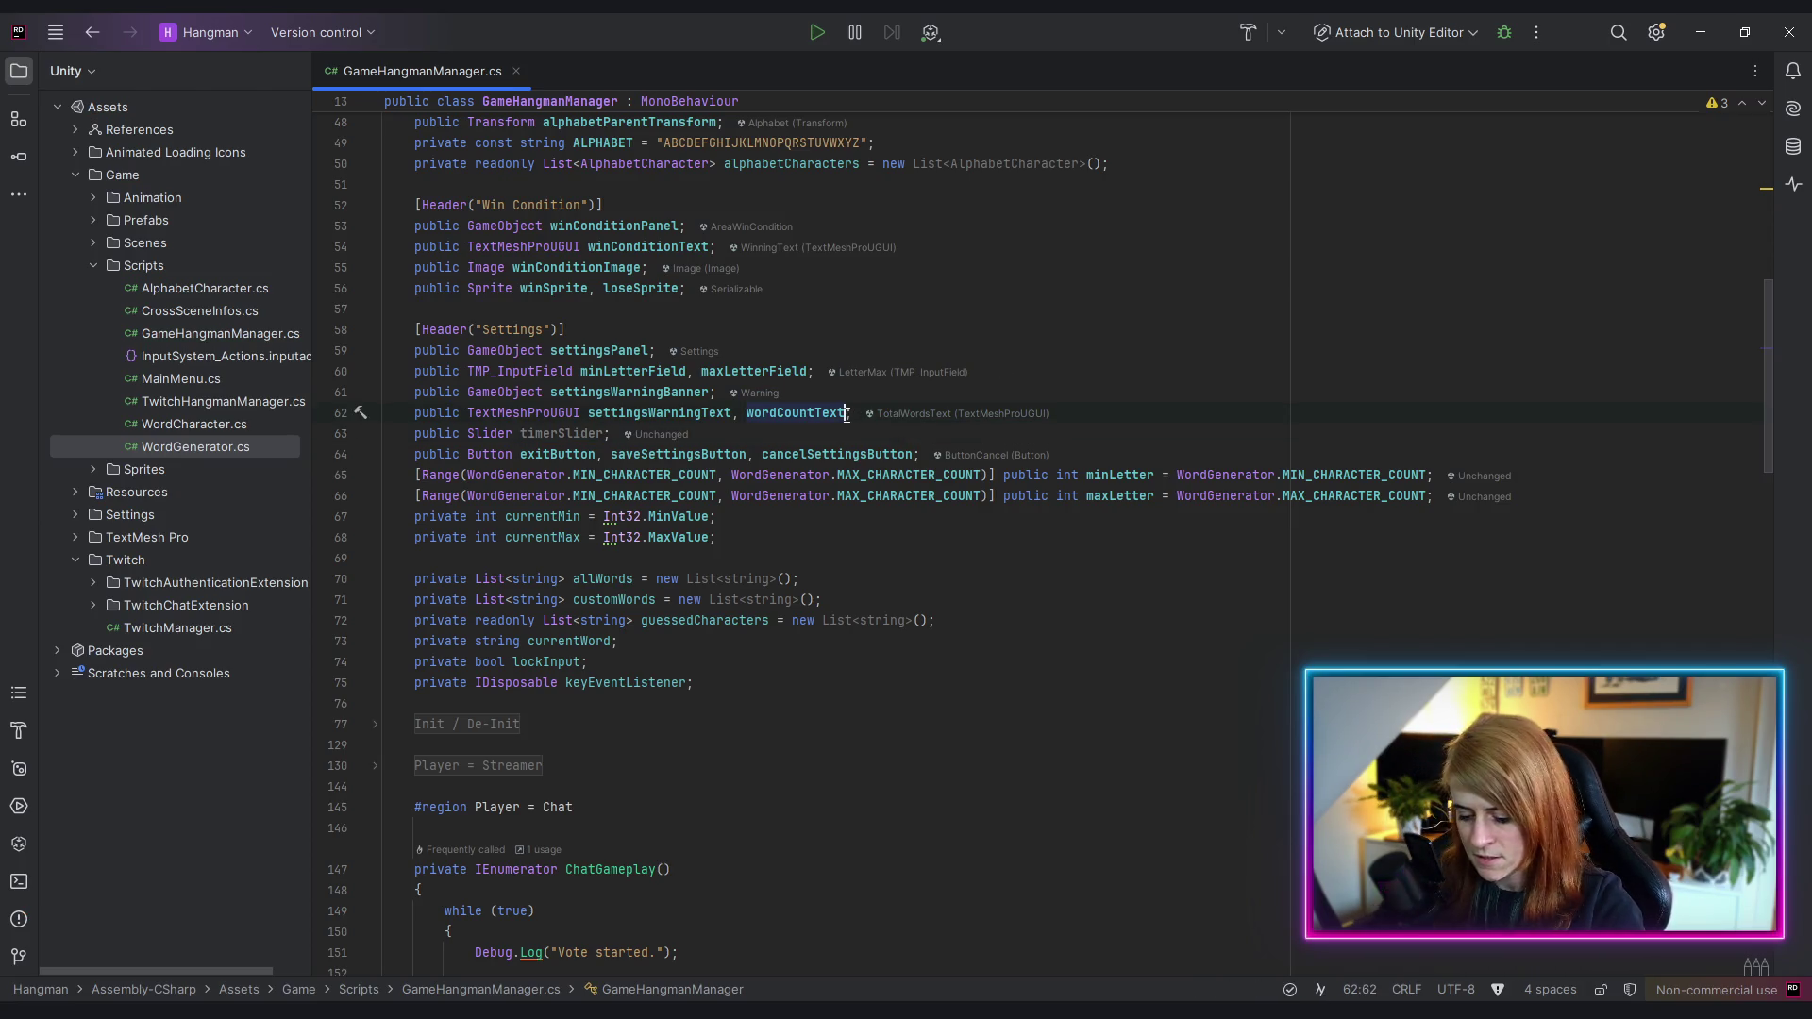
pyautogui.write(', sliderT')
pyautogui.write('ext')
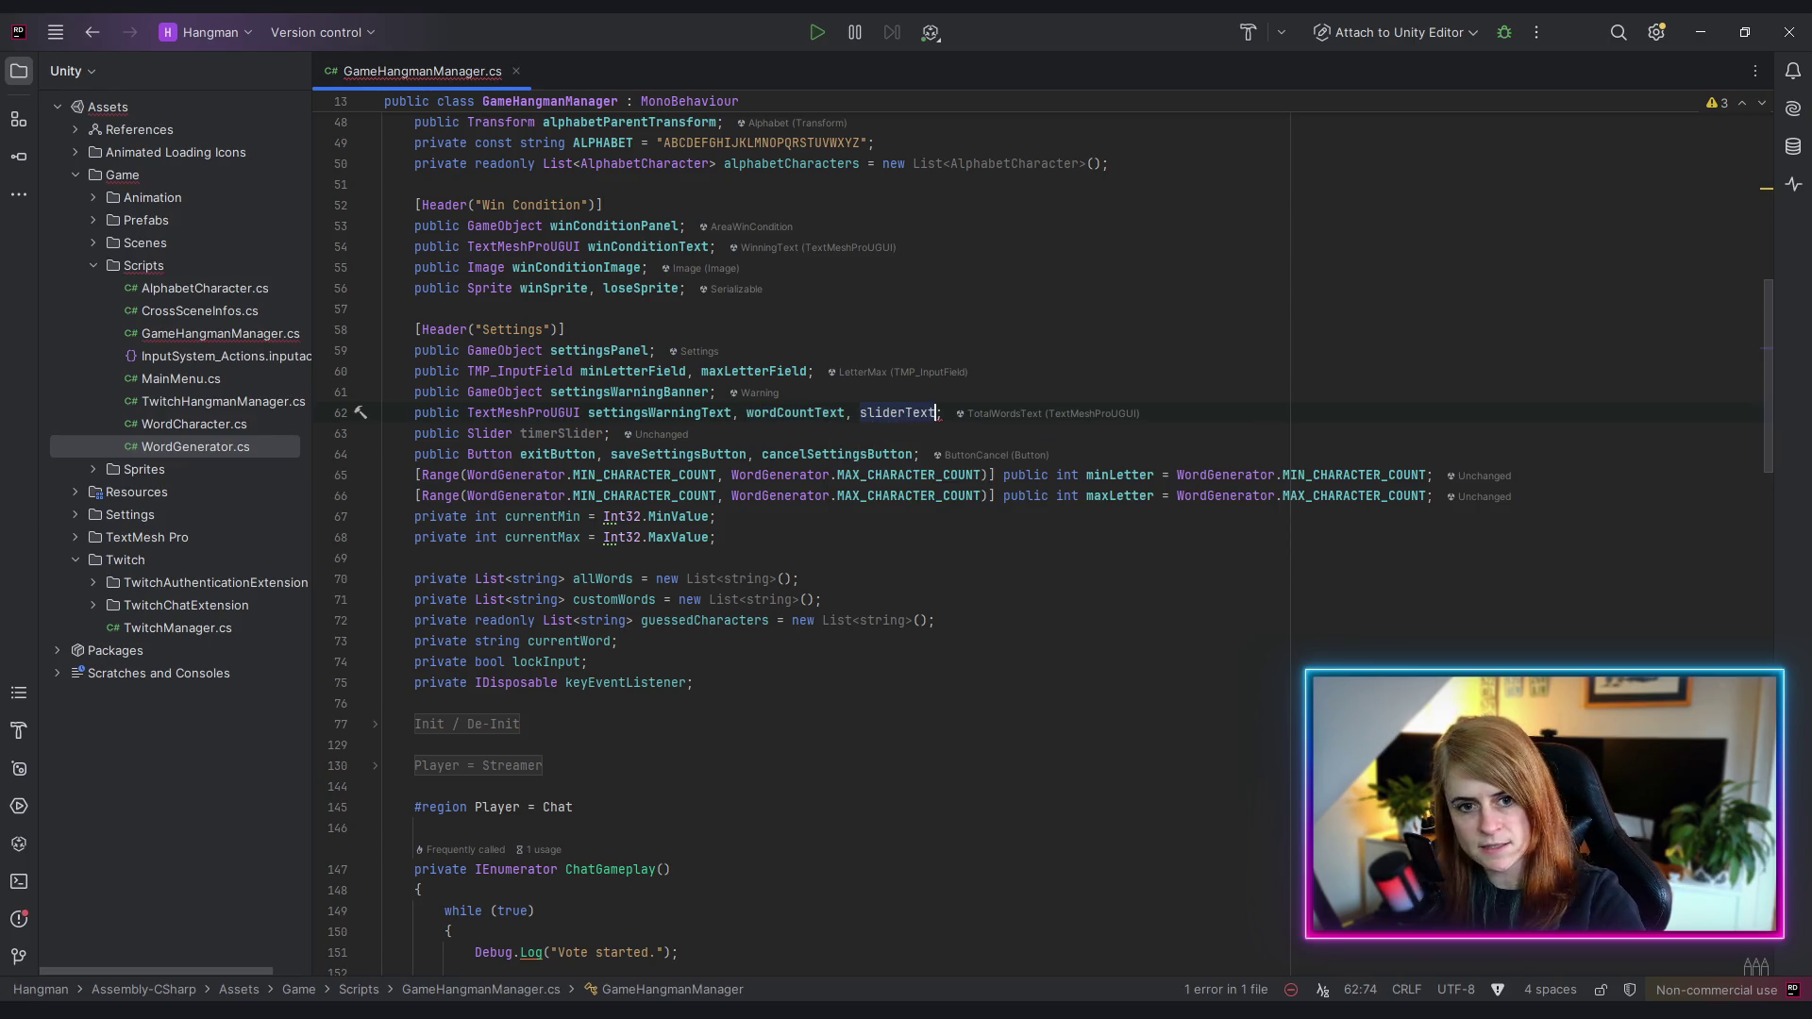
pyautogui.click(1022, 617)
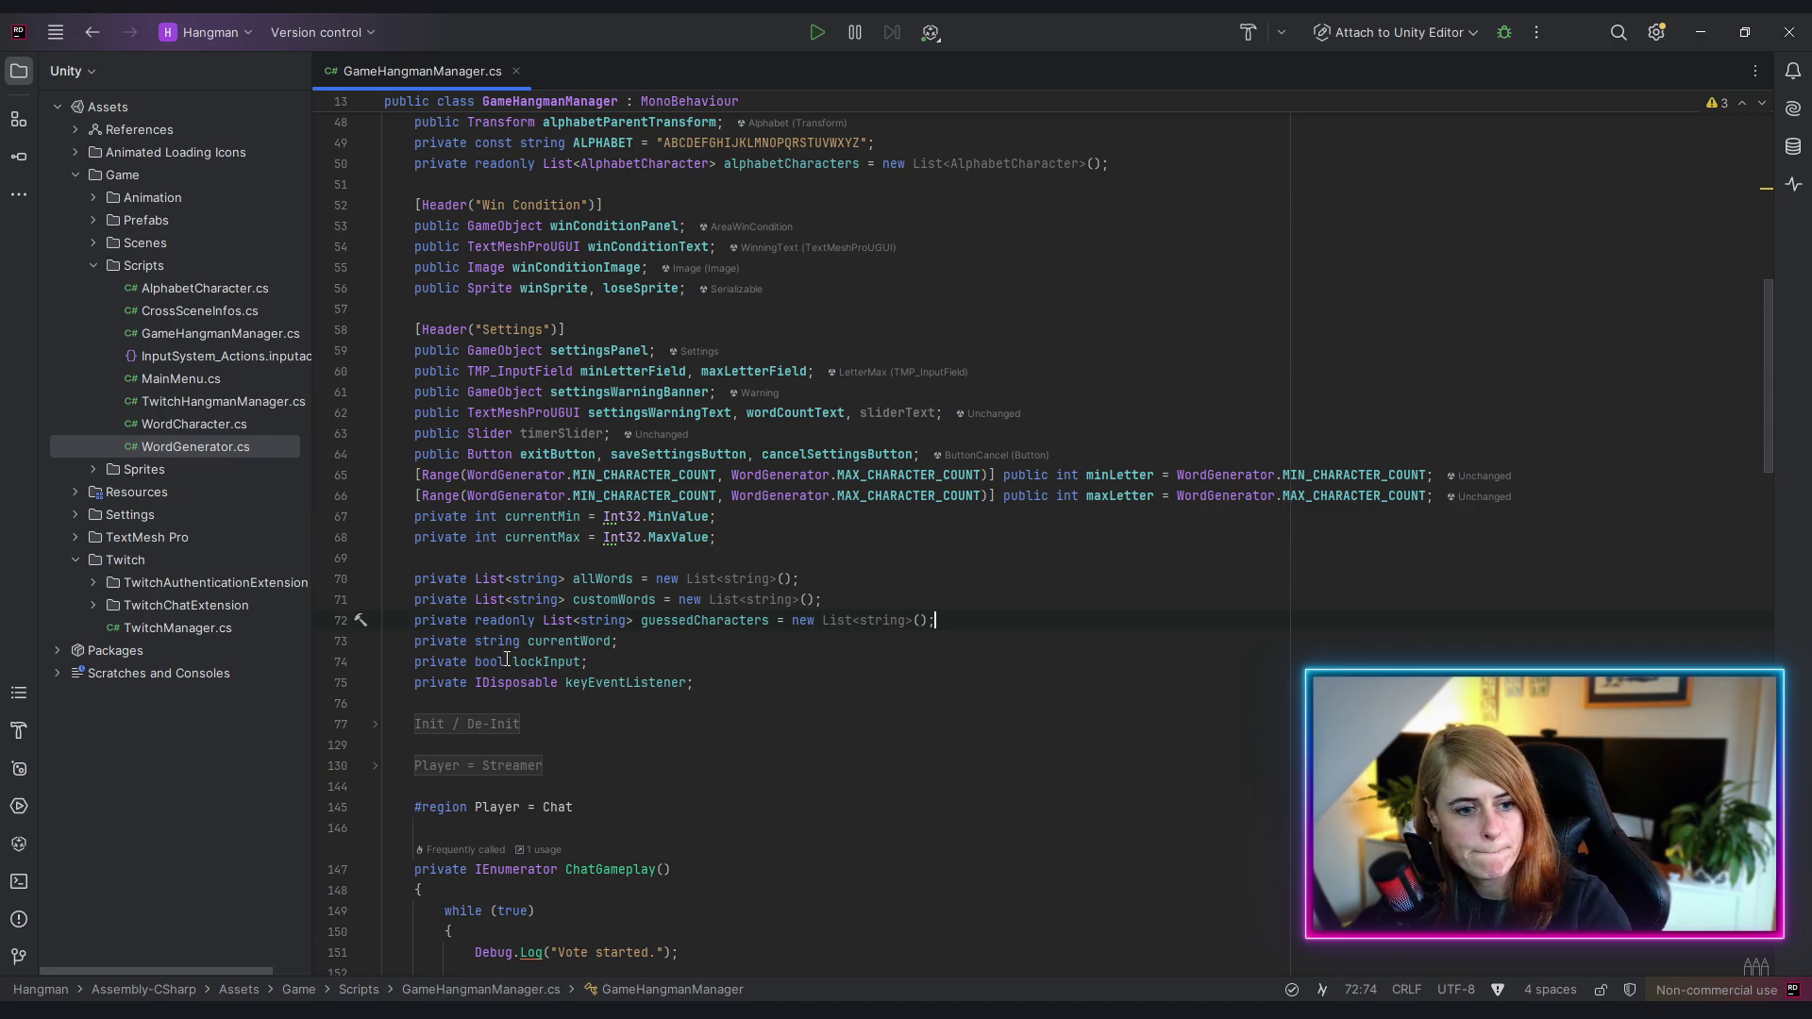
pyautogui.click(375, 725)
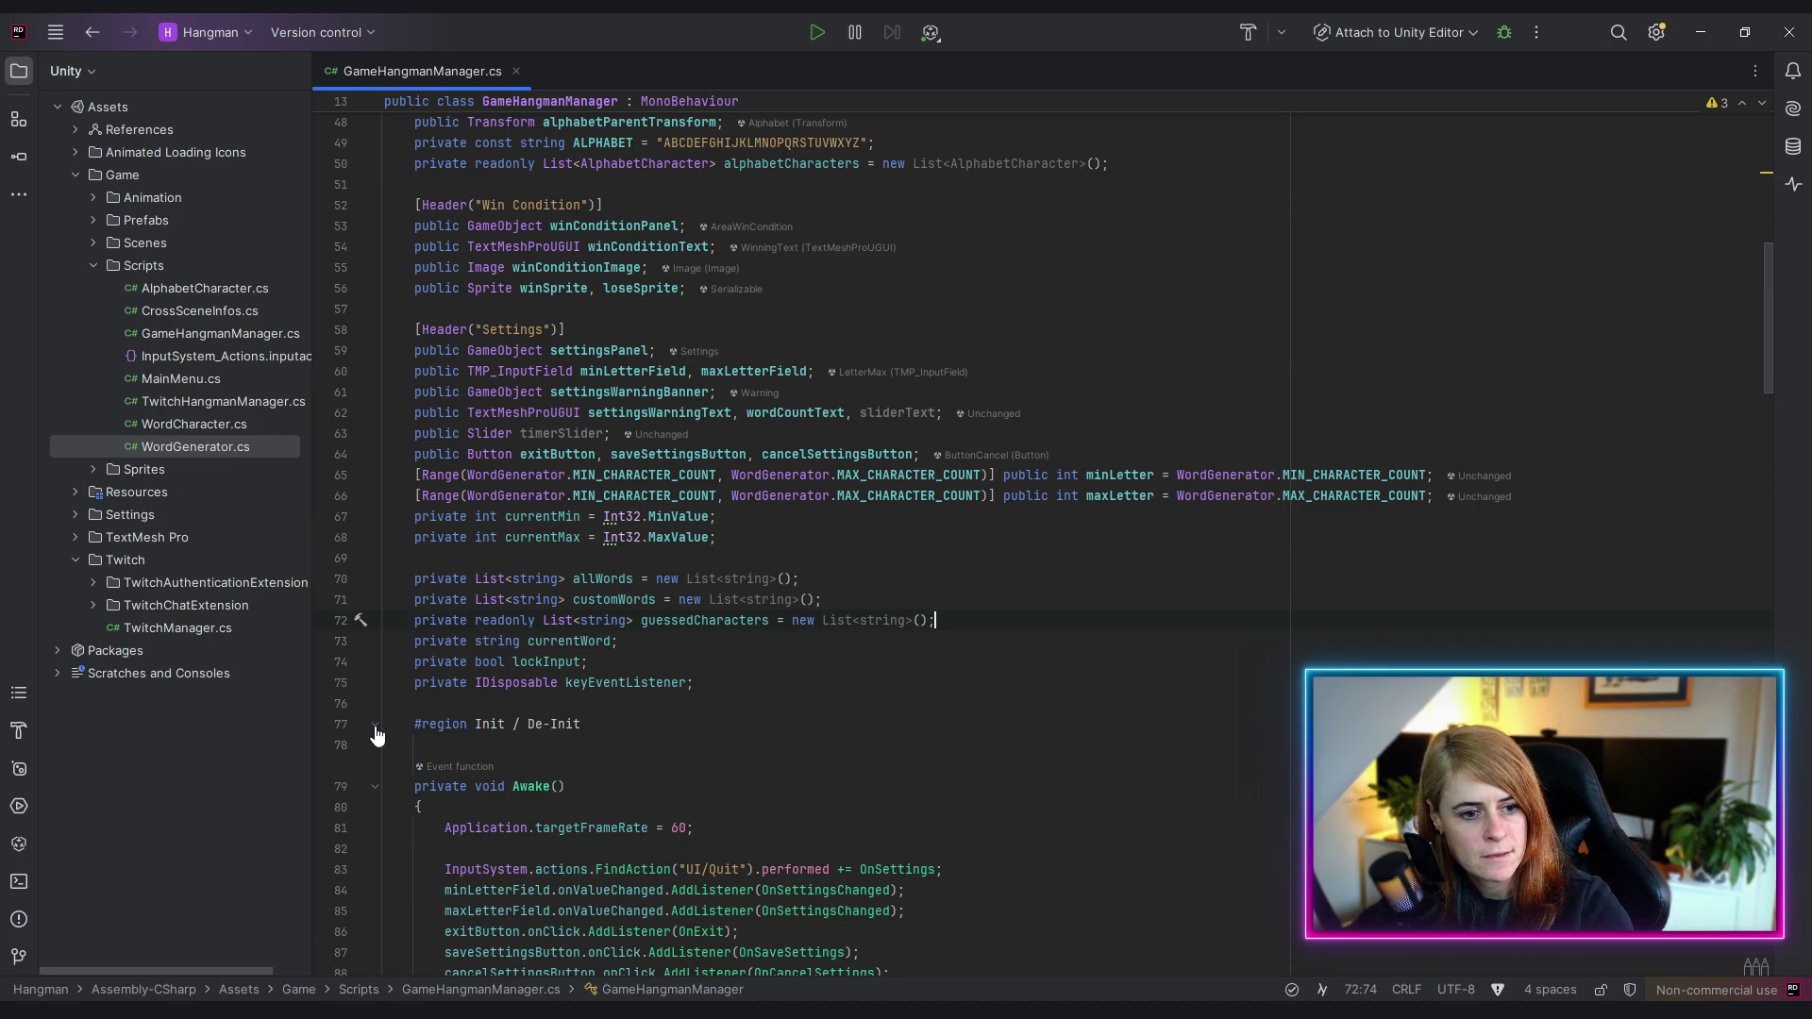
pyautogui.doubleClick(545, 436)
pyautogui.scroll(-5, 755, 519)
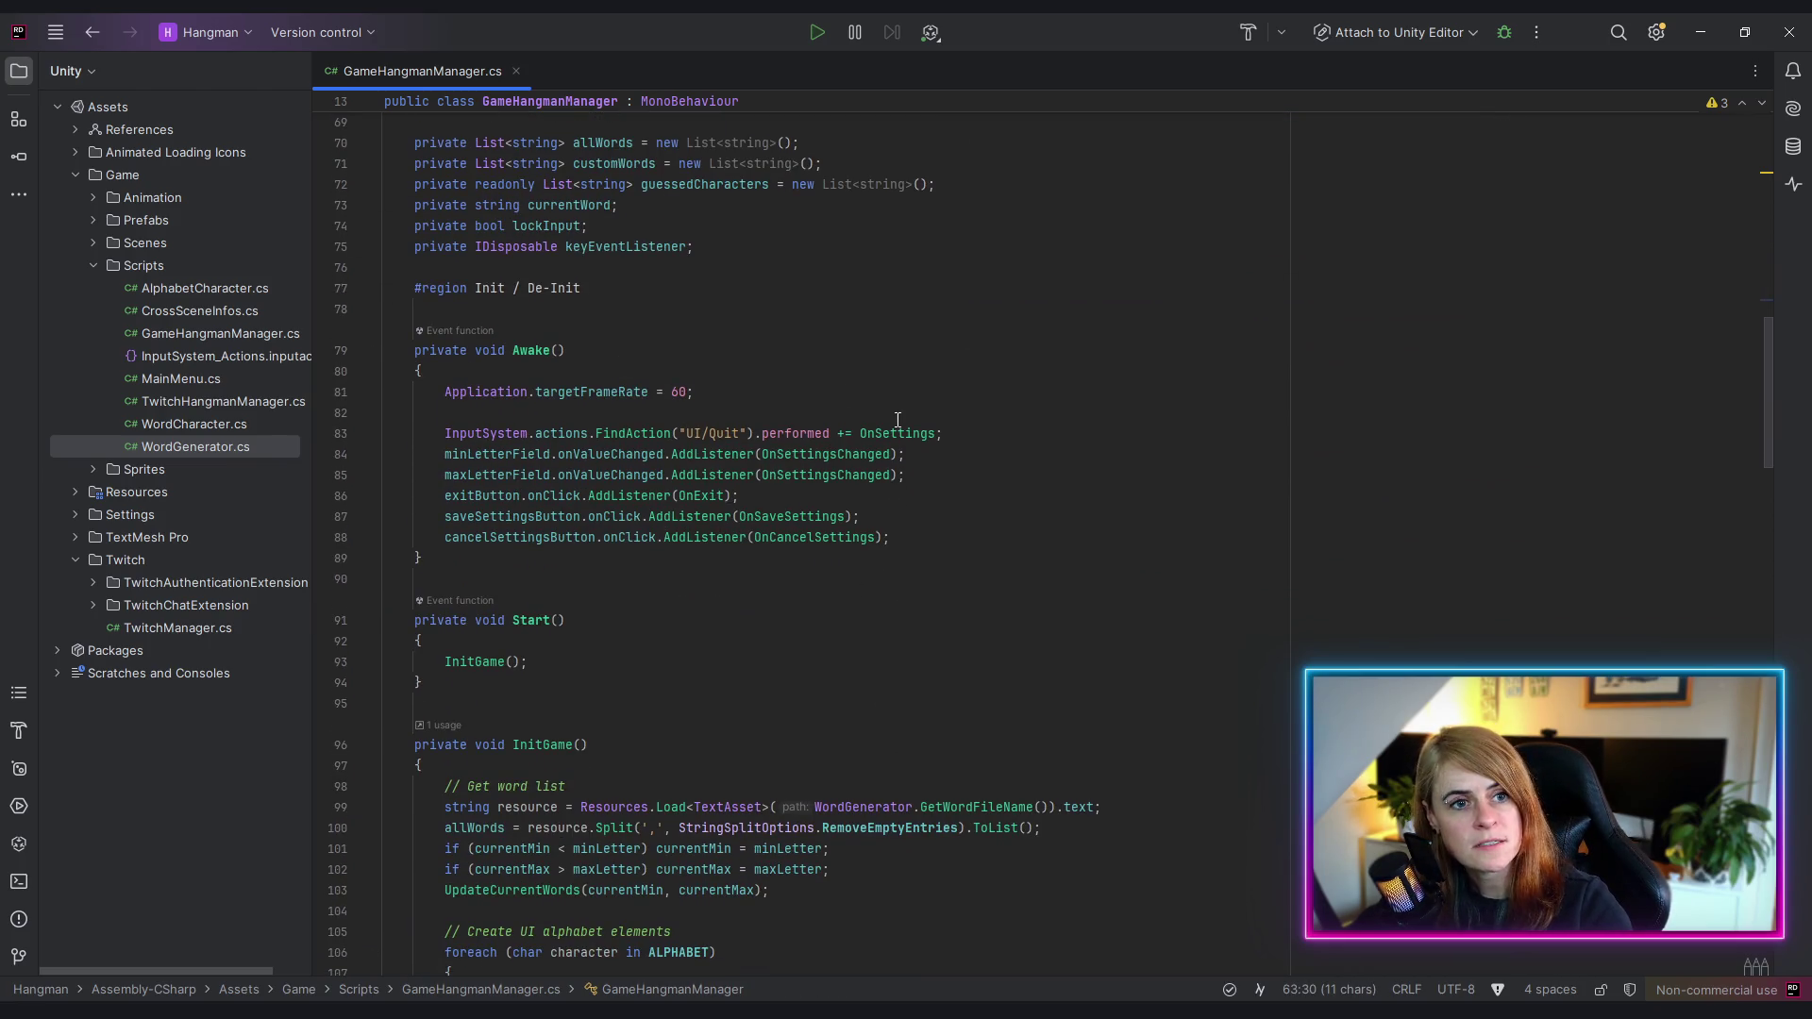
# - Add a timerSlider.onValueChanged.AddListener call on a new line in Awake
pyautogui.click(979, 545)
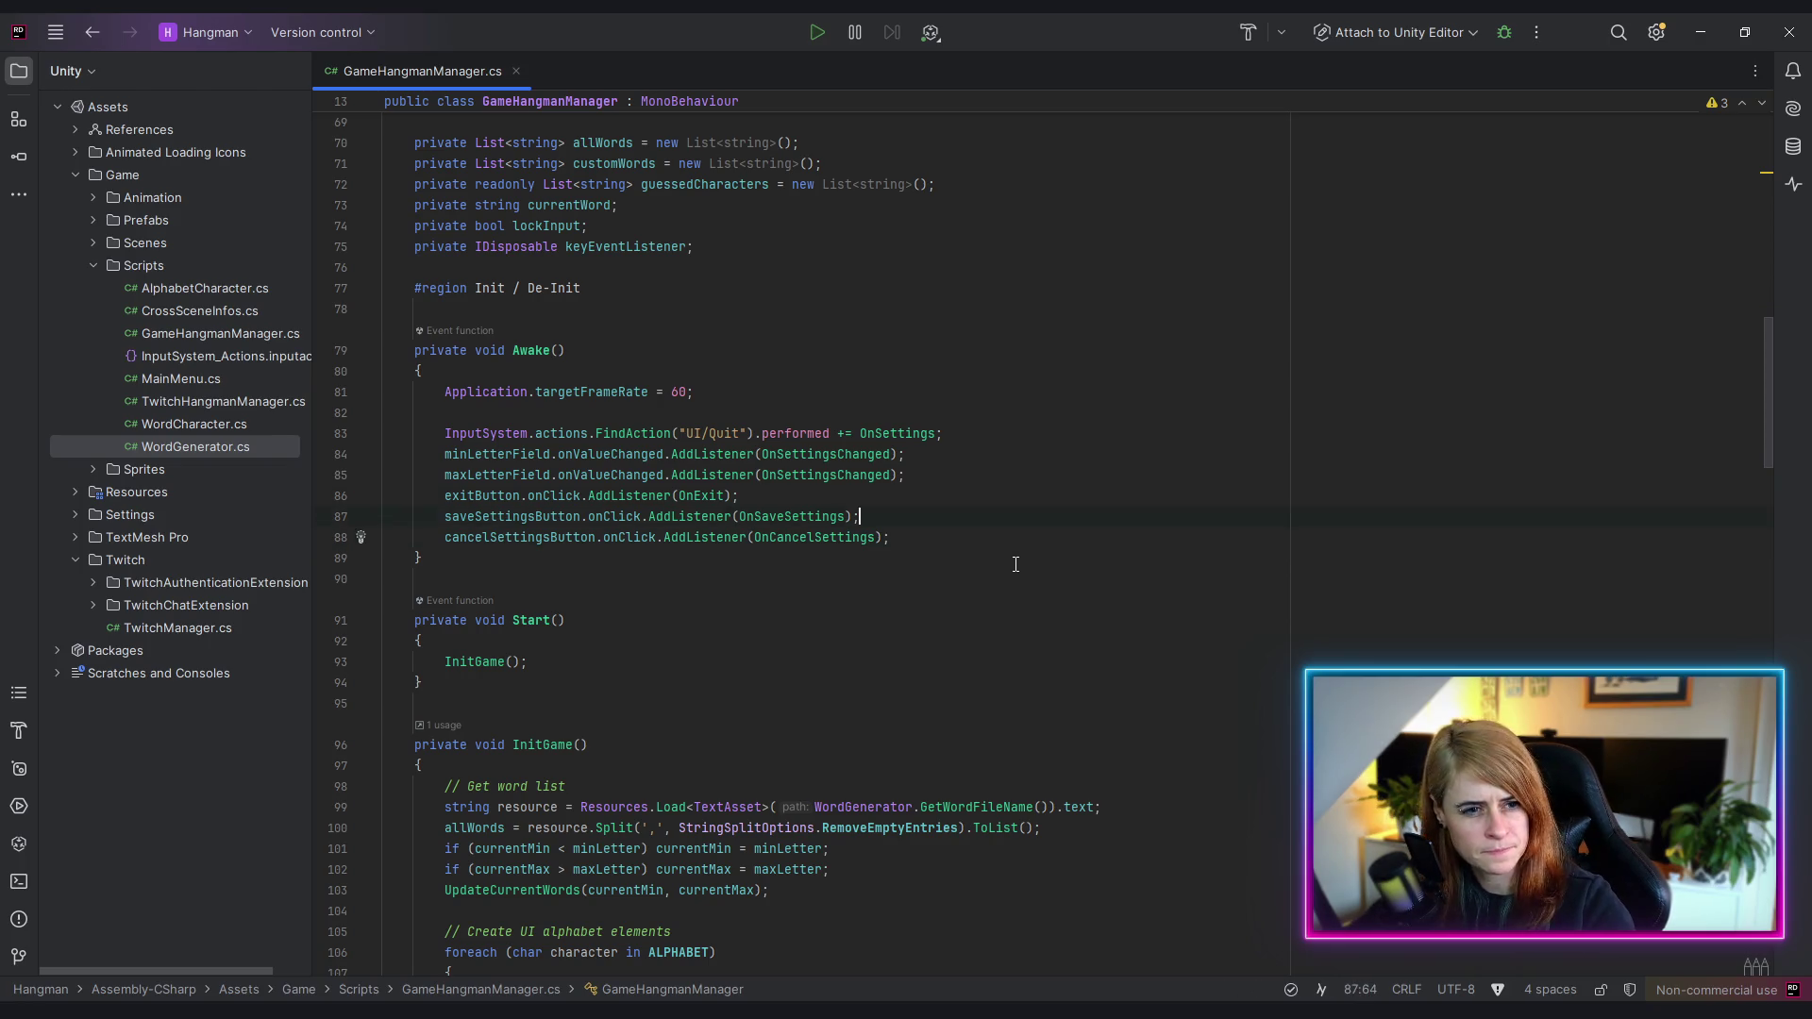
pyautogui.press('Up')
pyautogui.press('Up')
pyautogui.press('End')
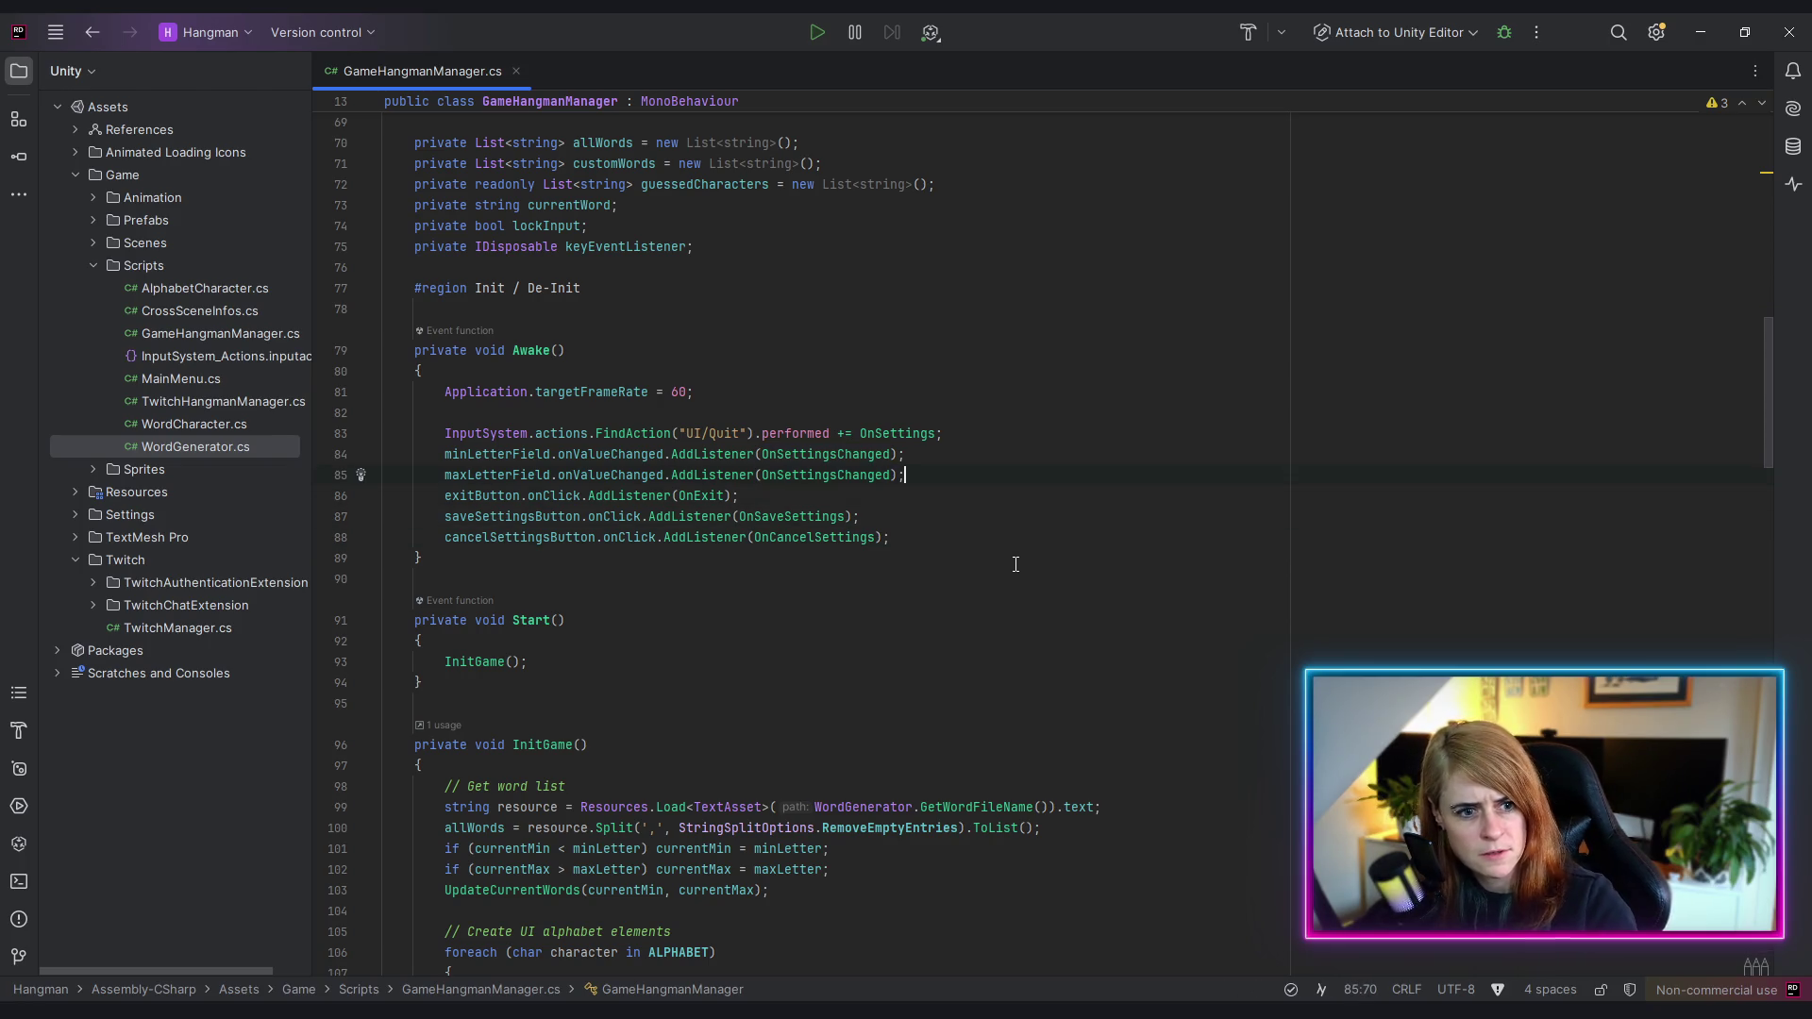
pyautogui.press('Up')
pyautogui.press('Up')
pyautogui.press('End')
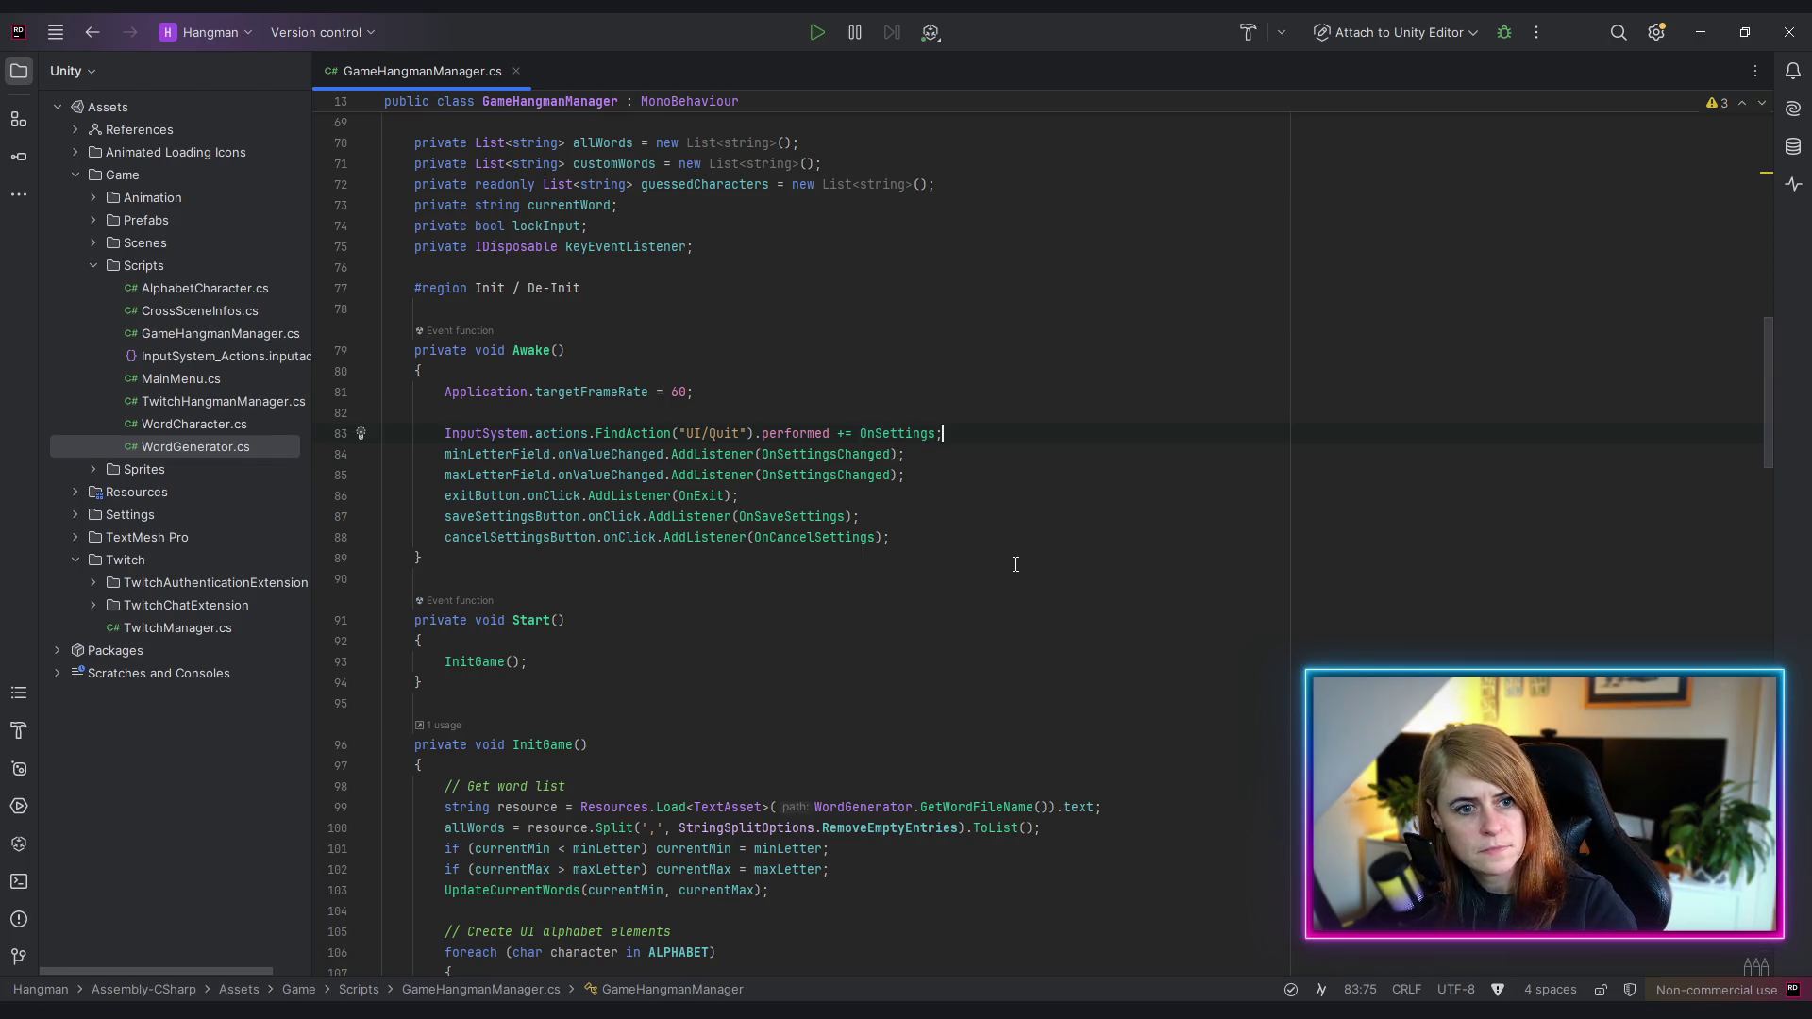
pyautogui.press('Return')
pyautogui.write('timerSlider.')
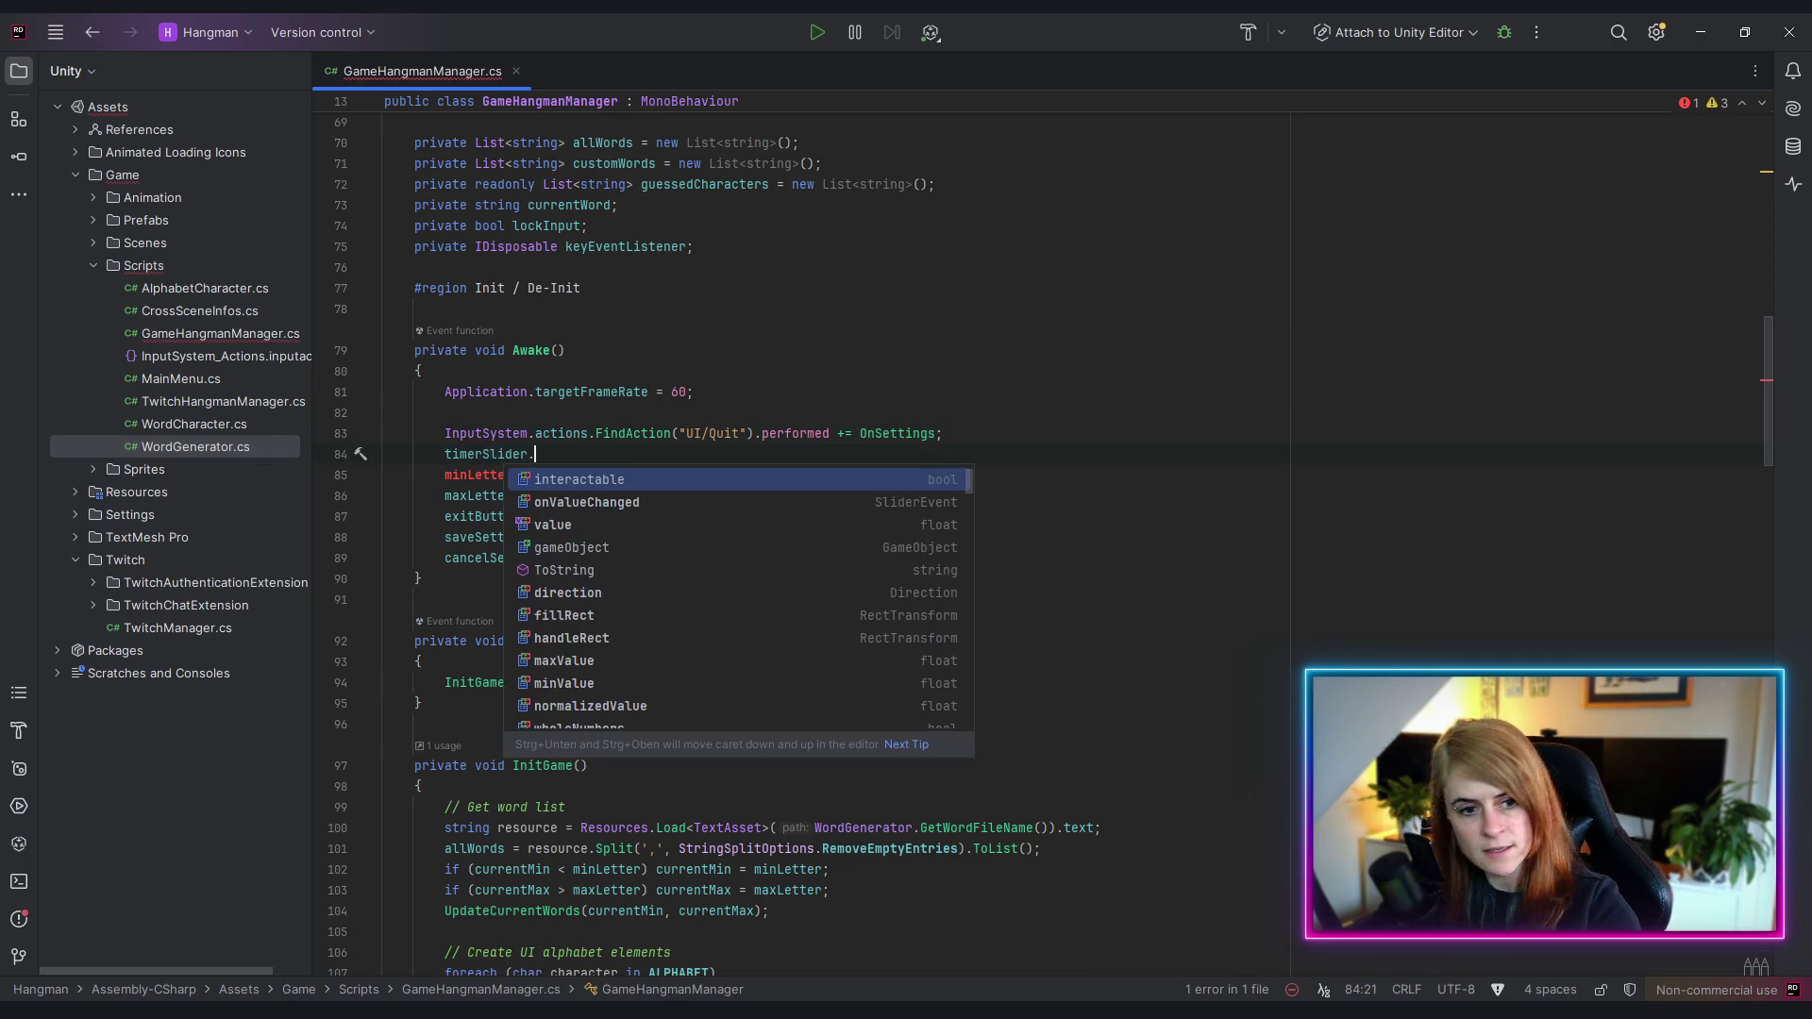
pyautogui.write('on')
pyautogui.press('Return')
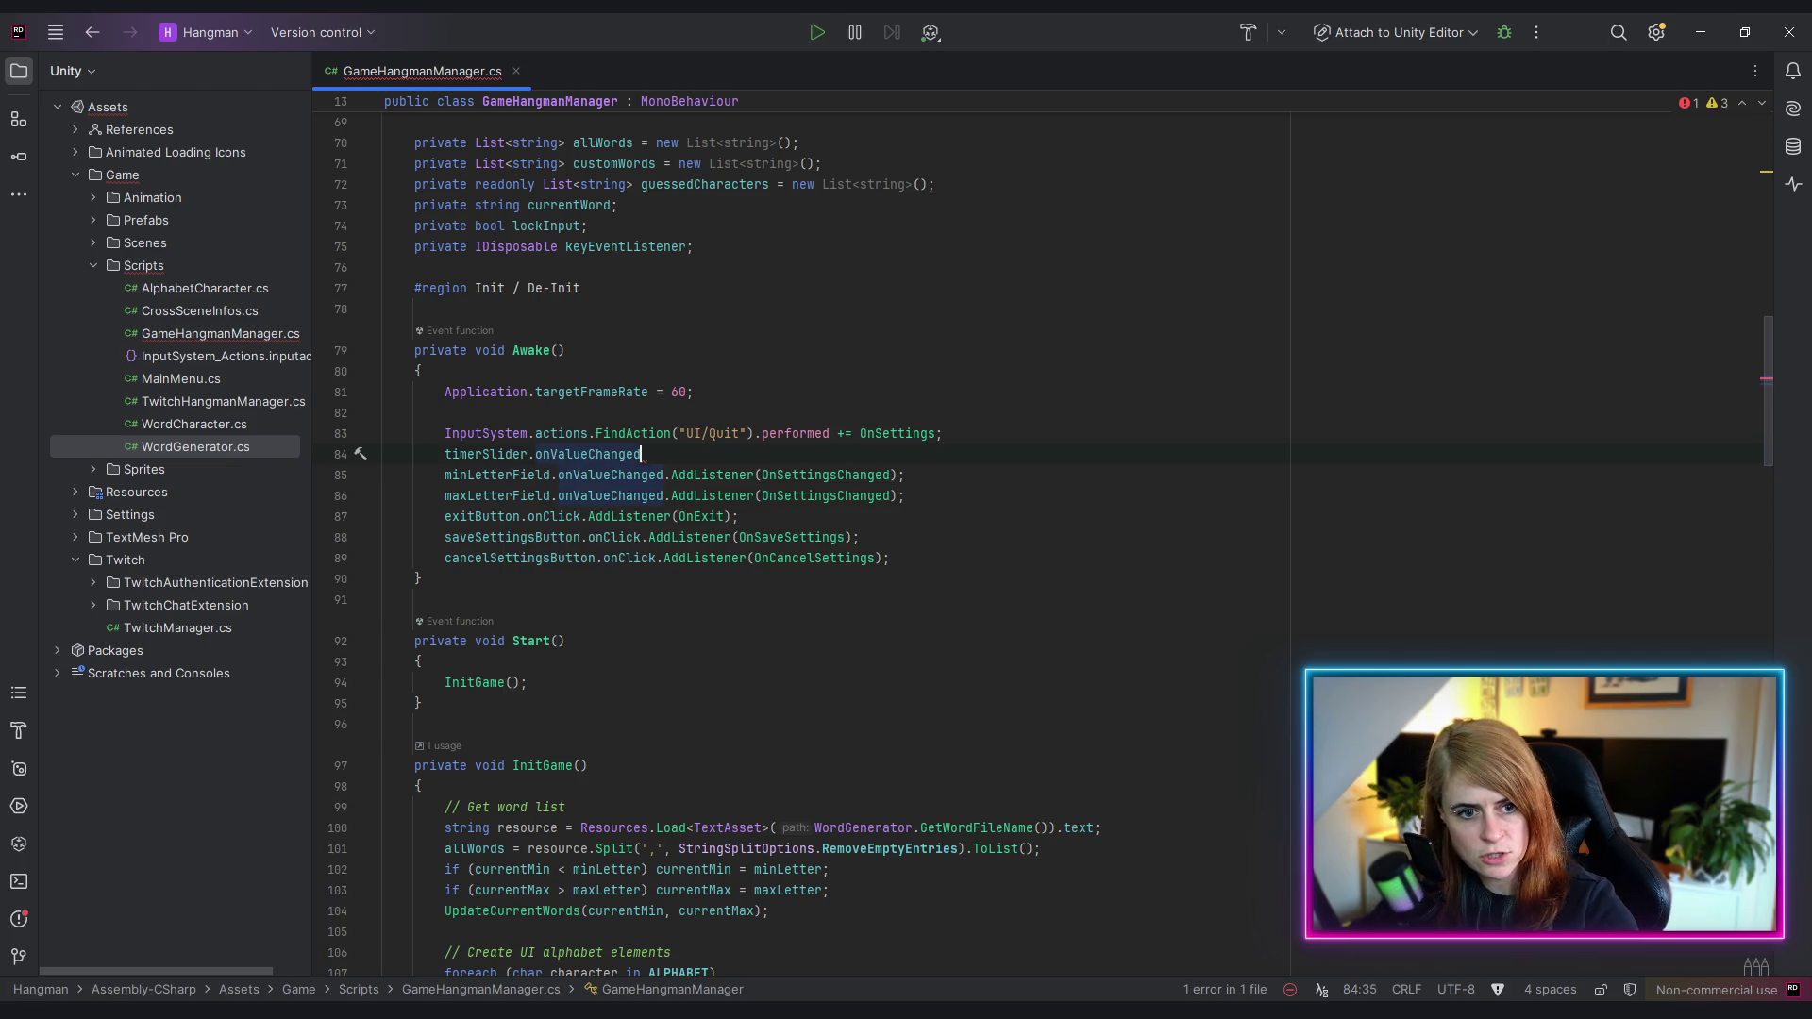
pyautogui.write('.Add')
pyautogui.press('Return')
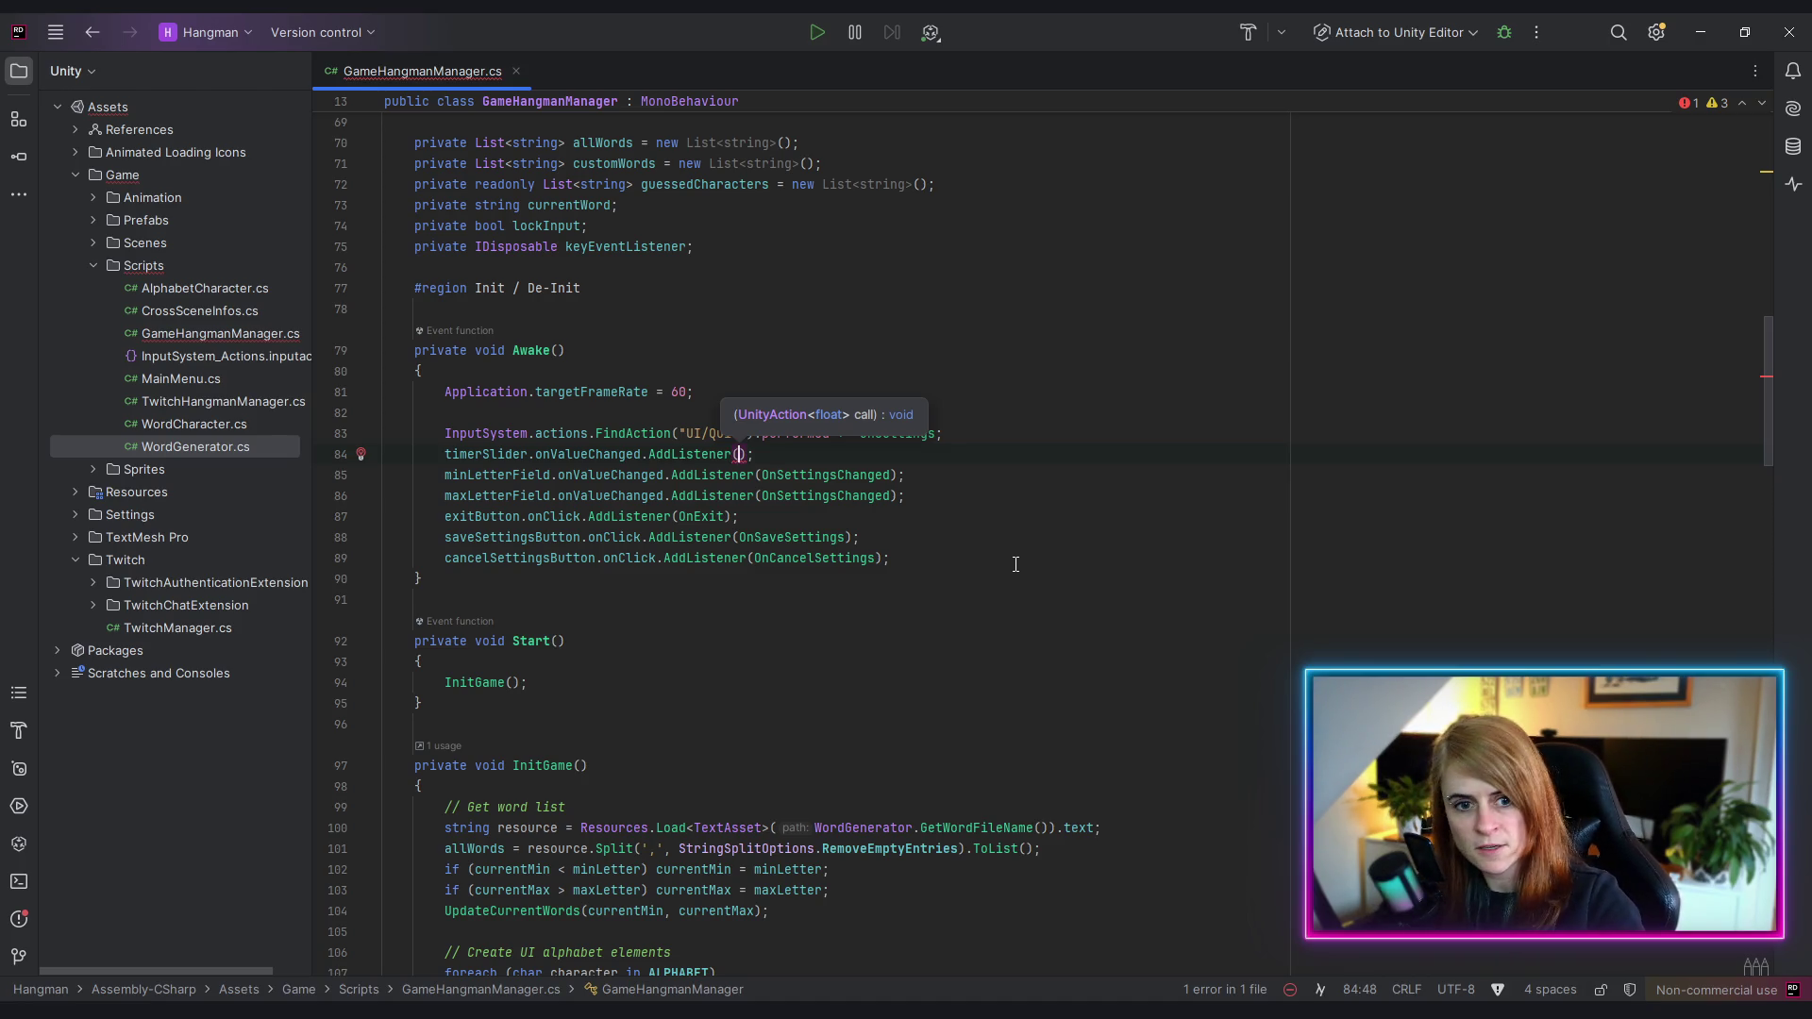
# - Generate the listener's handler method and name it OnTimerChanged
pyautogui.hotkey('ctrl', 'space')
pyautogui.press('Down')
pyautogui.press('Return')
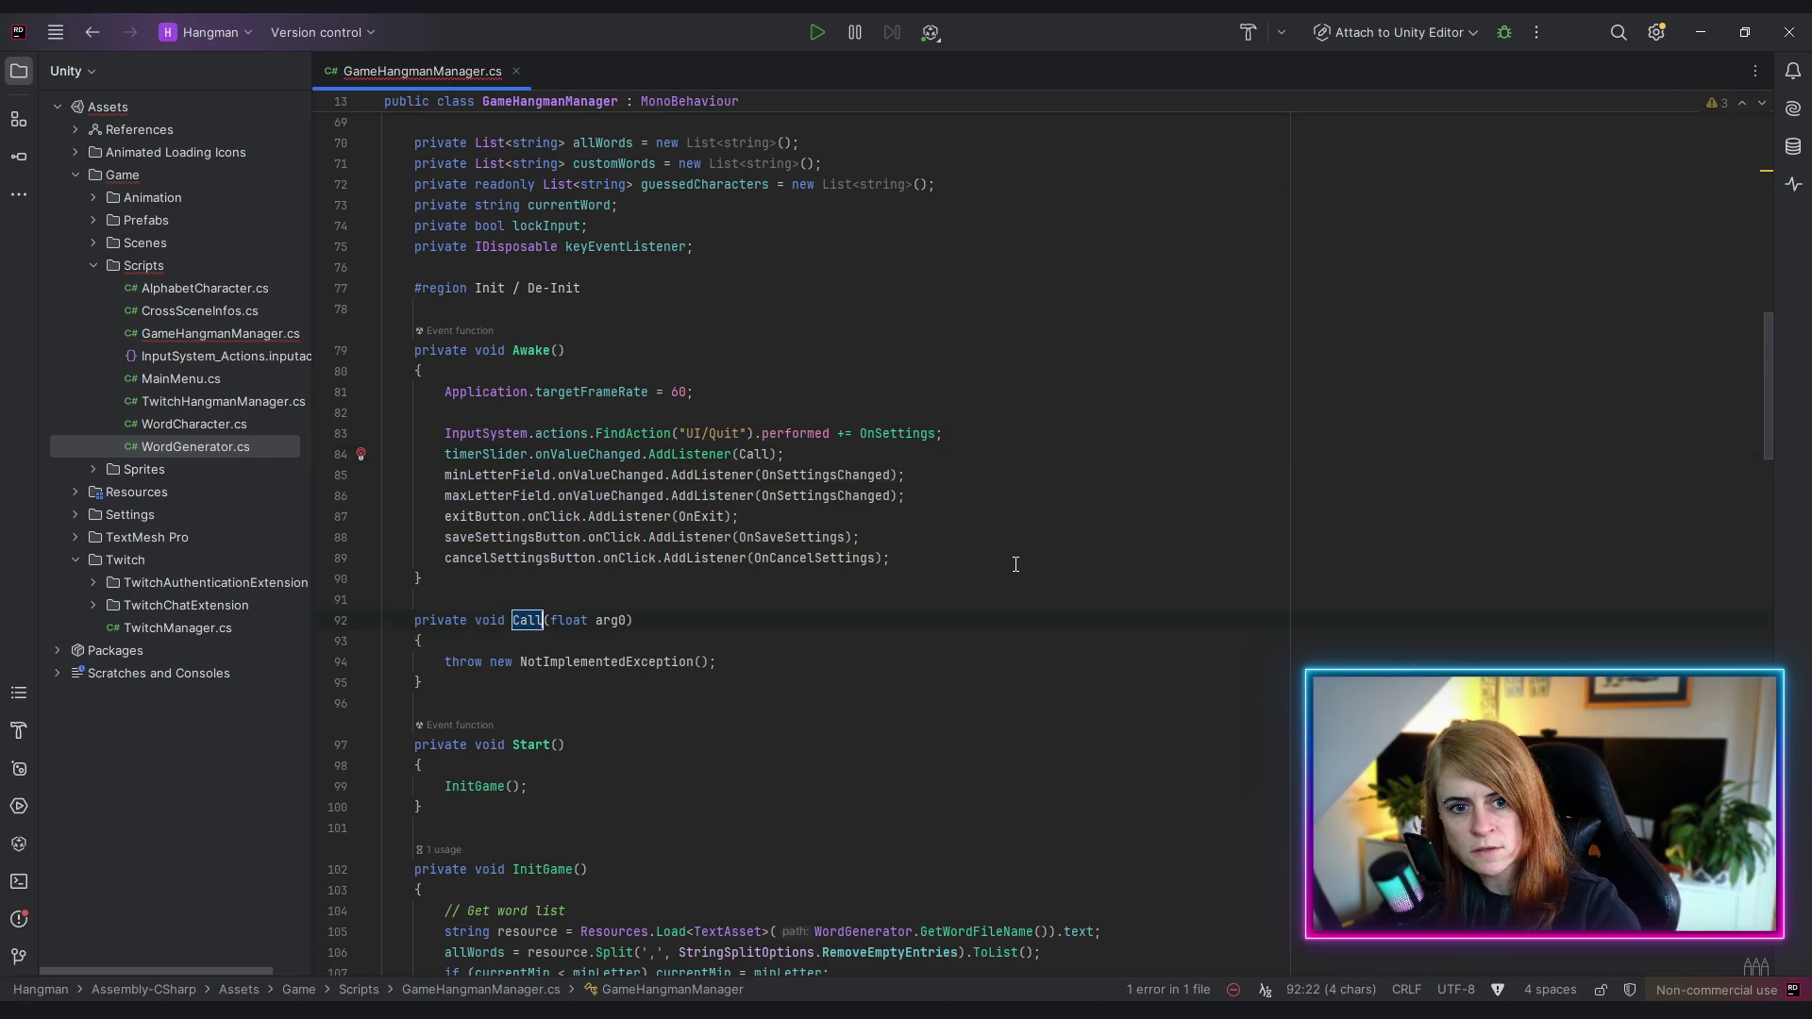
pyautogui.press('Left')
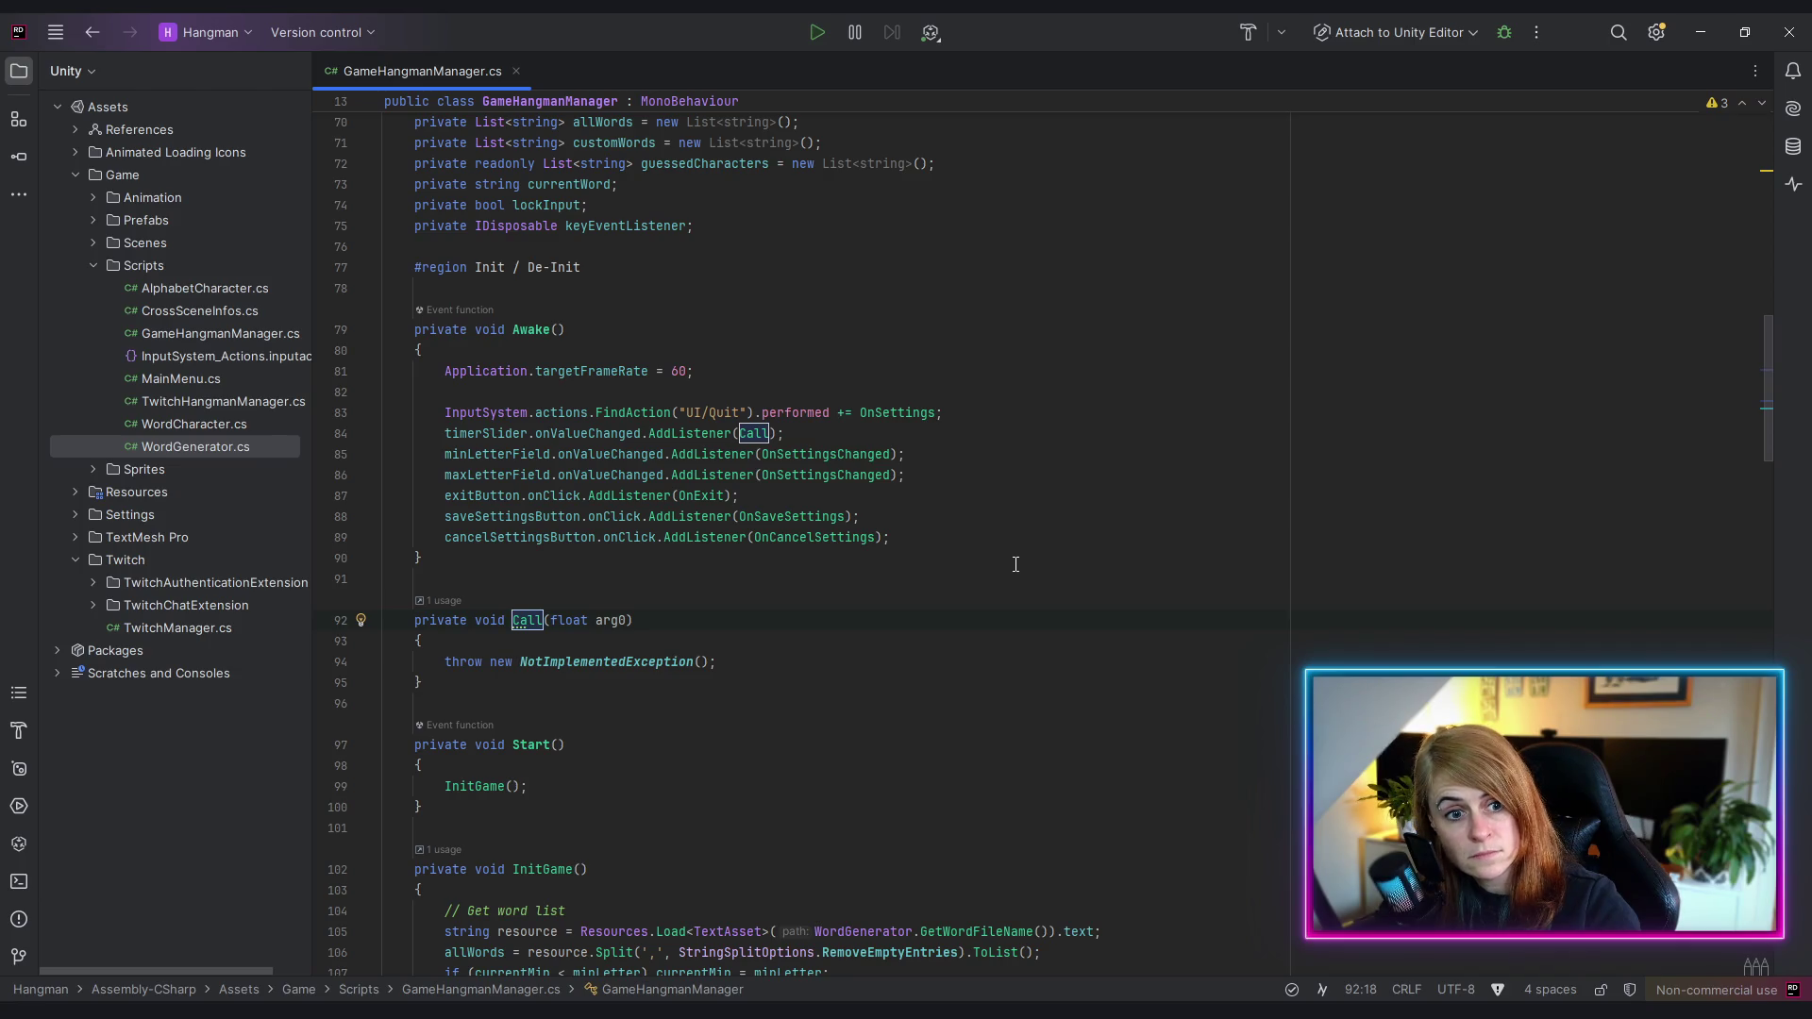
pyautogui.write('OnTimer')
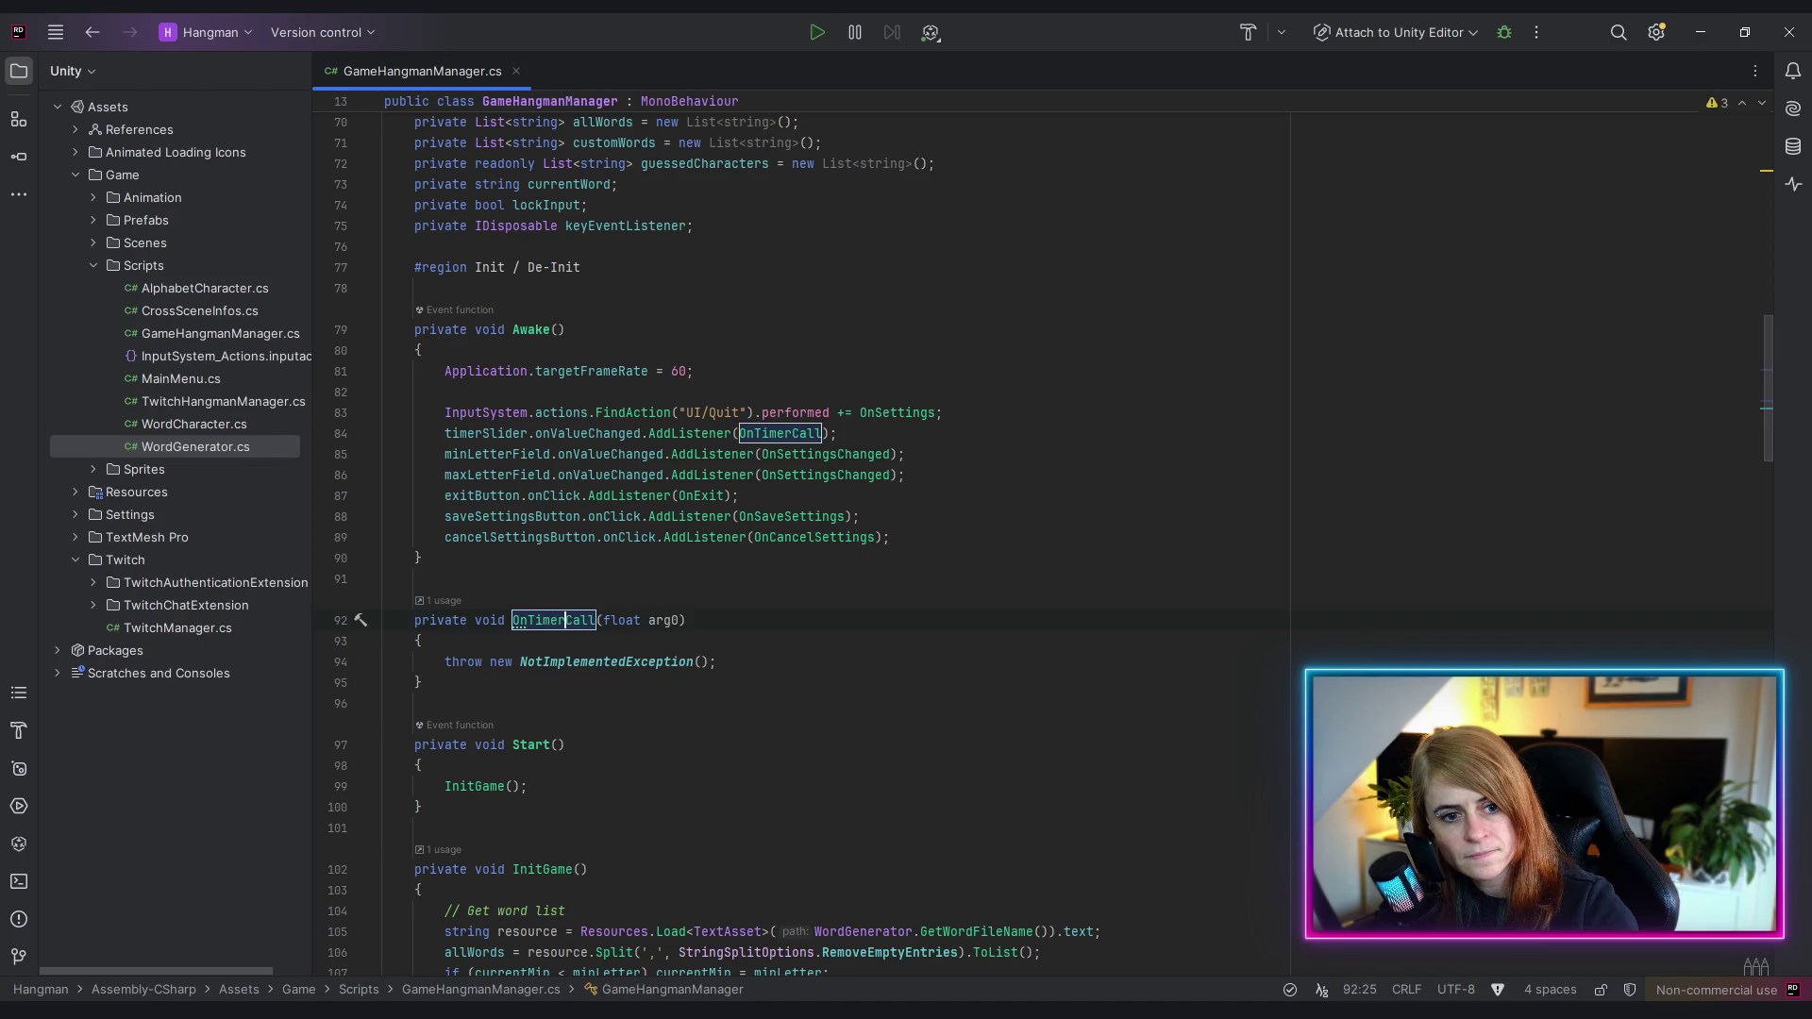
pyautogui.write('Changed')
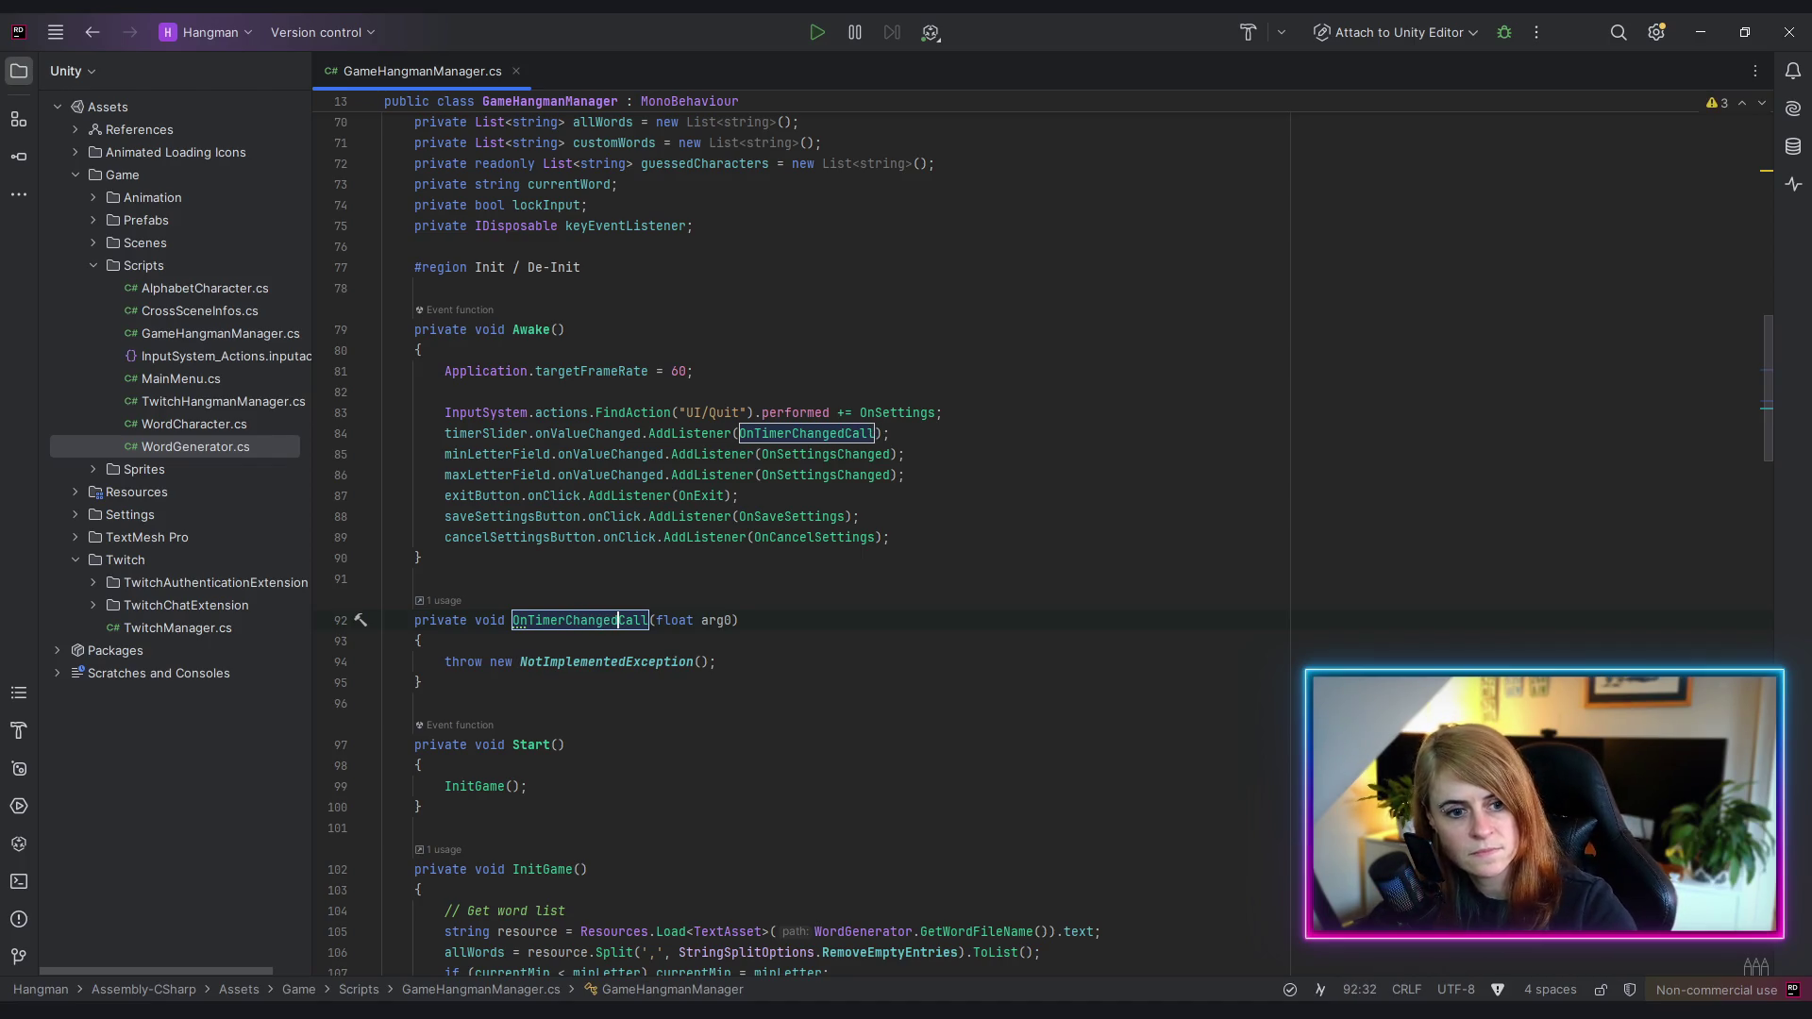
pyautogui.press('Delete')
pyautogui.press('Delete')
pyautogui.press('Delete')
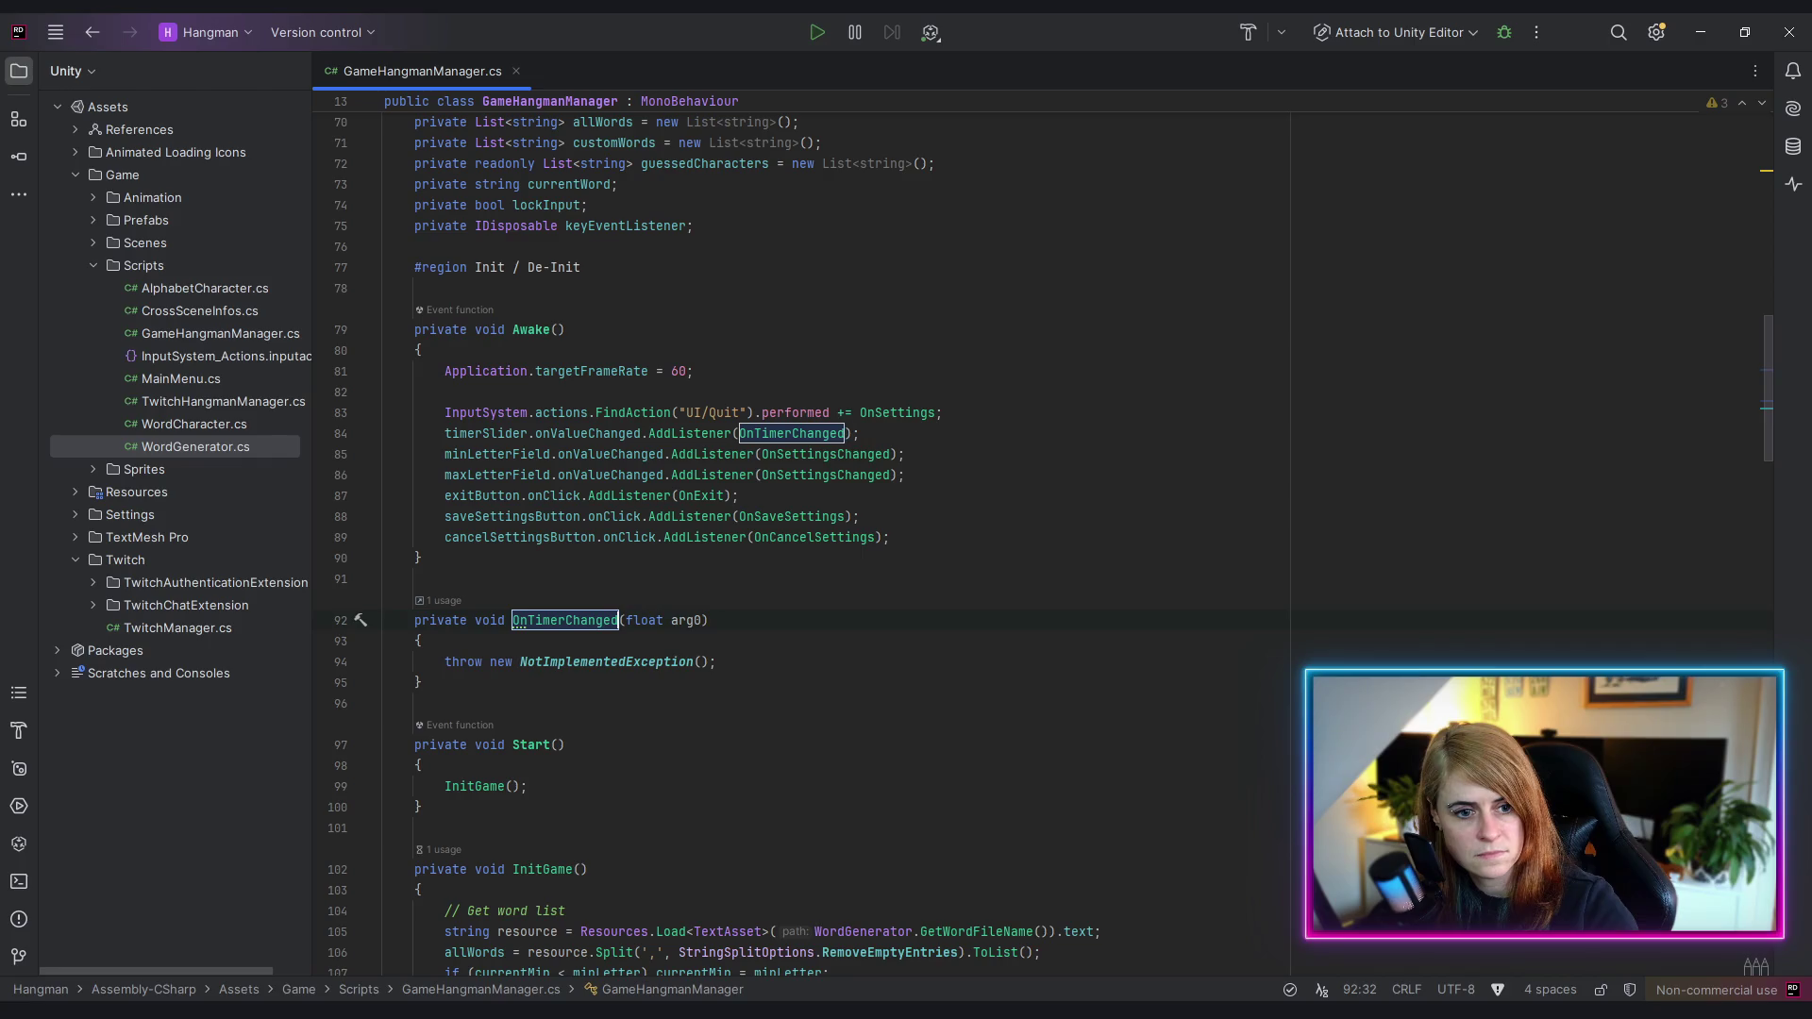
pyautogui.press('Return')
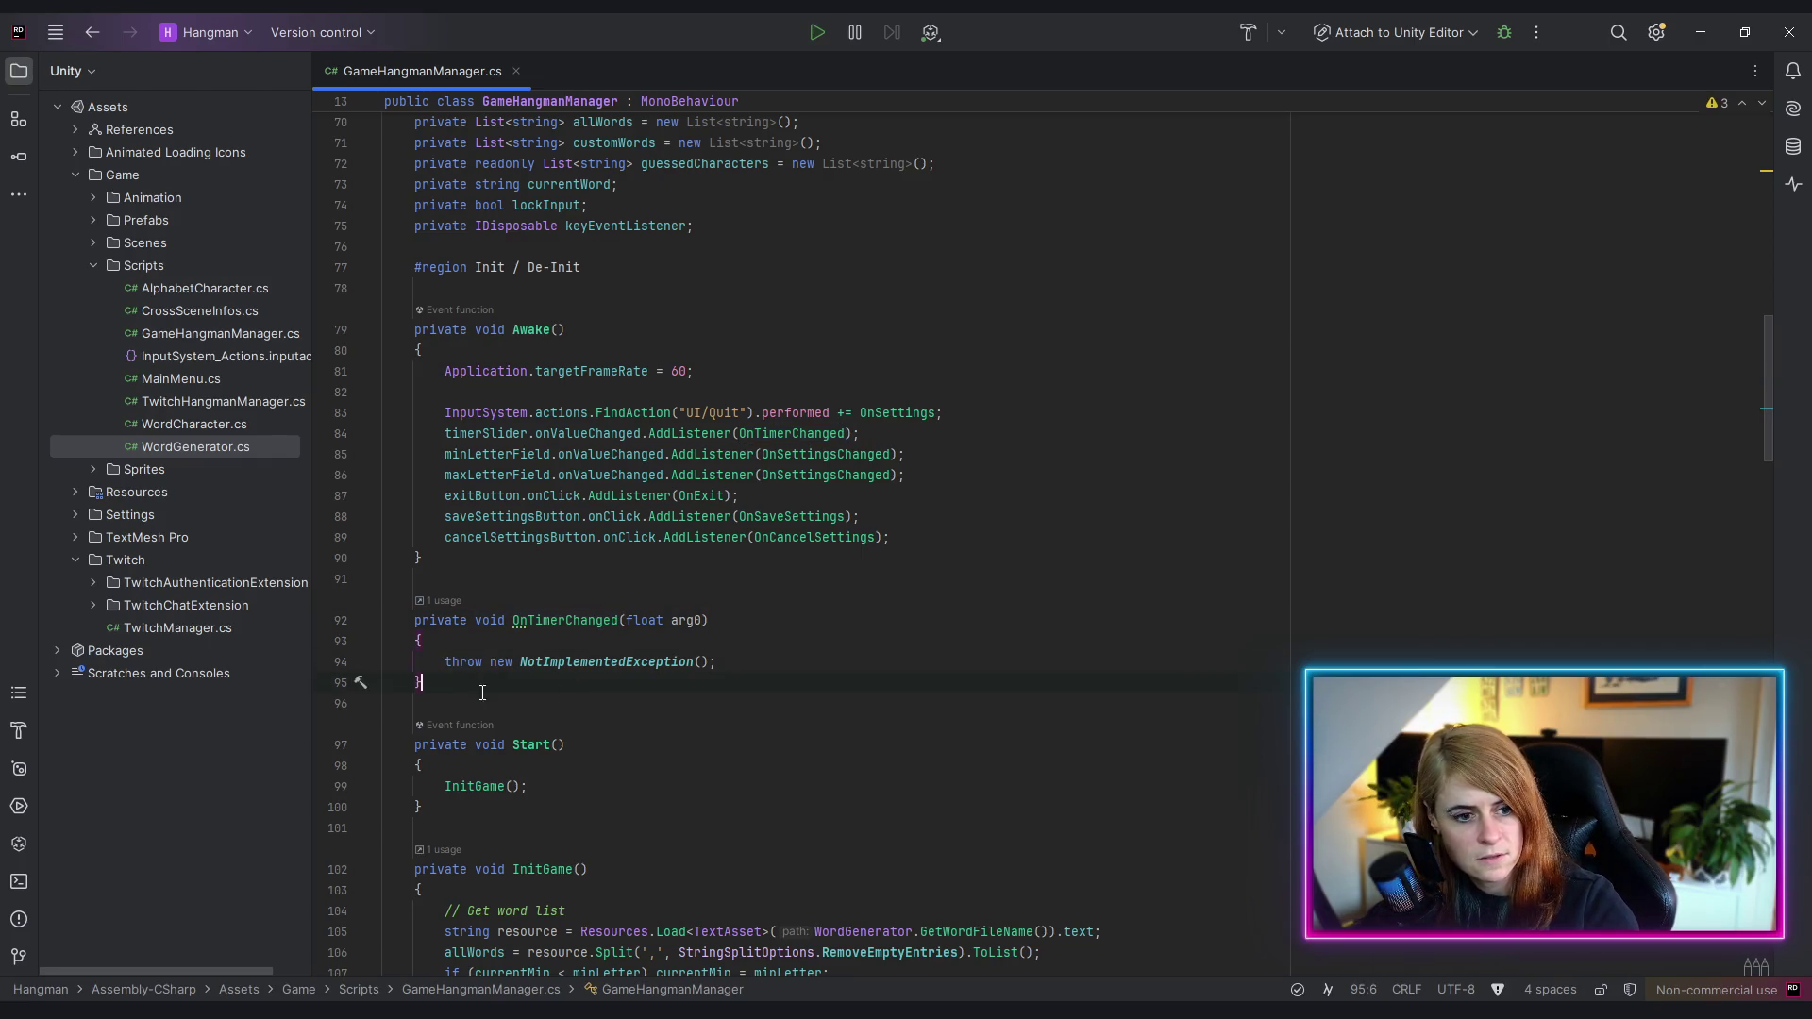
# - Cut the generated OnTimerChanged method from below Awake and collapse the Init / De-Init region
pyautogui.moveTo(478, 688)
pyautogui.mouseDown()
pyautogui.moveTo(388, 660)
pyautogui.moveTo(359, 627)
pyautogui.mouseUp()
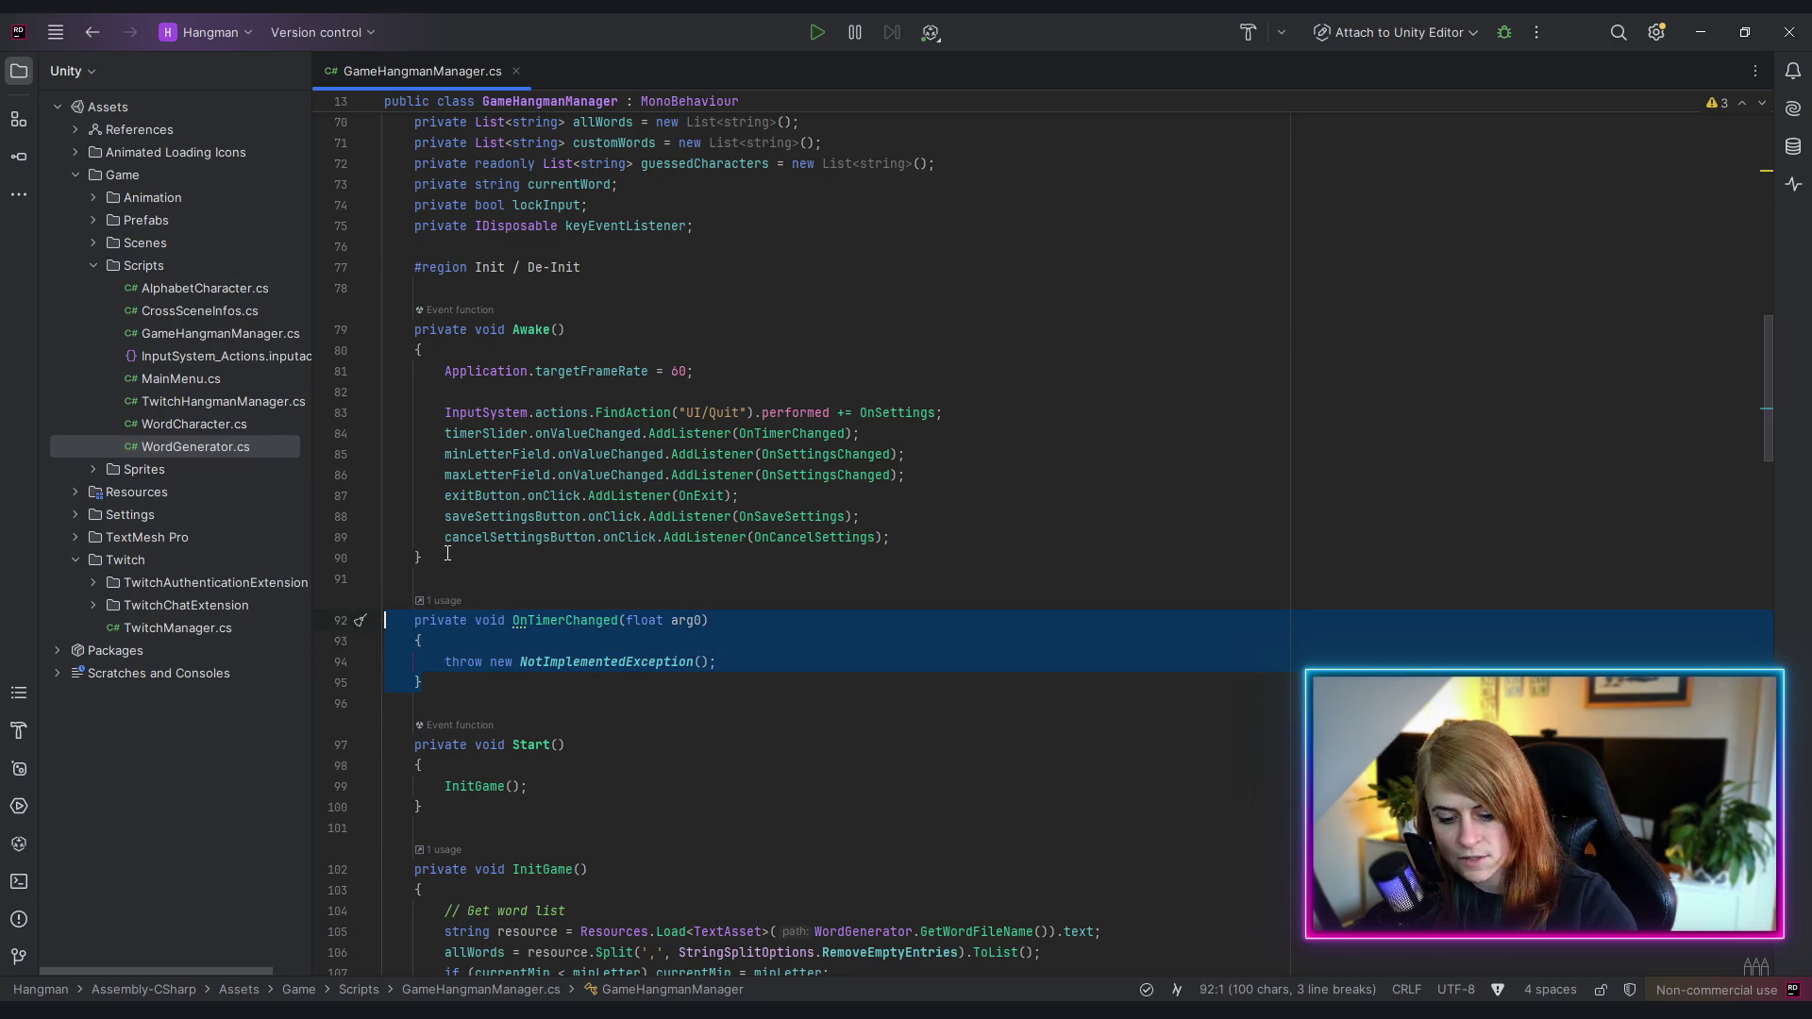
pyautogui.press('Delete')
pyautogui.press('BackSpace')
pyautogui.press('BackSpace')
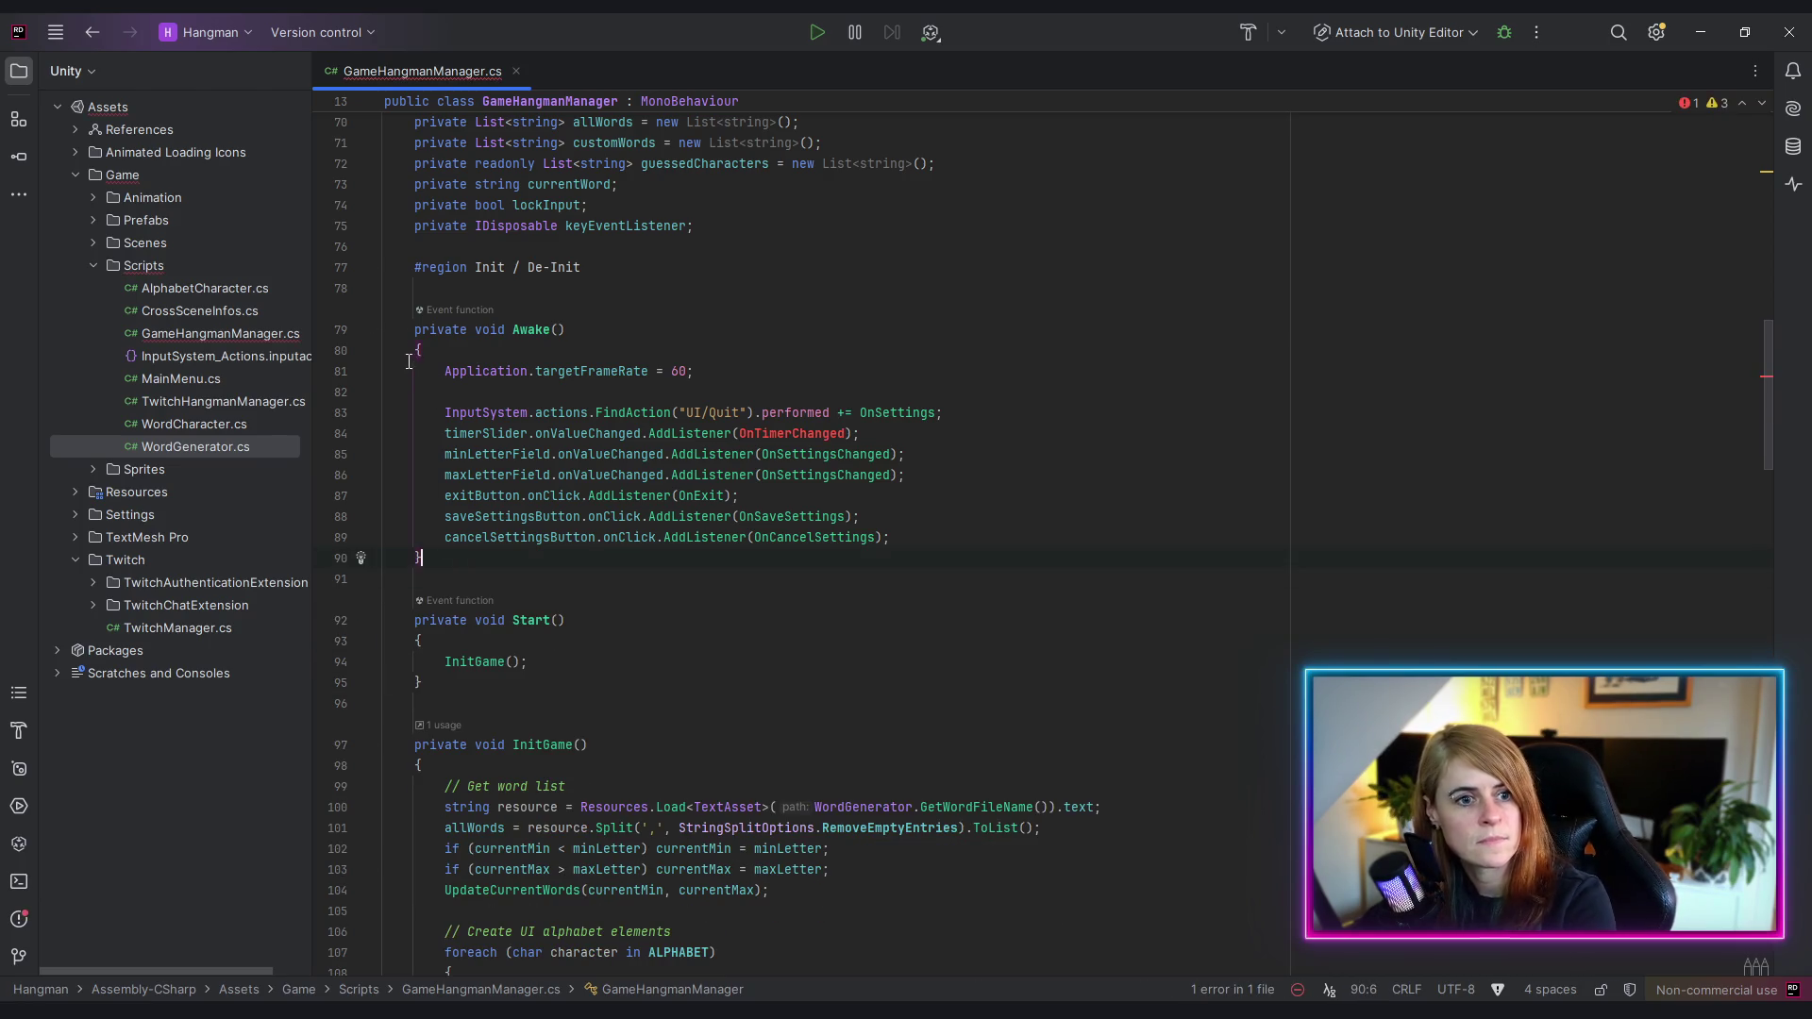
pyautogui.click(371, 267)
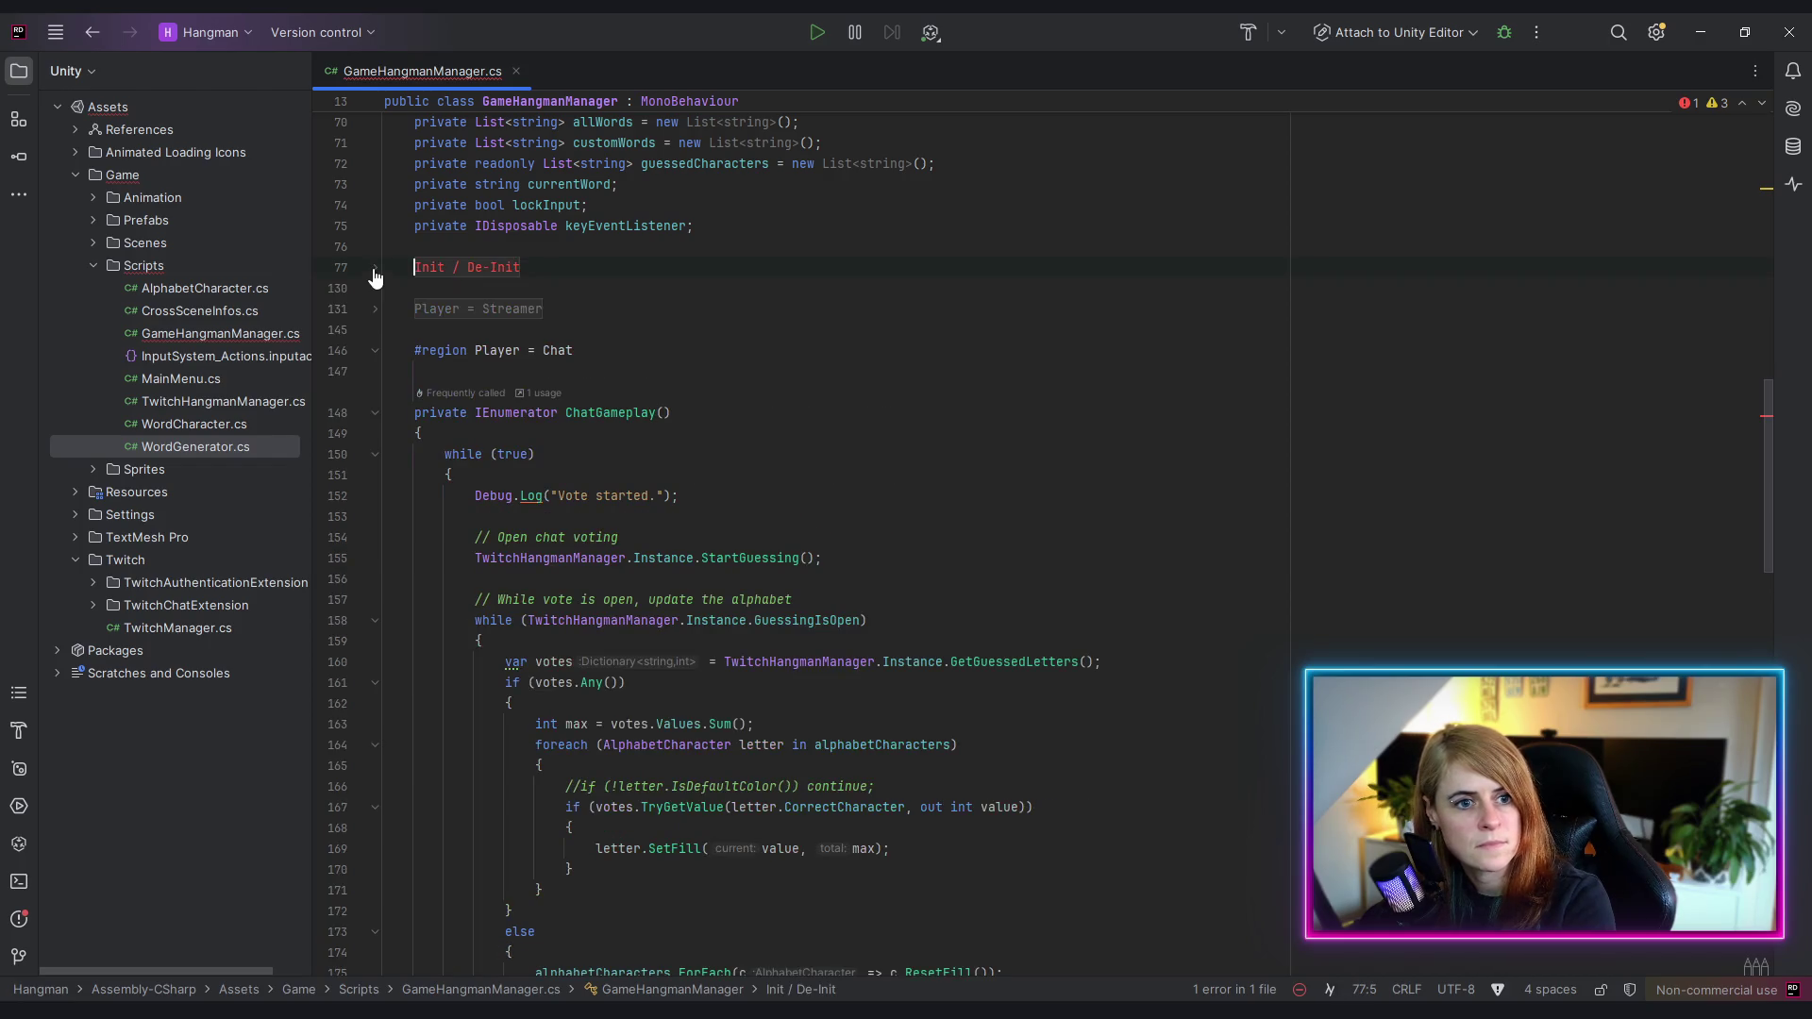
# - Paste OnTimerChanged after OnCancelSettings in the Settings region and delete its placeholder throw
pyautogui.click(374, 351)
pyautogui.click(374, 475)
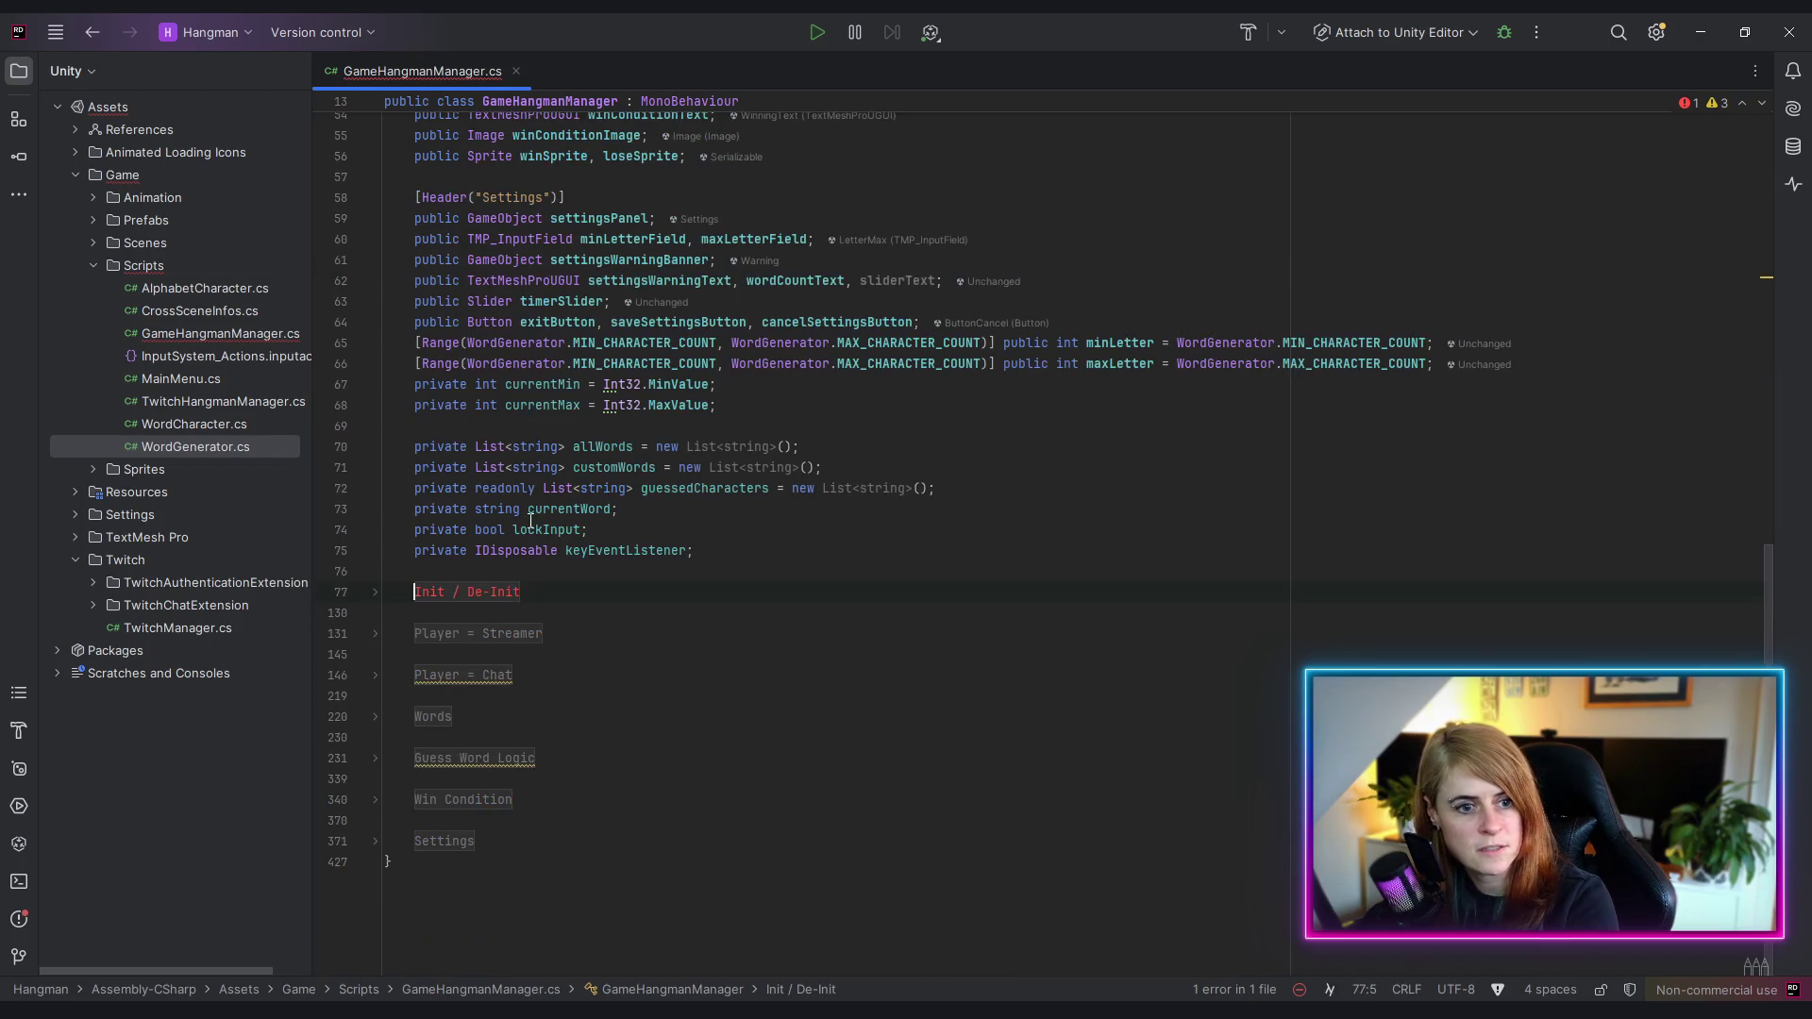
pyautogui.click(378, 843)
pyautogui.scroll(-10, 613, 585)
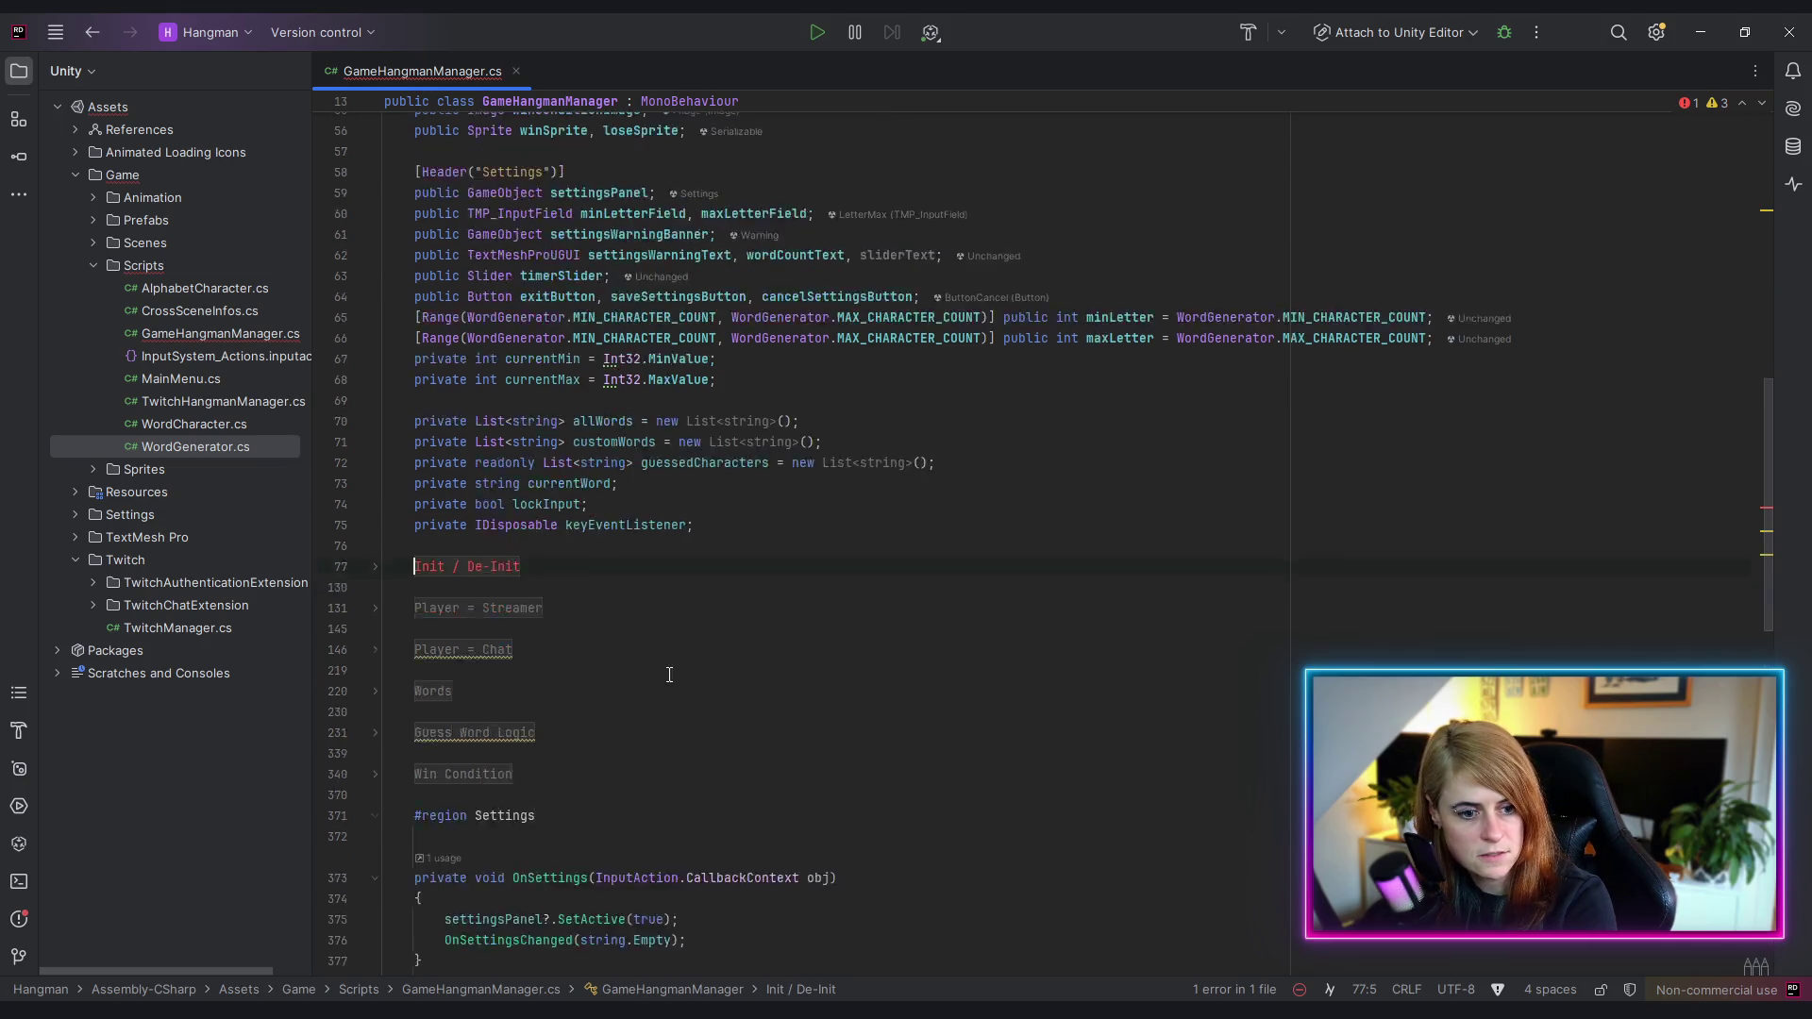
pyautogui.scroll(1, 557, 437)
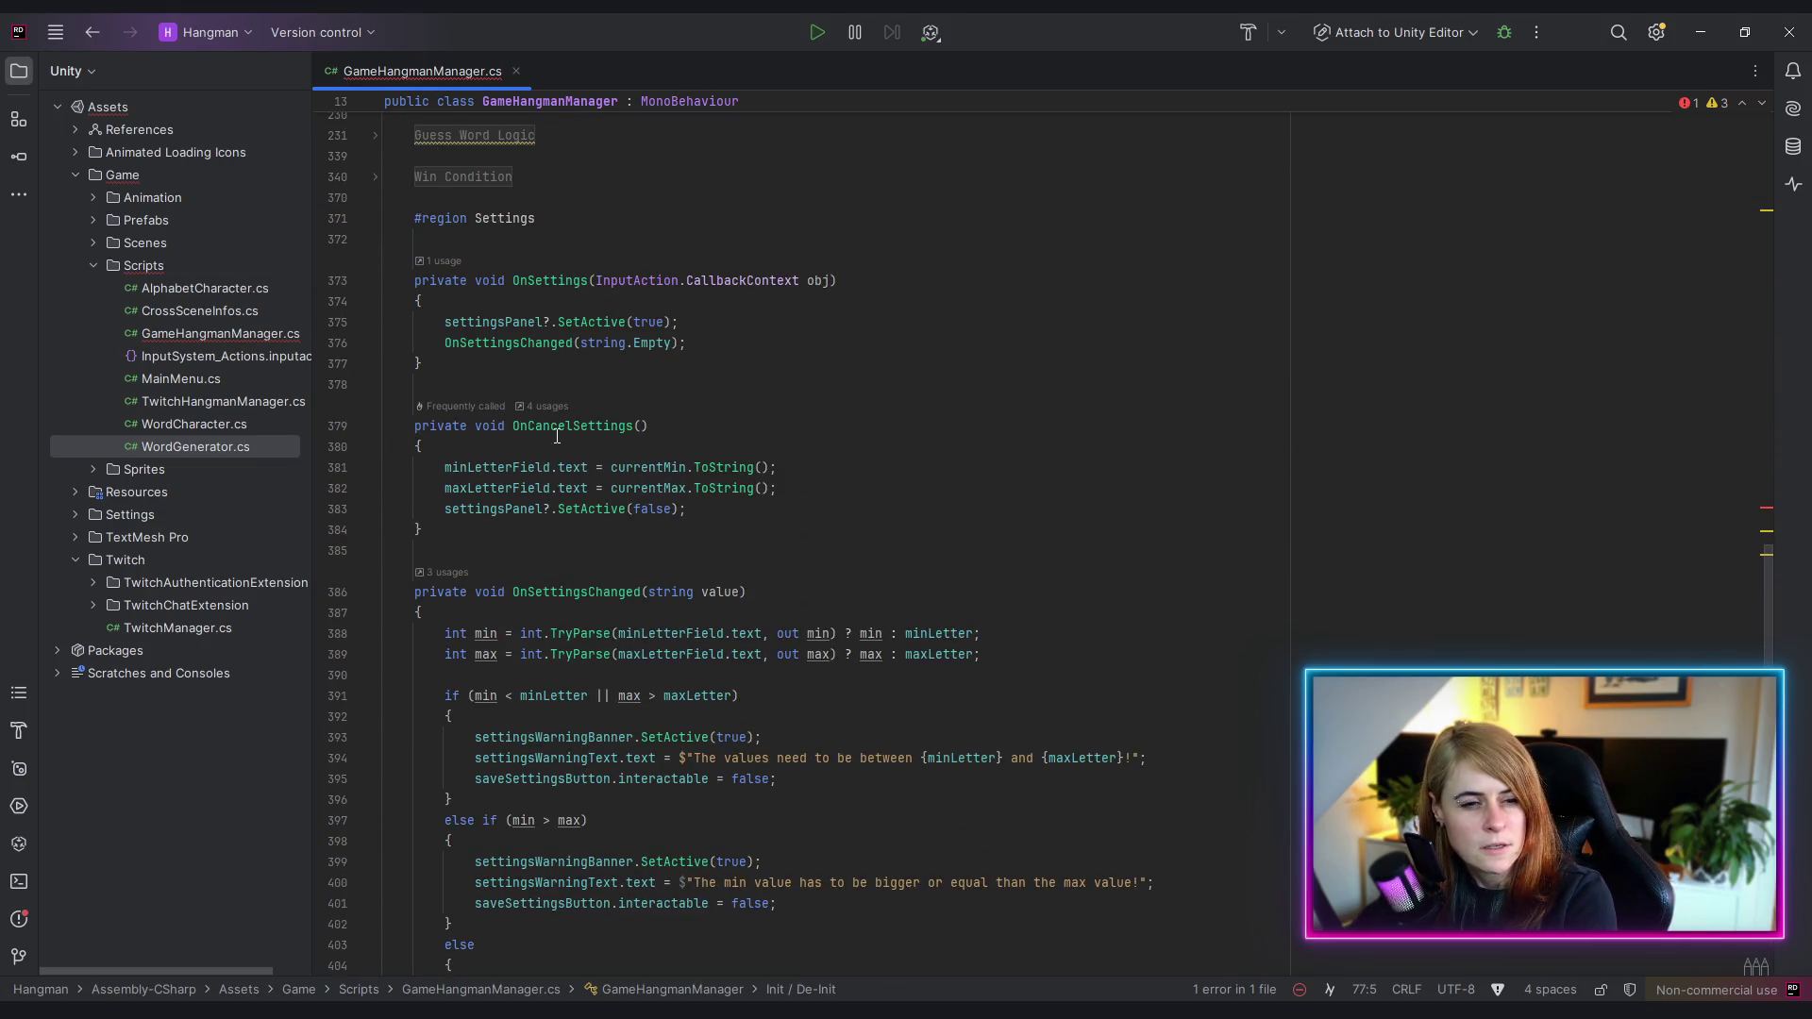
pyautogui.scroll(-4, 544, 517)
pyautogui.click(546, 417)
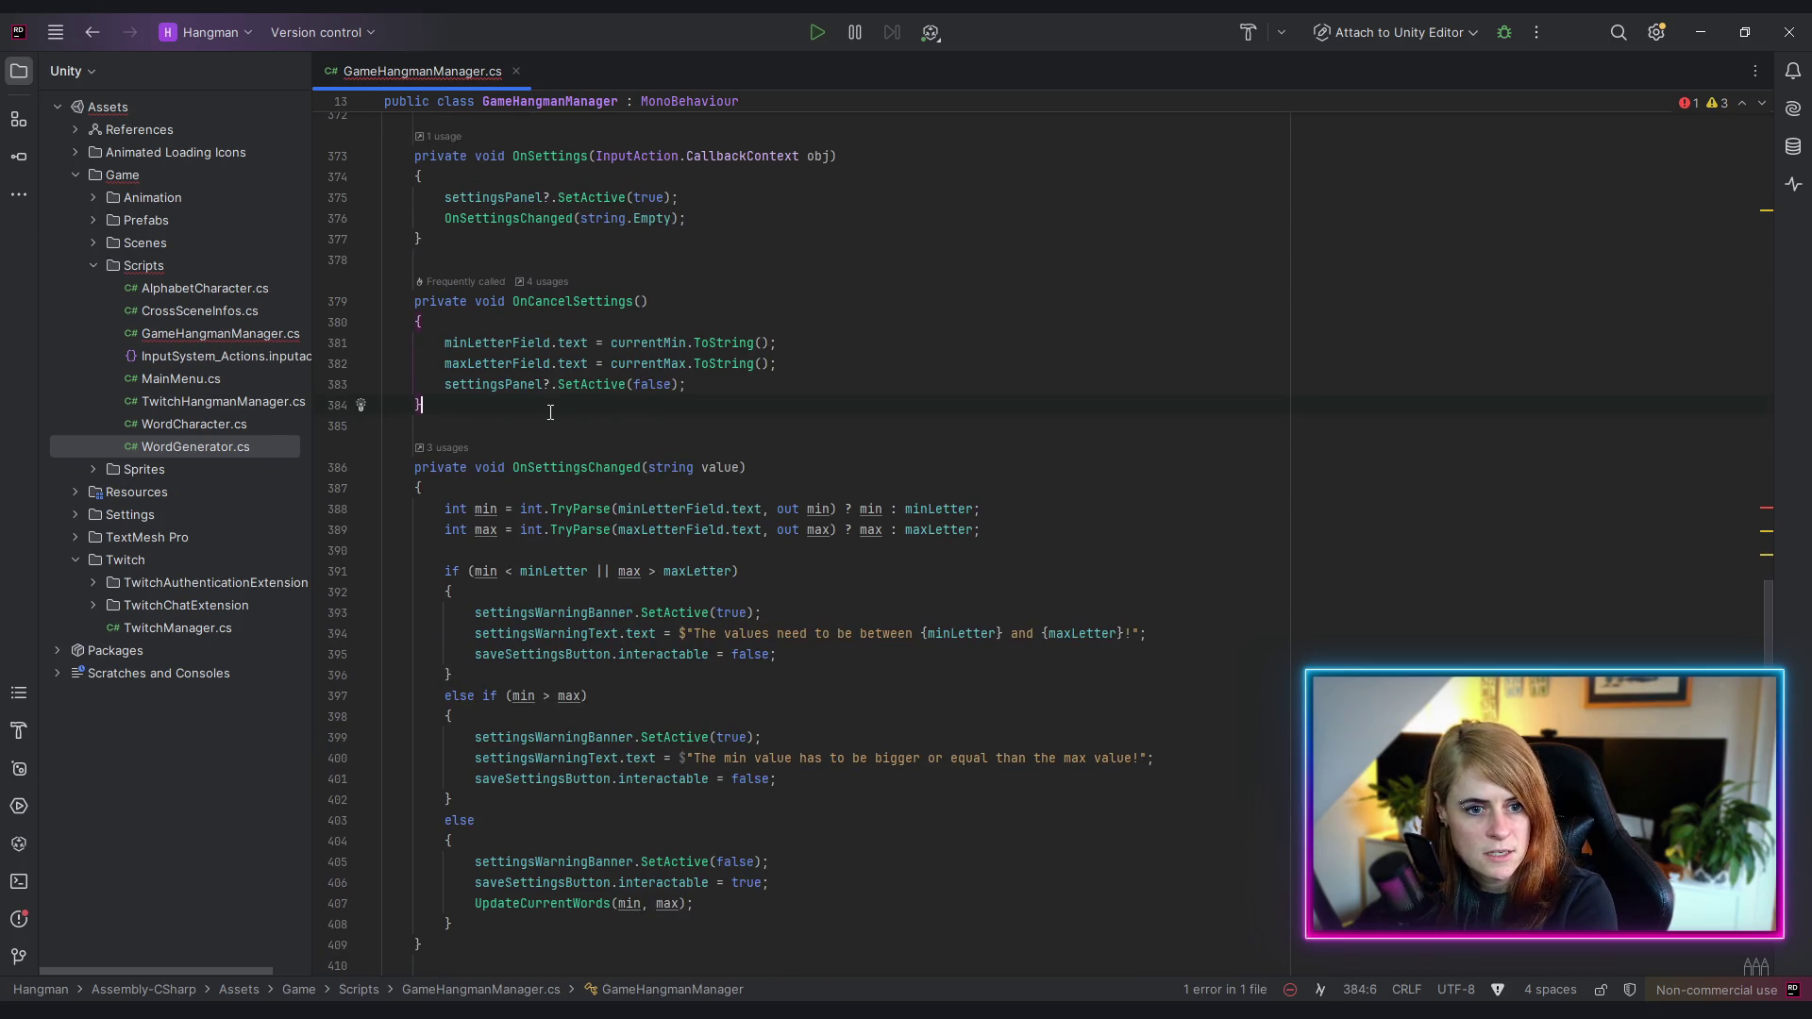
pyautogui.press('Return')
pyautogui.press('Return')
pyautogui.write('private void OnTimerChanged(float arg0) {     throw new NotImplementedException(); }')
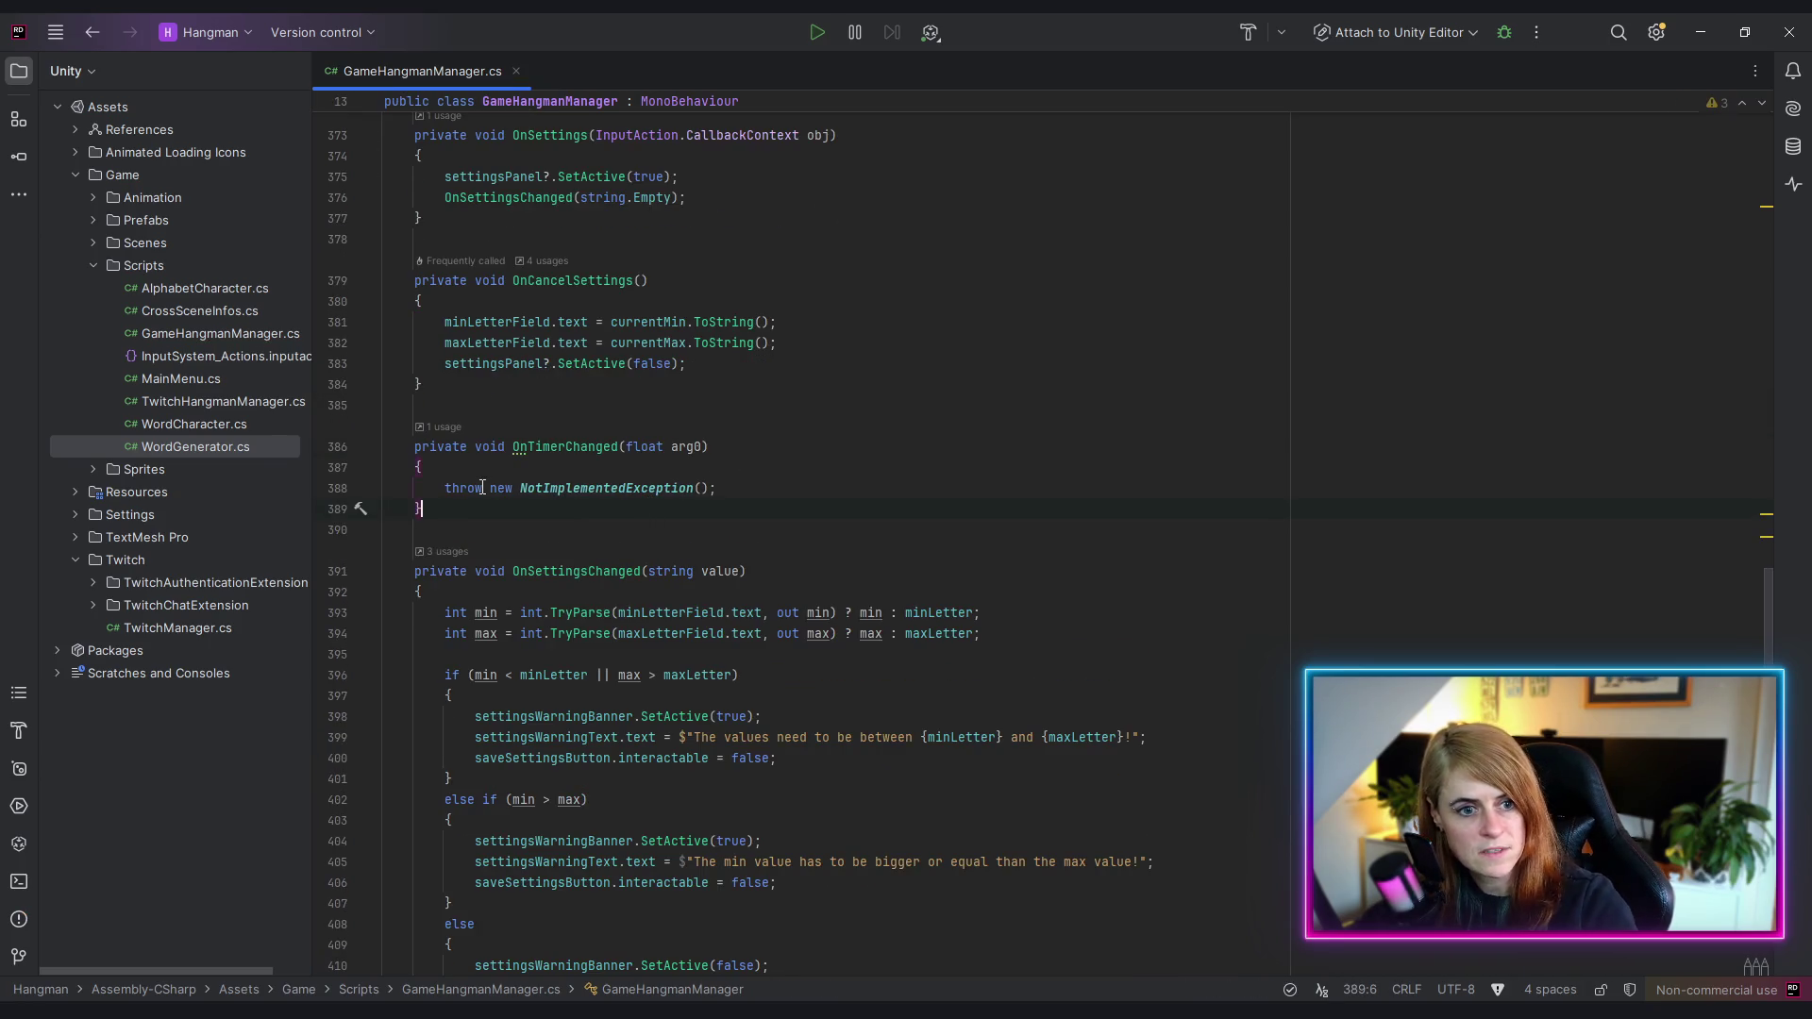
pyautogui.moveTo(444, 487); pyautogui.dragTo(722, 488)
pyautogui.press('BackSpace')
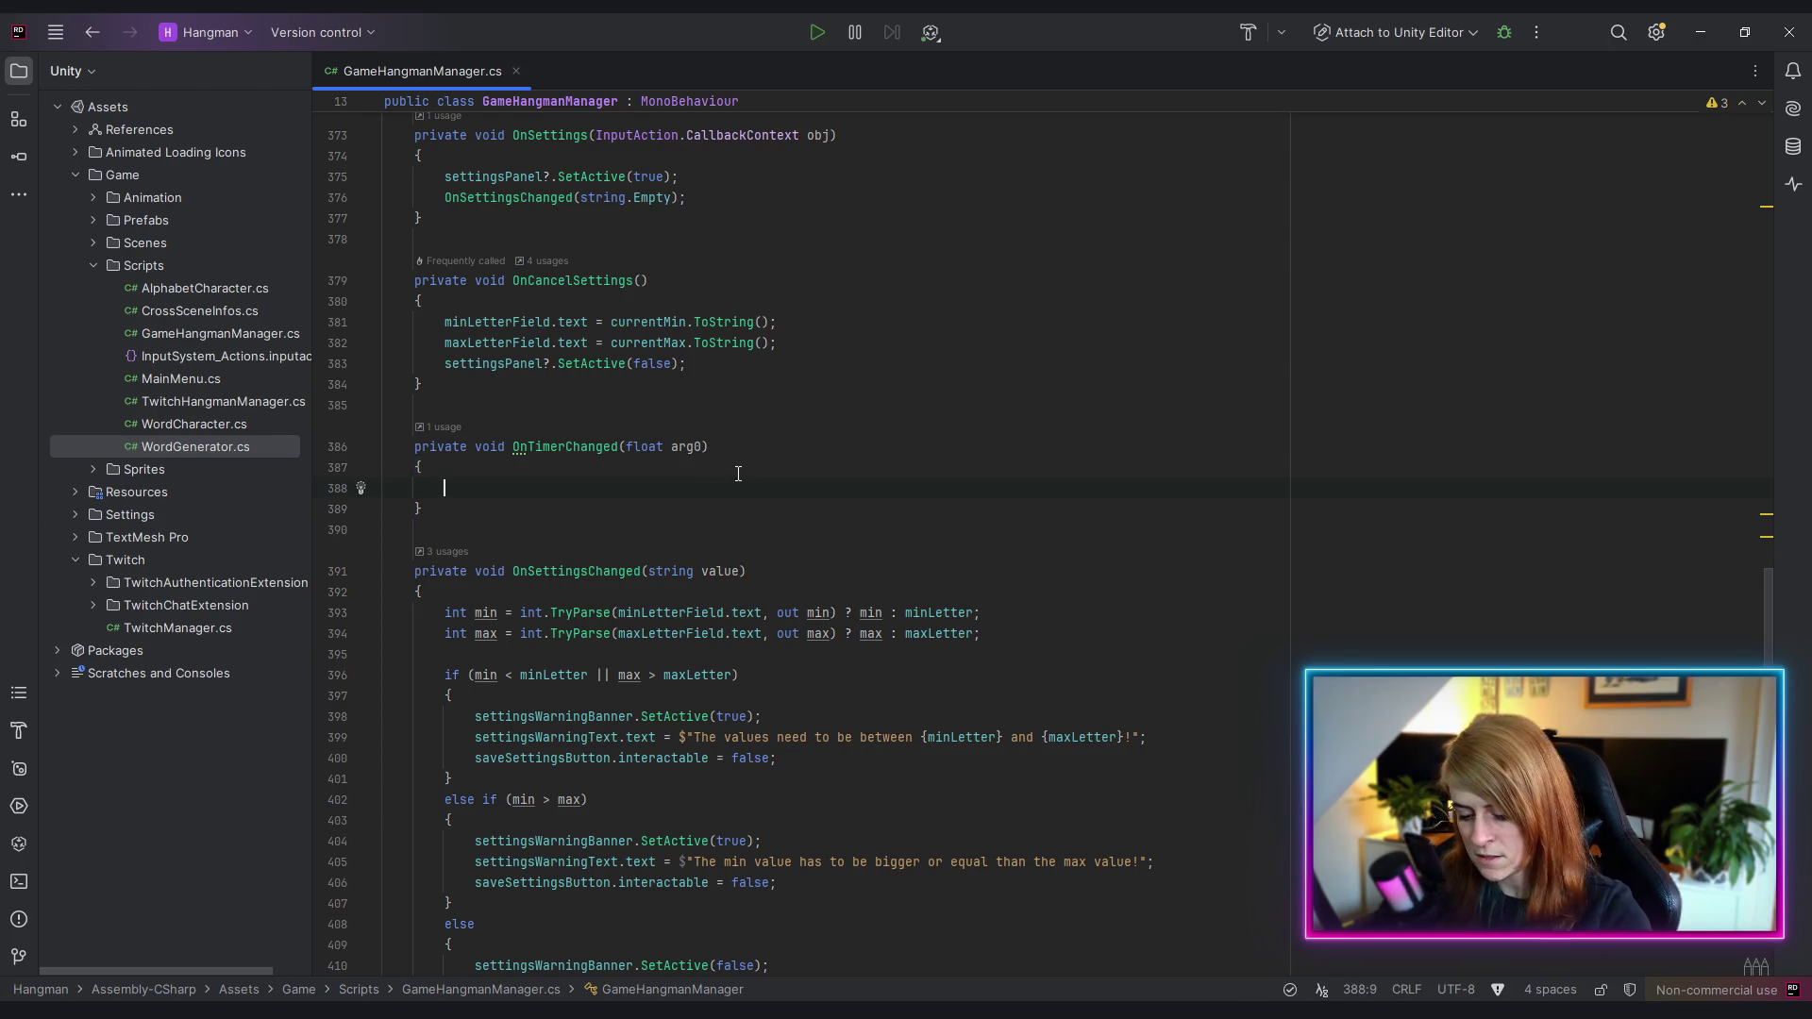
# - Rename the sliderText field to timerSliderText
pyautogui.write('time')
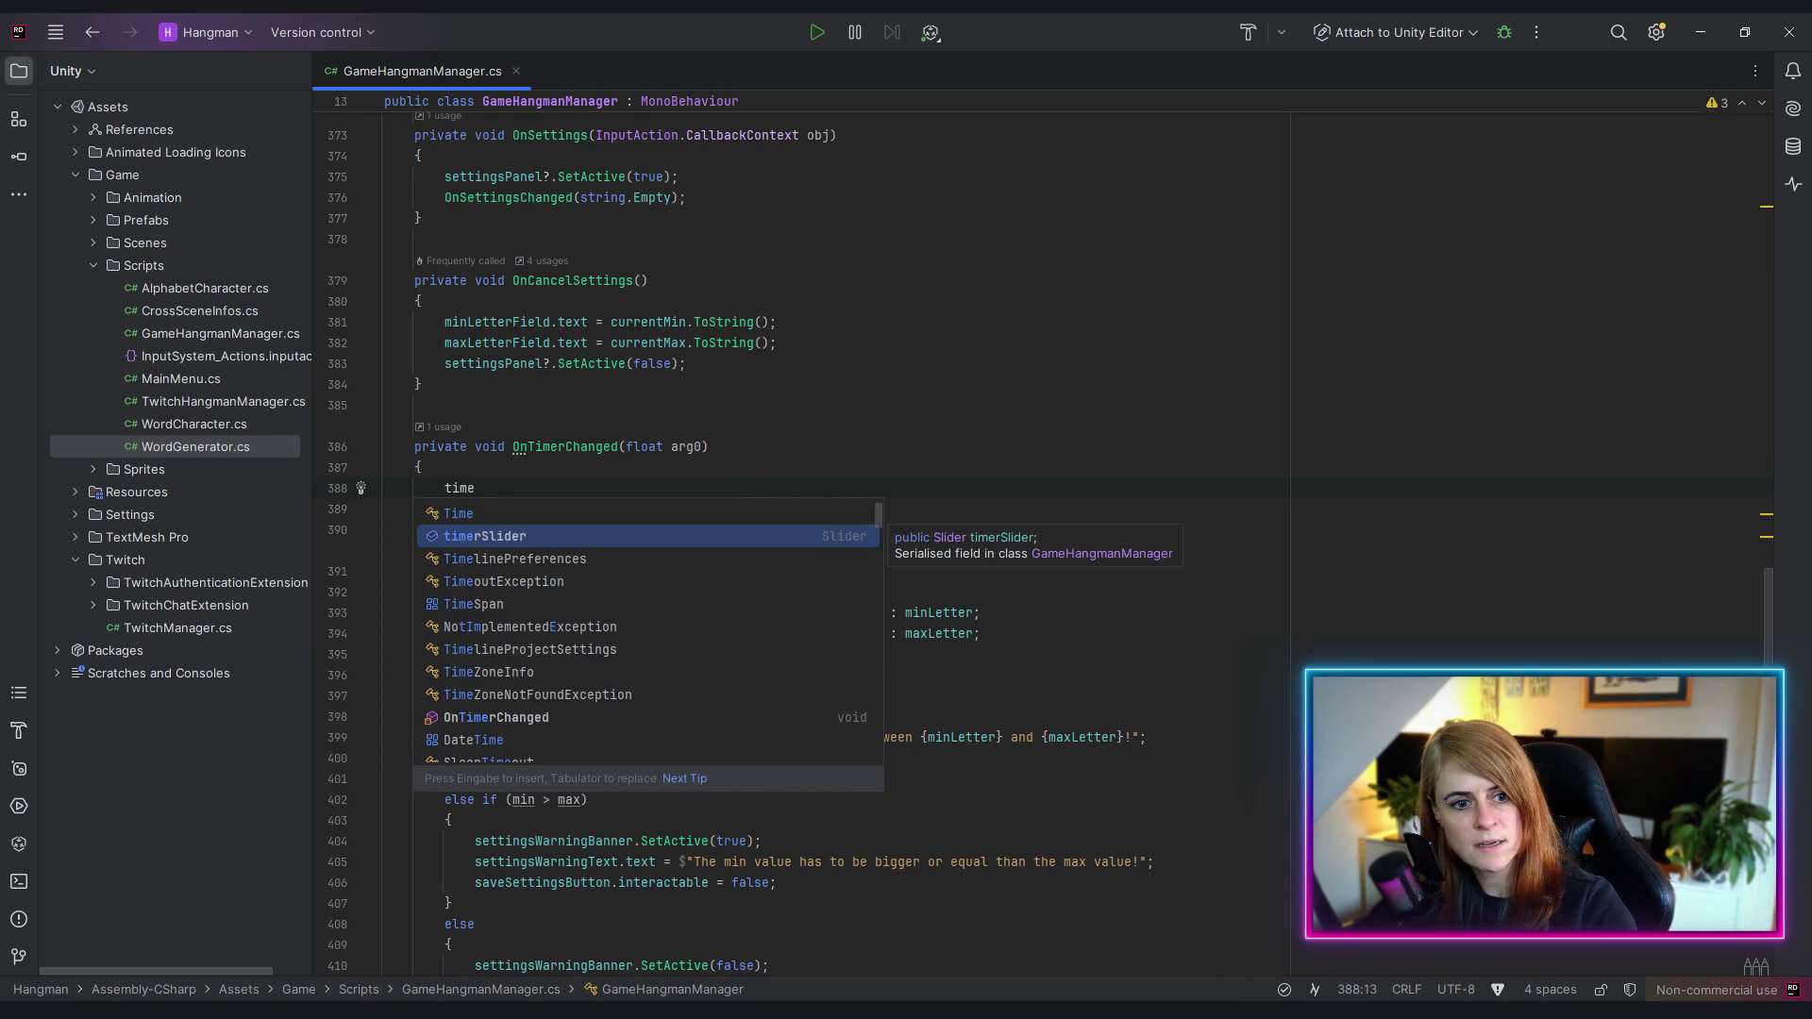
pyautogui.write('r')
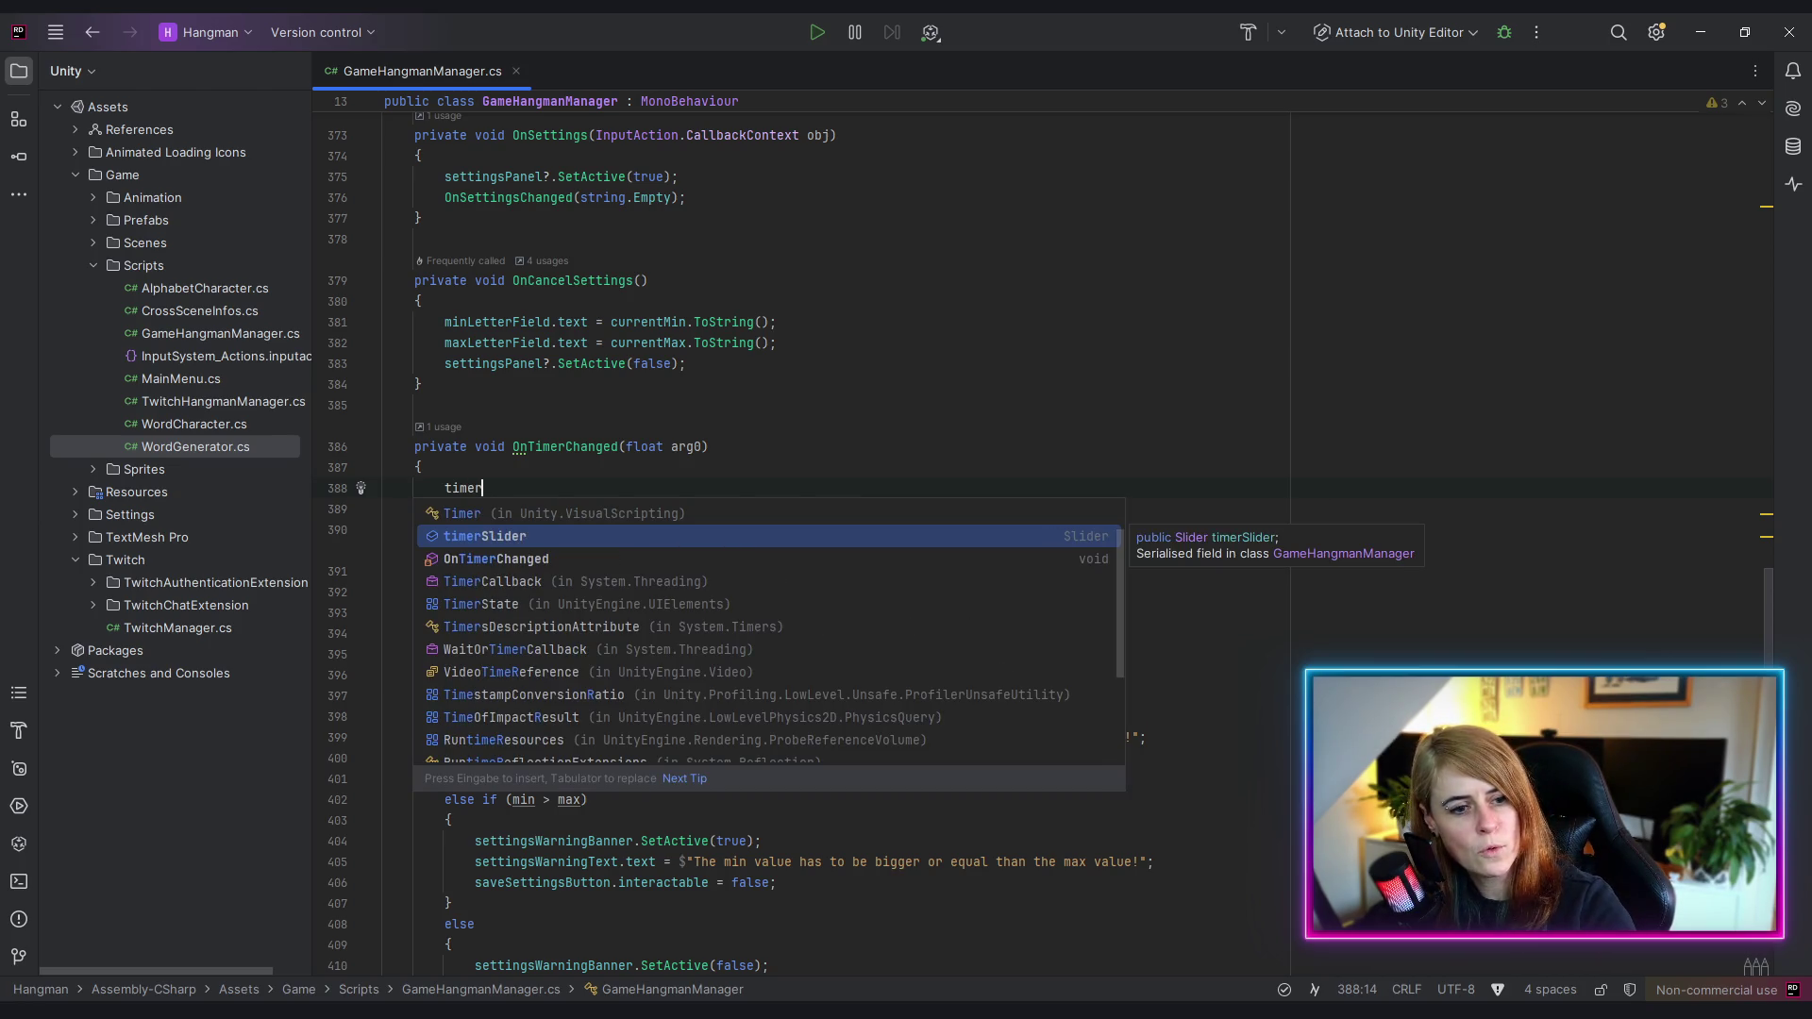
pyautogui.press('BackSpace')
pyautogui.press('BackSpace')
pyautogui.press('BackSpace')
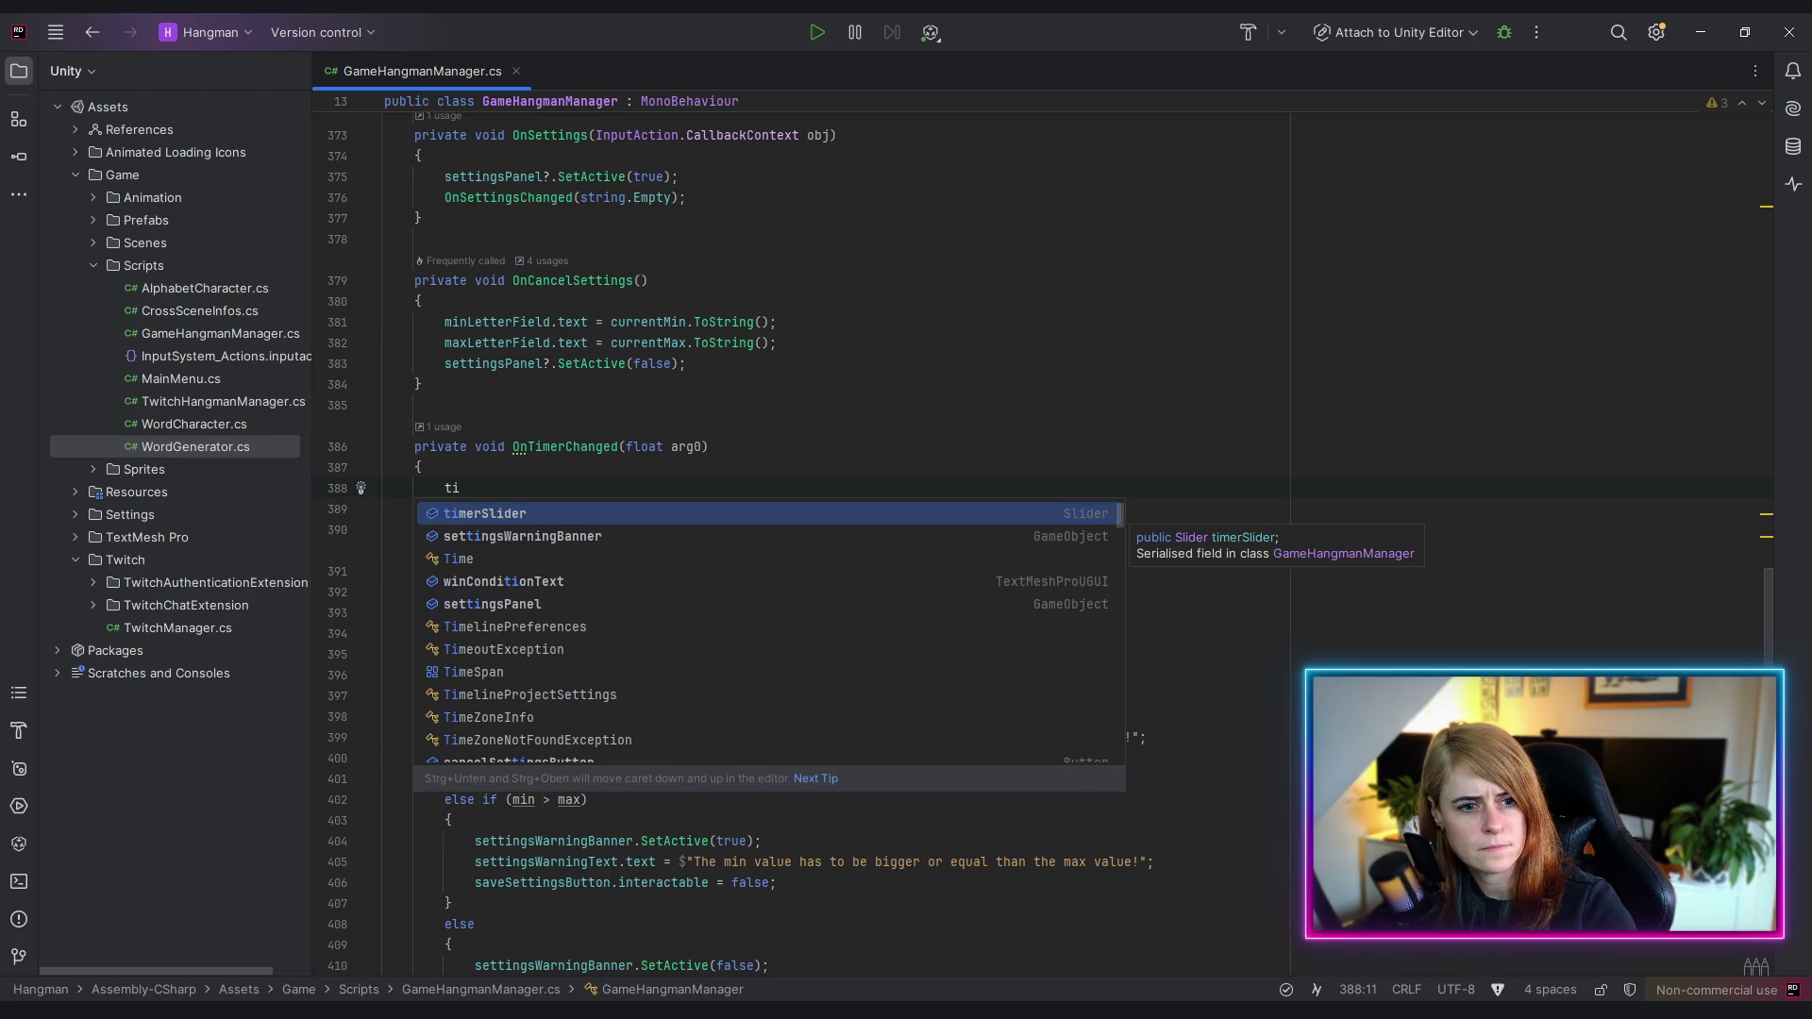
pyautogui.press('BackSpace')
pyautogui.press('BackSpace')
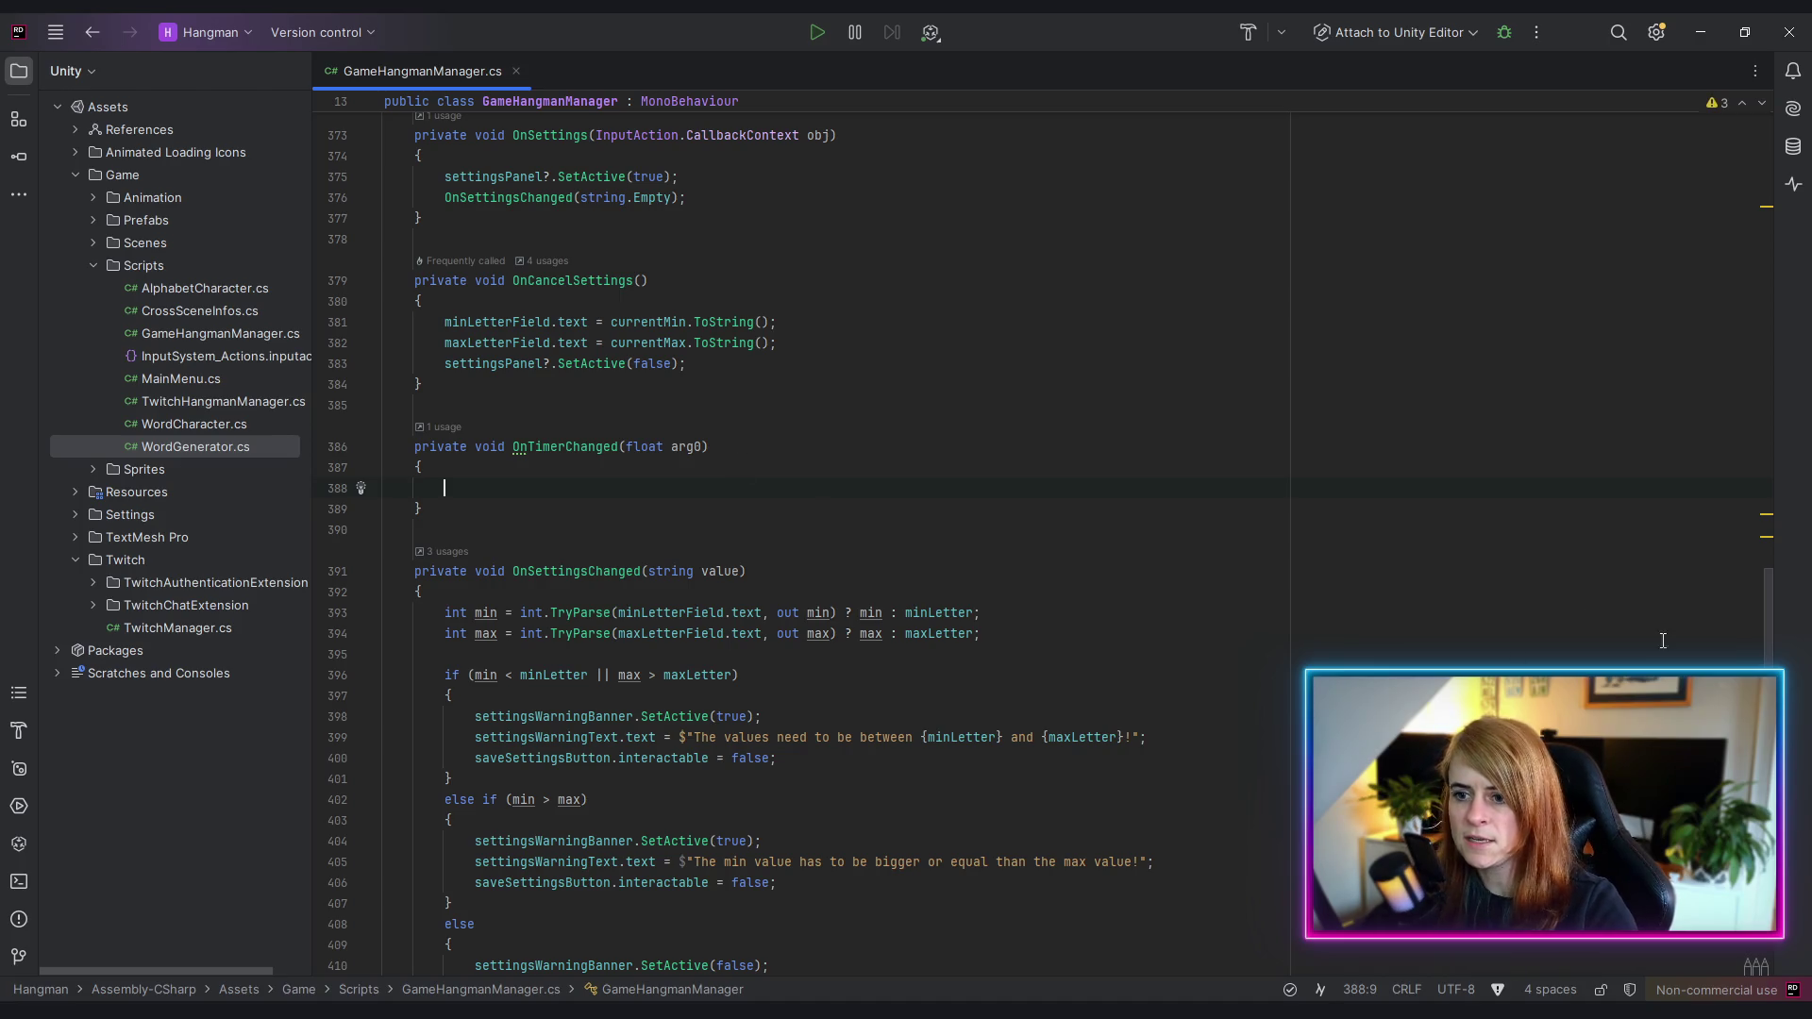
pyautogui.moveTo(1768, 642)
pyautogui.mouseDown()
pyautogui.moveTo(1763, 268)
pyautogui.moveTo(1786, 465)
pyautogui.moveTo(1779, 447)
pyautogui.mouseUp()
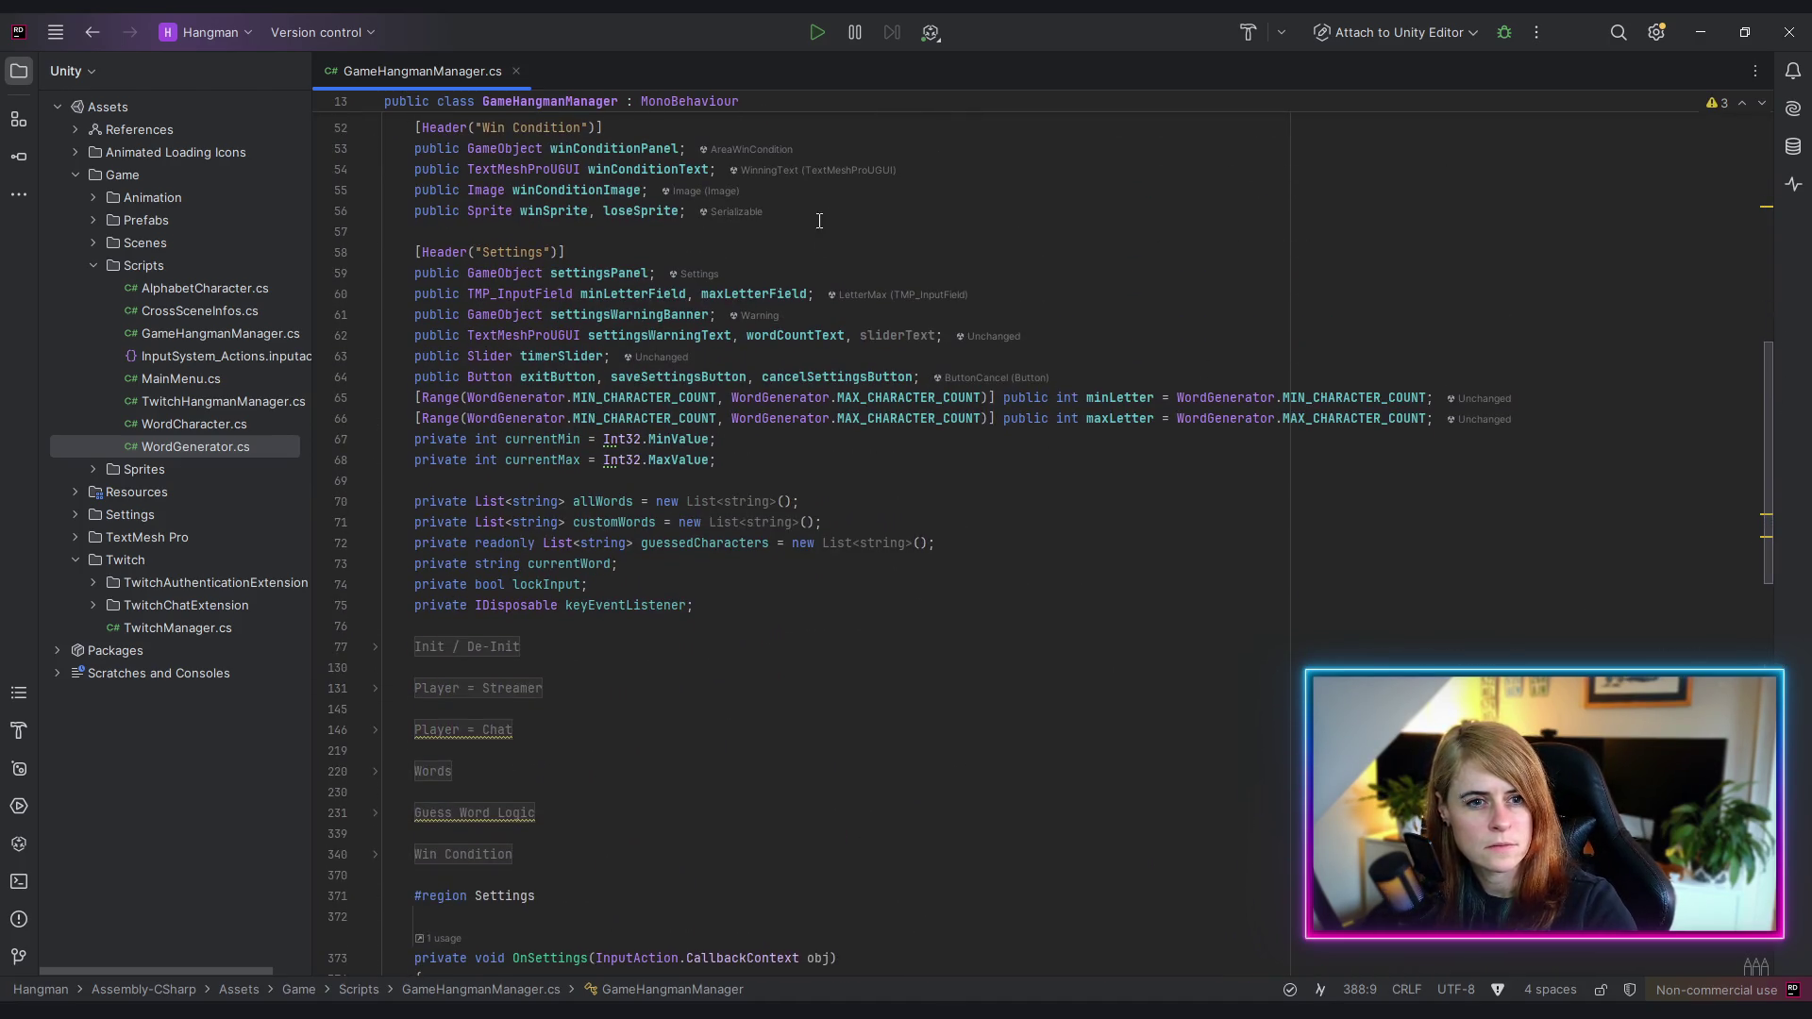
pyautogui.doubleClick(861, 338)
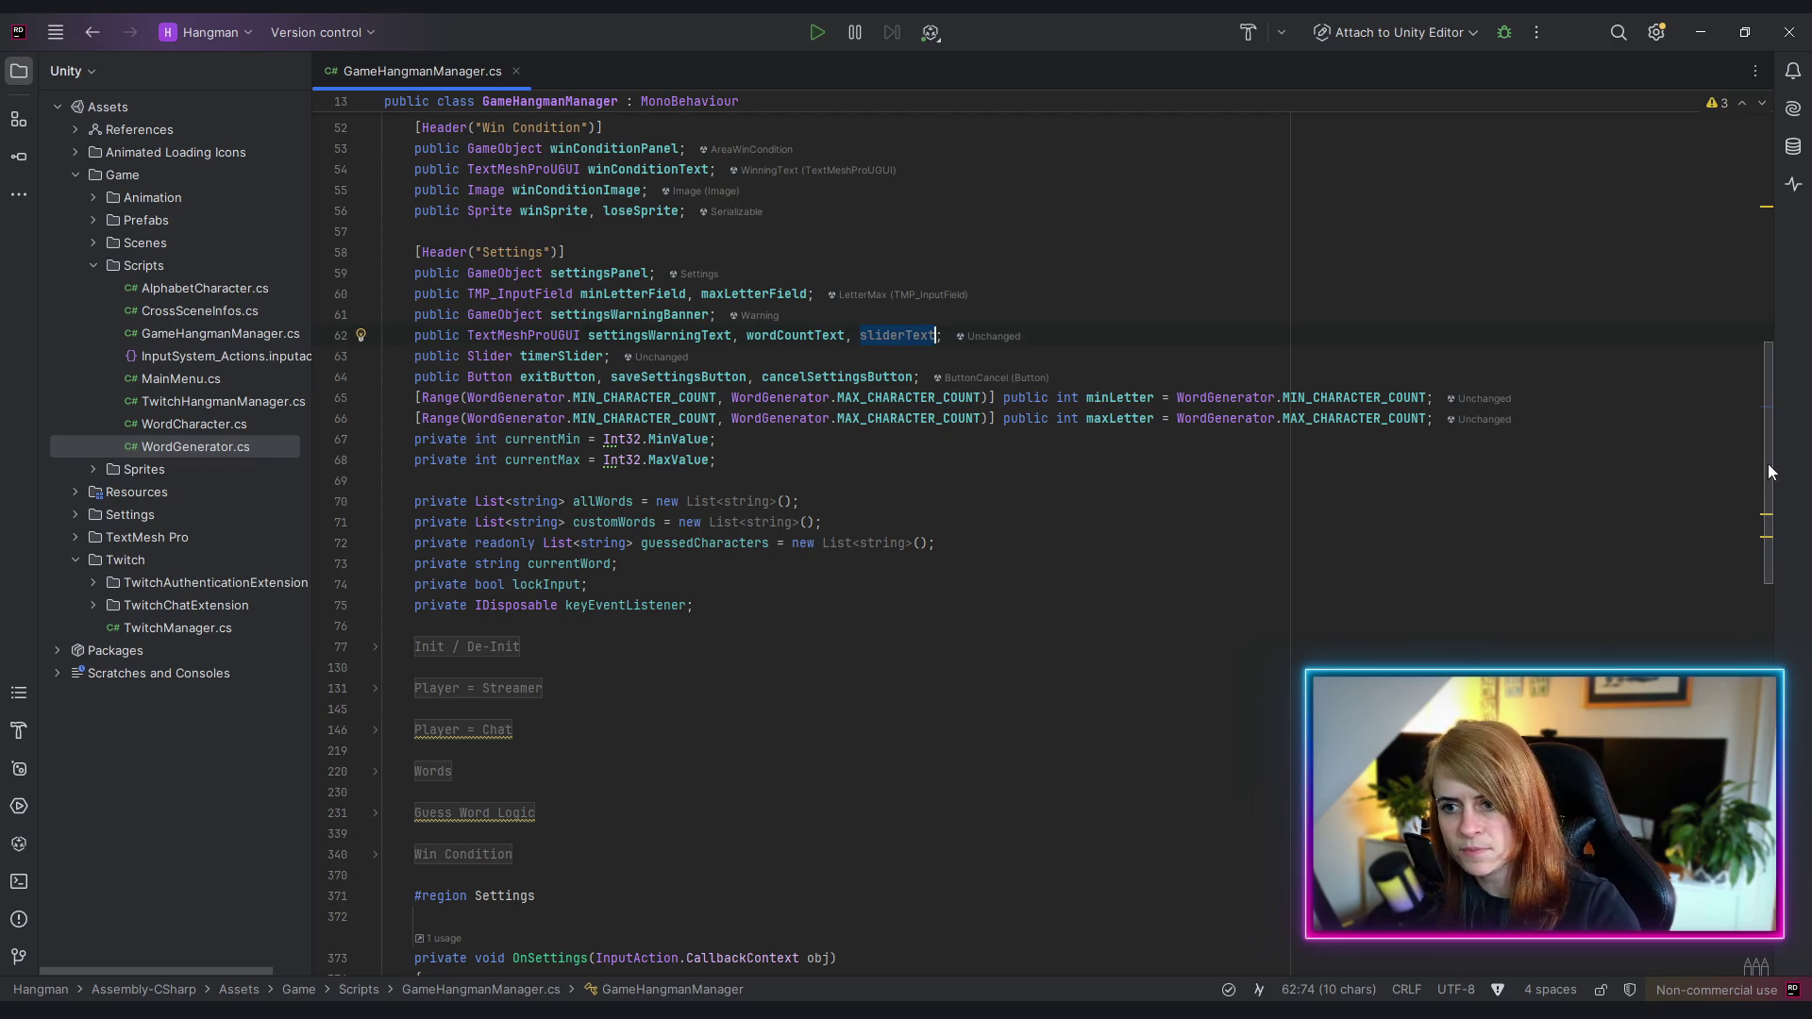
pyautogui.click(885, 340)
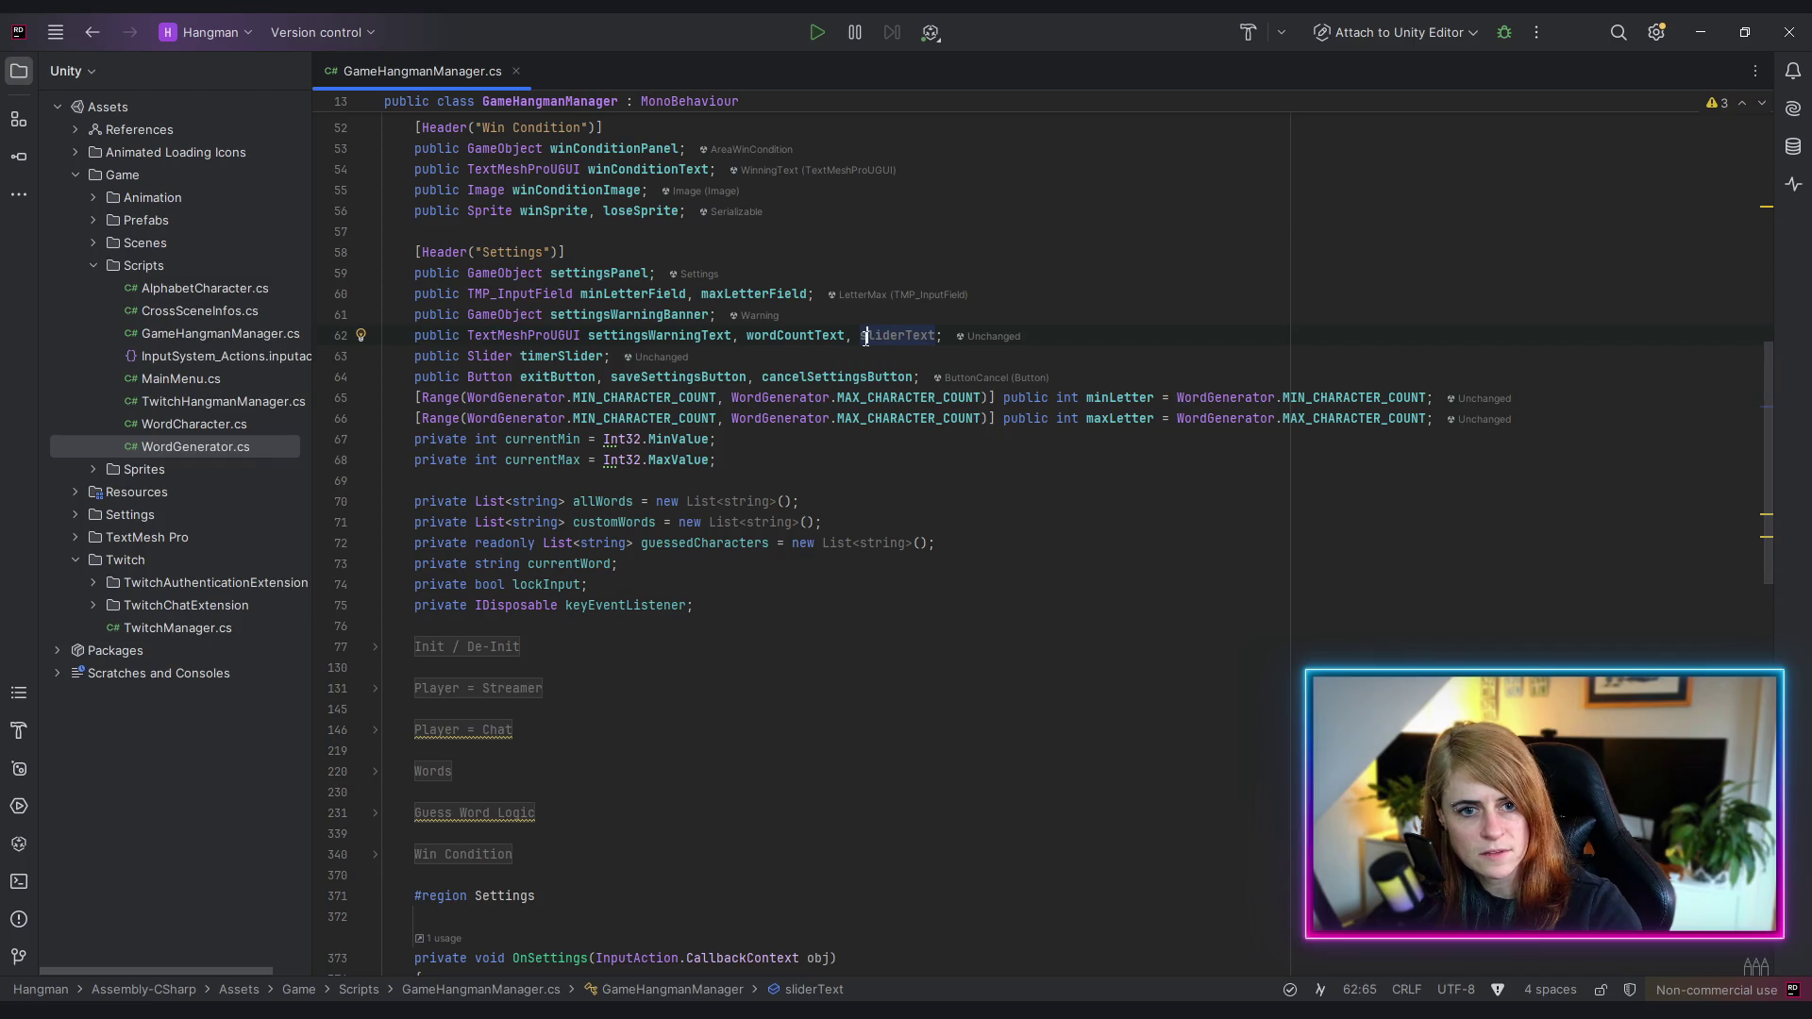
pyautogui.press('BackSpace')
pyautogui.write('timer')
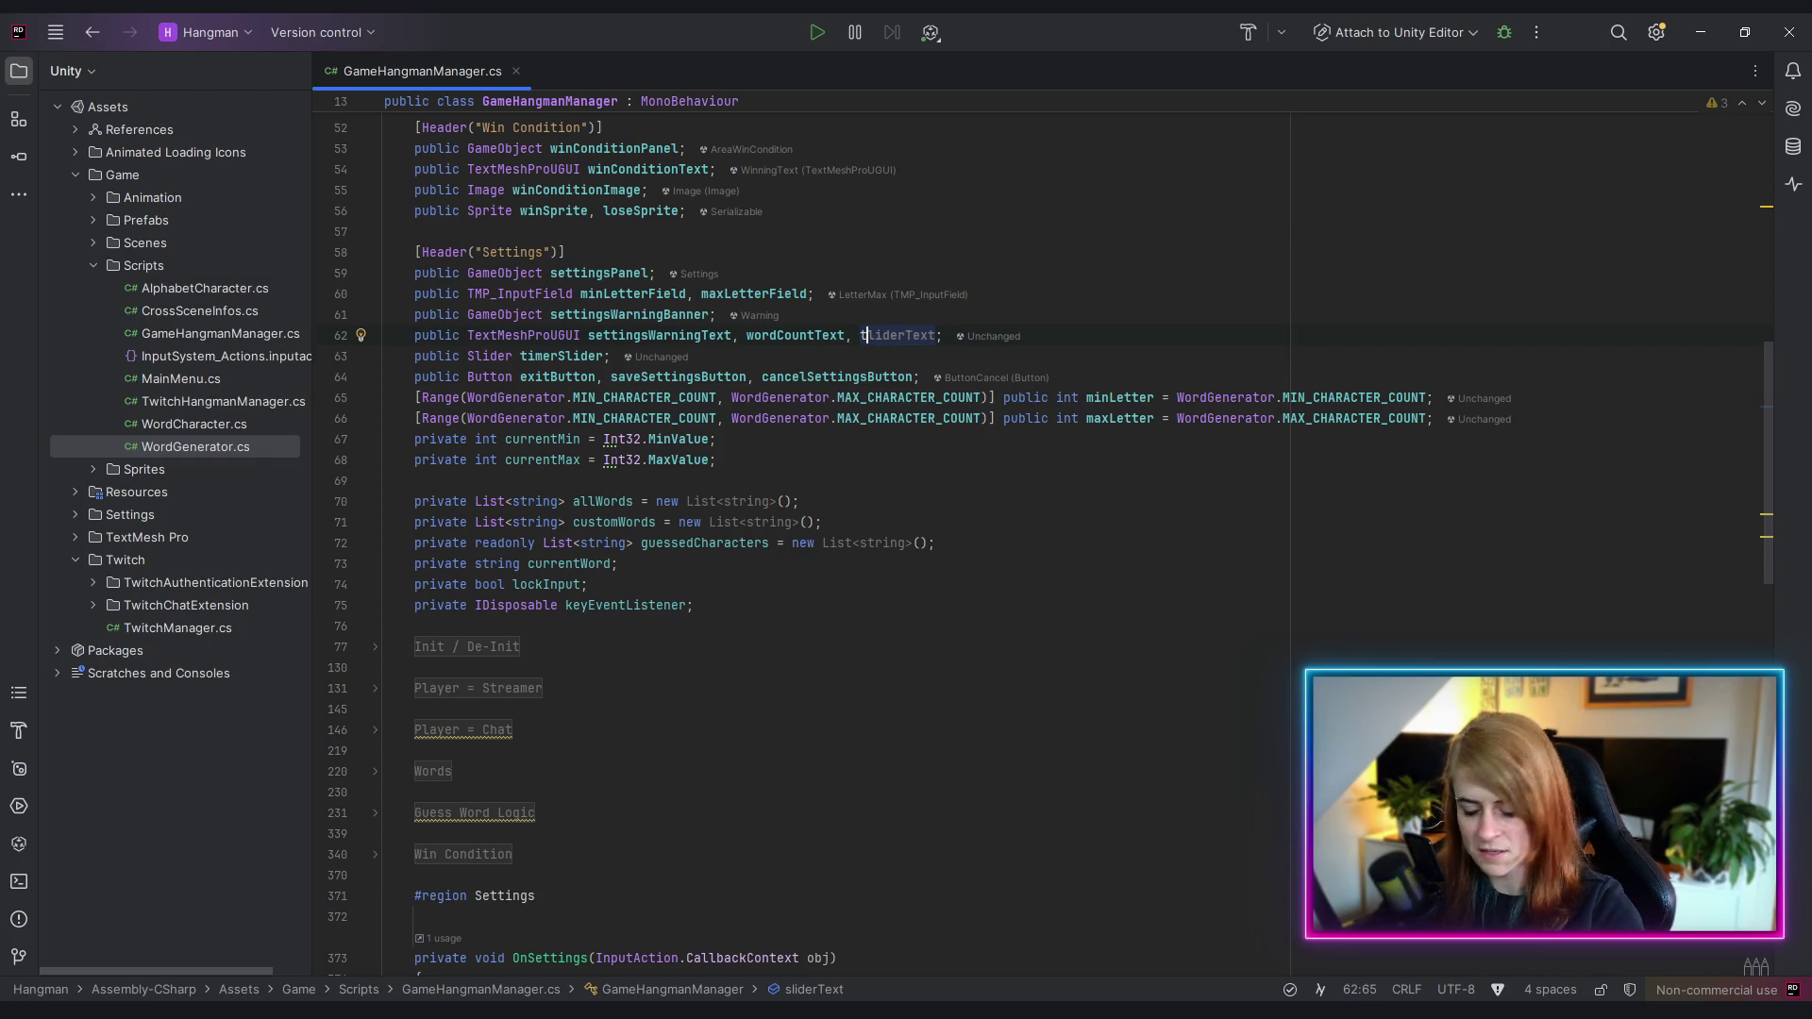
pyautogui.write('S')
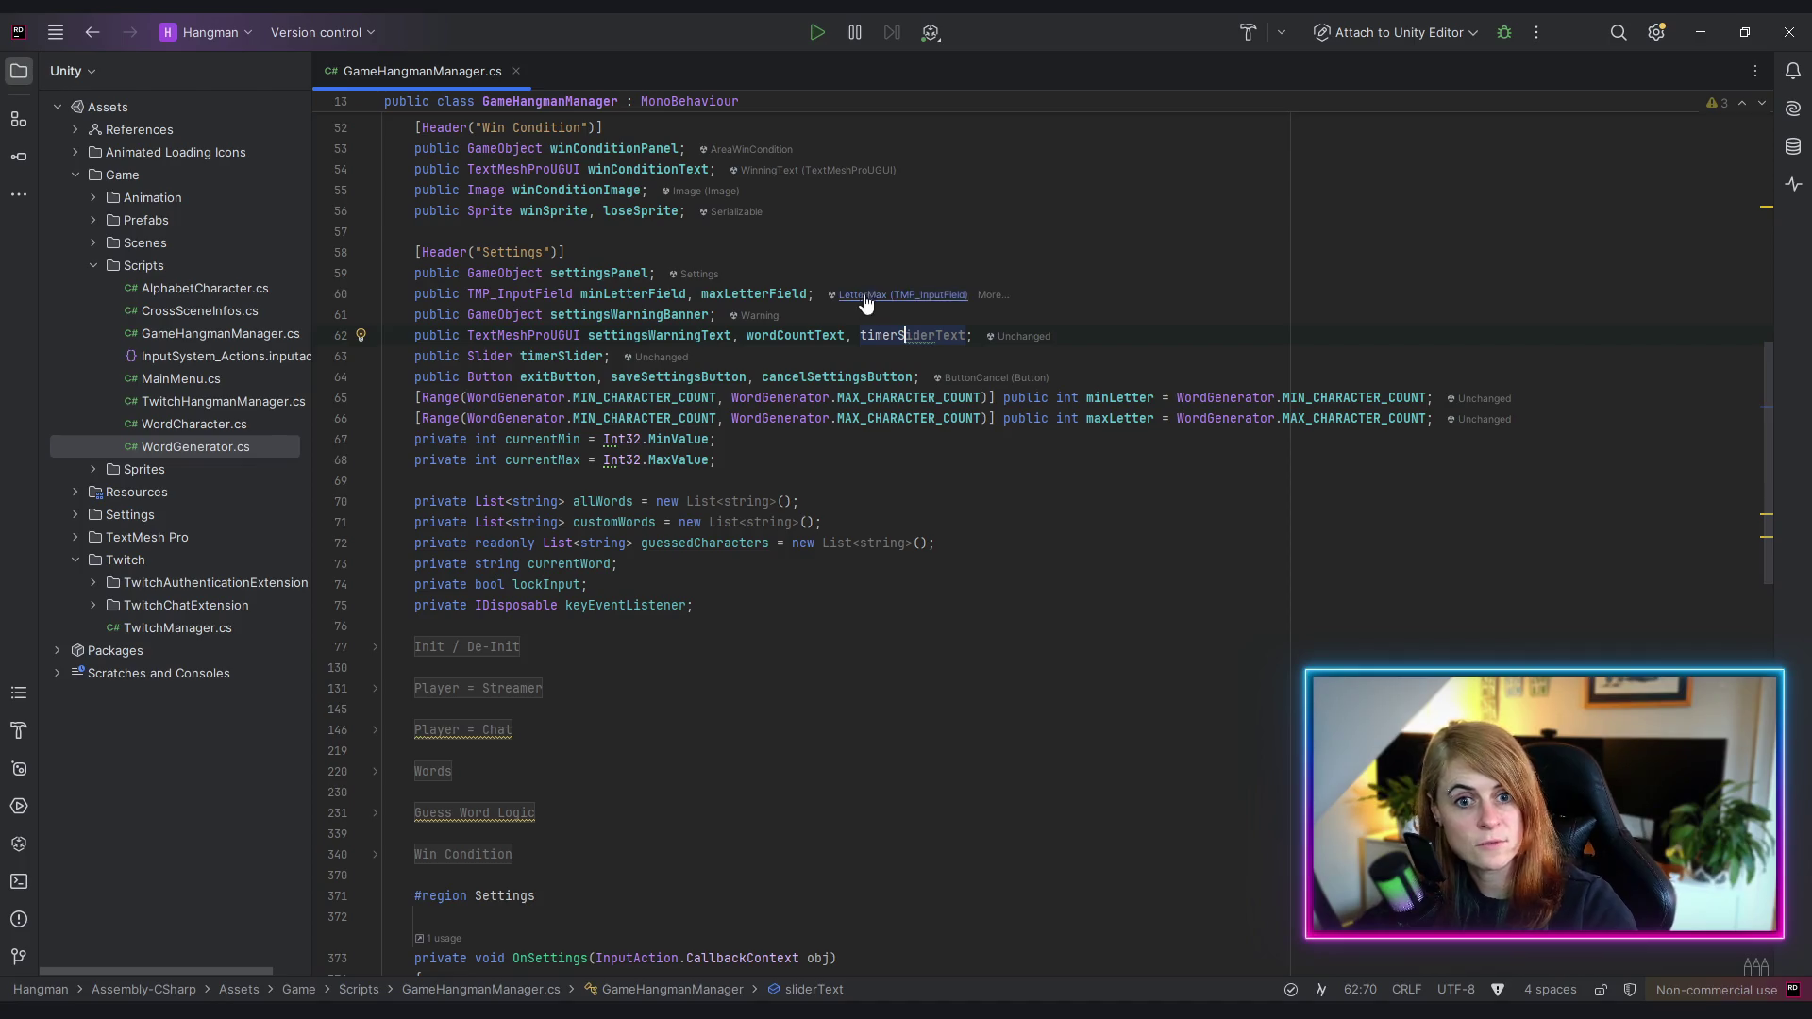
pyautogui.press('Up')
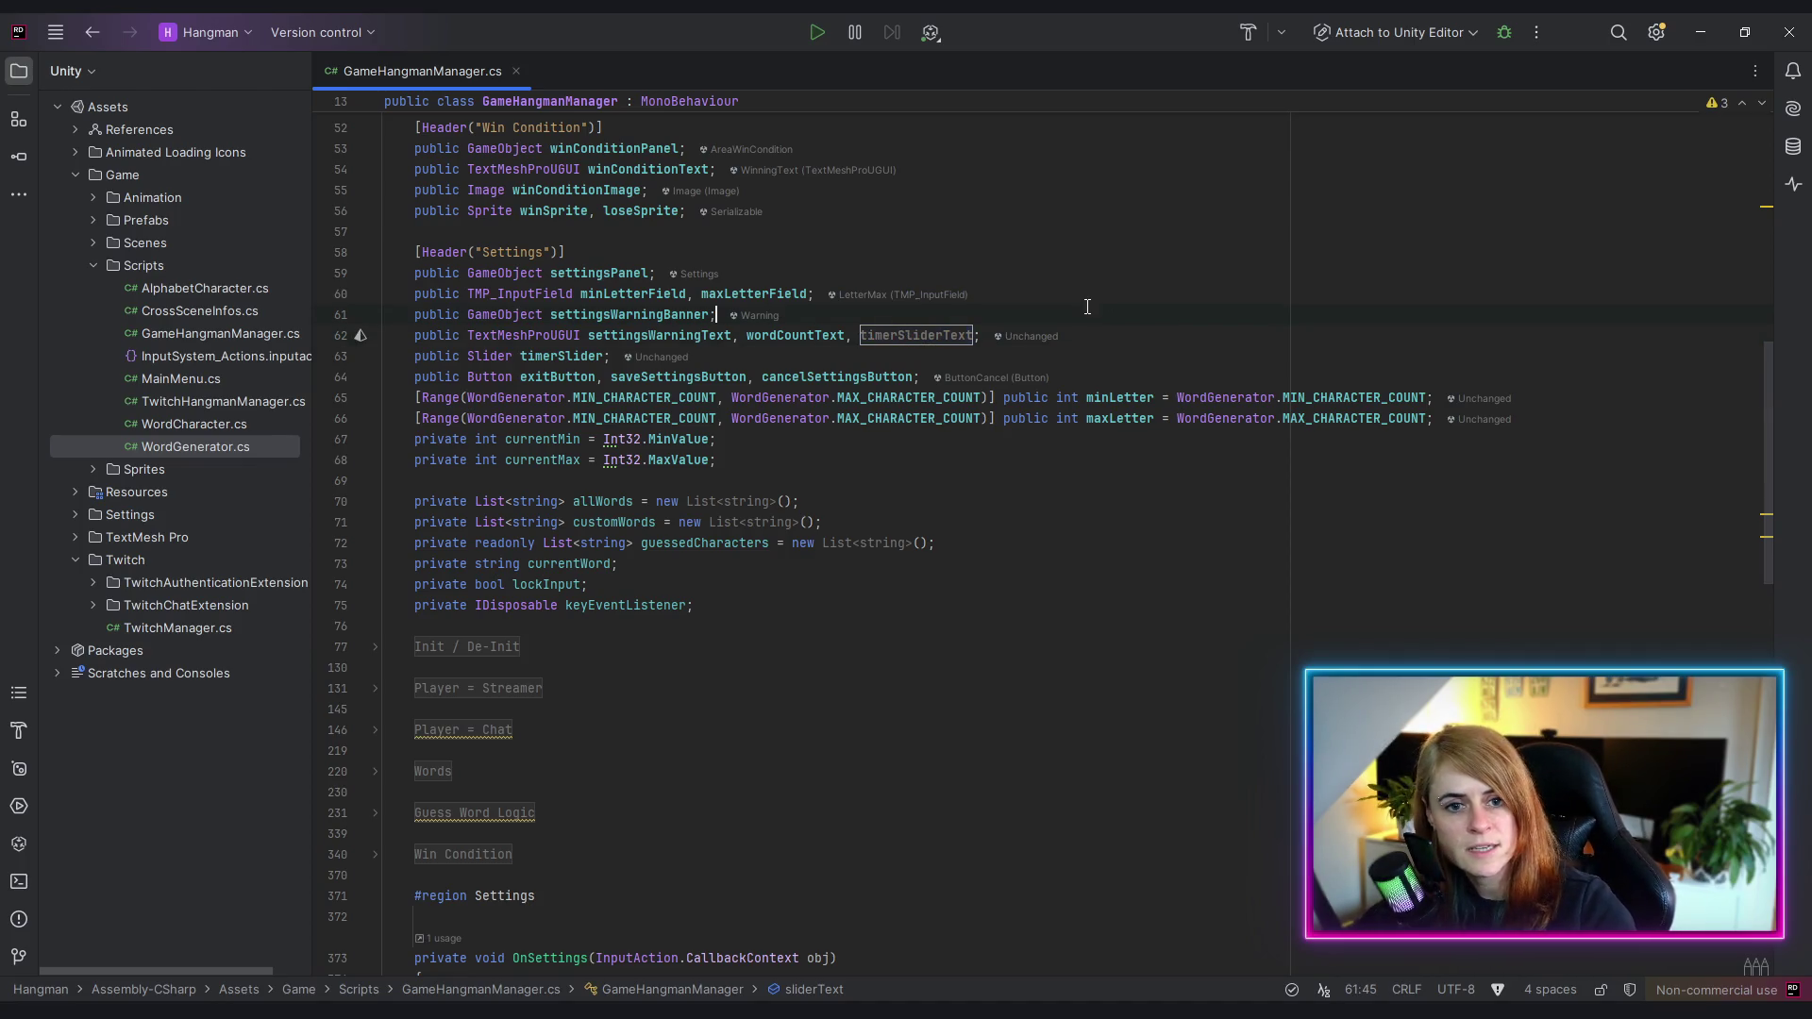
# - Start OnTimerChanged's body with timerSliderText.text
pyautogui.doubleClick(929, 332)
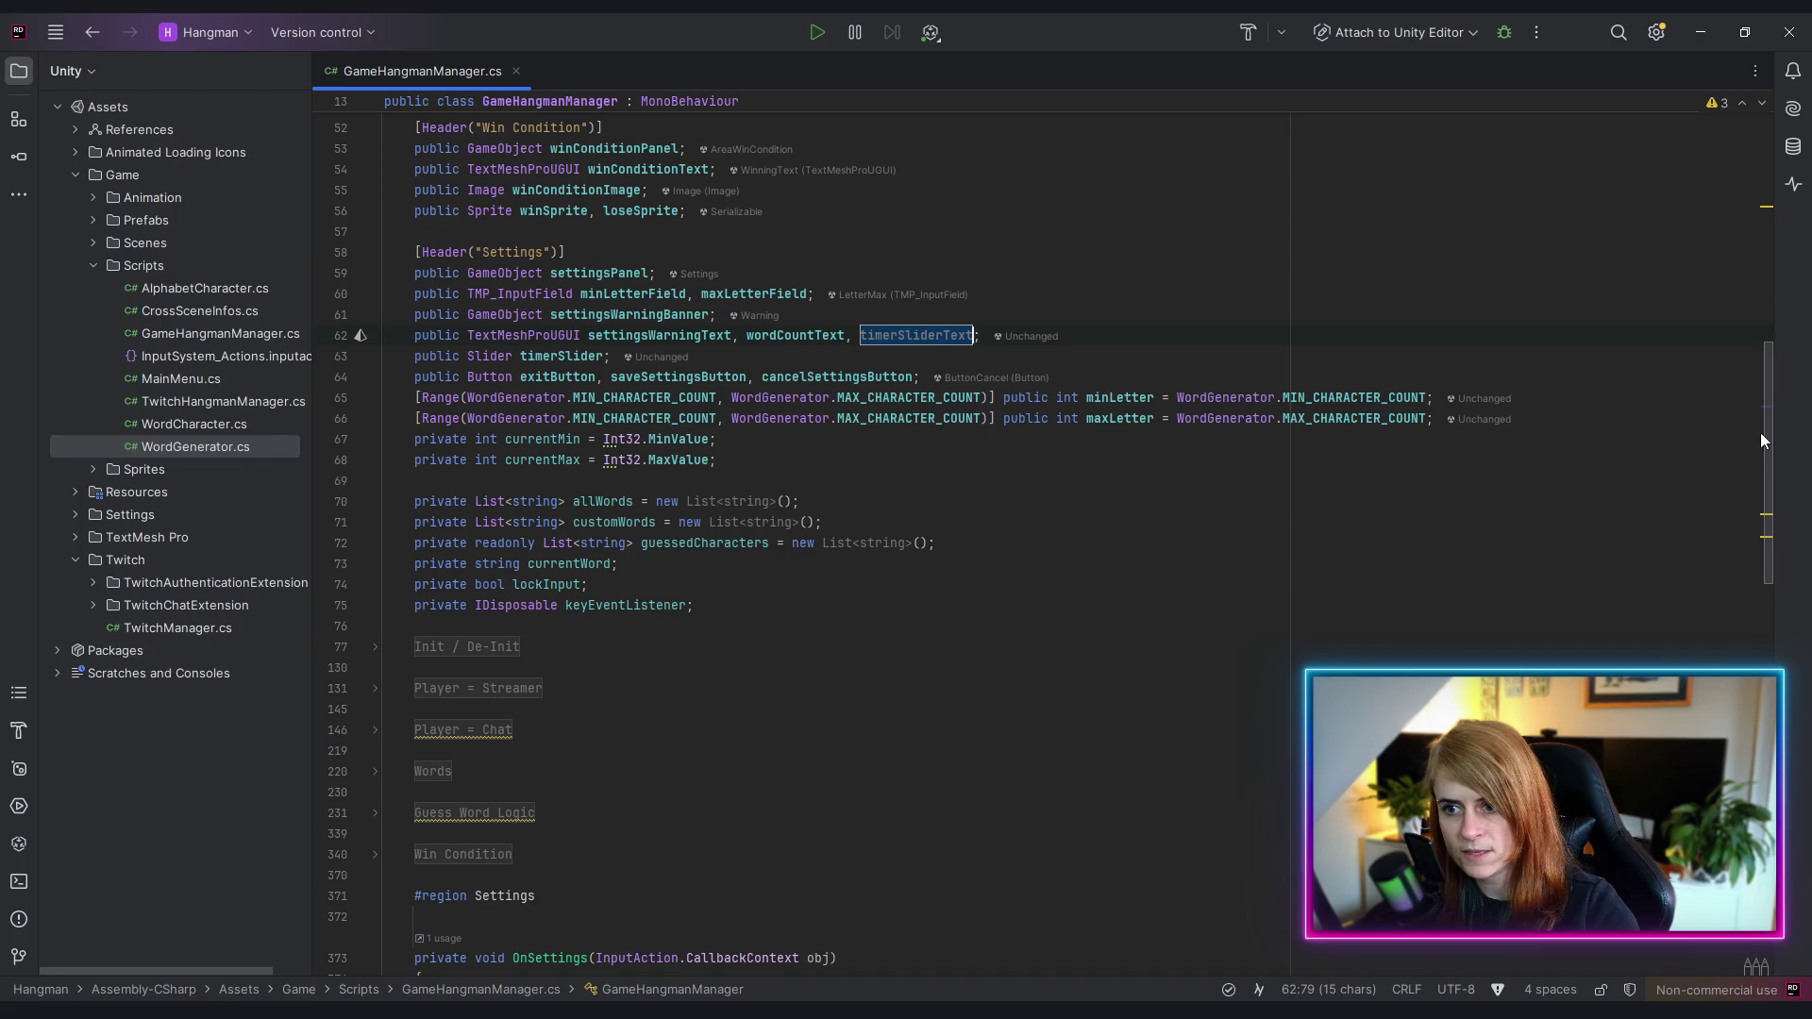
pyautogui.moveTo(1767, 433); pyautogui.dragTo(1775, 614)
pyautogui.hotkey('ctrl', 'c')
pyautogui.scroll(-10, 1775, 614)
pyautogui.scroll(7, 555, 524)
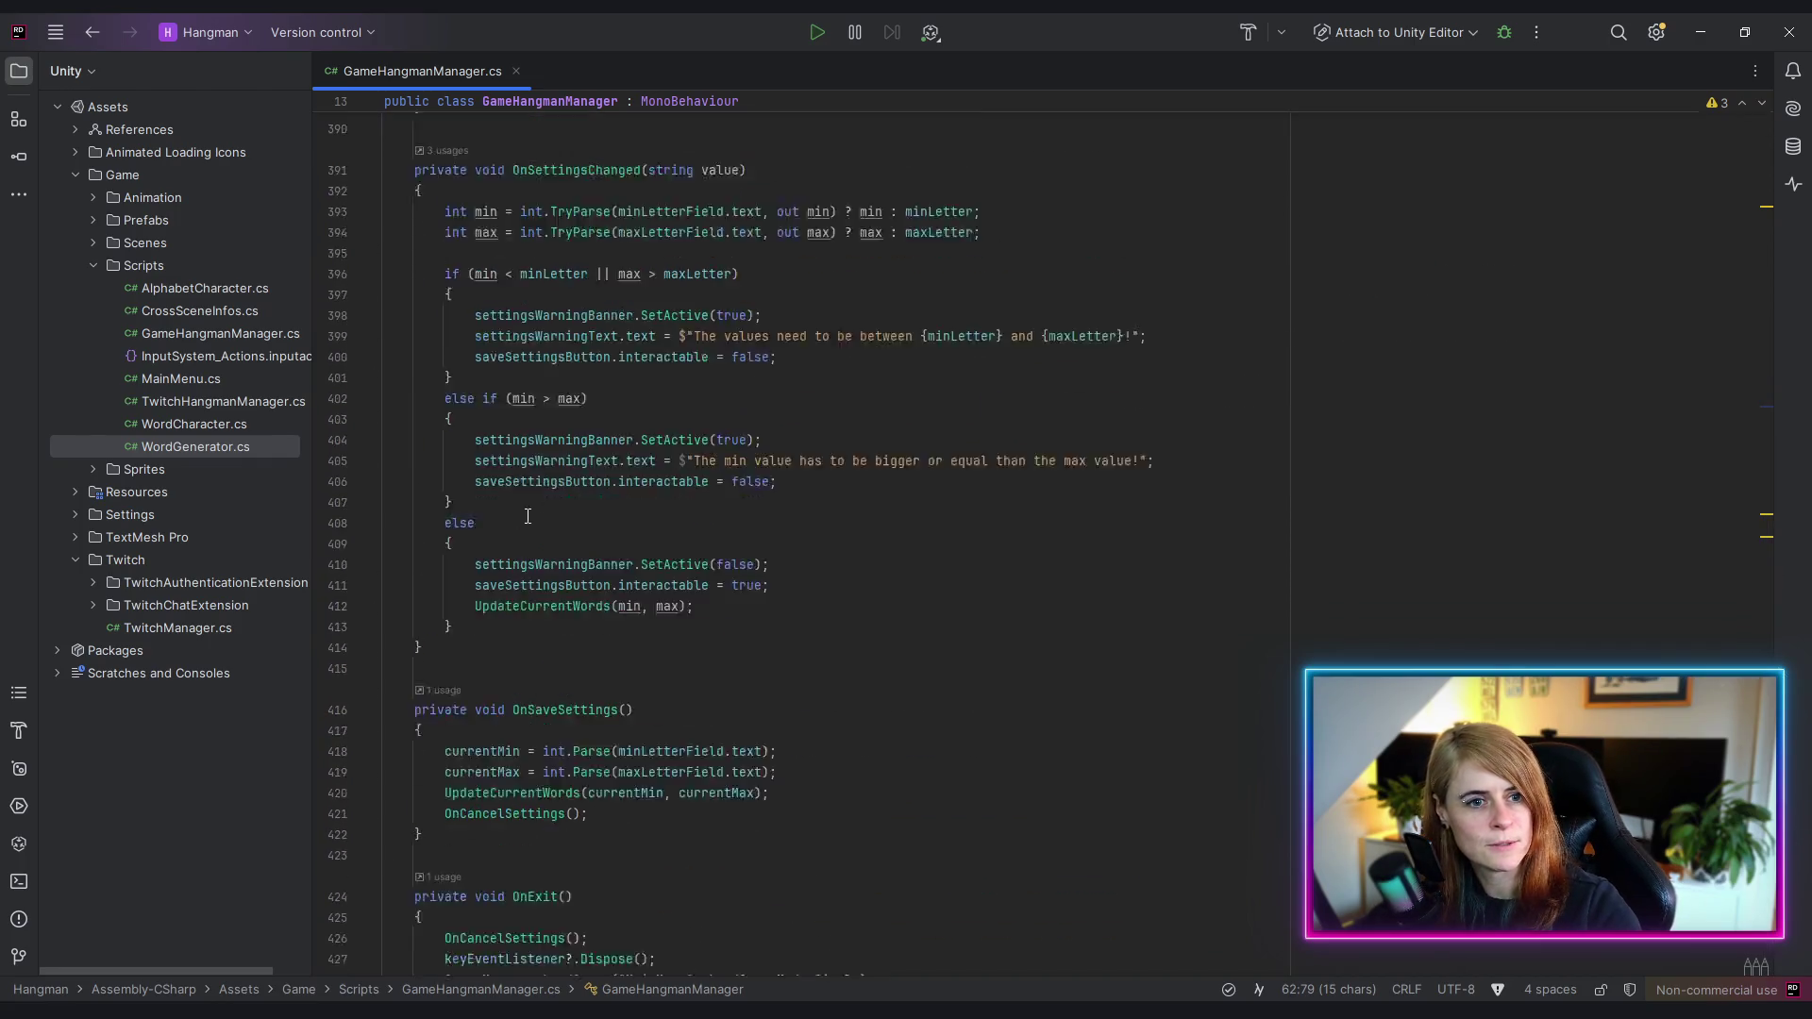
pyautogui.click(566, 511)
pyautogui.hotkey('ctrl', 'v')
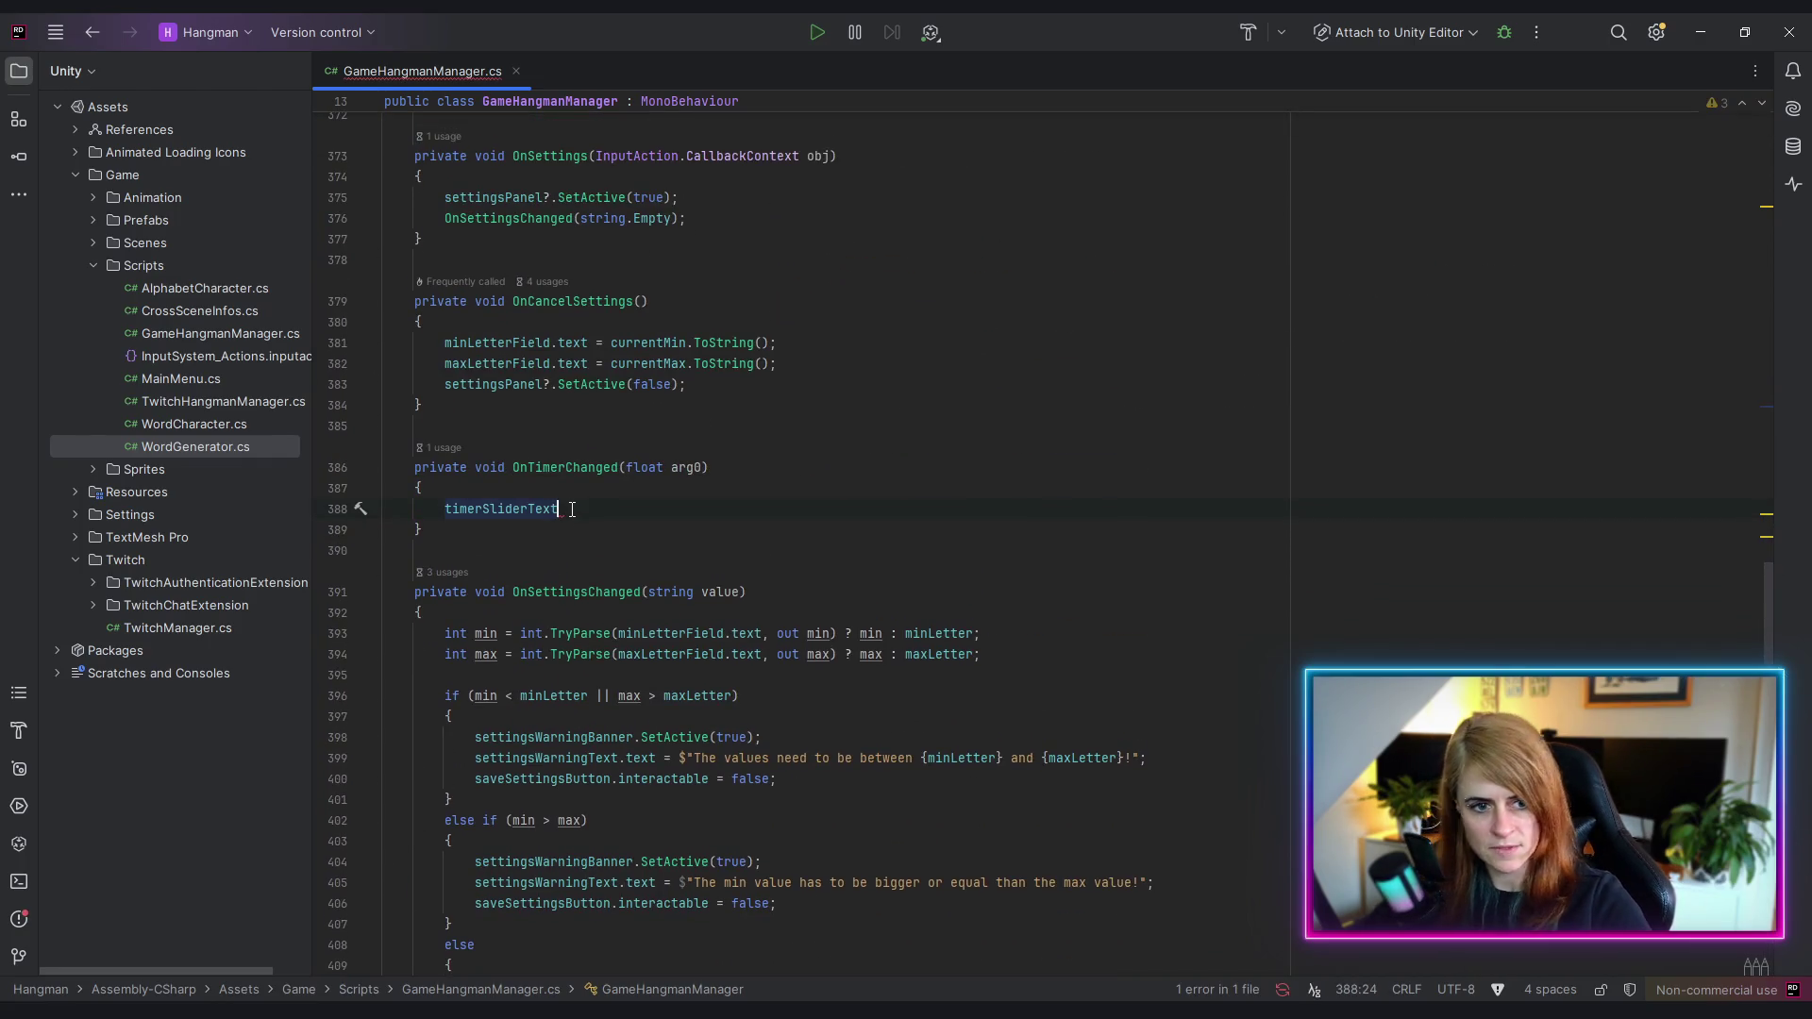
pyautogui.write('.text')
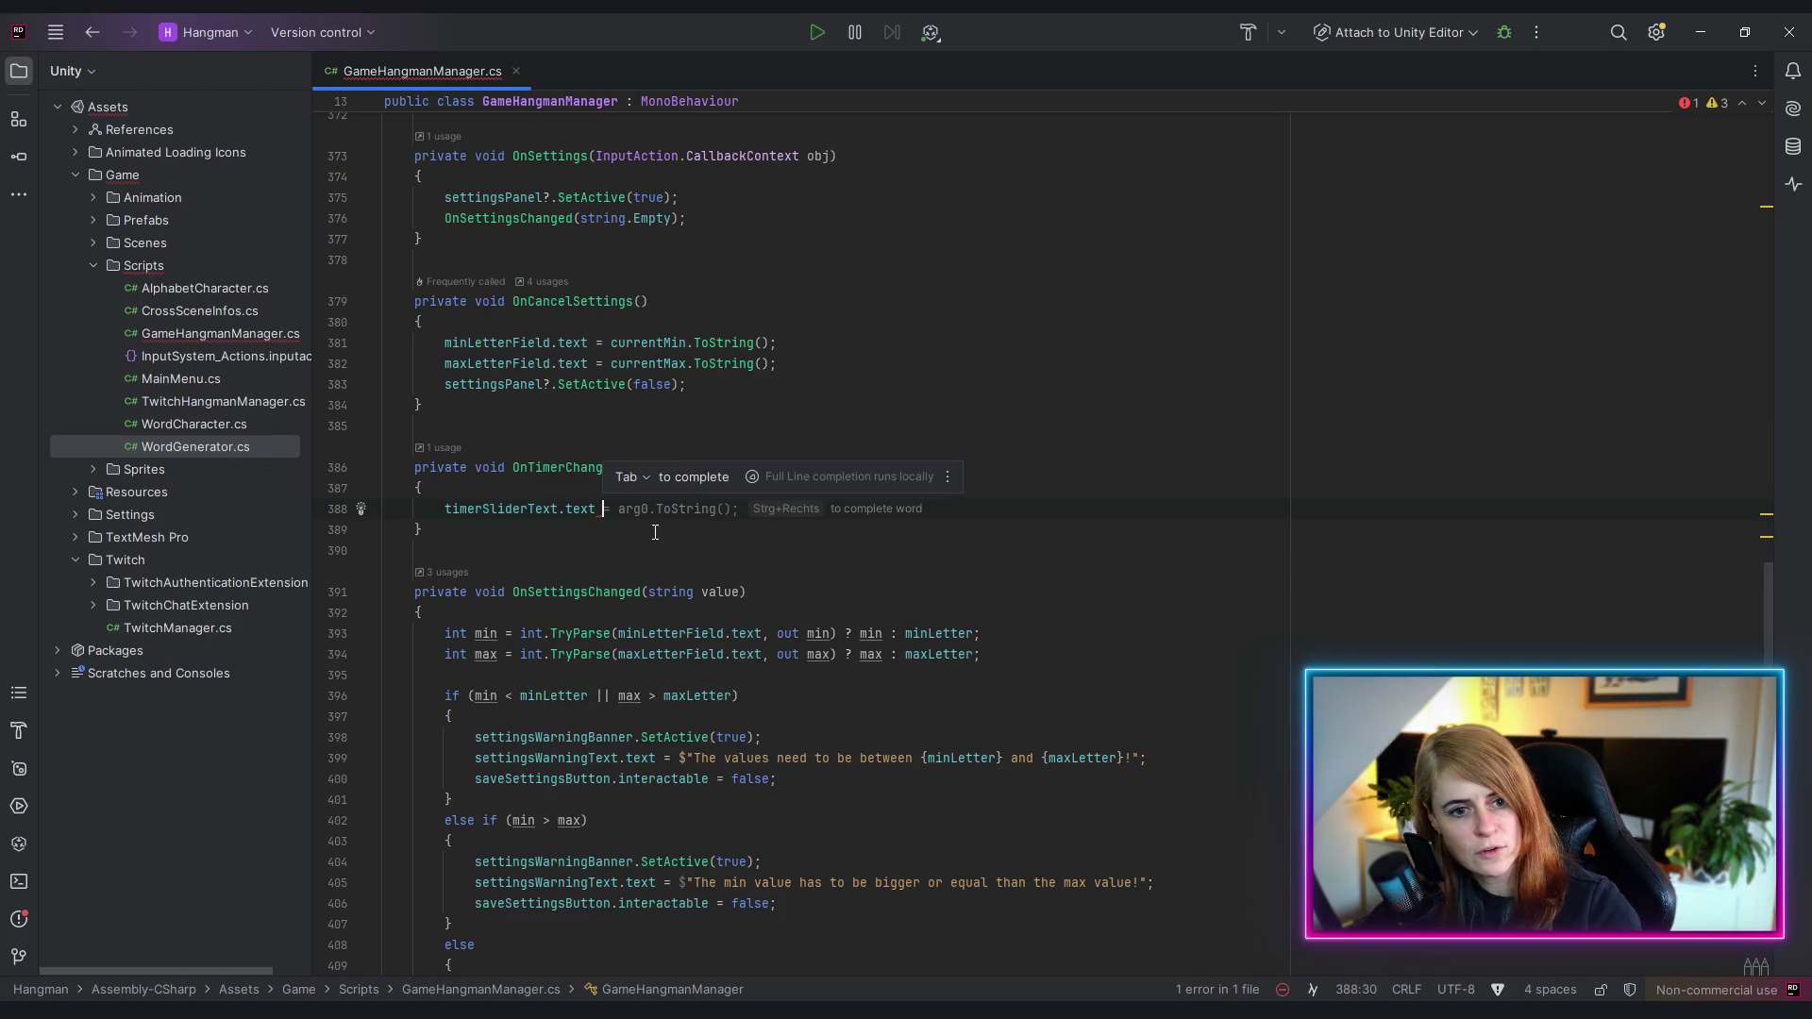
pyautogui.click(670, 592)
# - Rename the arg0 parameter to value and complete the line as timerSliderText.text = value + "s";
pyautogui.doubleClick(686, 469)
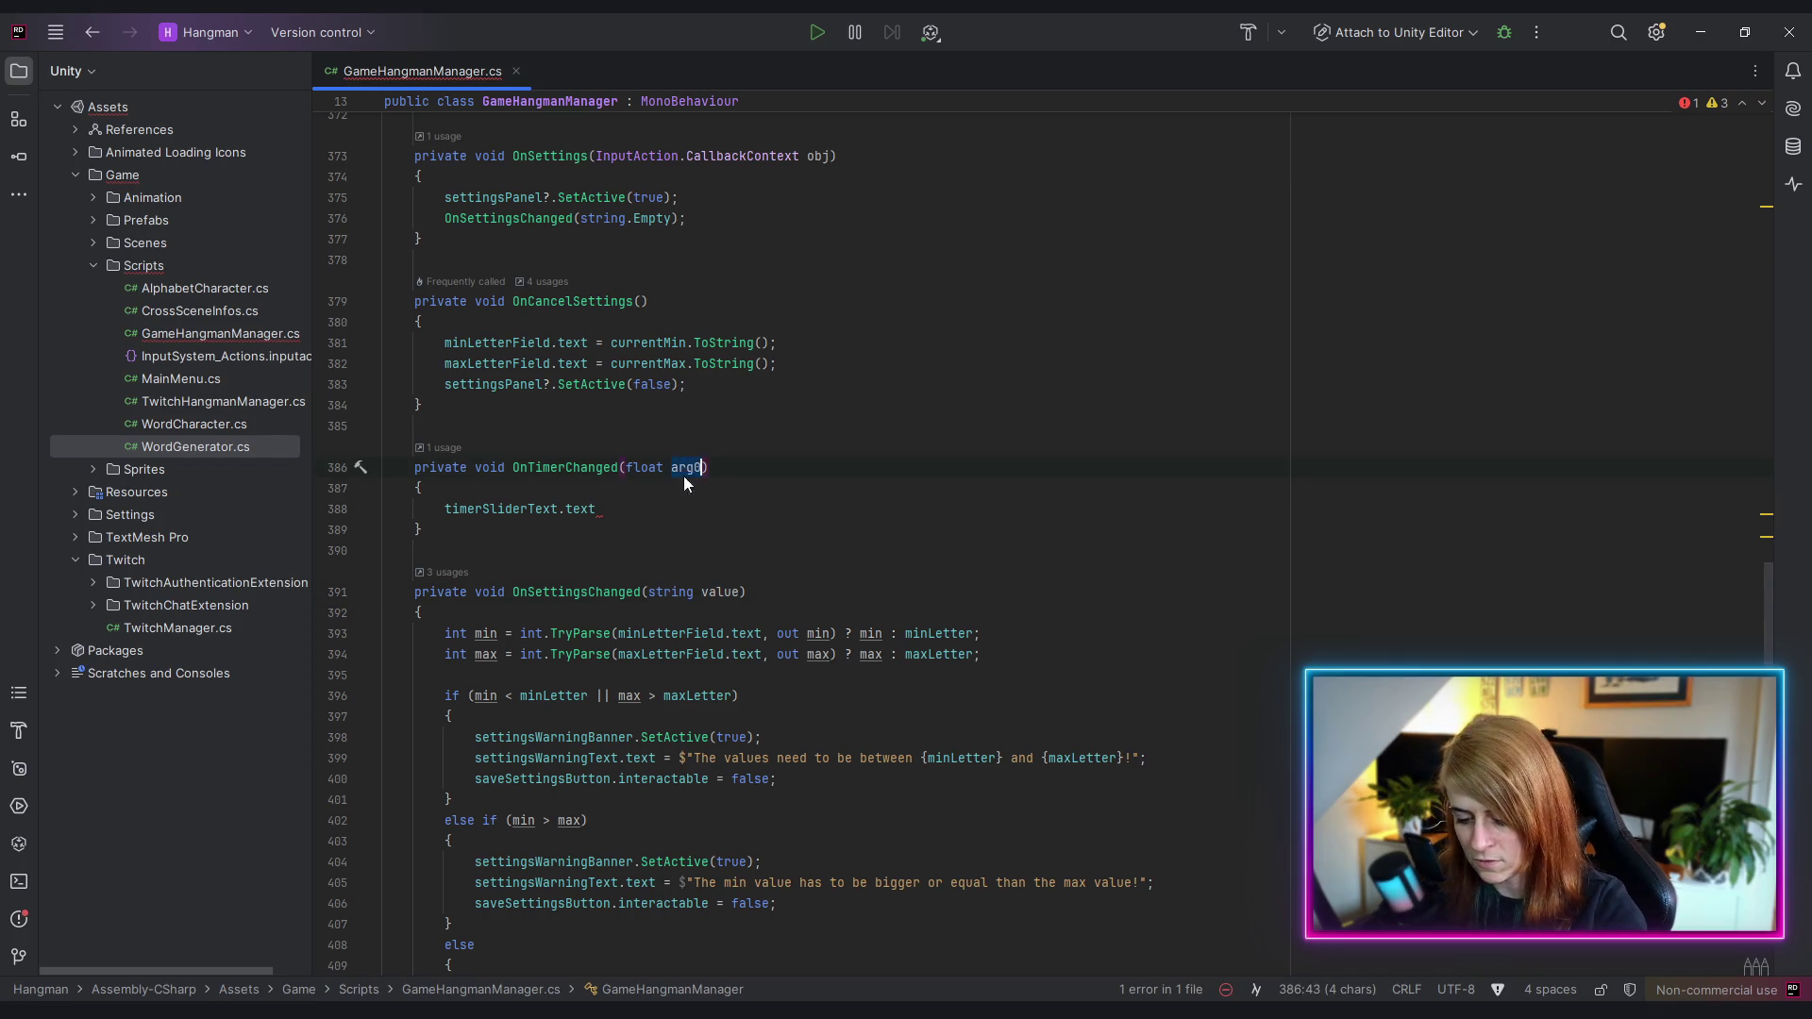
pyautogui.write('value')
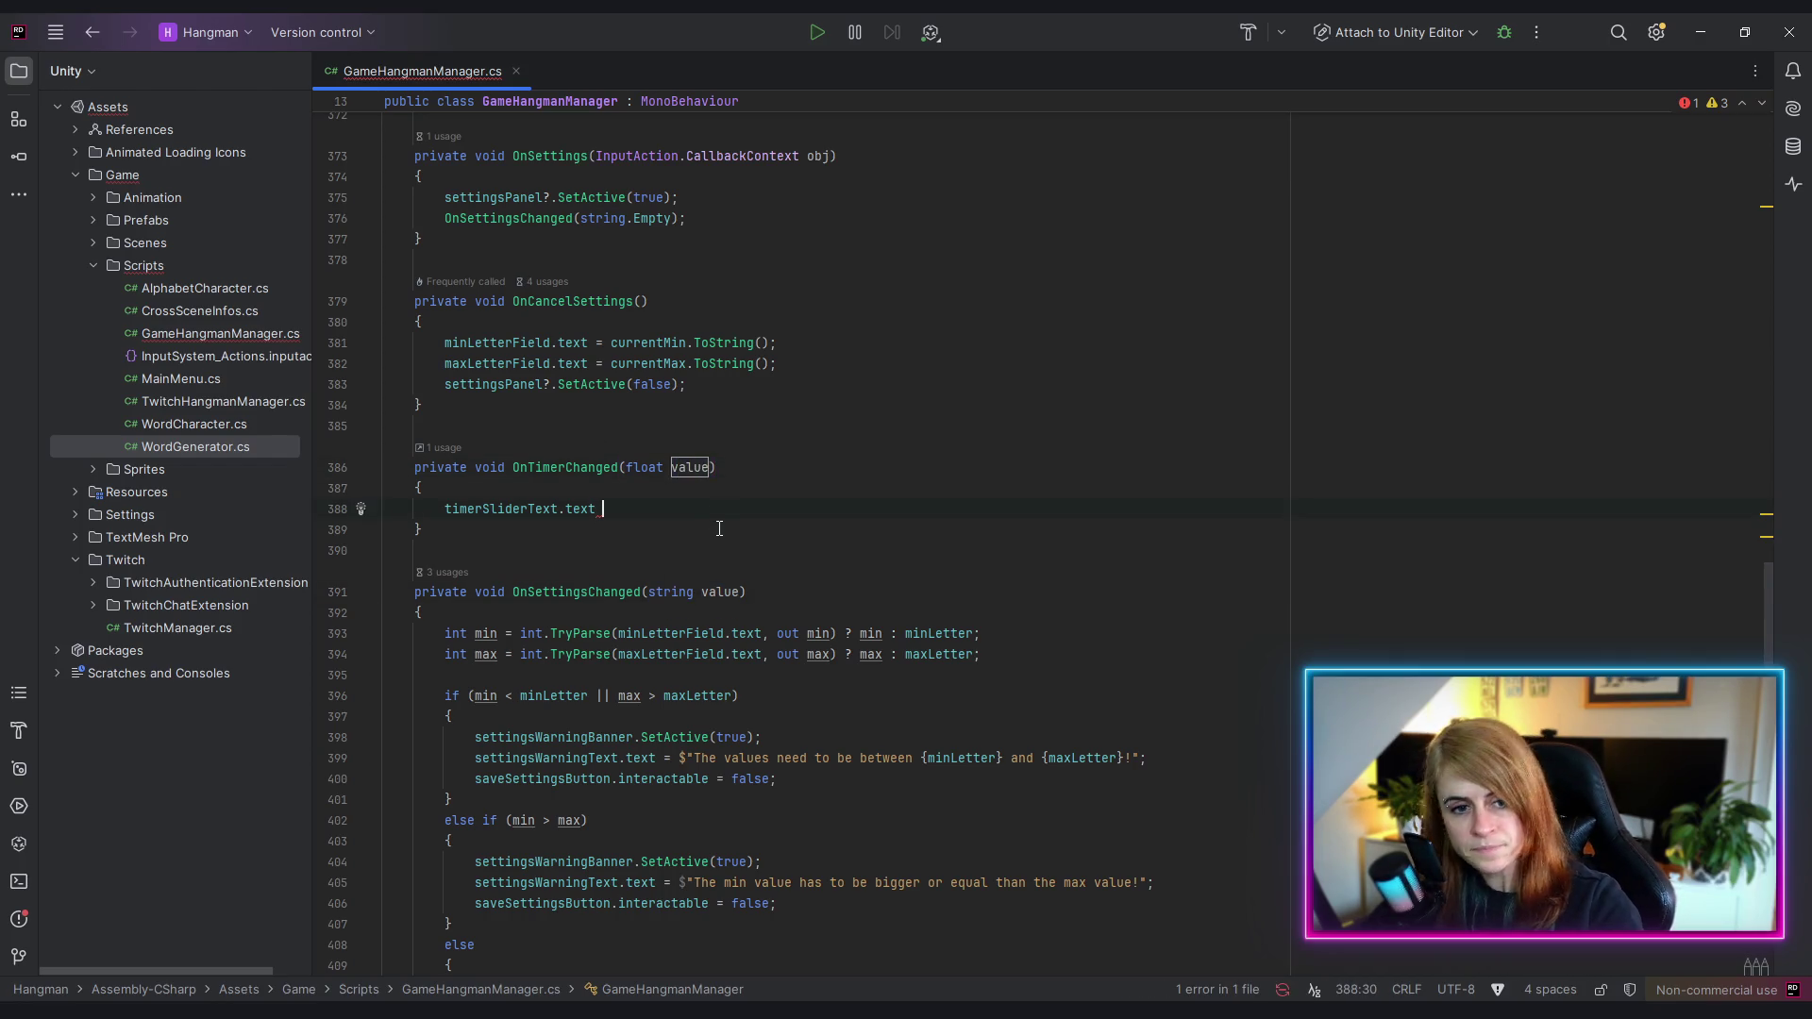
pyautogui.click(717, 515)
pyautogui.write('= ')
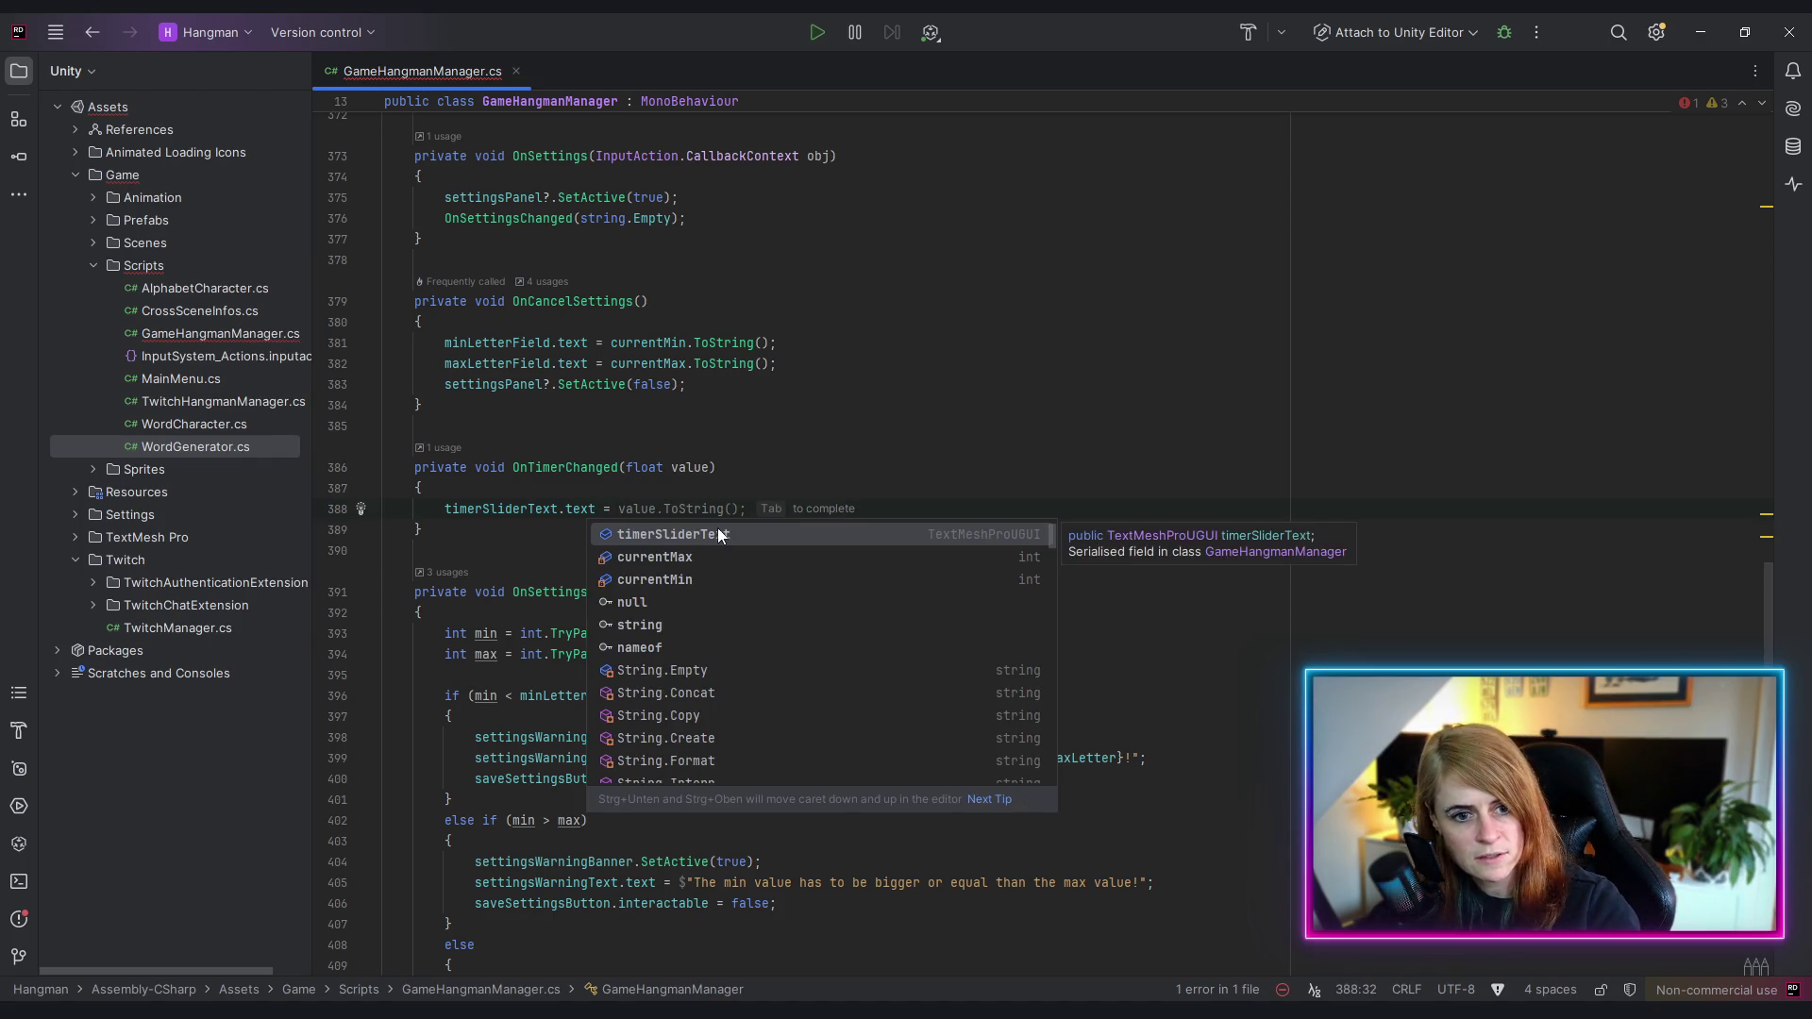
pyautogui.write('vau')
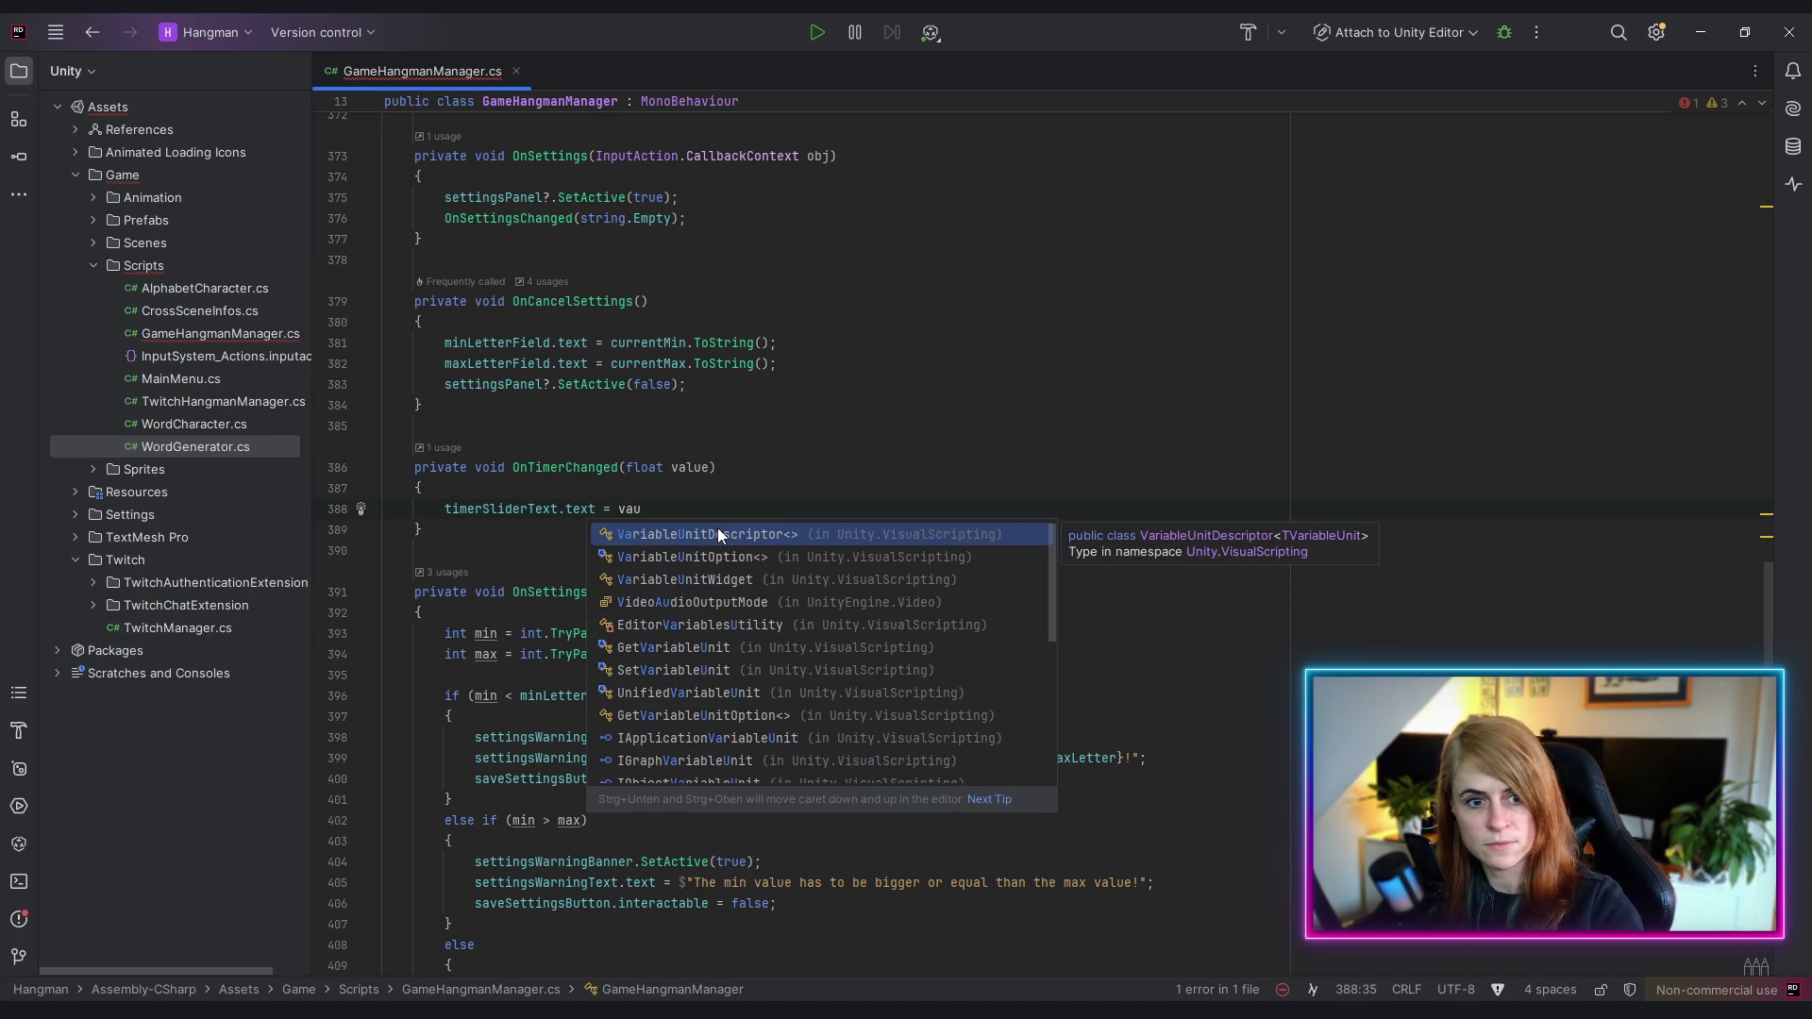
pyautogui.press('BackSpace')
pyautogui.write('lue ')
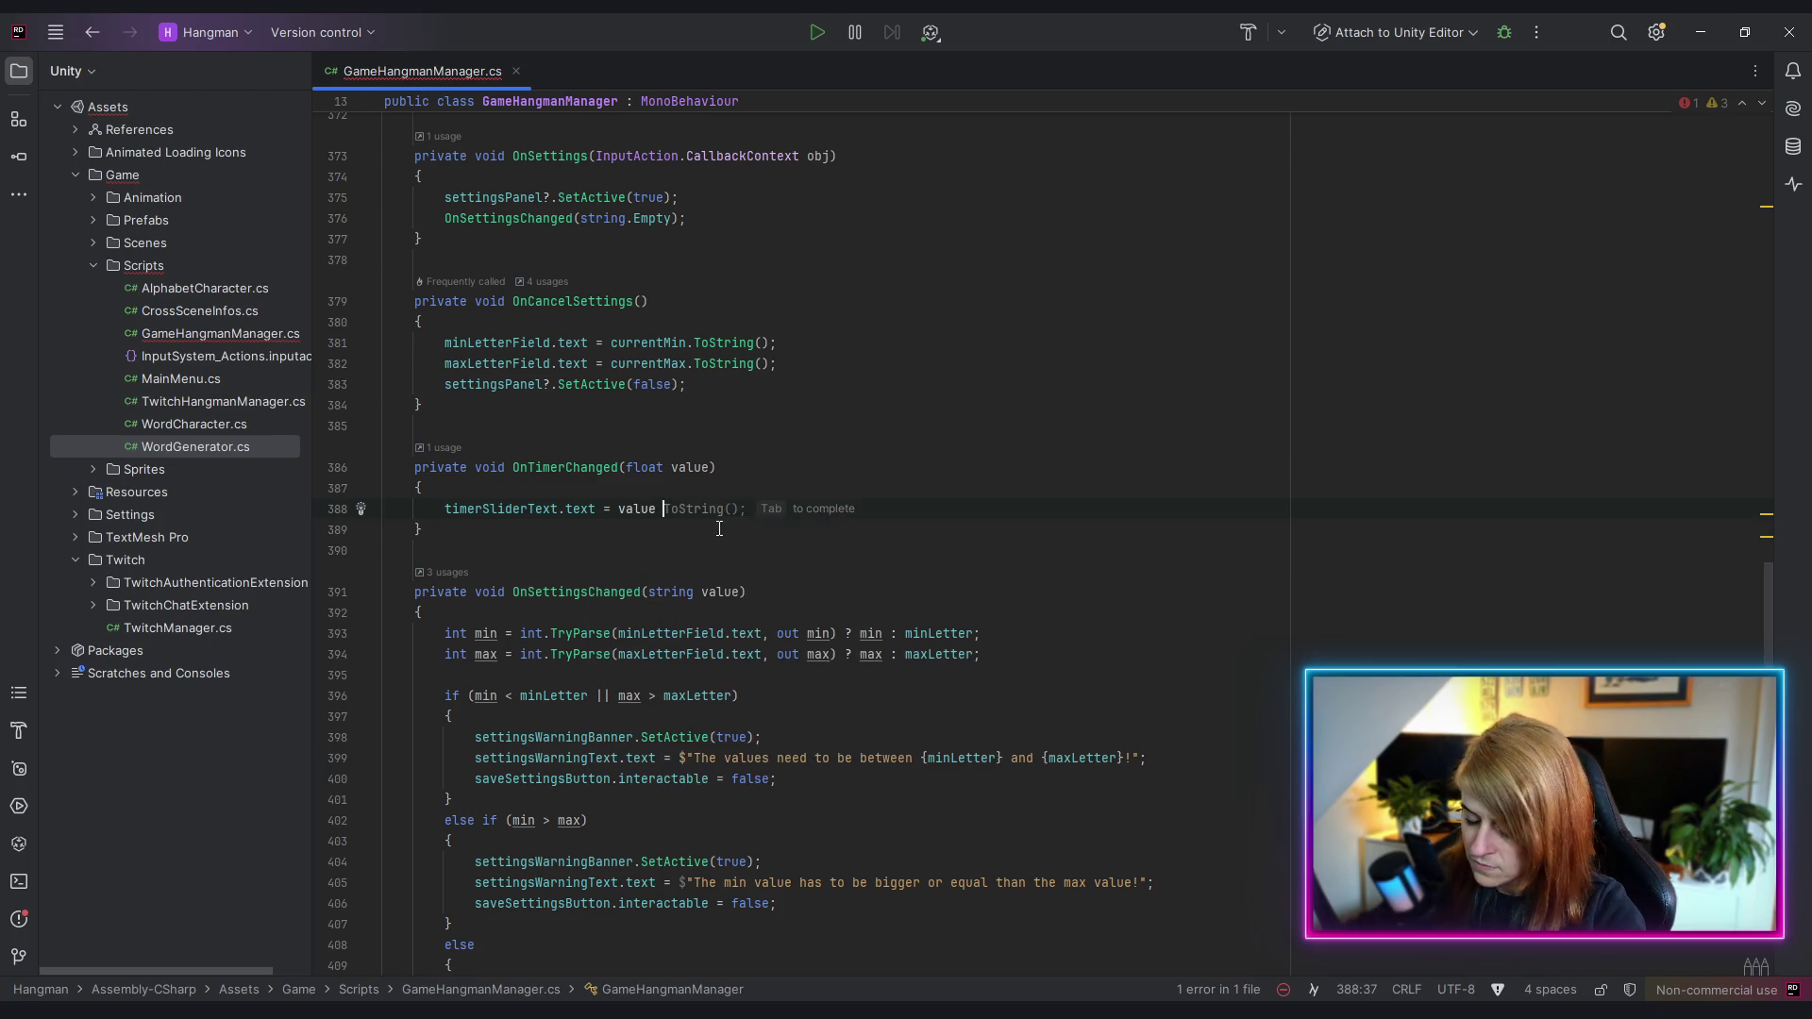
pyautogui.write('+ "s";')
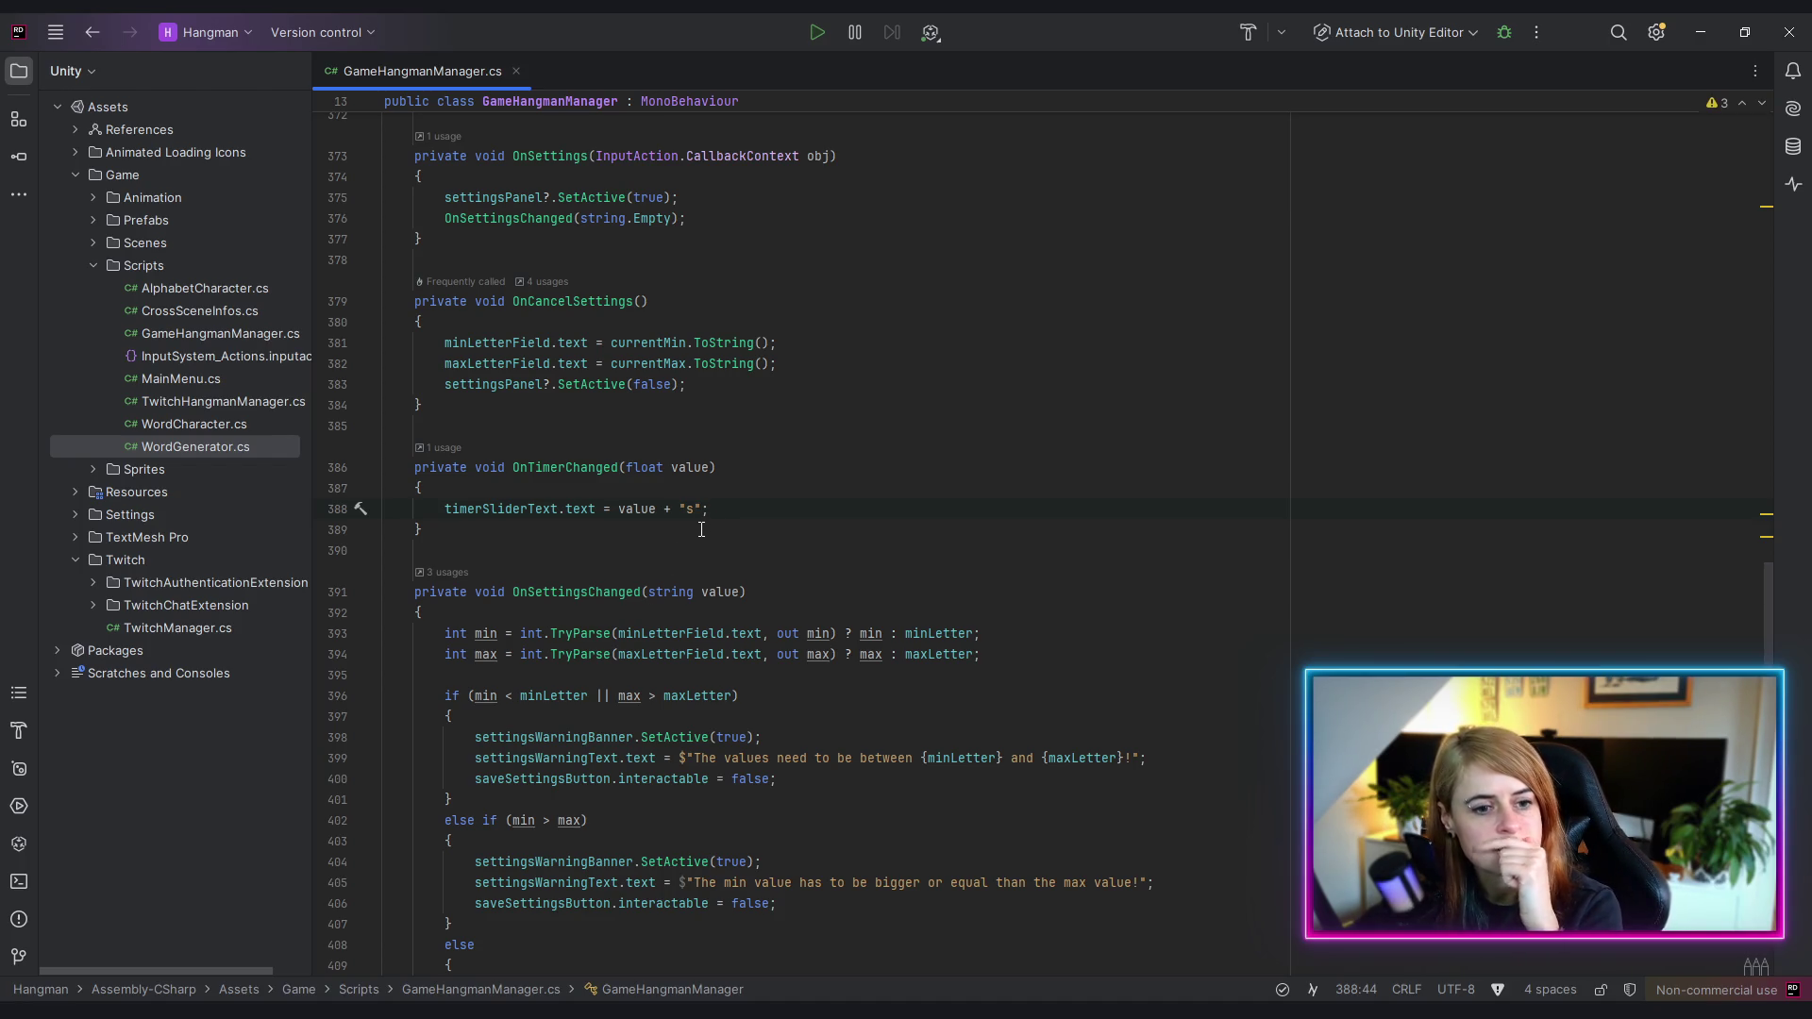
pyautogui.scroll(4, 703, 505)
pyautogui.scroll(-4, 921, 506)
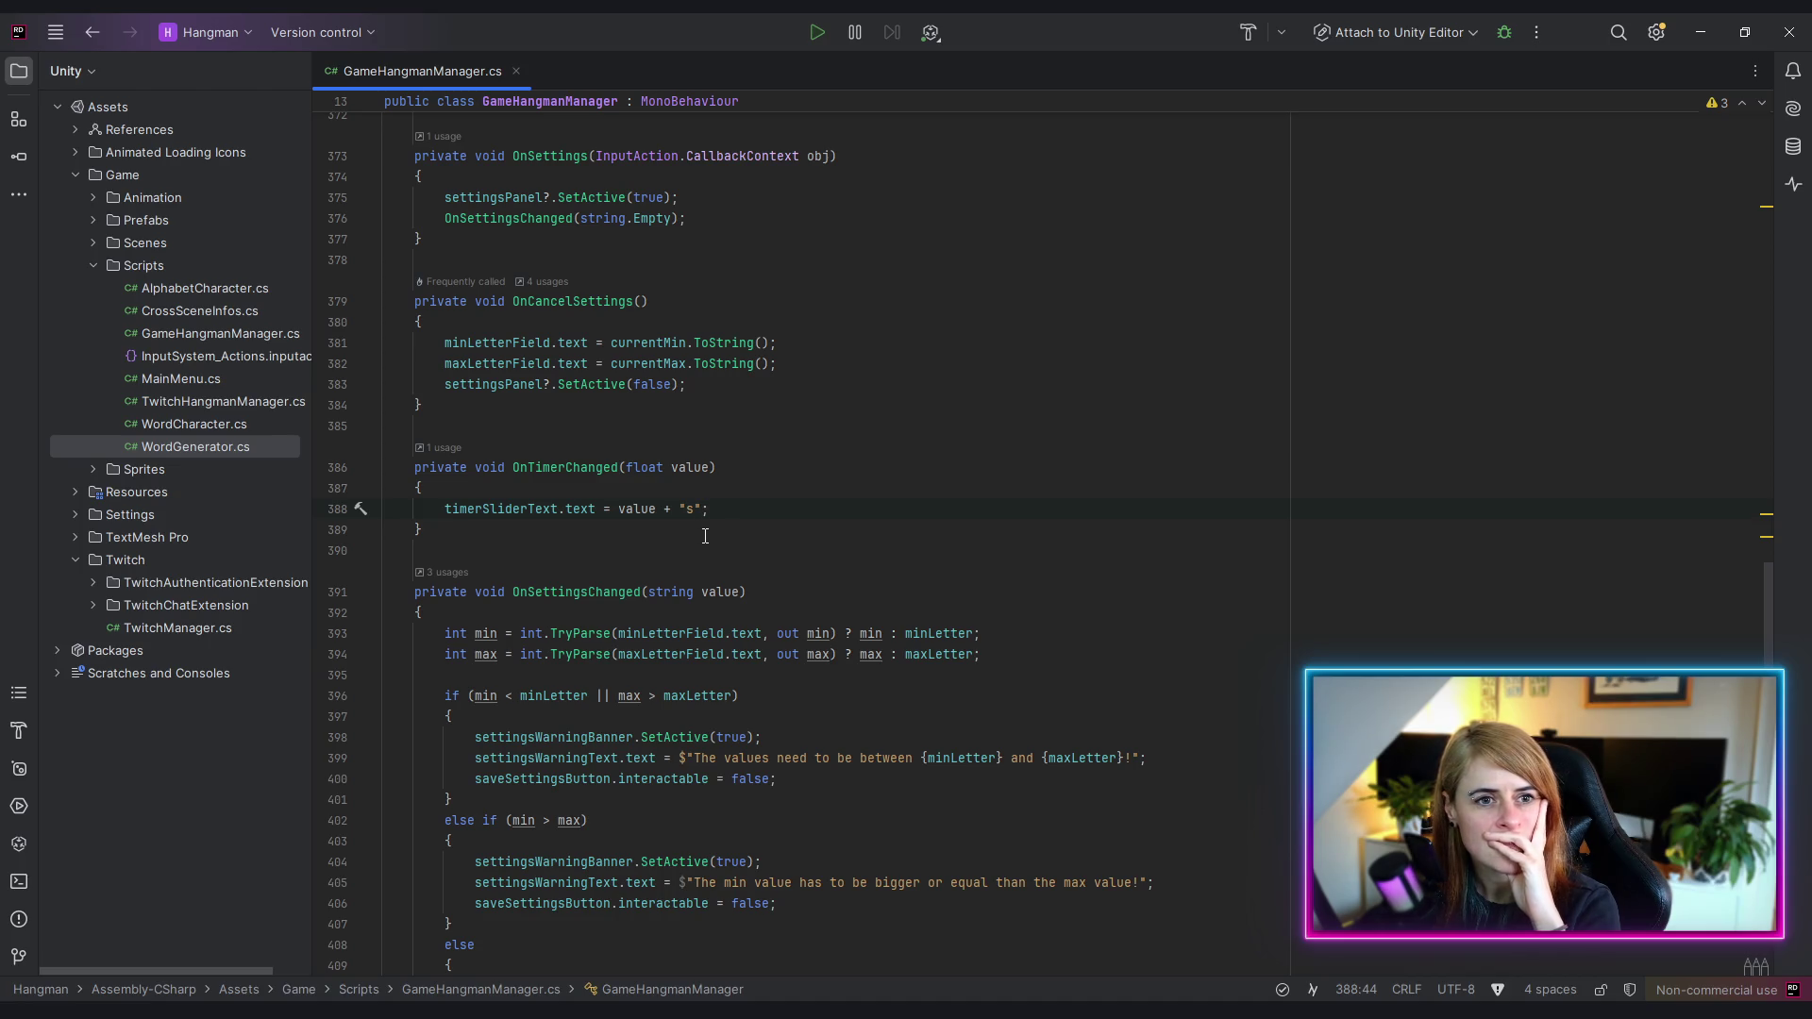
pyautogui.click(810, 370)
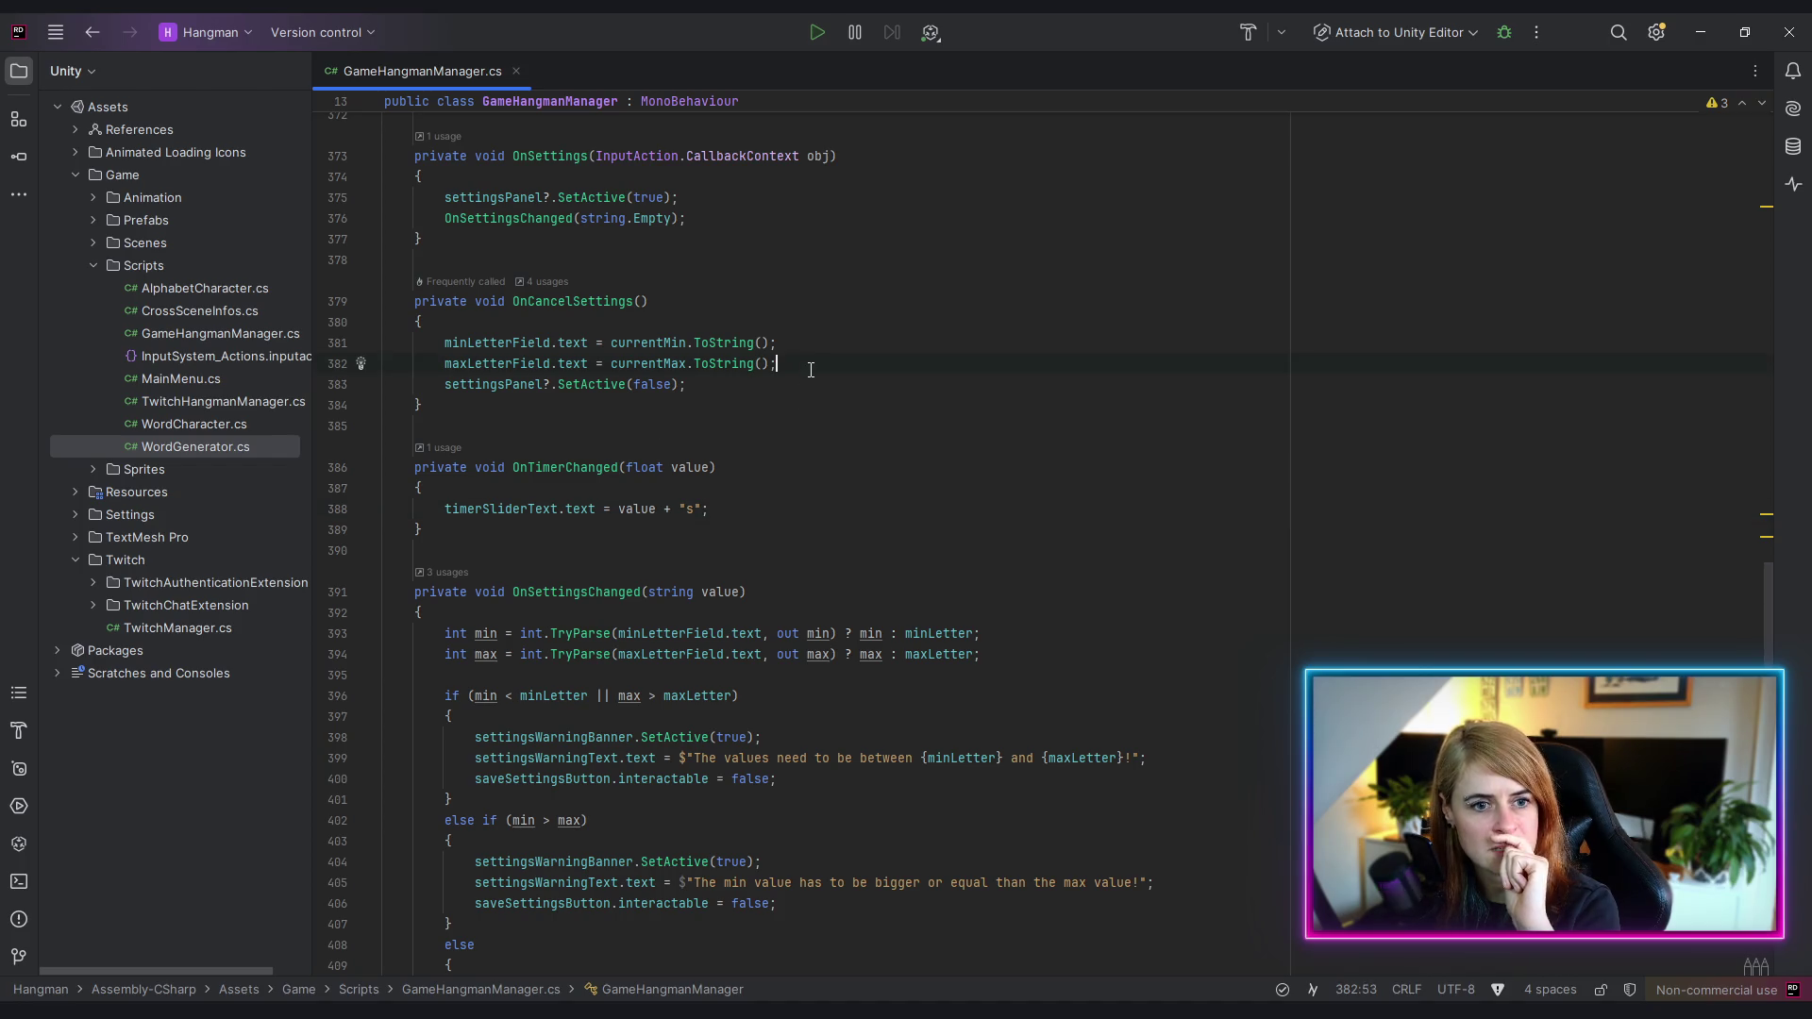
# - Insert a blank line at the start of OnCancelSettings and check the OnSettingsChanged call
pyautogui.press('Up')
pyautogui.press('Up')
pyautogui.press('Return')
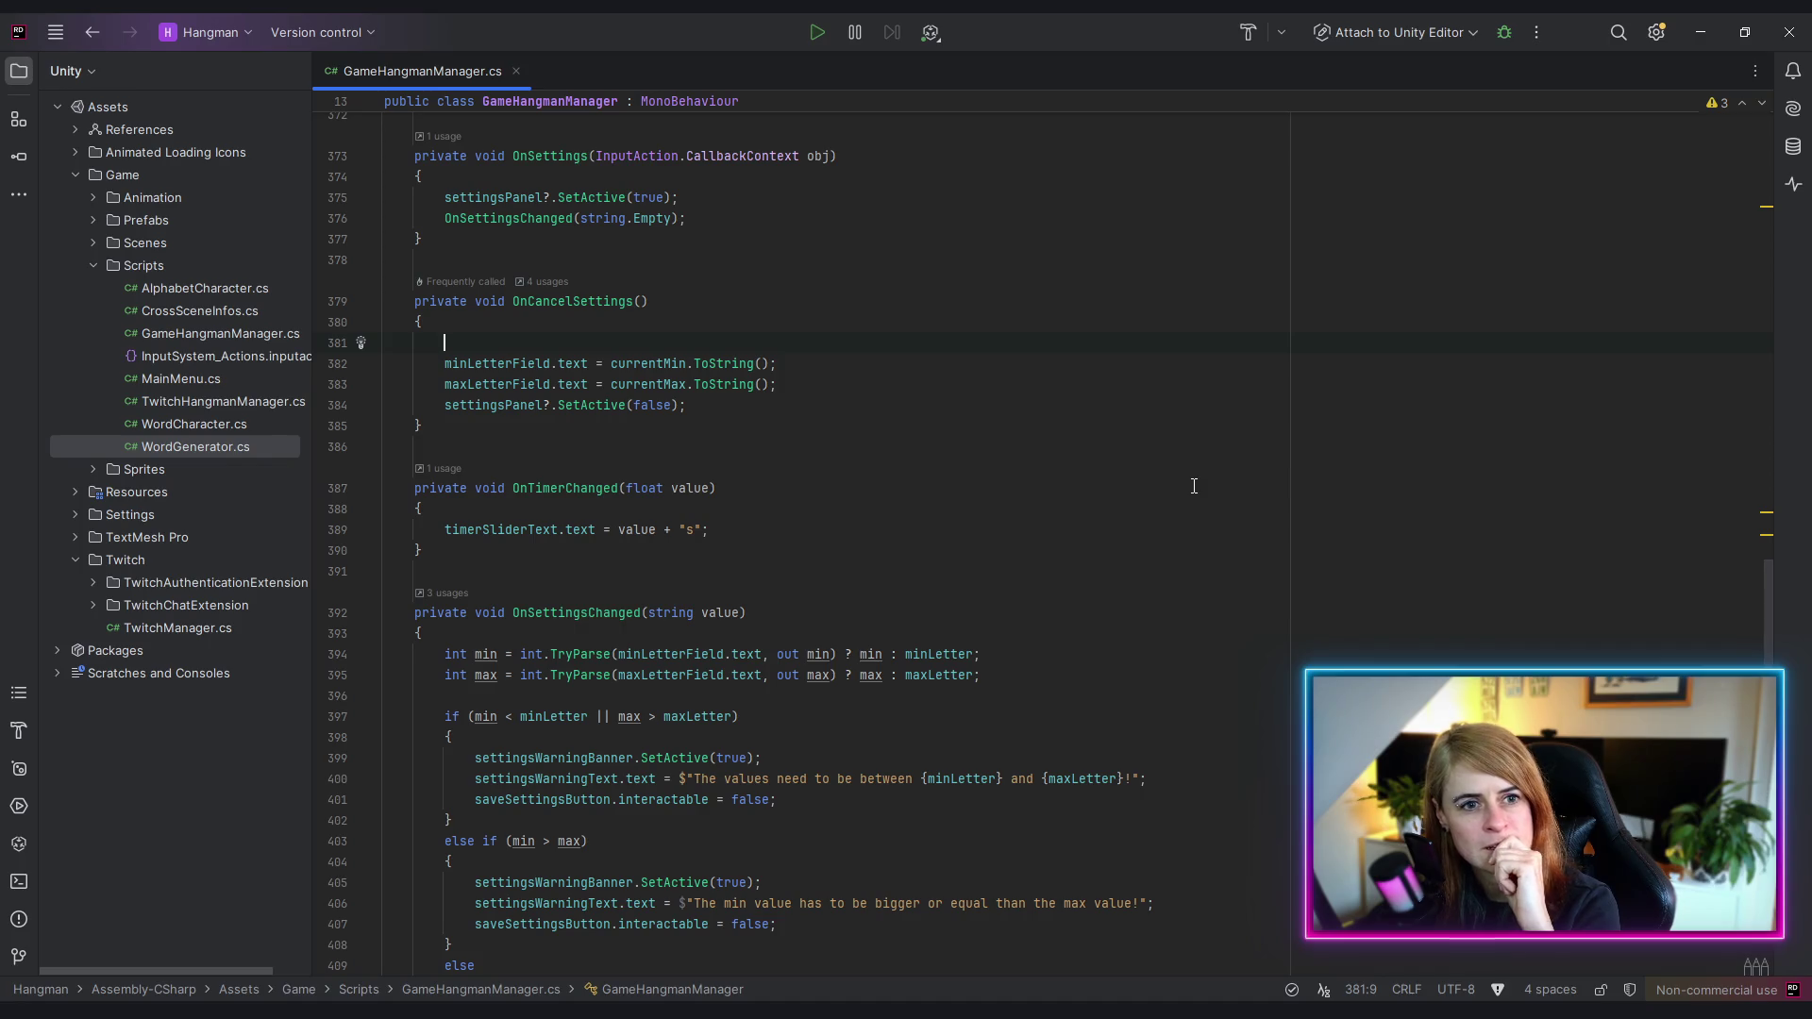
pyautogui.click(534, 218)
pyautogui.scroll(-4, 603, 427)
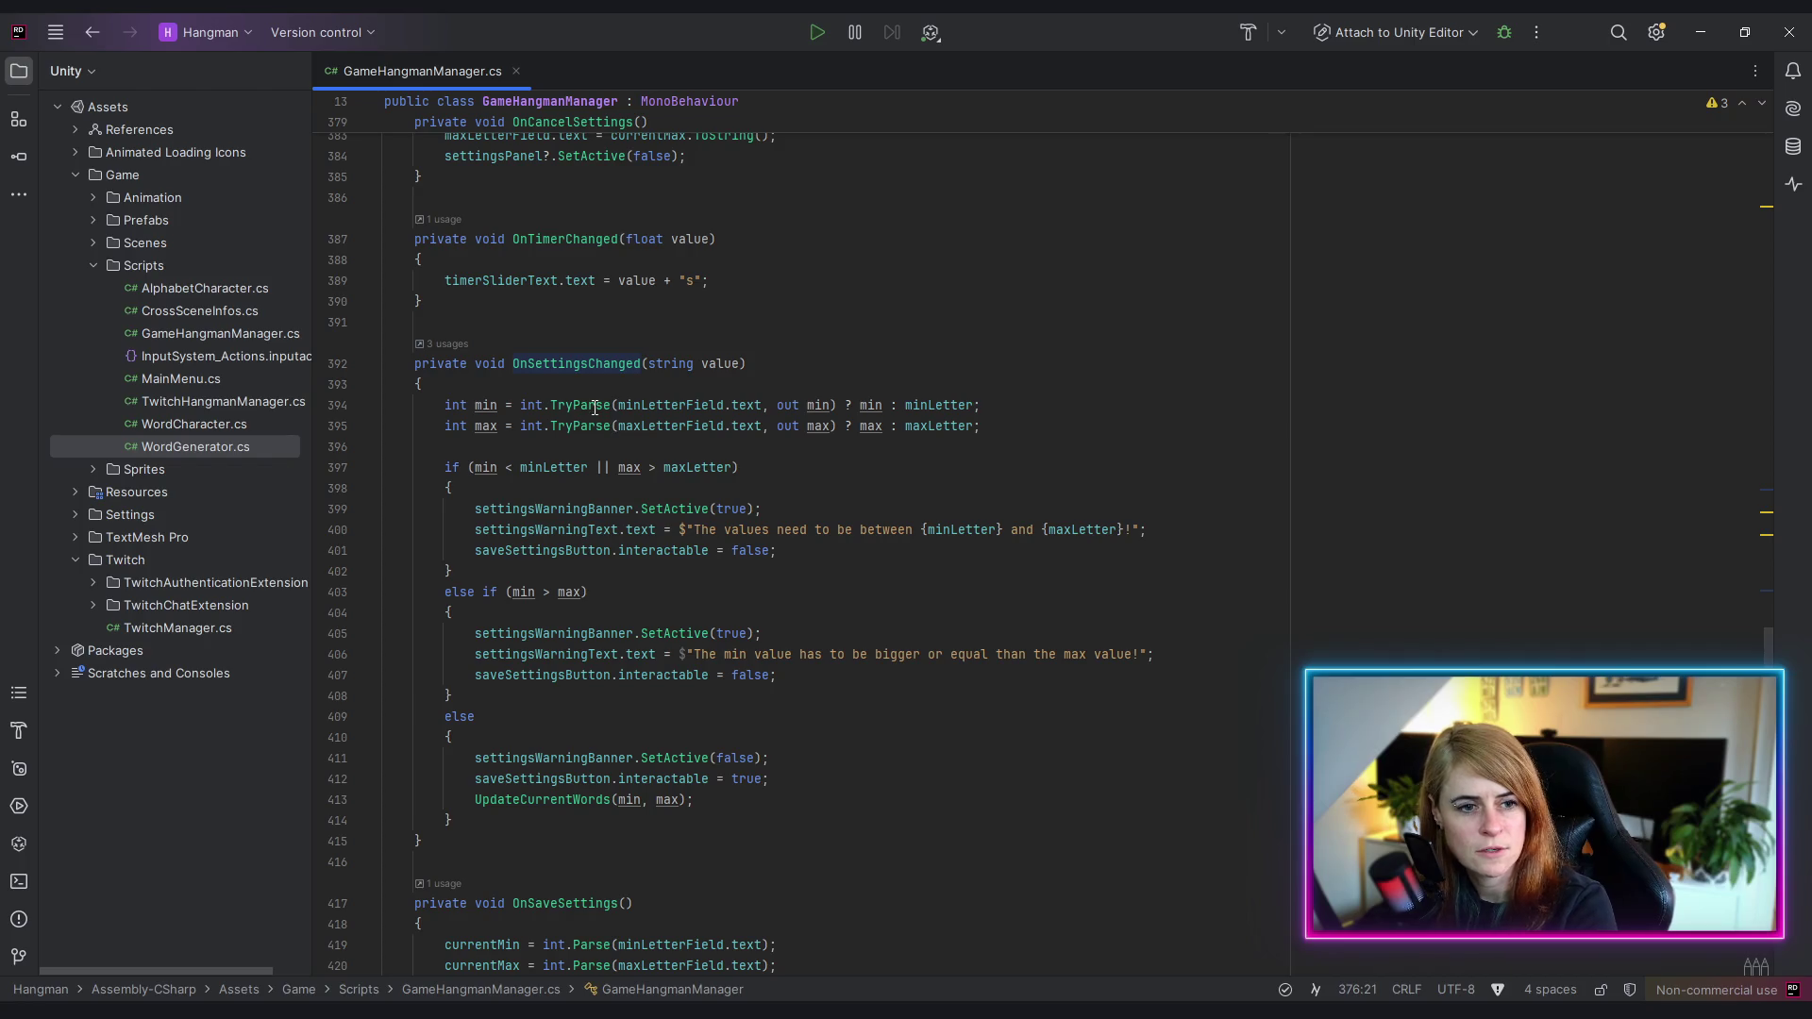
pyautogui.scroll(-4, 1213, 482)
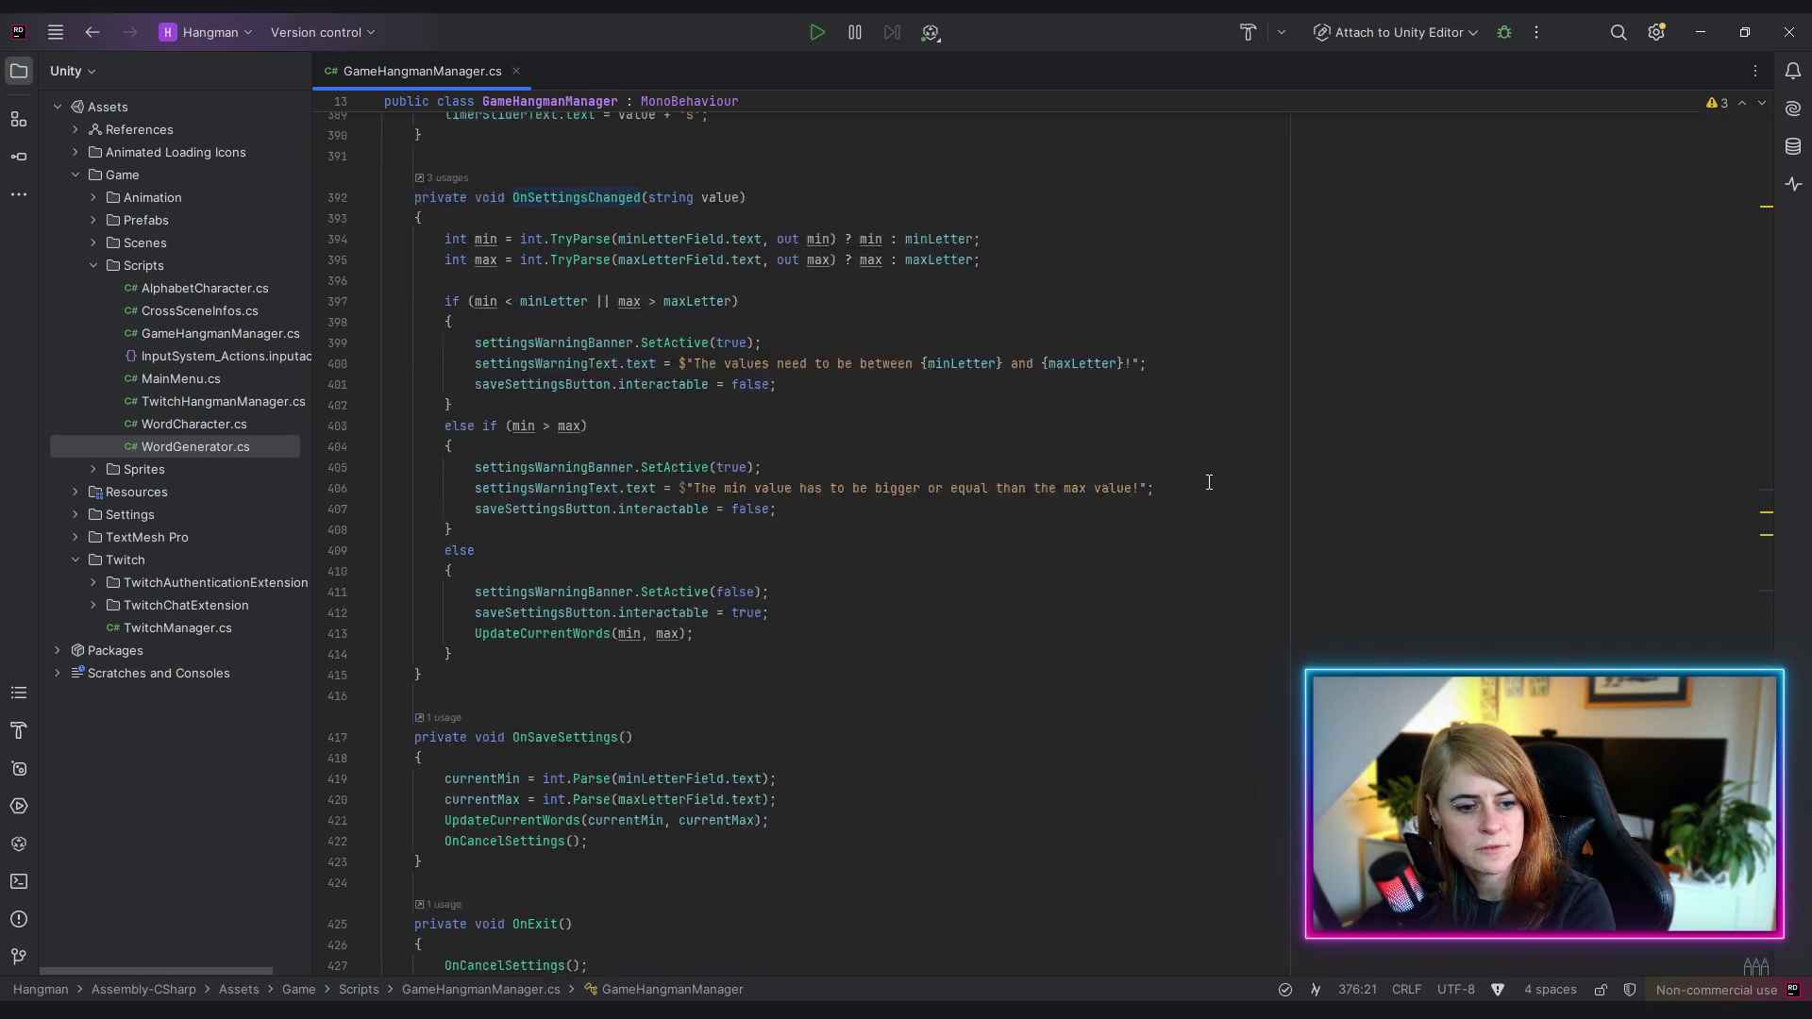
pyautogui.scroll(-3, 1209, 483)
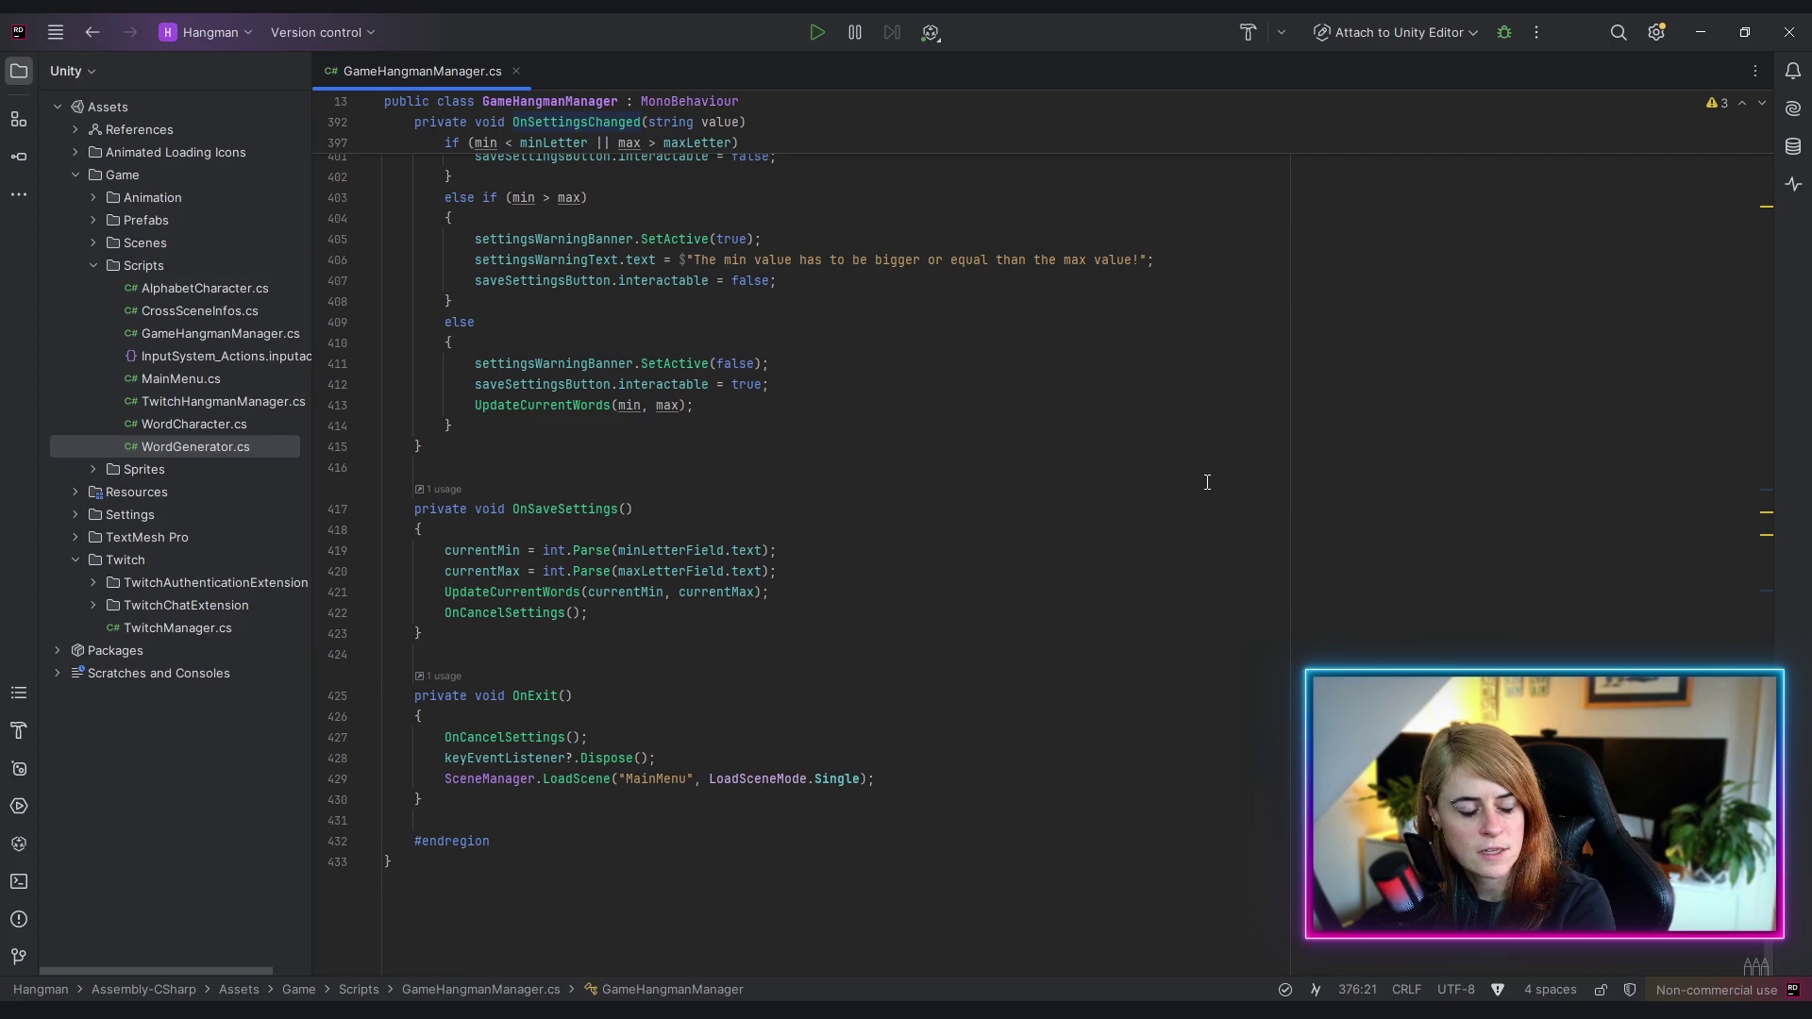
pyautogui.scroll(3, 1206, 483)
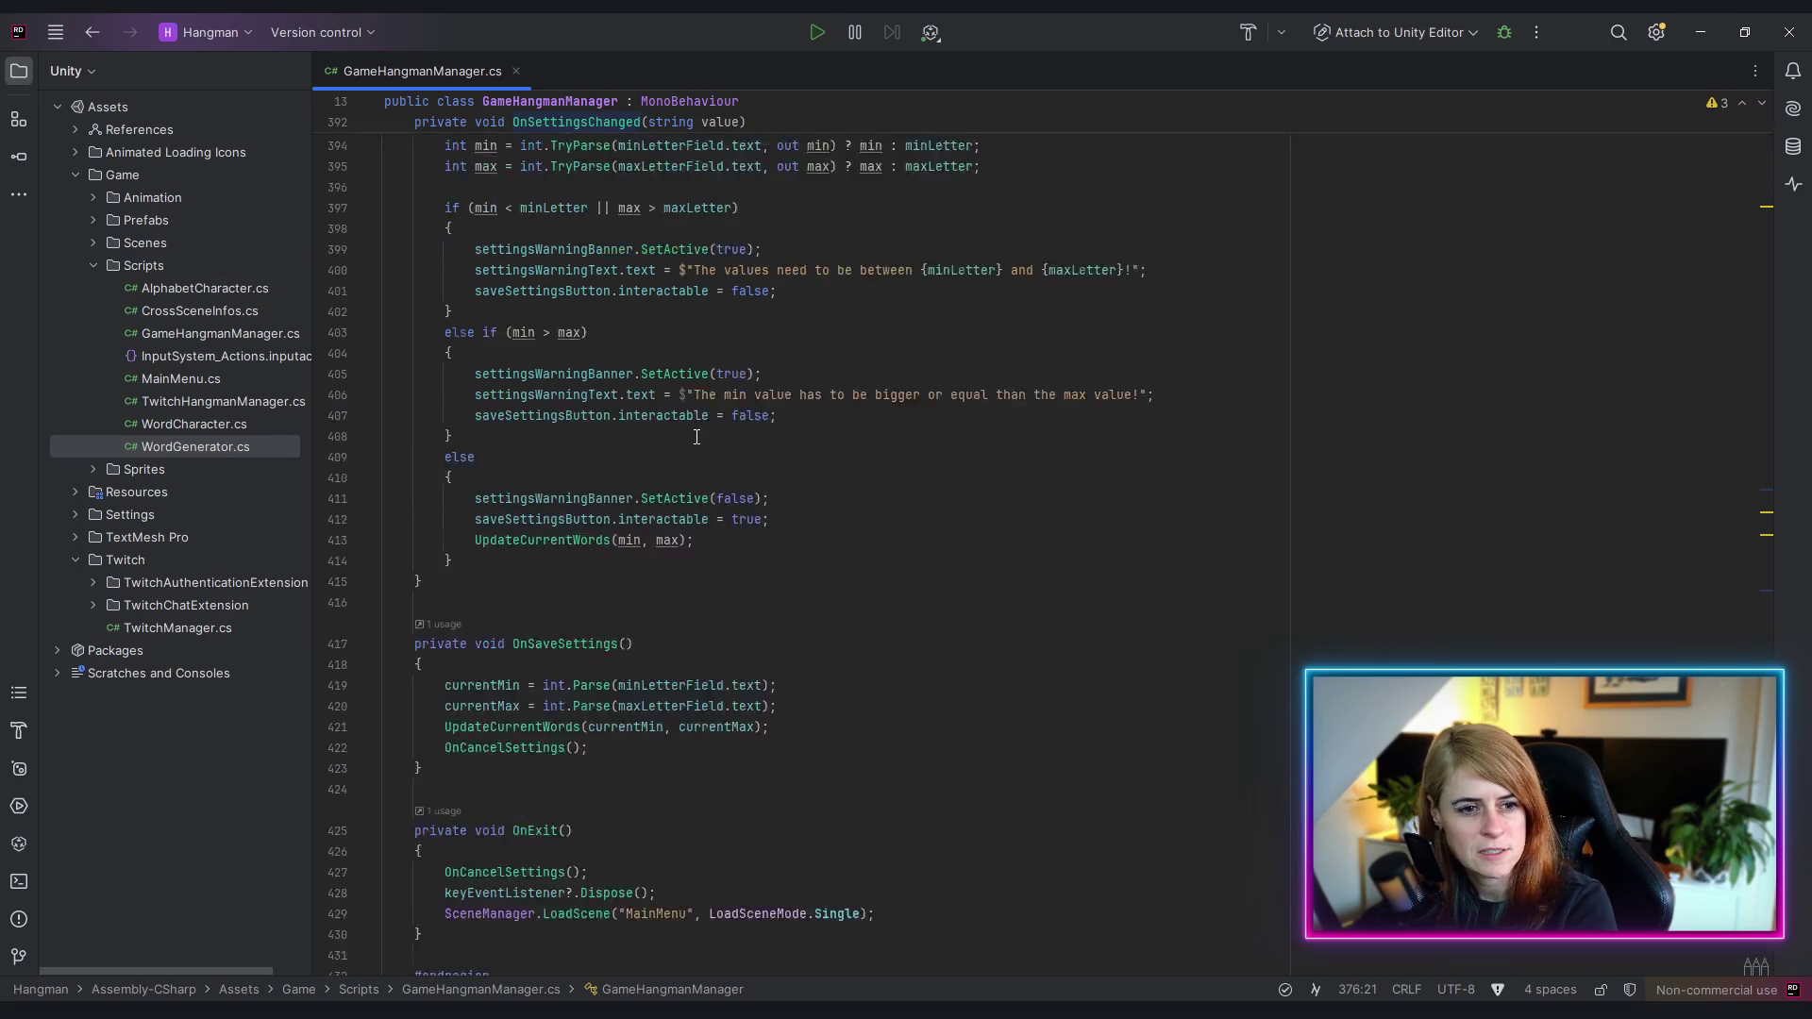
pyautogui.scroll(-3, 752, 453)
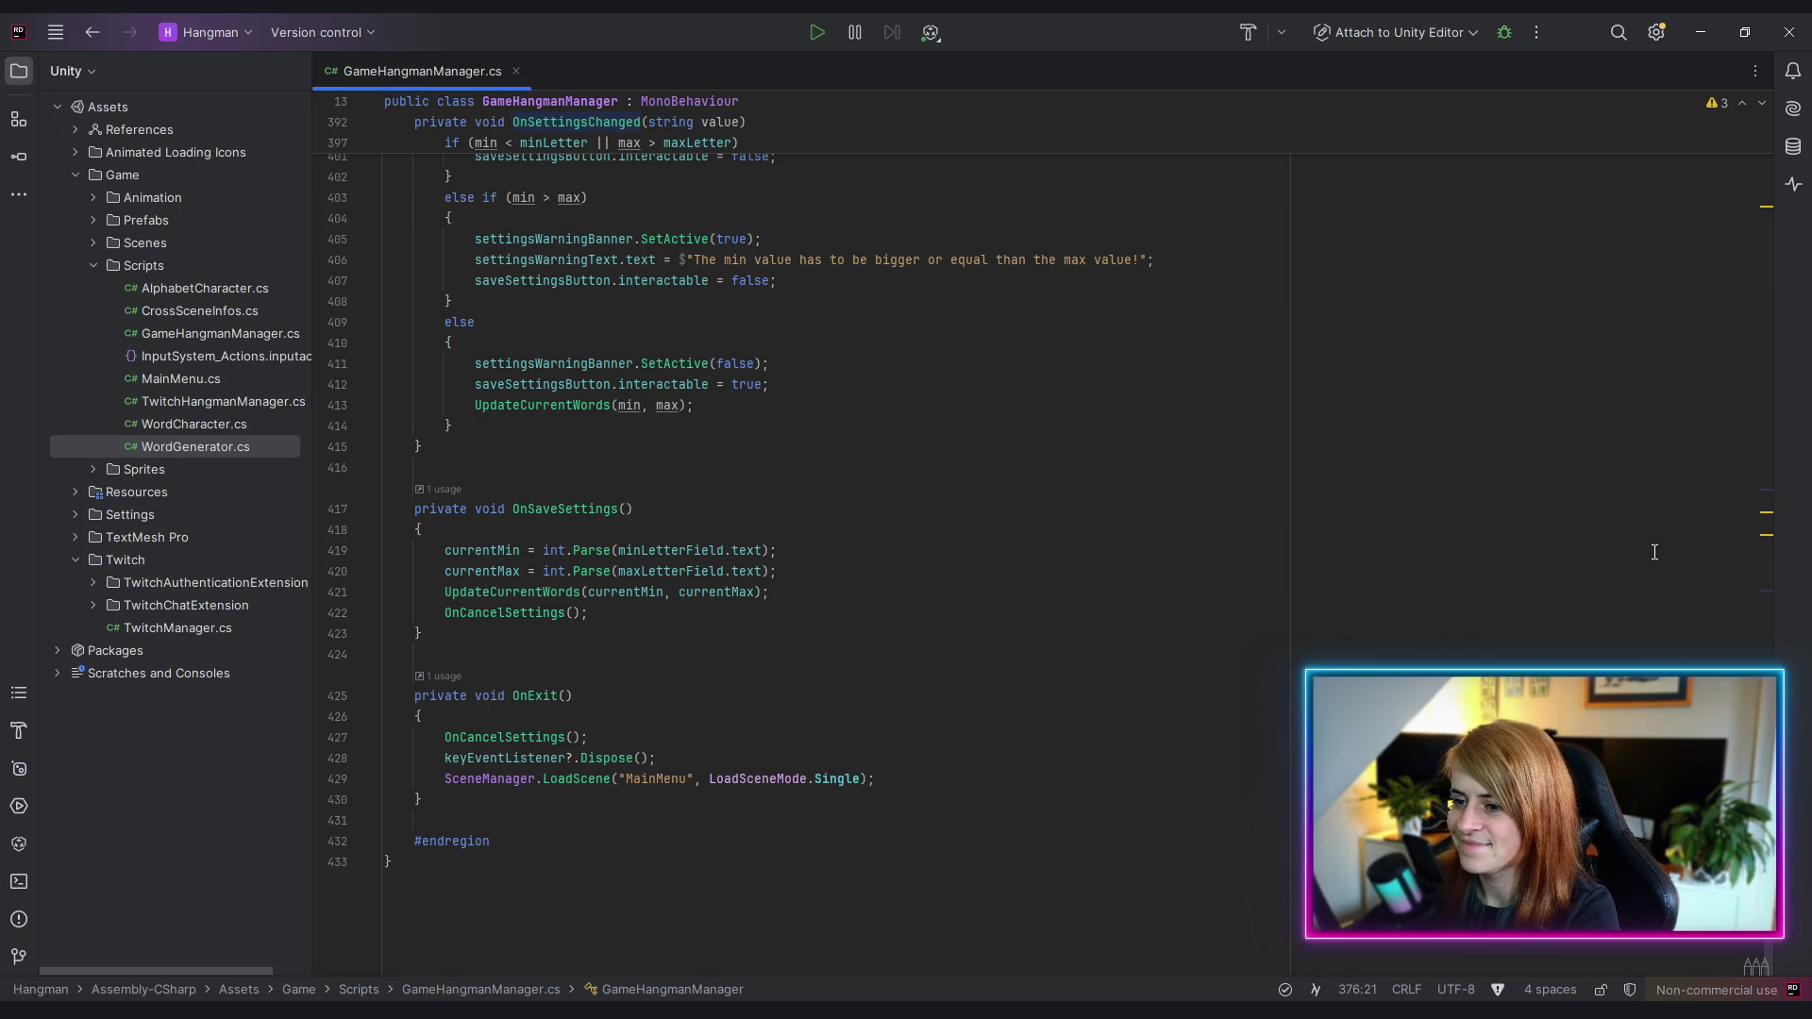
# - Review the OnExit, OnTimerChanged and Settings field code in GameHangmanManager.cs
pyautogui.click(1132, 667)
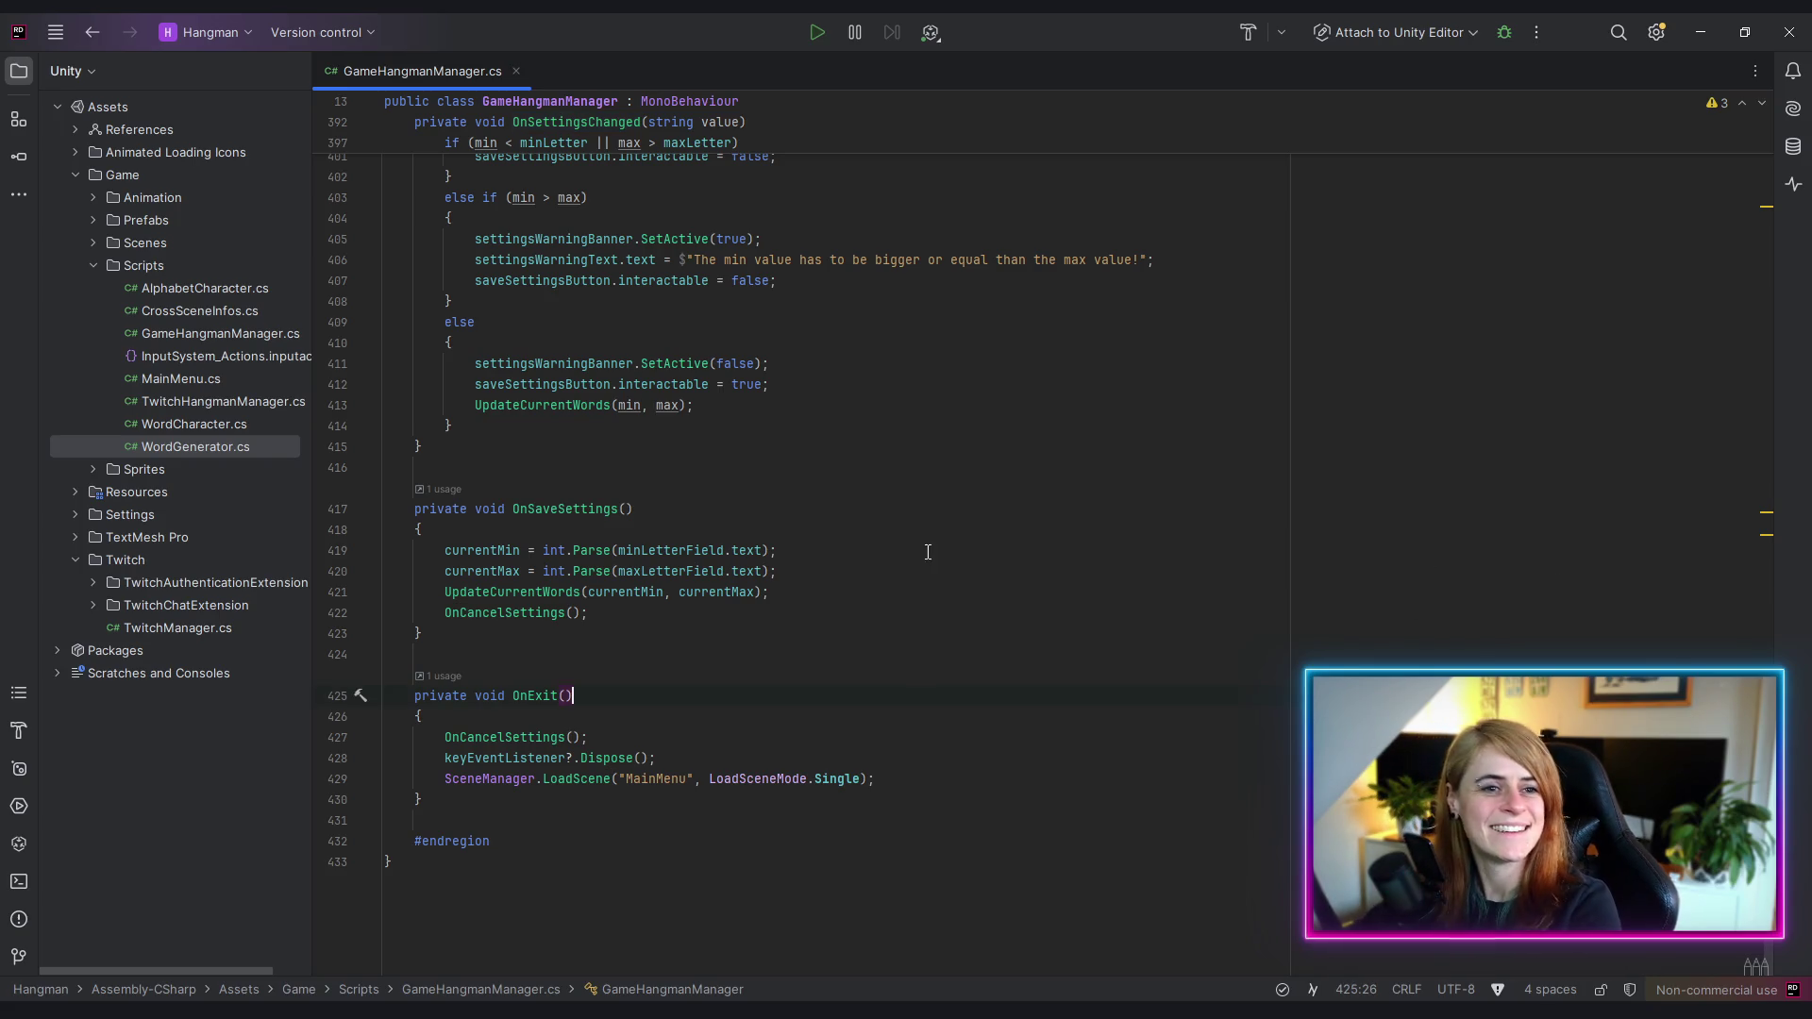
pyautogui.scroll(5, 927, 552)
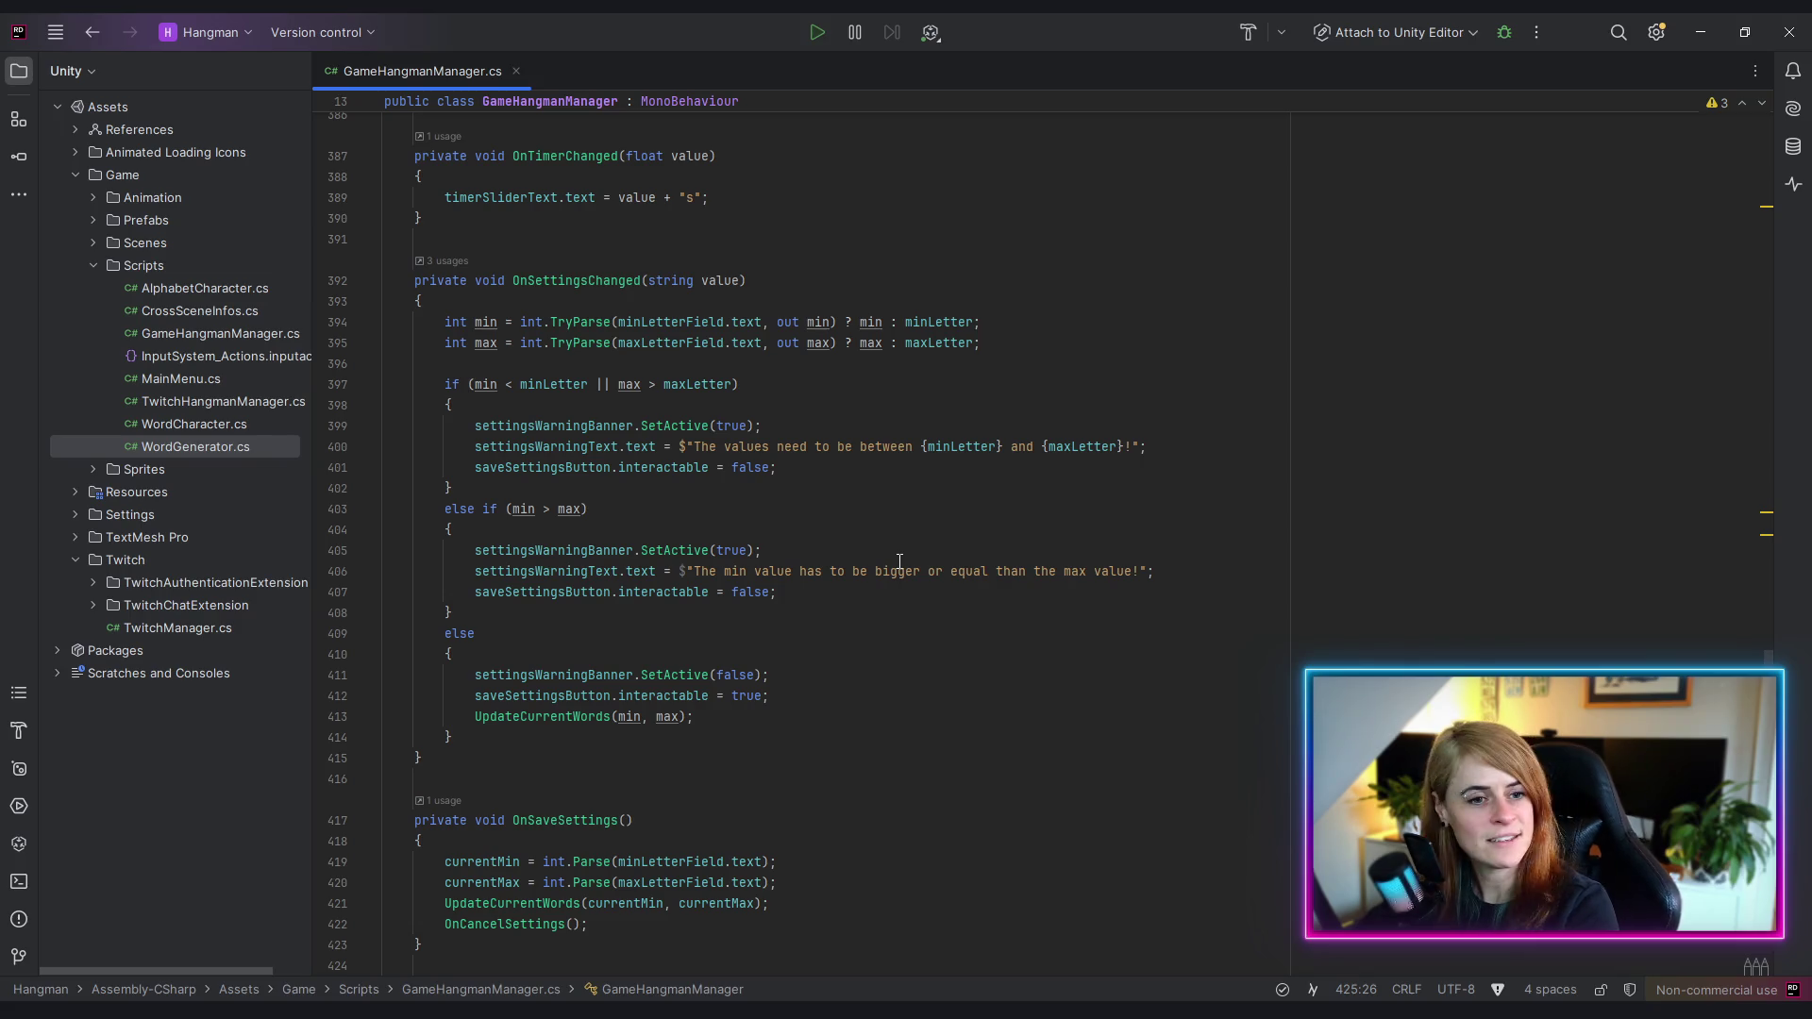
pyautogui.scroll(2, 892, 559)
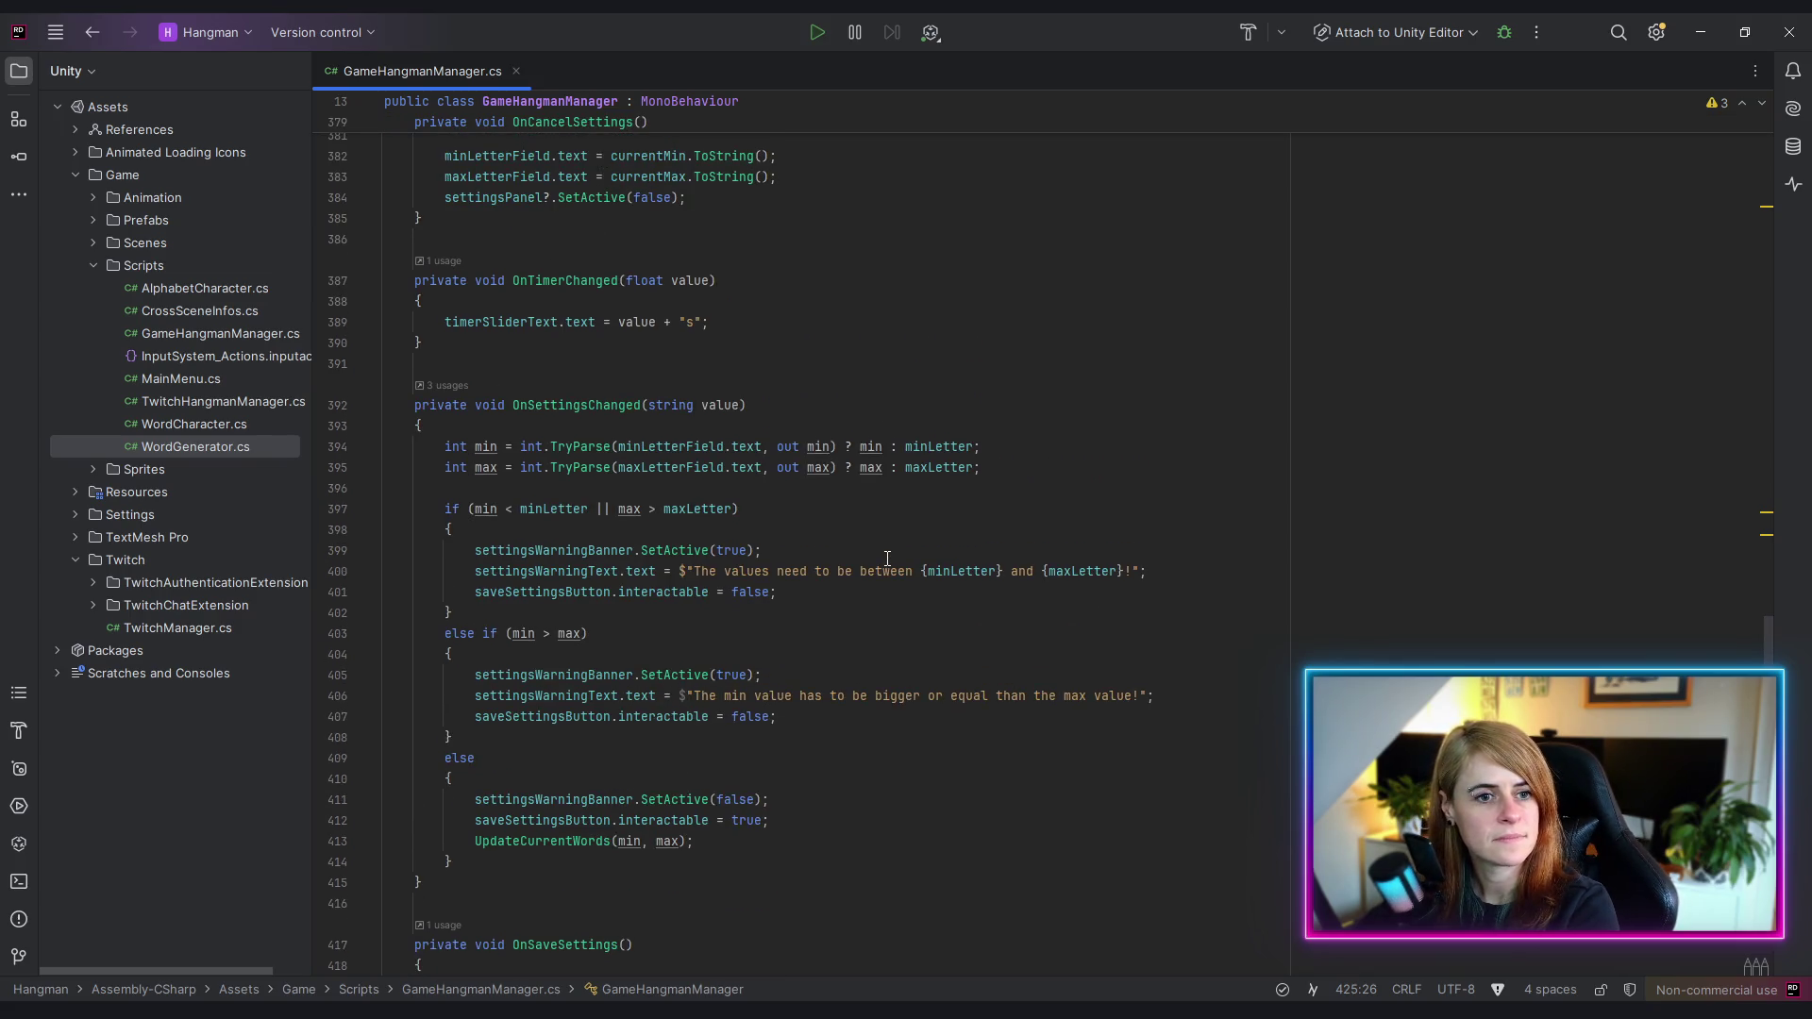
pyautogui.scroll(3, 887, 559)
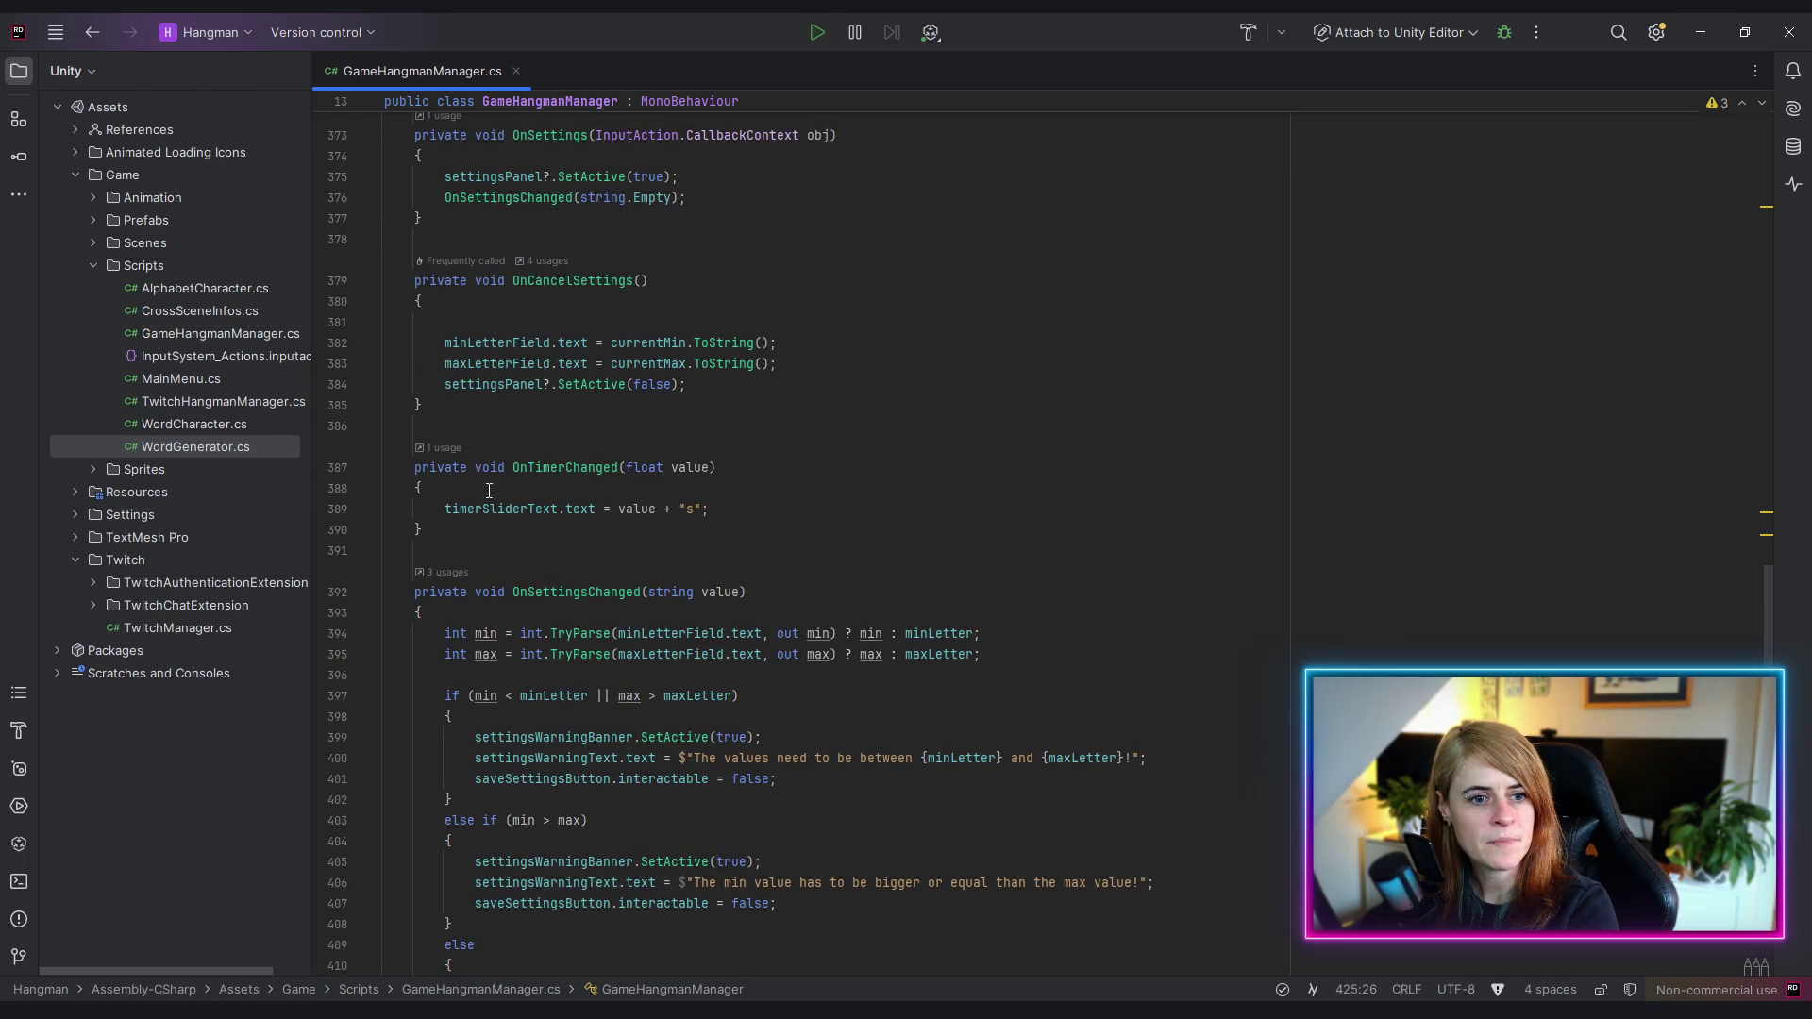
pyautogui.click(486, 529)
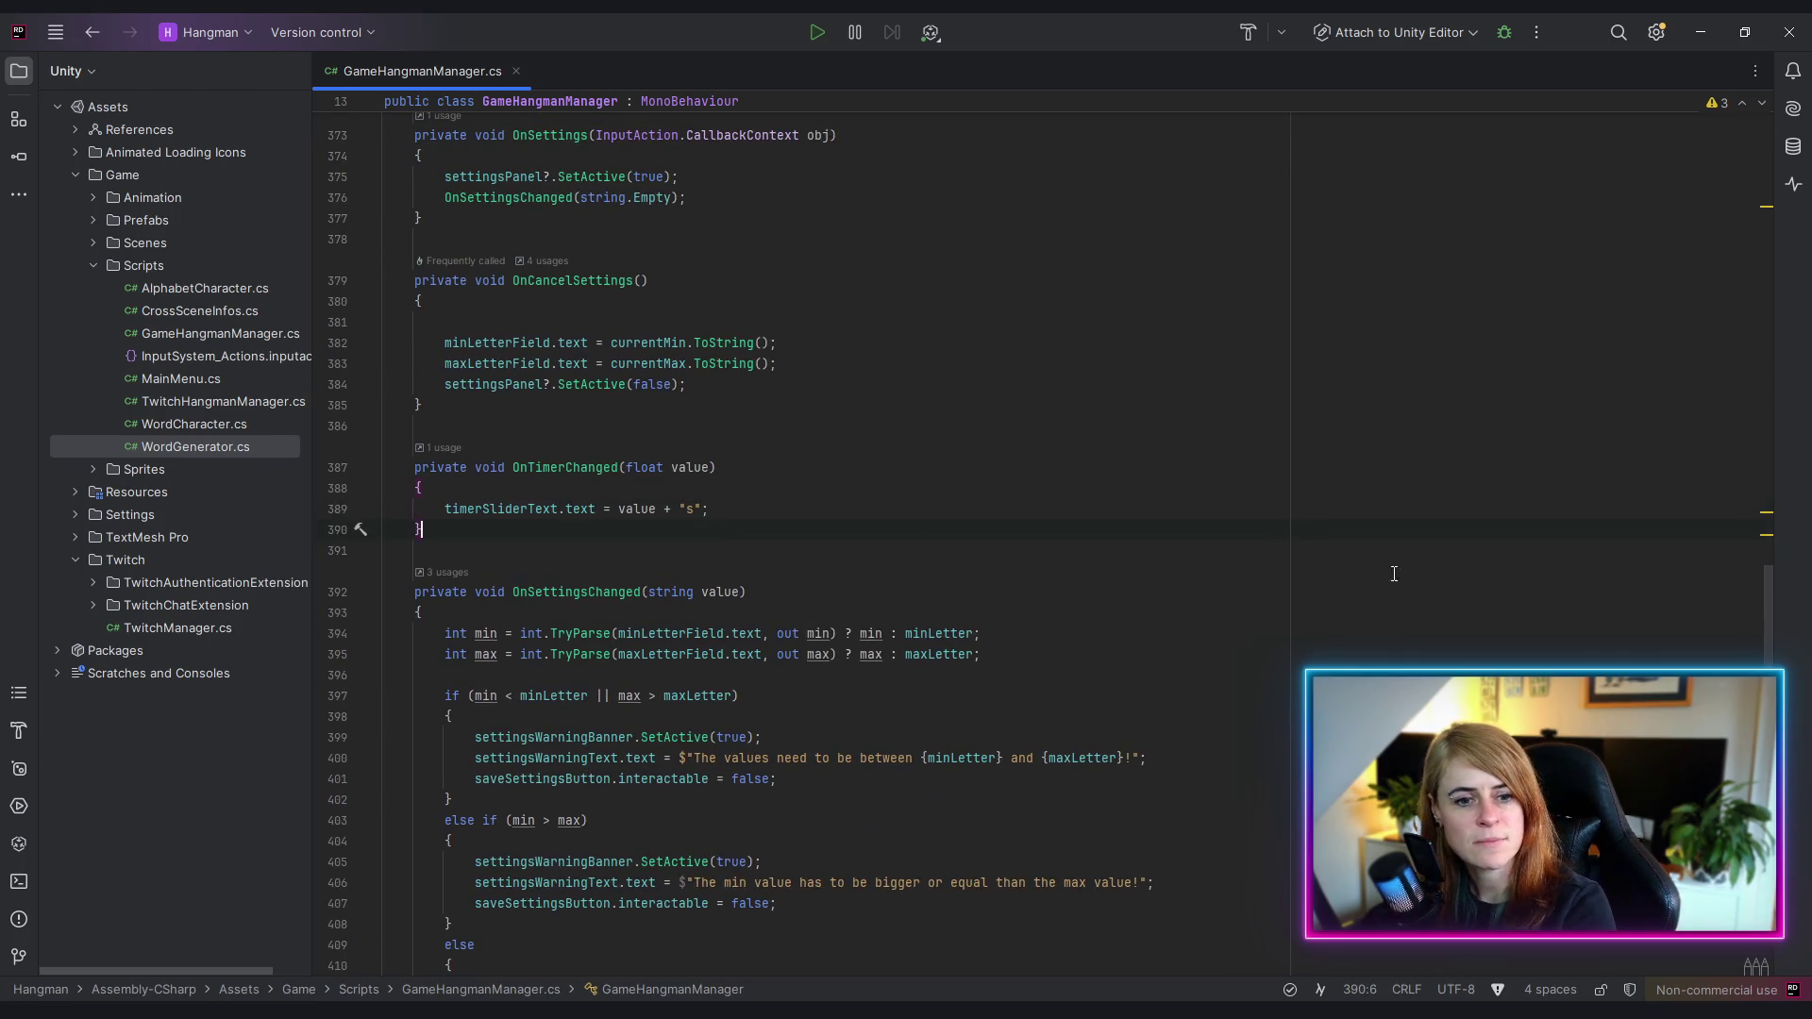
pyautogui.click(1775, 411)
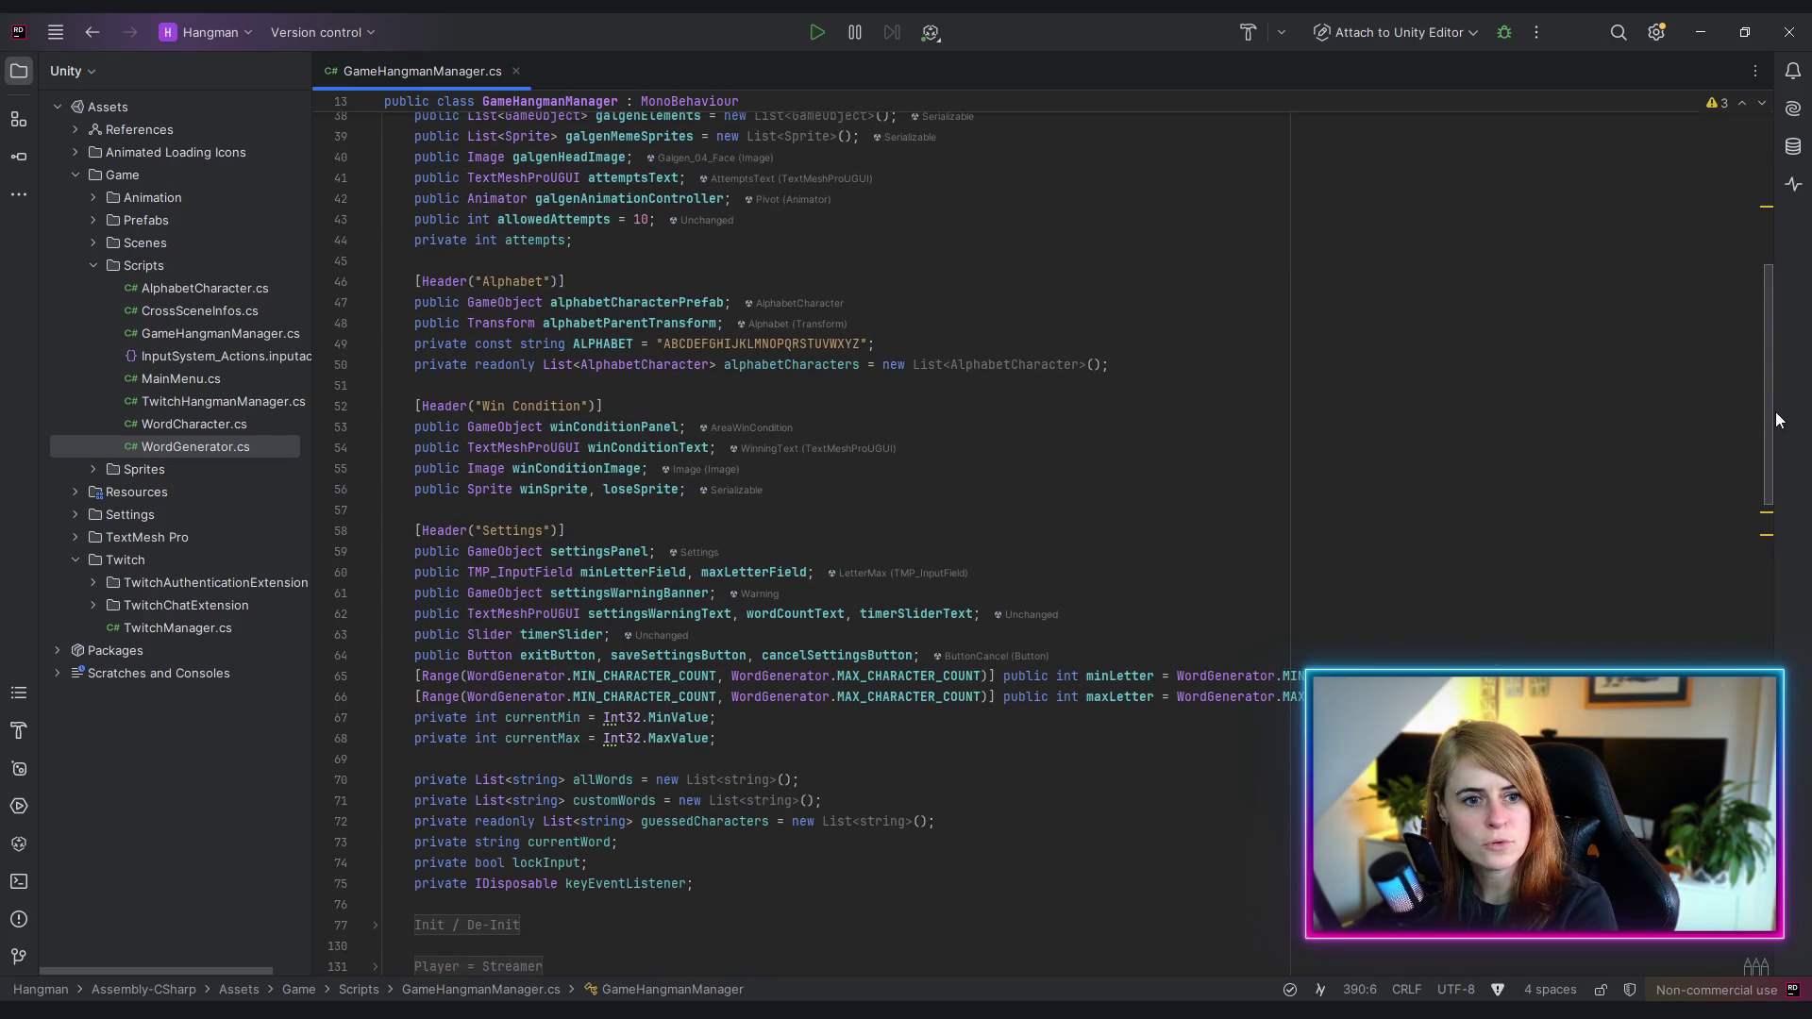
pyautogui.moveTo(1776, 411)
pyautogui.mouseDown()
pyautogui.moveTo(1763, 290)
pyautogui.moveTo(1775, 617)
pyautogui.mouseUp()
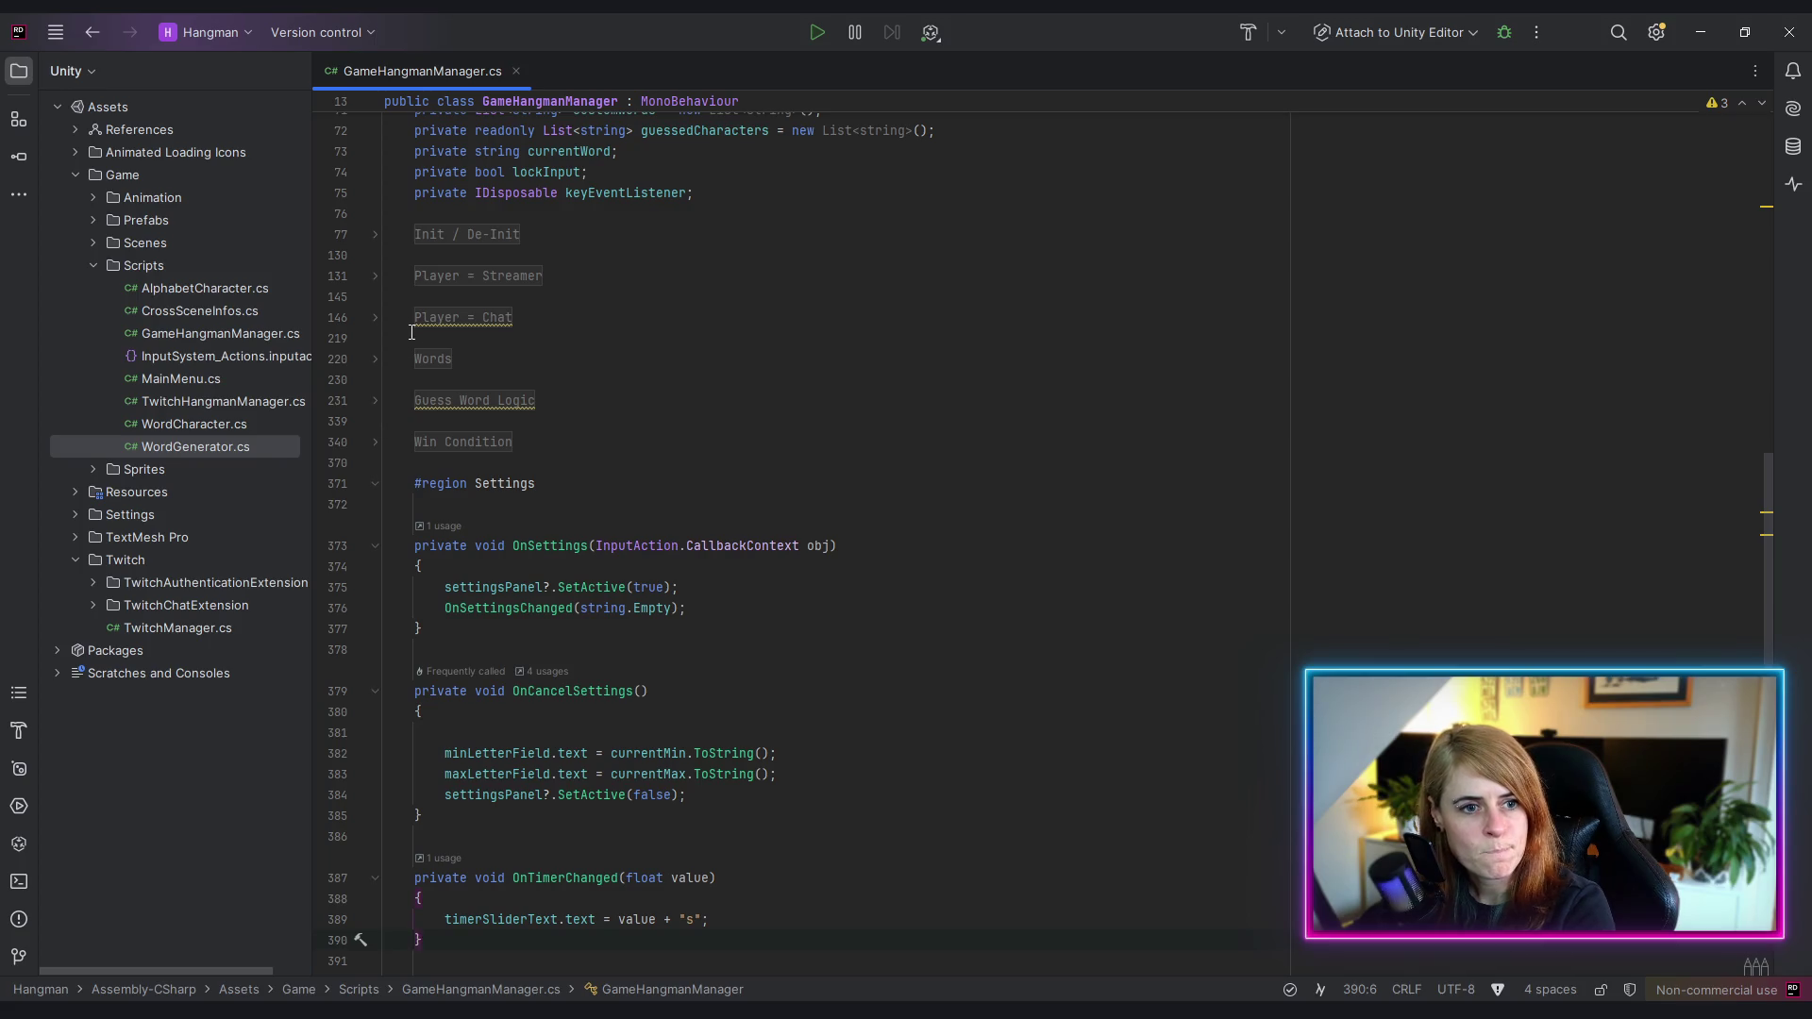
# - Expand the Player = Chat region and jump to the StartGuessing declaration in TwitchHangmanManager.cs
pyautogui.click(378, 327)
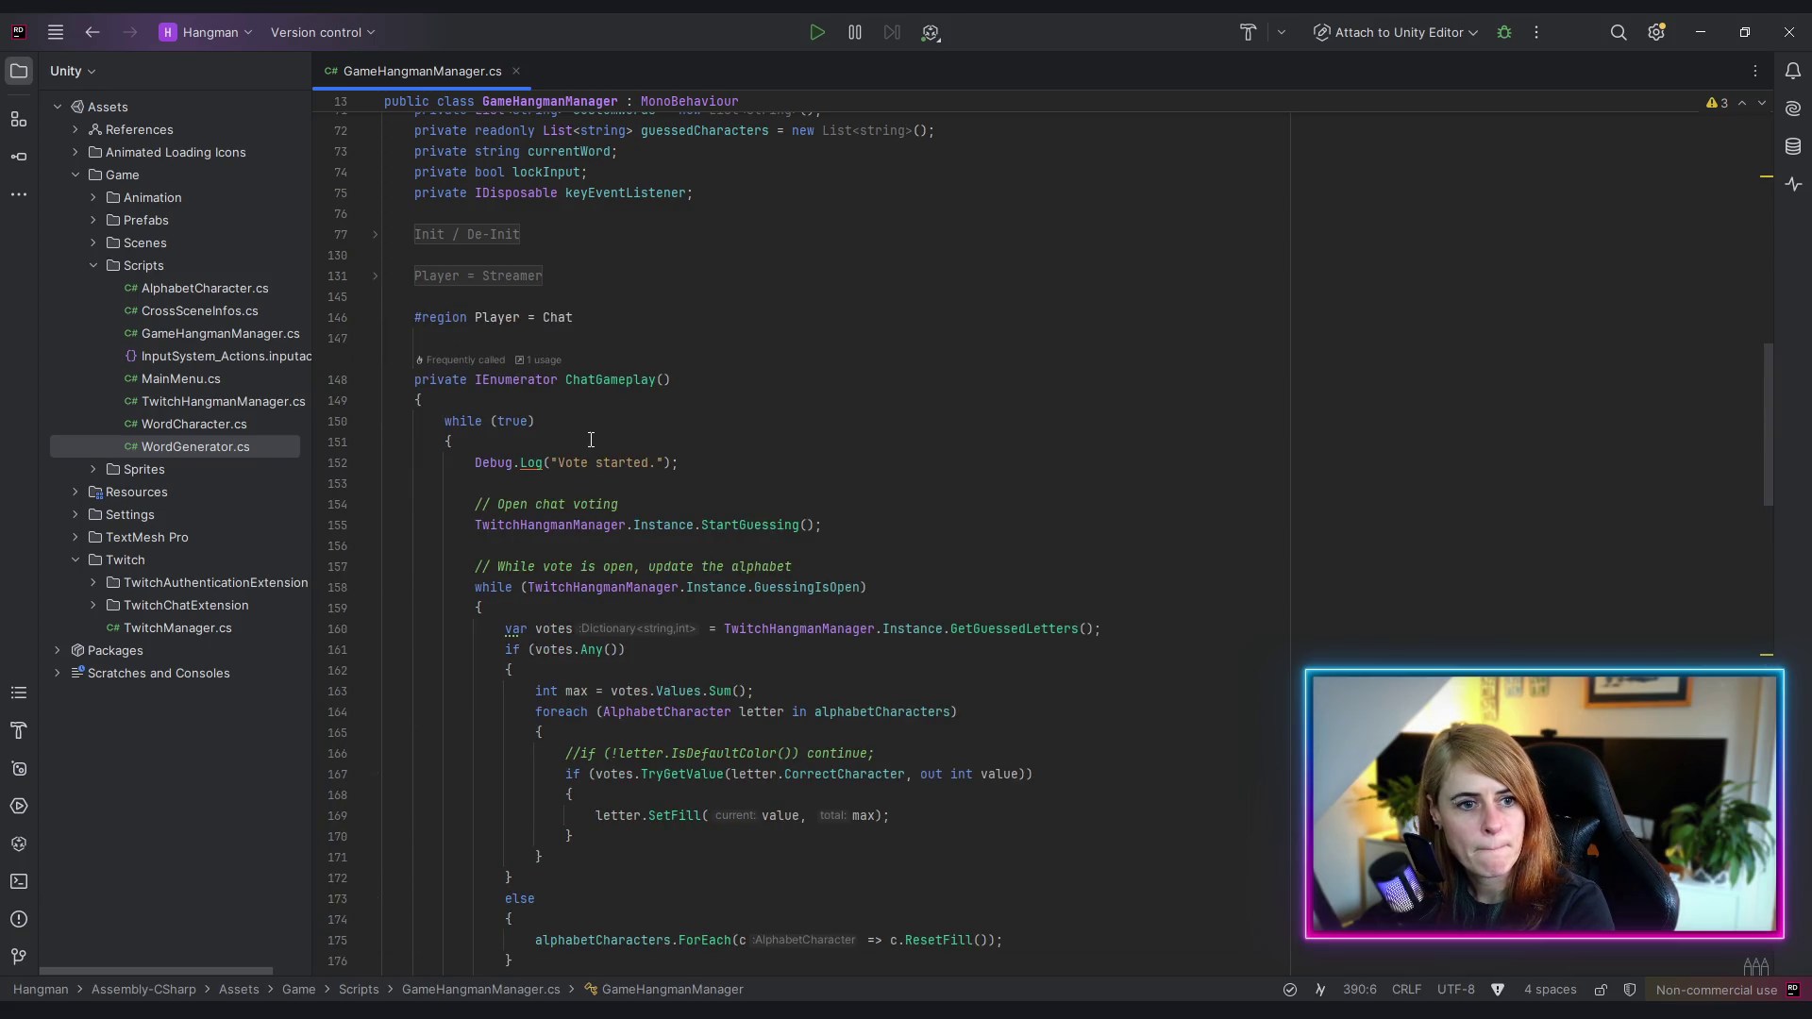
pyautogui.scroll(-3, 596, 441)
pyautogui.click(610, 193)
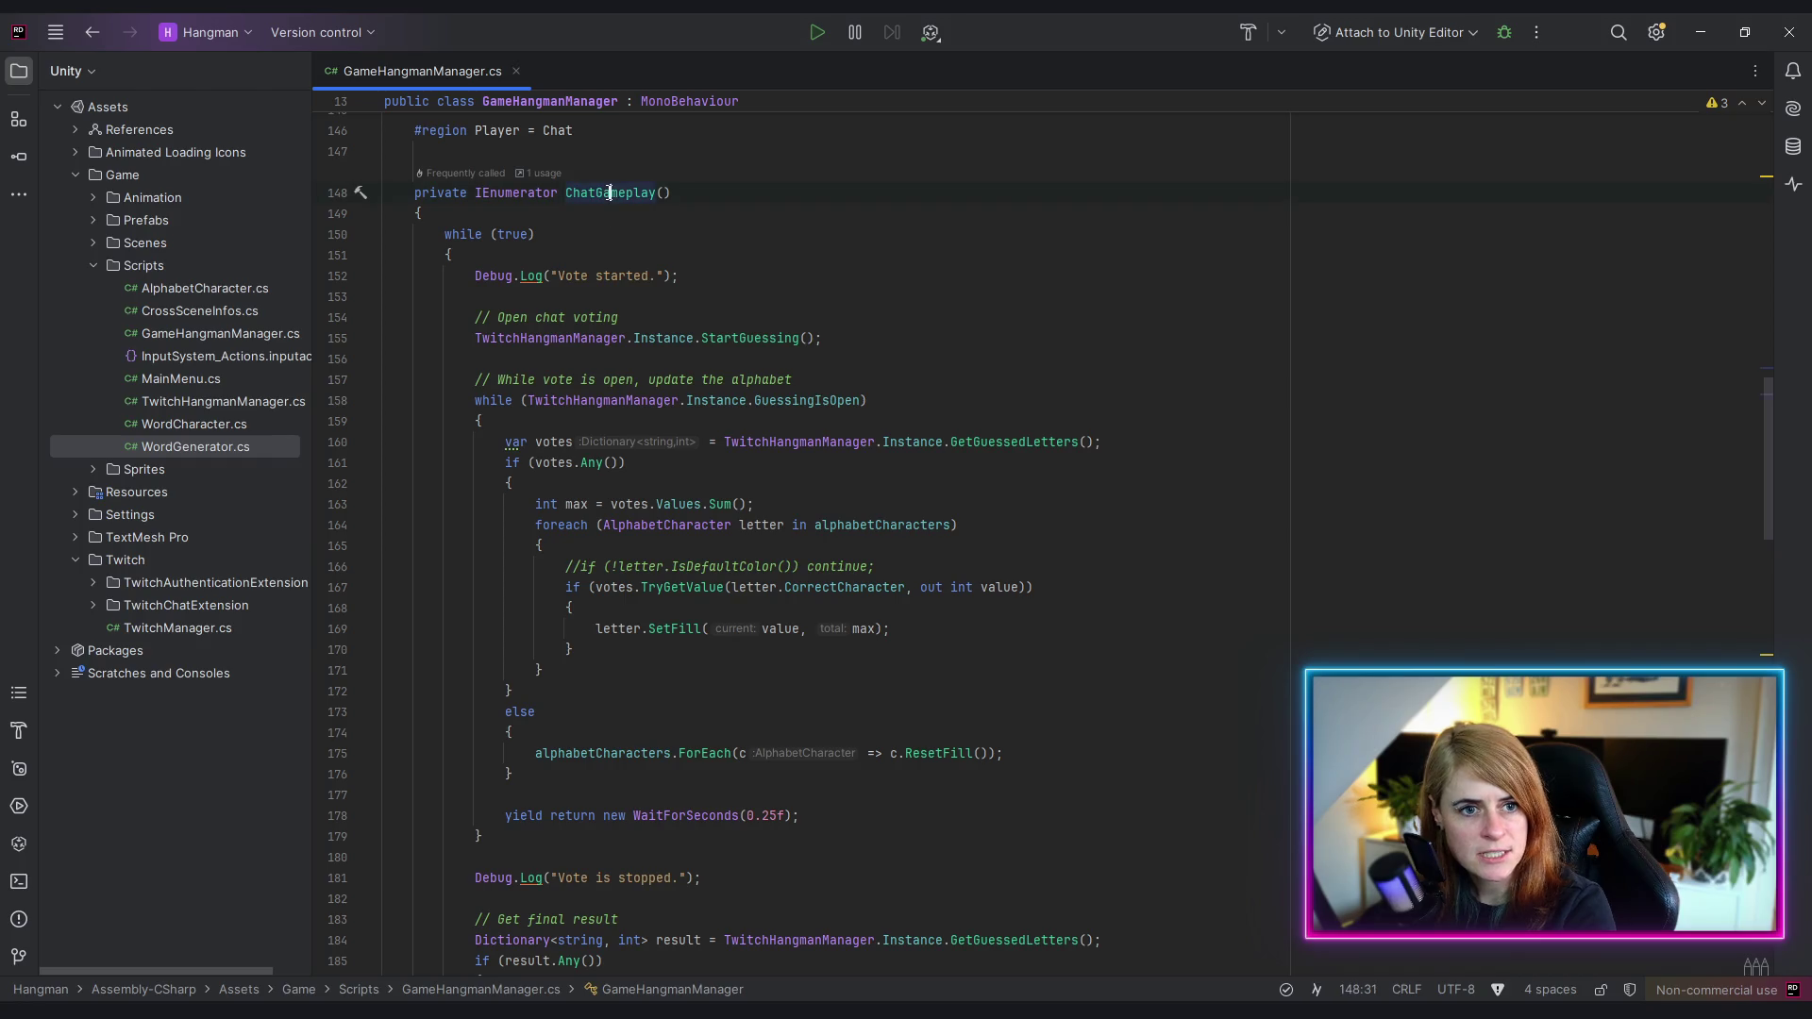
pyautogui.click(746, 338)
pyautogui.click(759, 399)
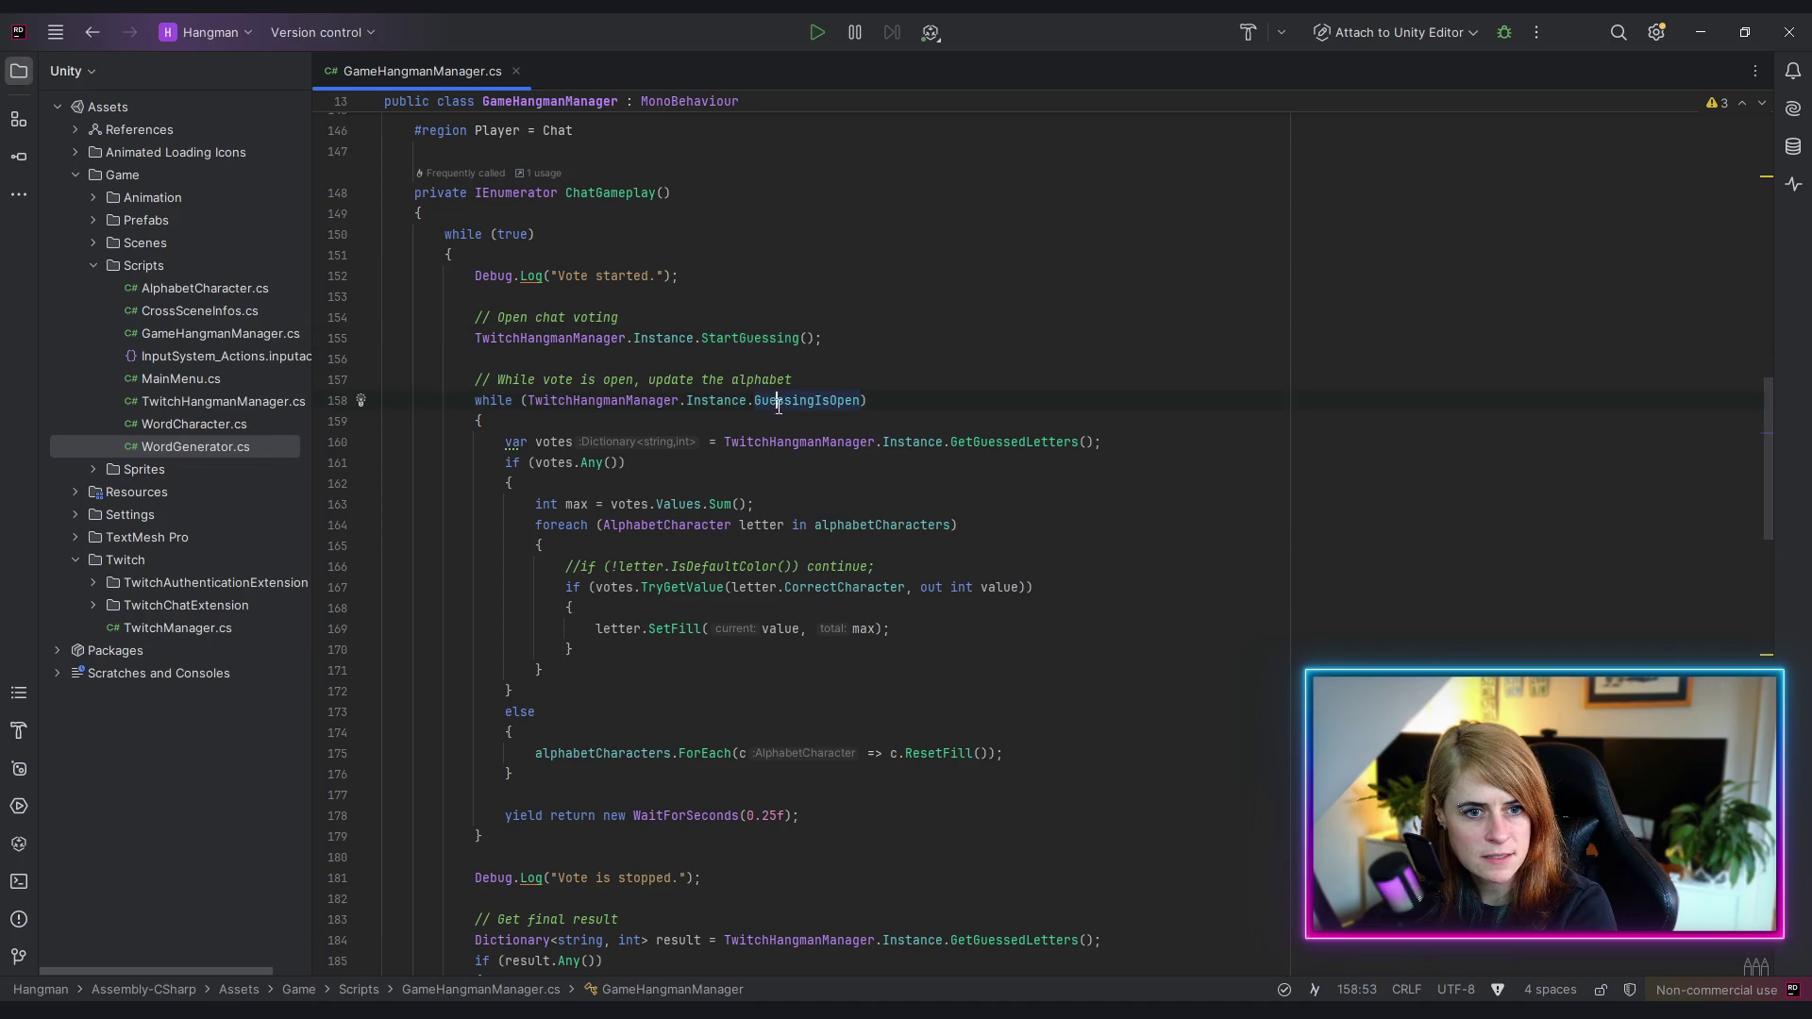
pyautogui.click(757, 338)
pyautogui.keyDown('ctrl'); pyautogui.click(755, 337); pyautogui.keyUp('ctrl')
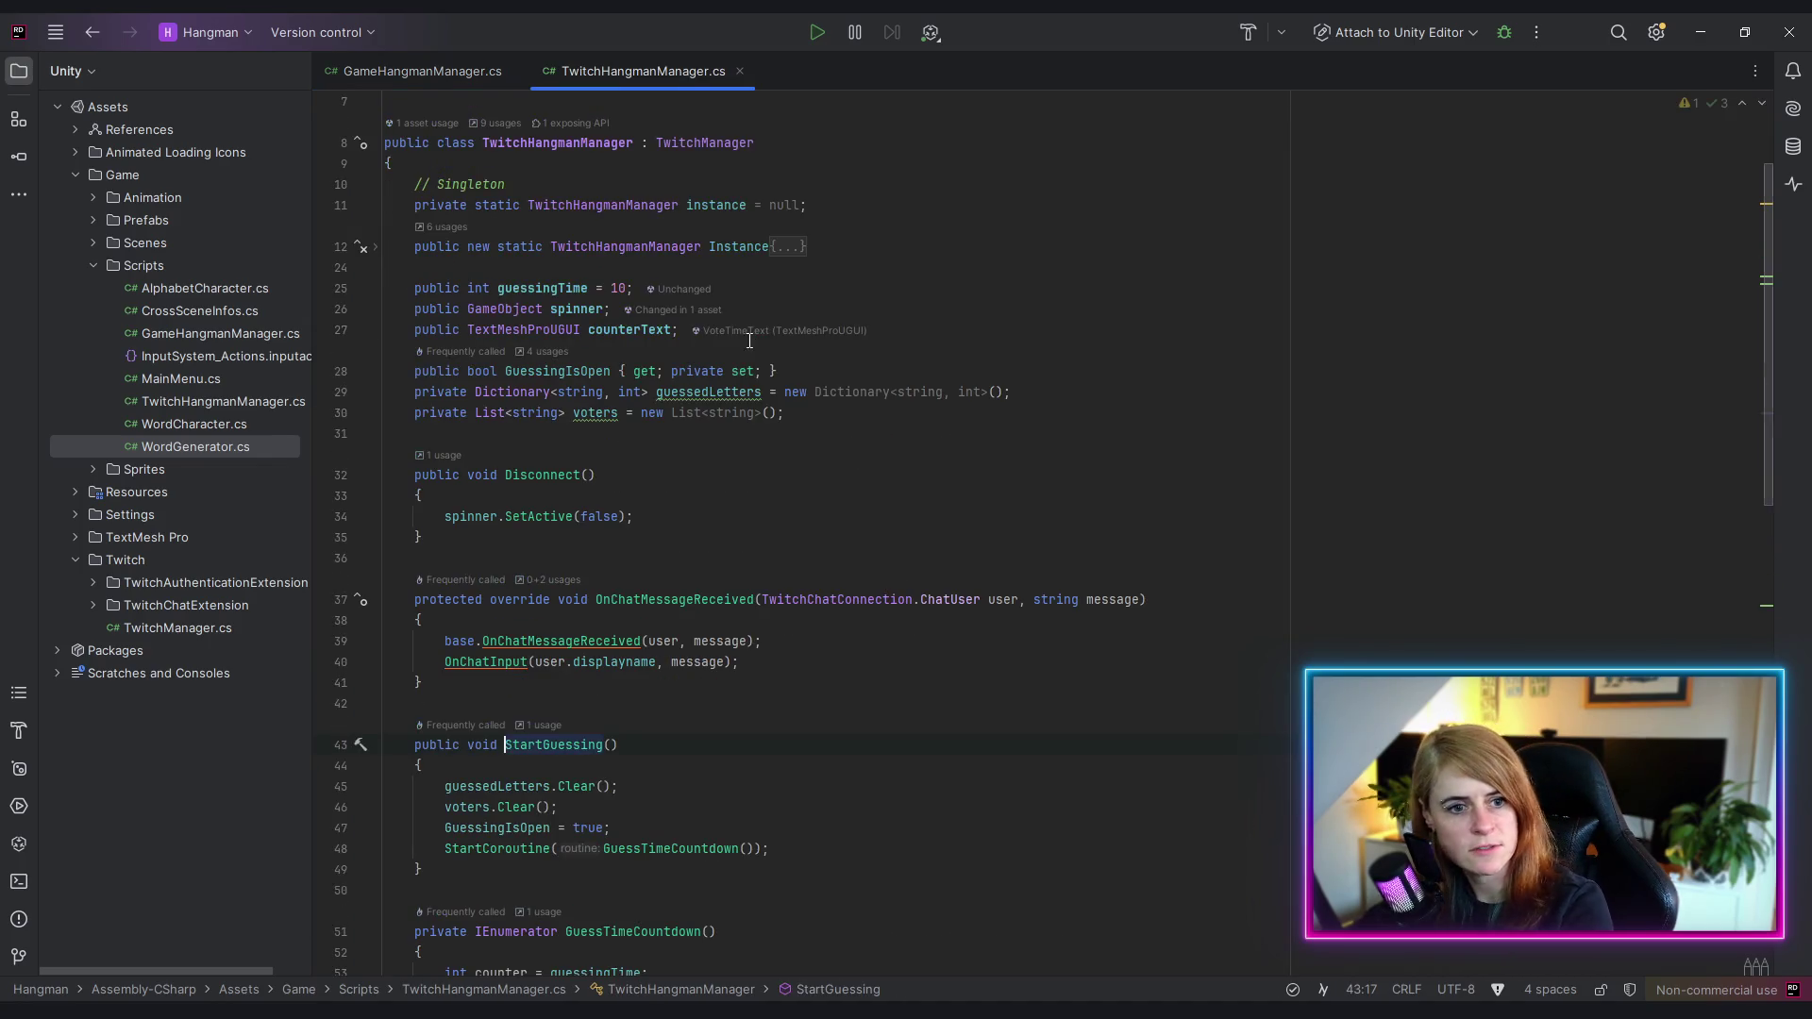
# - Check how guessingTime feeds the countdown, then delete the guessingTime field declaration
pyautogui.scroll(-3, 886, 601)
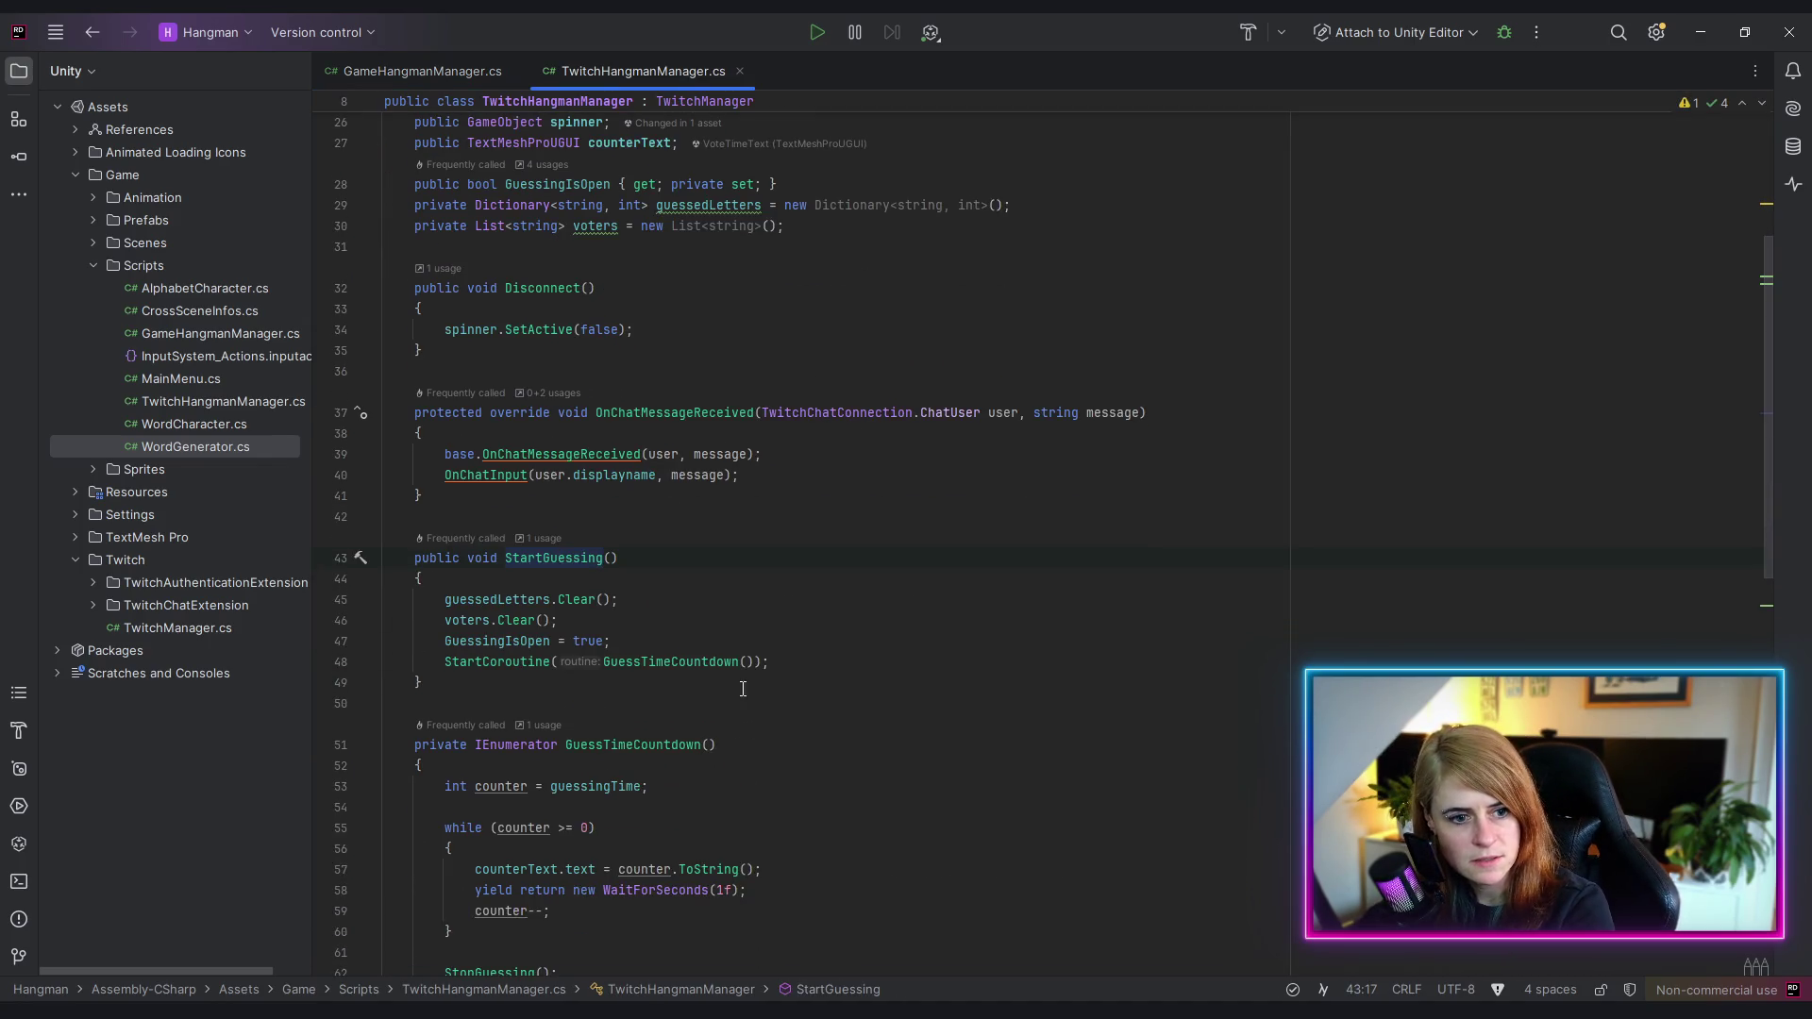
pyautogui.click(671, 663)
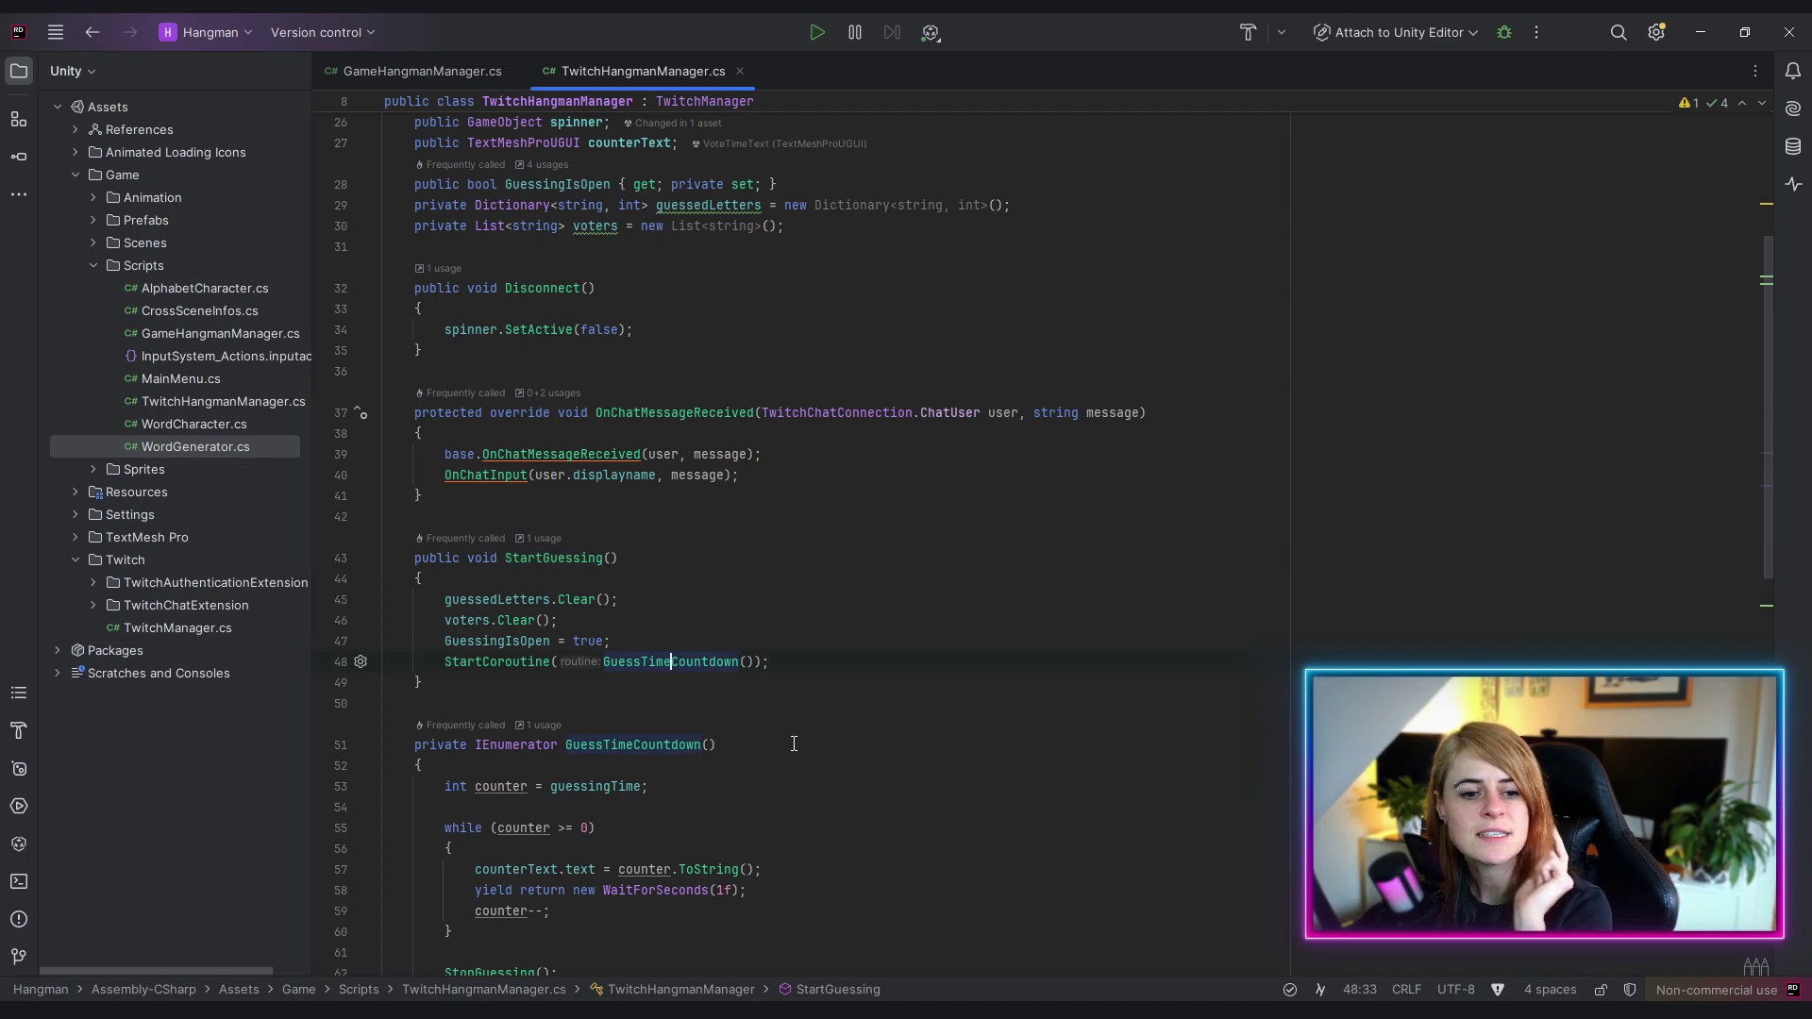
pyautogui.scroll(-2, 850, 679)
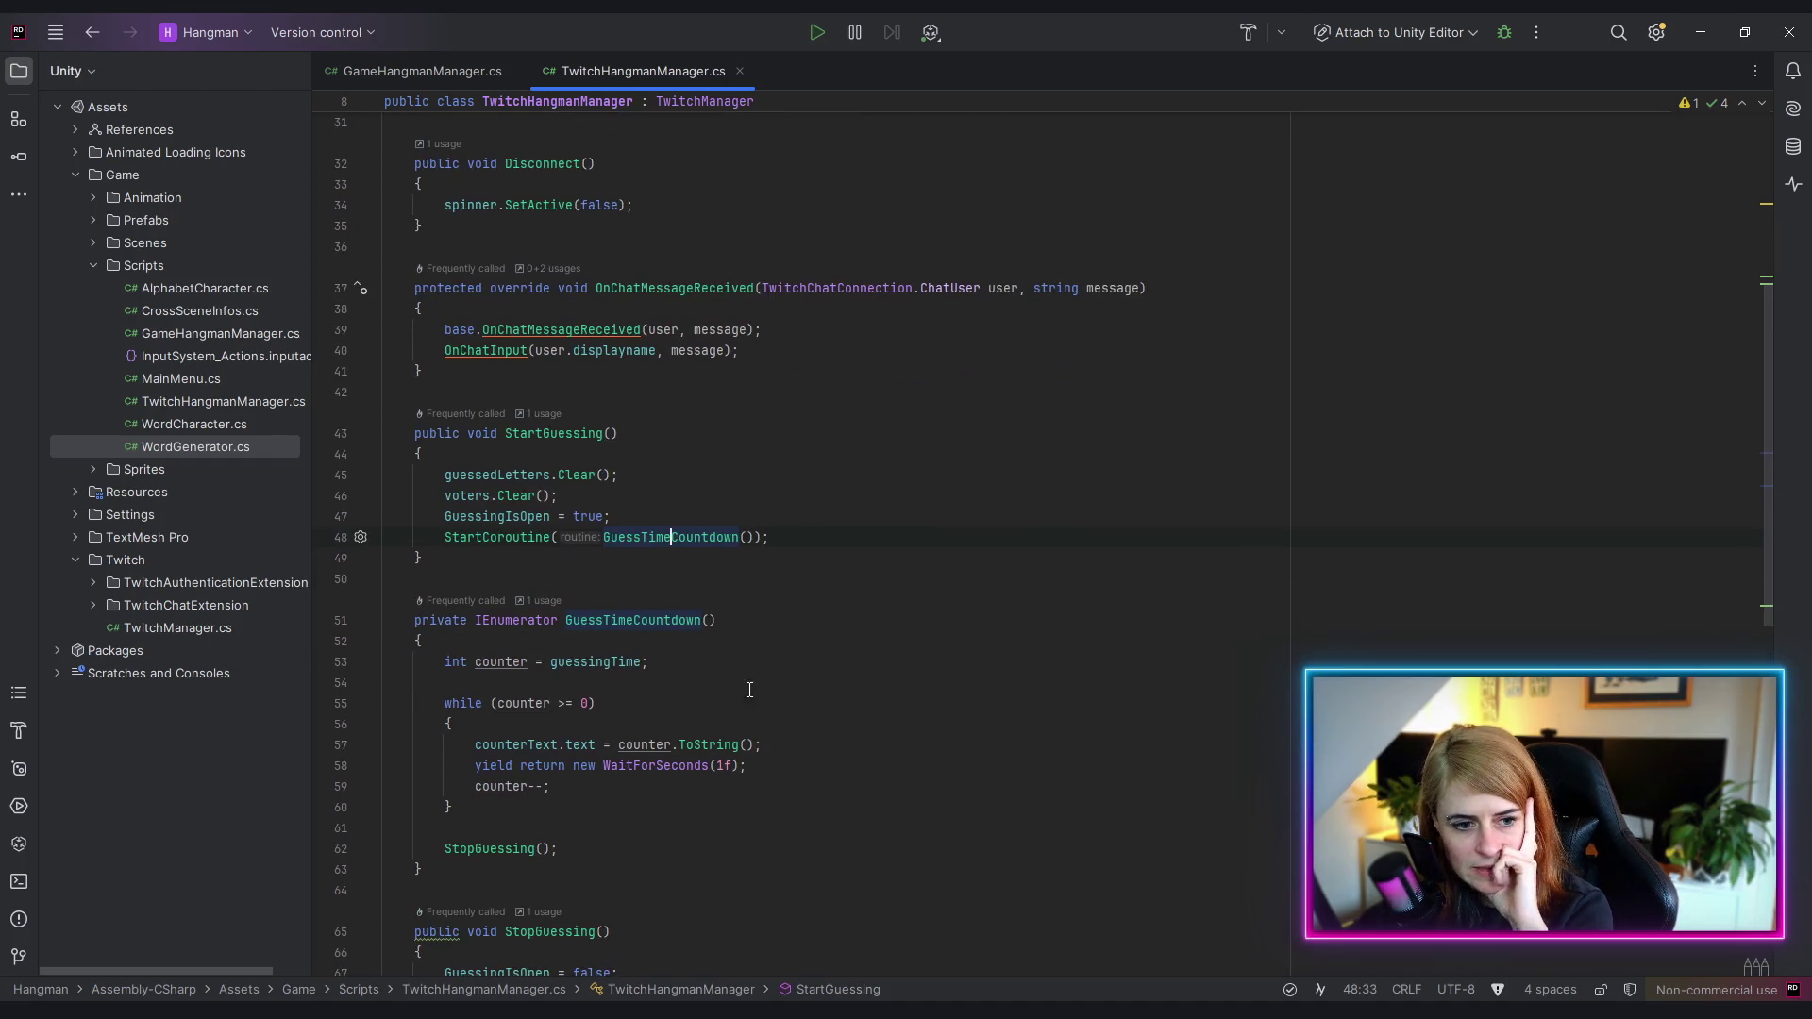
pyautogui.click(579, 661)
pyautogui.scroll(5, 698, 575)
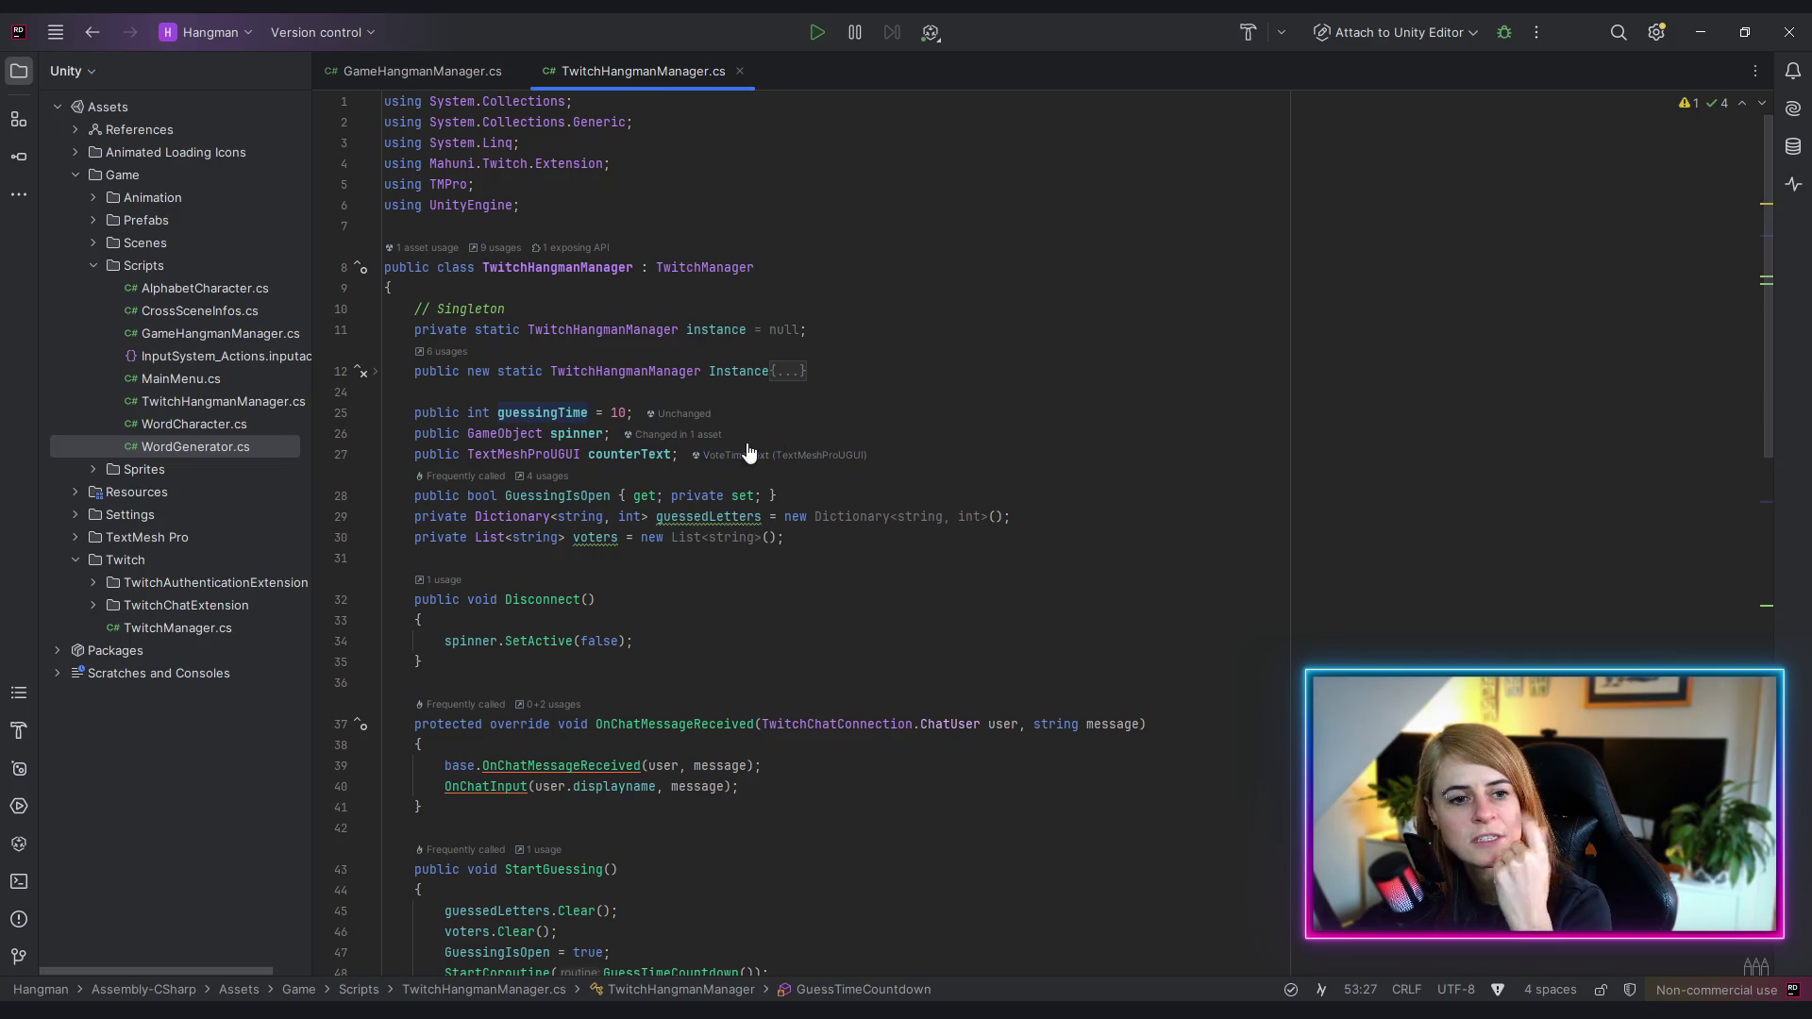
pyautogui.click(564, 413)
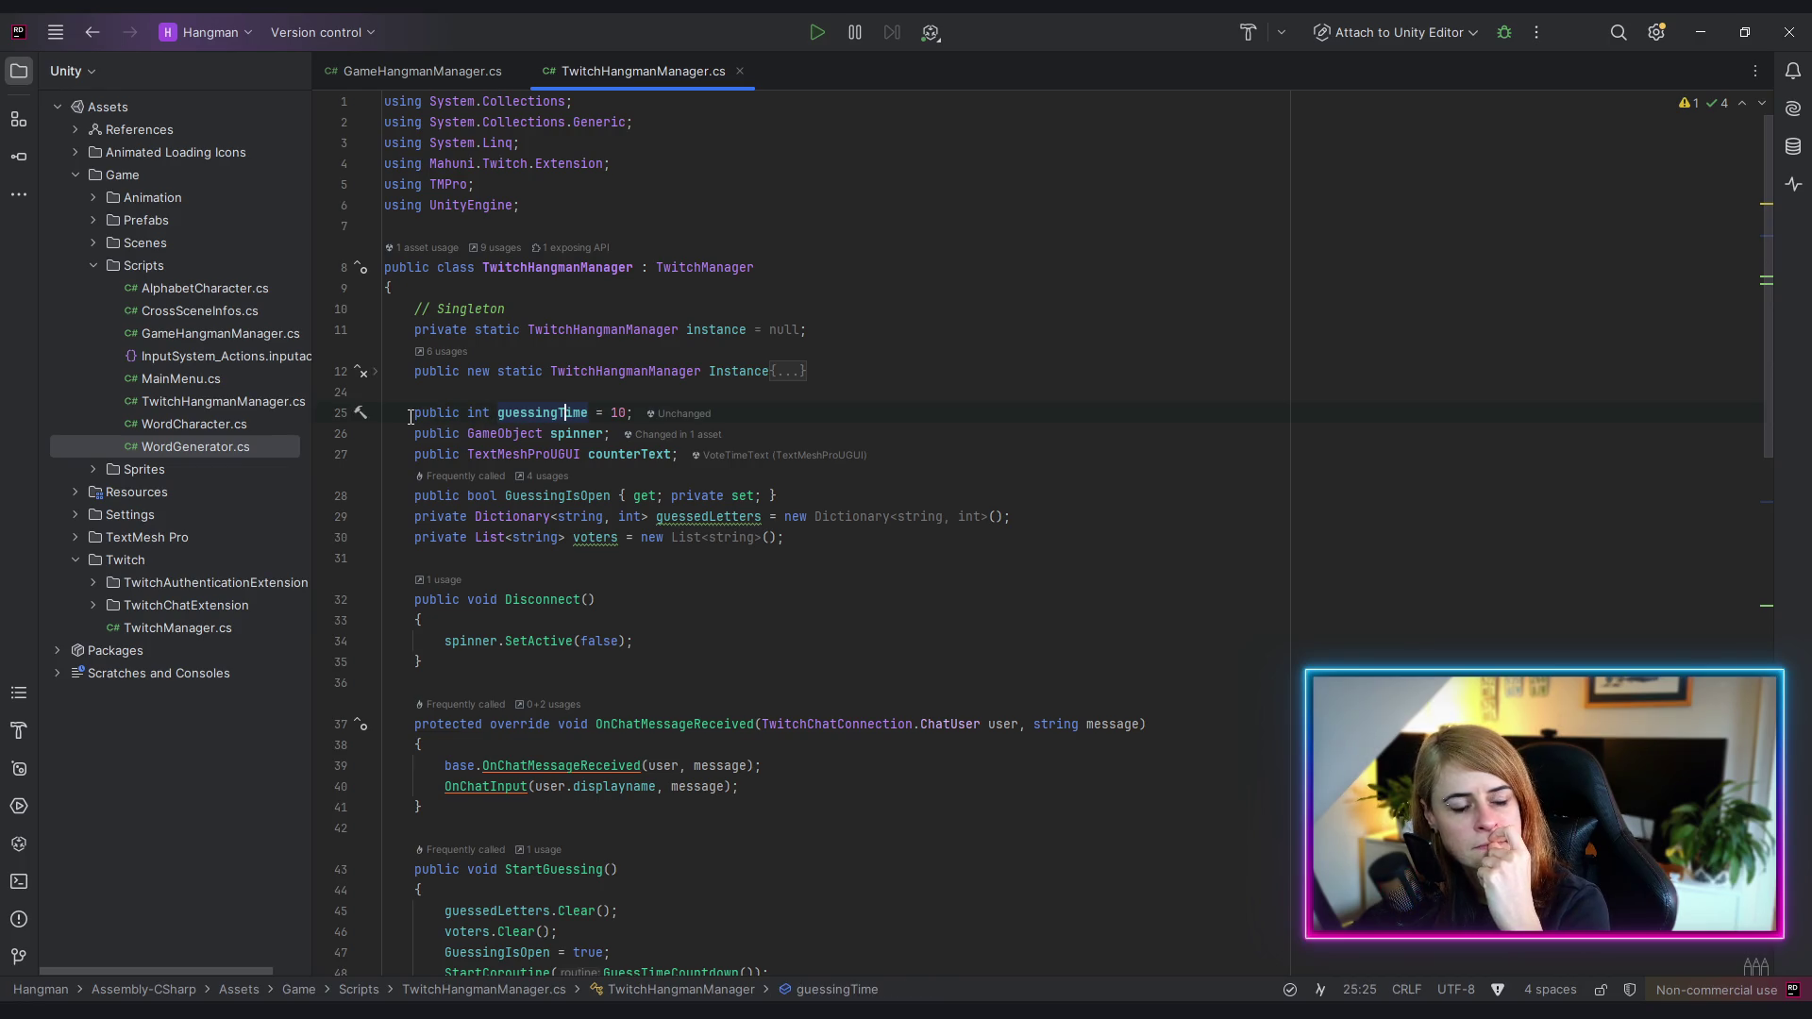
pyautogui.moveTo(411, 418); pyautogui.dragTo(636, 420)
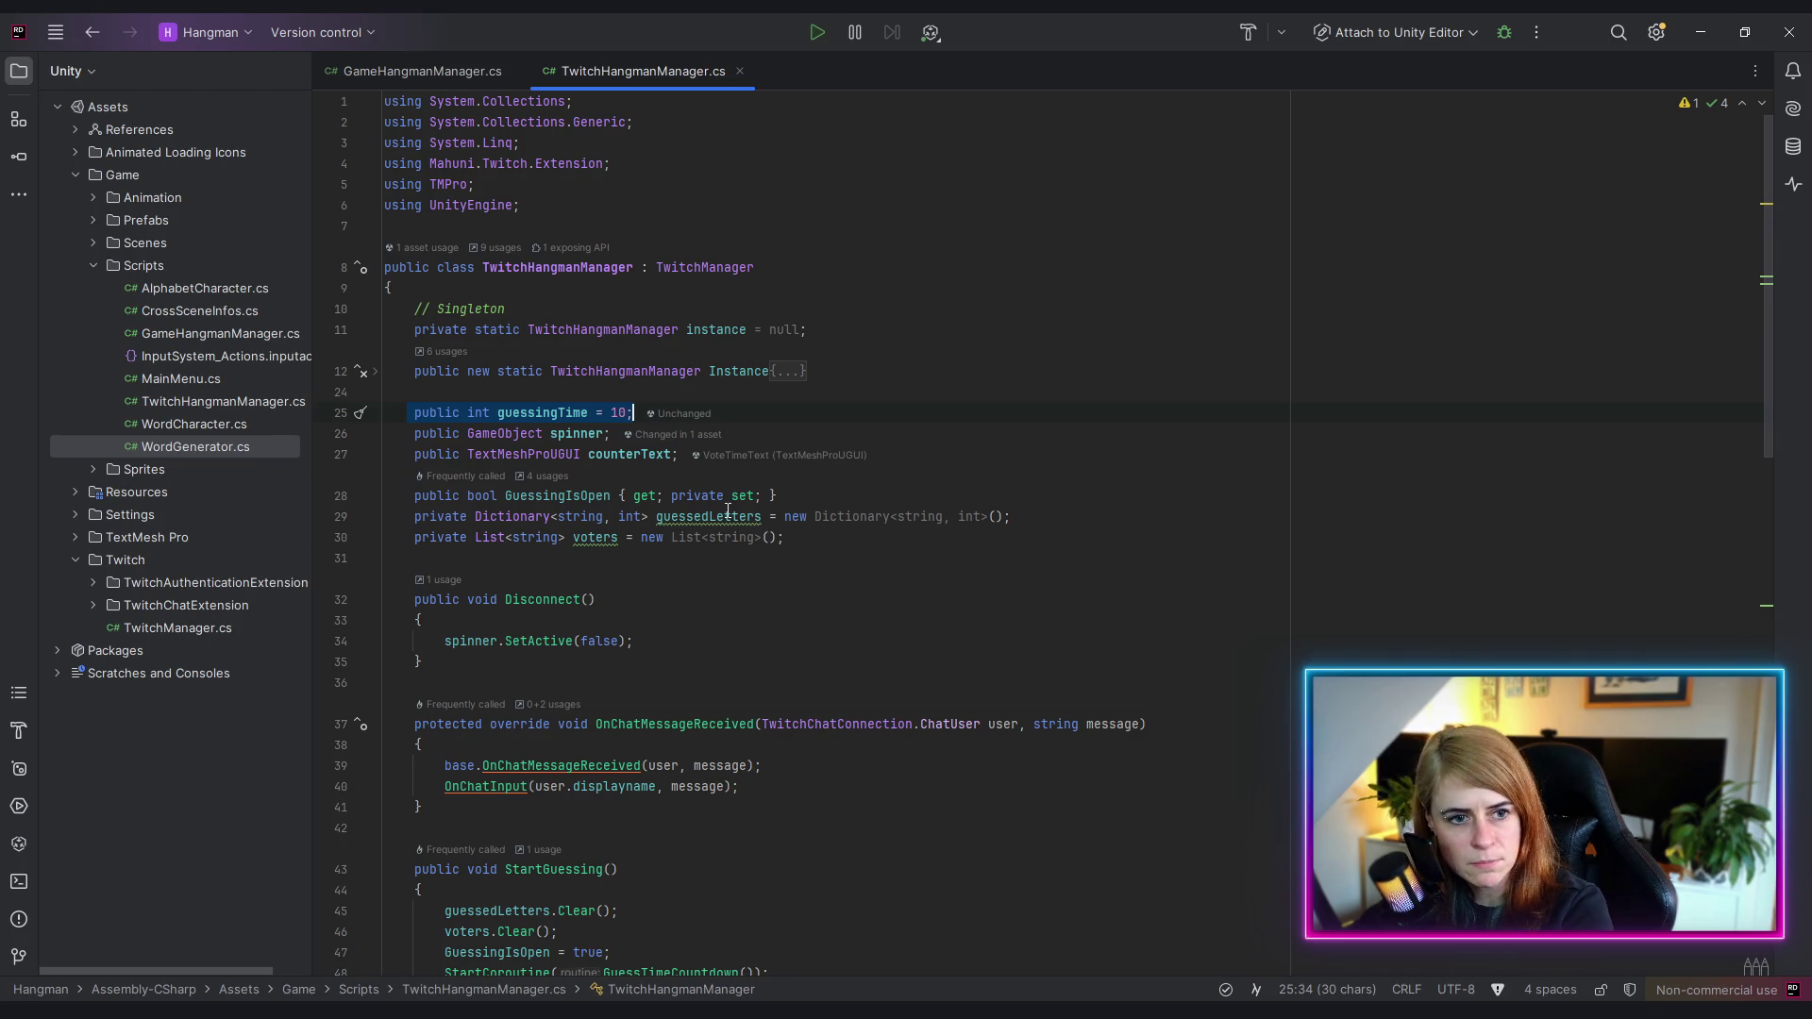
pyautogui.press('BackSpace')
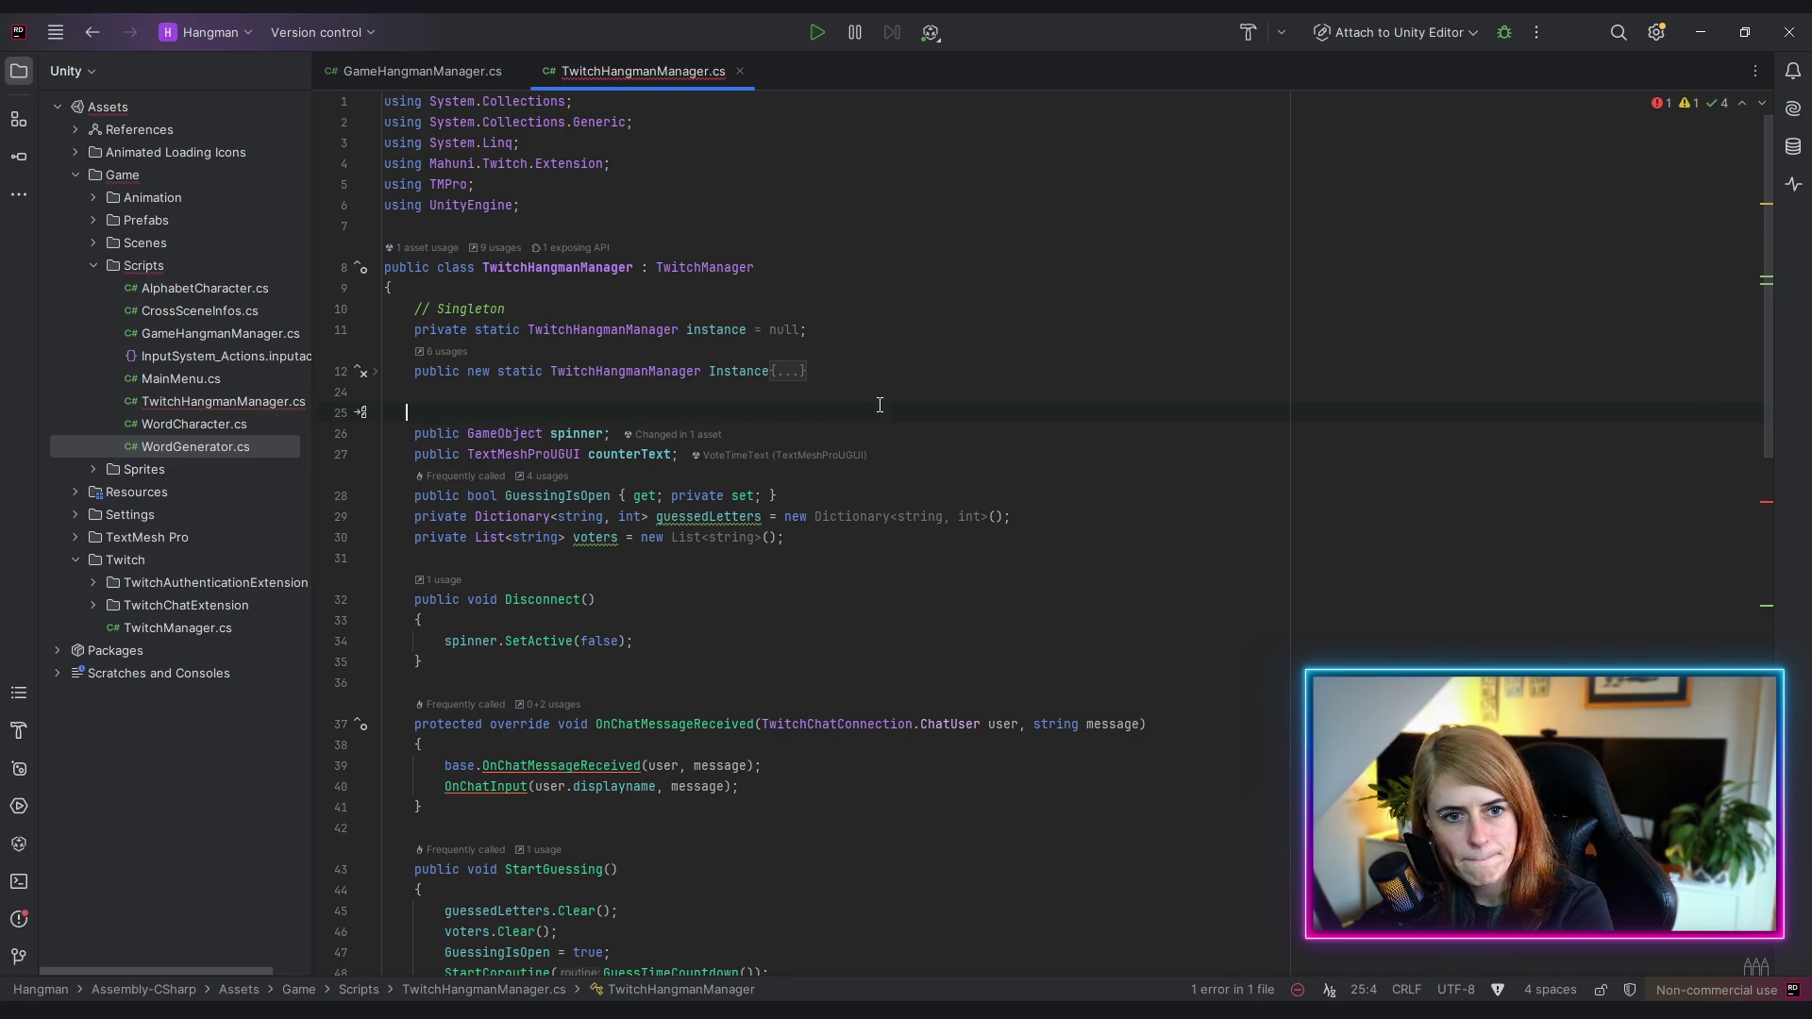
pyautogui.press('BackSpace')
# - Give GuessTimeCountdown an 'int time' parameter and use time instead of guessingTime in its counter
pyautogui.scroll(-8, 910, 378)
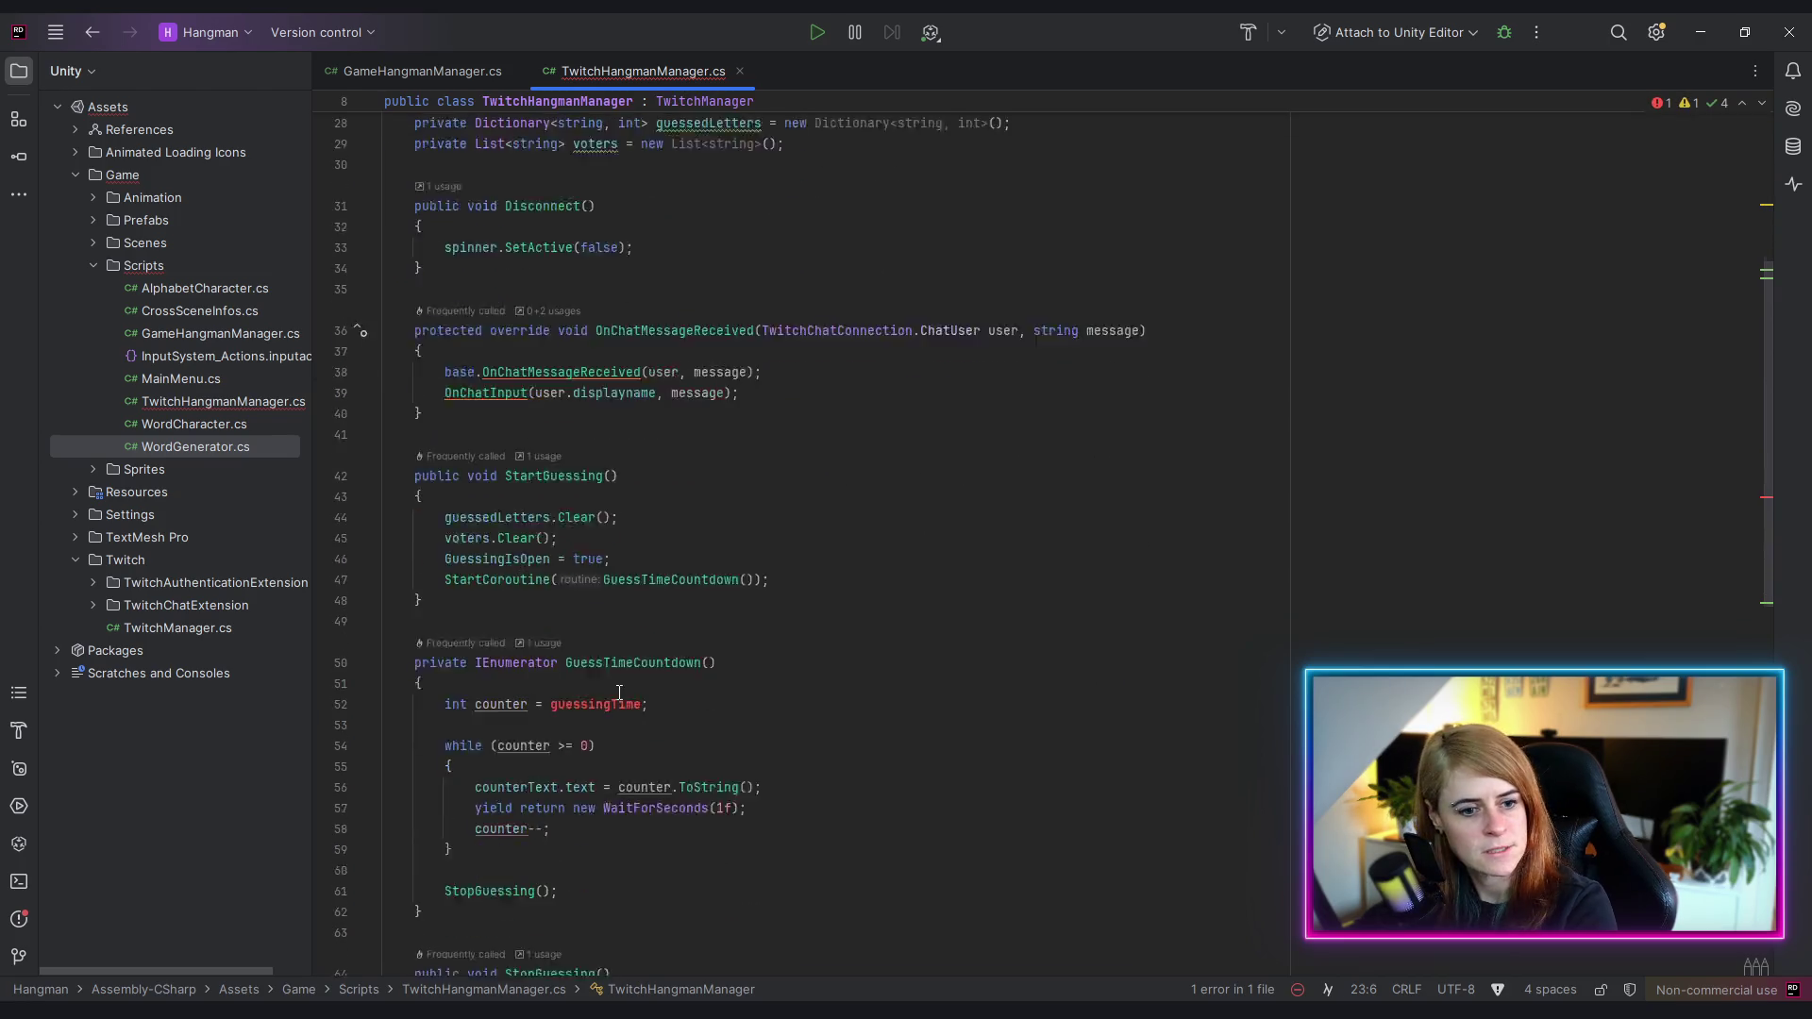
pyautogui.click(582, 579)
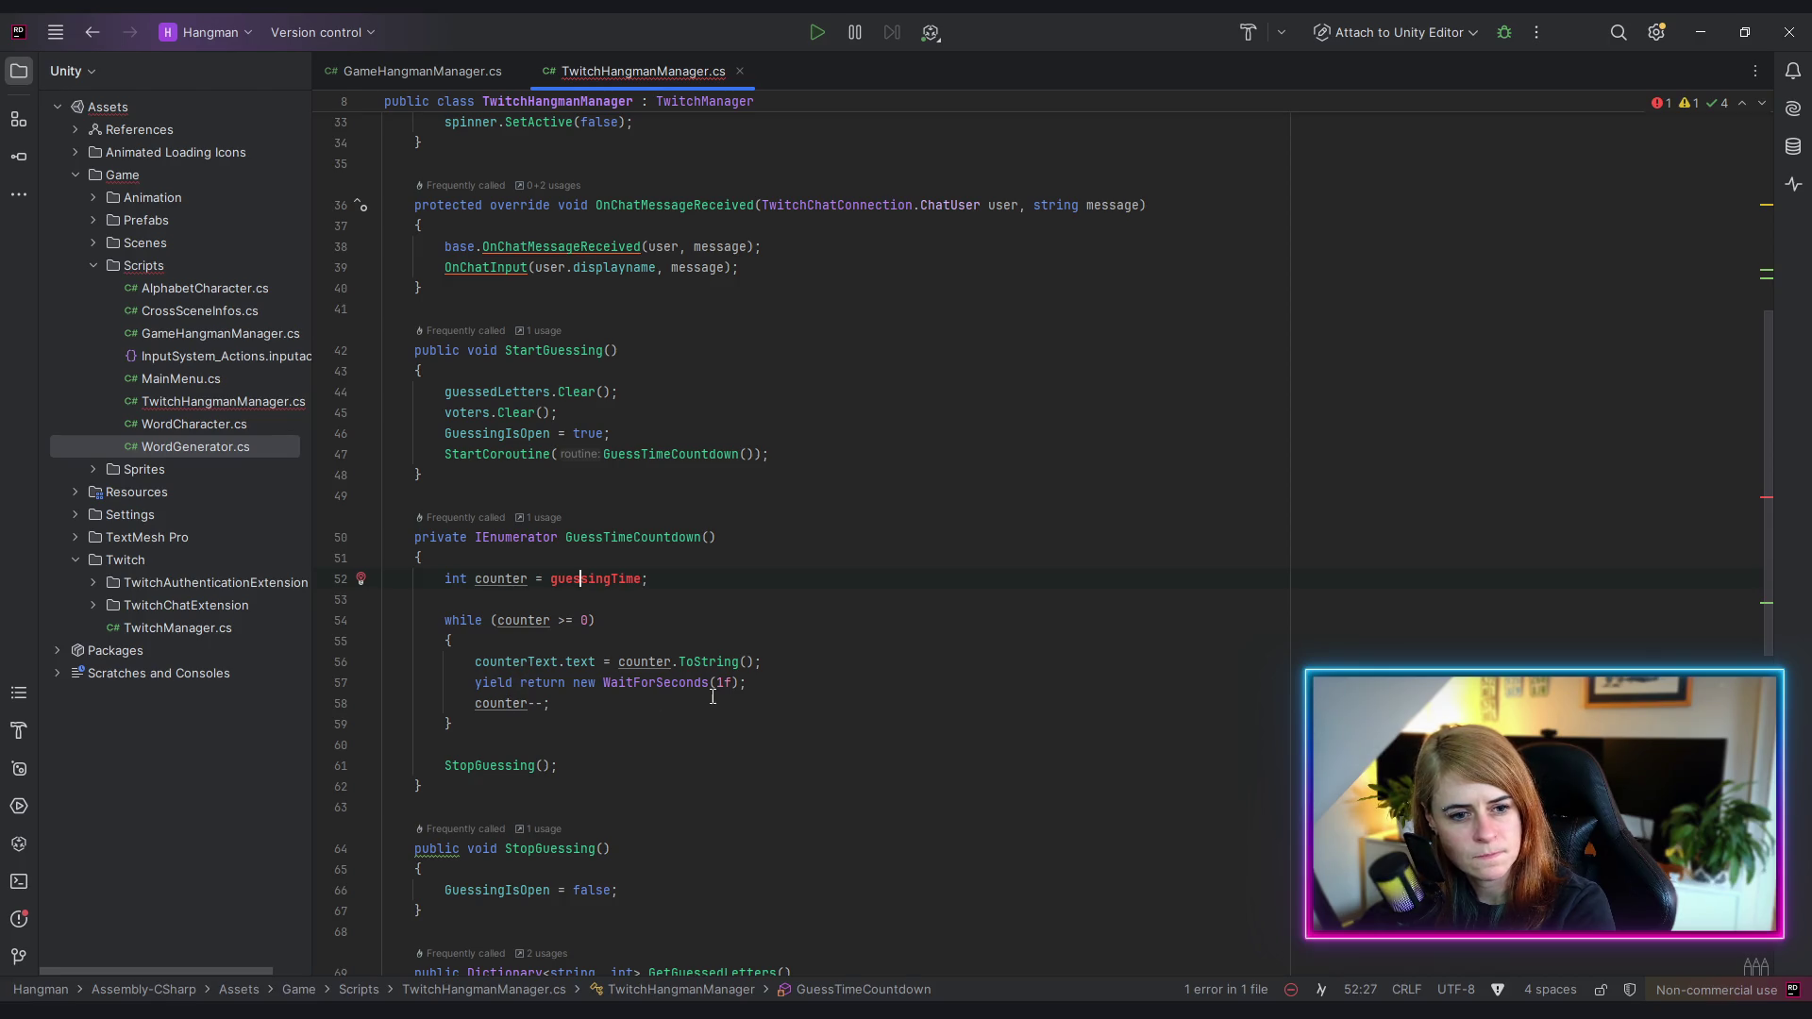
pyautogui.scroll(-3, 887, 708)
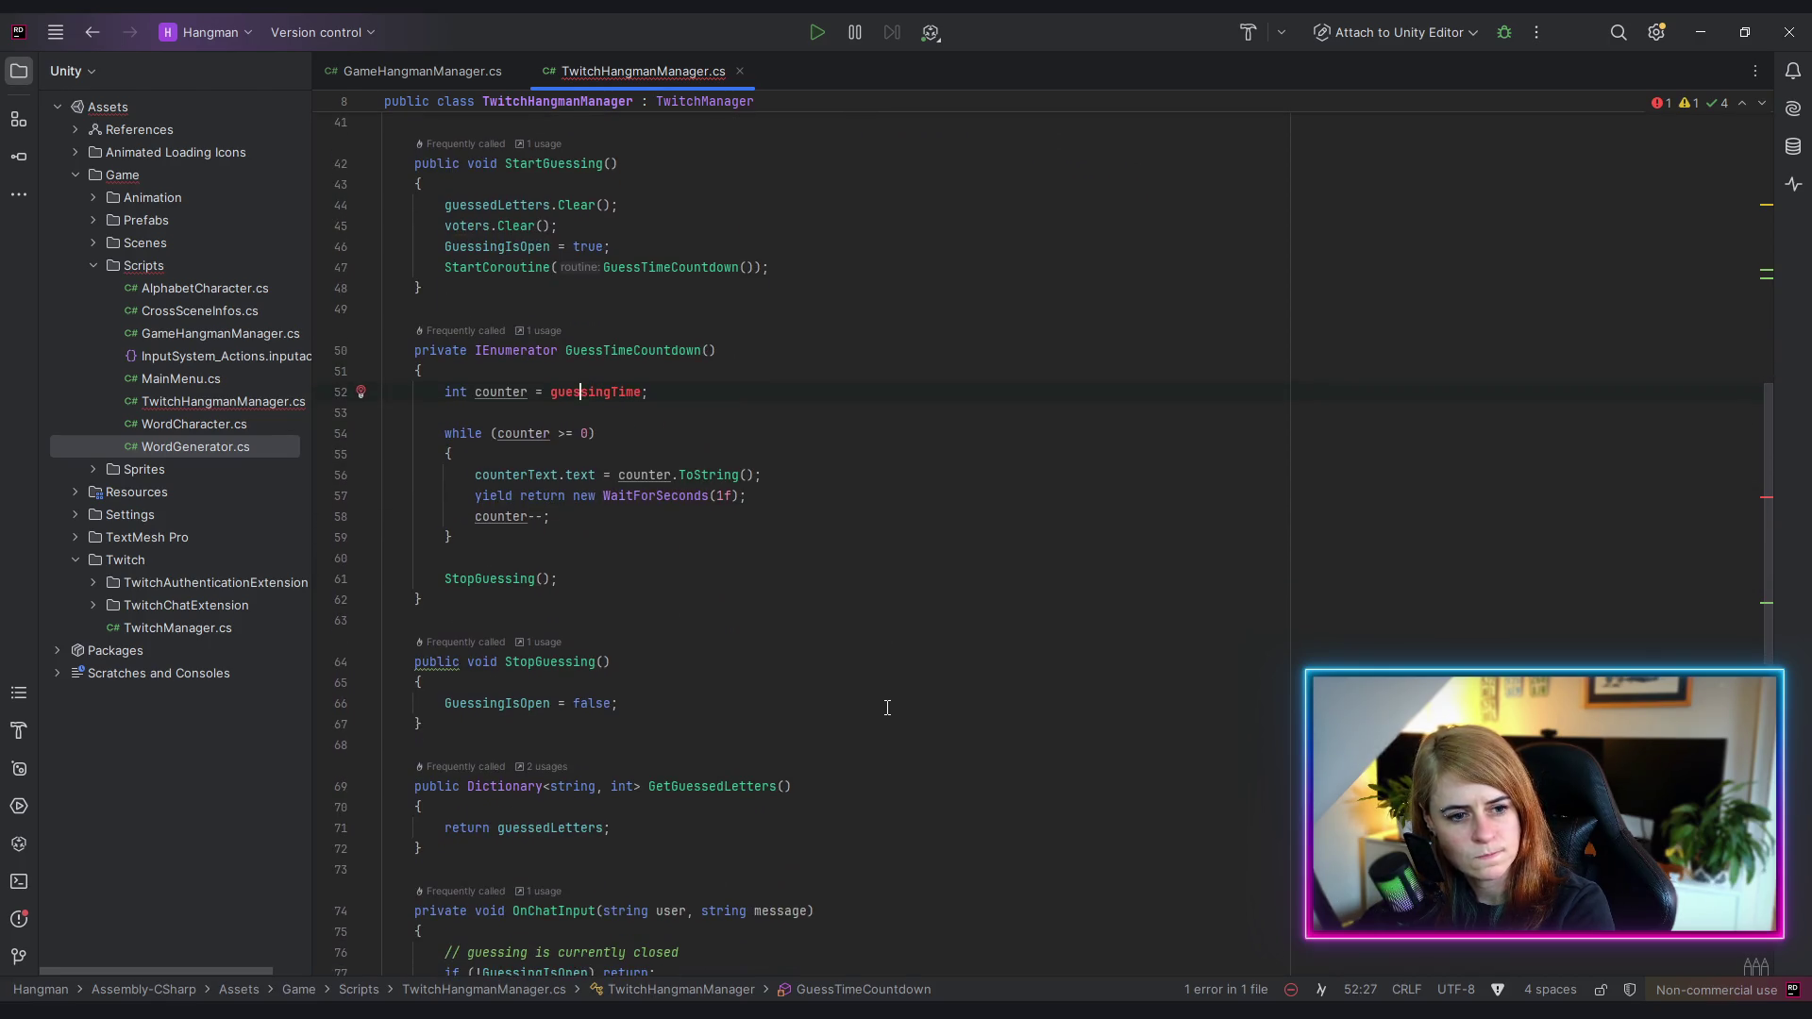
pyautogui.scroll(3, 887, 708)
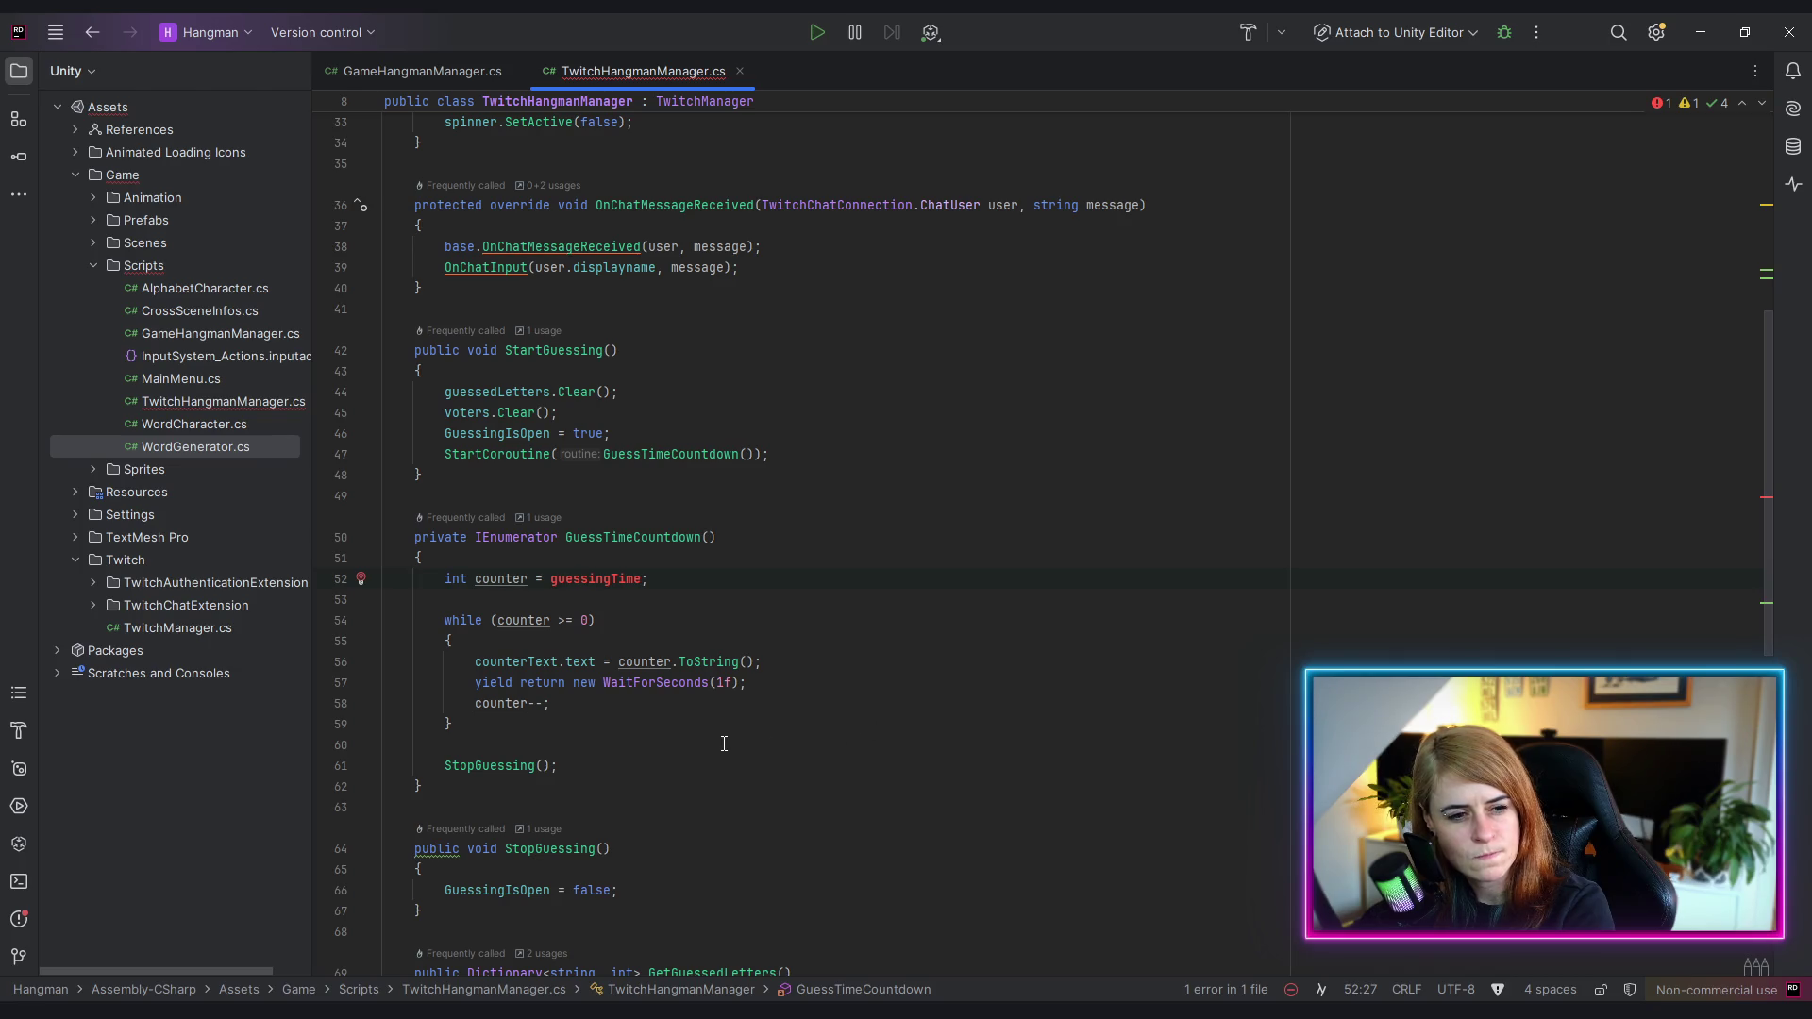
pyautogui.click(710, 540)
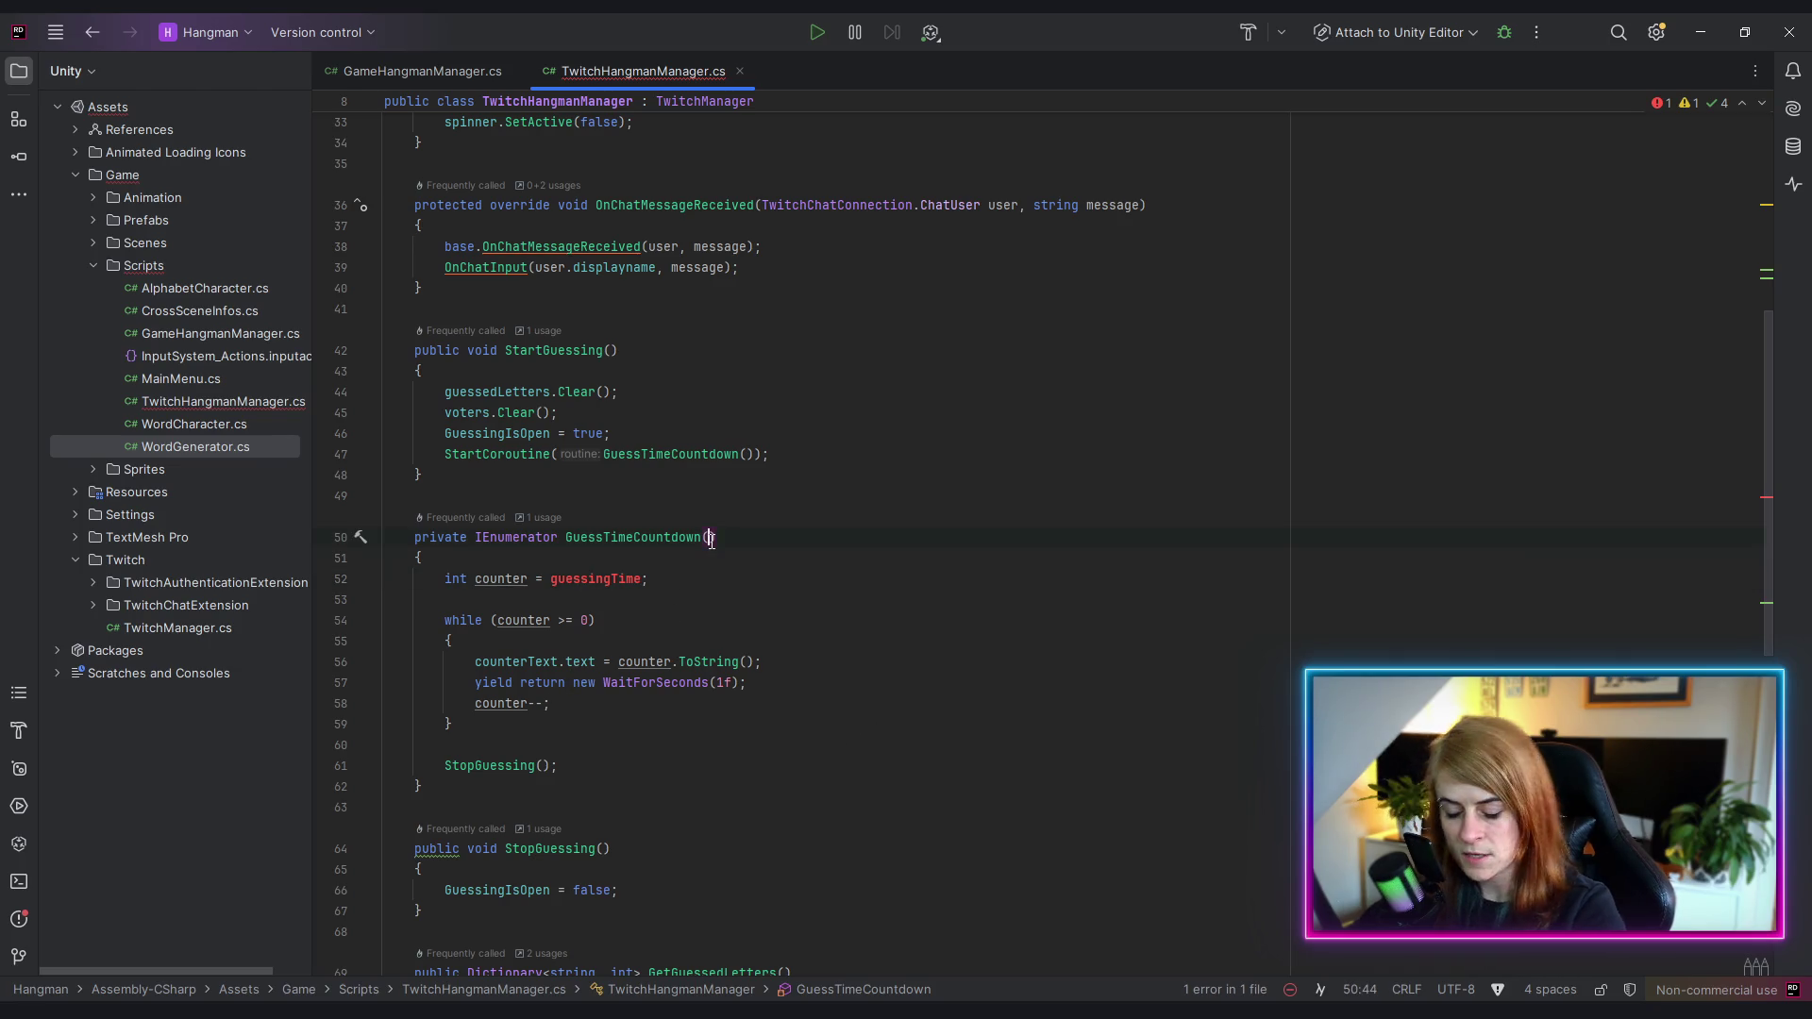
pyautogui.write('int ')
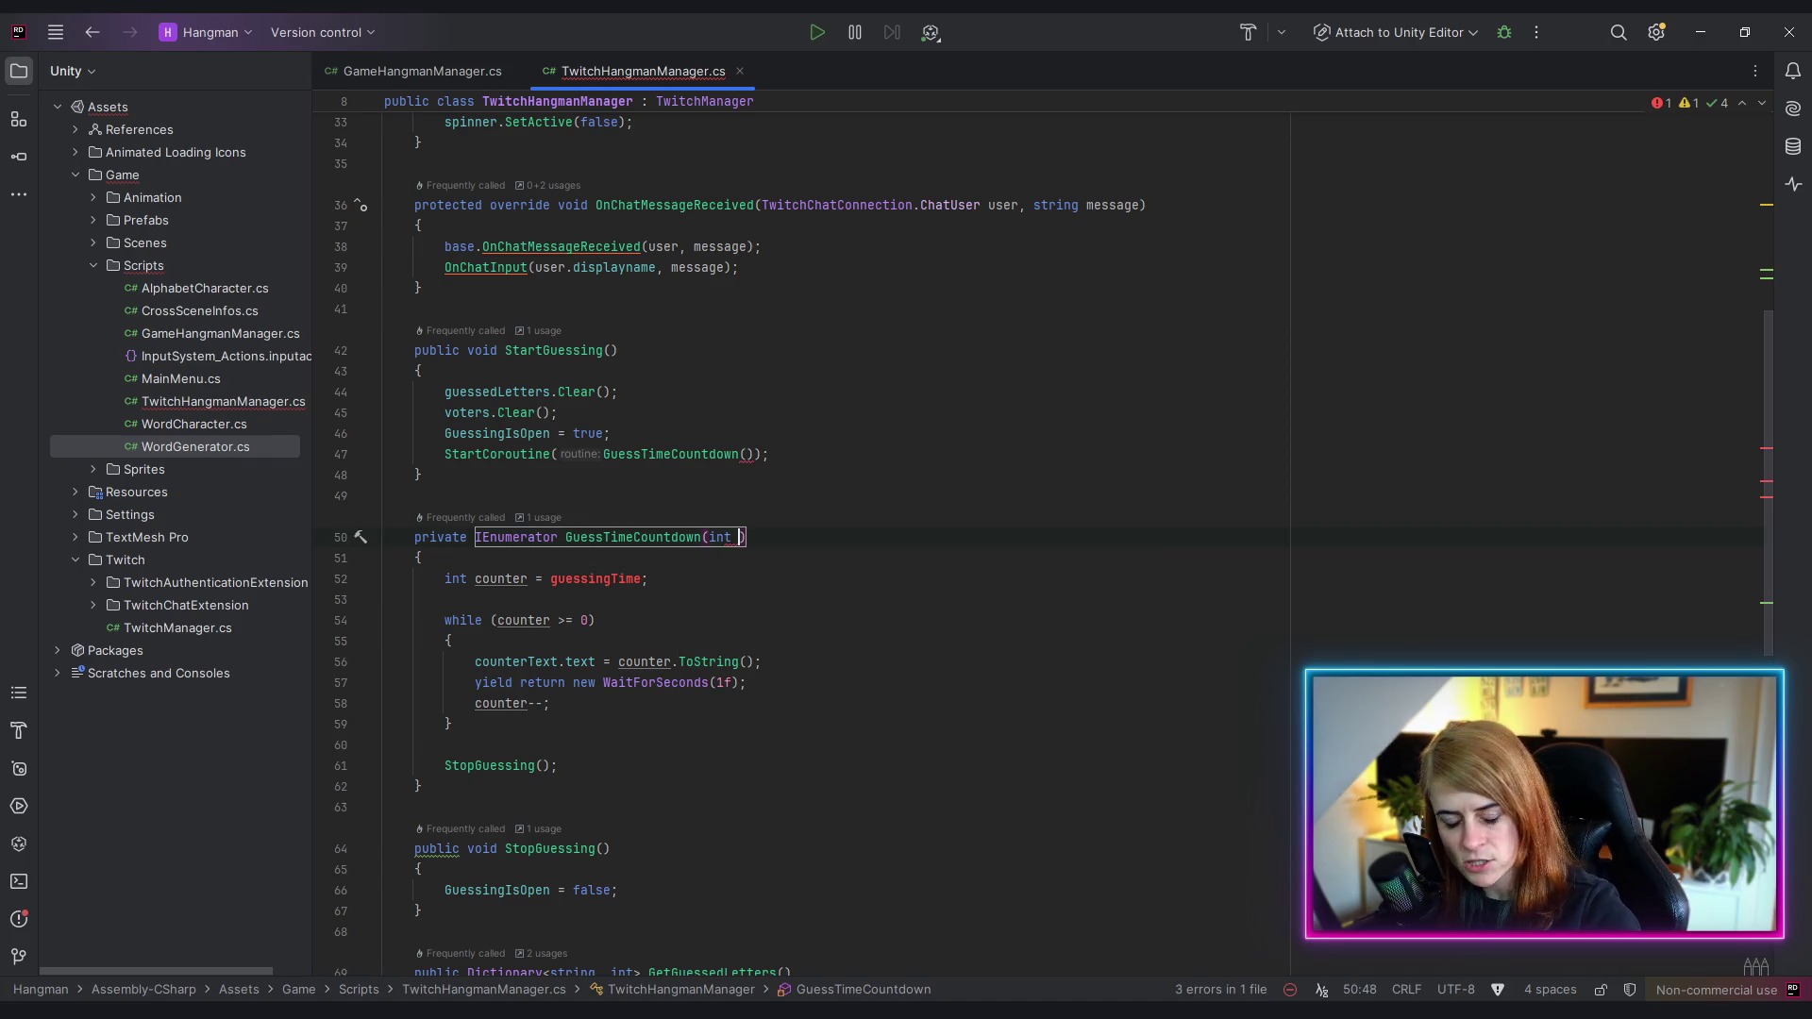
pyautogui.write('time')
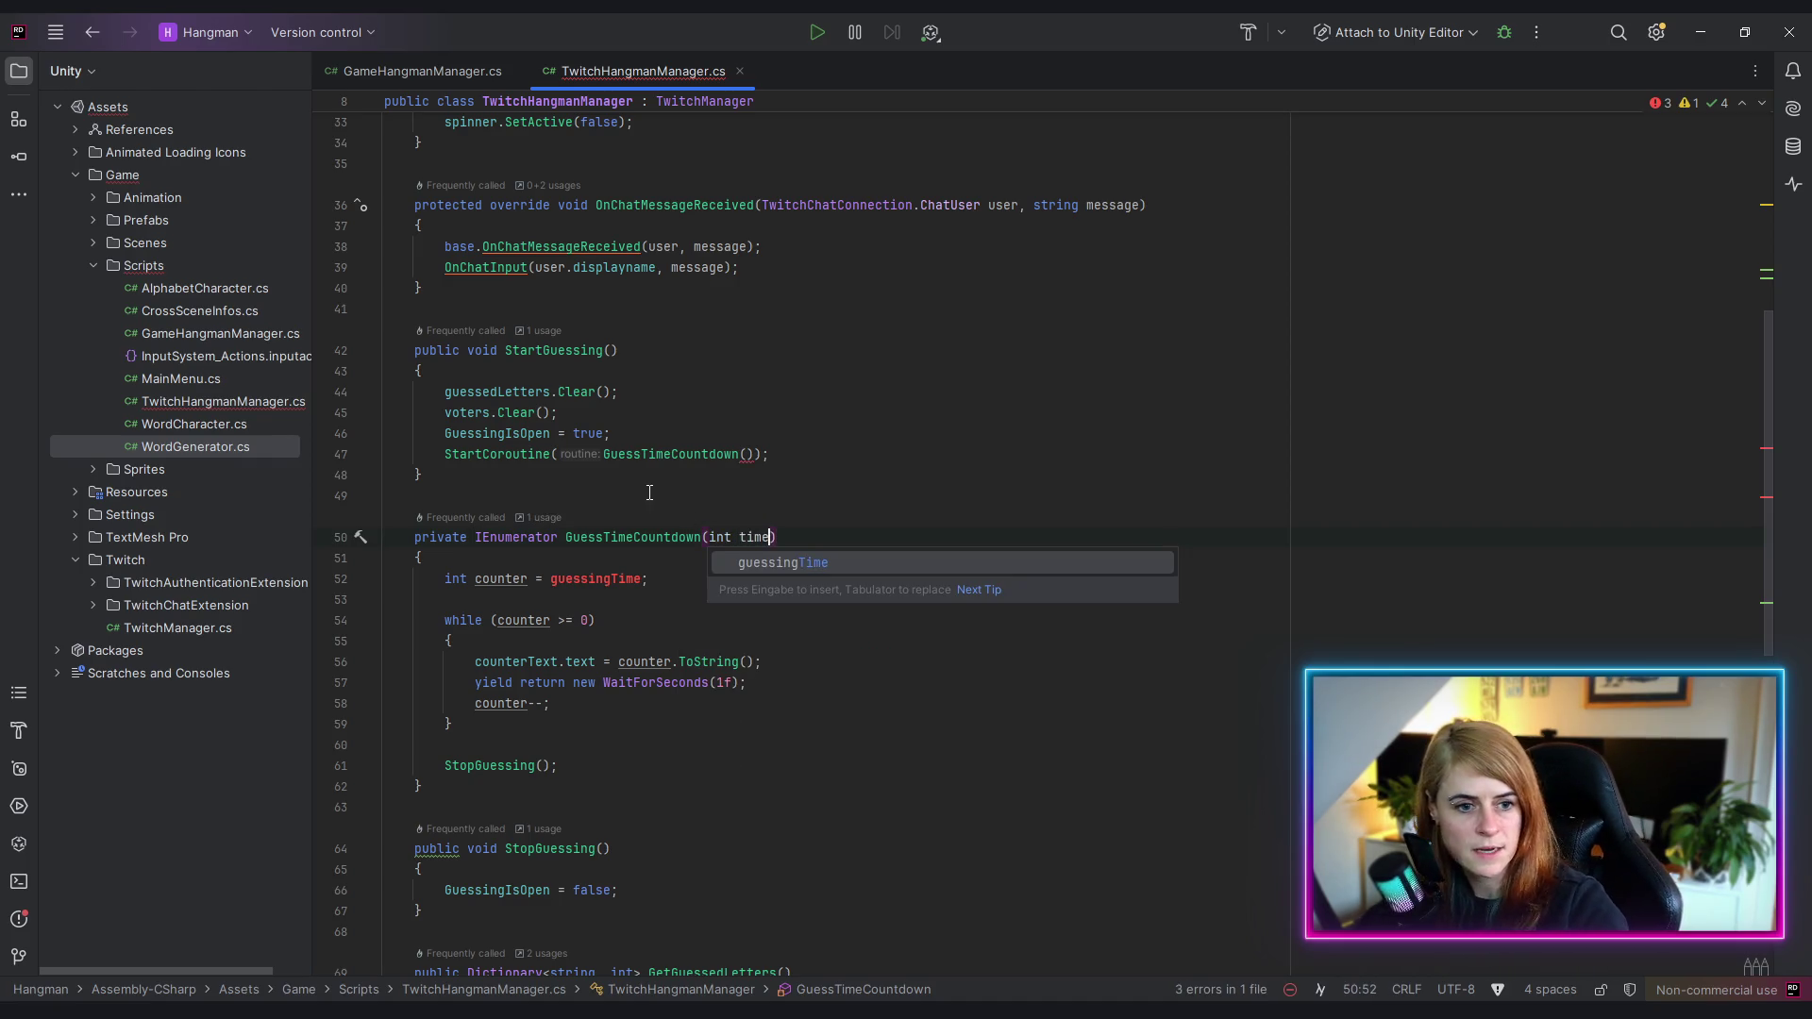
pyautogui.press('Escape')
pyautogui.press('Up')
pyautogui.press('Up')
pyautogui.press('Up')
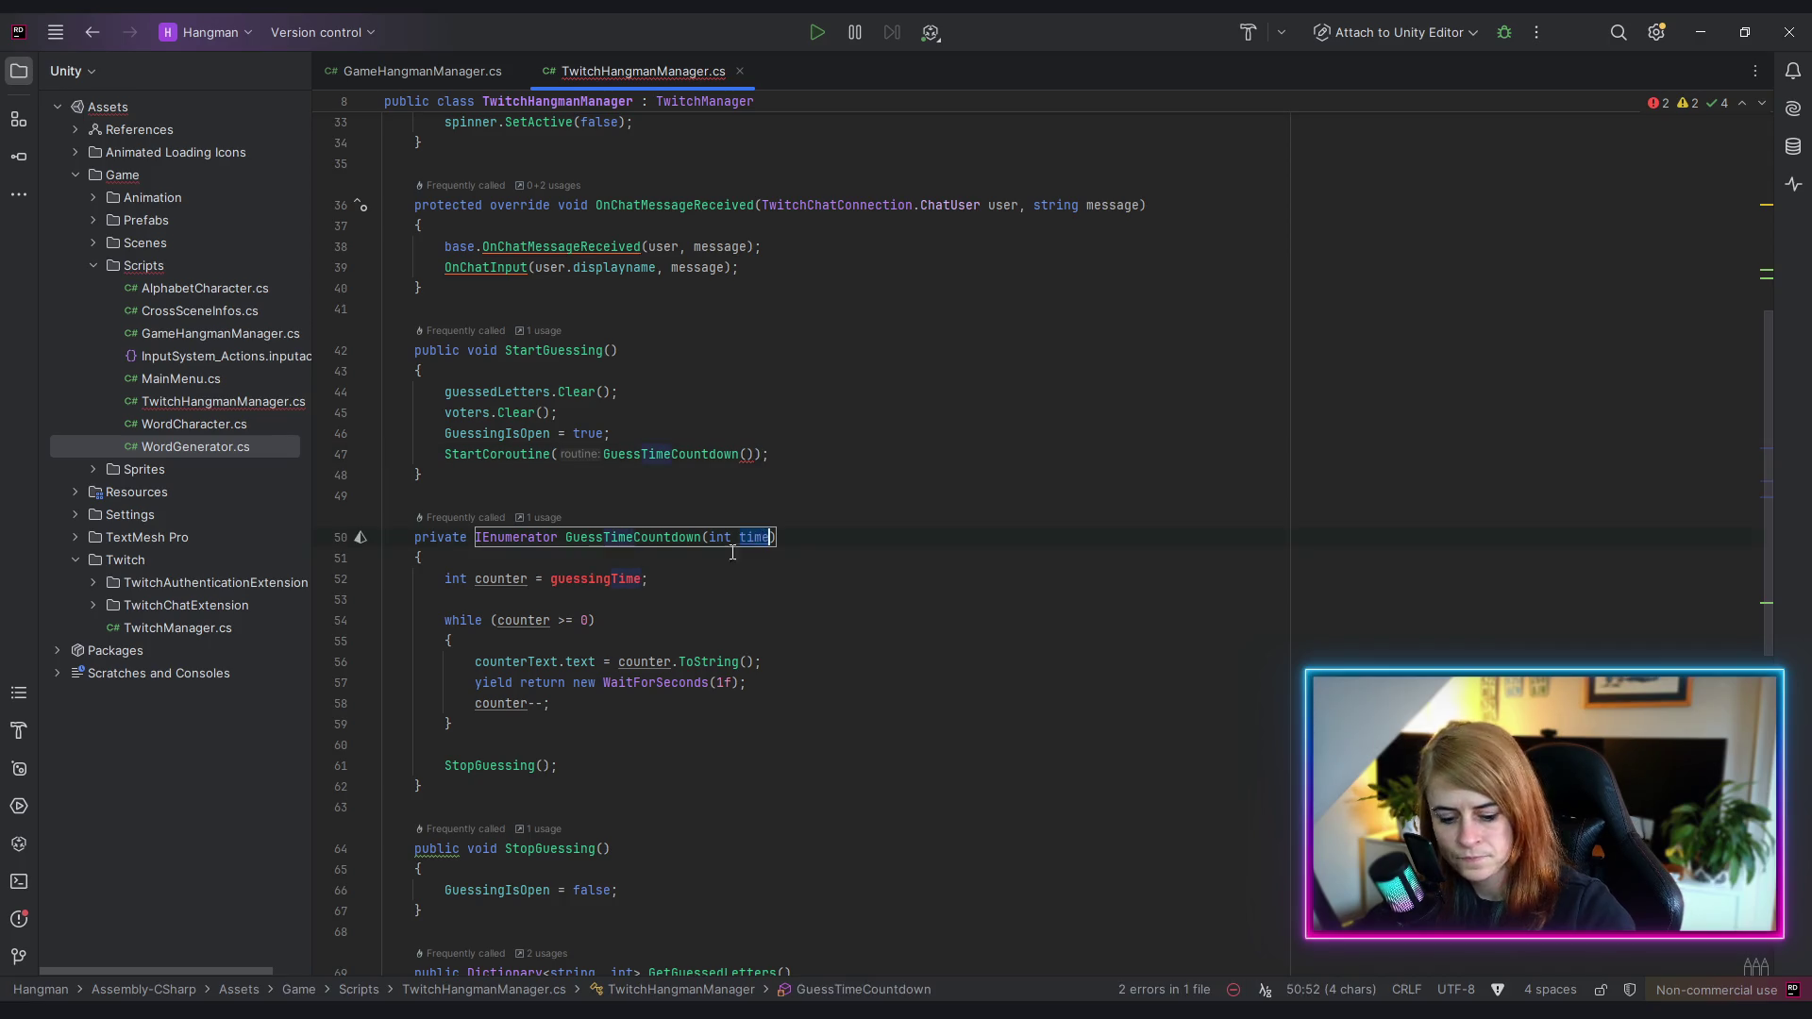
pyautogui.doubleClick(596, 579)
pyautogui.write('time')
pyautogui.press('Down')
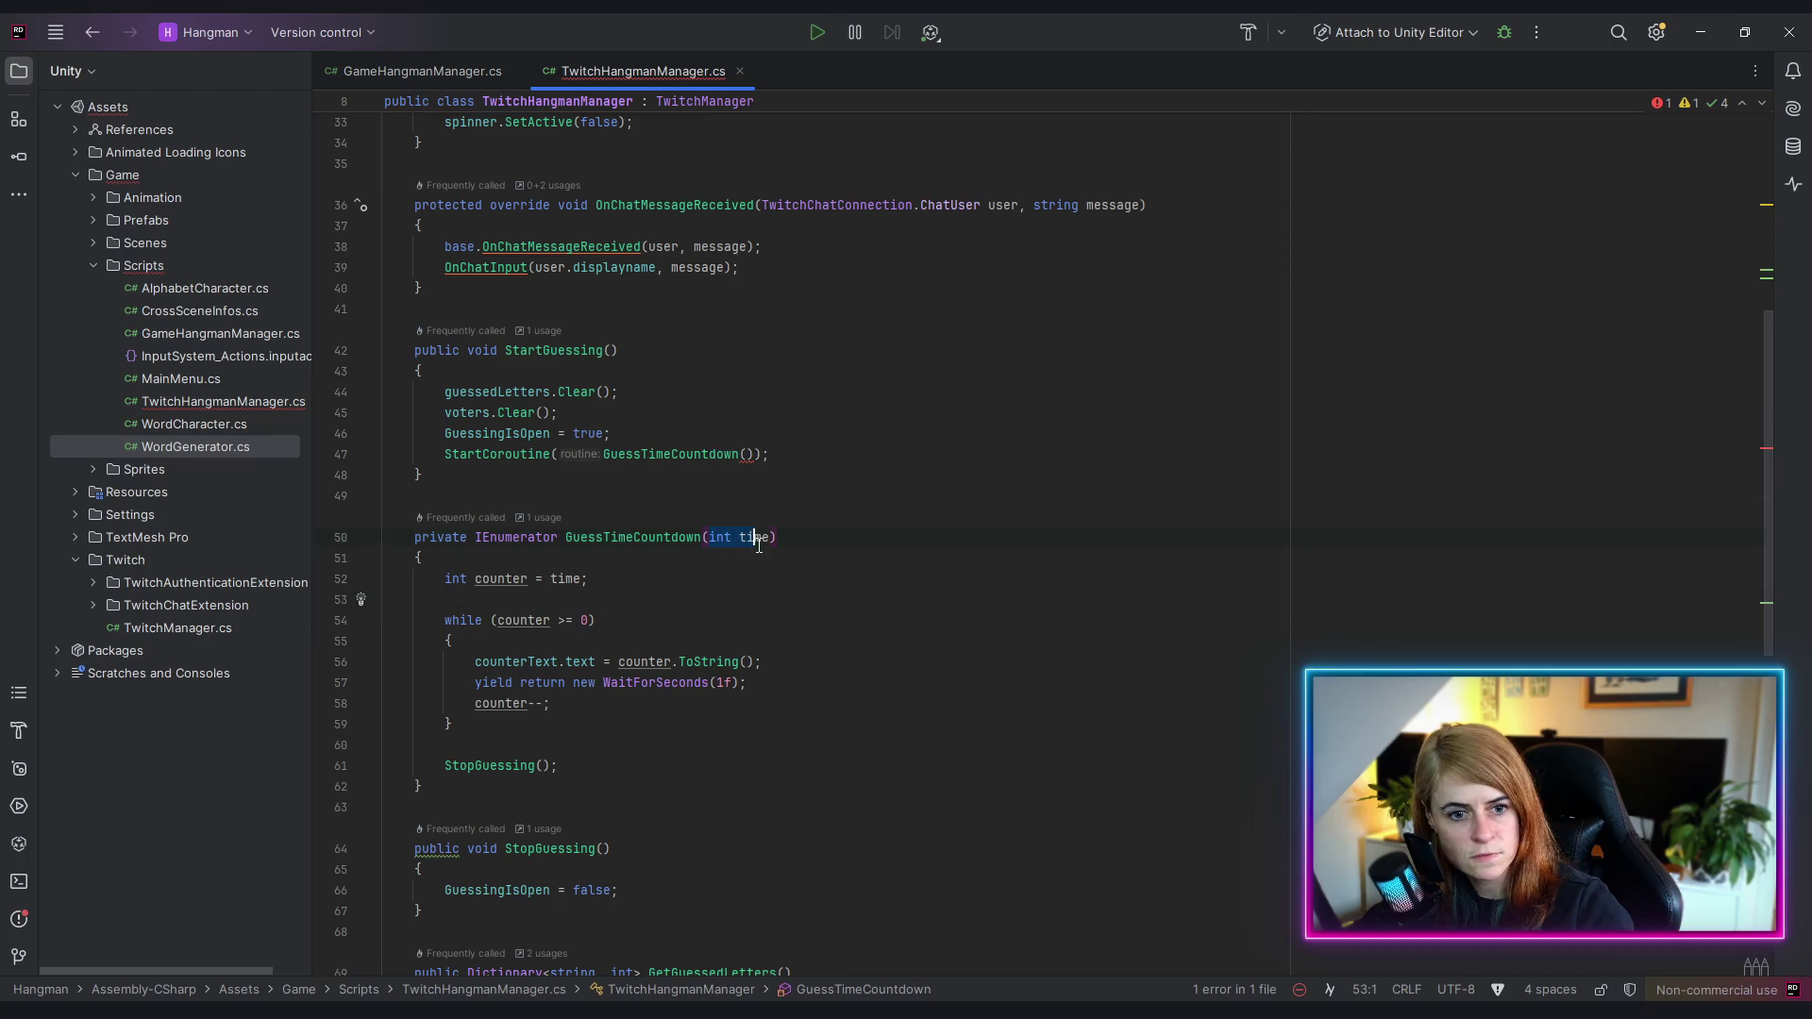
# - Add 'int time = 10' to StartGuessing and pass time into the GuessTimeCountdown call
pyautogui.moveTo(758, 545); pyautogui.dragTo(771, 539)
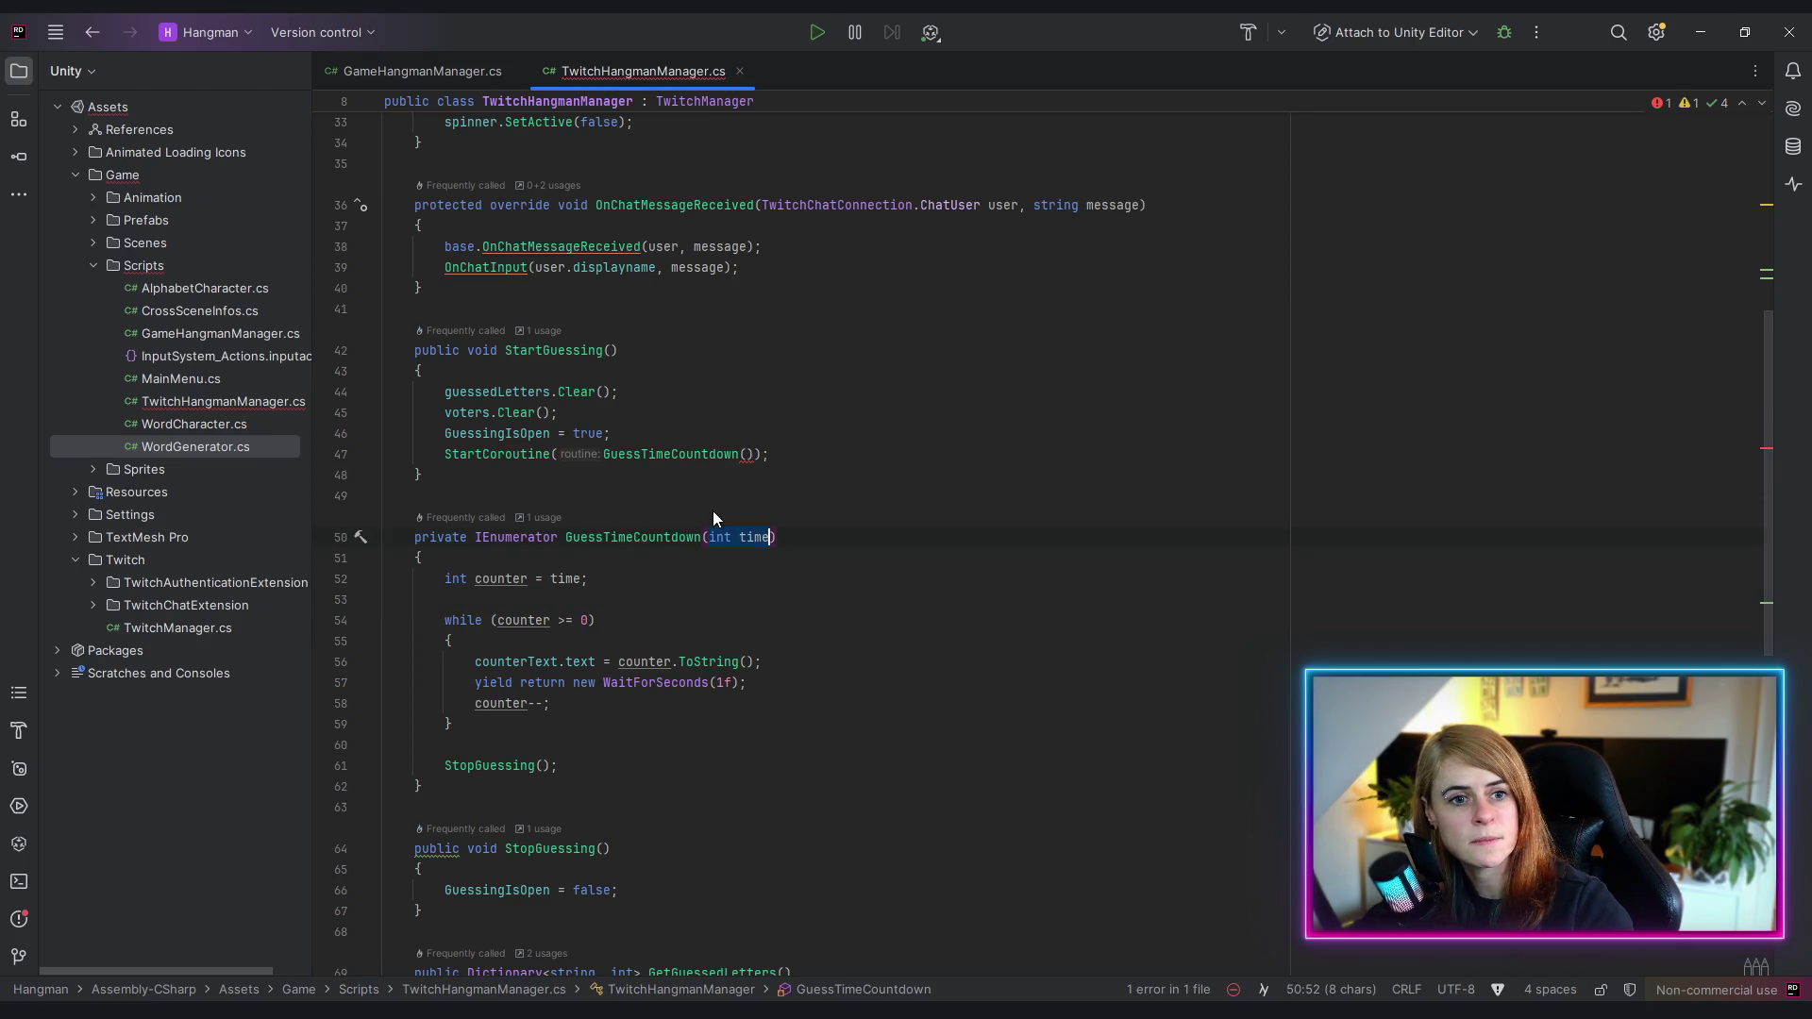
pyautogui.hotkey('ctrl', 'c')
pyautogui.click(611, 350)
pyautogui.hotkey('ctrl', 'v')
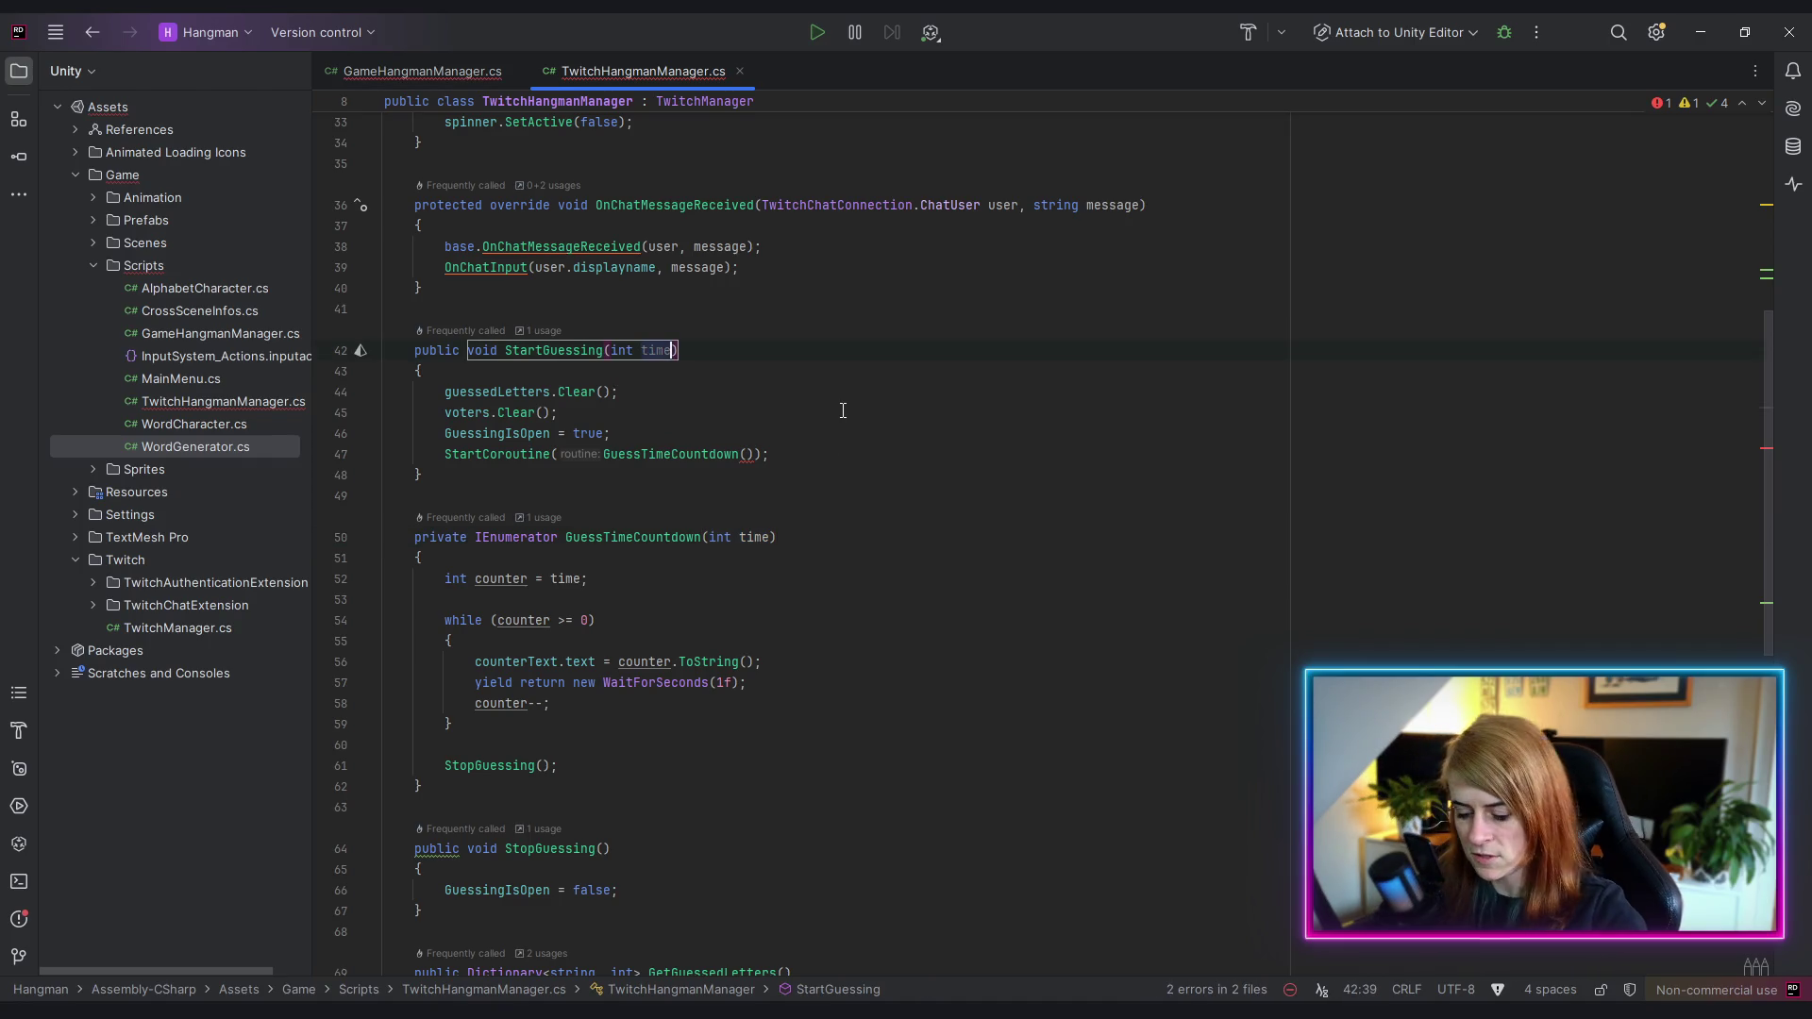
pyautogui.write('= 10')
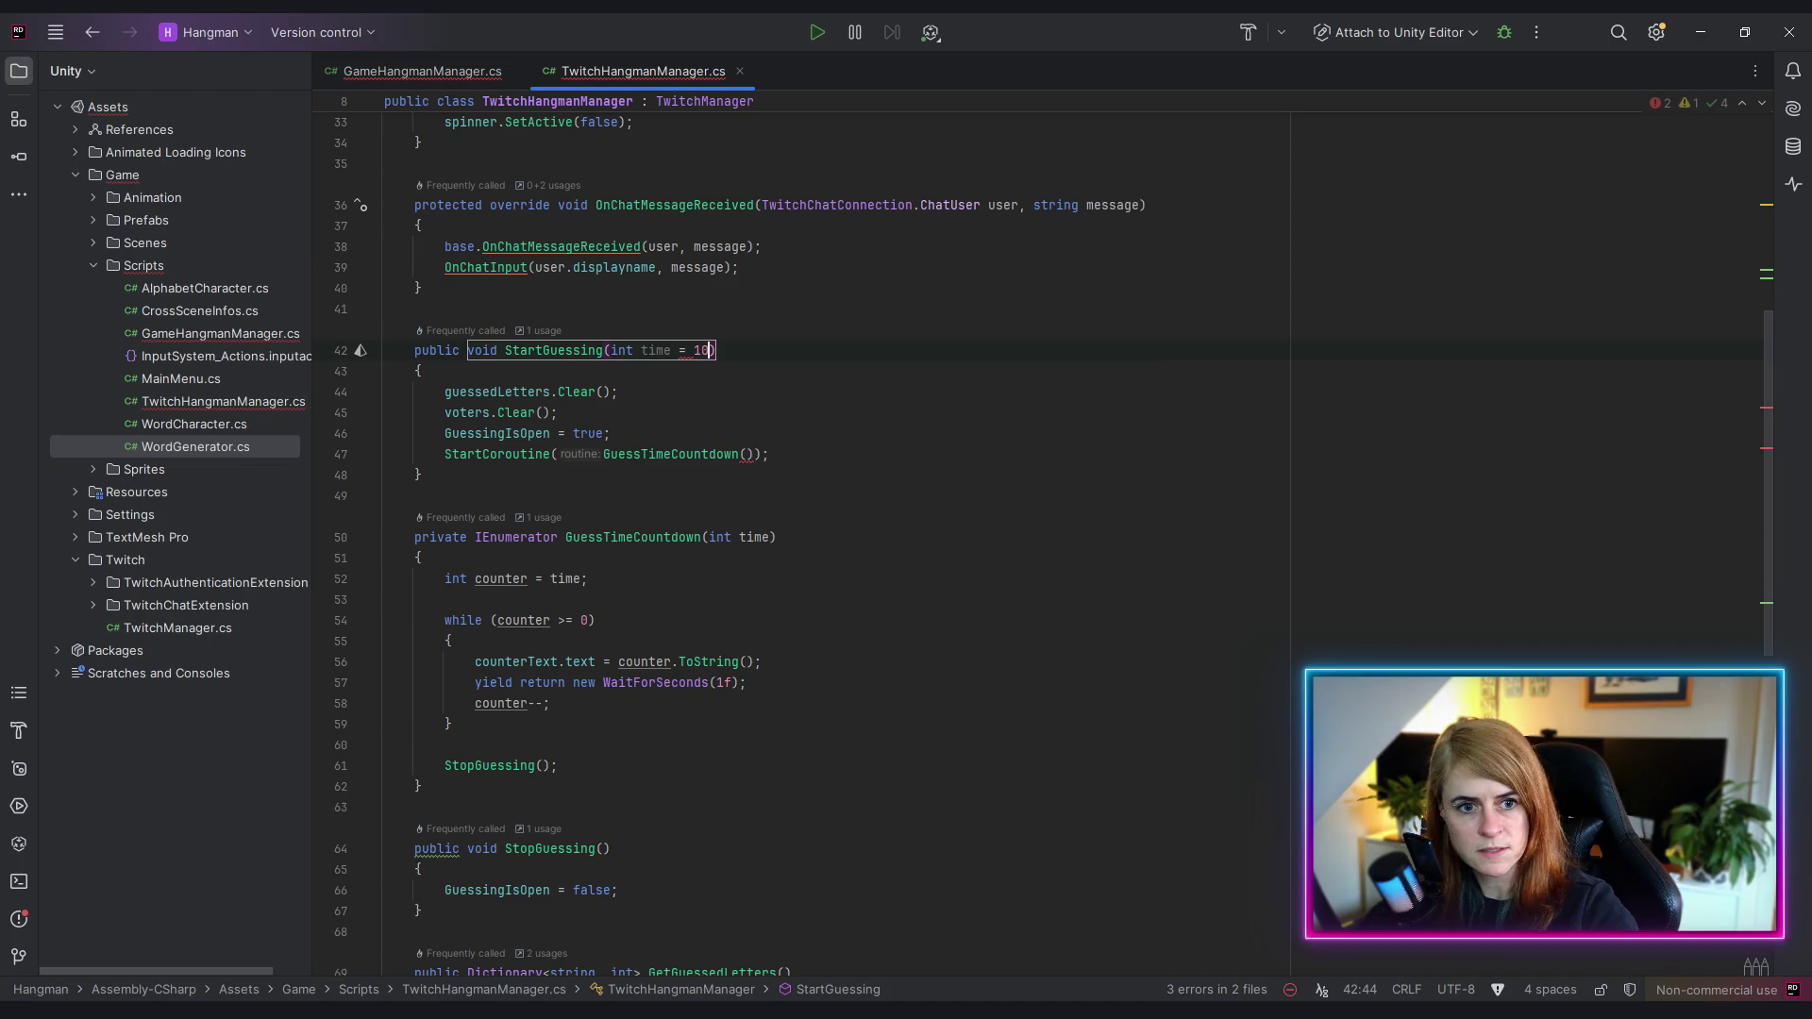
pyautogui.press('Right')
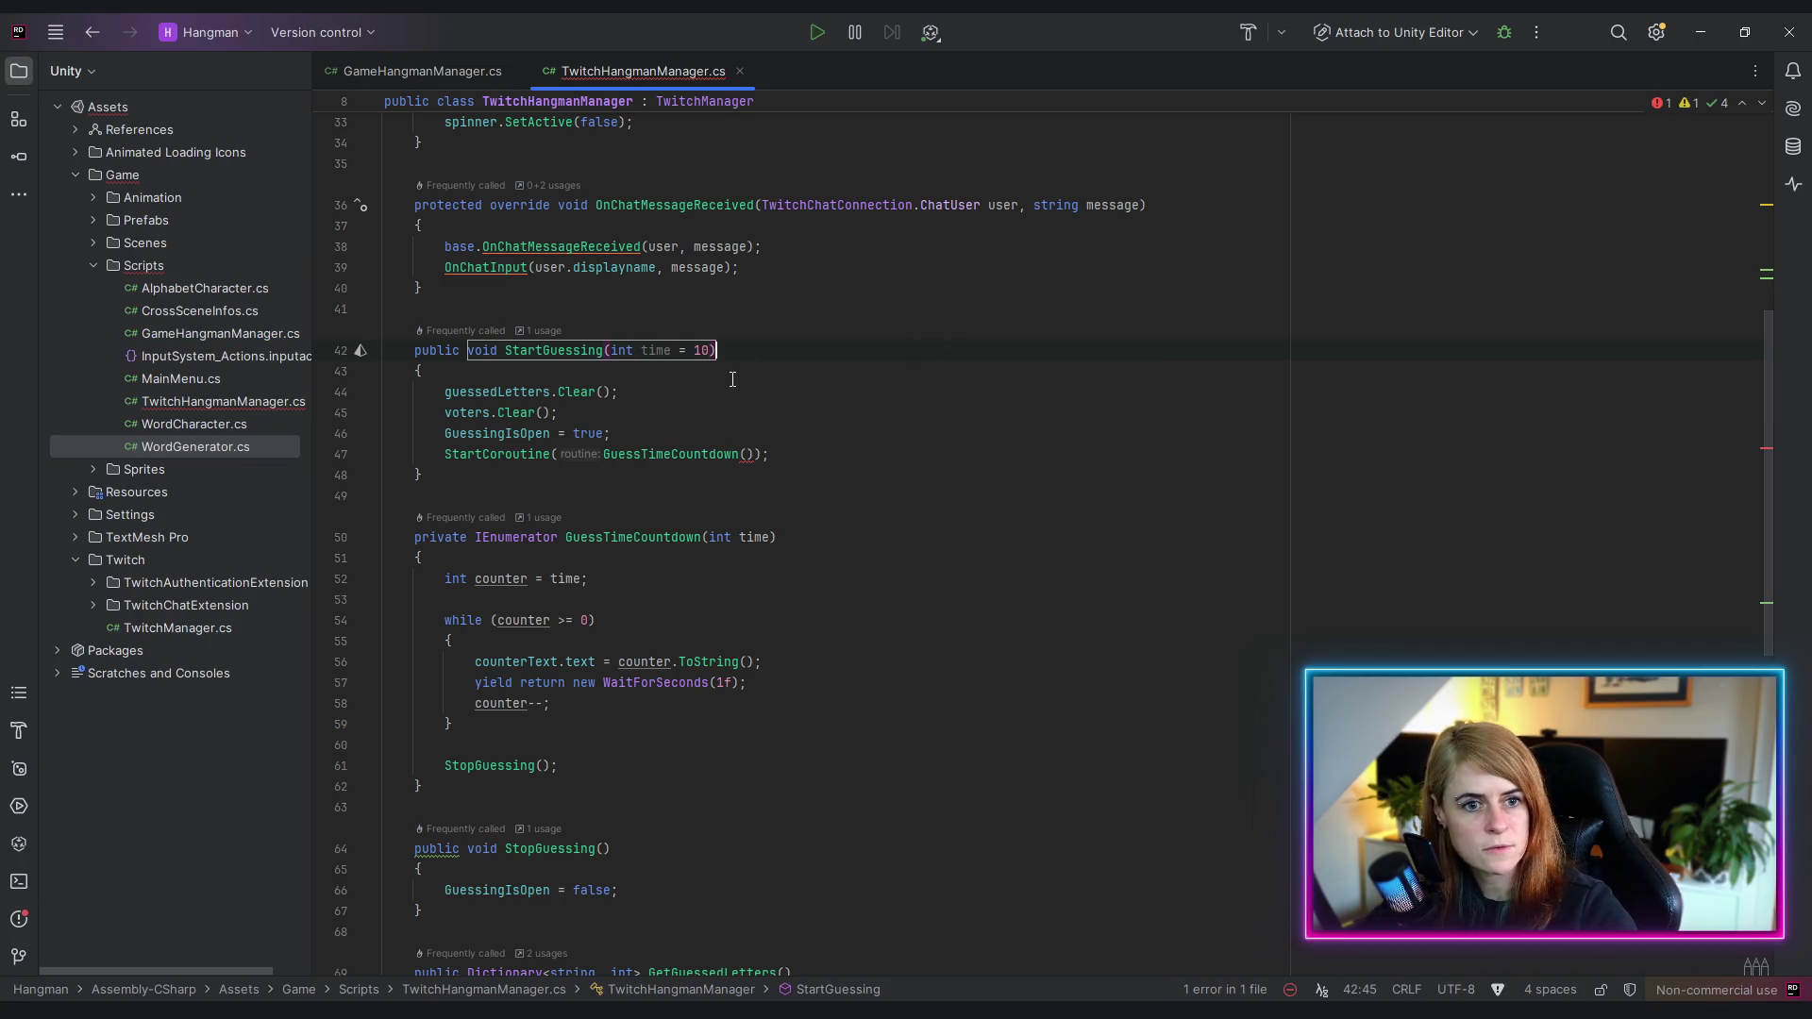
pyautogui.doubleClick(656, 351)
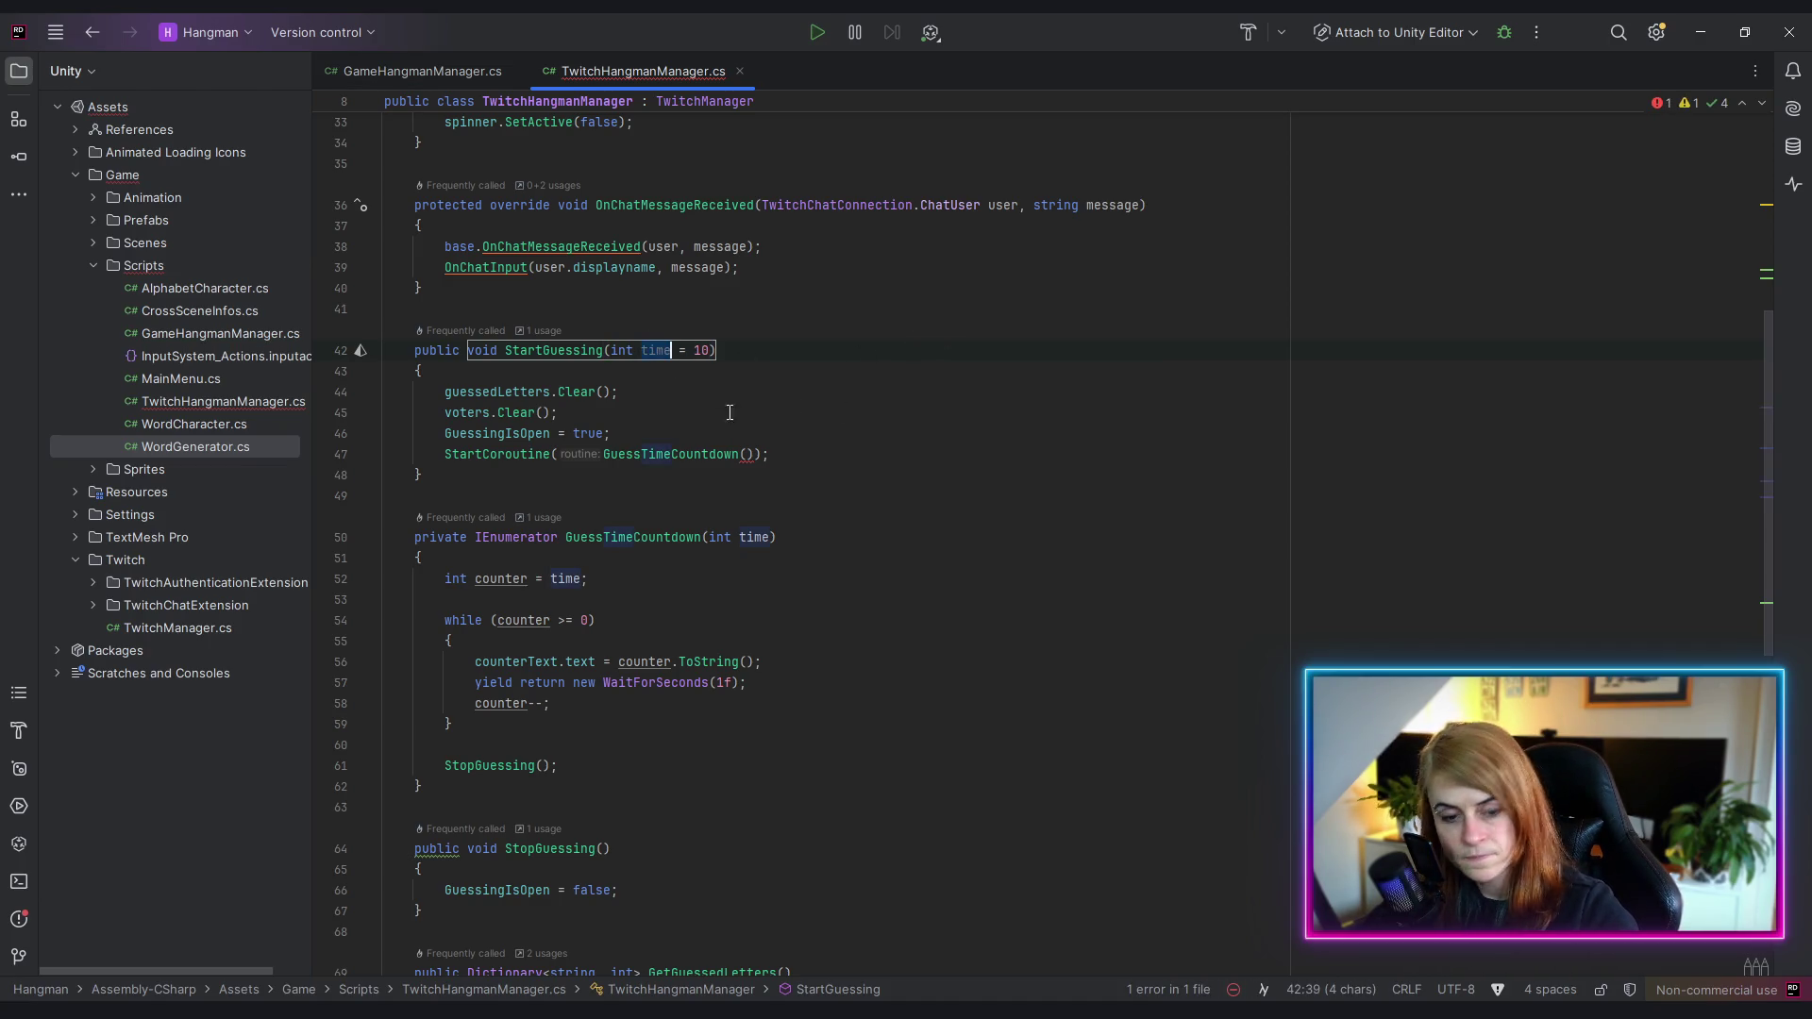
pyautogui.hotkey('ctrl', 'c')
pyautogui.click(747, 454)
pyautogui.hotkey('ctrl', 'v')
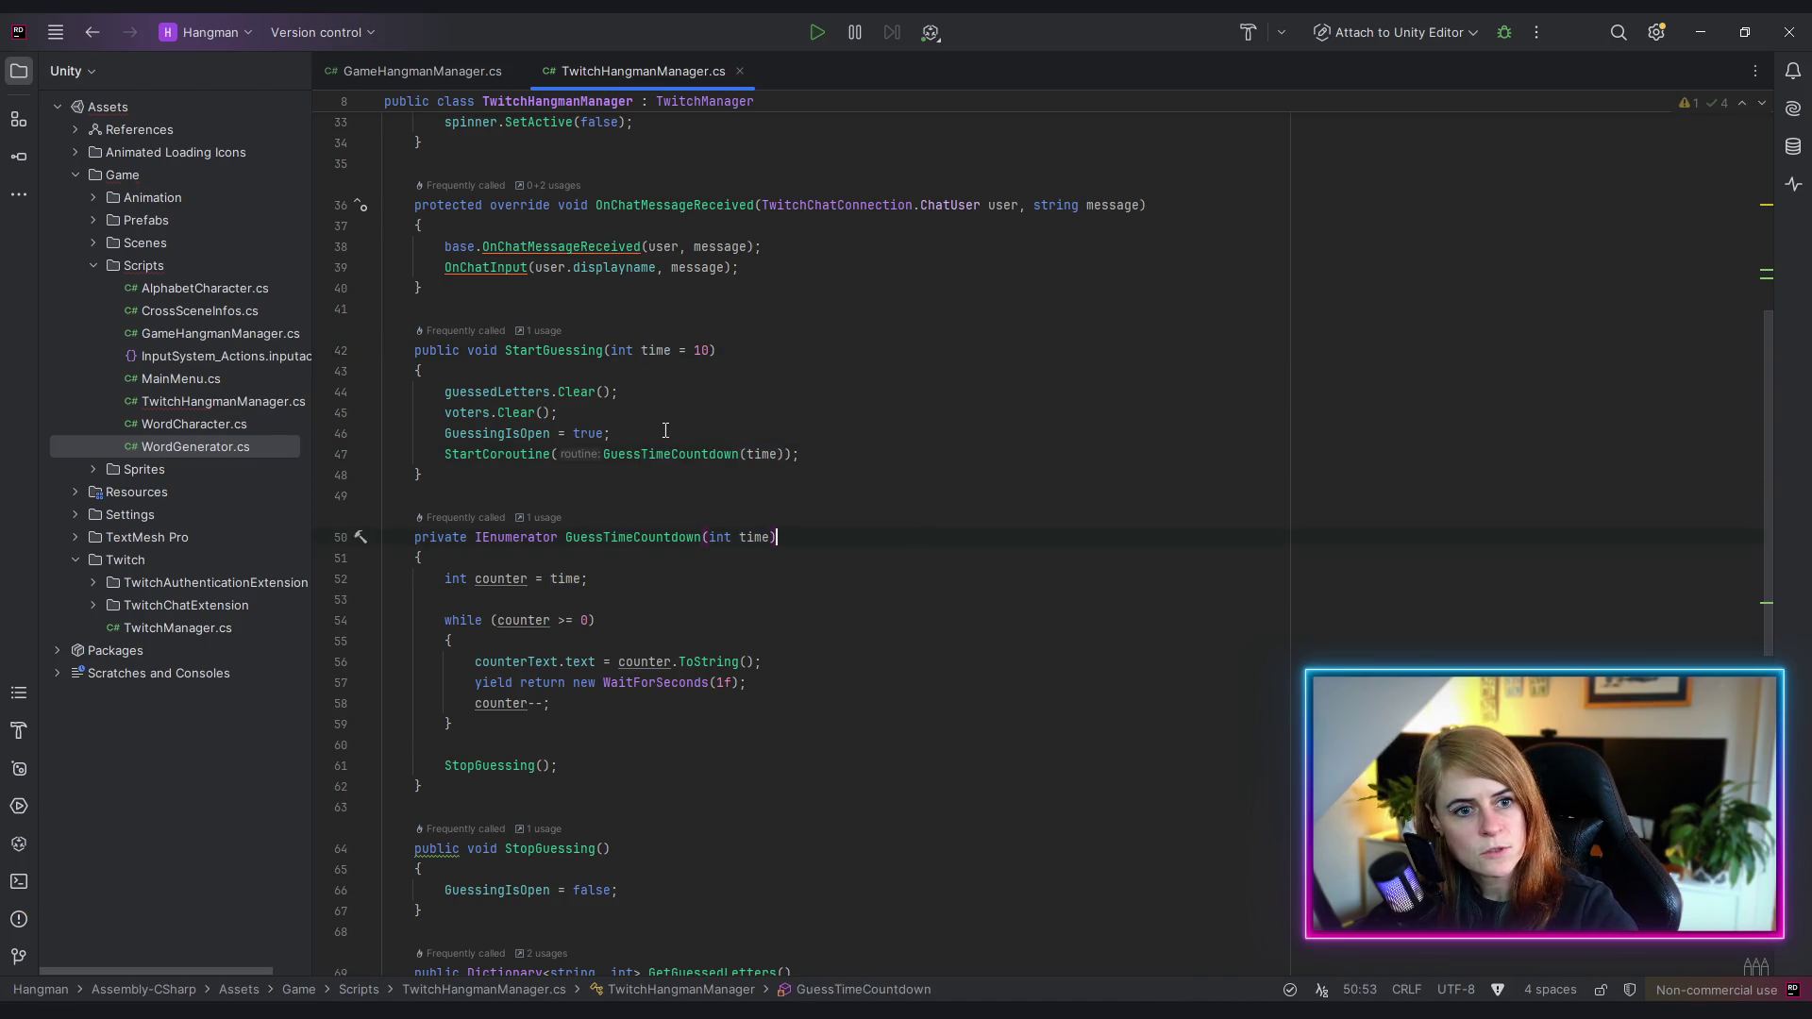
pyautogui.keyDown('ctrl'); pyautogui.click(562, 356); pyautogui.keyUp('ctrl')
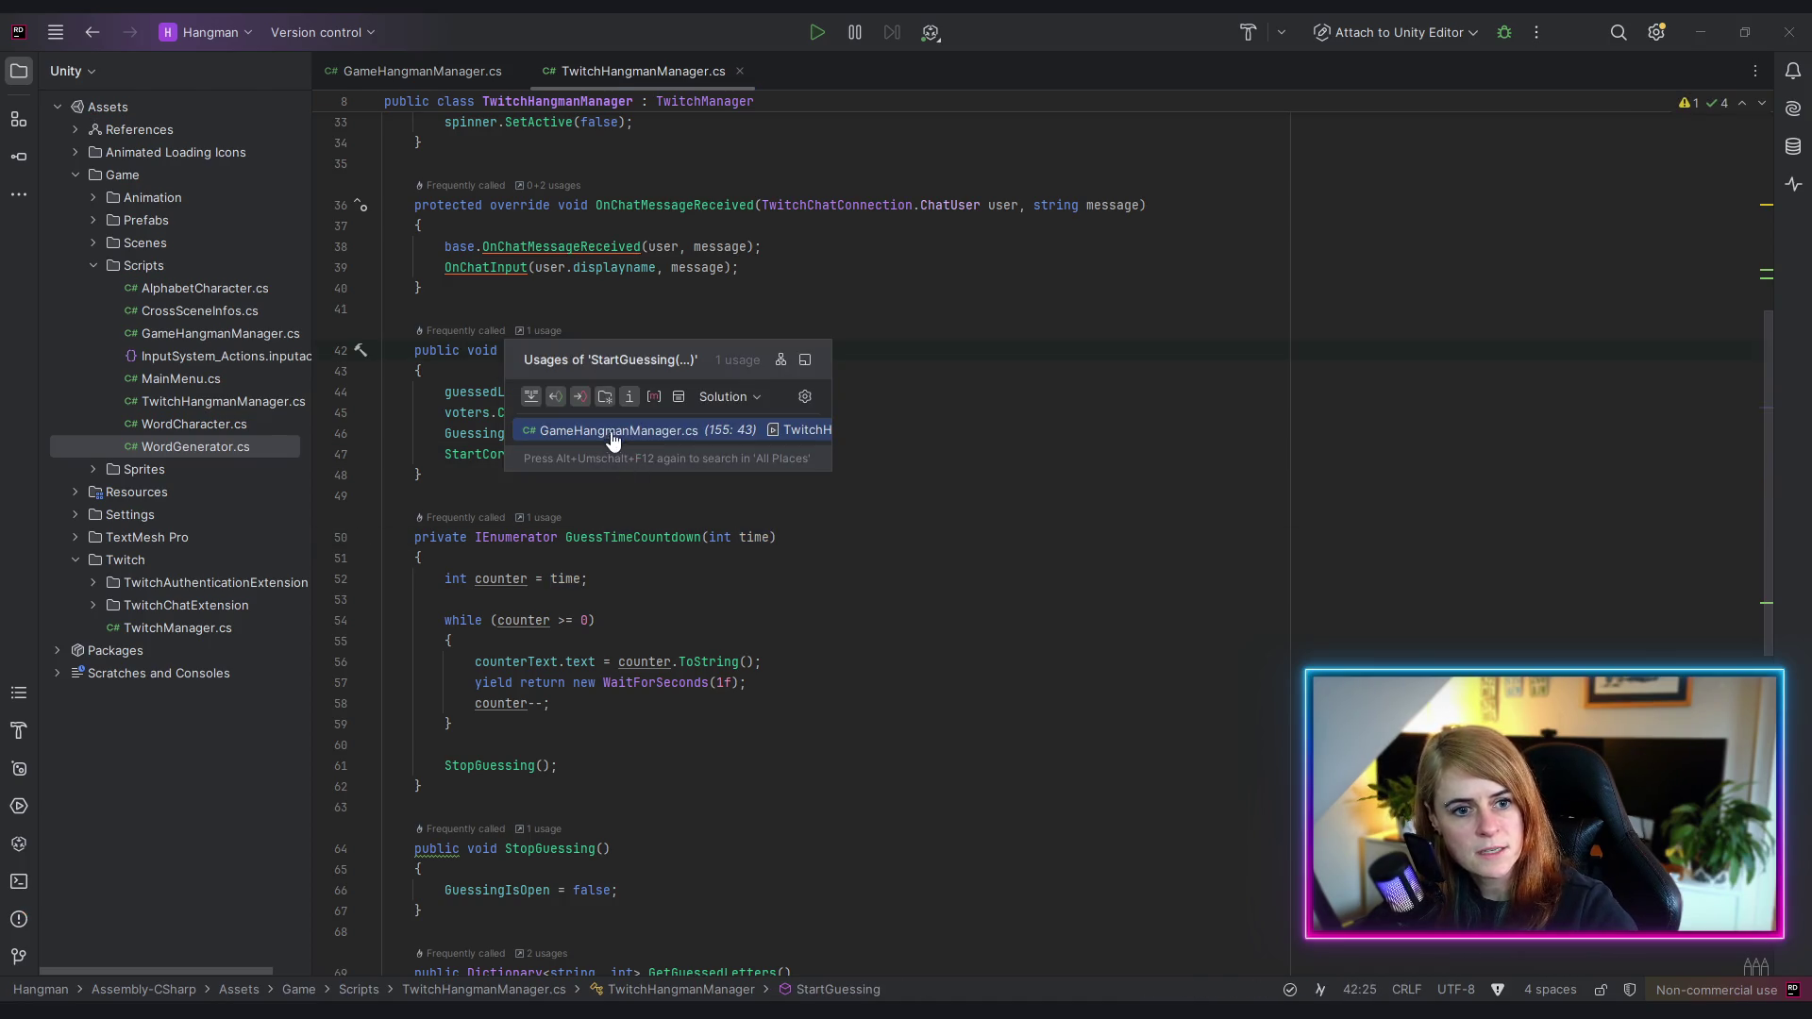
# - Add a private int currentTimer field above currentMin, generating a TimerSlider property
pyautogui.click(614, 434)
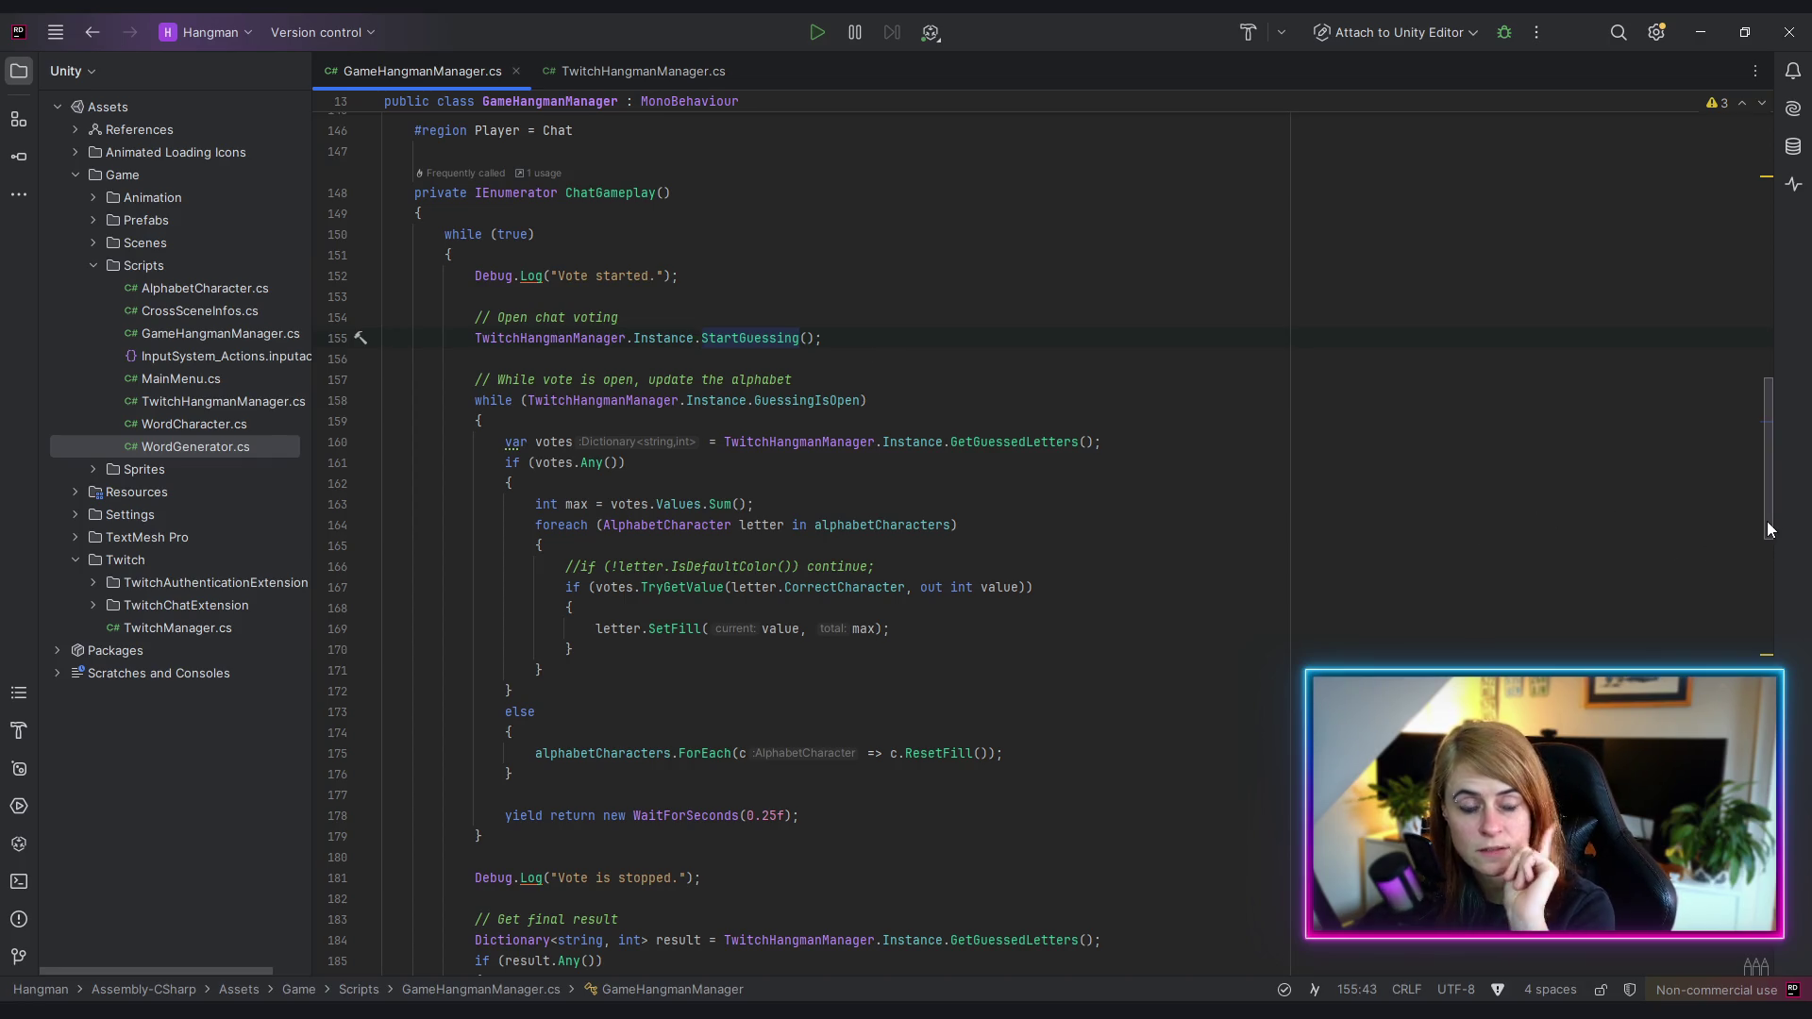
pyautogui.moveTo(1767, 529)
pyautogui.mouseDown()
pyautogui.moveTo(1781, 291)
pyautogui.moveTo(1811, 424)
pyautogui.mouseUp()
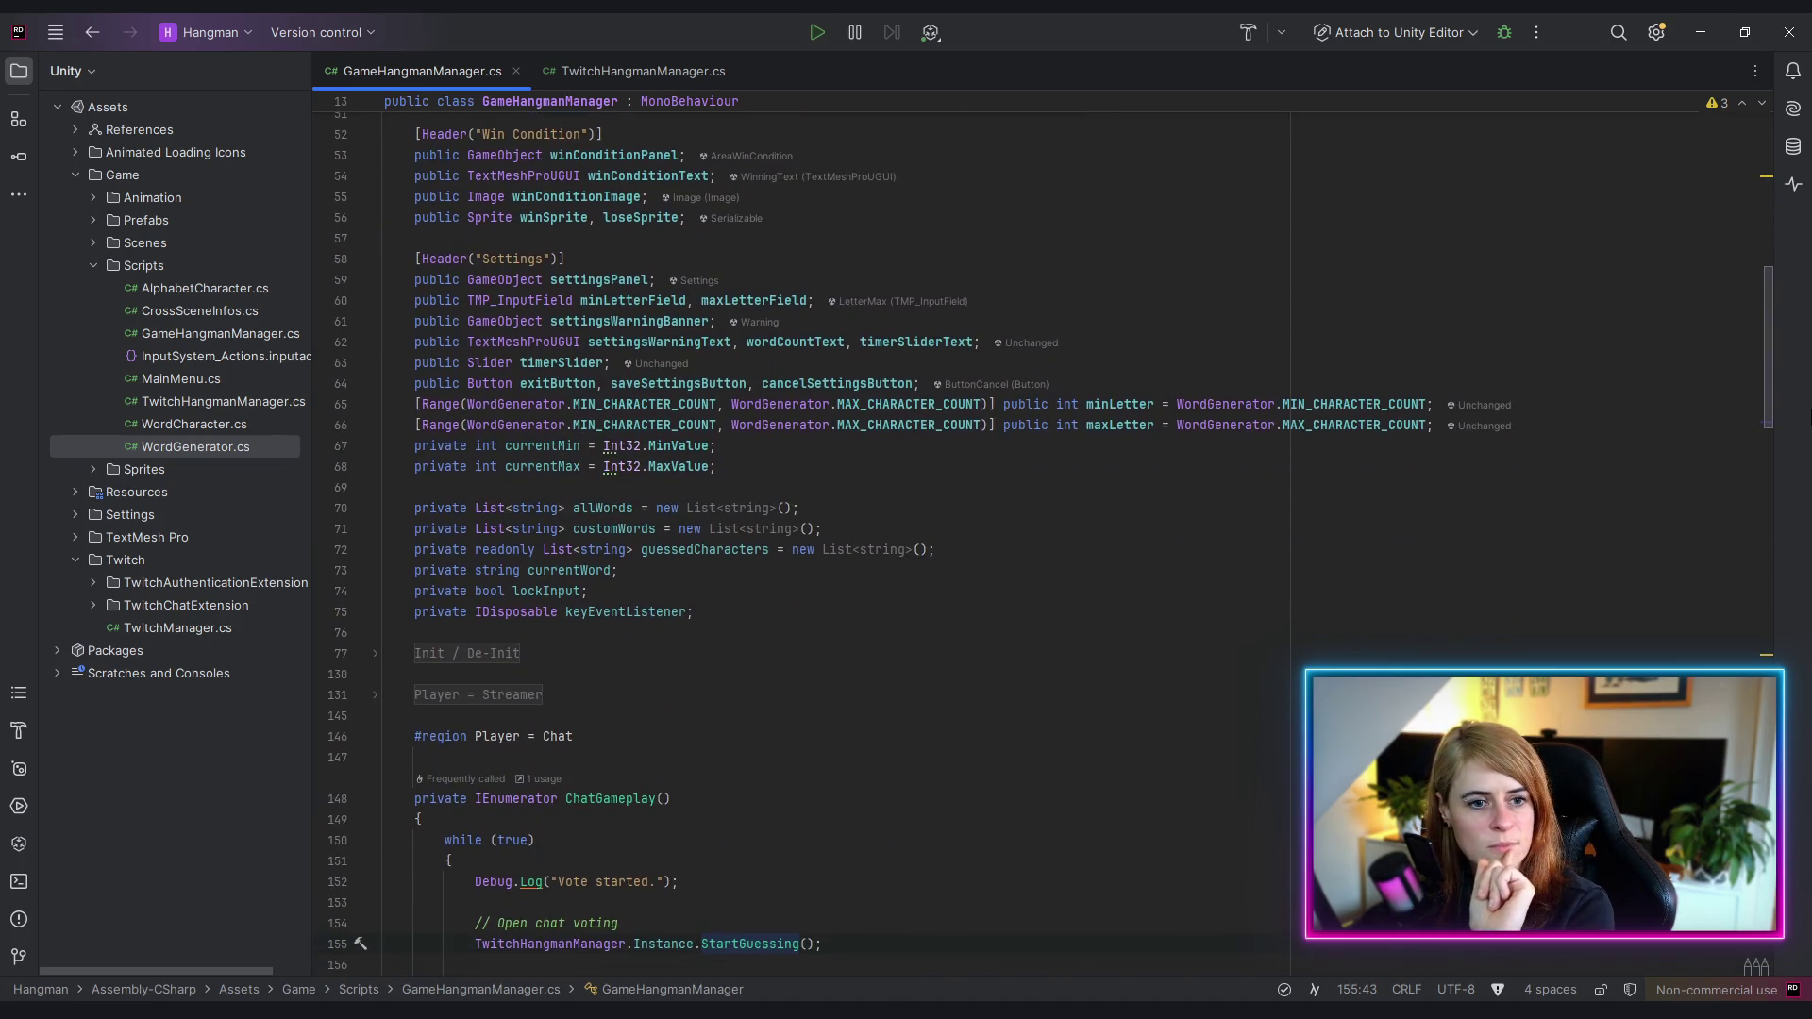
pyautogui.click(413, 447)
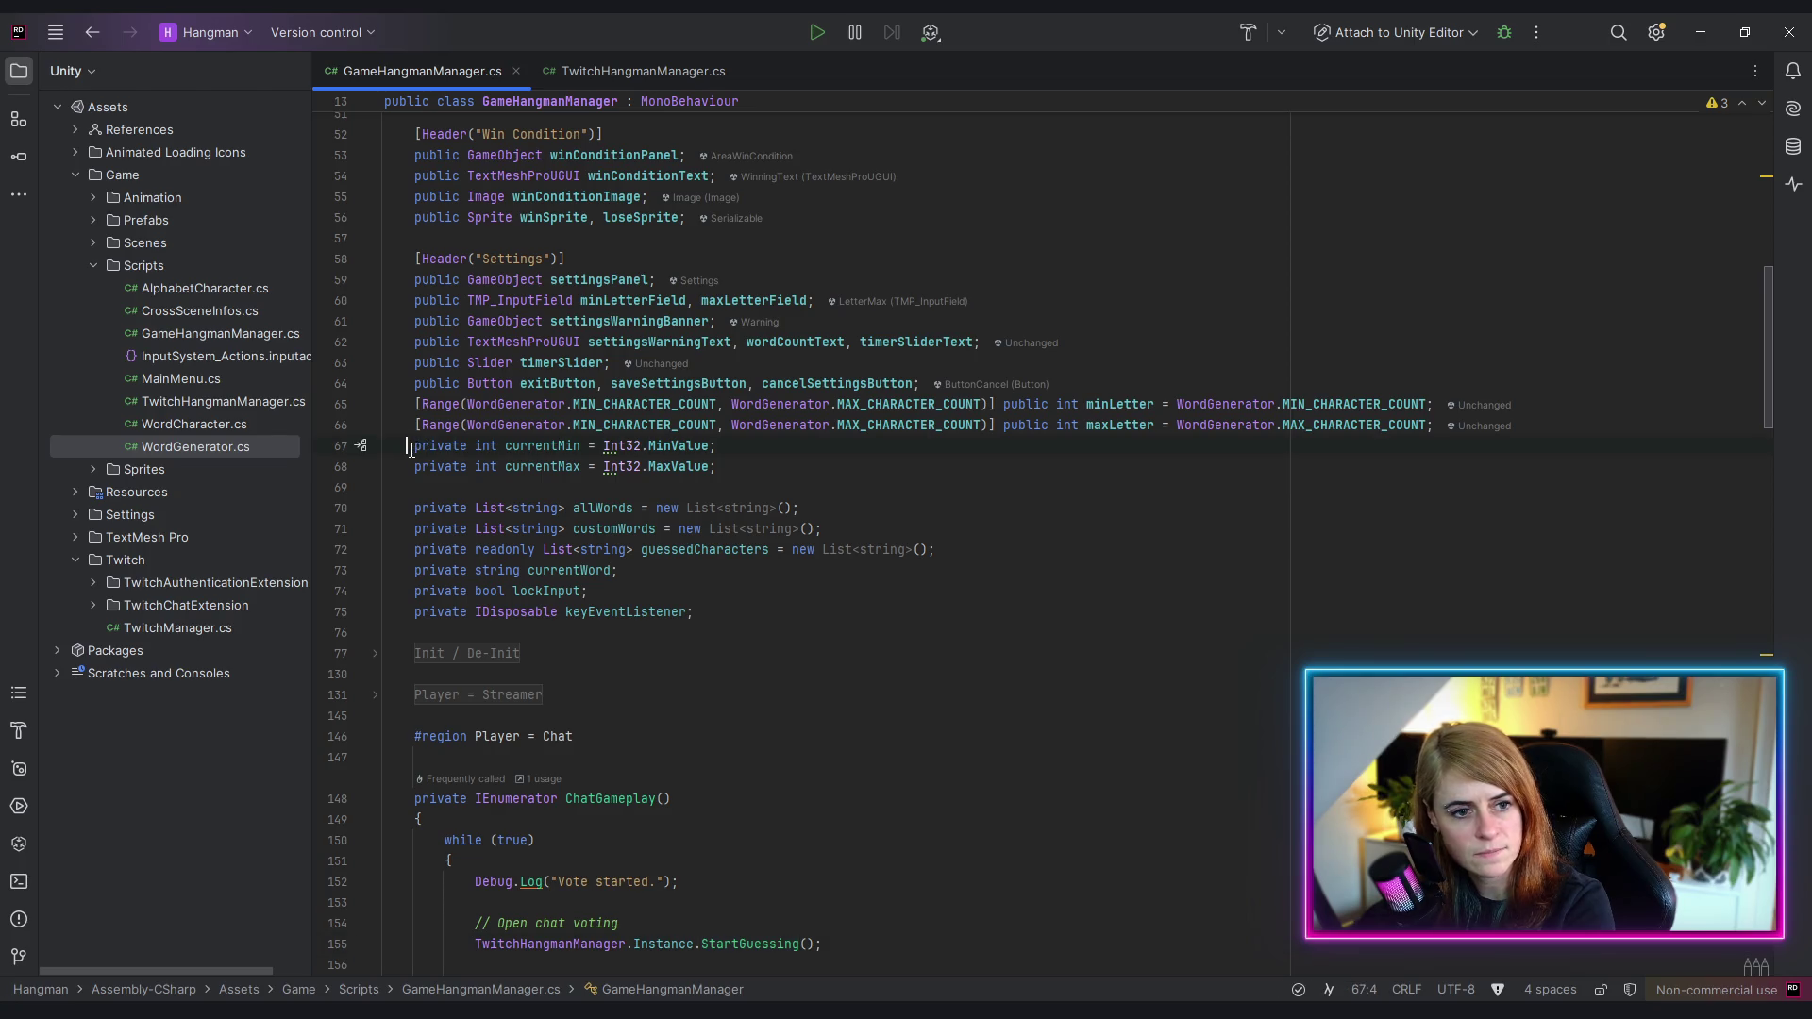
pyautogui.press('Return')
pyautogui.press('Up')
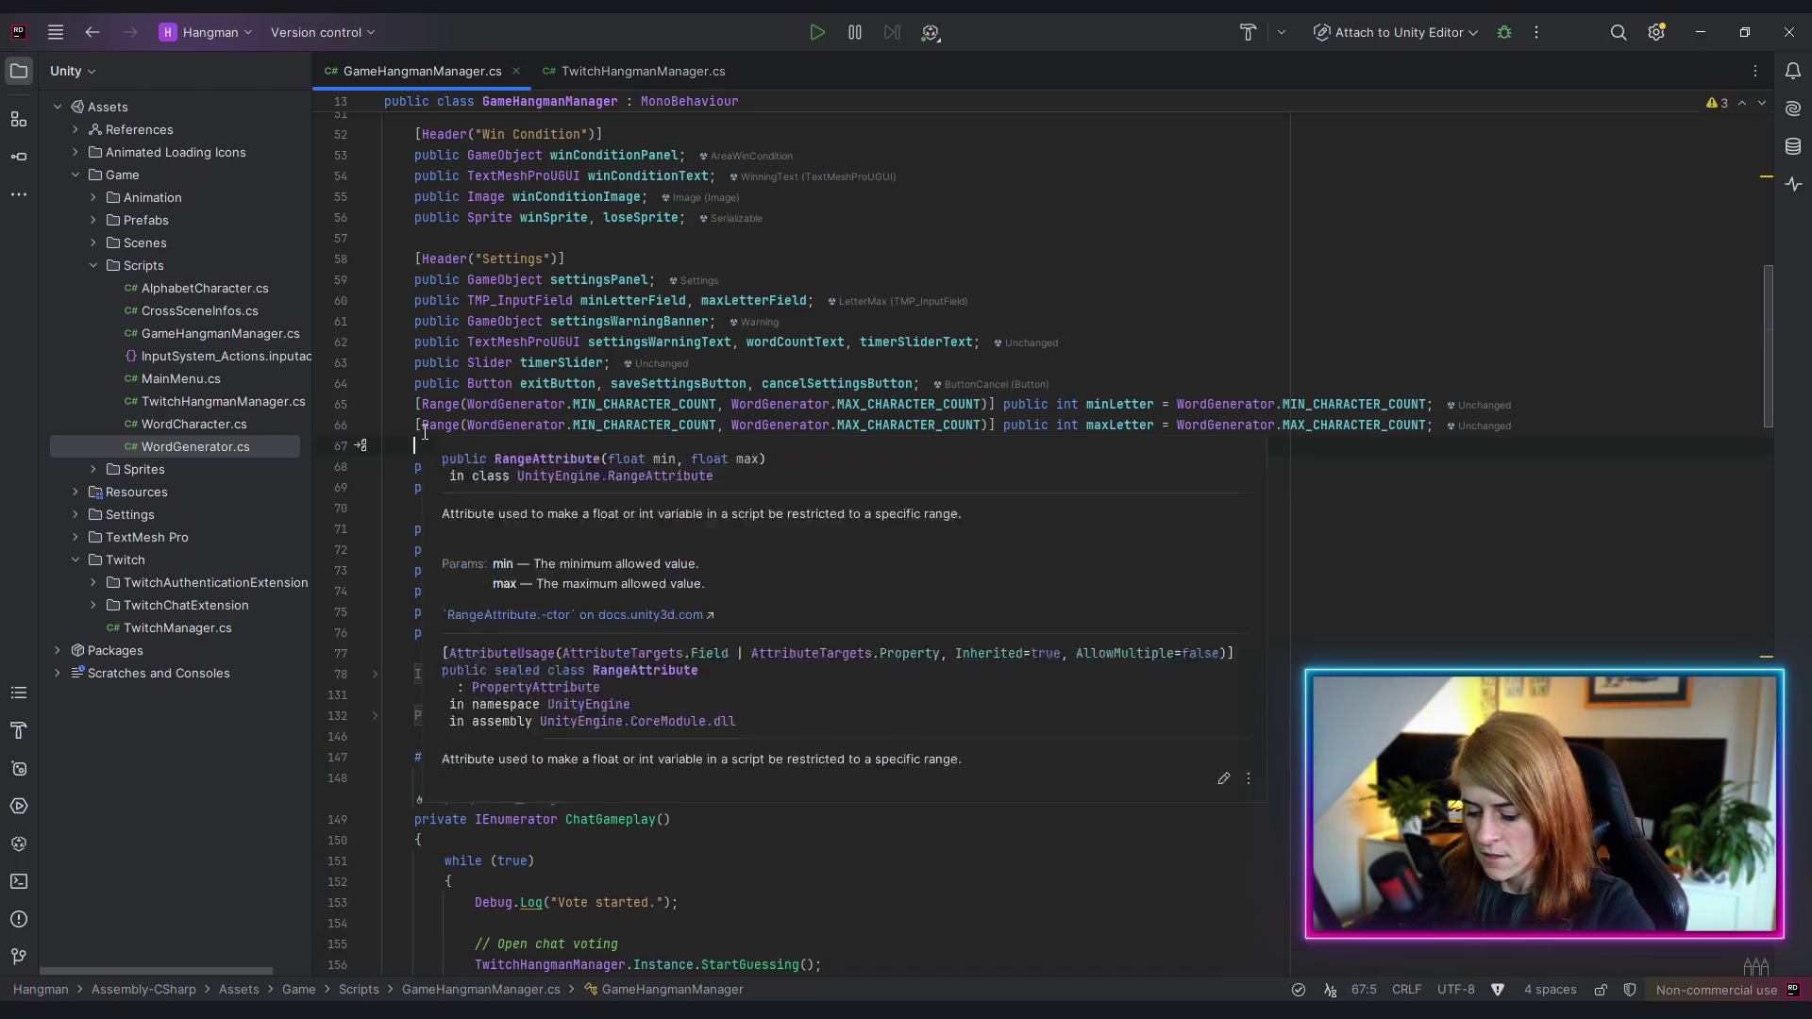
pyautogui.write('private int current')
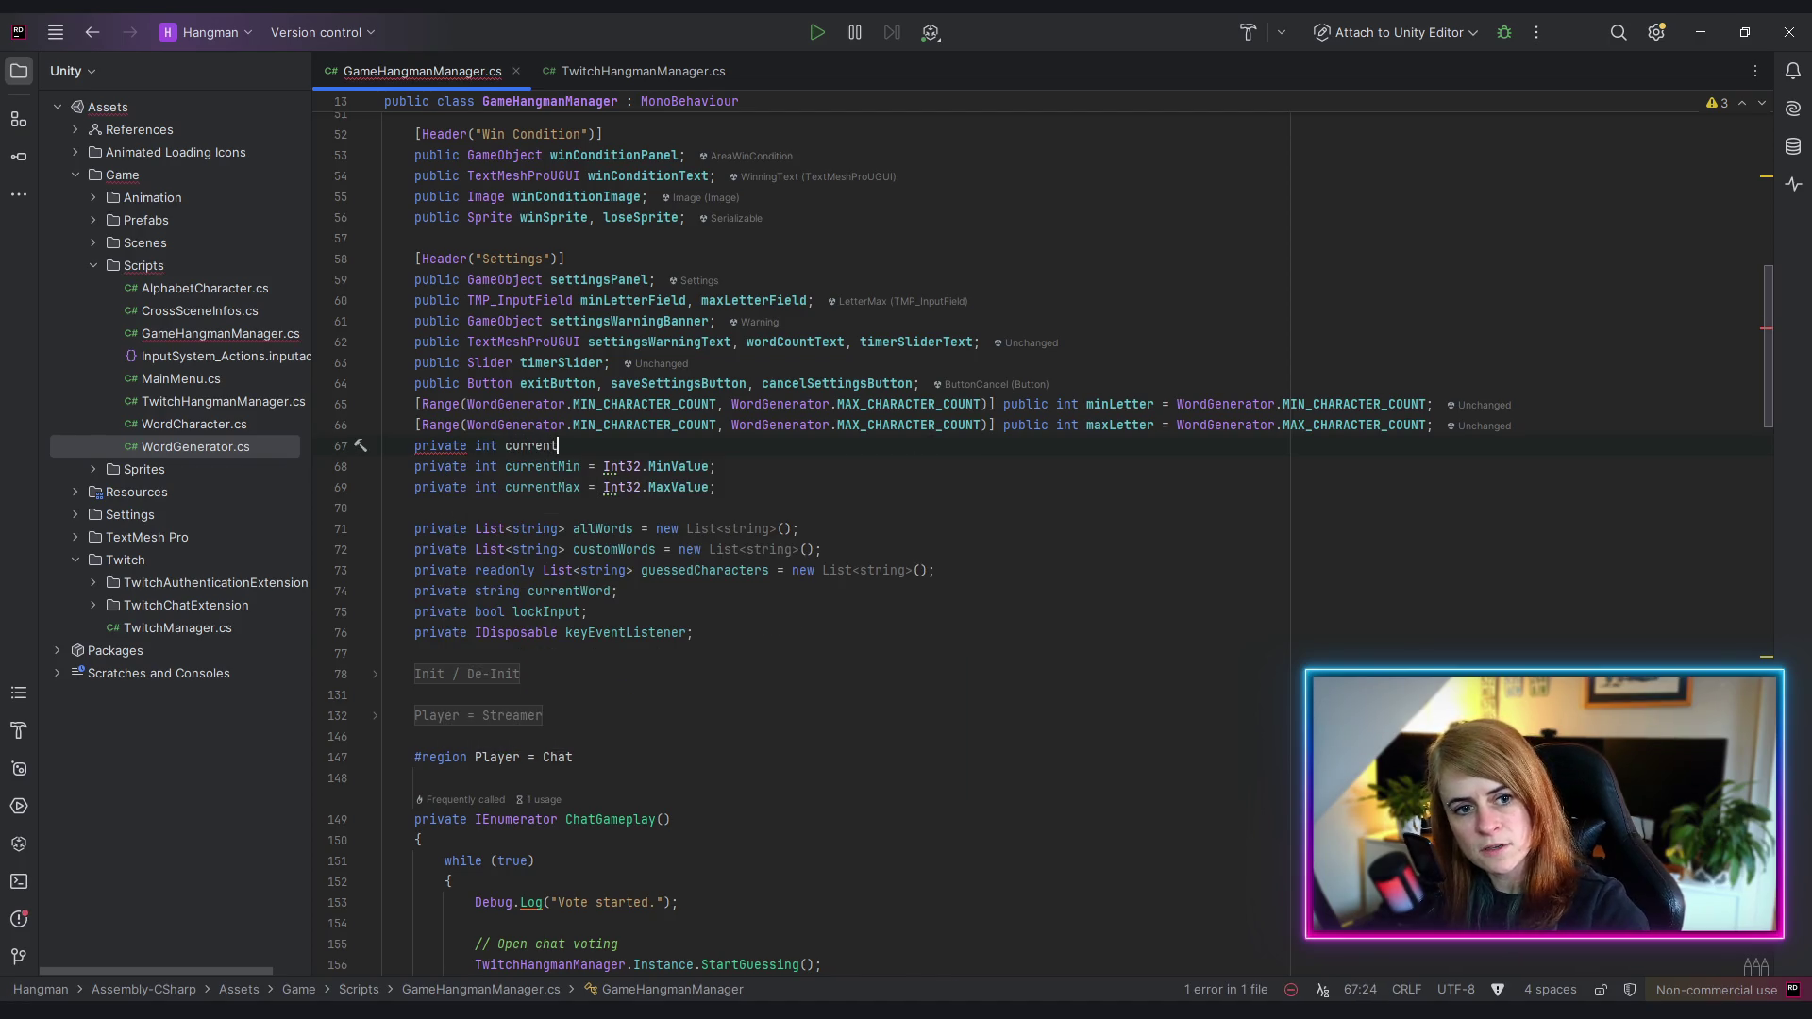
pyautogui.write('S')
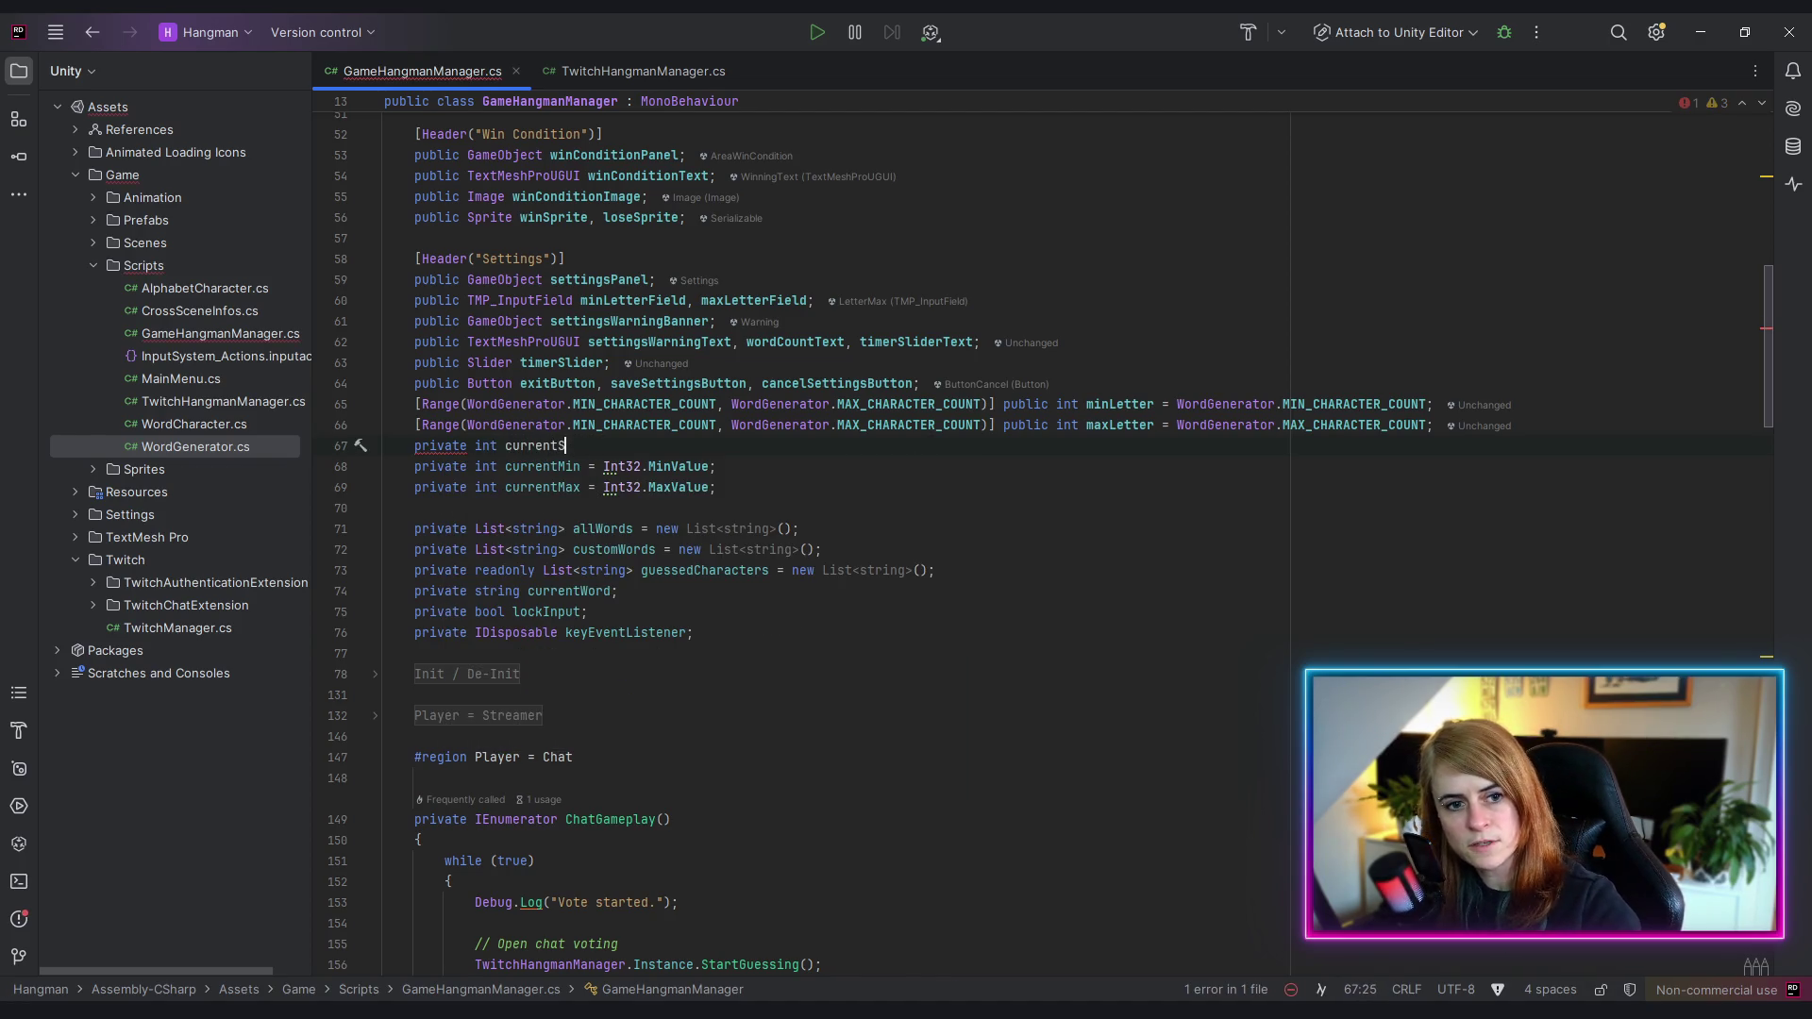
pyautogui.press('BackSpace')
pyautogui.write('Timer')
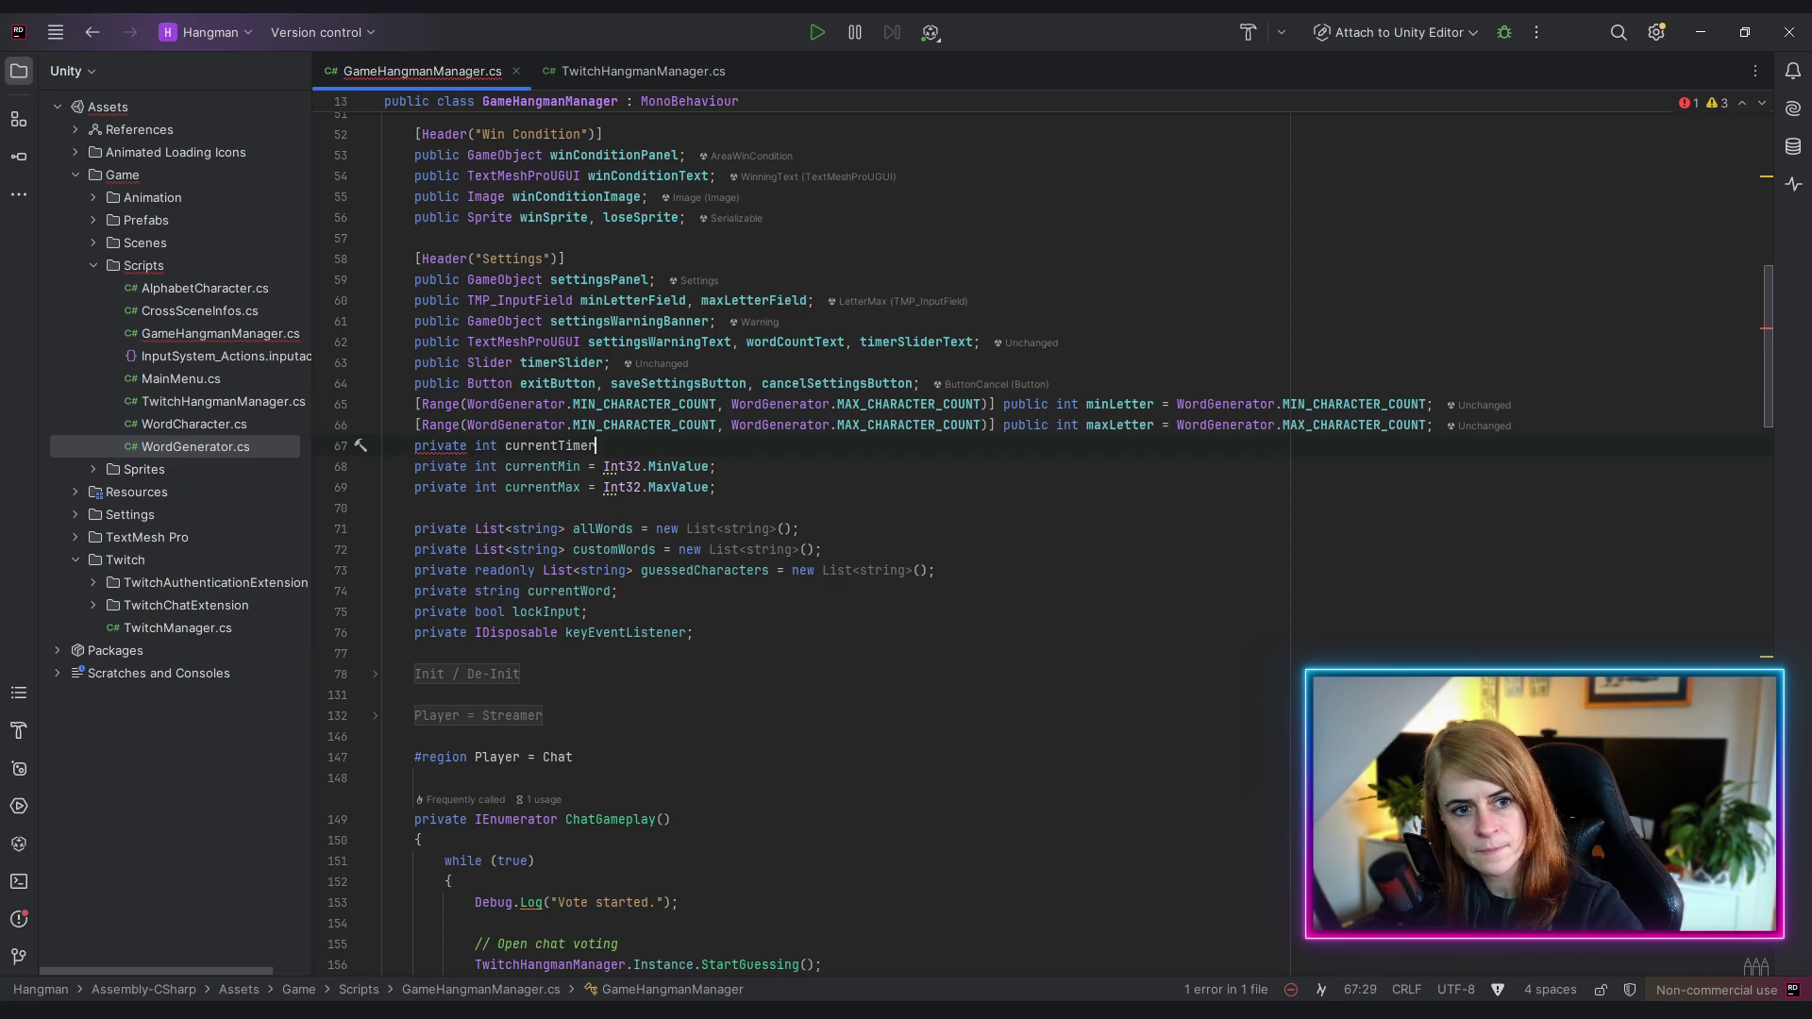
pyautogui.write(' = ')
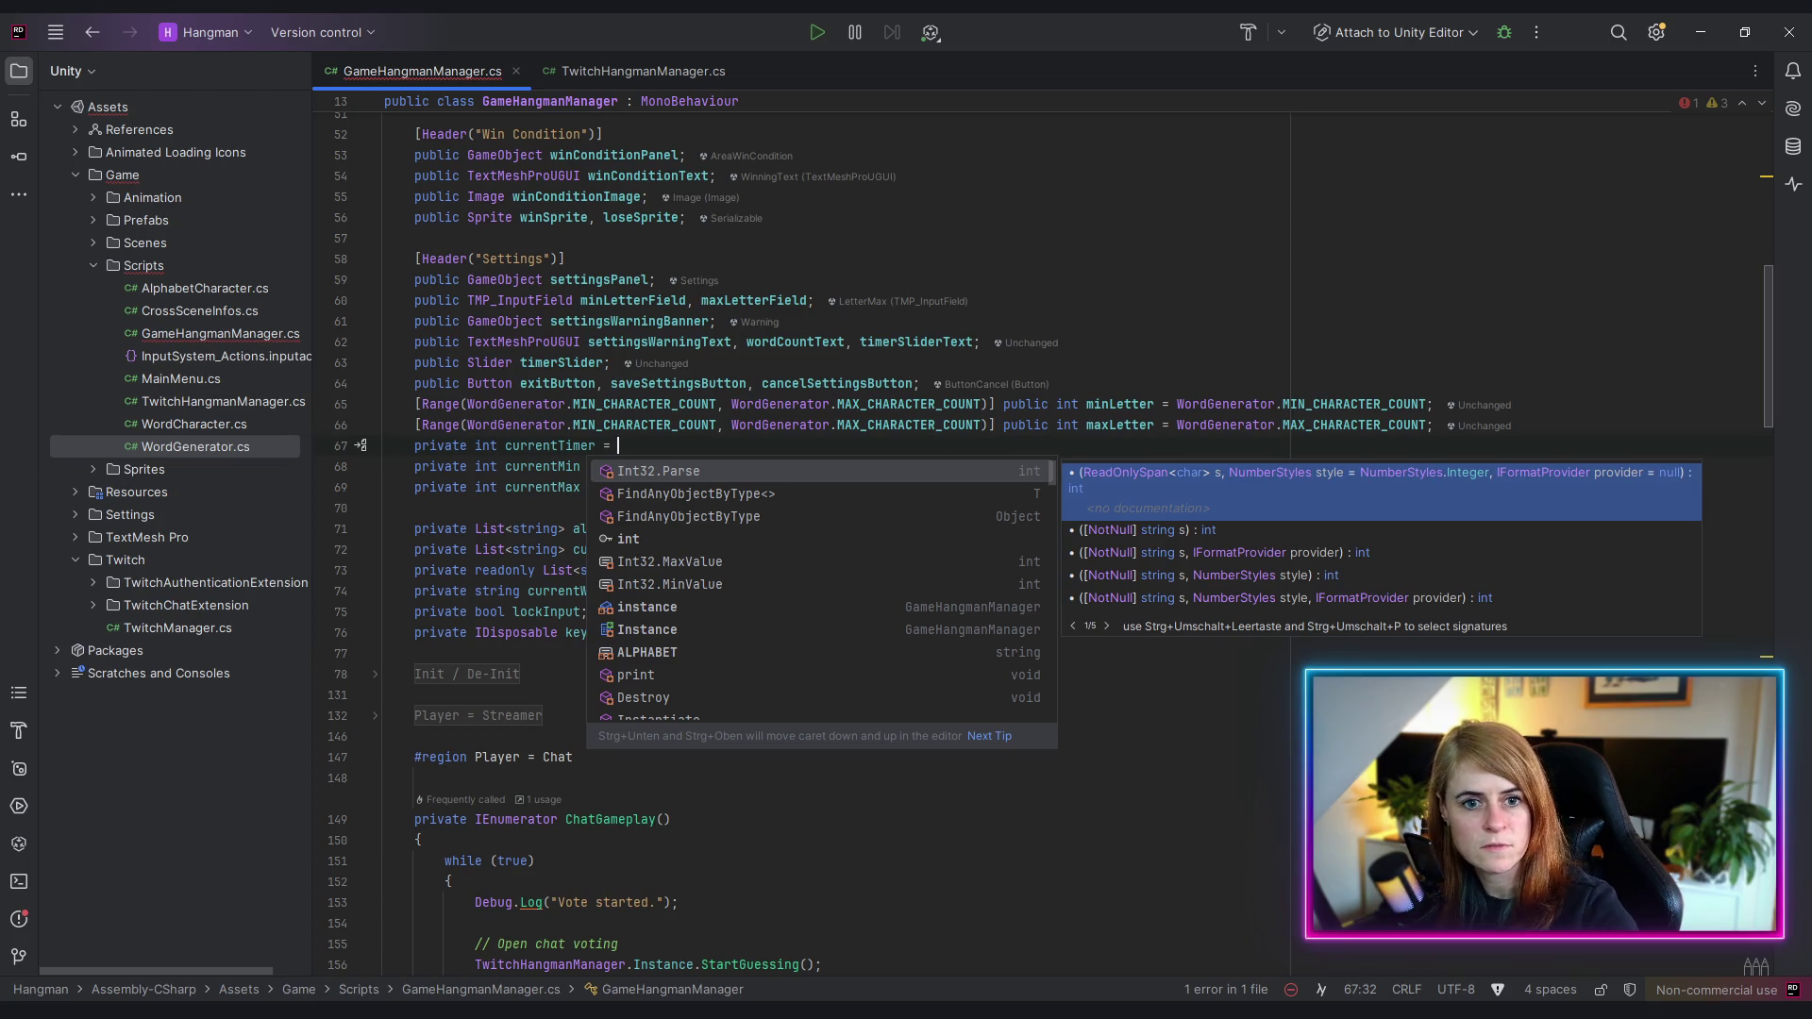
pyautogui.write('ti')
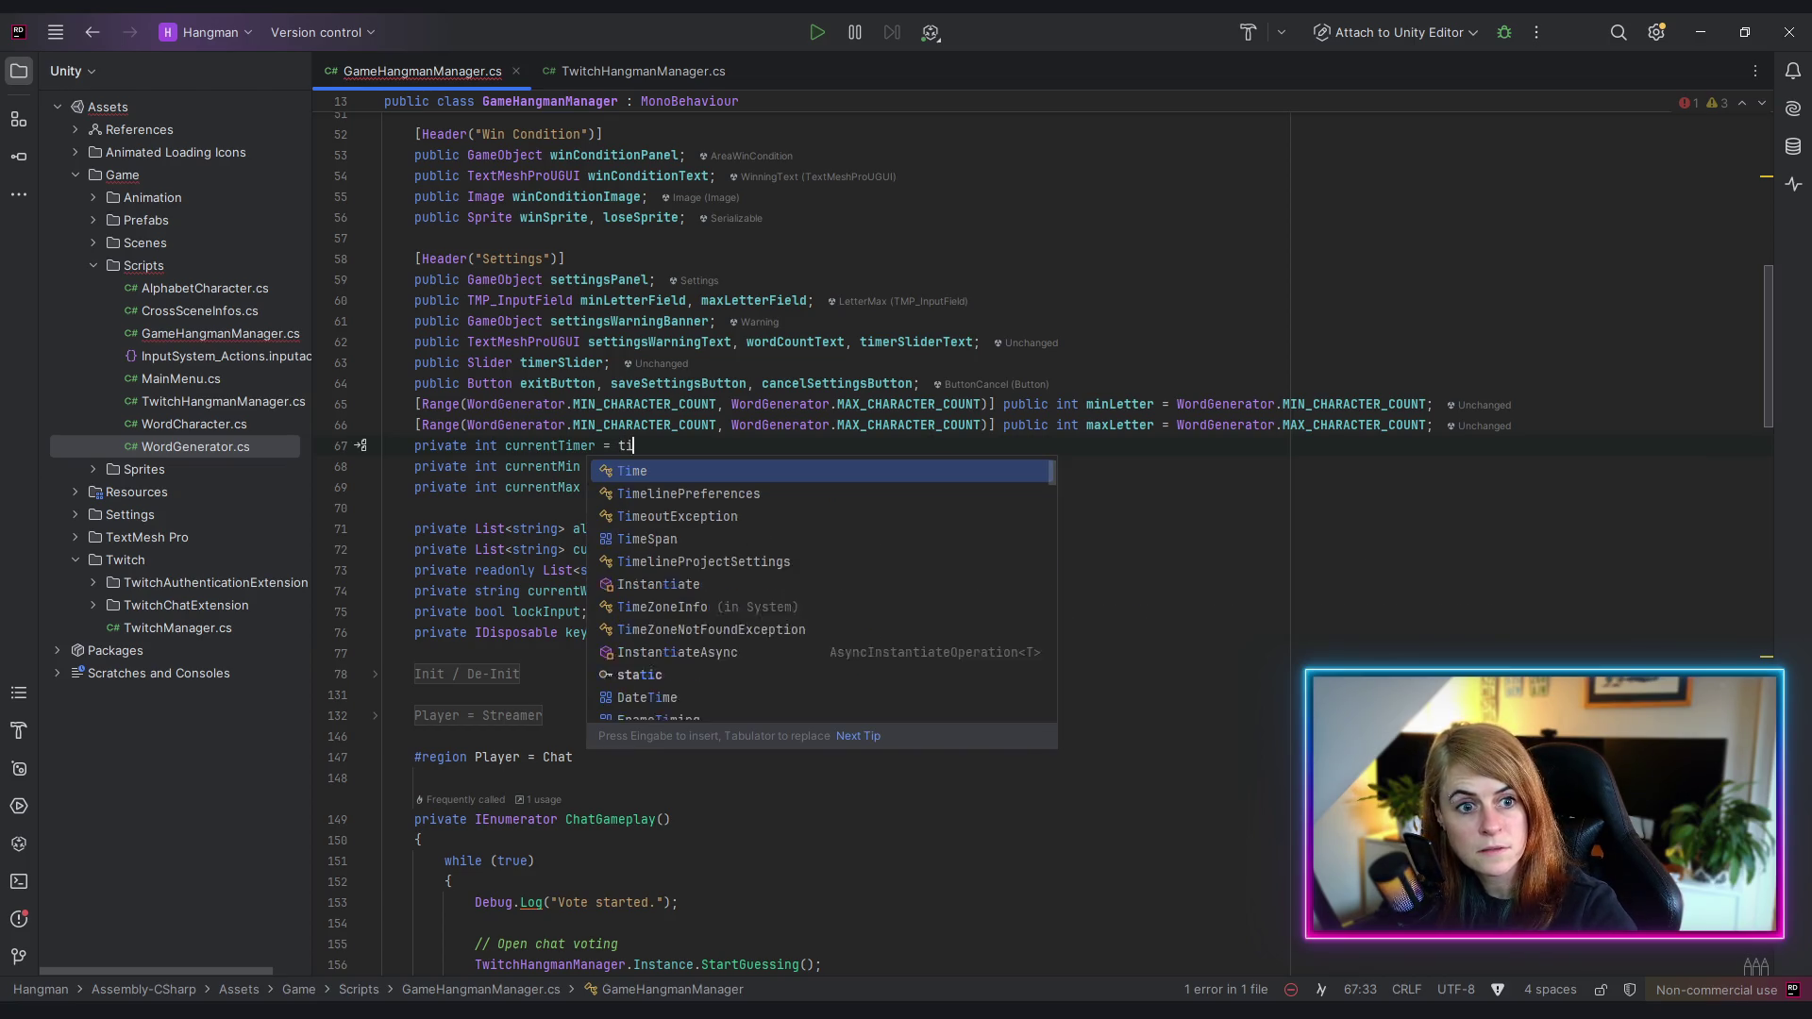
pyautogui.write('mersl')
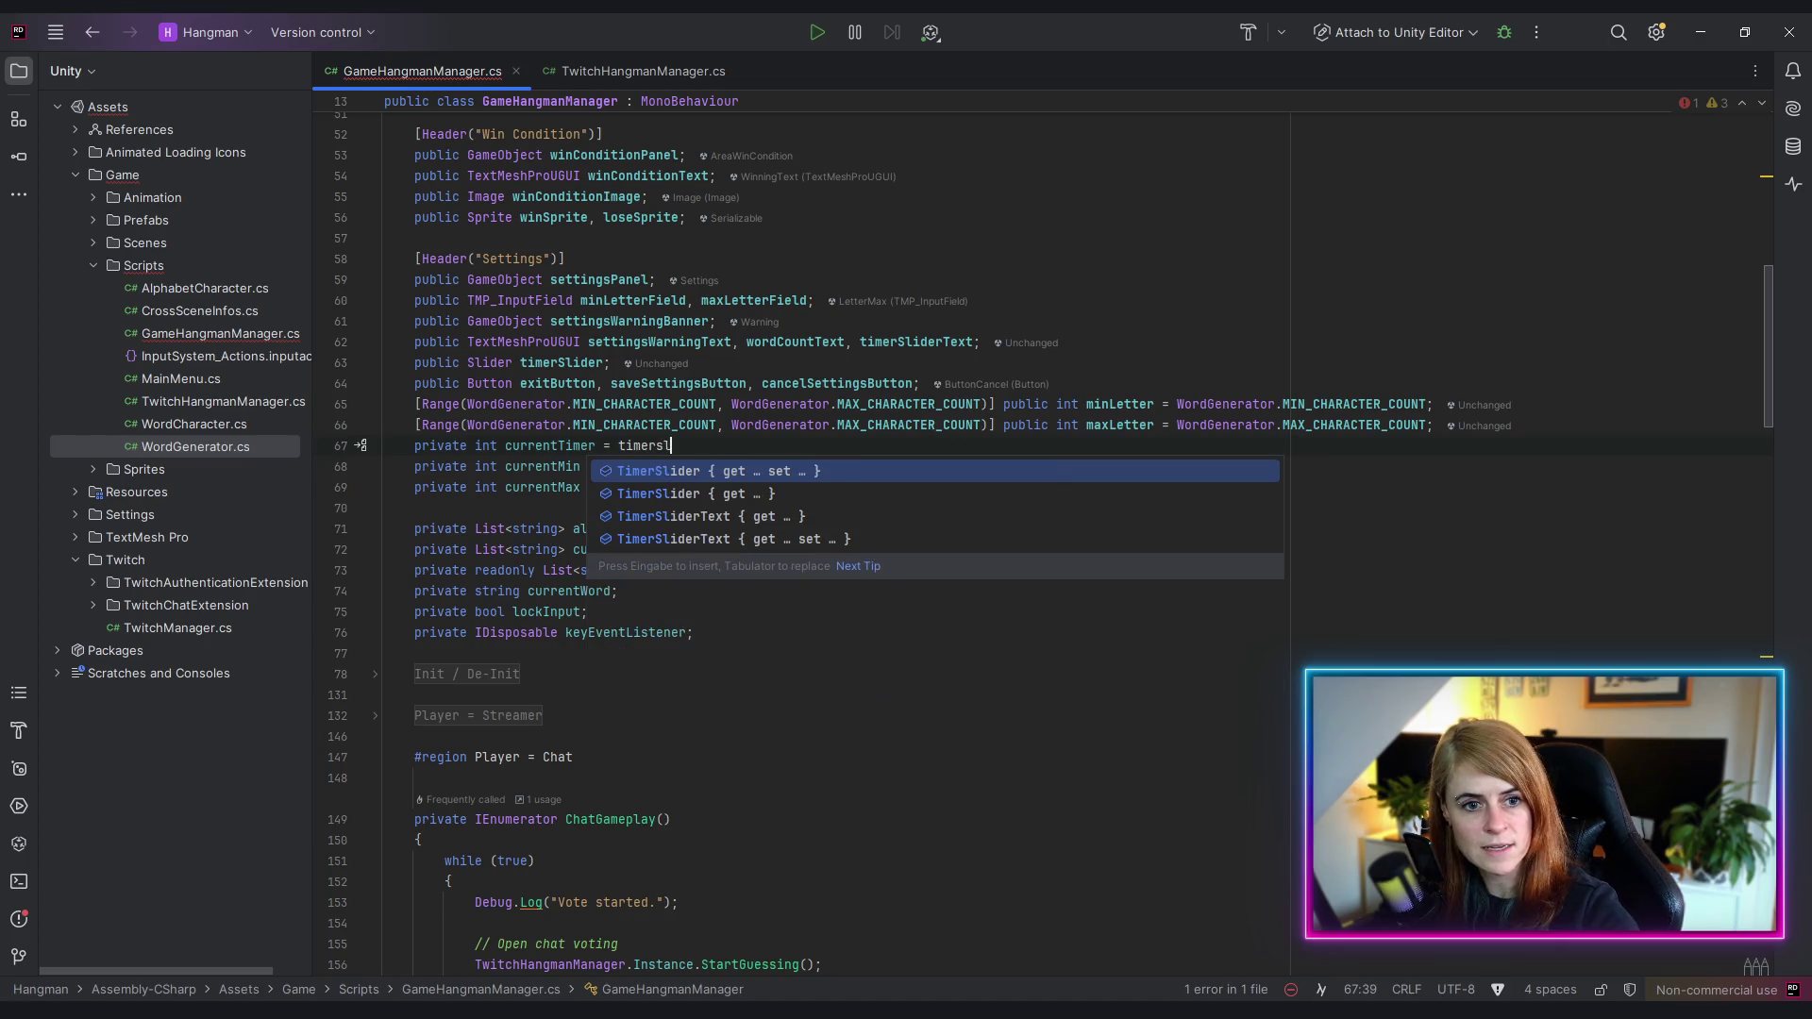
pyautogui.press('Return')
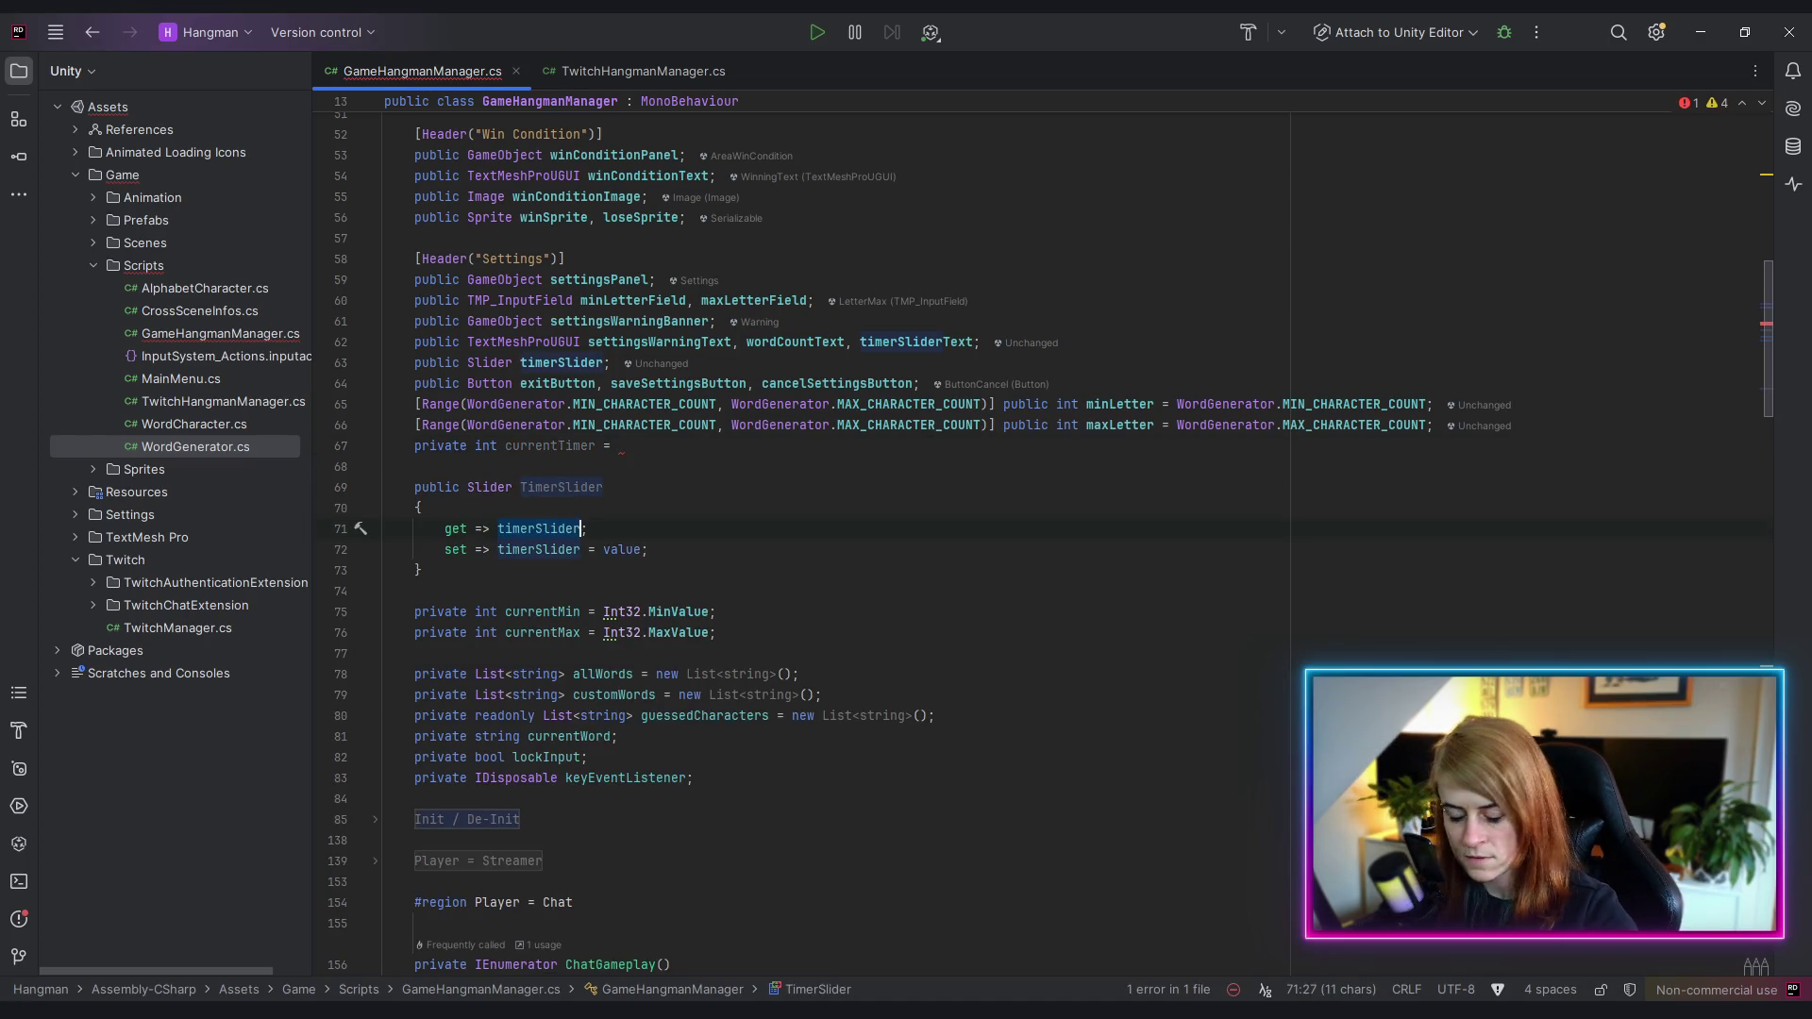
pyautogui.press('Return')
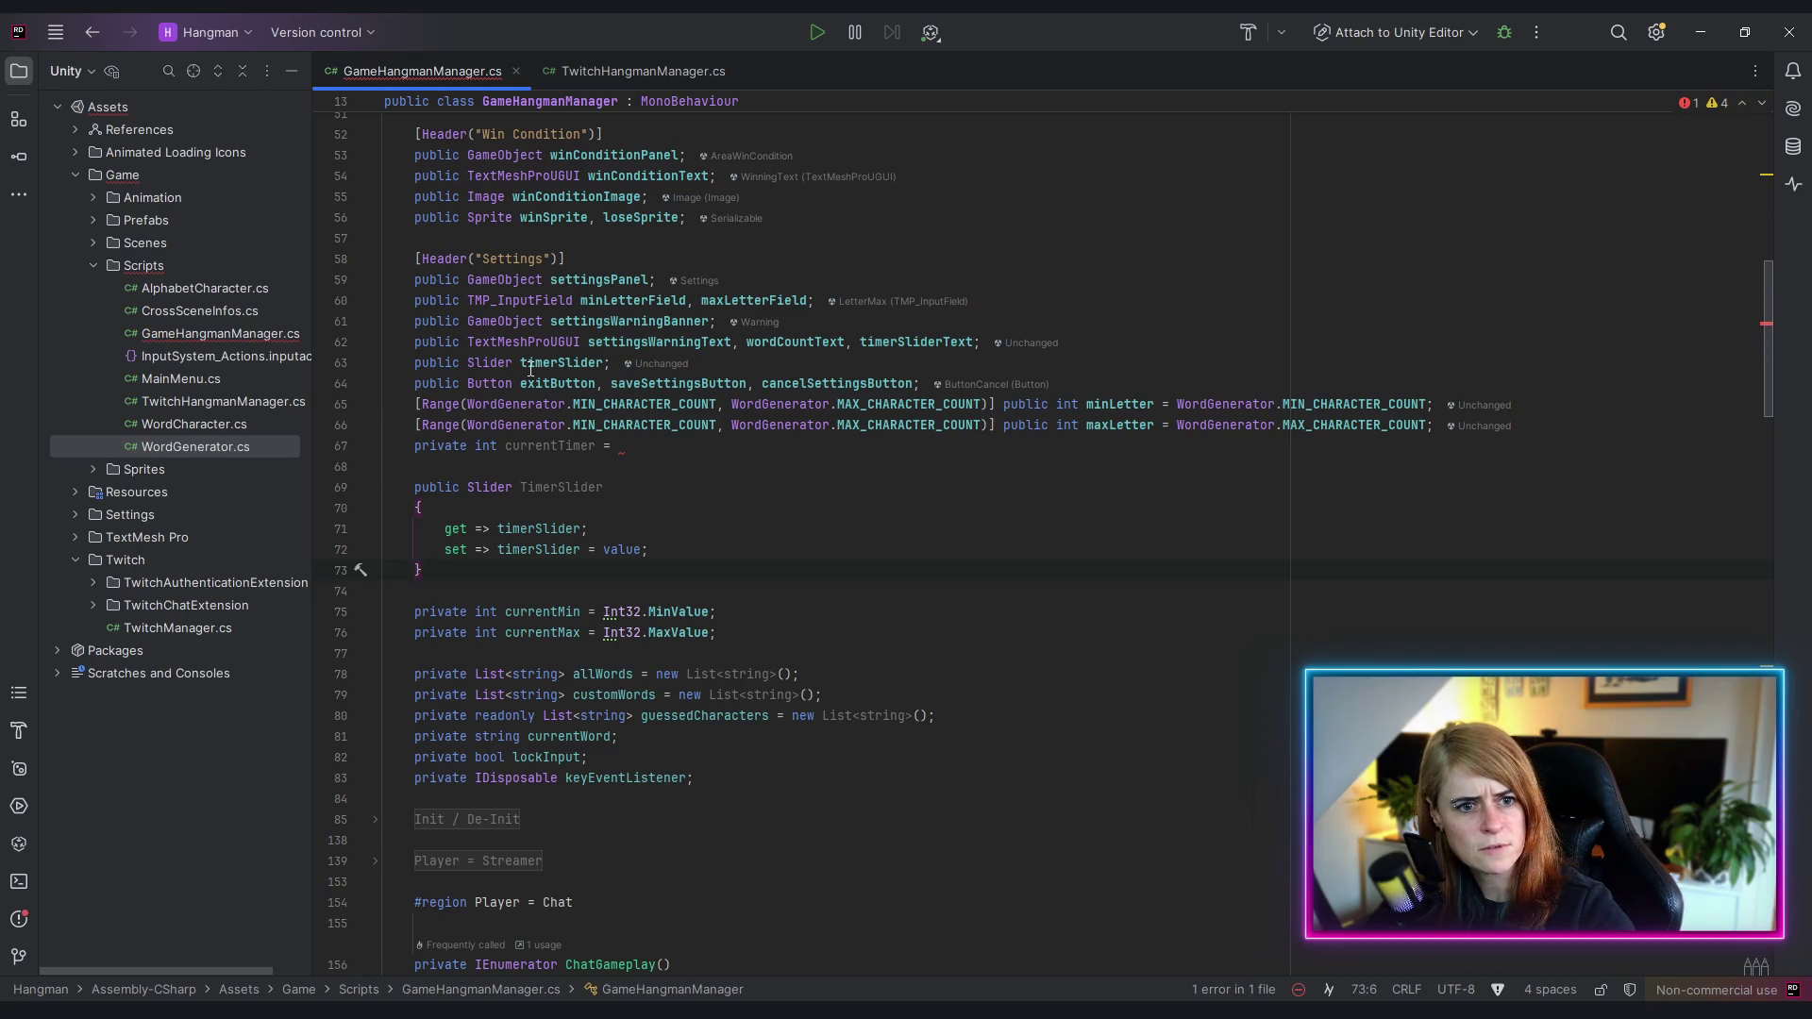
# - Initialise currentTimer to timerSlider.minValue
pyautogui.doubleClick(557, 363)
pyautogui.hotkey('ctrl', 'c')
pyautogui.click(670, 445)
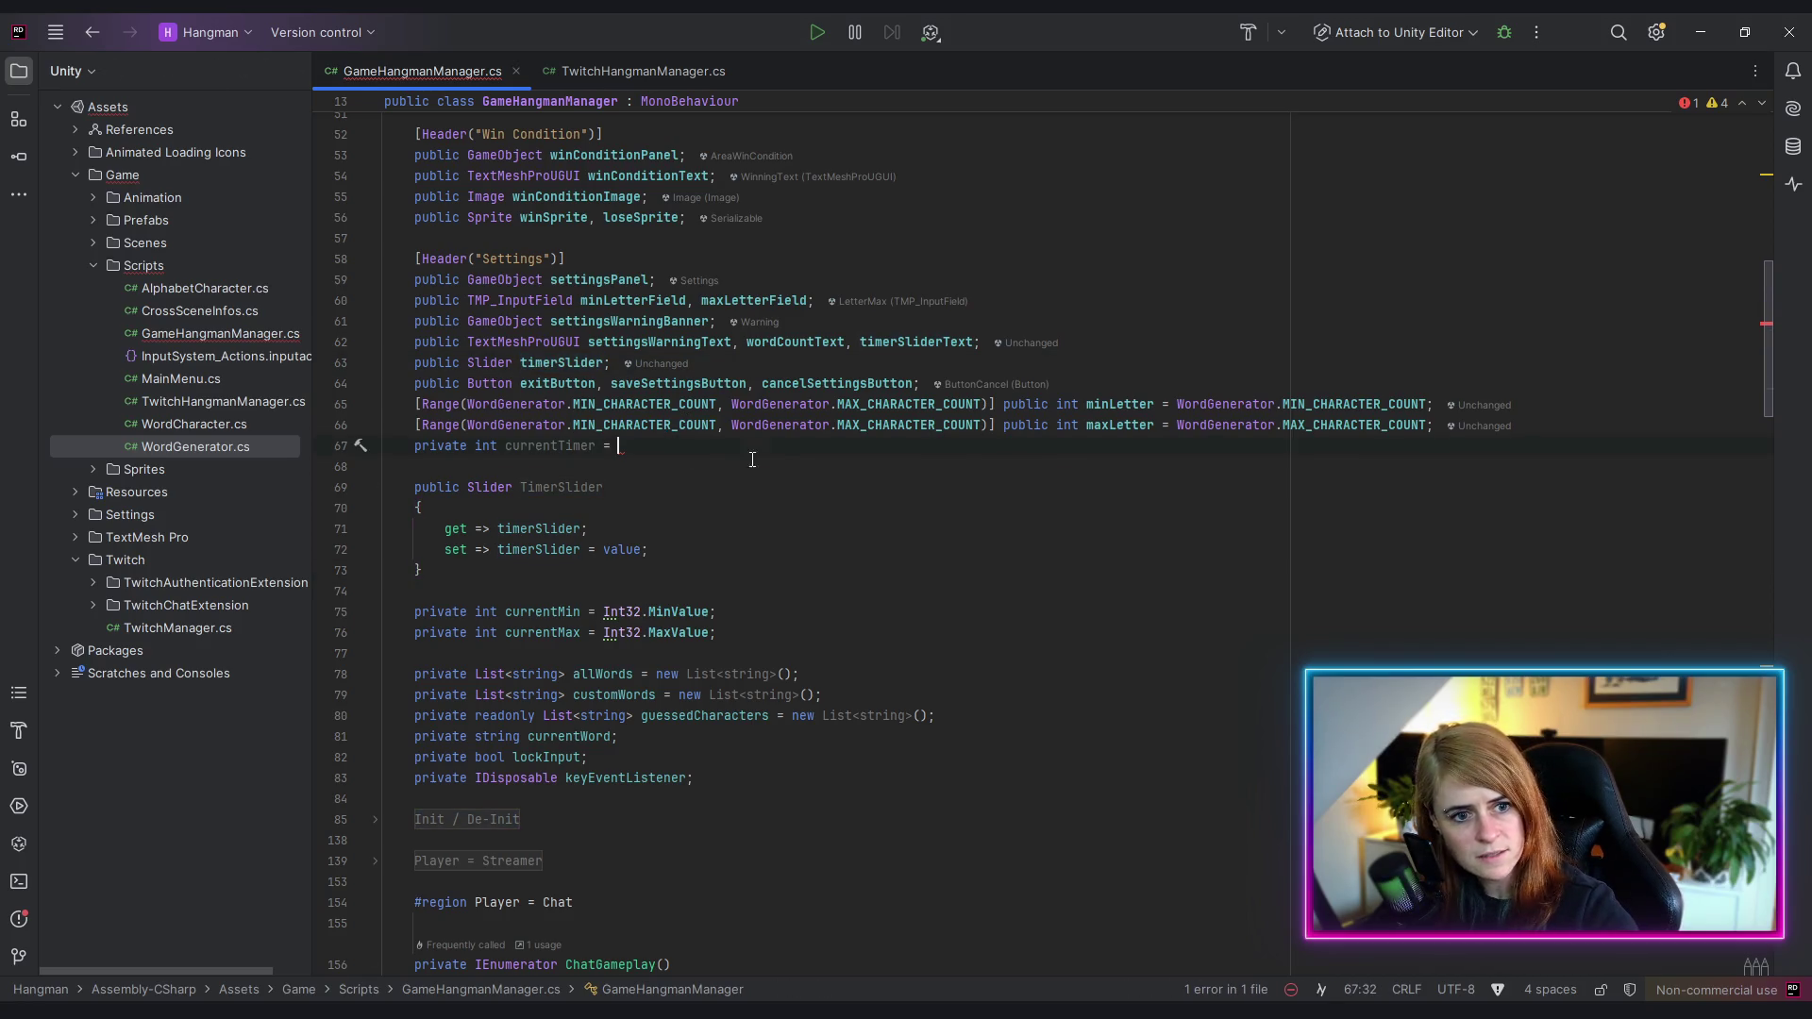
pyautogui.hotkey('ctrl', 'v')
pyautogui.write('.')
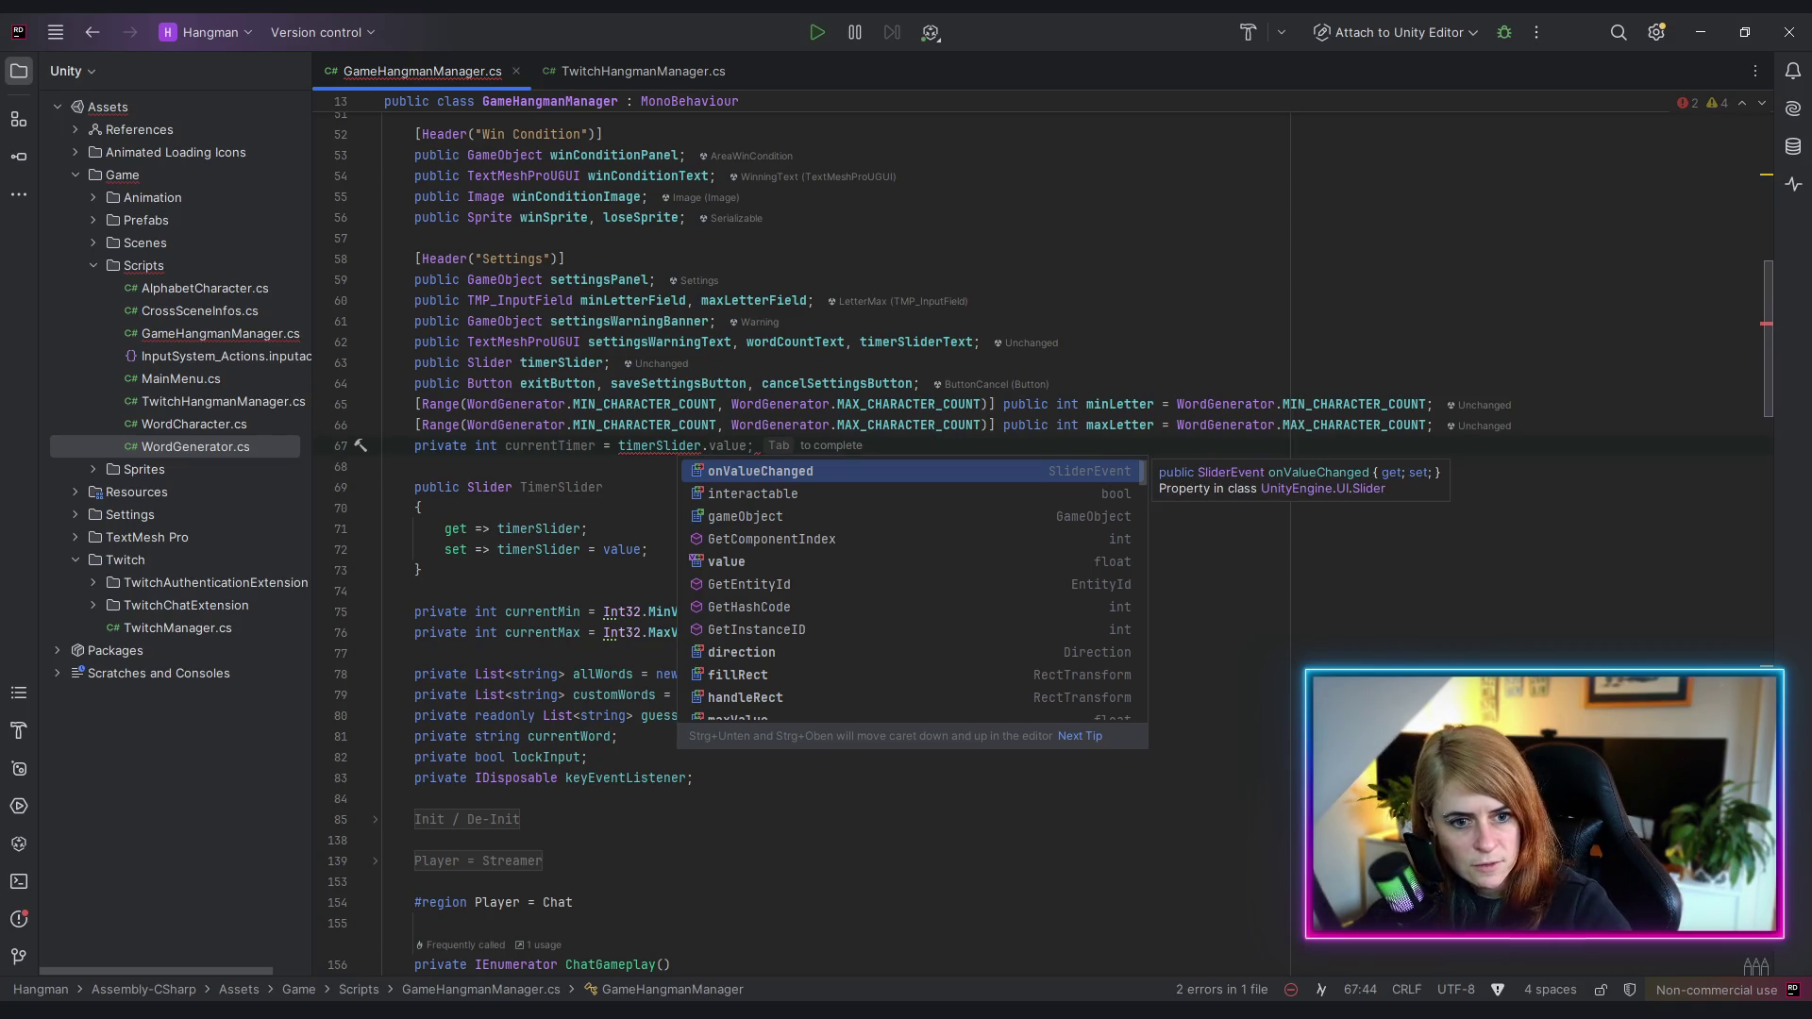
pyautogui.scroll(-1, 882, 663)
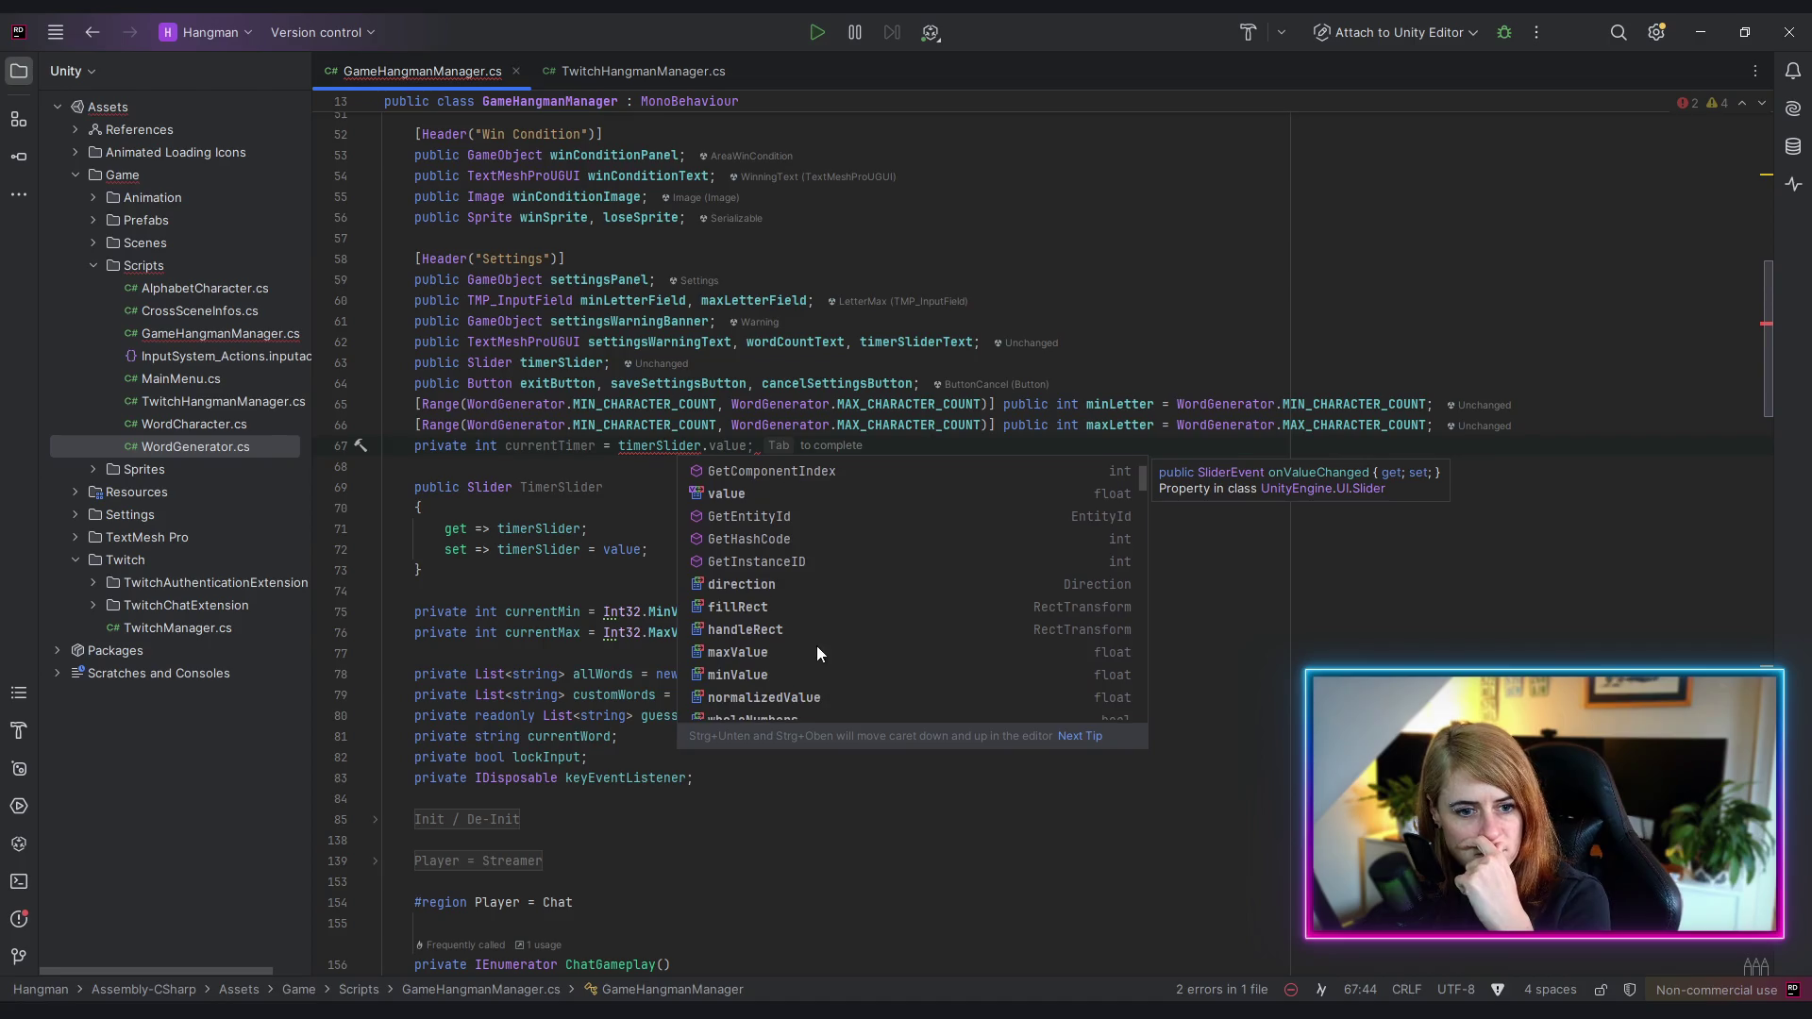
pyautogui.click(756, 674)
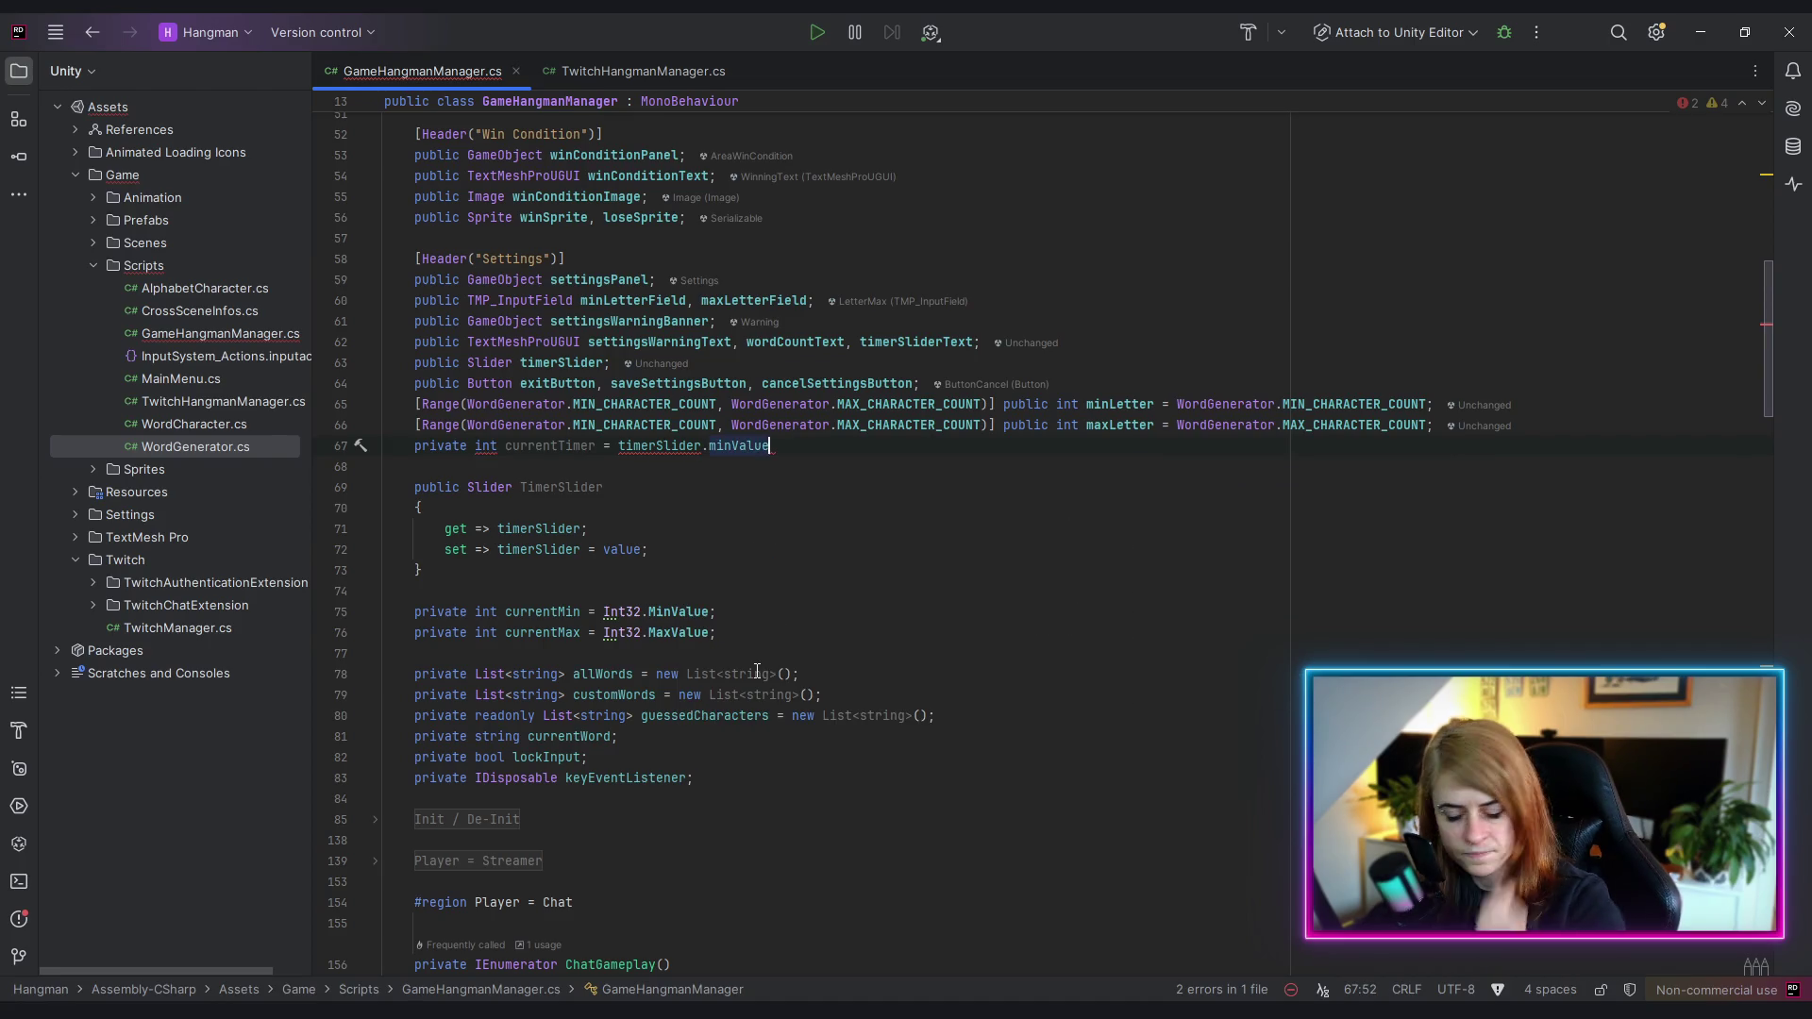
pyautogui.write(';')
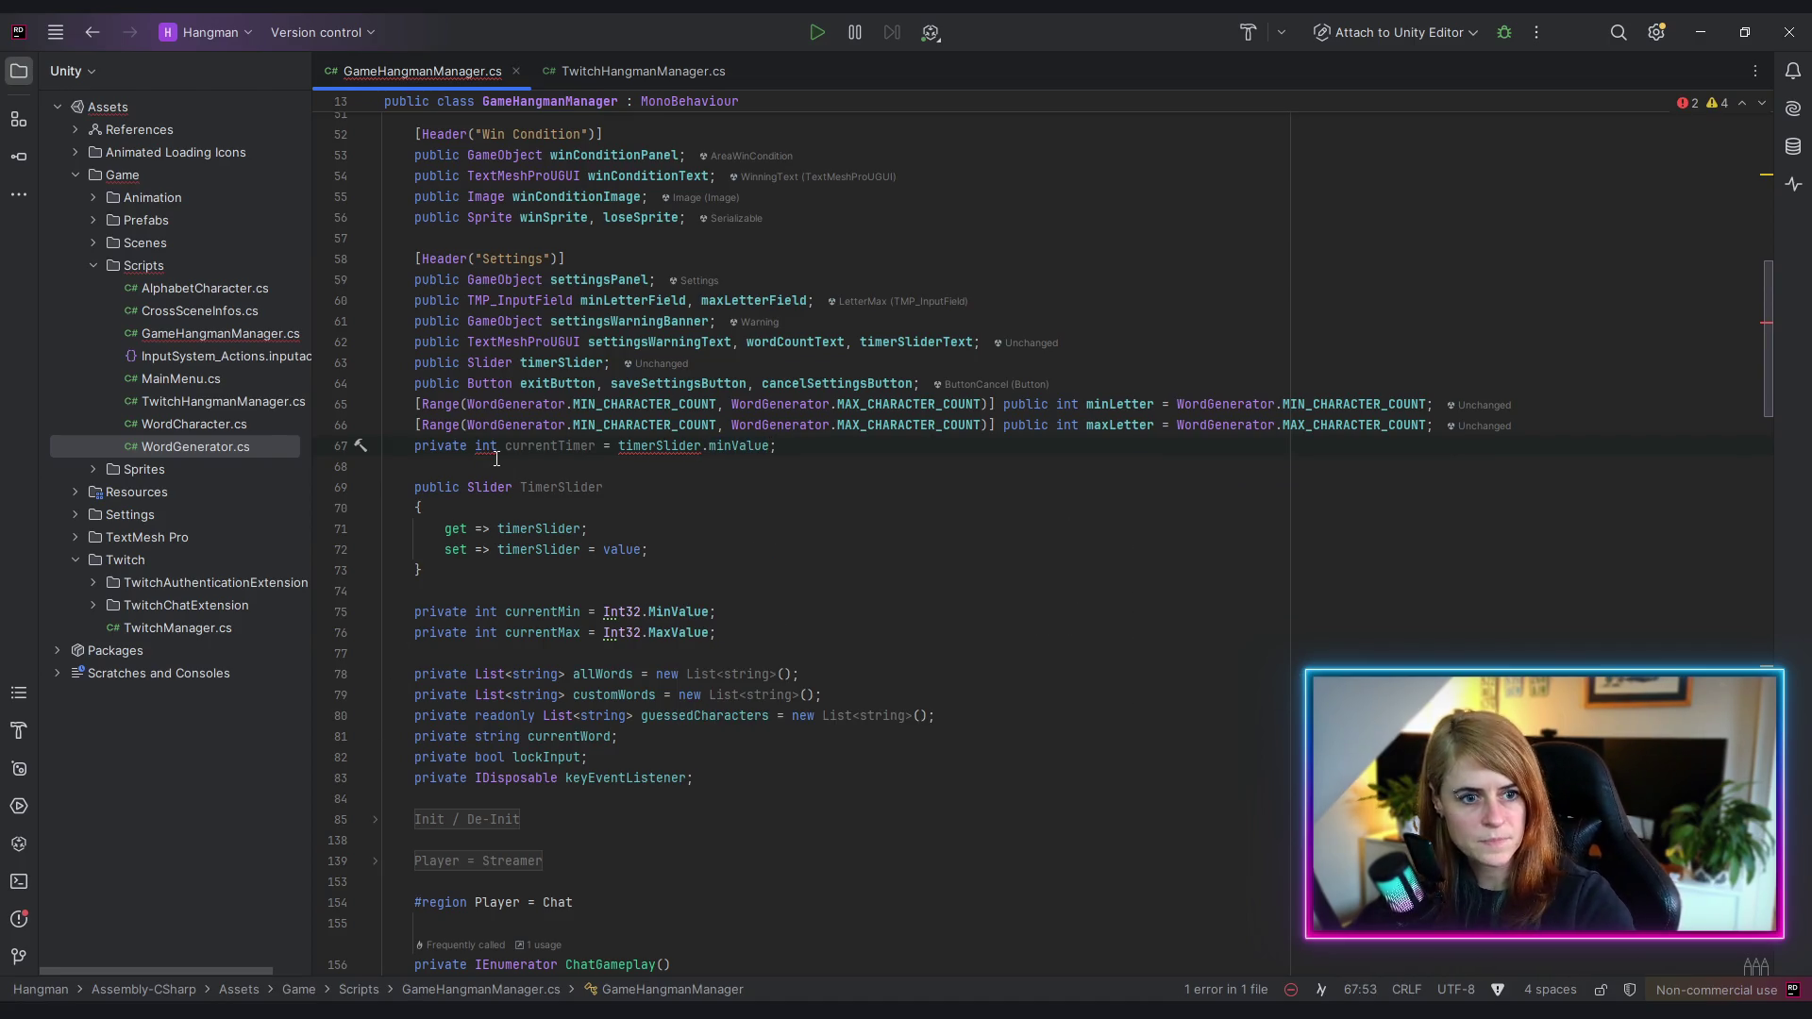
# - Replace the timerSlider.minValue initializer with Int32.MinValue
pyautogui.moveTo(597, 451); pyautogui.dragTo(770, 446)
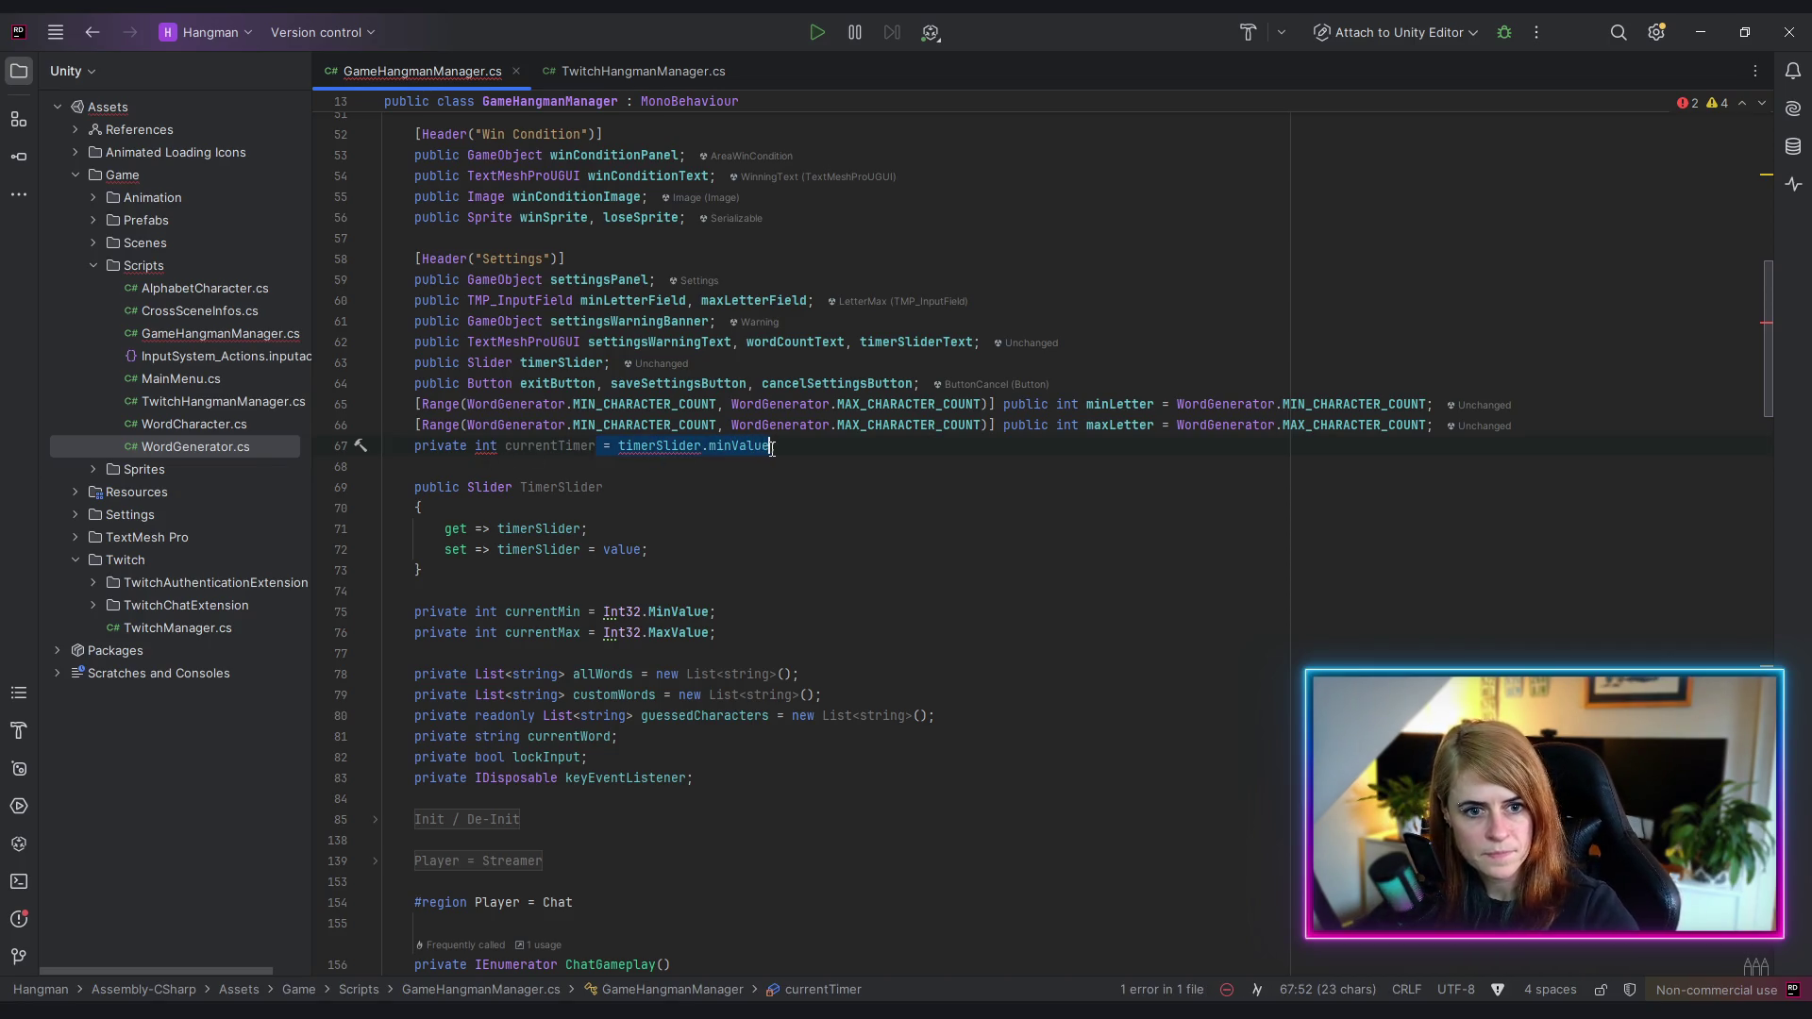
pyautogui.moveTo(505, 446); pyautogui.dragTo(773, 449)
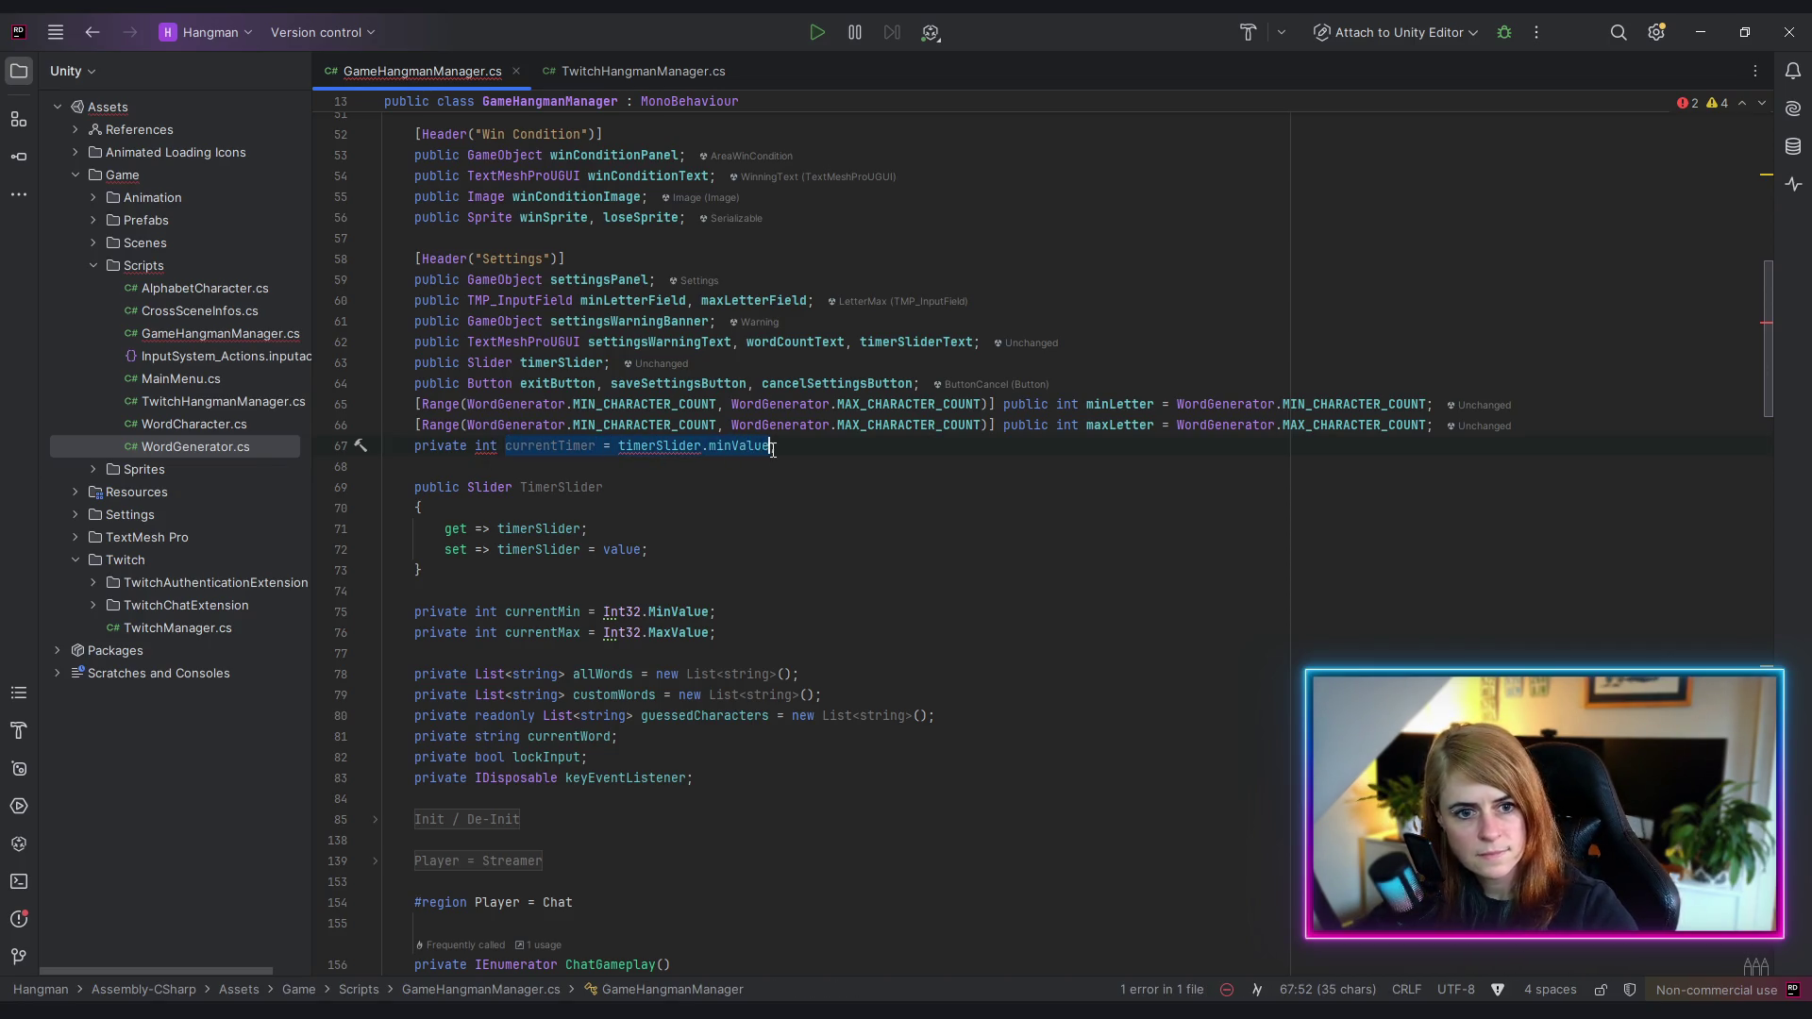
pyautogui.moveTo(597, 446); pyautogui.dragTo(771, 454)
pyautogui.press('BackSpace')
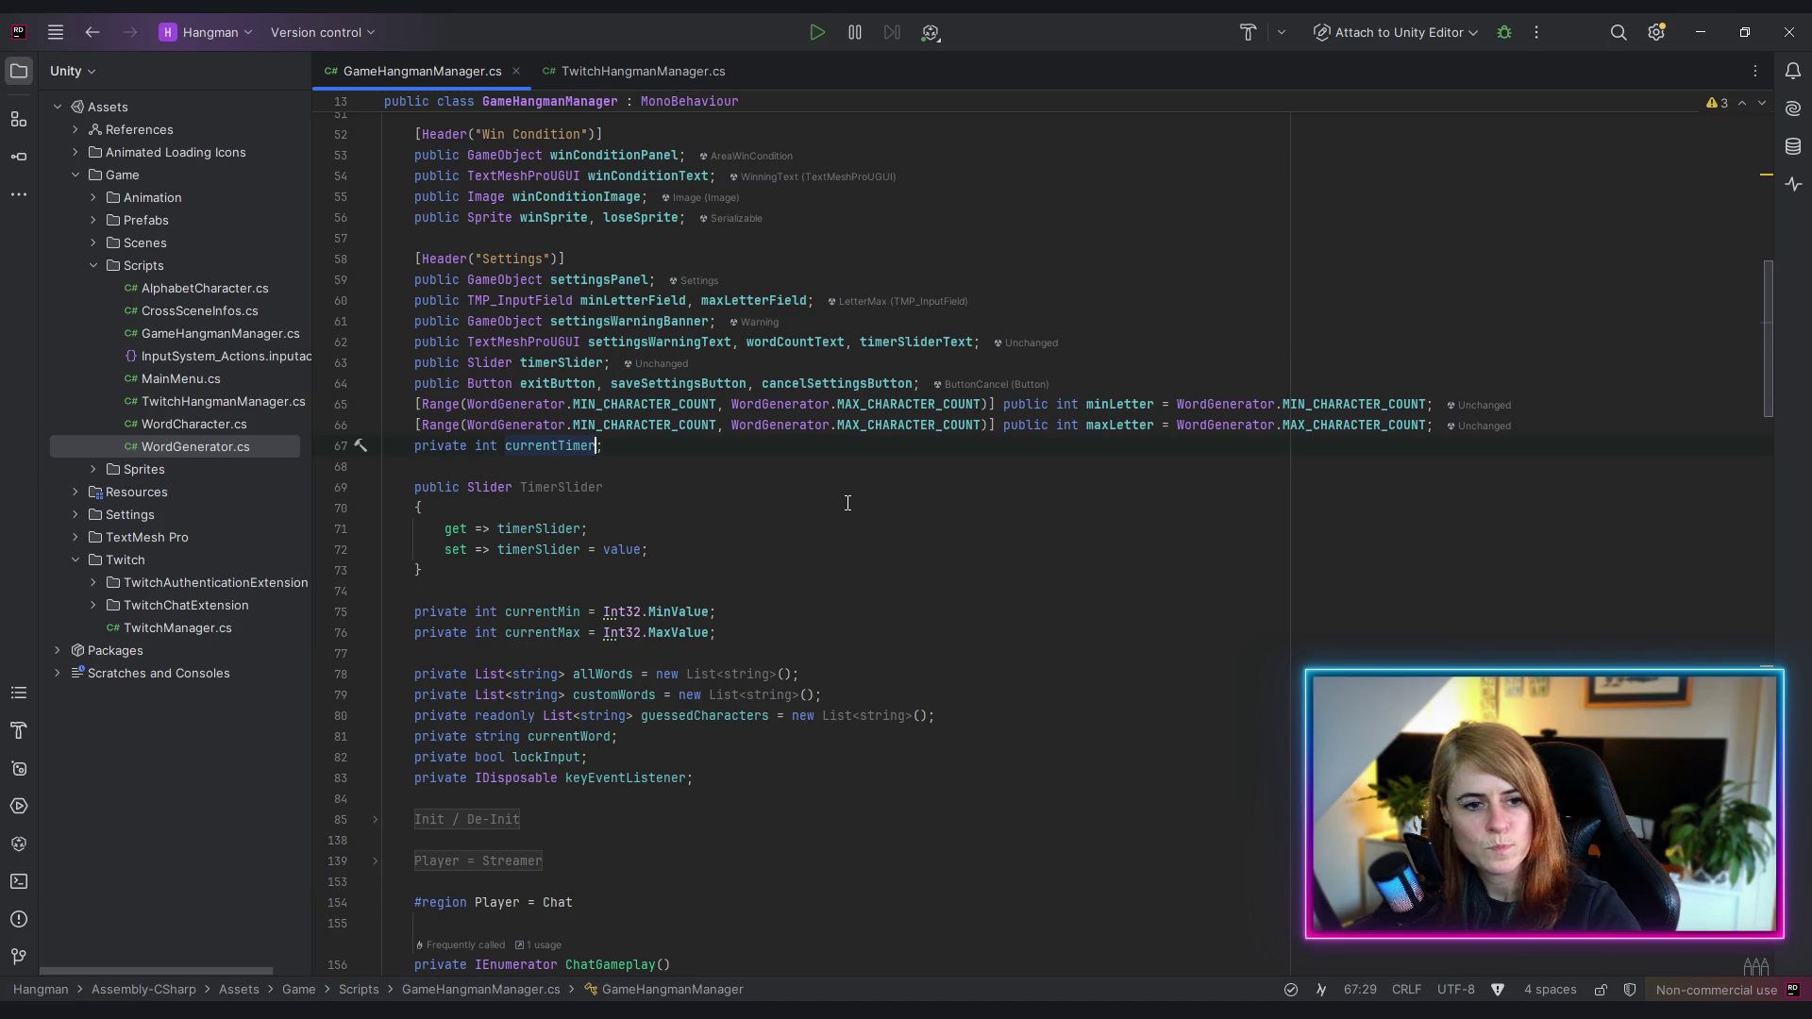
pyautogui.write('= int')
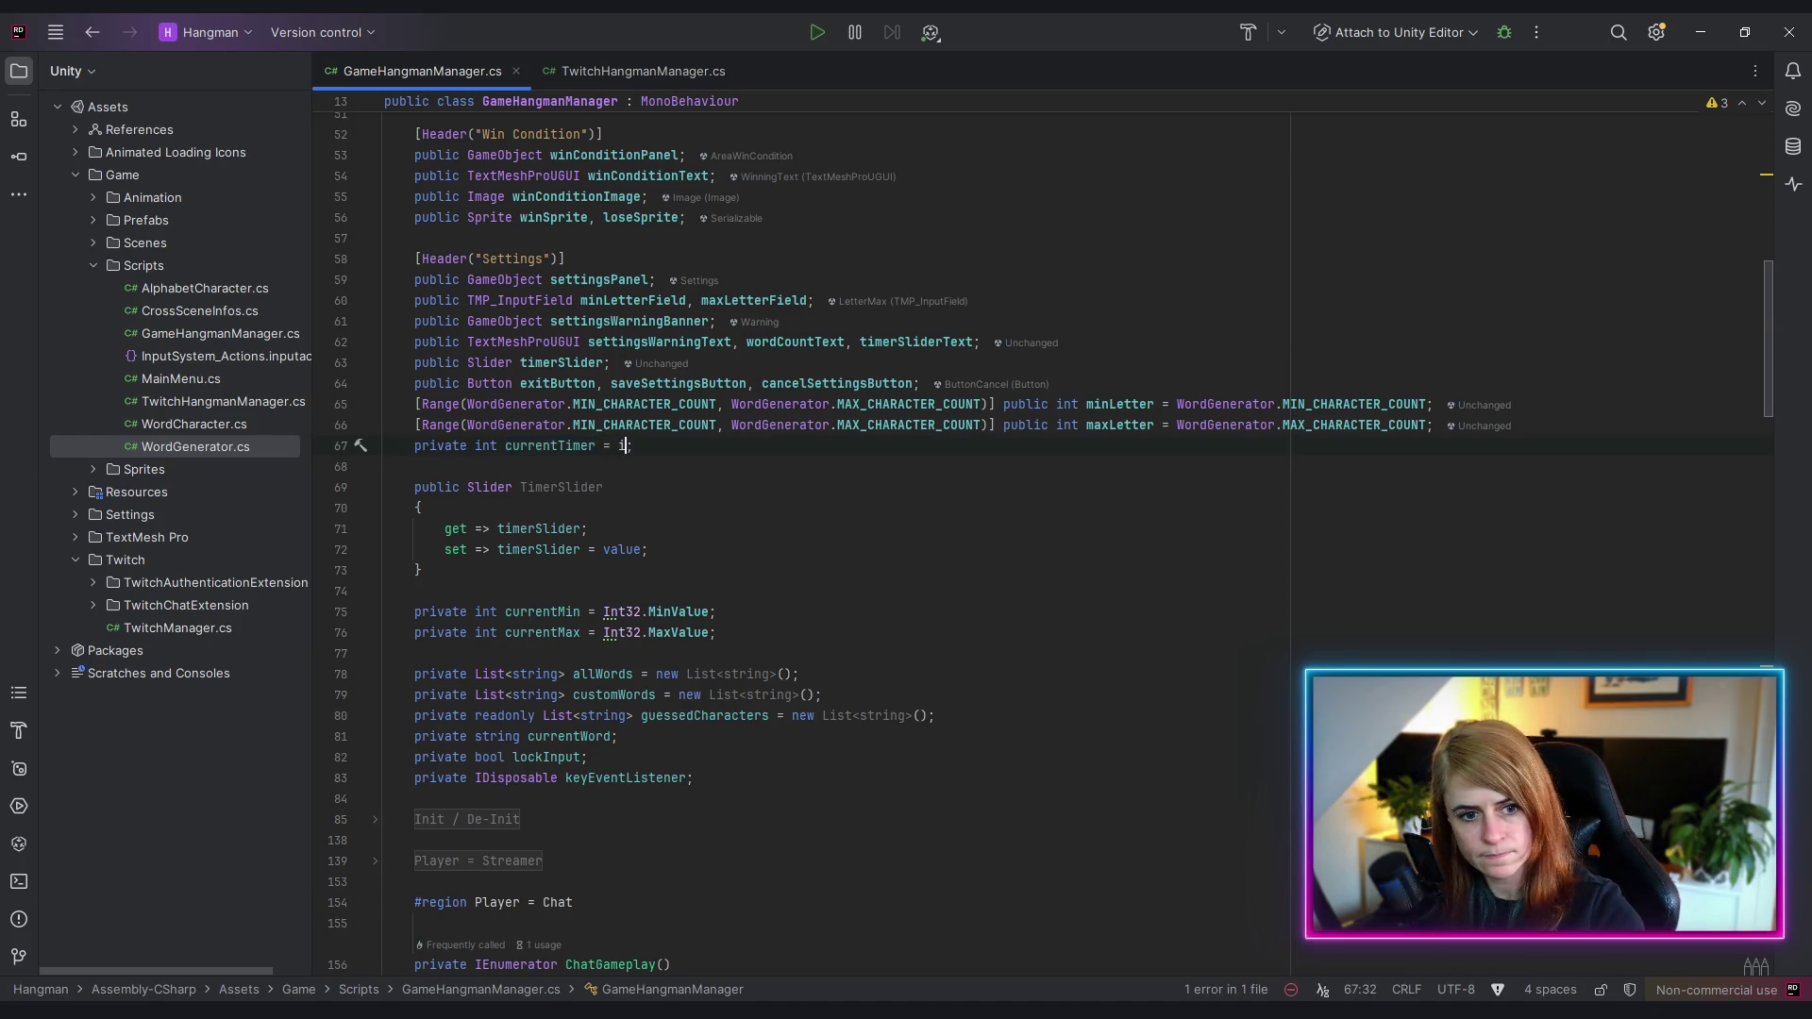
pyautogui.write('32.')
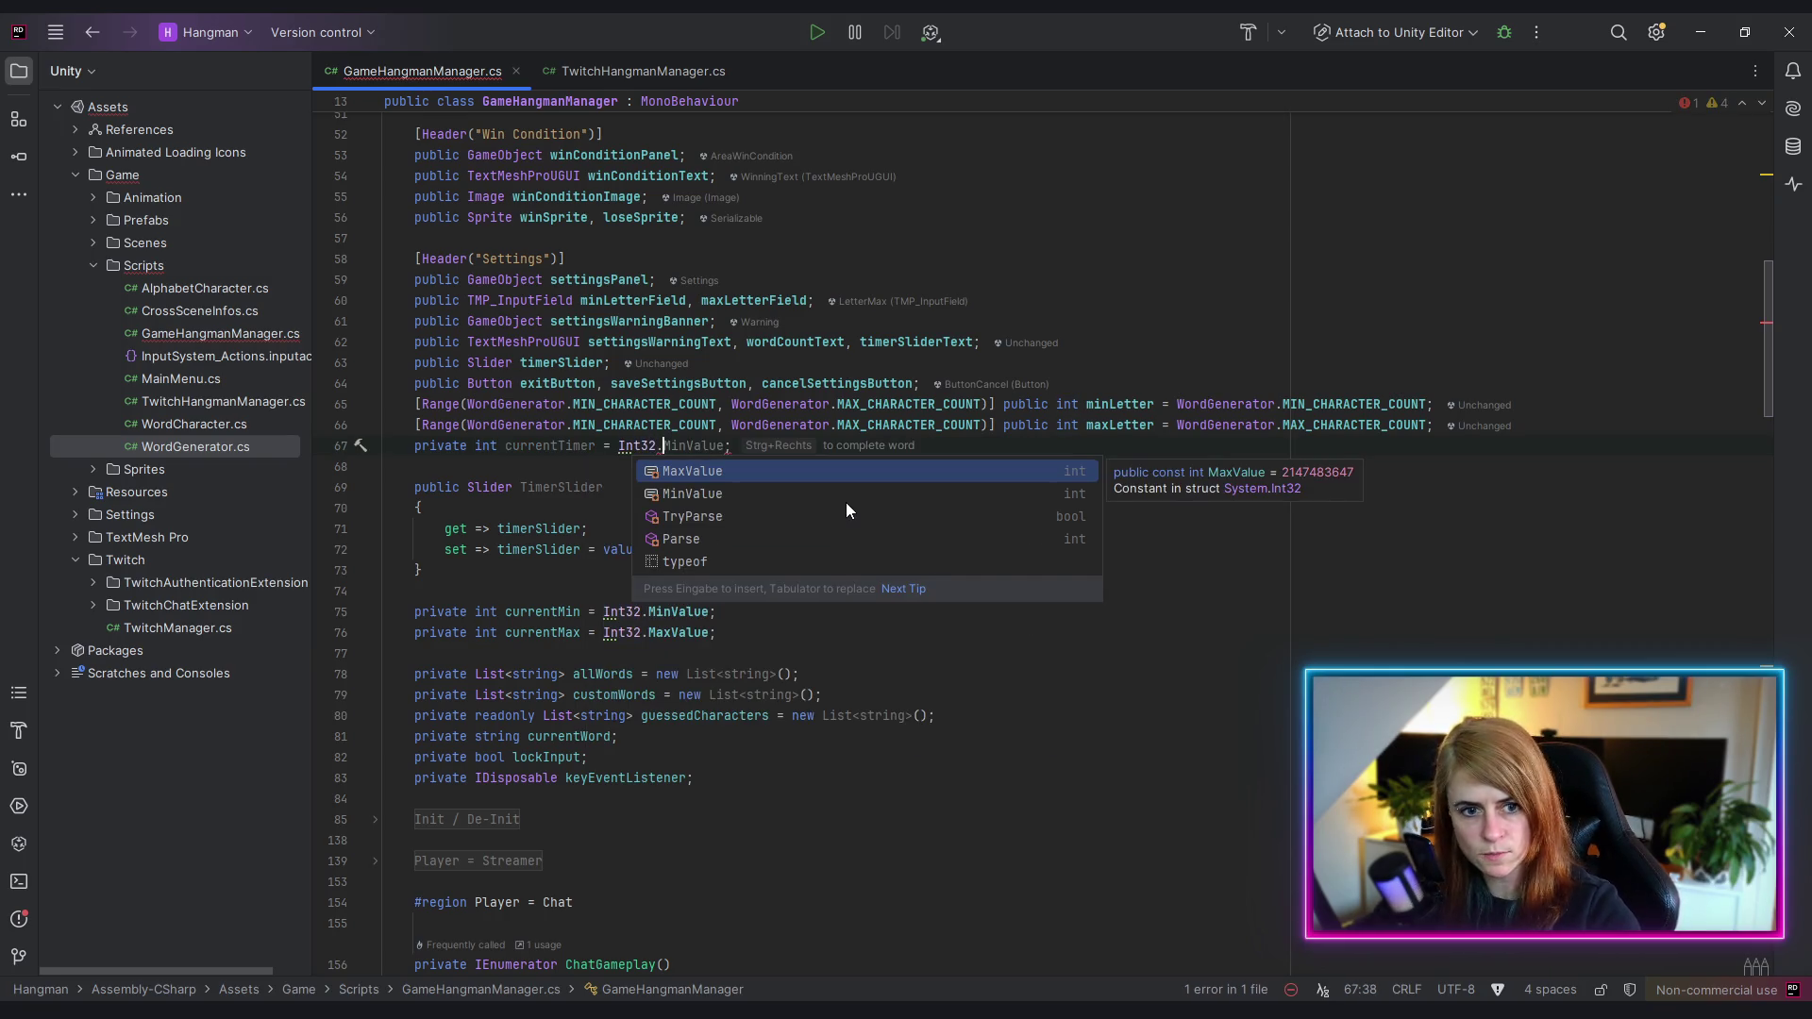
pyautogui.hotkey('ctrl', 'Right')
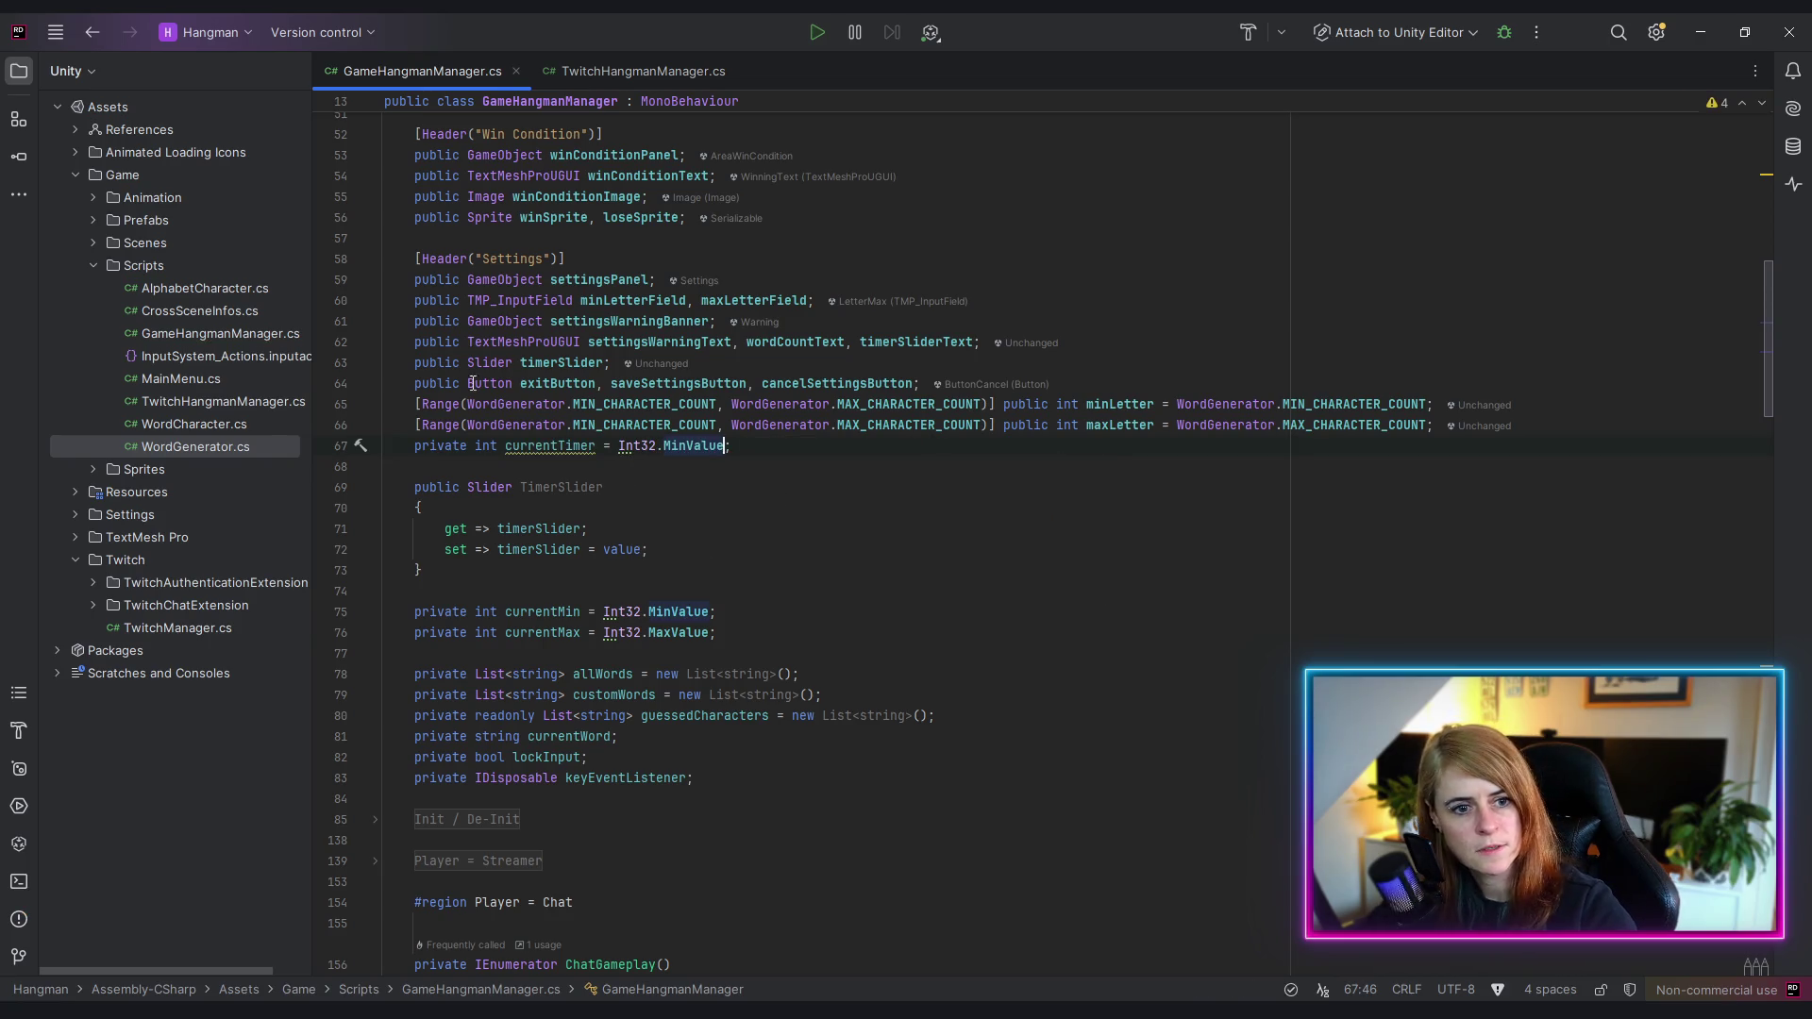
pyautogui.scroll(-2, 588, 544)
# - Expand the Init / De-Init region and try, then discard, an 'if(currentTimer >' check in InitGame
pyautogui.scroll(-7, 587, 544)
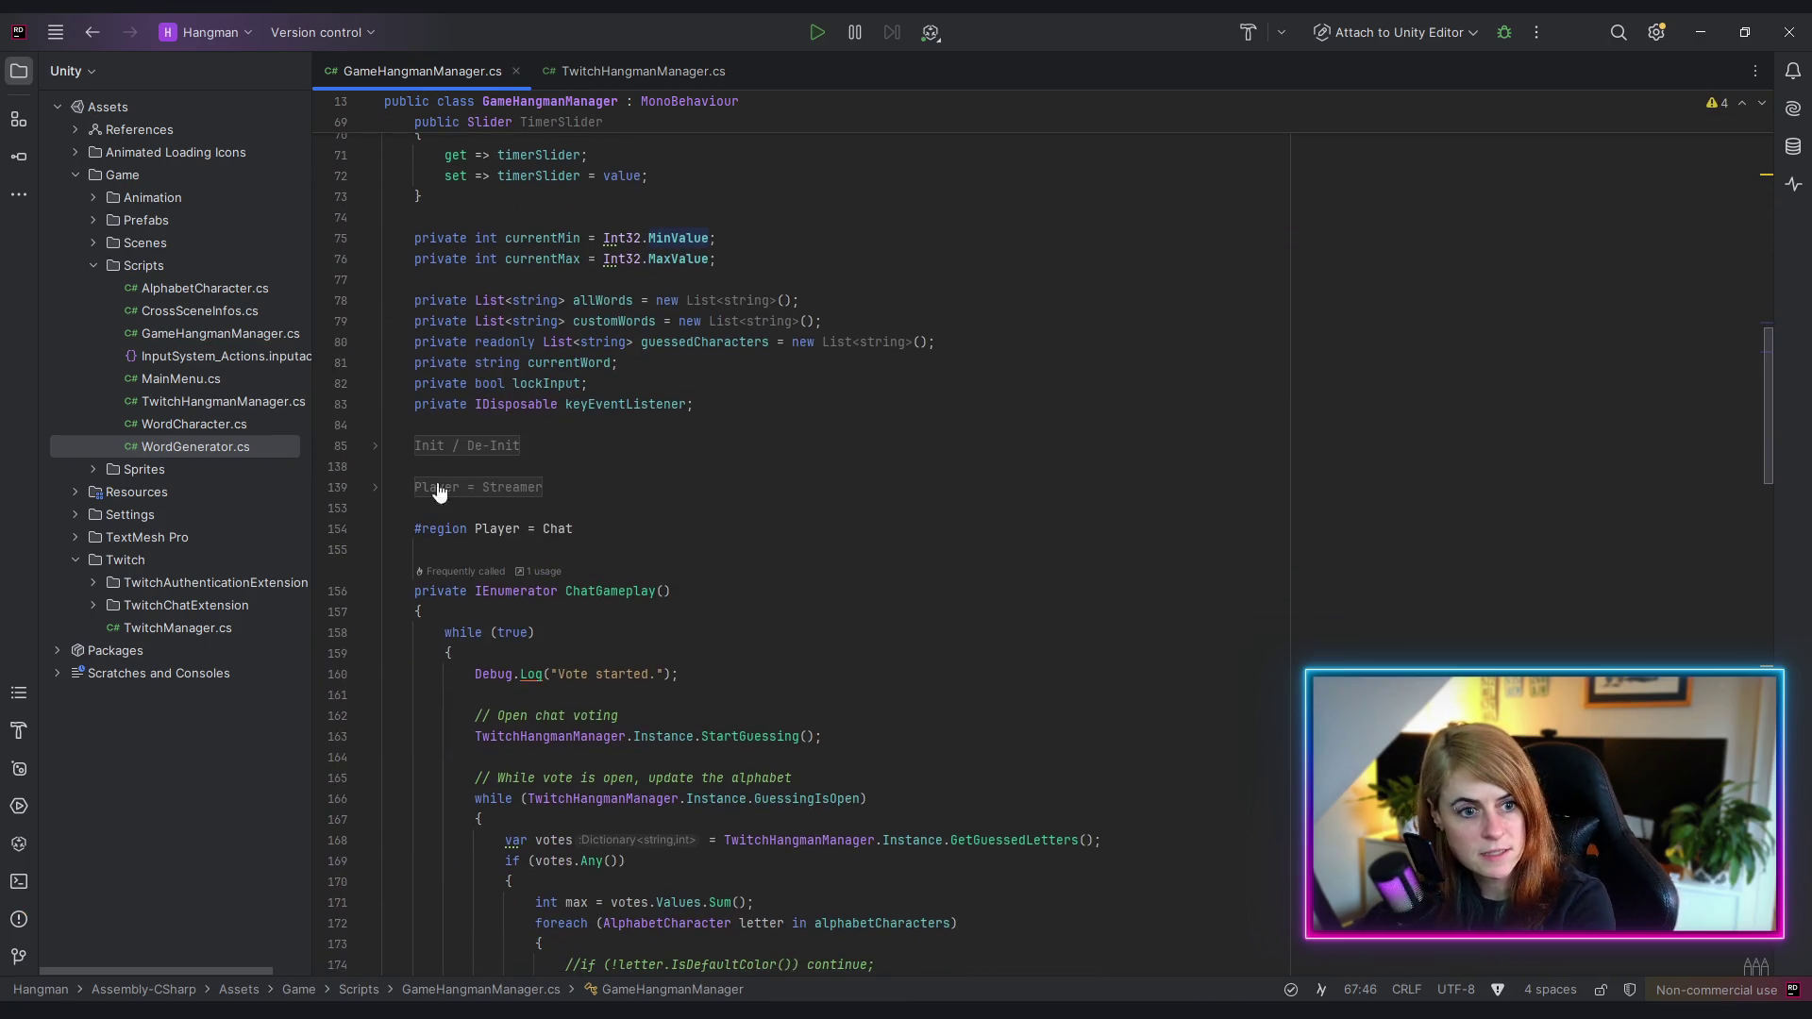
pyautogui.click(375, 445)
pyautogui.scroll(-10, 572, 552)
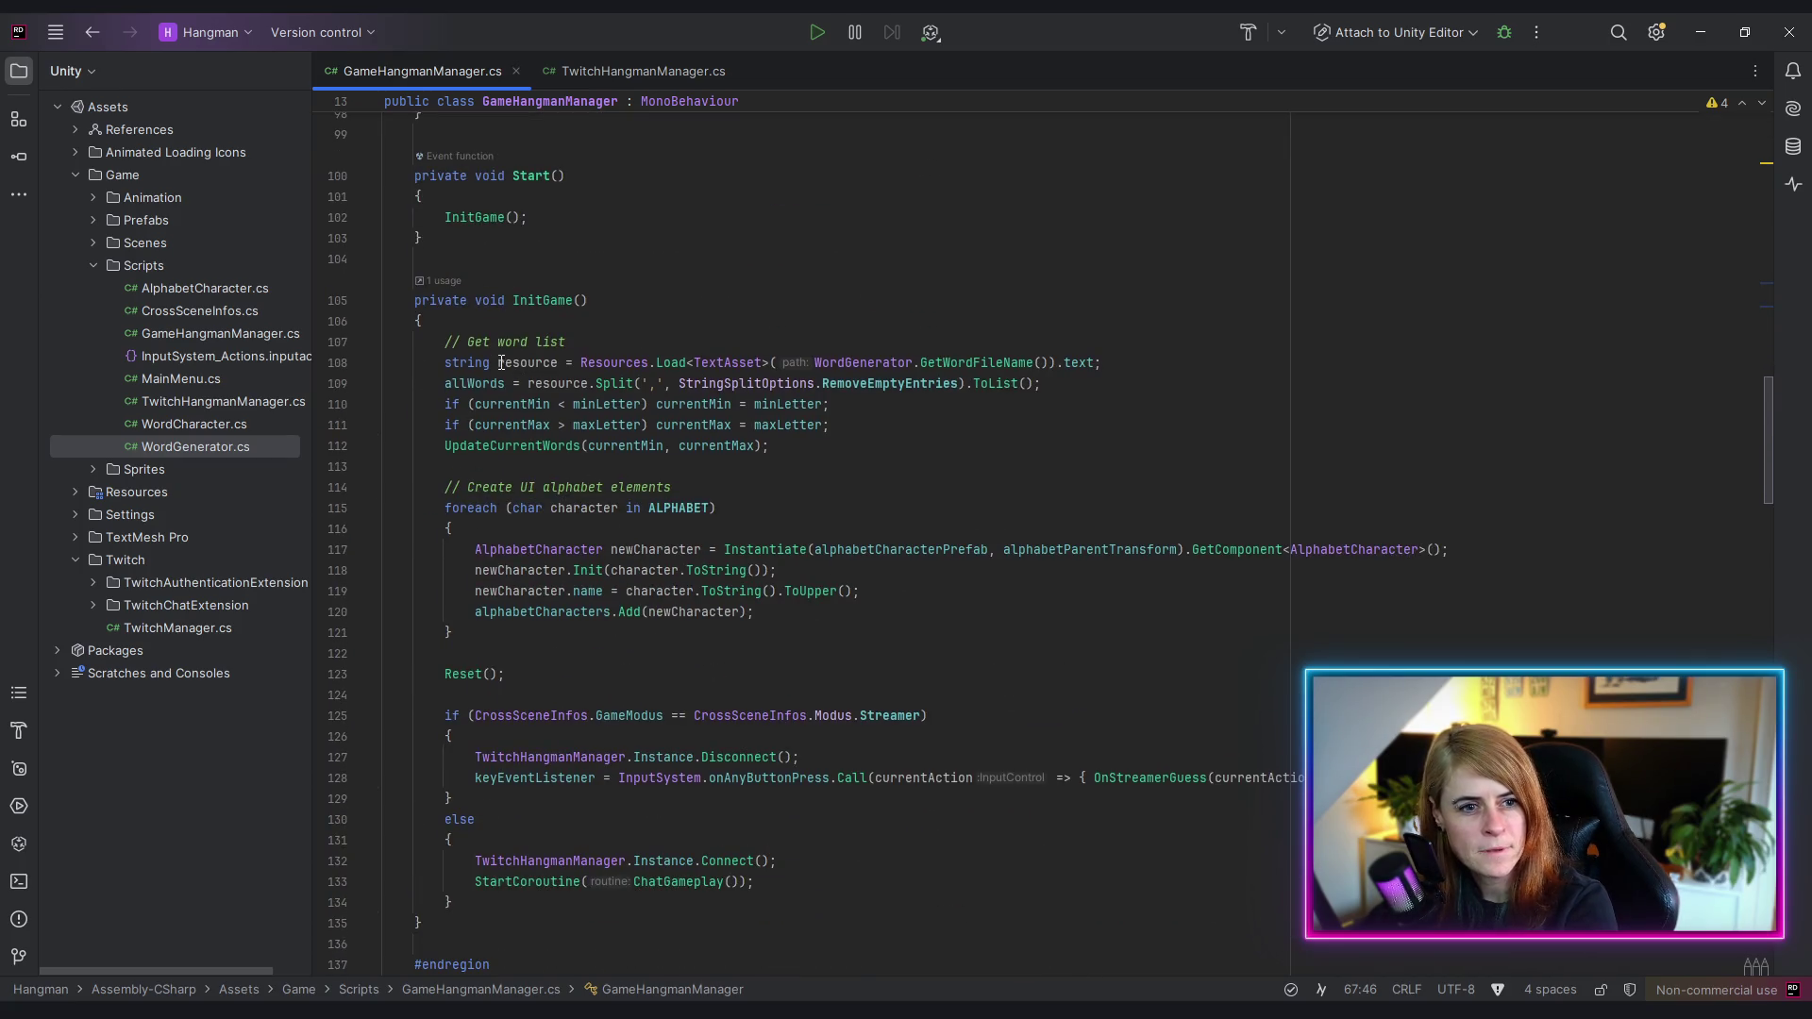
pyautogui.click(504, 342)
pyautogui.click(438, 404)
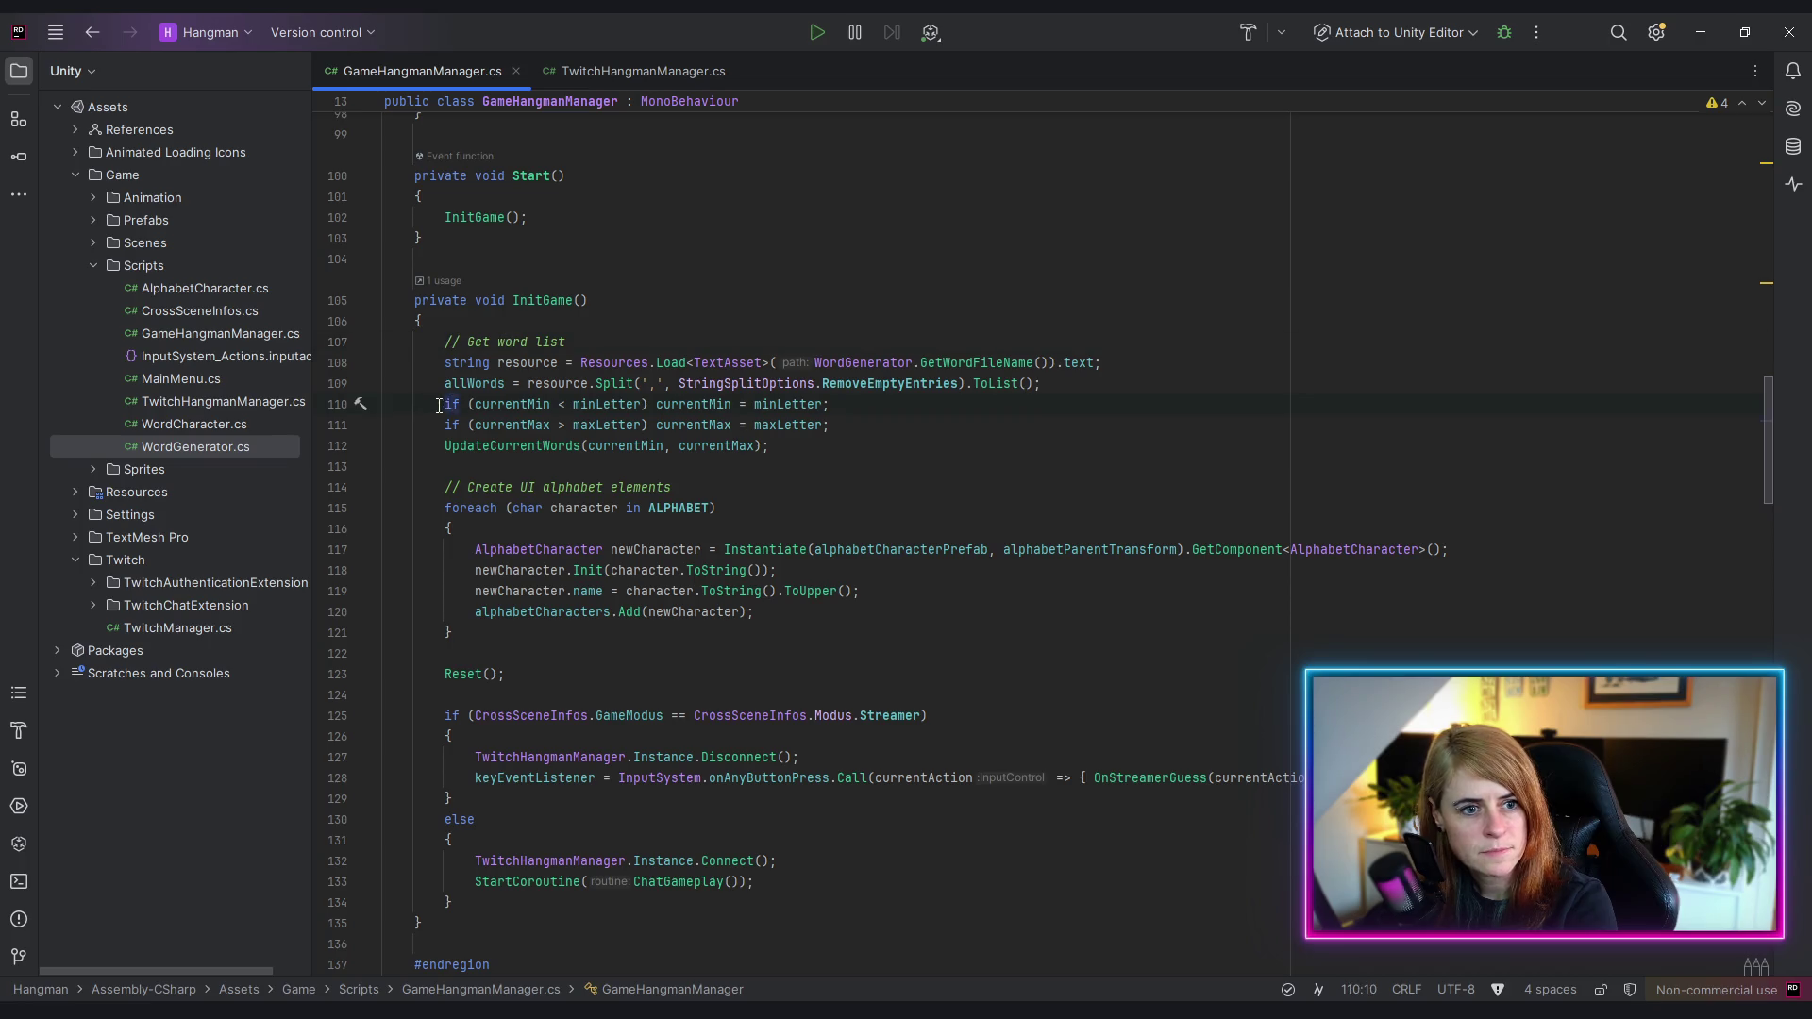
pyautogui.click(768, 450)
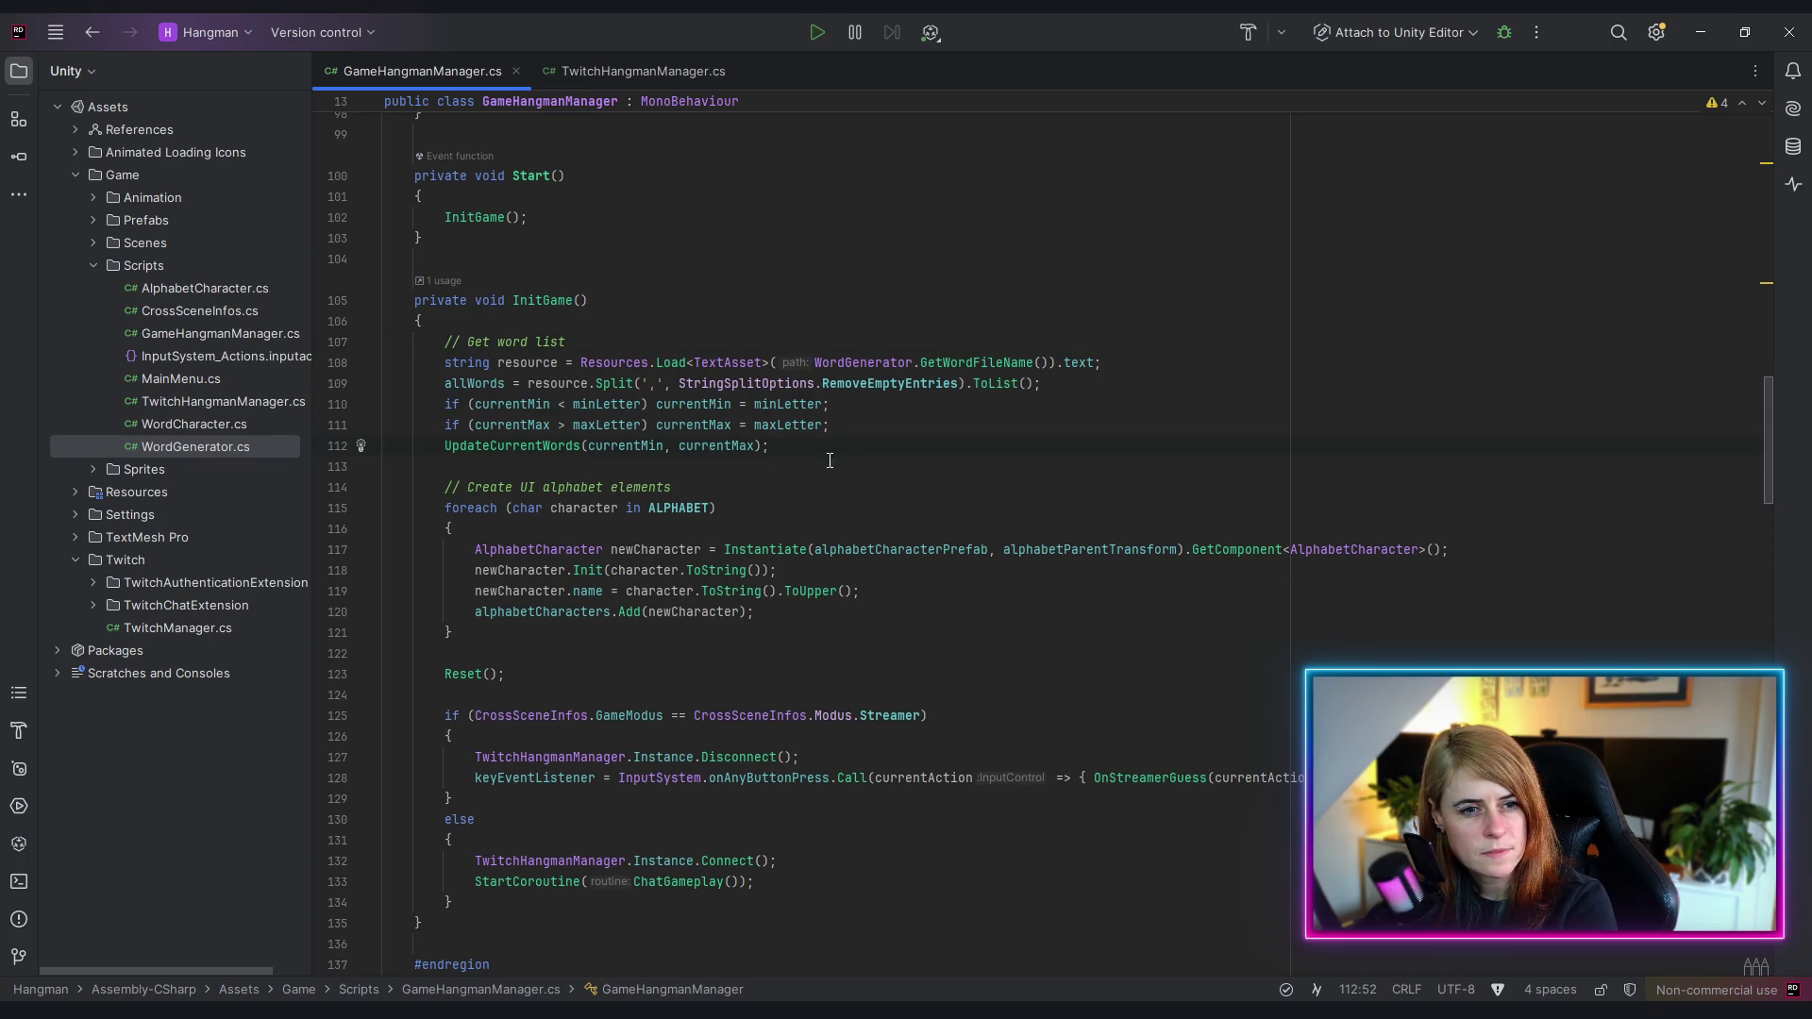
pyautogui.press('Return')
pyautogui.press('Return')
pyautogui.write('if(')
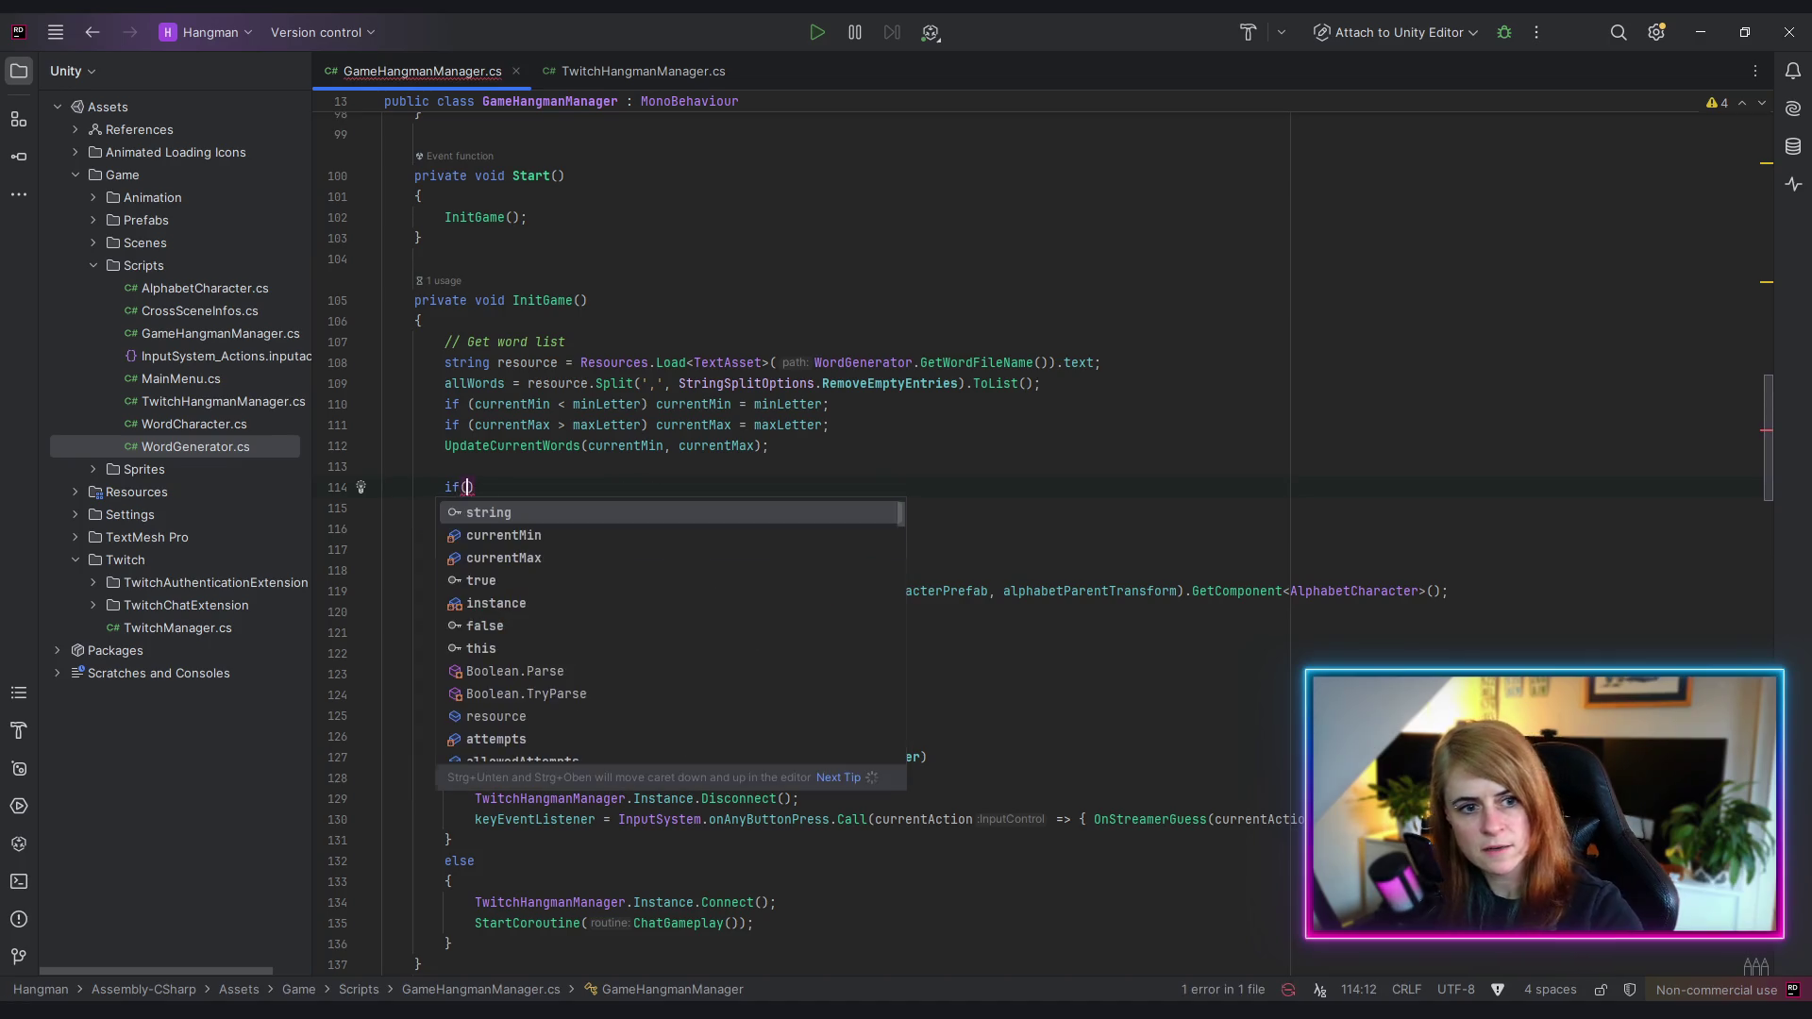
pyautogui.write('currentTimer')
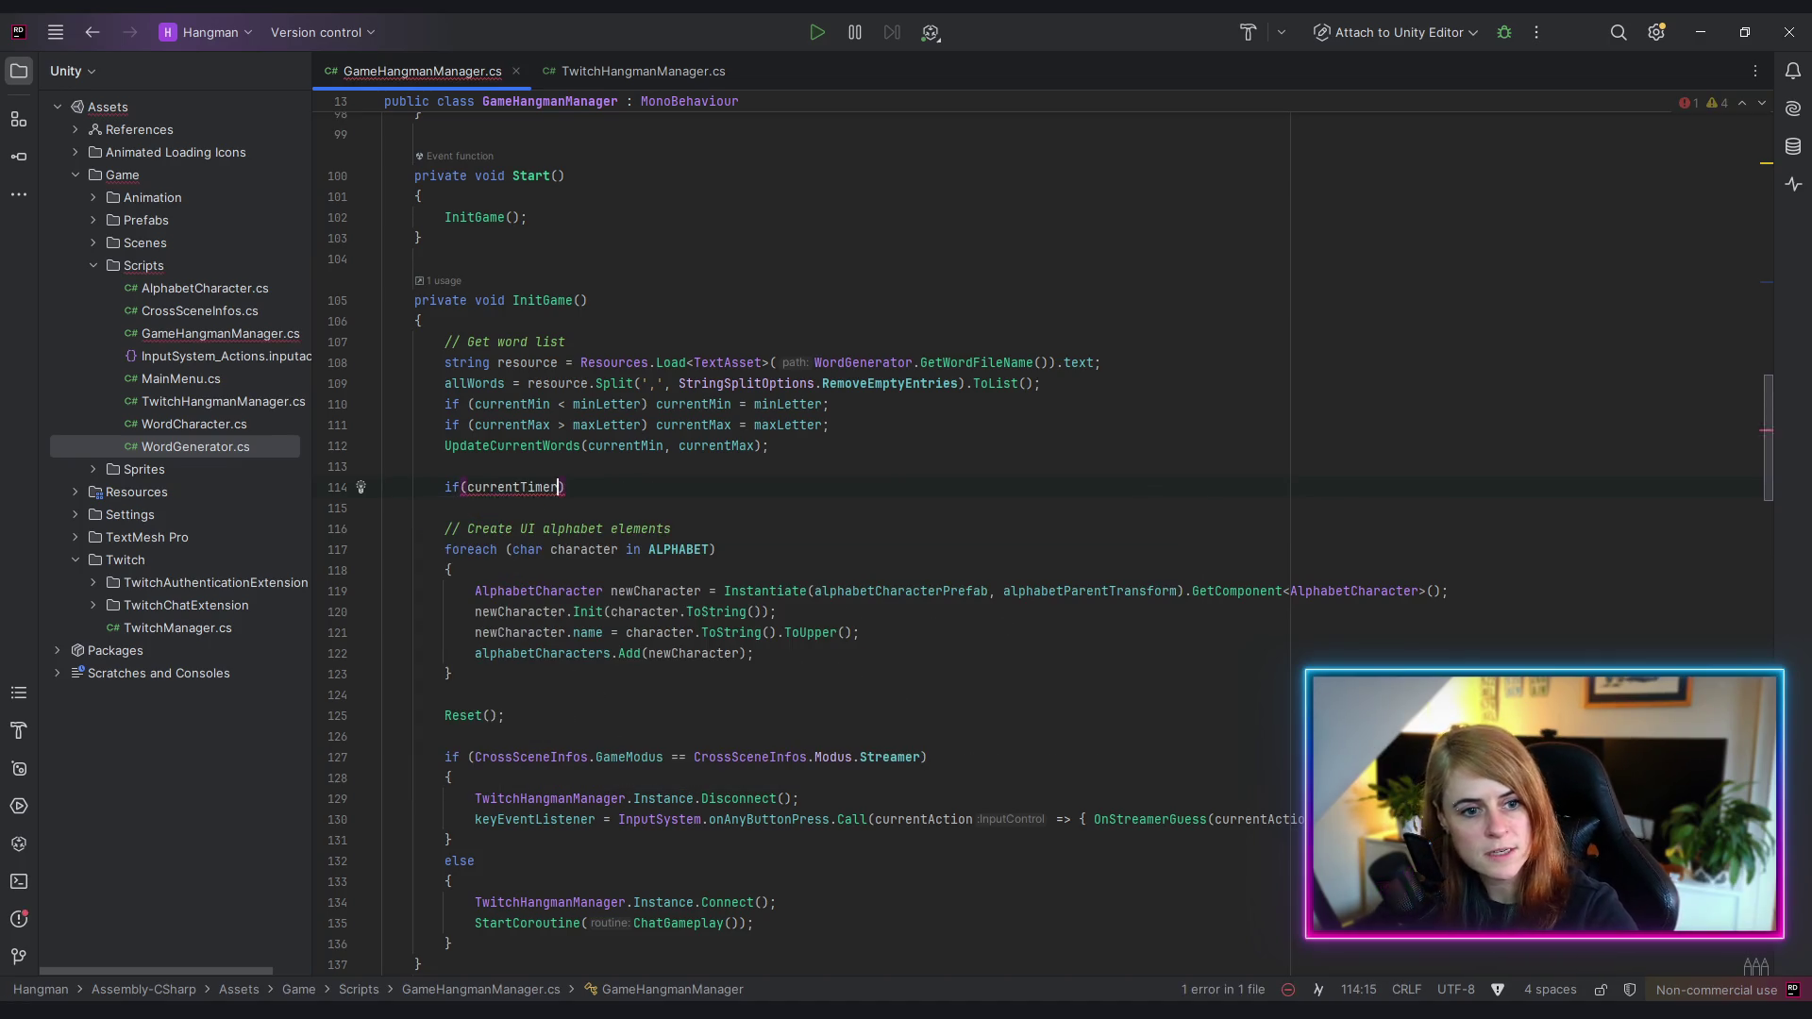
pyautogui.write(' >')
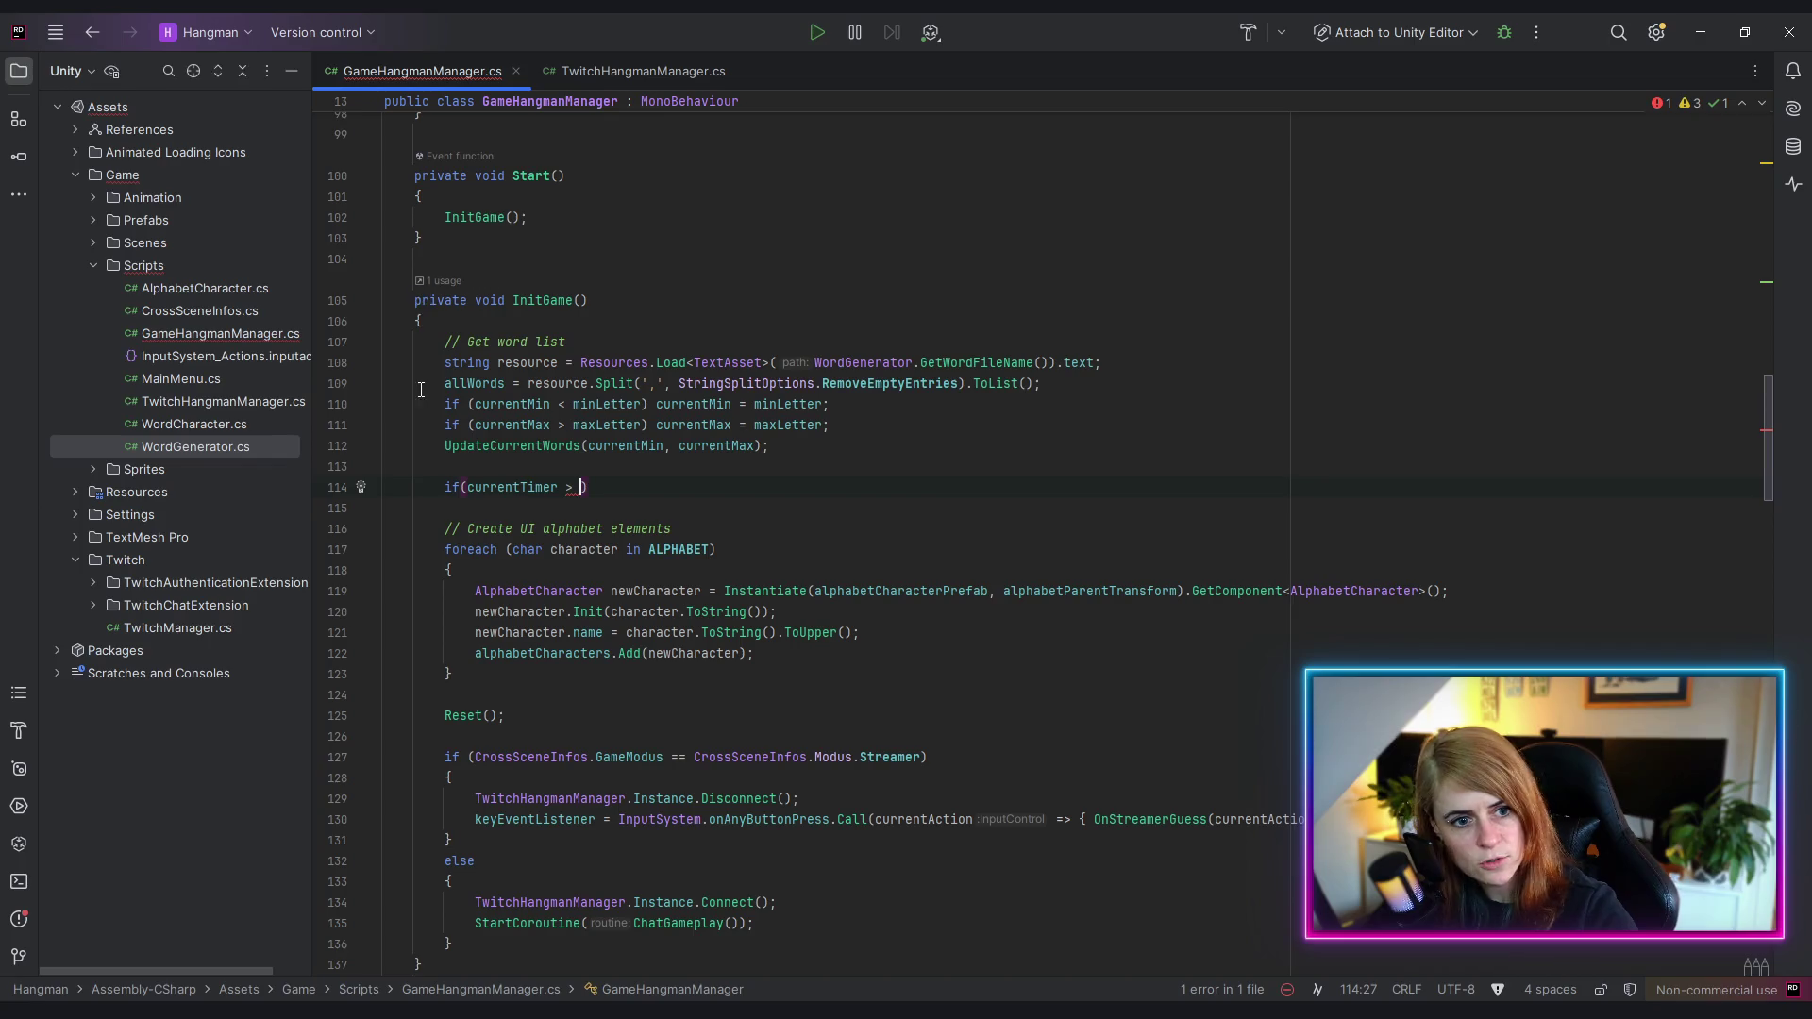
pyautogui.moveTo(438, 483); pyautogui.dragTo(590, 488)
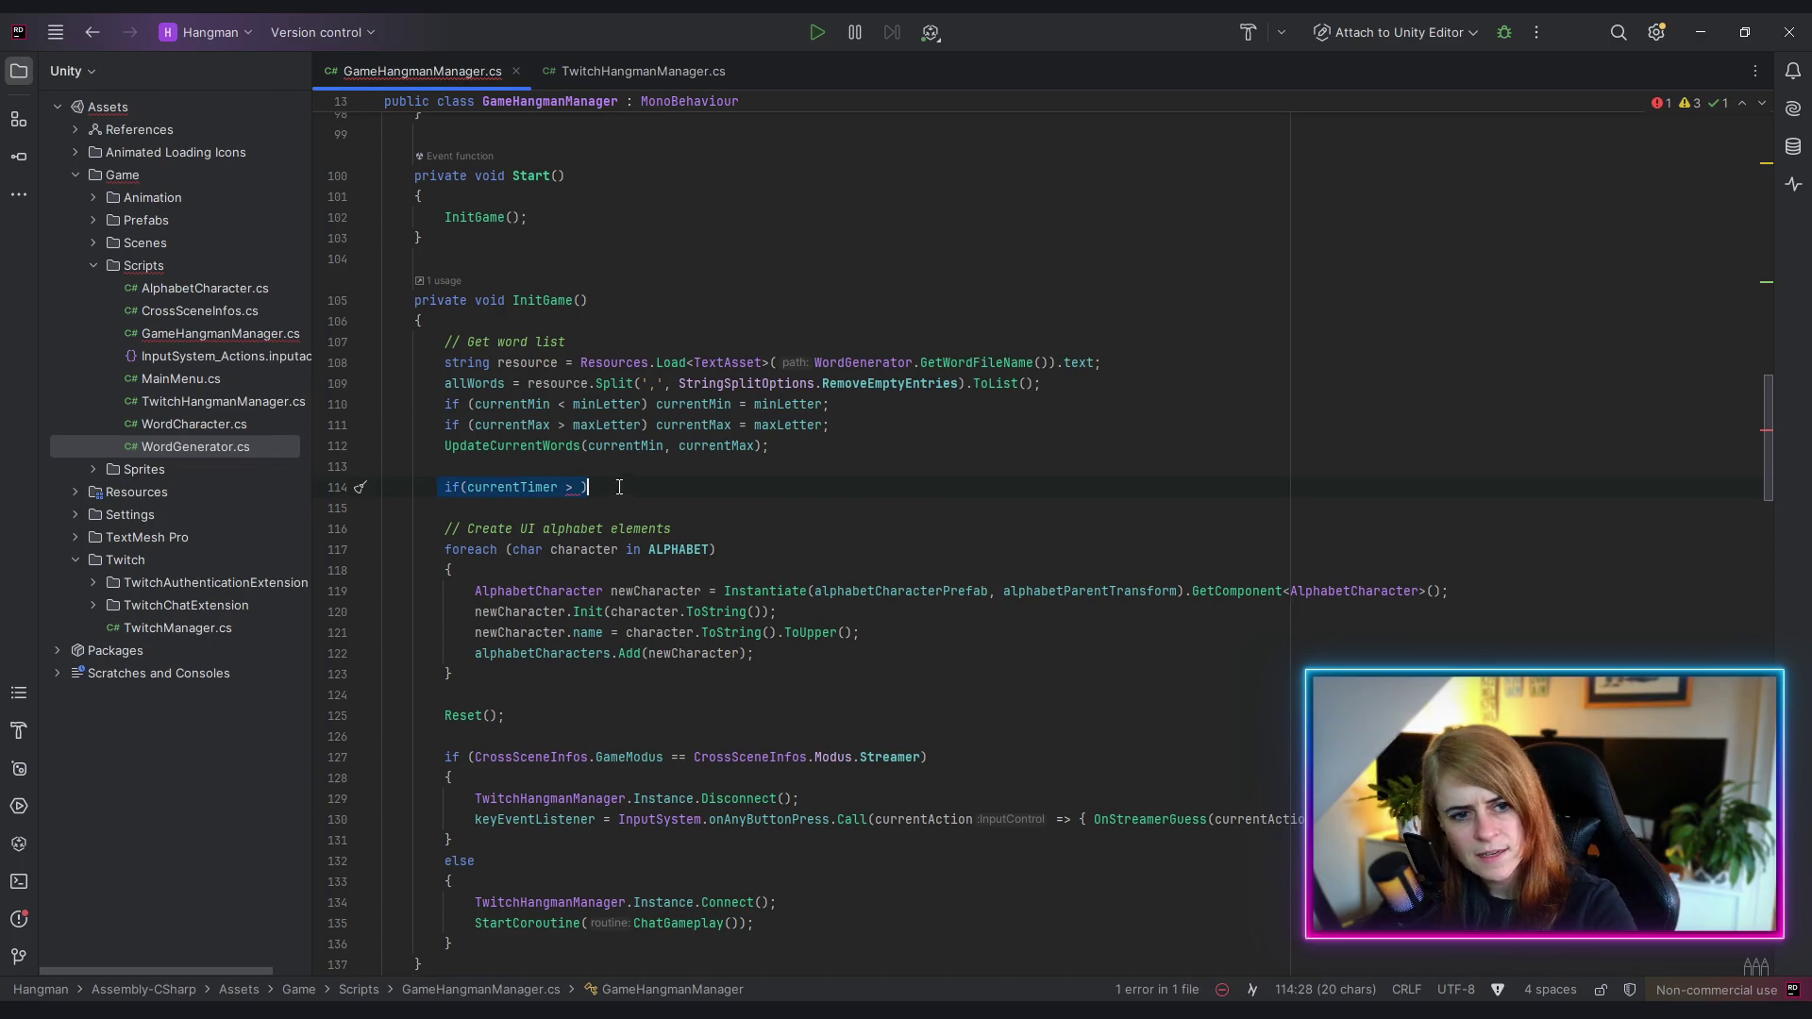
pyautogui.press('BackSpace')
# - Change currentTimer's Int32.MinValue to 10 and remove the blank line below it
pyautogui.scroll(10, 703, 307)
pyautogui.scroll(3, 703, 307)
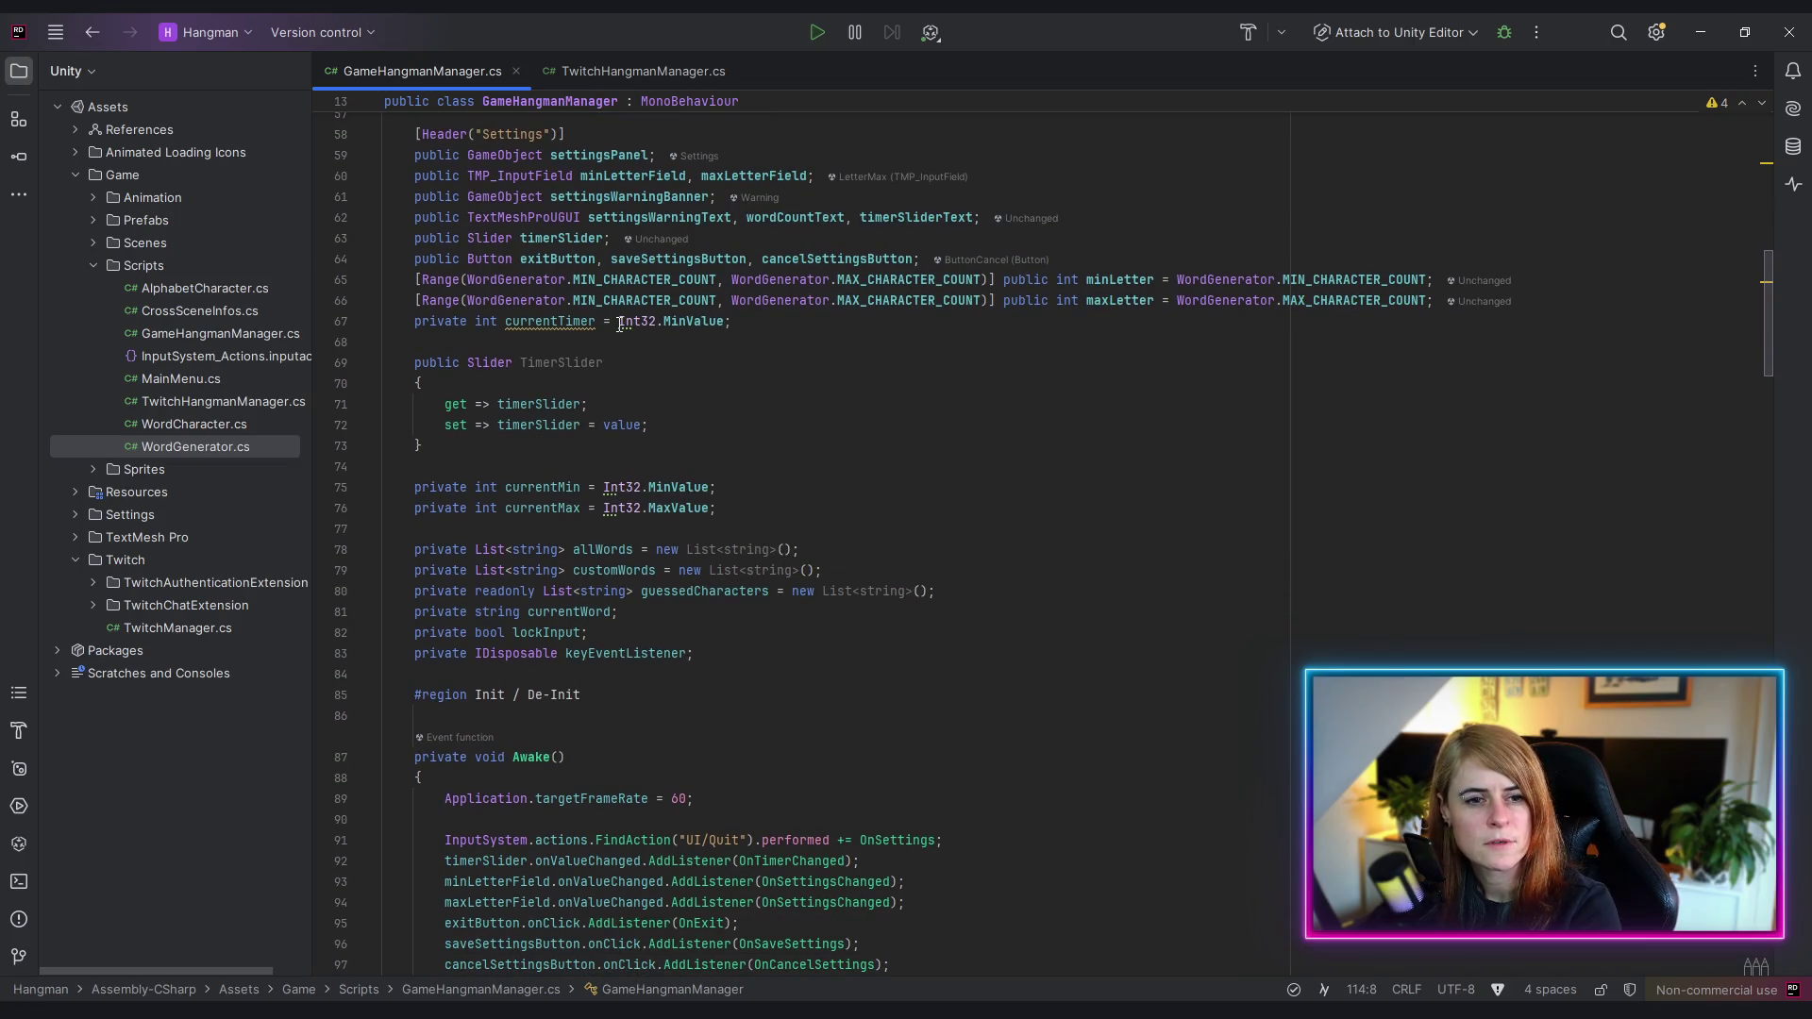
pyautogui.moveTo(620, 325); pyautogui.dragTo(725, 327)
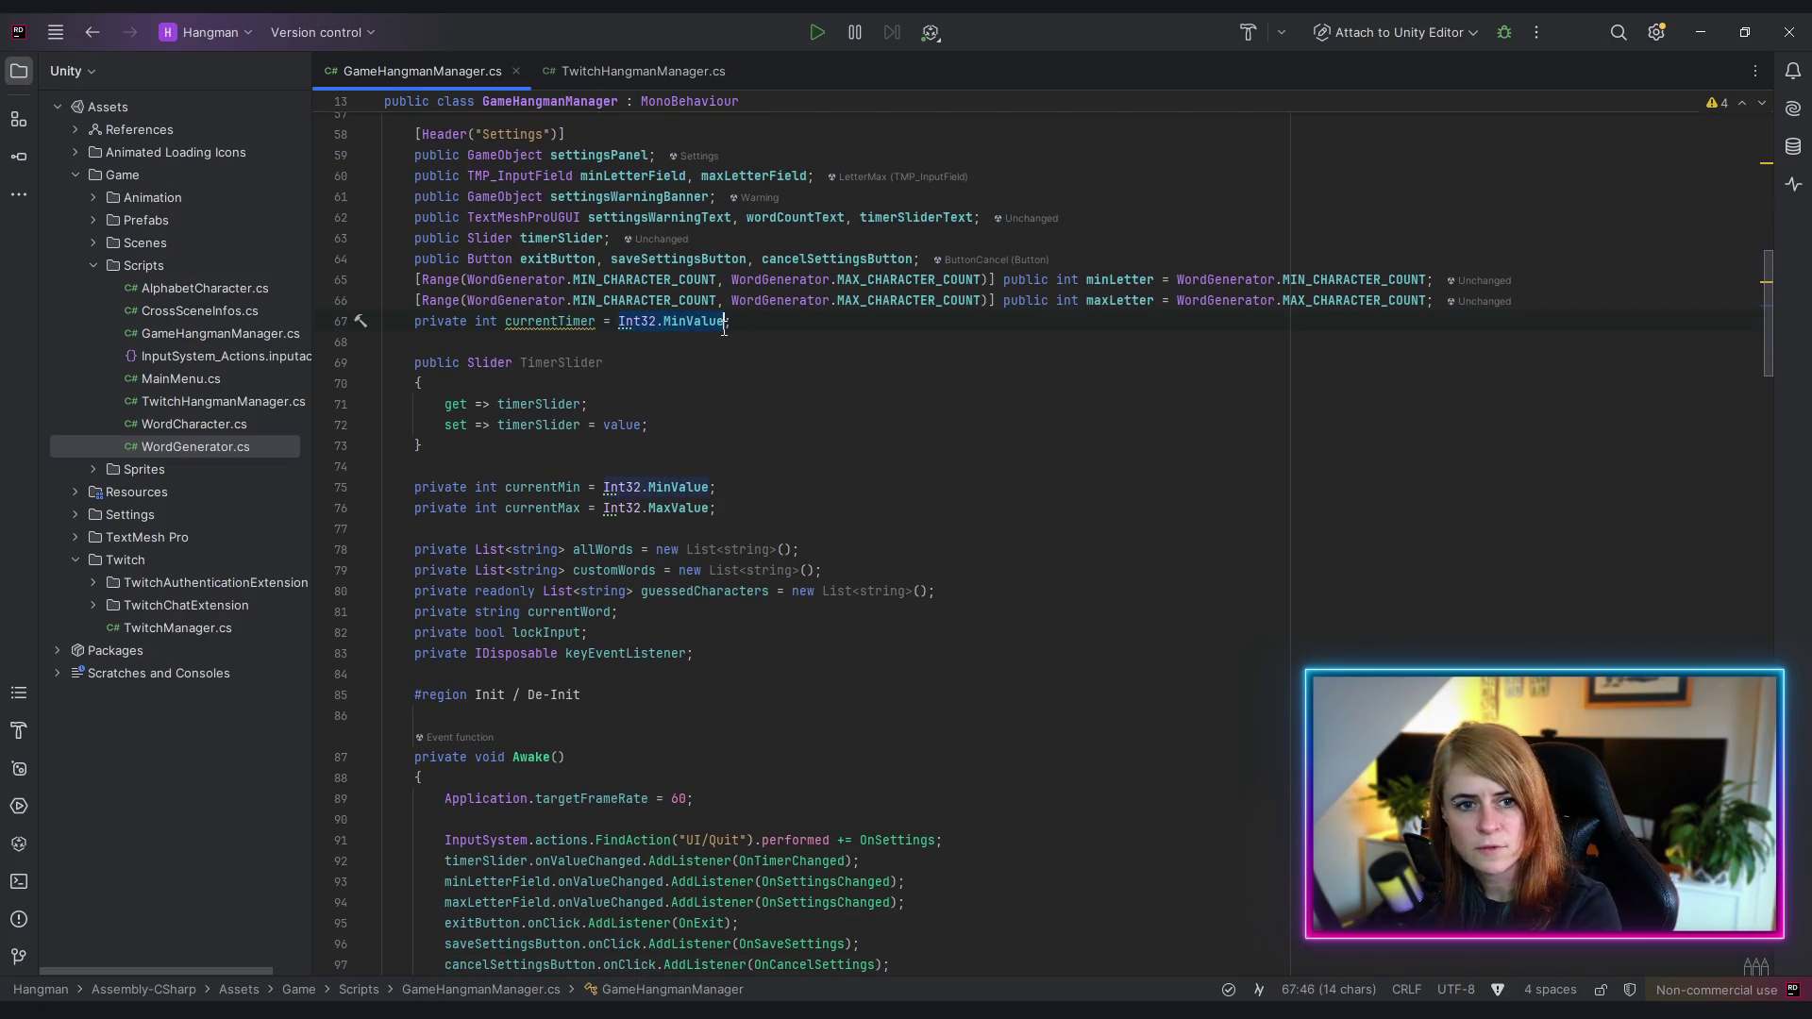
pyautogui.write('10')
pyautogui.press('Down')
pyautogui.press('Down')
pyautogui.press('Down')
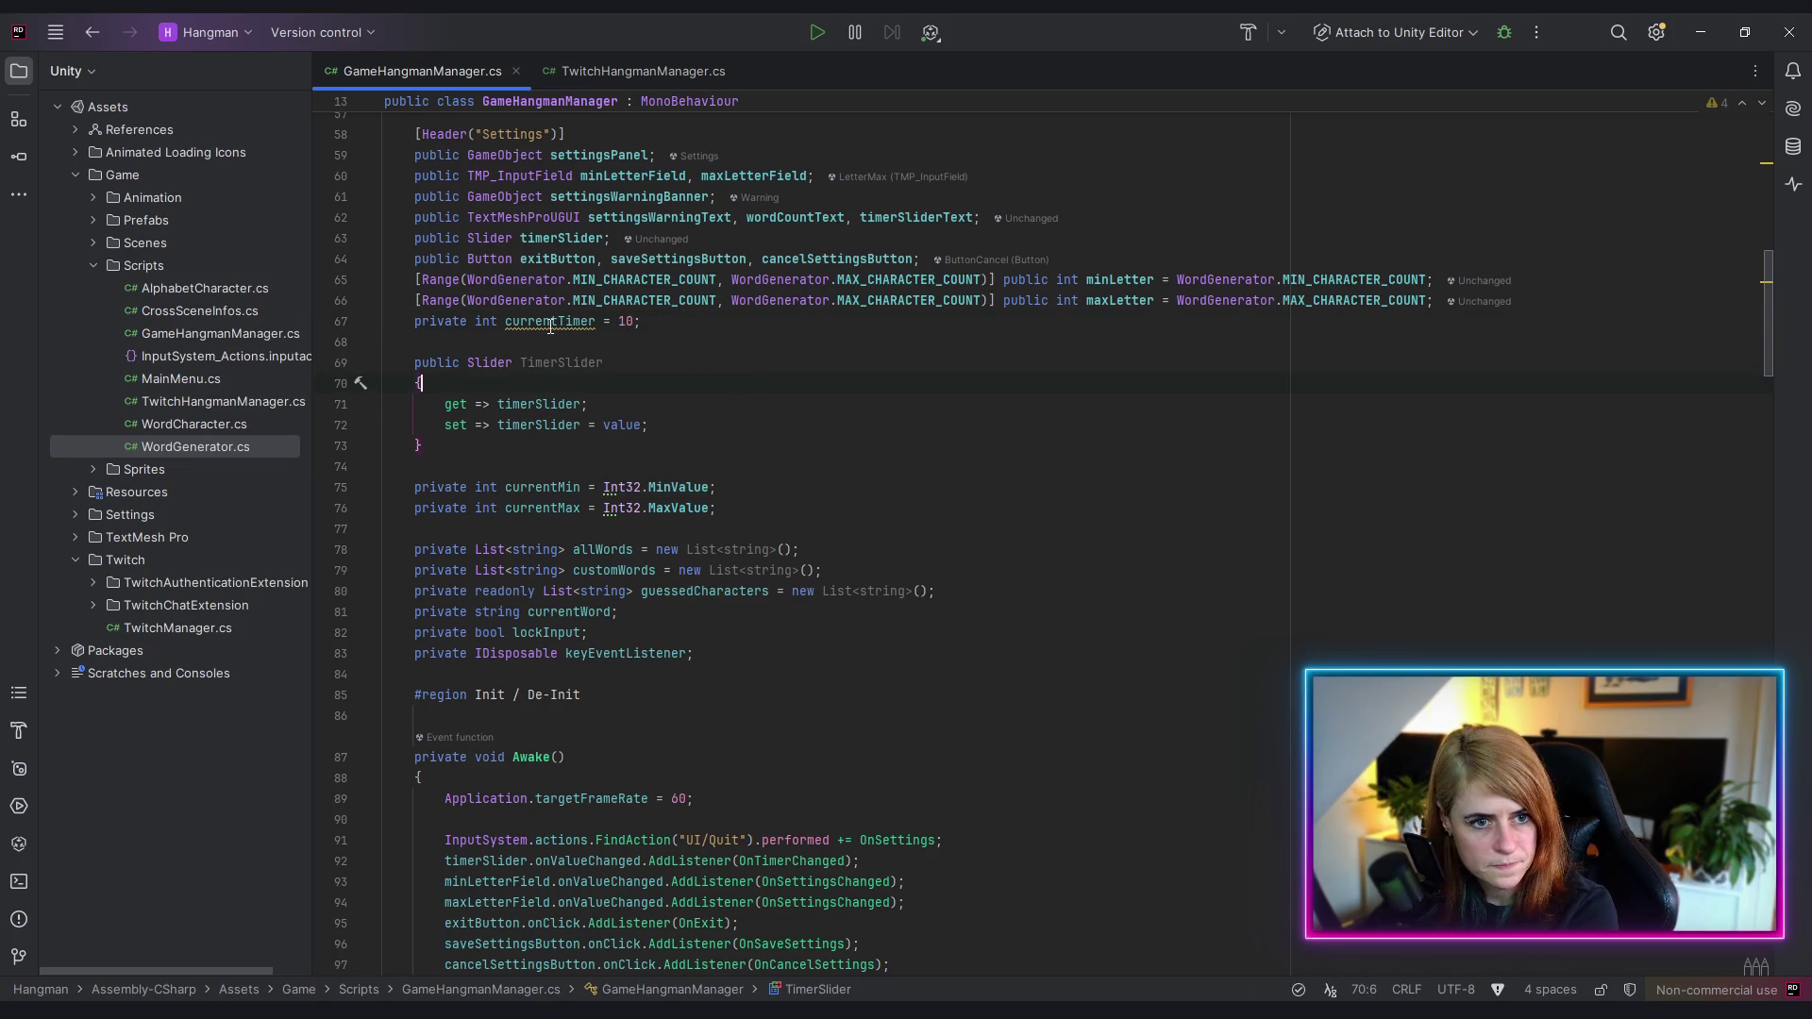
pyautogui.doubleClick(552, 325)
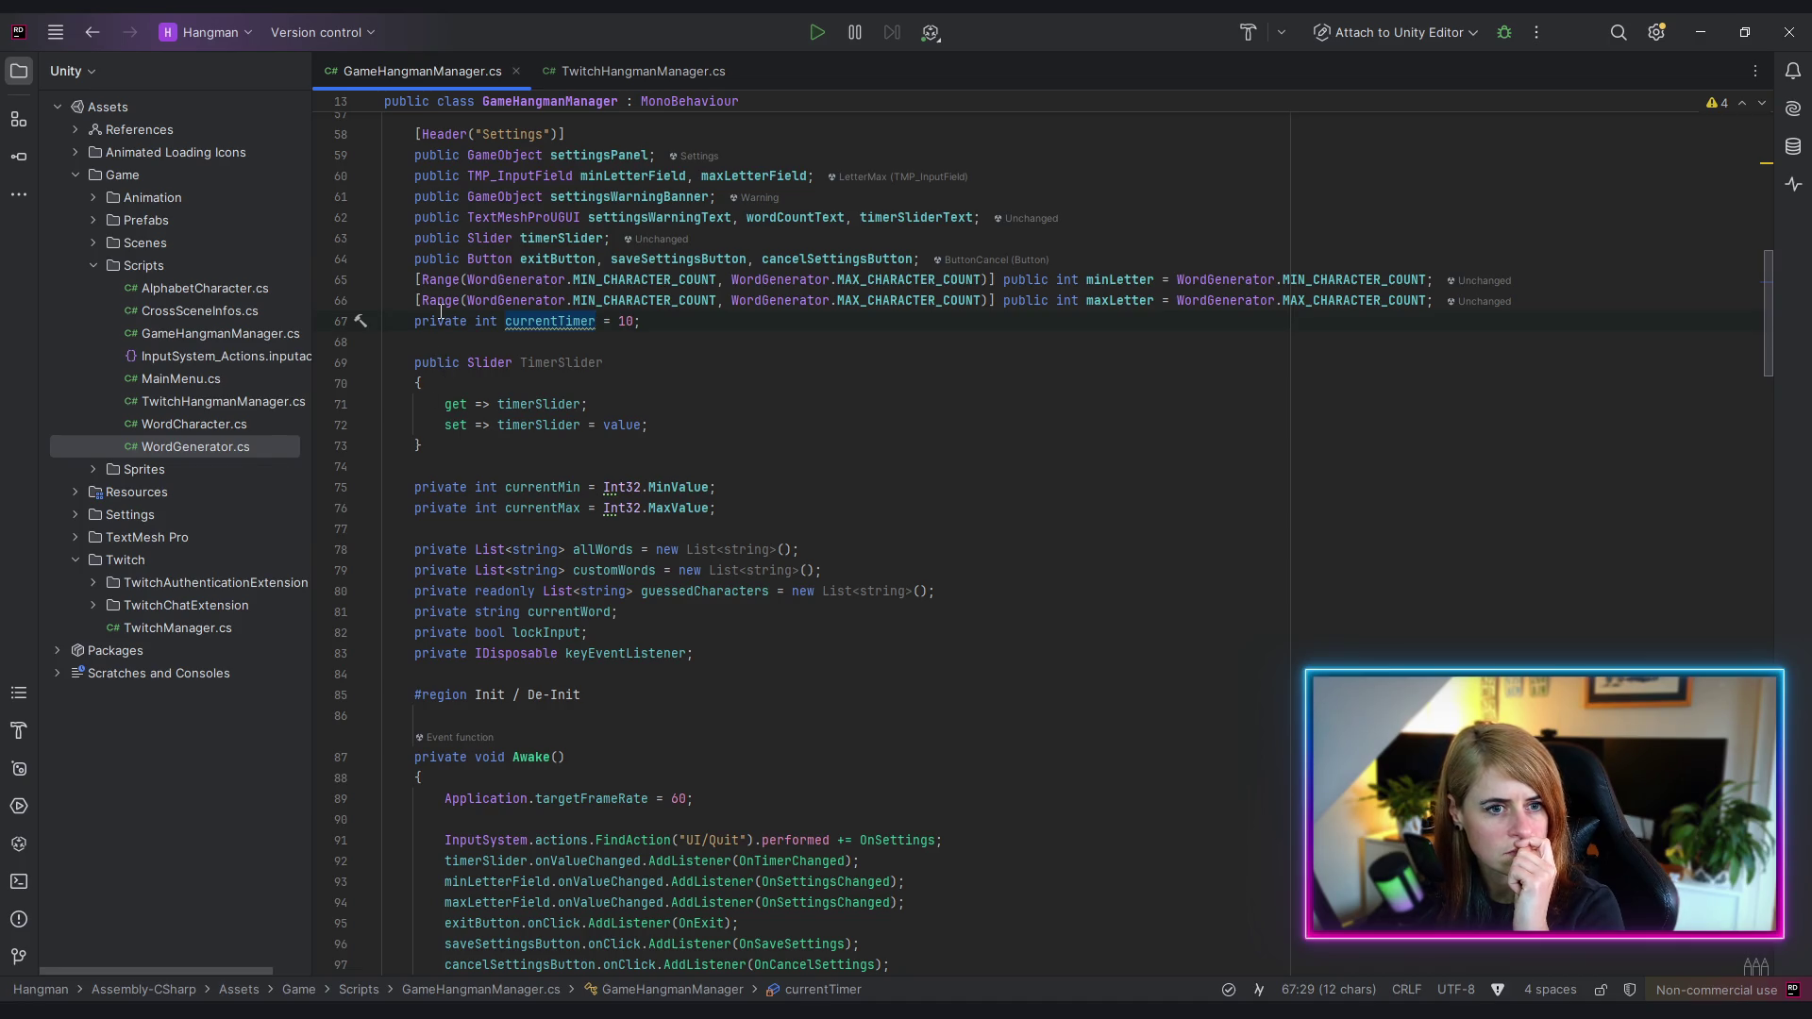
pyautogui.click(672, 328)
pyautogui.press('Delete')
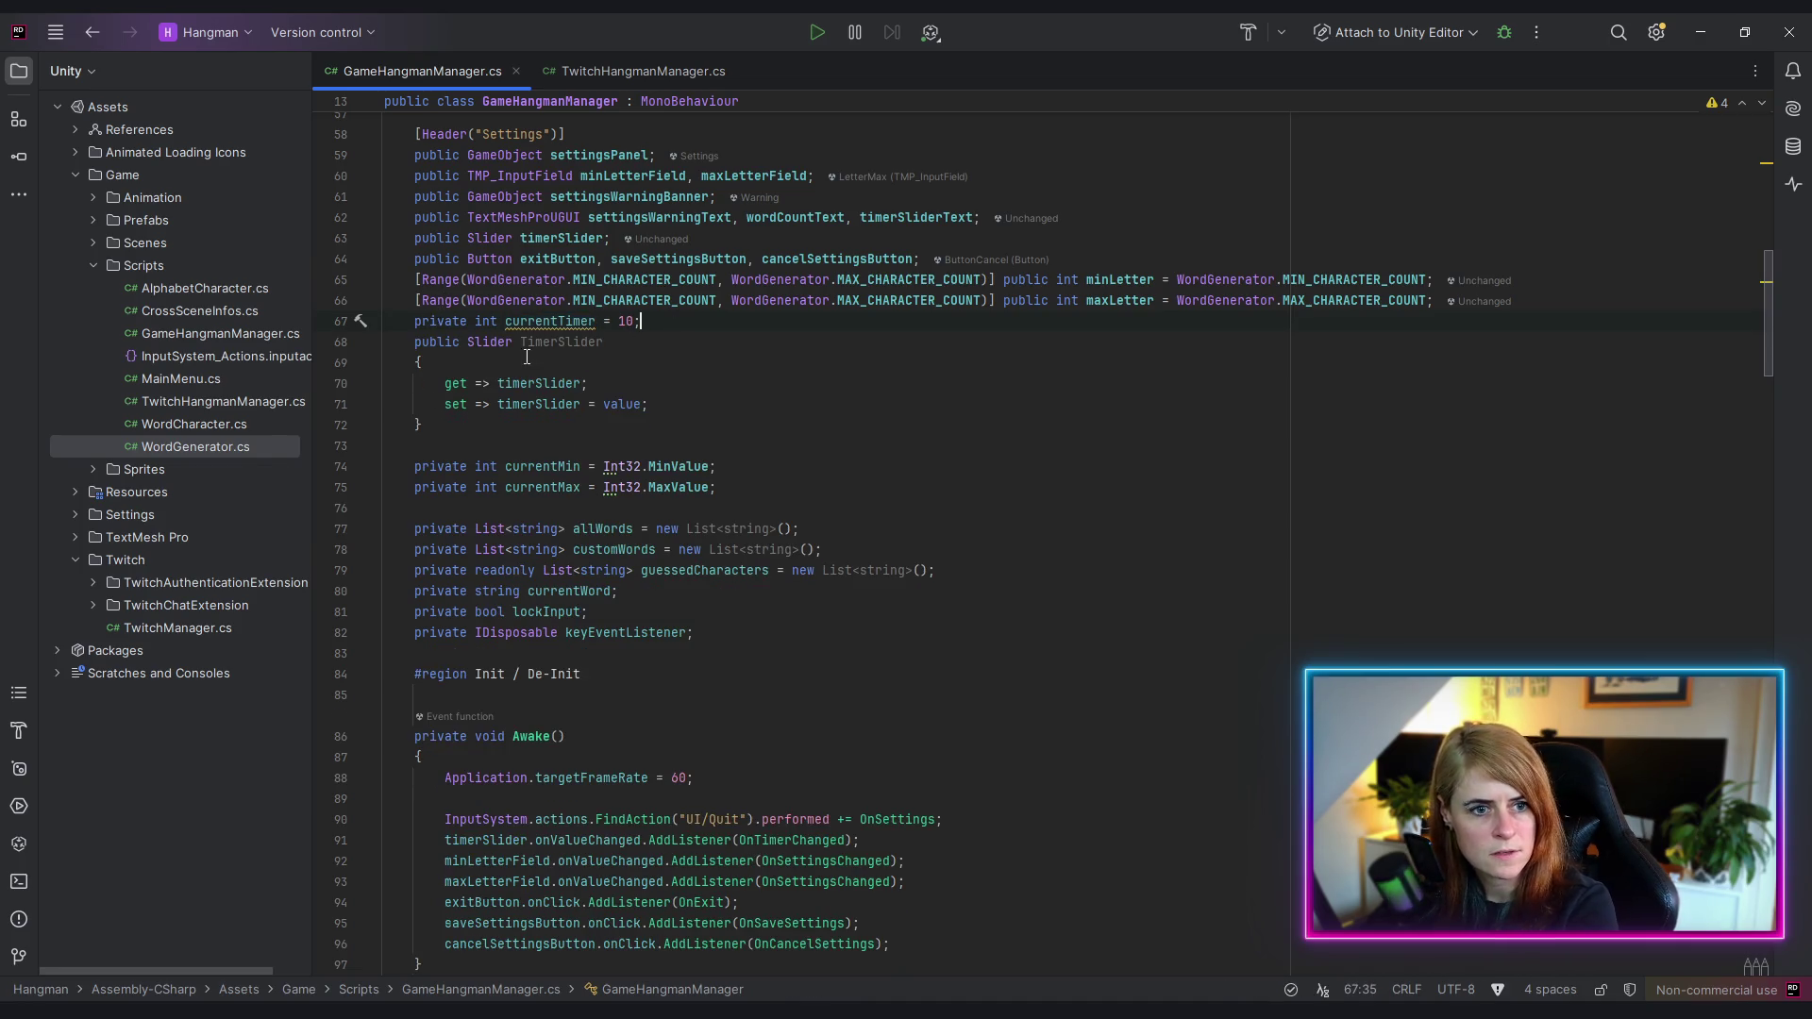
pyautogui.press('Down')
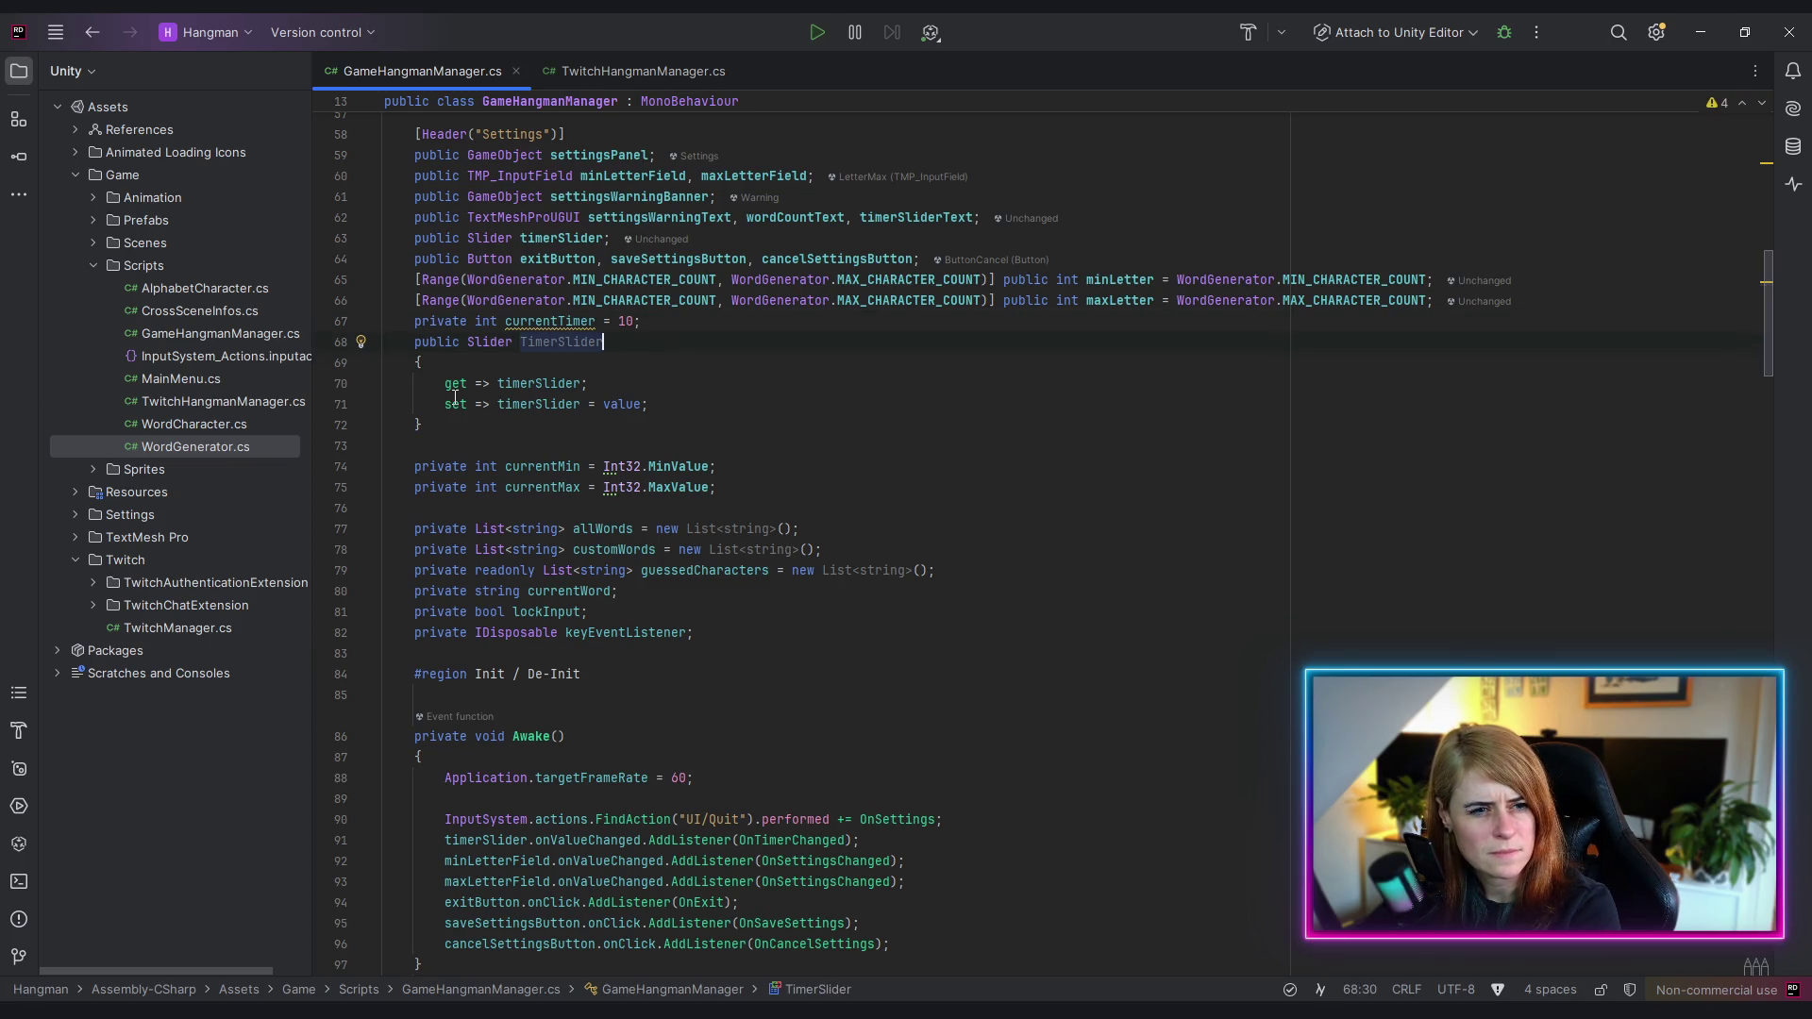
# - Remove the TimerSlider property and its duplicate line, leaving currentTimer = 10 above currentMin
pyautogui.moveTo(444, 385)
pyautogui.mouseDown()
pyautogui.moveTo(706, 413)
pyautogui.moveTo(708, 429)
pyautogui.mouseUp()
pyautogui.press('BackSpace')
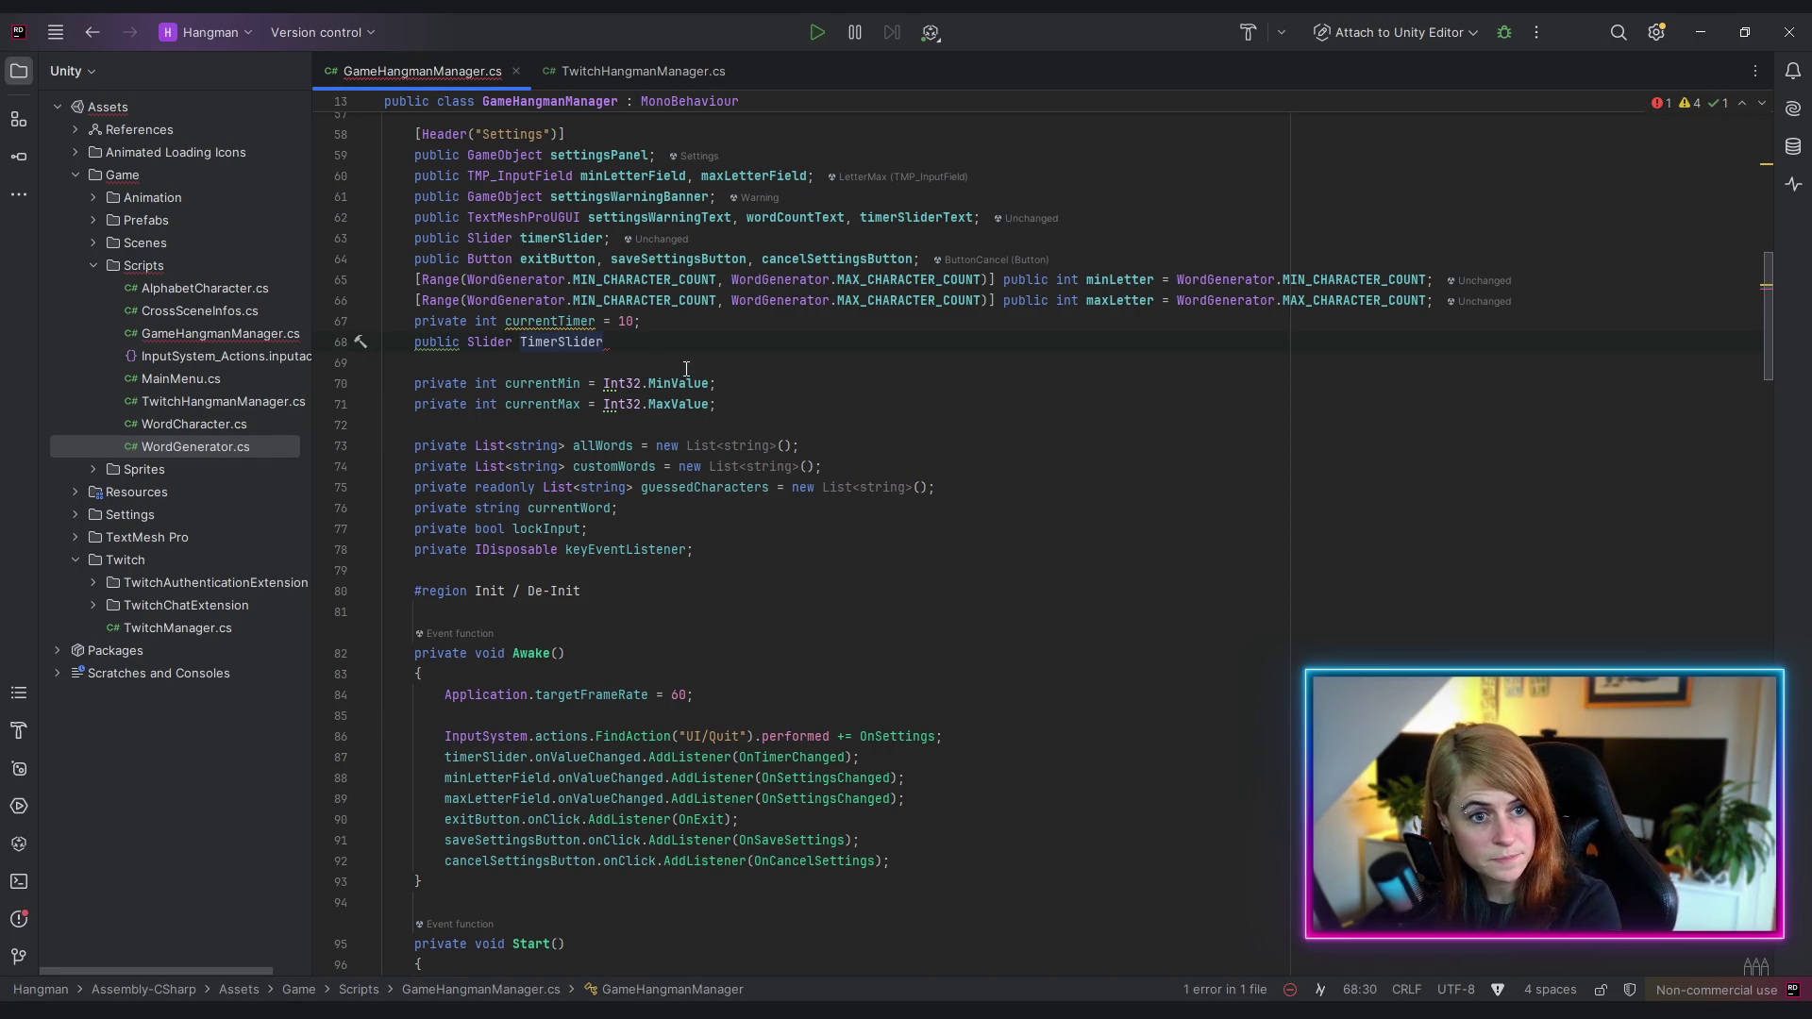
pyautogui.hotkey('ctrl', 'Left')
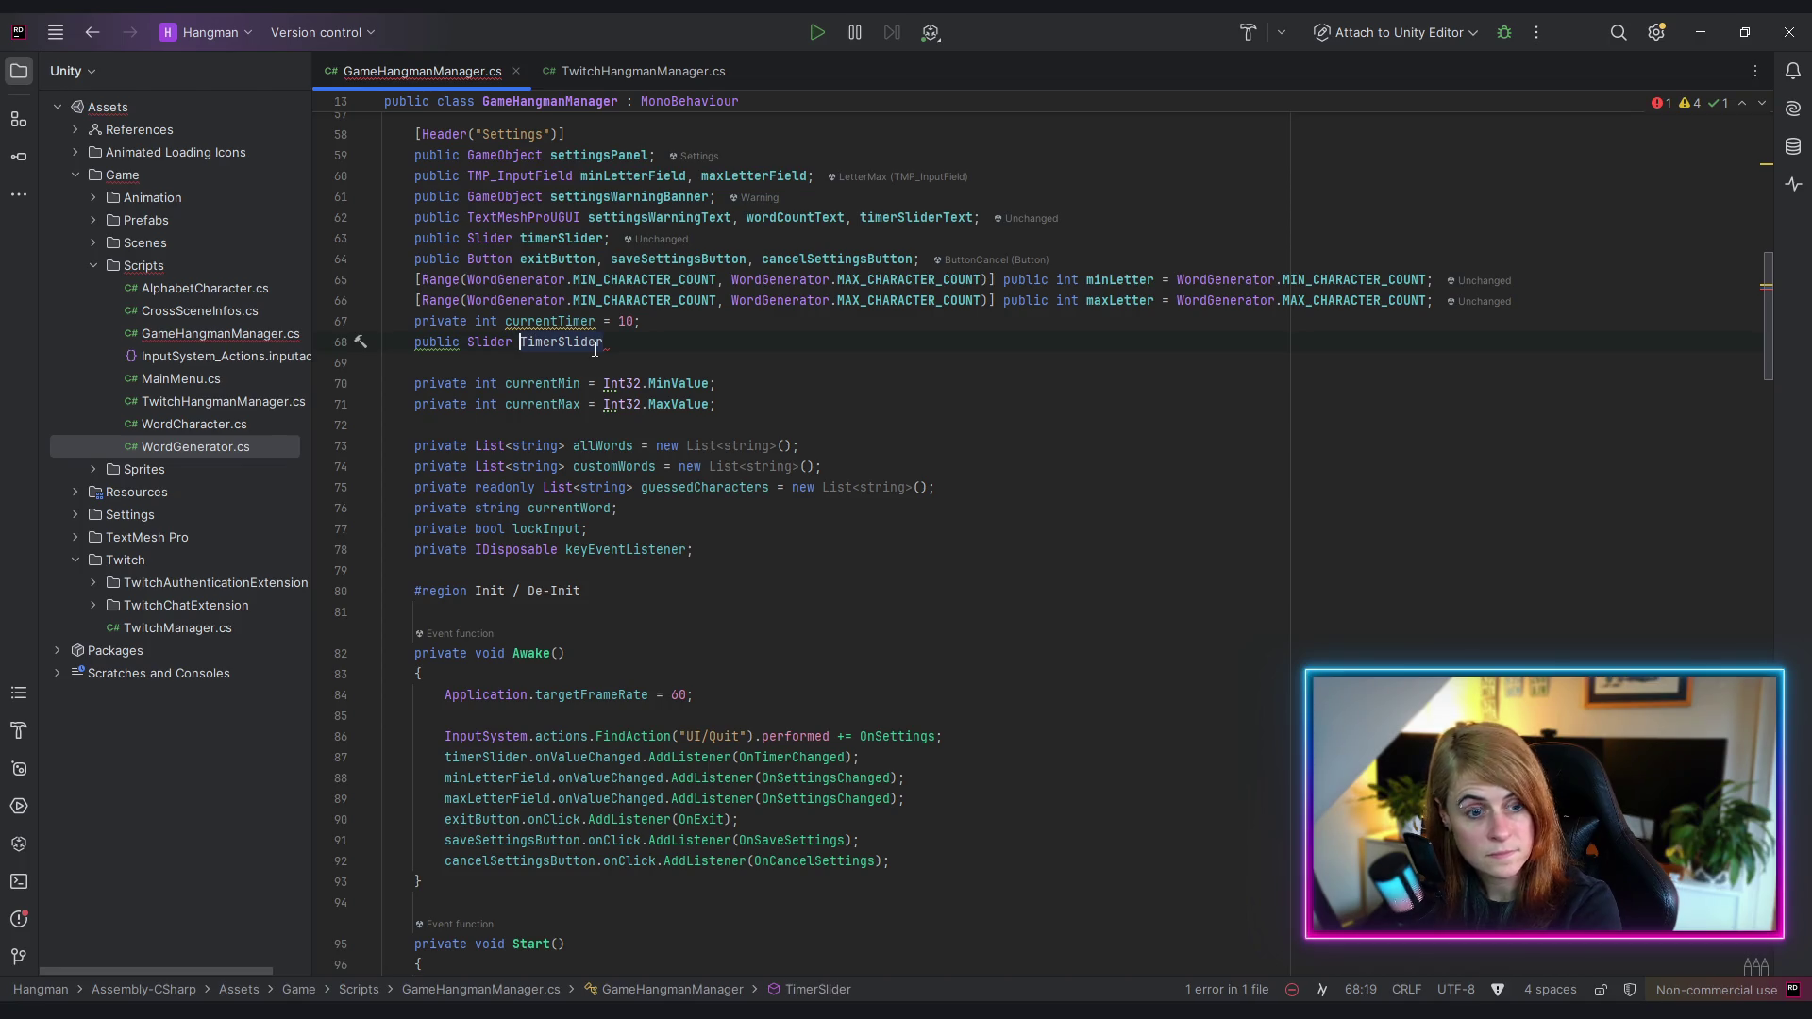
pyautogui.write('t')
pyautogui.press('Escape')
pyautogui.press('End')
pyautogui.write(';')
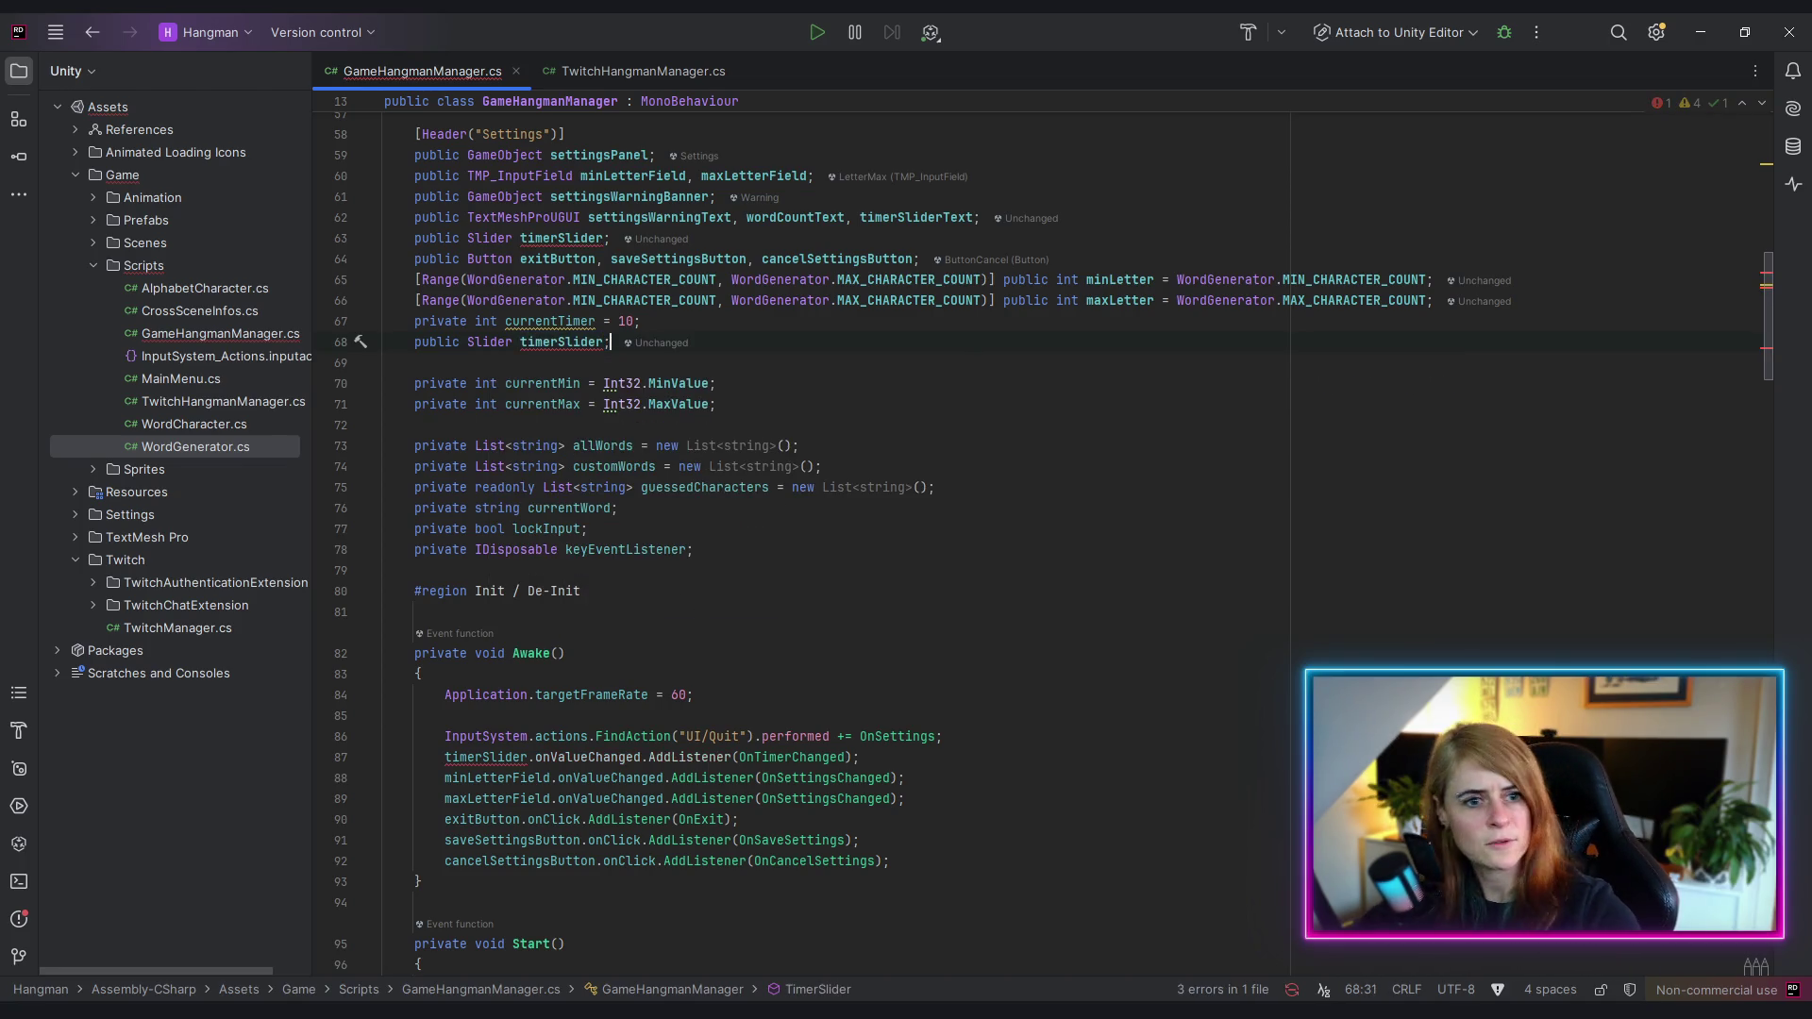
pyautogui.hotkey('ctrl', 'y')
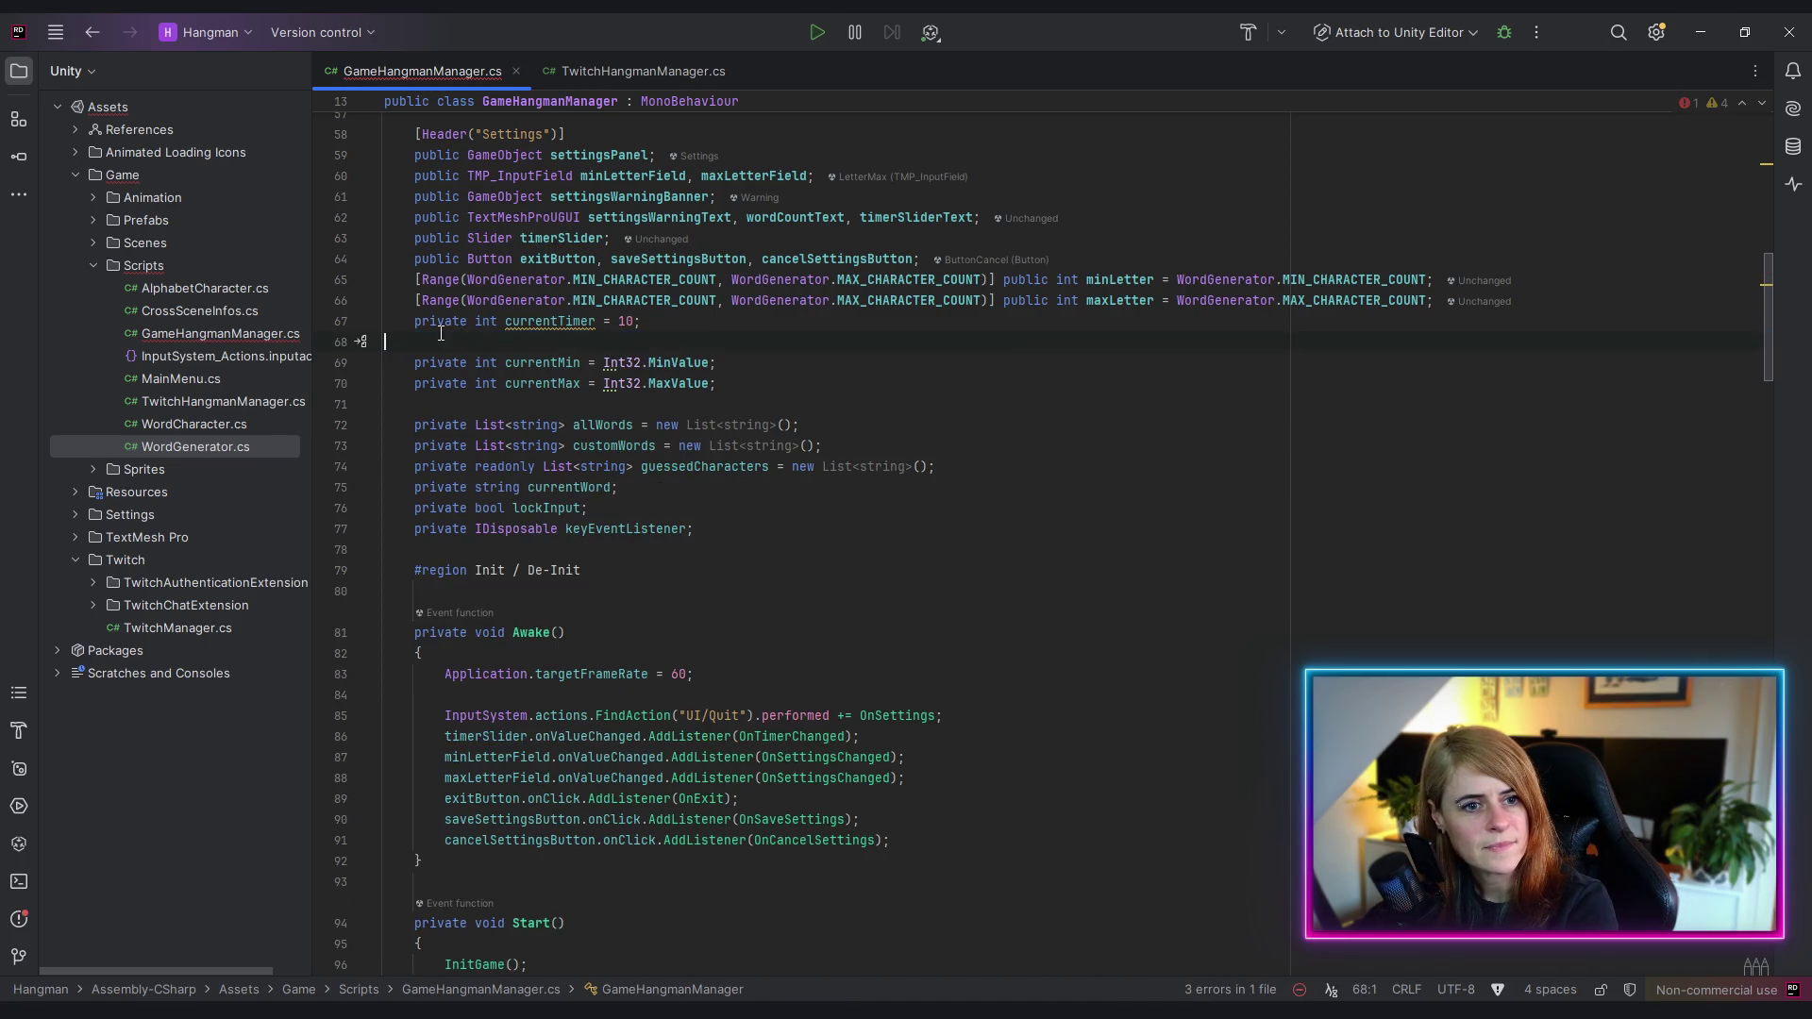
pyautogui.press('BackSpace')
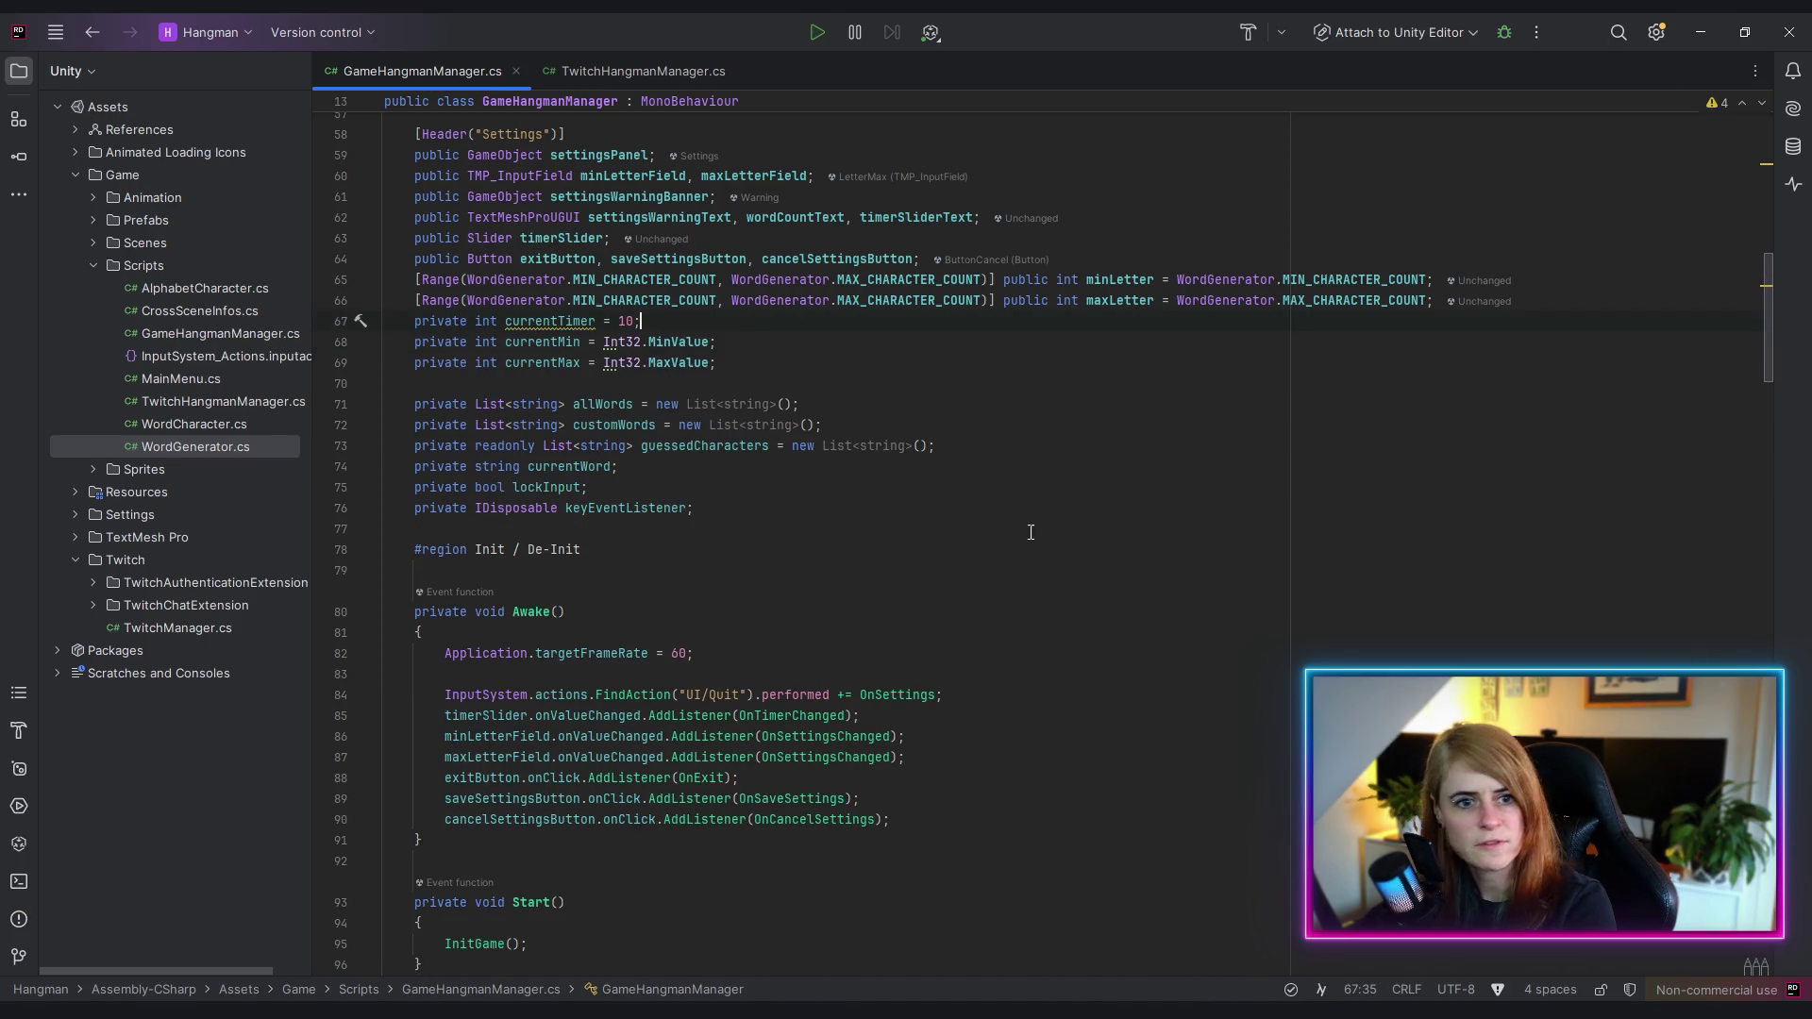
pyautogui.doubleClick(538, 321)
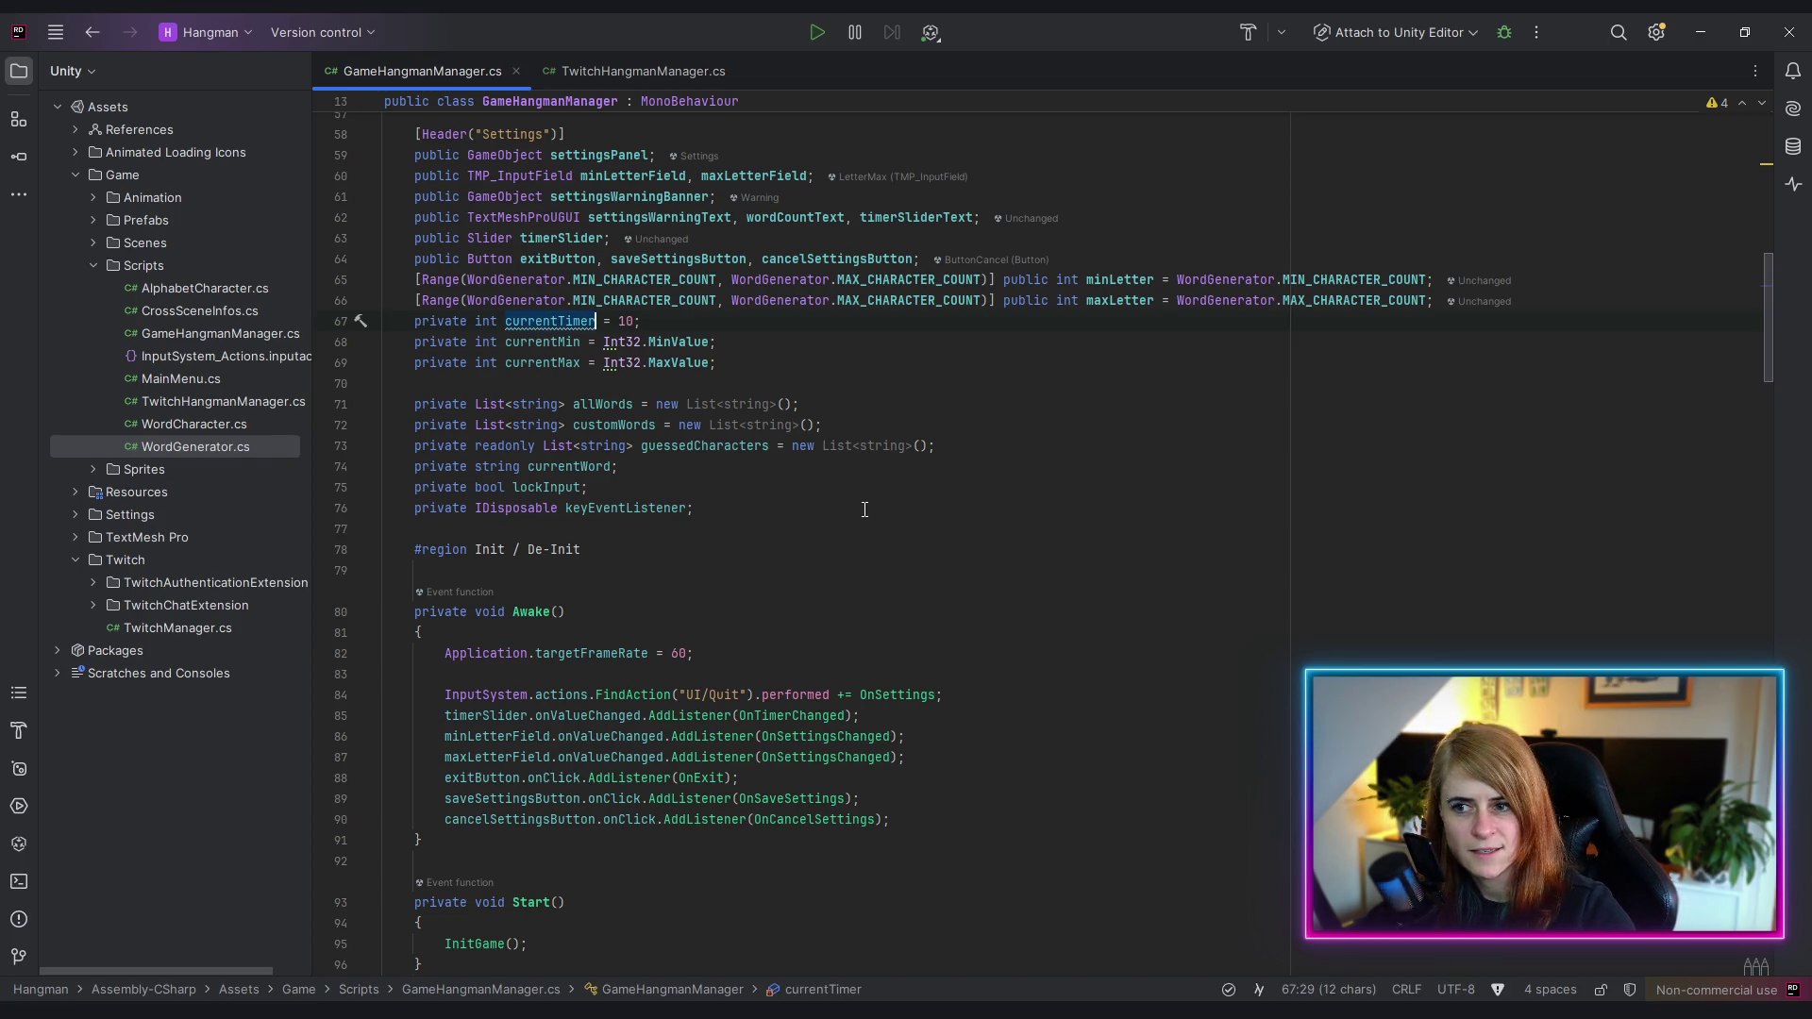
pyautogui.keyDown('ctrl'); pyautogui.scroll(-1, 864, 511); pyautogui.keyUp('ctrl')
pyautogui.scroll(-12, 850, 490)
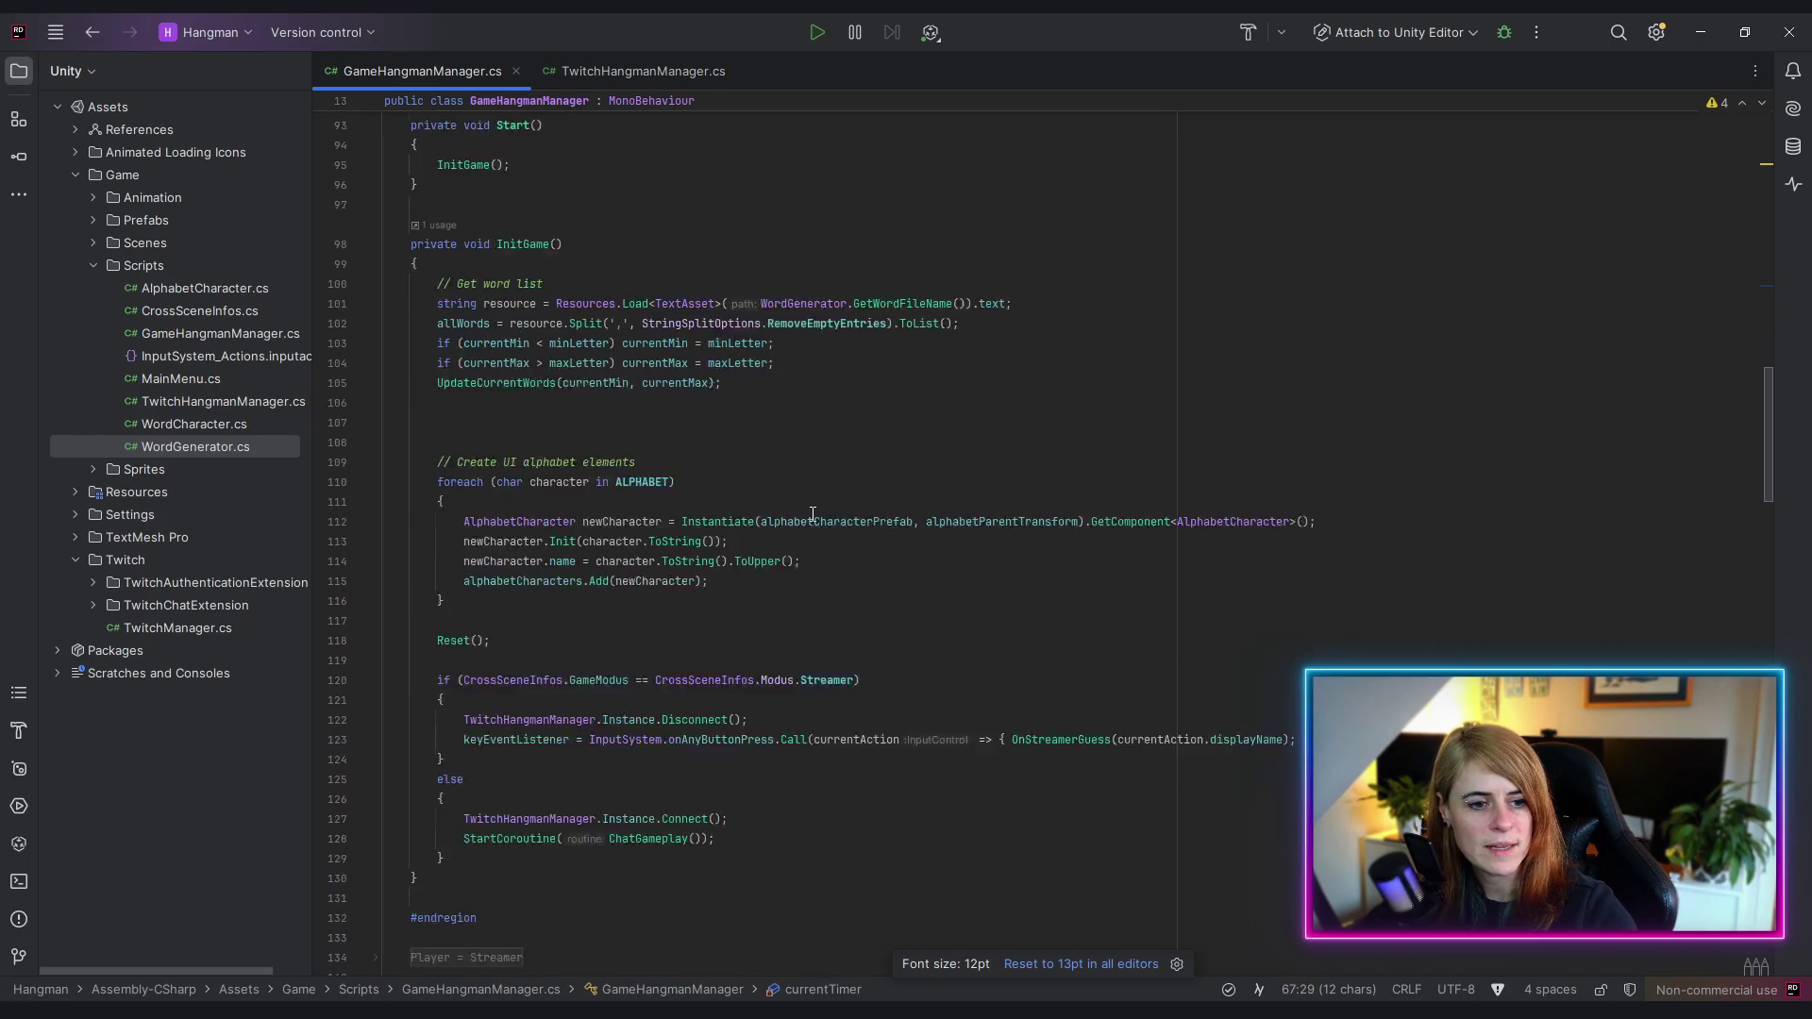
# - Delete the blank lines after UpdateCurrentWords, then jump via Reset to OnCancelSettings' definition
pyautogui.click(781, 321)
pyautogui.press('Delete')
pyautogui.press('Delete')
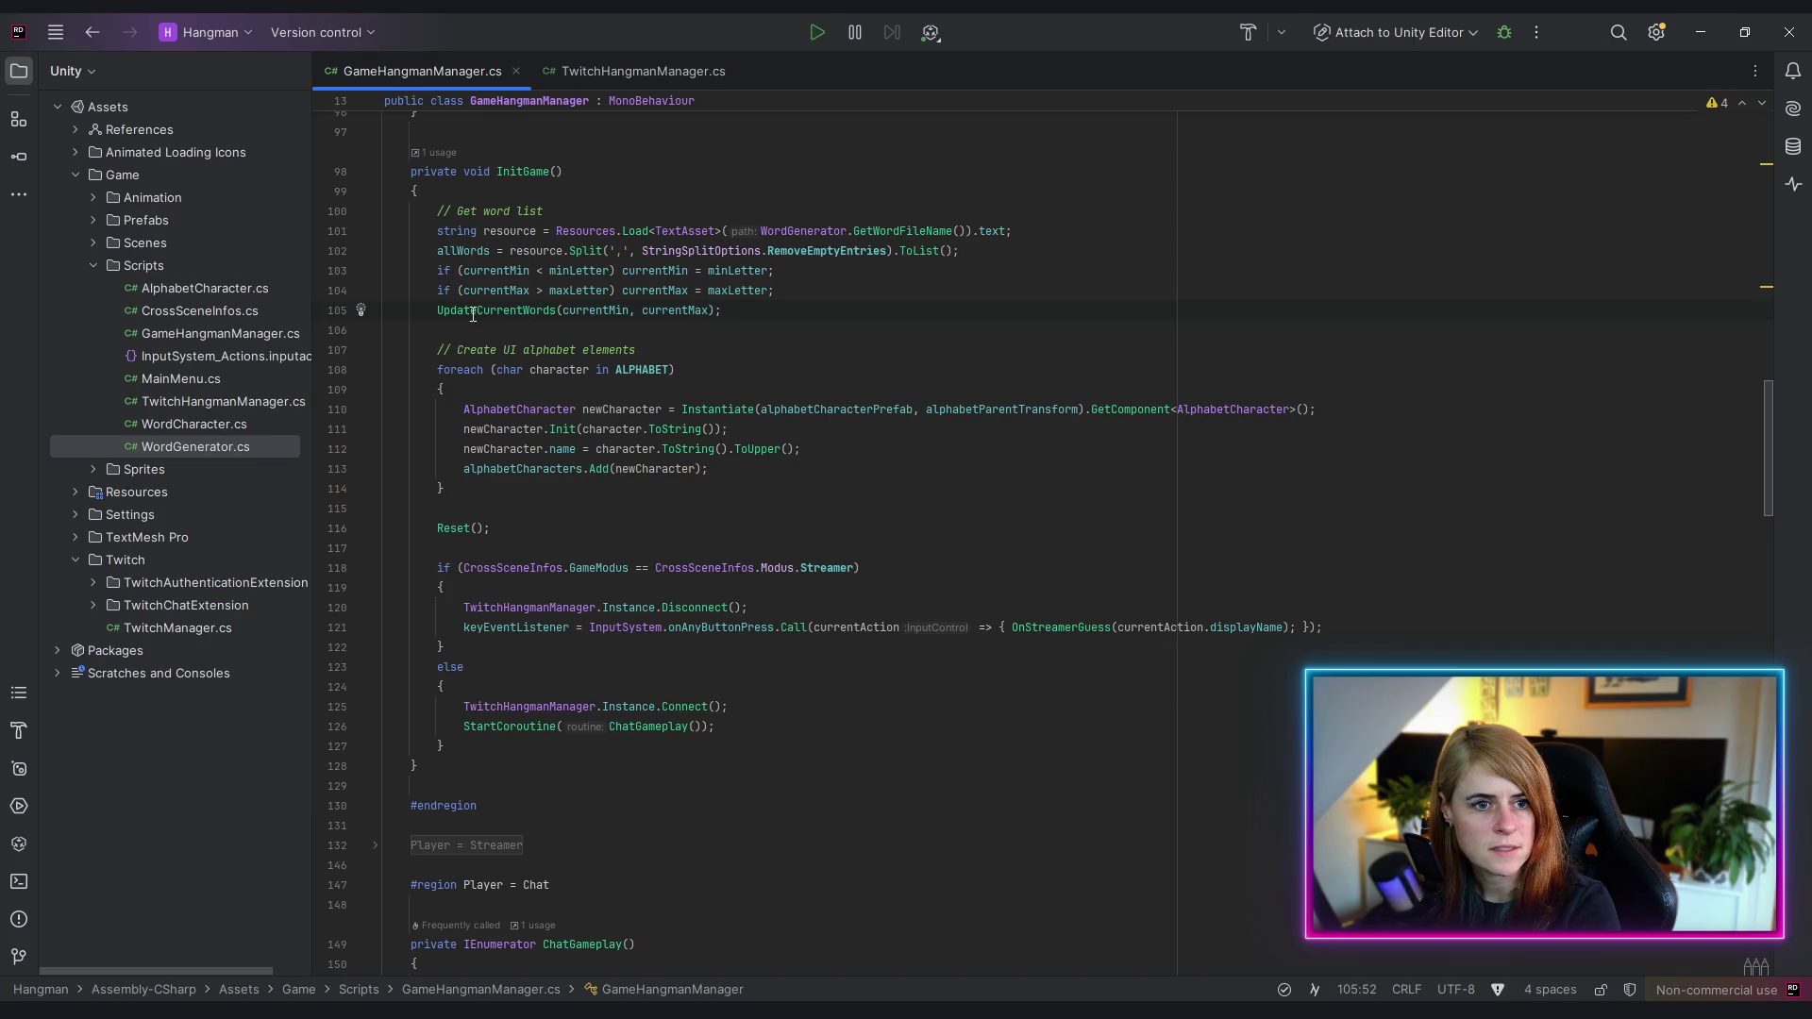
pyautogui.click(447, 528)
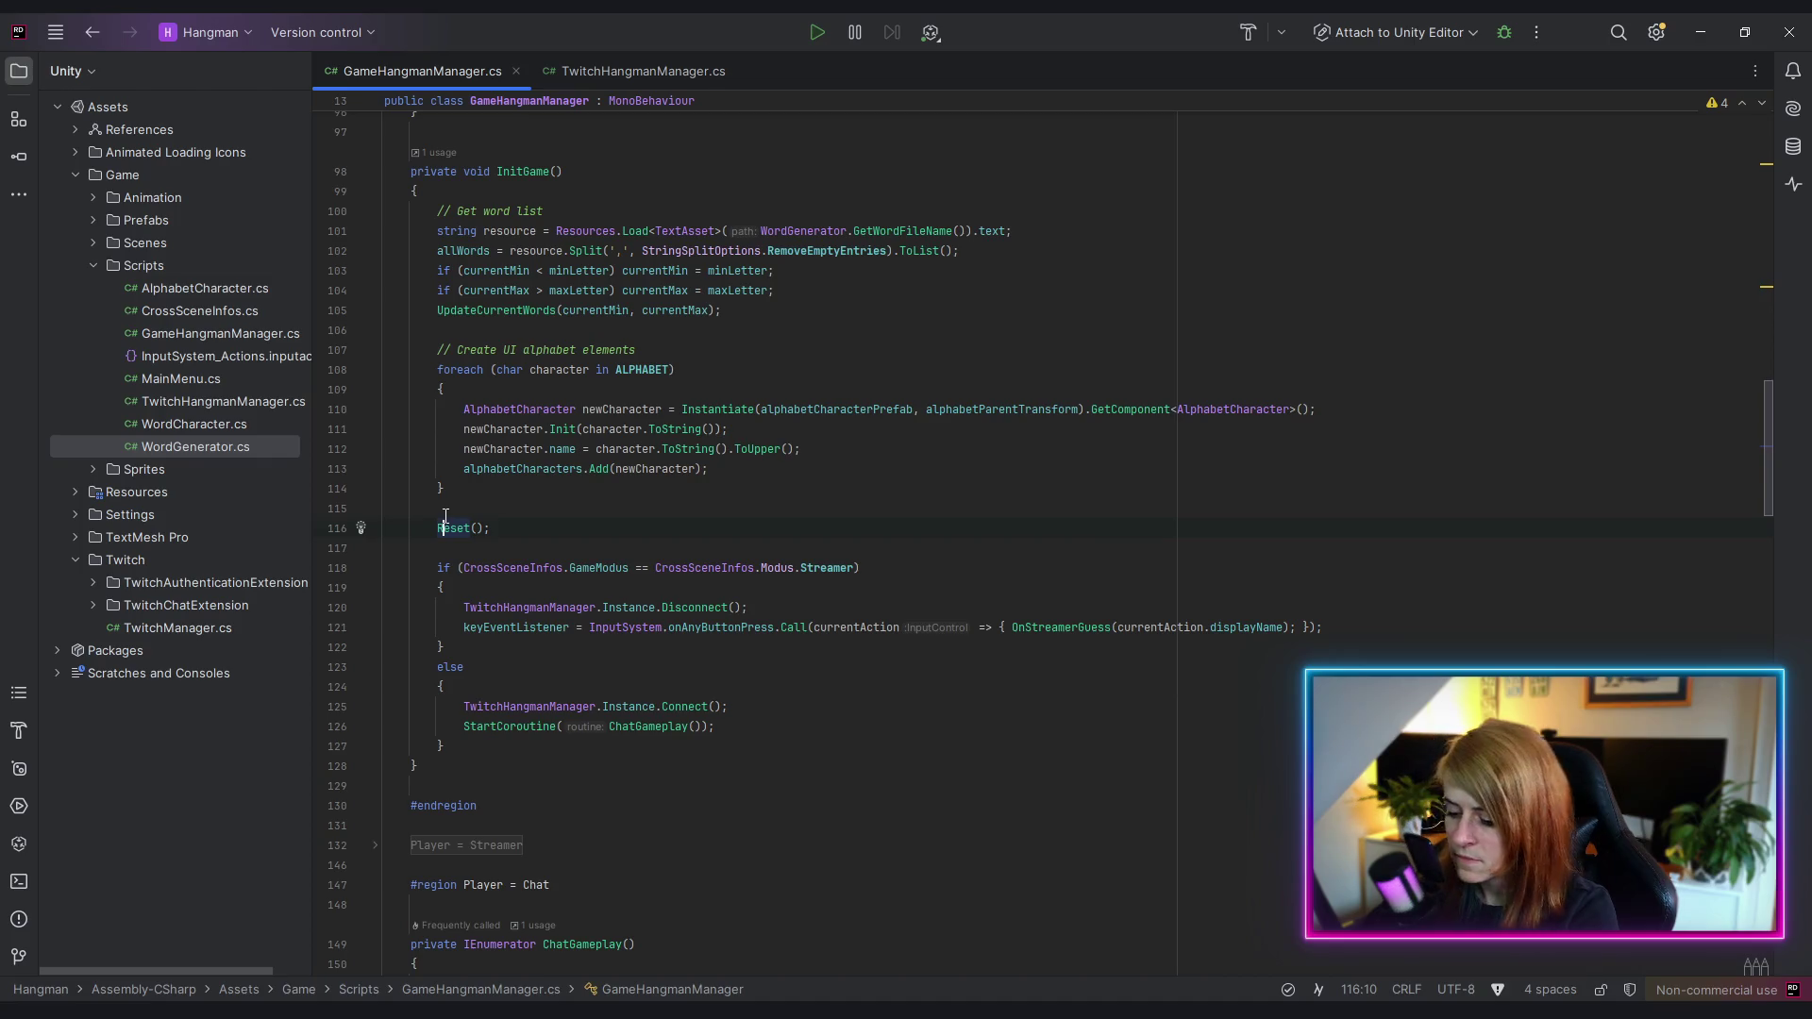
pyautogui.keyDown('ctrl'); pyautogui.click(448, 522); pyautogui.keyUp('ctrl')
pyautogui.scroll(-3, 692, 432)
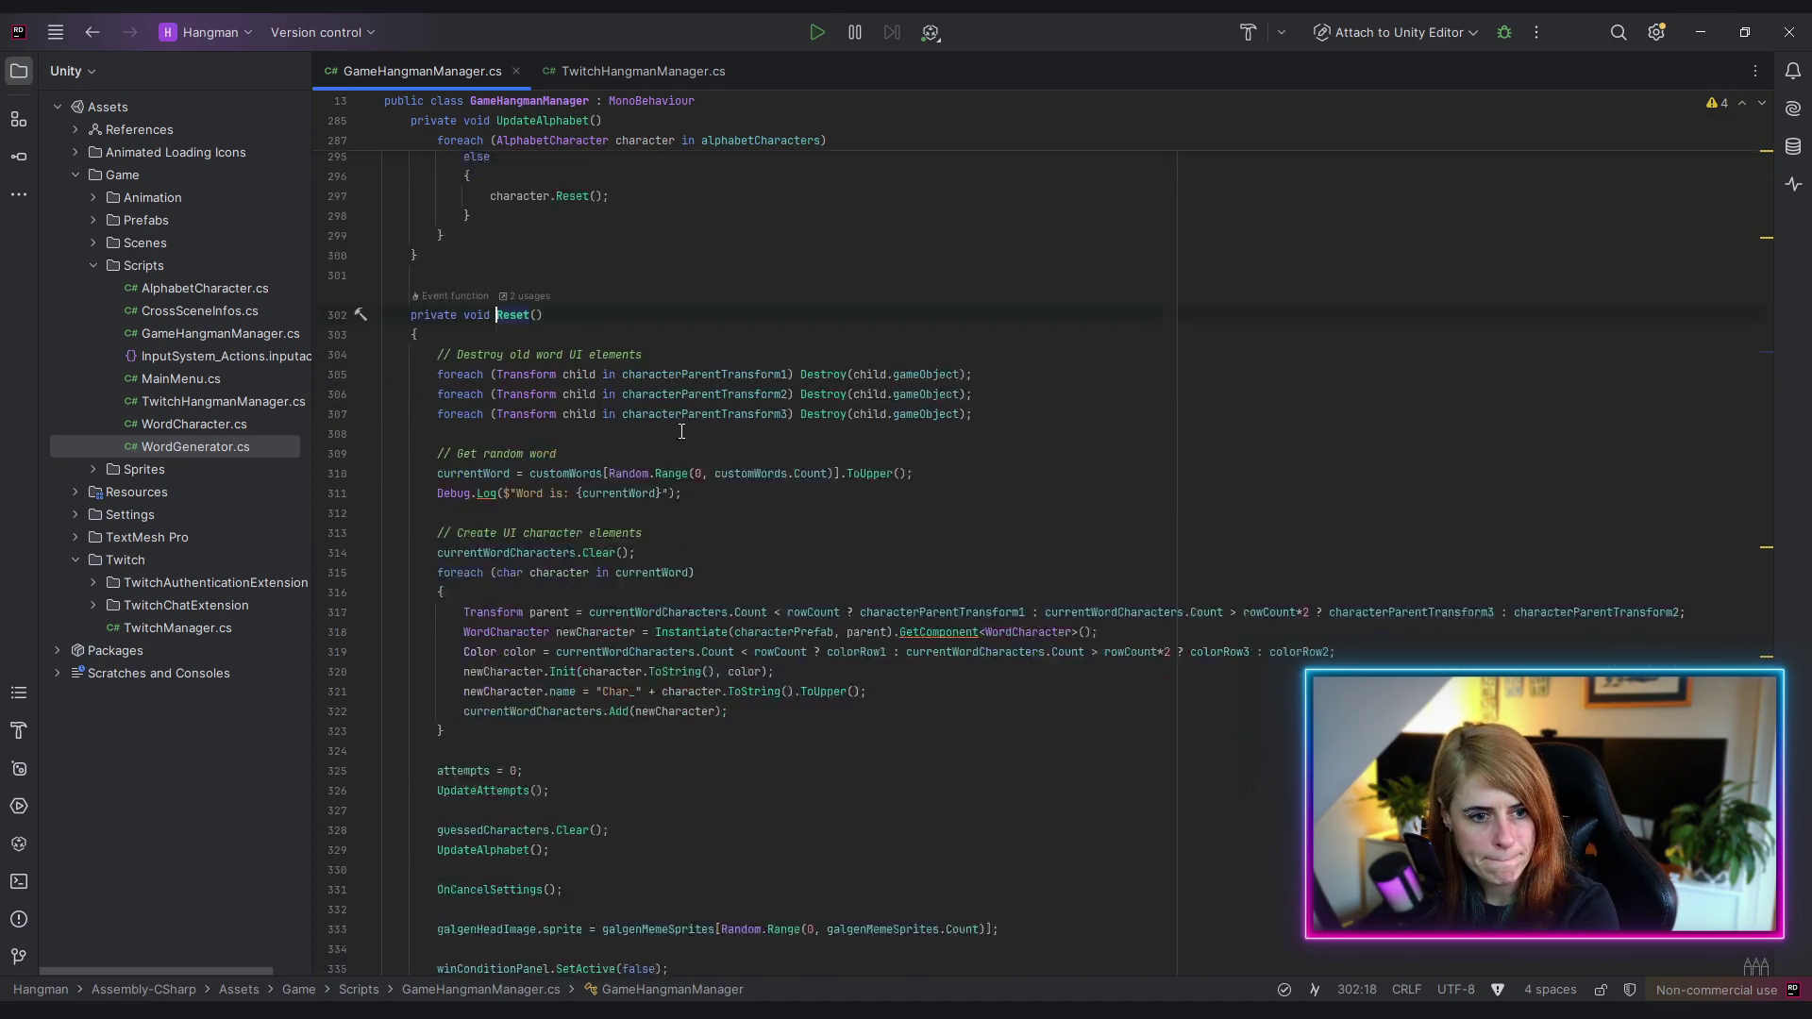
pyautogui.scroll(-2, 1105, 485)
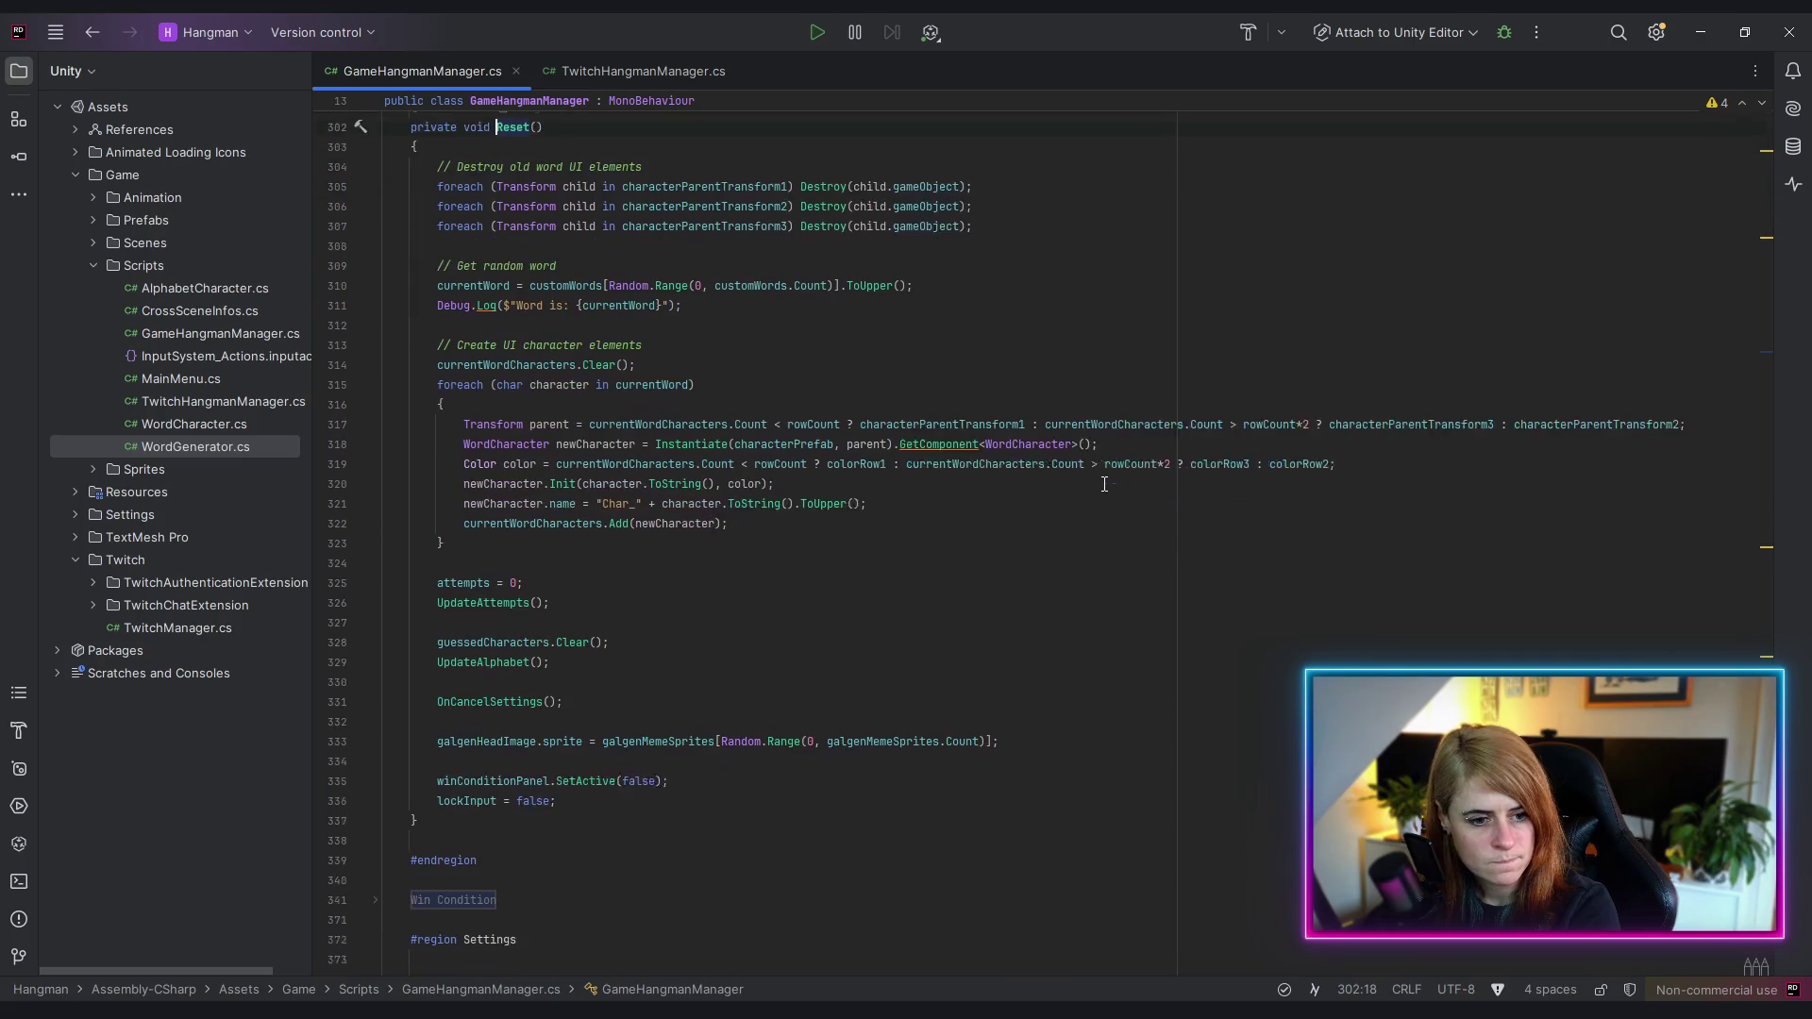
pyautogui.click(471, 686)
pyautogui.hotkey('ctrl', 'b')
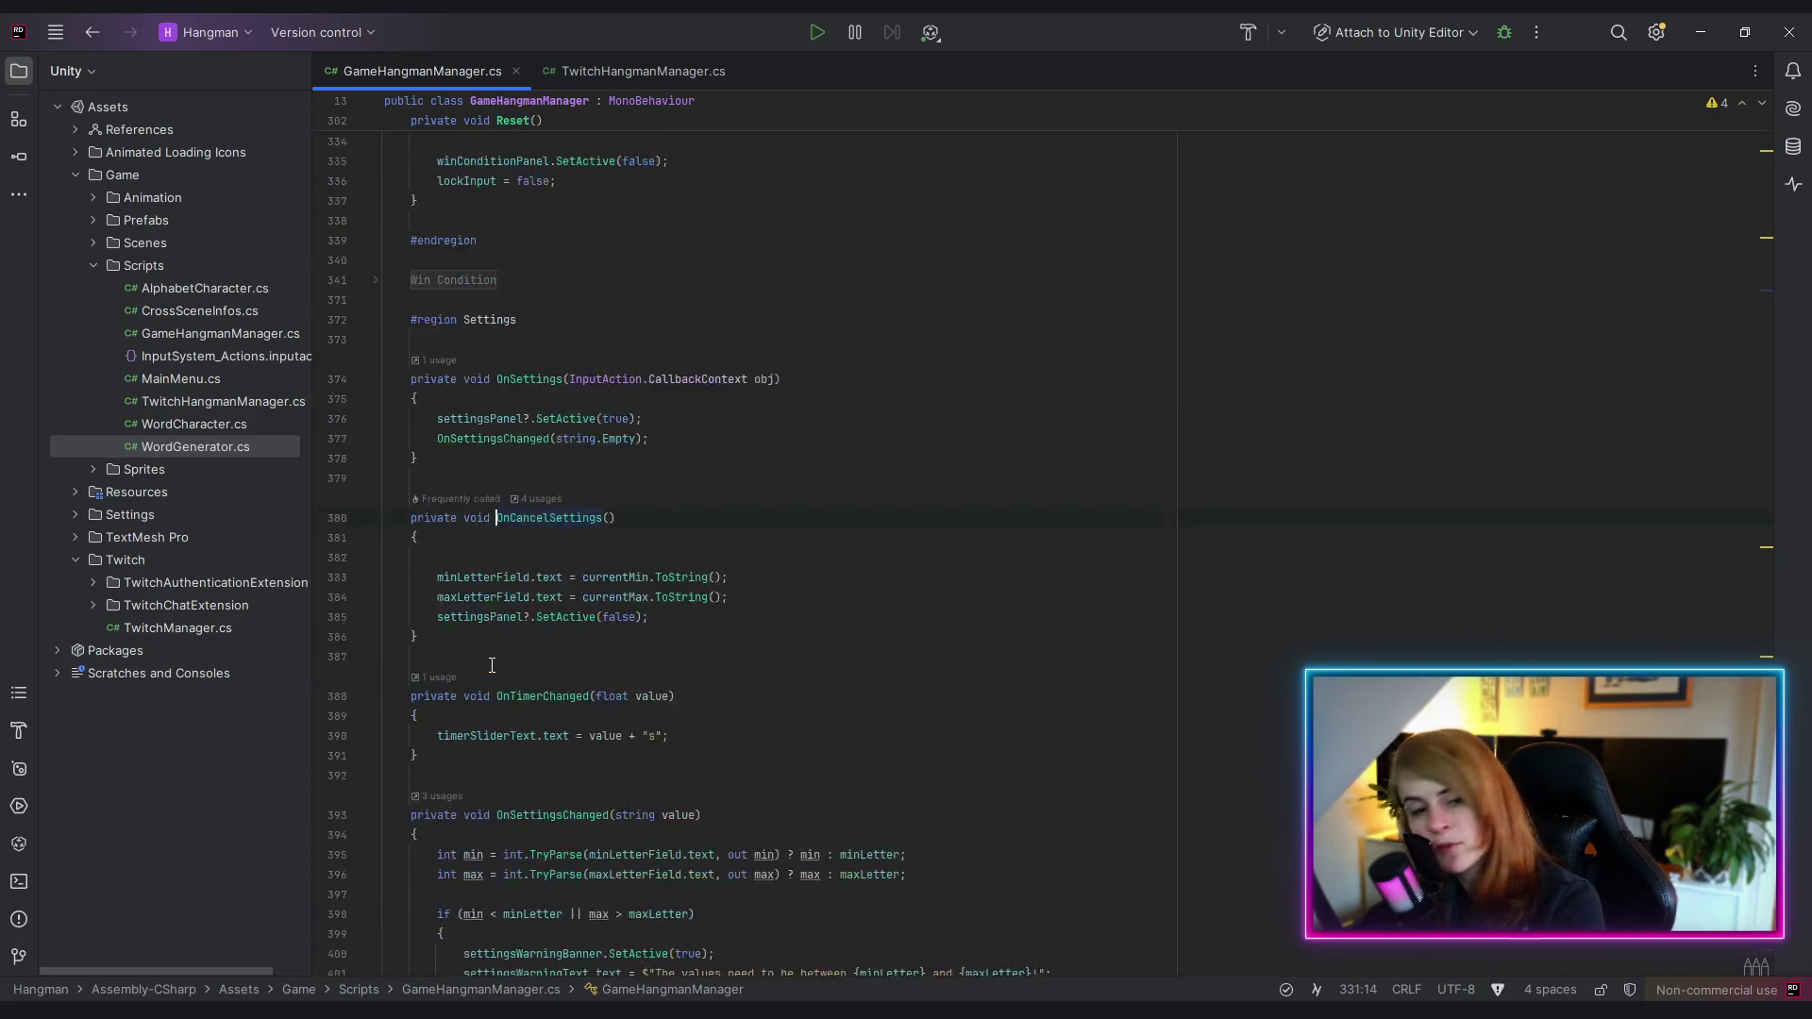
# - Add 'currentTimer = 10;' and 'timerSlider.value = currentTimer;' at the top of OnCancelSettings
pyautogui.click(462, 468)
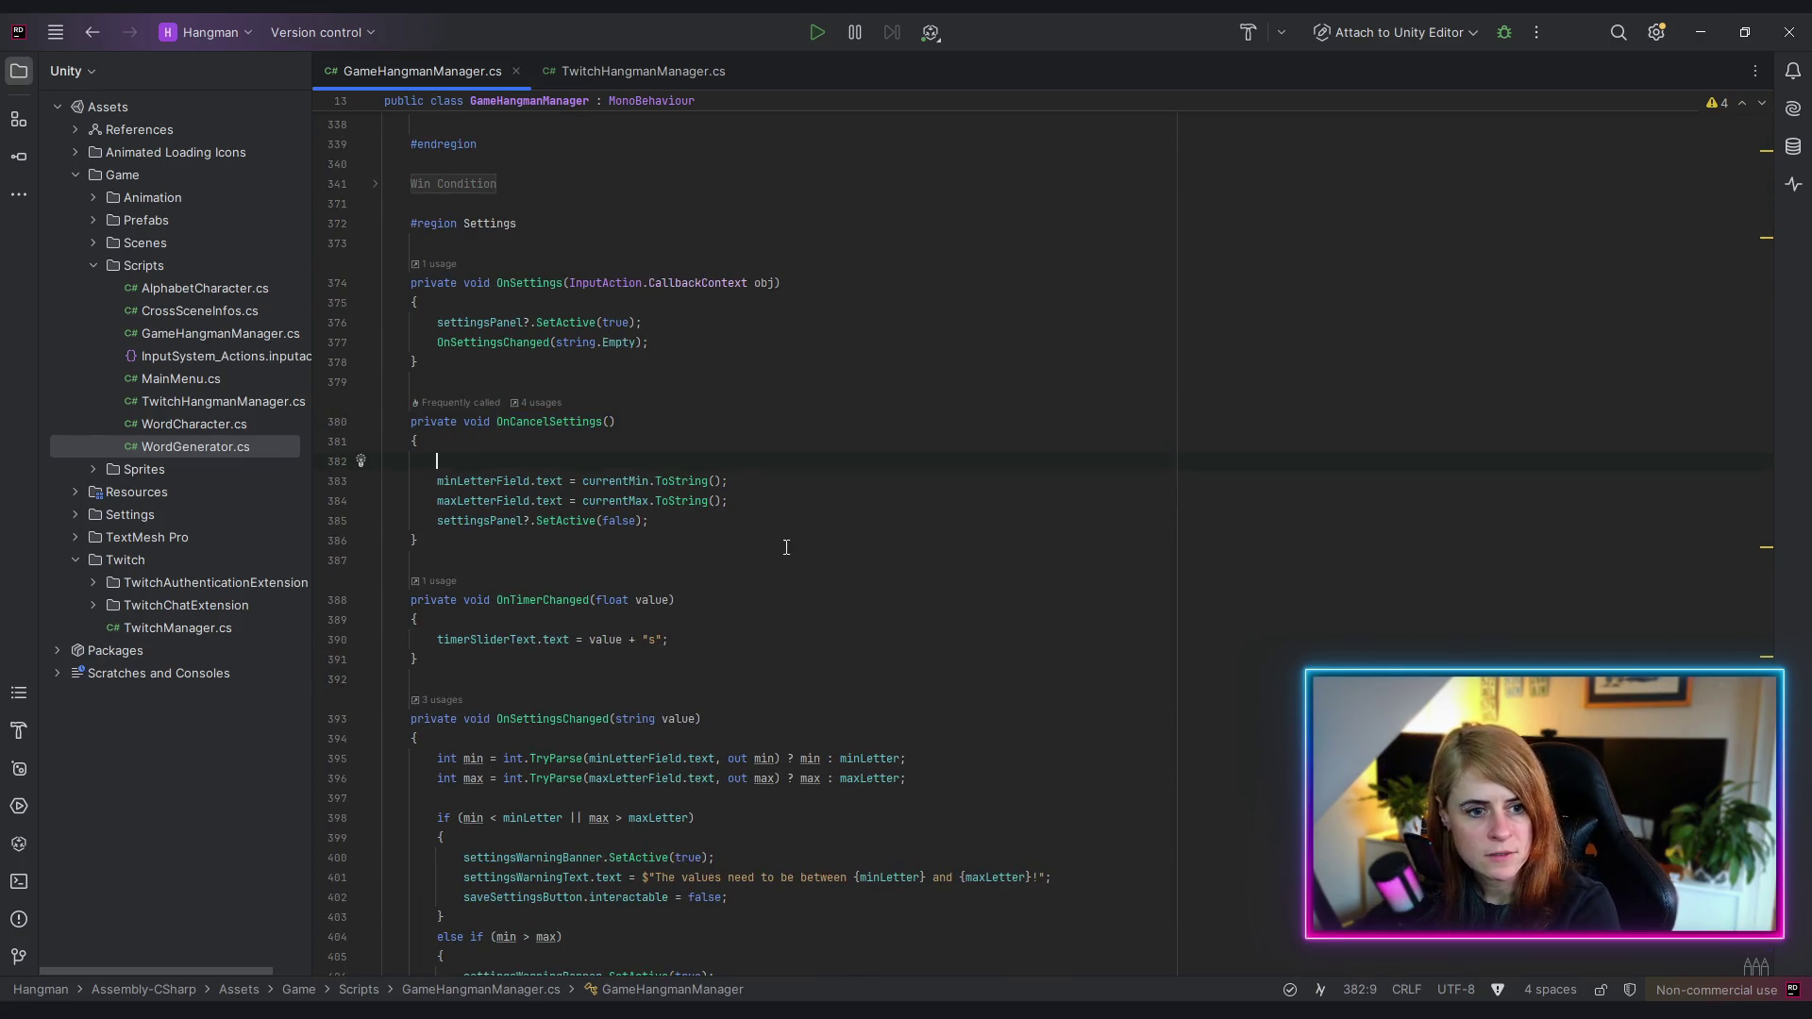
pyautogui.write('currentTimer = 1')
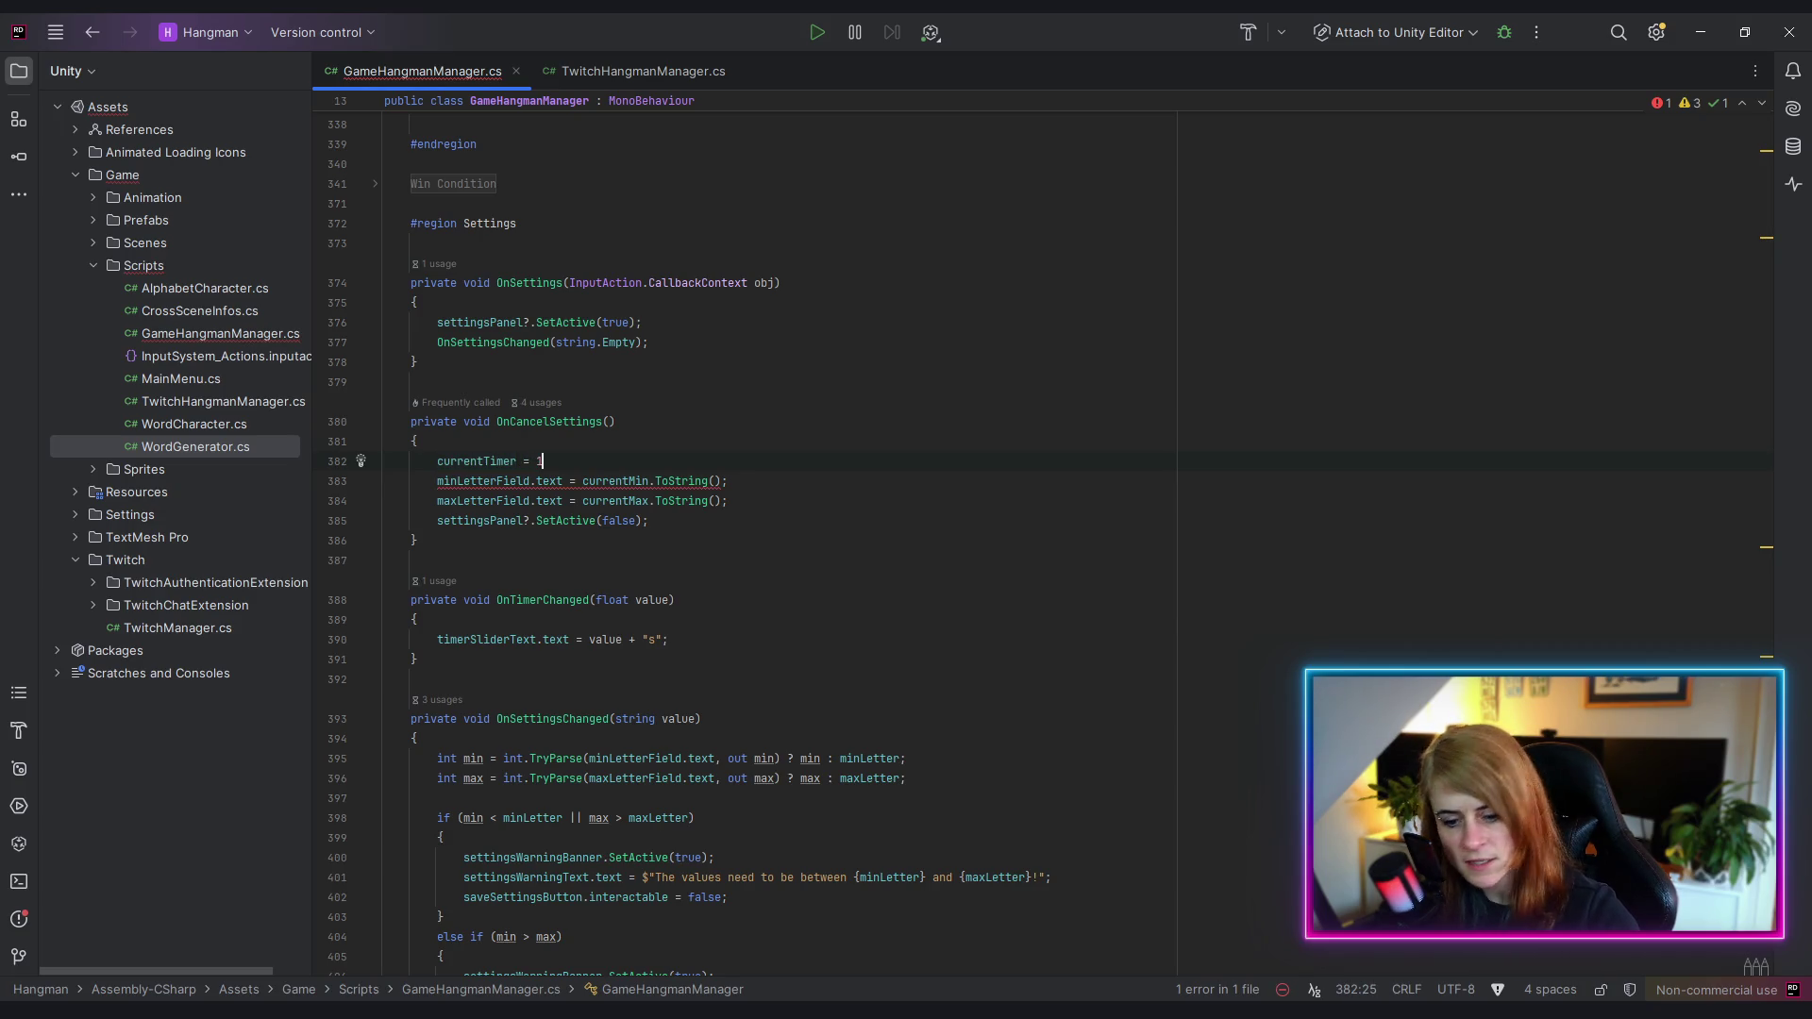
pyautogui.write('0;')
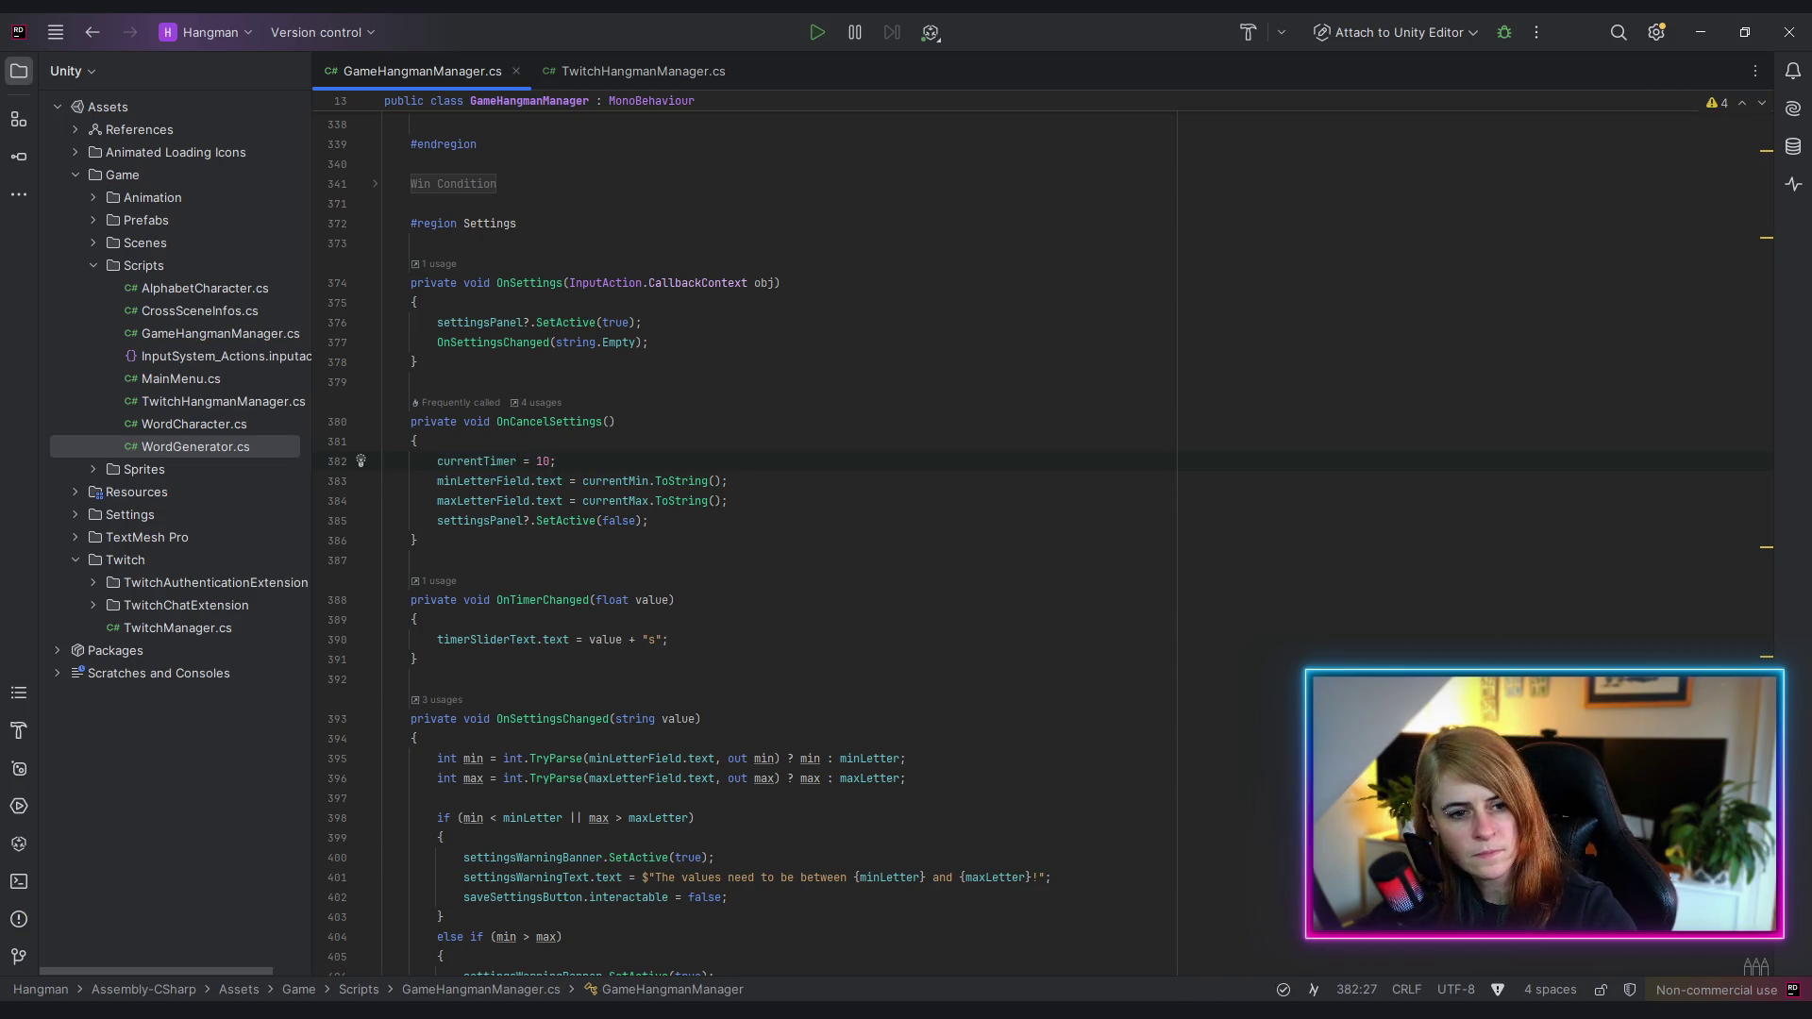
pyautogui.press('Return')
pyautogui.write('timer')
pyautogui.press('Return')
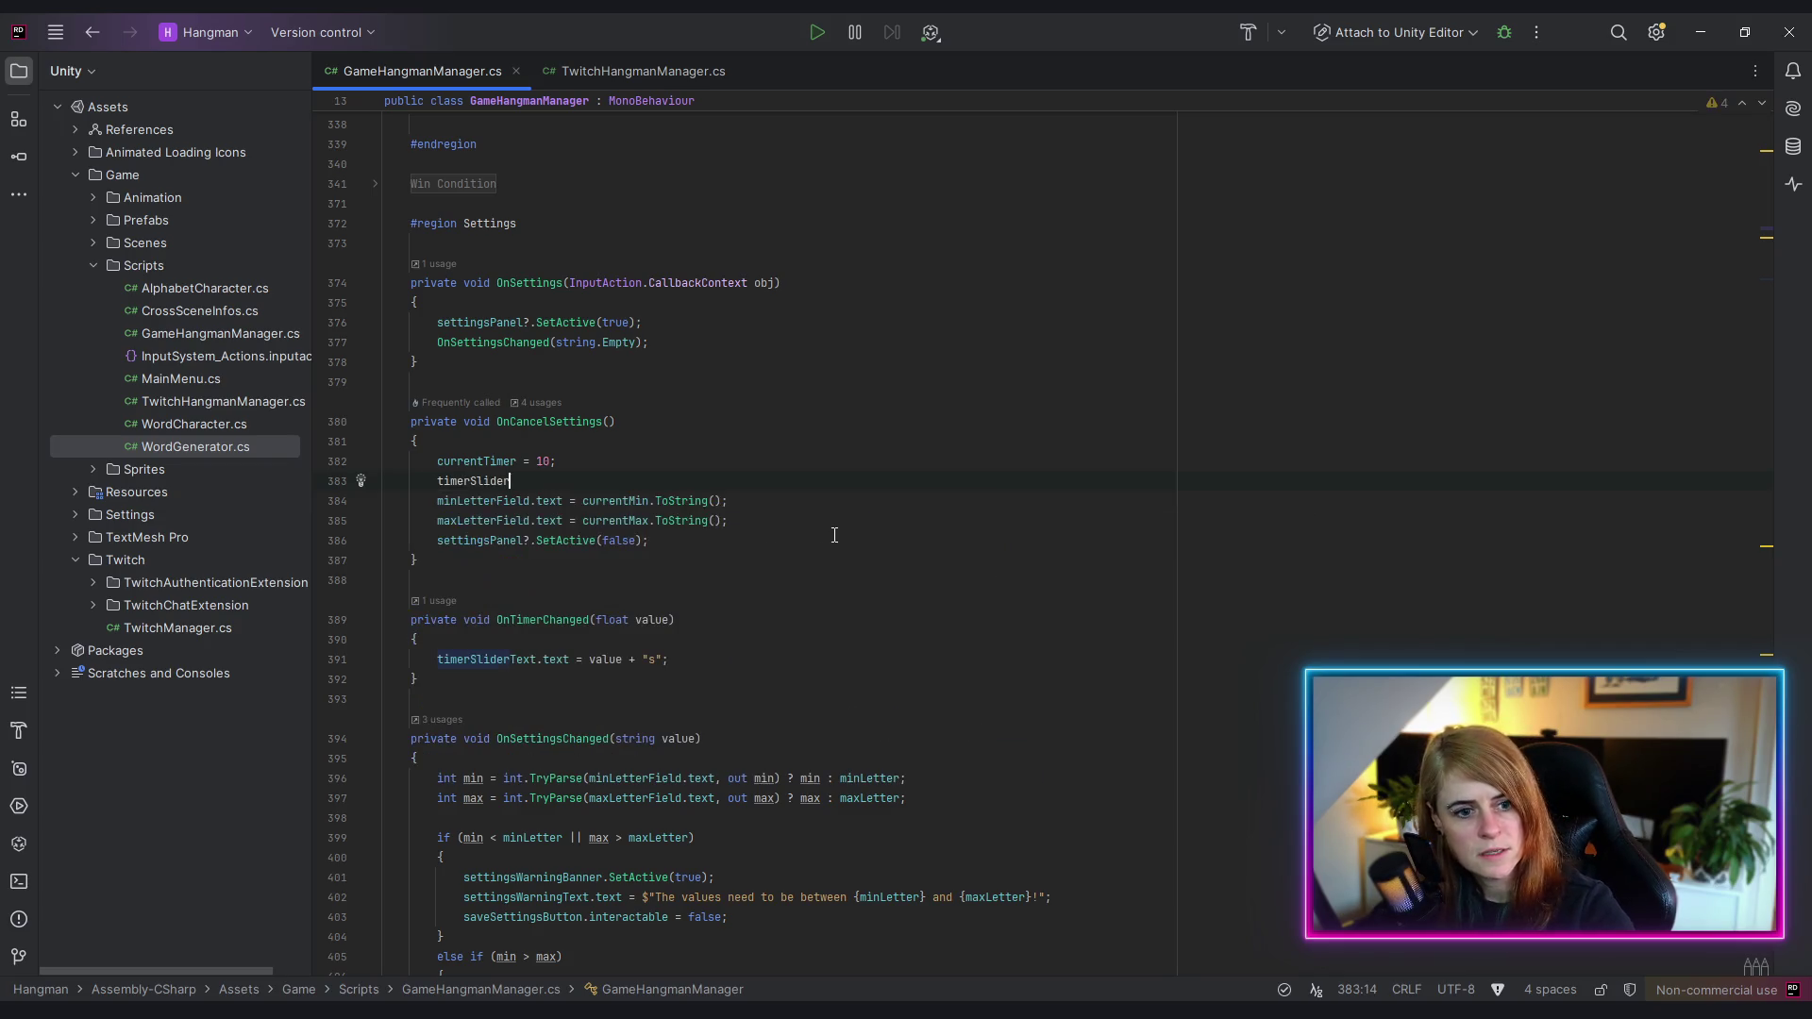
pyautogui.write('.')
pyautogui.press('Down')
pyautogui.press('Down')
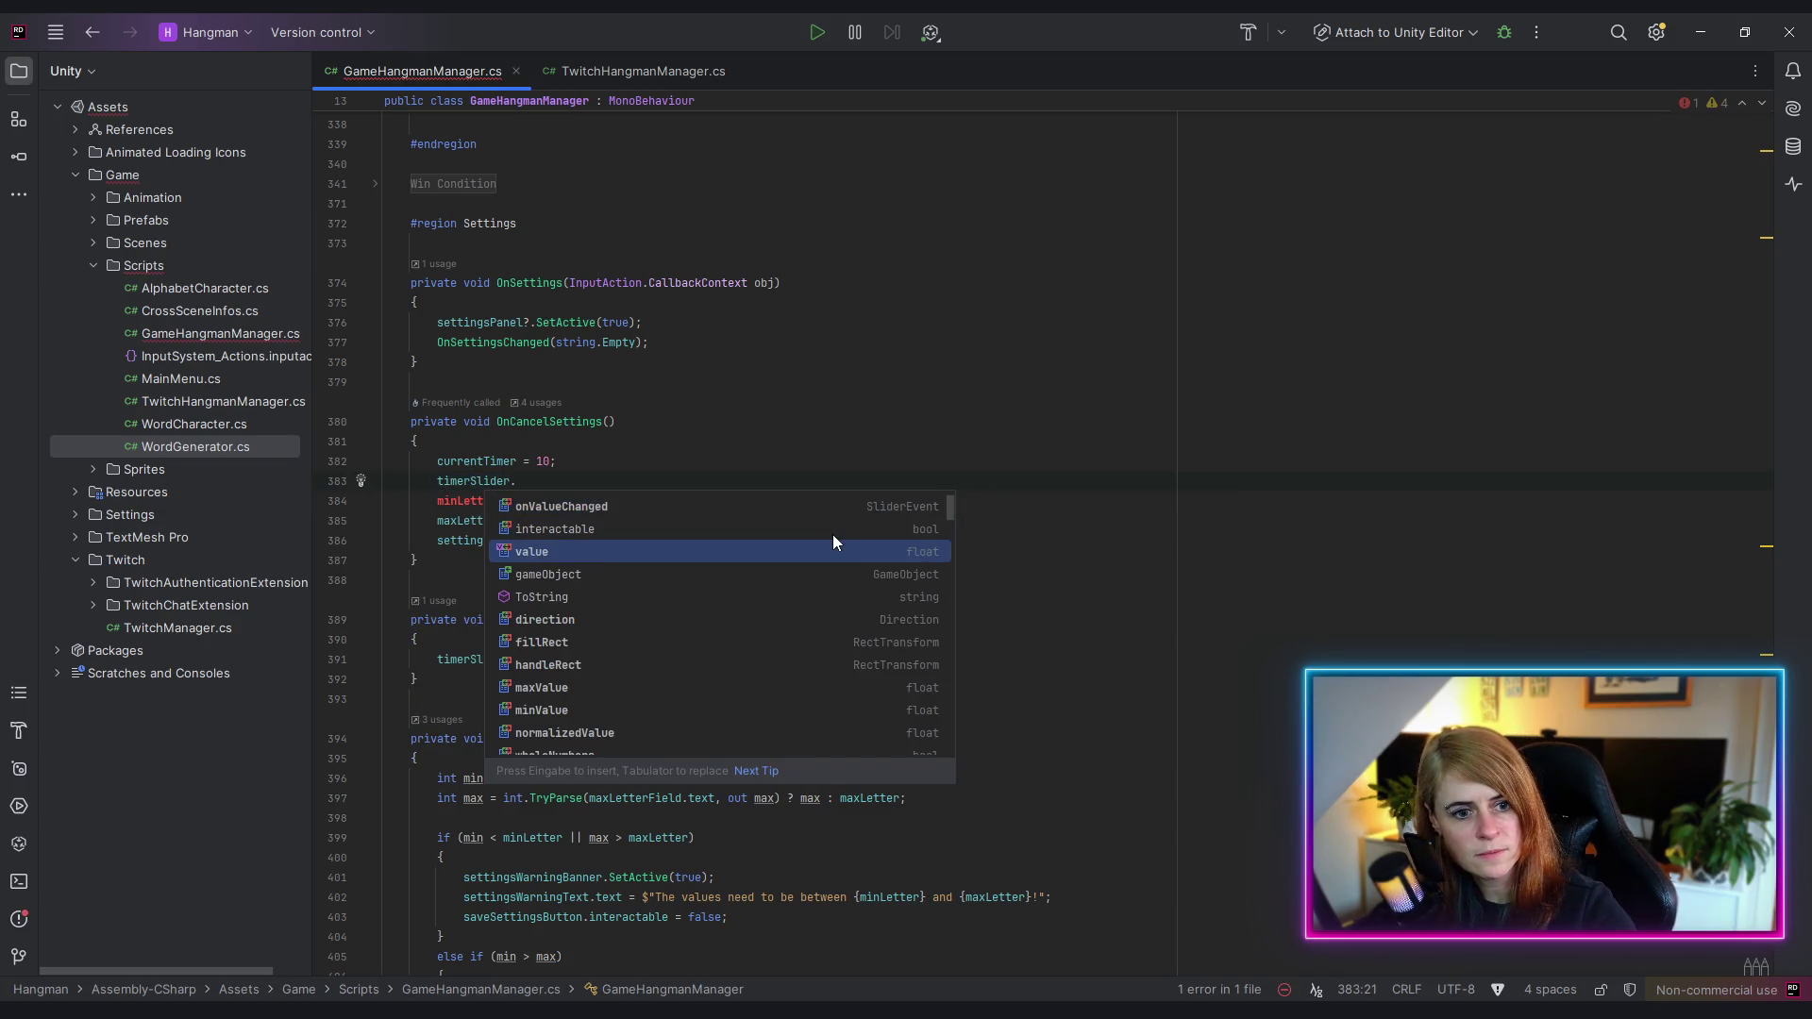
pyautogui.press('Return')
pyautogui.write('= cur')
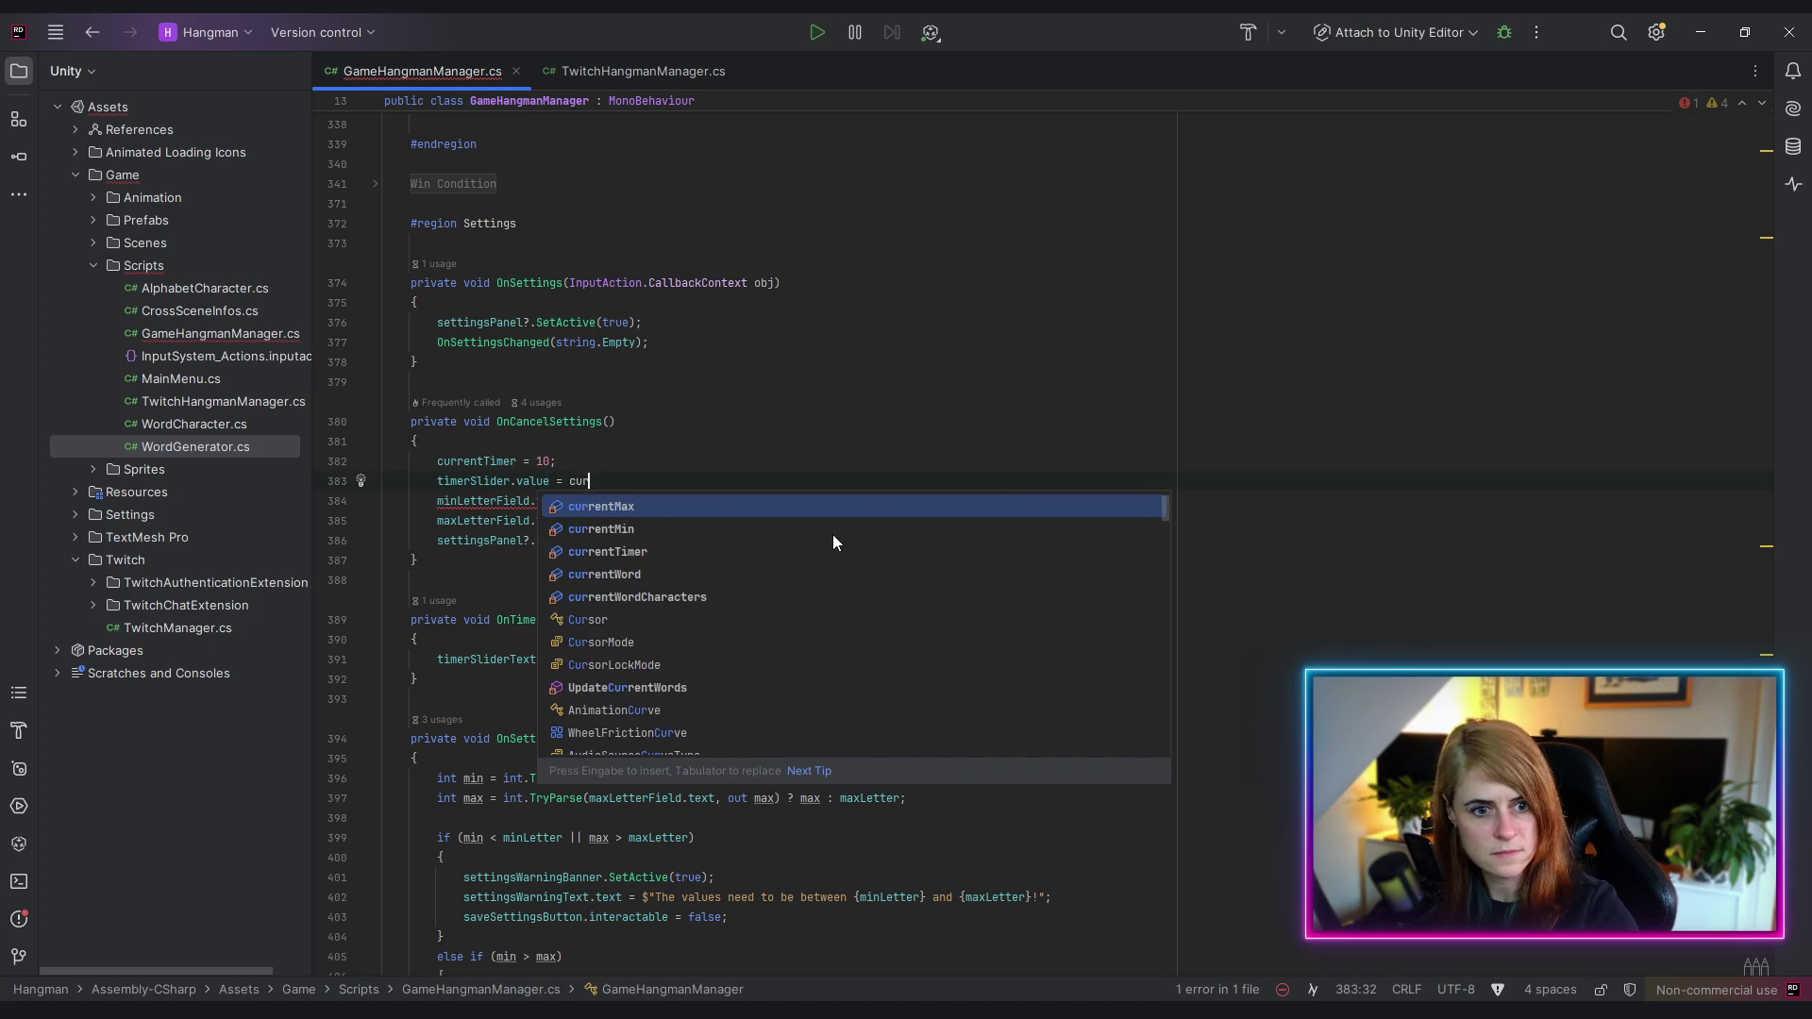
pyautogui.press('Return')
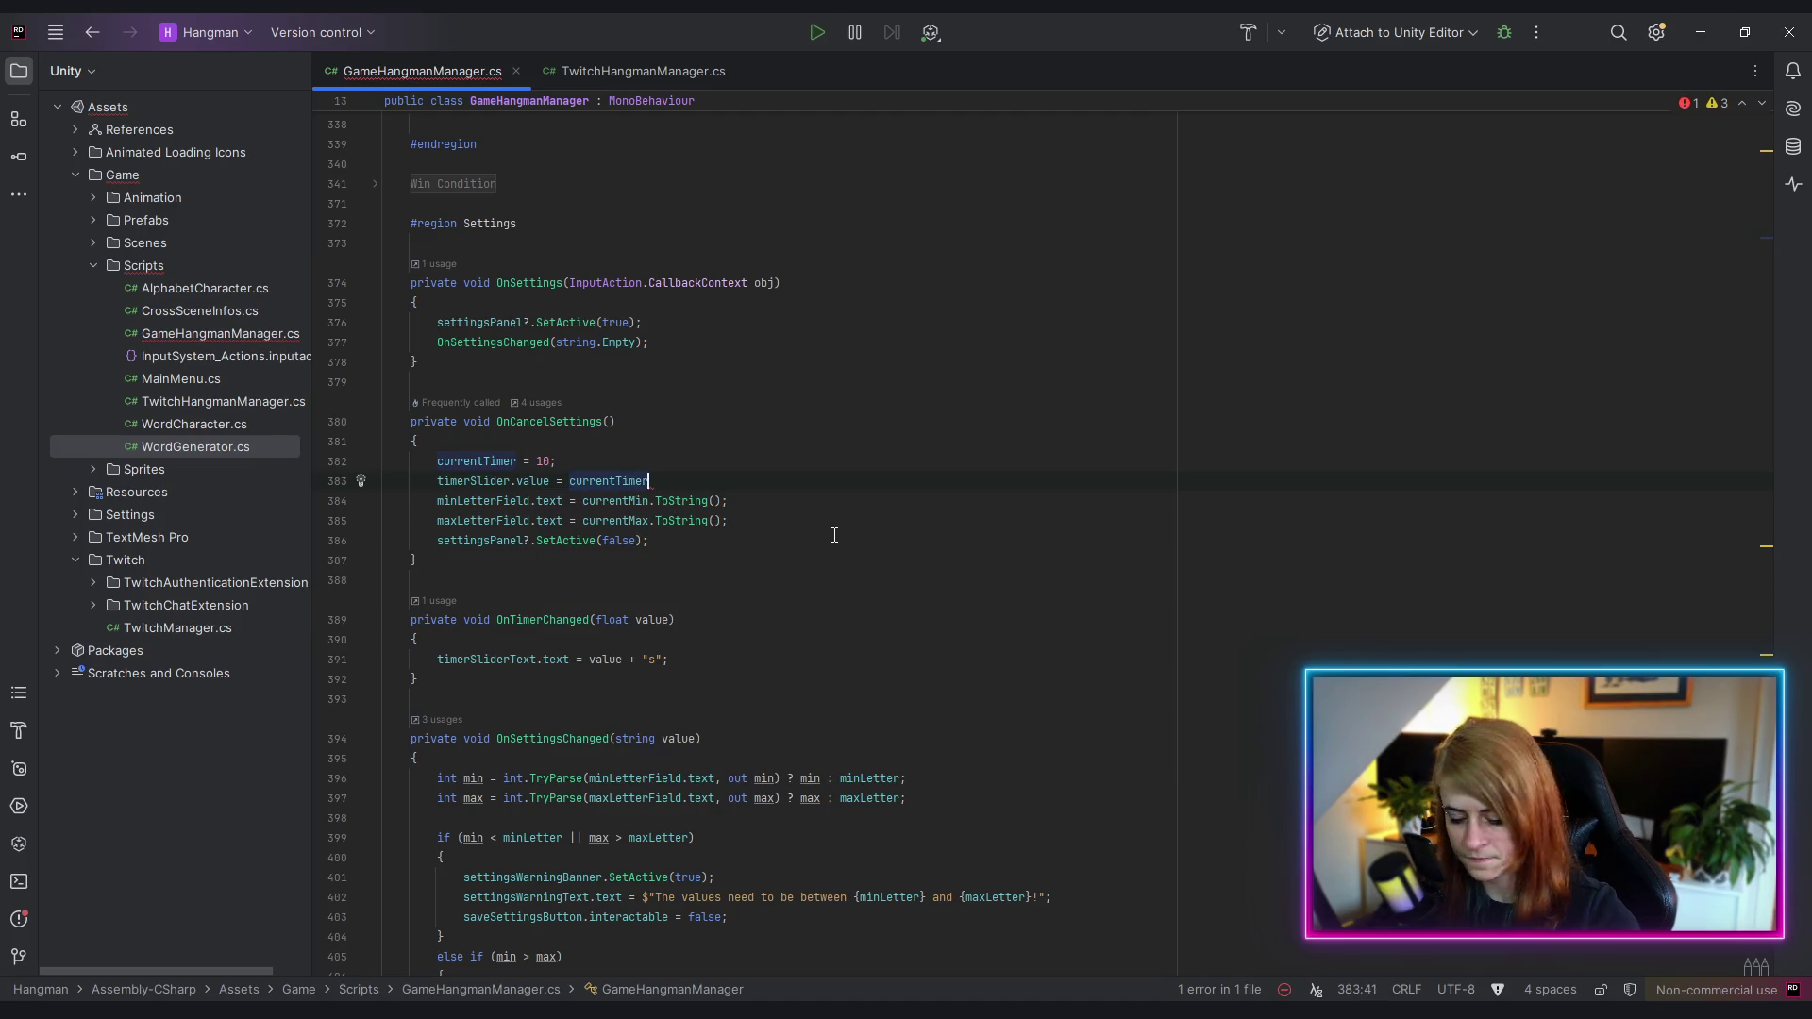
pyautogui.write(';')
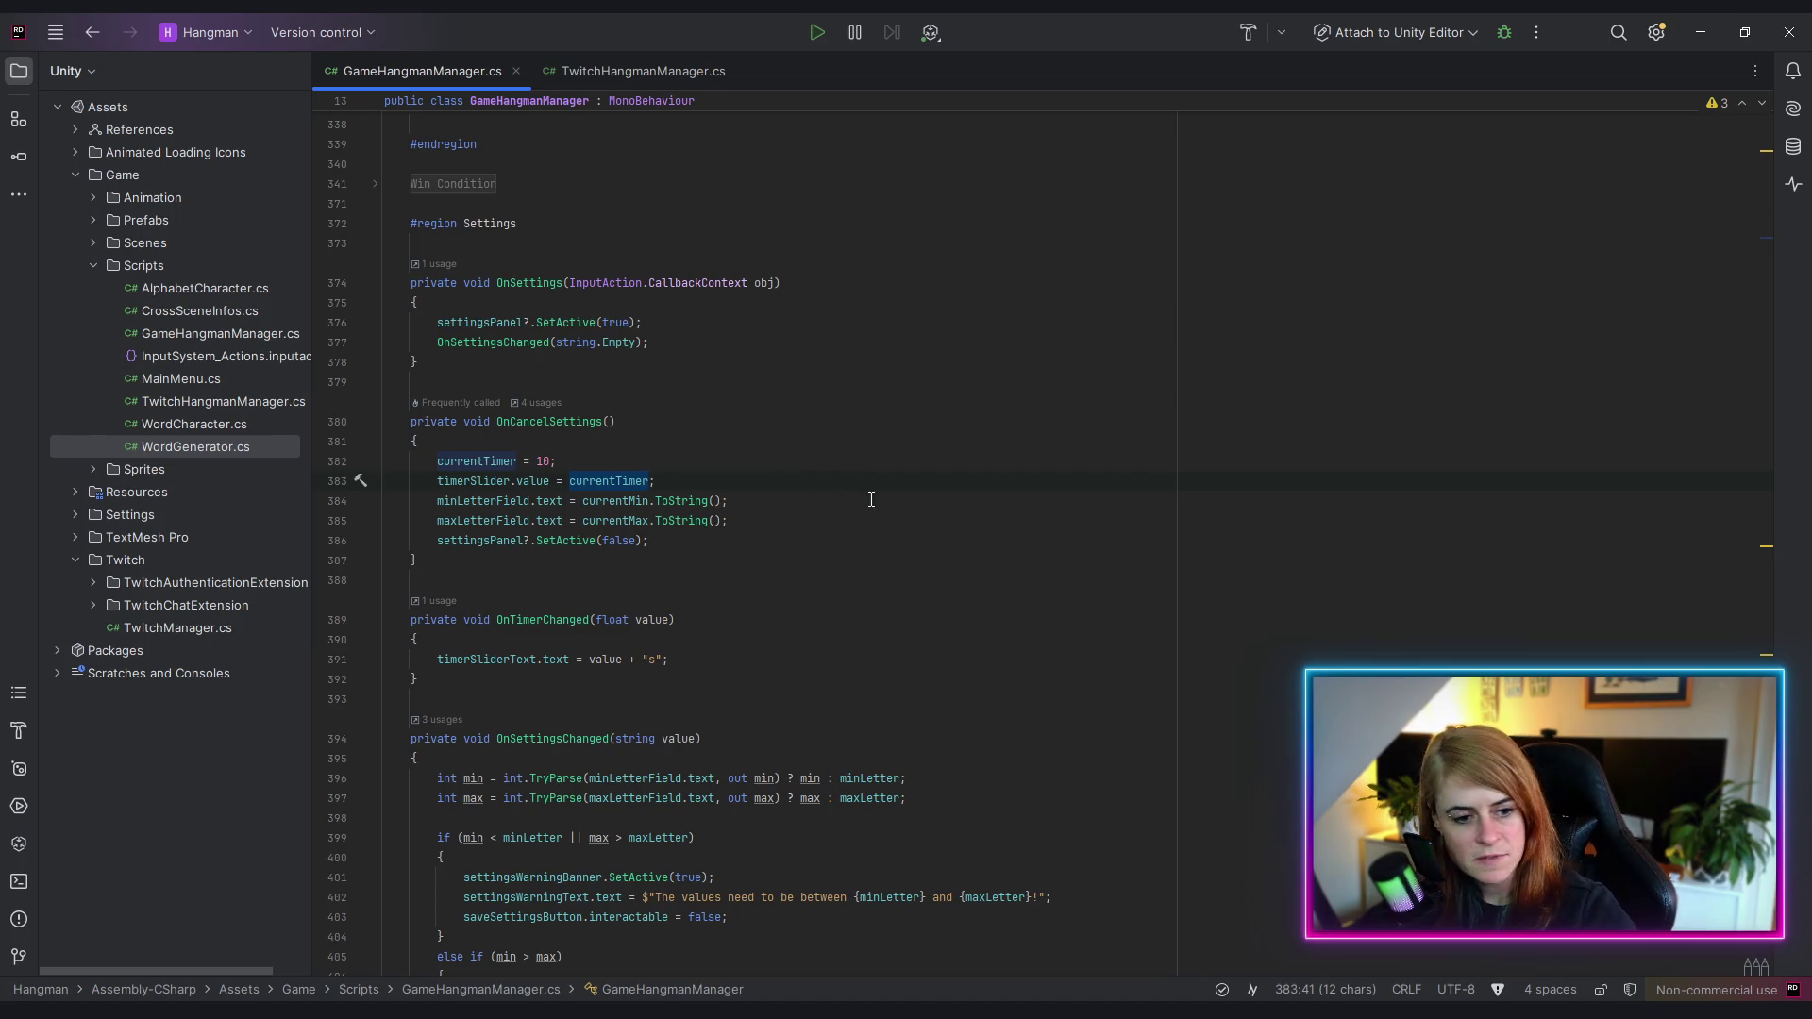
pyautogui.scroll(-12, 871, 499)
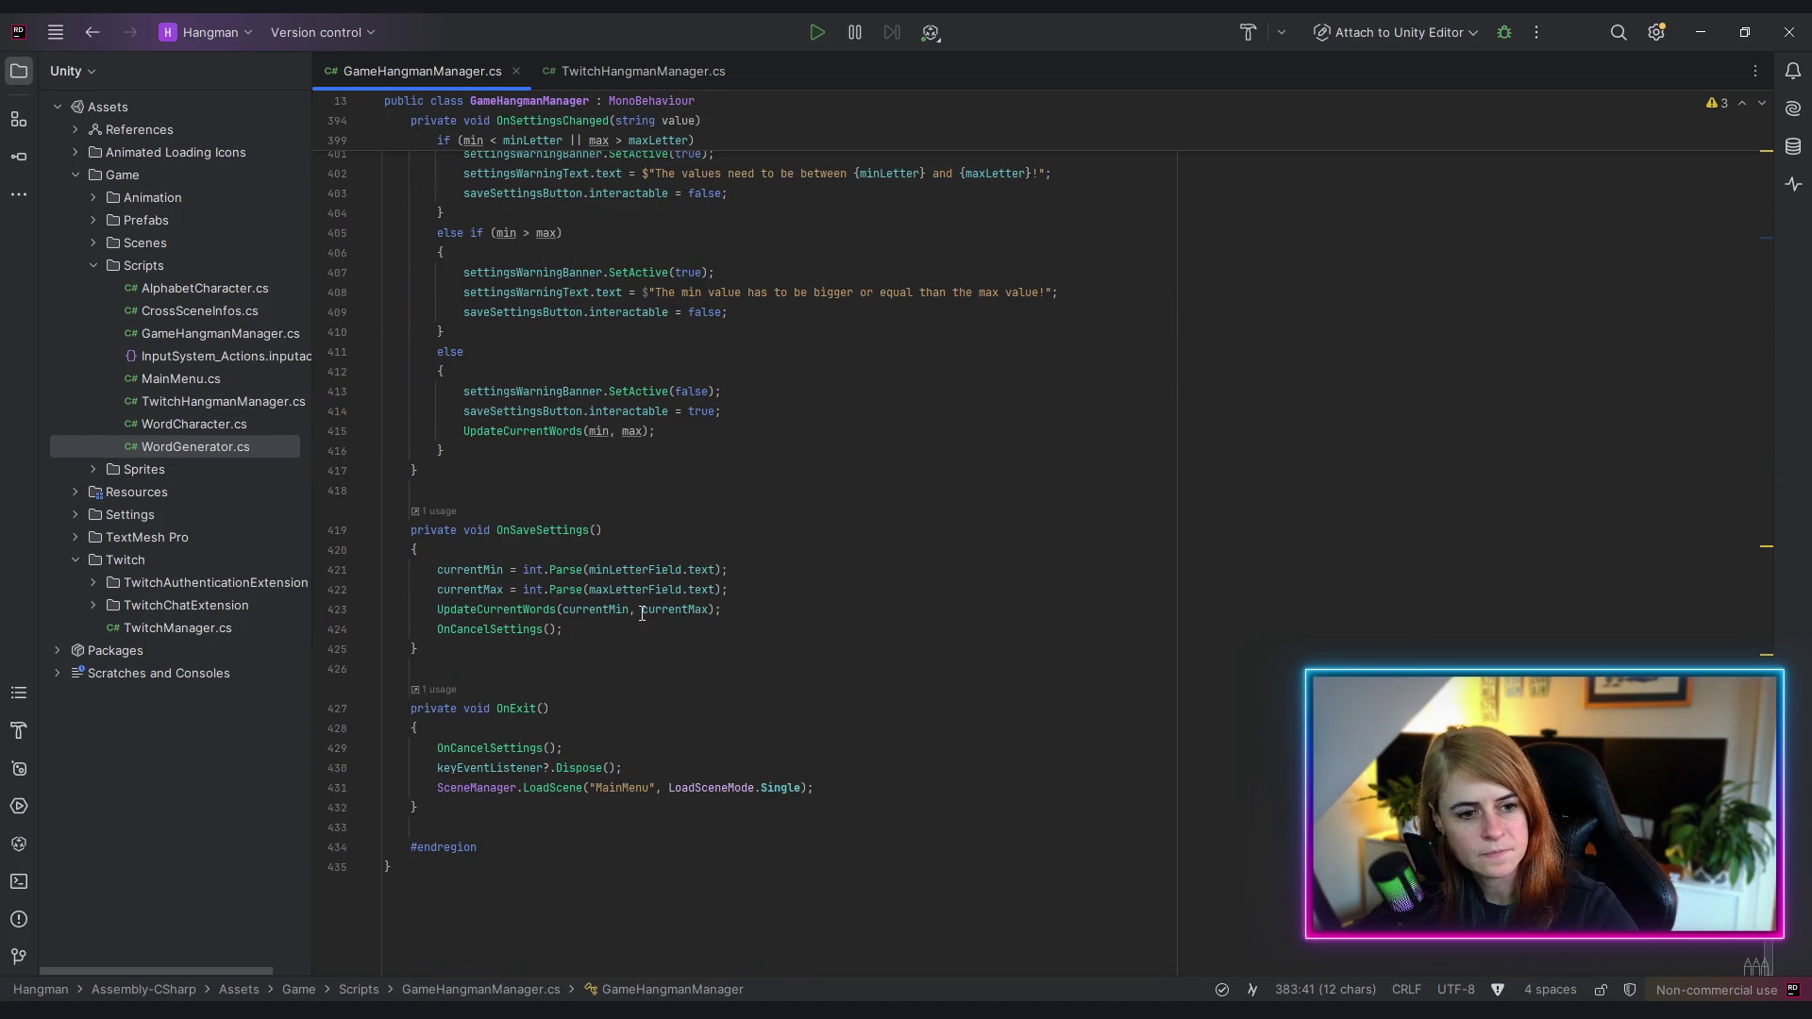
# - Insert 'currentTimer = (int)timerSlider.value;' as OnSaveSettings' first line, then open TwitchHangmanManager.cs
pyautogui.click(434, 554)
pyautogui.press('Return')
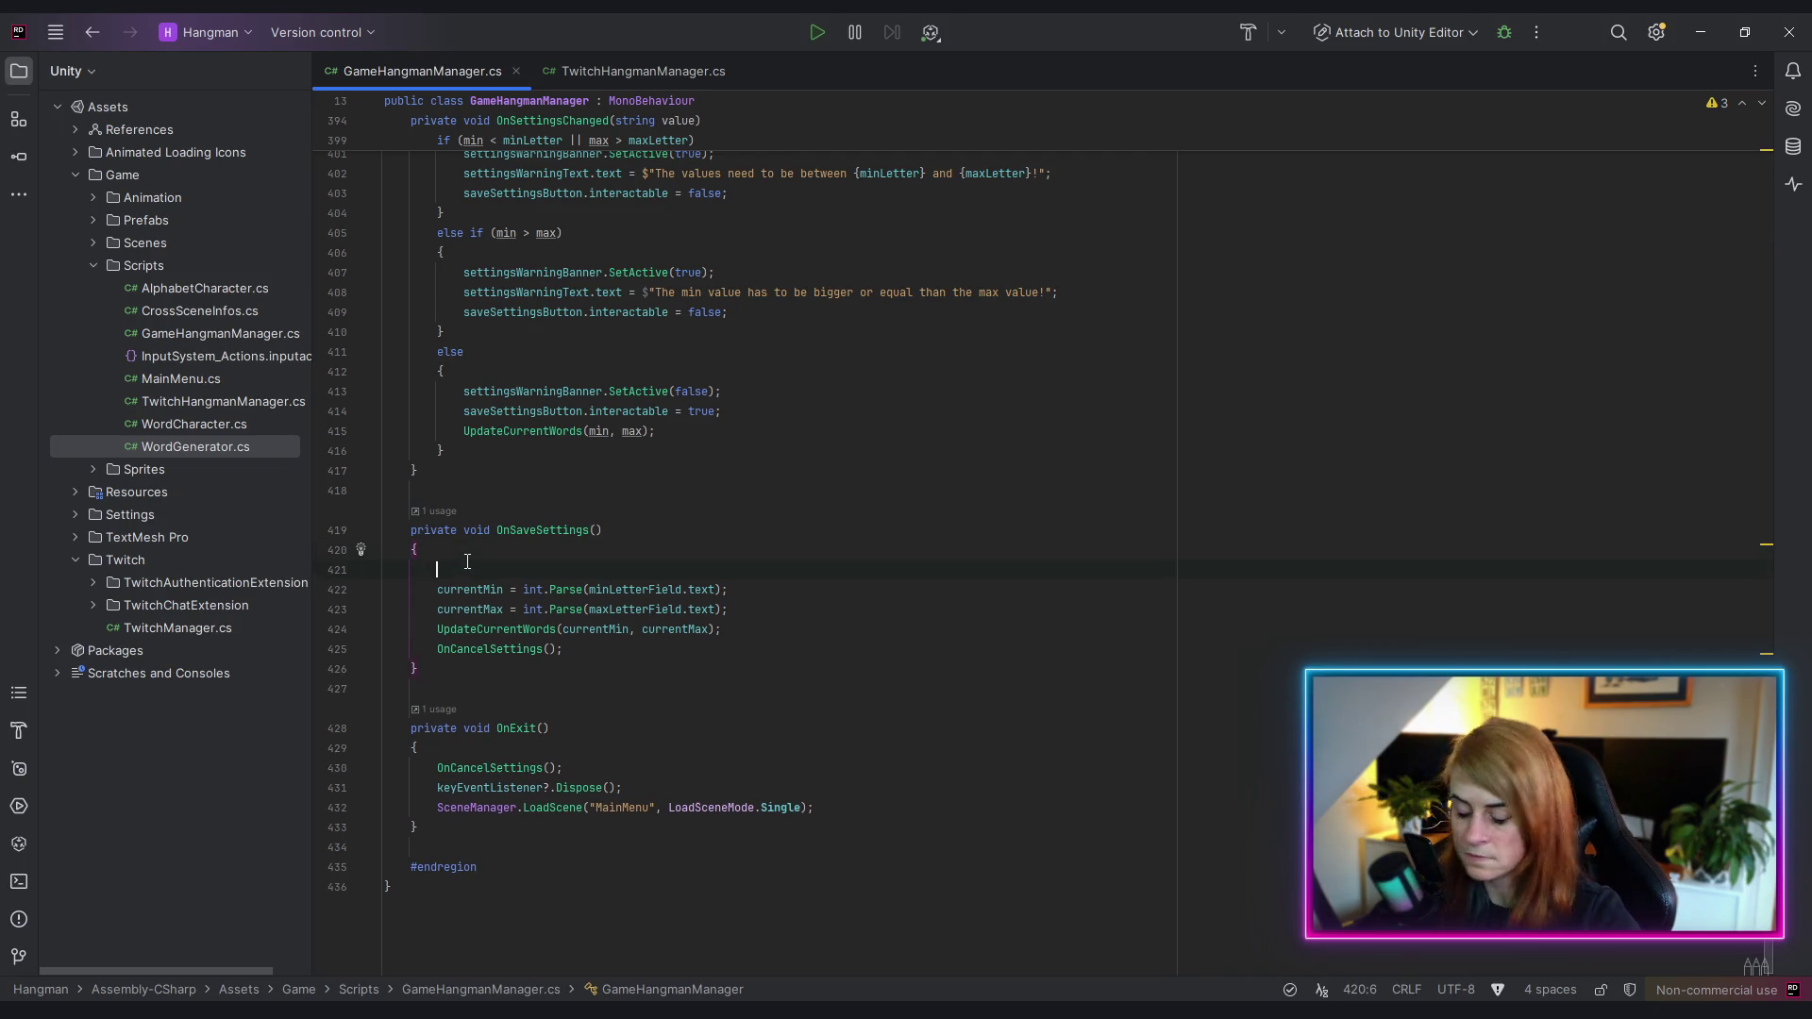
pyautogui.write('currentTimer = slid')
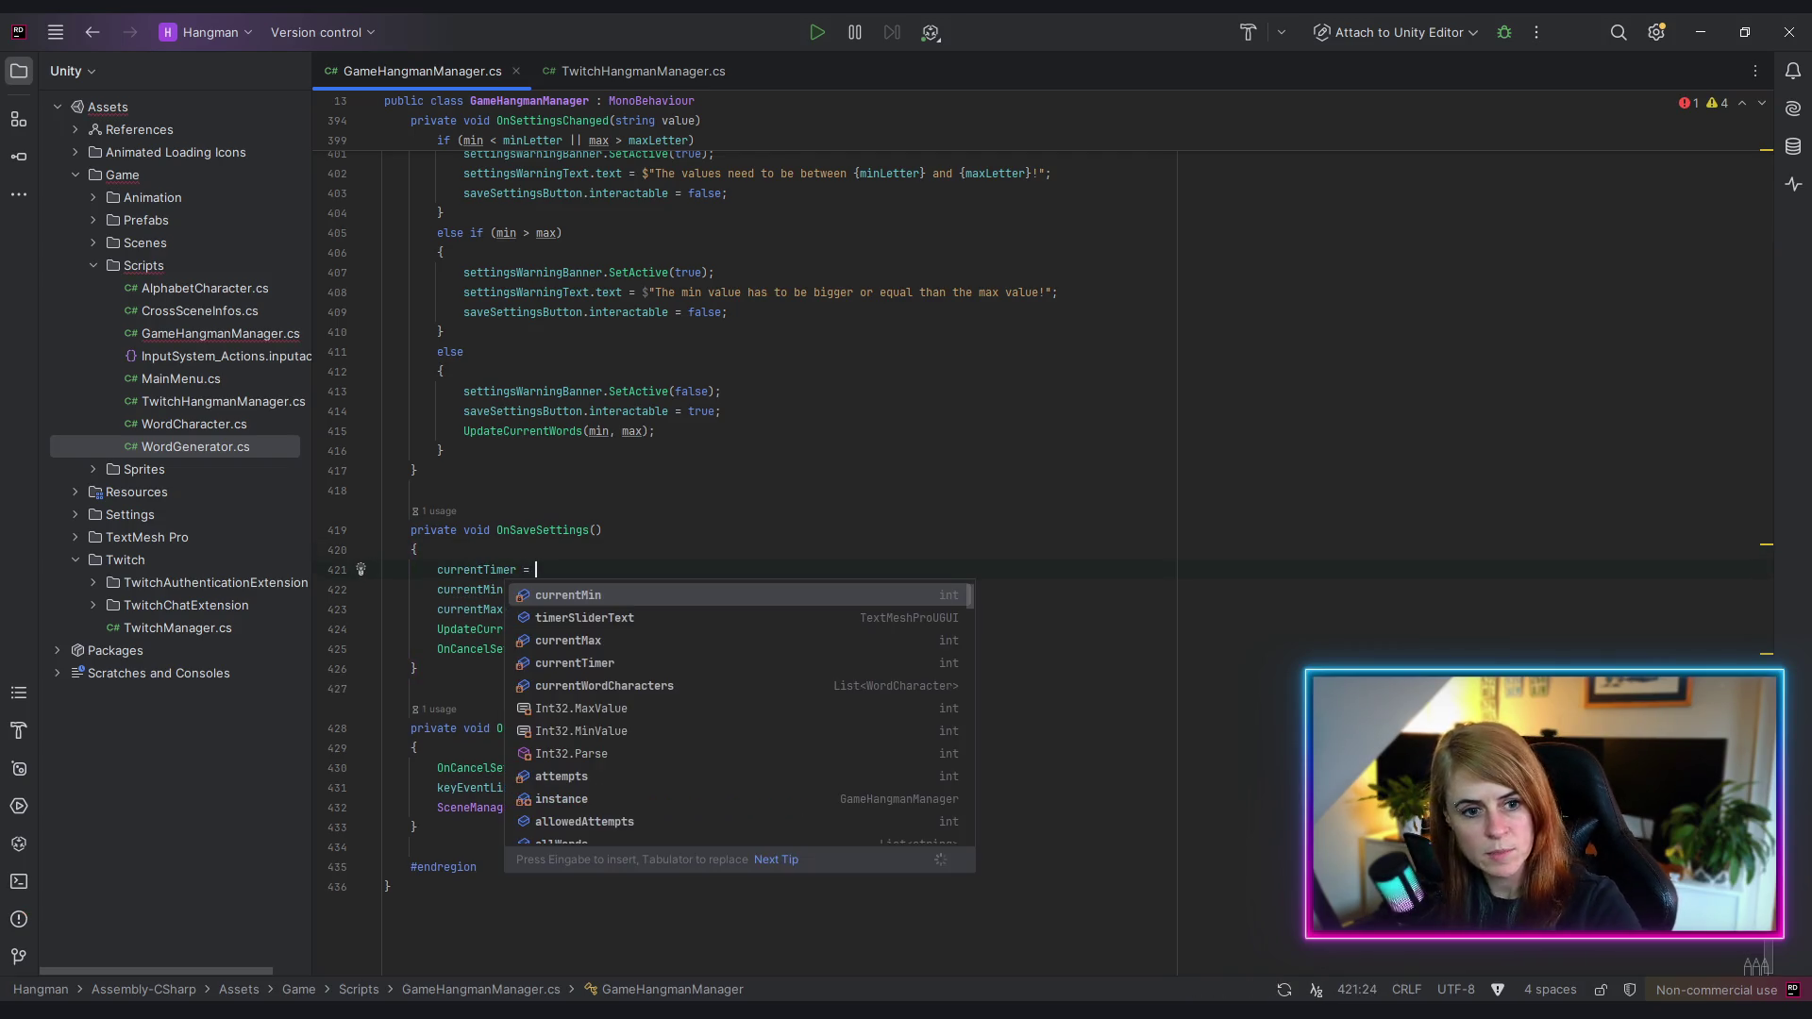
pyautogui.press('Down')
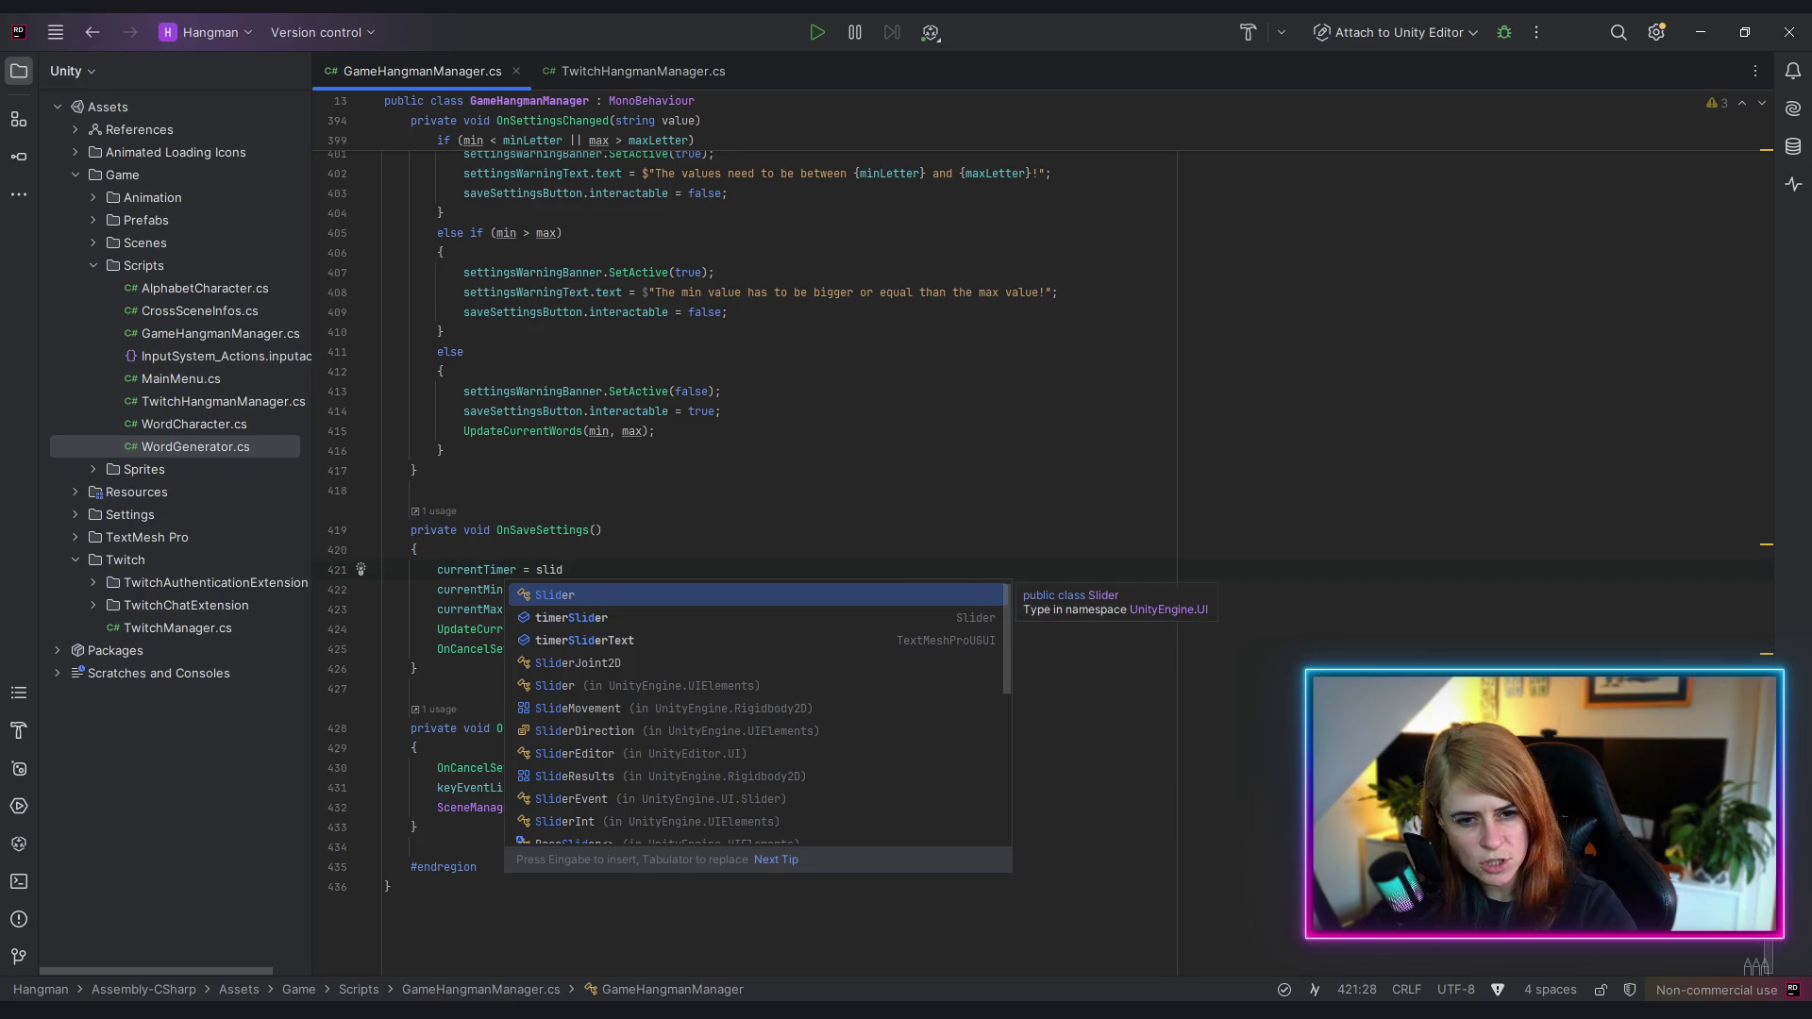
pyautogui.press('Return')
pyautogui.write('.va')
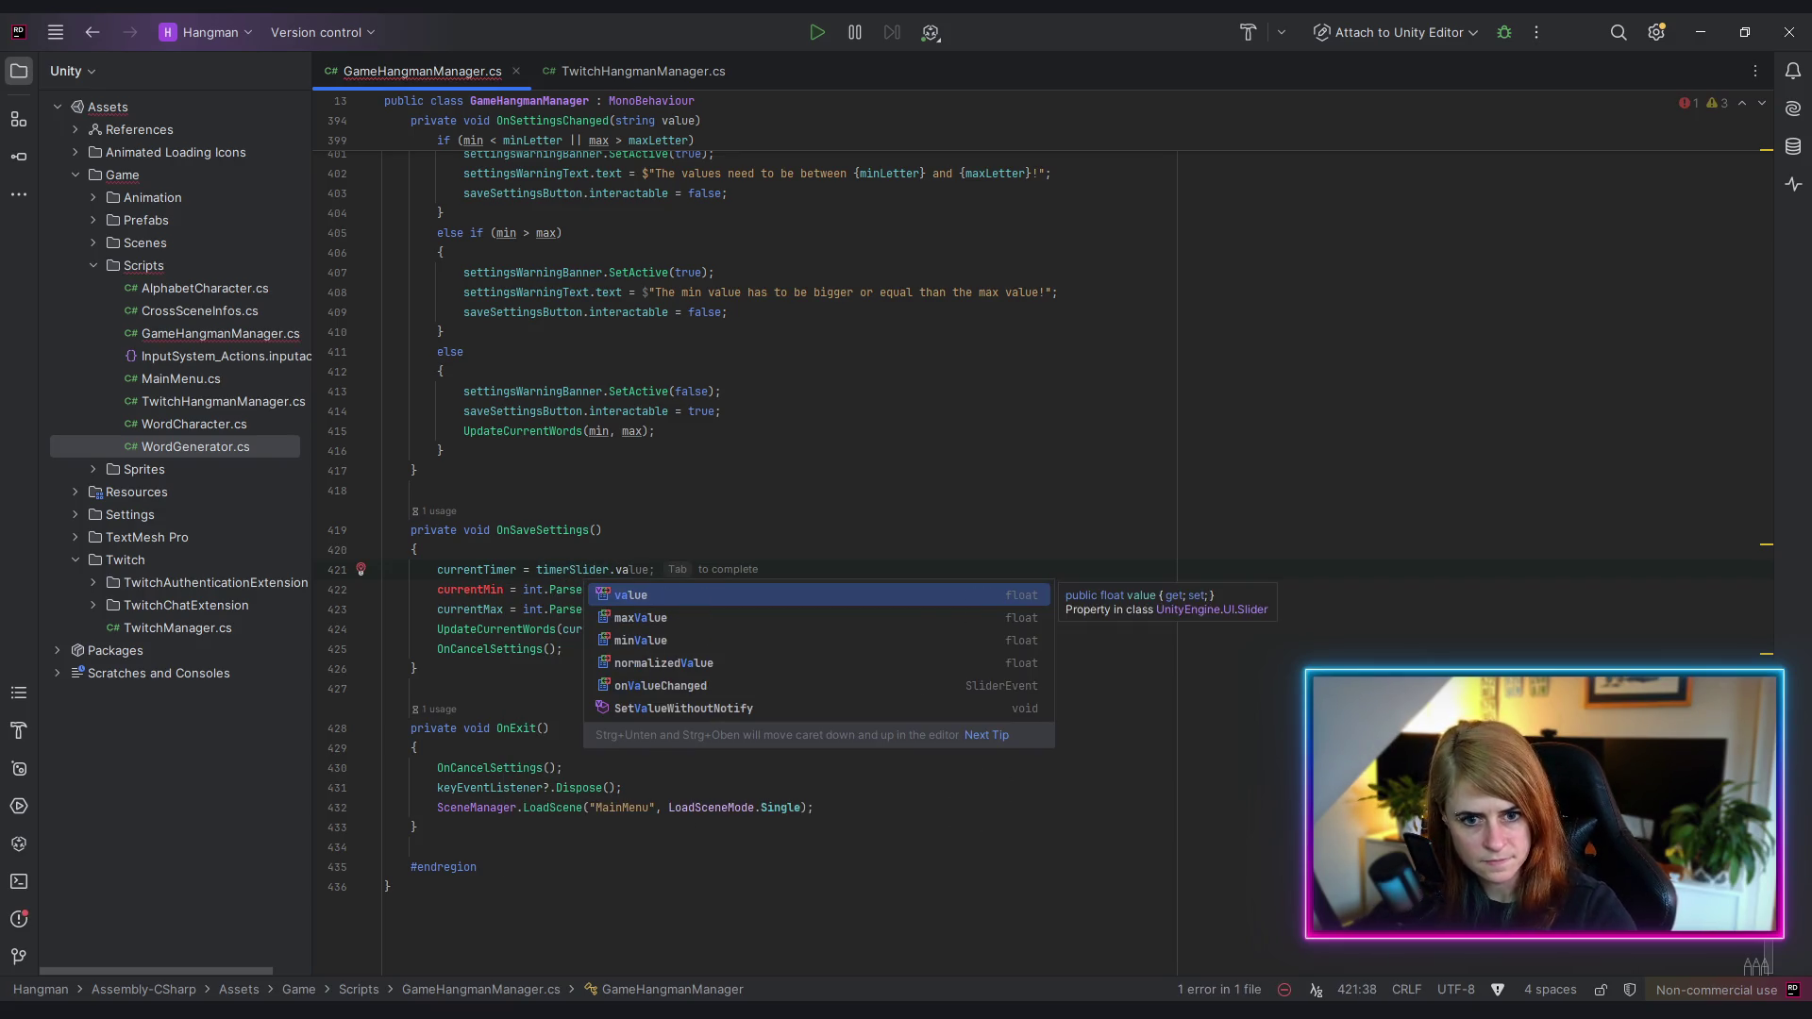
pyautogui.press('Return')
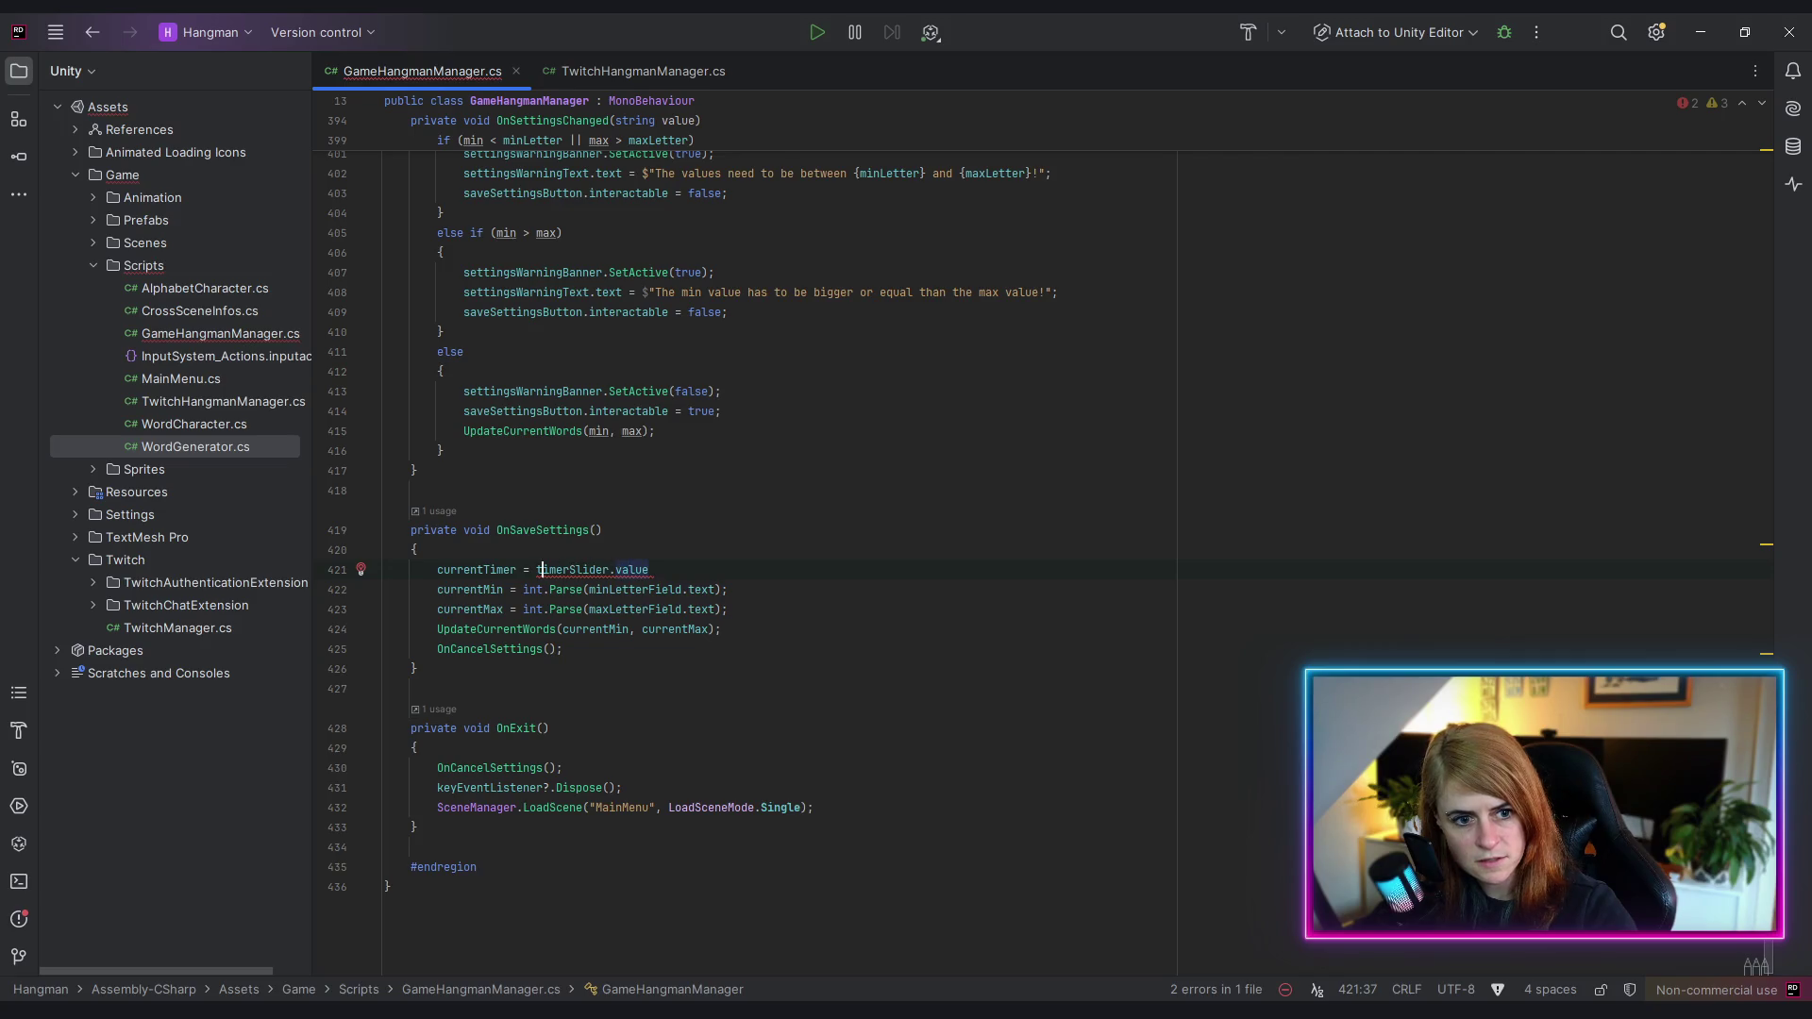
pyautogui.write('(int)')
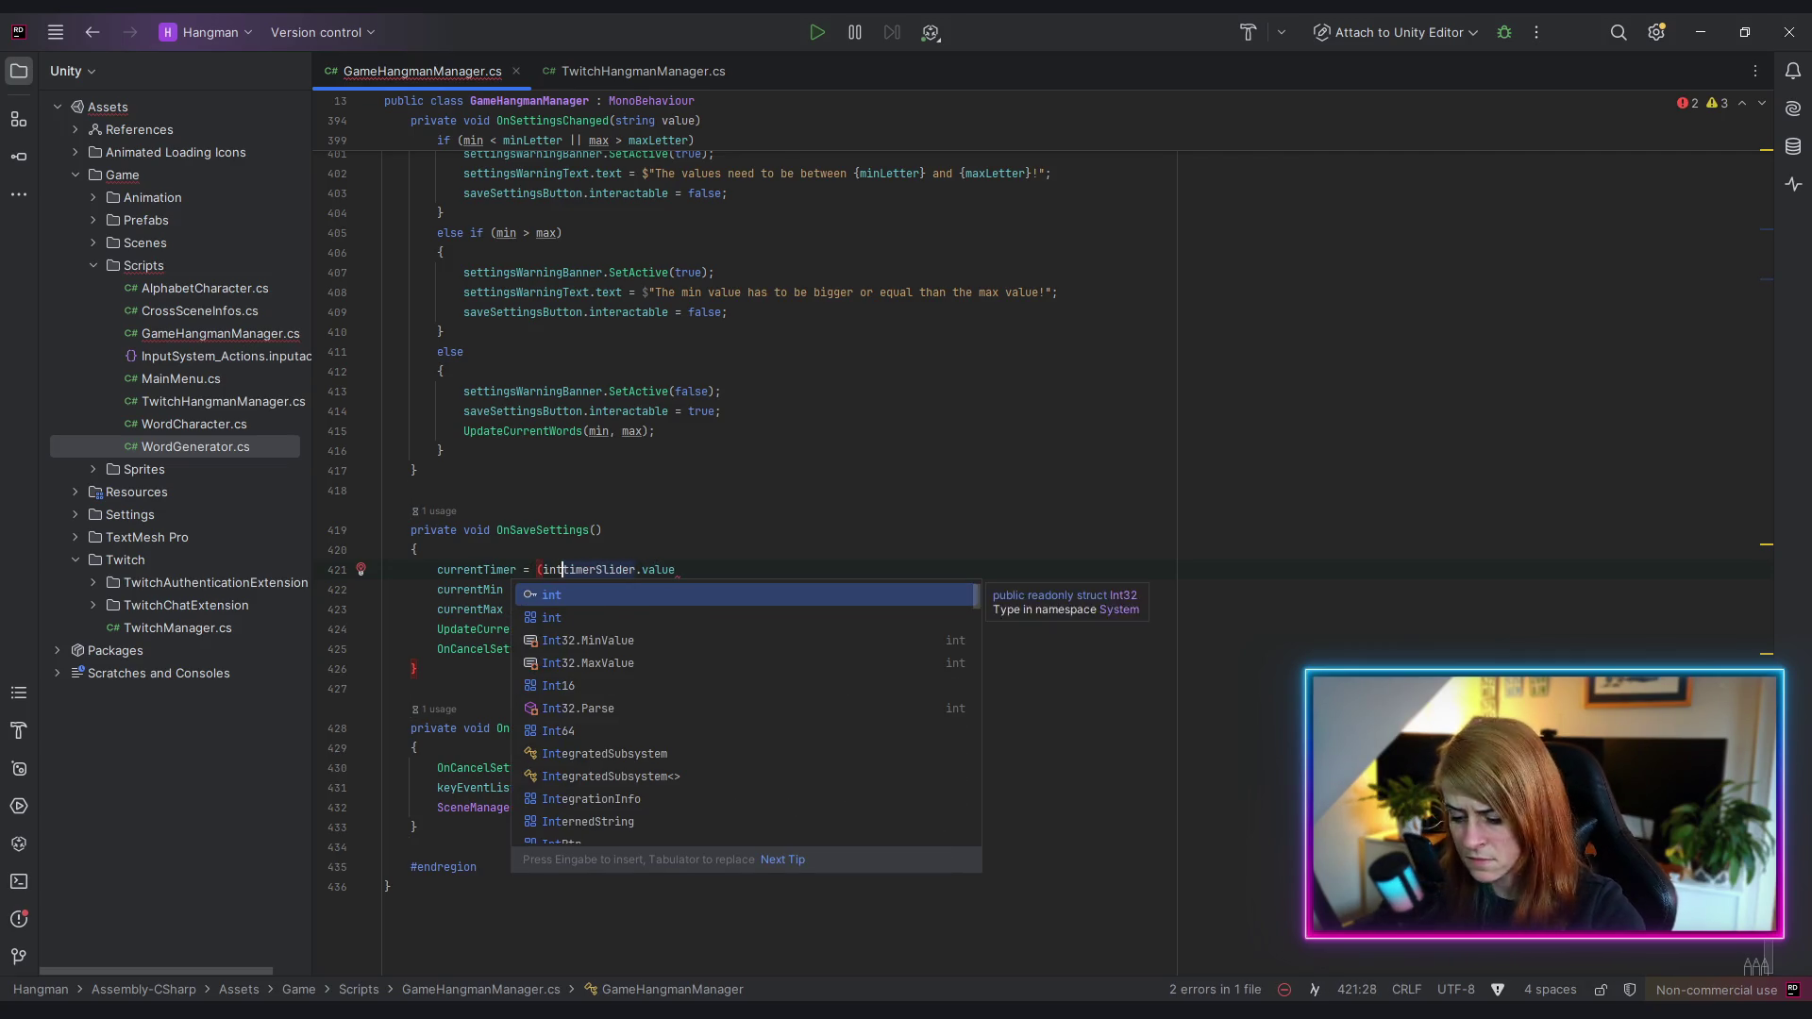
pyautogui.press('End')
pyautogui.write(';')
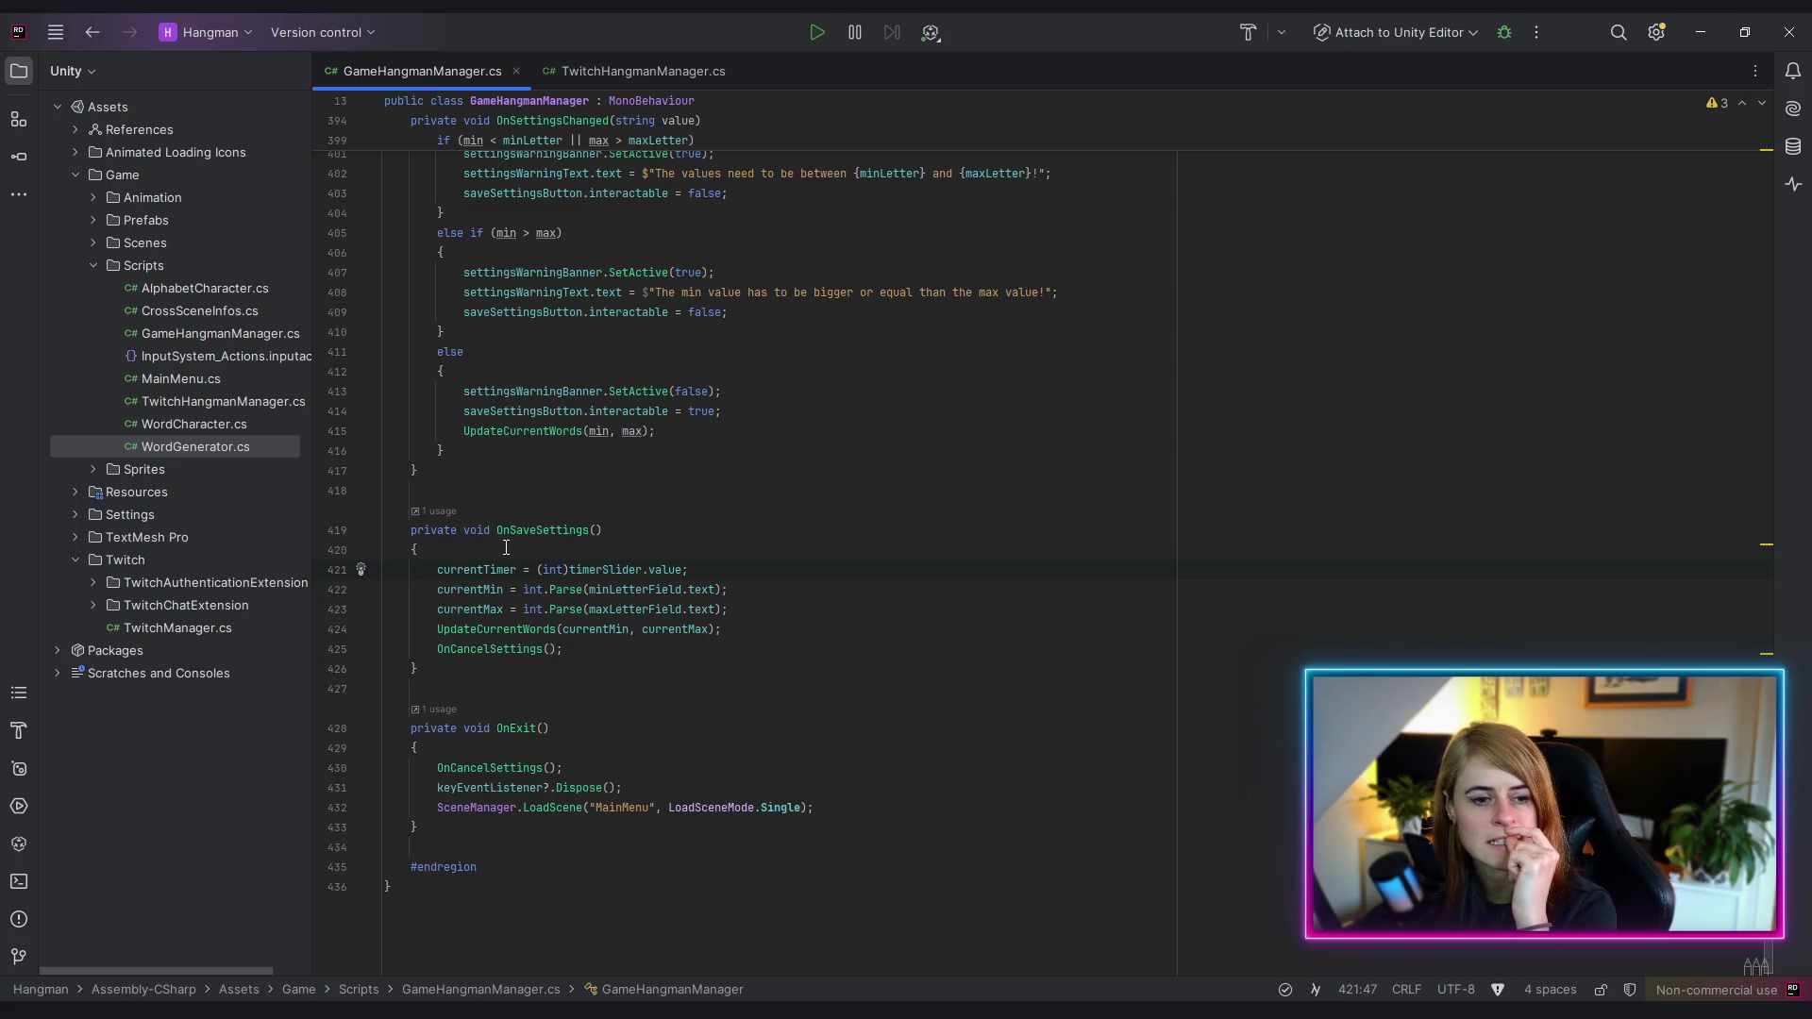
pyautogui.doubleClick(474, 569)
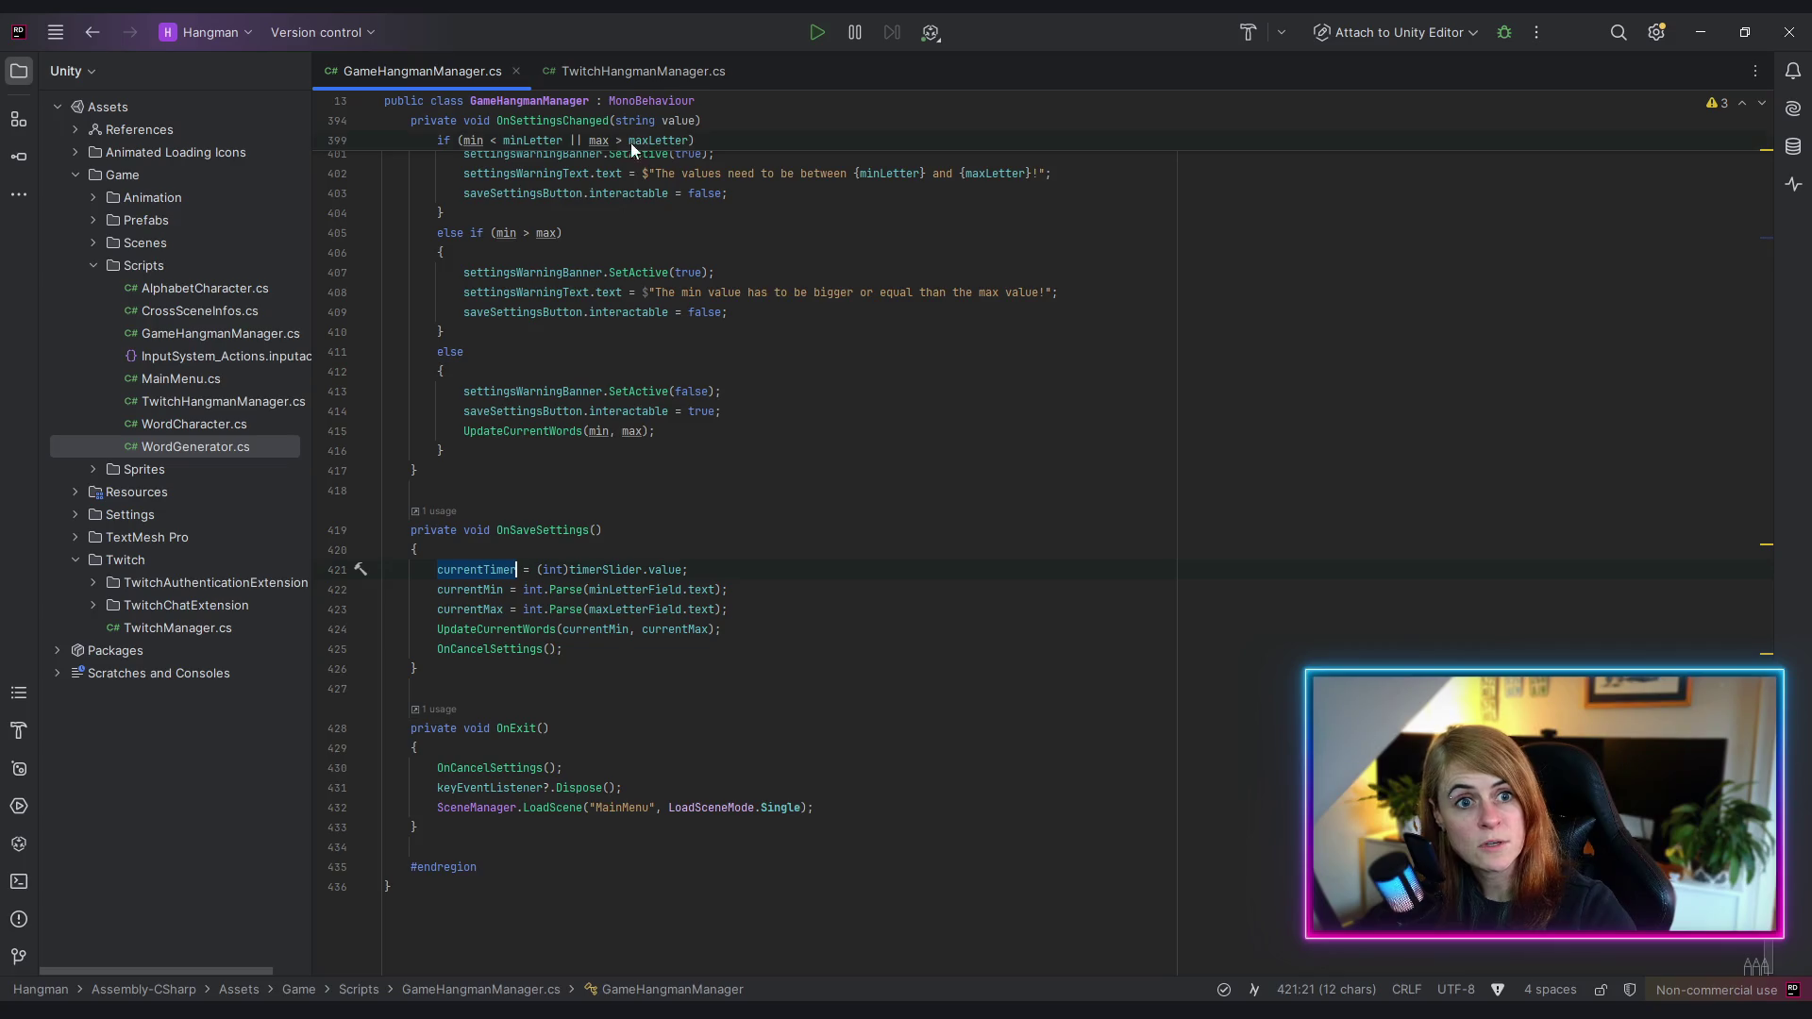
pyautogui.click(656, 73)
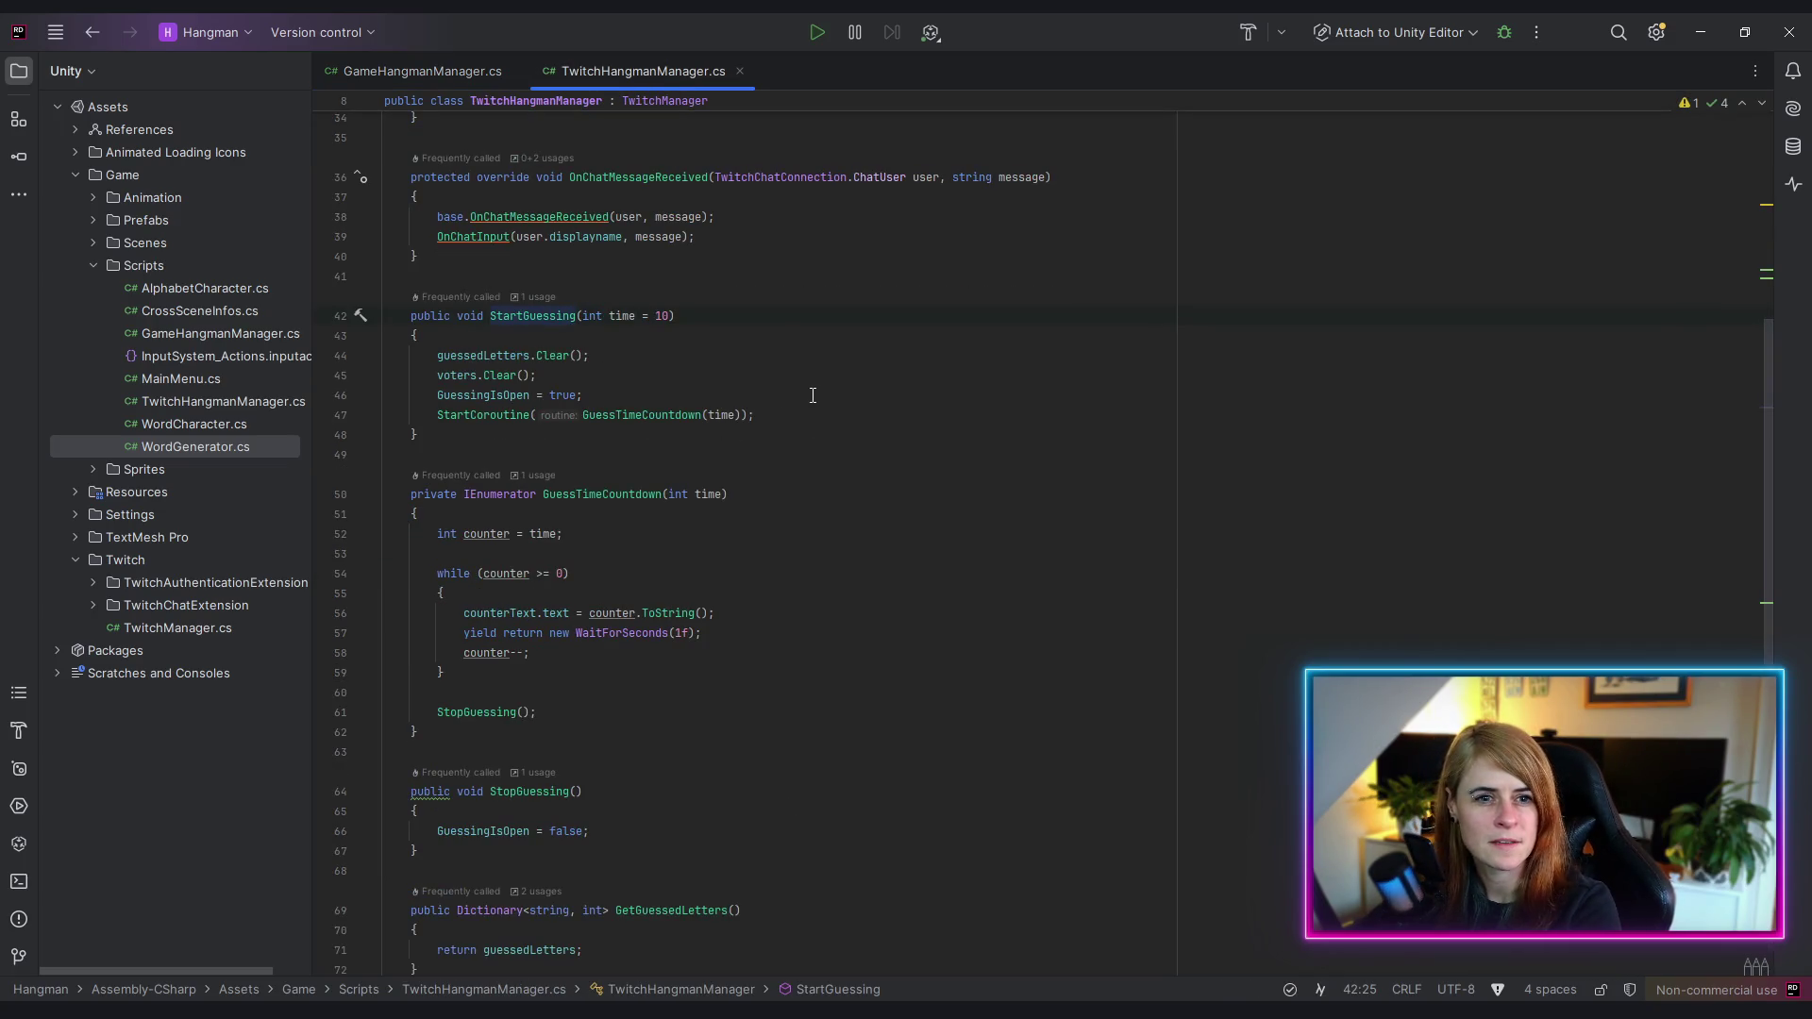
# - Pass currentTimer into the StartGuessing call in GameHangmanManager.cs
pyautogui.click(533, 299)
pyautogui.click(577, 401)
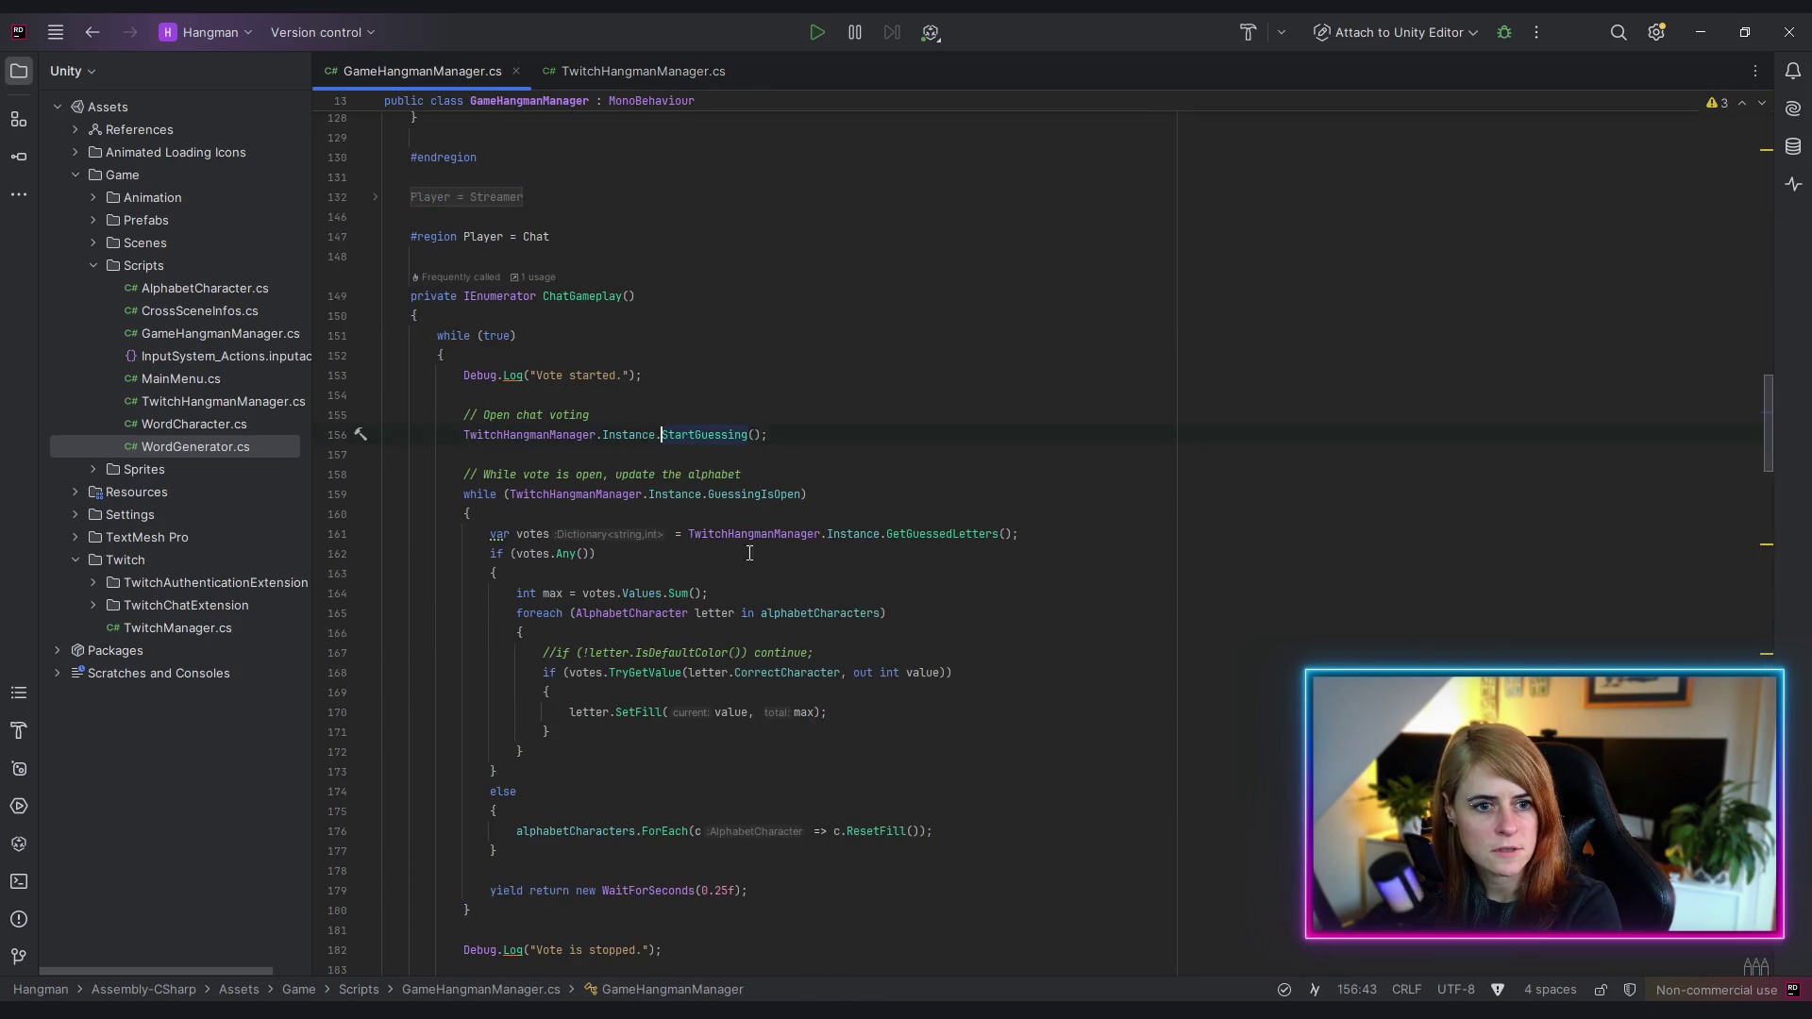
pyautogui.click(753, 436)
pyautogui.write('currentTimer')
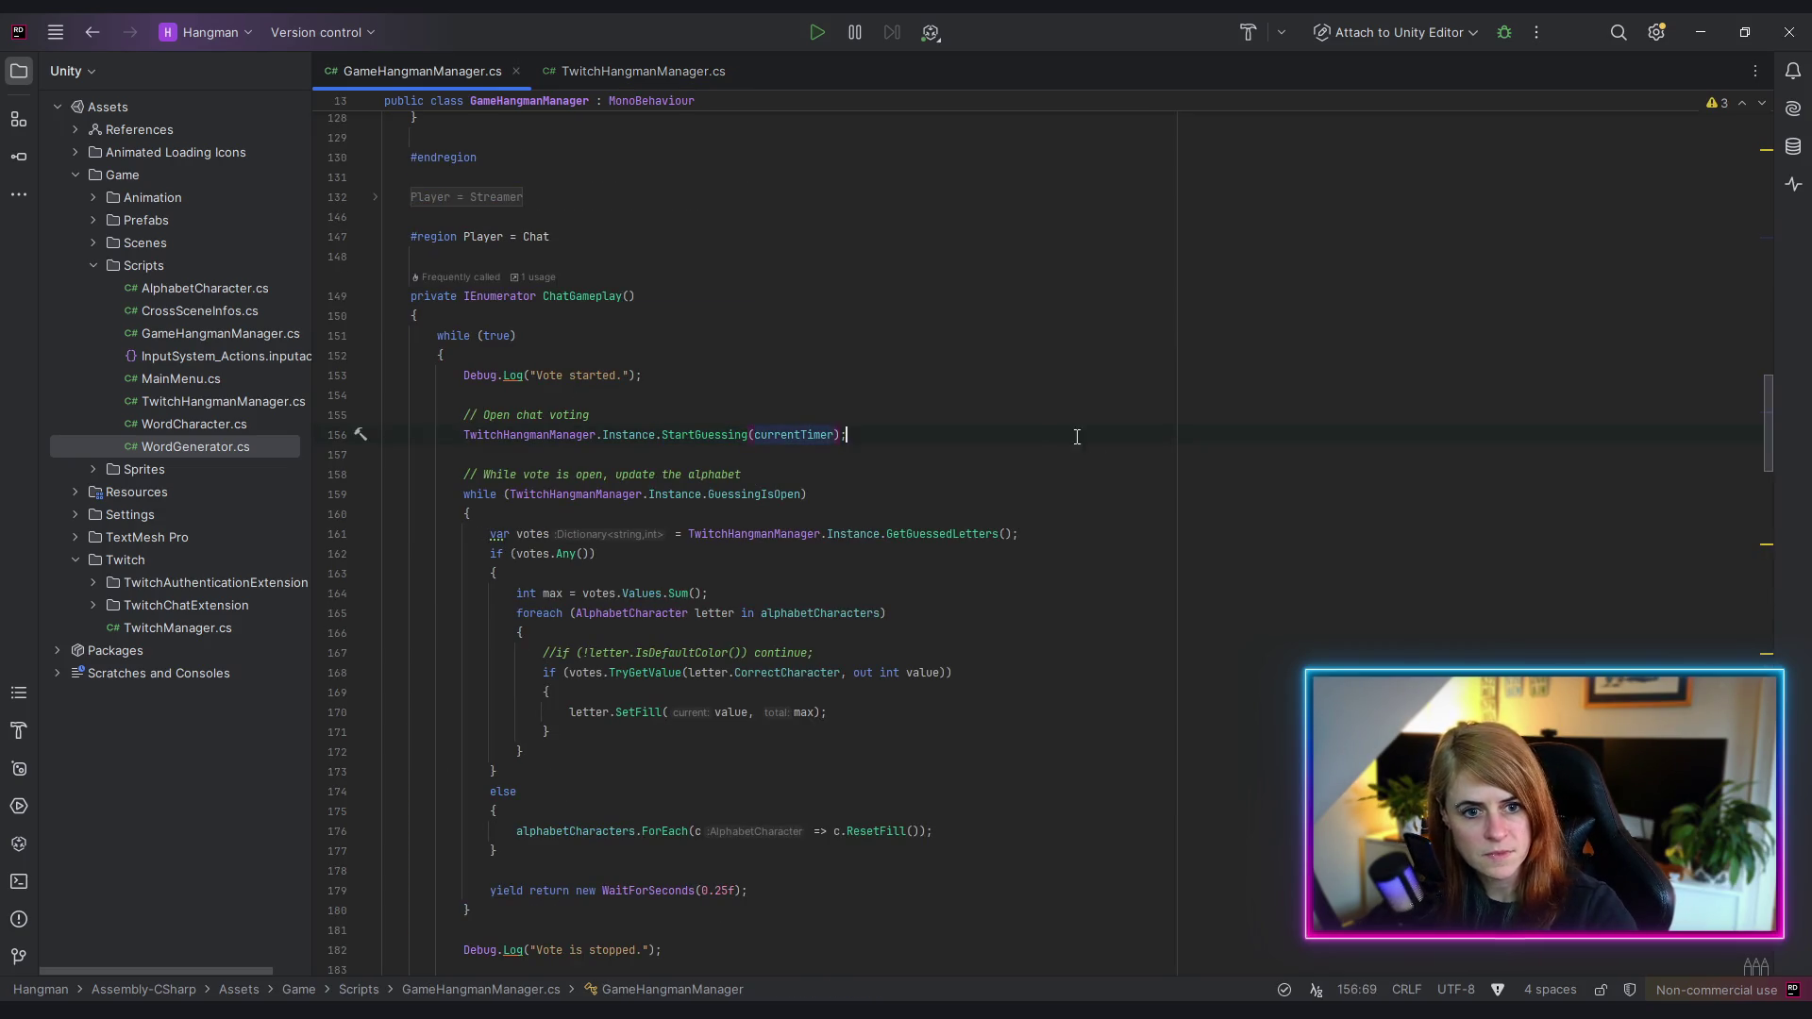
pyautogui.click(1077, 438)
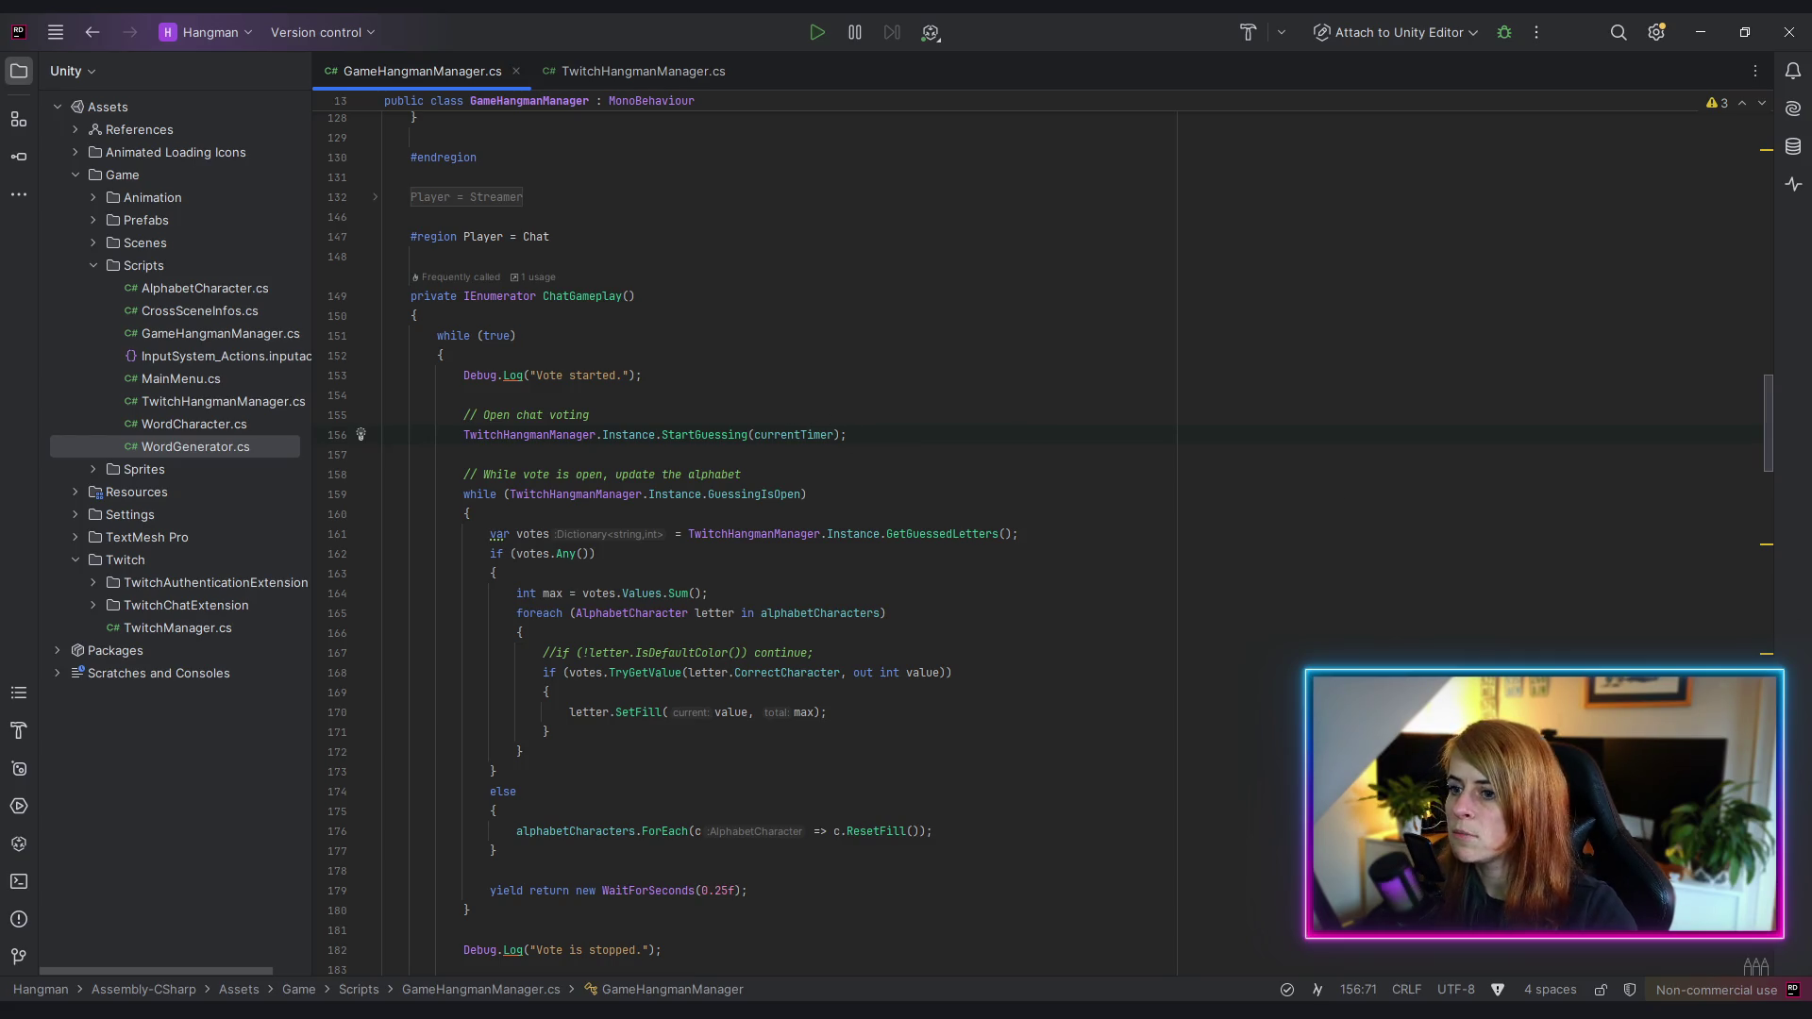
# - Switch from Rider to the Unity Editor
pyautogui.hotkey('alt', 'Tab')
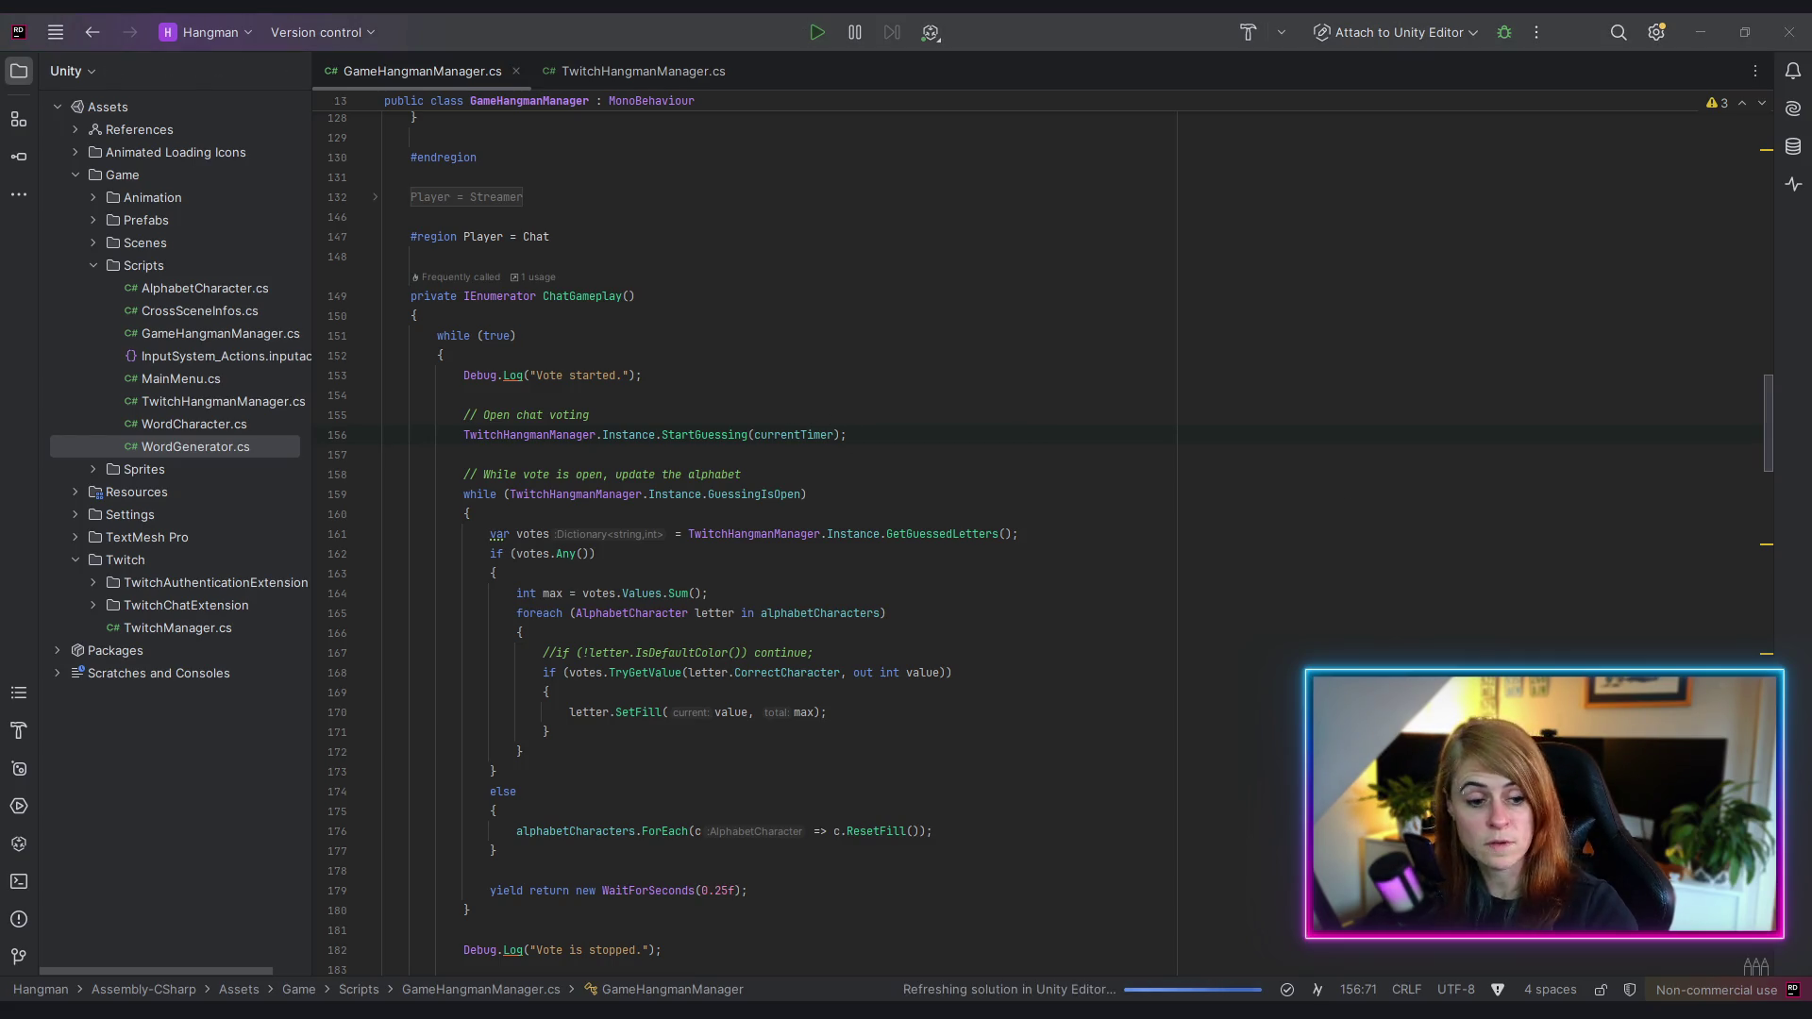
pyautogui.moveTo(367, 1011)
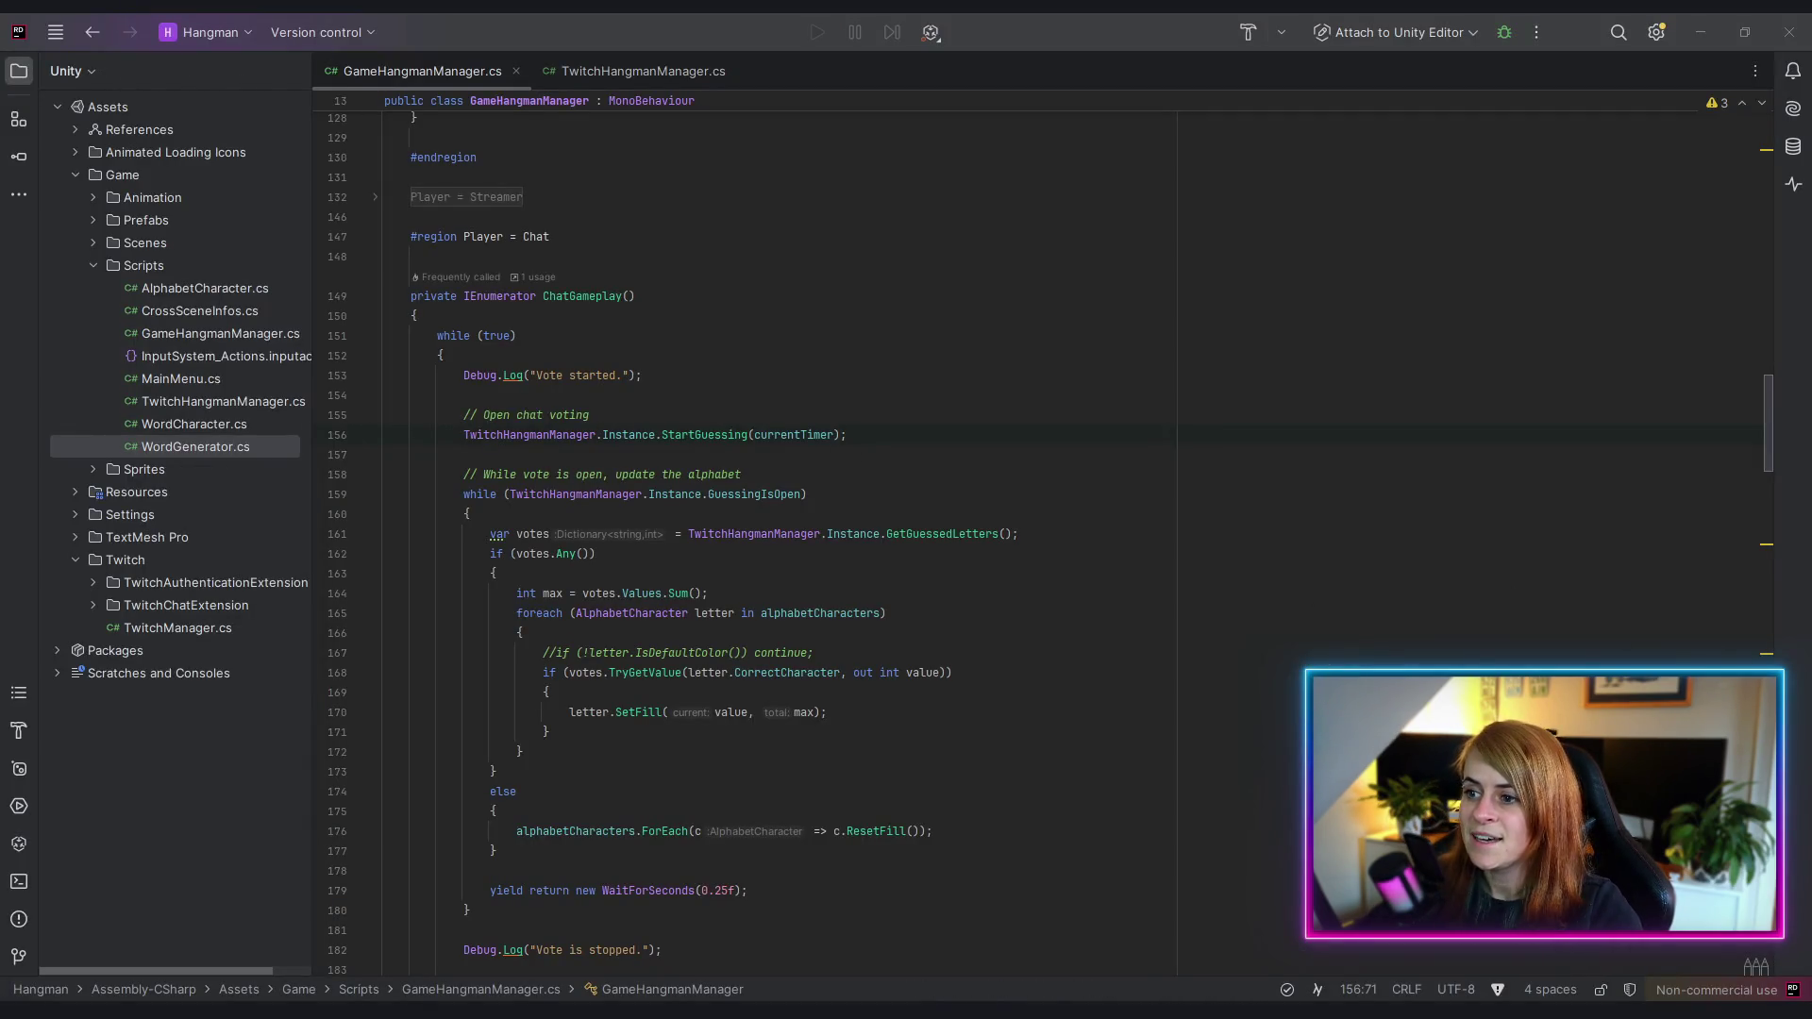
pyautogui.hotkey('alt', 'Tab')
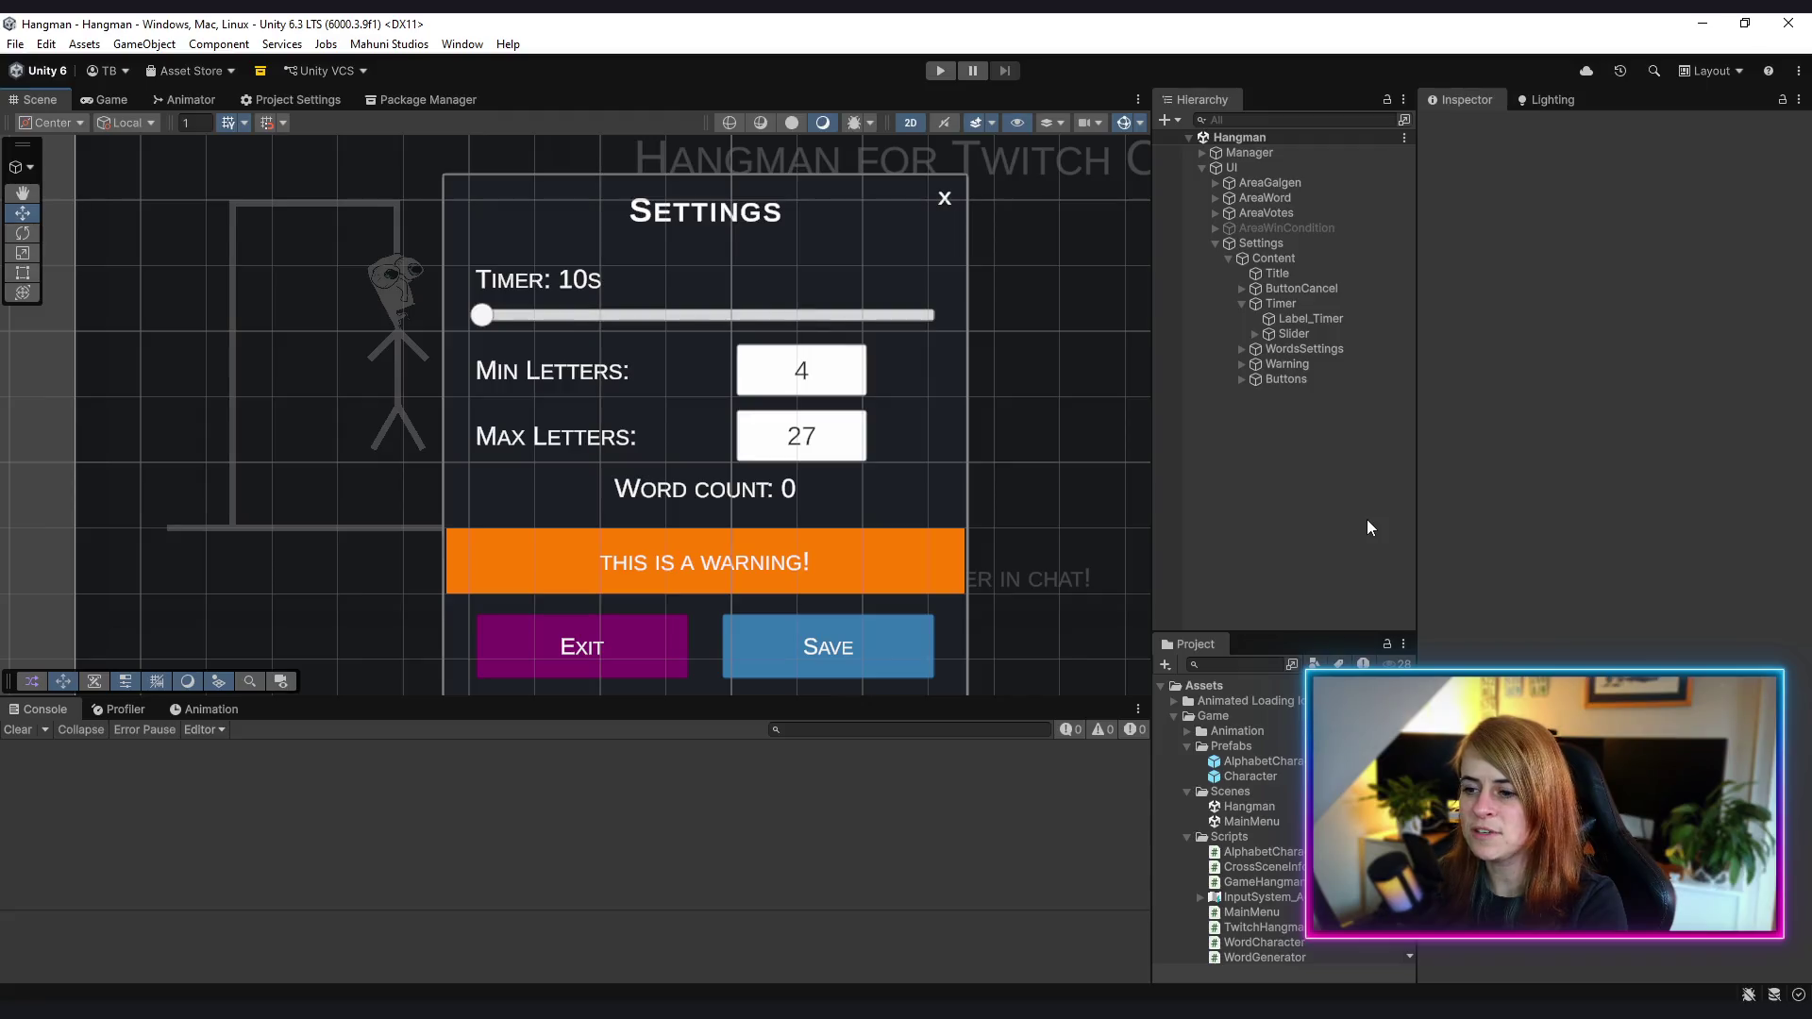
# - Zoom out the Scene view to frame the canvas, then open the MainMenu and Hangman scenes
pyautogui.scroll(-1, 1034, 570)
pyautogui.scroll(-1, 1035, 567)
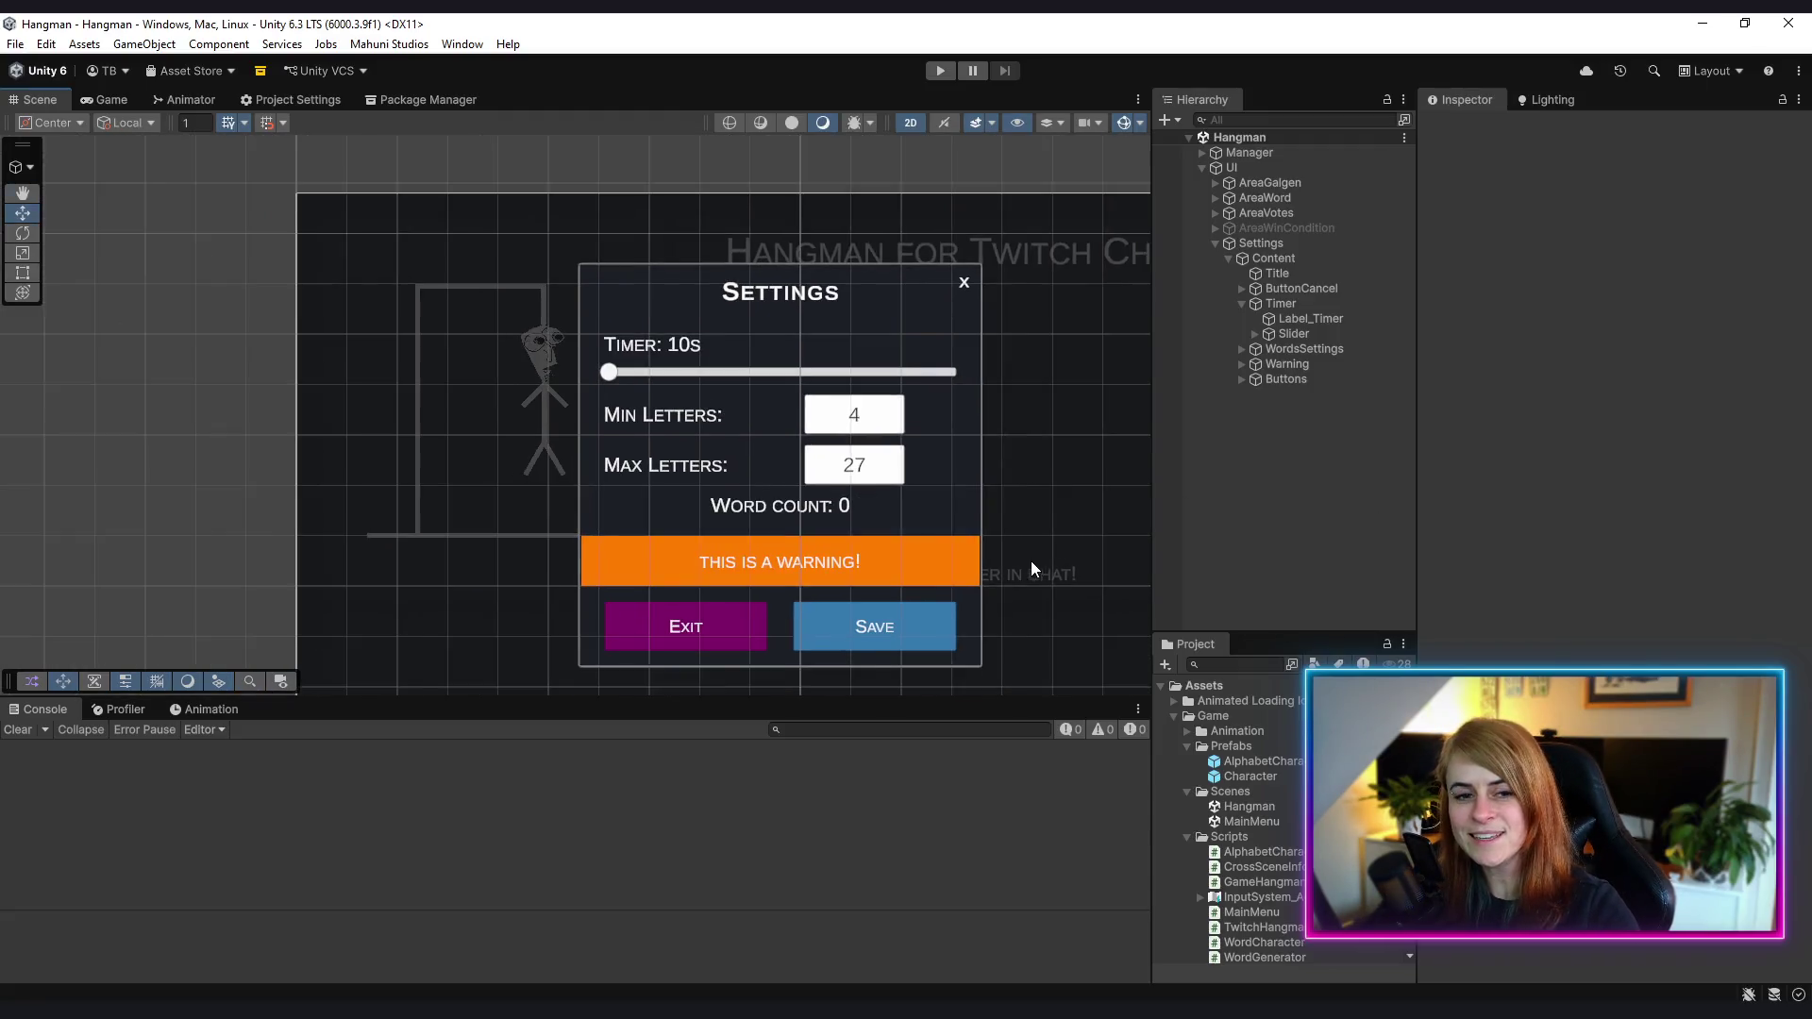
pyautogui.moveTo(1036, 567); pyautogui.dragTo(853, 457)
pyautogui.scroll(-1, 841, 477)
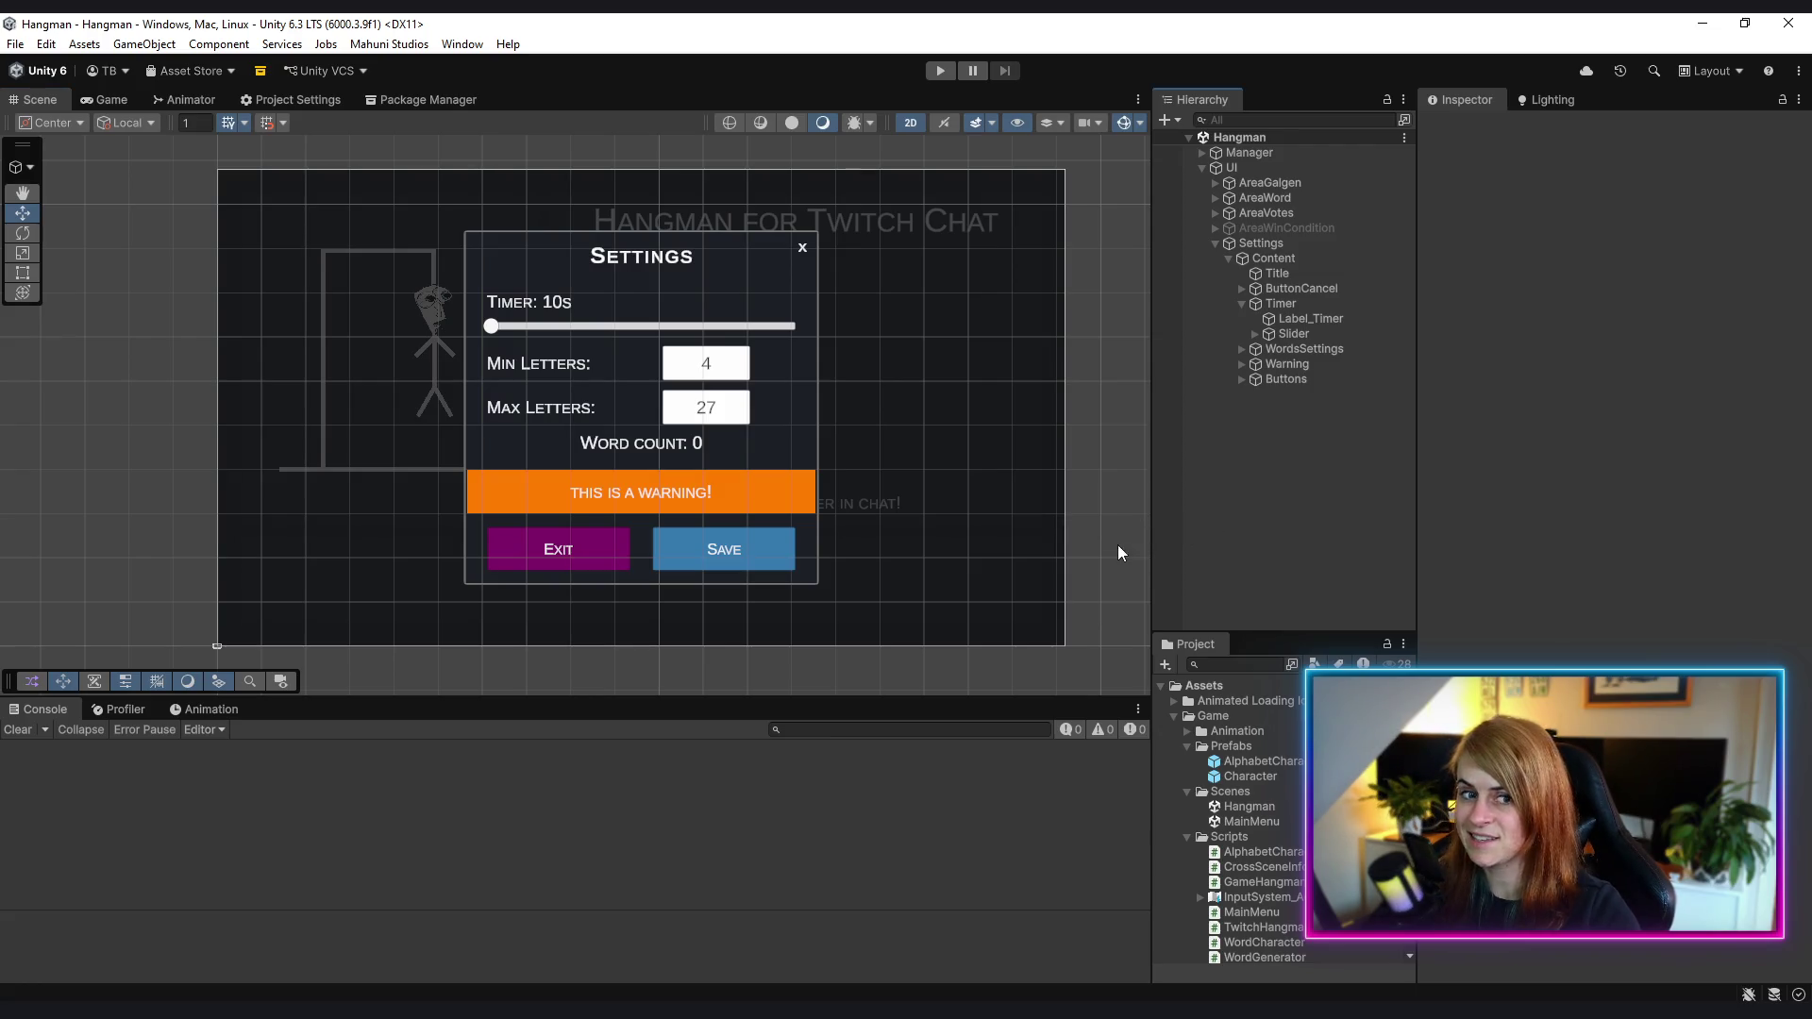
pyautogui.doubleClick(1263, 821)
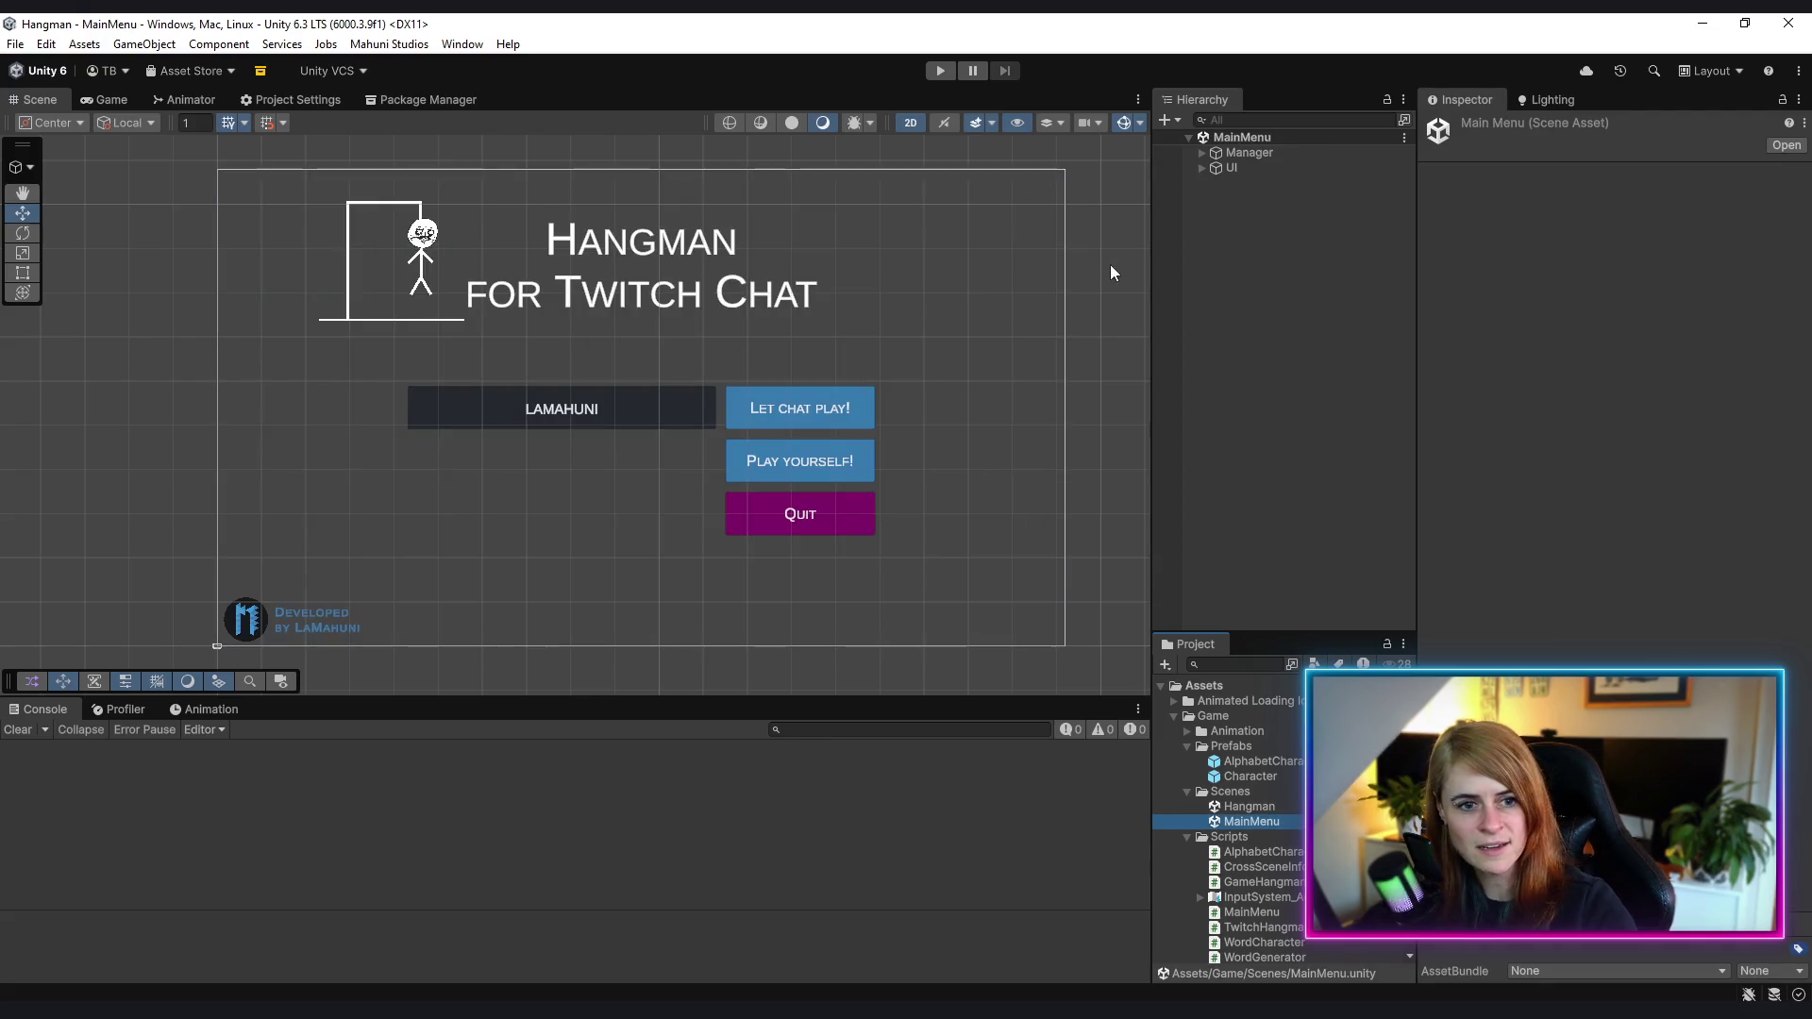
pyautogui.doubleClick(1261, 808)
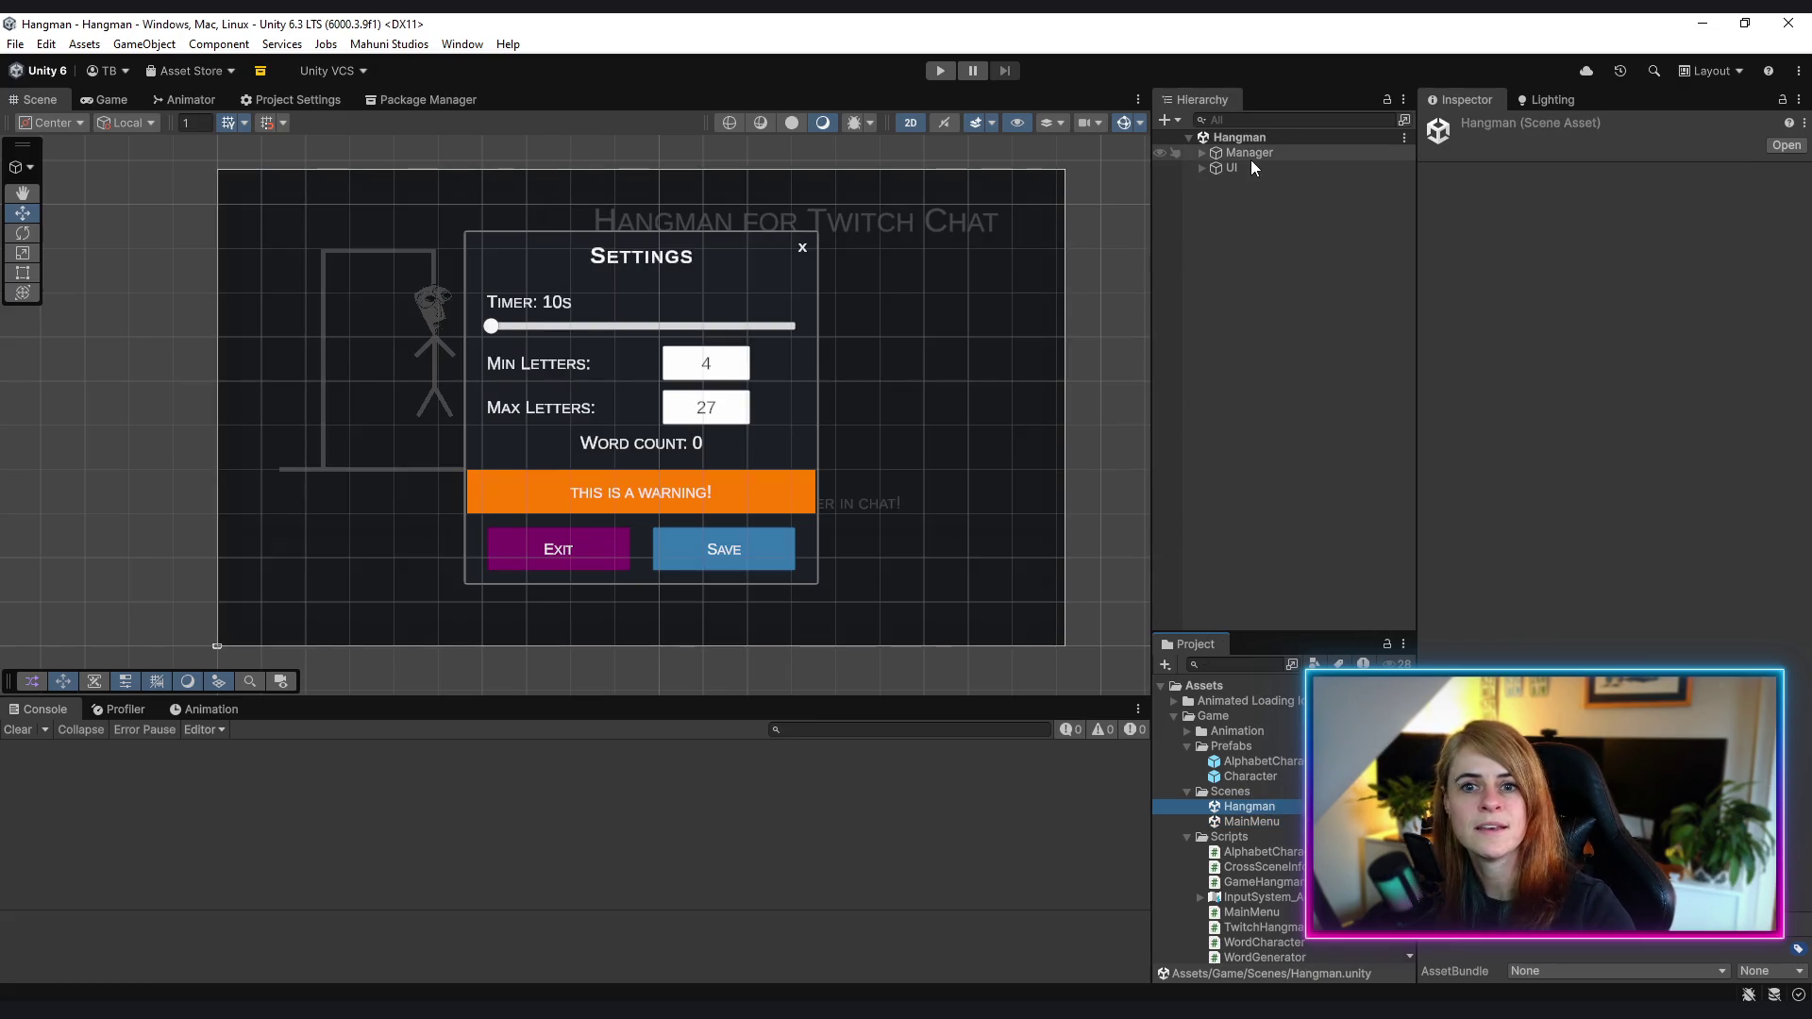
# - Expand Ui > Settings > Content > Timer in the Hierarchy, then run MainMenu in Play mode
pyautogui.click(1250, 156)
pyautogui.click(1203, 168)
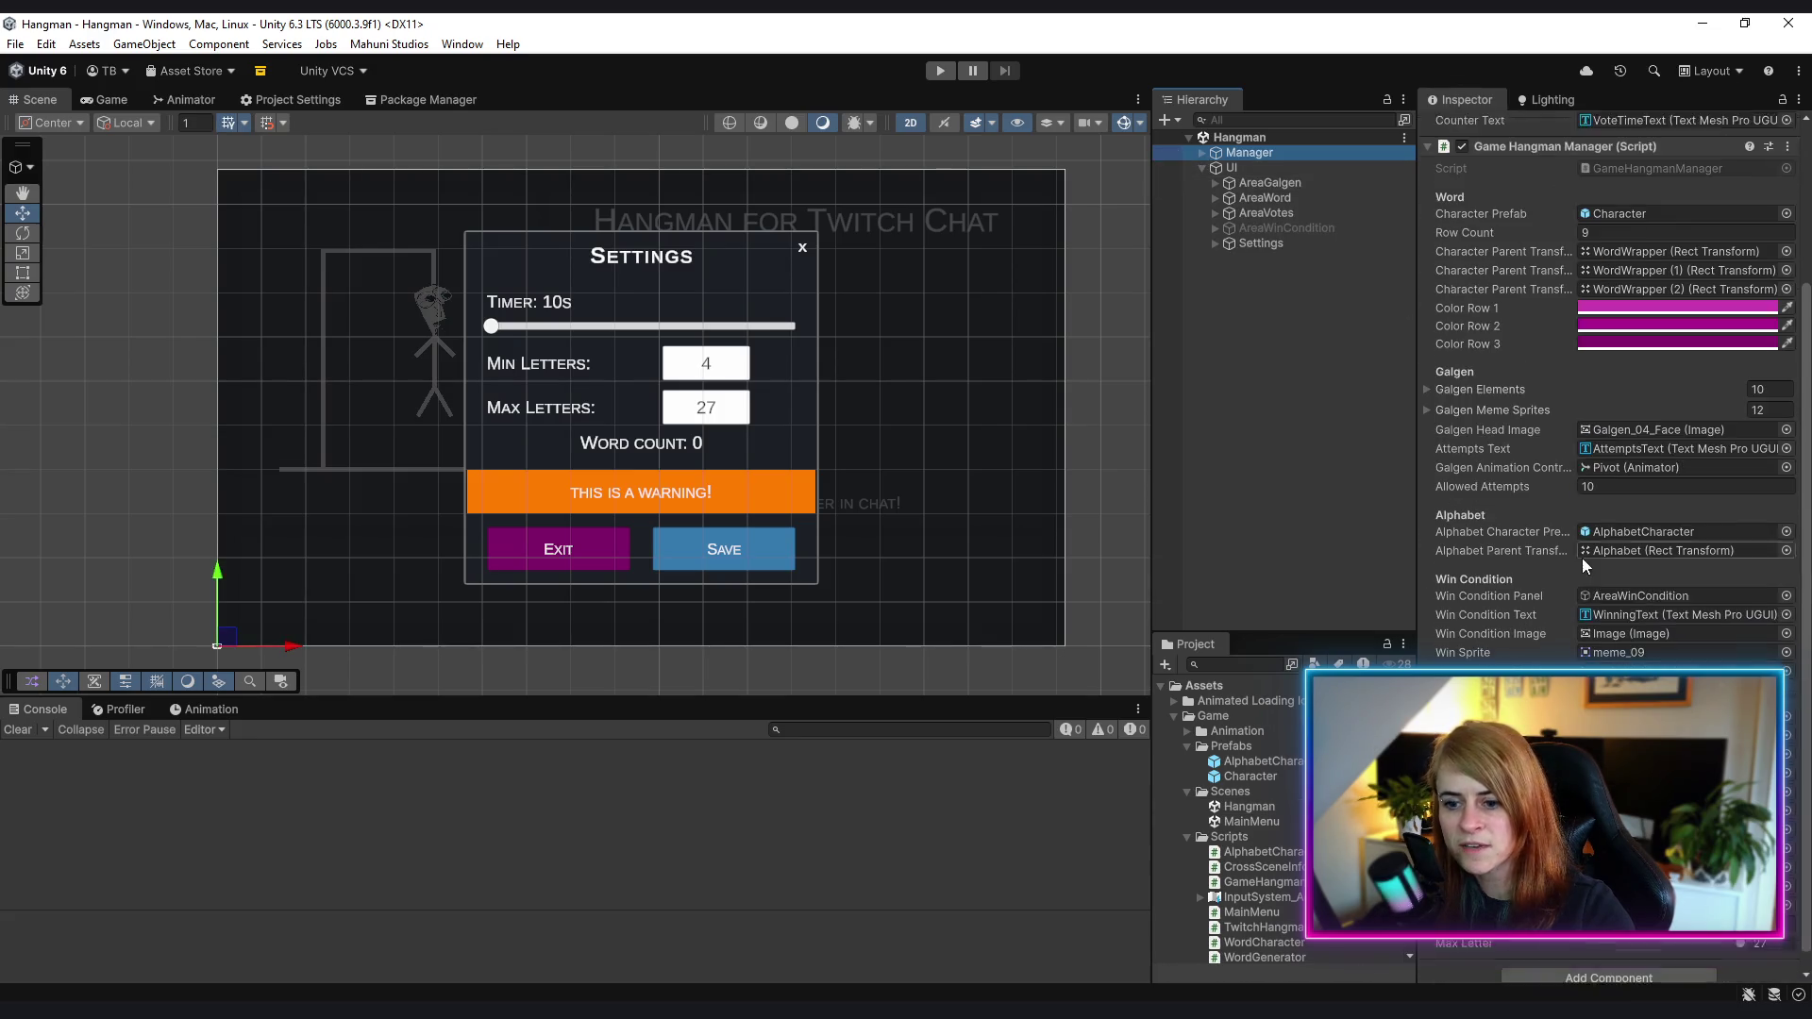
pyautogui.scroll(-1, 1582, 558)
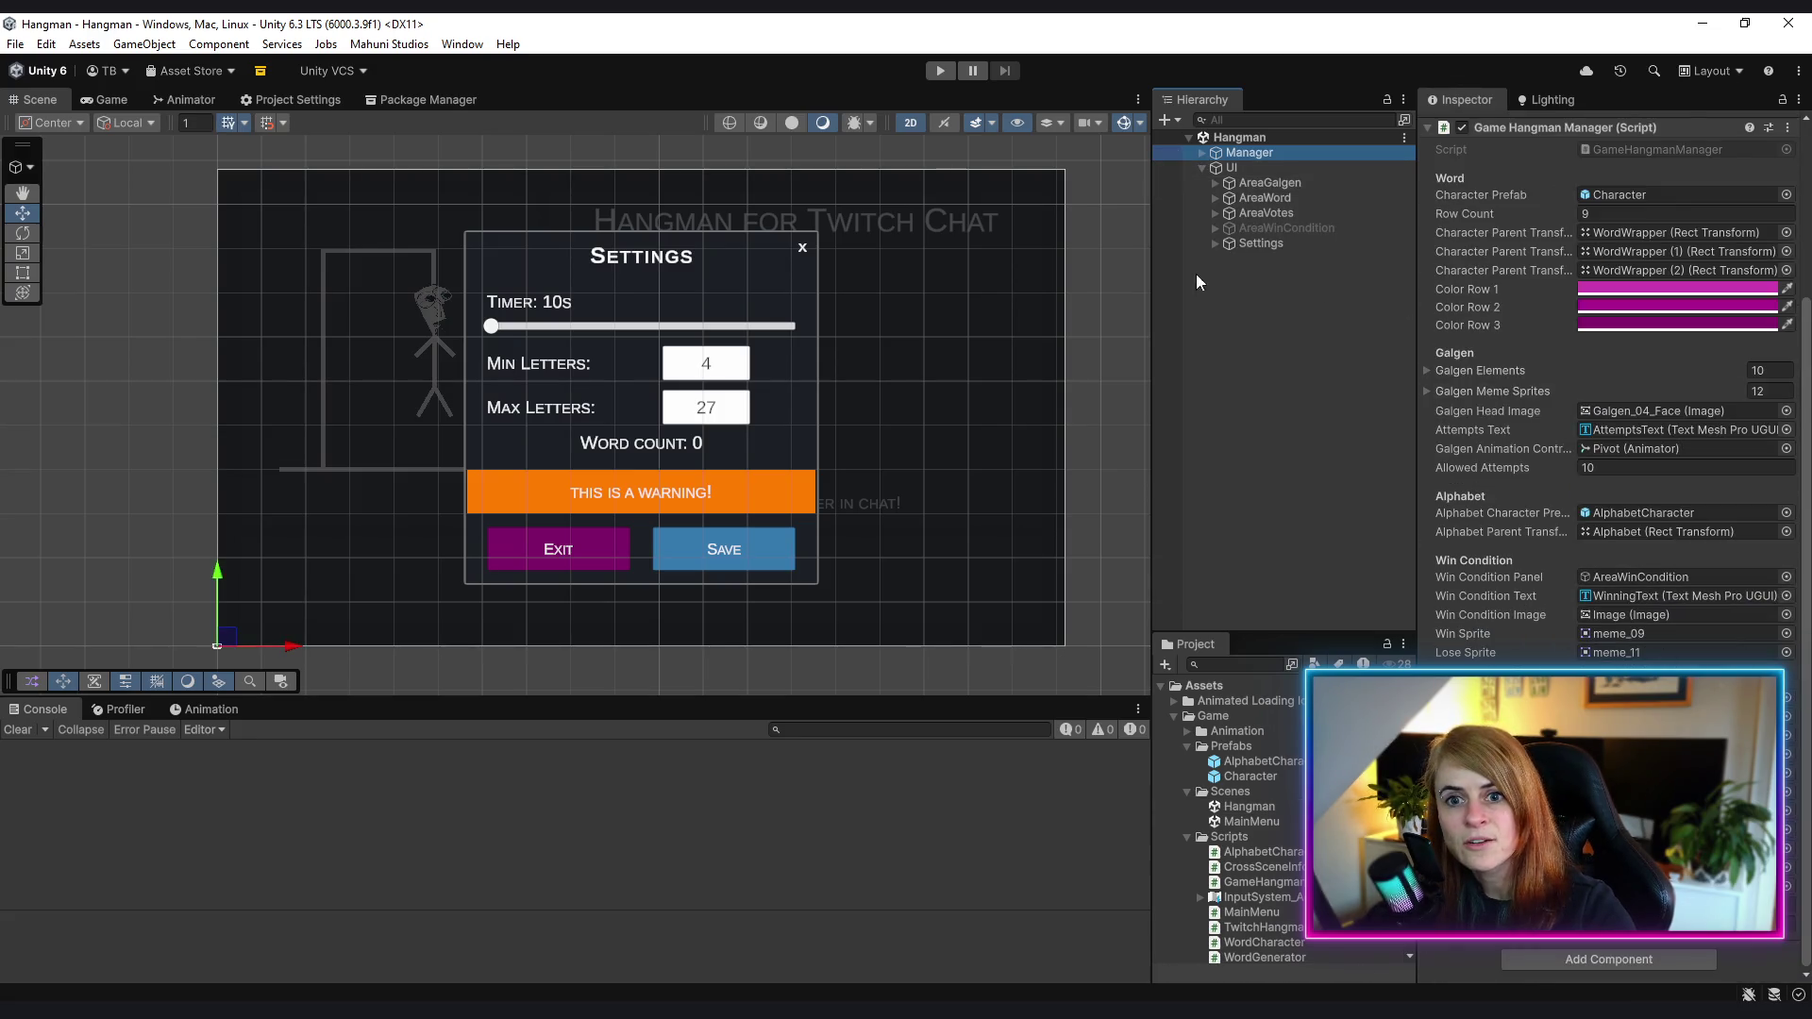
pyautogui.click(1211, 246)
pyautogui.click(1228, 259)
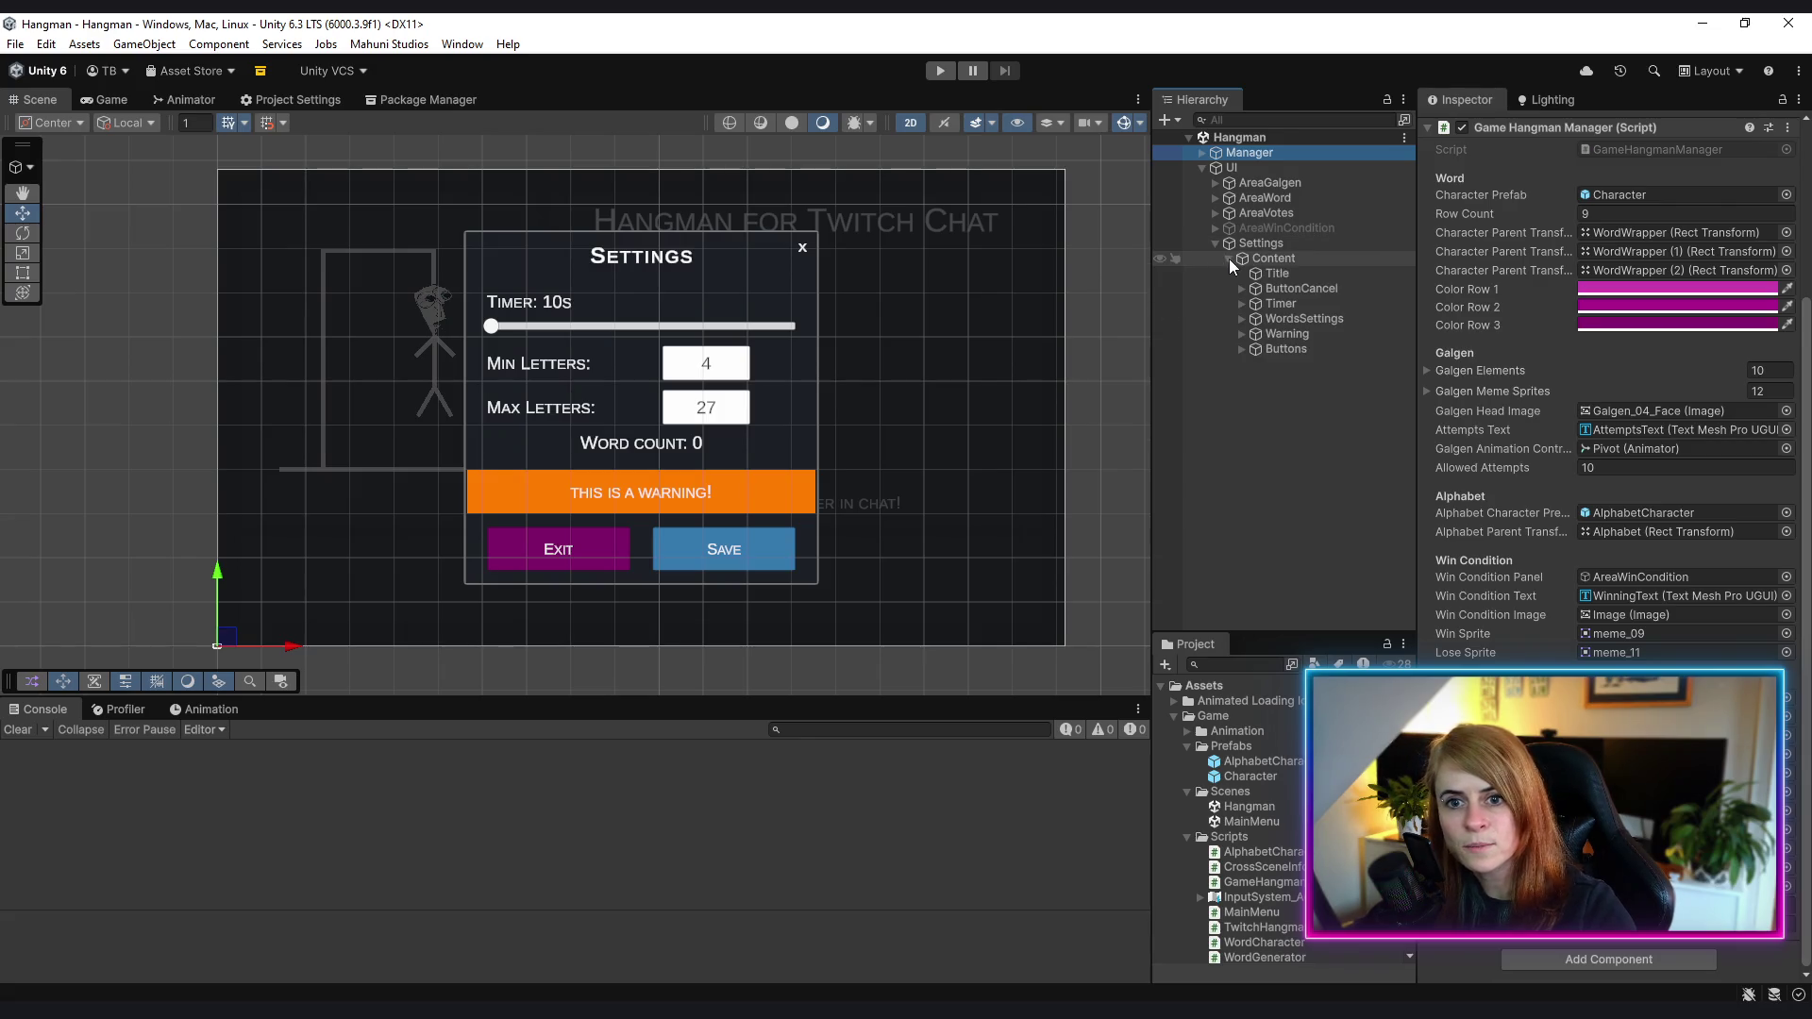
pyautogui.click(1242, 304)
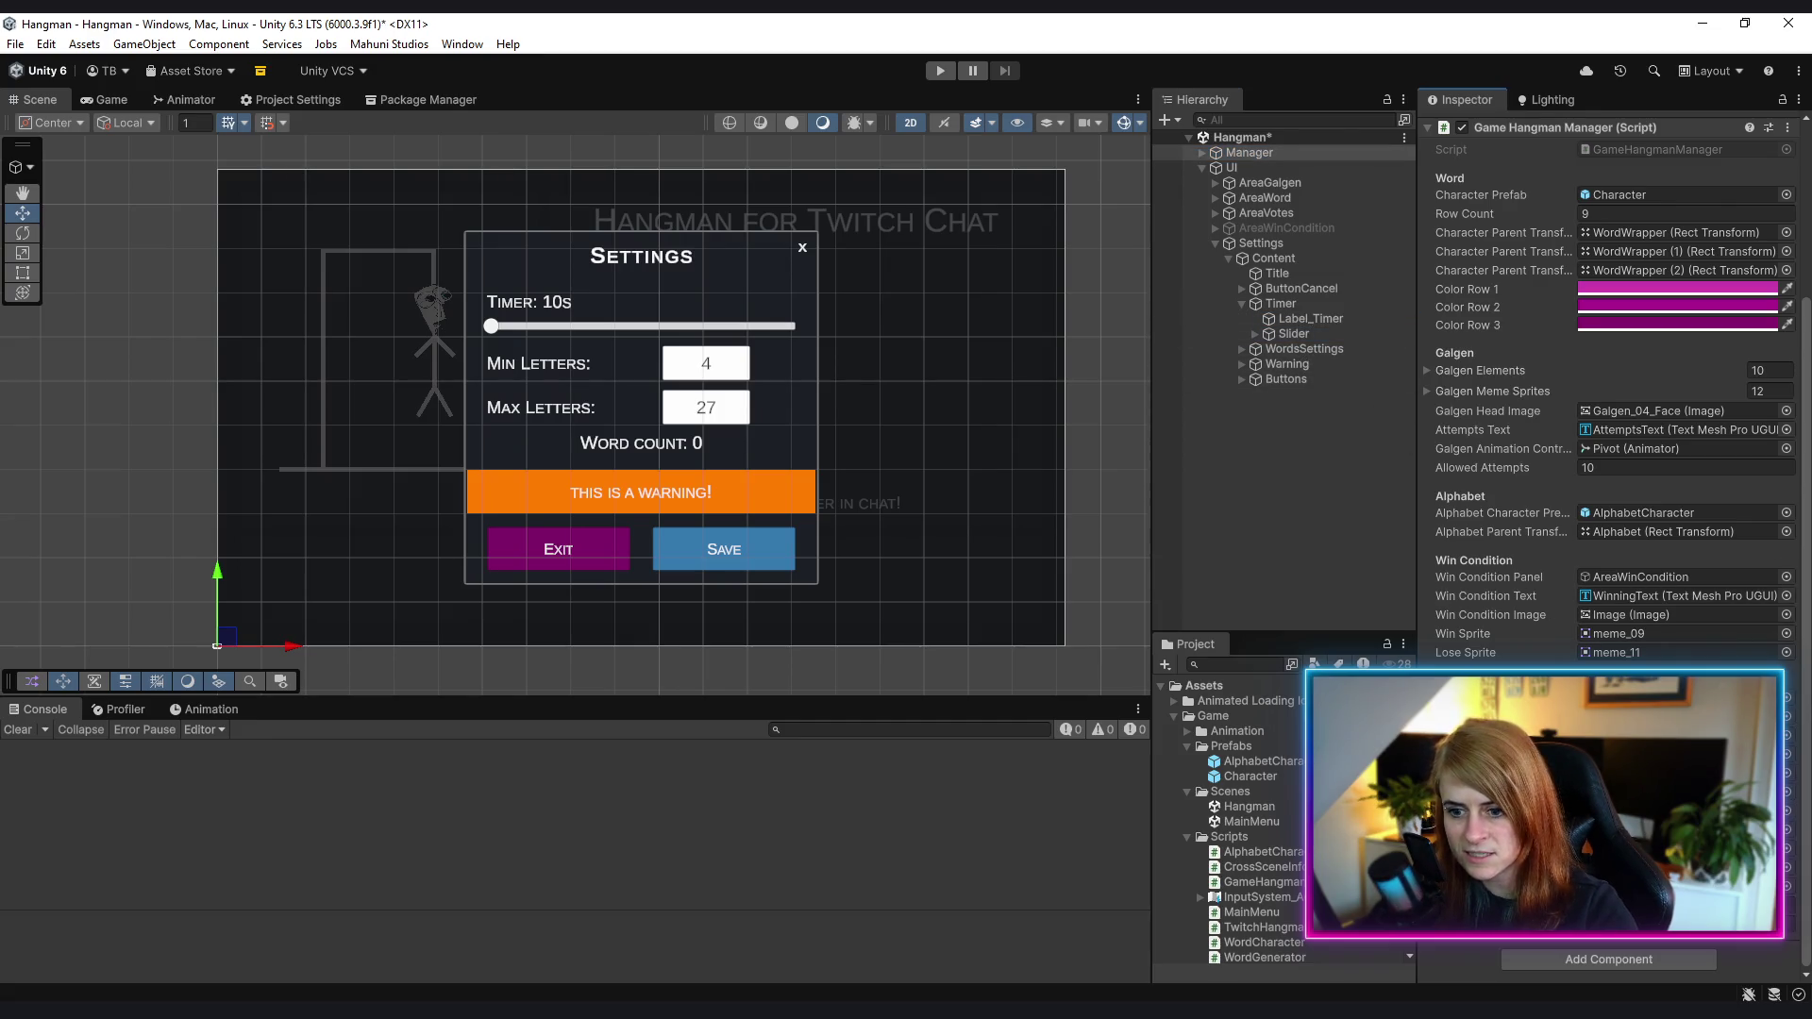
pyautogui.doubleClick(1254, 821)
pyautogui.click(944, 70)
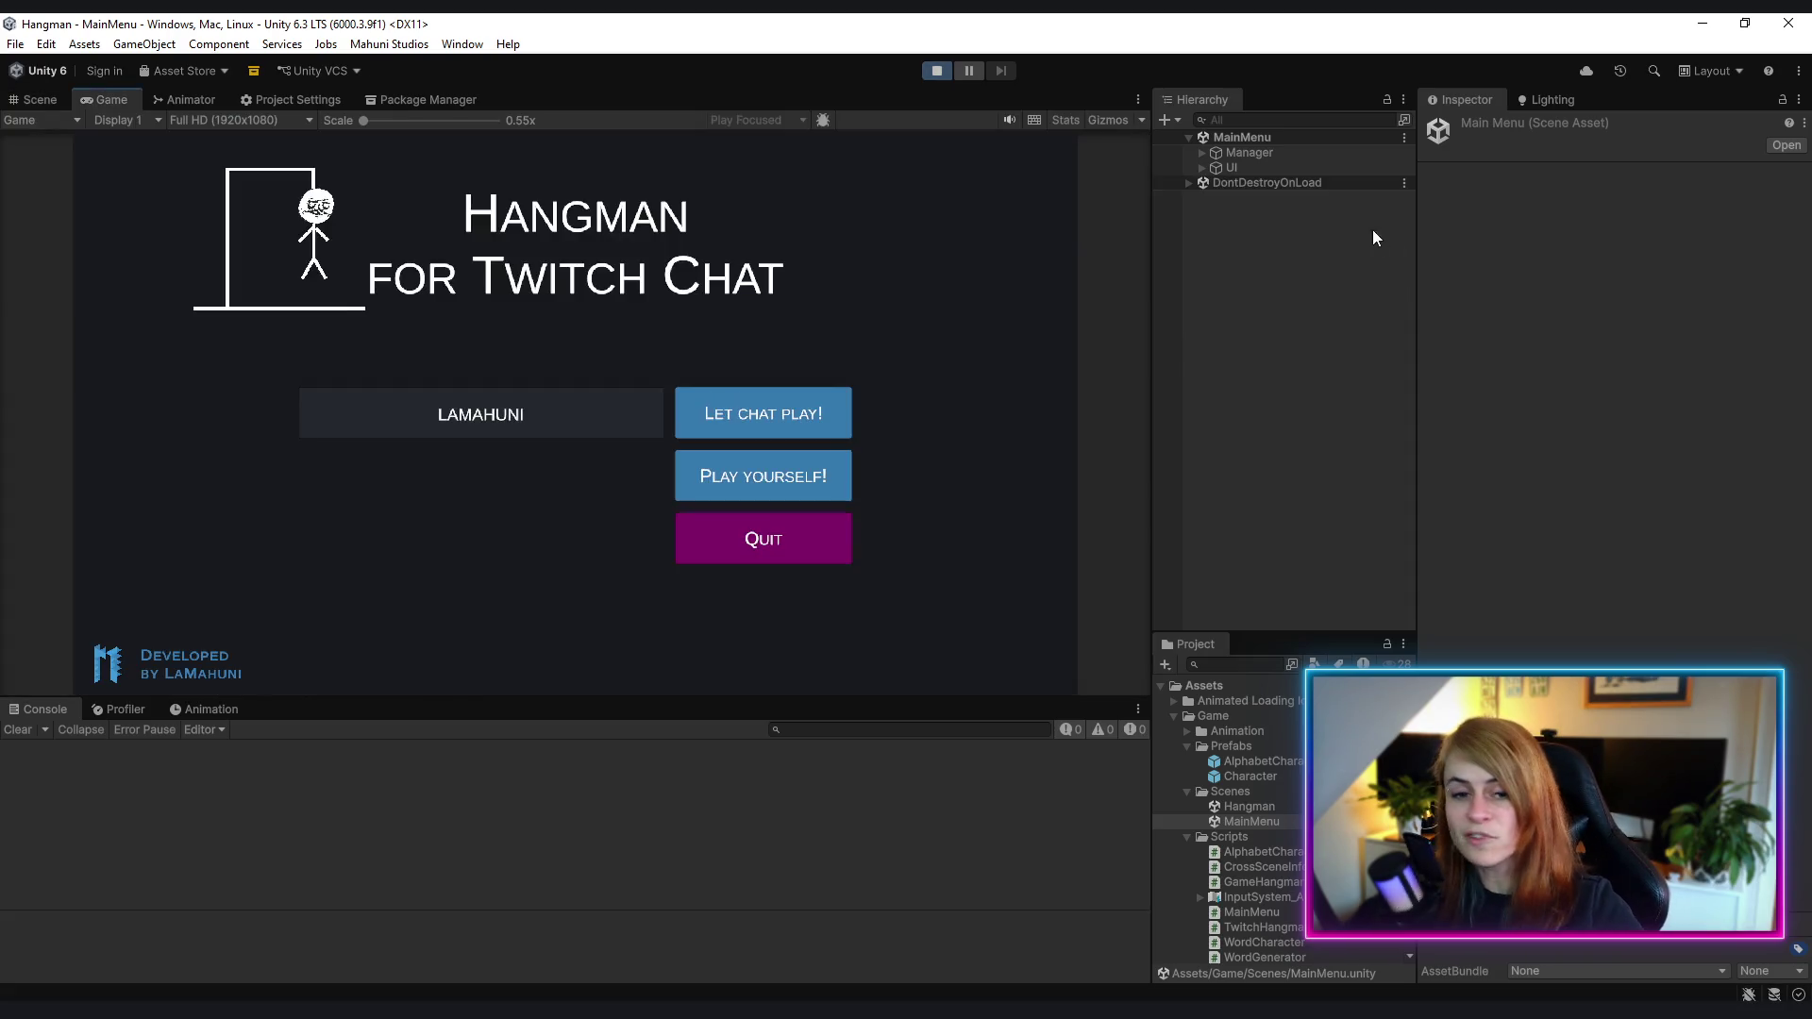
# - Start a chat game, set the Timer slider to 20s and save, then reopen Settings to check it
pyautogui.click(796, 416)
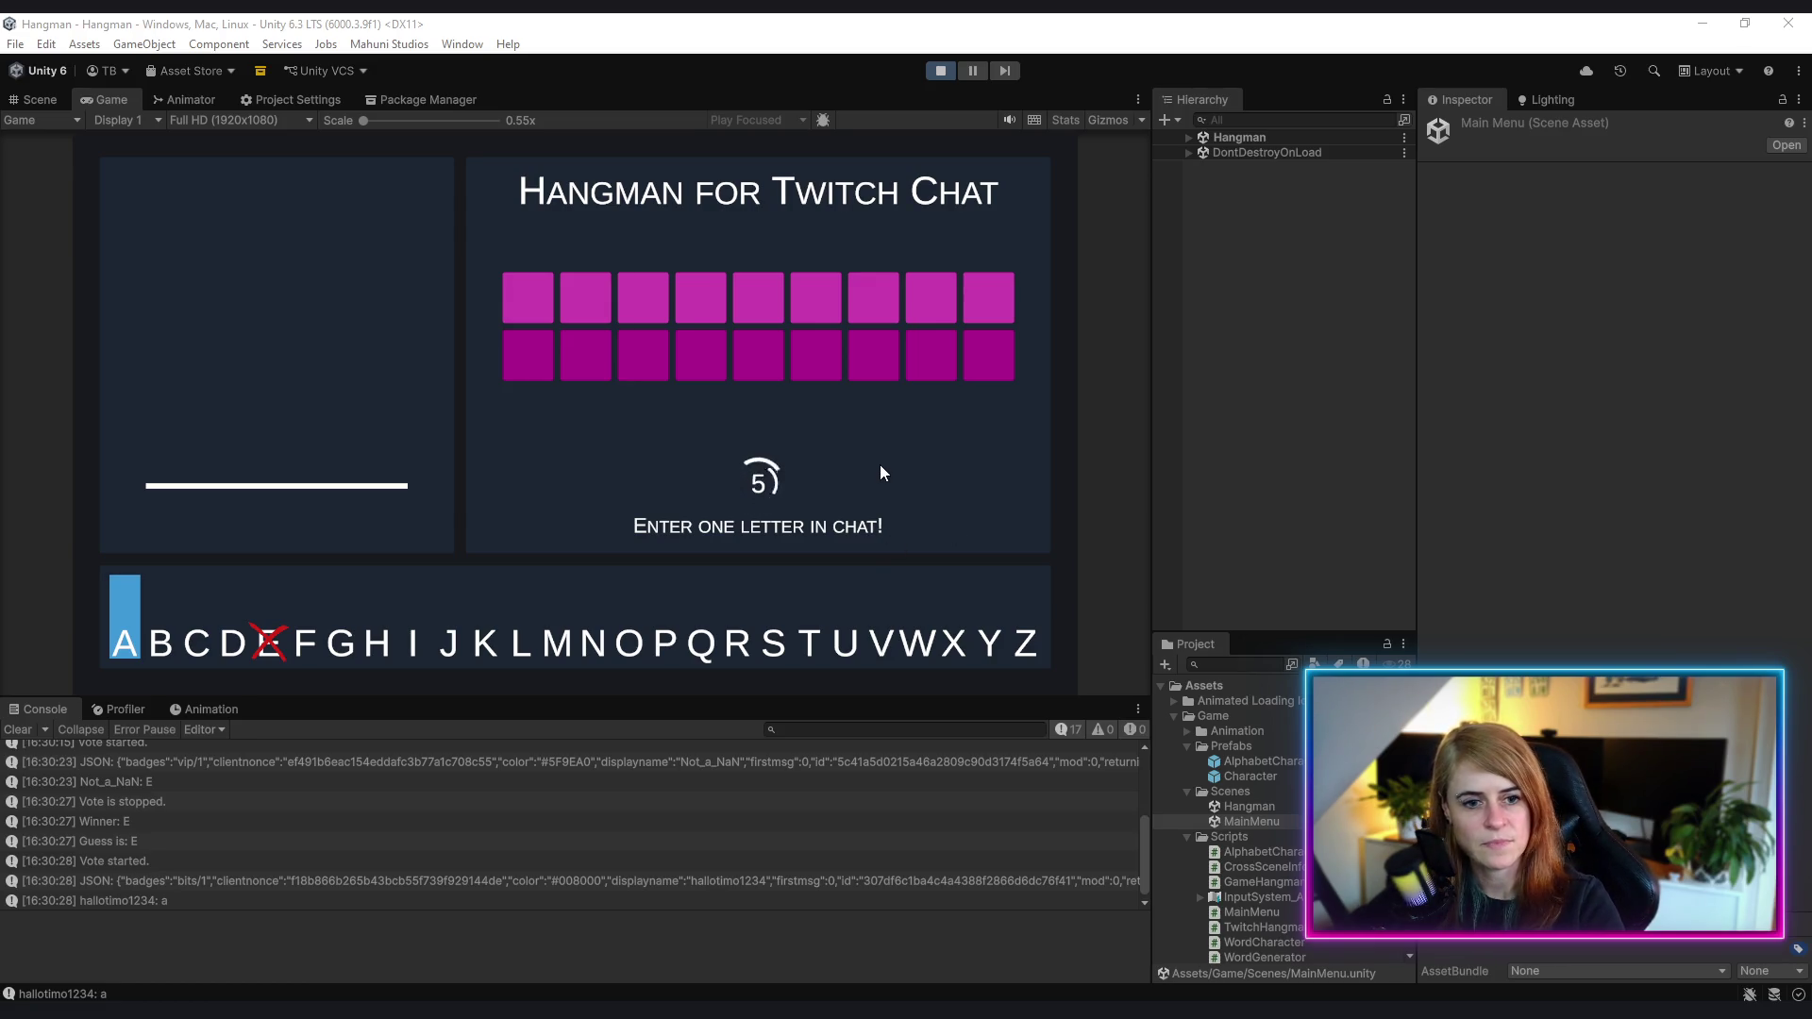
pyautogui.press('Escape')
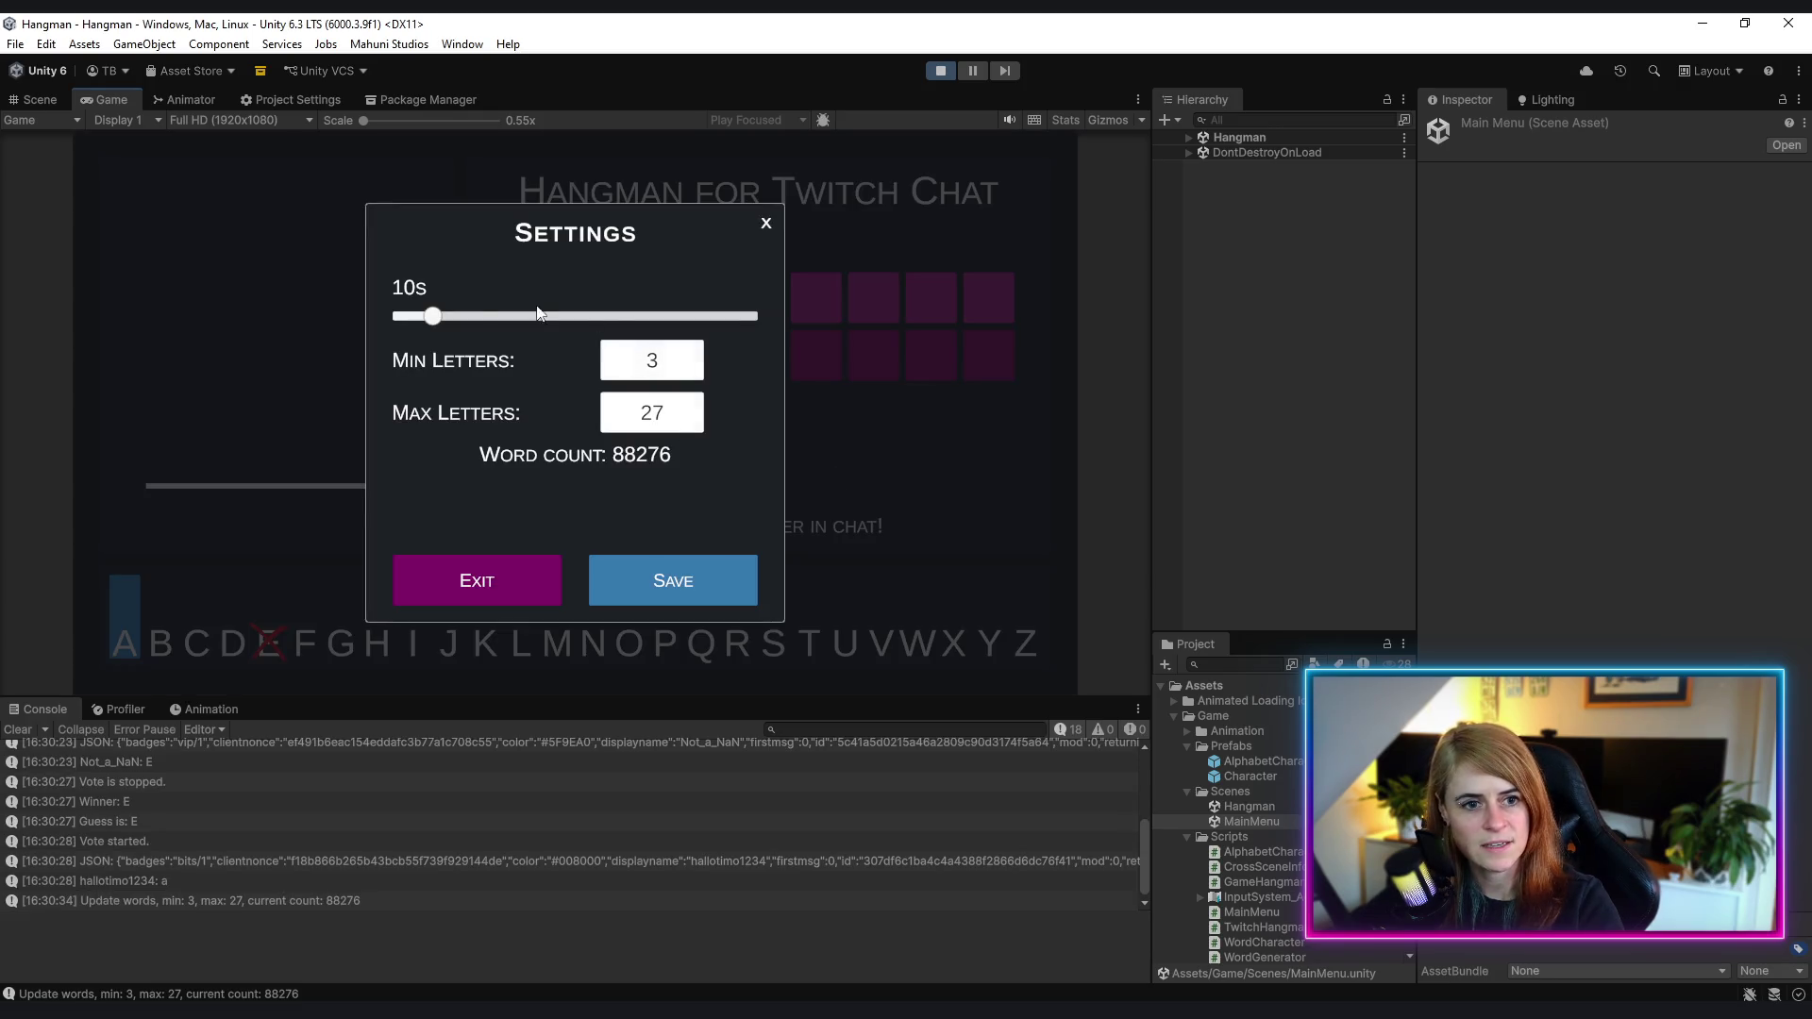
pyautogui.moveTo(451, 322); pyautogui.dragTo(398, 322)
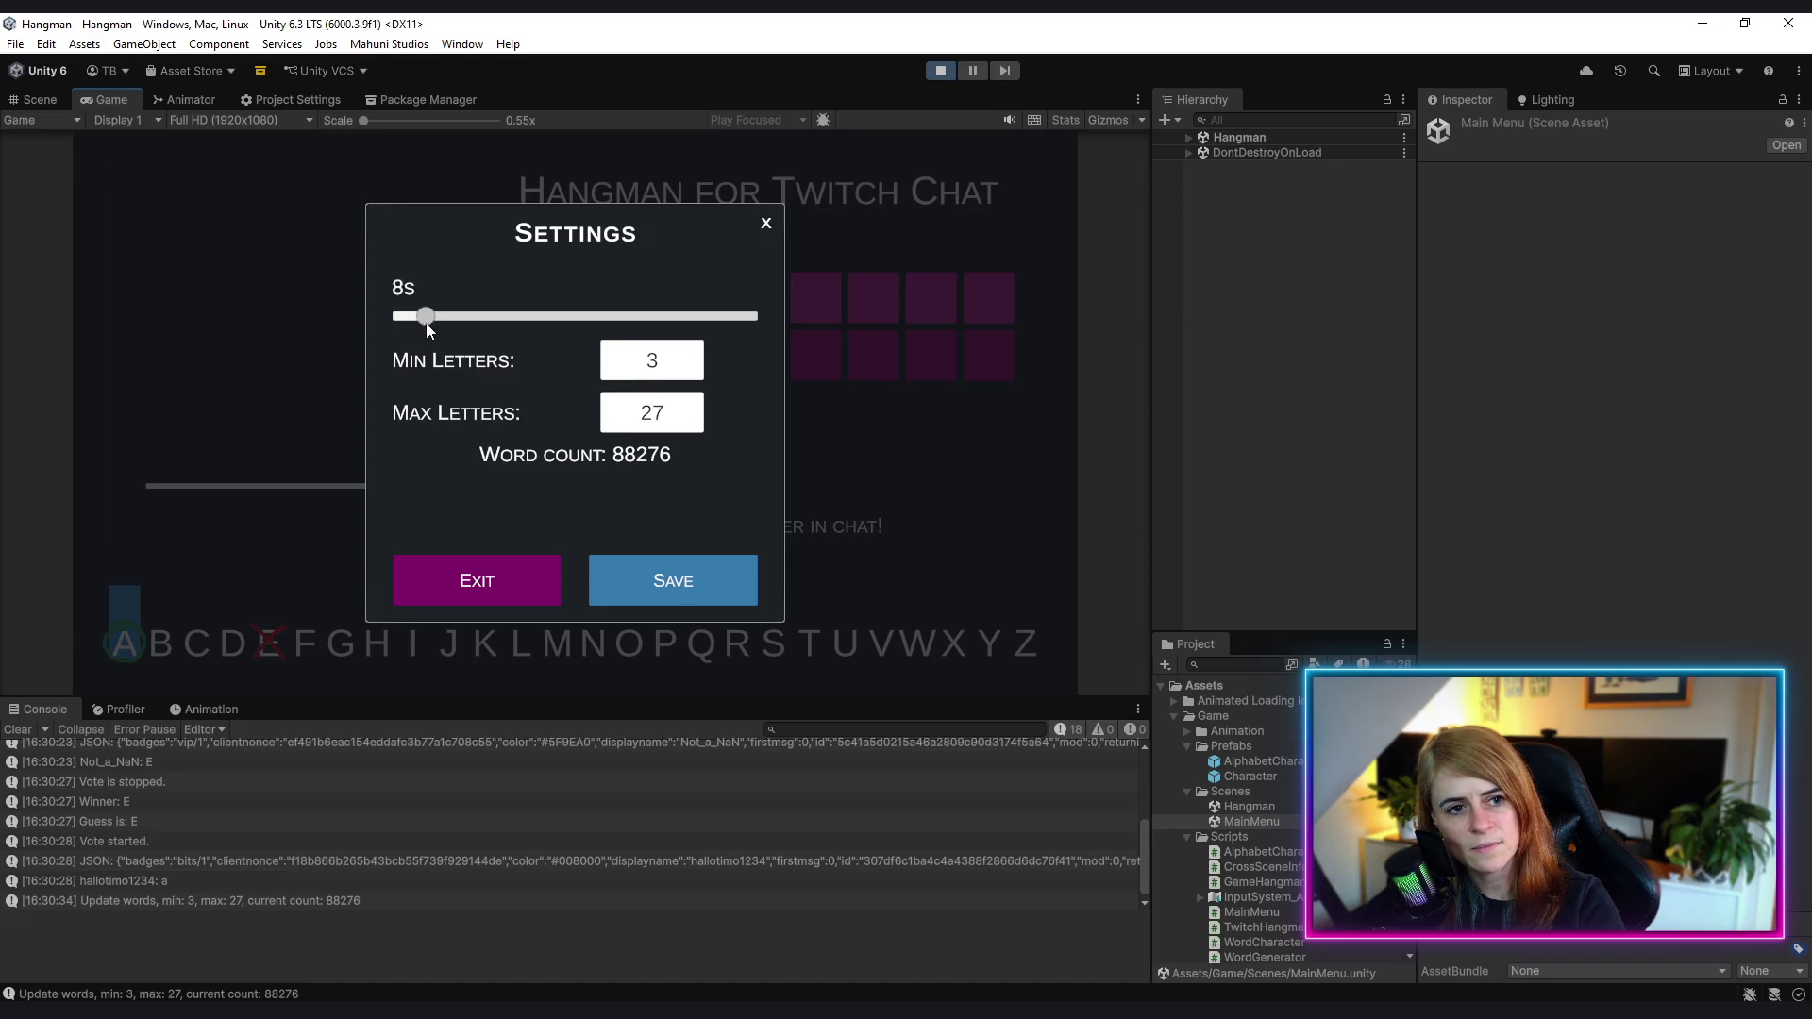
pyautogui.moveTo(428, 330)
pyautogui.mouseDown()
pyautogui.moveTo(679, 325)
pyautogui.moveTo(790, 348)
pyautogui.moveTo(444, 336)
pyautogui.moveTo(472, 334)
pyautogui.mouseUp()
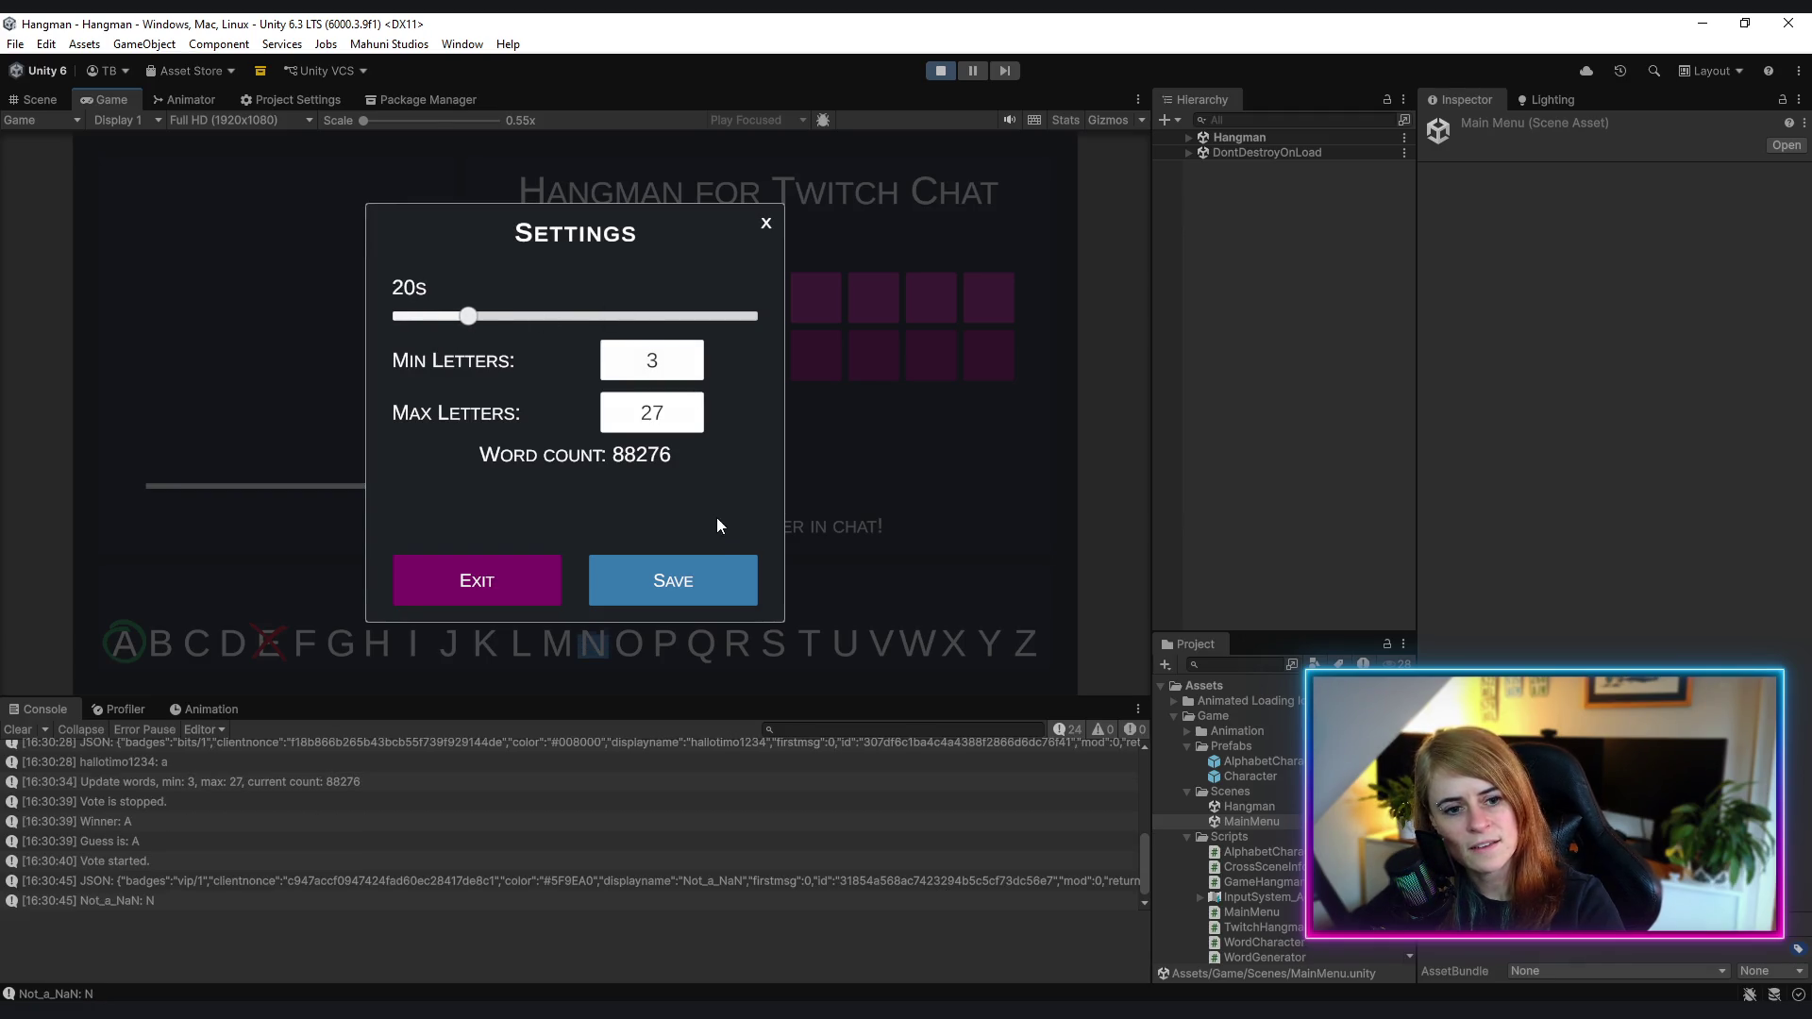
pyautogui.click(714, 587)
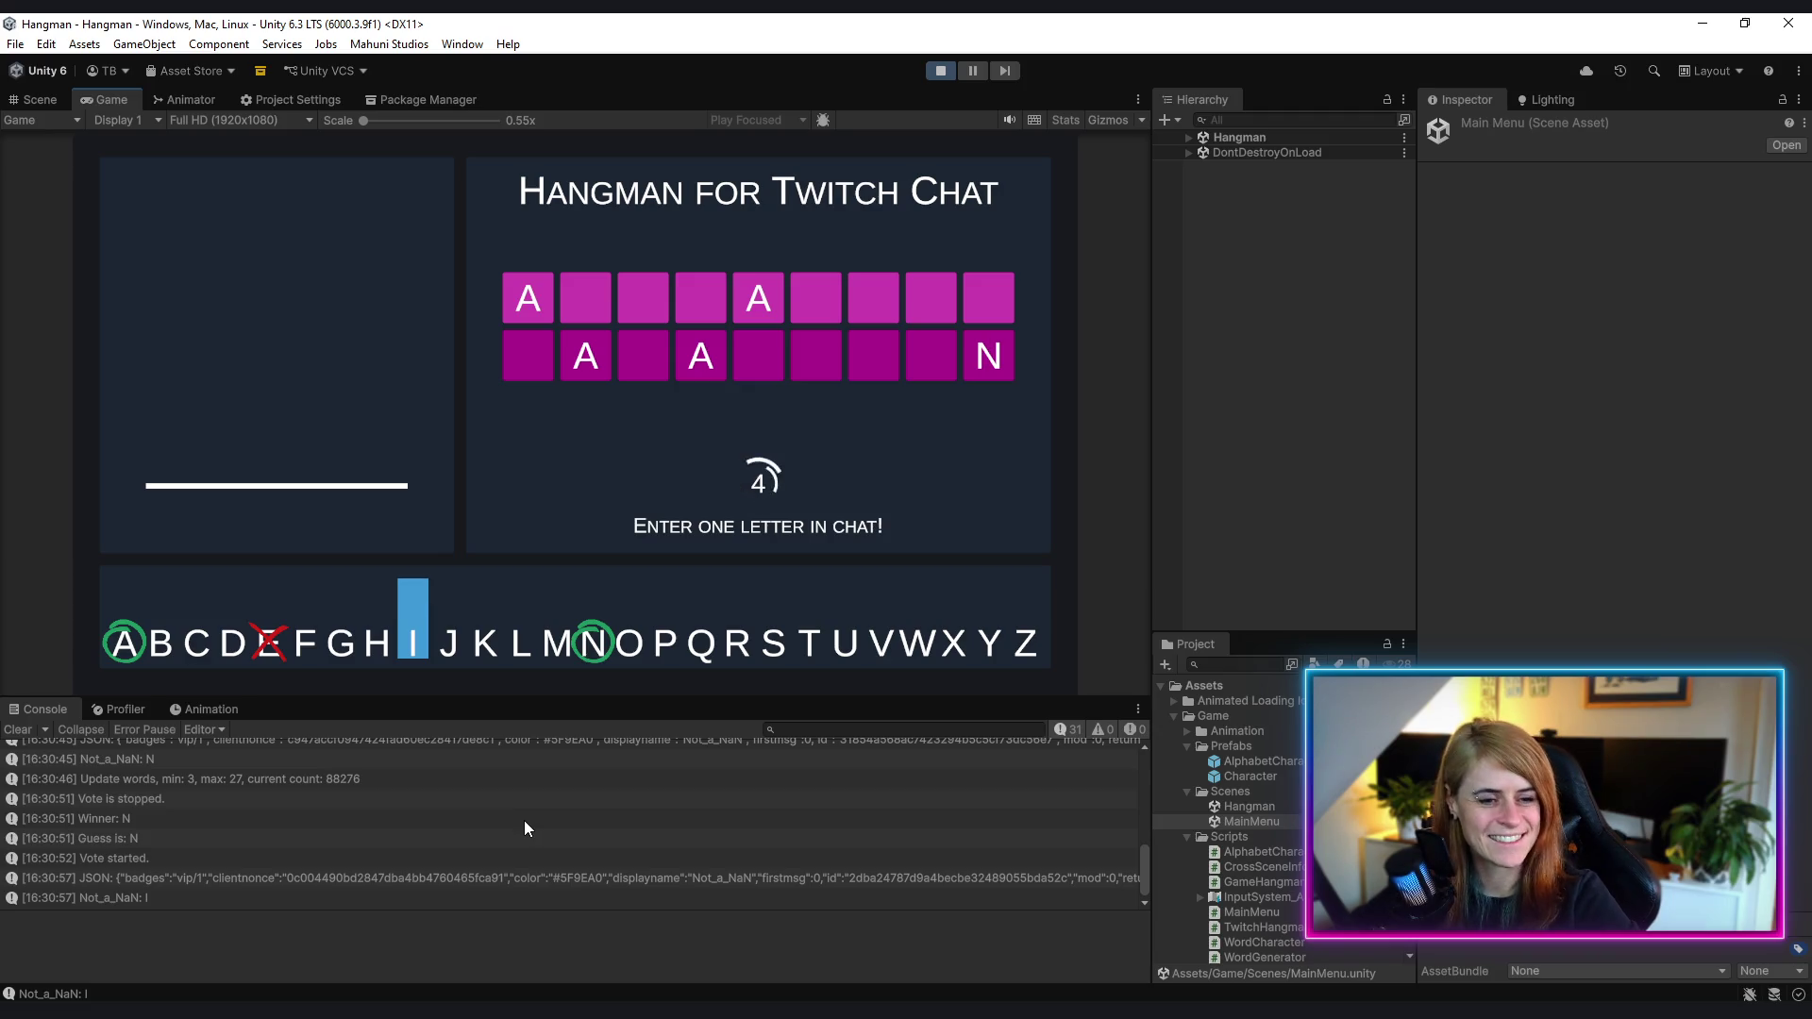
pyautogui.press('Escape')
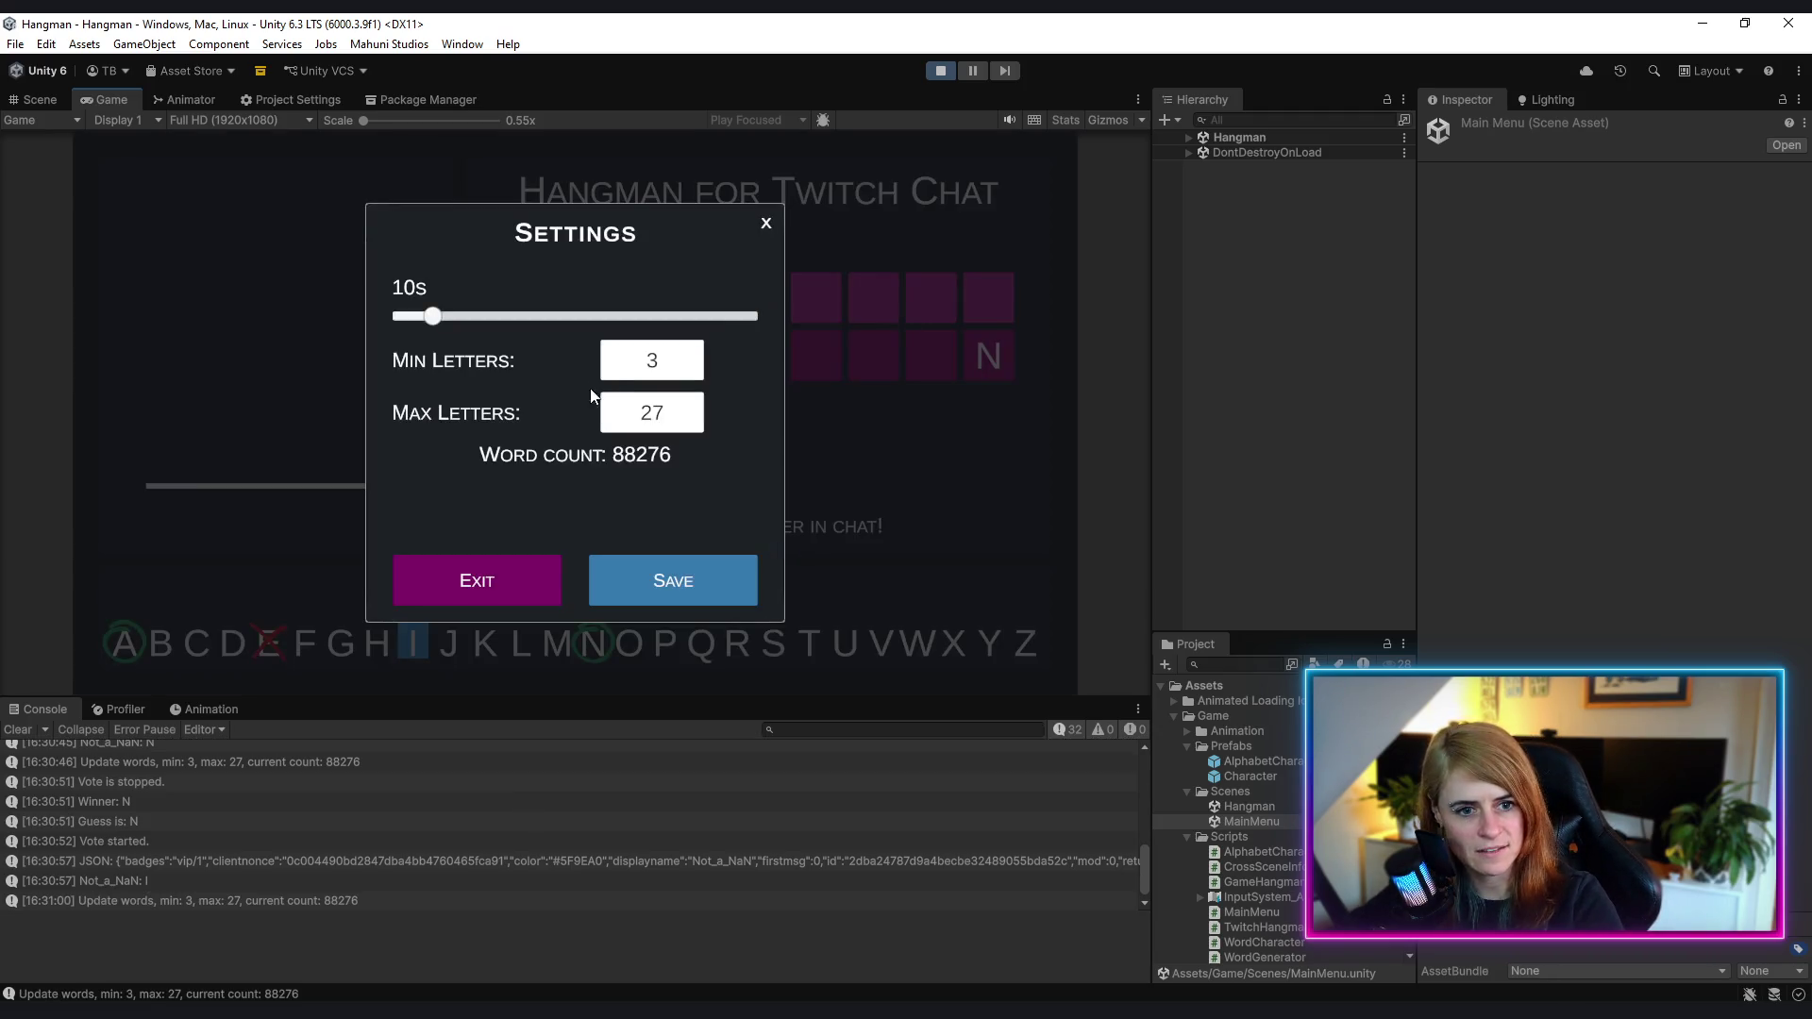
pyautogui.click(765, 224)
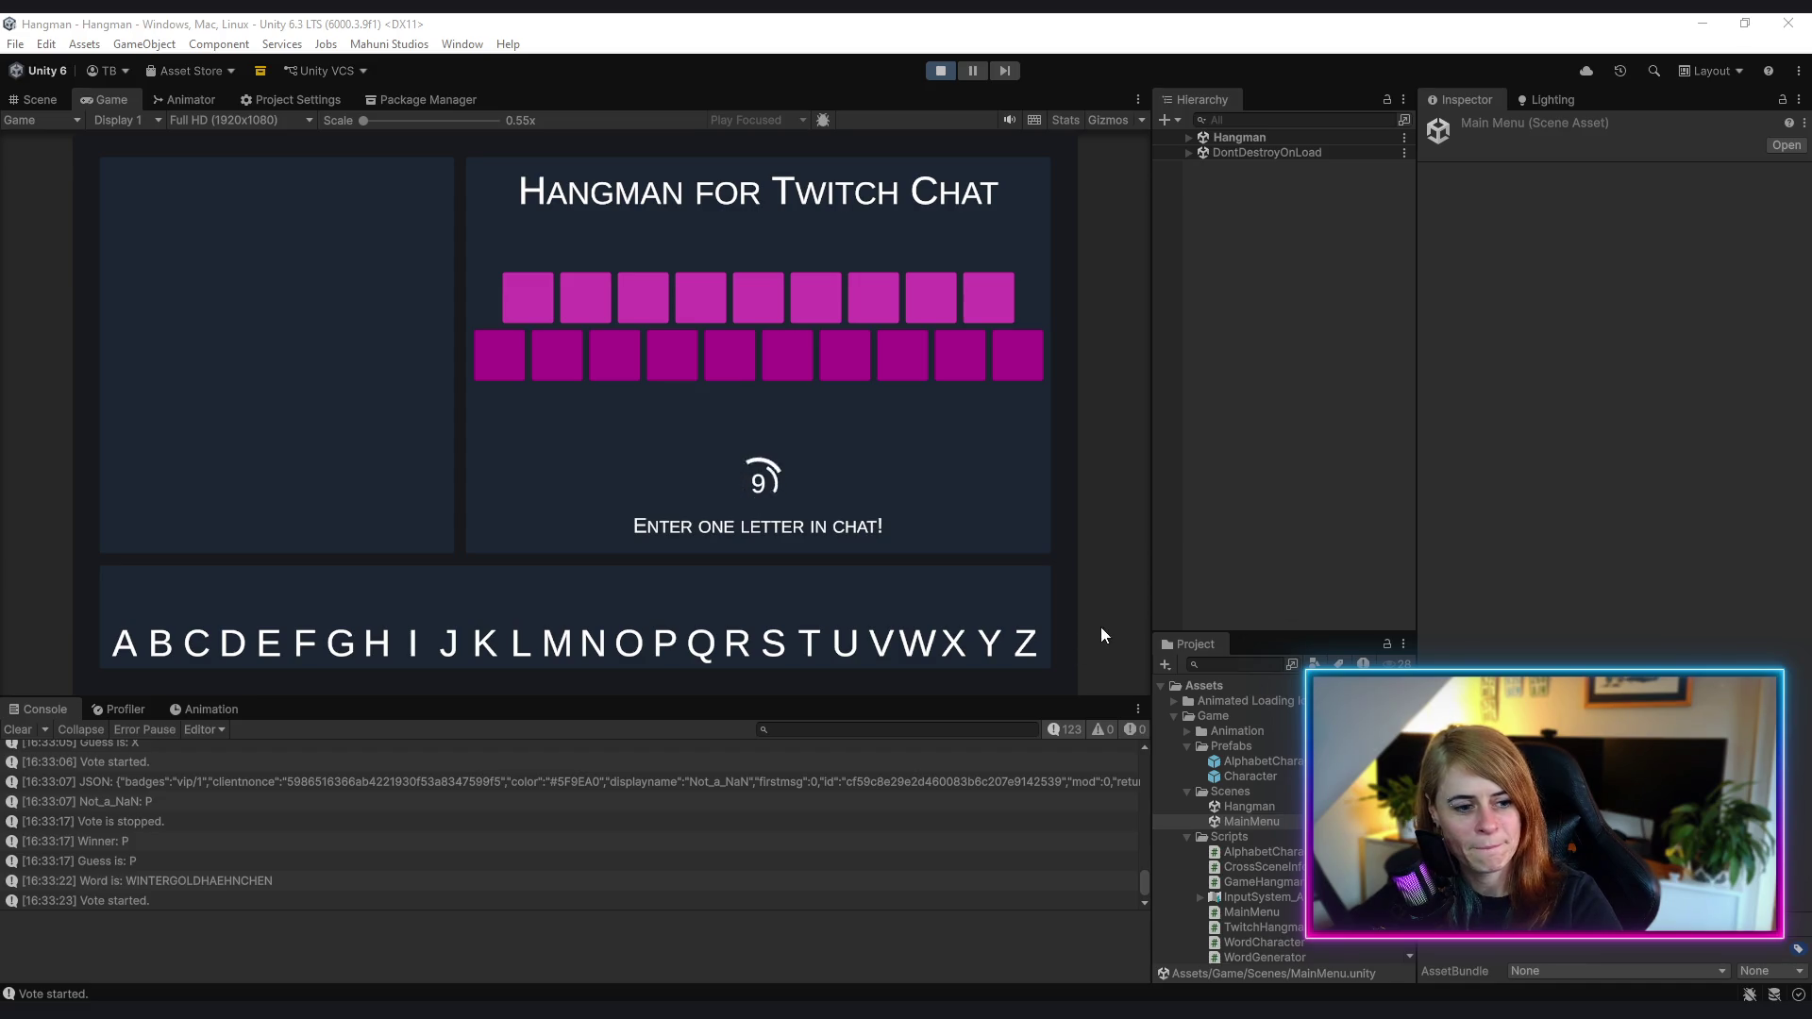
# - Let the chat round run, then stop Play mode
pyautogui.click(941, 70)
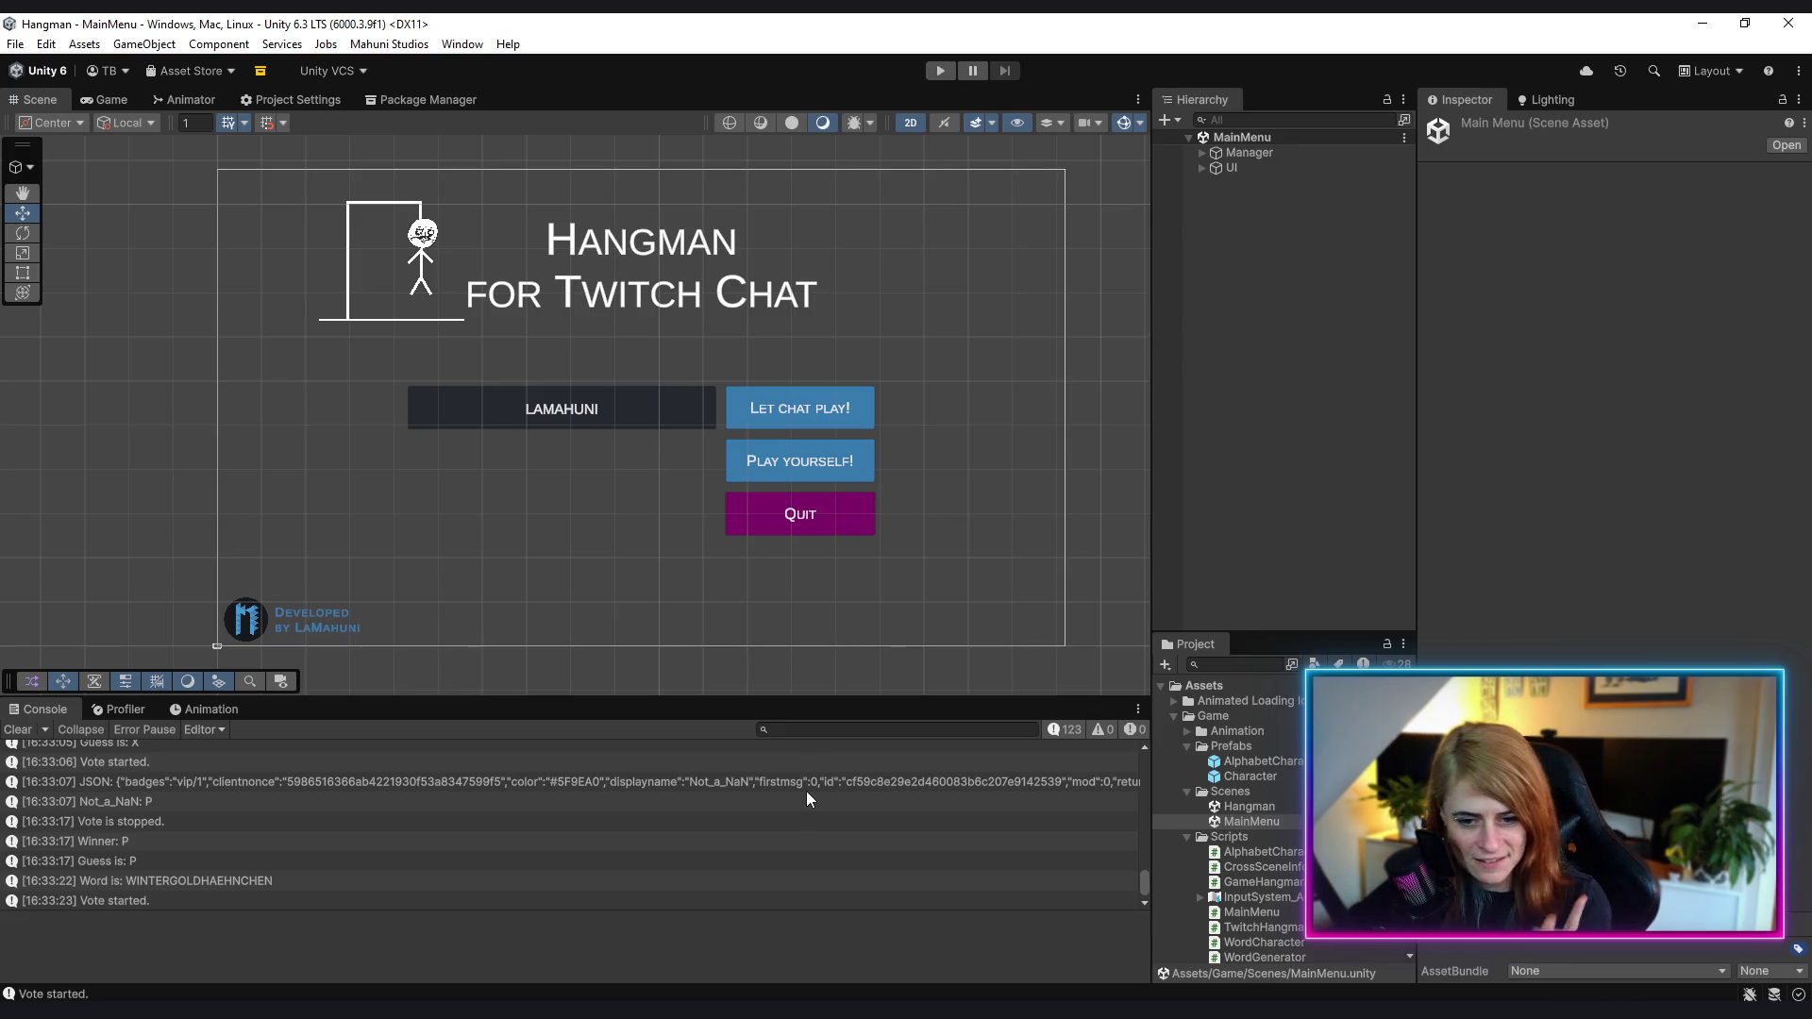
# - Comment out the JSON Debug.Log at line 309 of TwitchChatConnection.cs, then go back to Unity
pyautogui.click(312, 789)
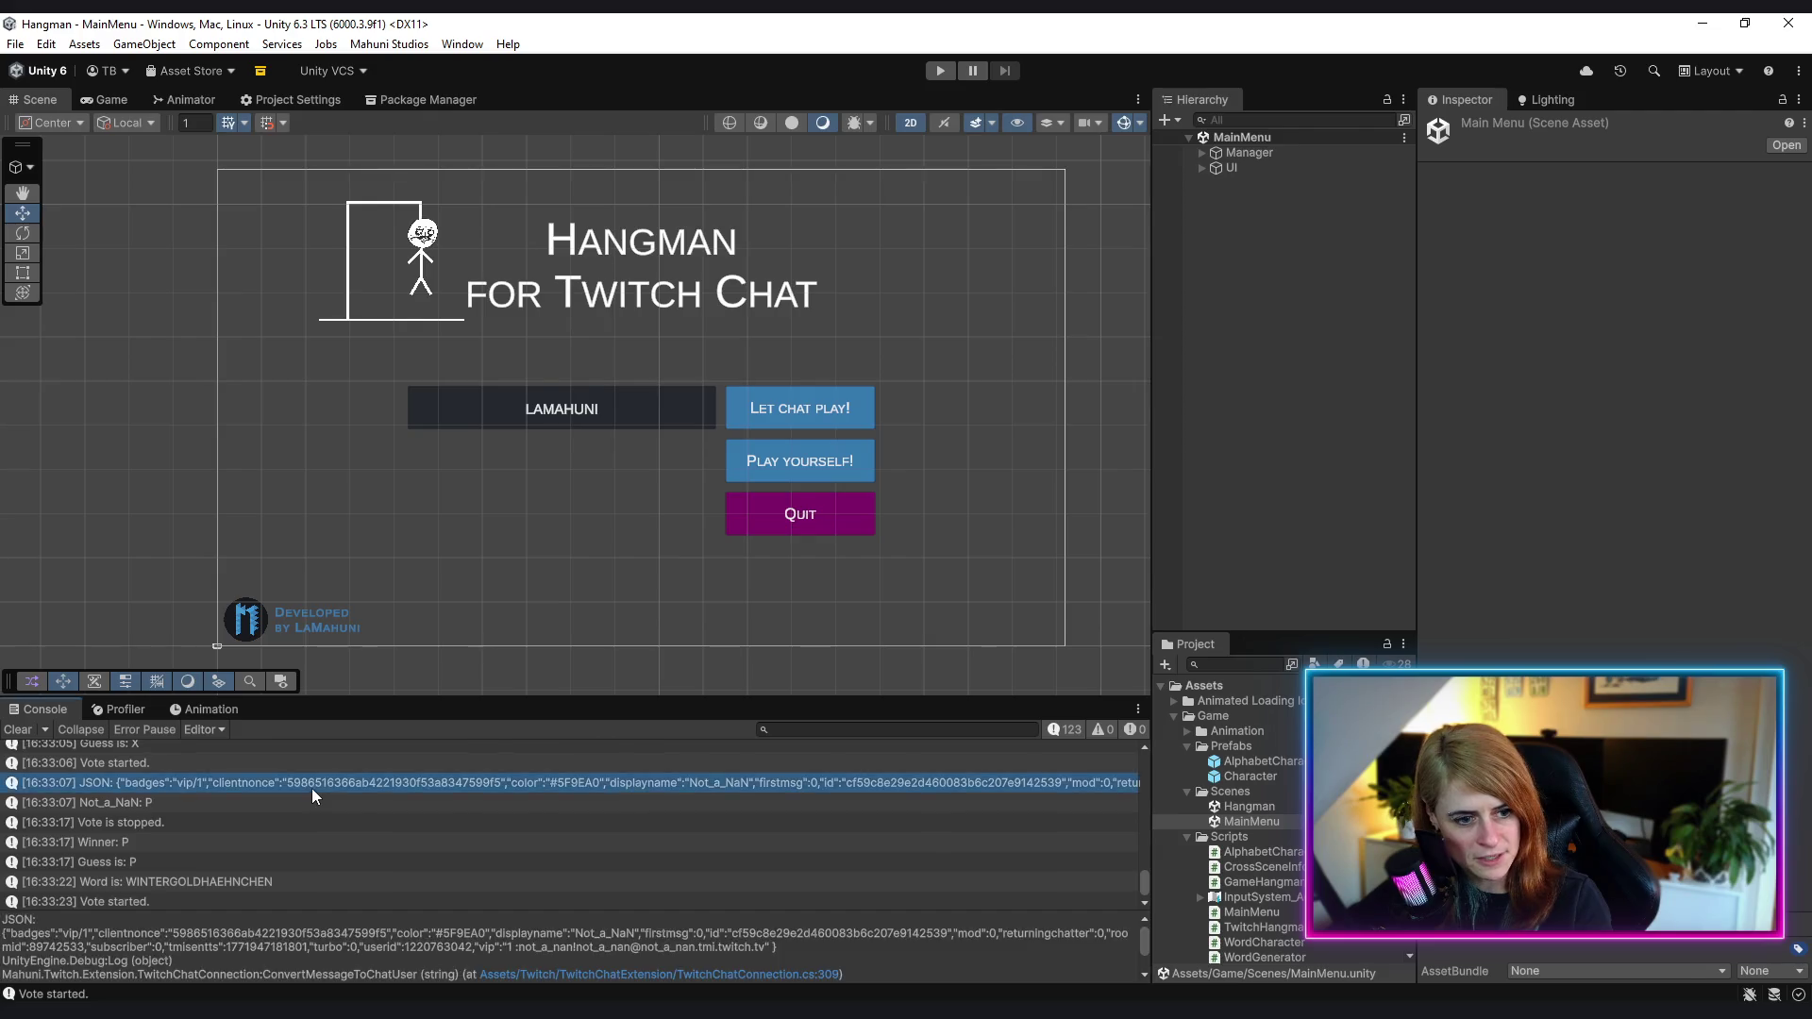
pyautogui.doubleClick(311, 789)
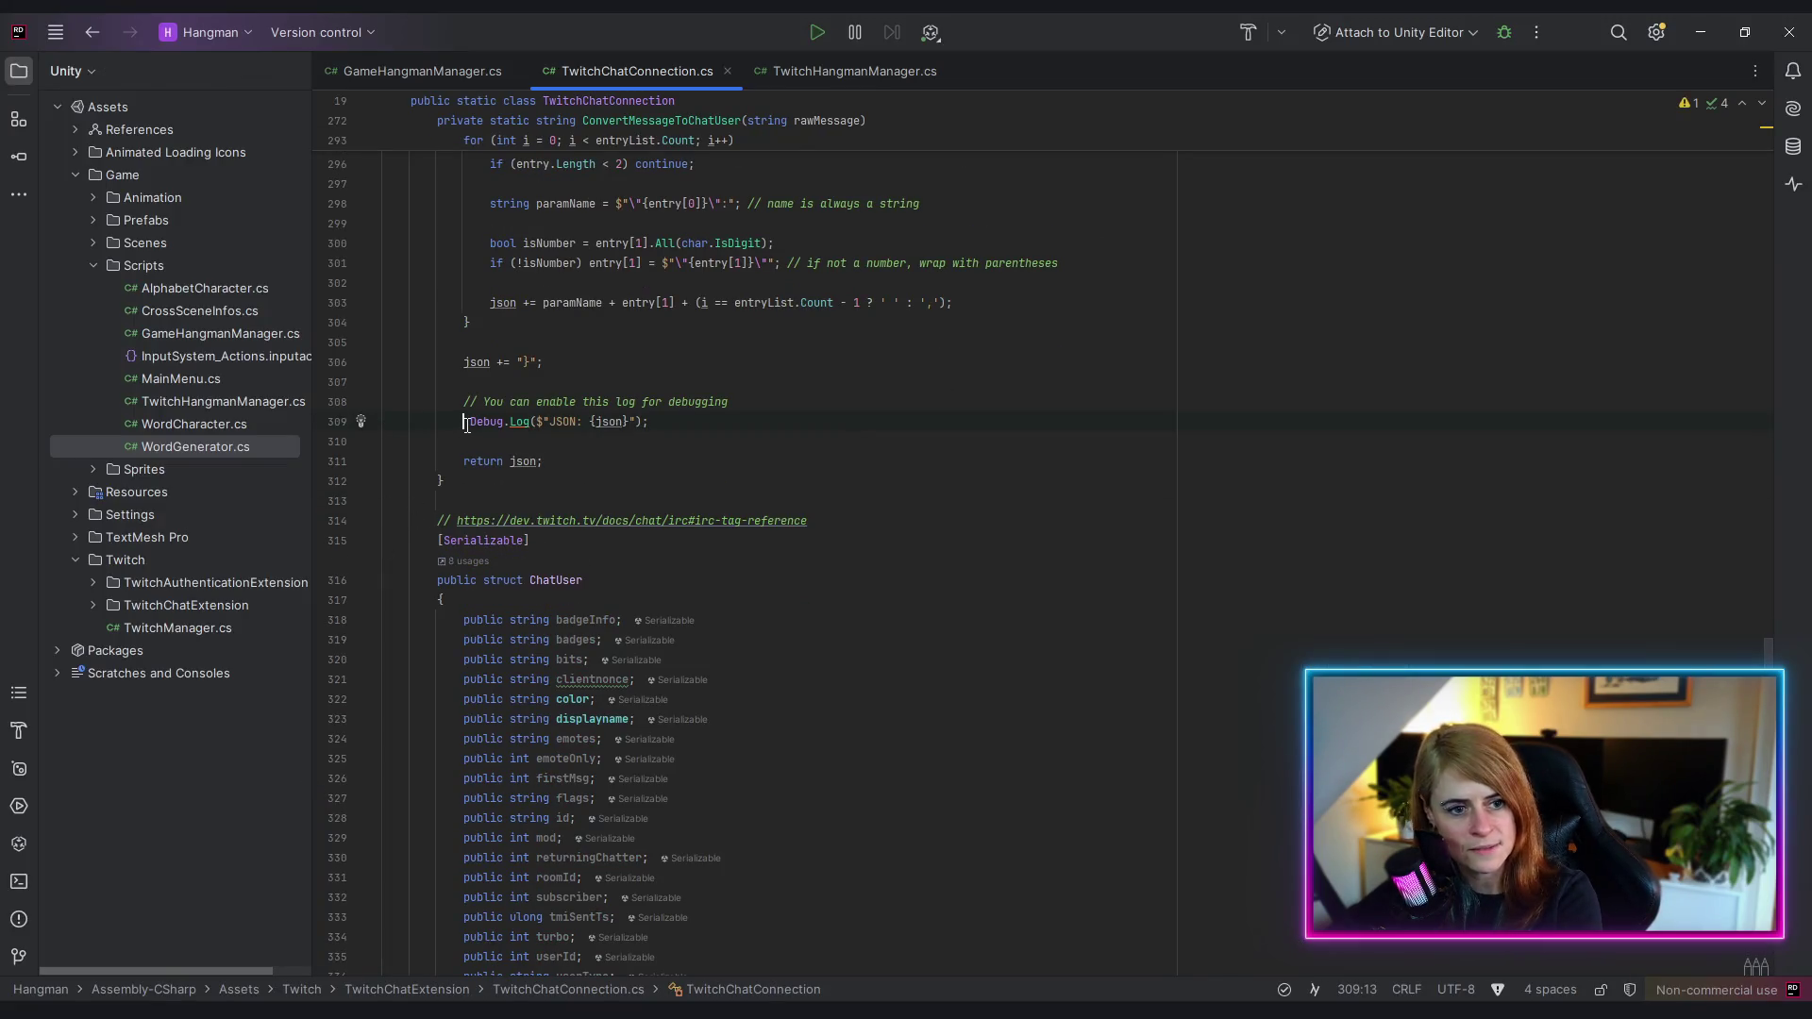
pyautogui.hotkey('ctrl', '/')
pyautogui.click(859, 479)
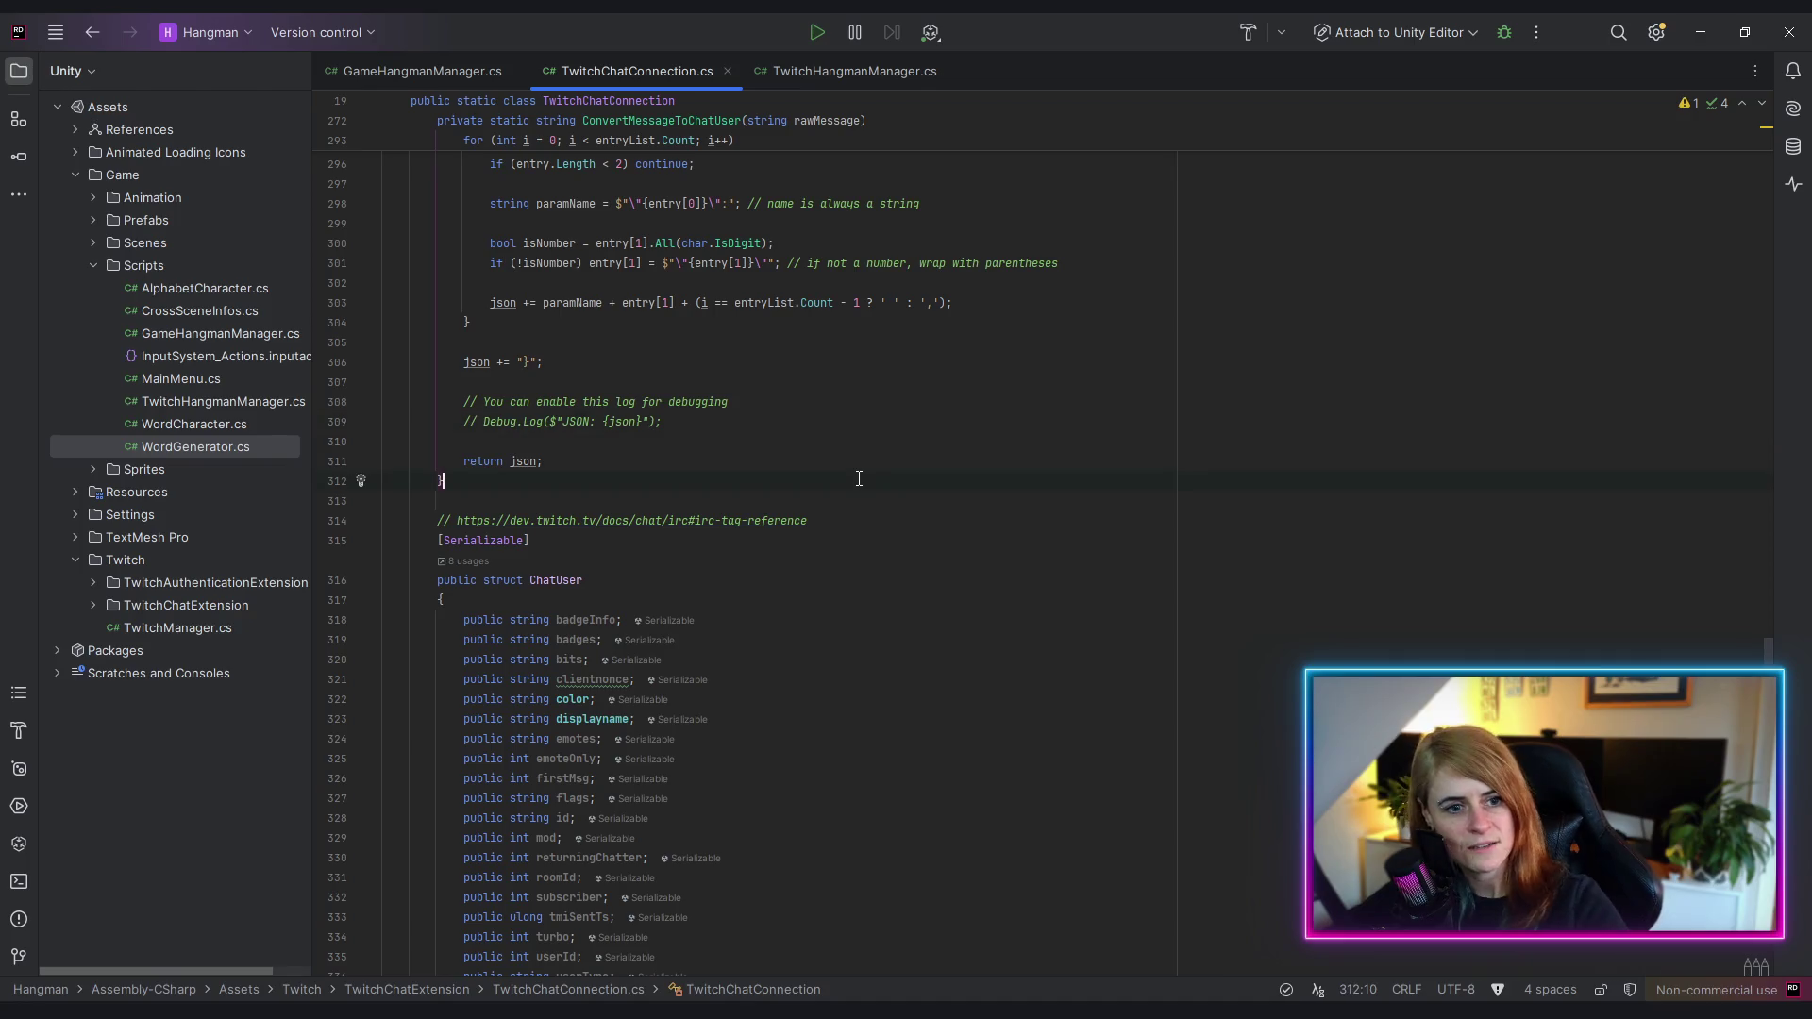
pyautogui.middleClick(637, 79)
pyautogui.press('Down')
pyautogui.press('Down')
pyautogui.press('Down')
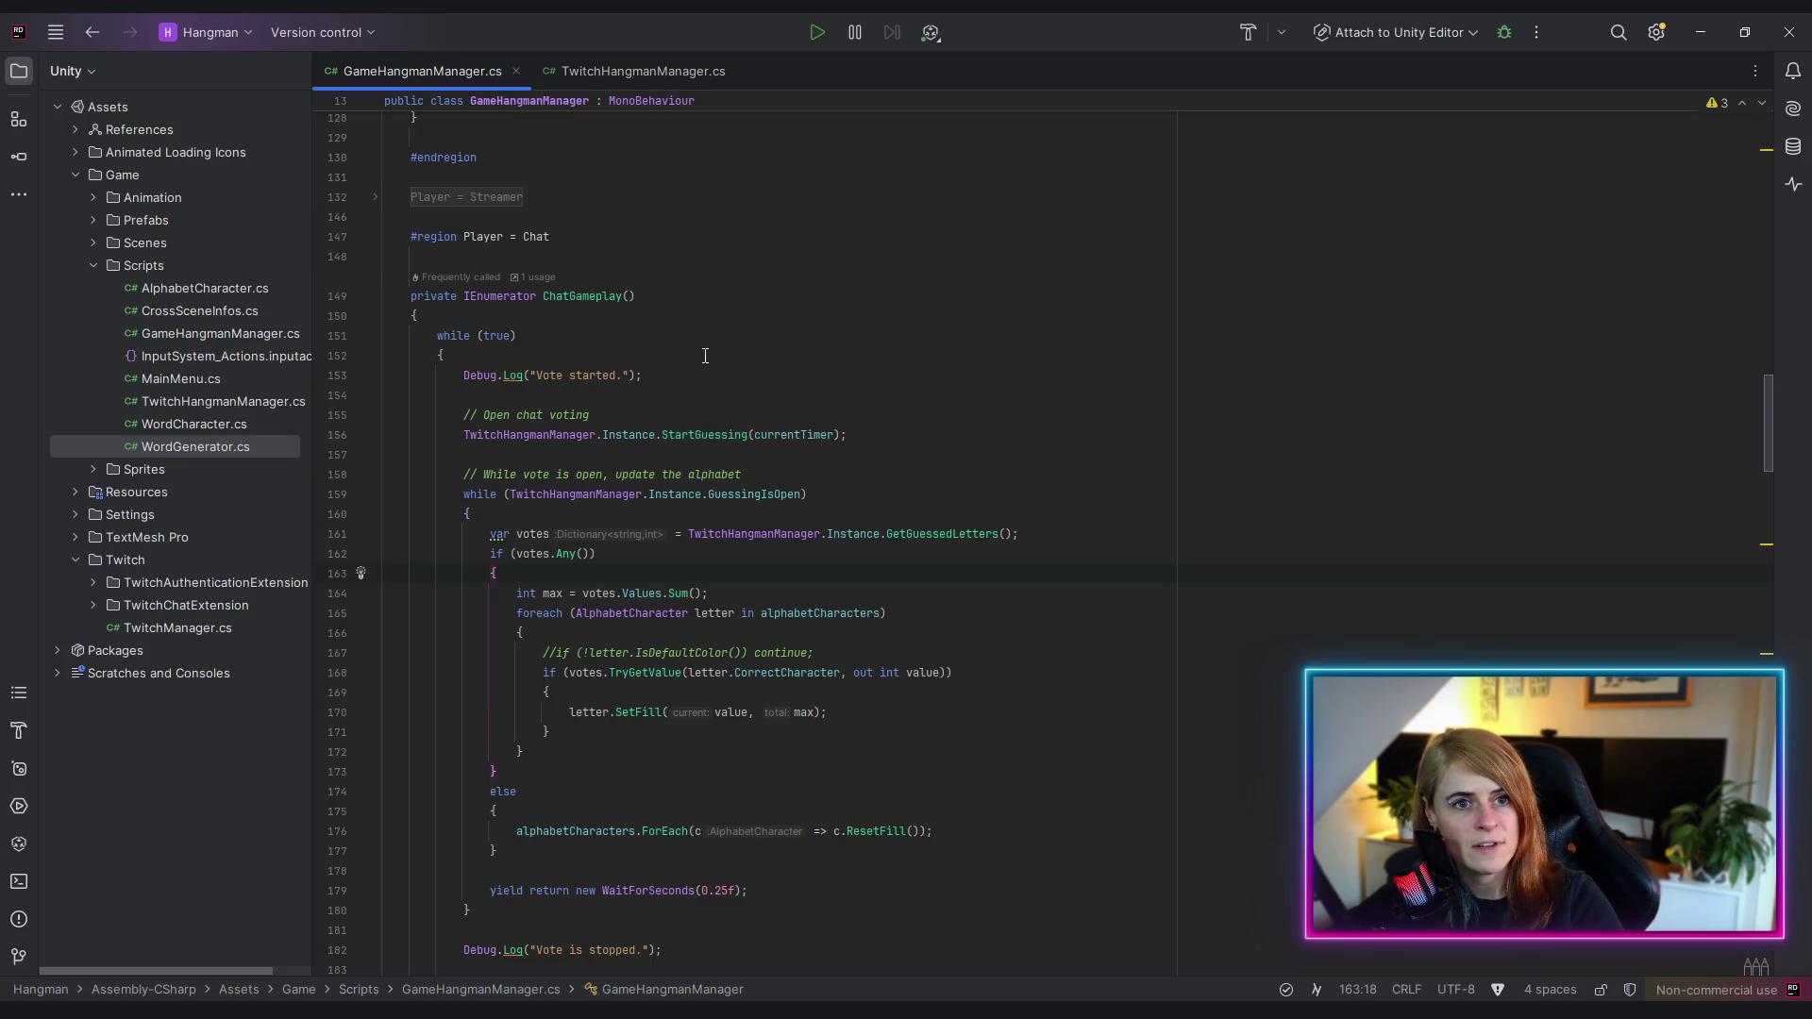
pyautogui.scroll(20, 760, 367)
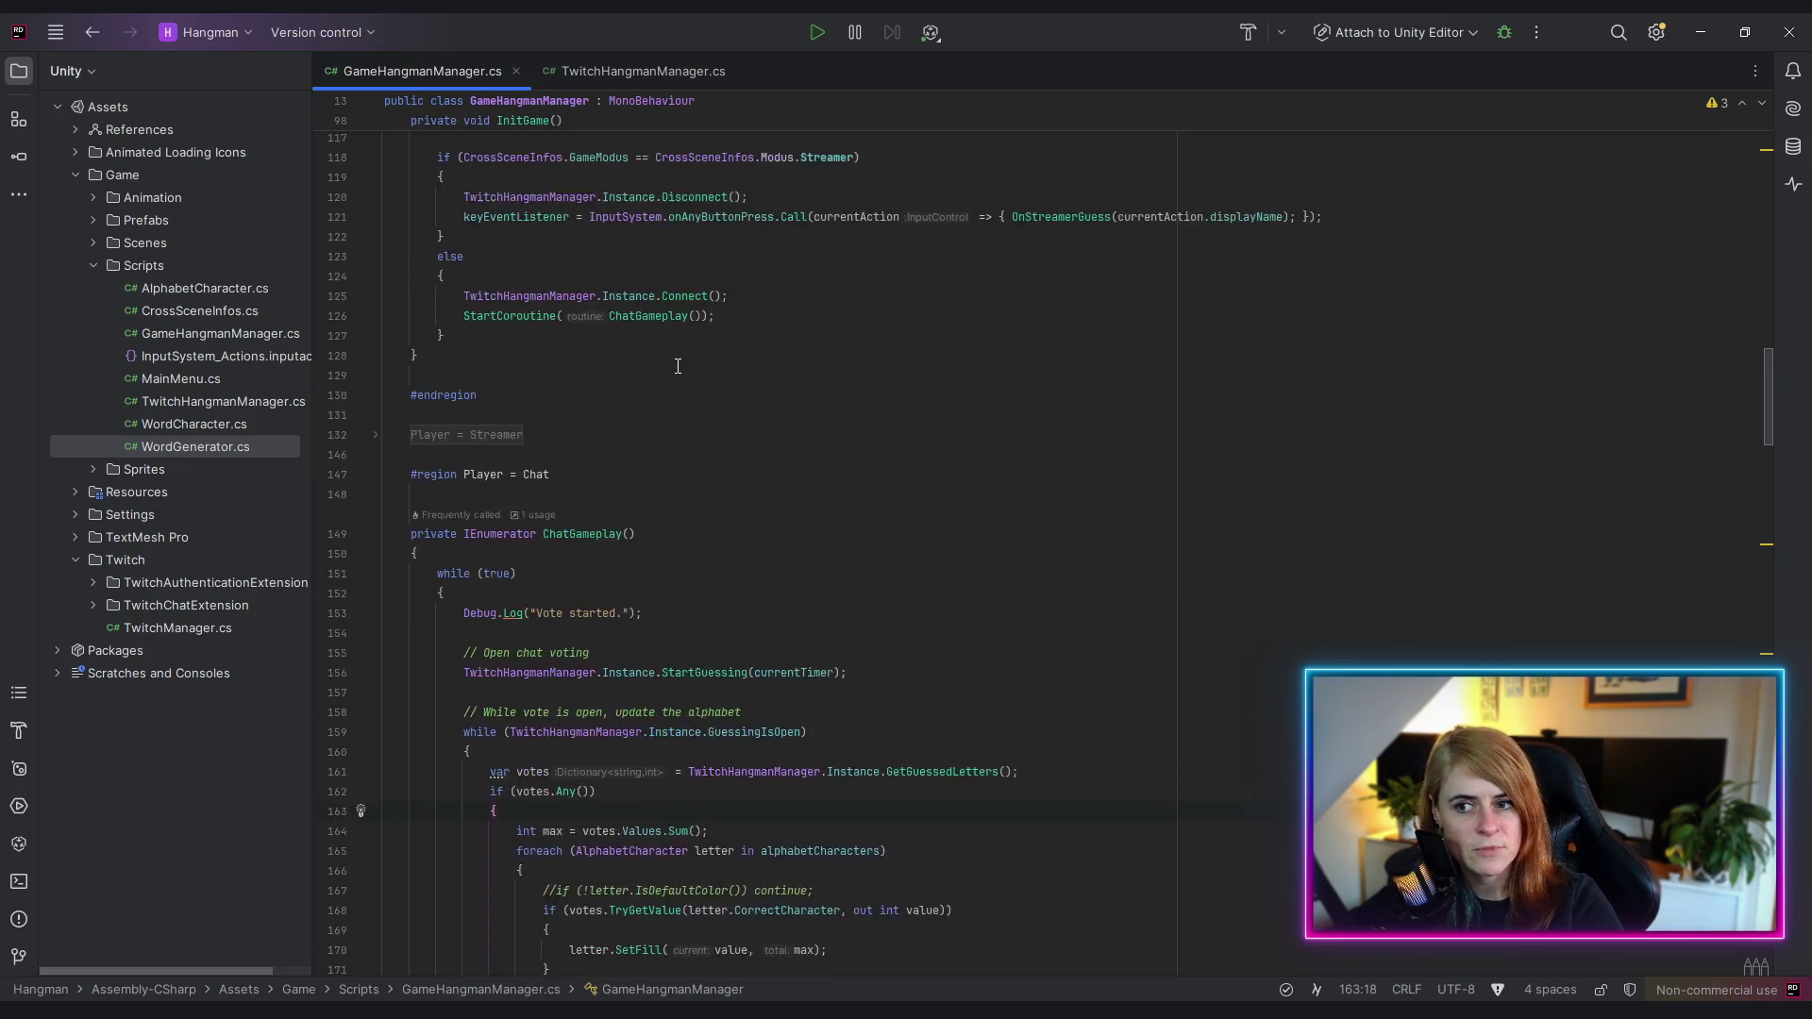
pyautogui.hotkey('alt', 'Tab')
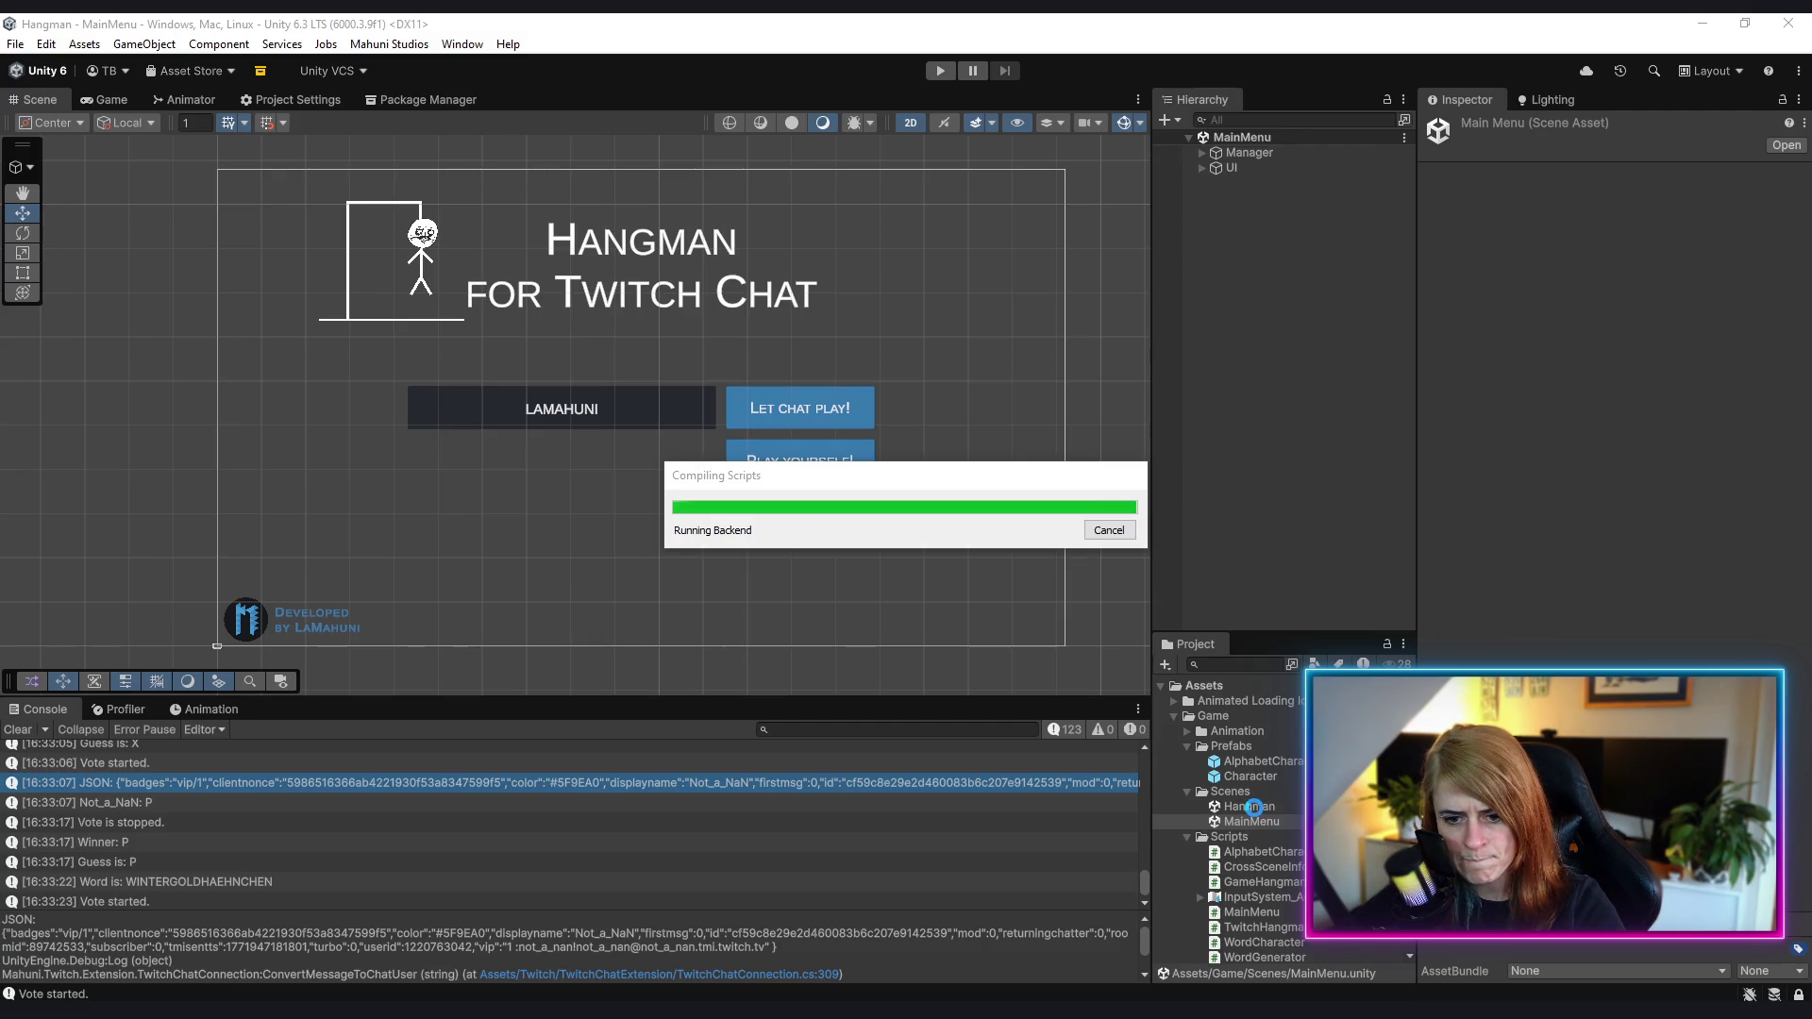
# - Open the Hangman scene and expand Ui > Settings > Content > Timer to inspect its Slider
pyautogui.doubleClick(1255, 808)
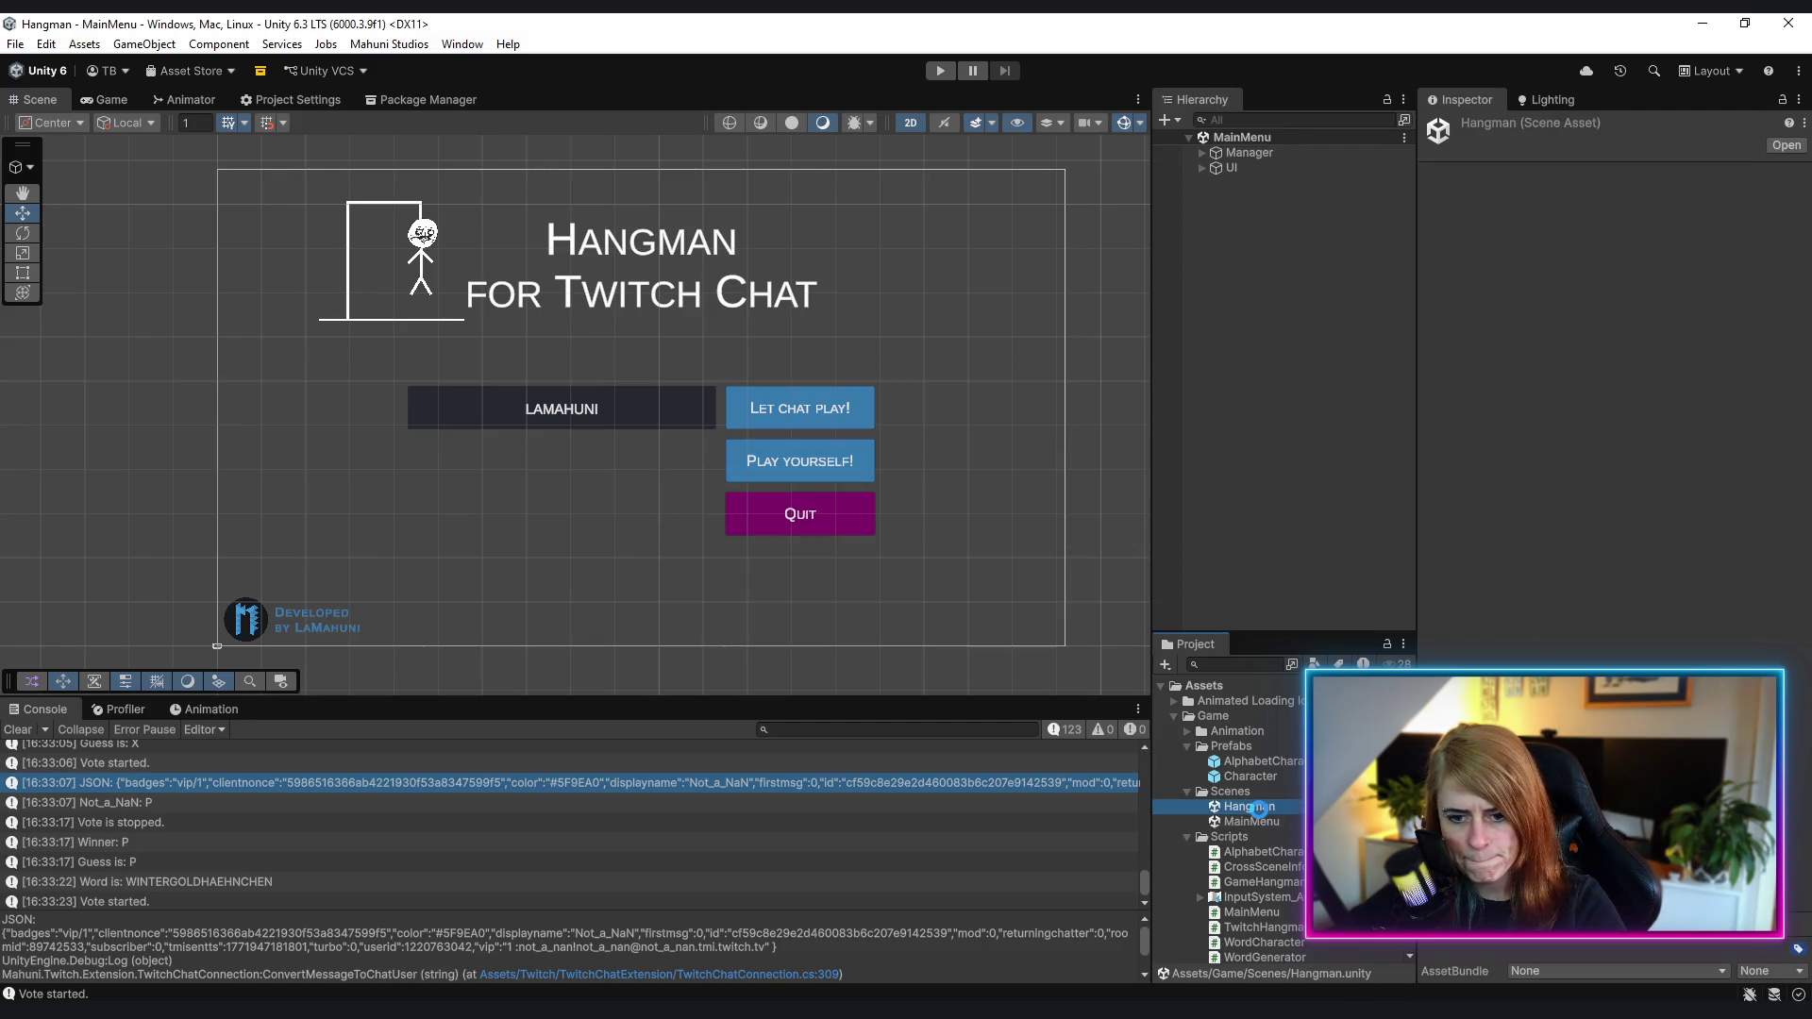
pyautogui.click(1201, 167)
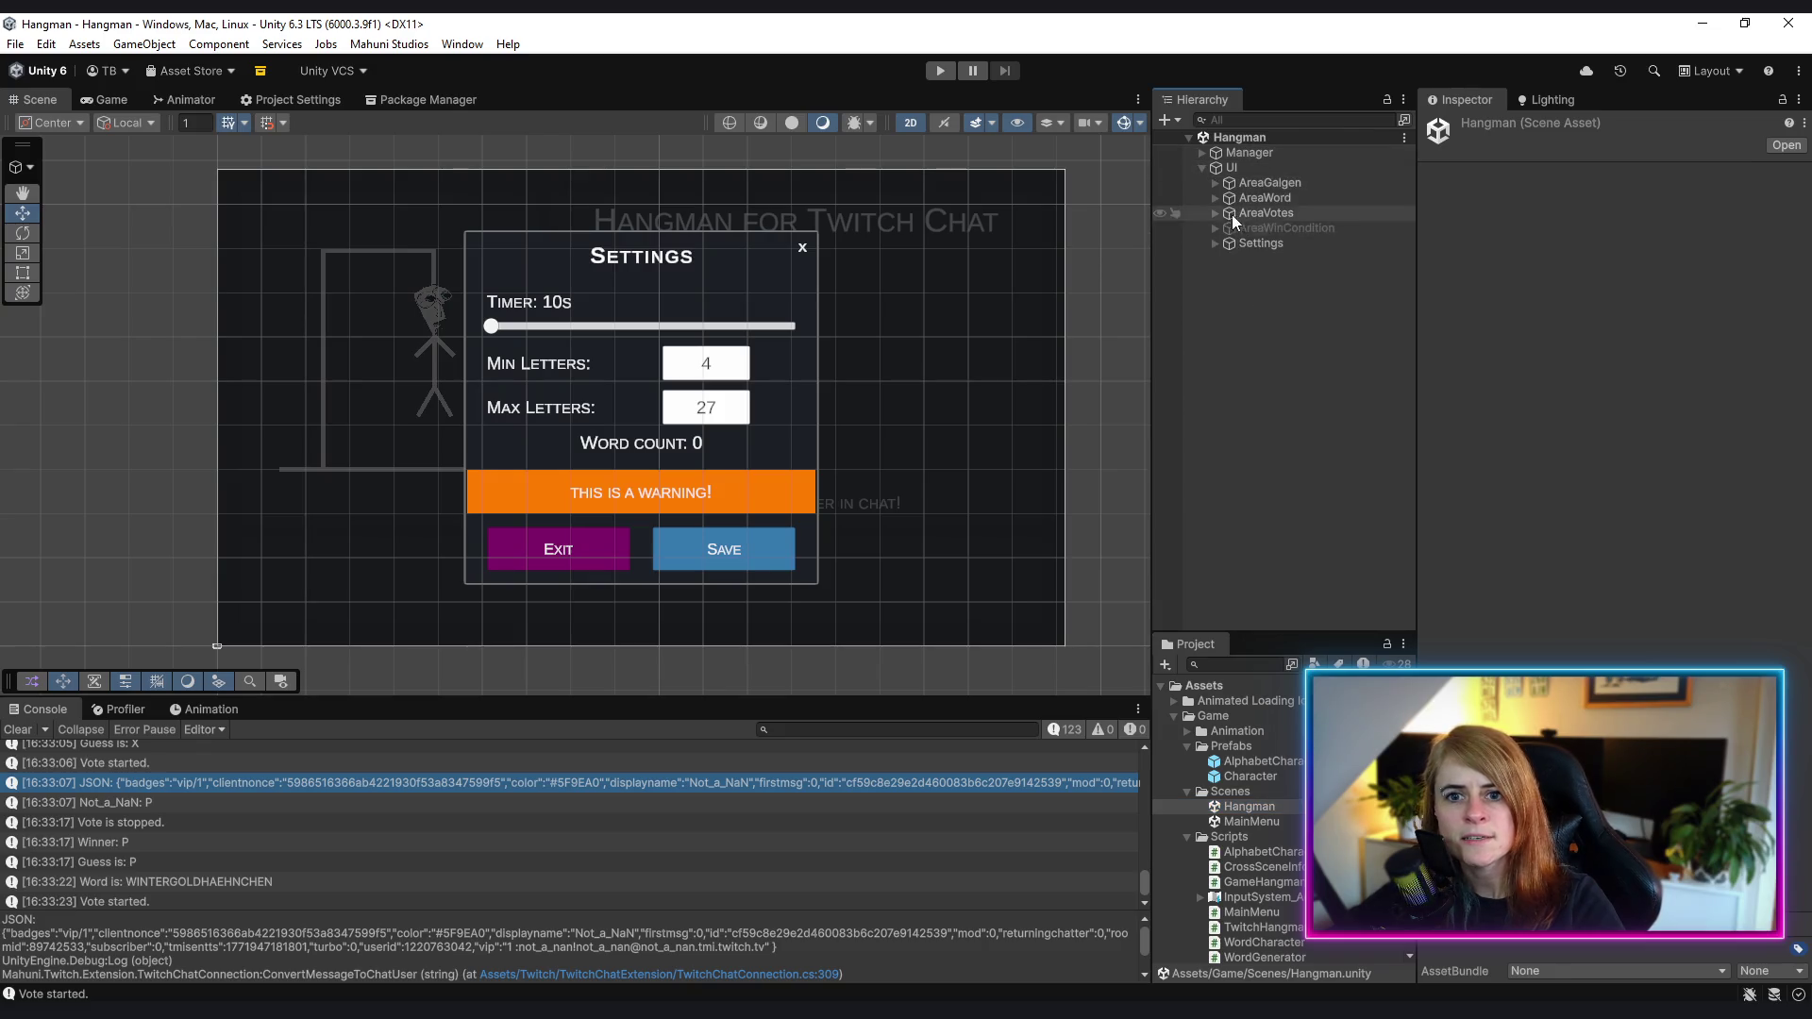
pyautogui.click(1215, 243)
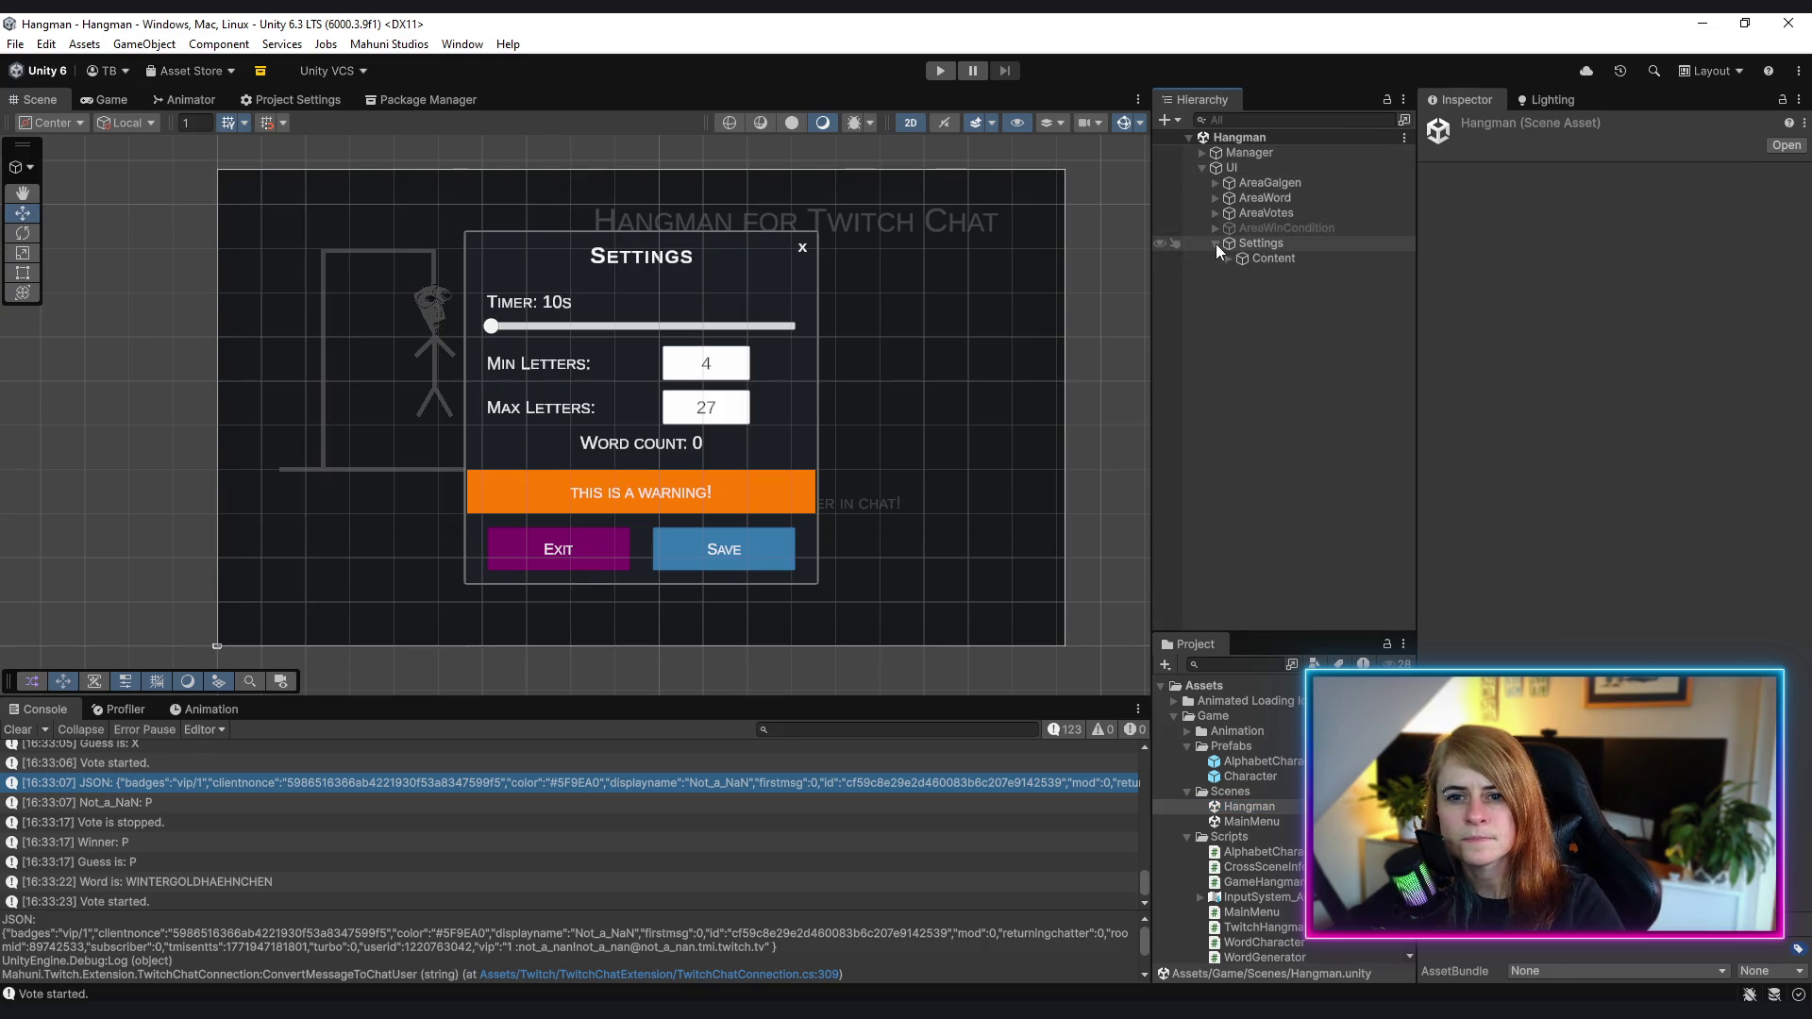
pyautogui.click(1227, 259)
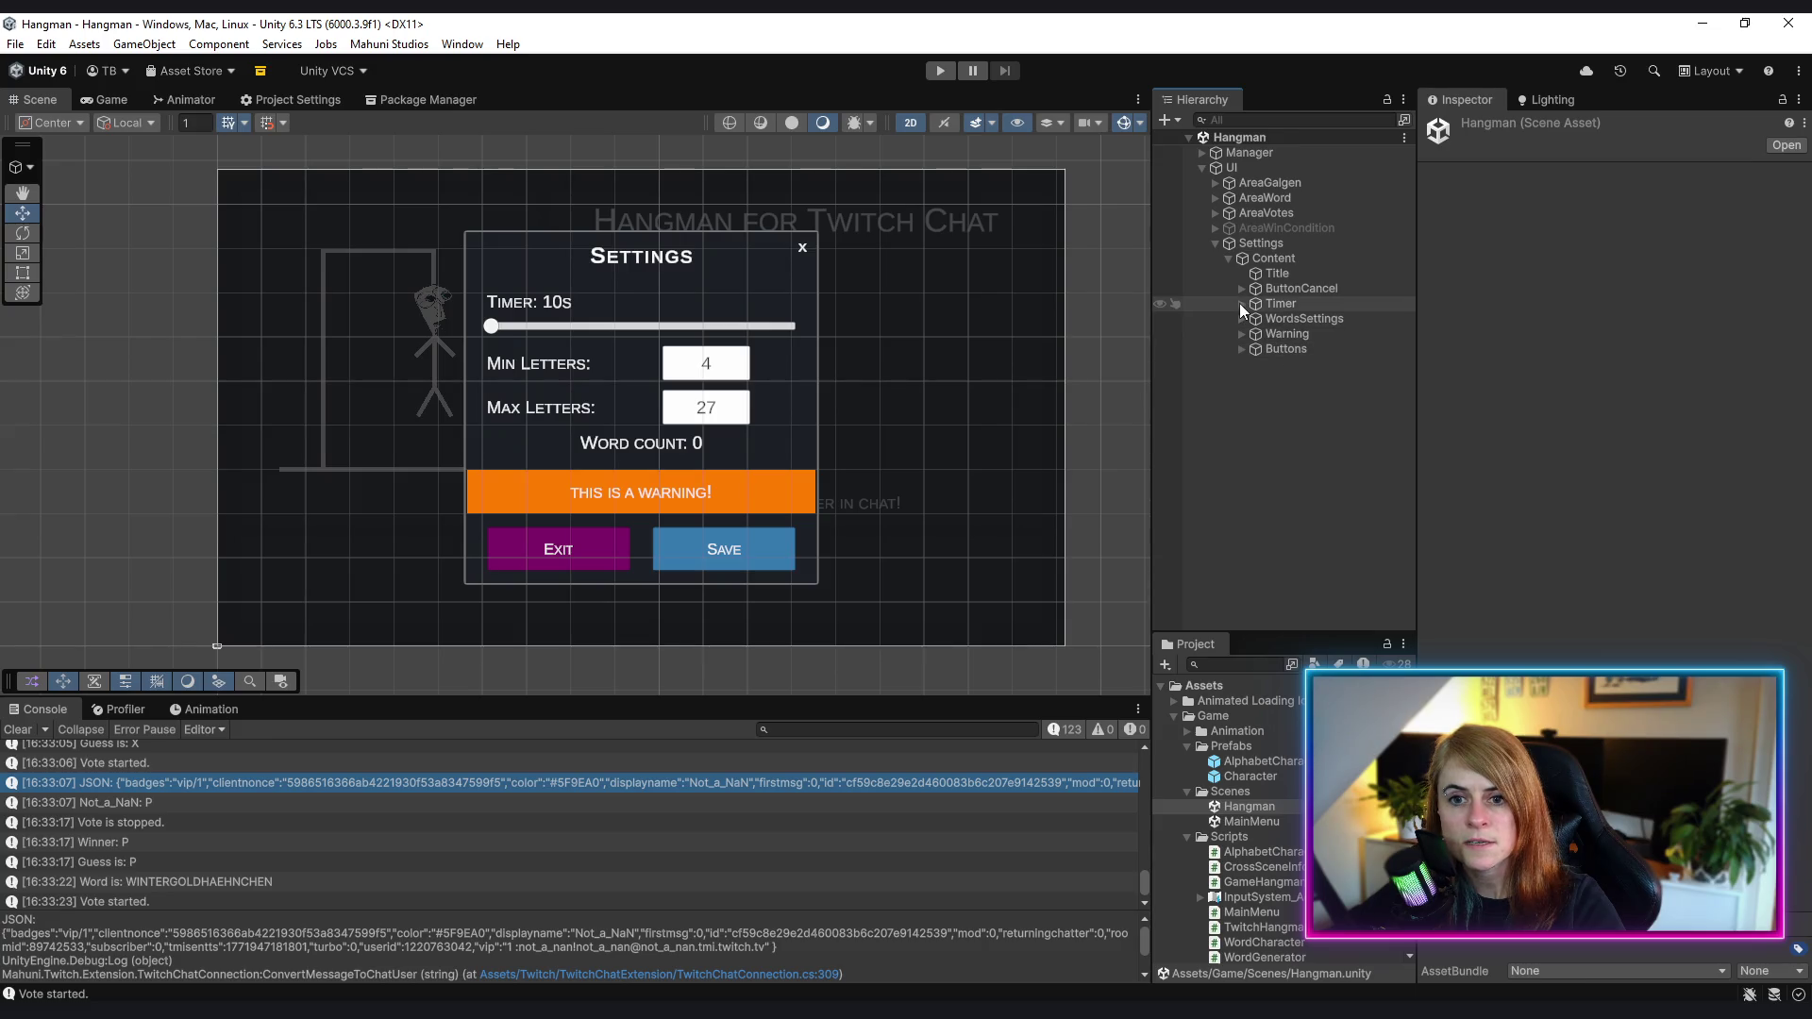
pyautogui.click(1239, 303)
pyautogui.click(1323, 333)
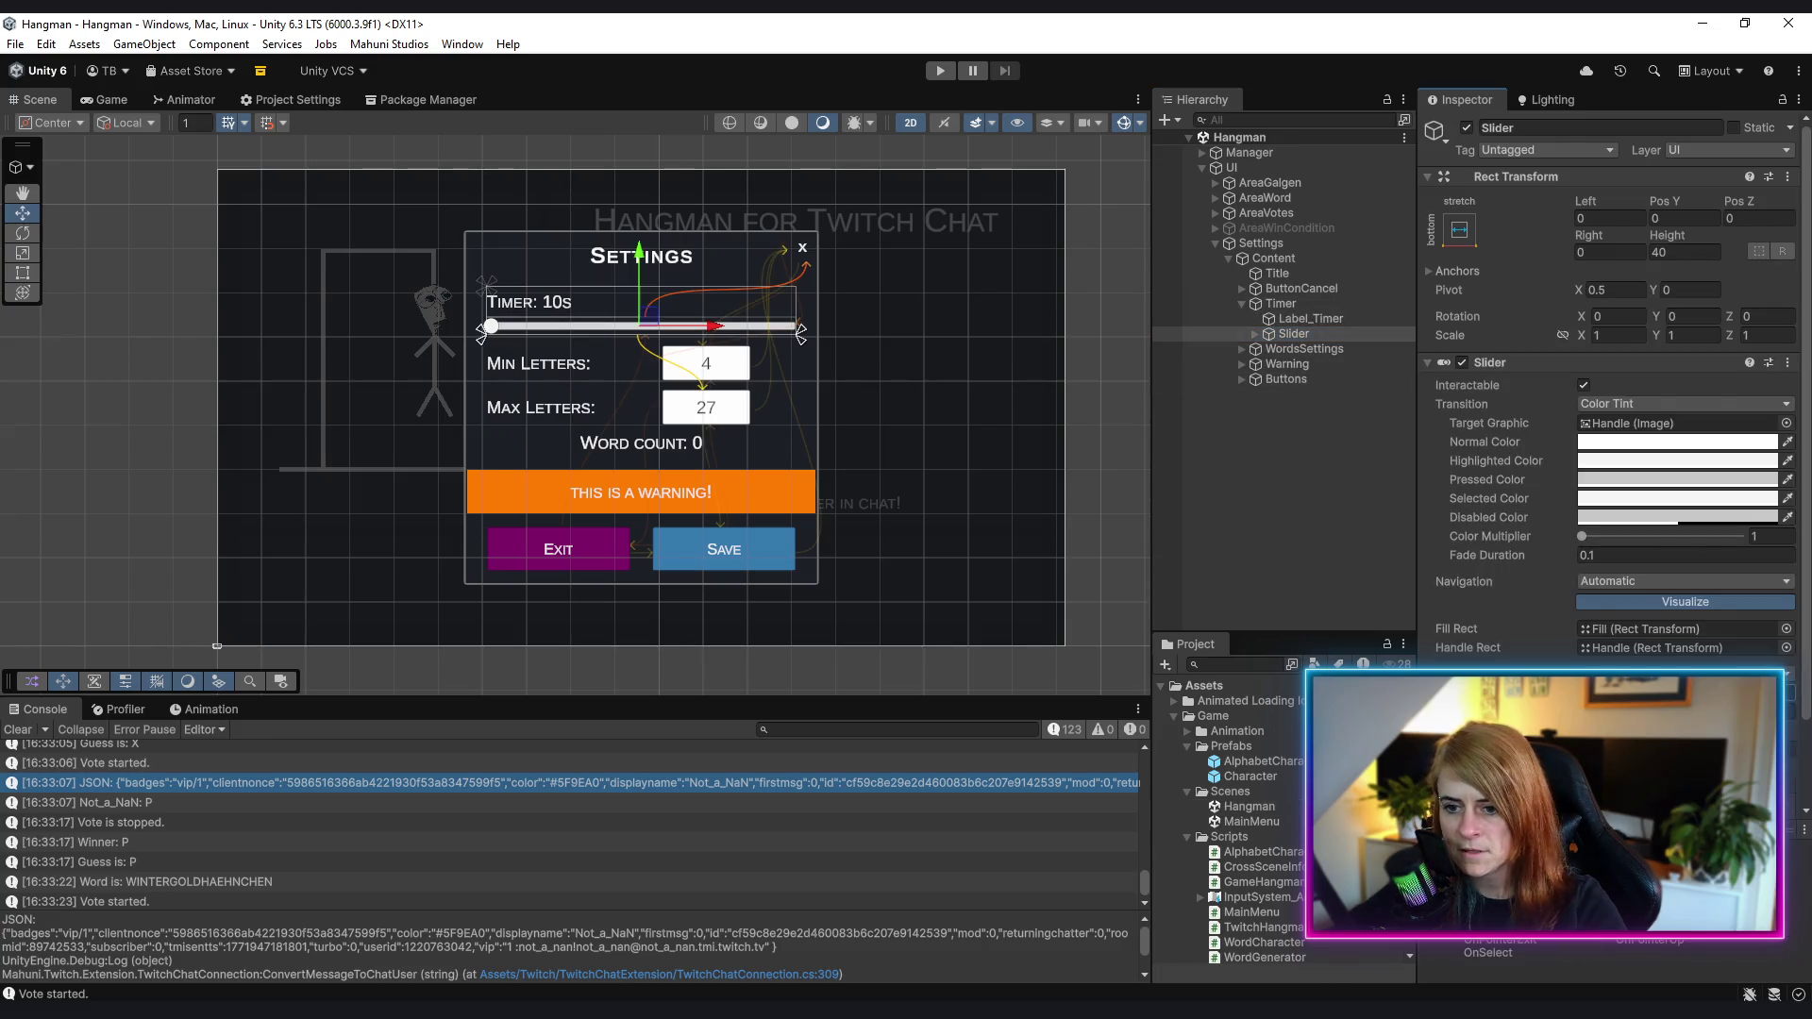
pyautogui.click(1353, 547)
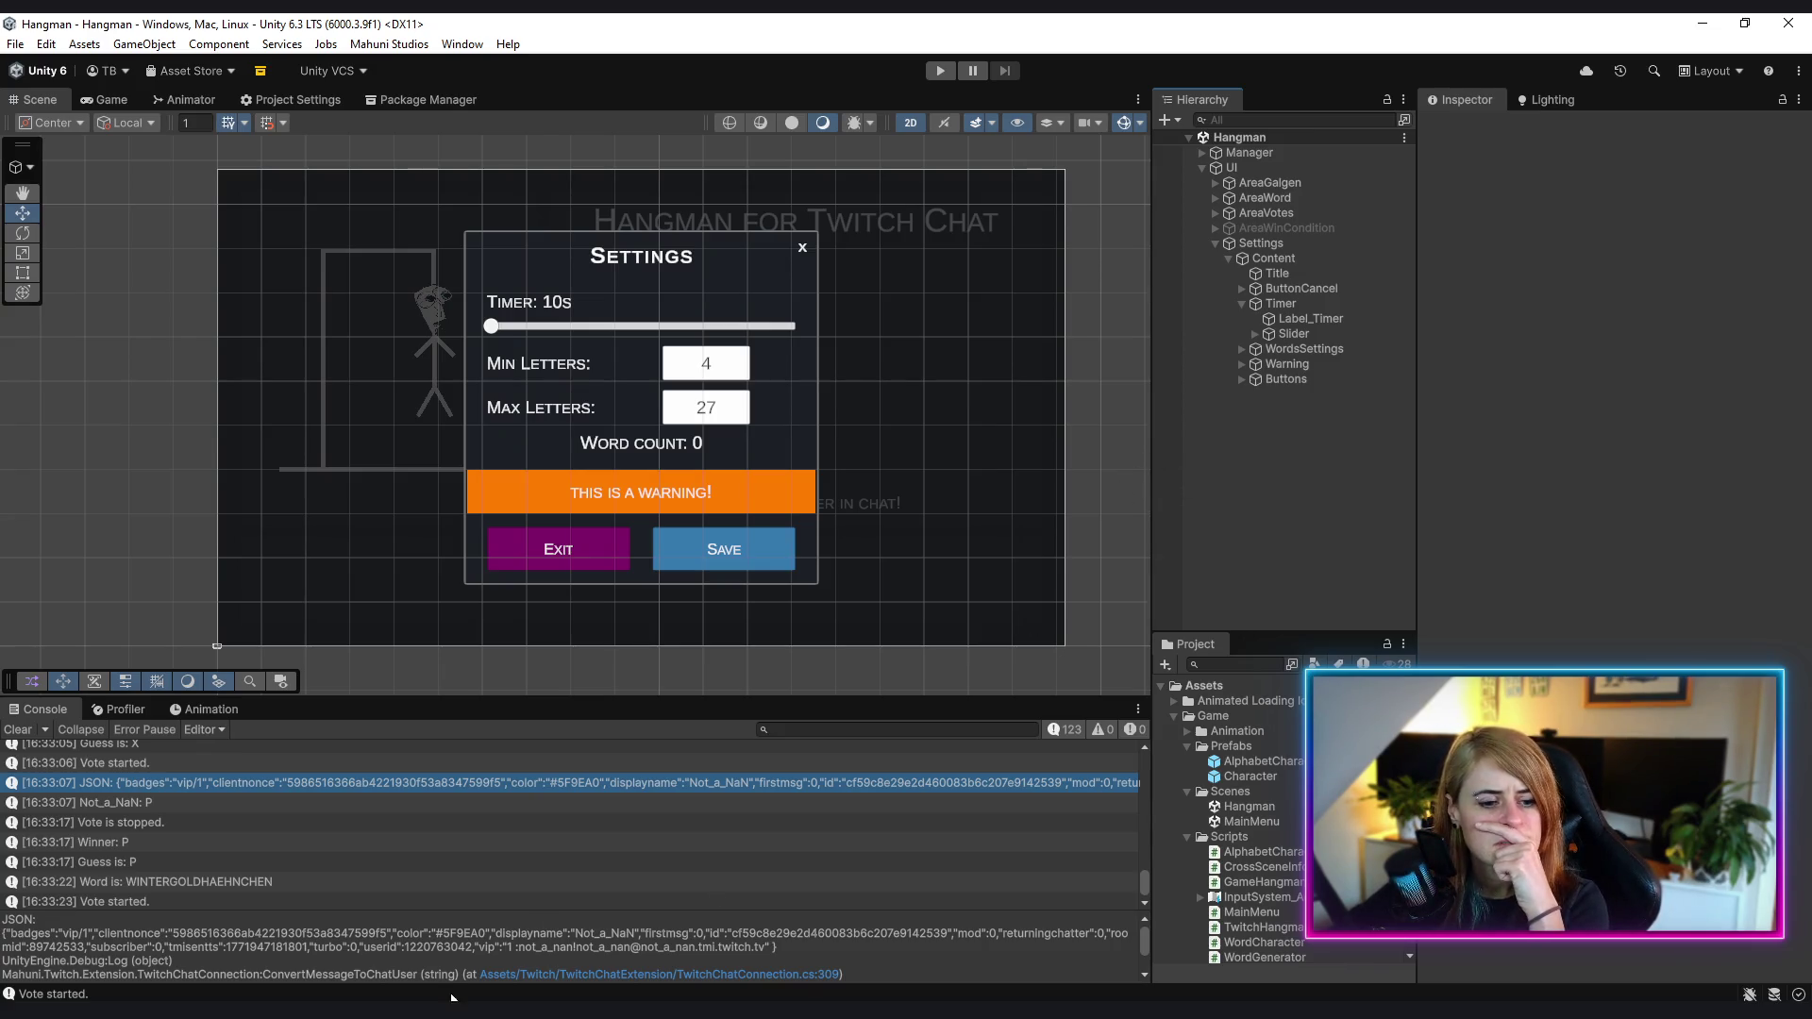
pyautogui.click(403, 932)
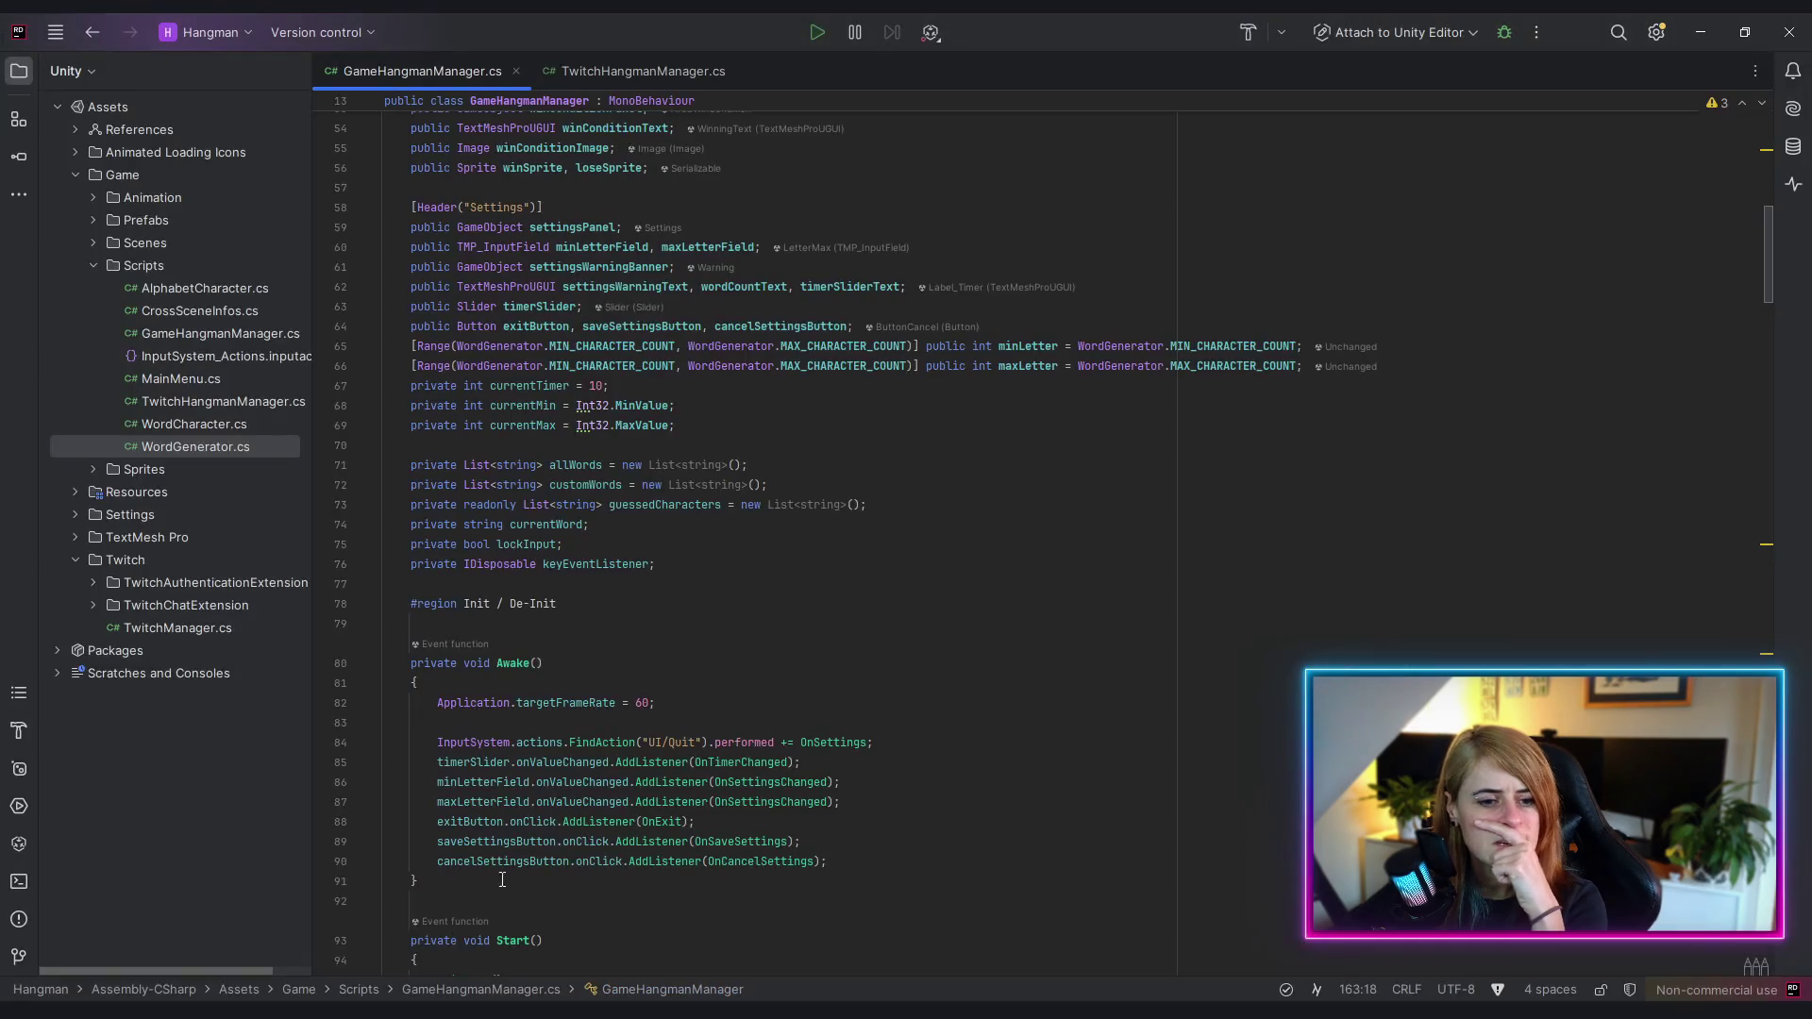
# - Collapse the Player = Chat and Guess Word Logic regions and jump to OnCancelSettings' declaration
pyautogui.scroll(-20, 703, 758)
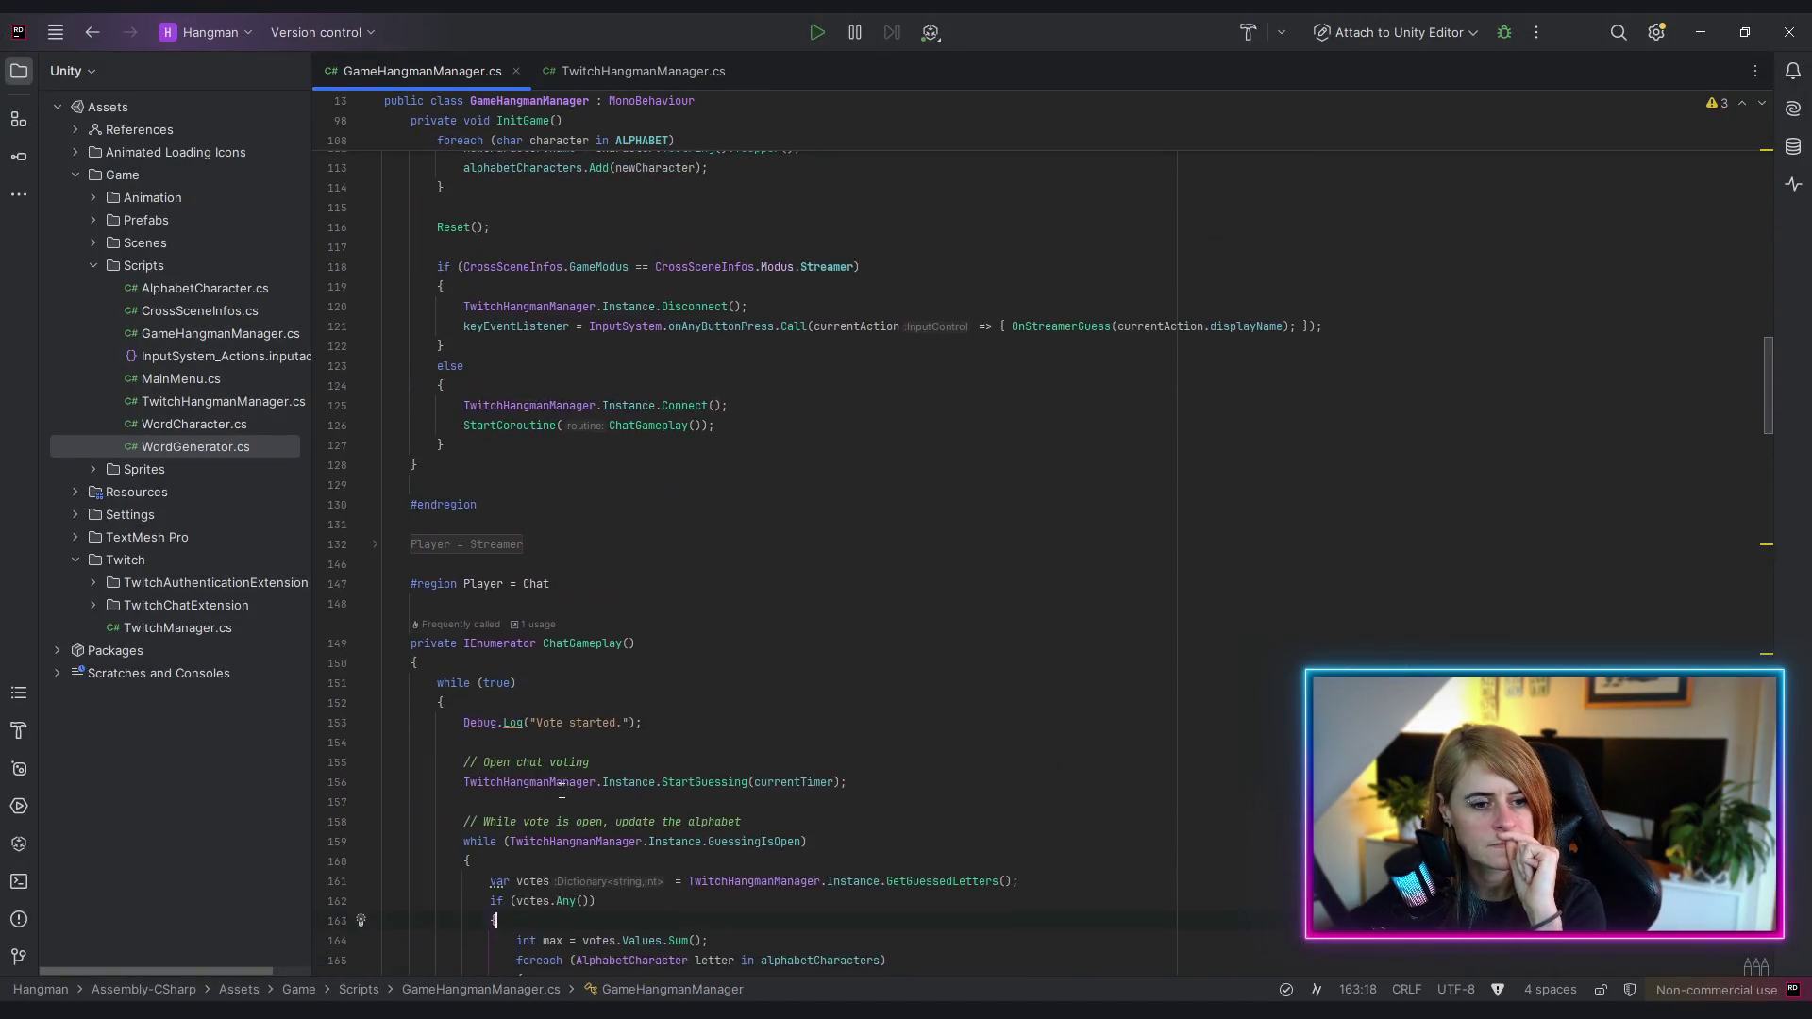
pyautogui.click(373, 227)
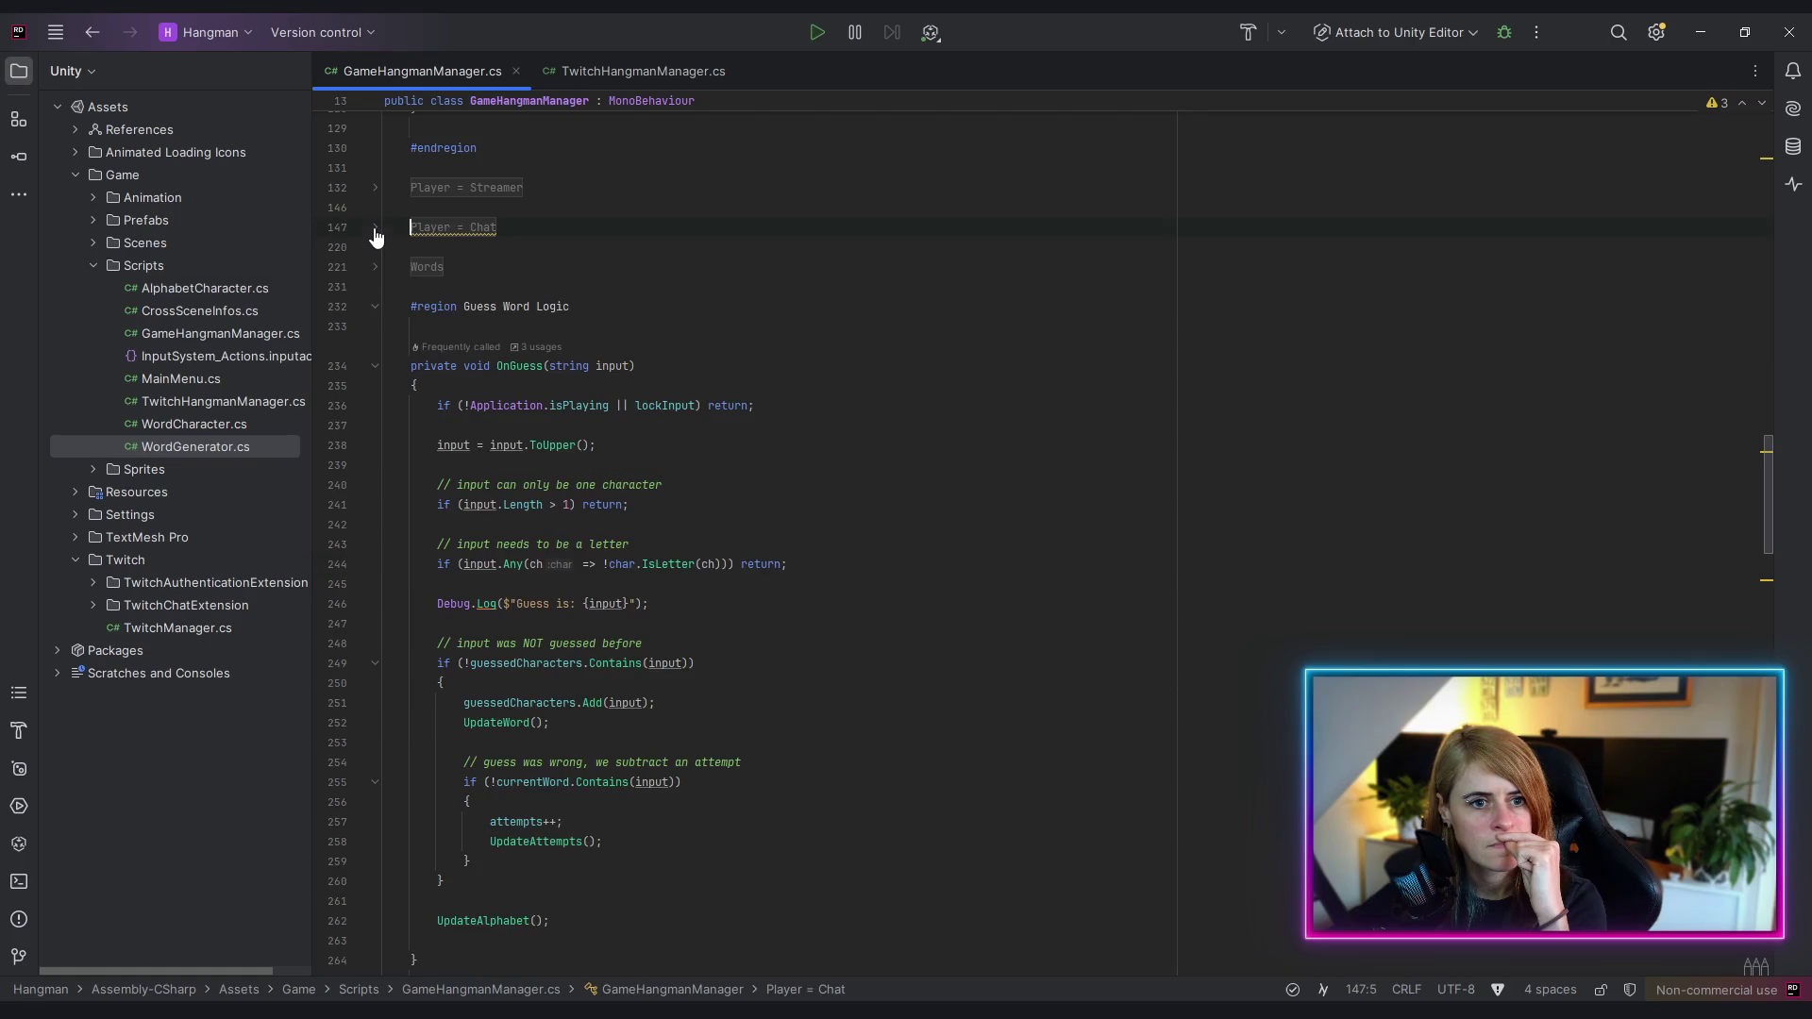
pyautogui.click(374, 307)
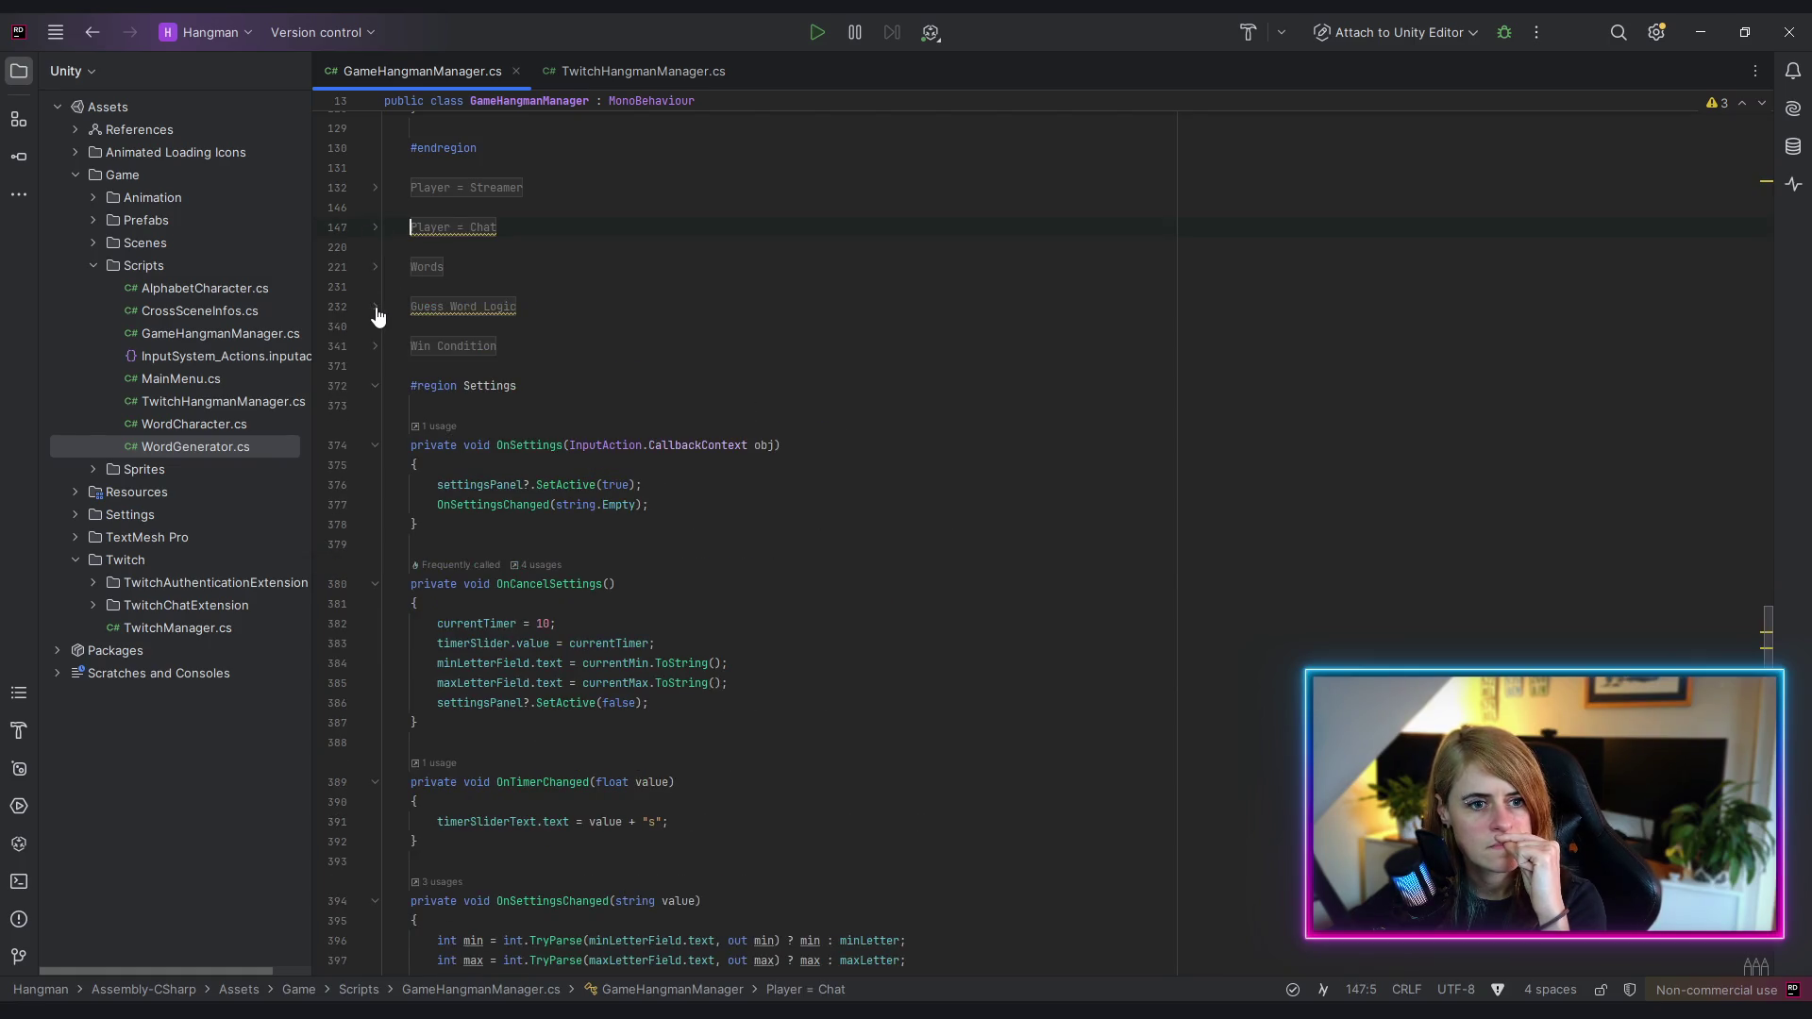
pyautogui.scroll(-9, 755, 566)
pyautogui.scroll(-4, 755, 566)
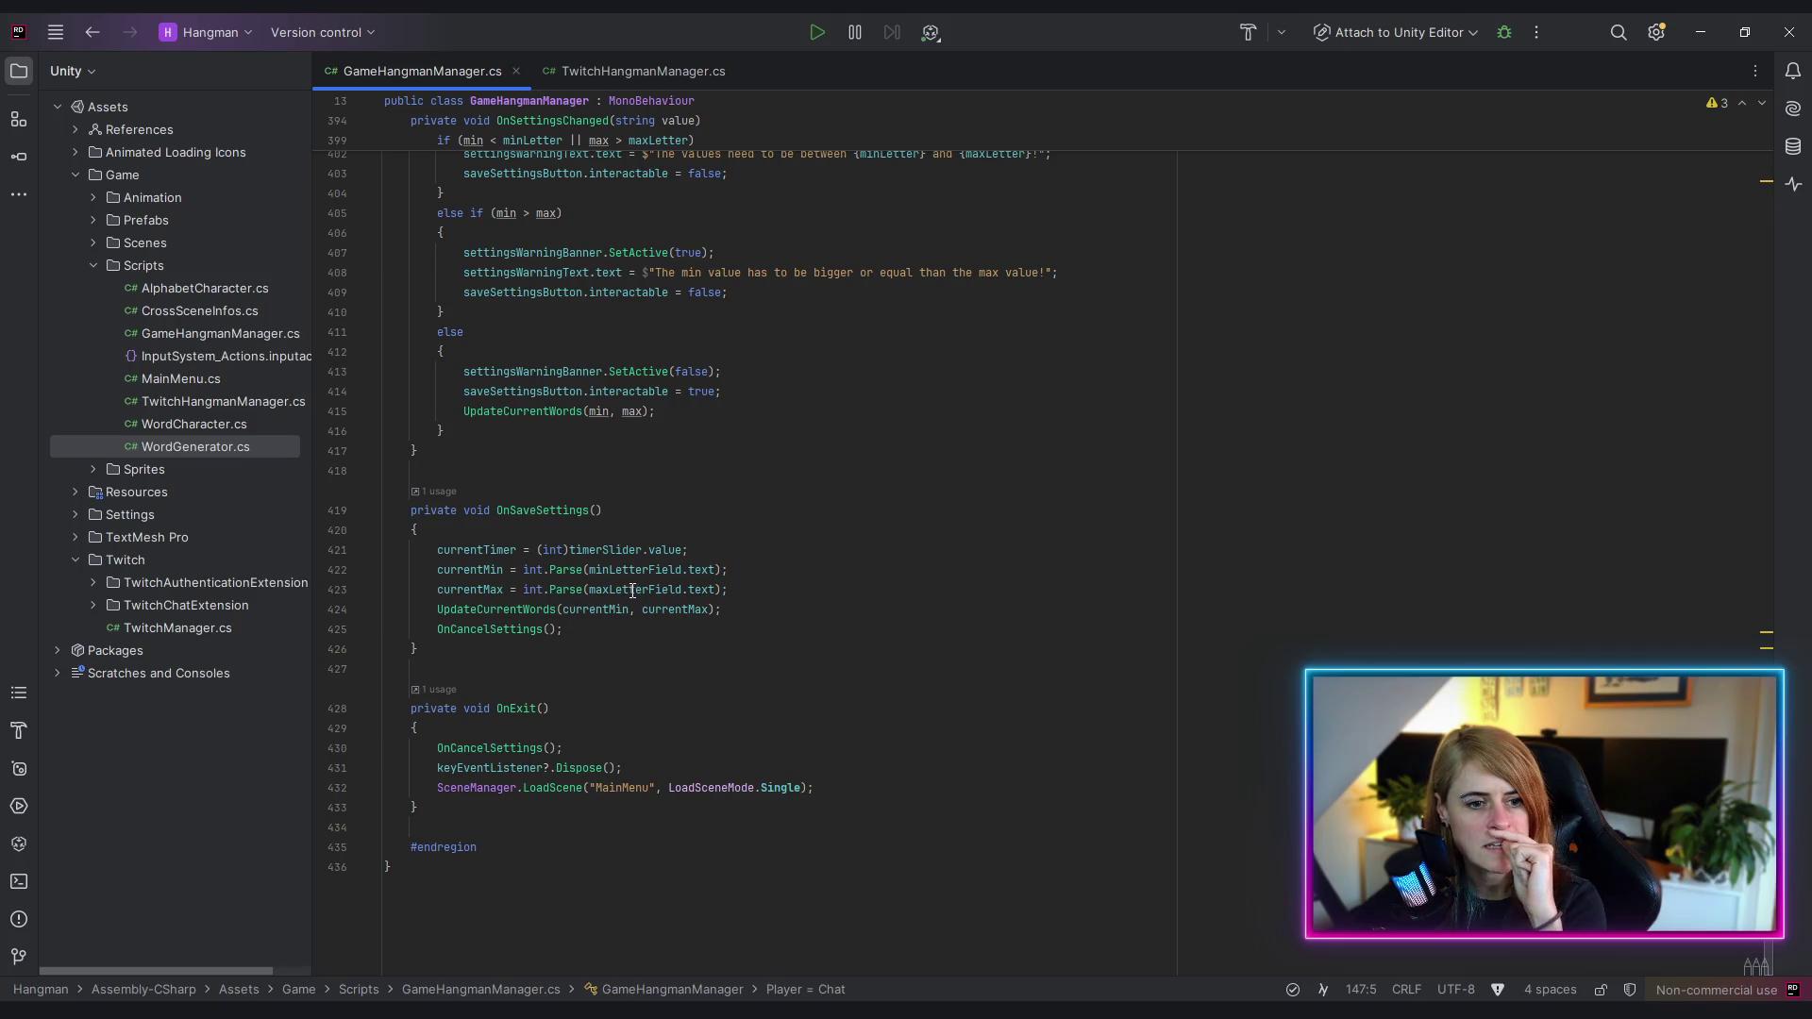
pyautogui.click(478, 551)
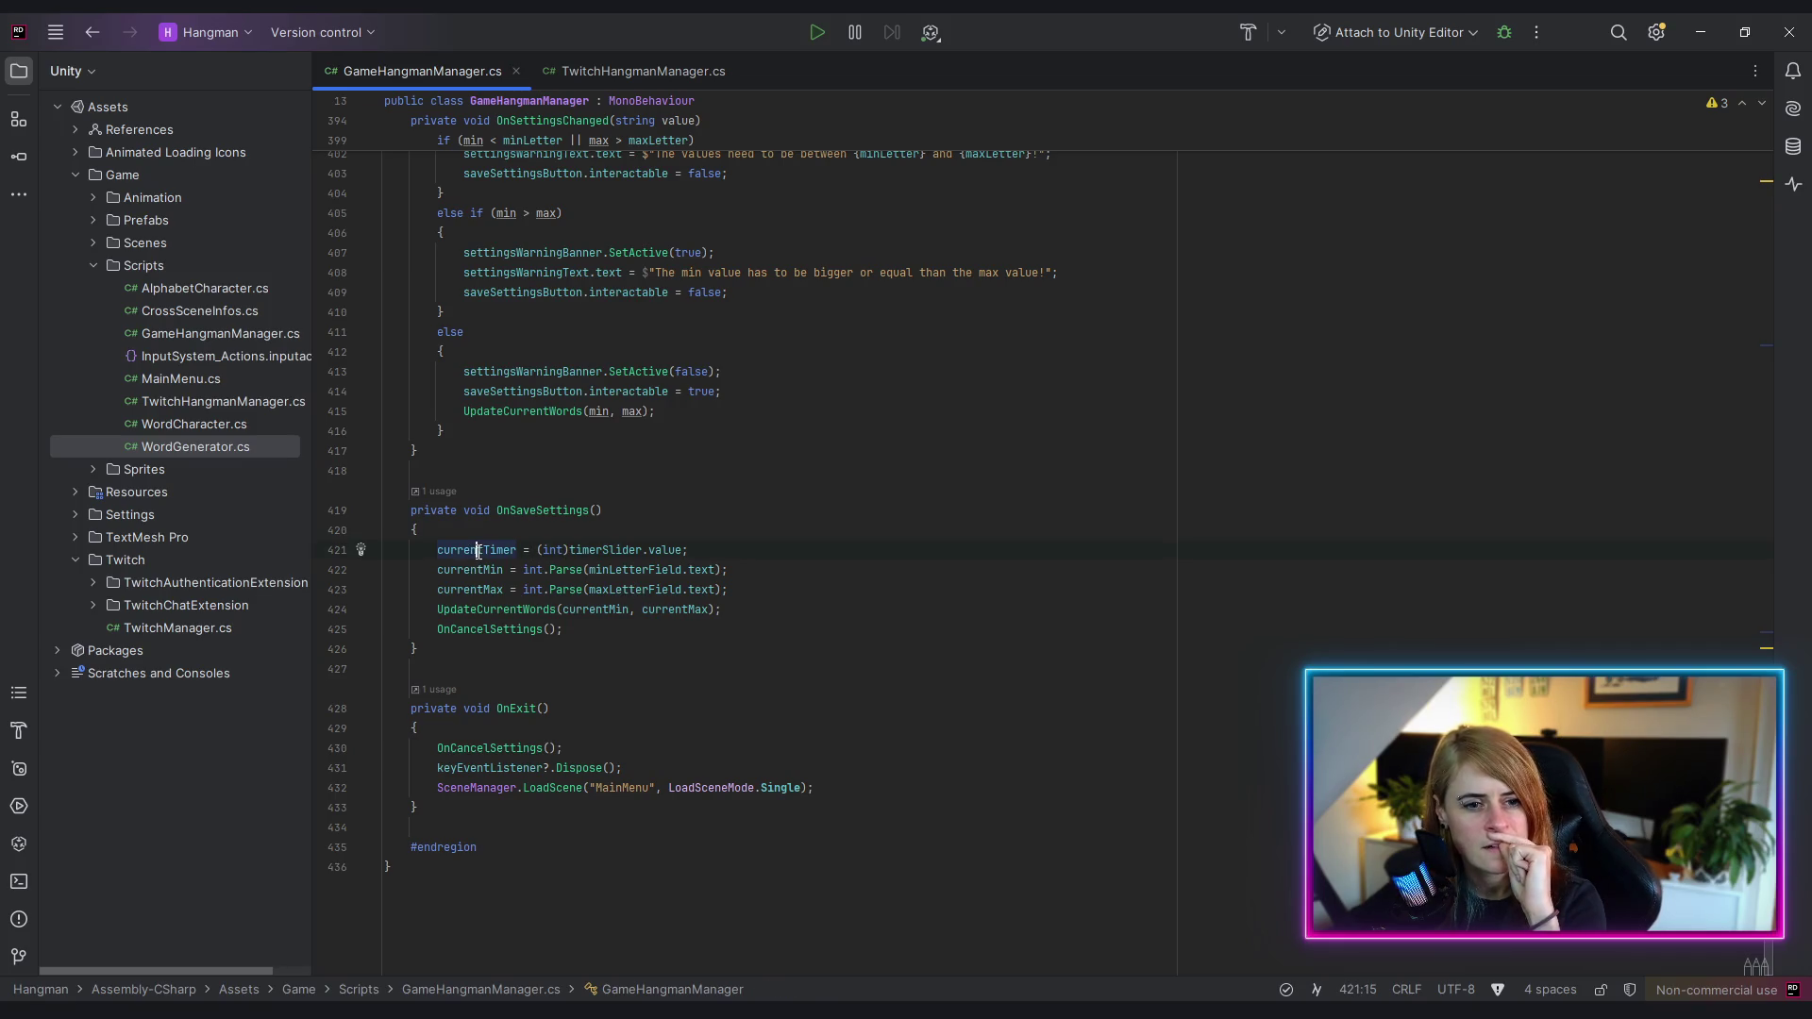
pyautogui.click(468, 631)
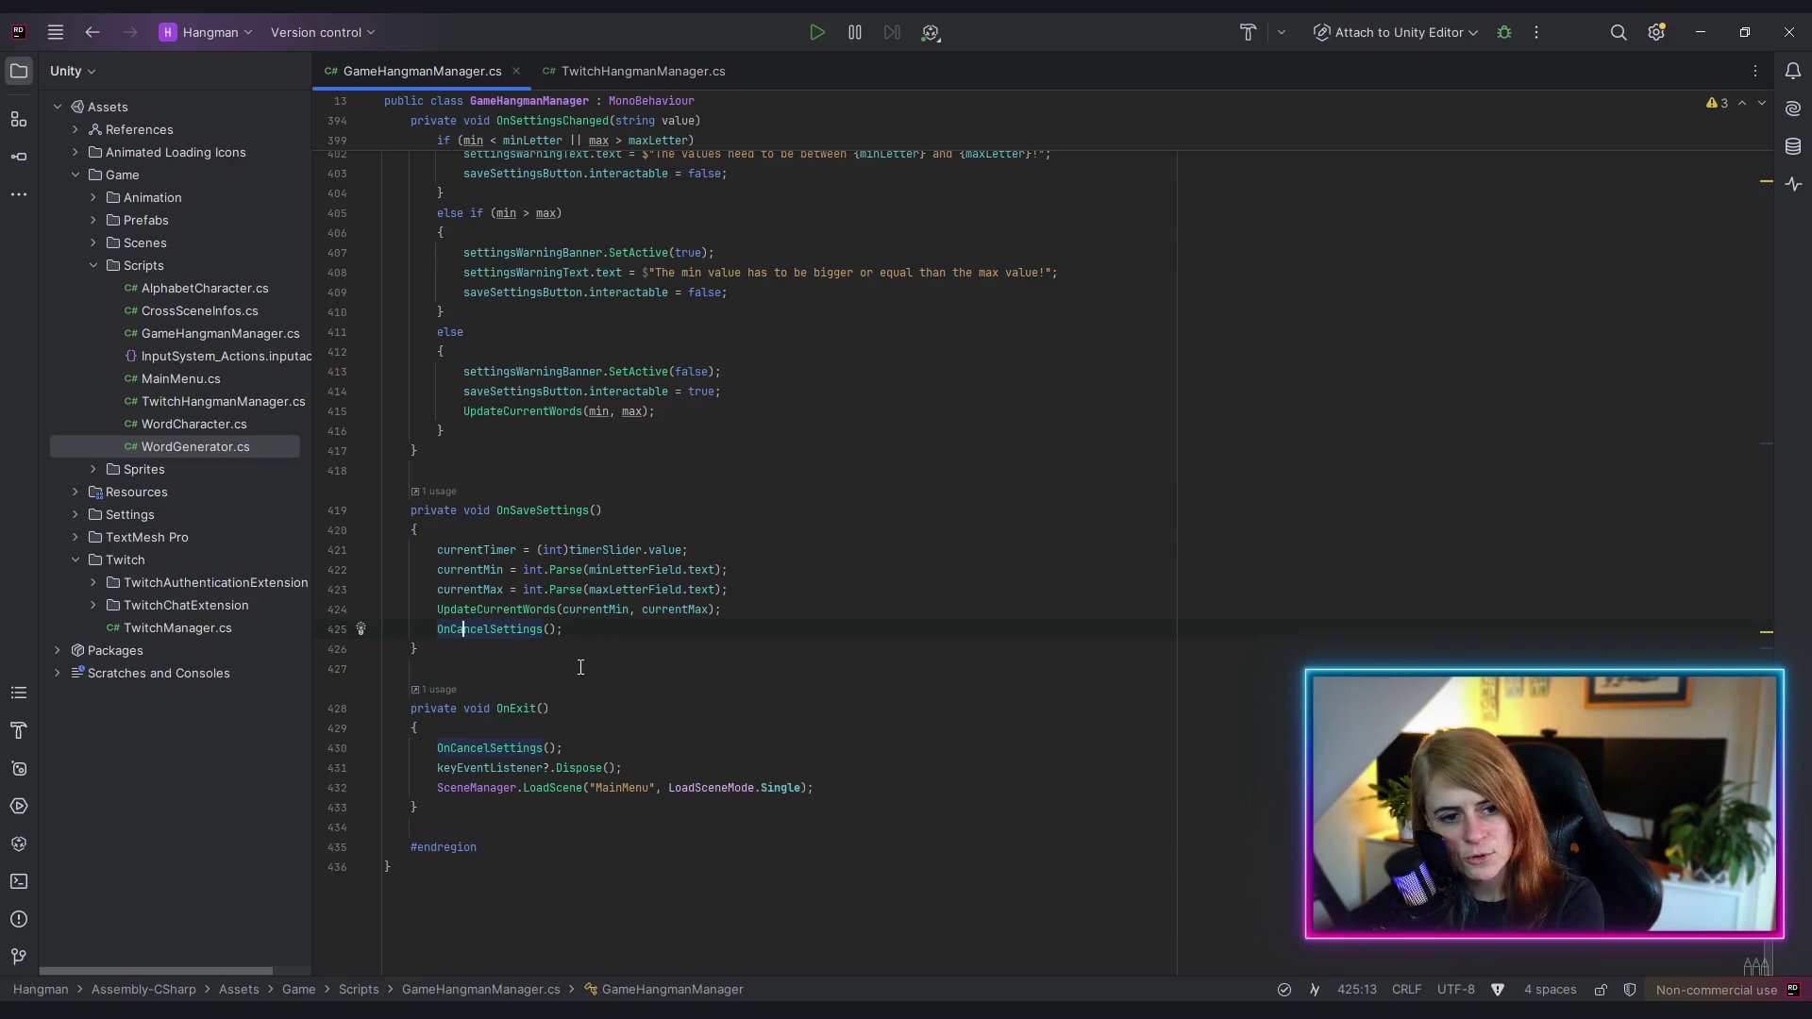
pyautogui.press('F12')
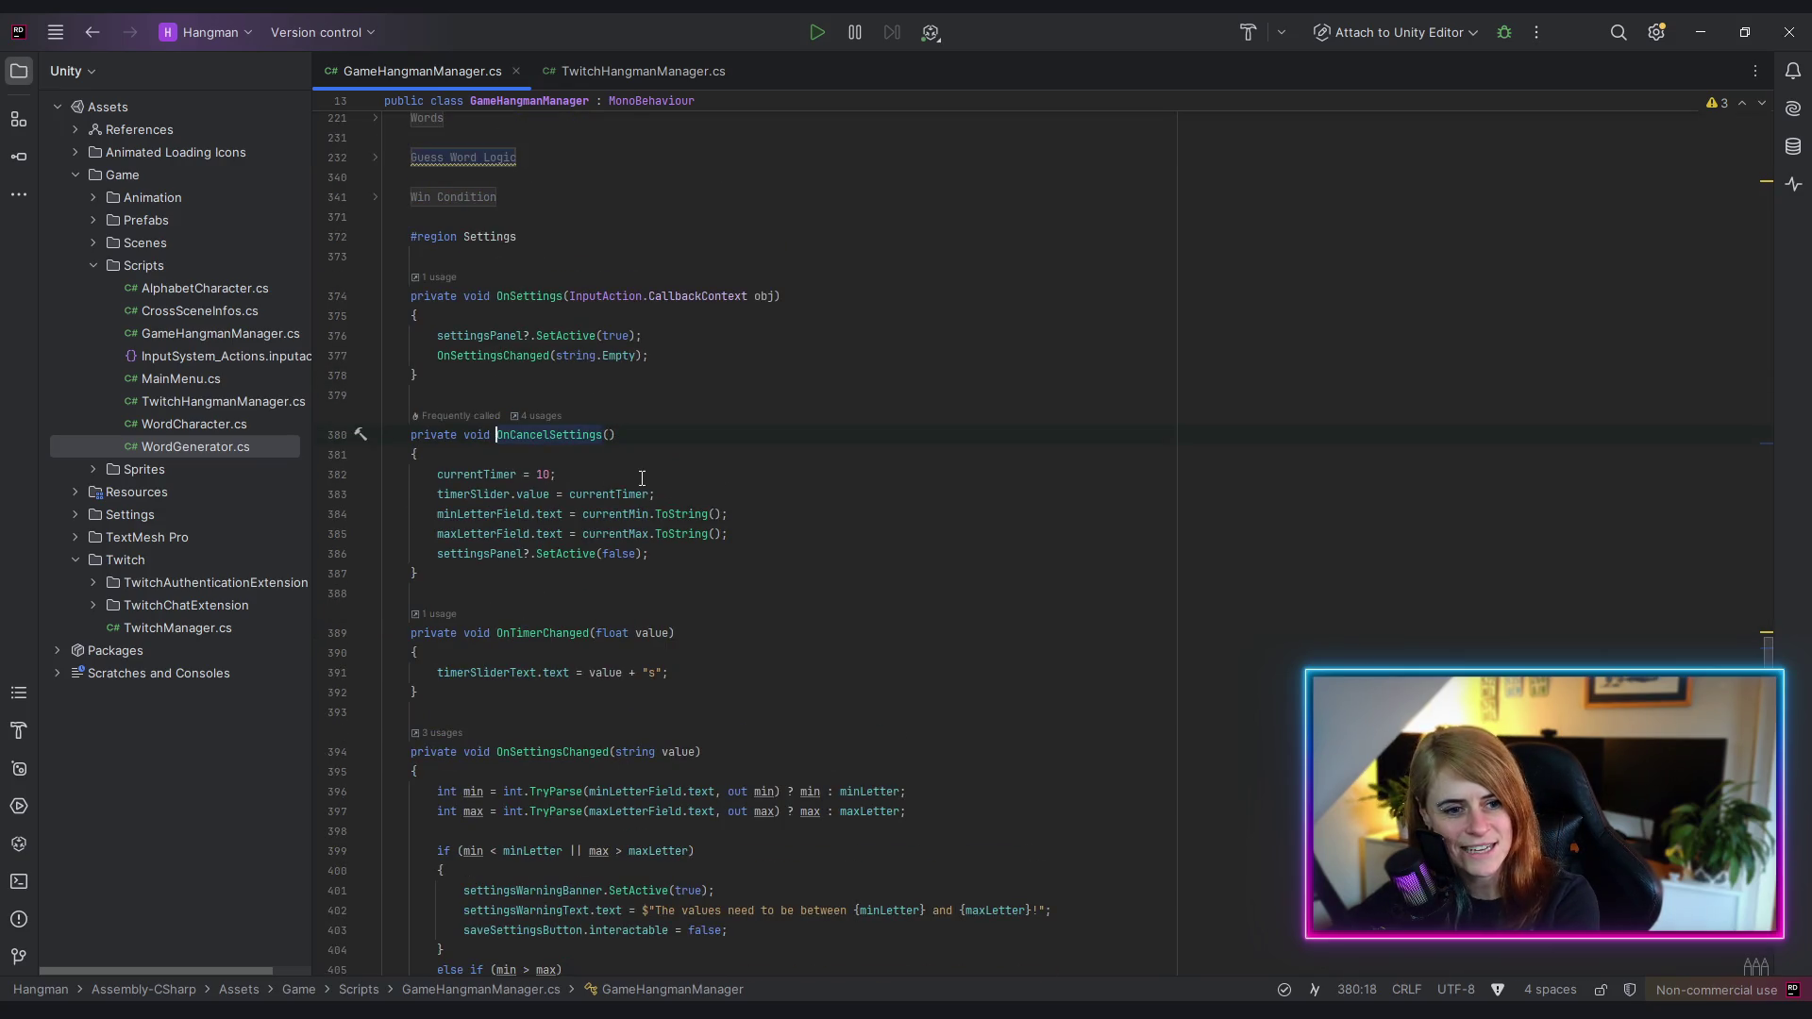
# - Delete 'currentTimer = 10;' from OnCancelSettings, remove the leftover blank line, and minimize Rider
pyautogui.click(489, 474)
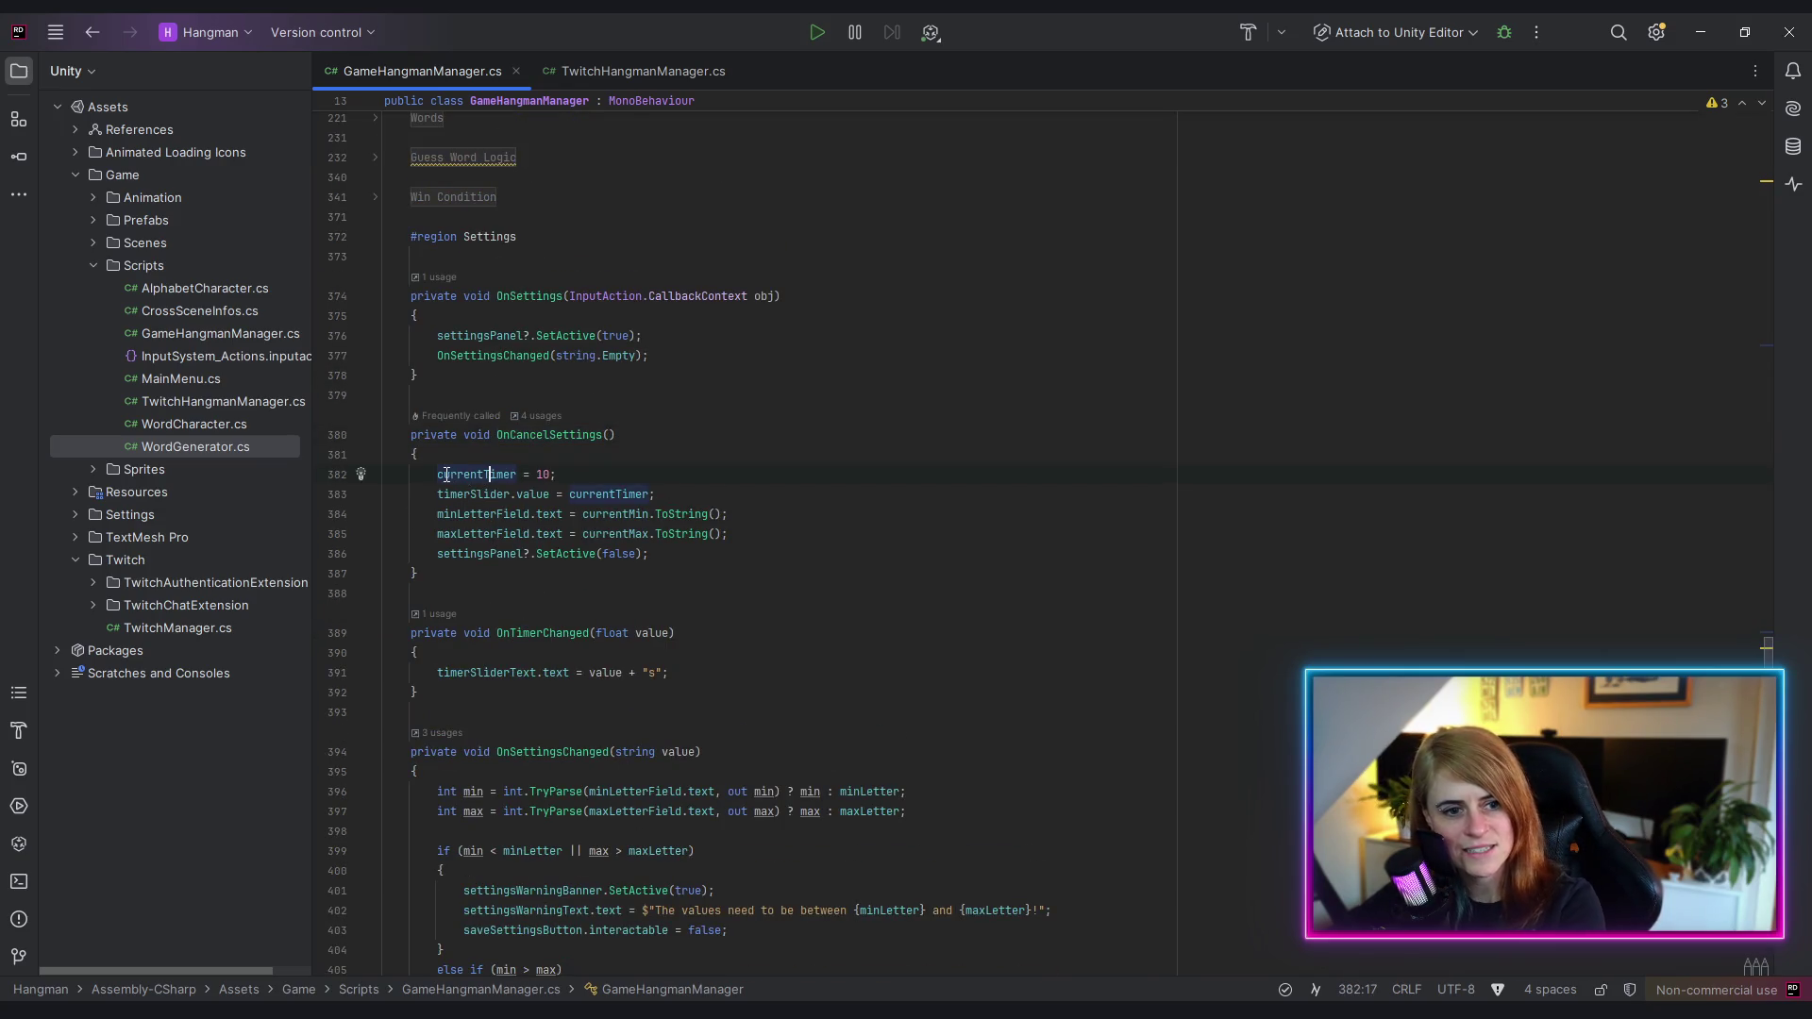
pyautogui.moveTo(430, 474); pyautogui.dragTo(623, 473)
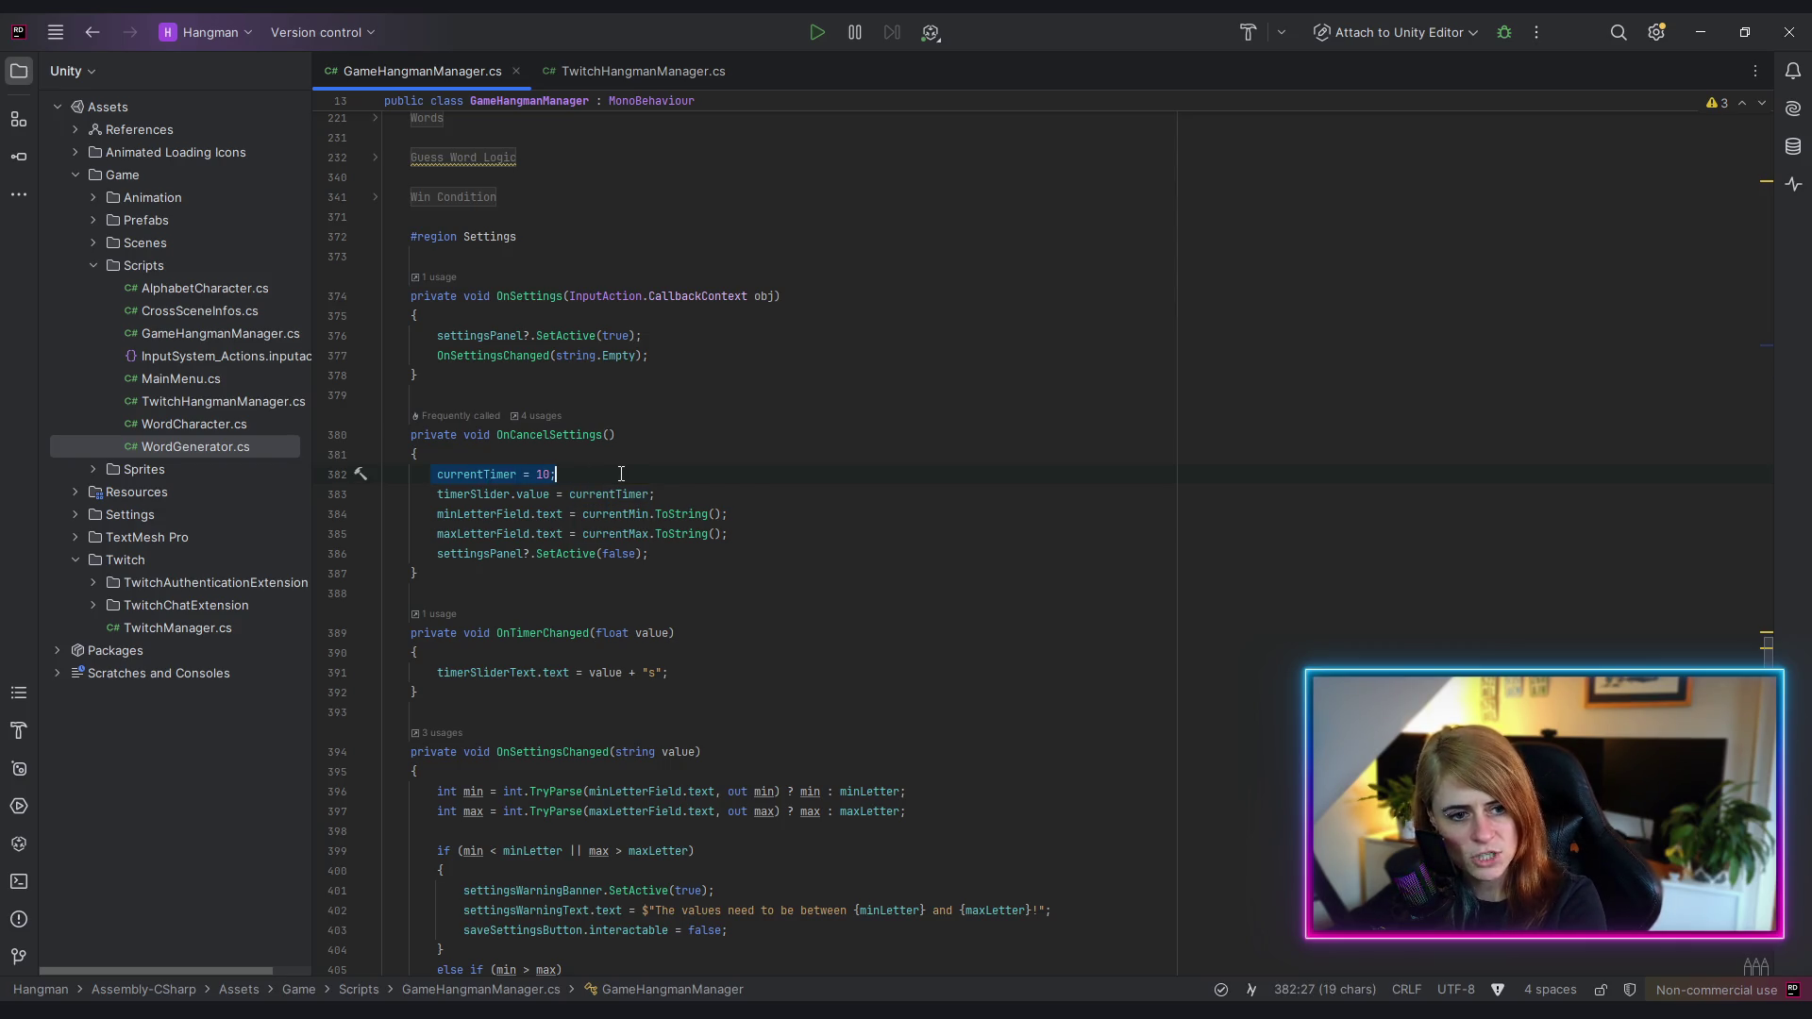
pyautogui.press('BackSpace')
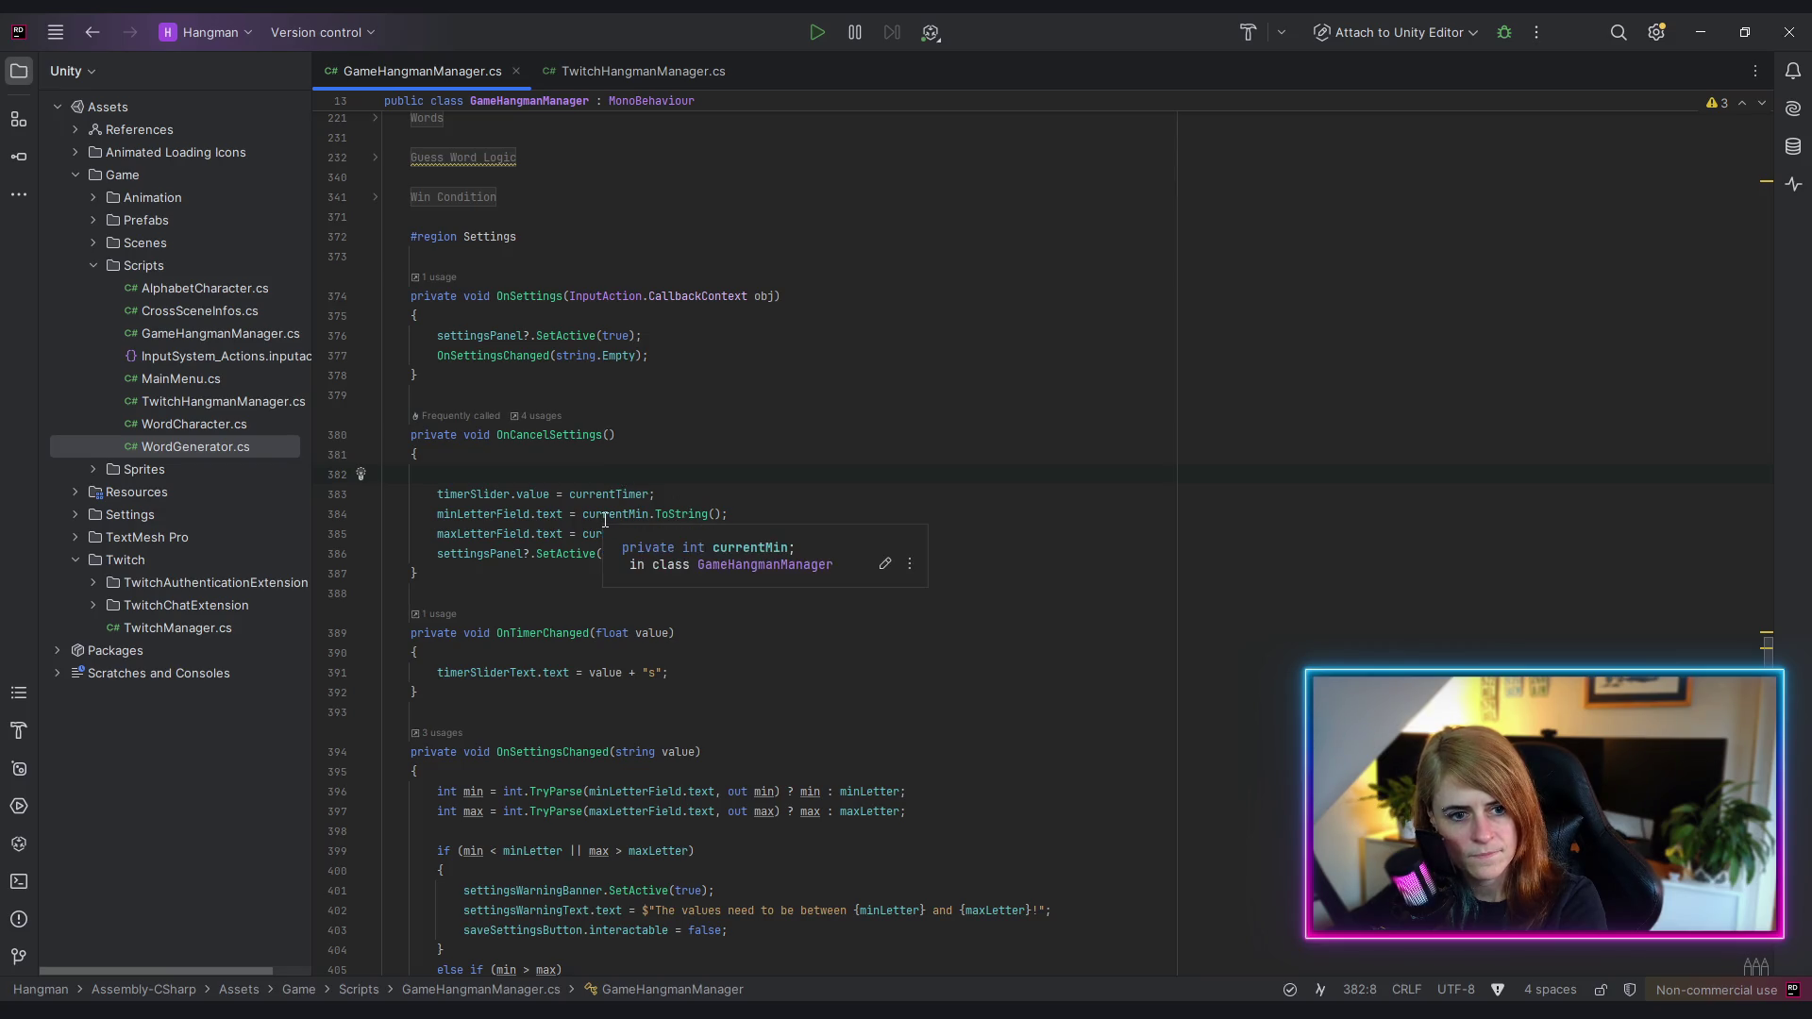
pyautogui.click(605, 517)
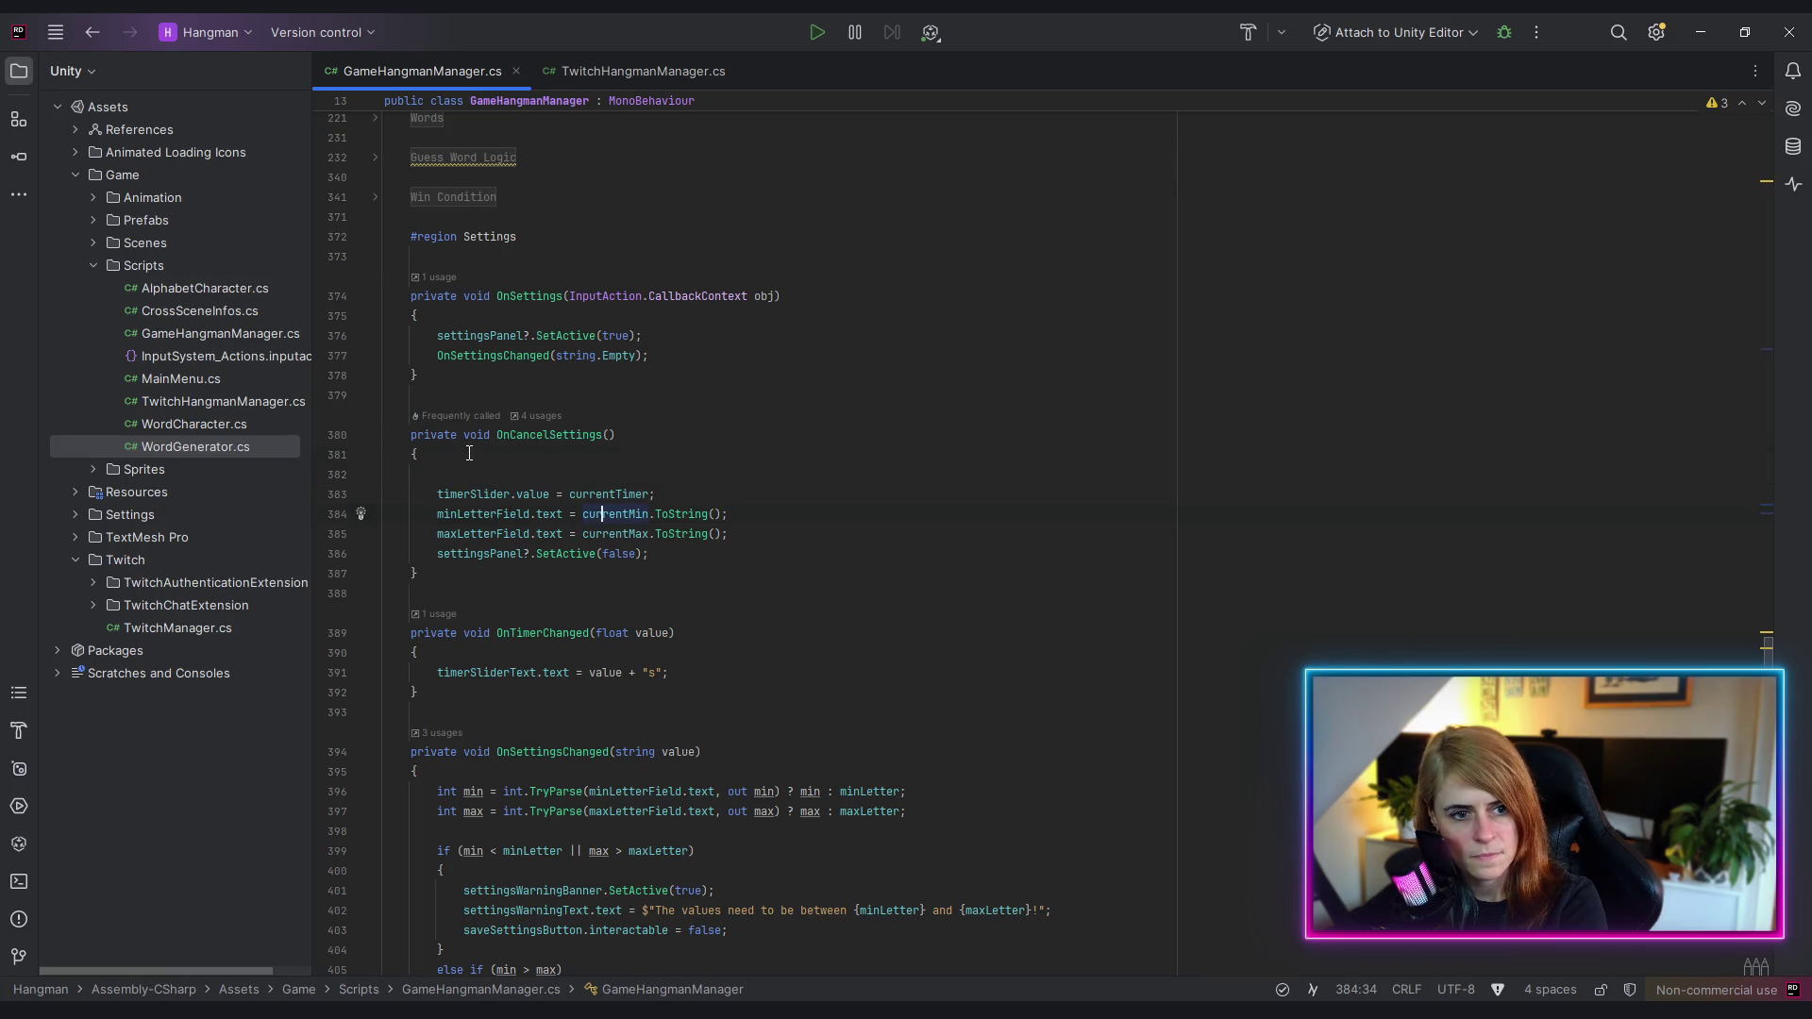
pyautogui.hotkey('ctrl', 'alt', 'l')
pyautogui.click(825, 553)
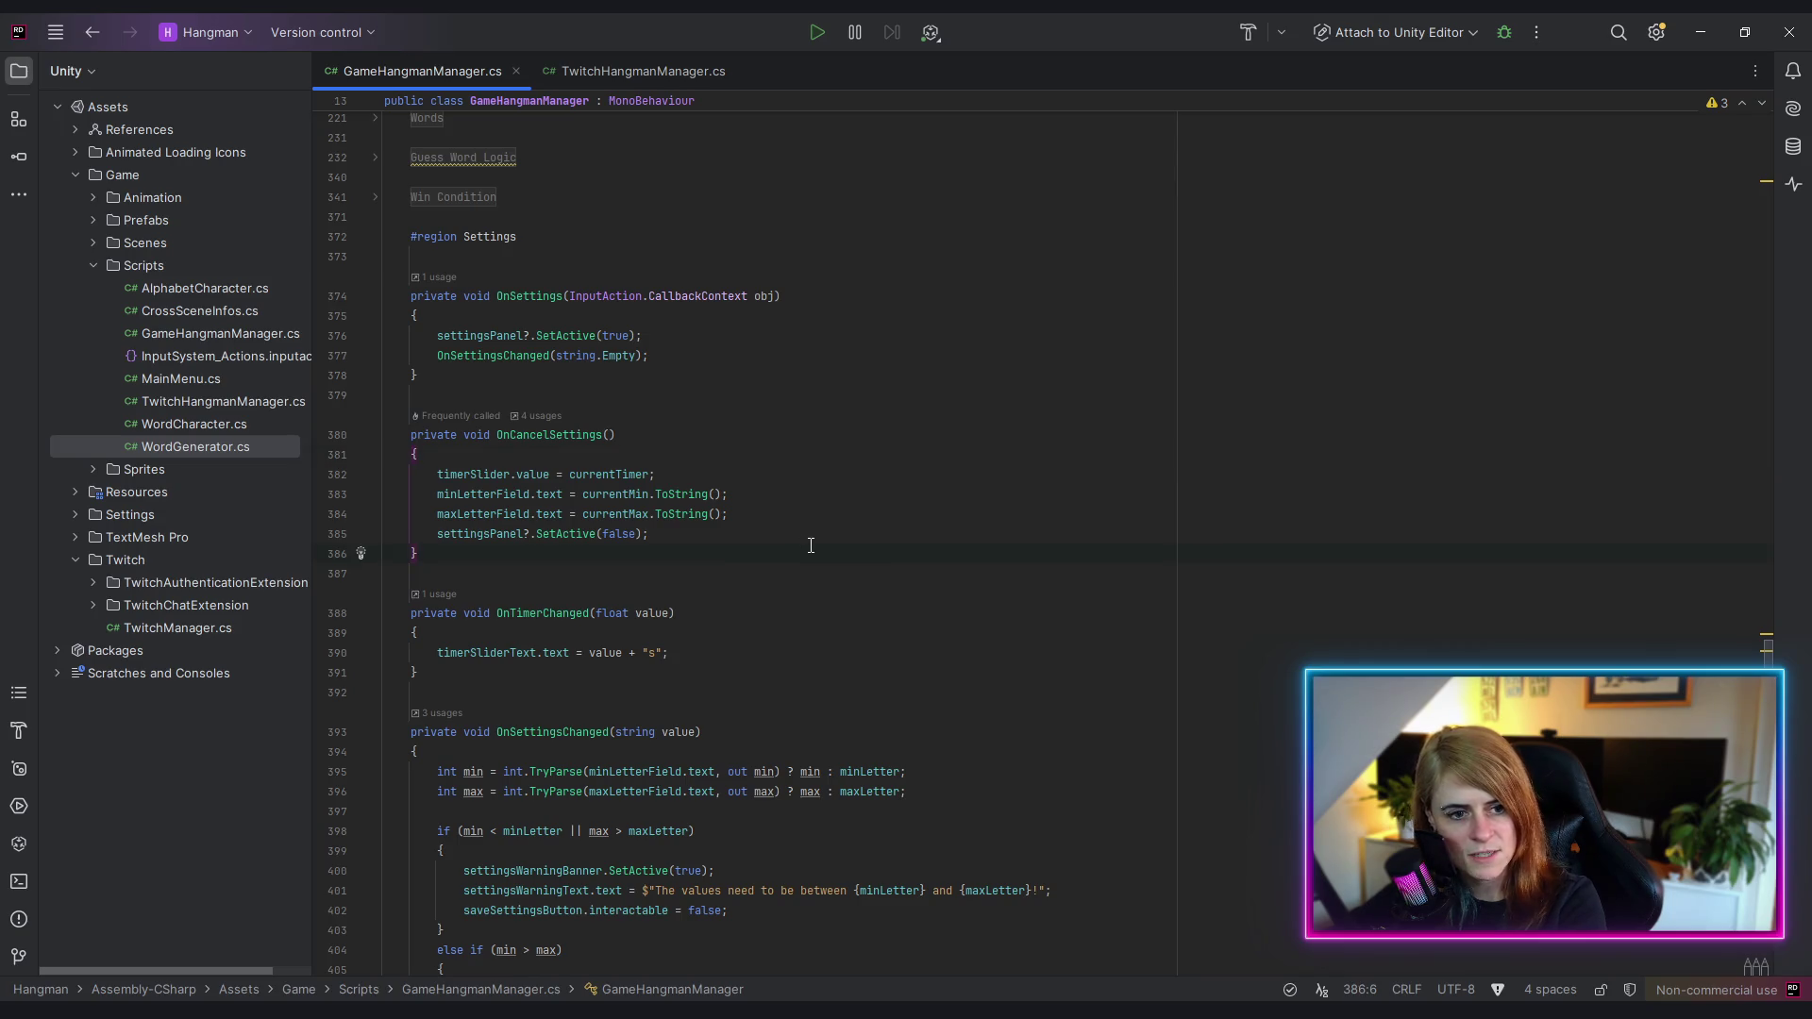
pyautogui.click(608, 475)
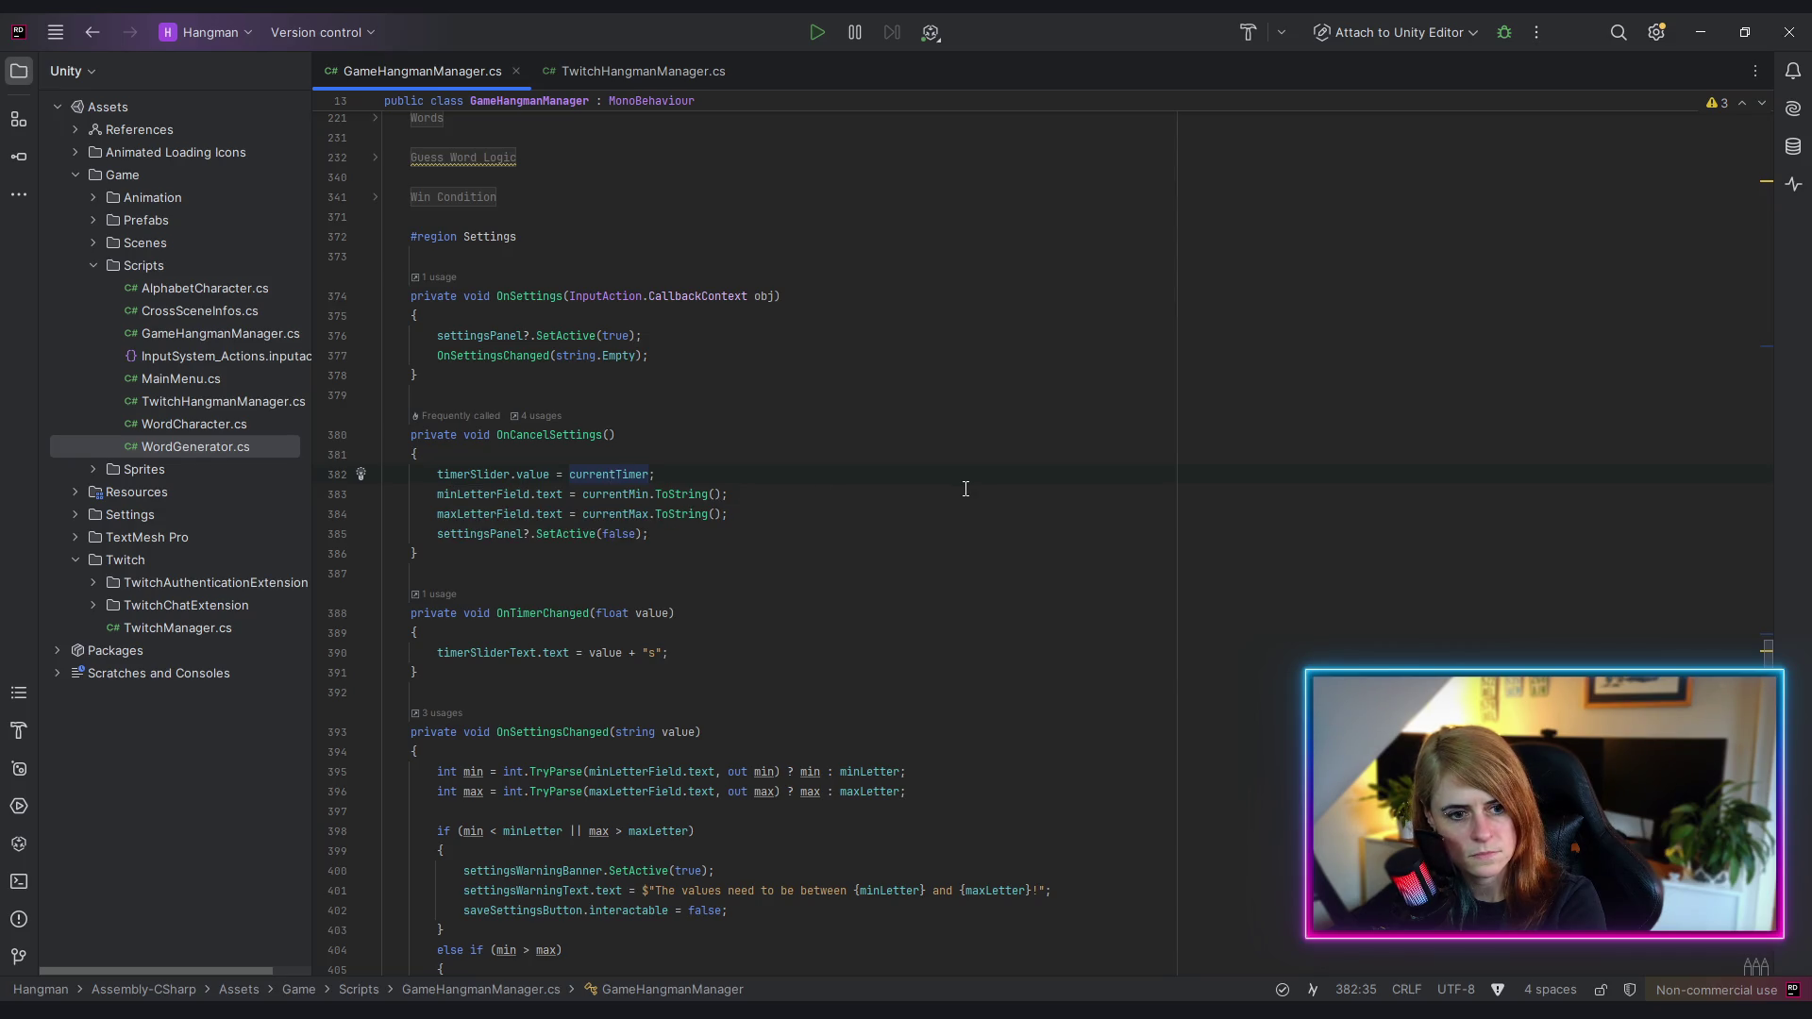
pyautogui.click(1693, 38)
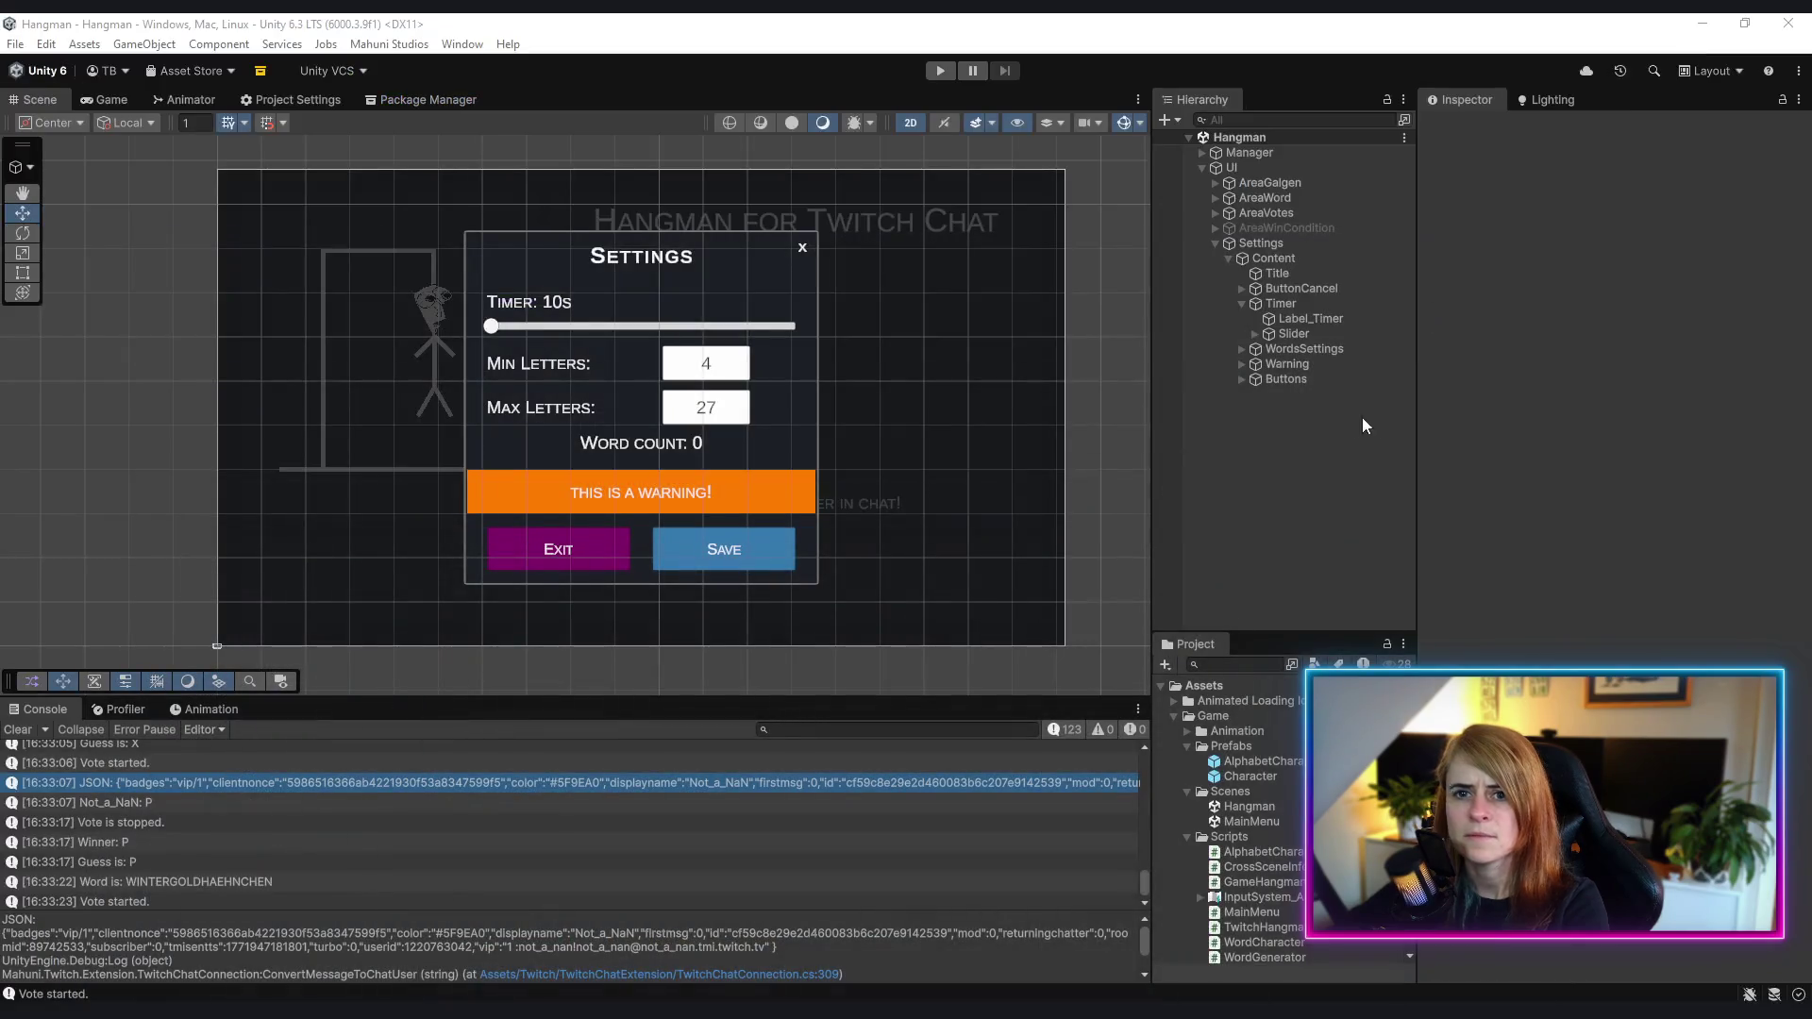
# - Open MainMenu from the Project panel, deselect the scene asset, and start Play mode
pyautogui.doubleClick(1250, 823)
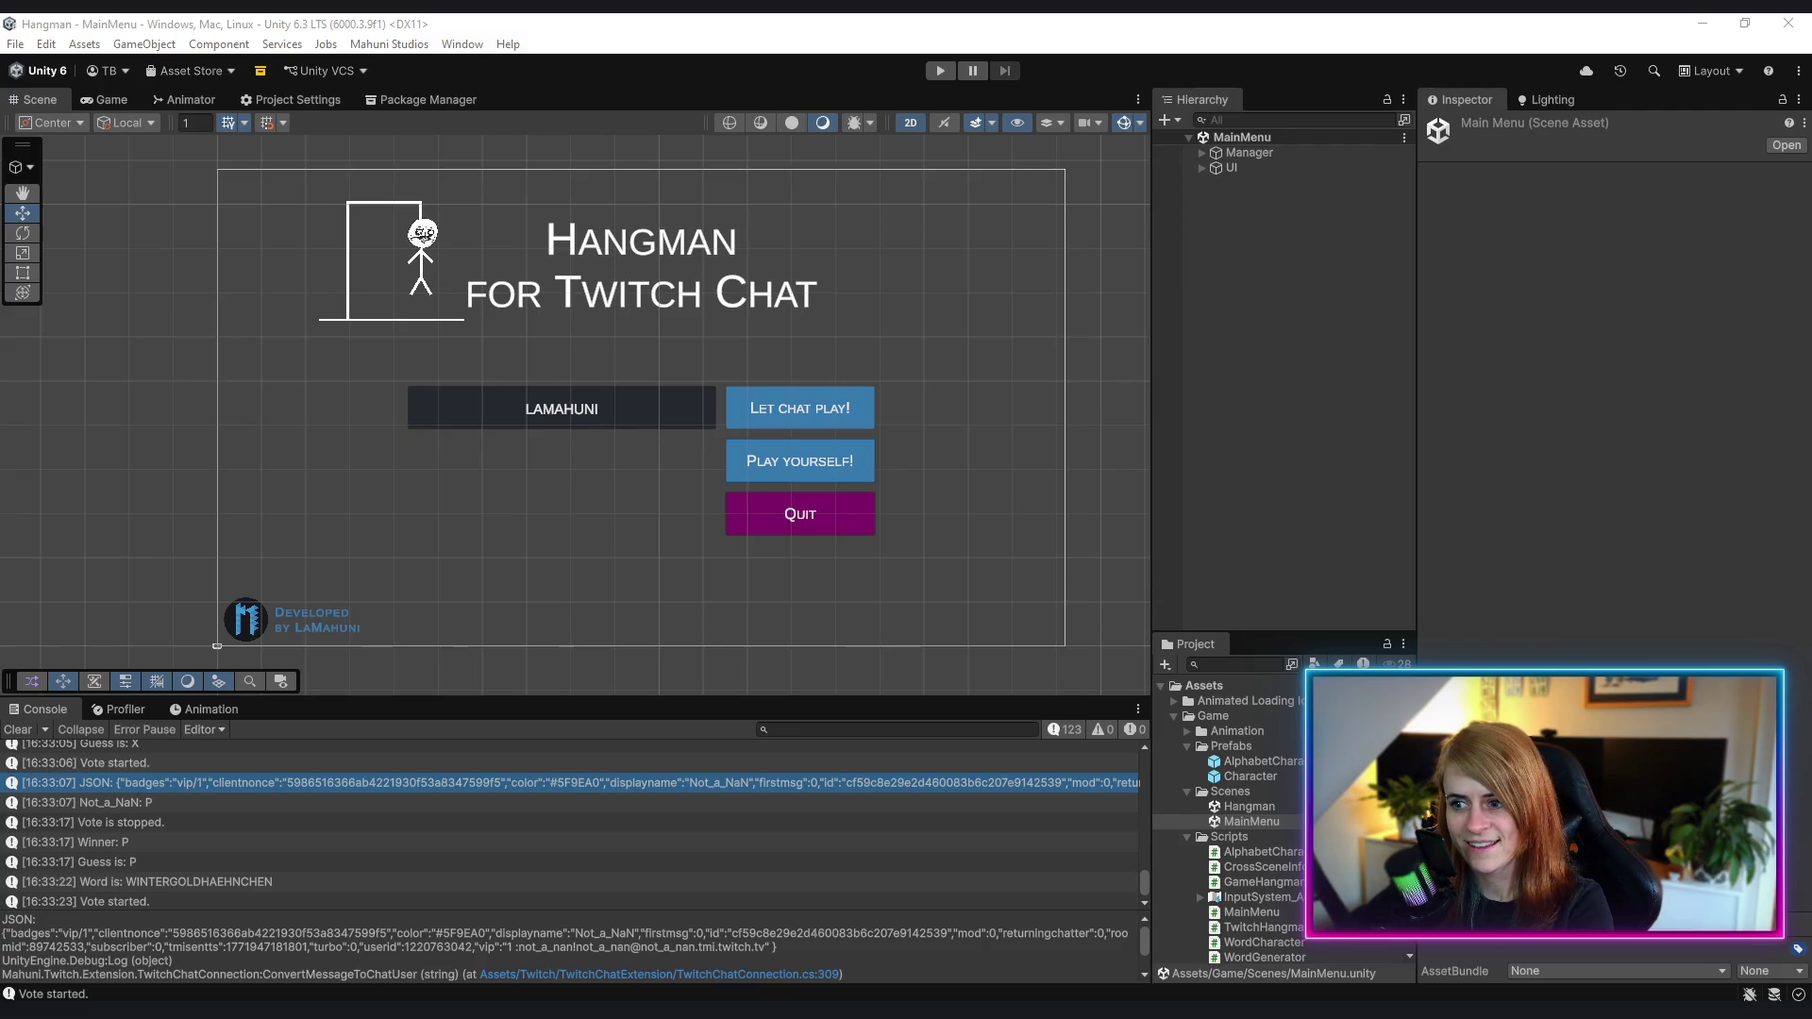
pyautogui.click(1224, 439)
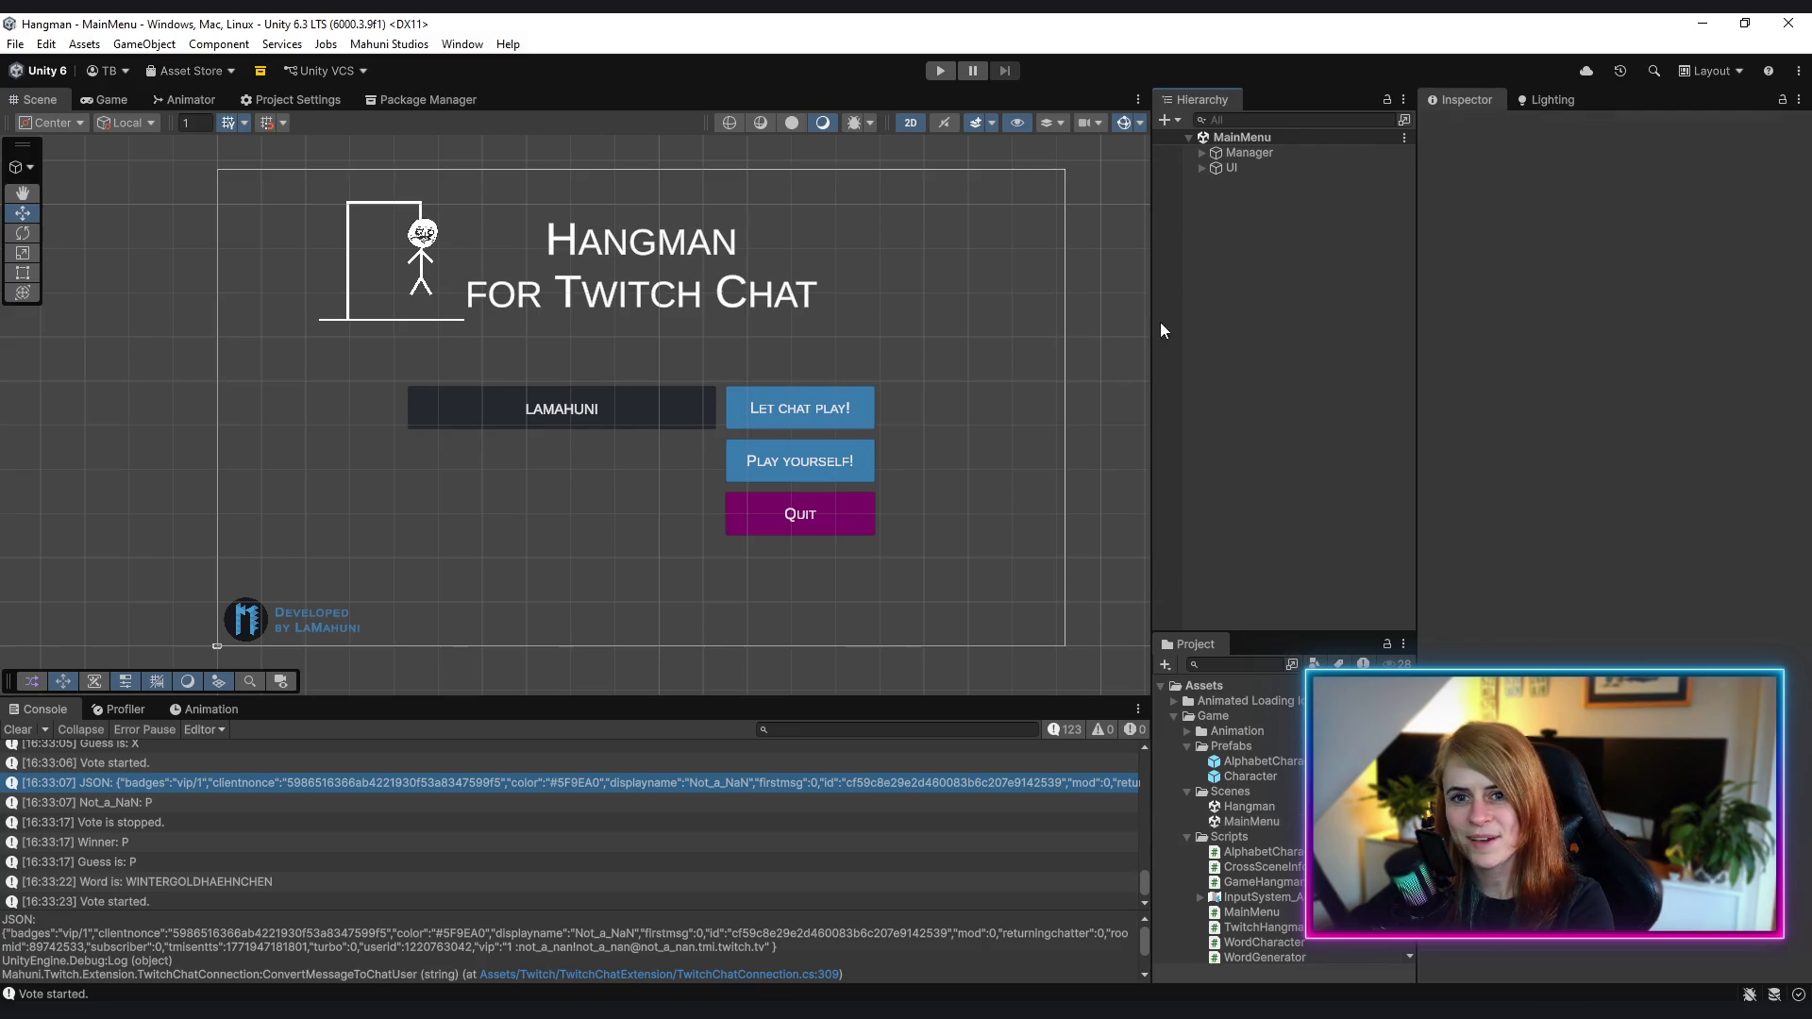
pyautogui.click(941, 70)
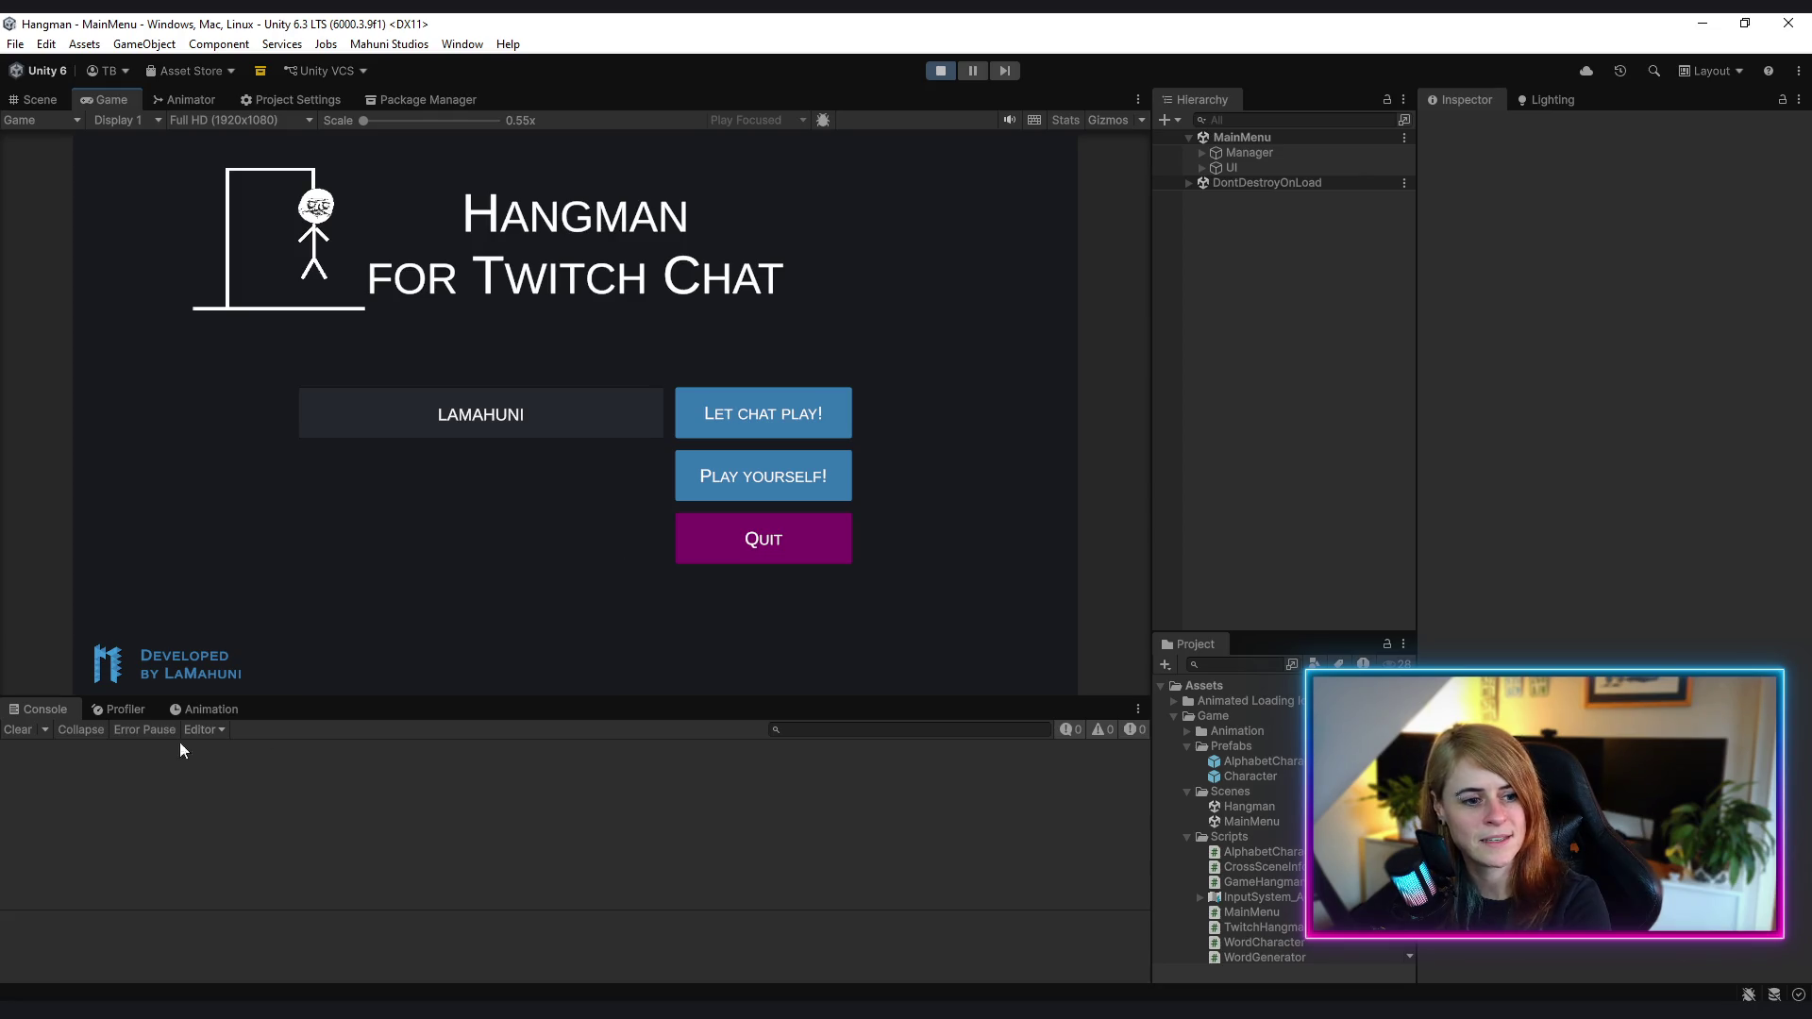
# - Start a chat game and set the round Timer to about 20 seconds, then save
pyautogui.click(757, 421)
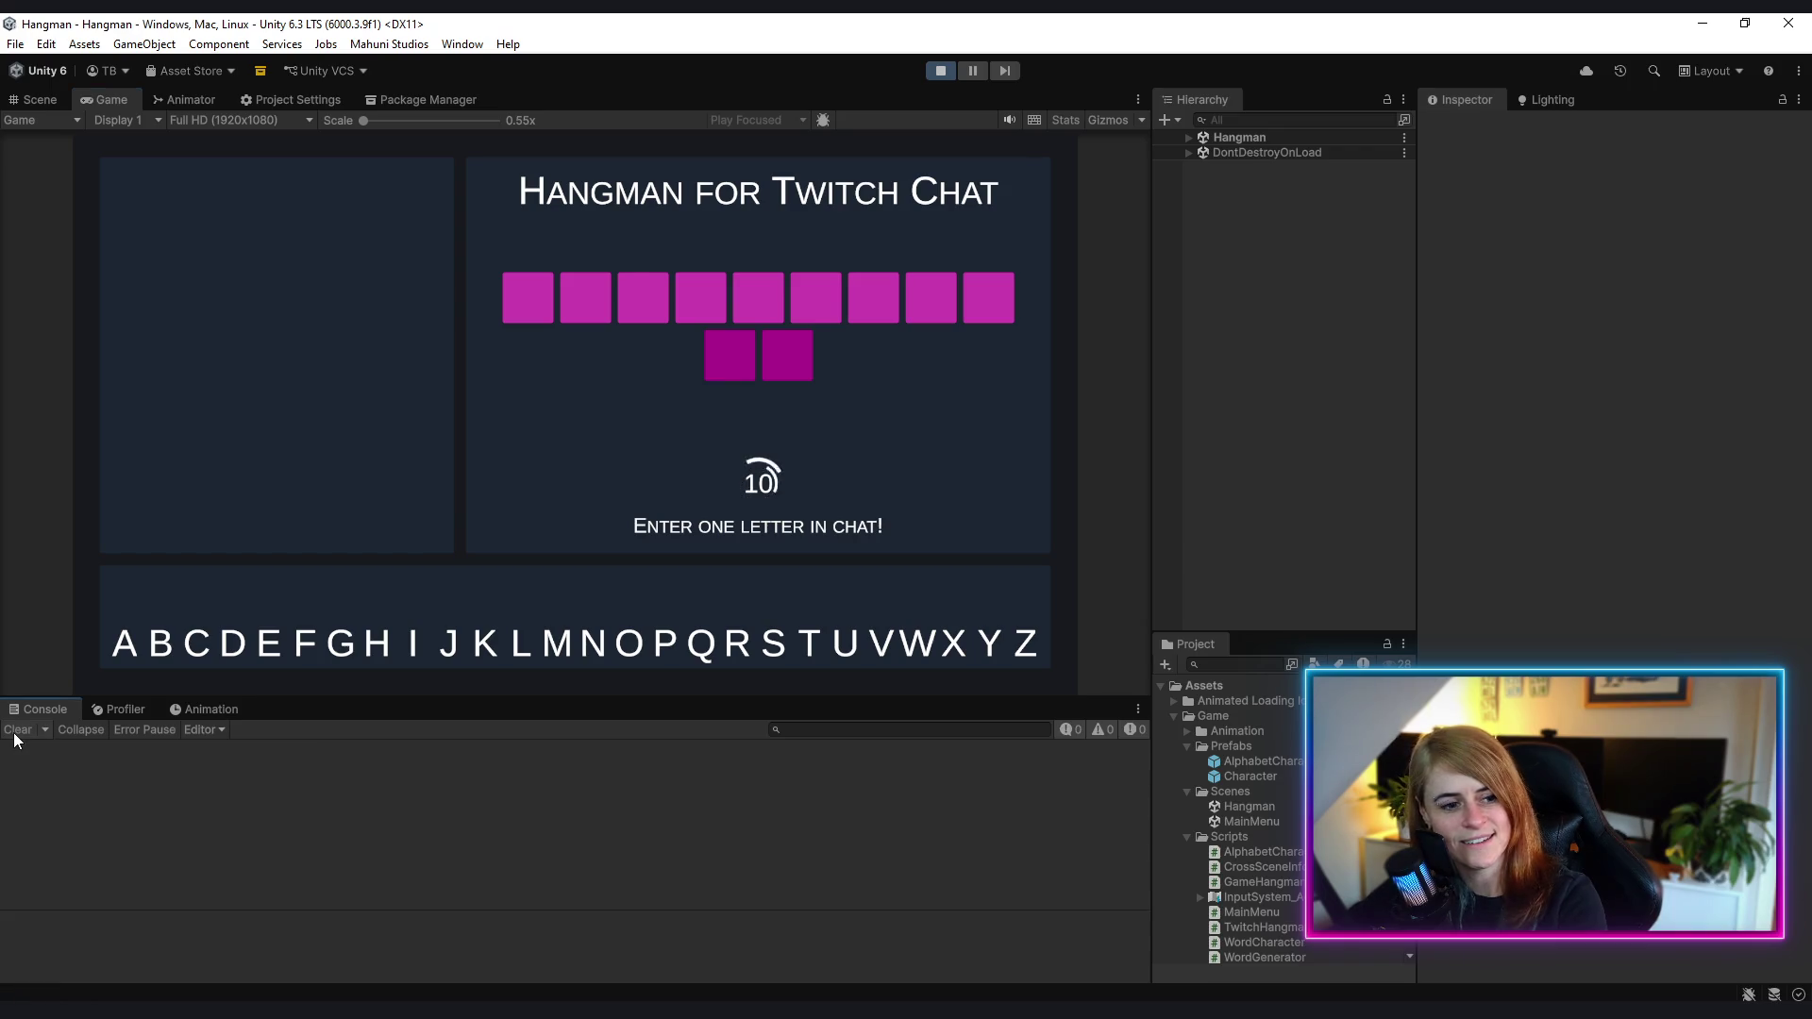
pyautogui.press('Escape')
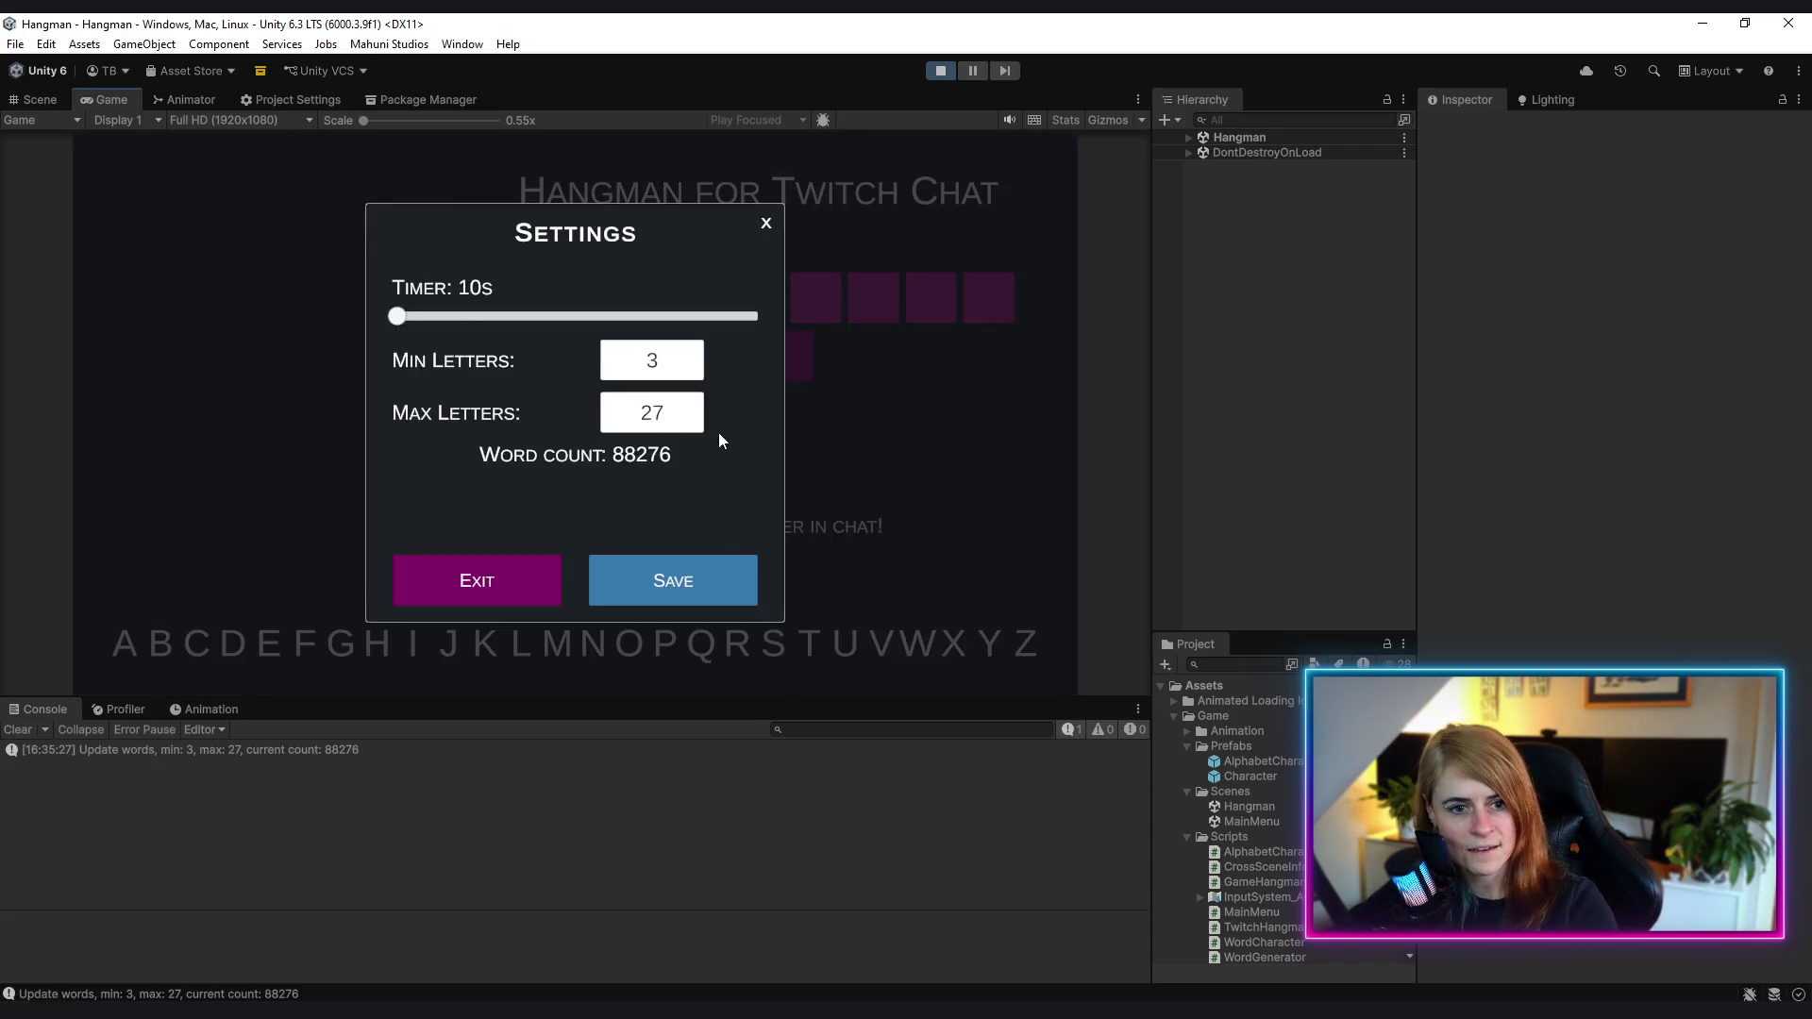
pyautogui.moveTo(398, 317); pyautogui.dragTo(442, 321)
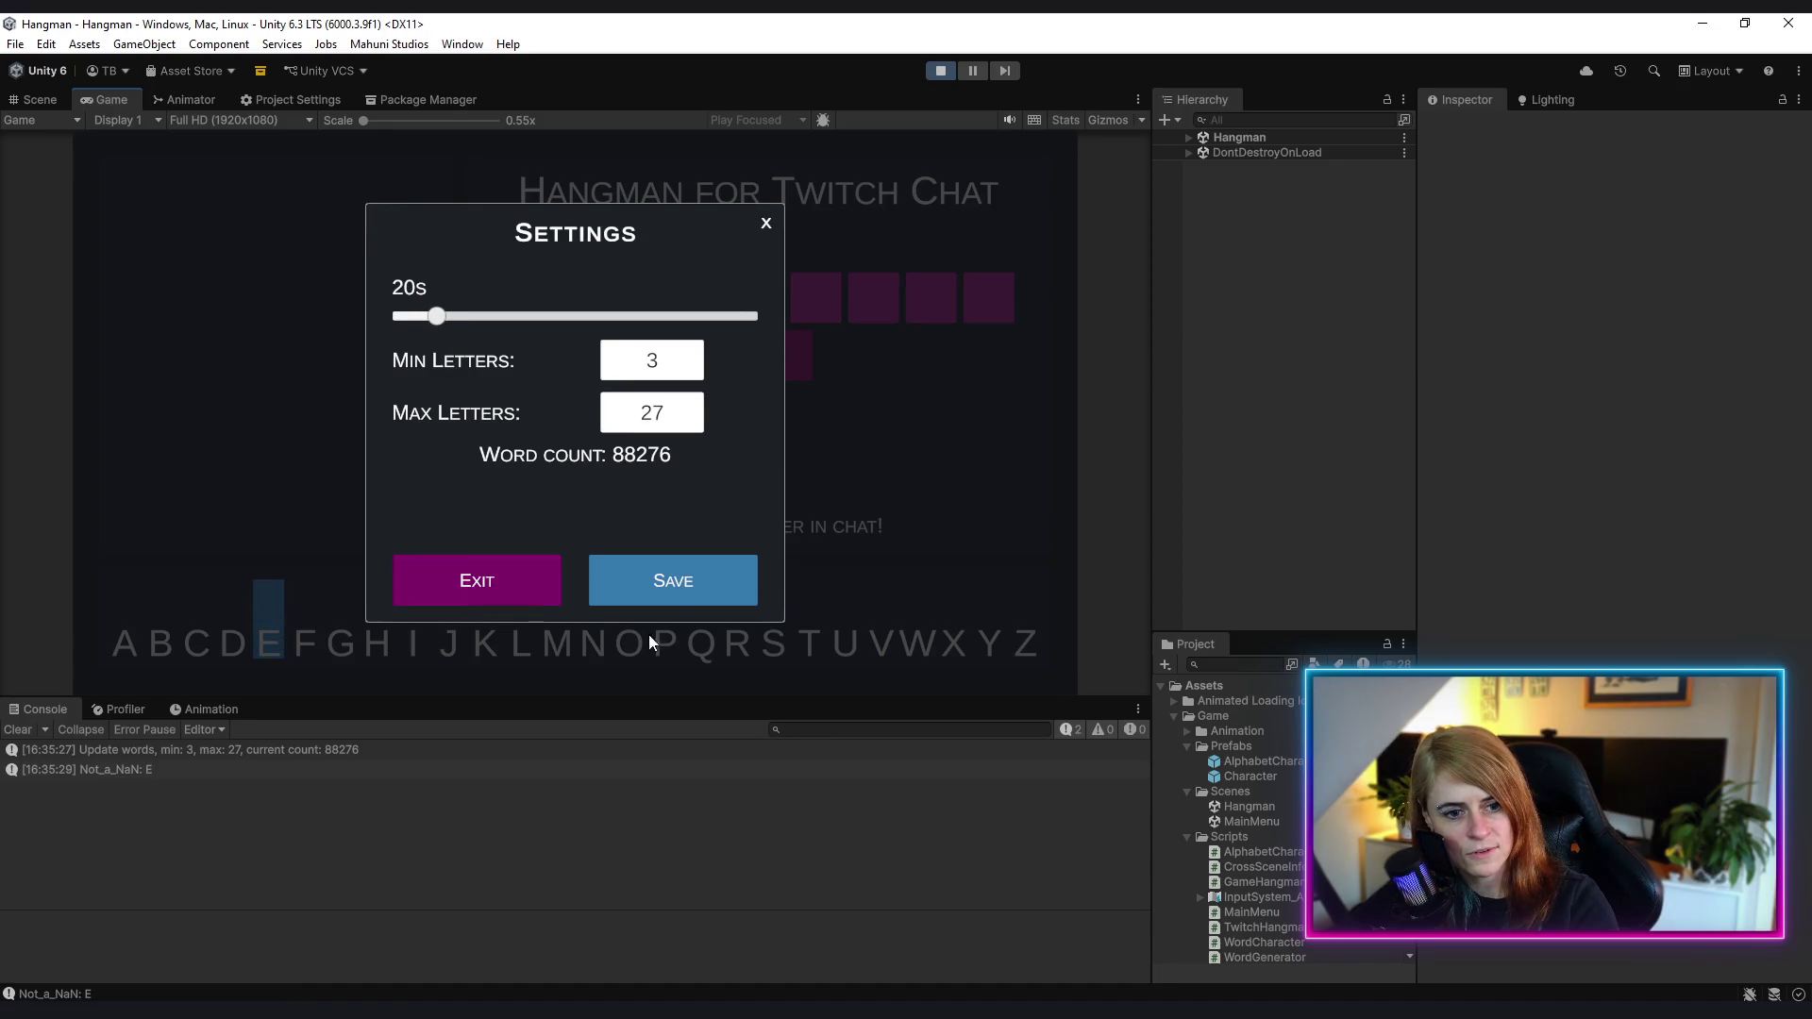
pyautogui.click(678, 593)
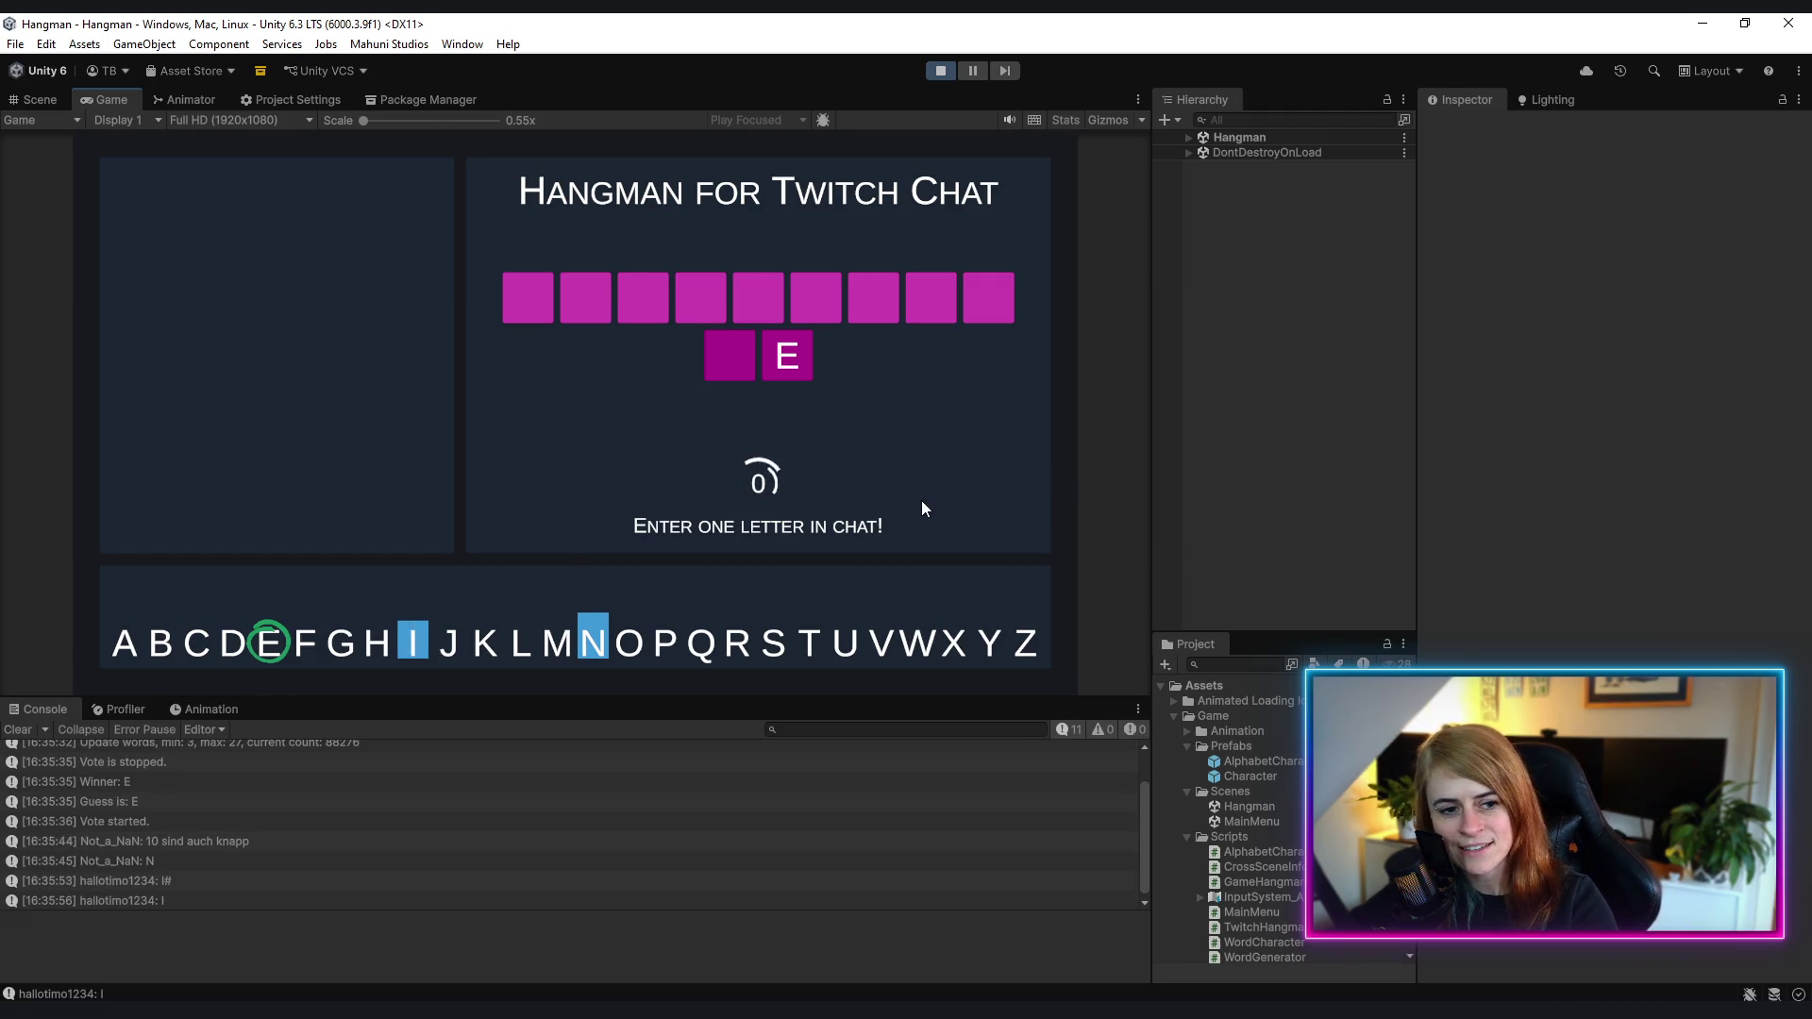
# - Reopen Settings, set Max Letters to 4, and save
pyautogui.press('Escape')
pyautogui.click(687, 427)
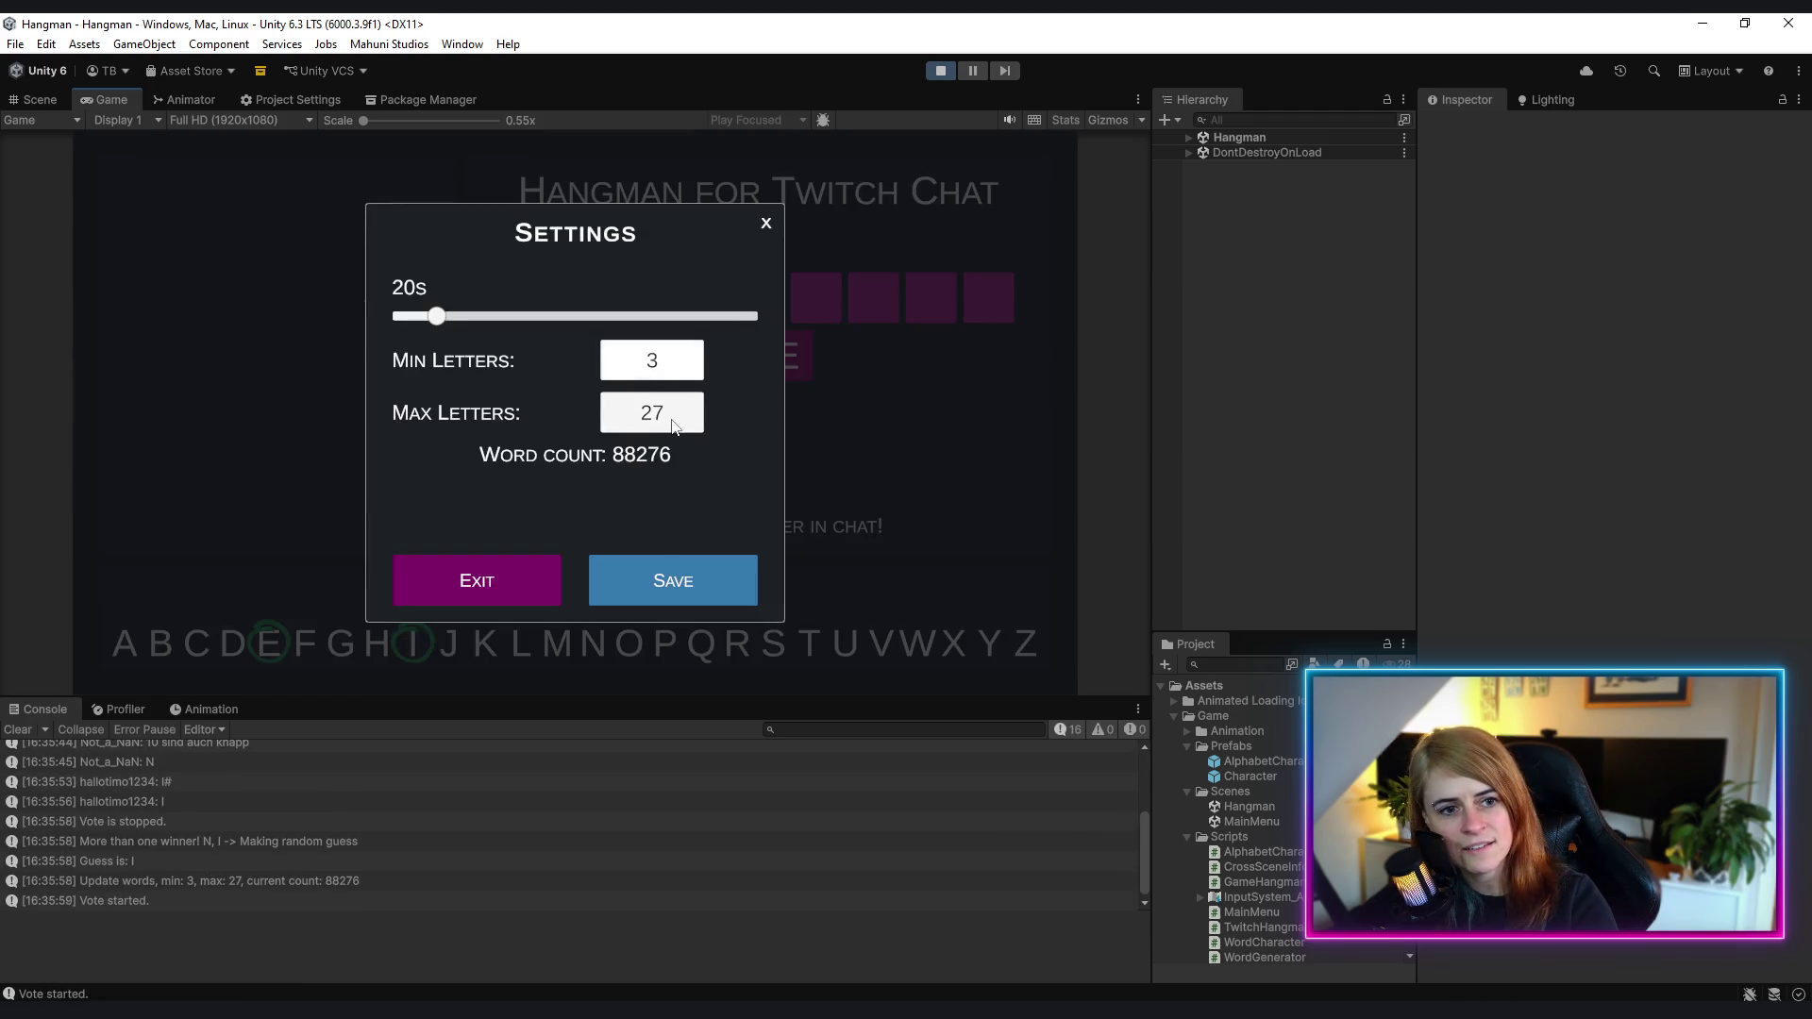
pyautogui.write('4')
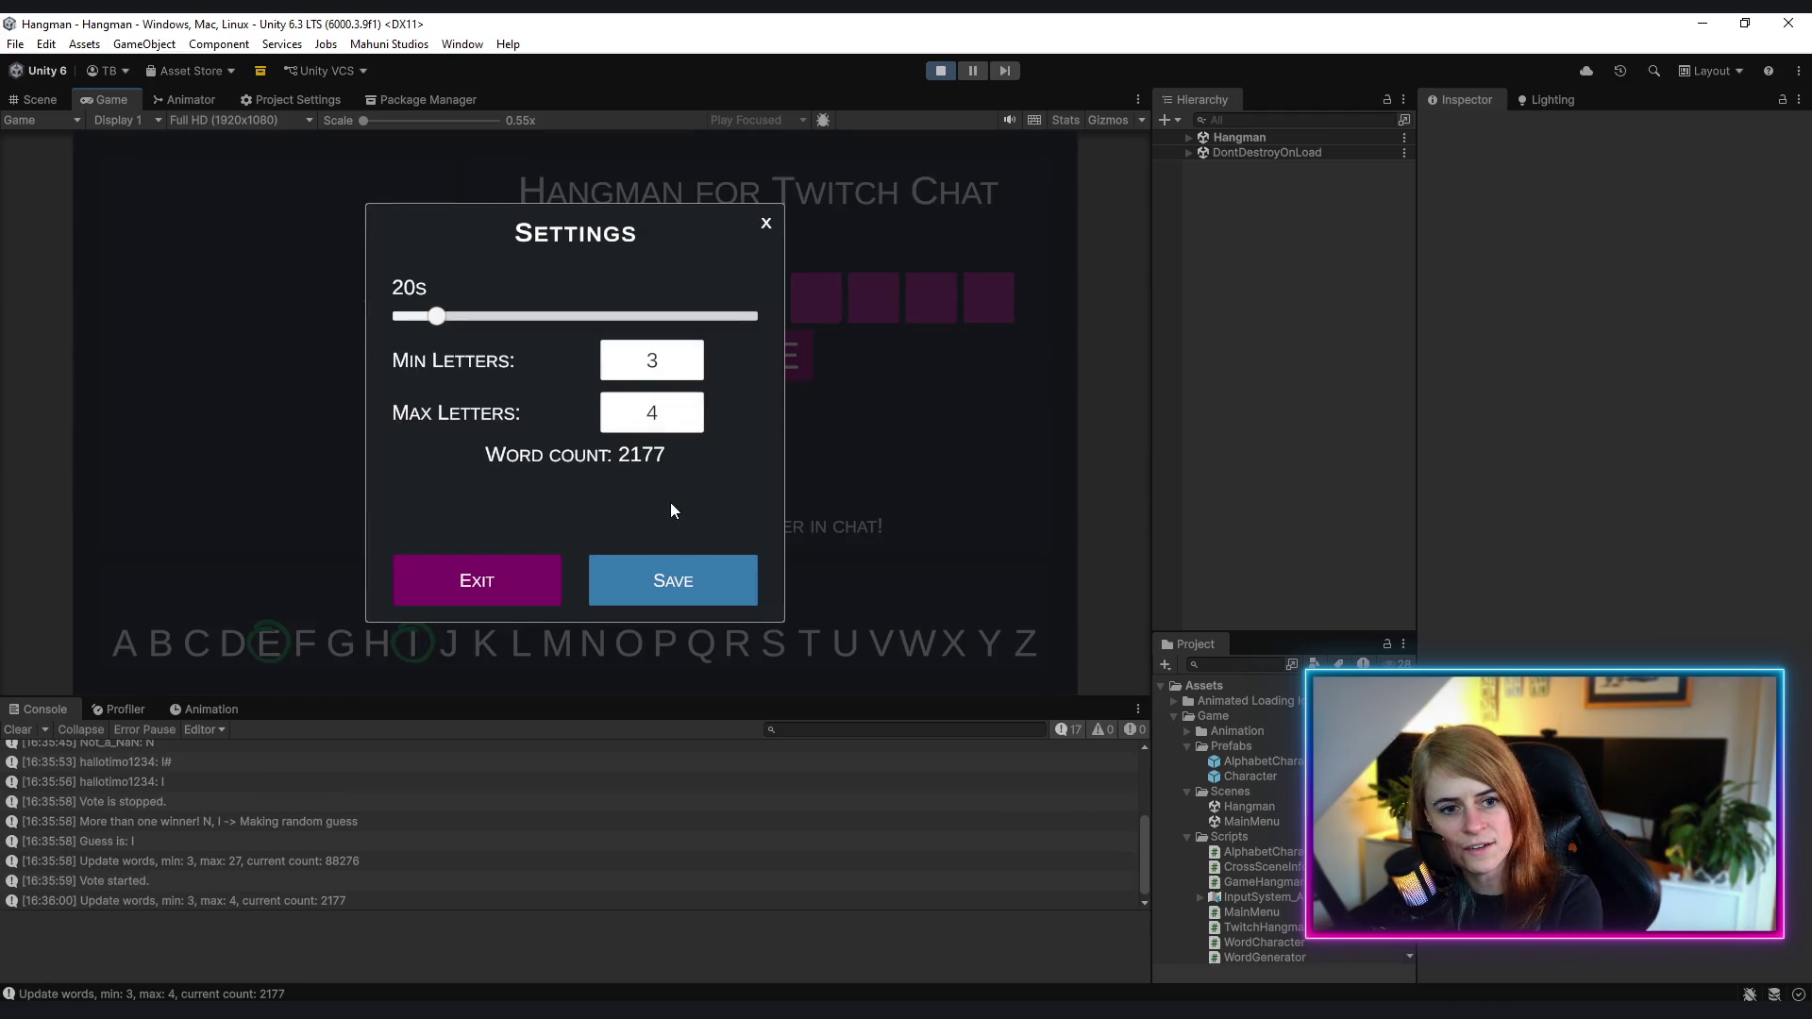
pyautogui.click(644, 580)
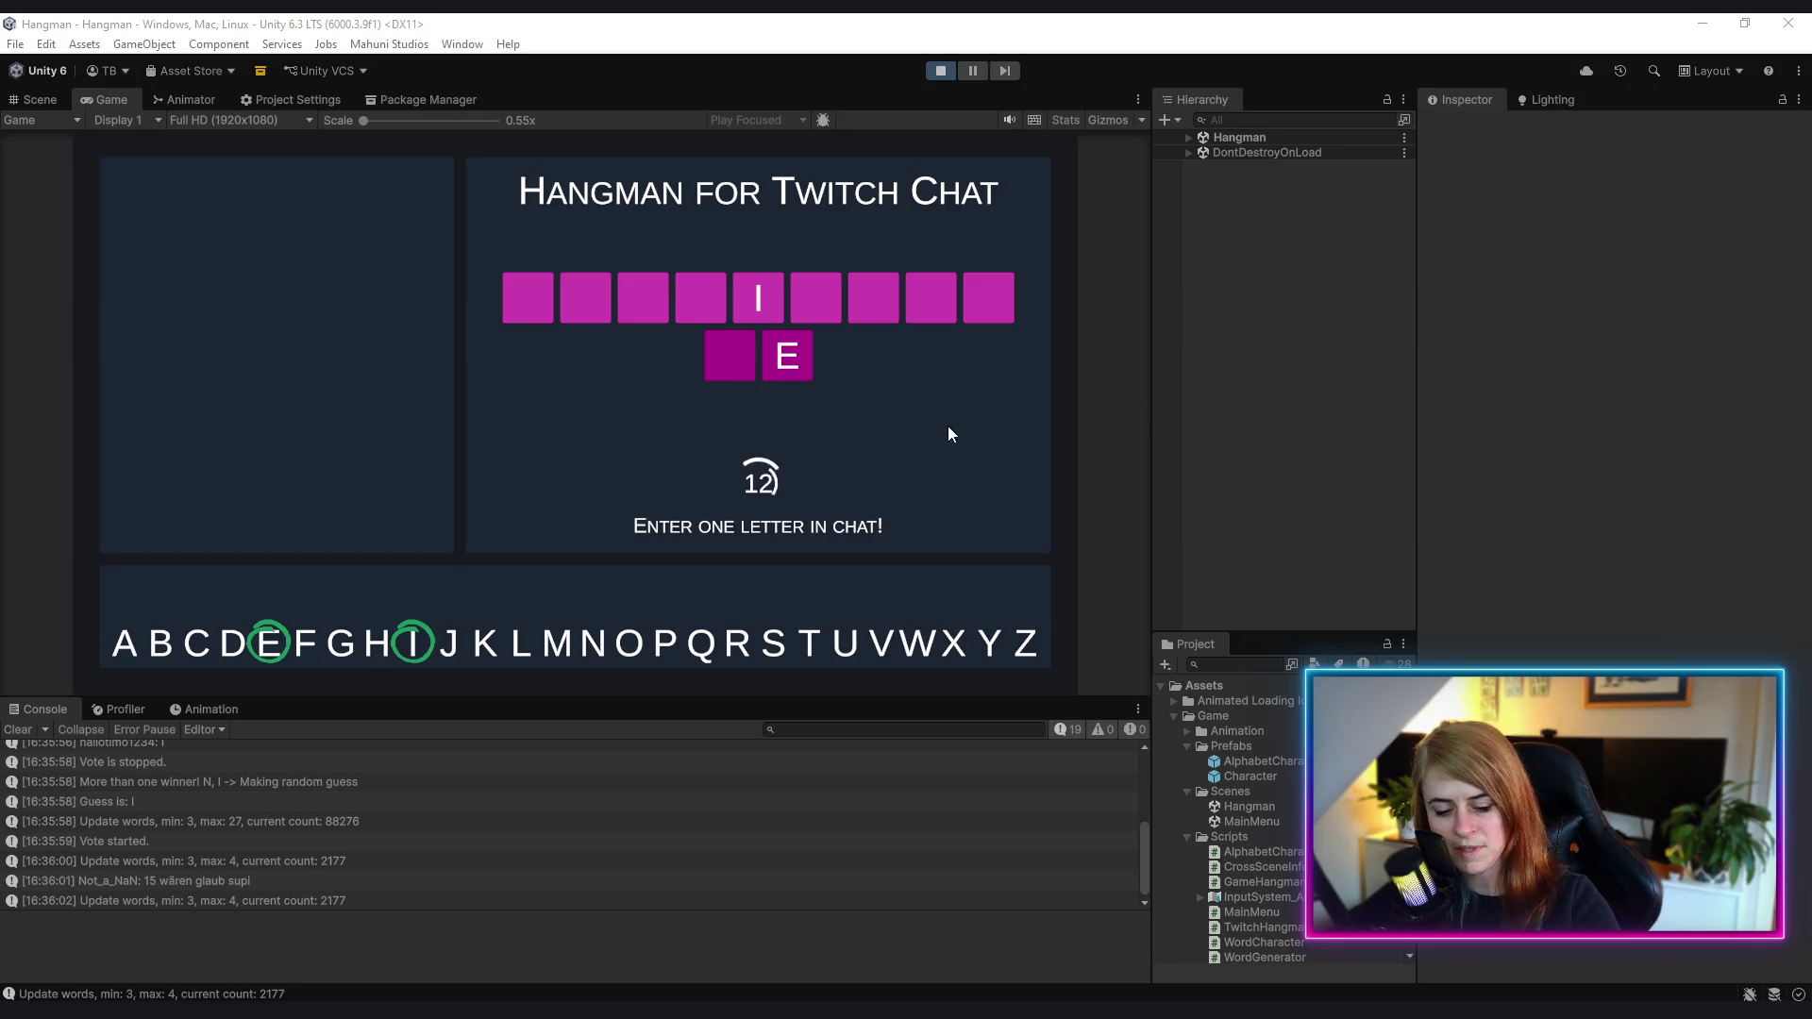
# - Set the round timer to 15 seconds in Settings and save
pyautogui.press('Escape')
pyautogui.moveTo(435, 319)
pyautogui.mouseDown()
pyautogui.moveTo(413, 319)
pyautogui.moveTo(760, 319)
pyautogui.moveTo(426, 328)
pyautogui.mouseUp()
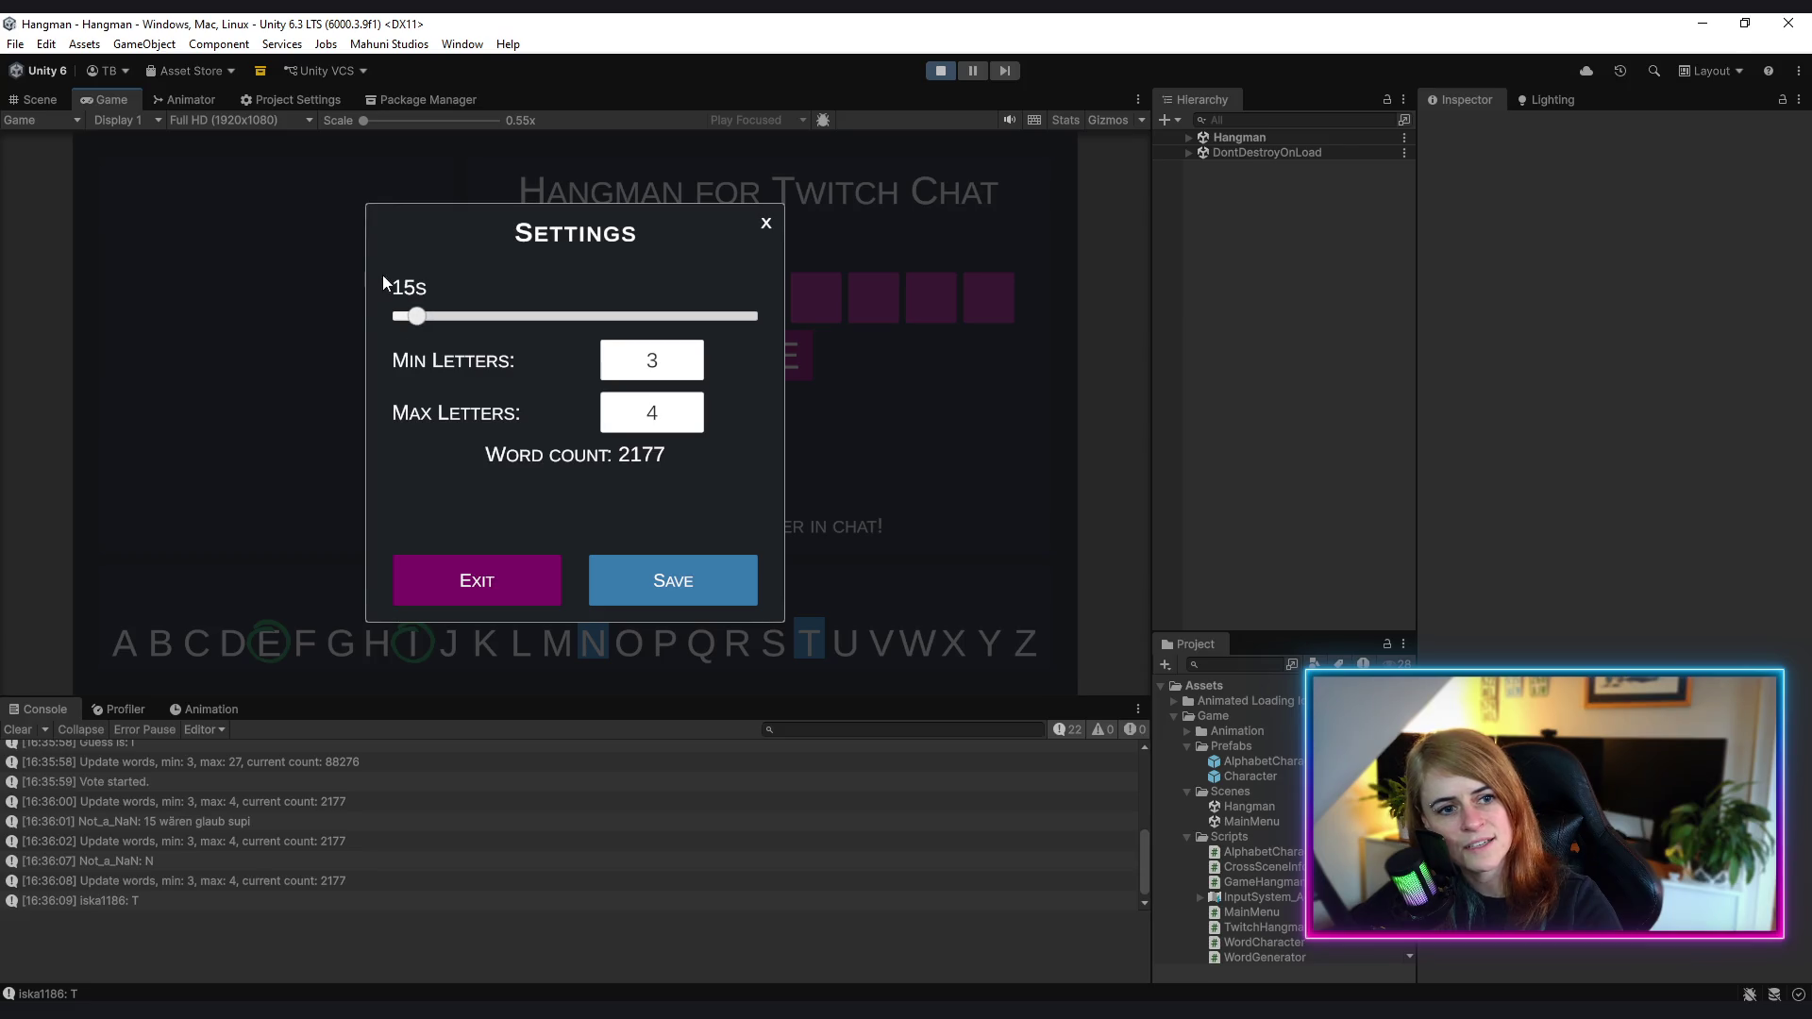
pyautogui.click(682, 589)
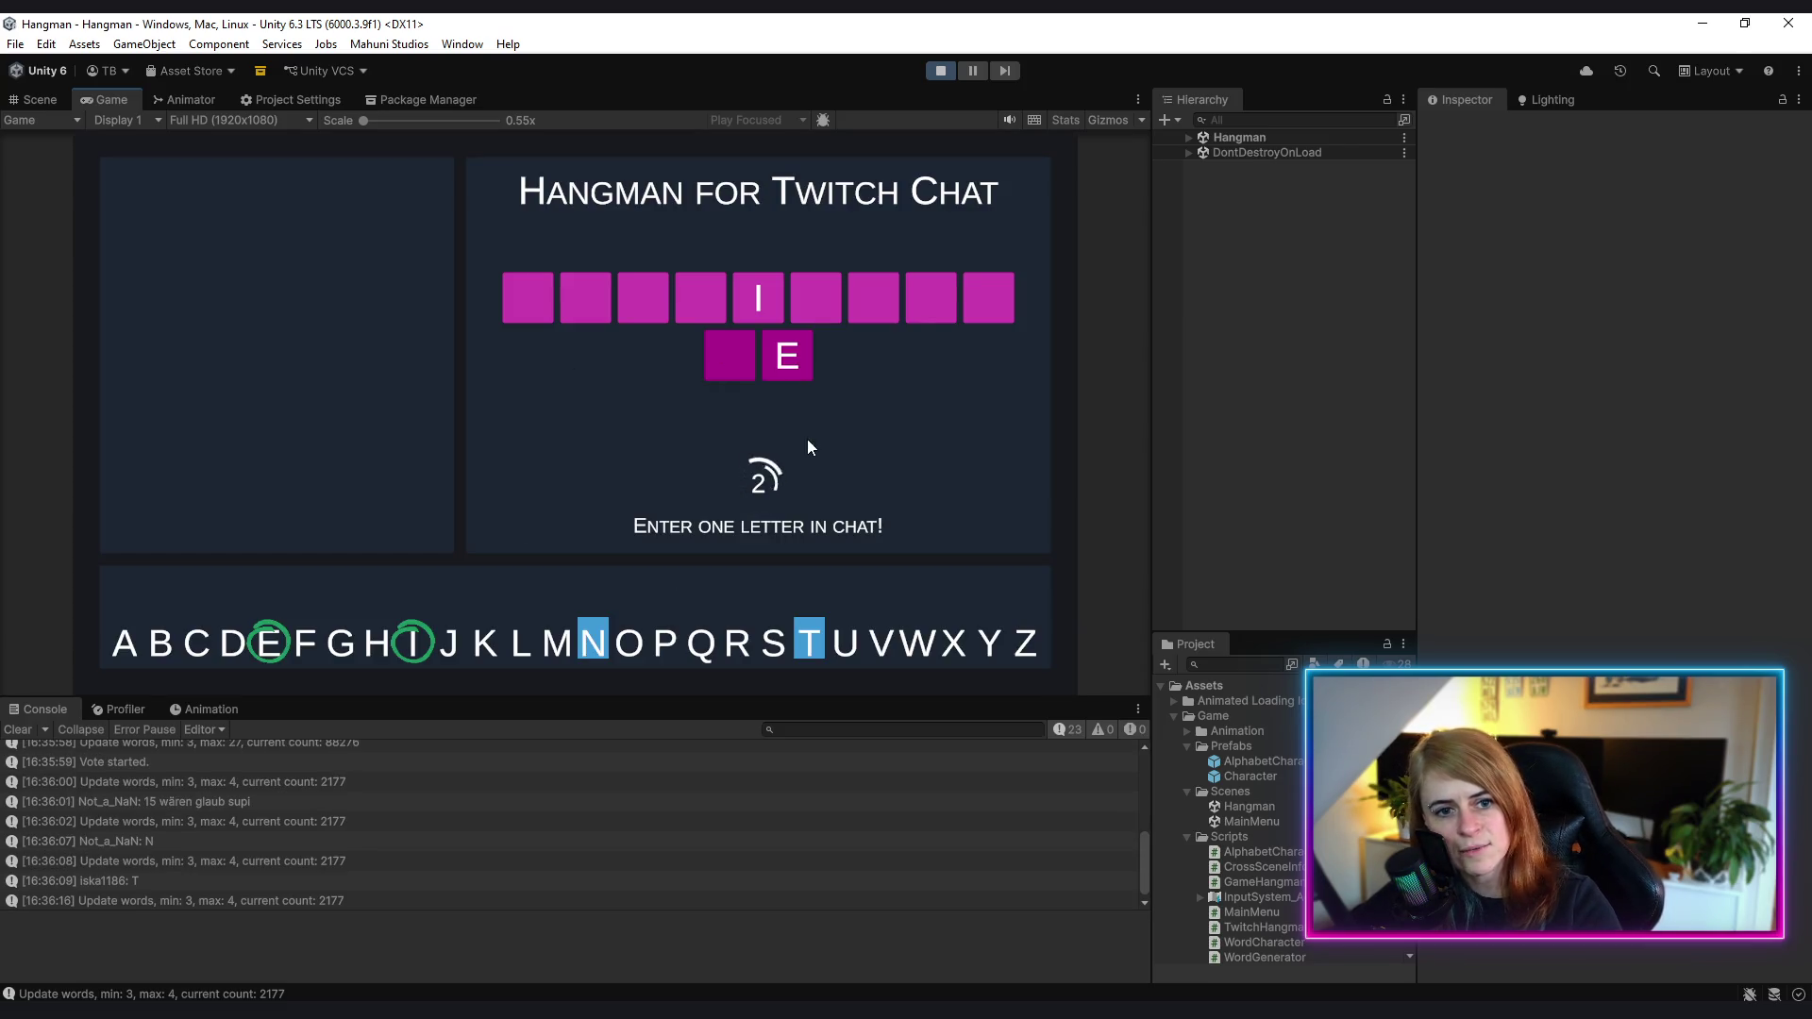
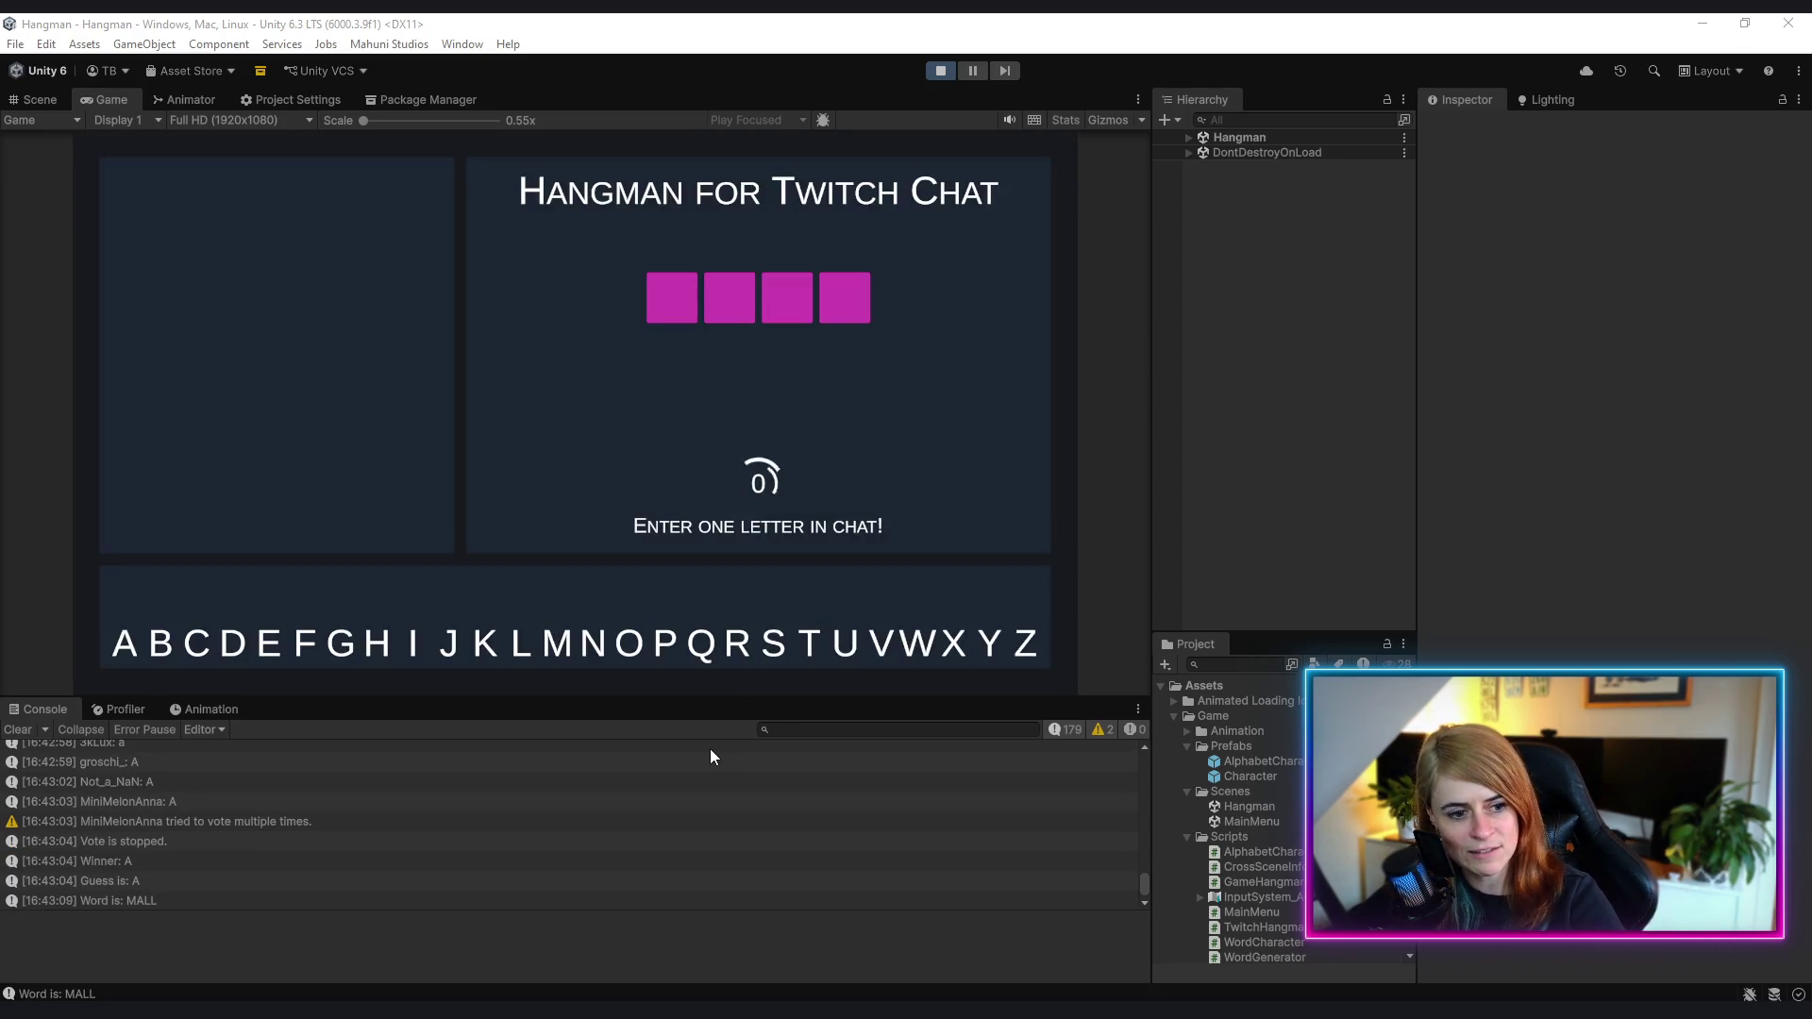
# - Inspect the repeated-vote warning's stack trace in the Console, then stop play mode
pyautogui.click(251, 801)
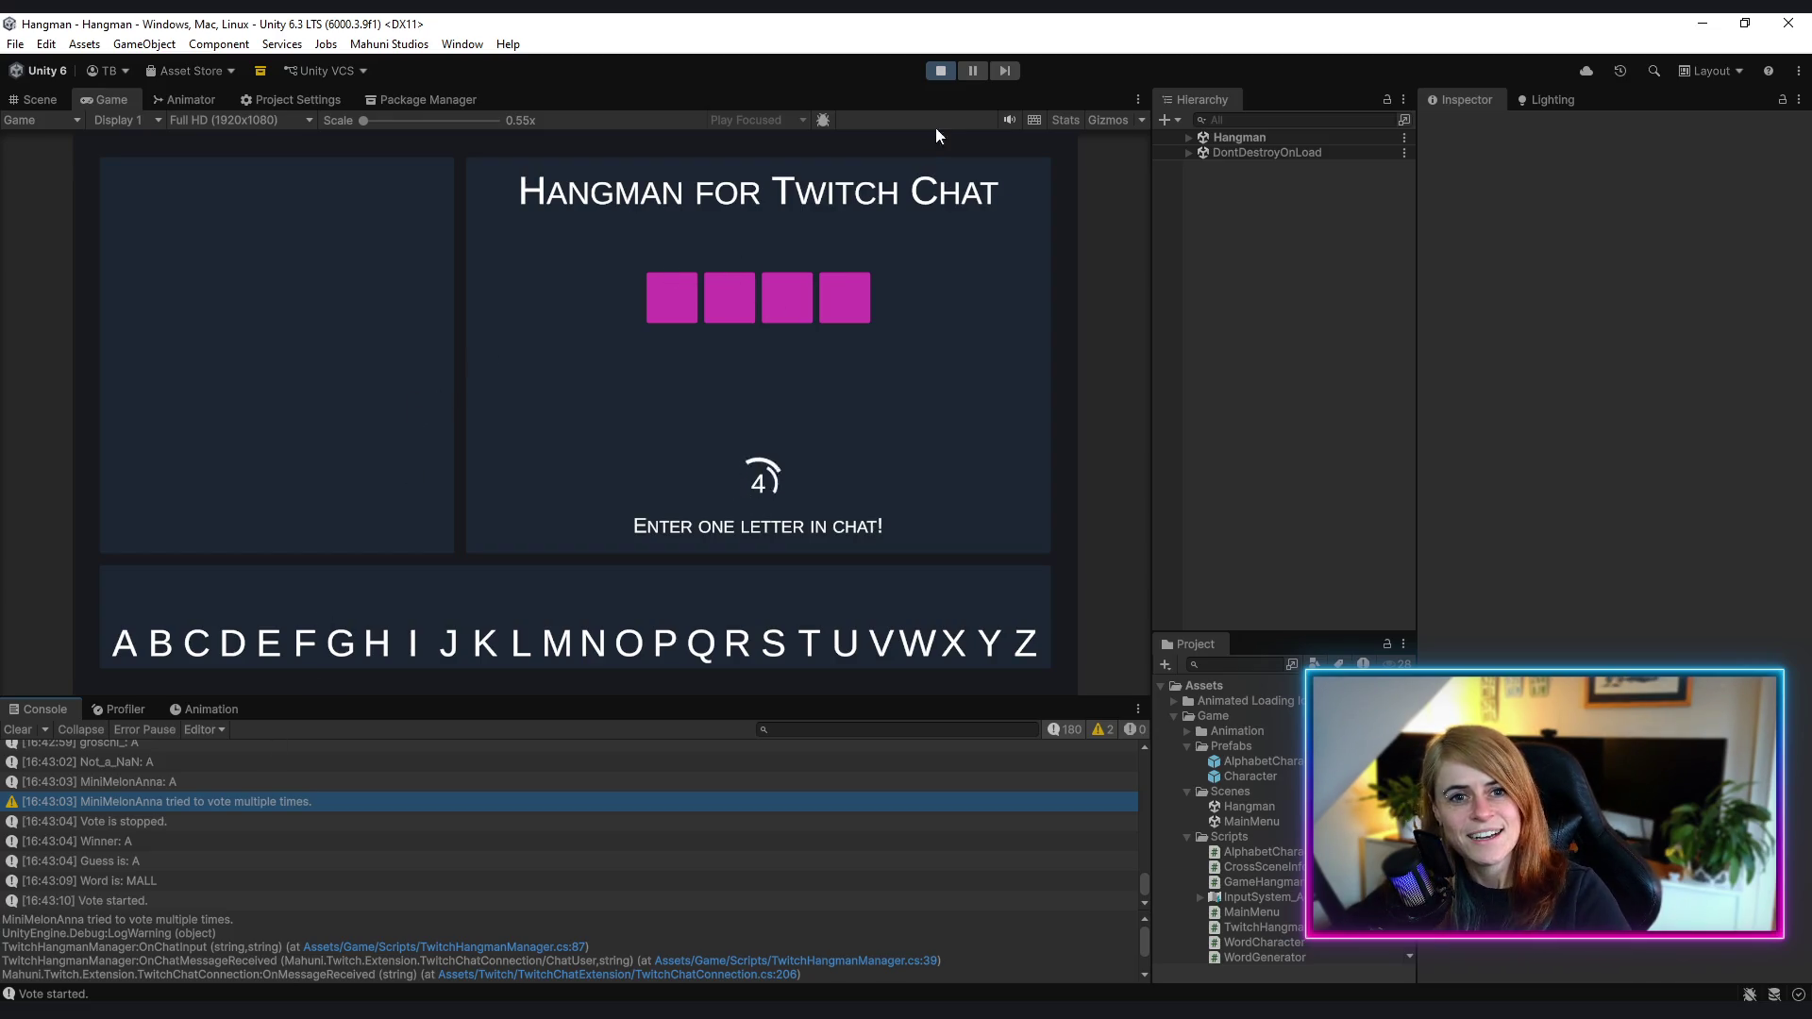
pyautogui.click(943, 64)
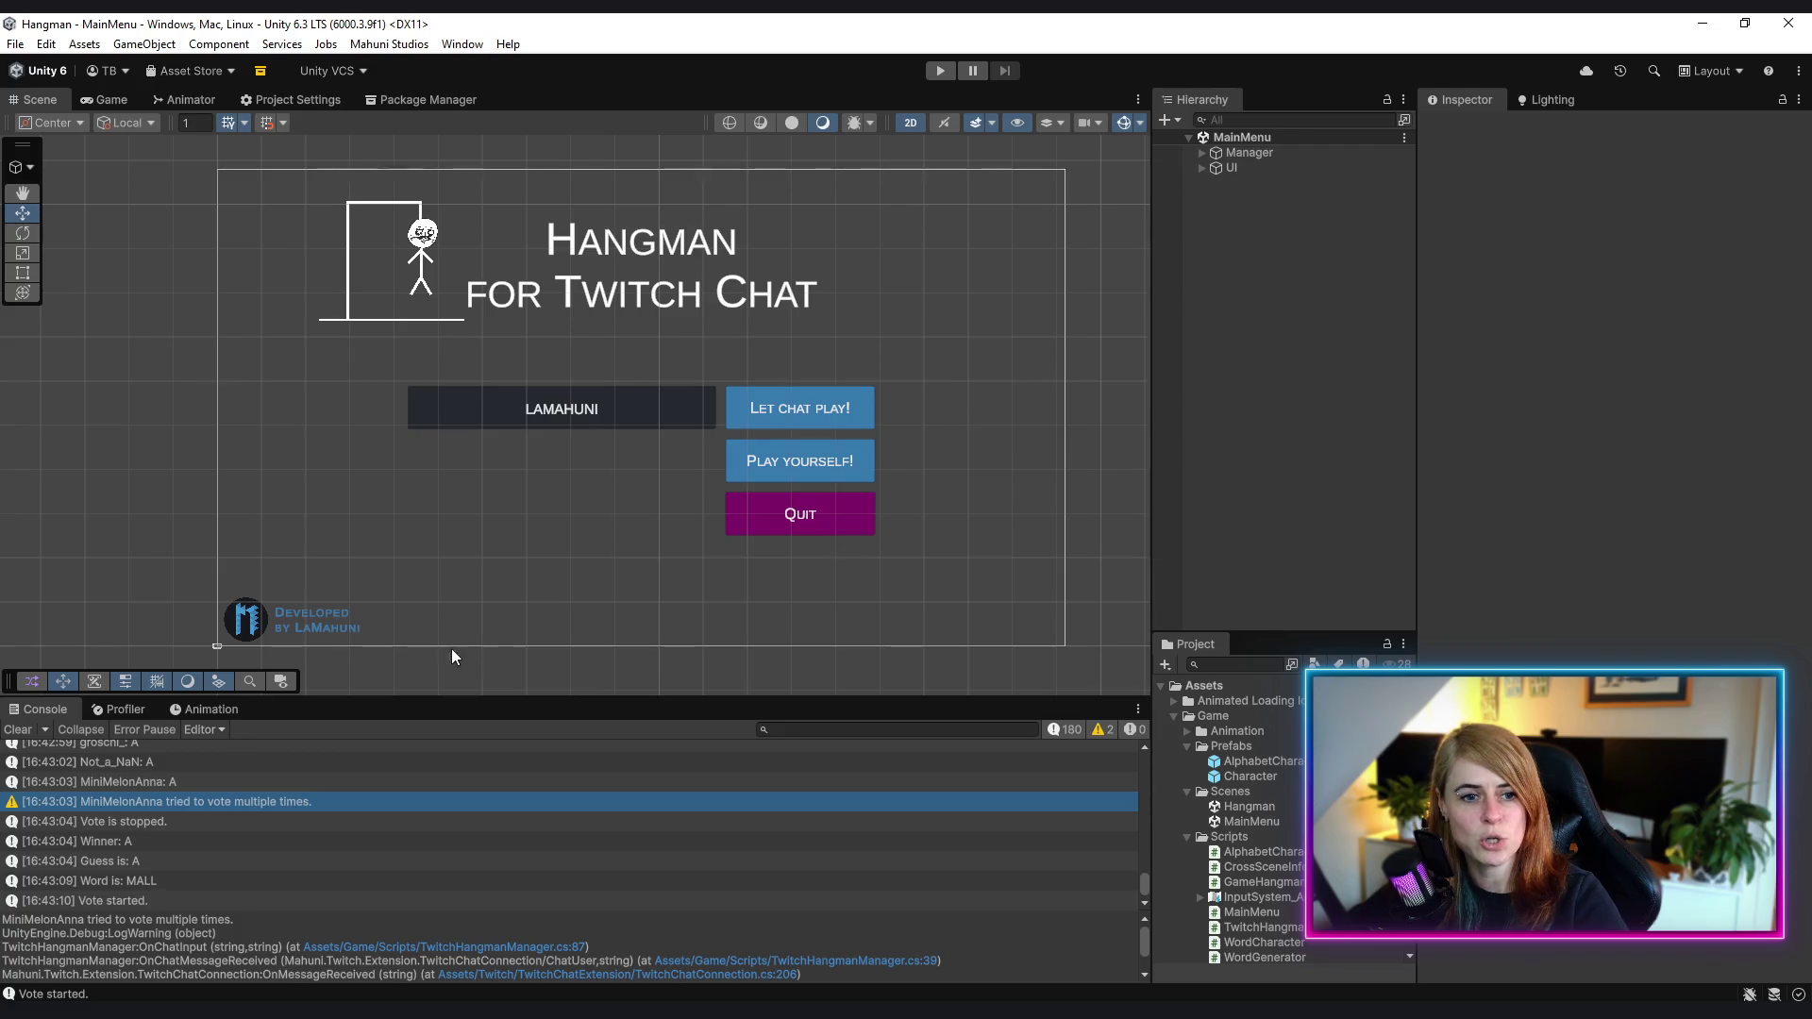
# - Clear the Console, open the Hangman scene, inspect the UI > Settings > Content > Timer slider, and save
pyautogui.click(18, 731)
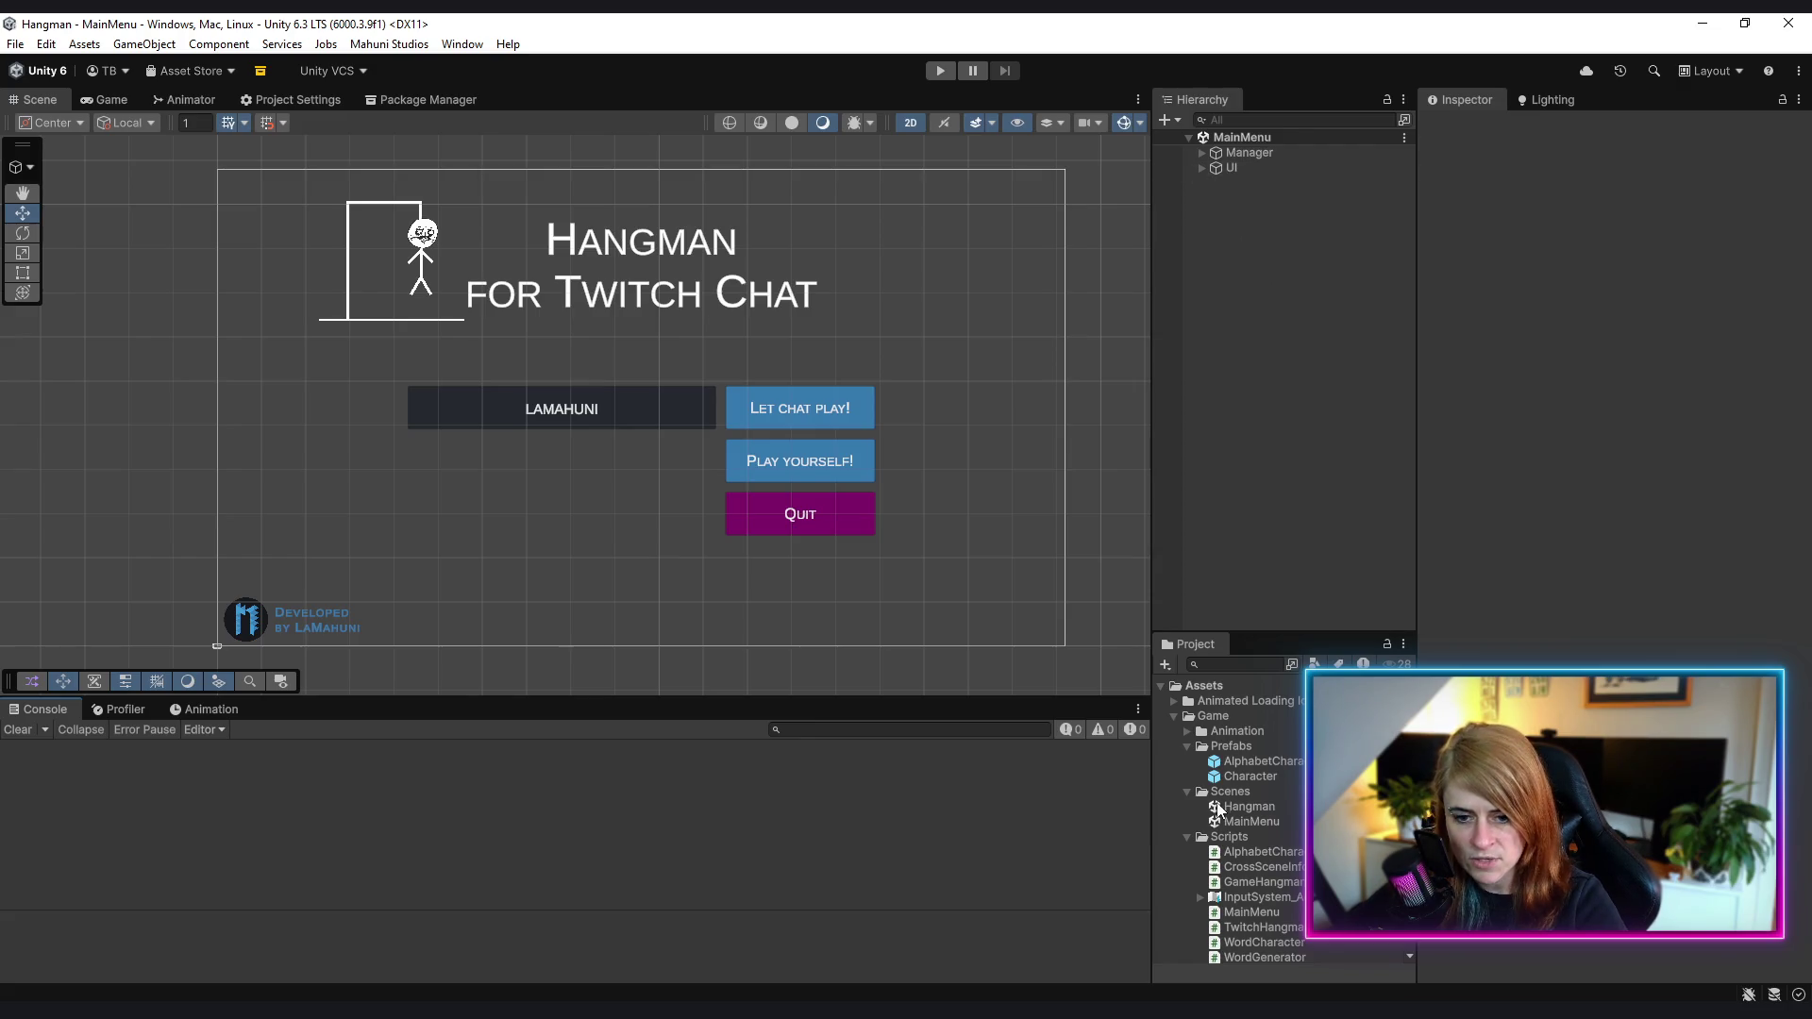
pyautogui.doubleClick(1259, 808)
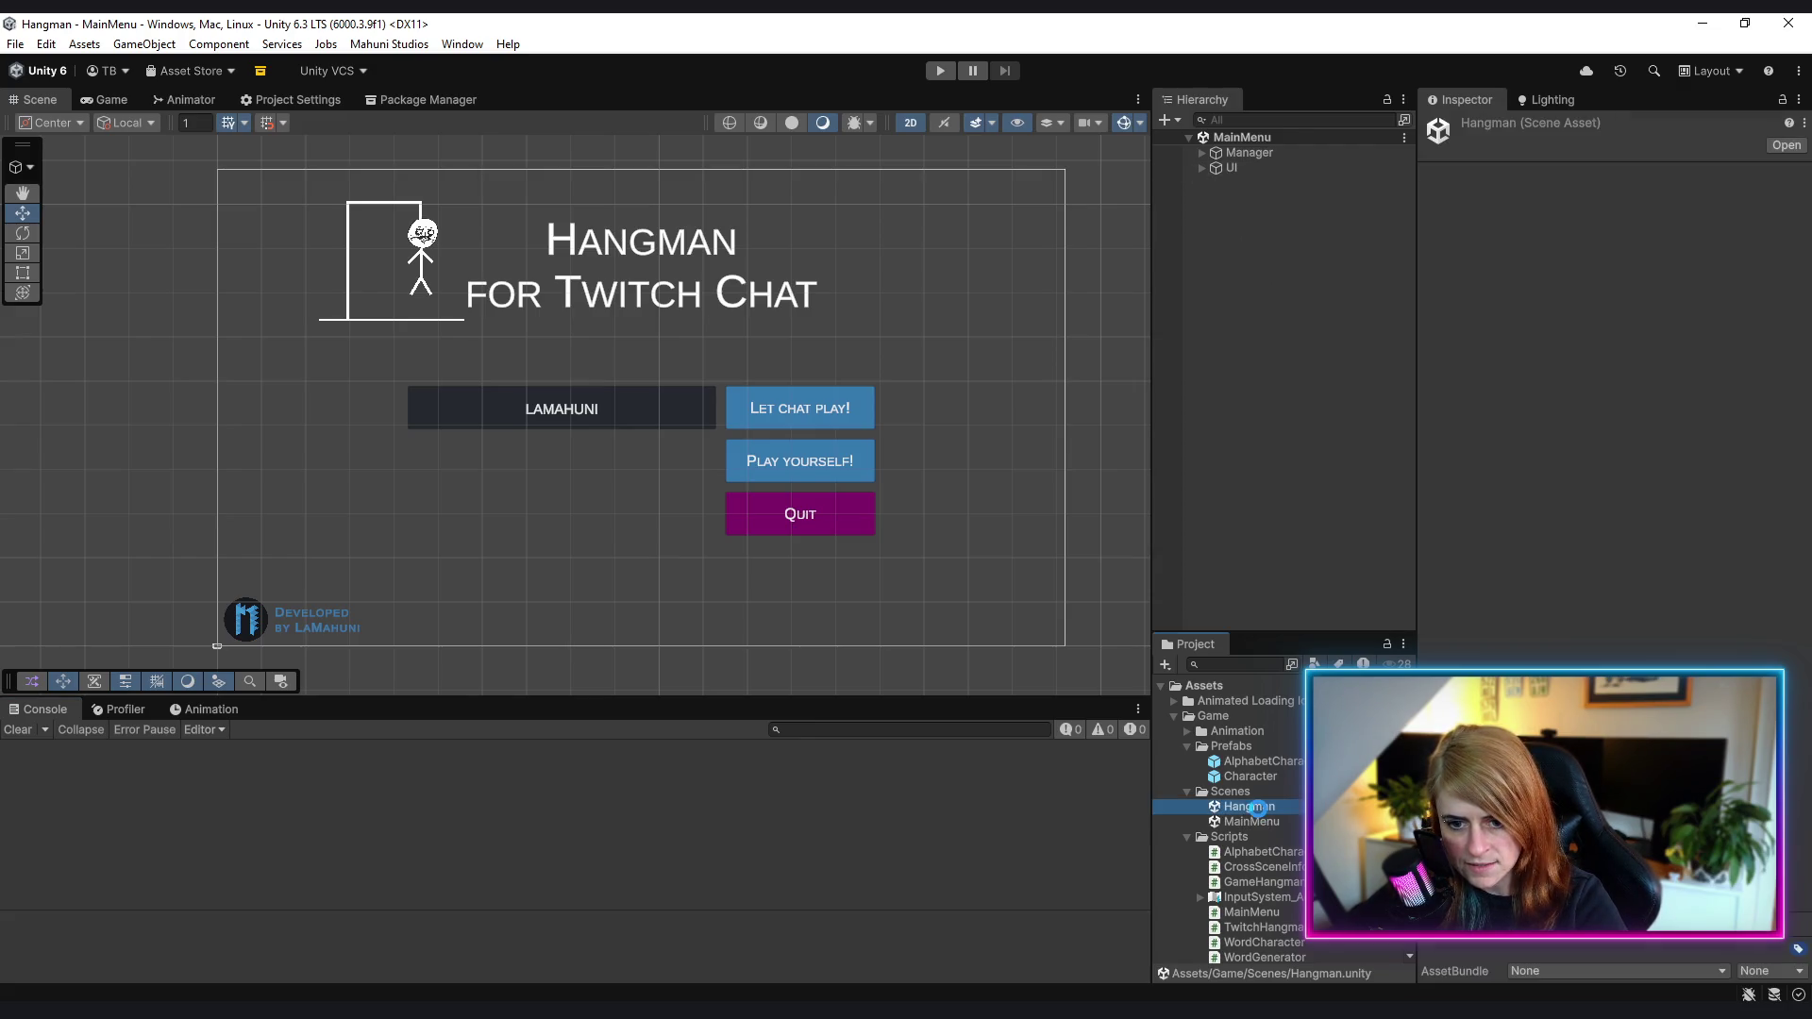
pyautogui.click(1201, 168)
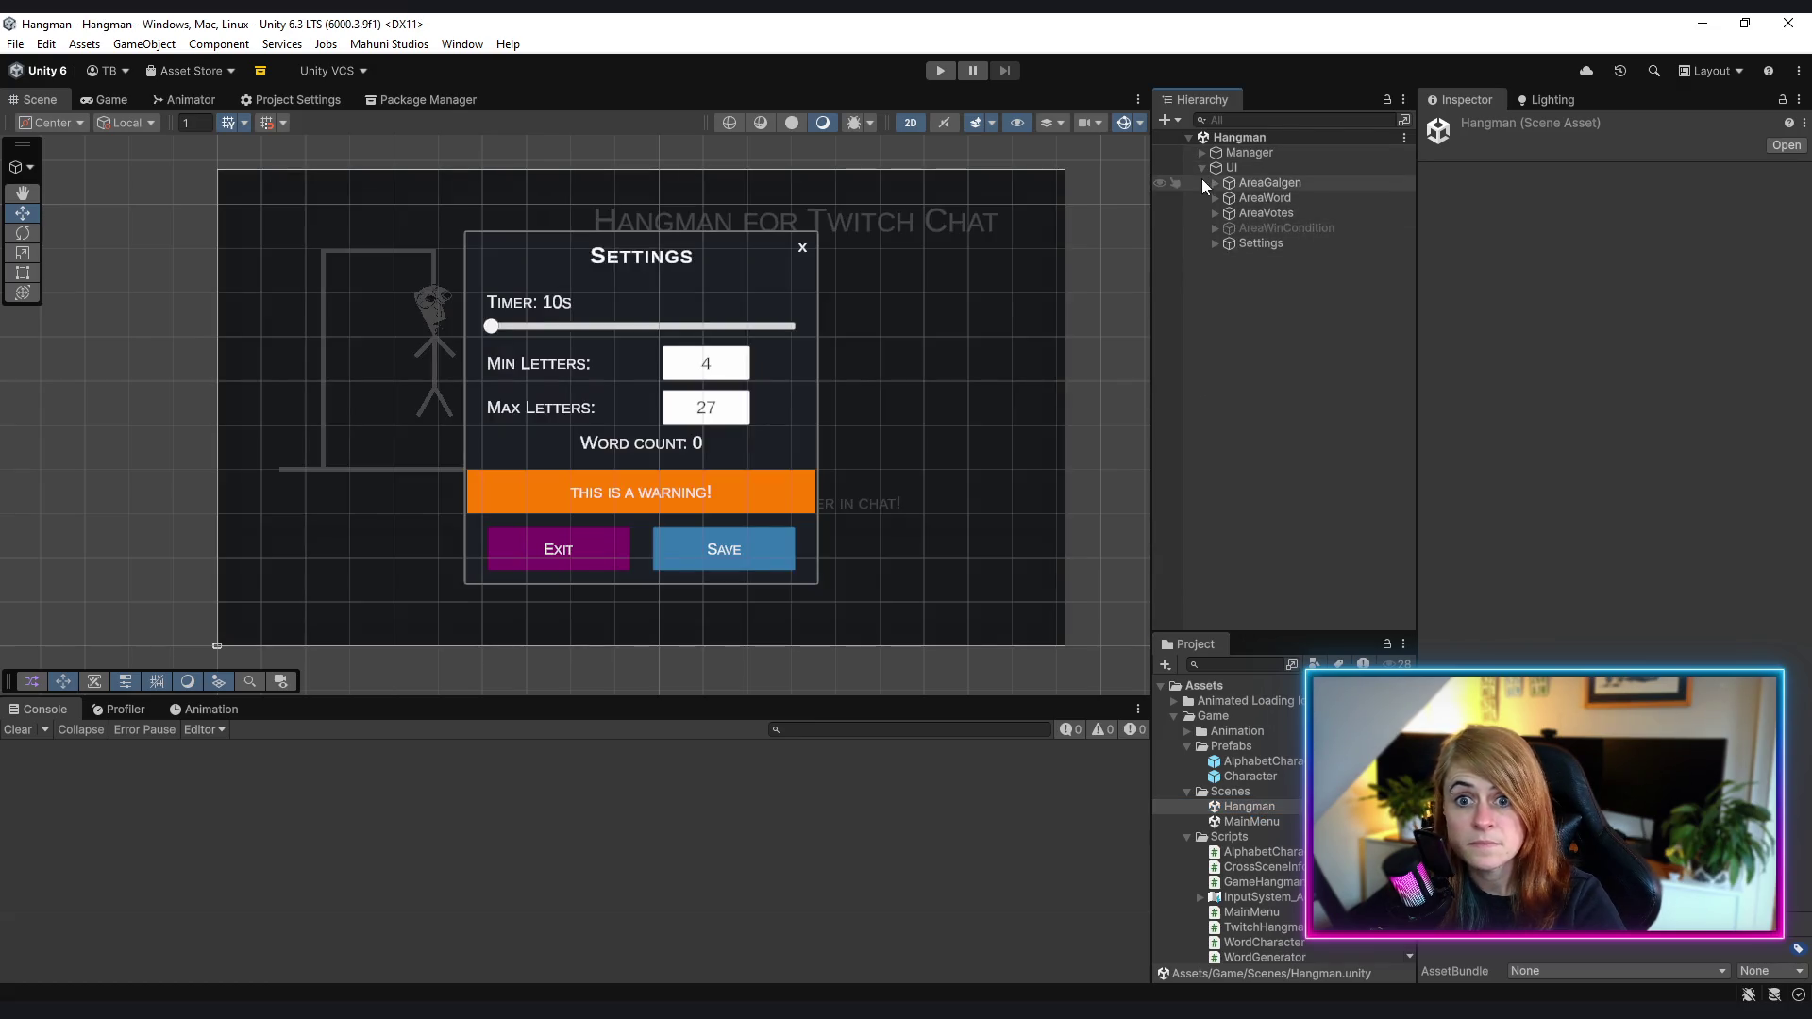
pyautogui.click(1215, 242)
pyautogui.click(1228, 258)
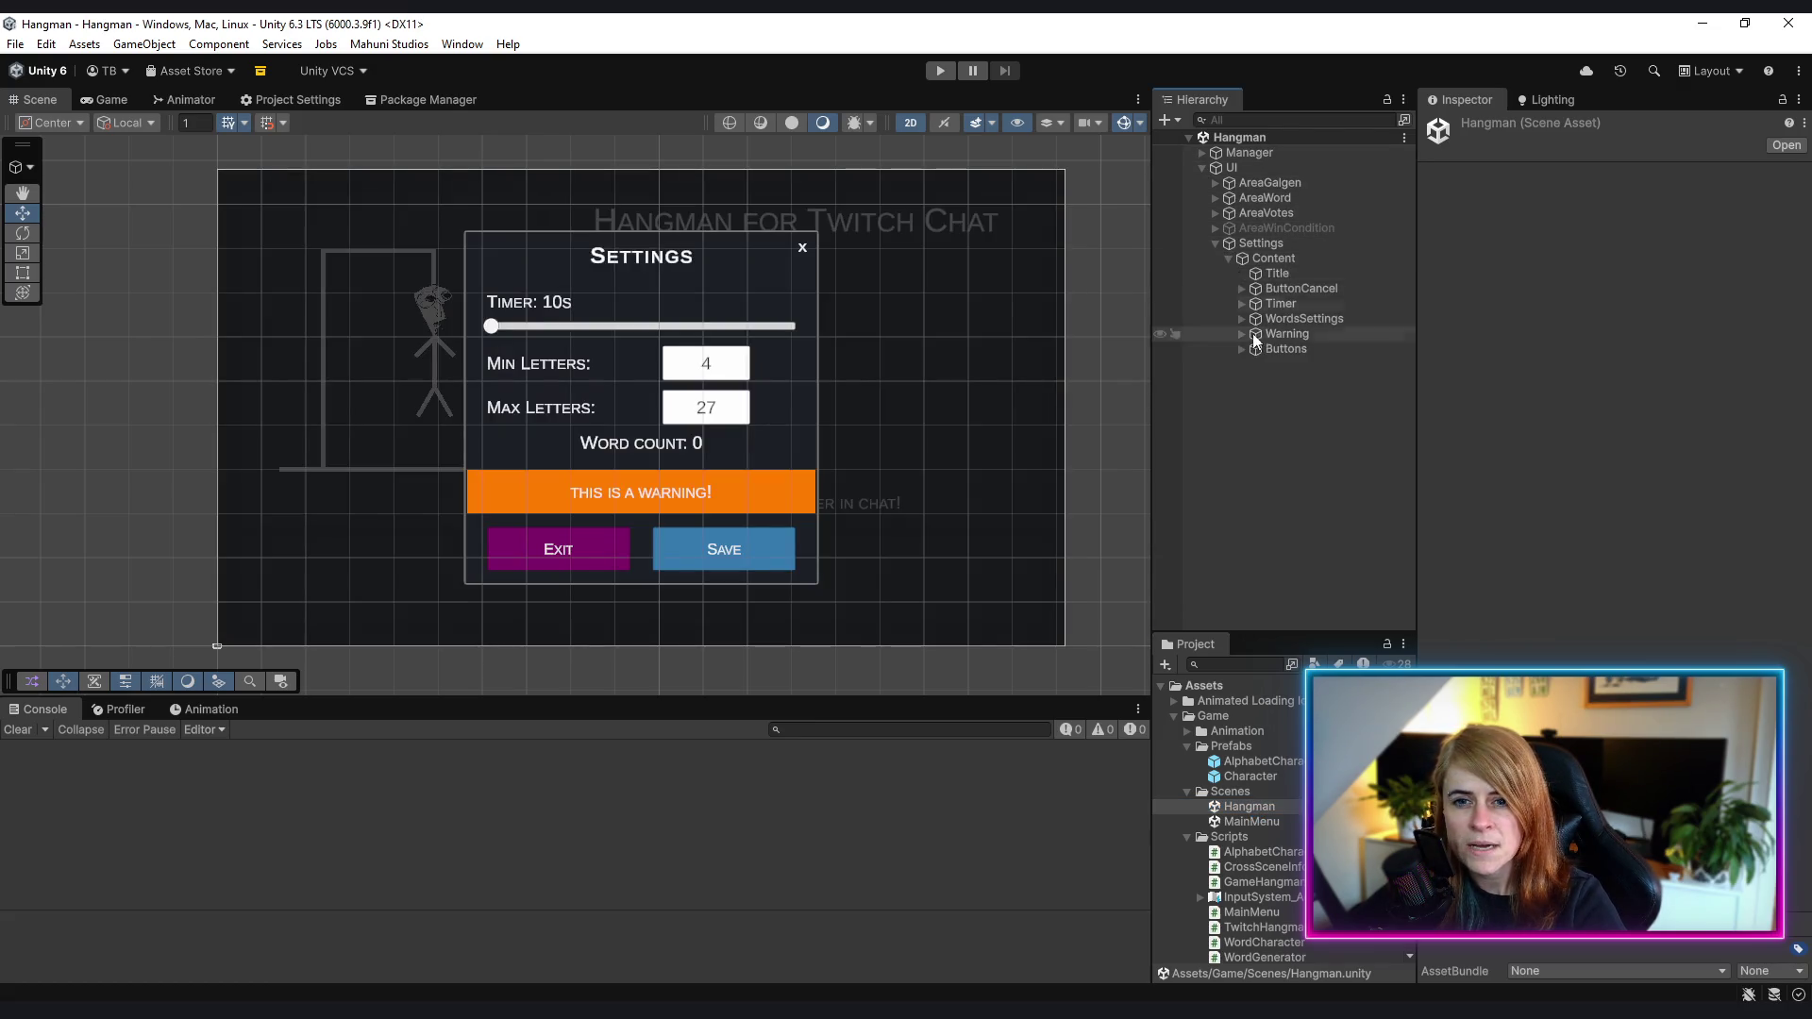
pyautogui.click(1240, 306)
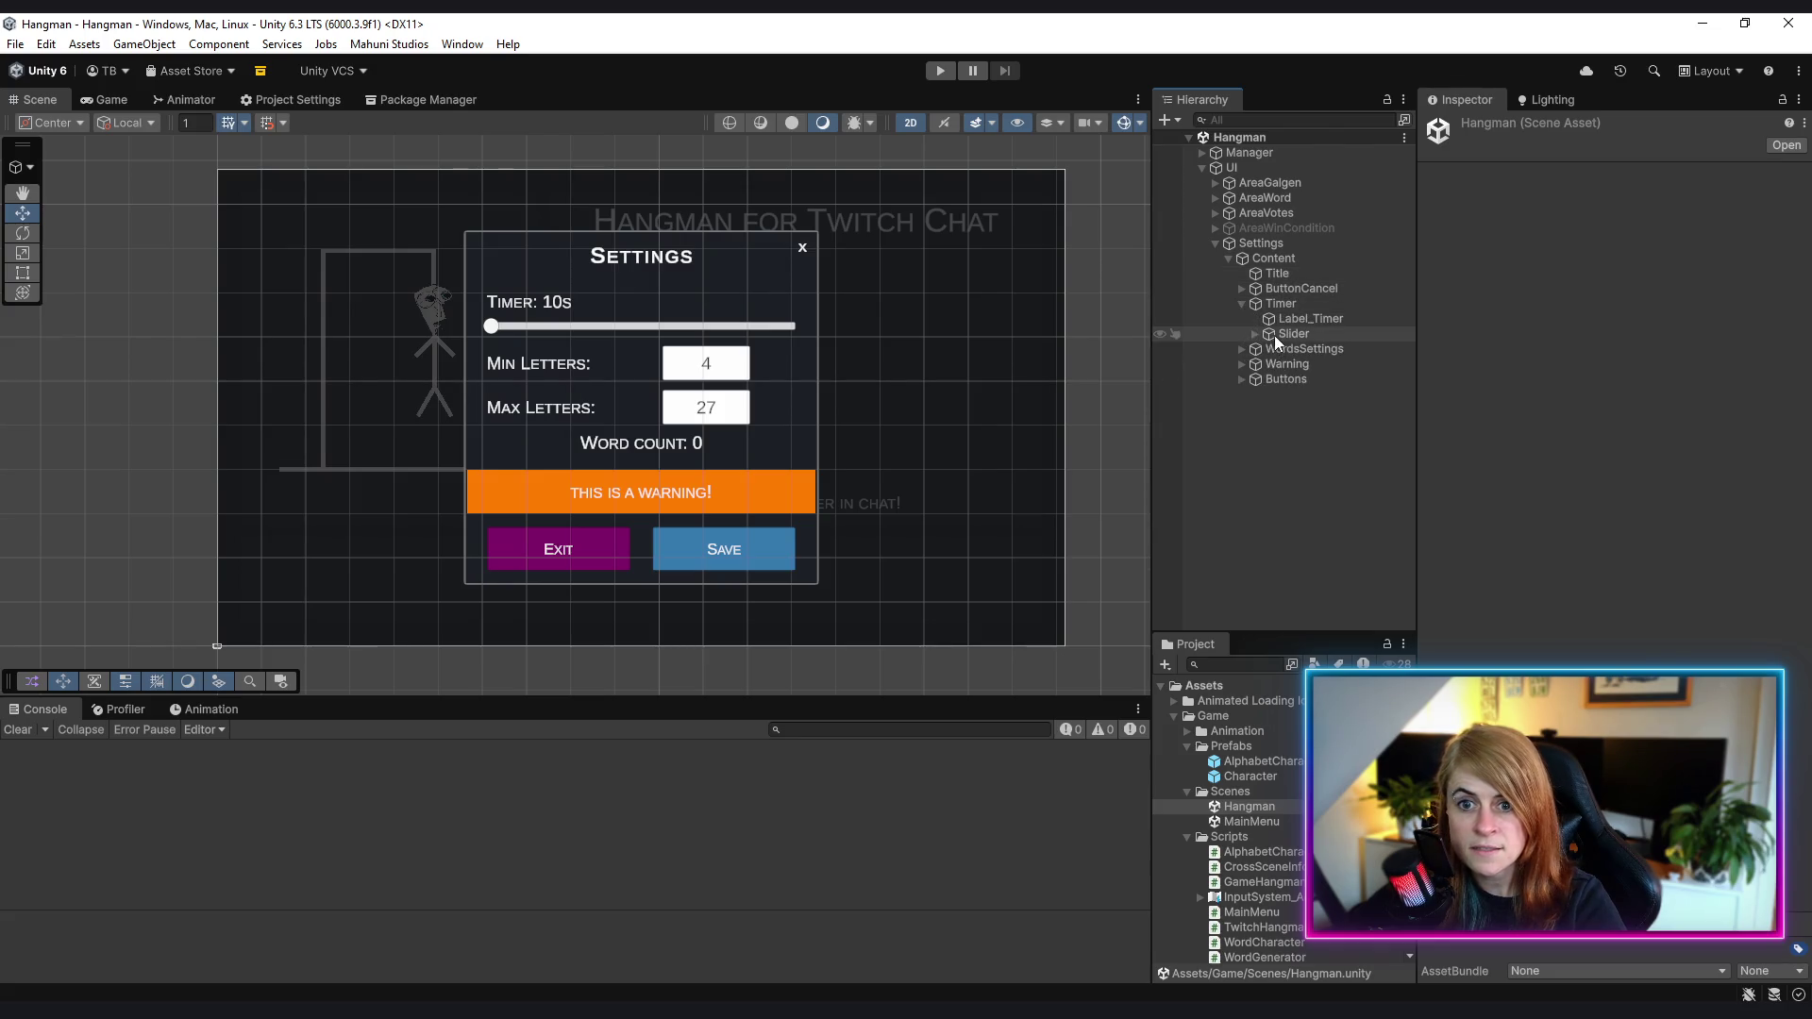
pyautogui.click(1274, 336)
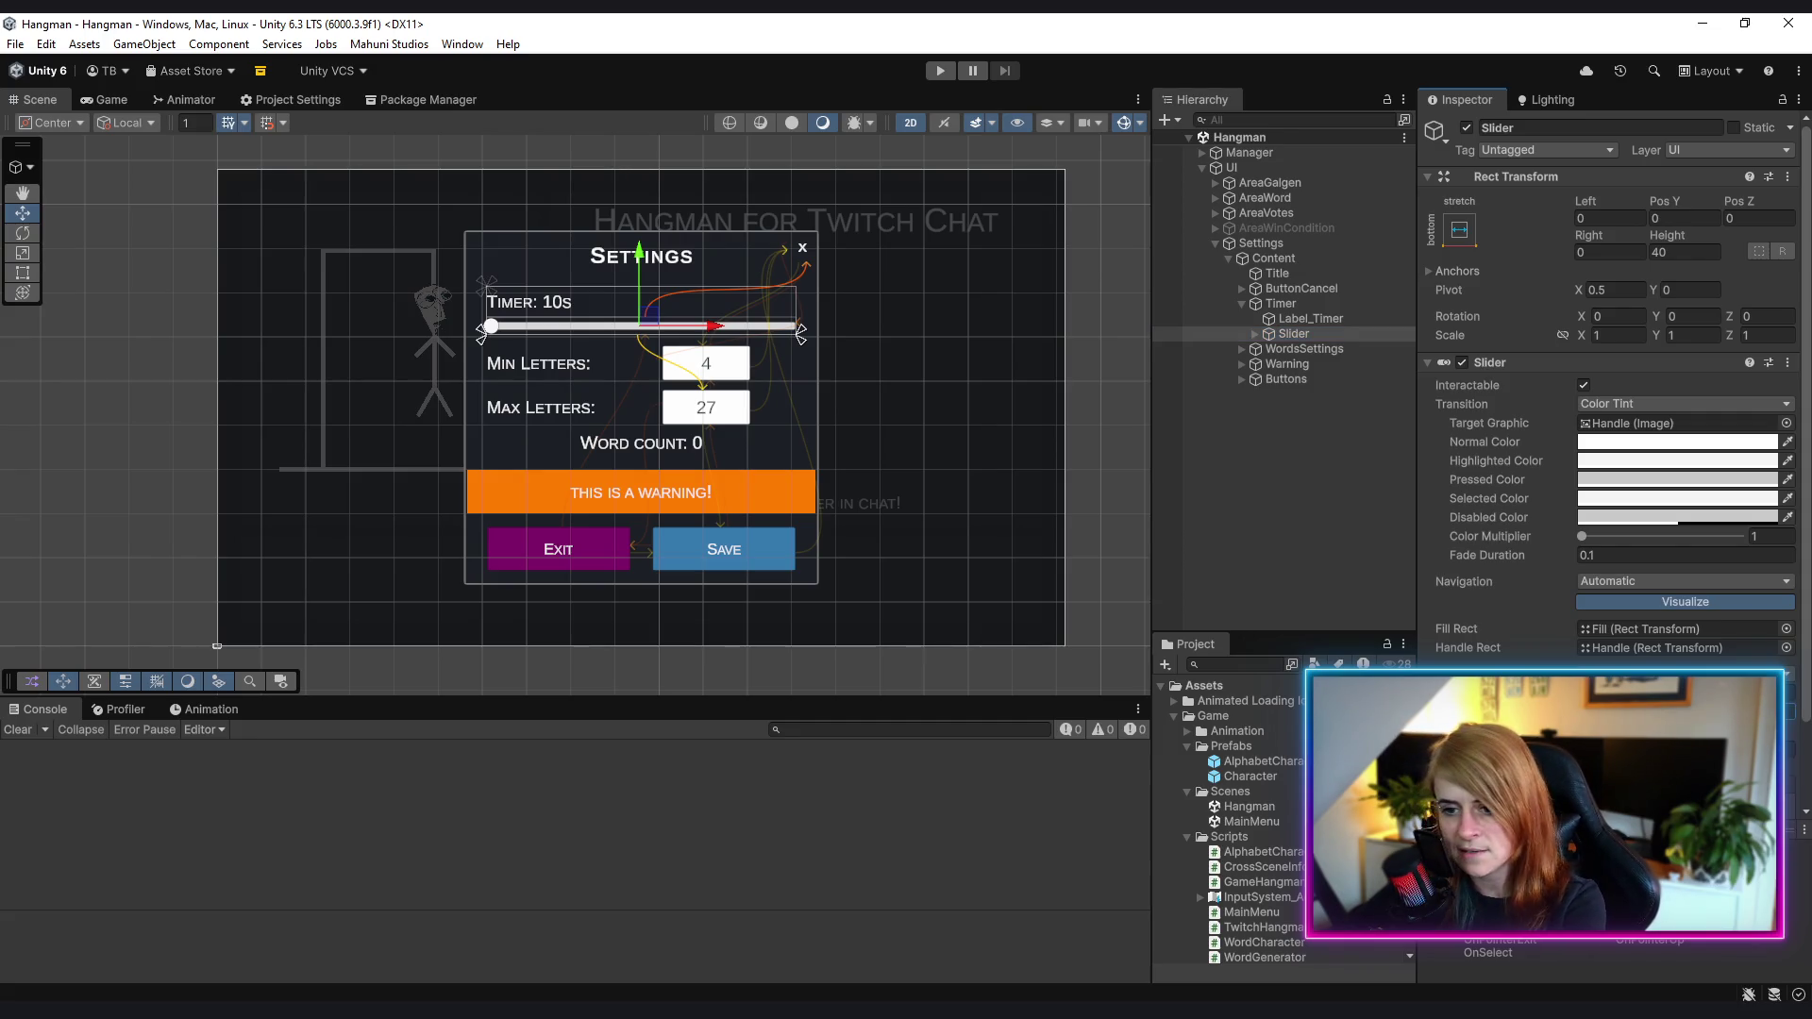
pyautogui.click(1333, 546)
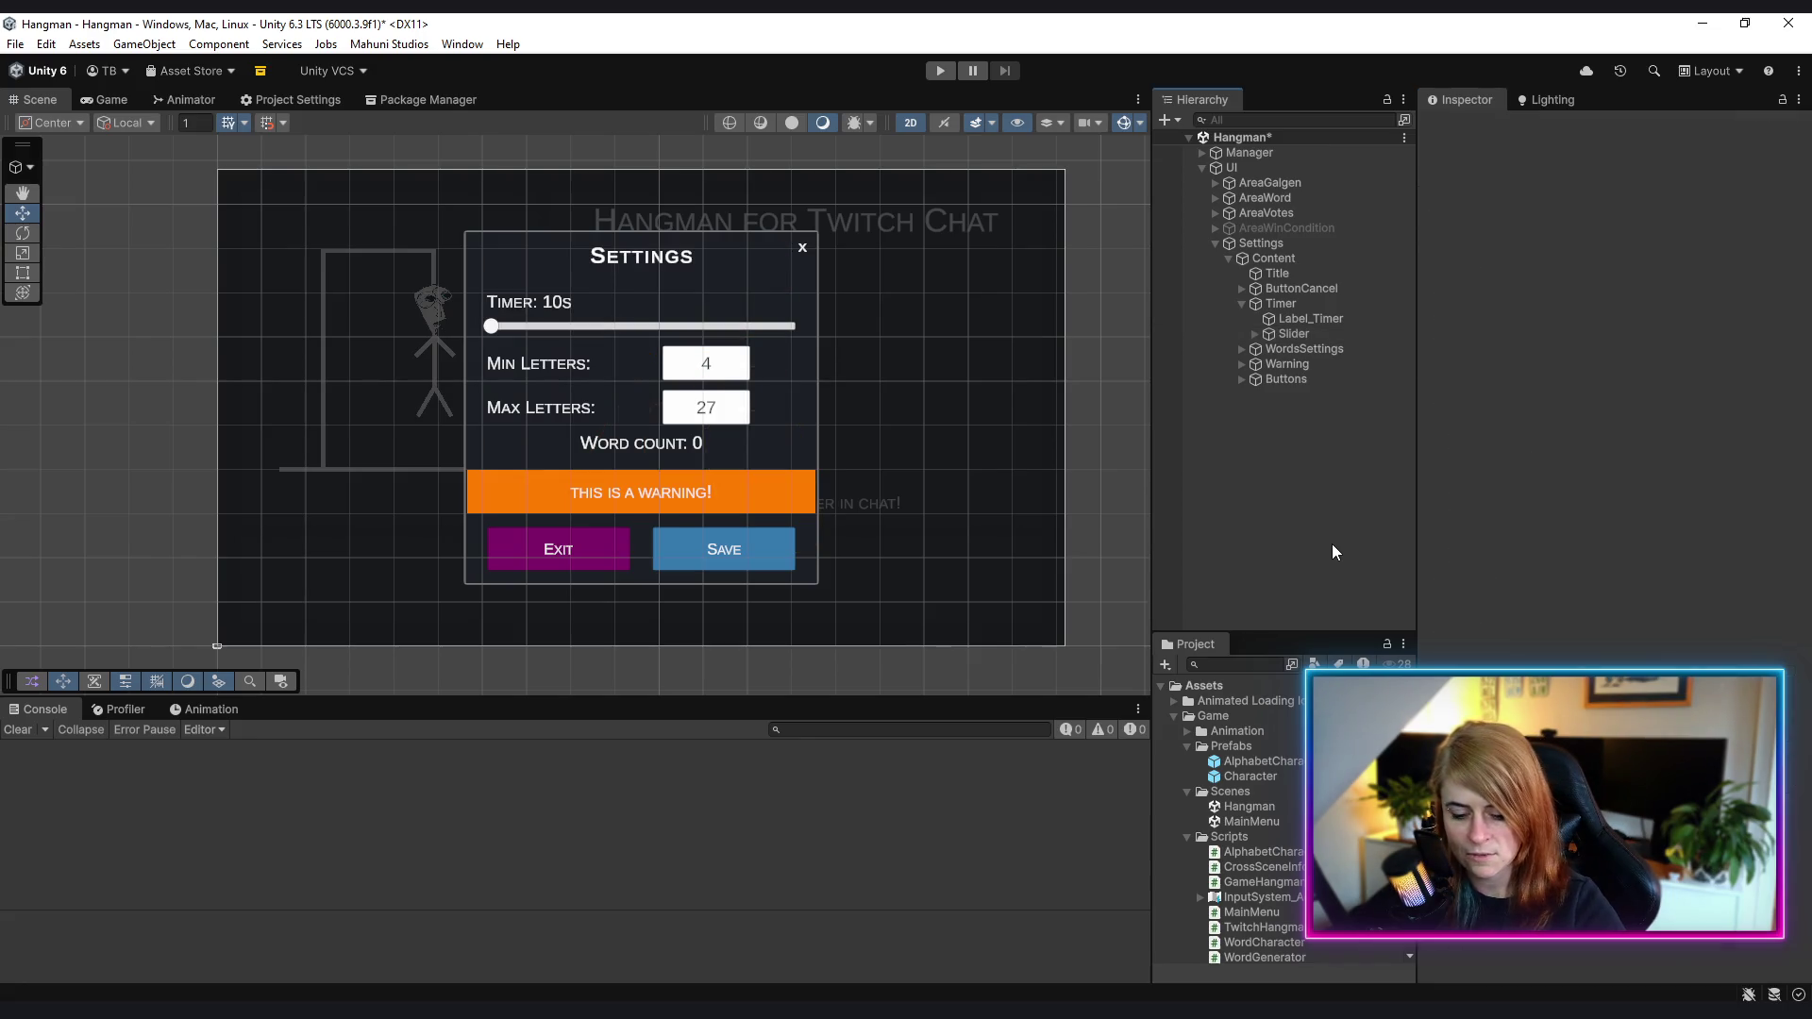
pyautogui.hotkey('ctrl', 's')
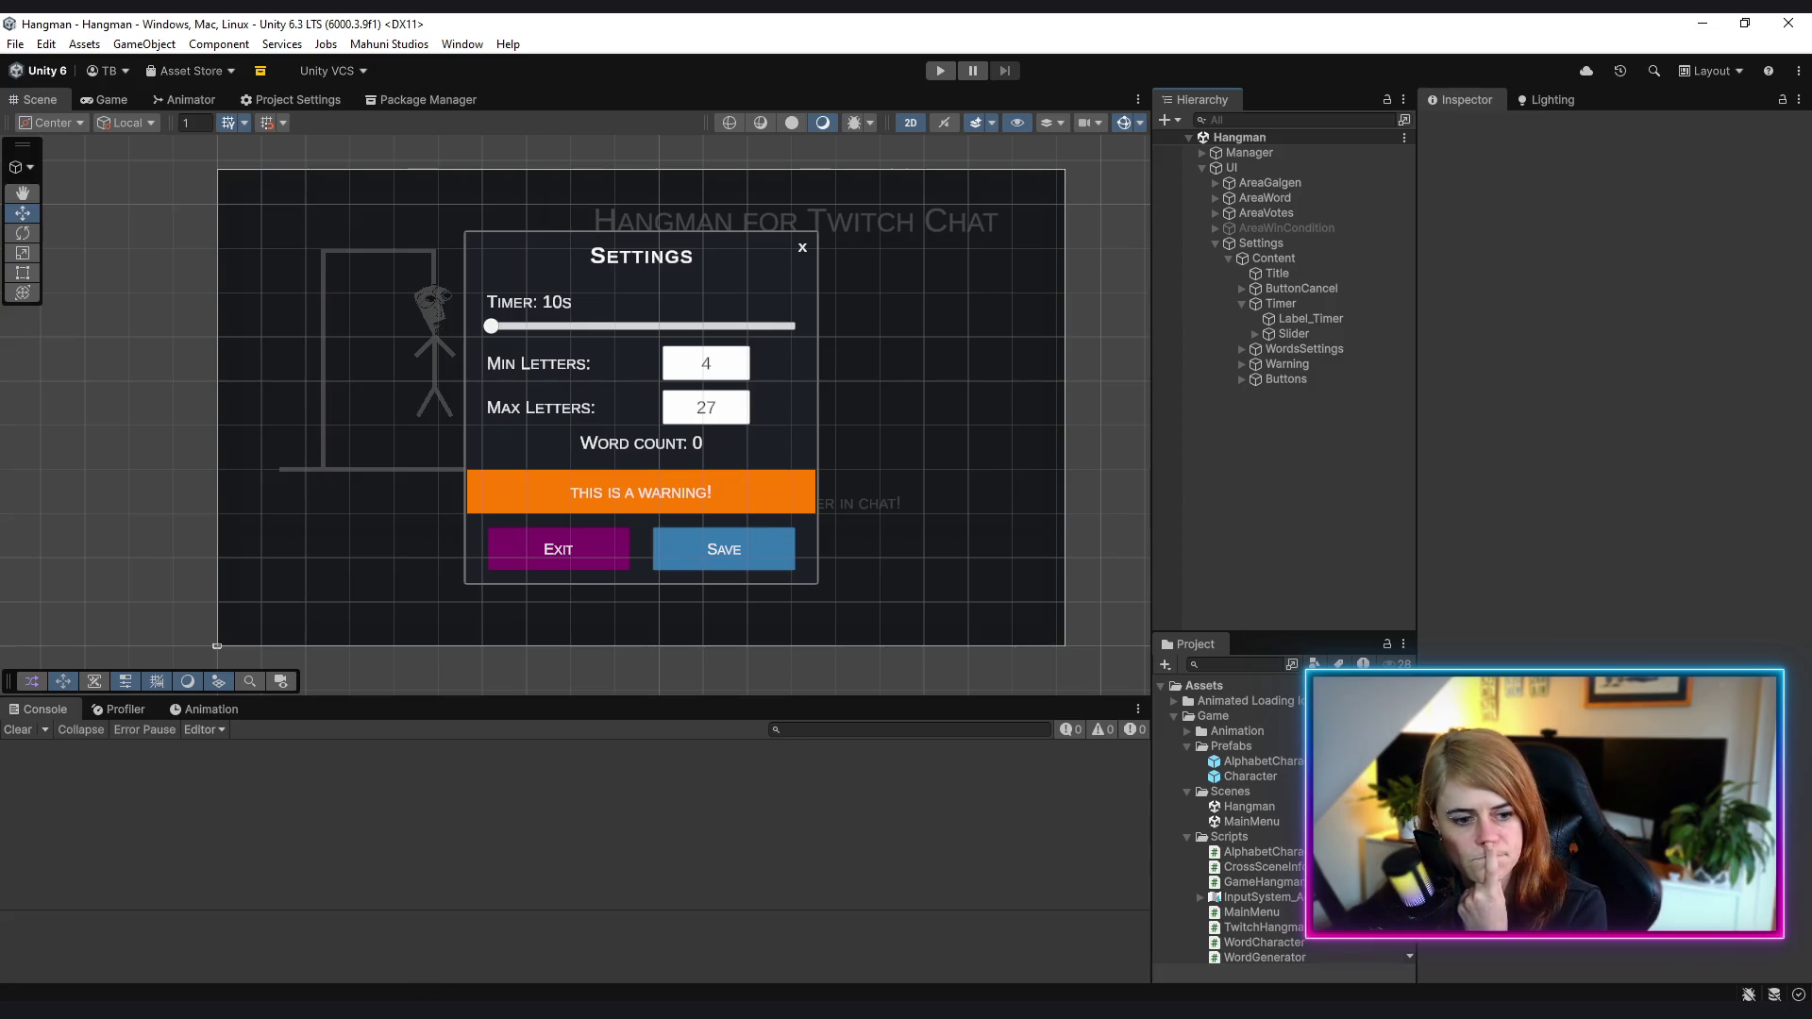
# - Switch to Rider and open TwitchHangmanManager.cs
pyautogui.click(427, 958)
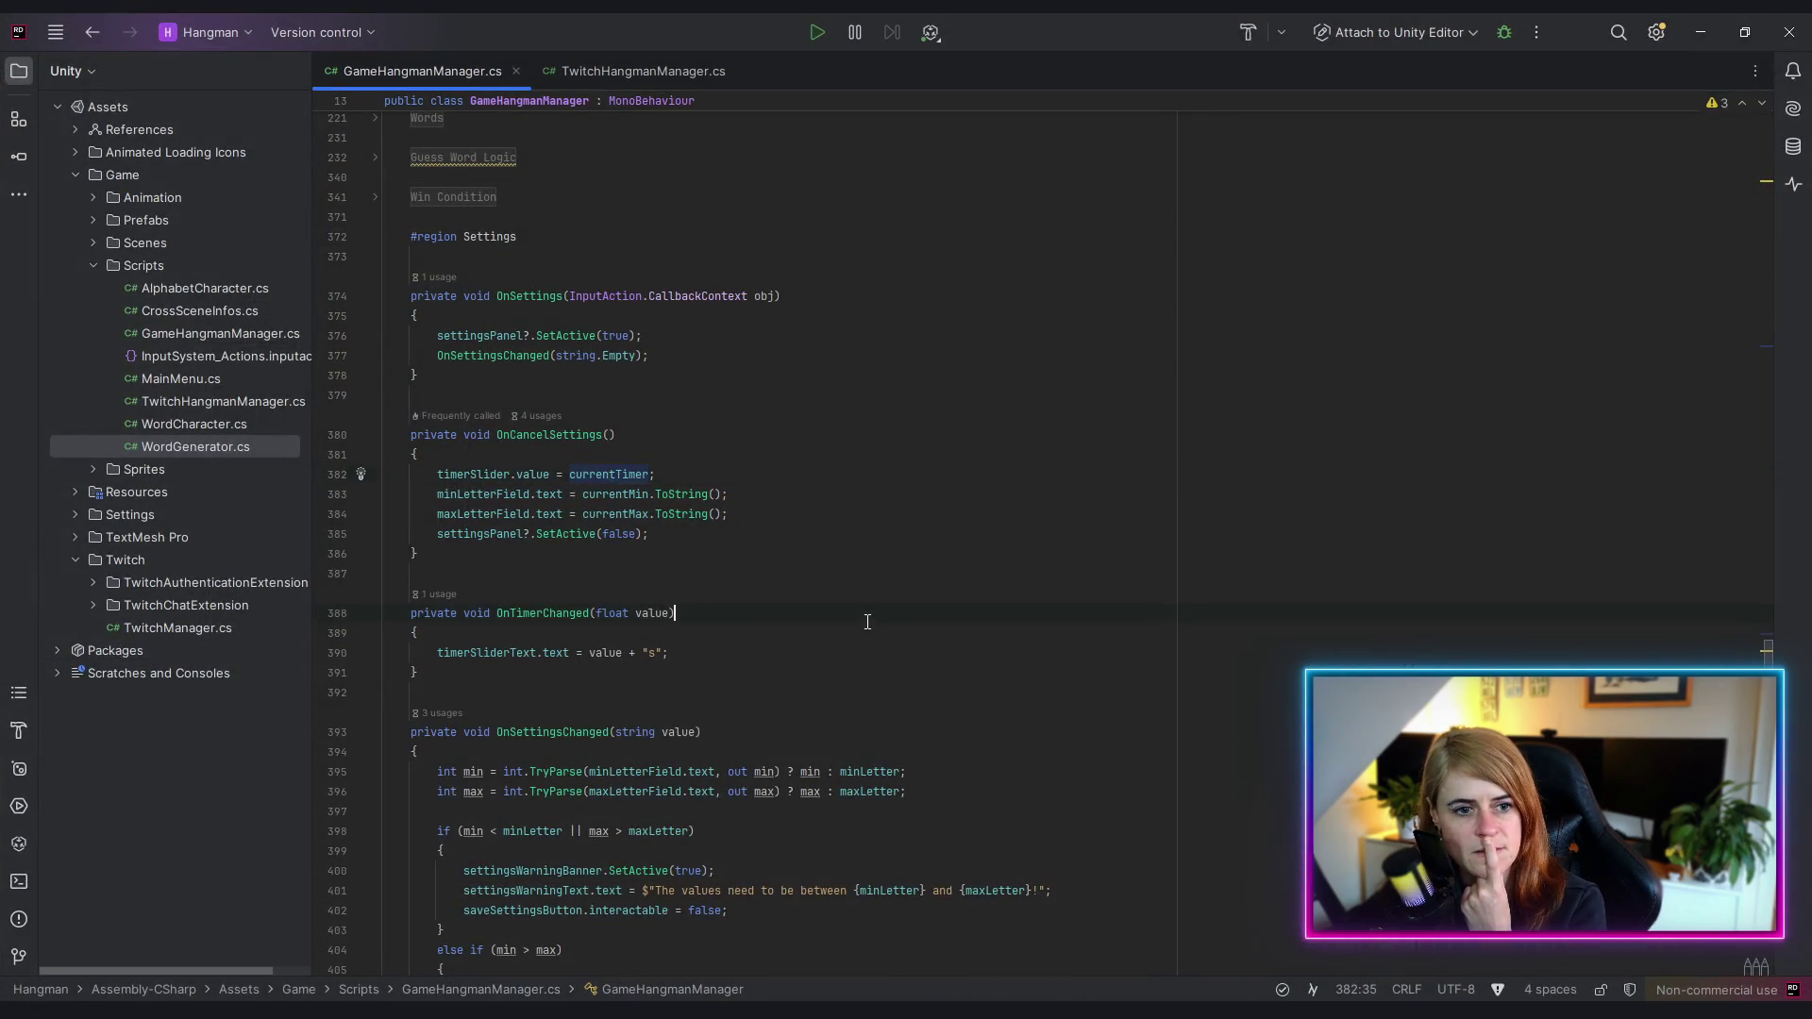
pyautogui.click(862, 615)
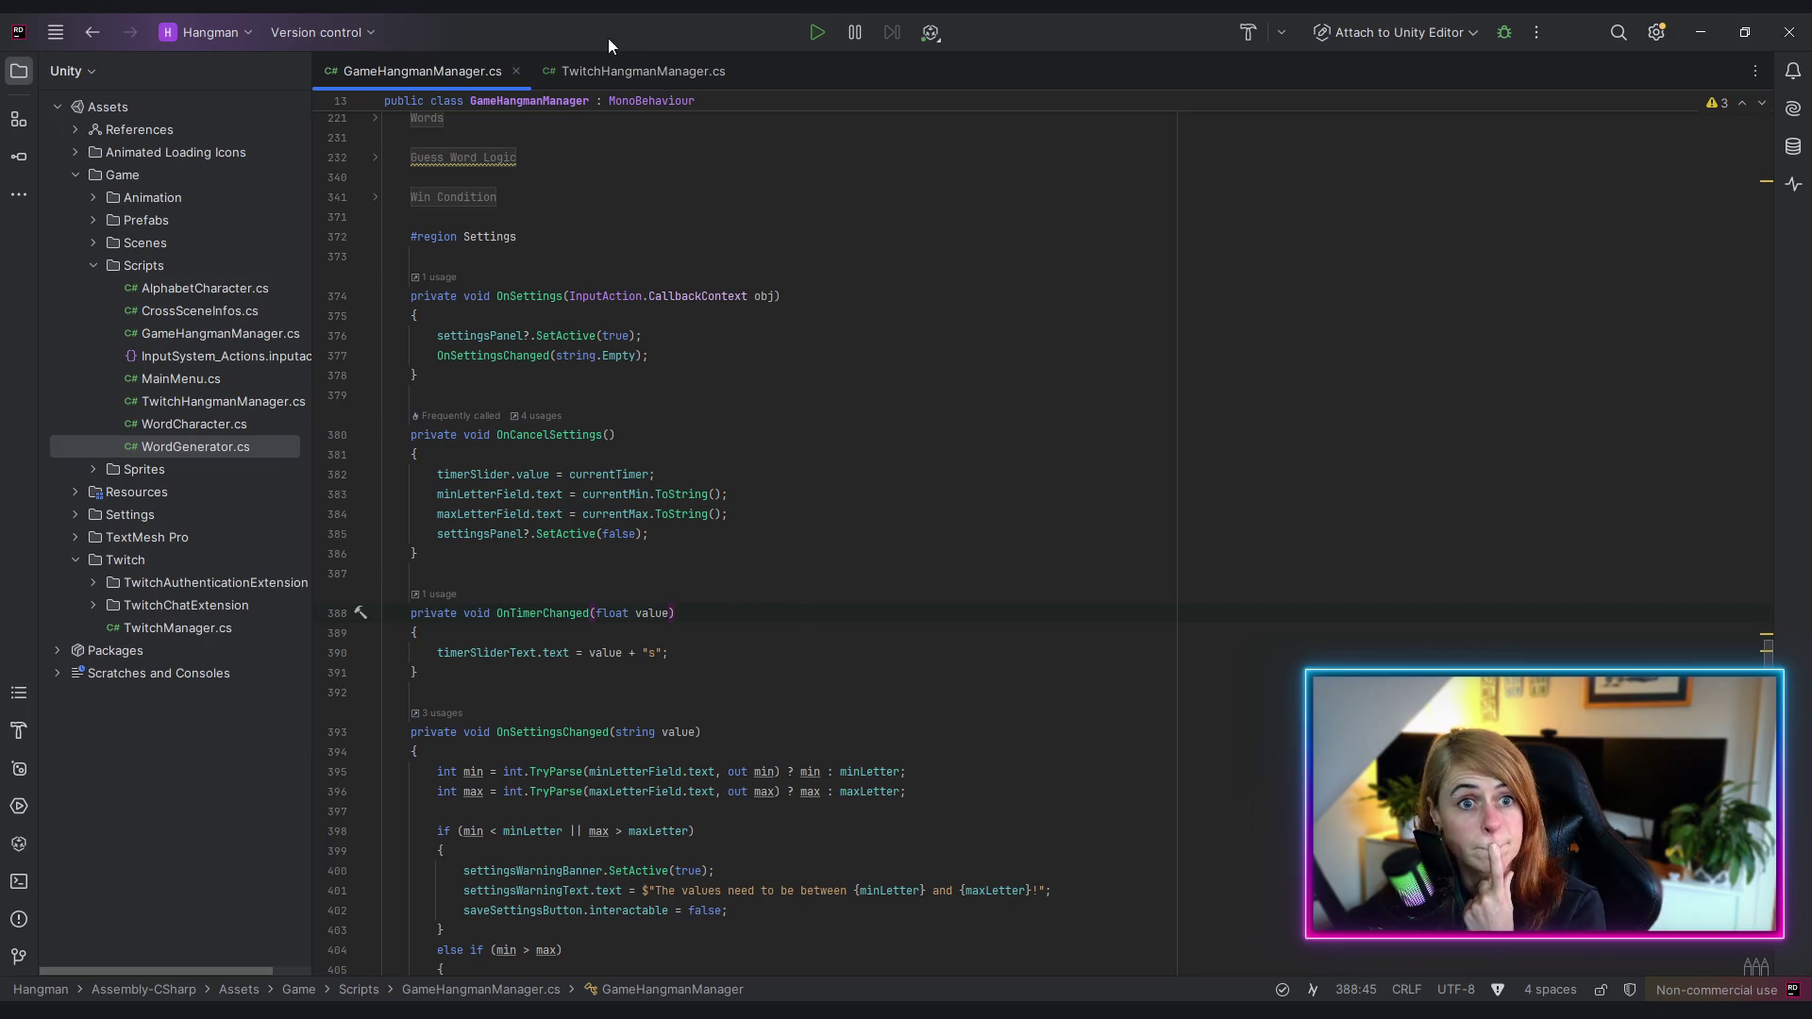
pyautogui.click(634, 72)
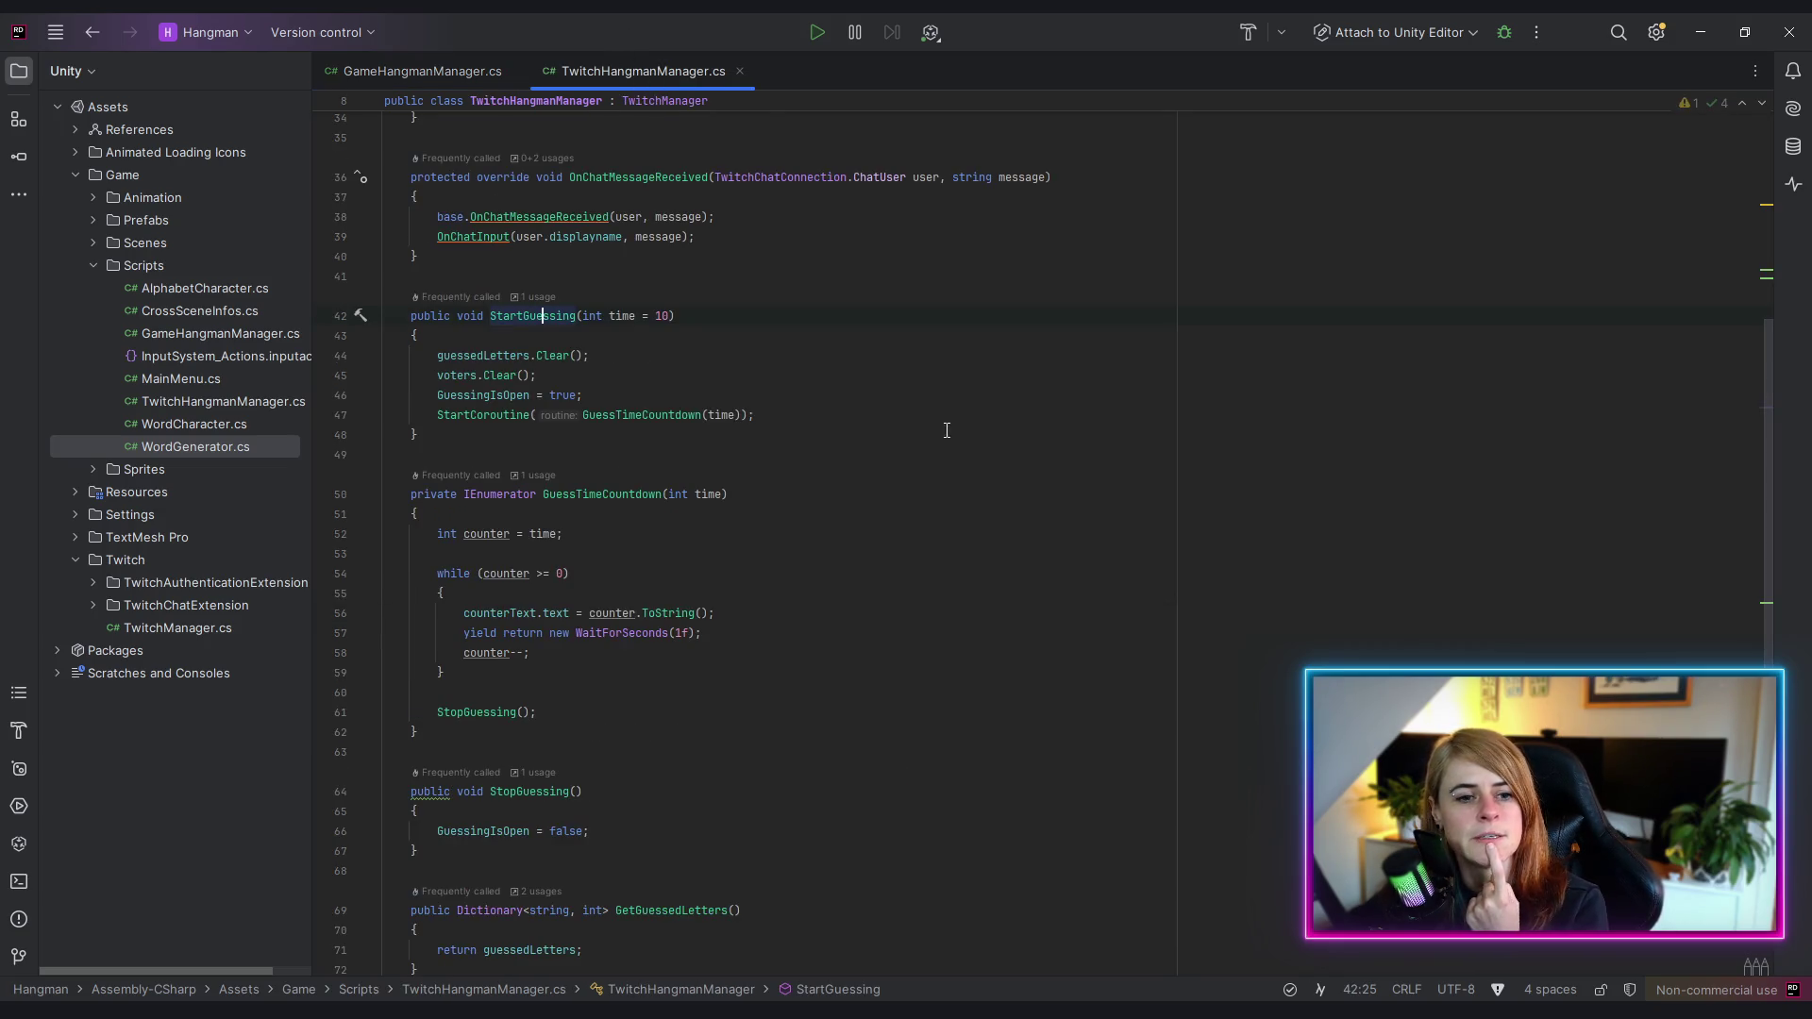
# - Browse the GuessTimeCountdown, StartGuessing, OnChatMessageReceived and OnChatInput methods
pyautogui.click(890, 554)
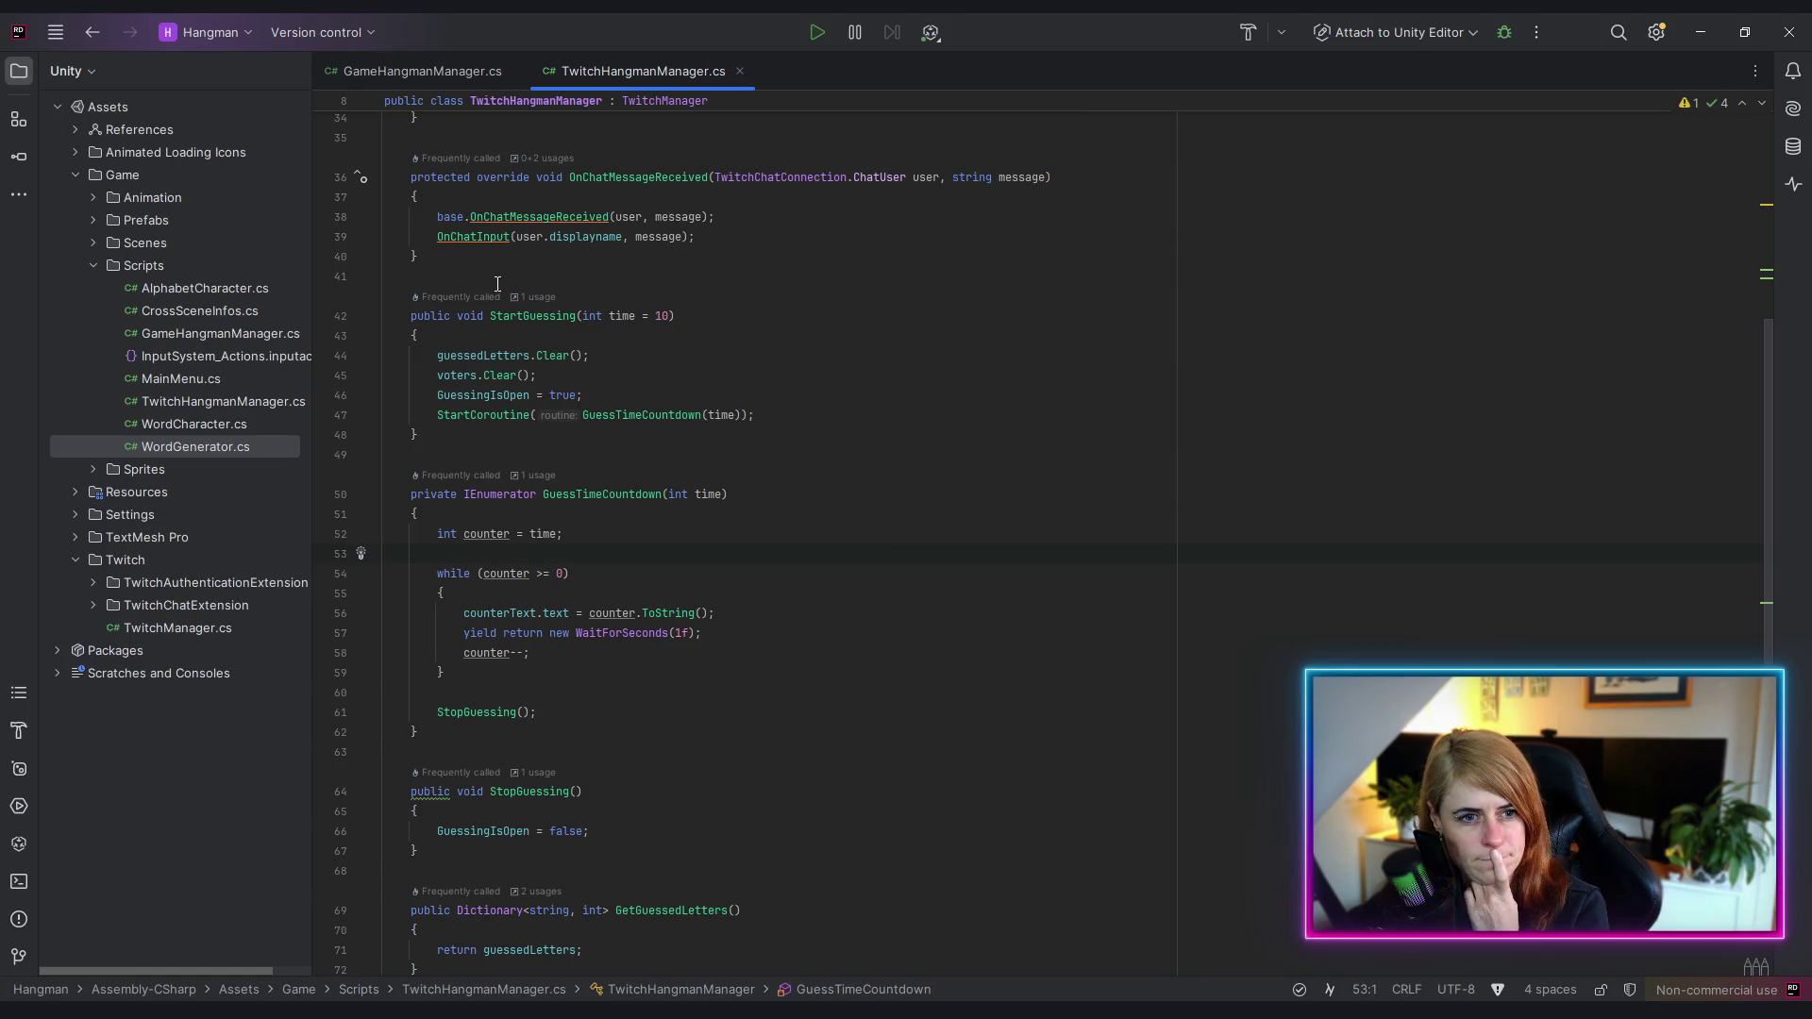
pyautogui.click(530, 316)
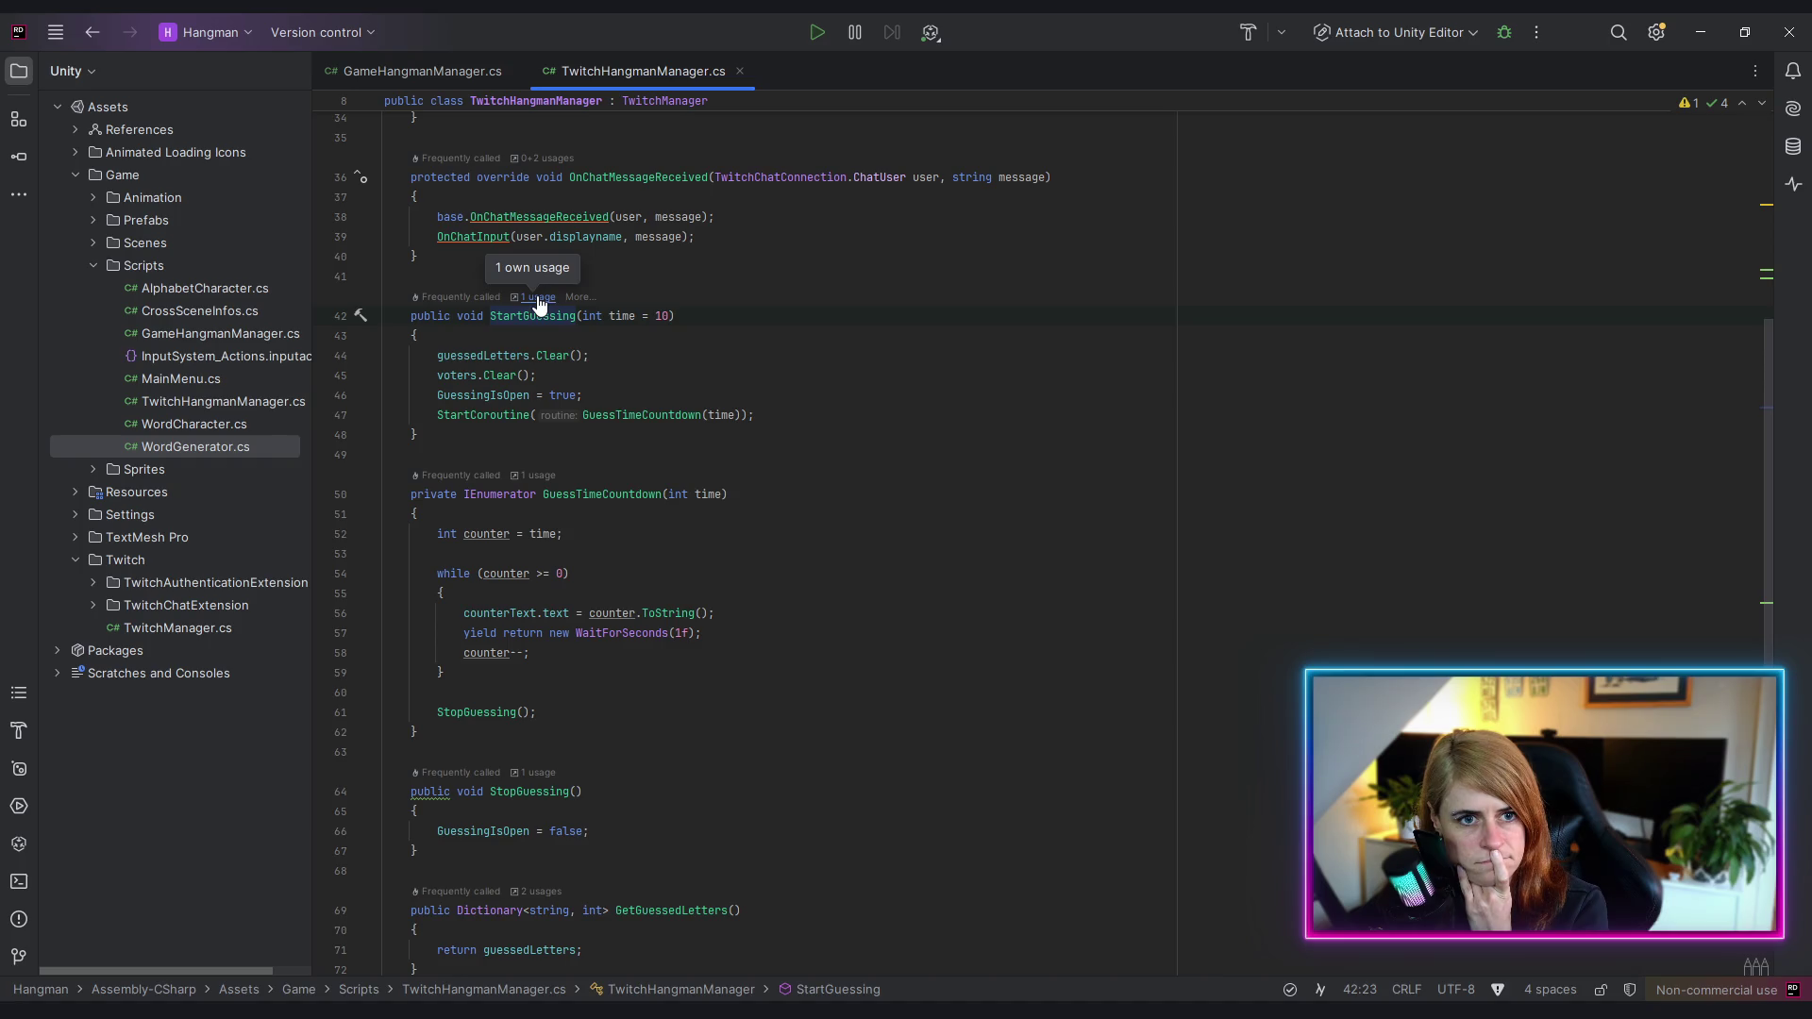
pyautogui.scroll(3, 828, 359)
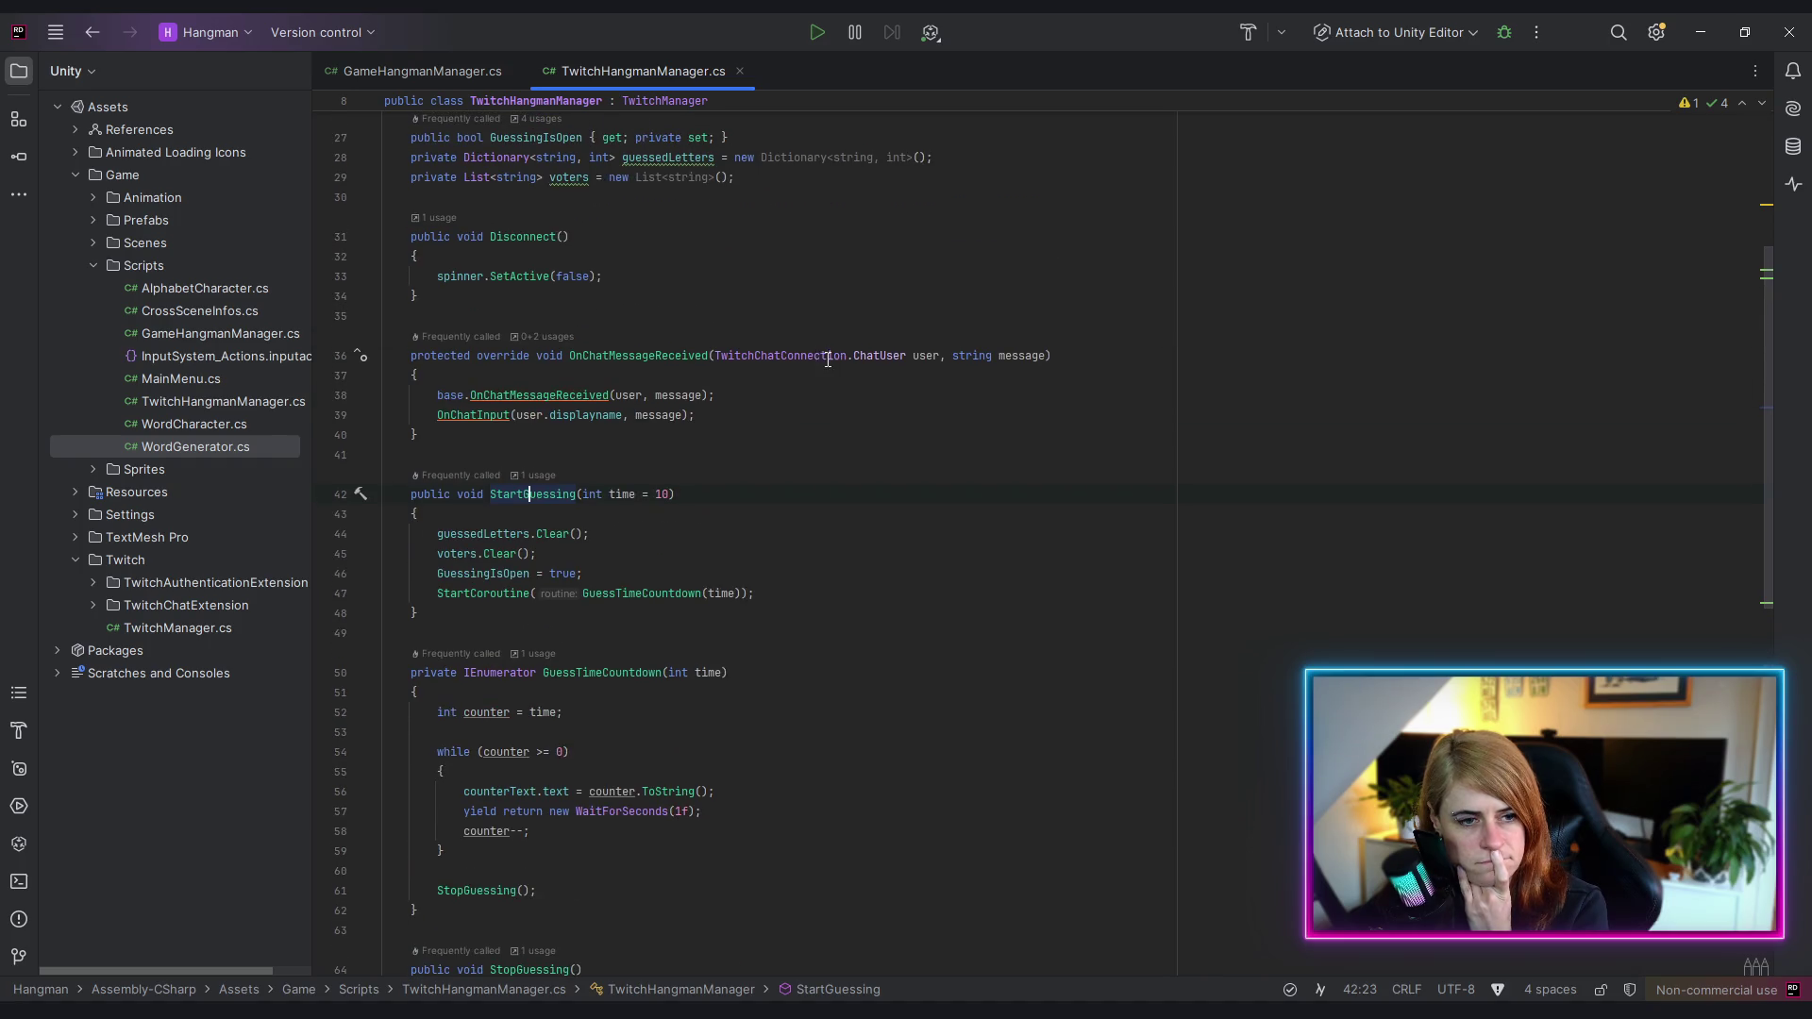
pyautogui.click(635, 356)
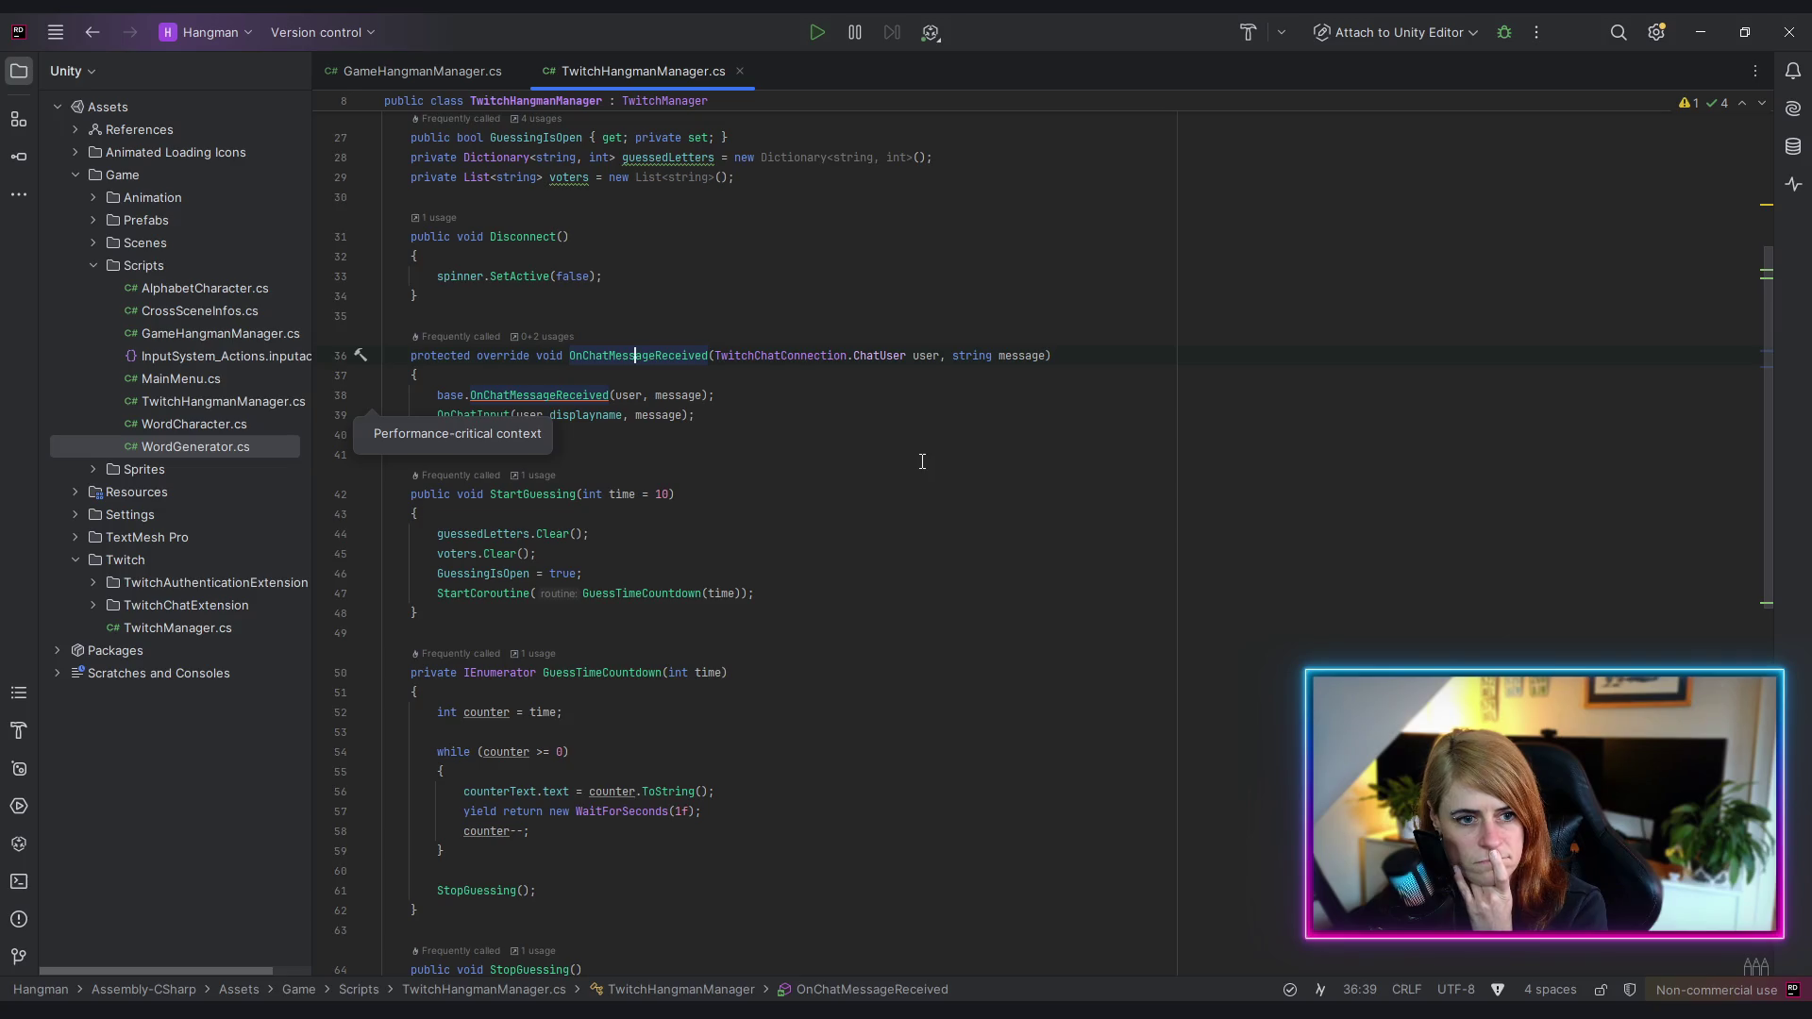
pyautogui.scroll(-2, 922, 462)
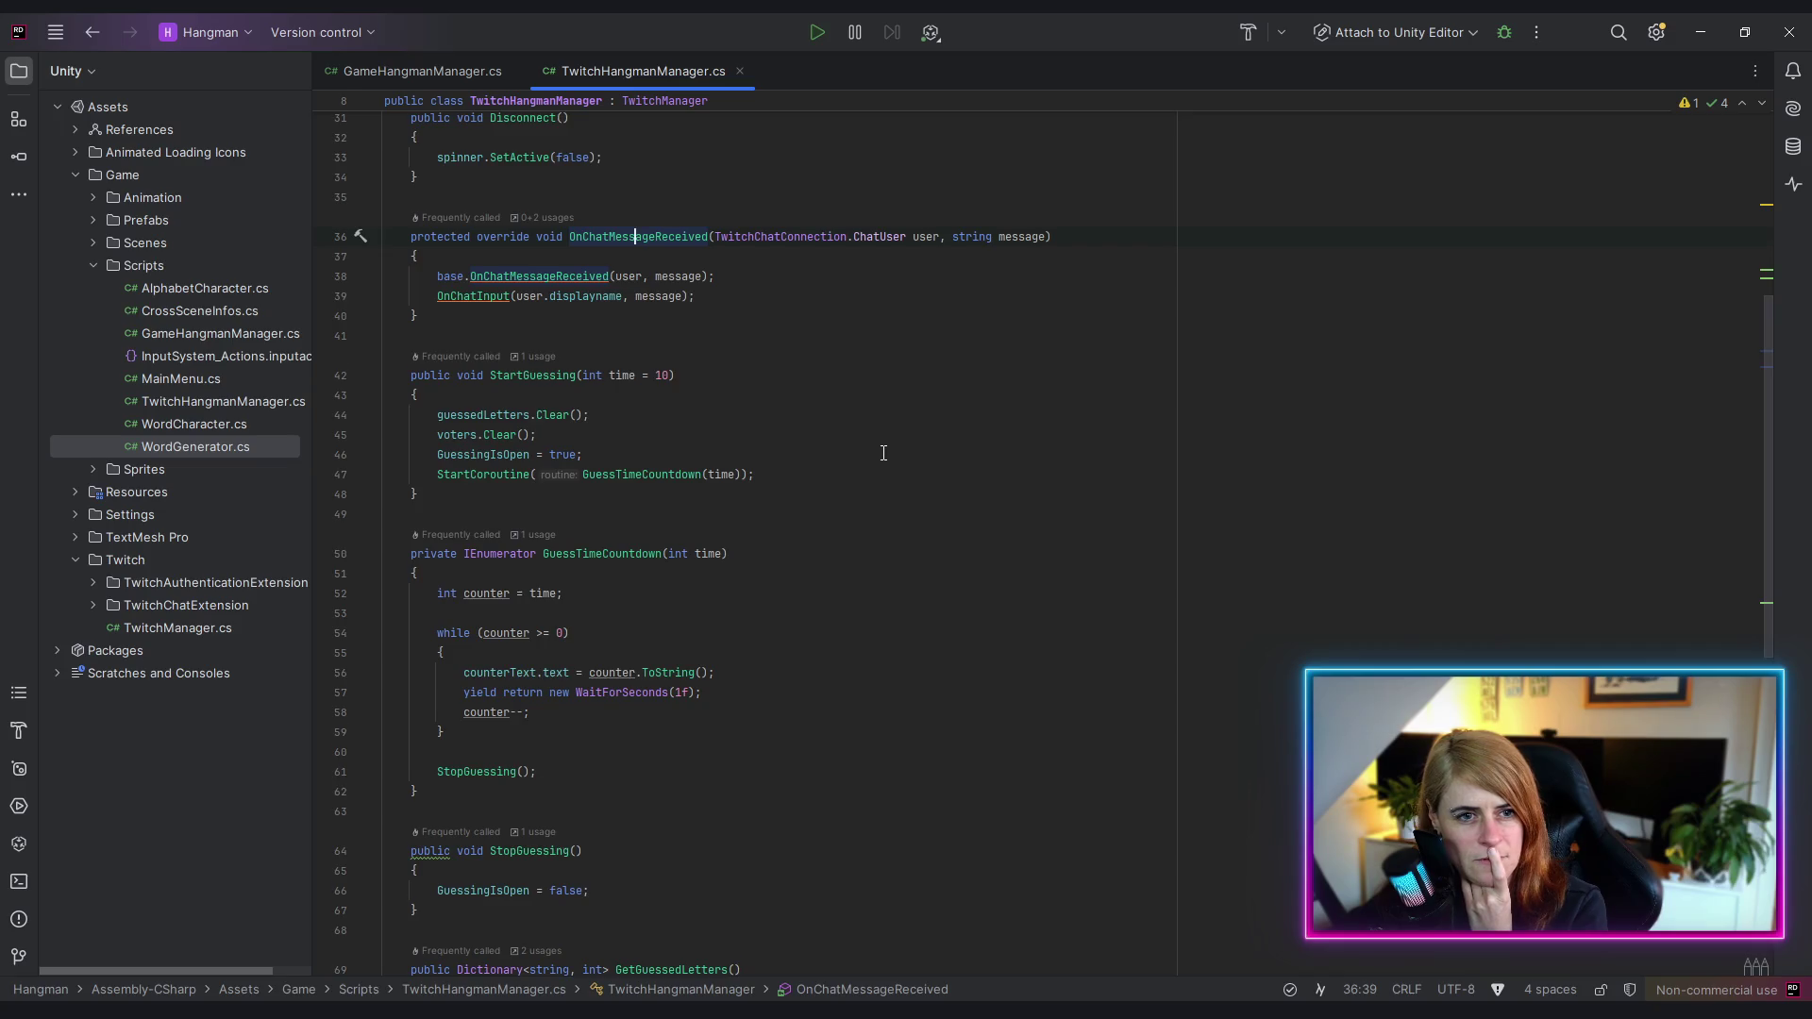
pyautogui.scroll(-10, 883, 453)
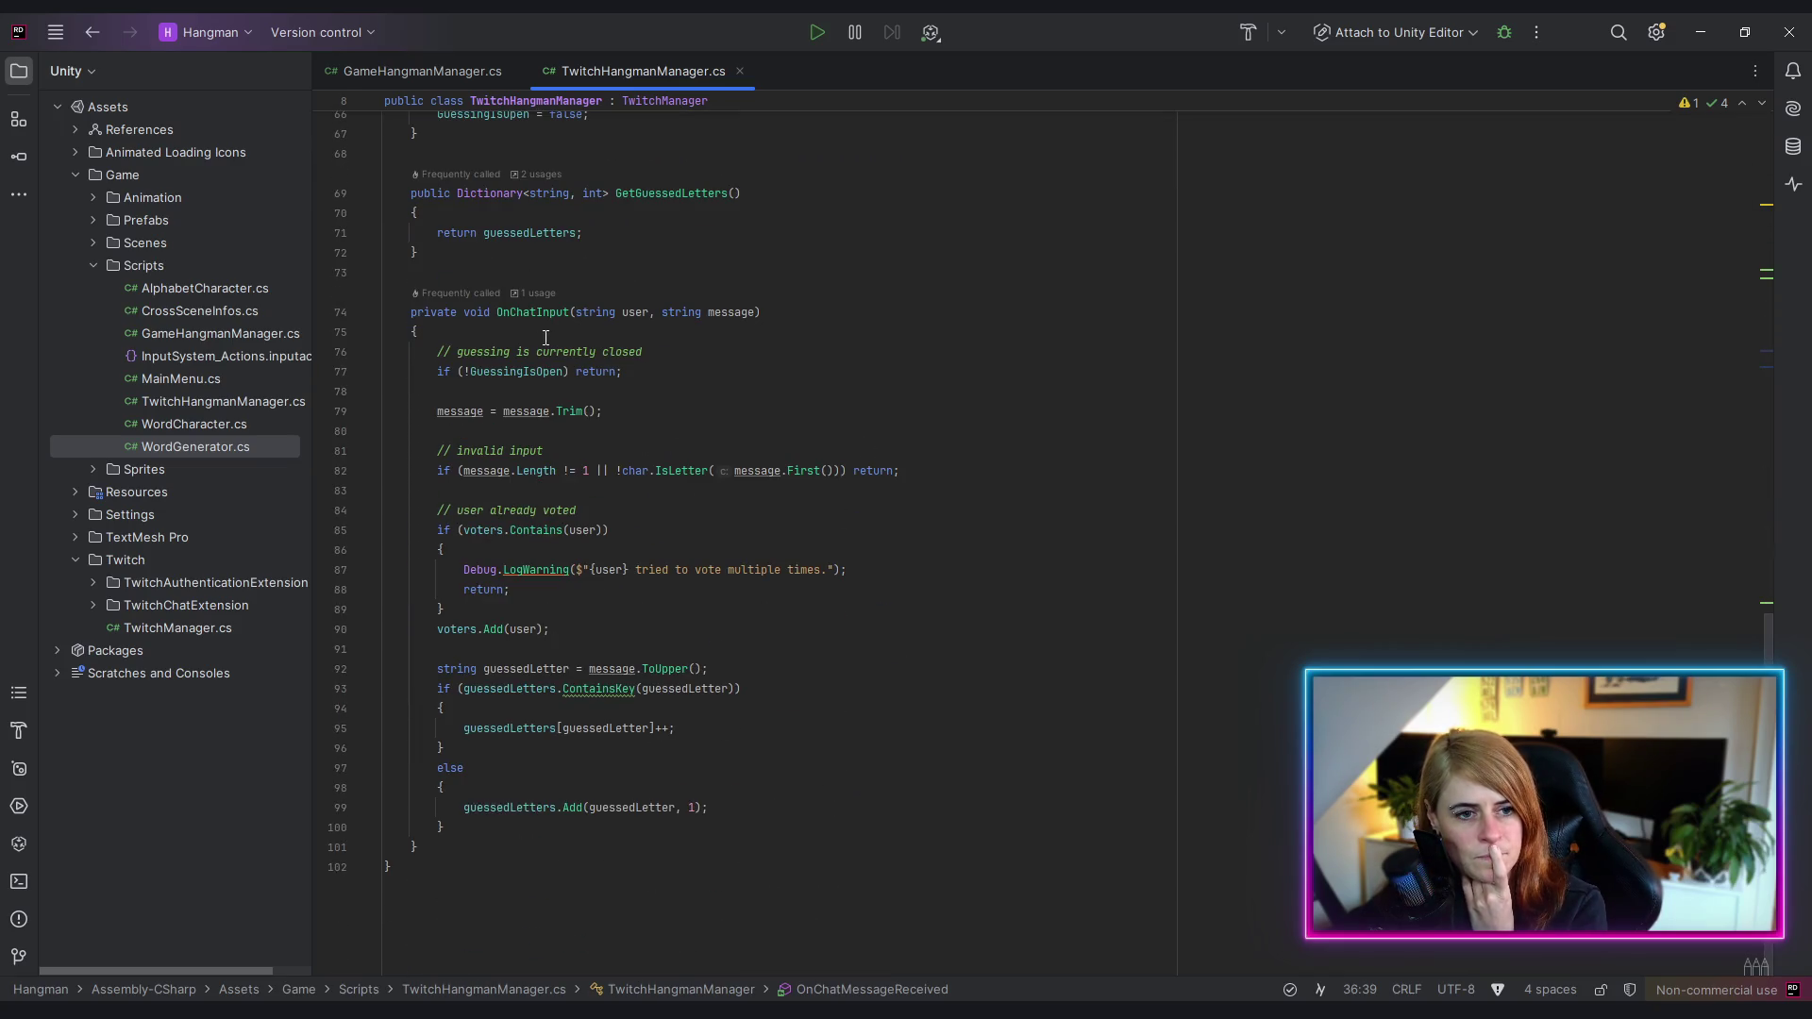
pyautogui.click(524, 314)
pyautogui.scroll(20, 866, 316)
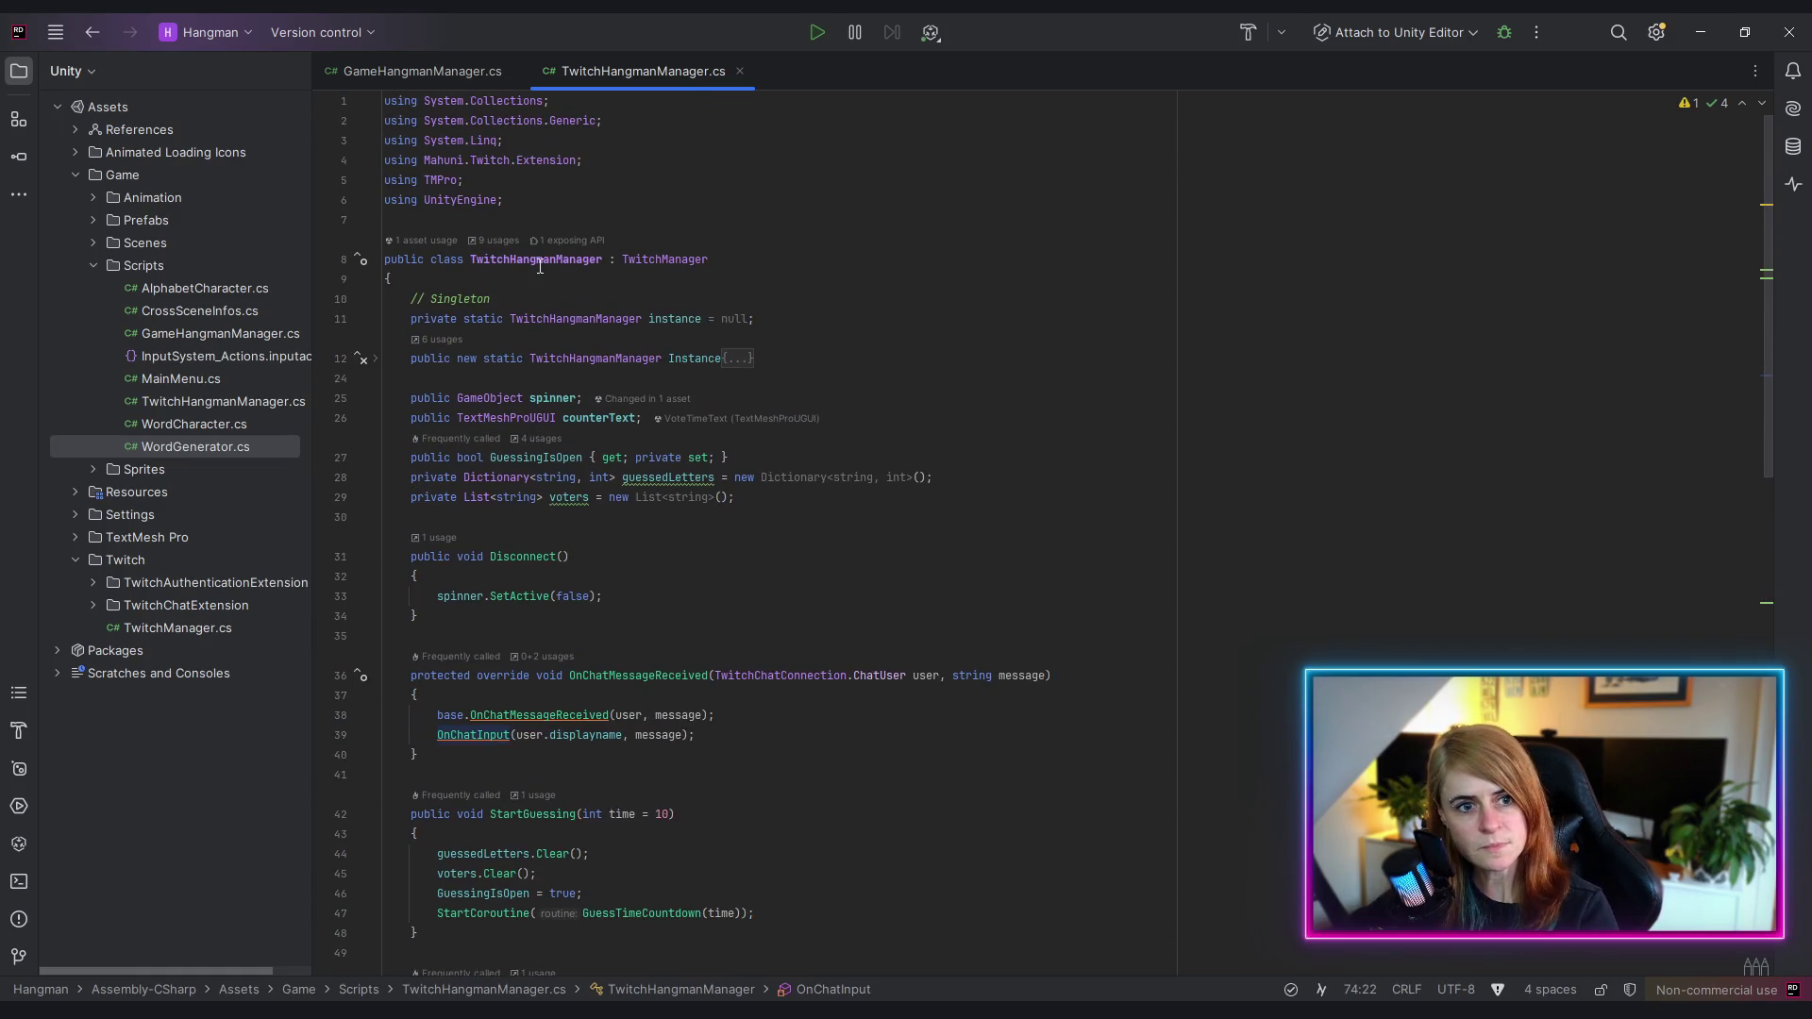
# - Look at the TwitchHangmanManager class declaration and its TwitchManager base class
pyautogui.click(516, 260)
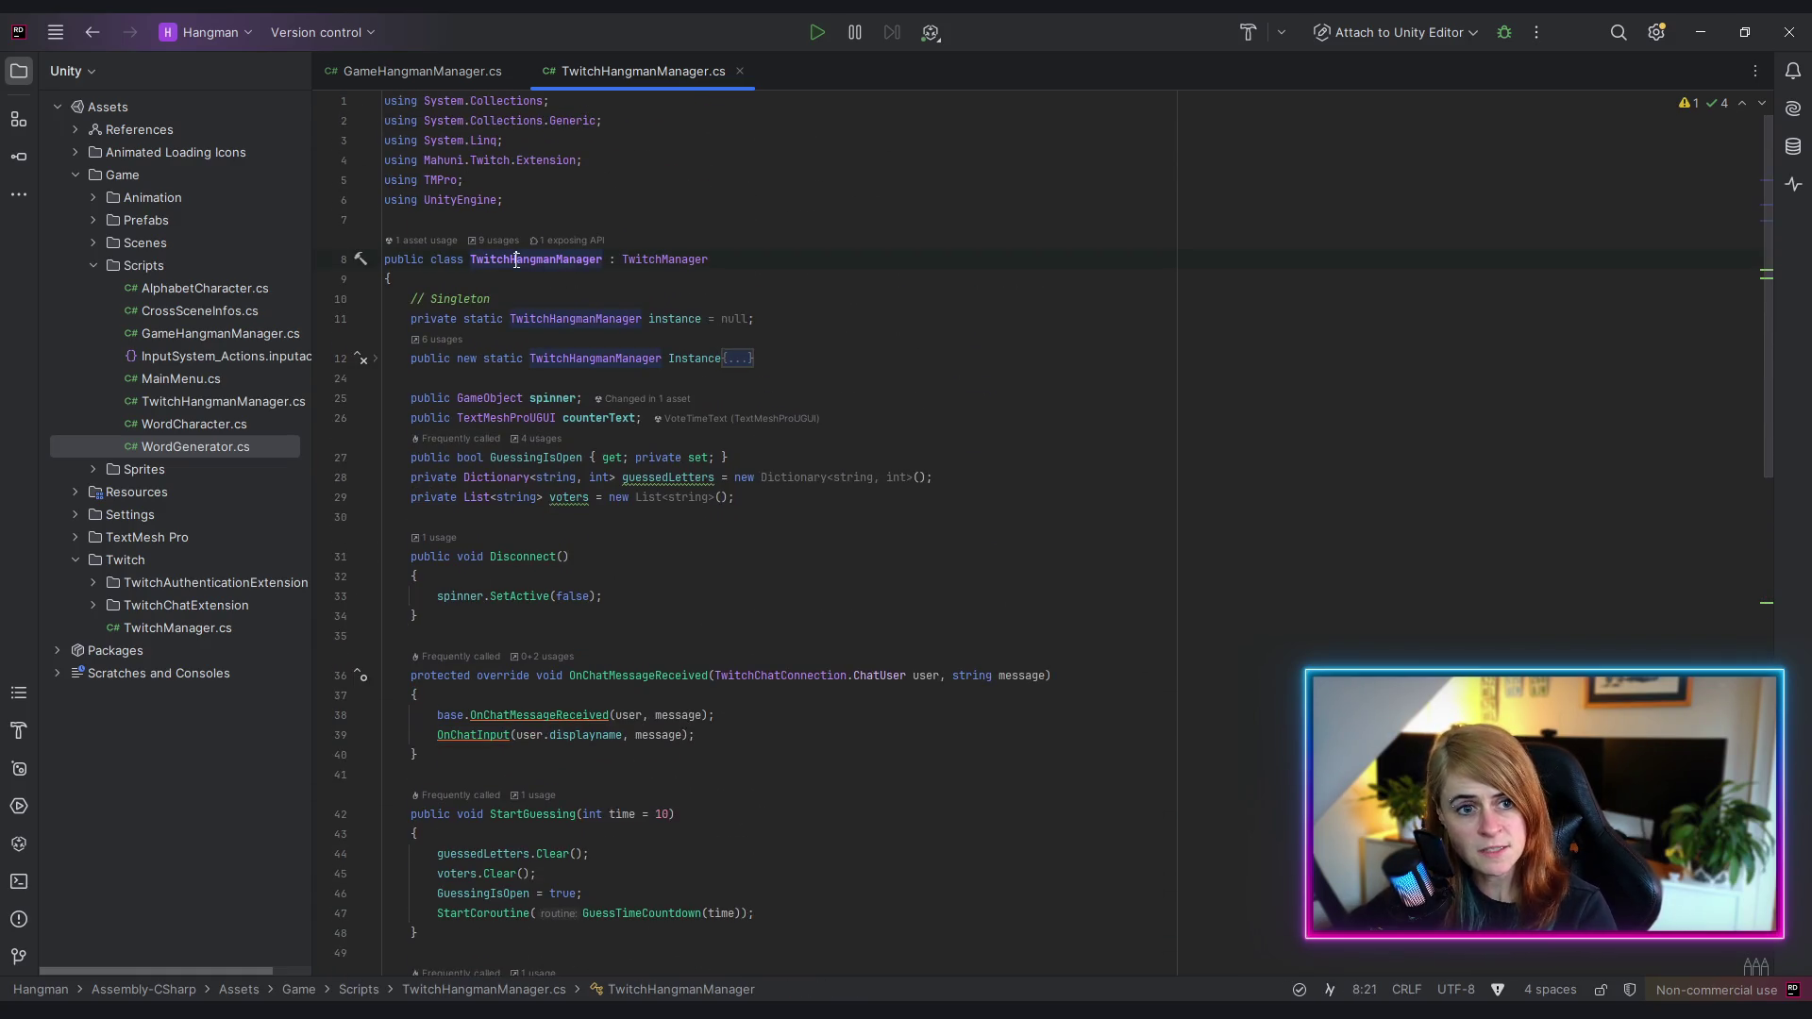
pyautogui.click(648, 259)
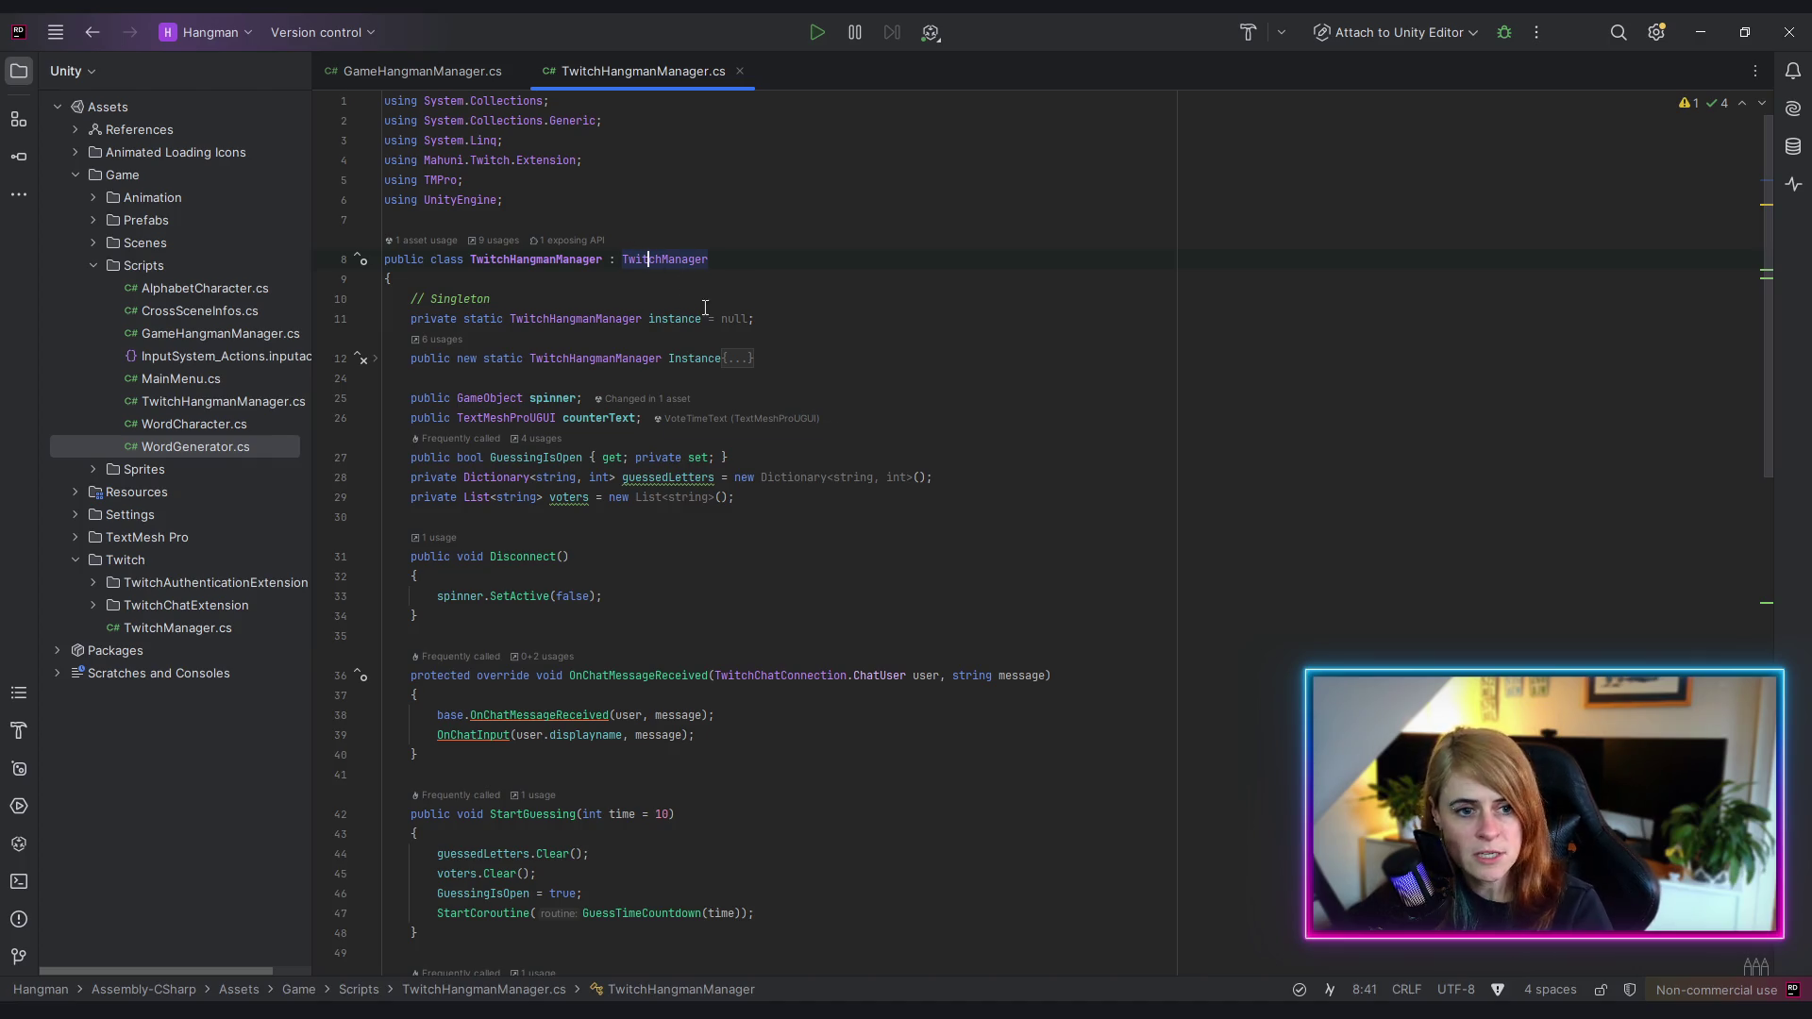
pyautogui.click(543, 260)
pyautogui.scroll(-2, 566, 377)
pyautogui.scroll(-4, 589, 441)
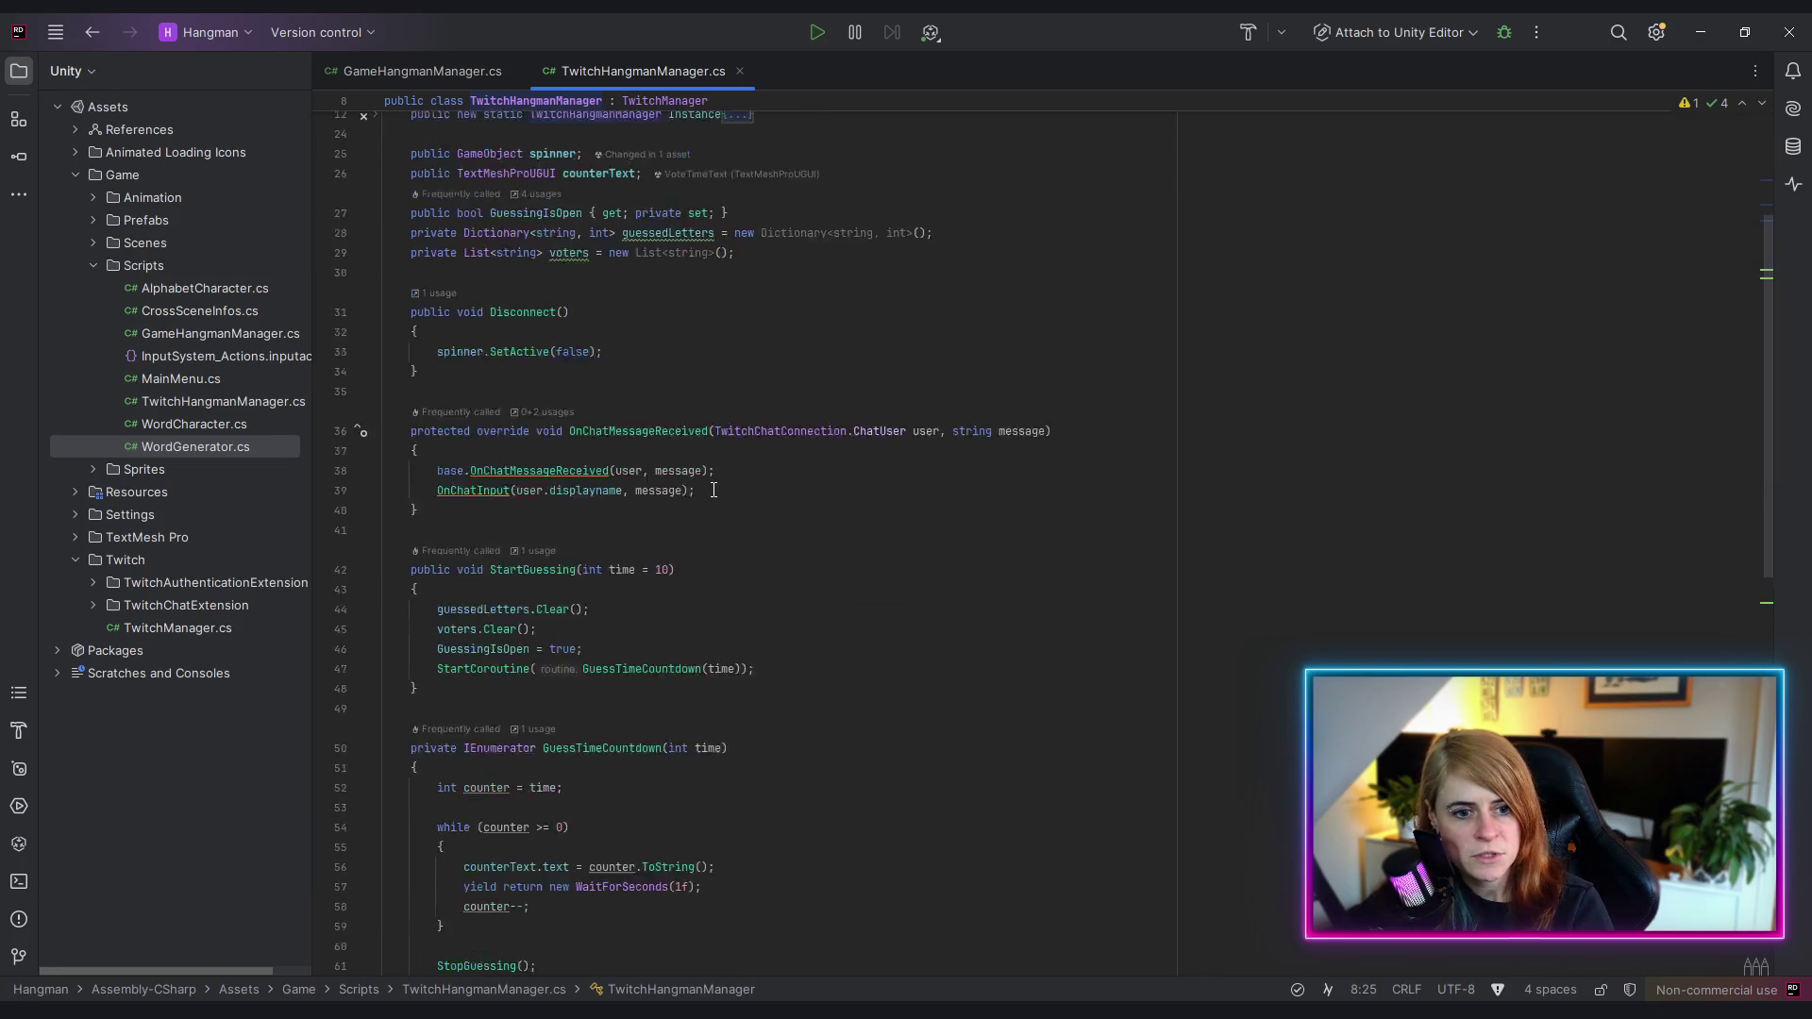
# - Examine OnChatMessageReceived's user and message parameters, then jump to the OnChatInput declaration
pyautogui.click(670, 321)
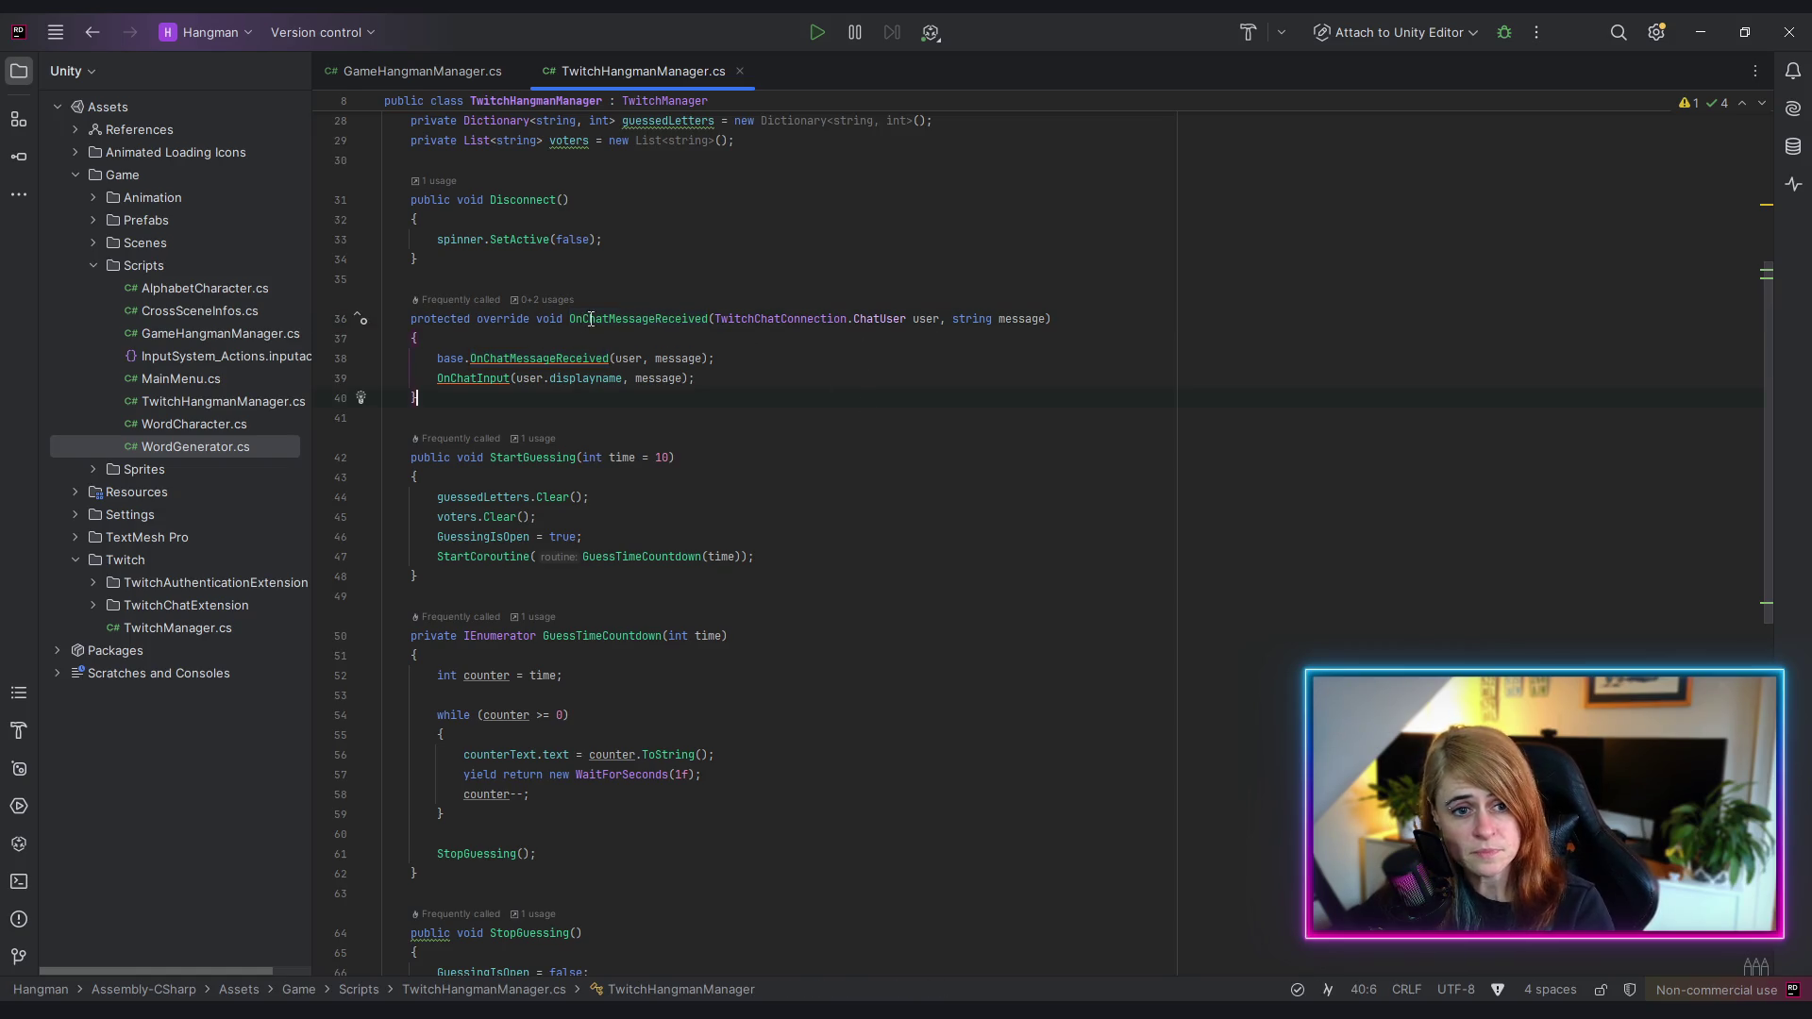
pyautogui.click(628, 319)
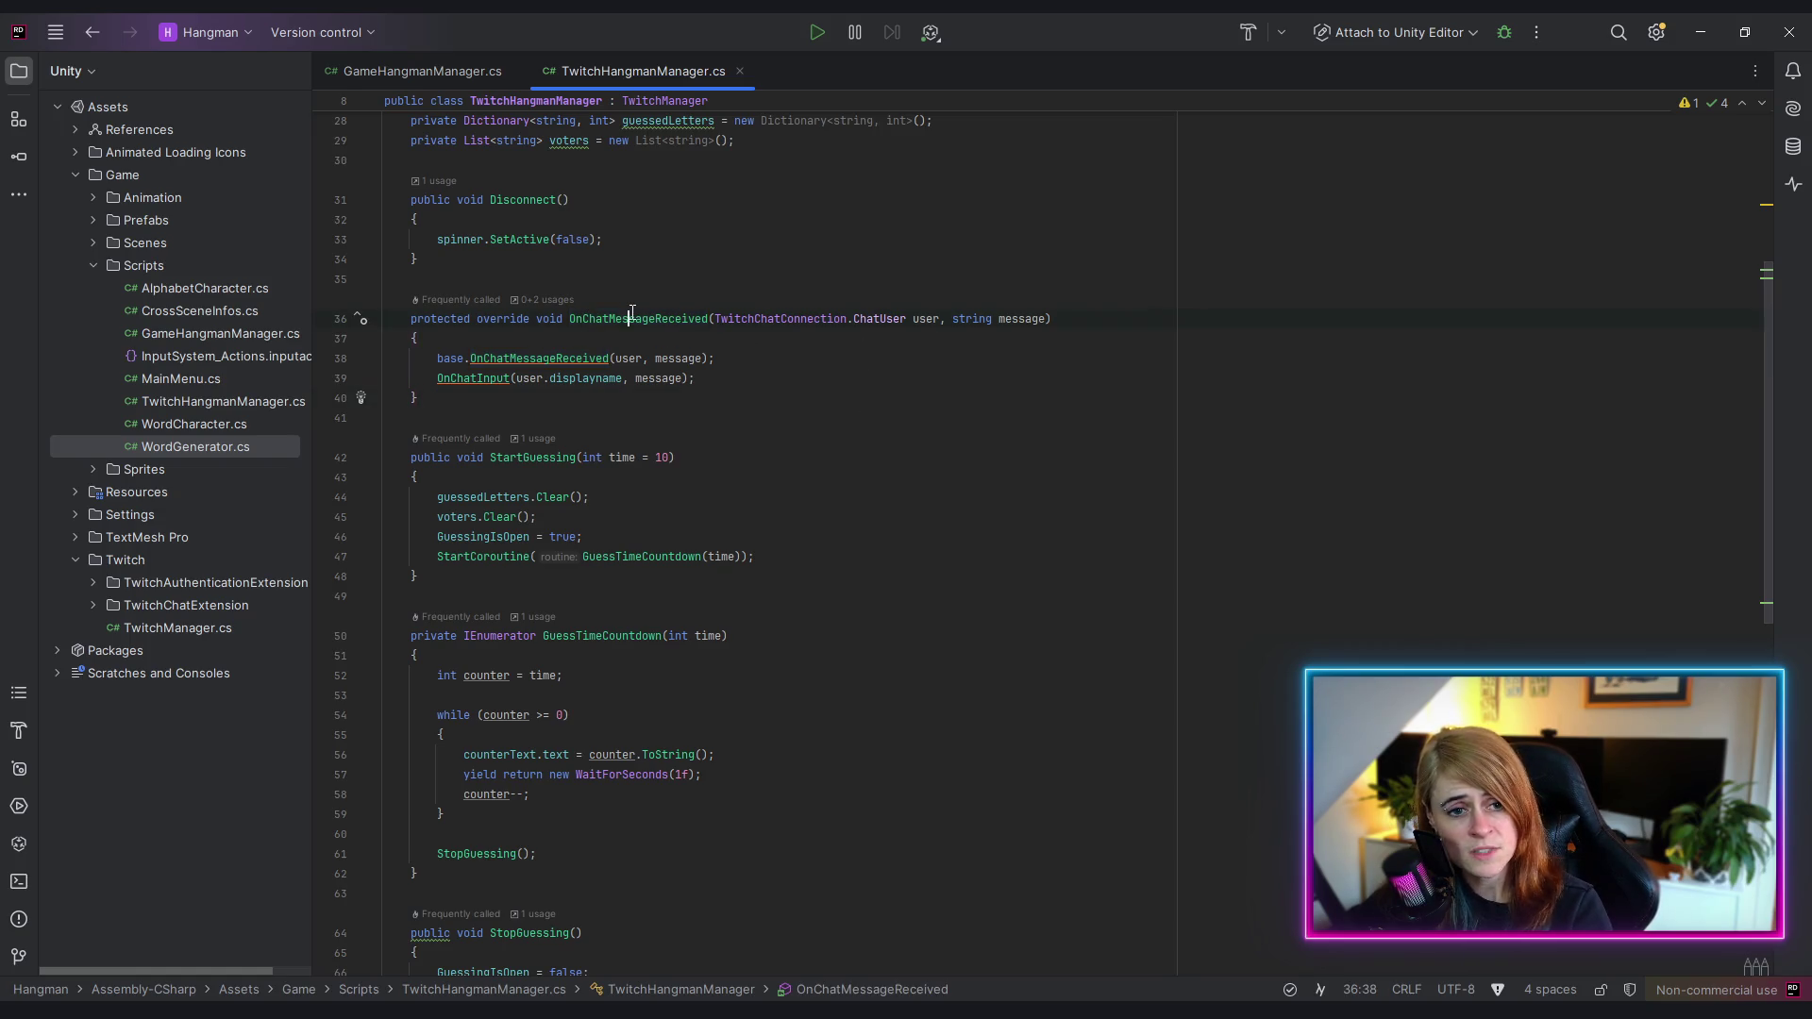
pyautogui.click(916, 321)
pyautogui.click(856, 319)
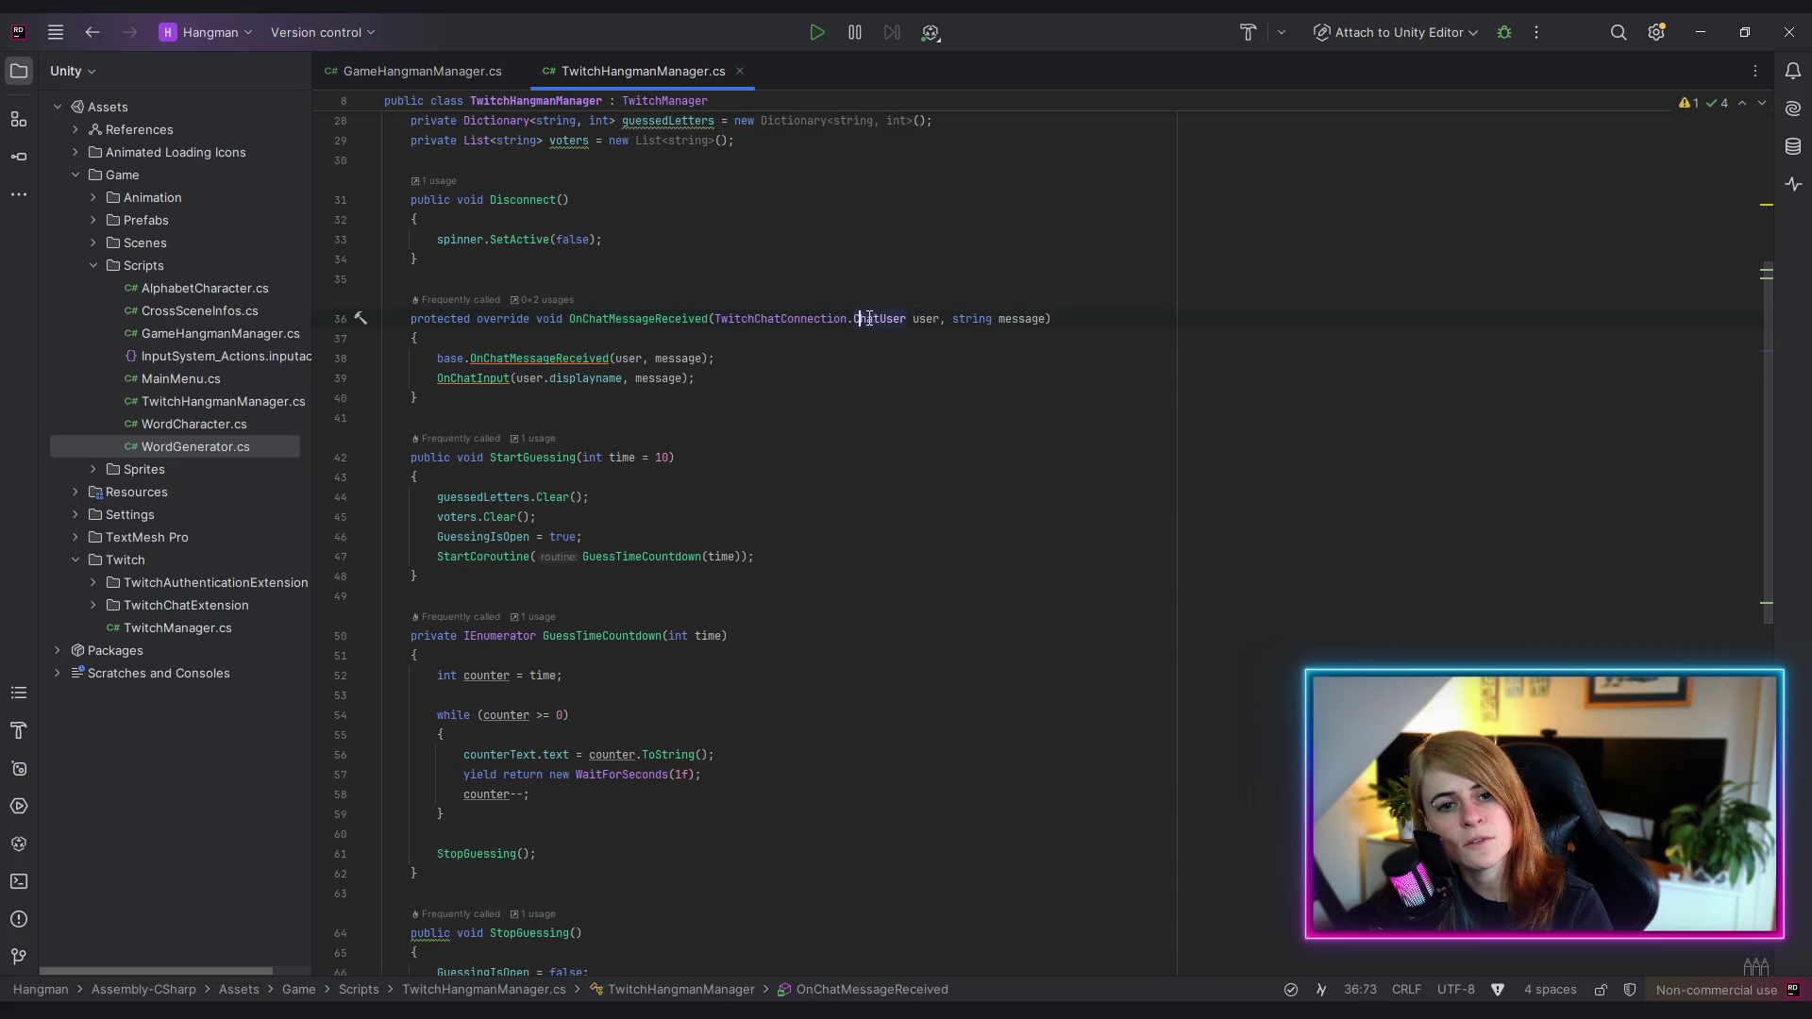
pyautogui.click(1012, 320)
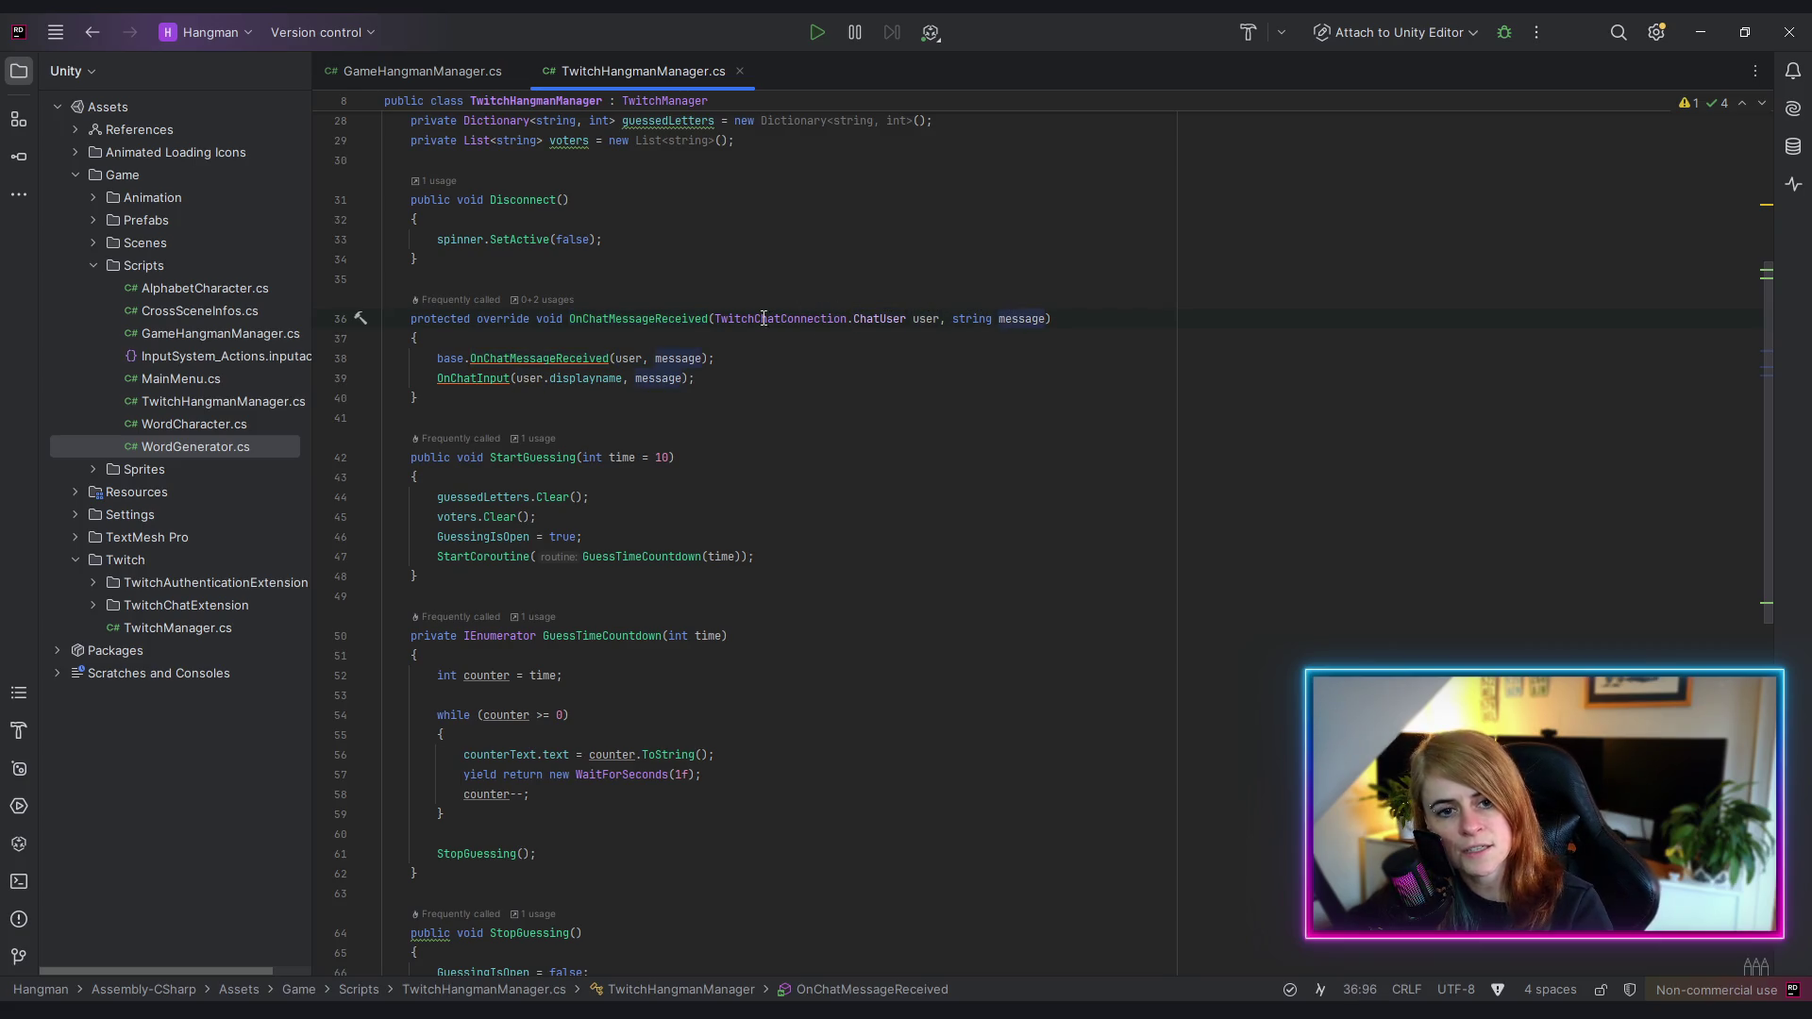
pyautogui.click(451, 379)
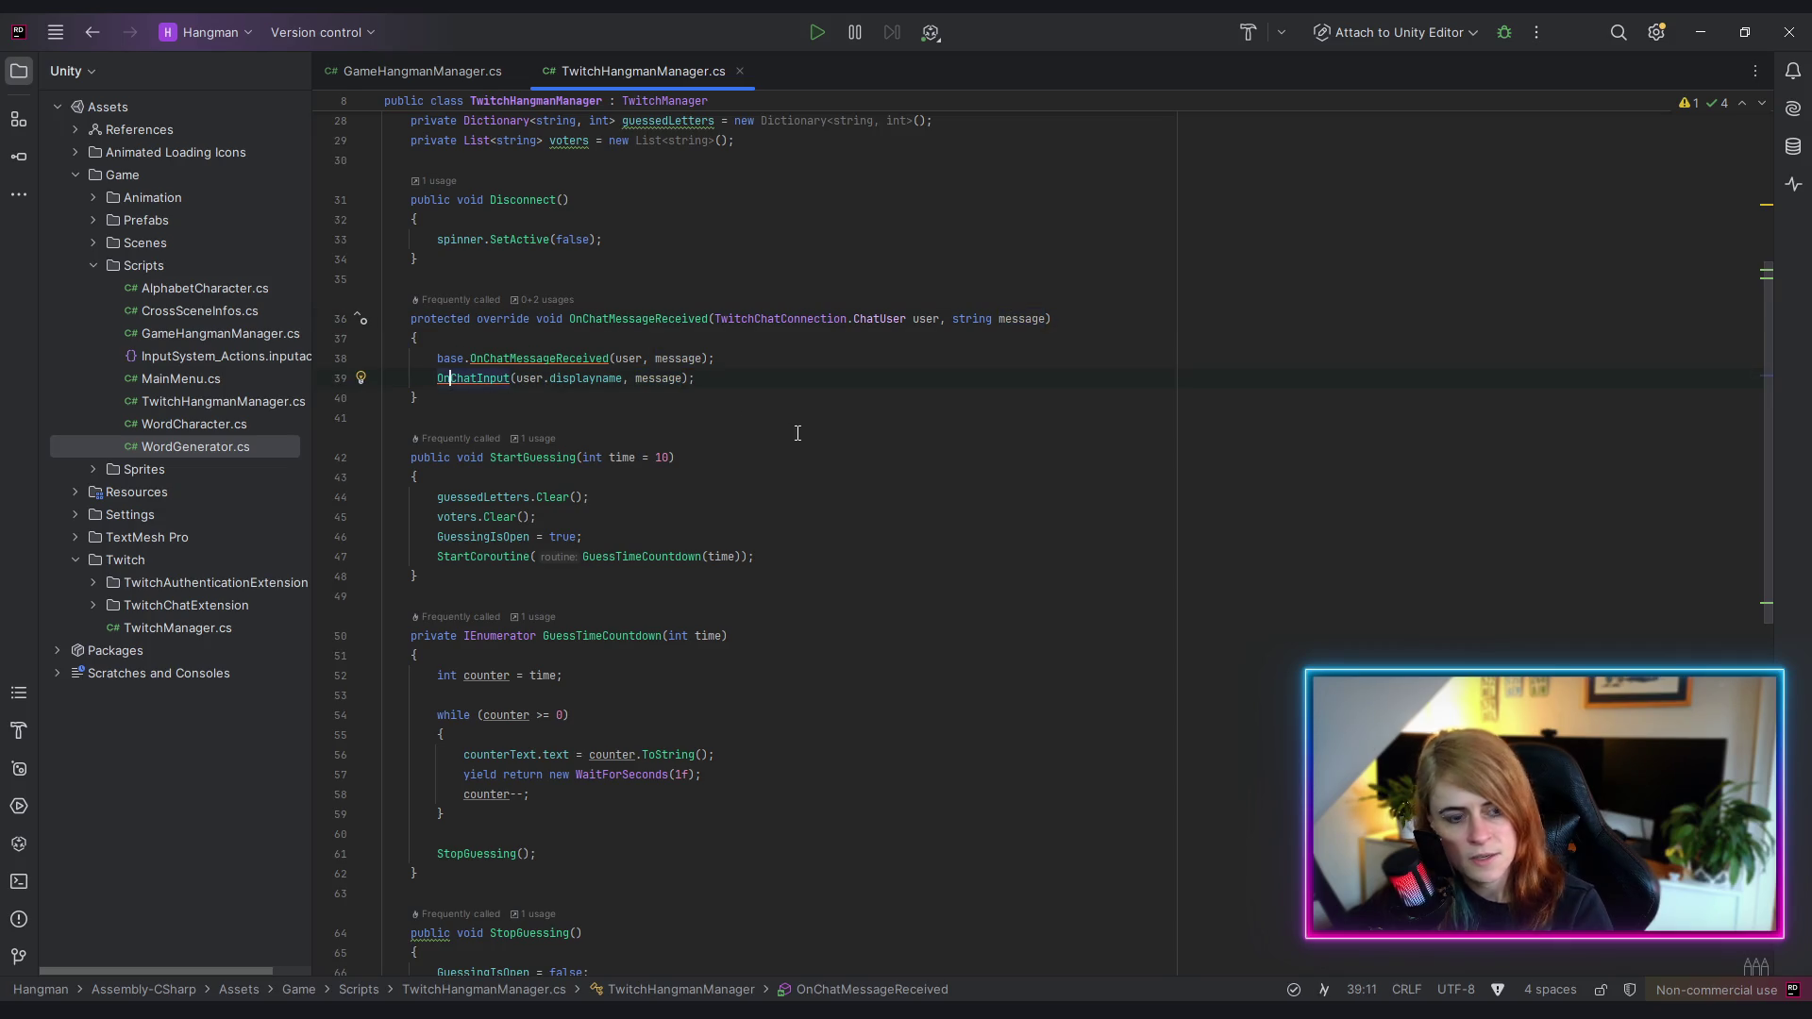
pyautogui.press('F12')
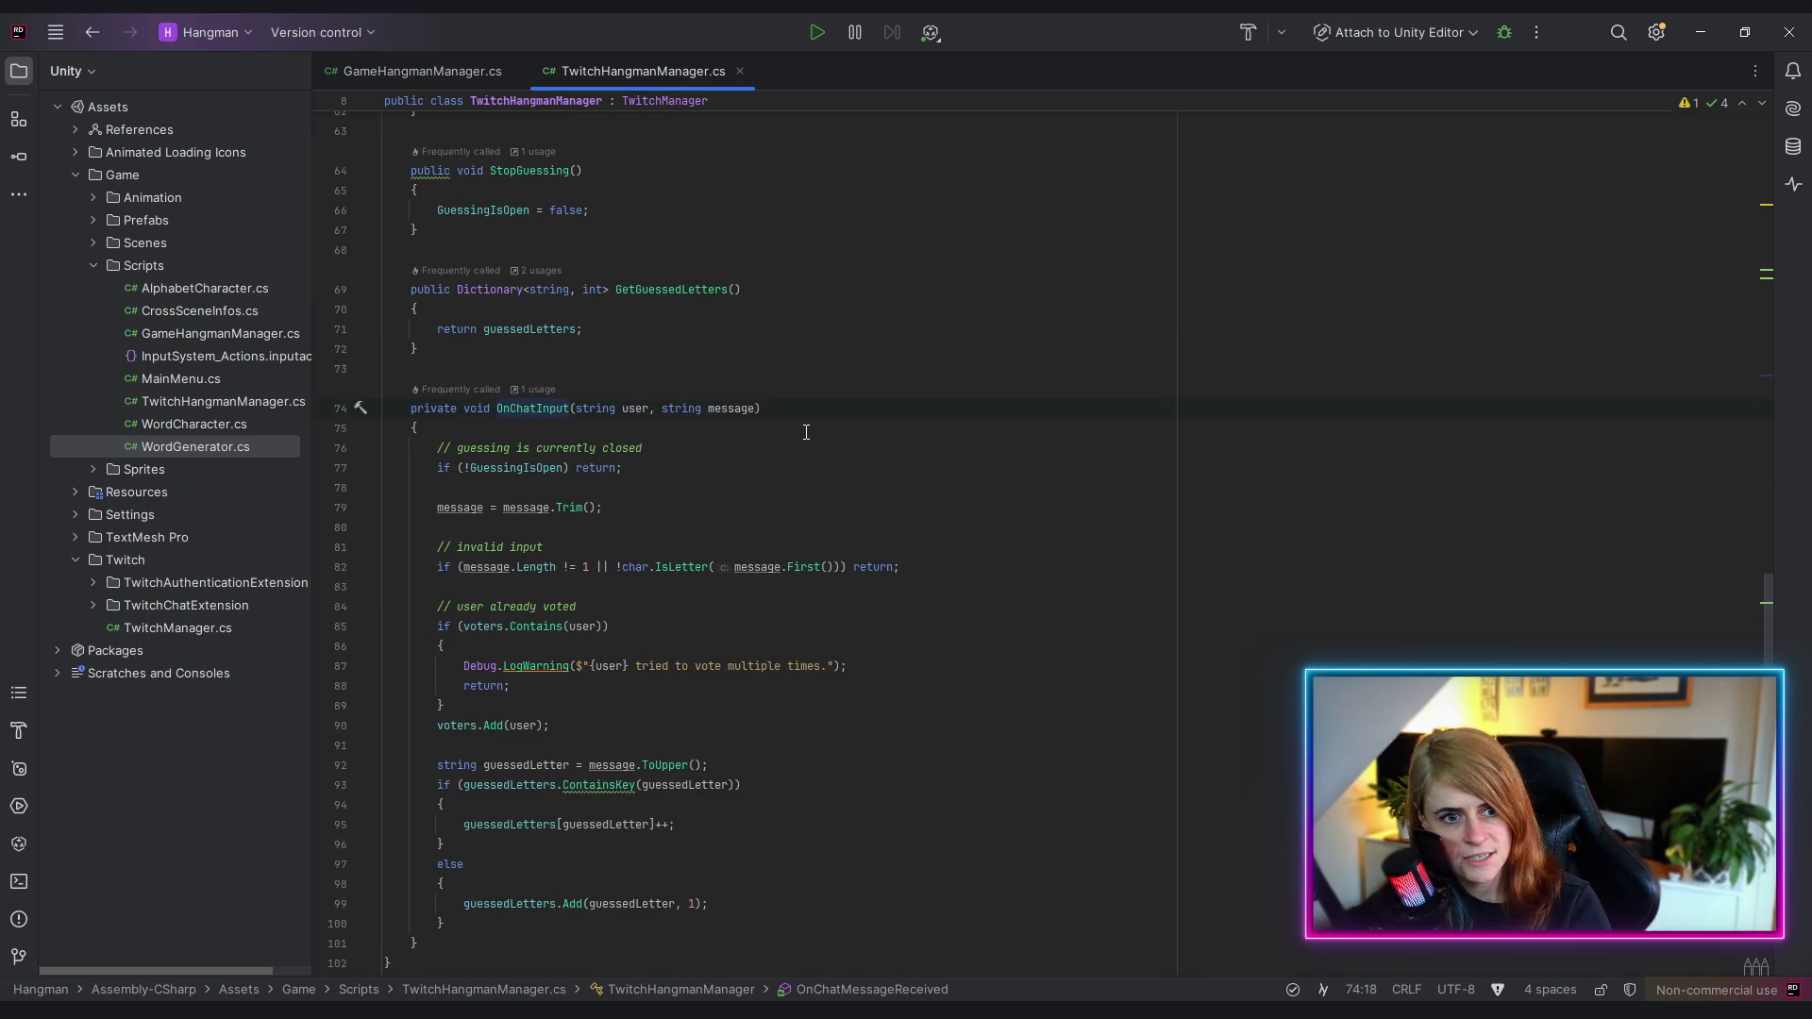
pyautogui.scroll(-2, 702, 404)
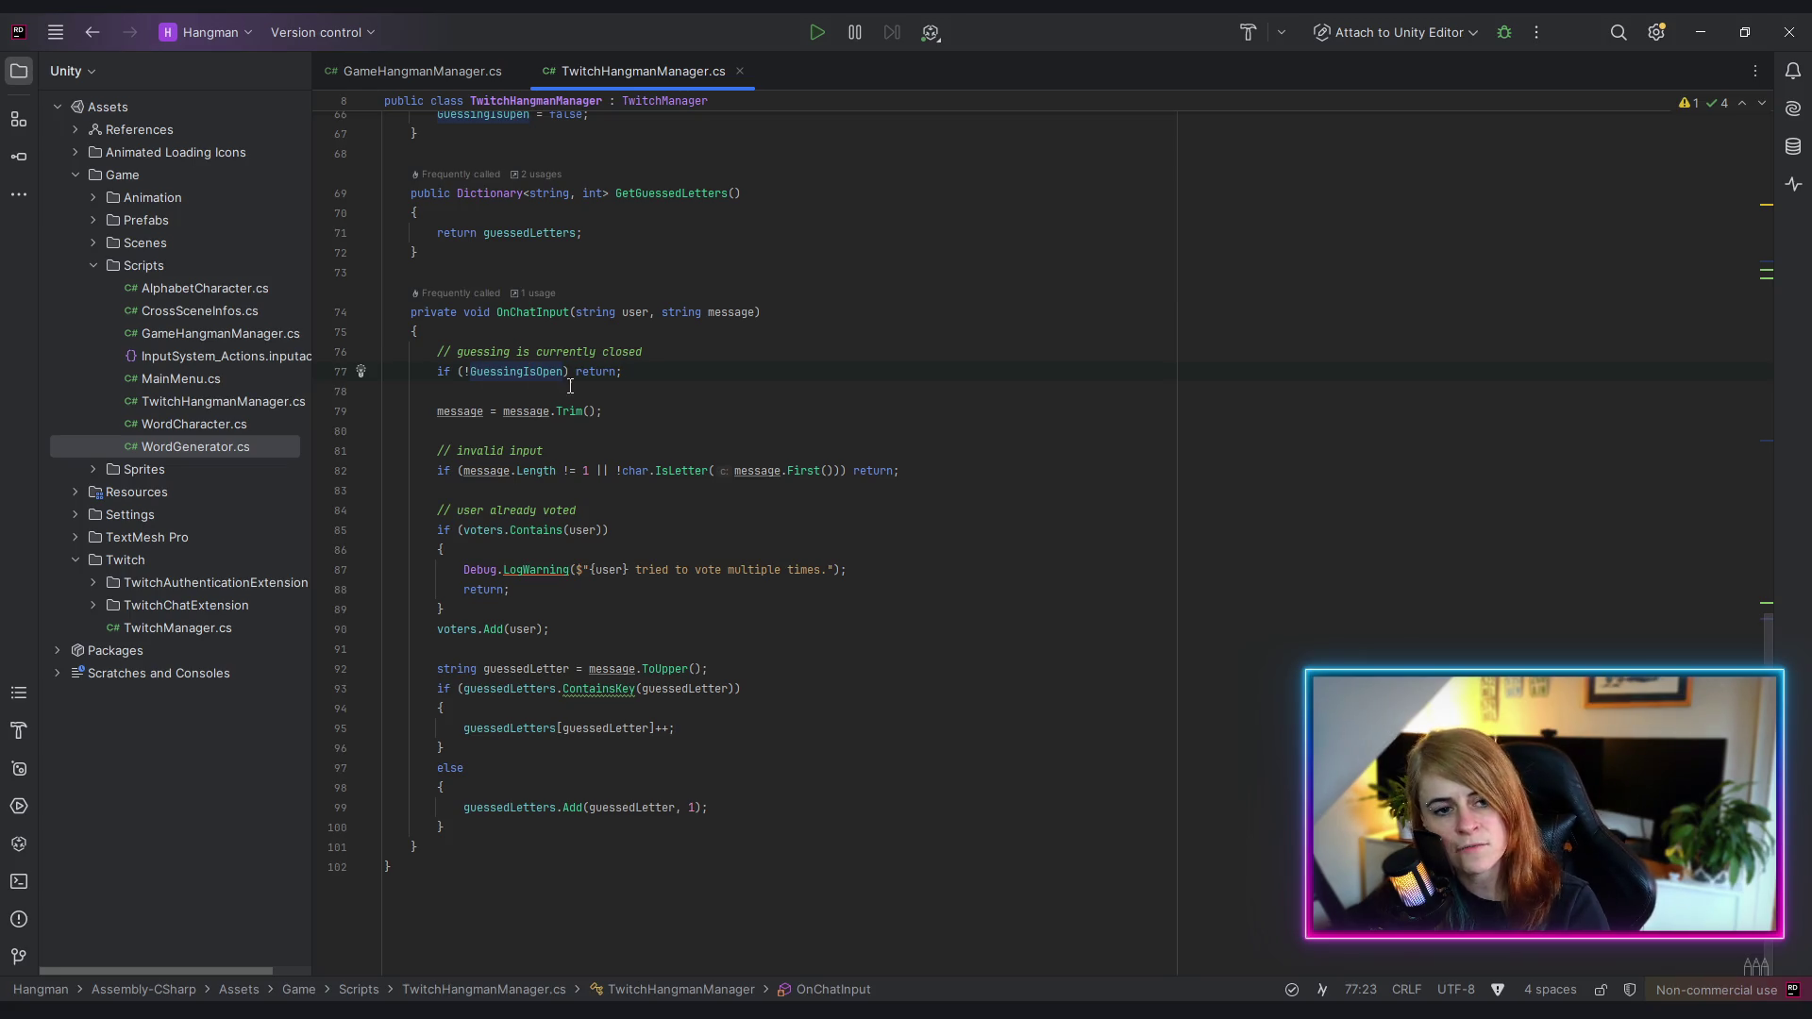
pyautogui.click(528, 384)
pyautogui.moveTo(433, 374); pyautogui.dragTo(623, 373)
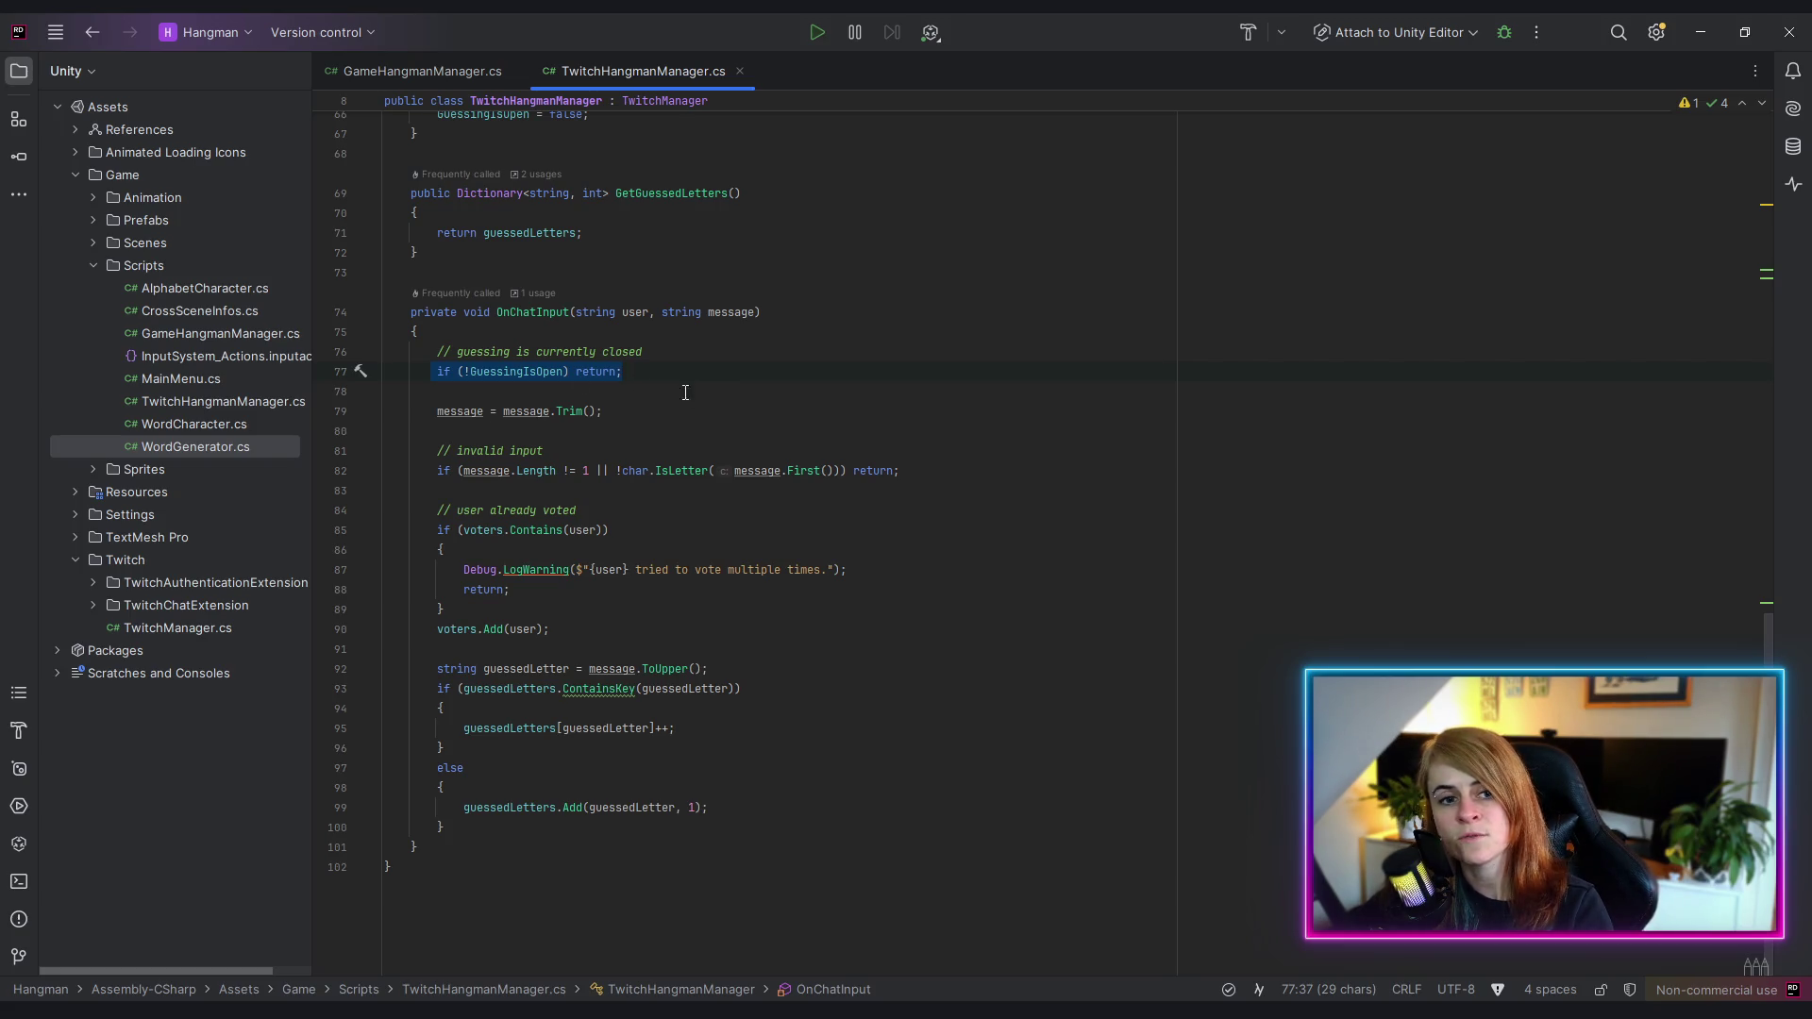
pyautogui.click(516, 372)
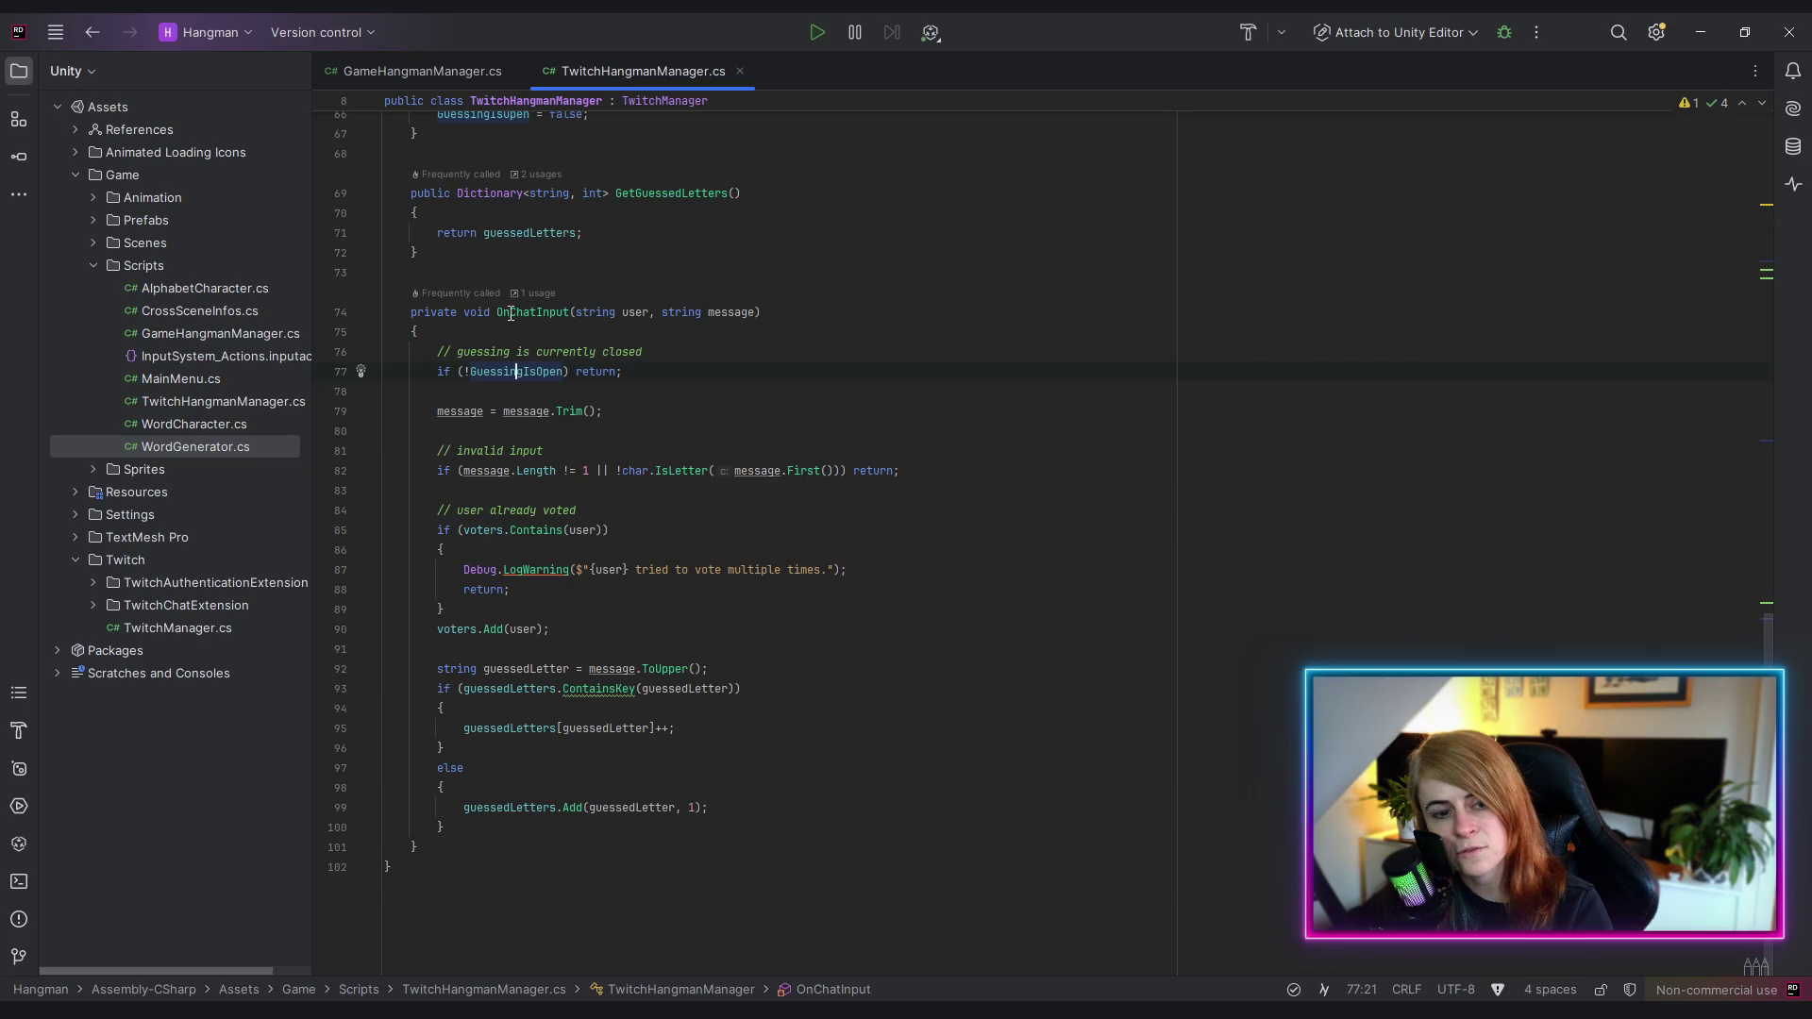
pyautogui.click(510, 372)
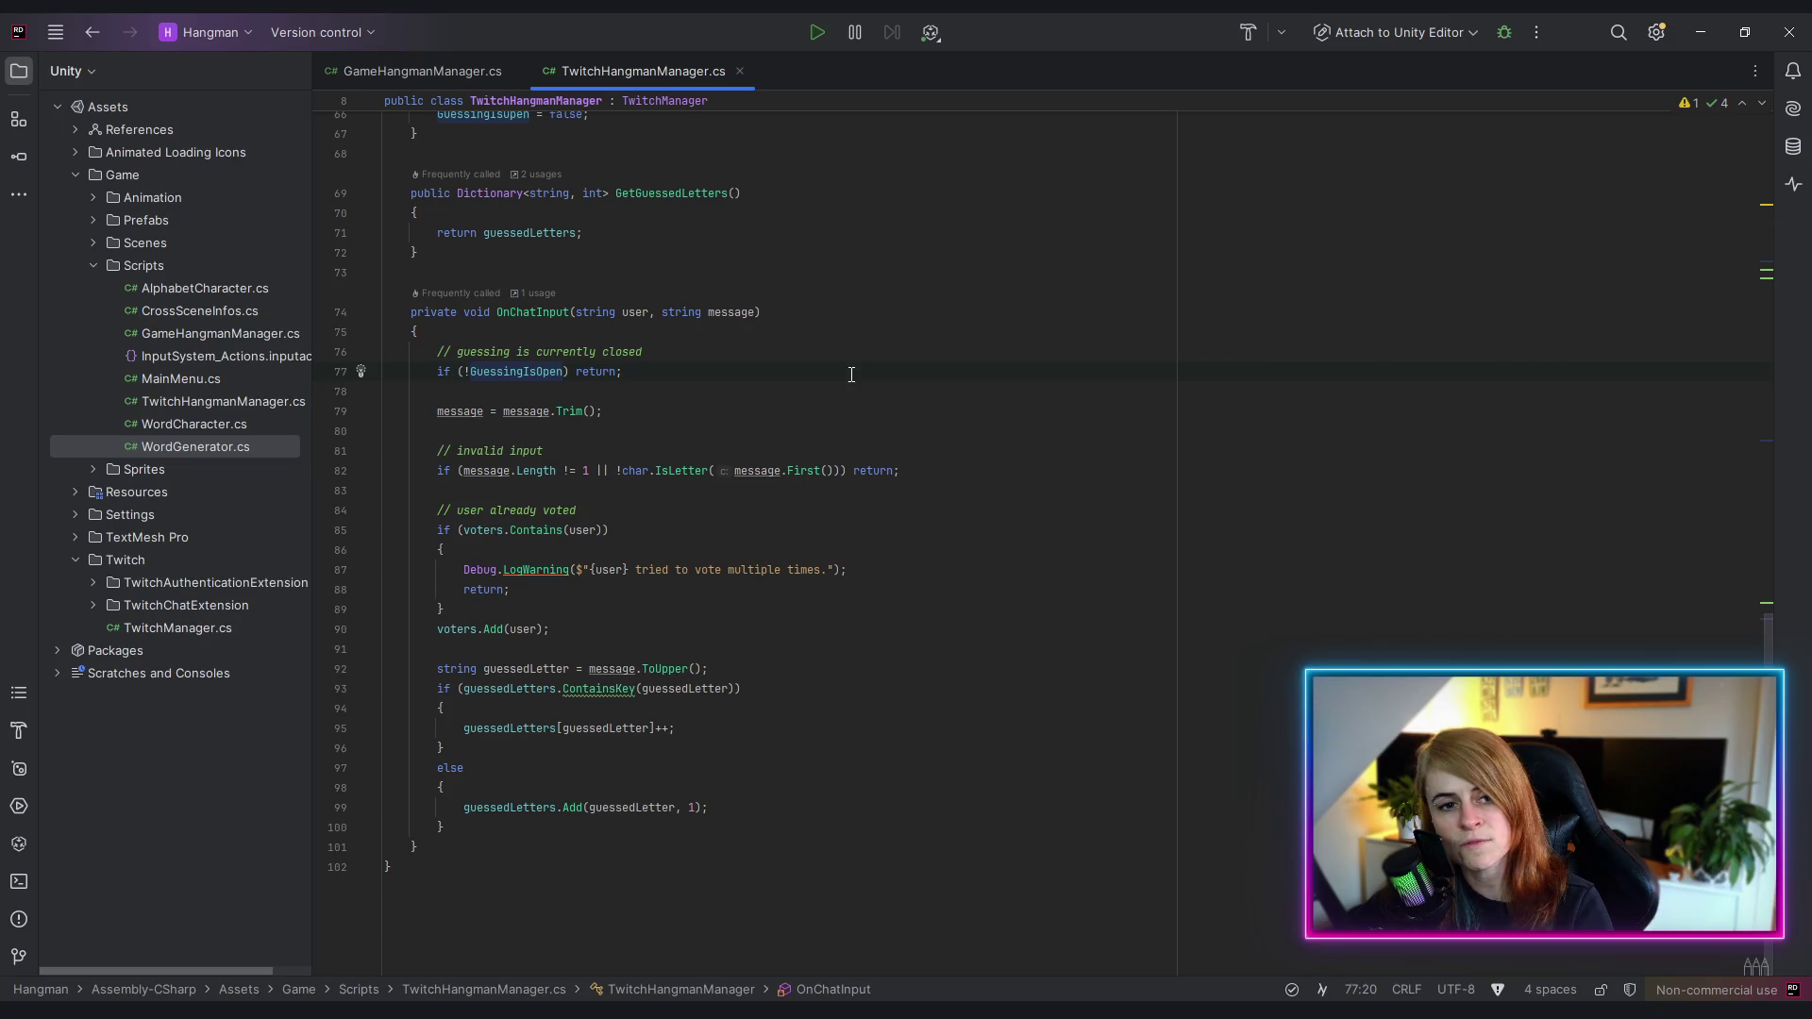
pyautogui.click(563, 411)
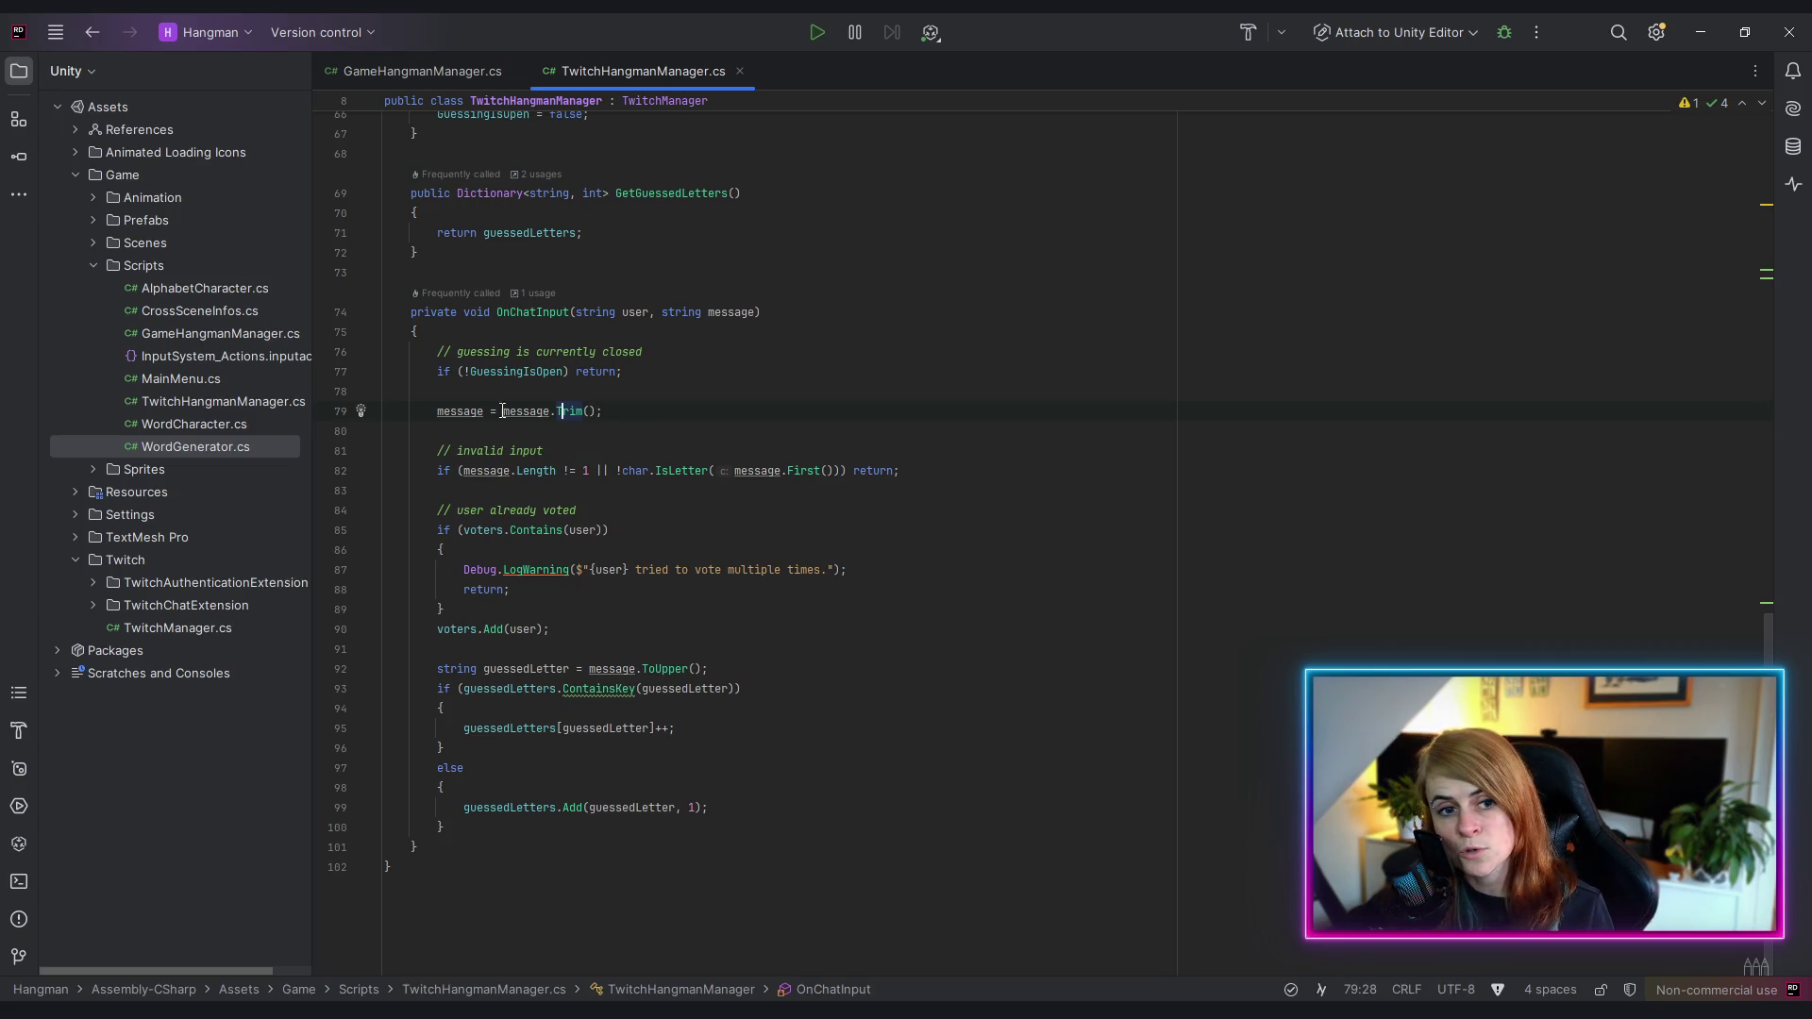
pyautogui.click(517, 414)
pyautogui.moveTo(432, 460); pyautogui.dragTo(901, 470)
pyautogui.press('Down')
pyautogui.press('Down')
pyautogui.press('Down')
pyautogui.click(491, 472)
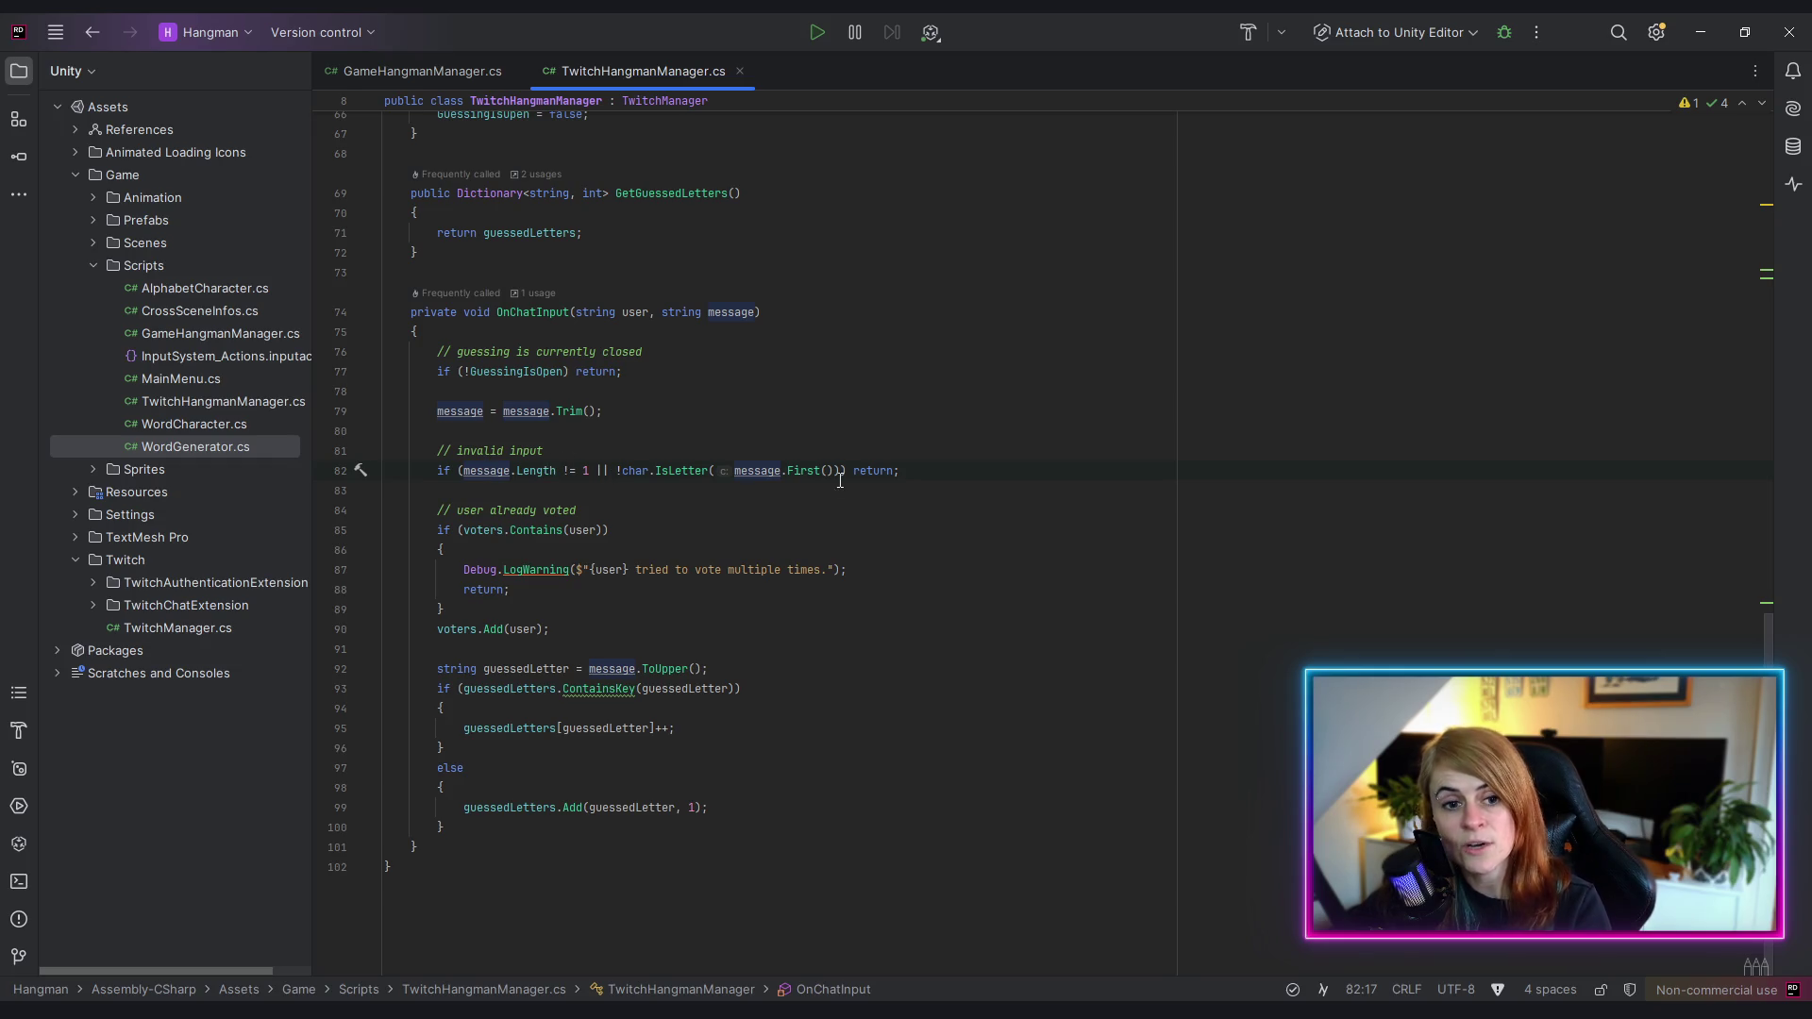
pyautogui.click(671, 505)
pyautogui.click(761, 472)
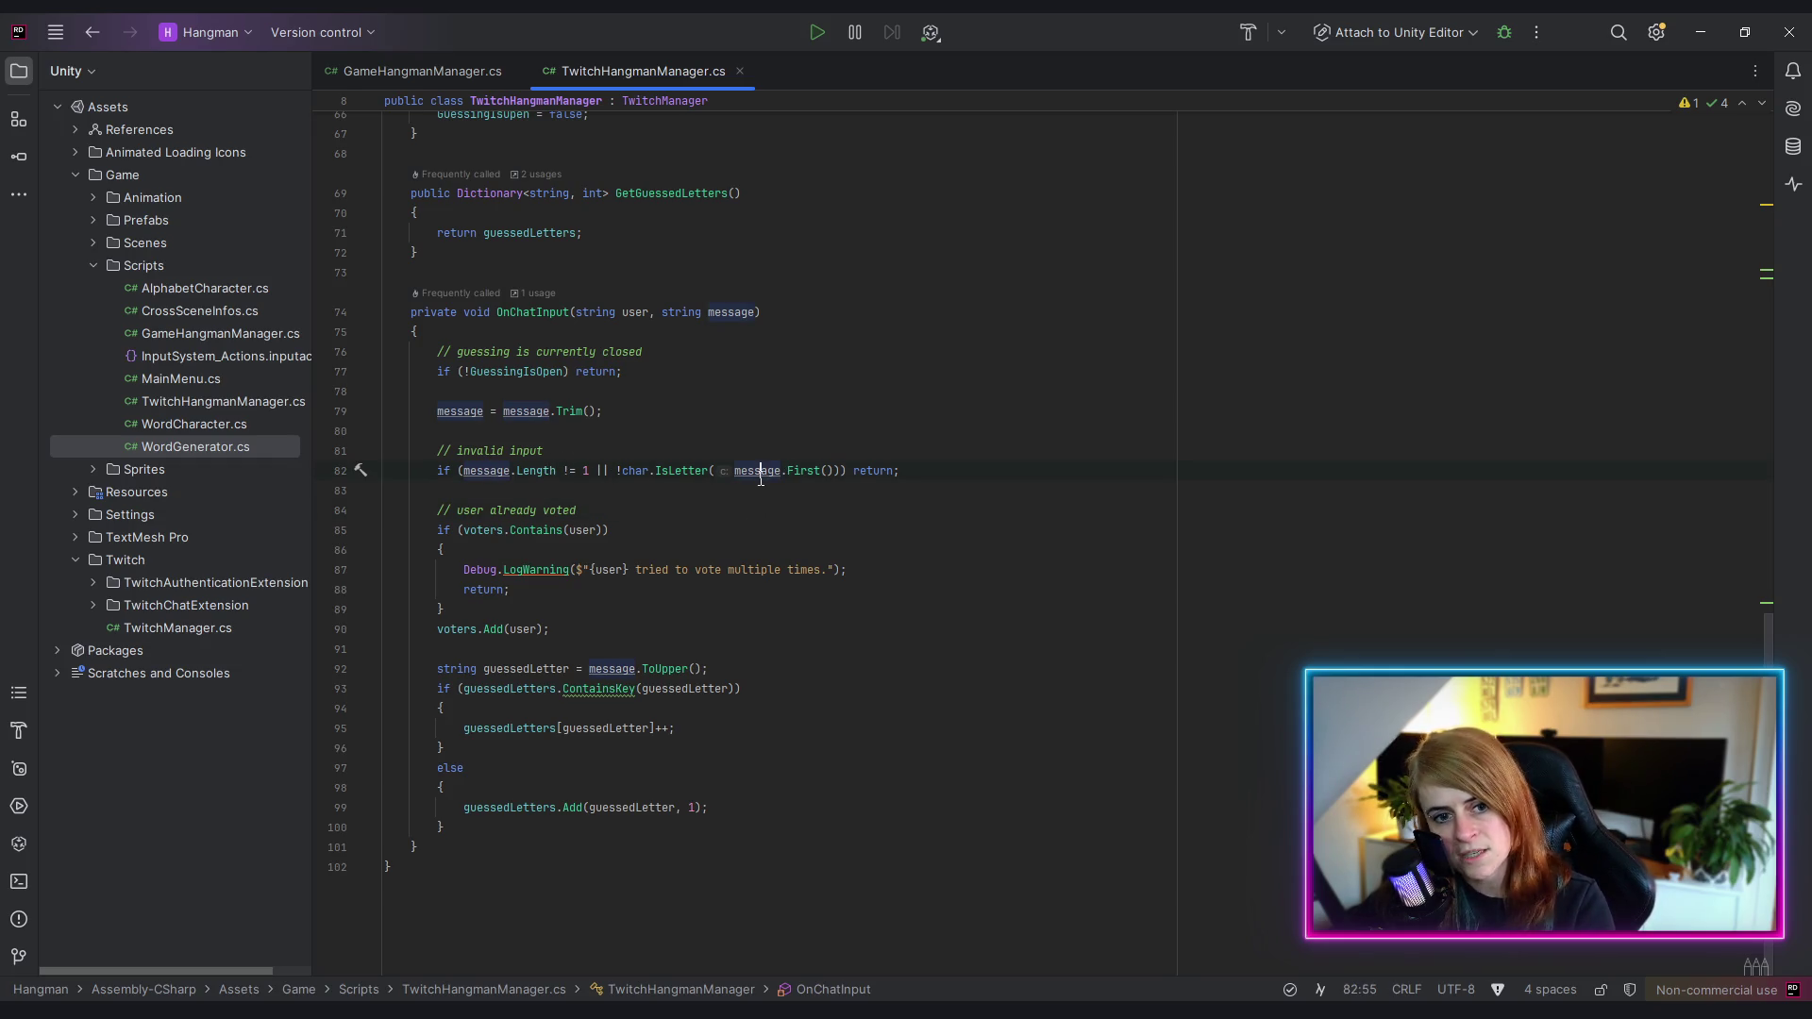
pyautogui.click(681, 474)
pyautogui.click(520, 472)
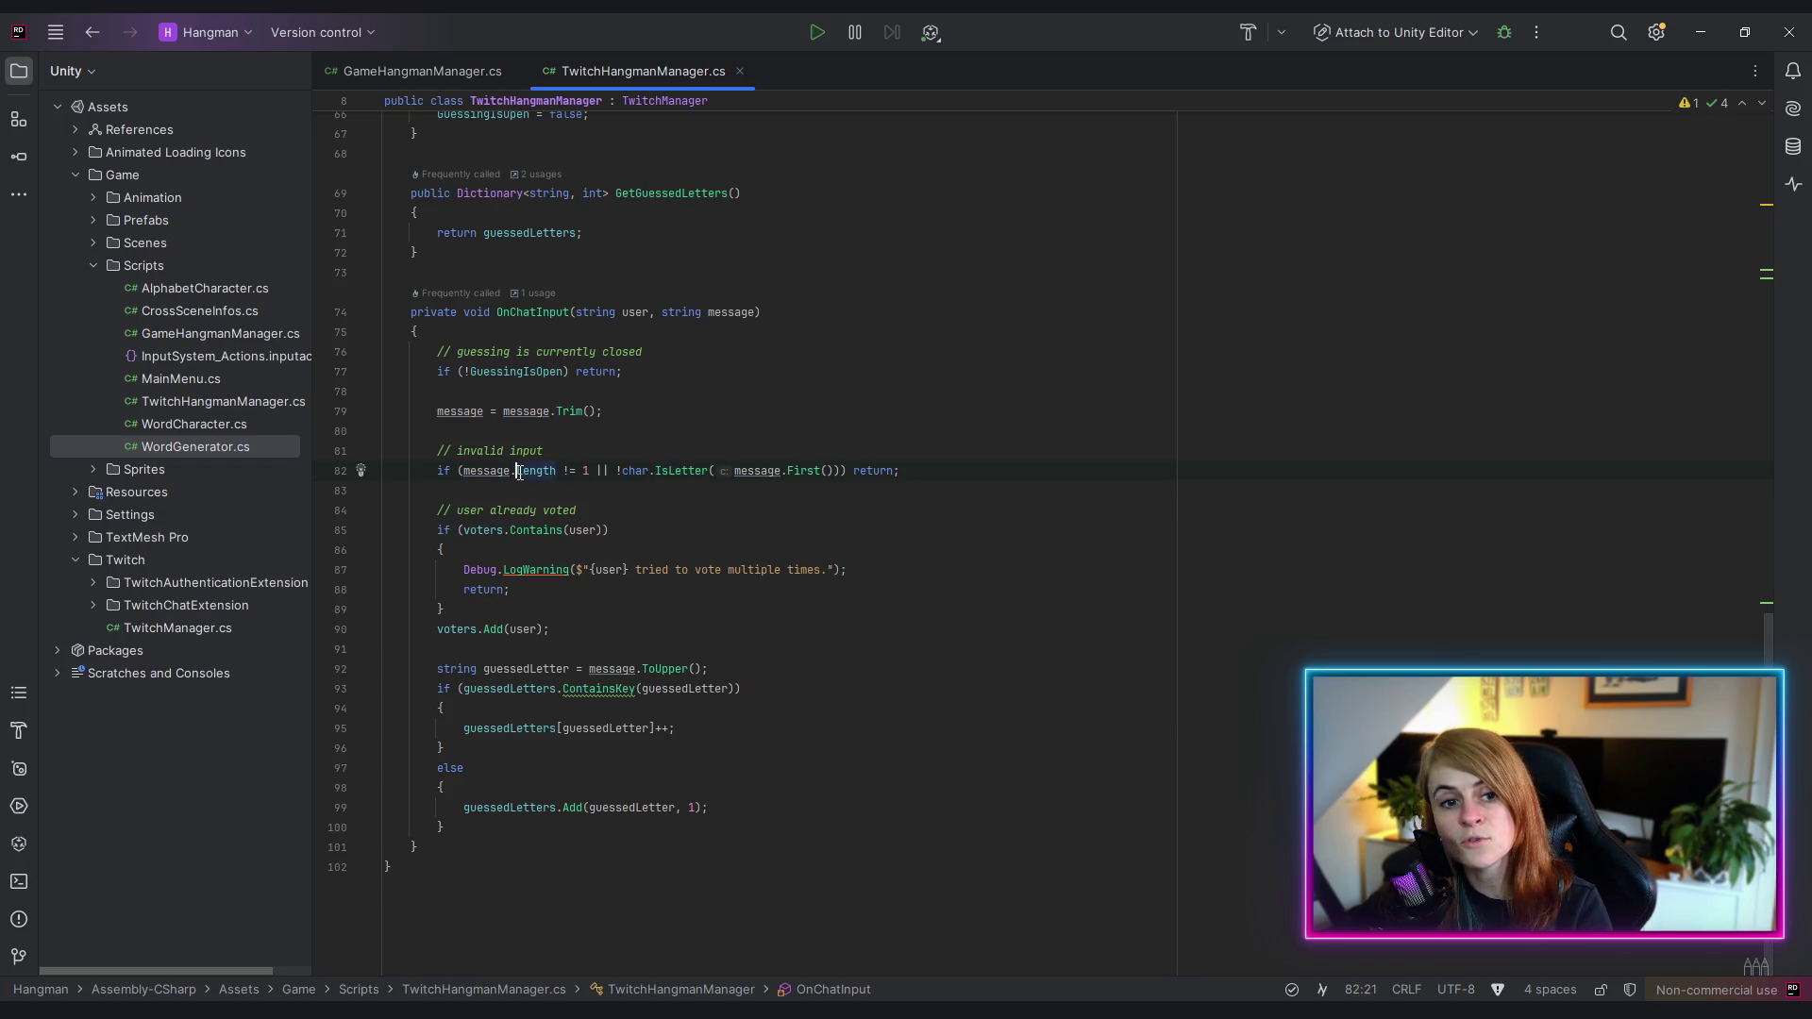
pyautogui.click(618, 484)
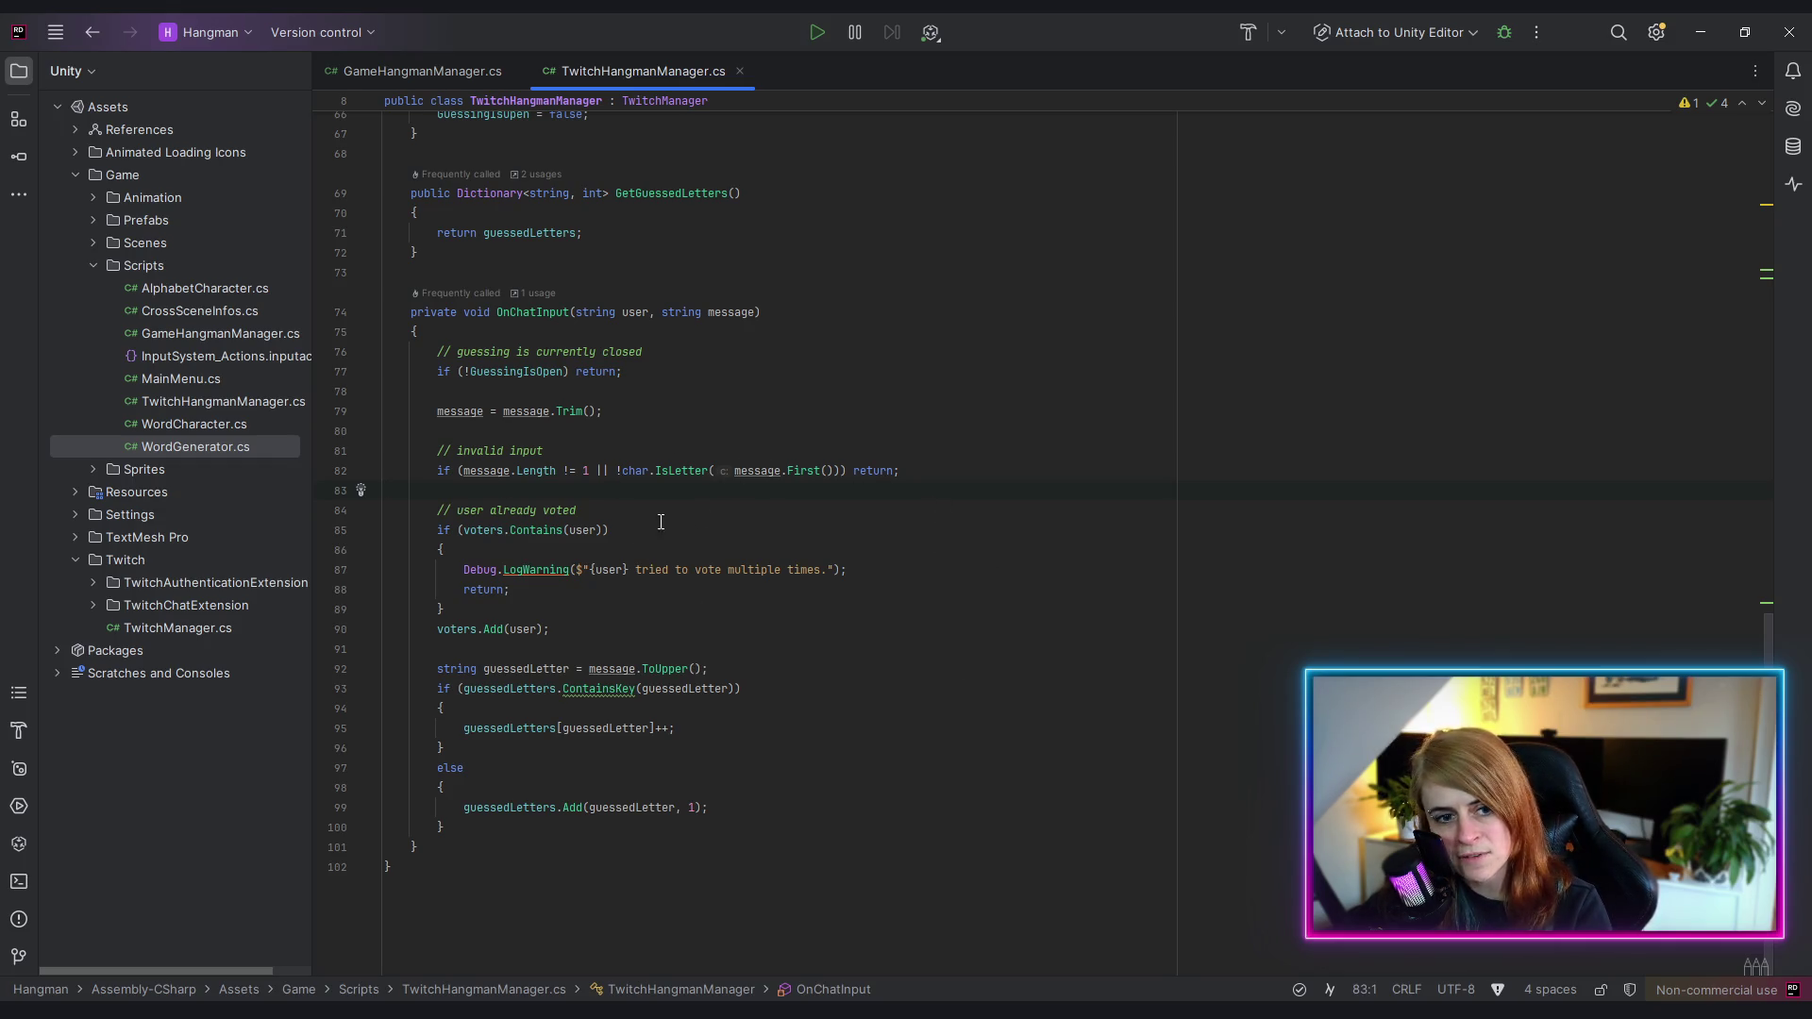
pyautogui.click(625, 412)
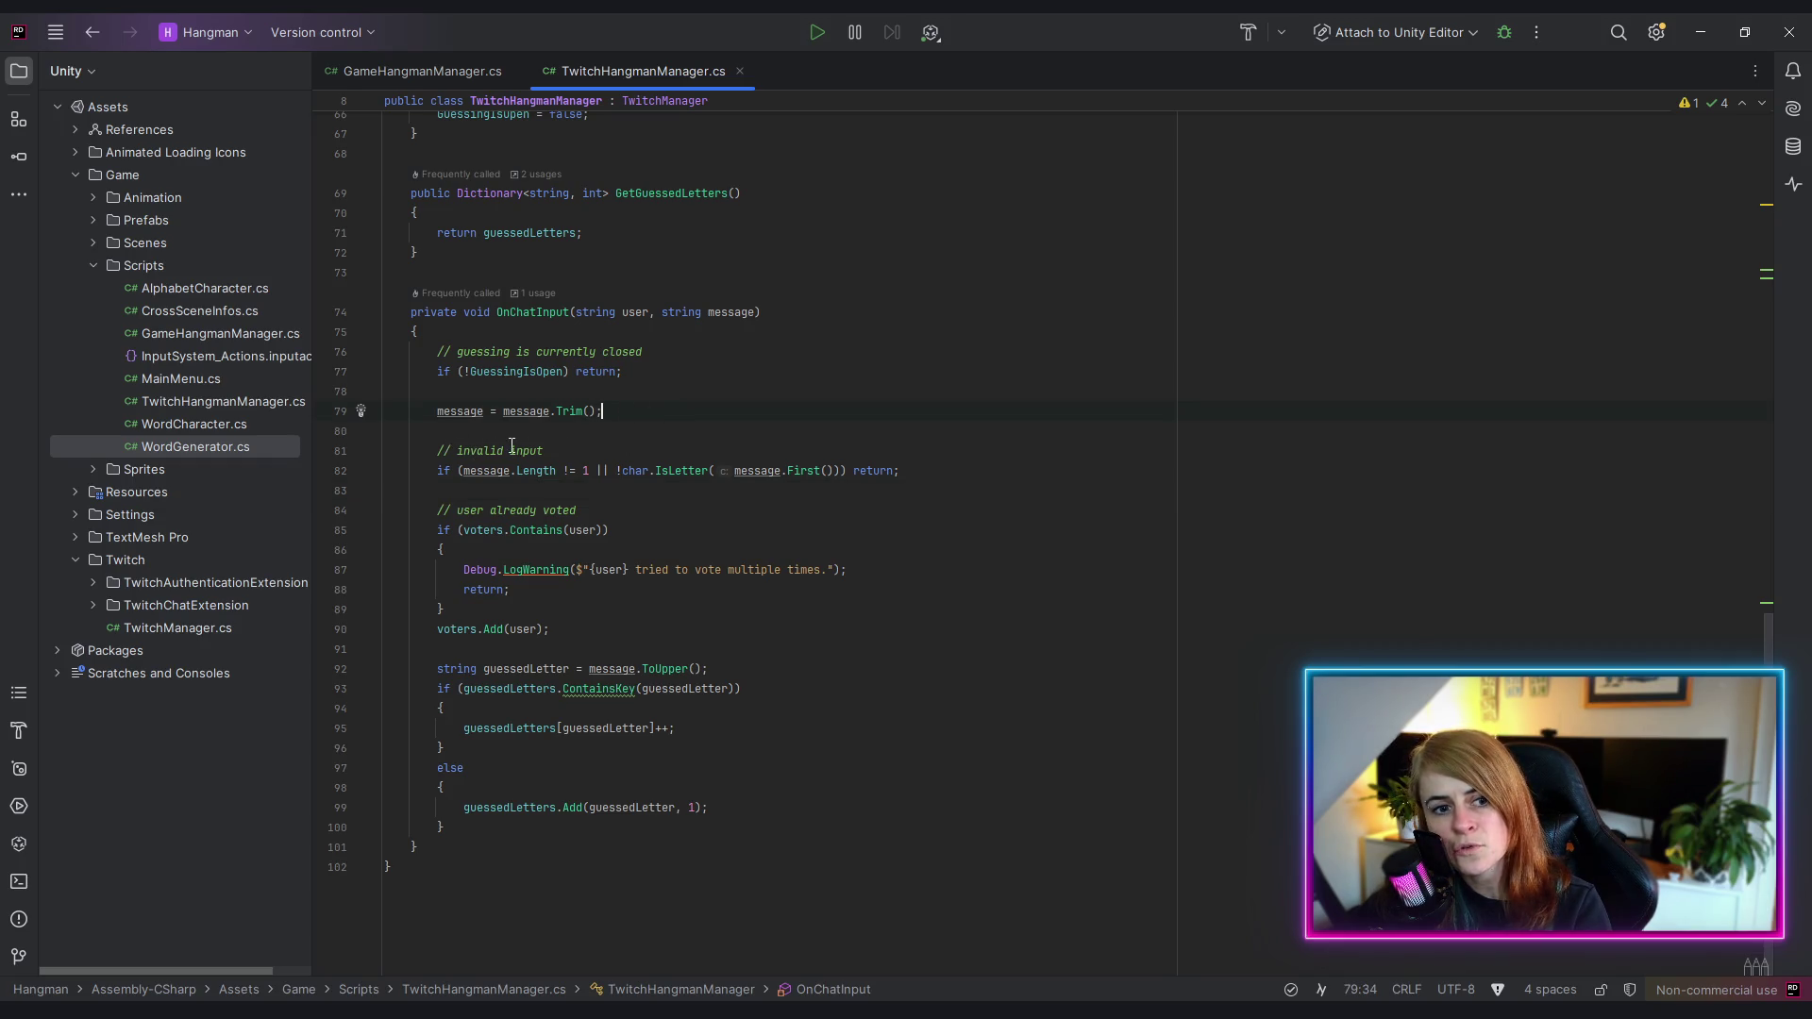
pyautogui.press('Return')
pyautogui.press('Return')
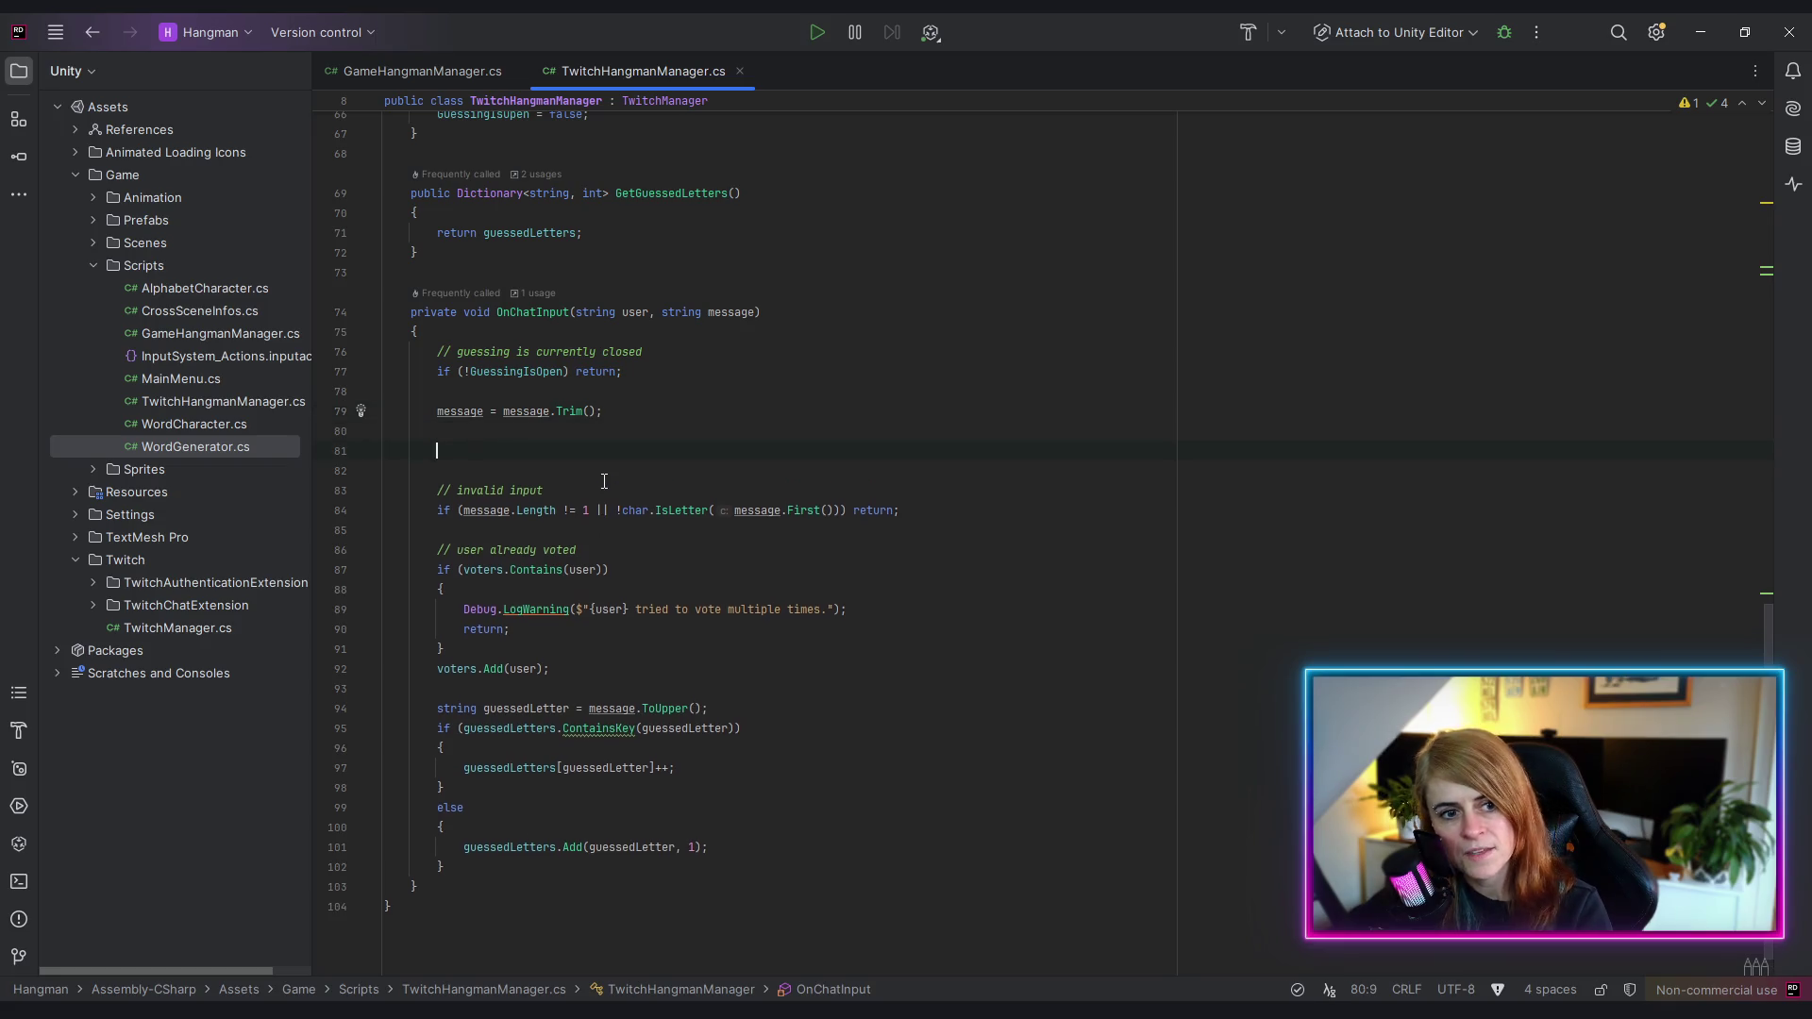
# - Write '// todo:' and '// if the message contains the correct word, win condition is satisfied' after Trim
pyautogui.write('// todo')
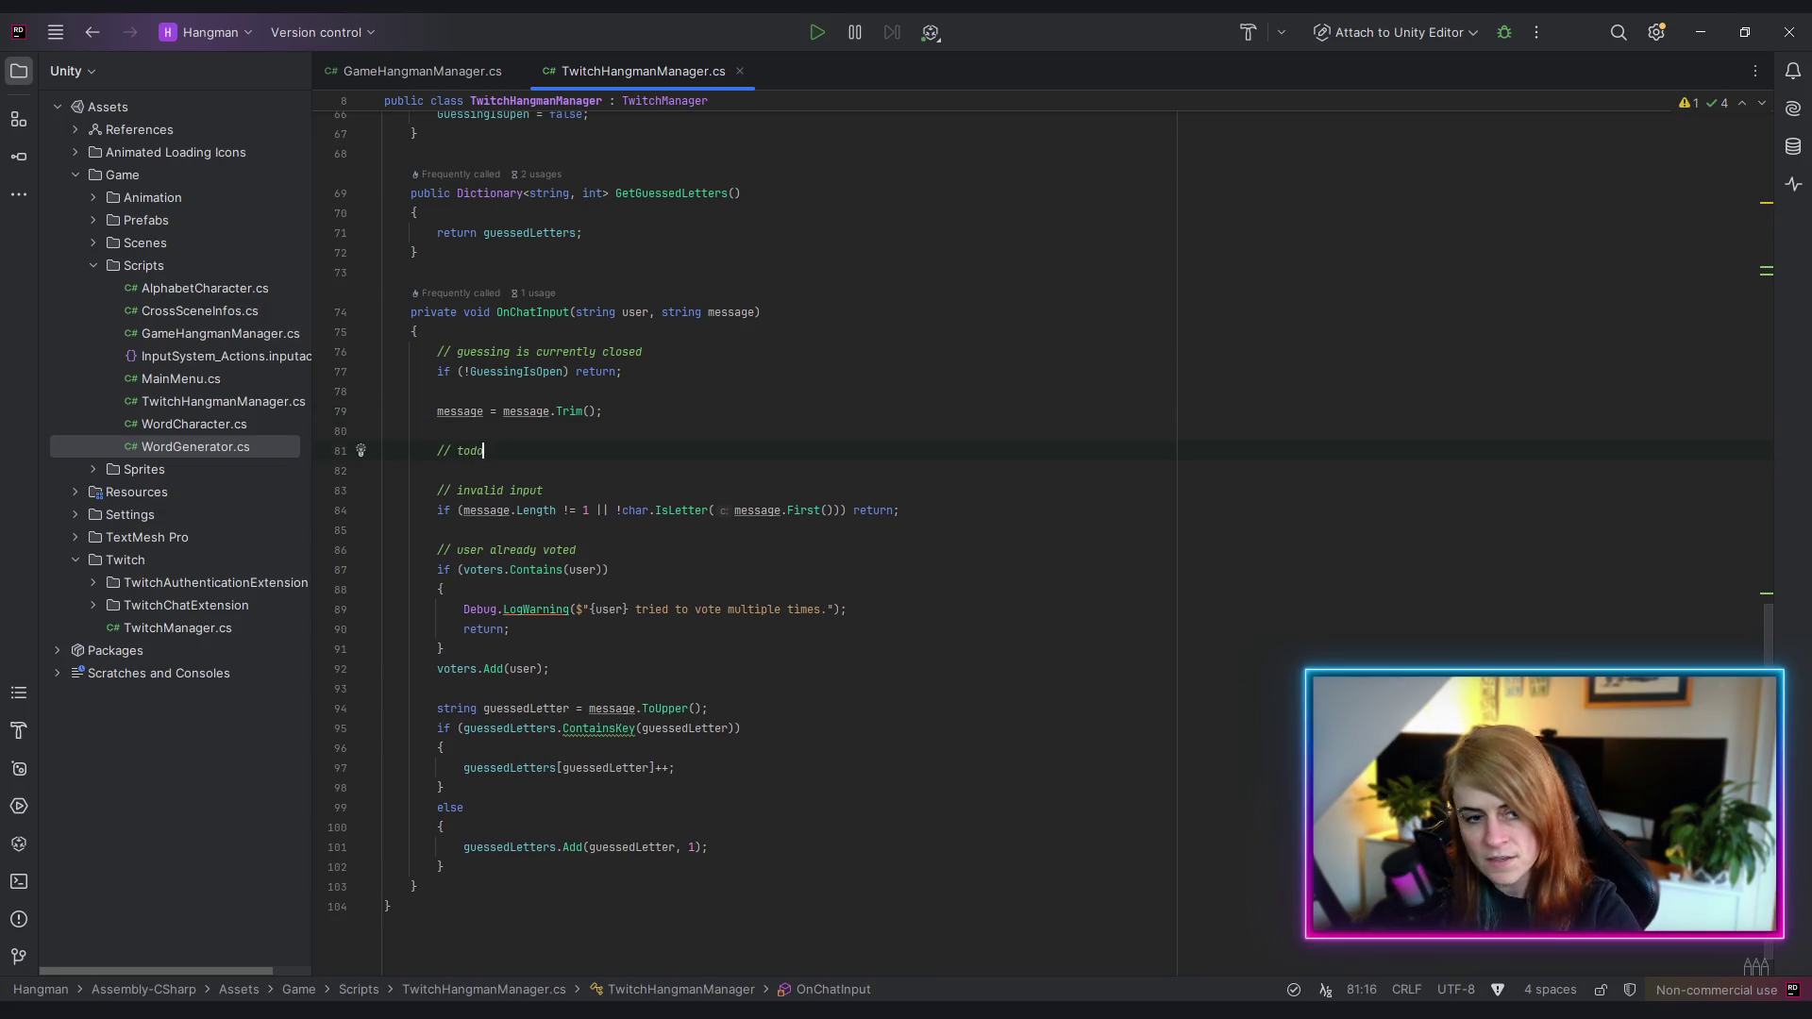
pyautogui.write(':')
pyautogui.press('Return')
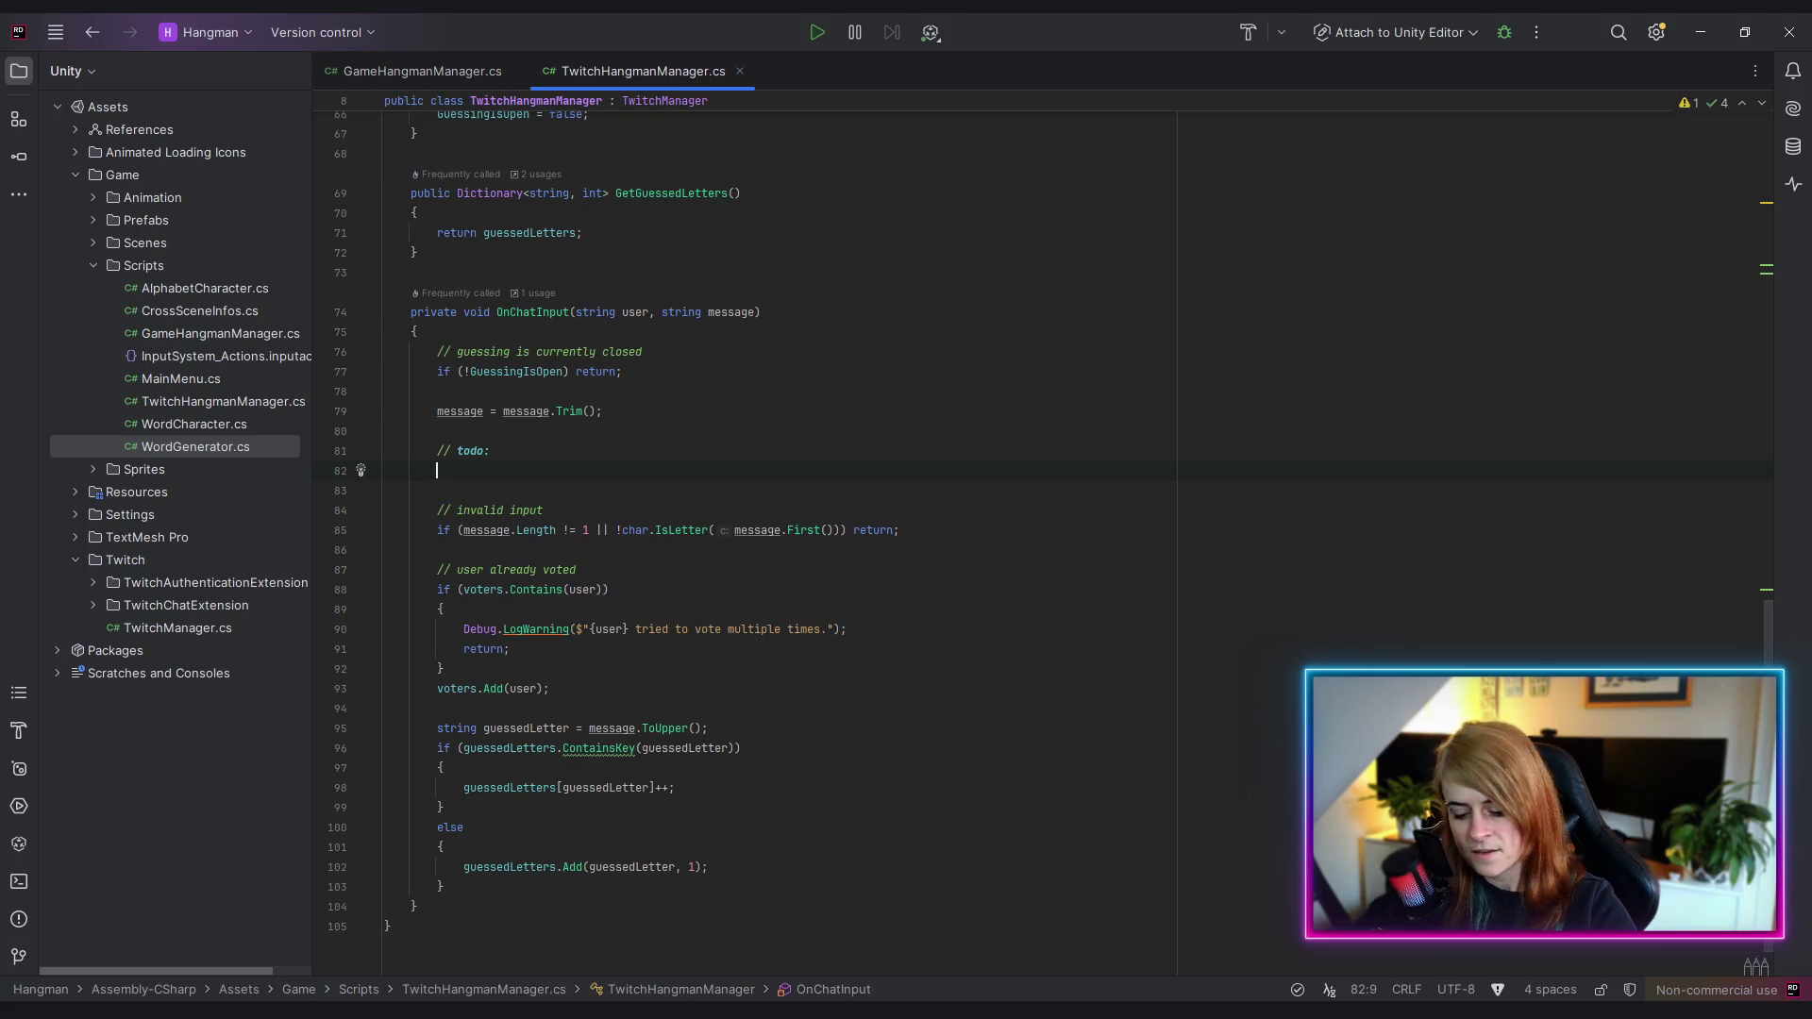
pyautogui.write('if')
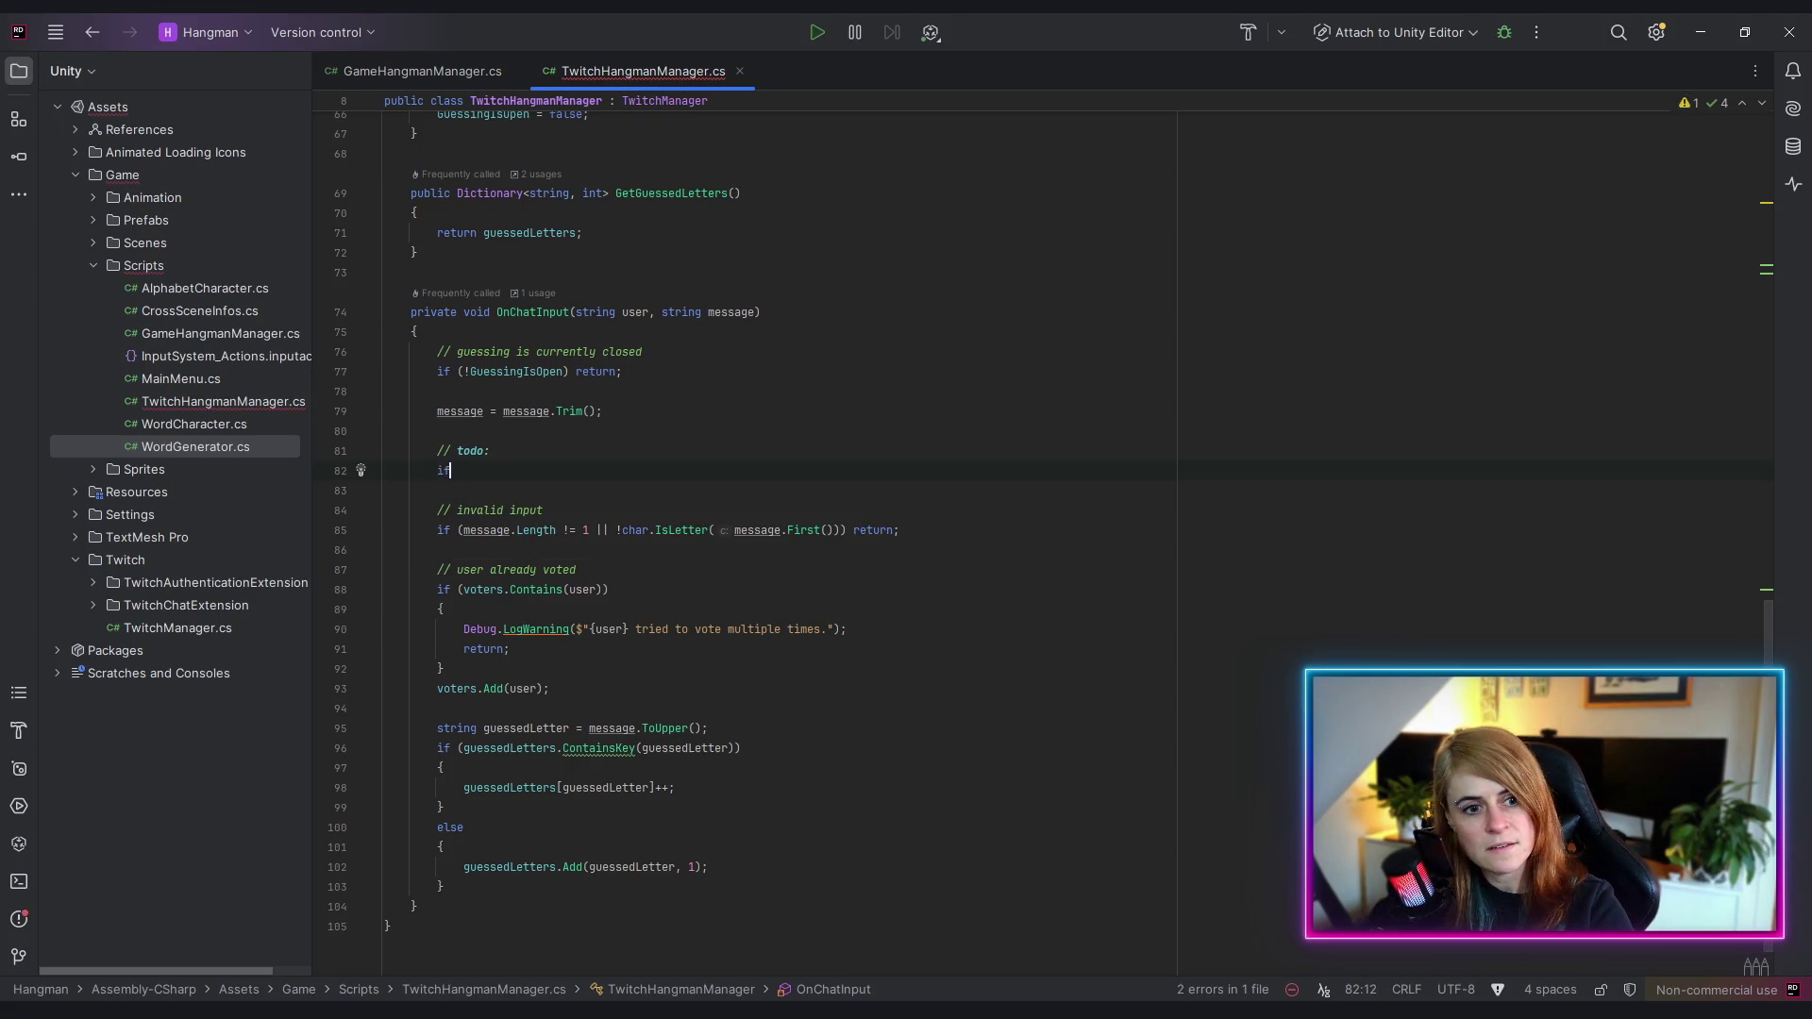
pyautogui.write(' the message')
pyautogui.press('Home')
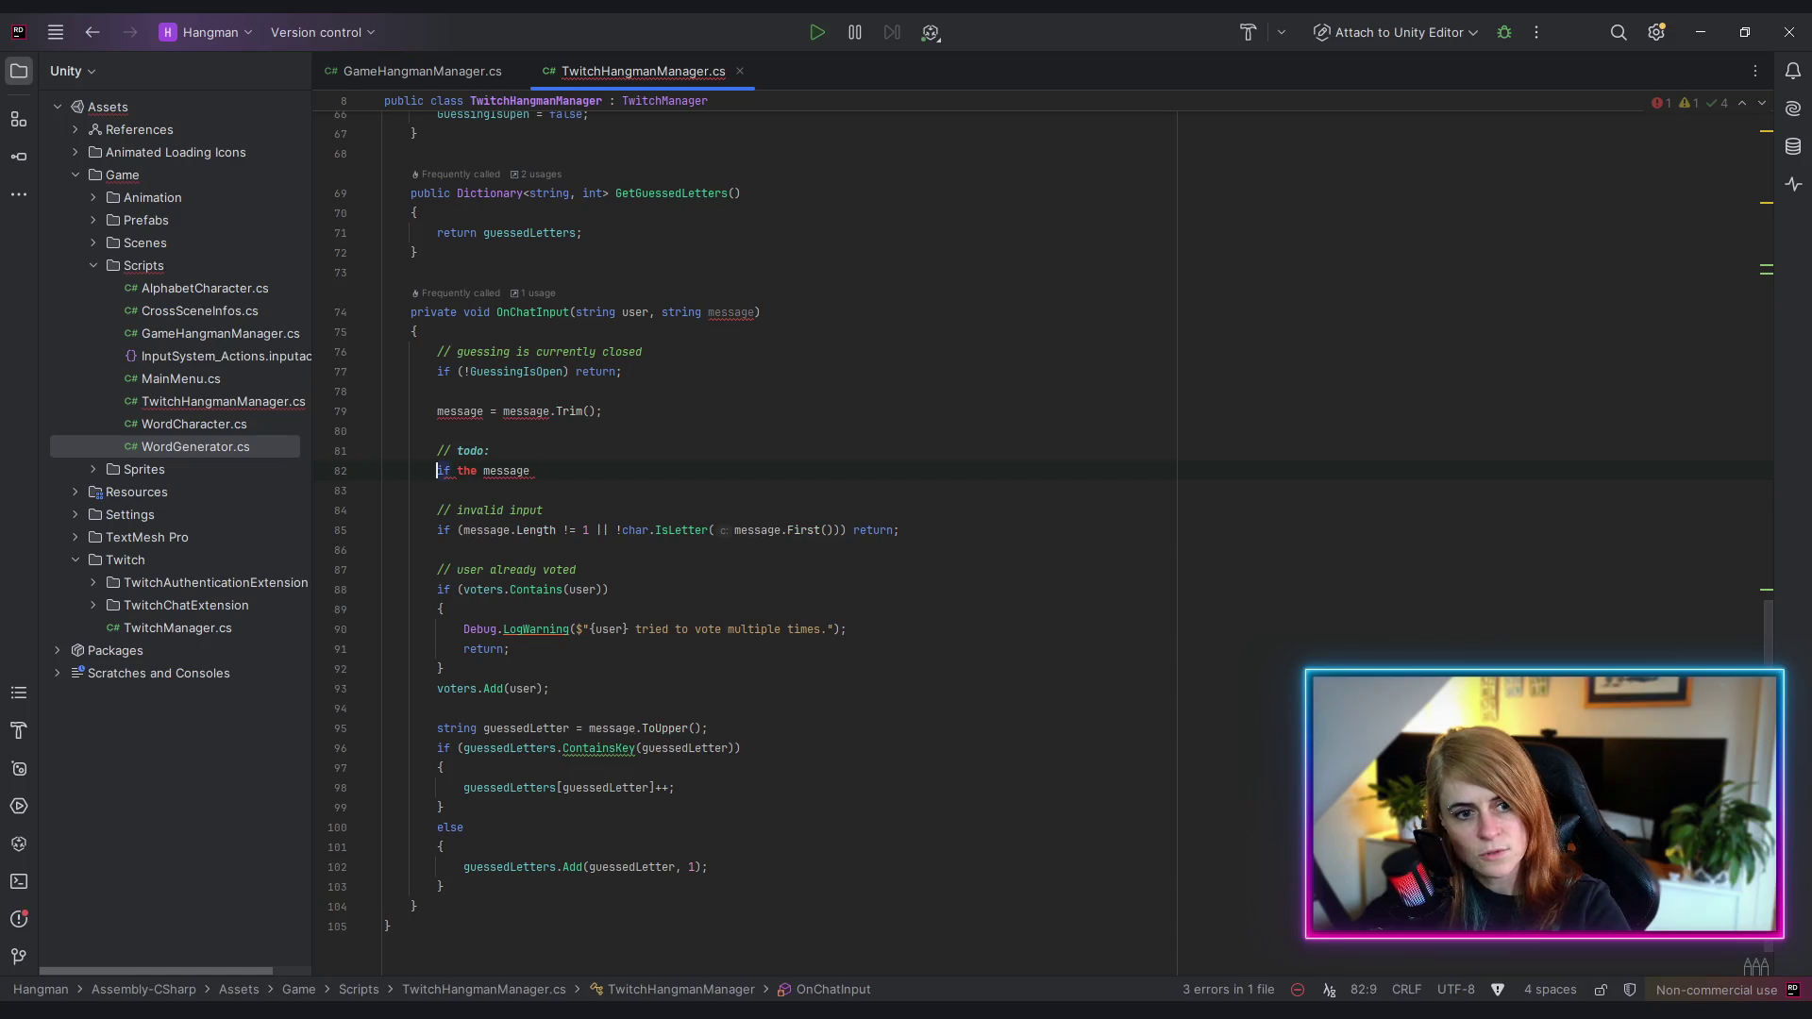
pyautogui.write('//')
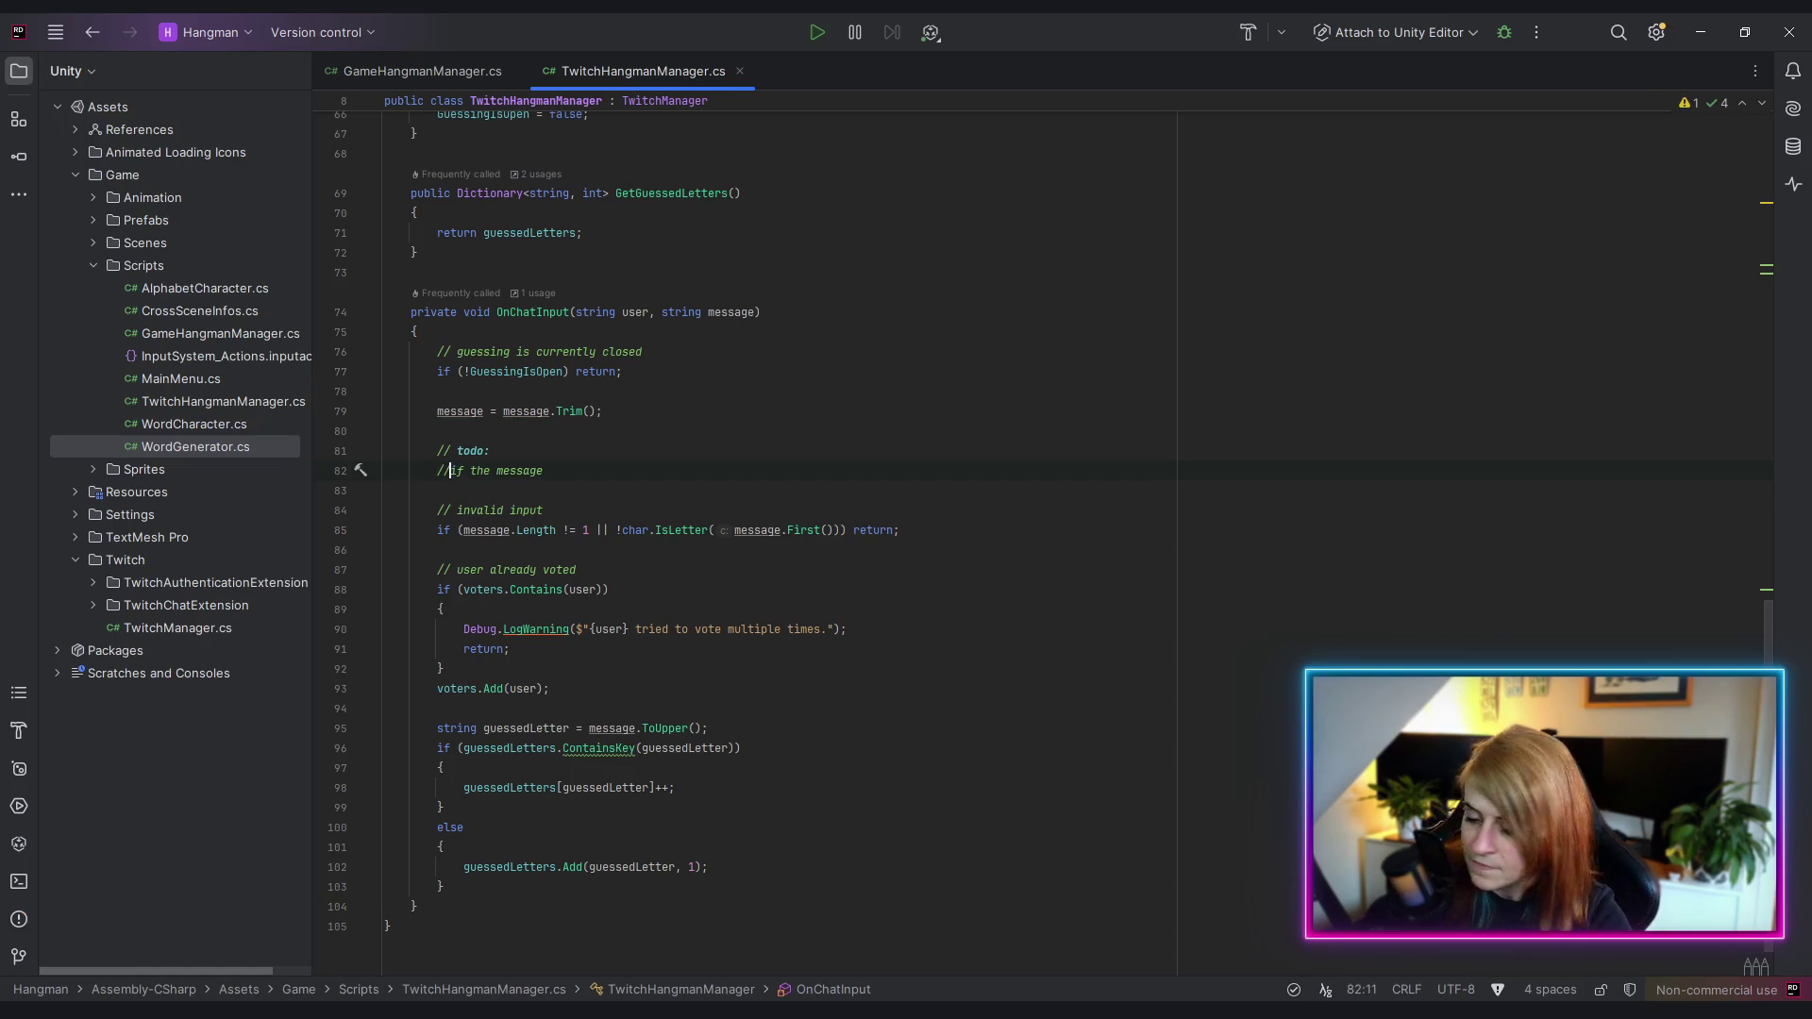
pyautogui.press('End')
pyautogui.write('cont')
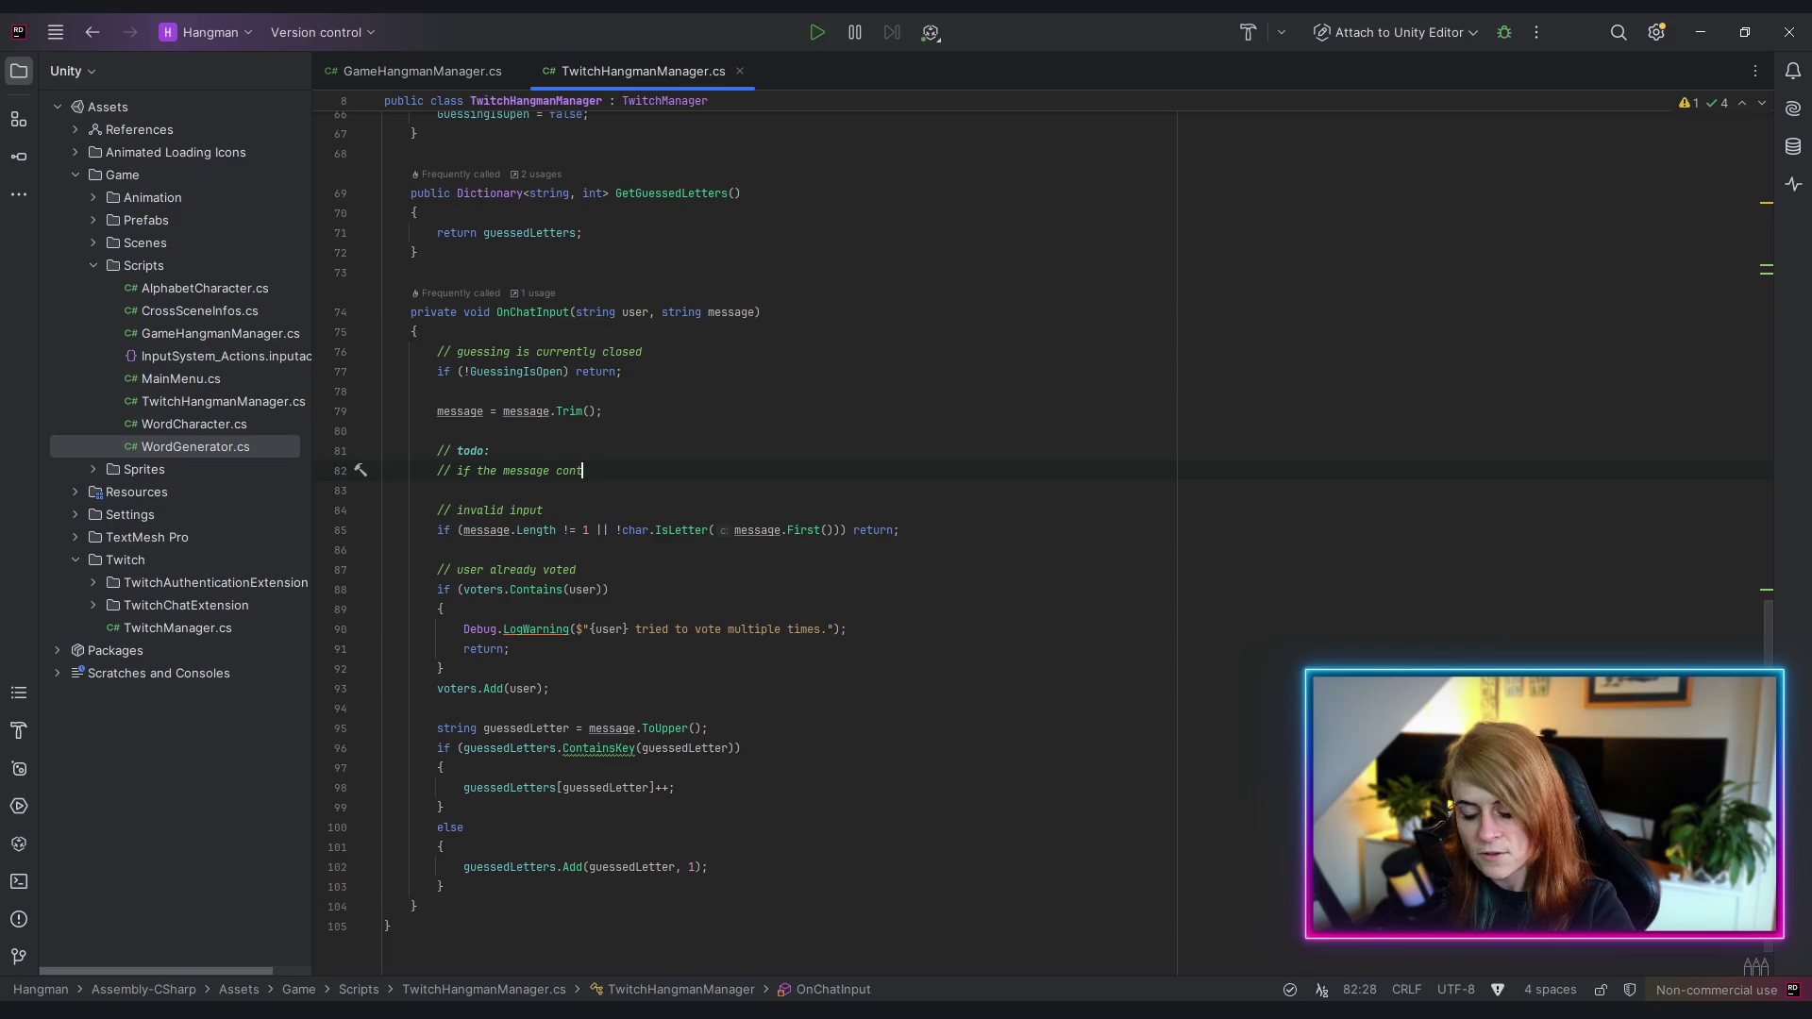
pyautogui.write('ains the c')
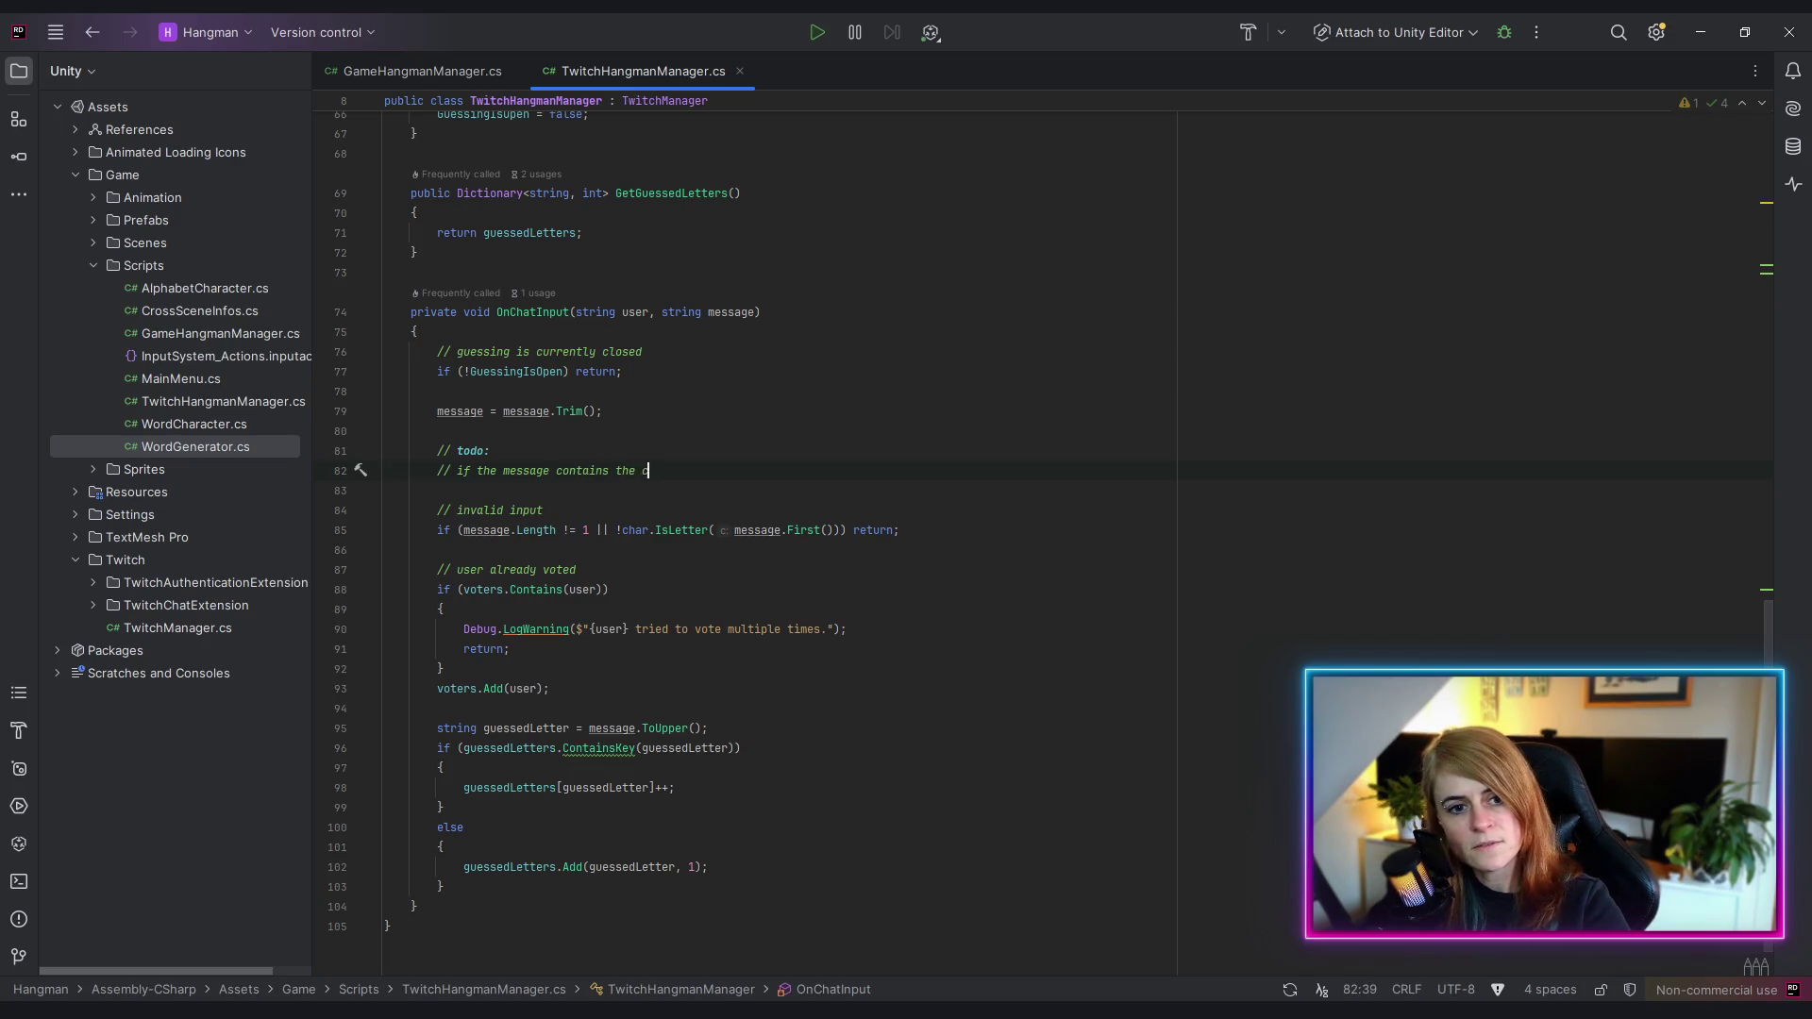
pyautogui.write('orrect word')
pyautogui.press('BackSpace')
pyautogui.press('BackSpace')
pyautogui.press('BackSpace')
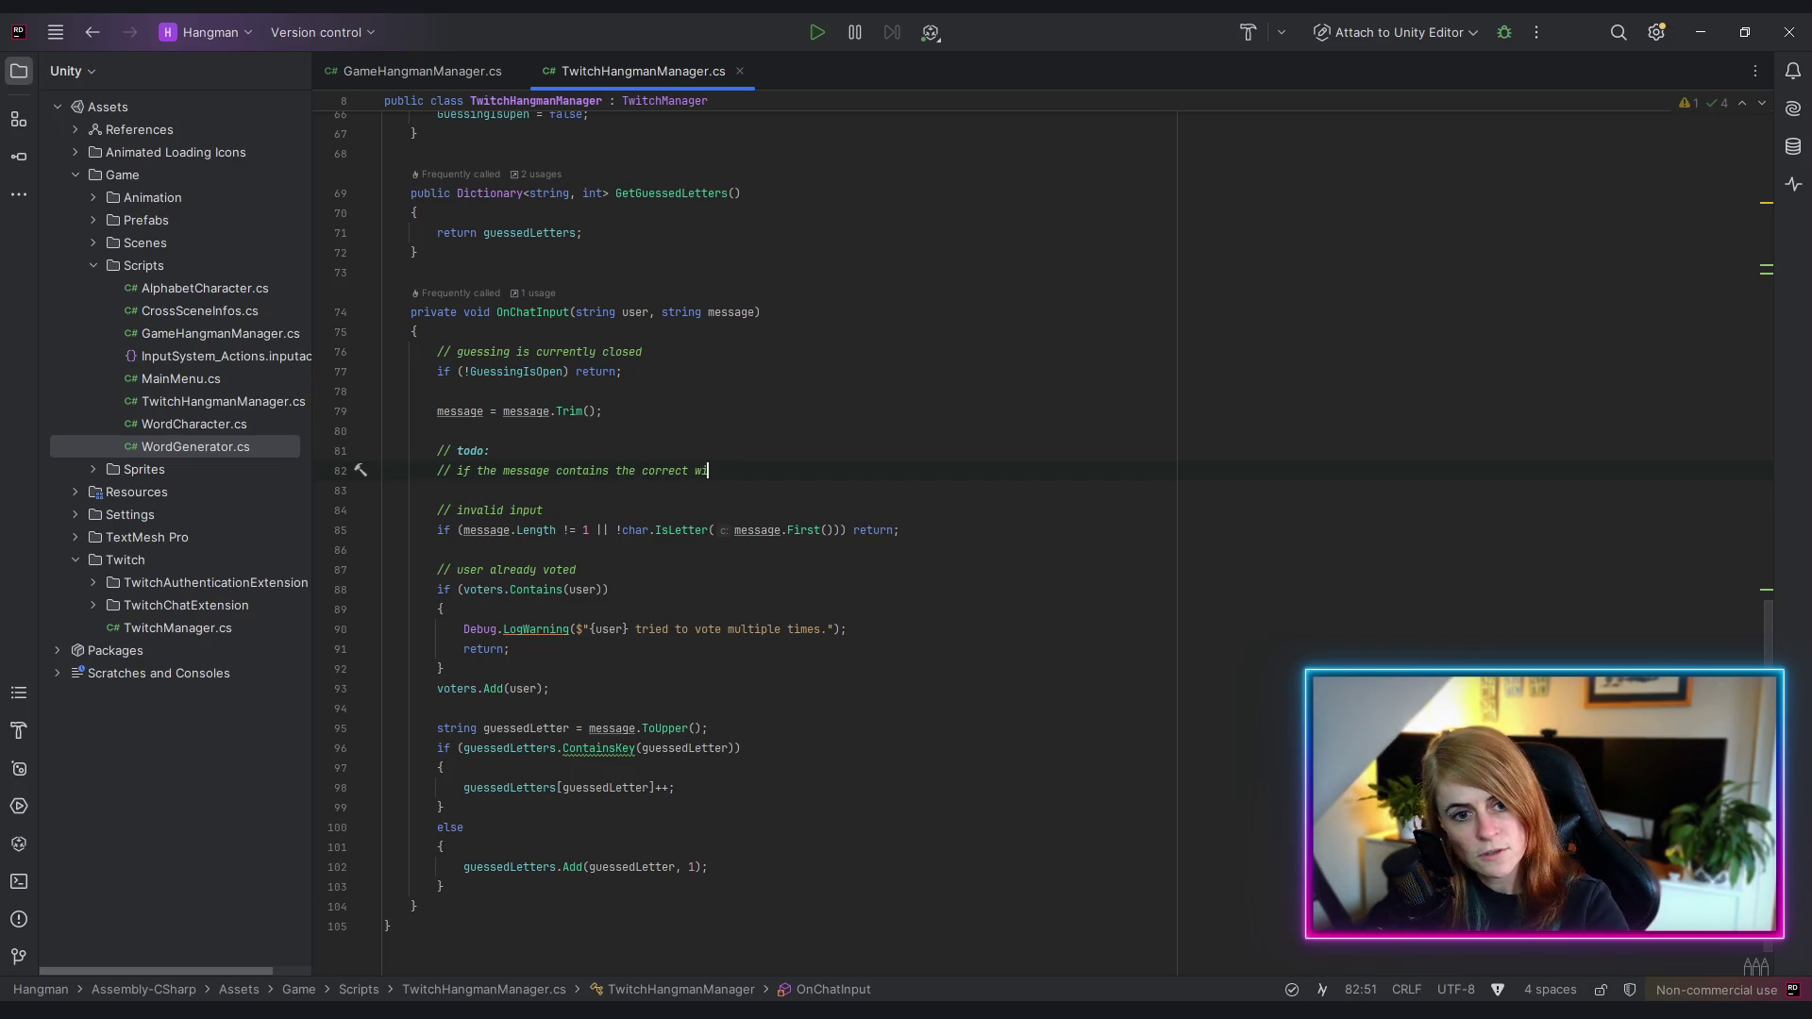
pyautogui.write('ord,')
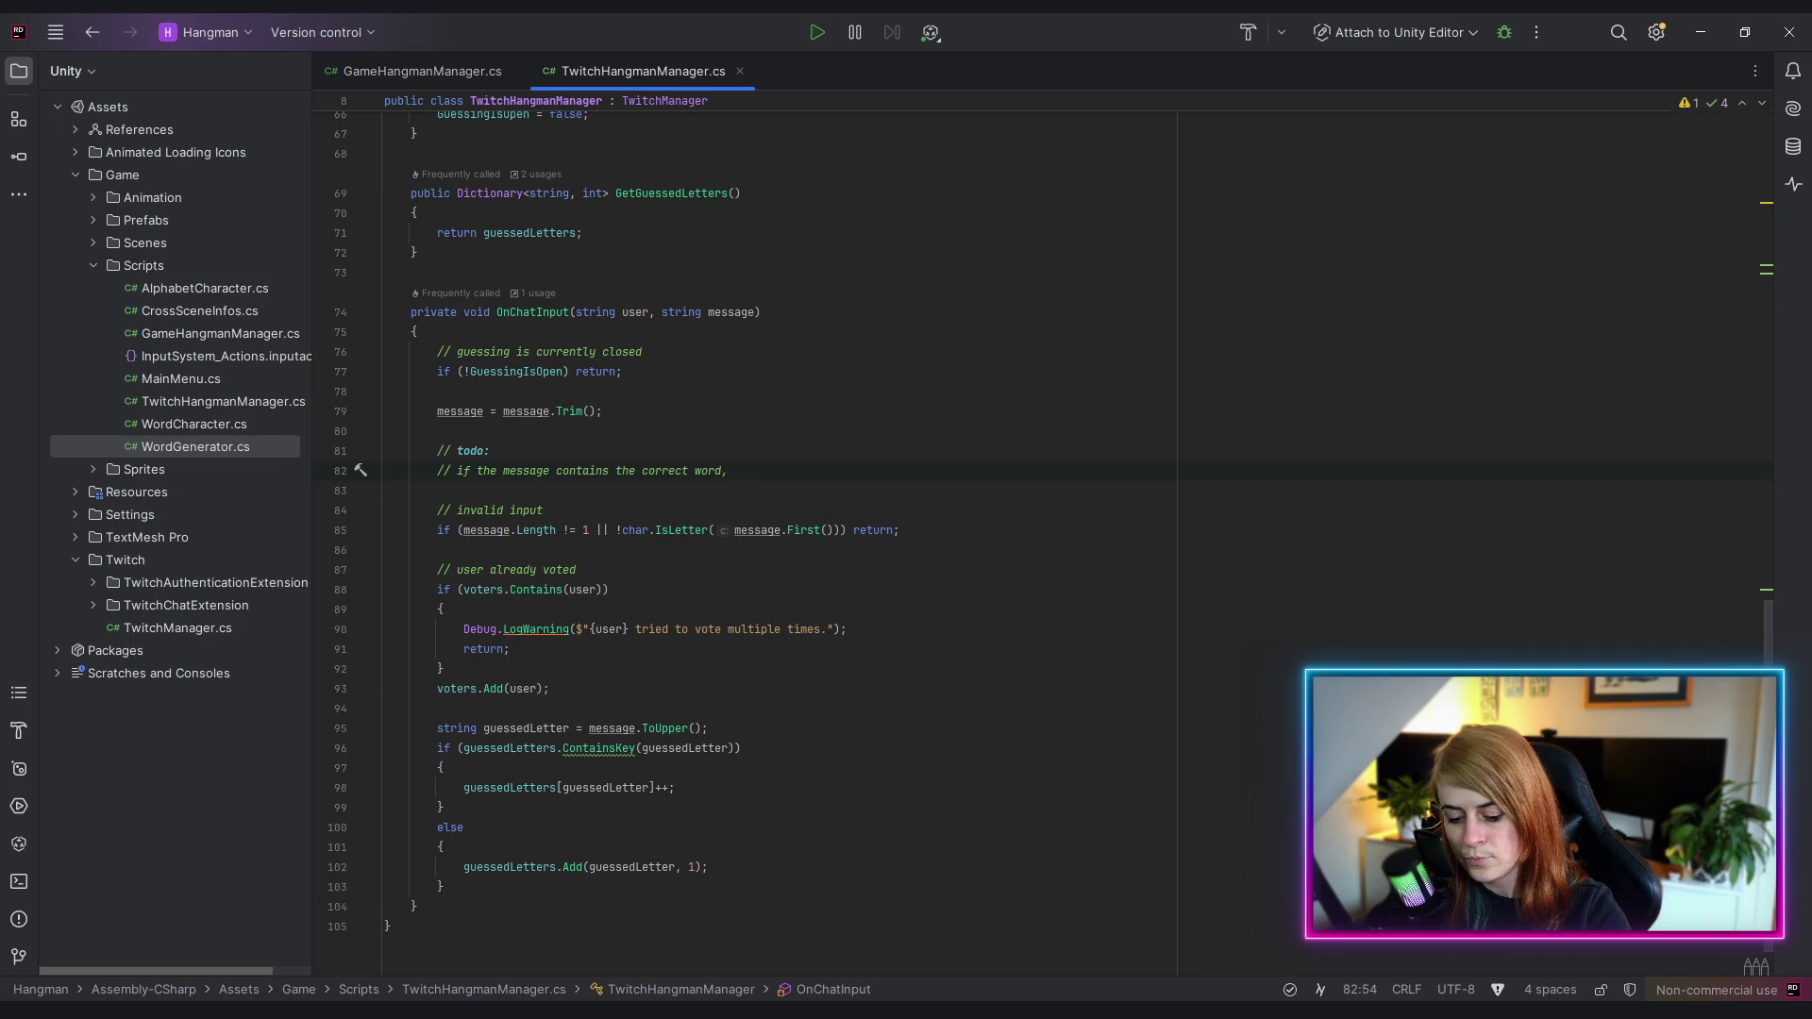
pyautogui.write('win condition is')
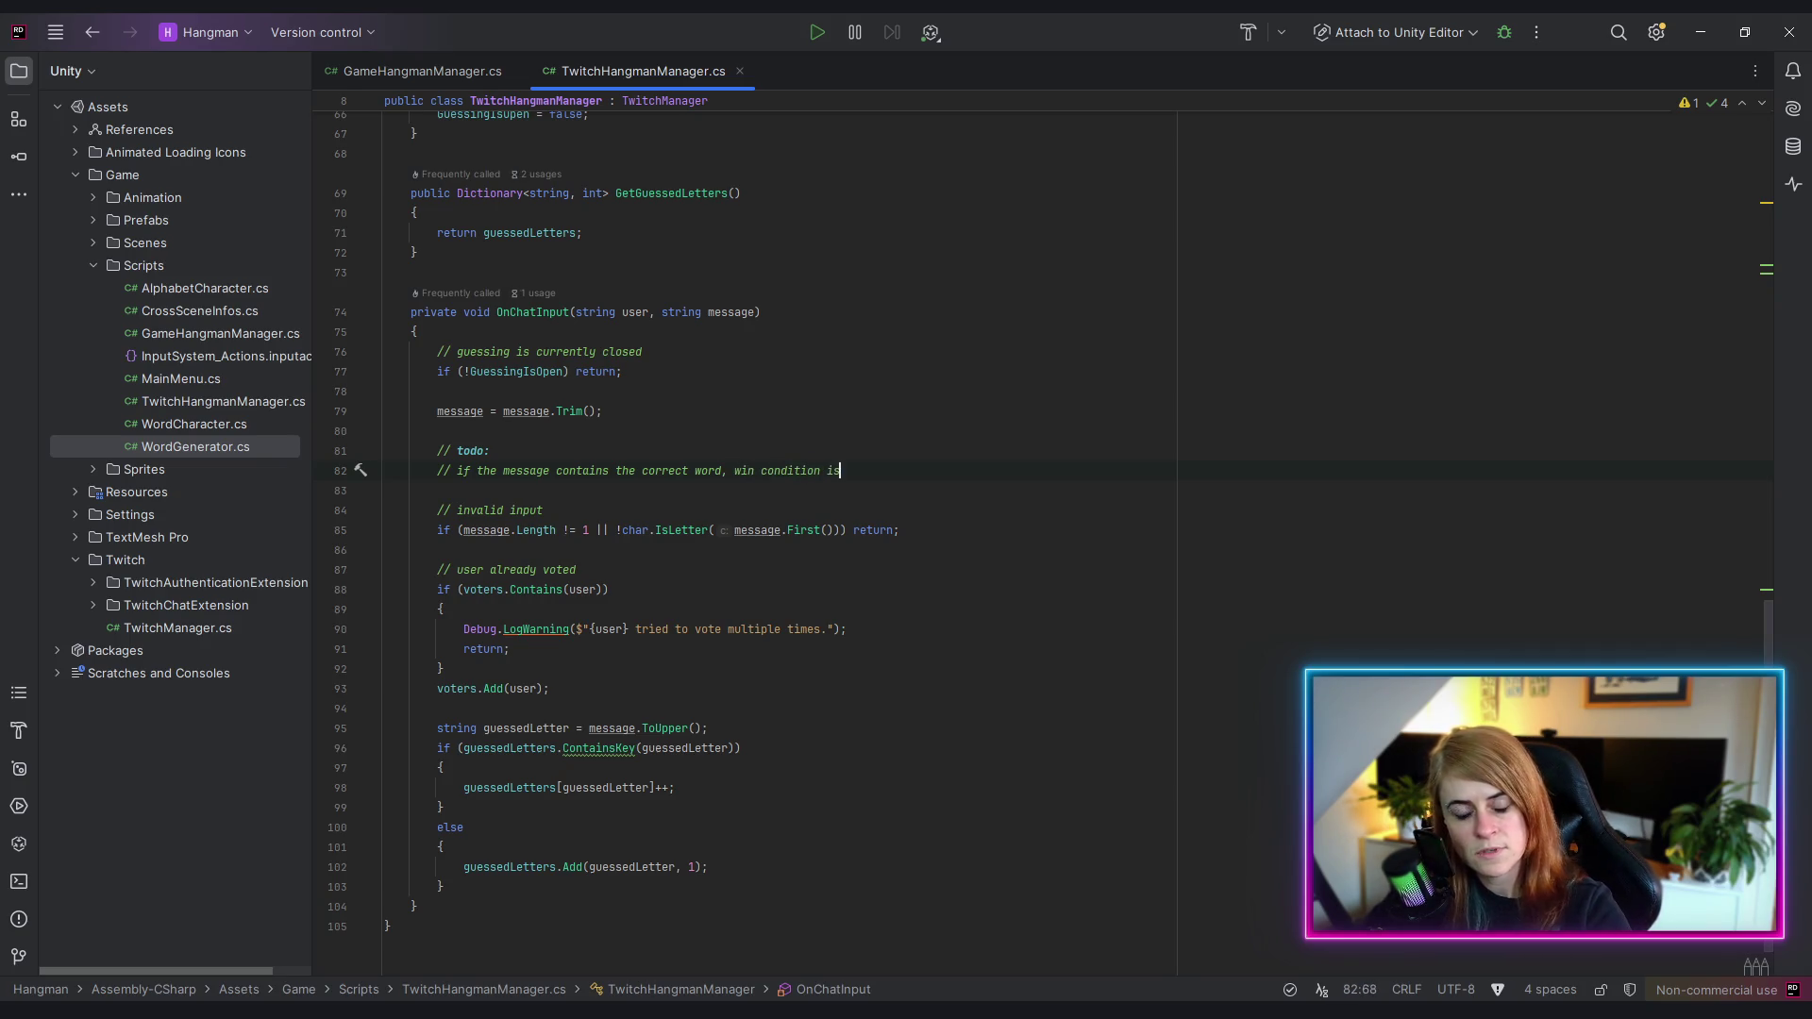
pyautogui.write(' sat')
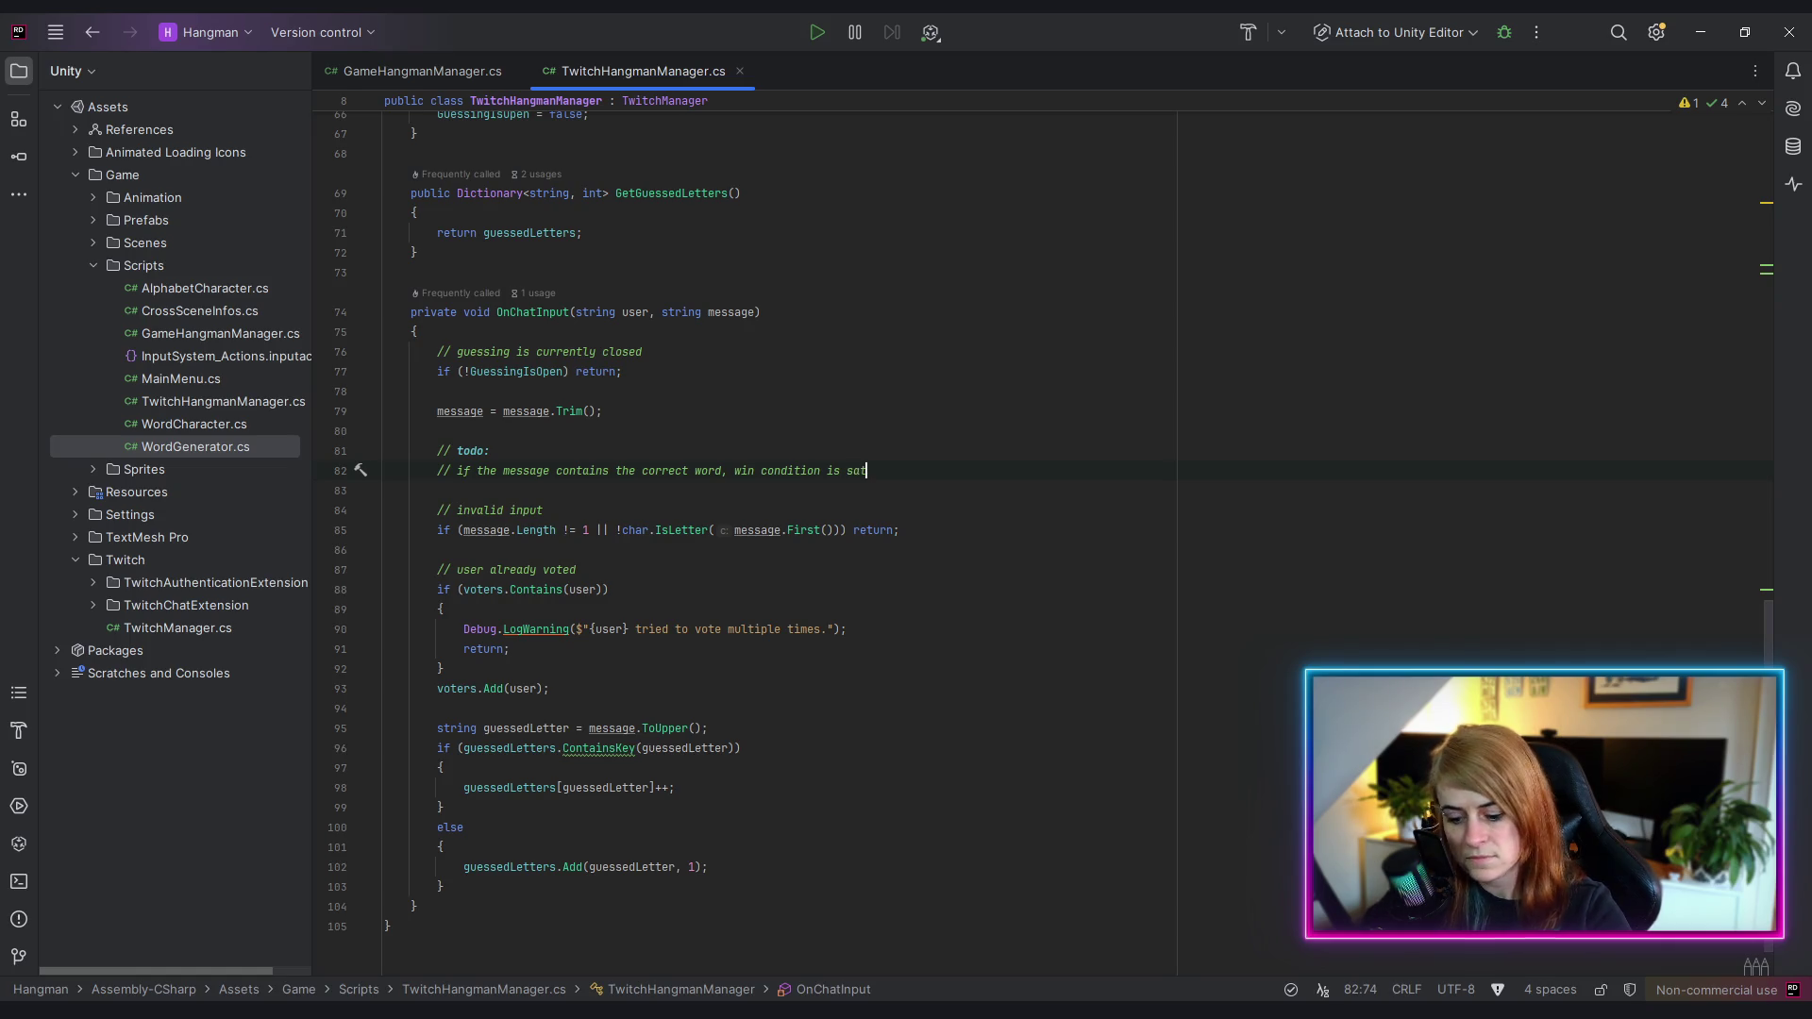
pyautogui.write('isfied')
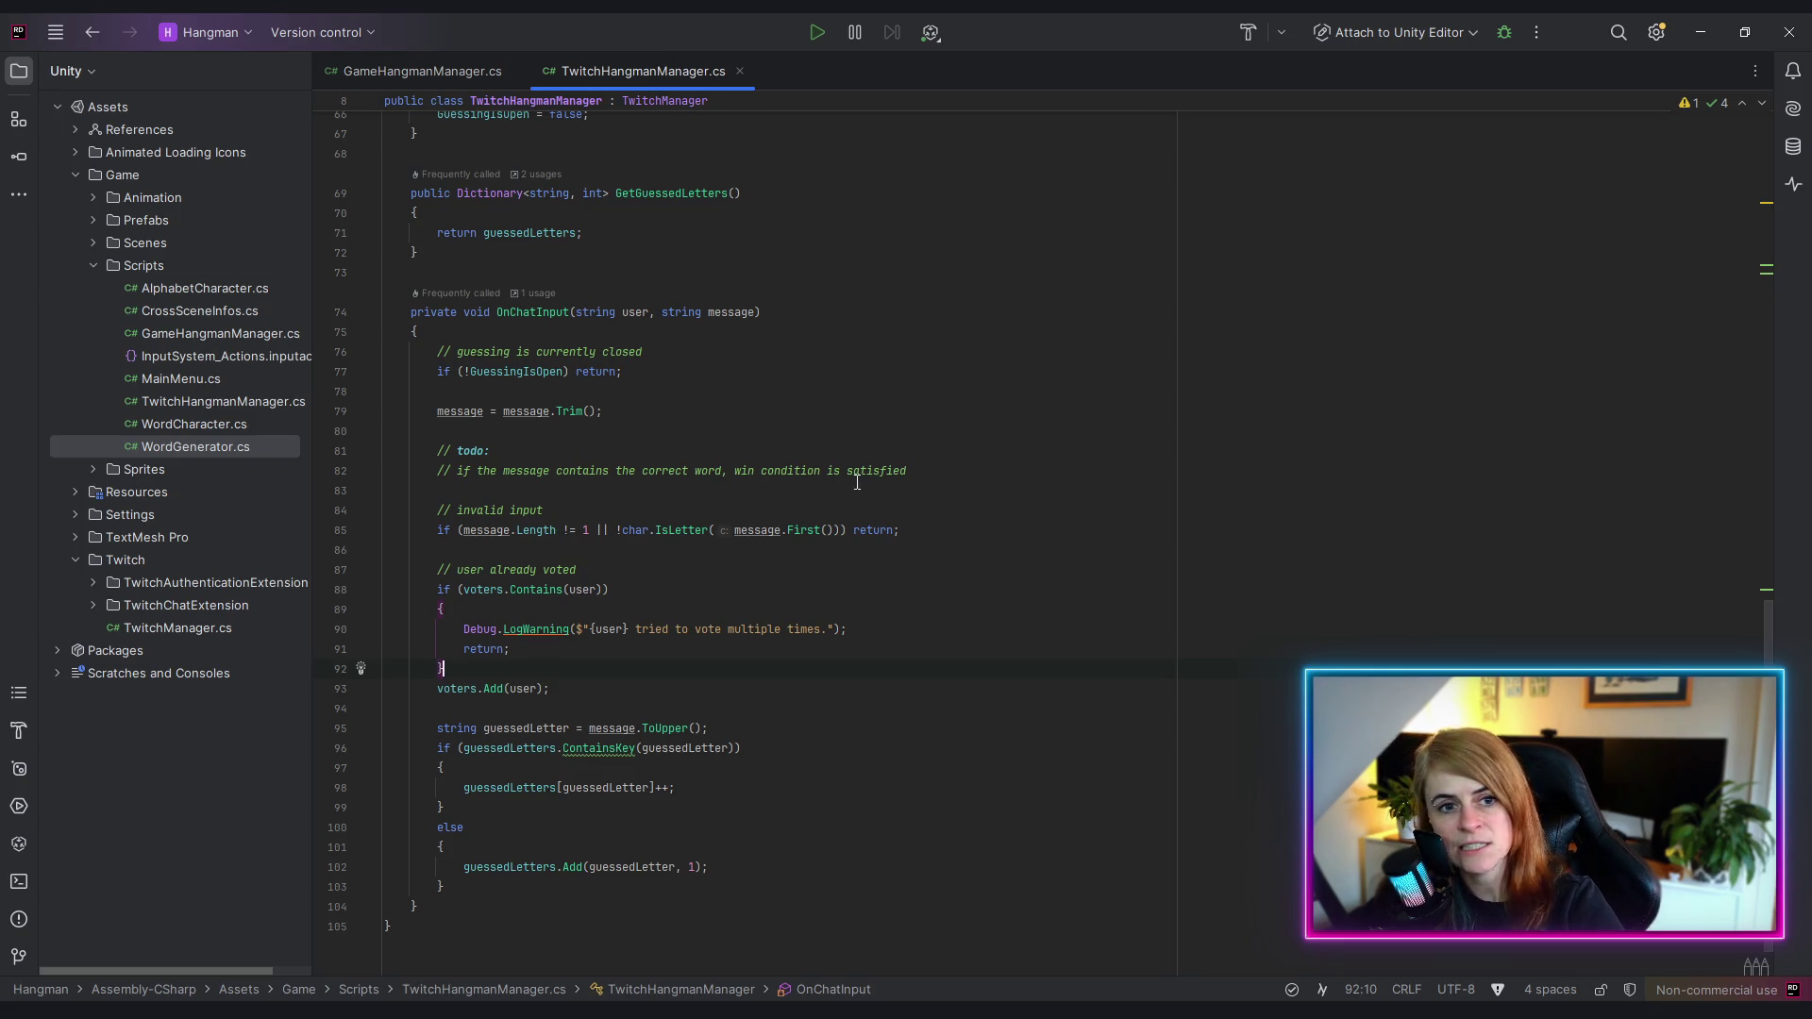
pyautogui.scroll(9, 857, 482)
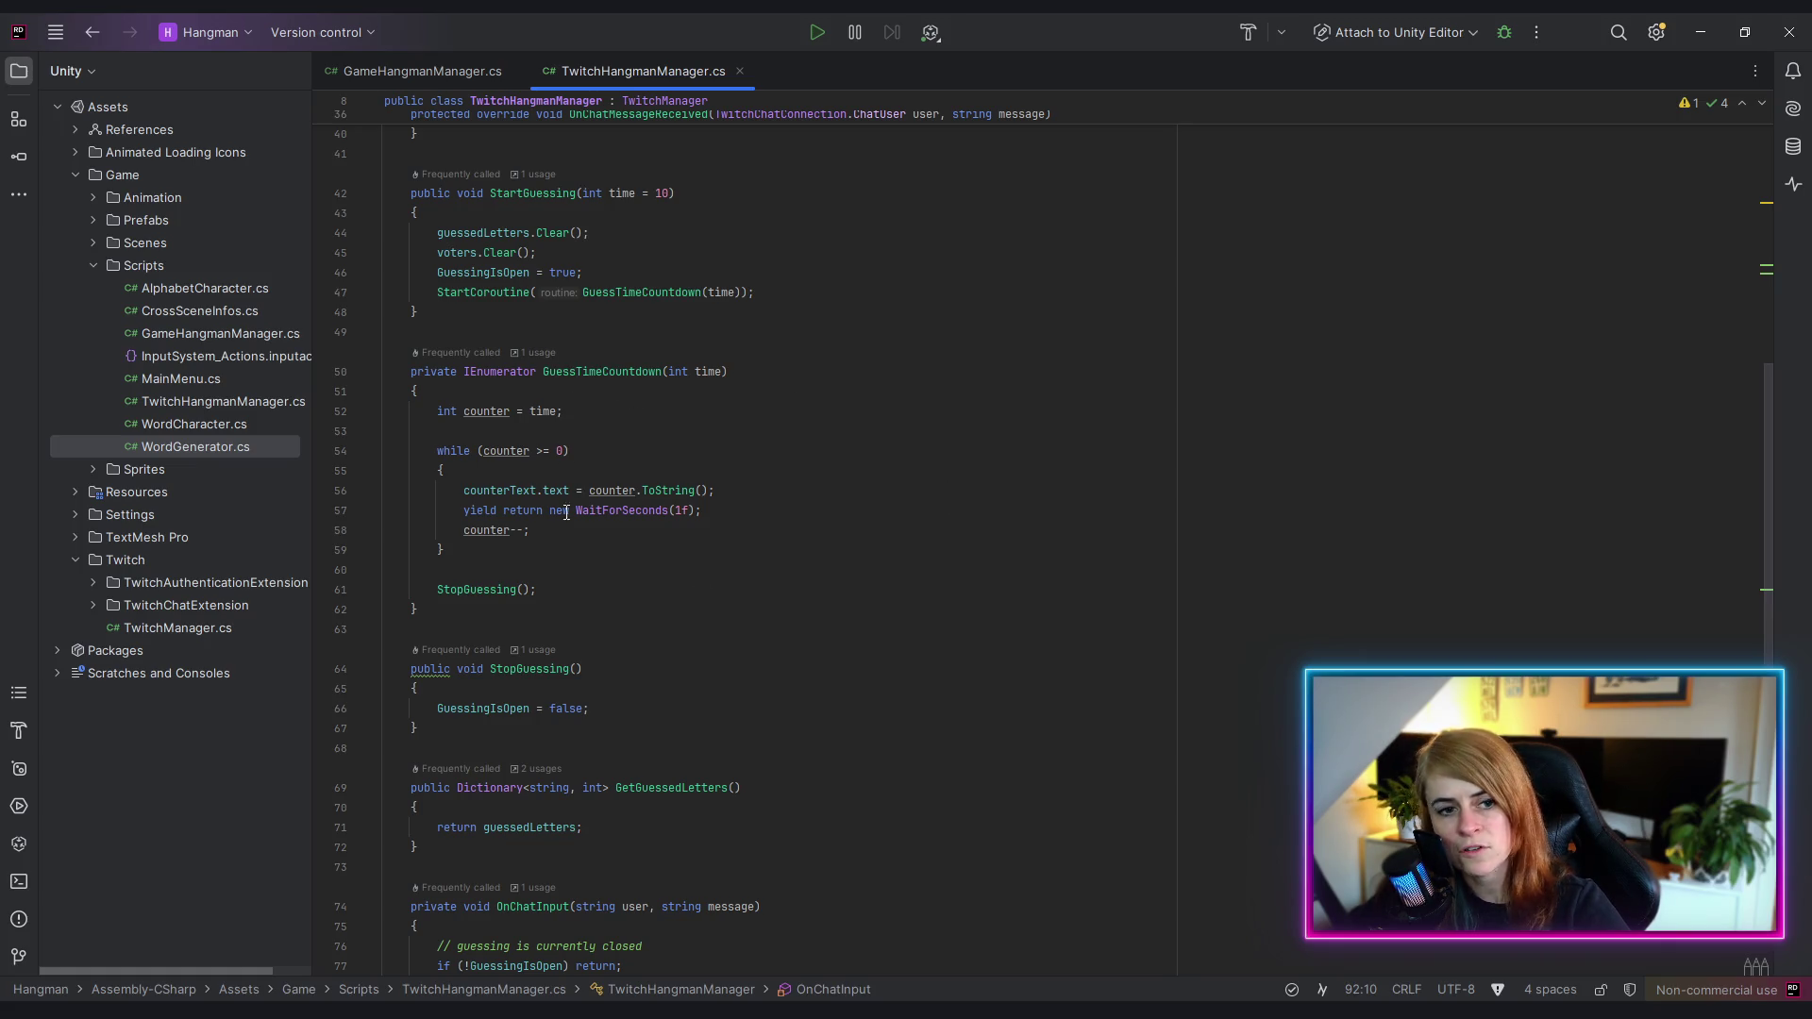
pyautogui.scroll(-10, 1095, 604)
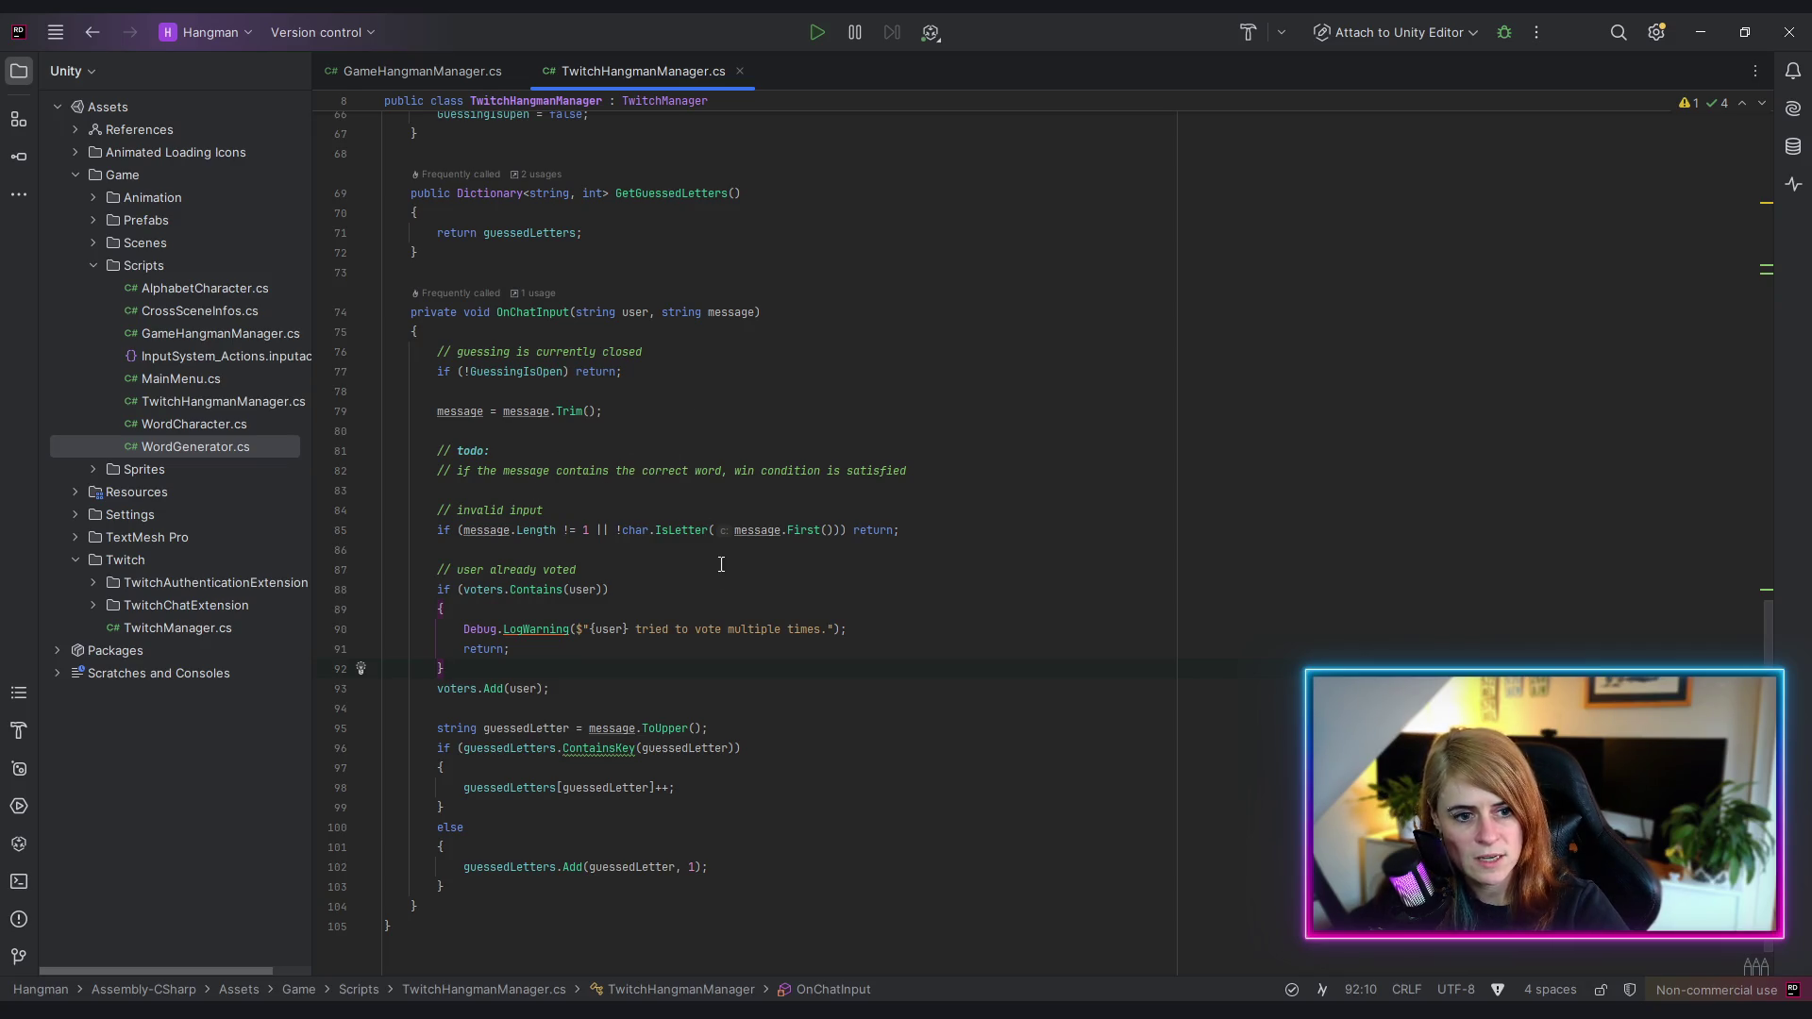
pyautogui.click(1072, 539)
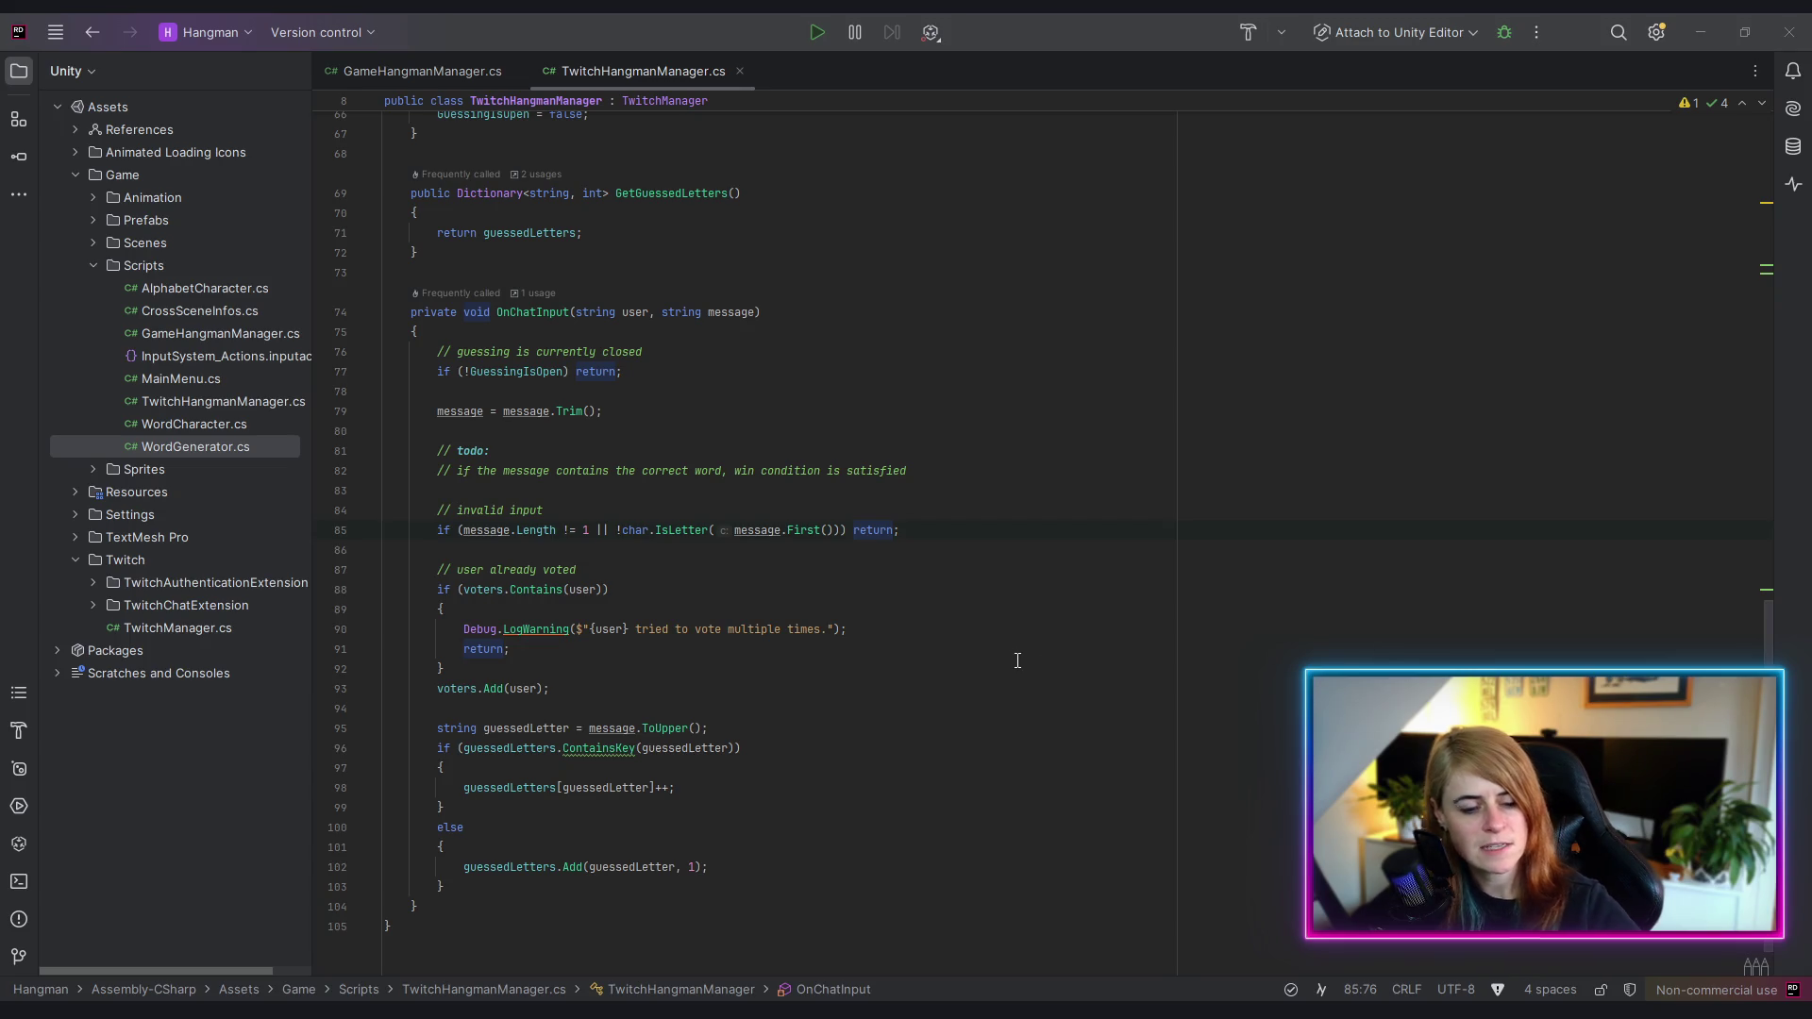
pyautogui.scroll(-1, 966, 654)
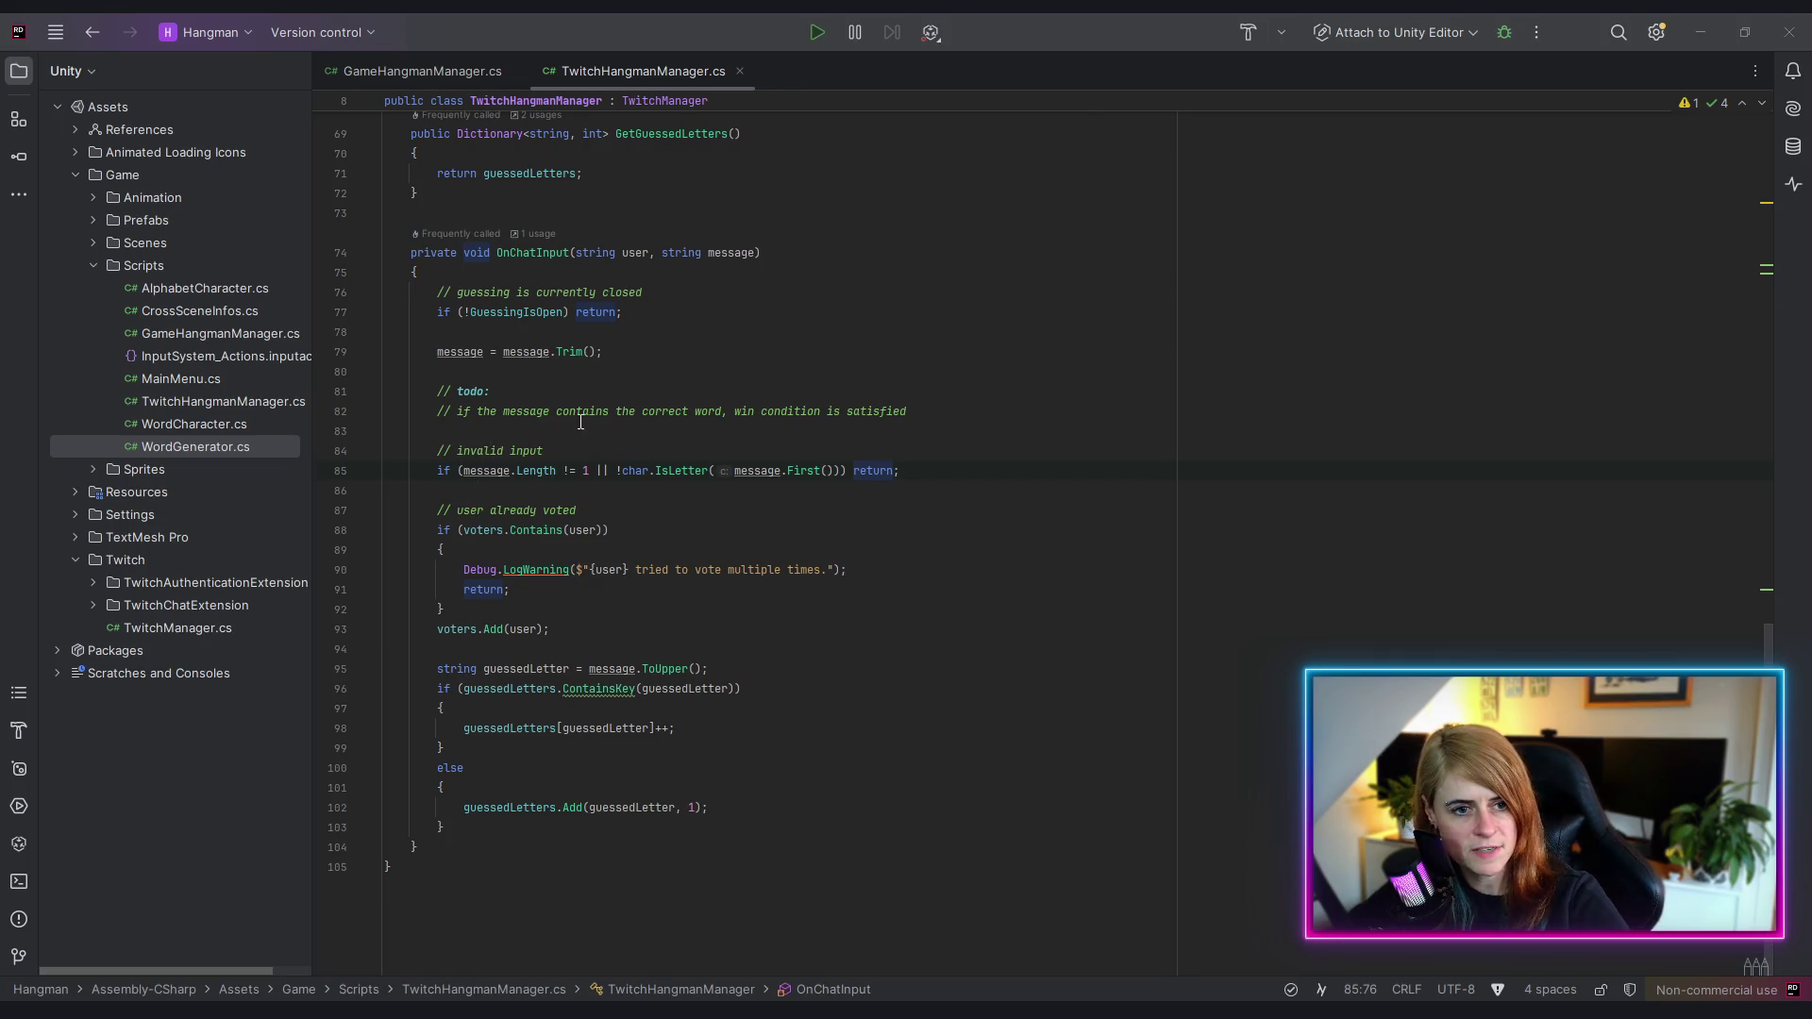
# - Review OnChatInput's message check, already-voted check, voters.Add call and guessedLetters tally
pyautogui.click(484, 470)
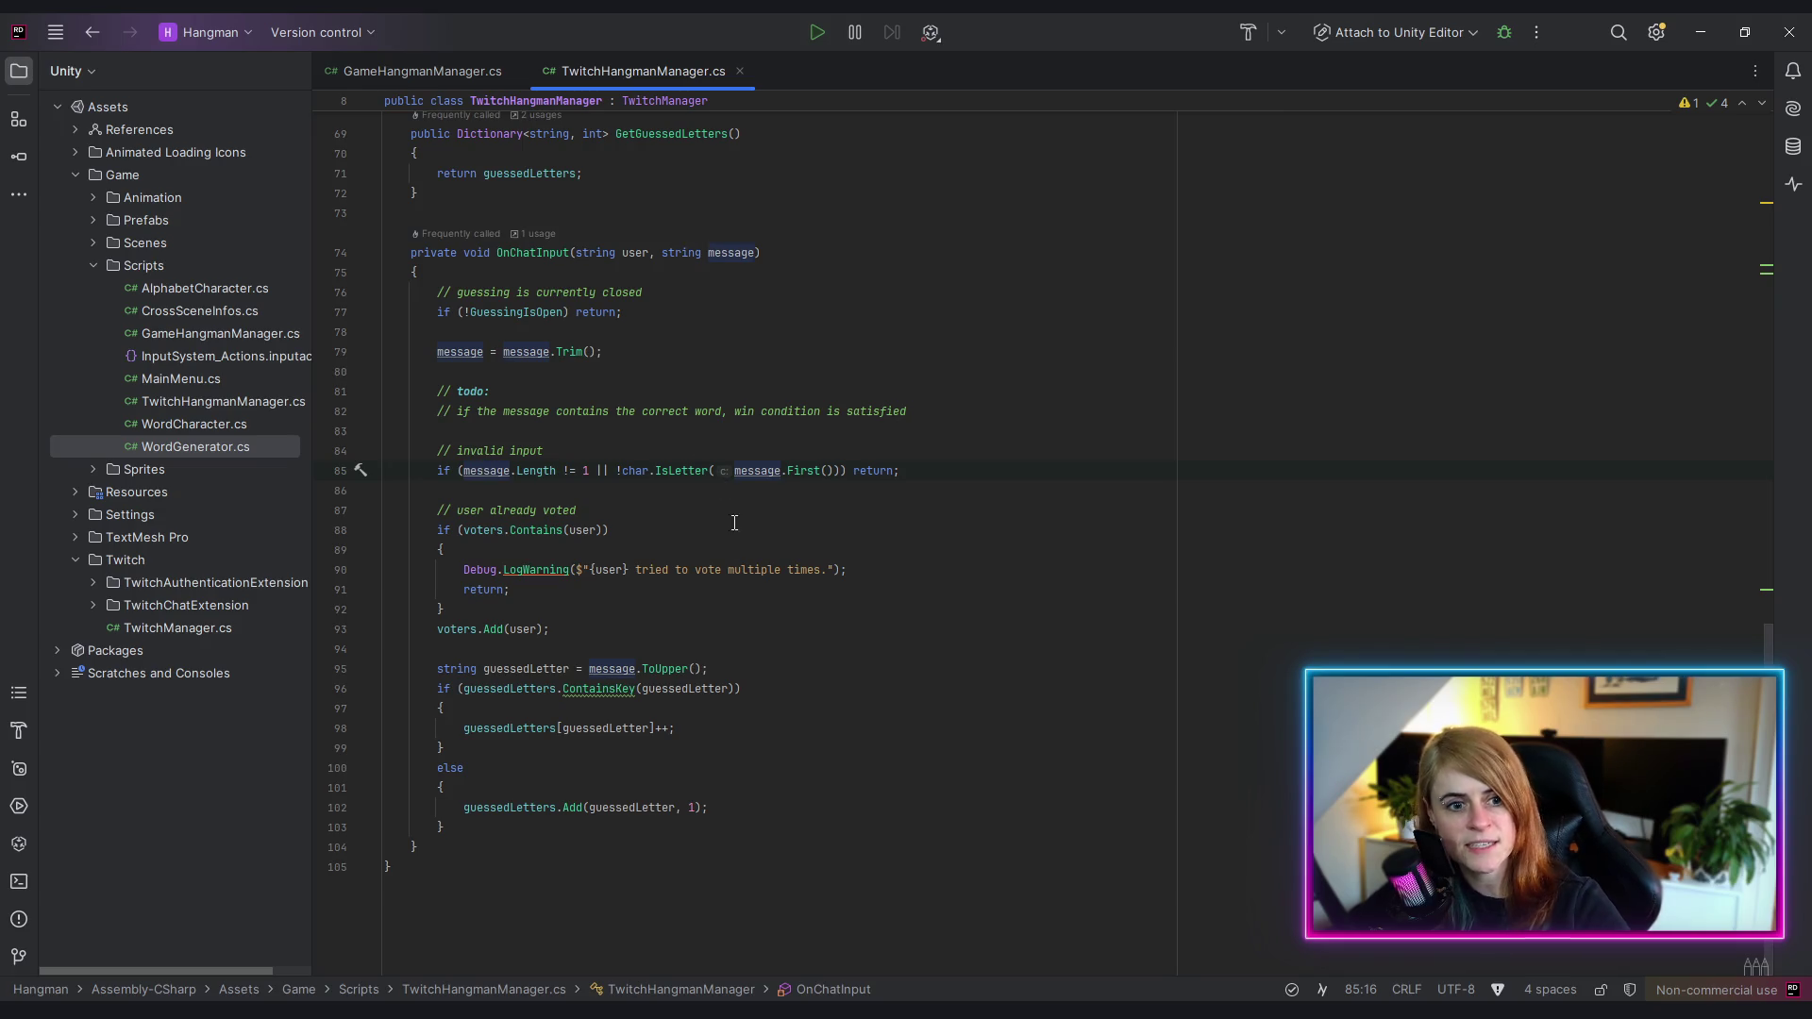
pyautogui.click(492, 550)
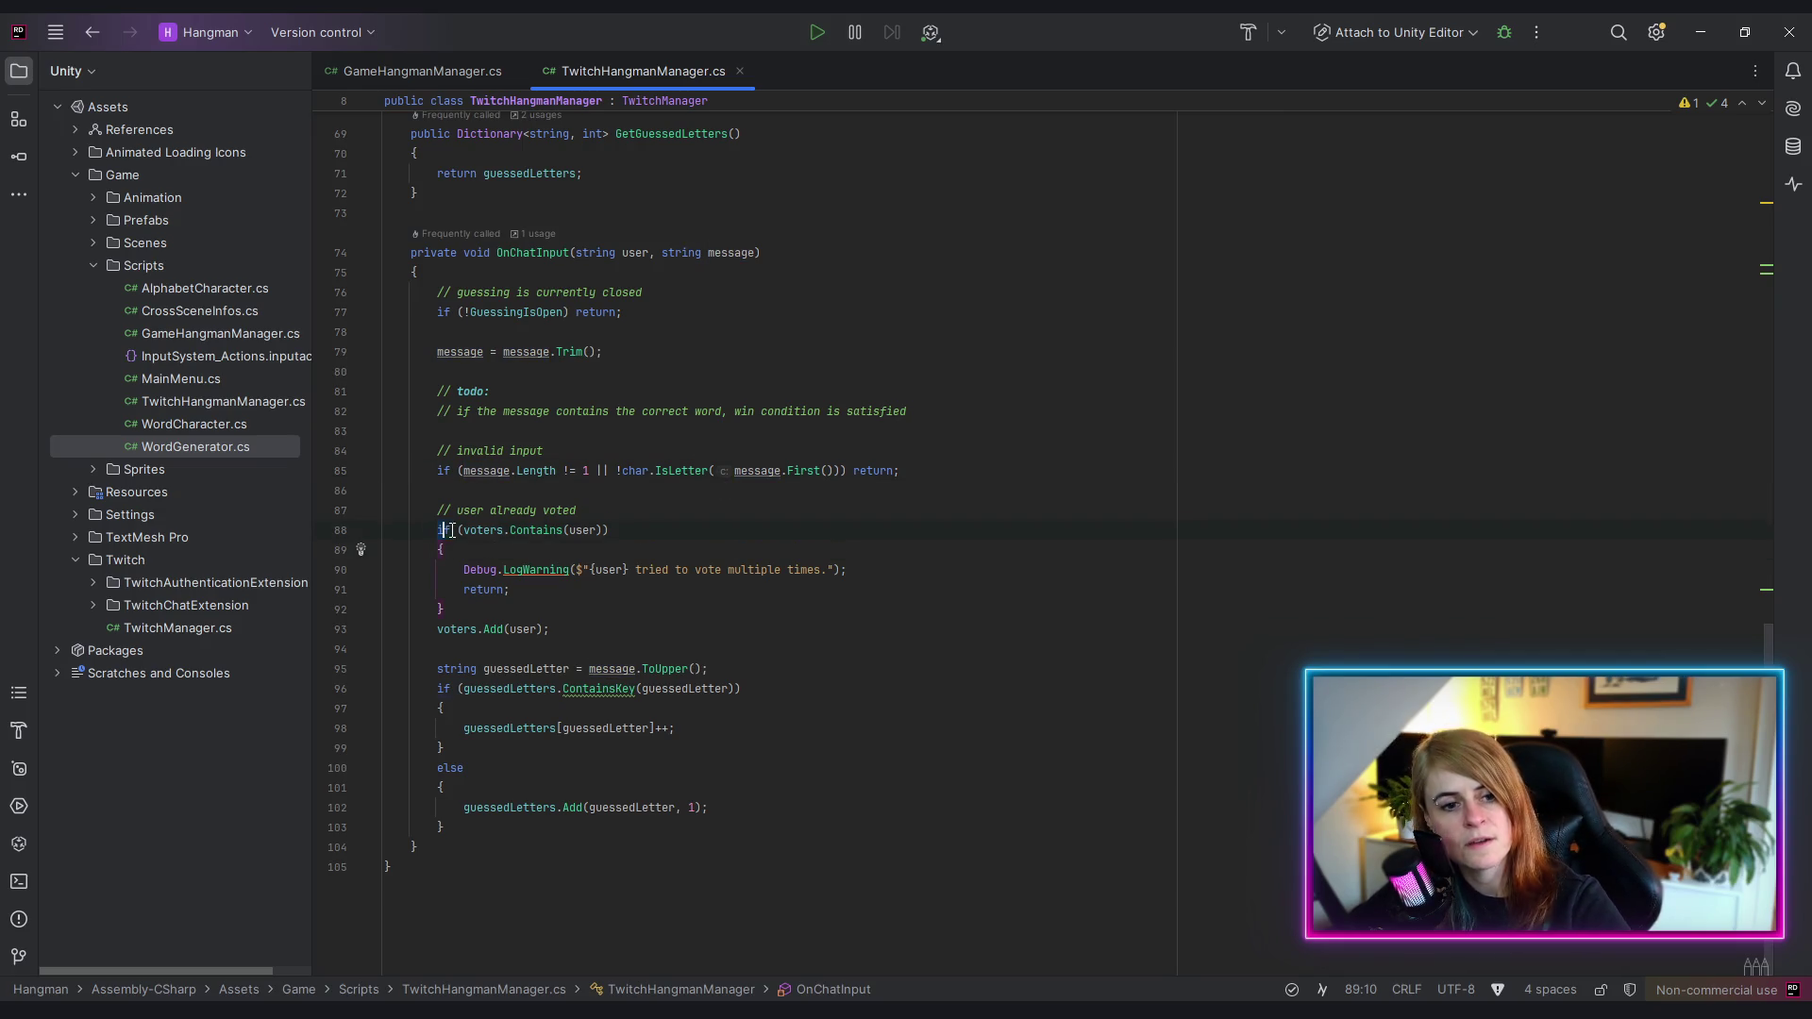
pyautogui.press('End')
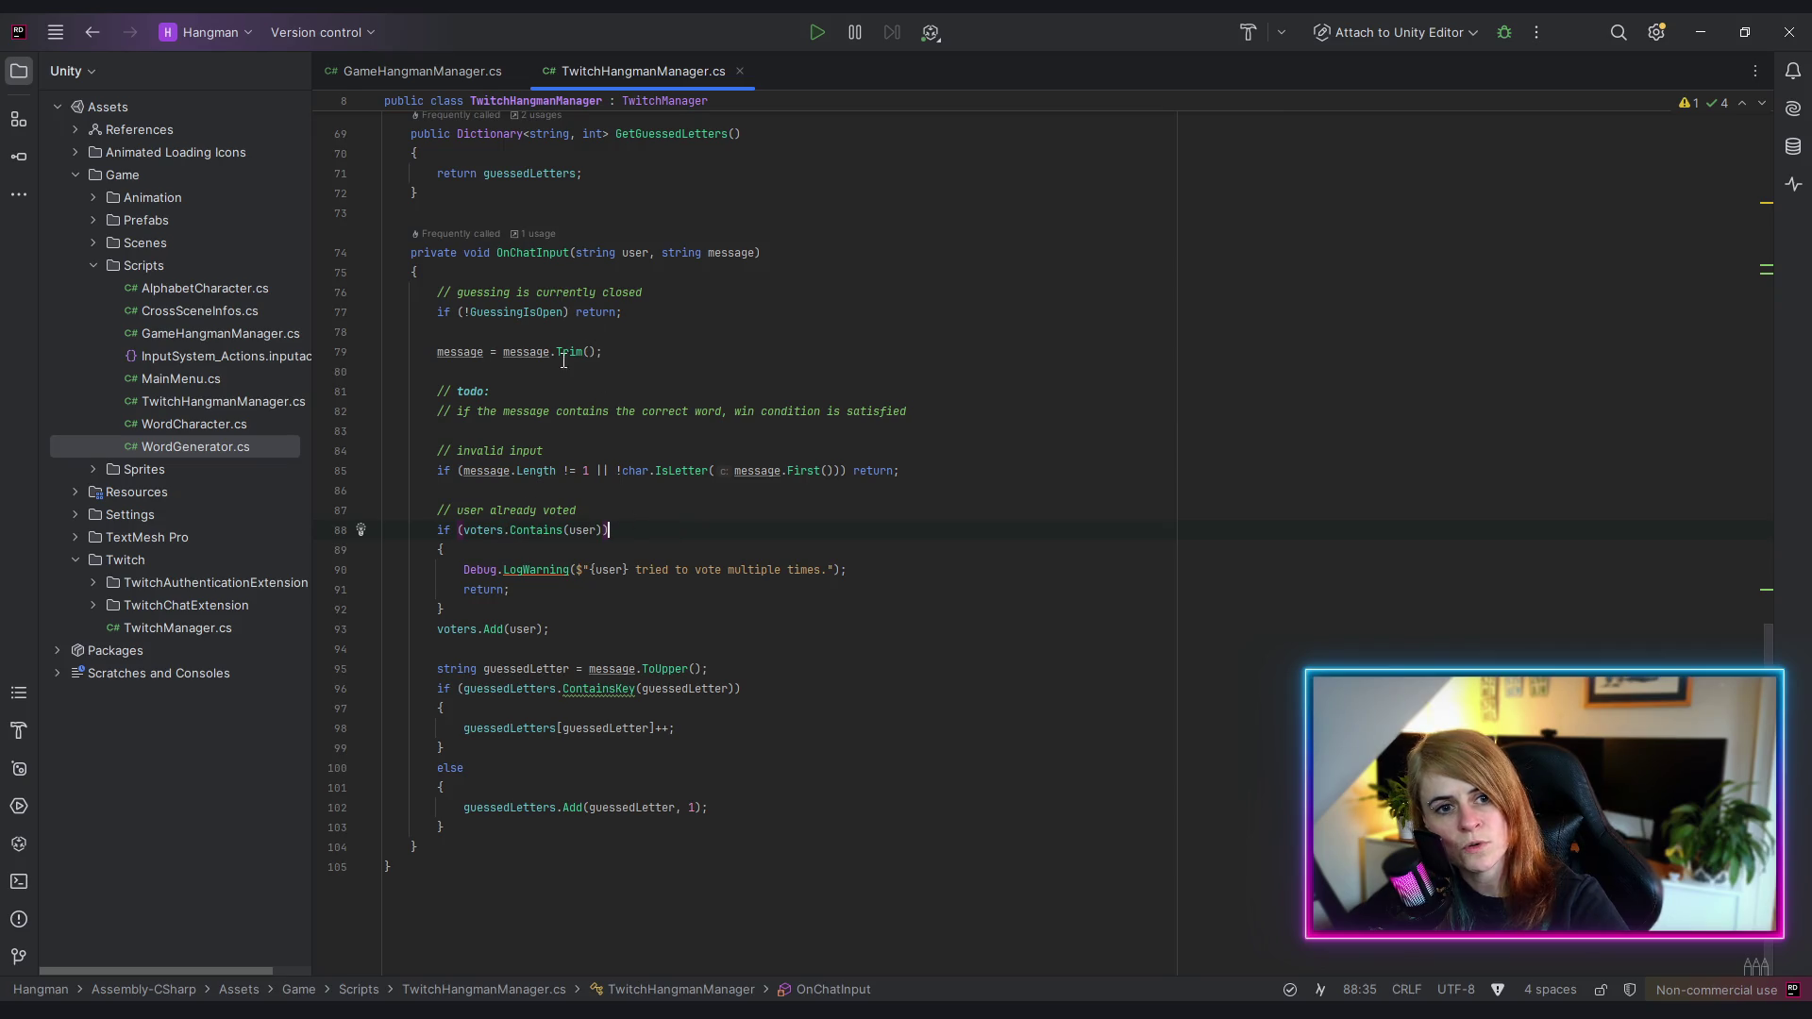
pyautogui.click(530, 532)
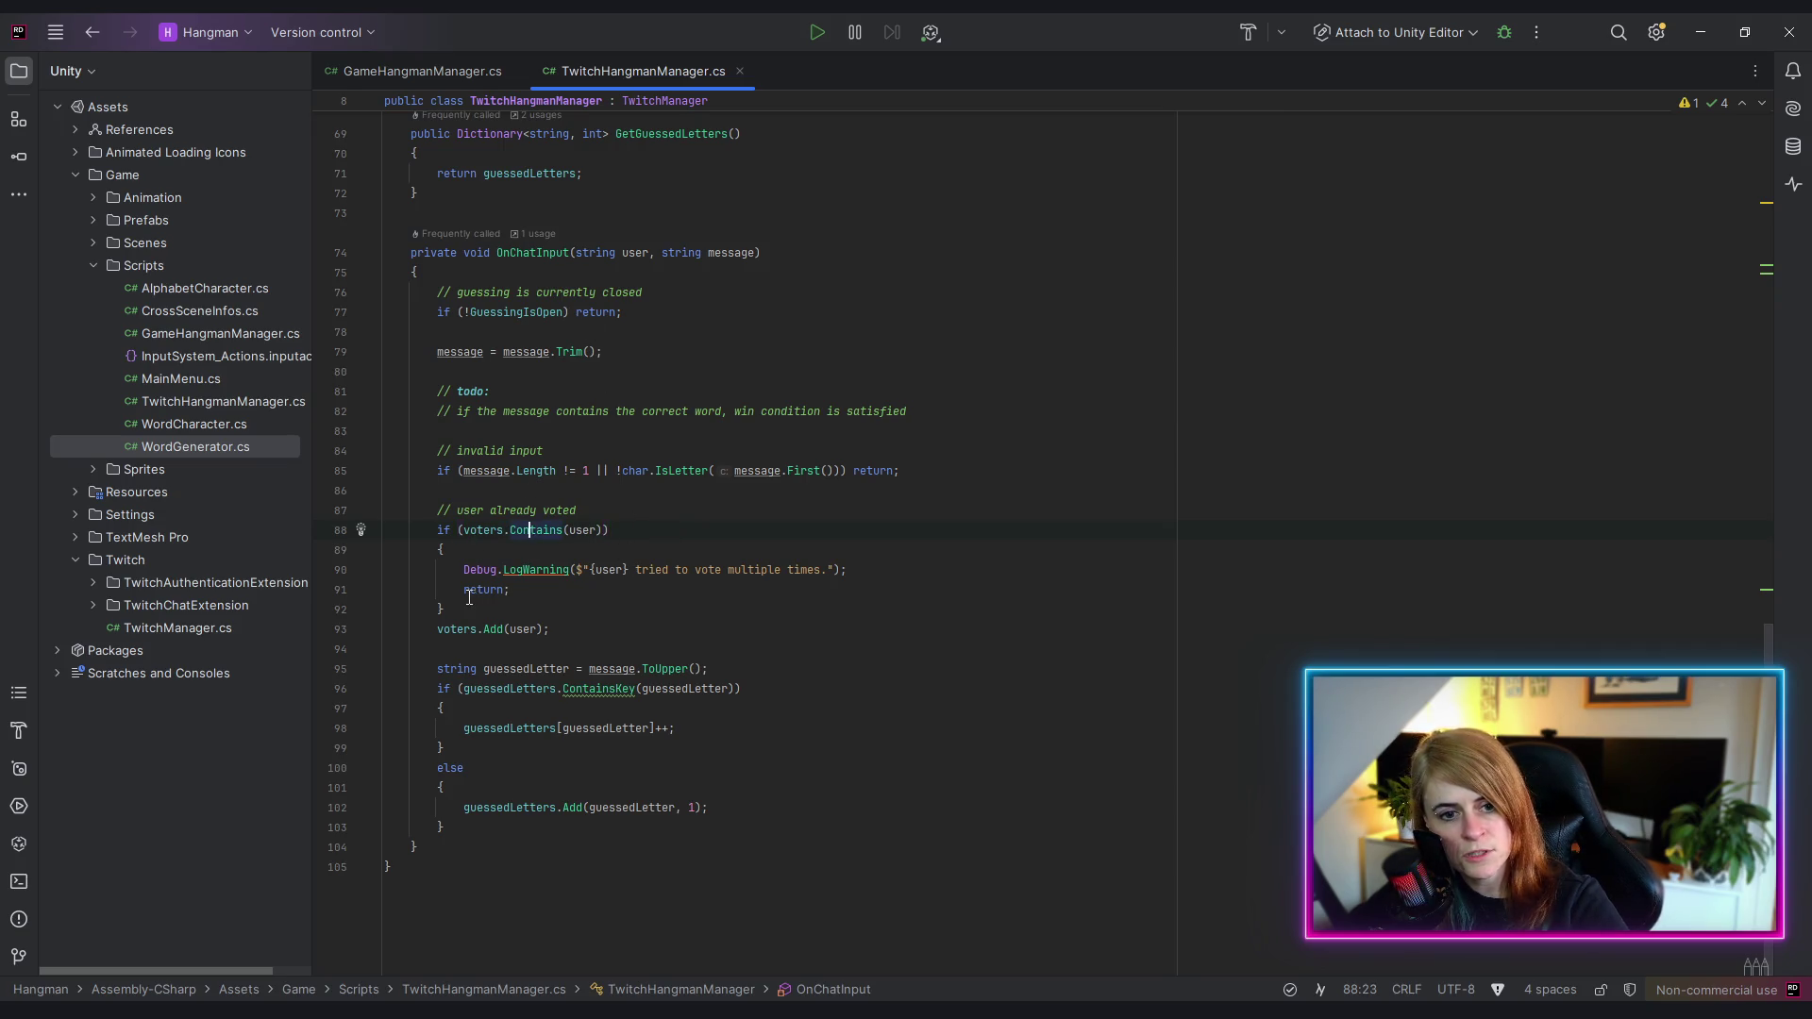
pyautogui.hotkey('ctrl', 'w')
pyautogui.hotkey('ctrl', 'w')
pyautogui.hotkey('ctrl', 'w')
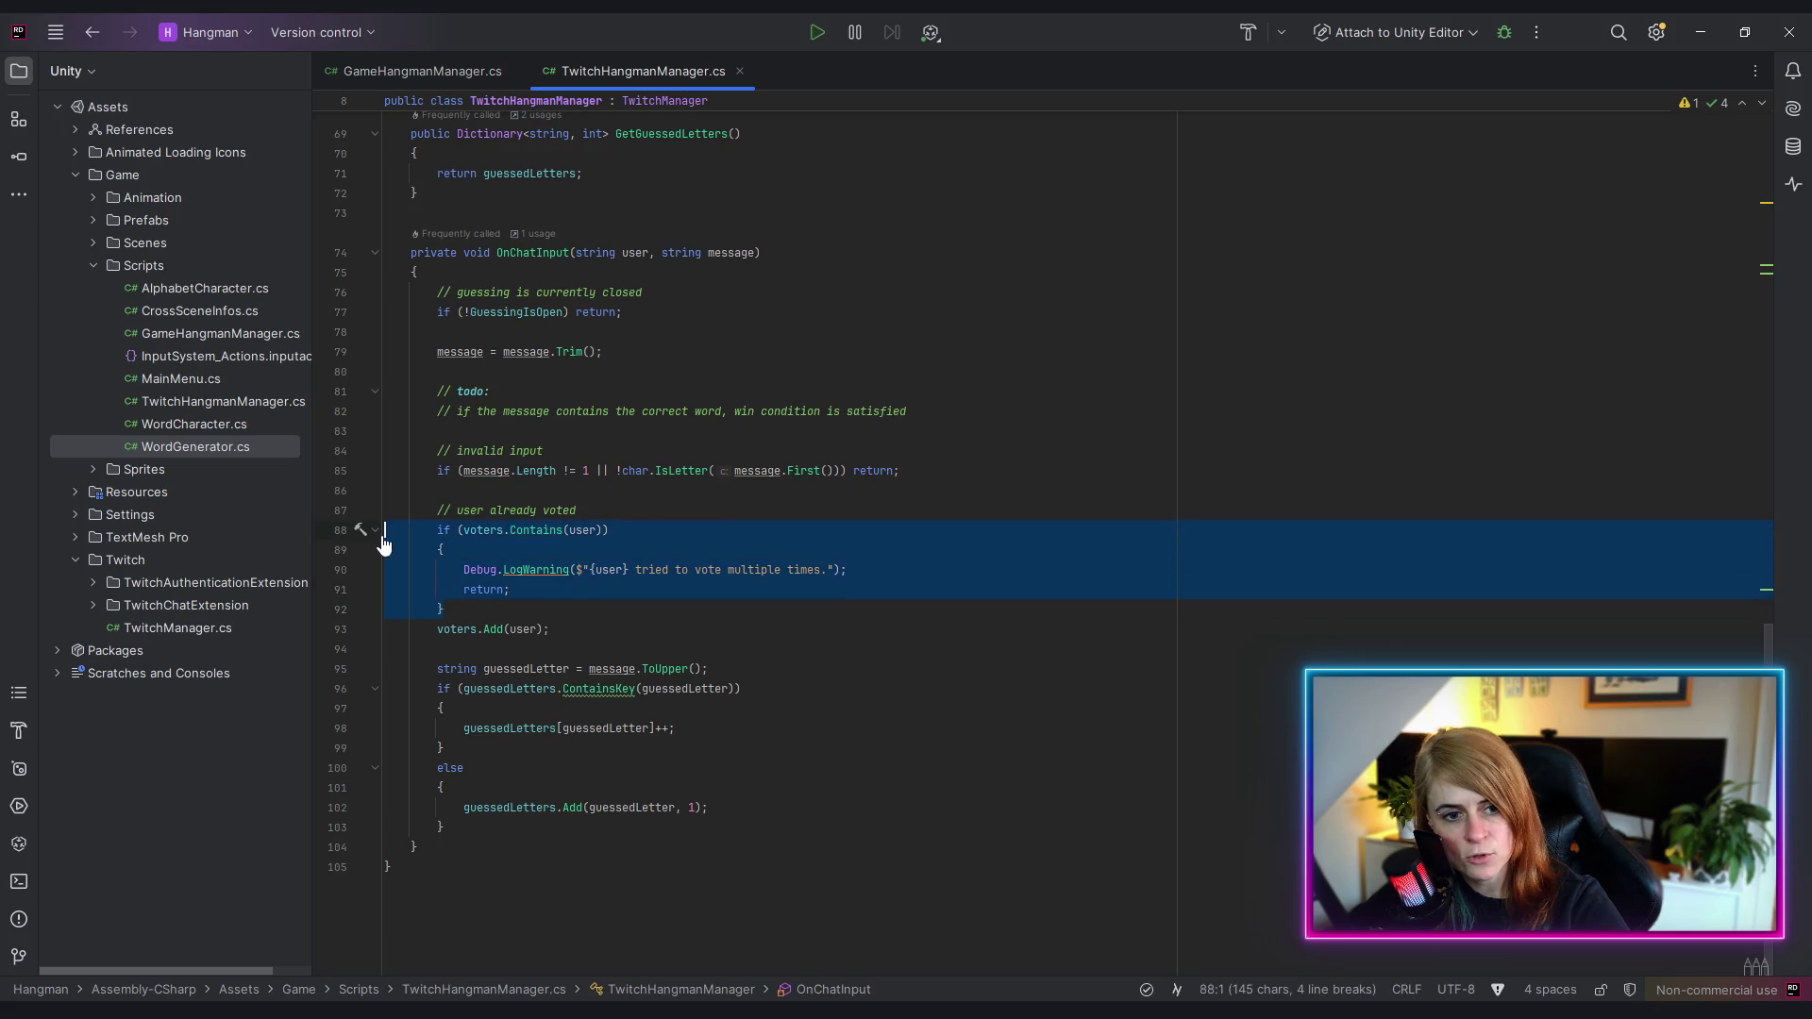
pyautogui.click(605, 613)
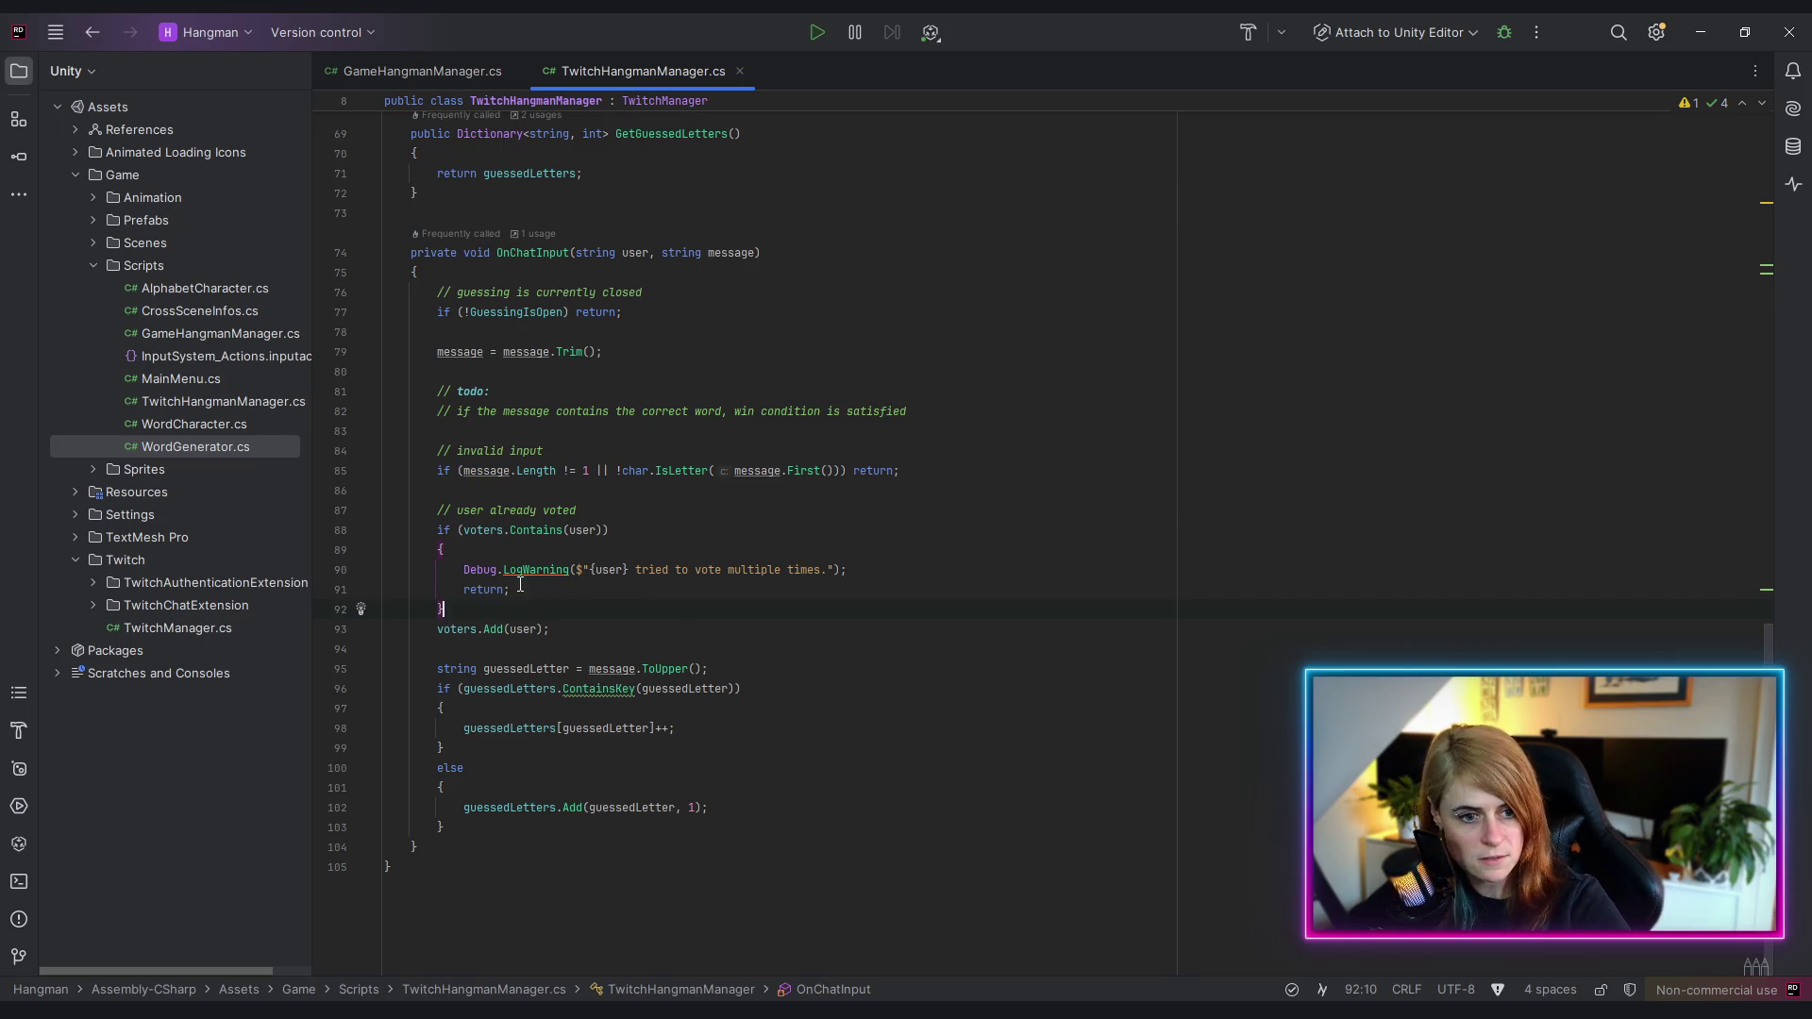
pyautogui.click(485, 628)
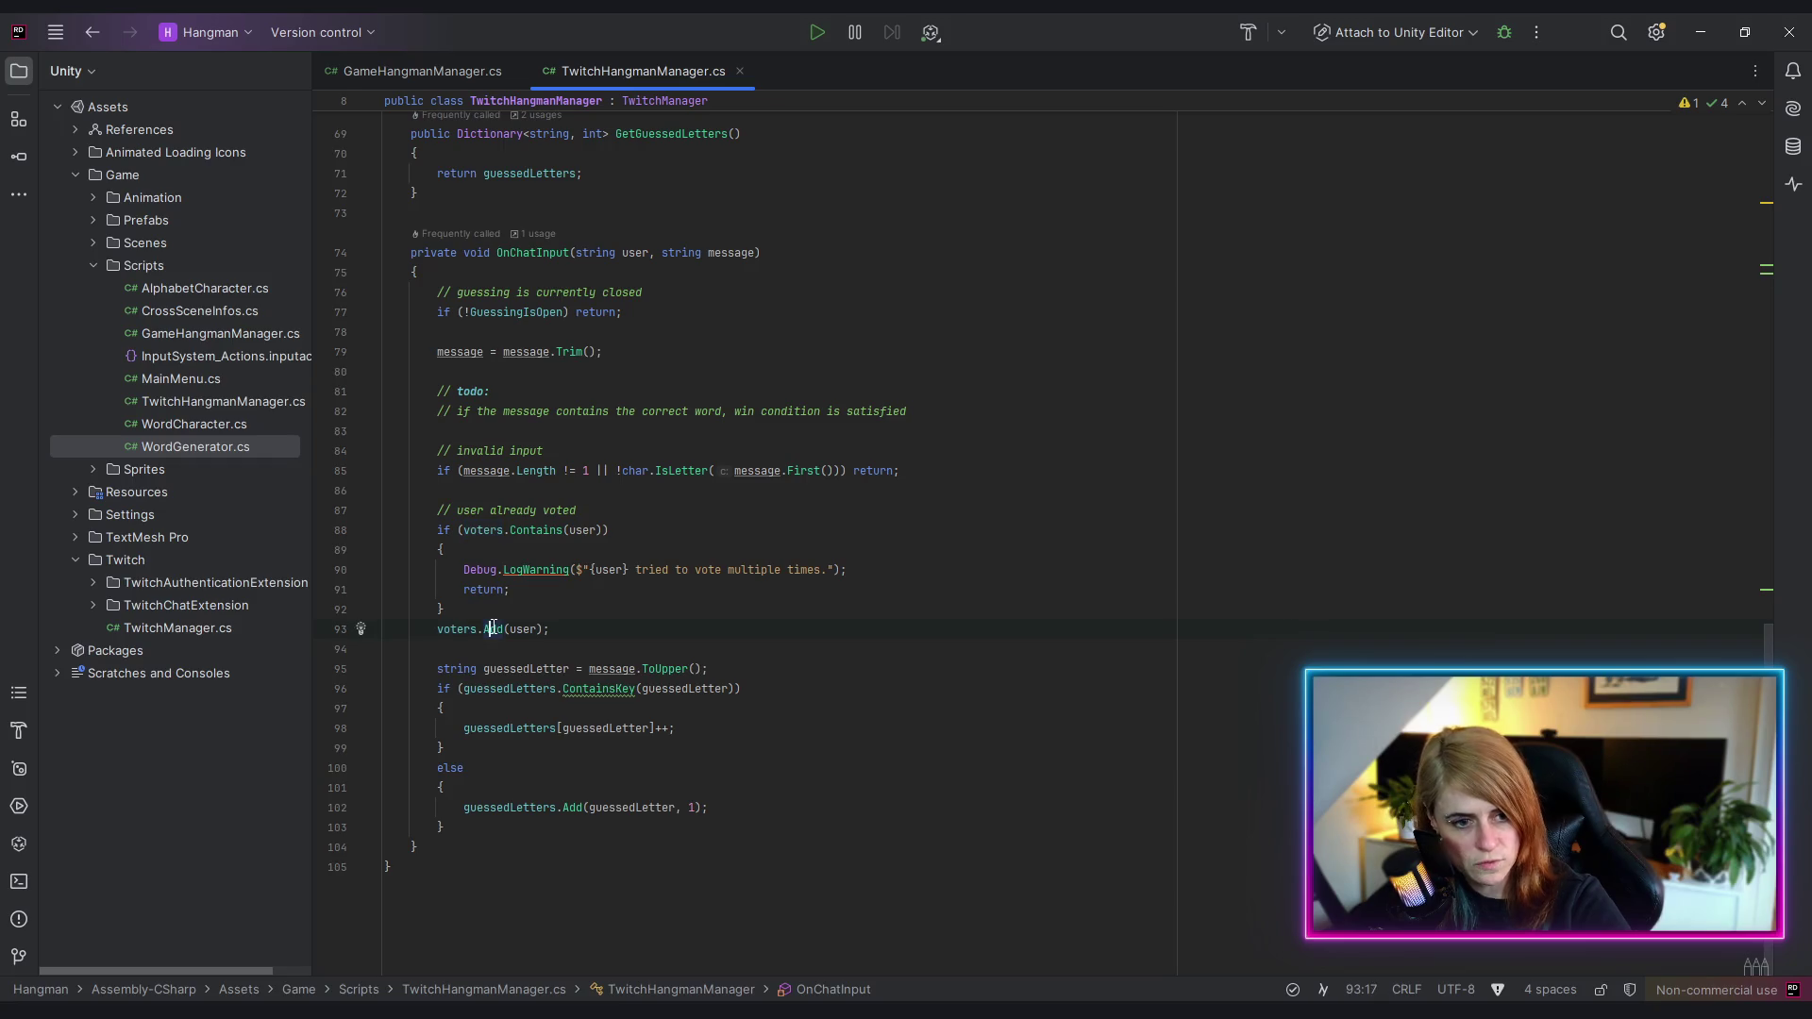
pyautogui.moveTo(487, 630)
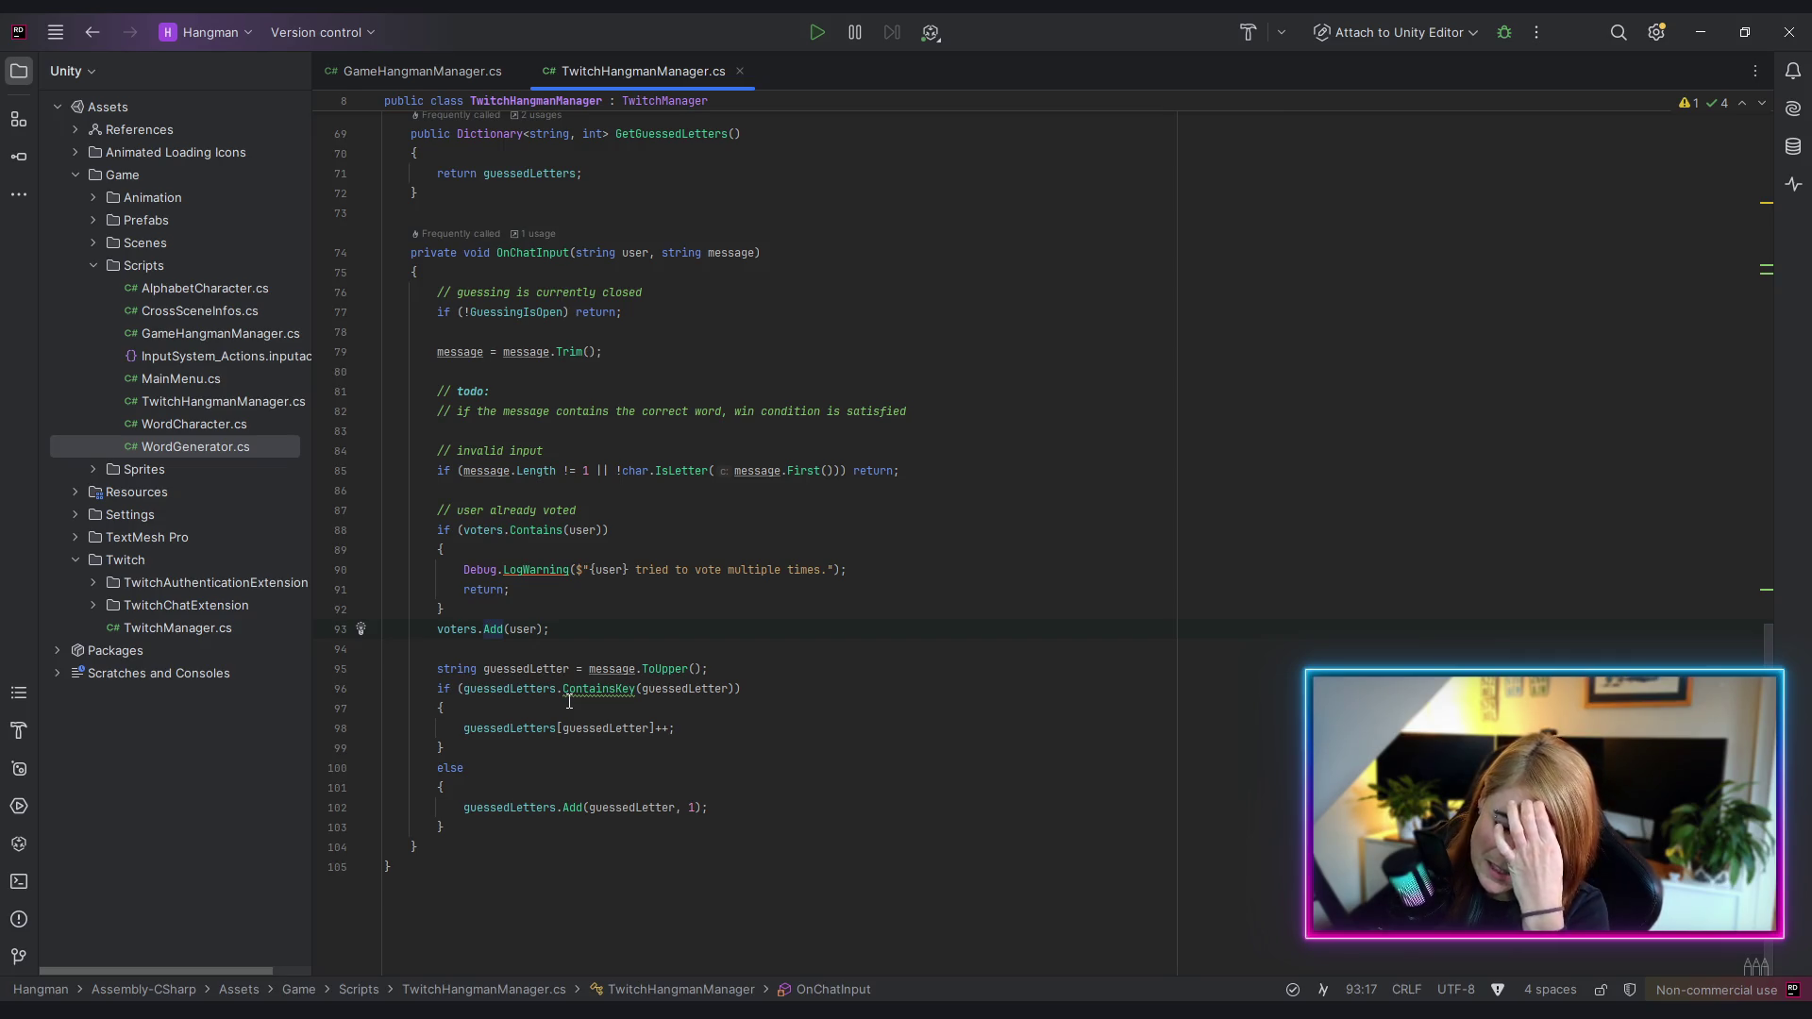
pyautogui.click(519, 735)
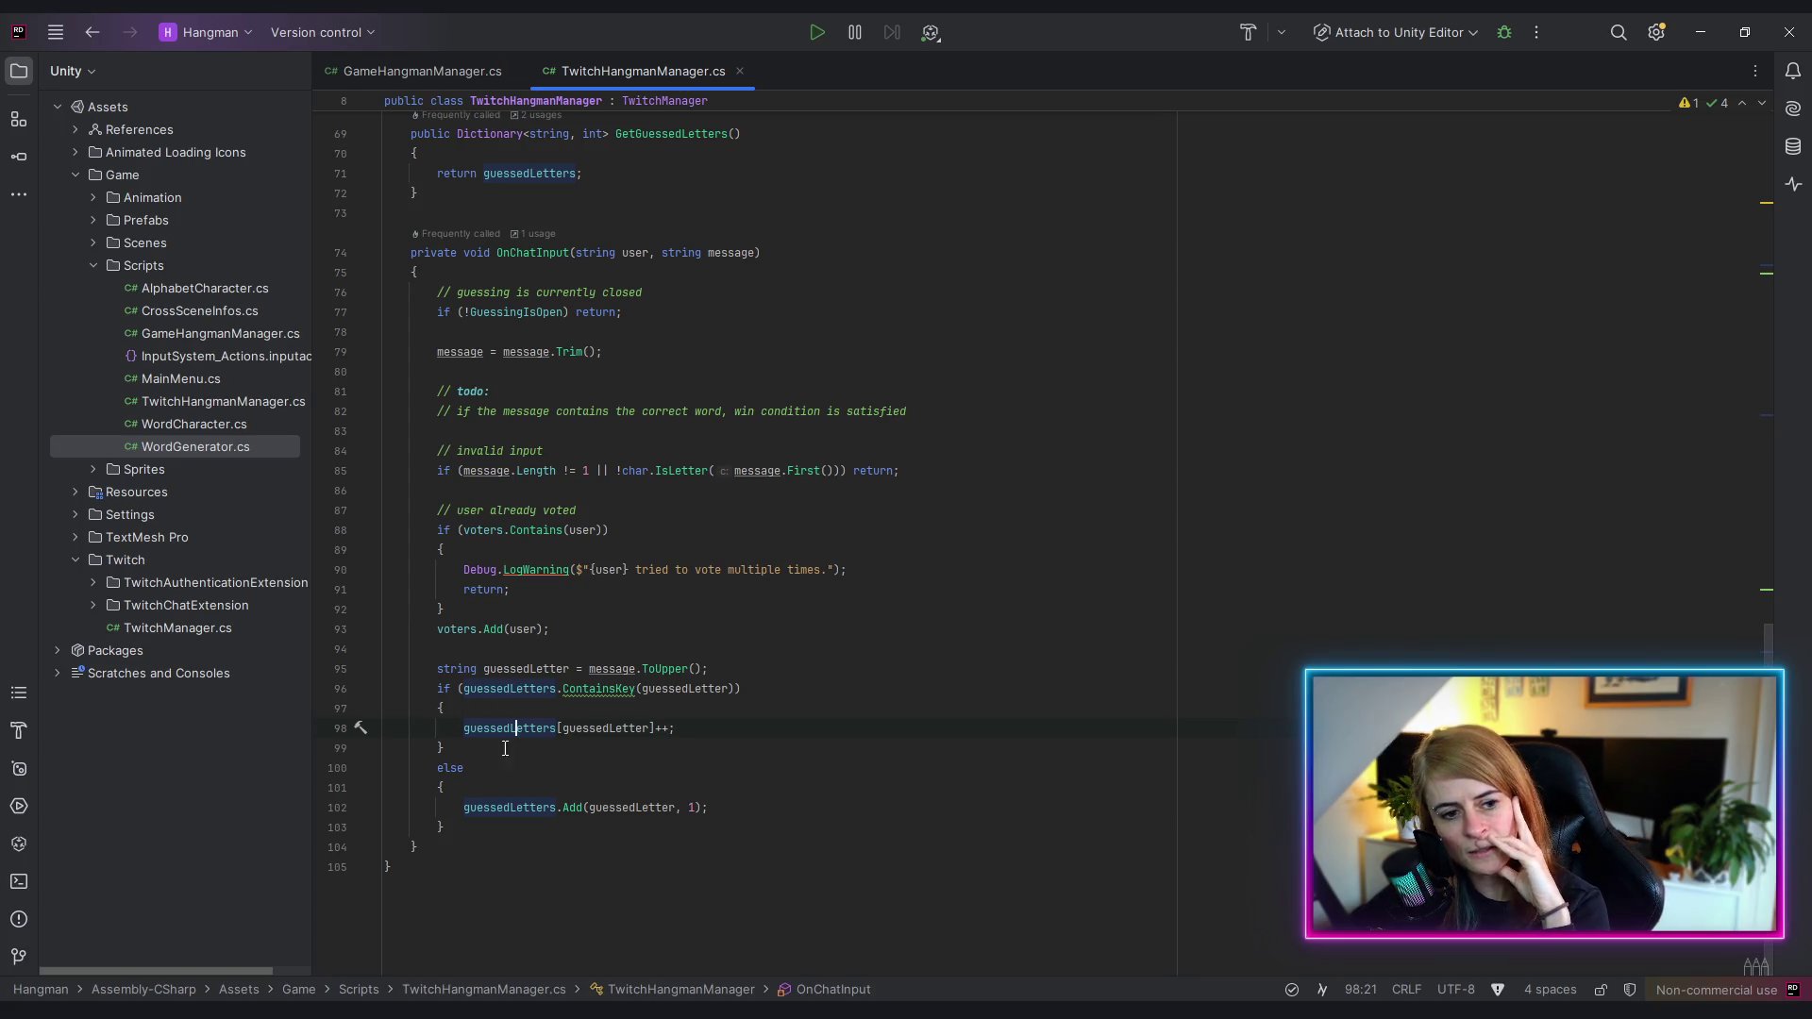
pyautogui.click(504, 783)
pyautogui.click(529, 732)
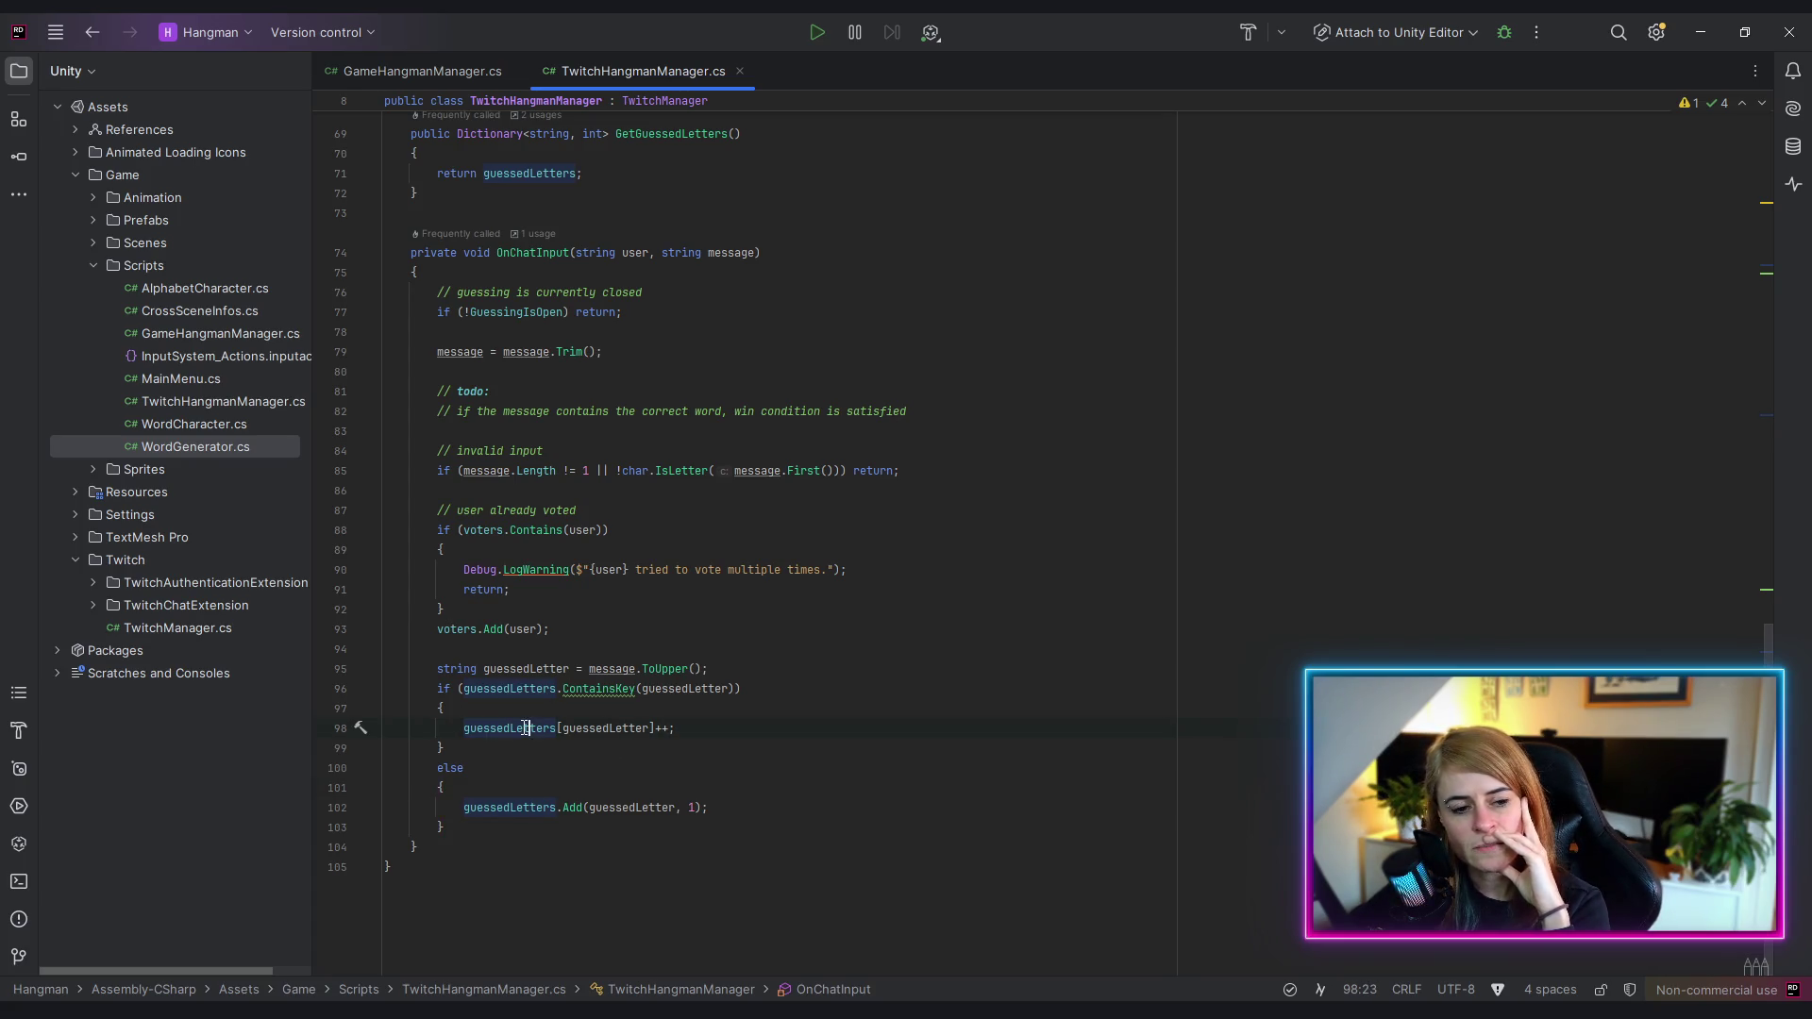
pyautogui.click(597, 733)
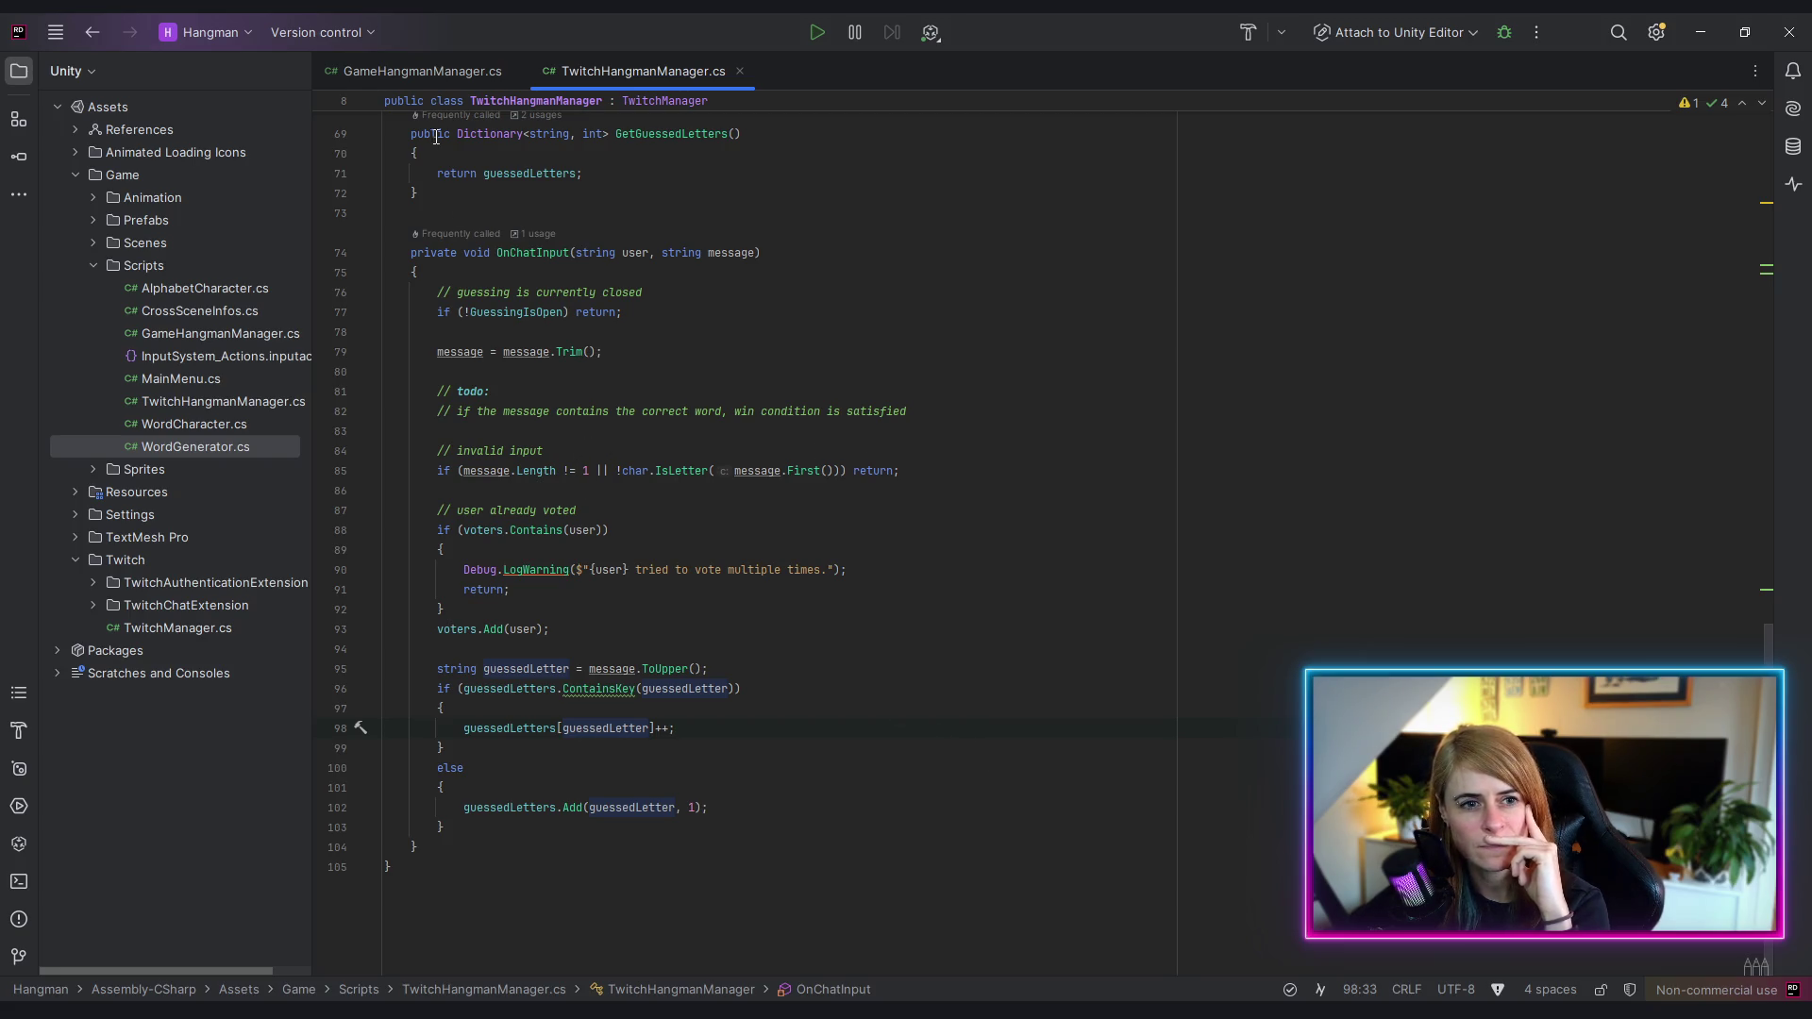
# - Add a '// todo: nice to haves' comment line below GetGuessedLetters
pyautogui.click(515, 210)
pyautogui.press('Return')
pyautogui.press('Return')
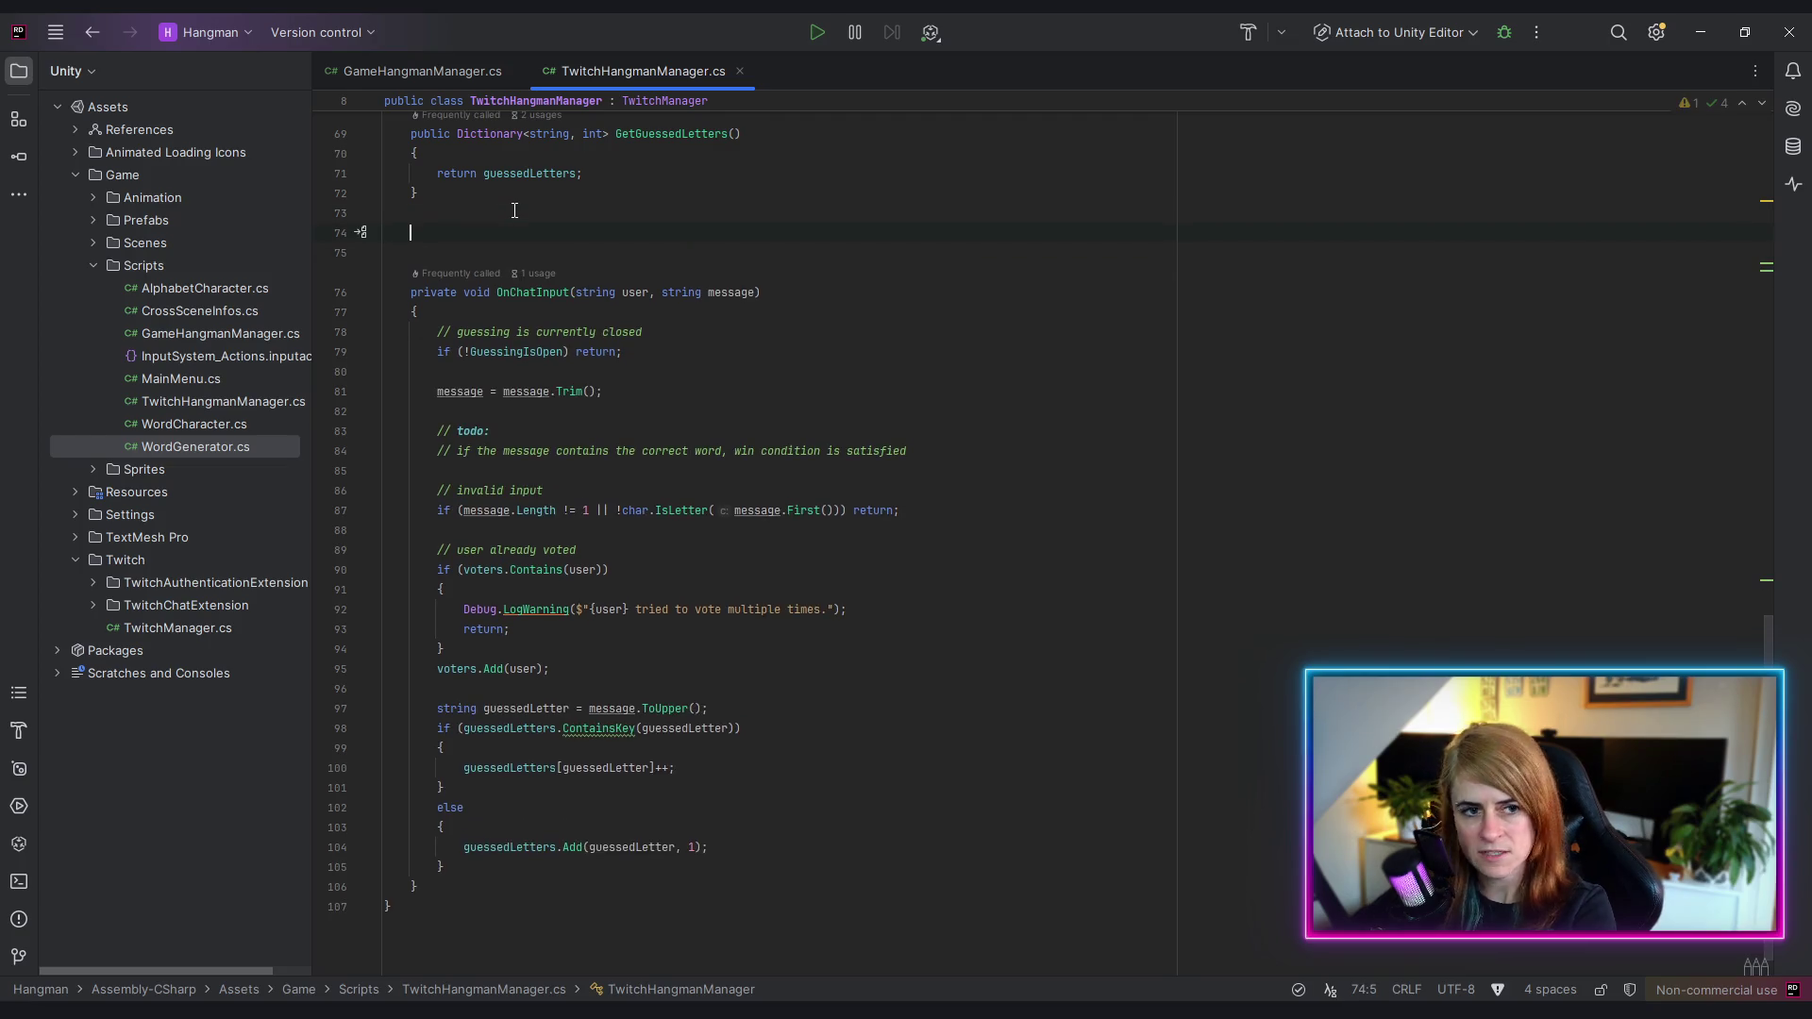
pyautogui.write('// ')
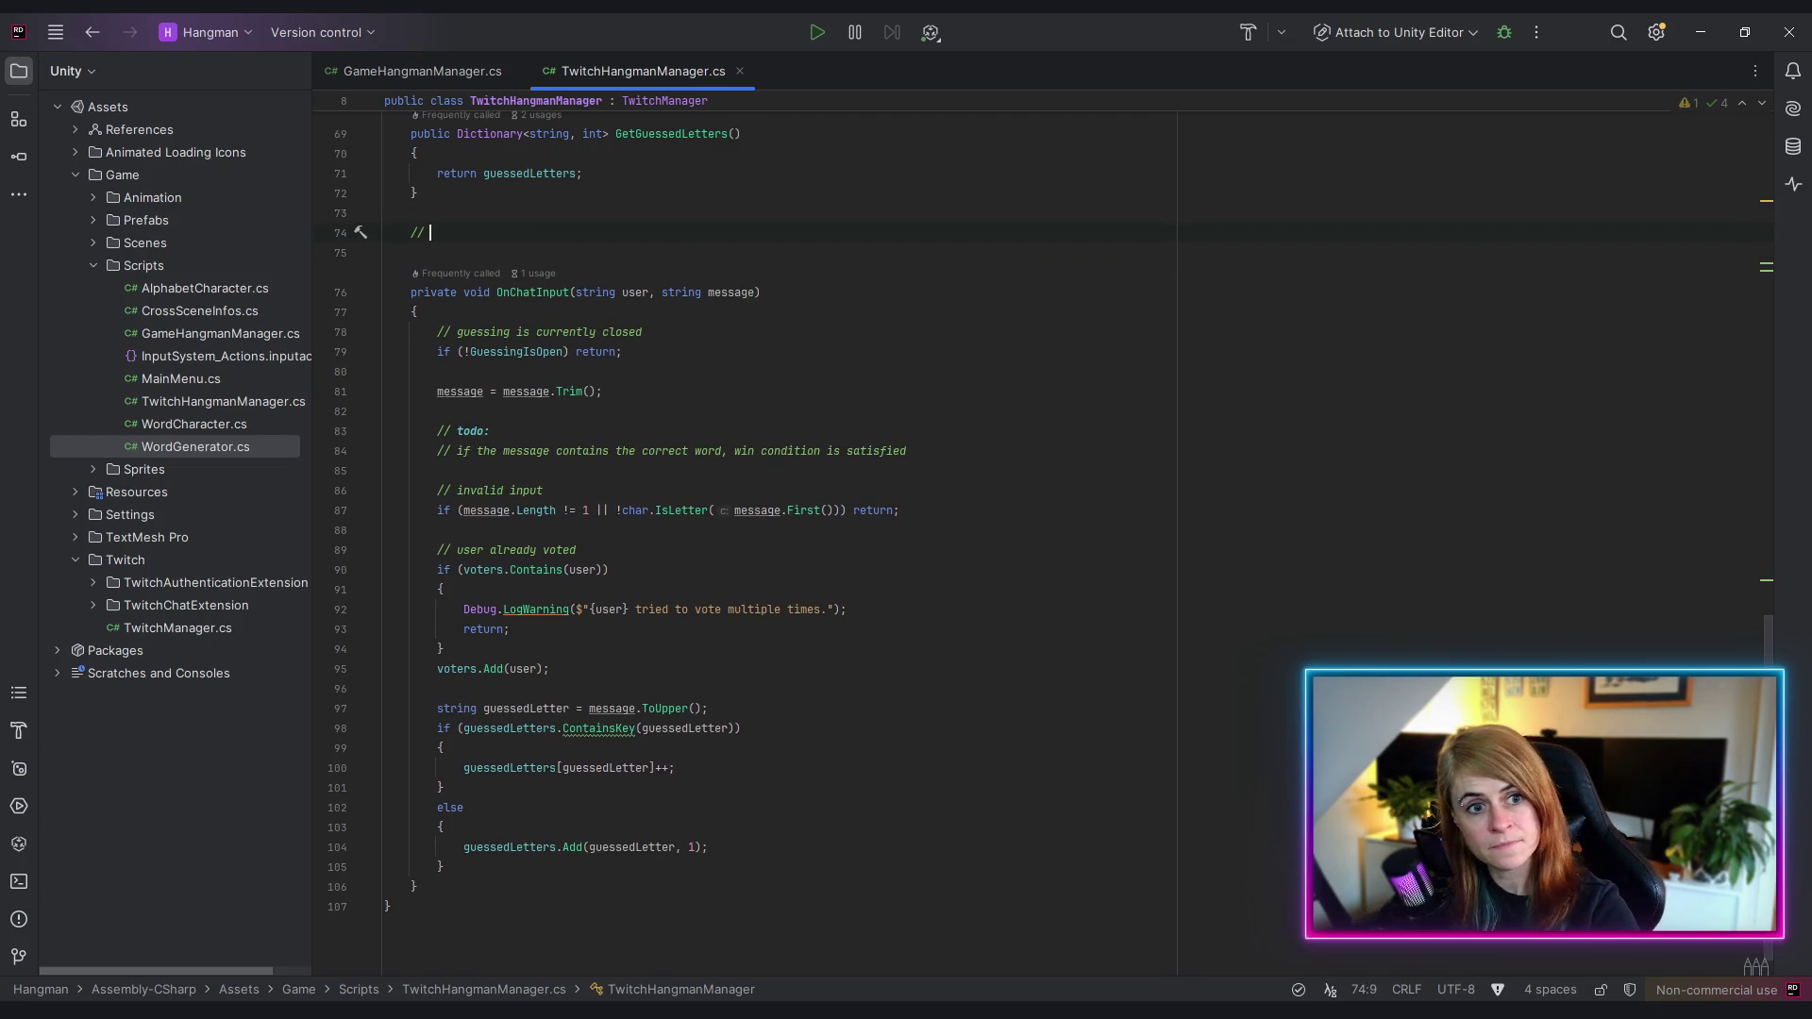
pyautogui.write('todo: ni')
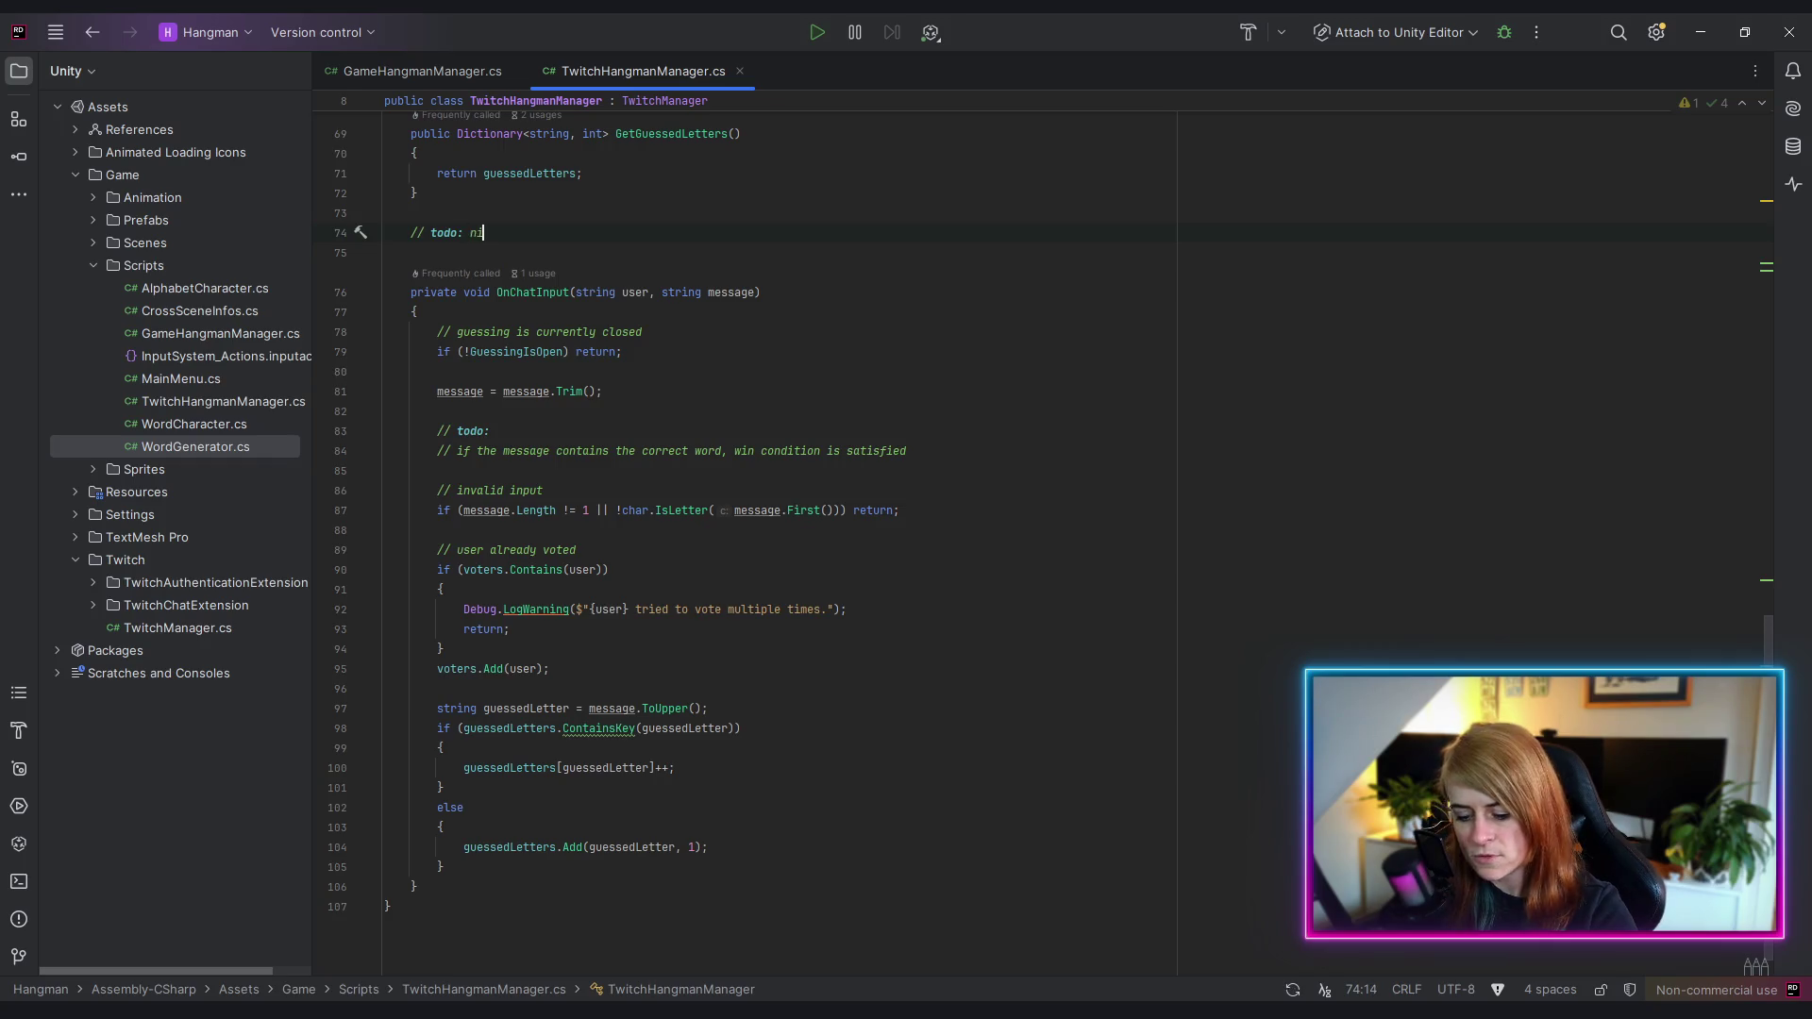
pyautogui.write('ce to have')
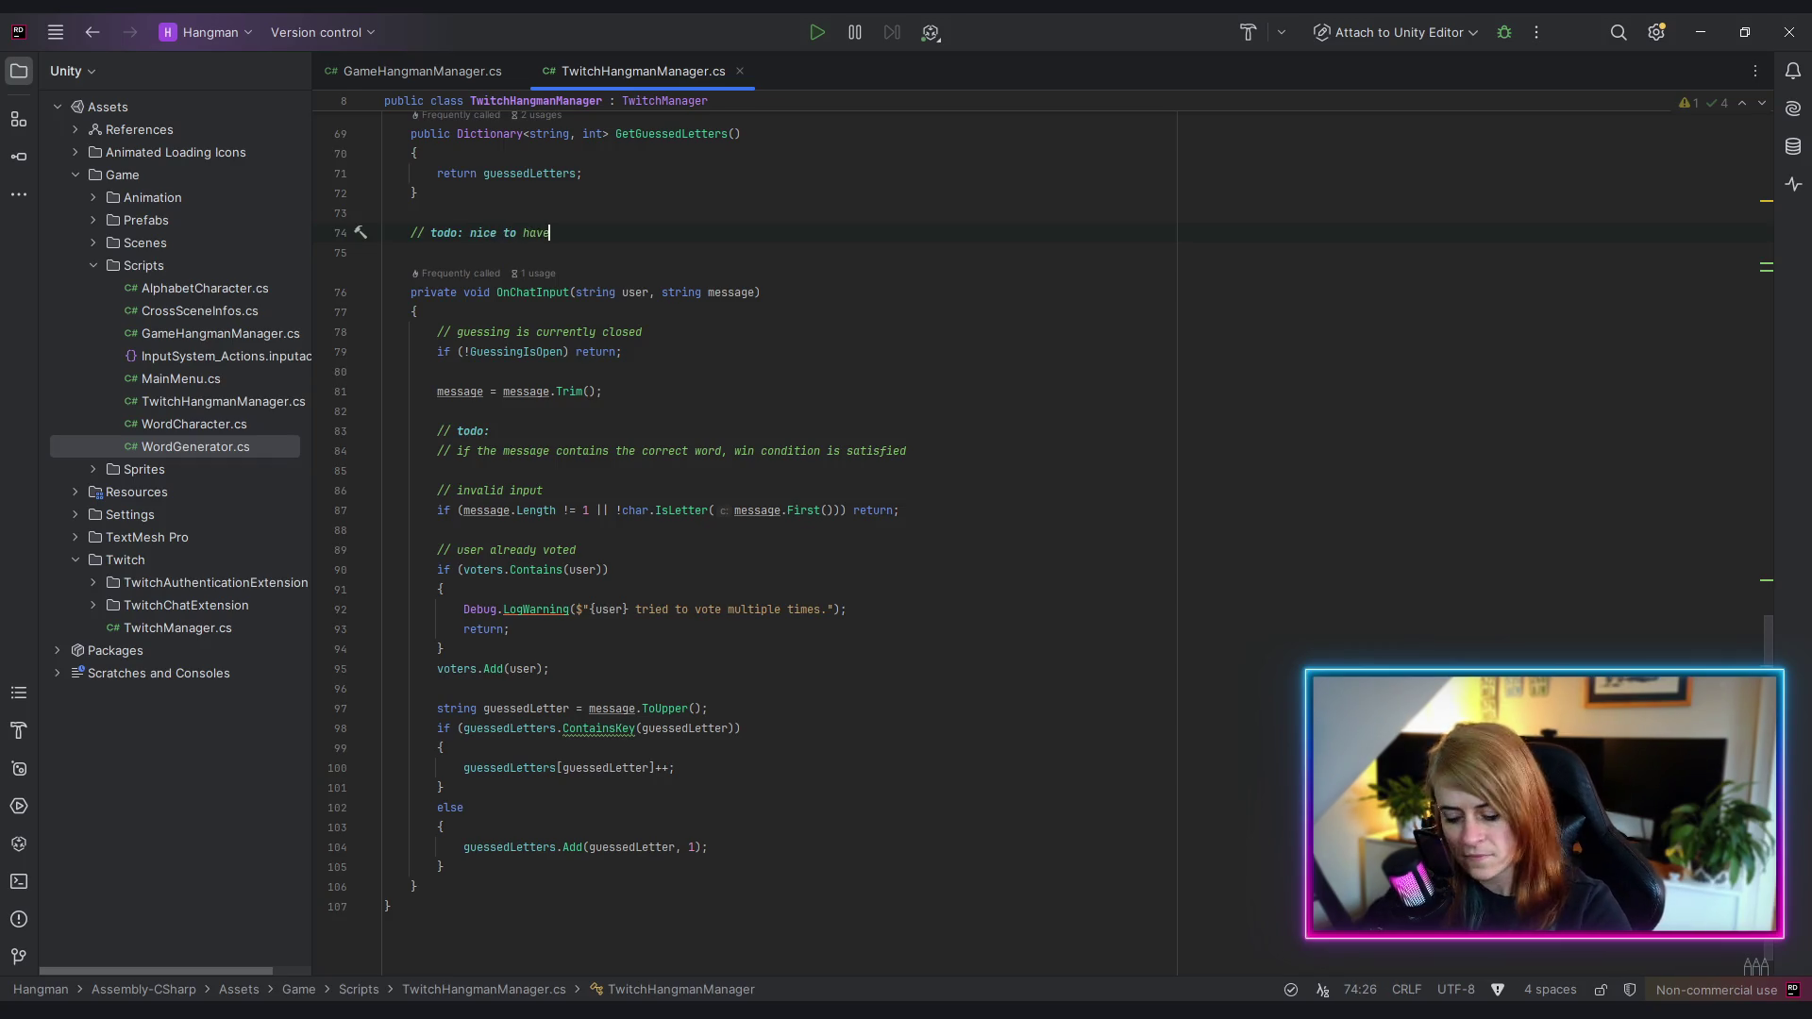
pyautogui.write('s')
# - Add the note '// timer only starts with the first valid vote' under the nice-to-haves heading
pyautogui.press('Down')
pyautogui.press('Return')
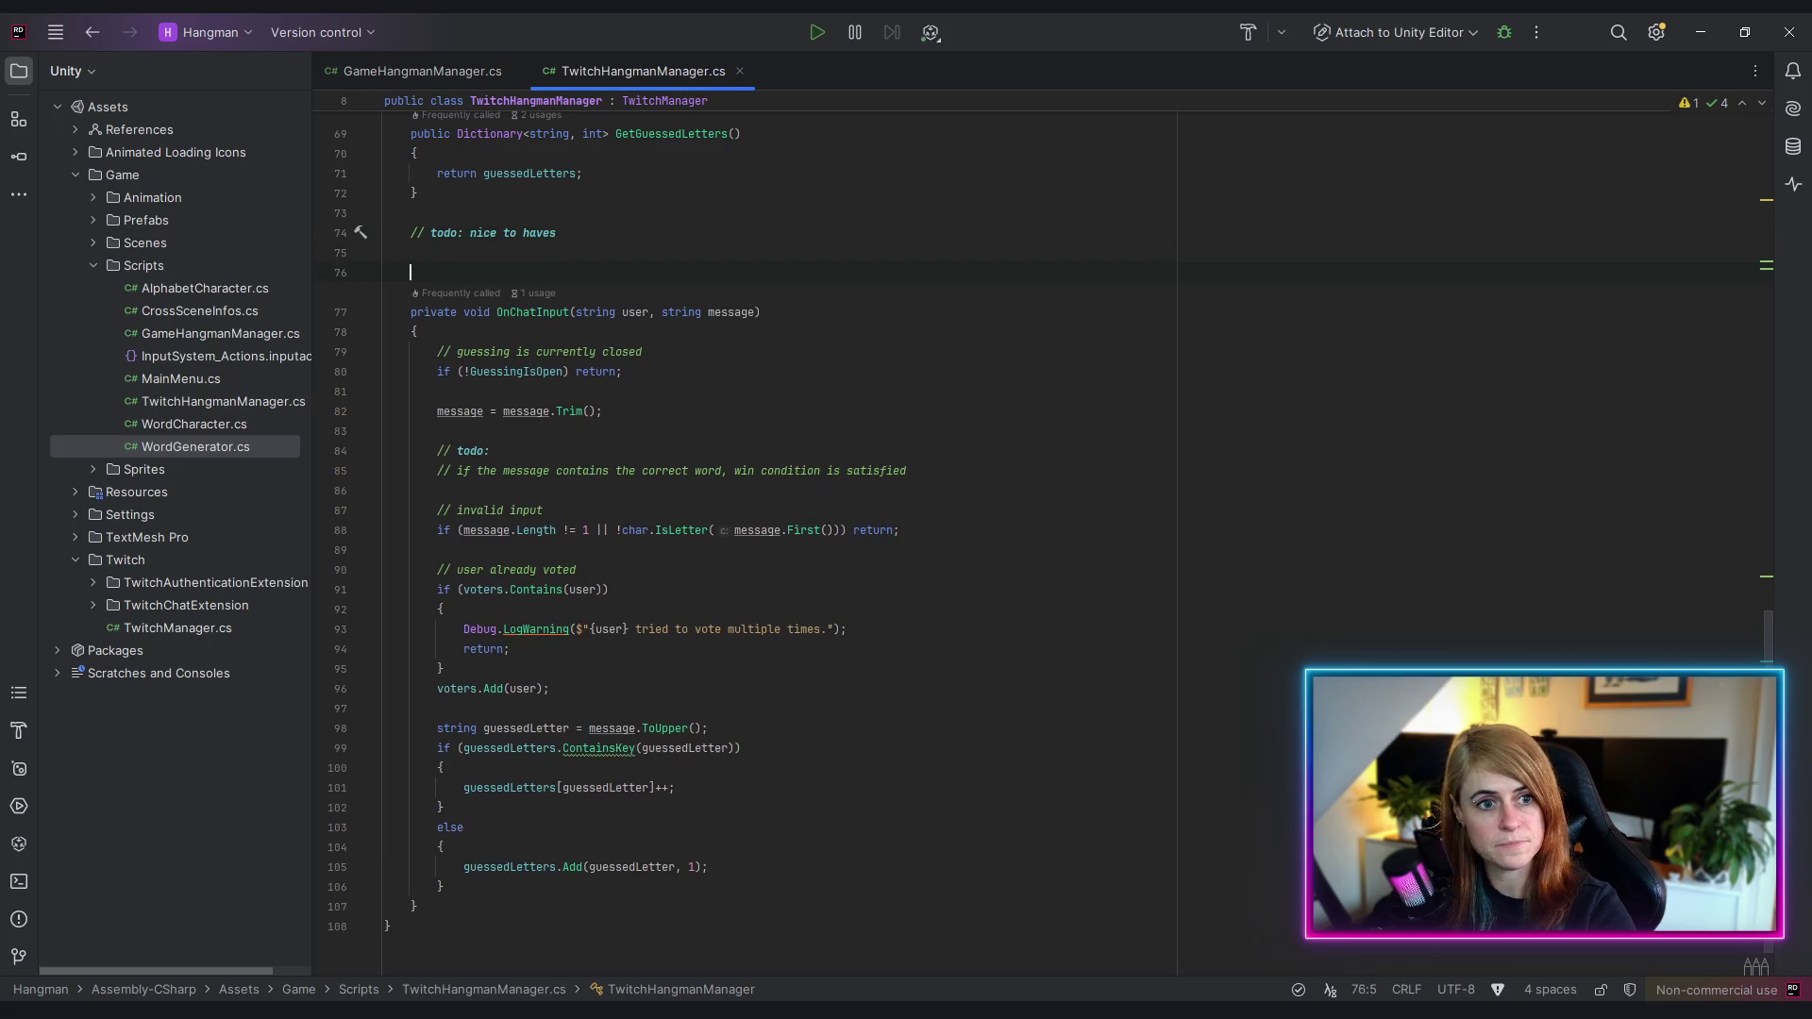
pyautogui.click(410, 252)
pyautogui.write('// ')
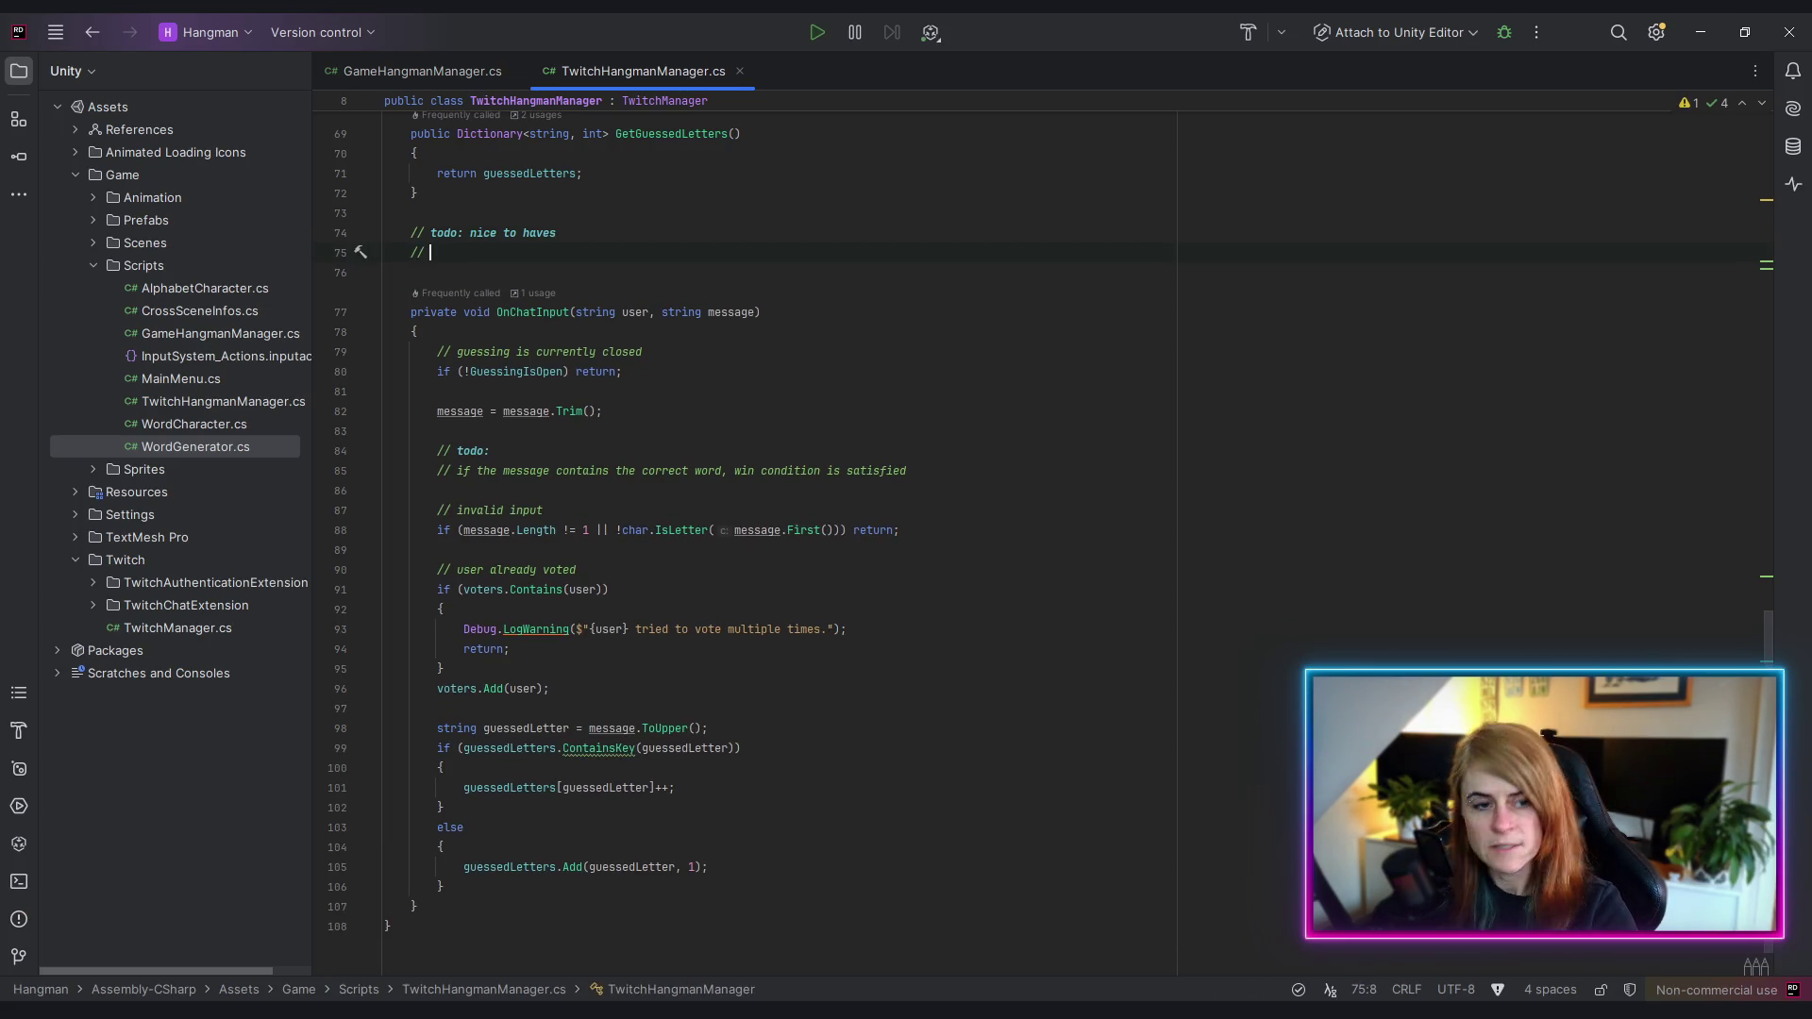
pyautogui.write('timer only sto')
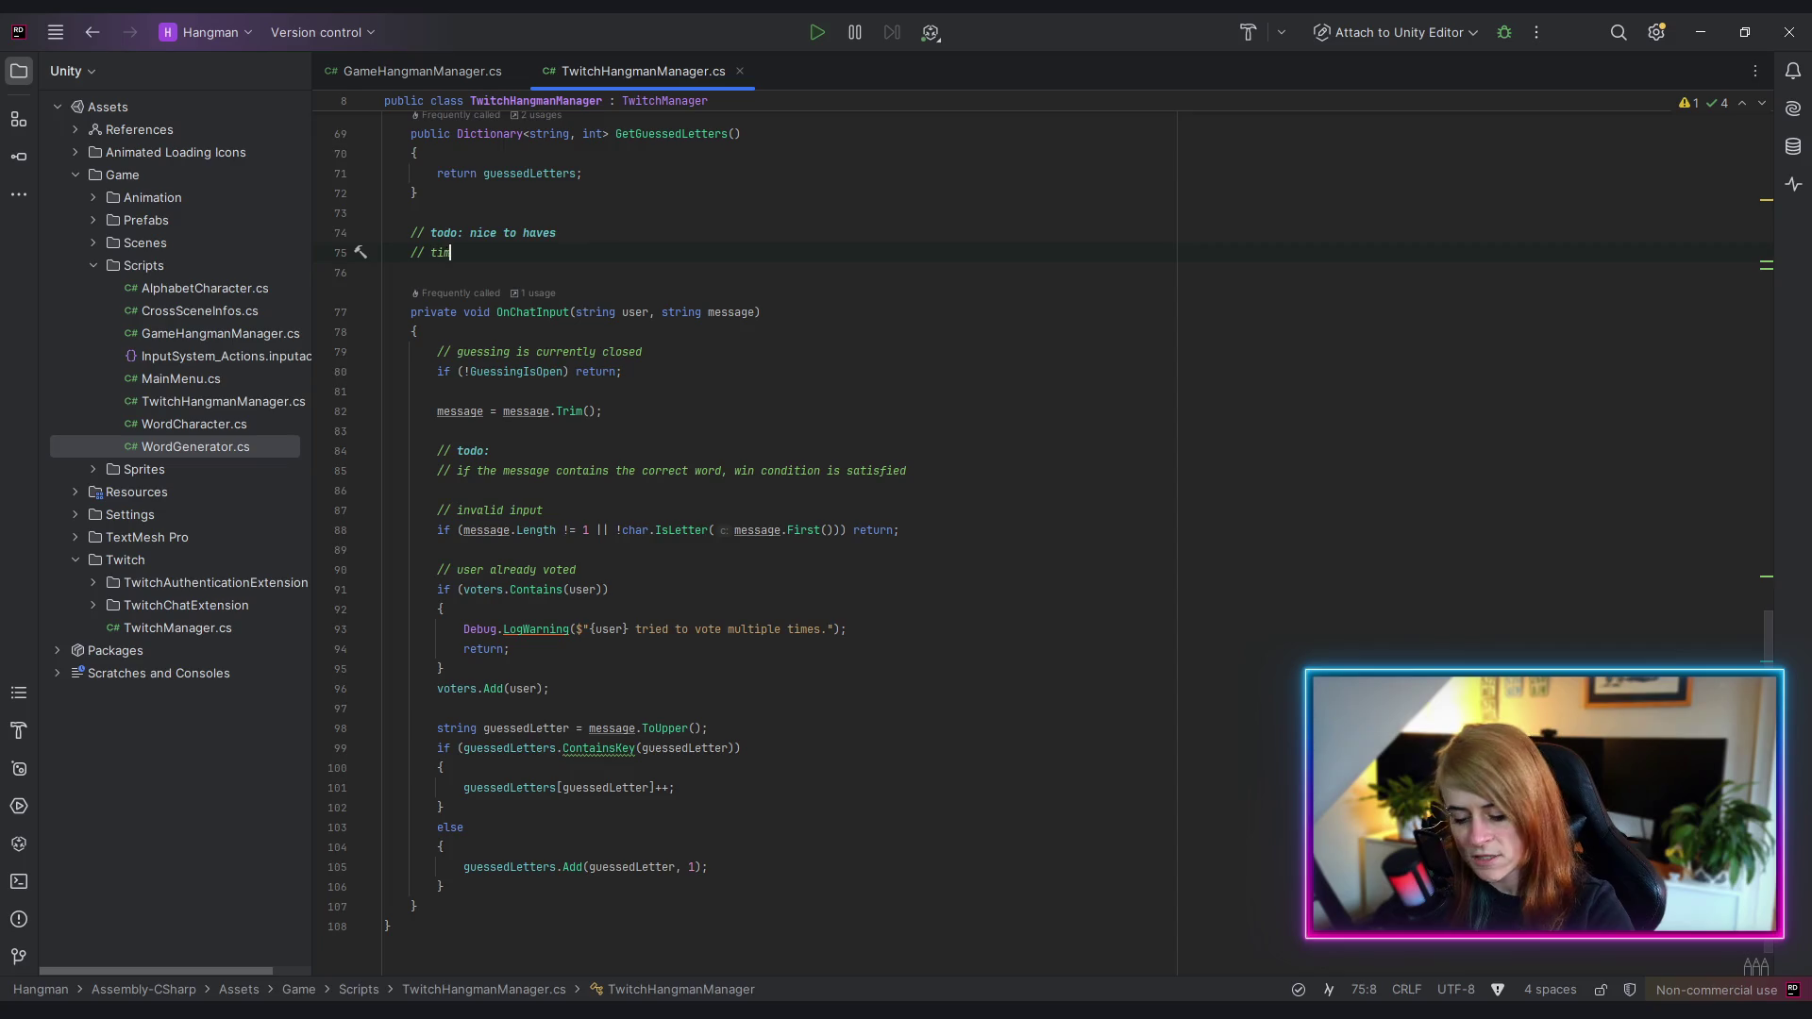
pyautogui.press('BackSpace')
pyautogui.write('arts')
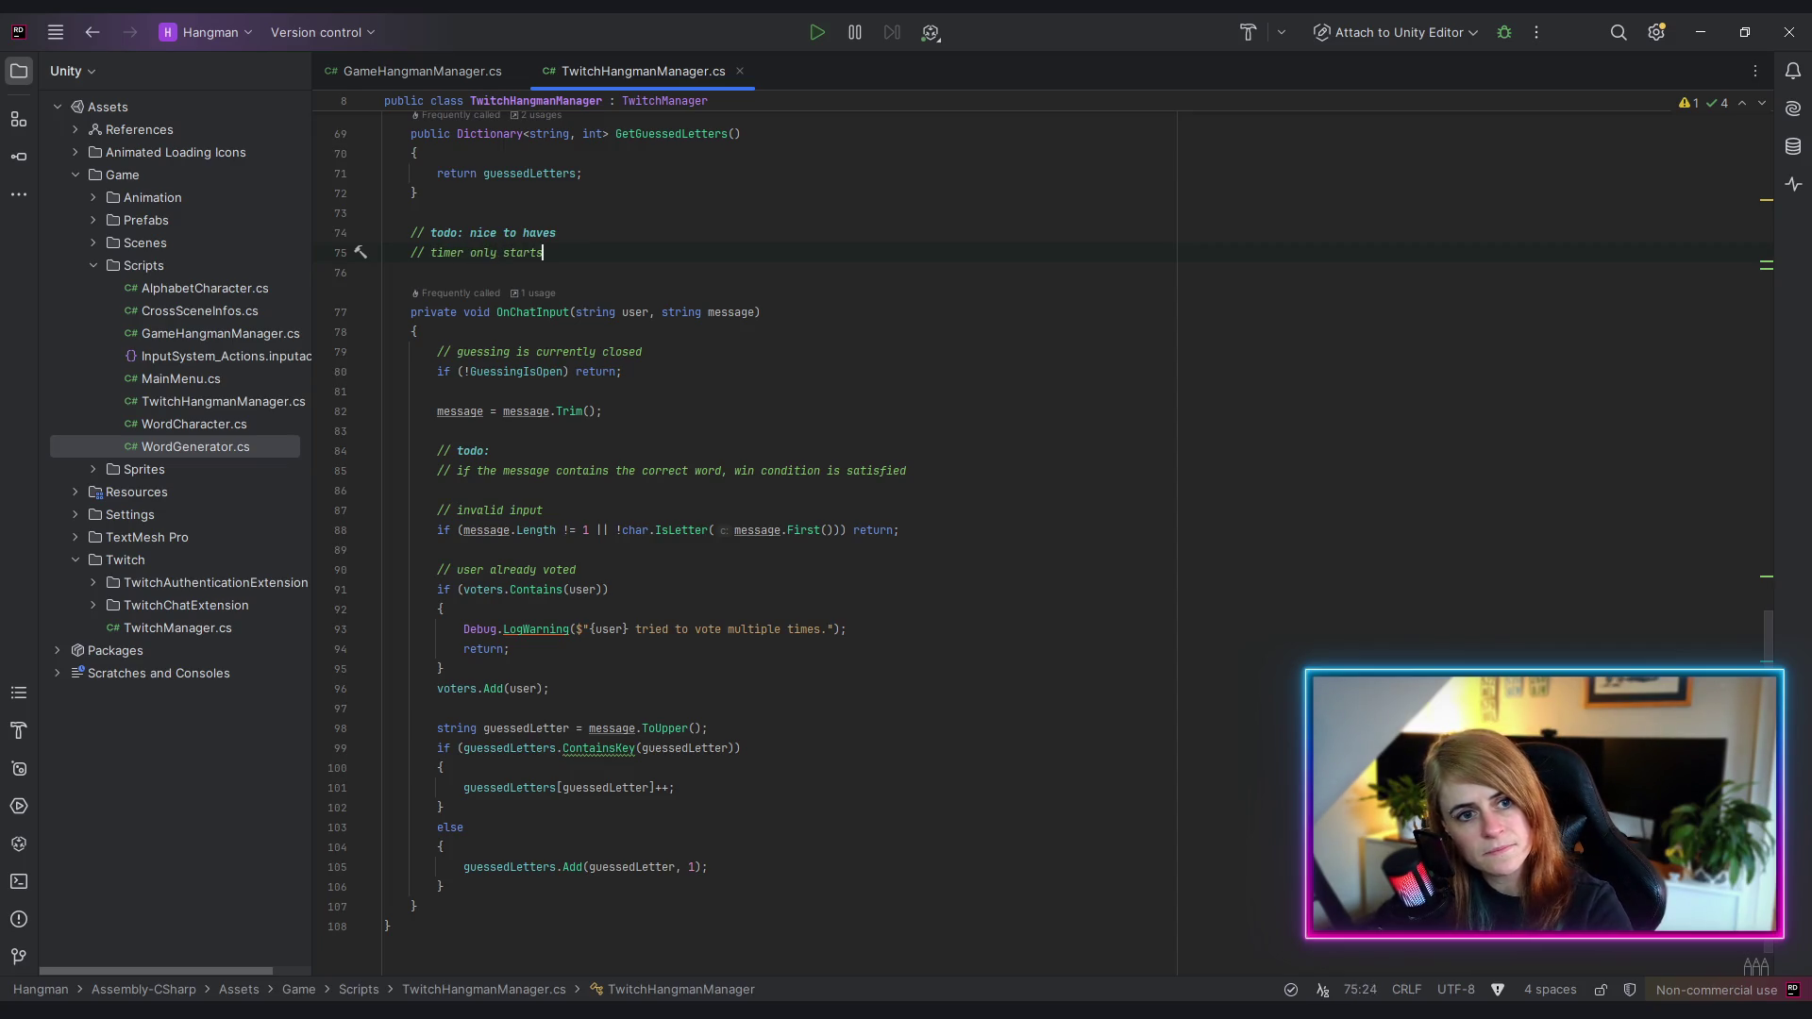
pyautogui.write(' with the vi')
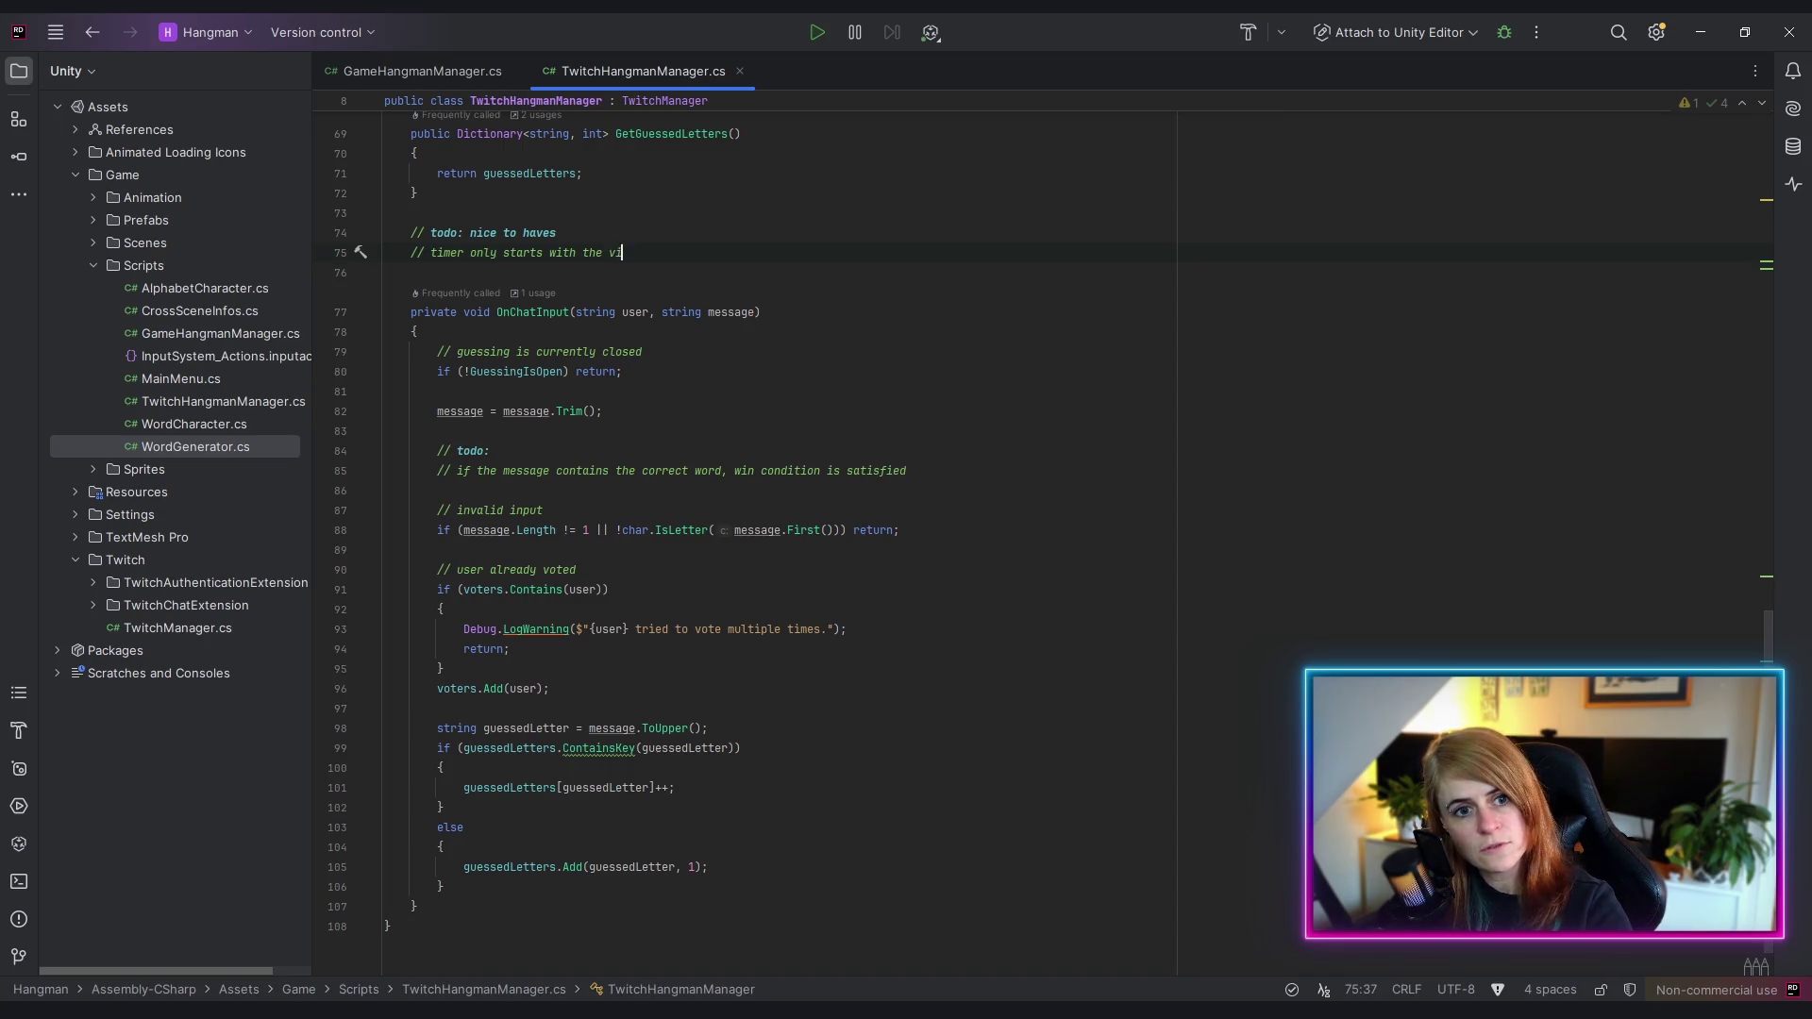
pyautogui.press('BackSpace')
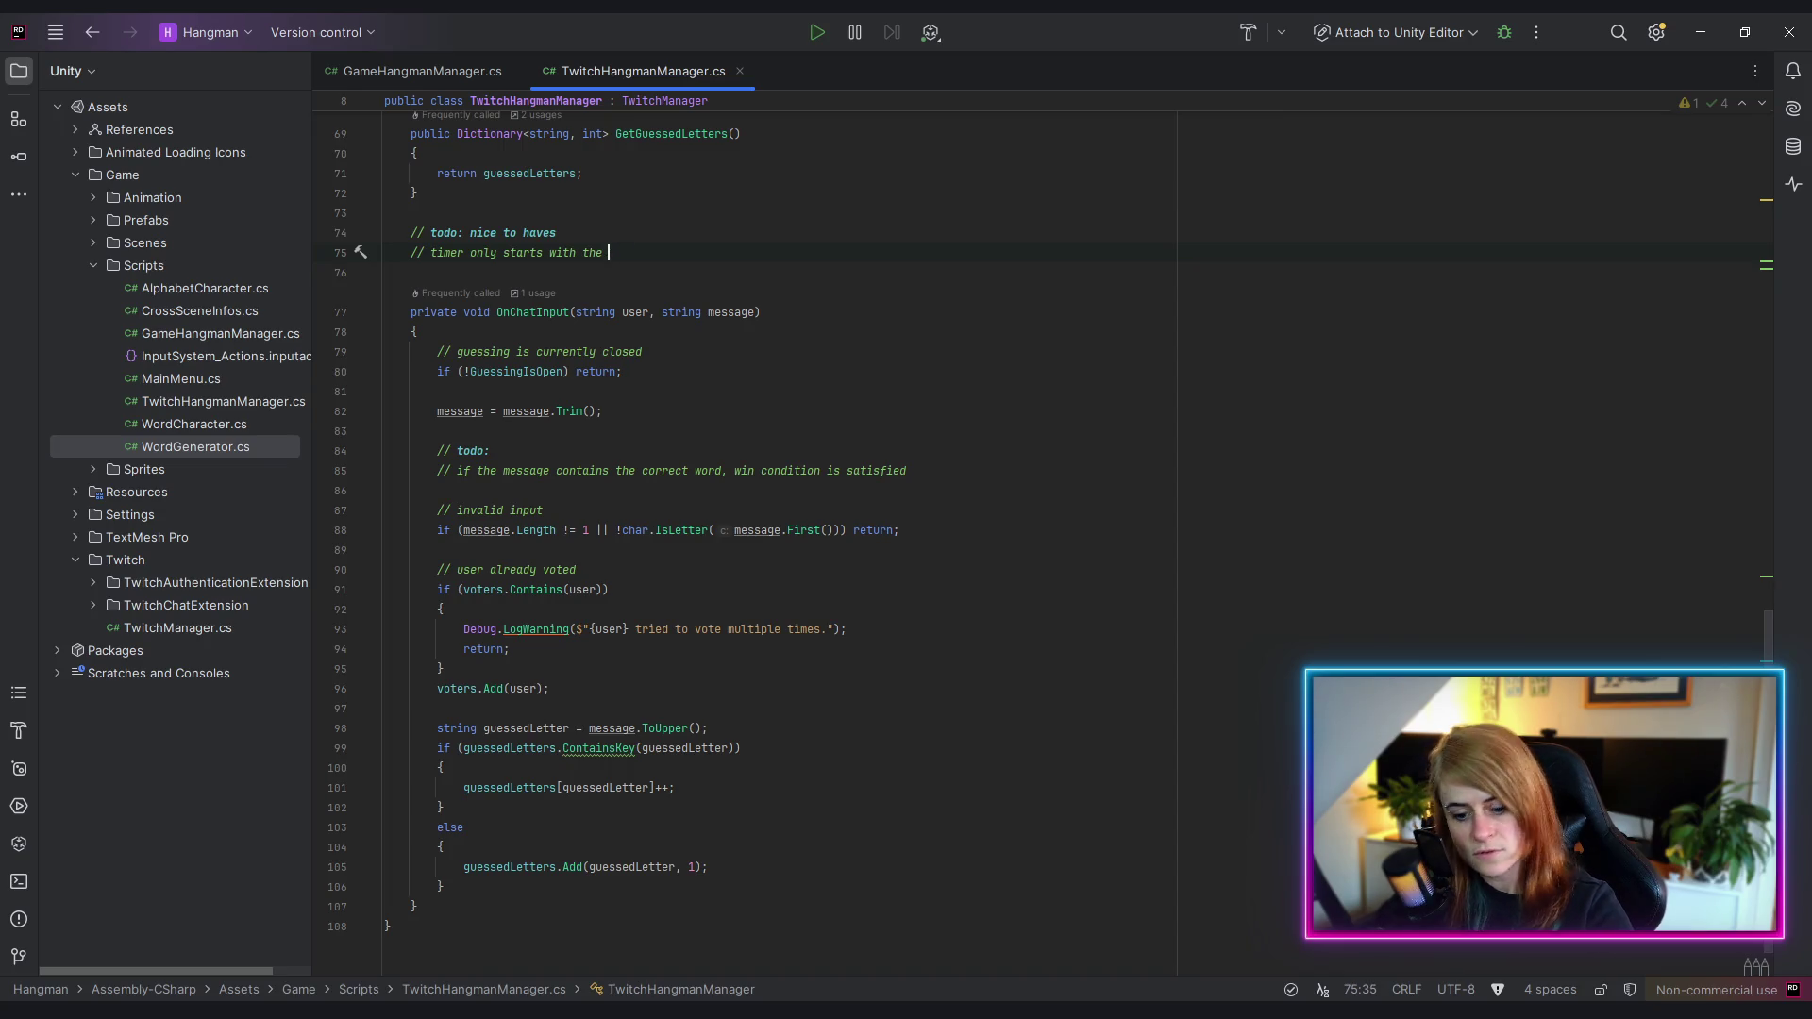
pyautogui.write('first valid')
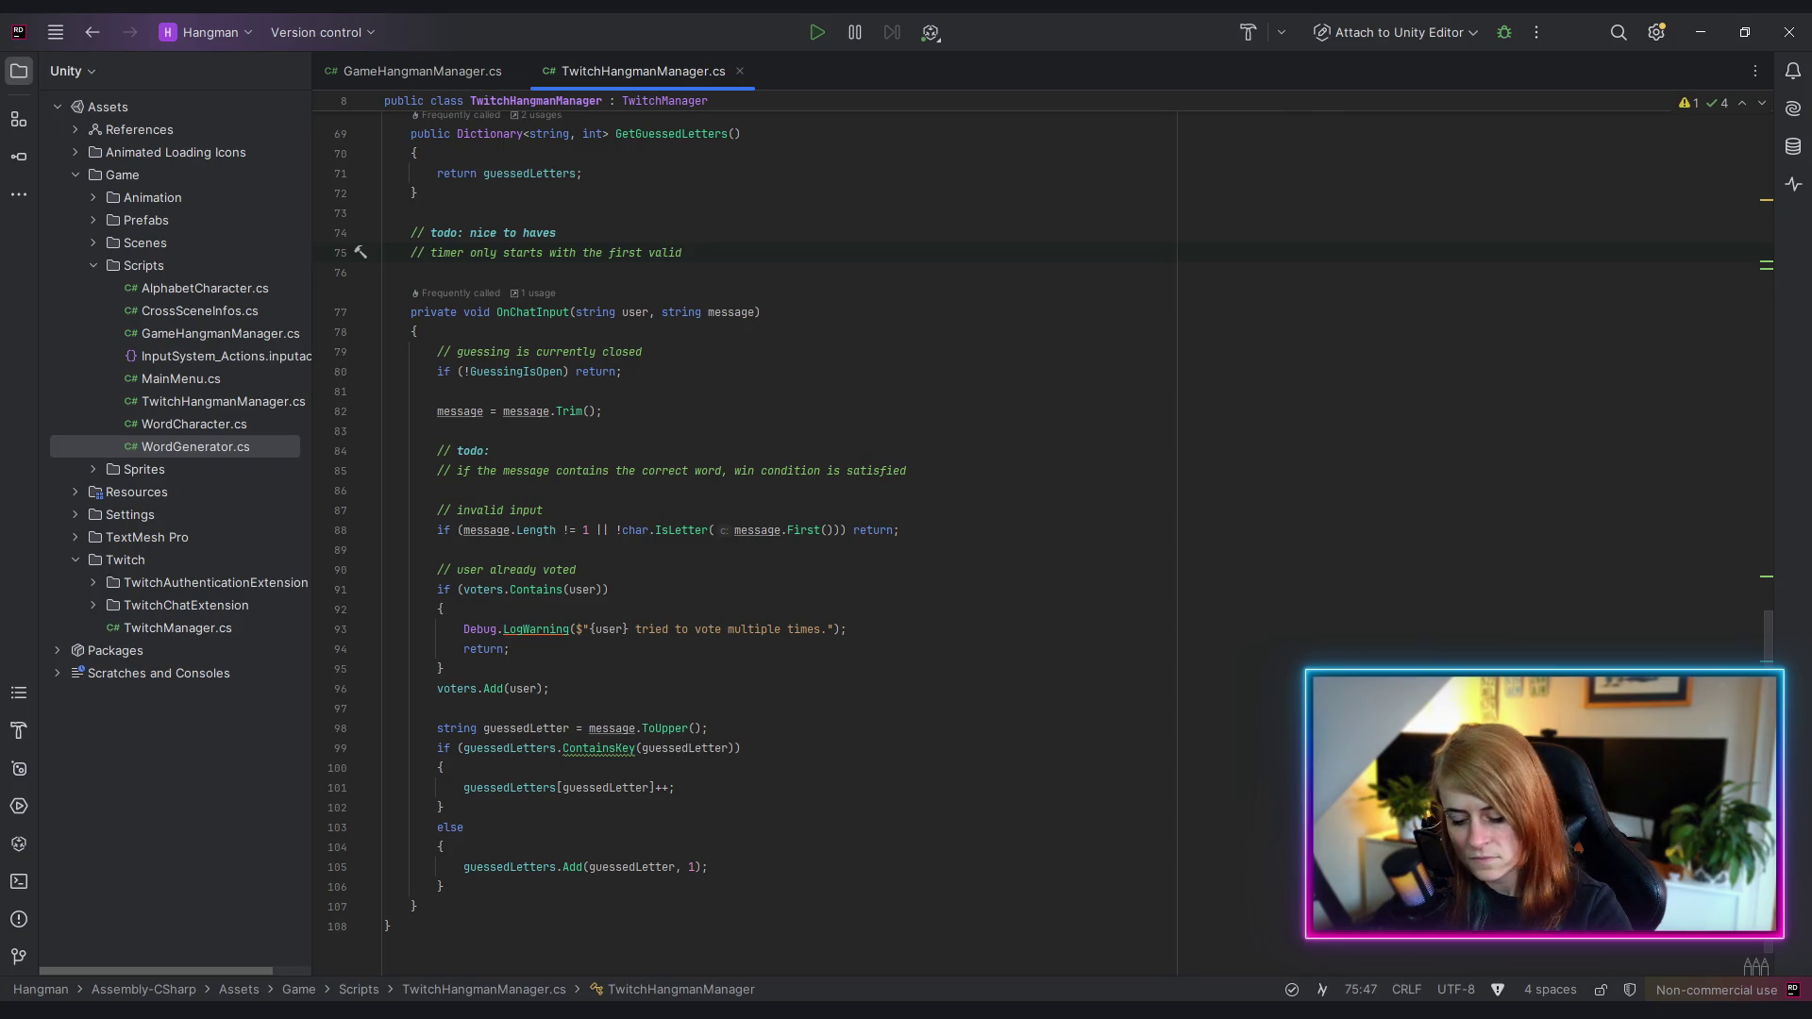
pyautogui.write(' vote')
# - Add the note '// if user voted for already voted letter, they can still vote again in this round'
pyautogui.press('Return')
pyautogui.write('/')
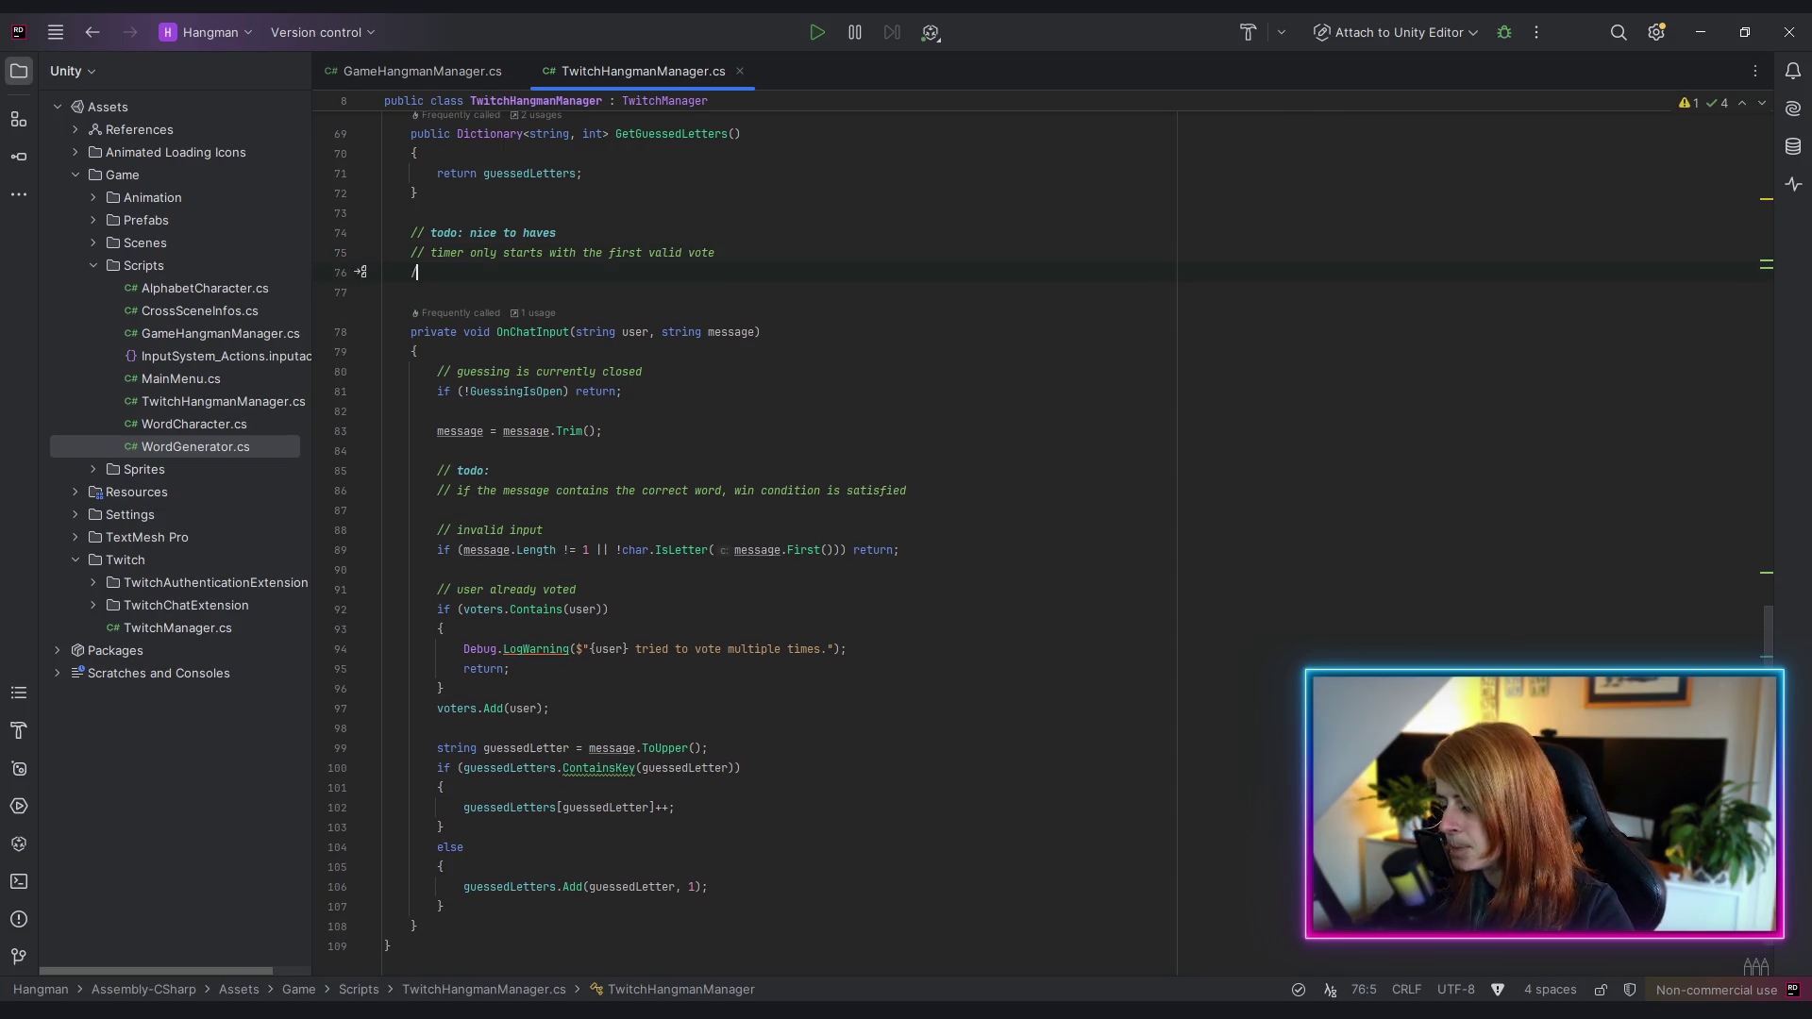
pyautogui.write('/ ')
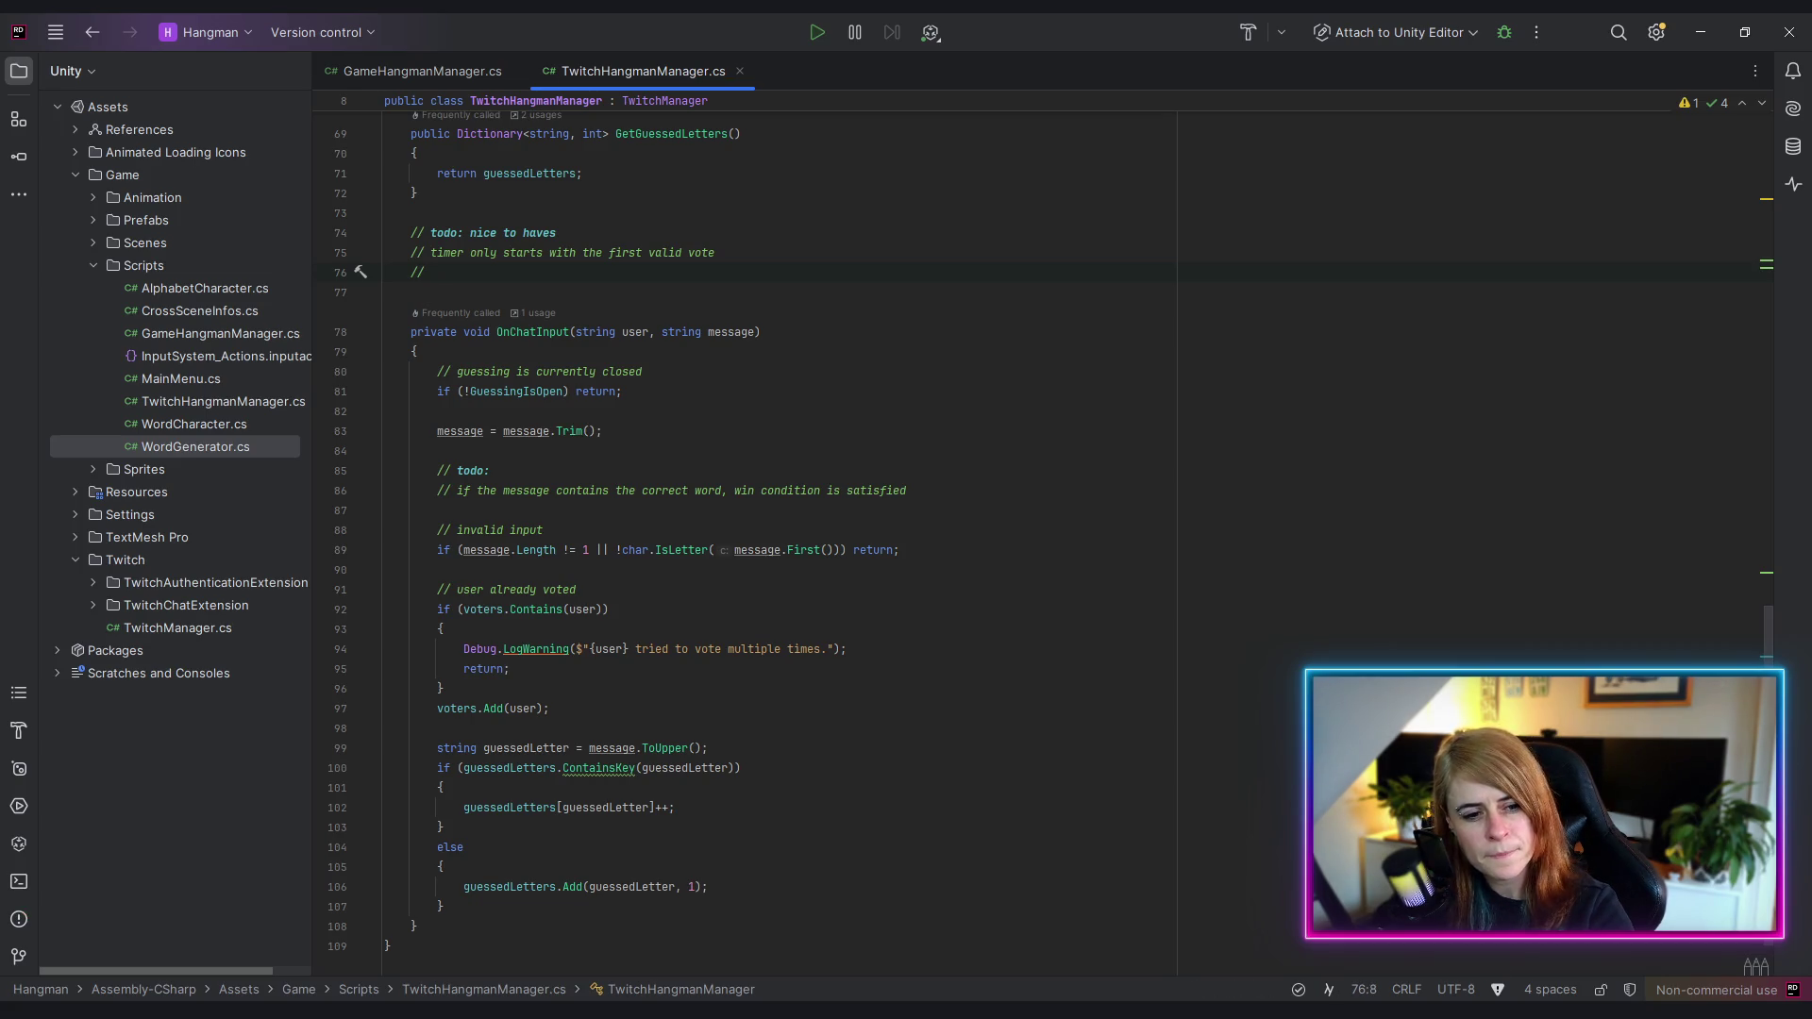
pyautogui.write('if ')
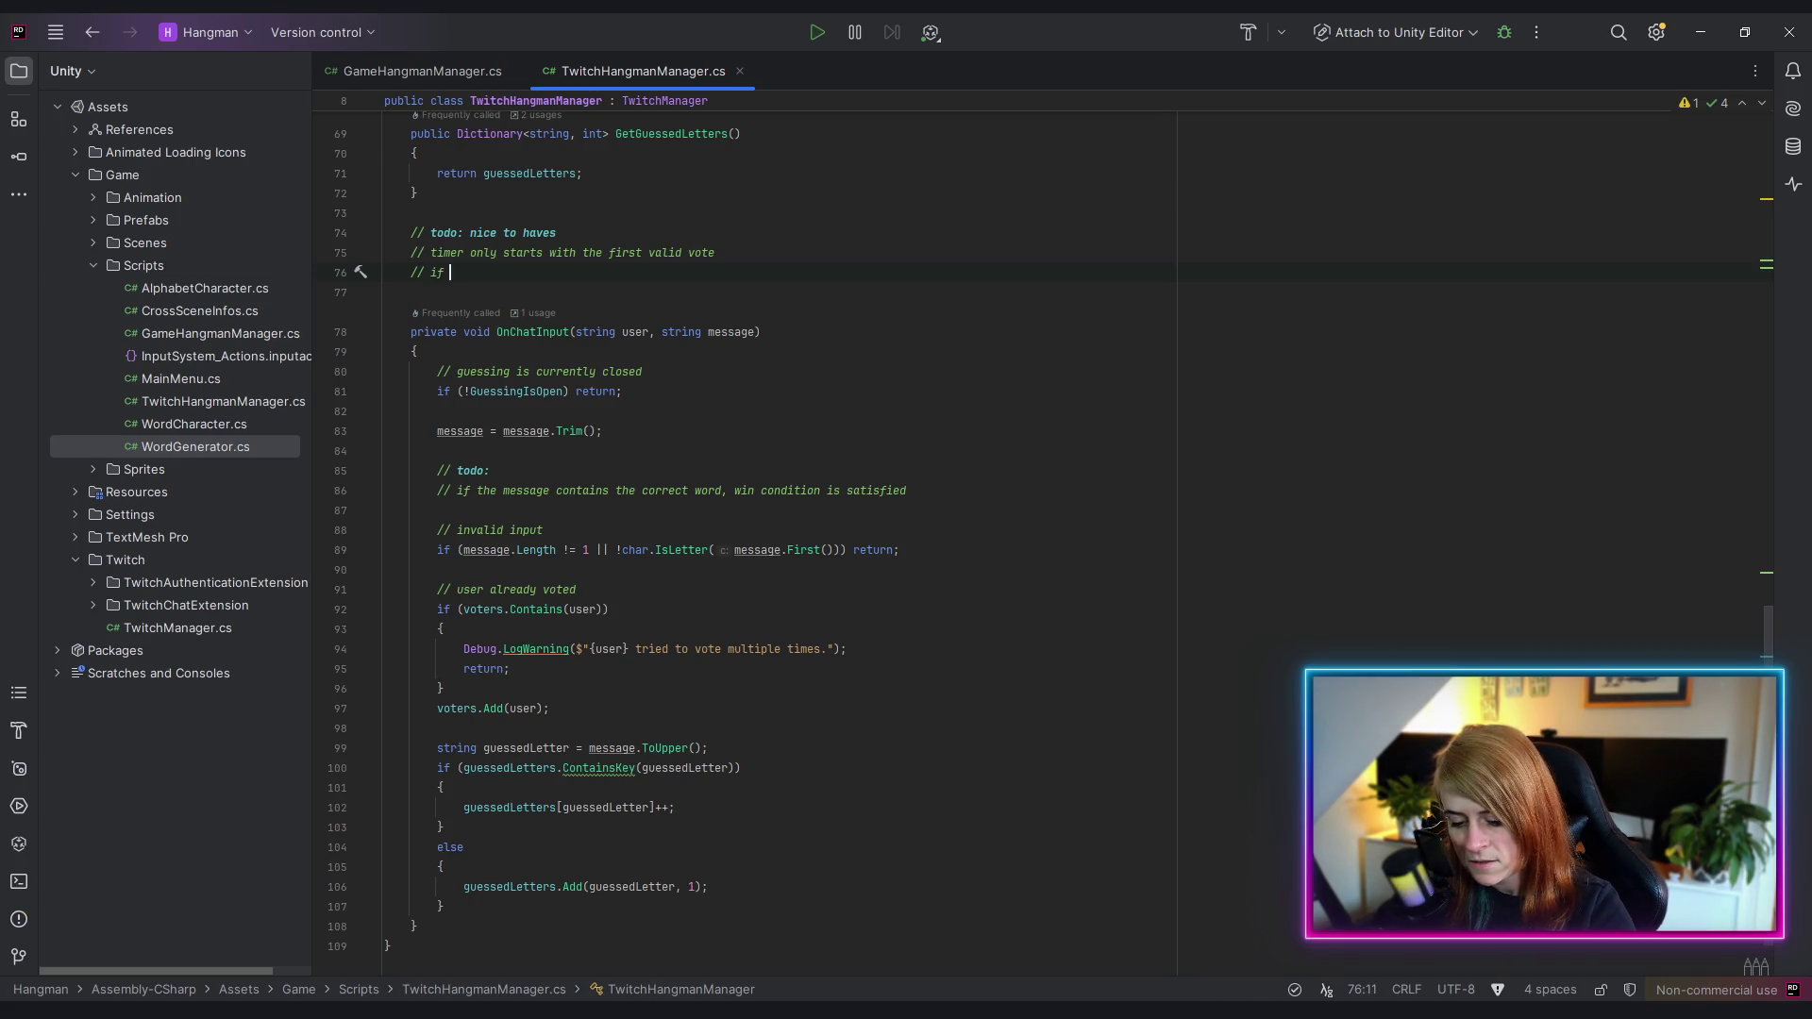
pyautogui.write('user voted f')
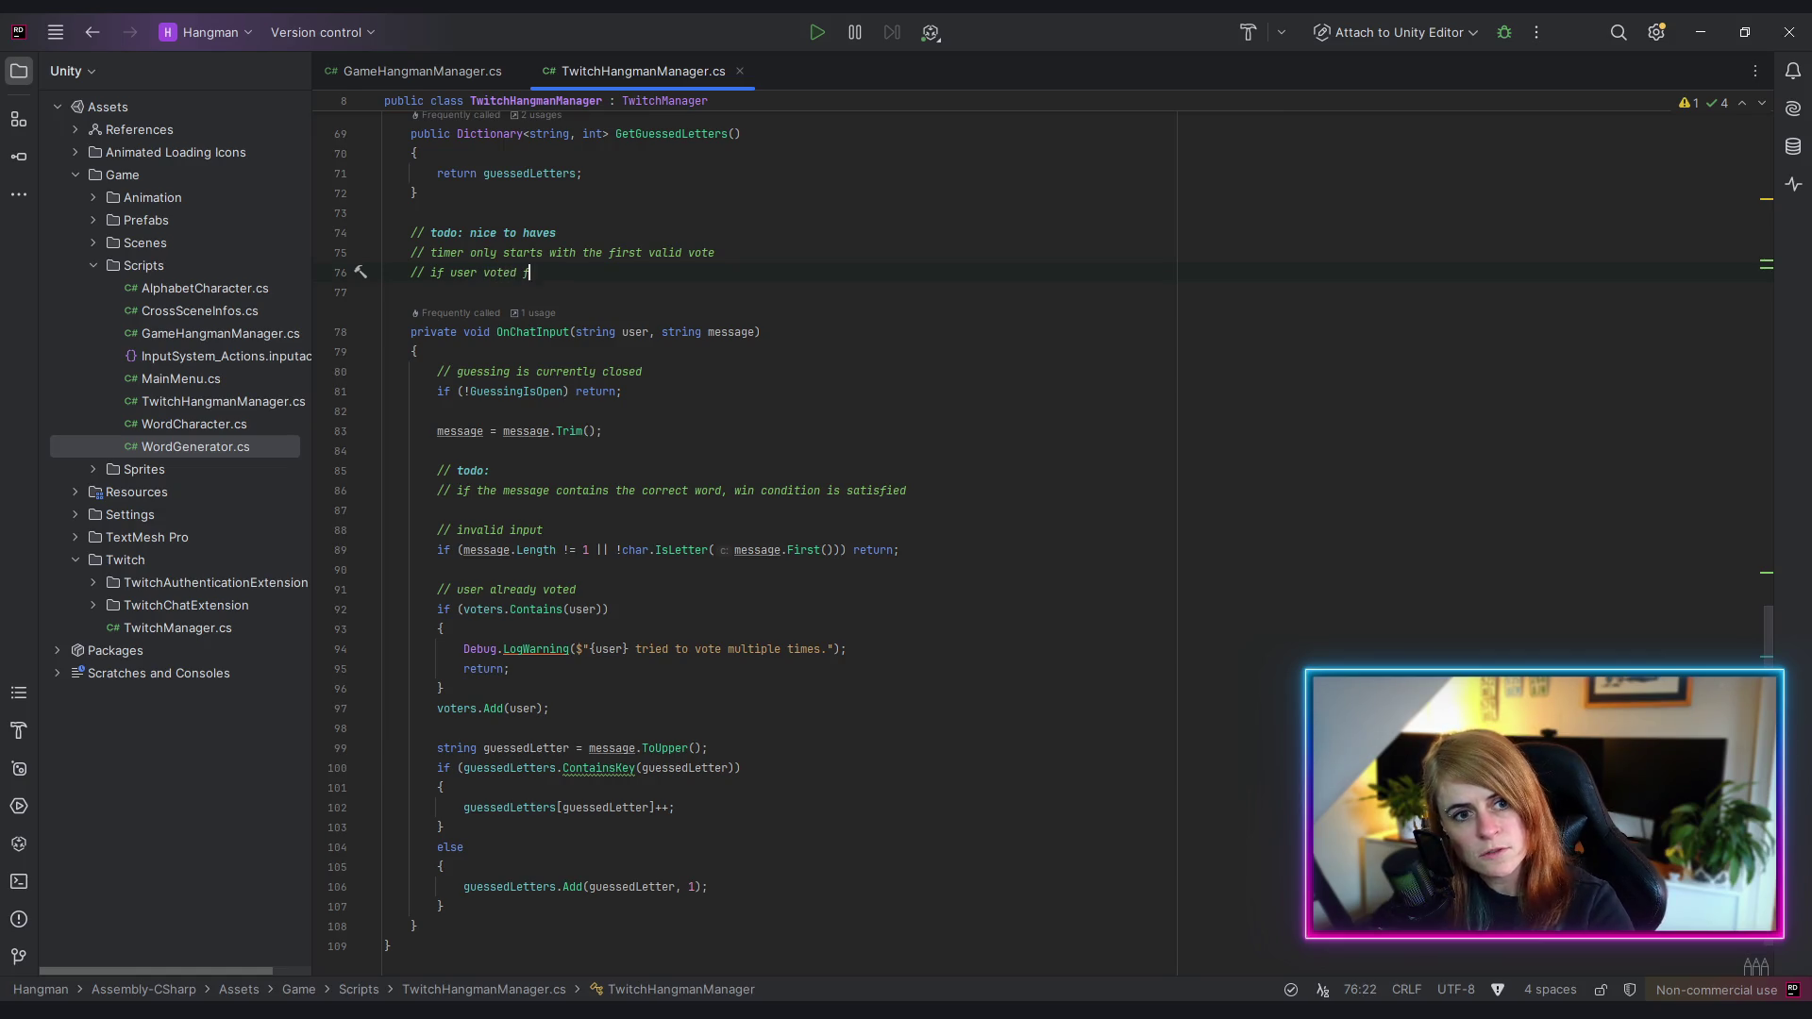
pyautogui.write('or already')
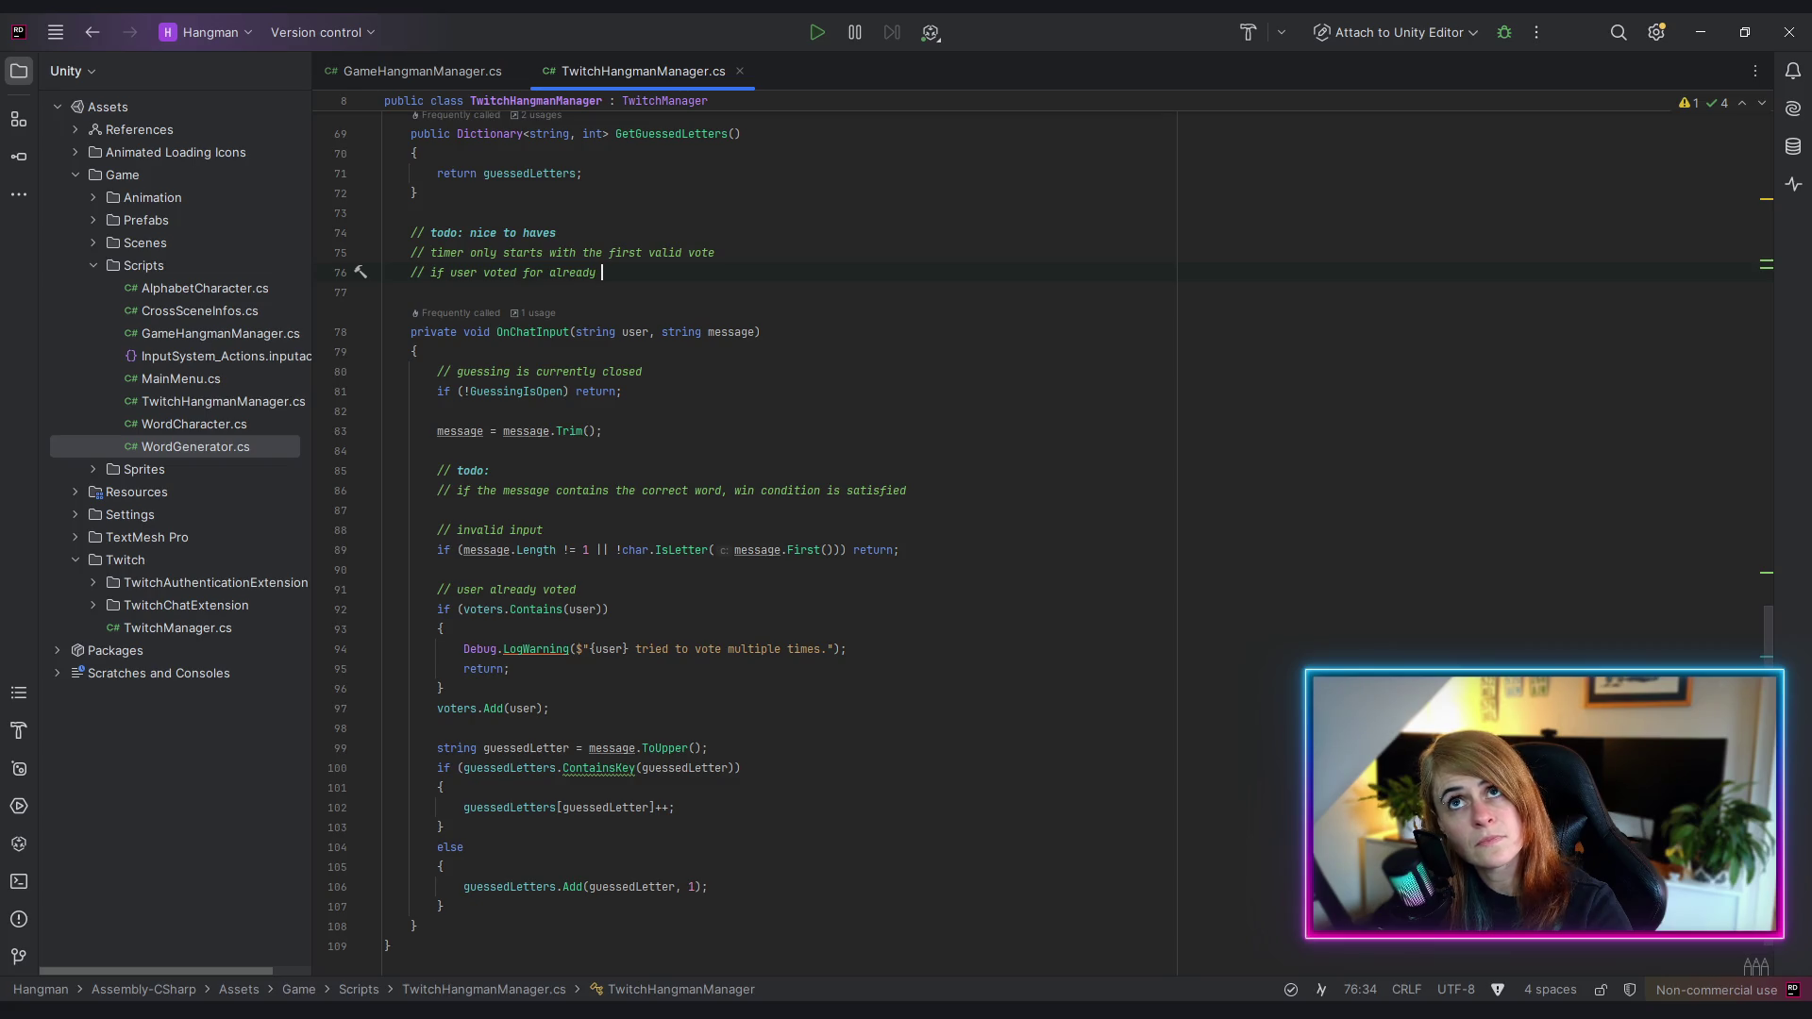
pyautogui.write('voted ')
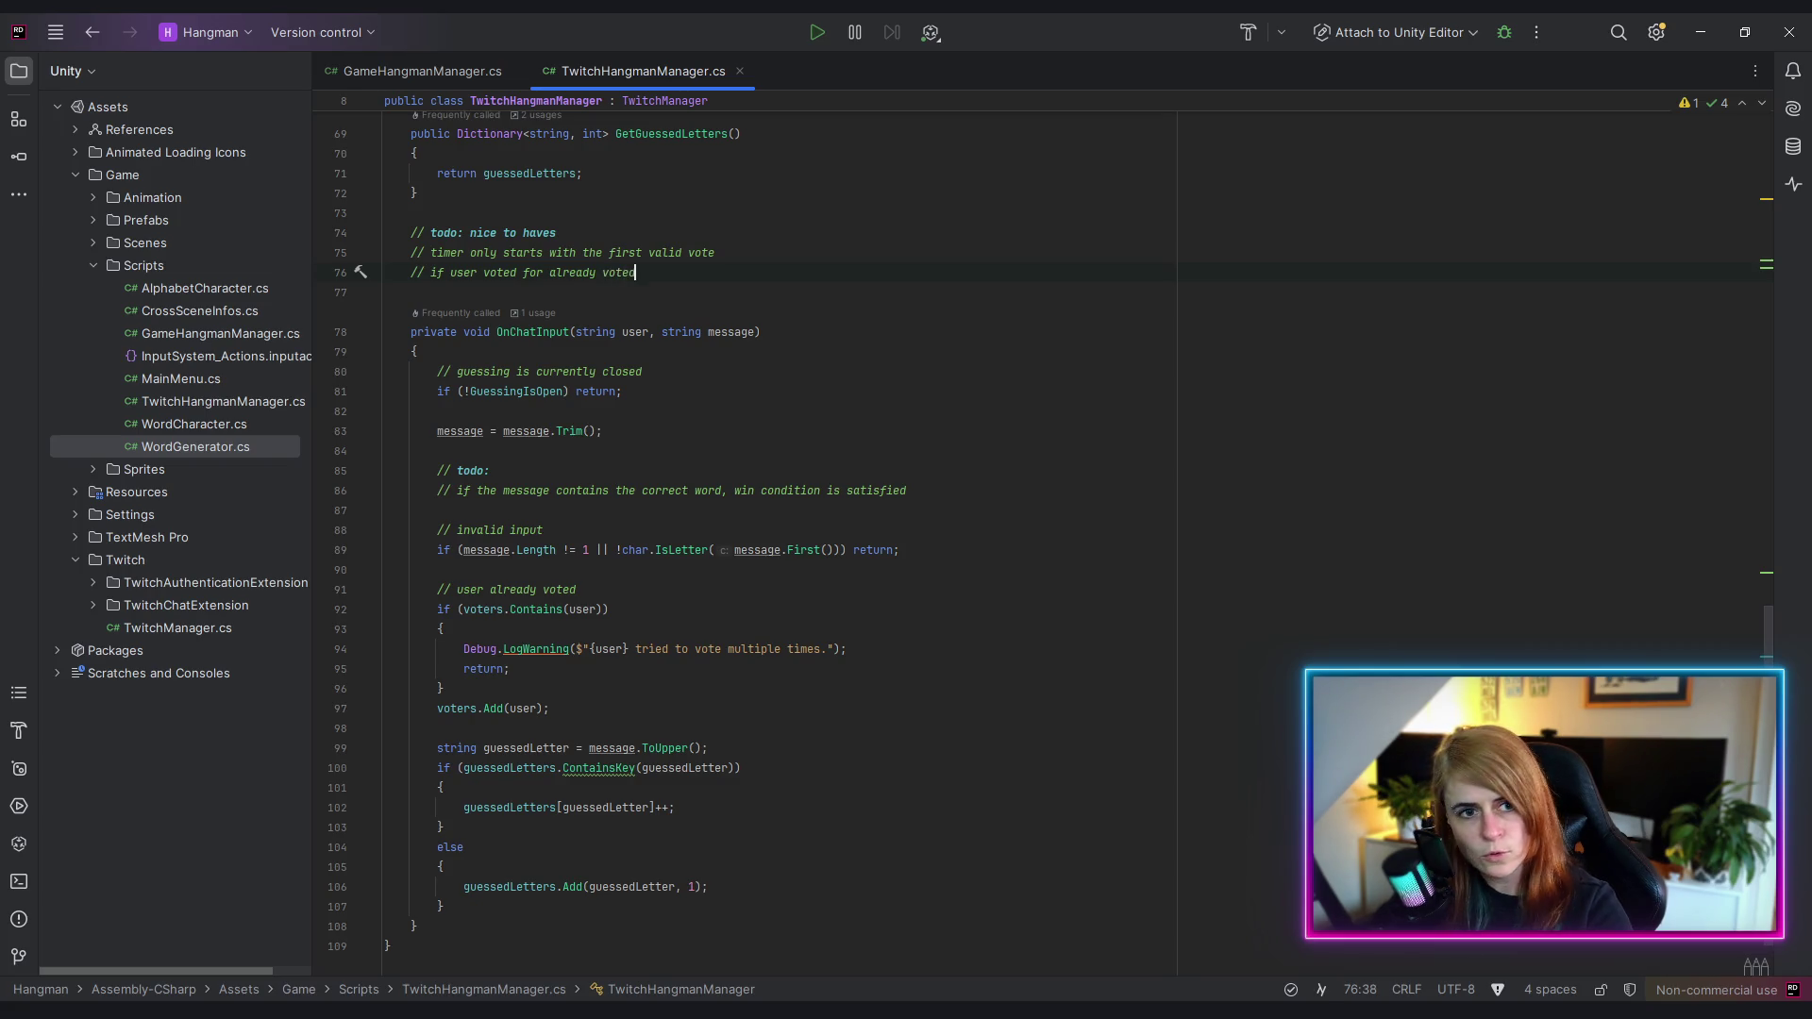
pyautogui.write('letter')
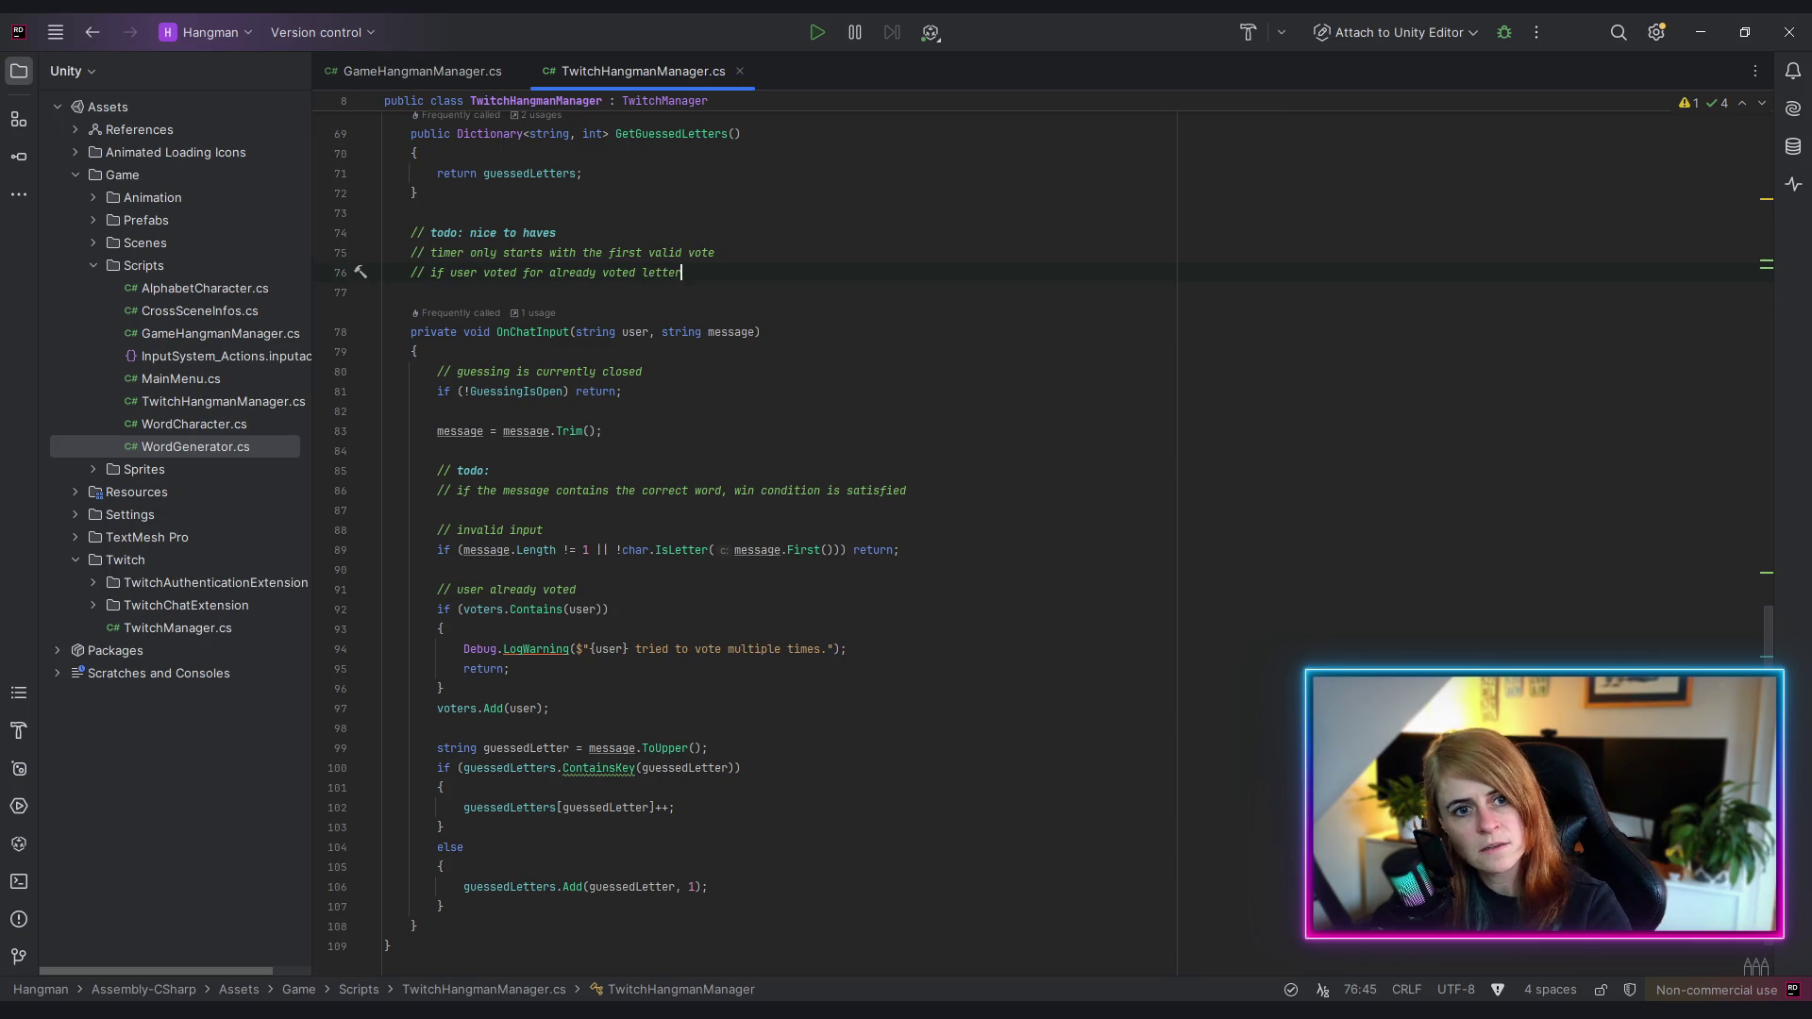
pyautogui.write(', they can s')
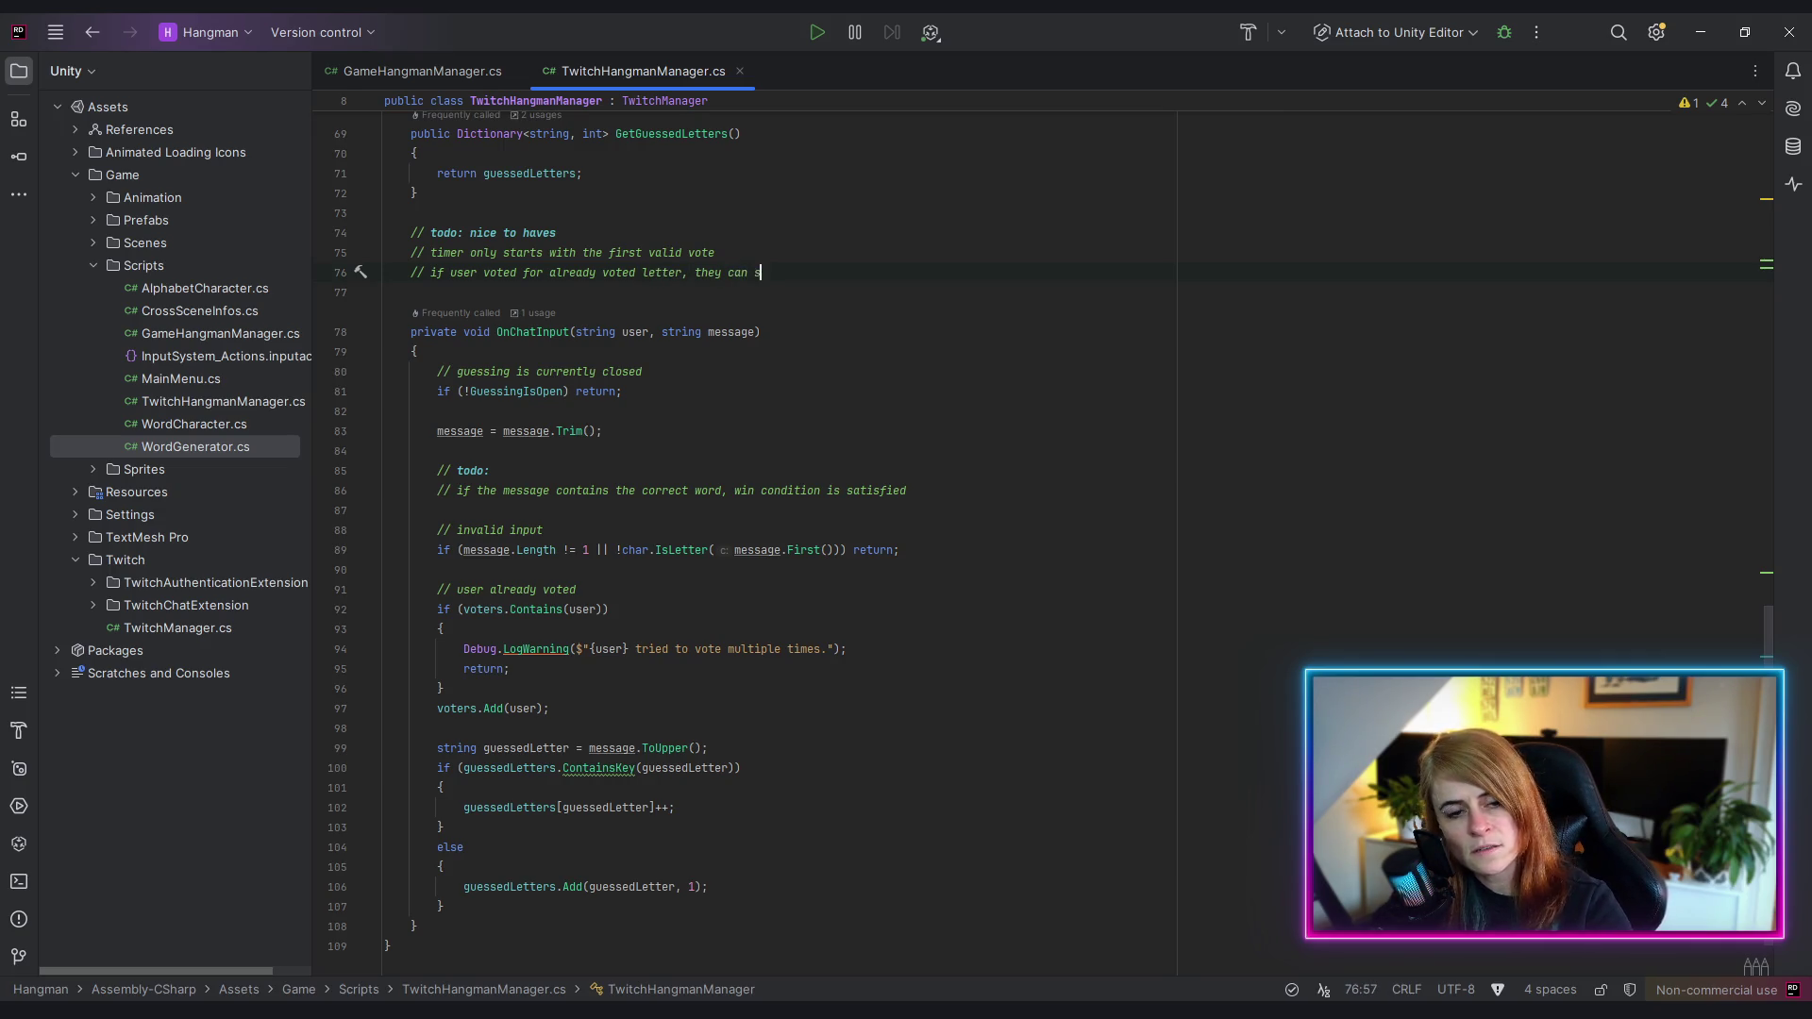
pyautogui.write('till vote again')
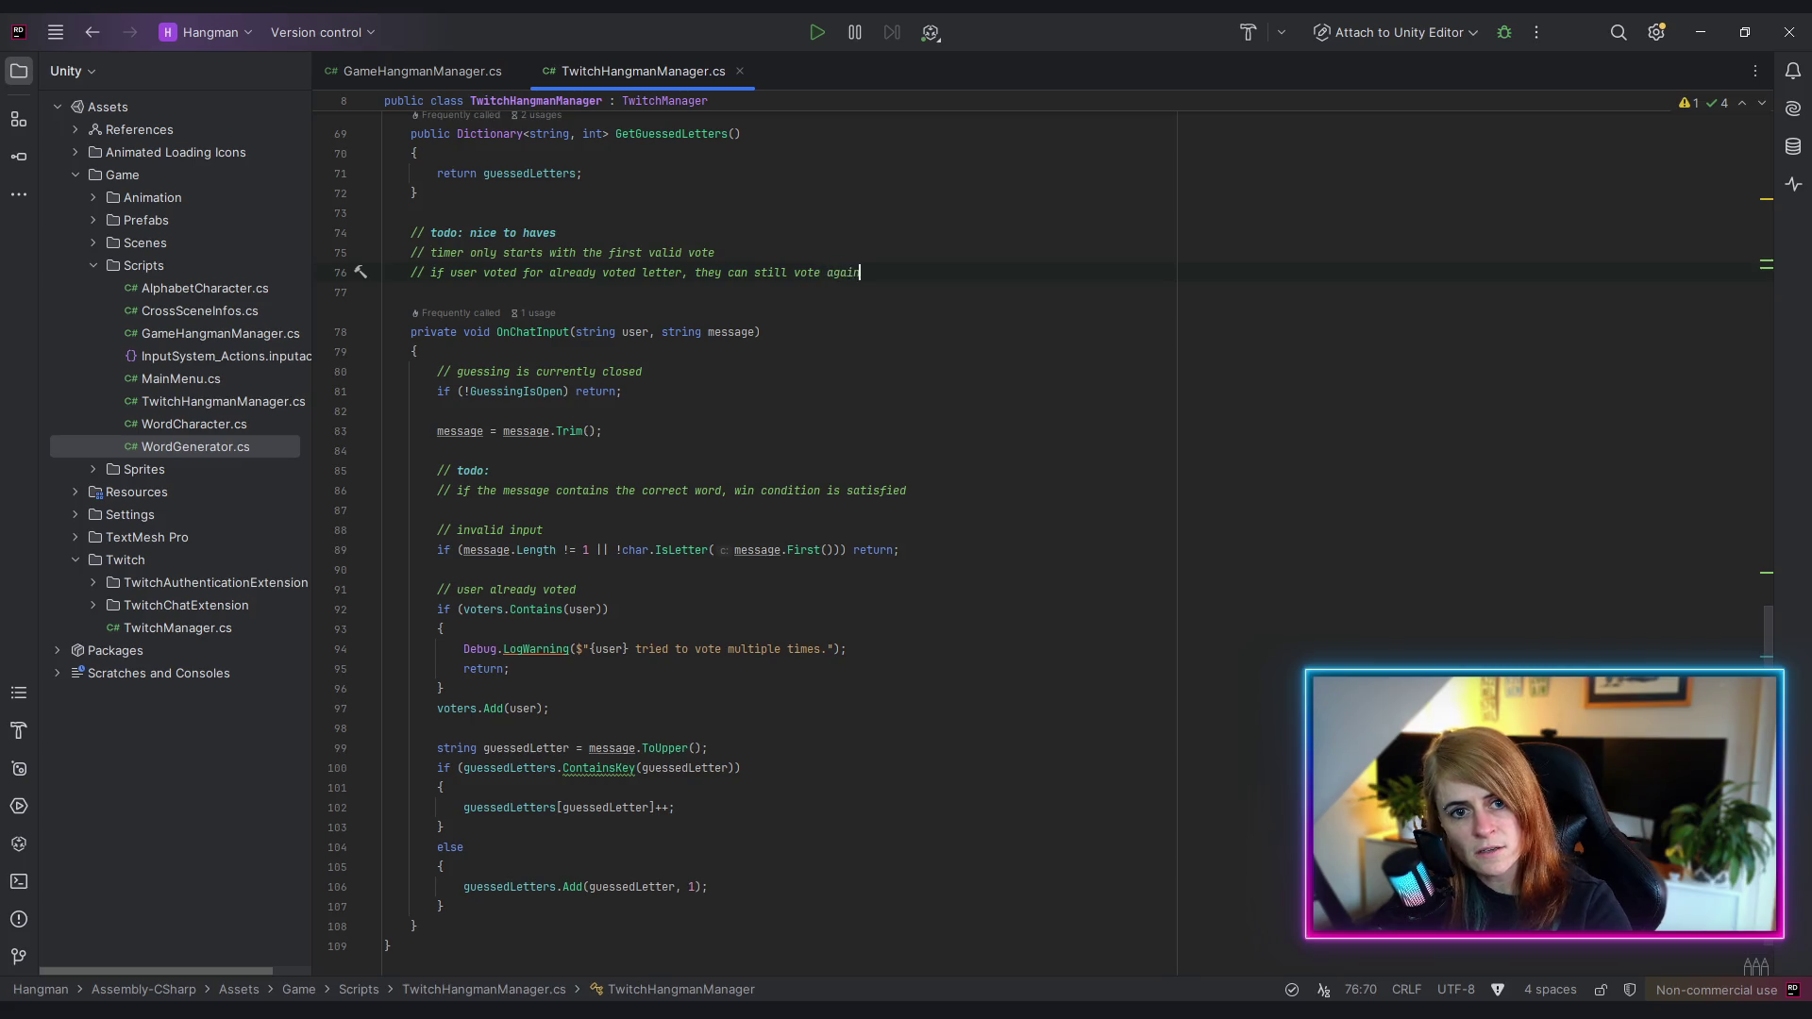
pyautogui.write(' in this round')
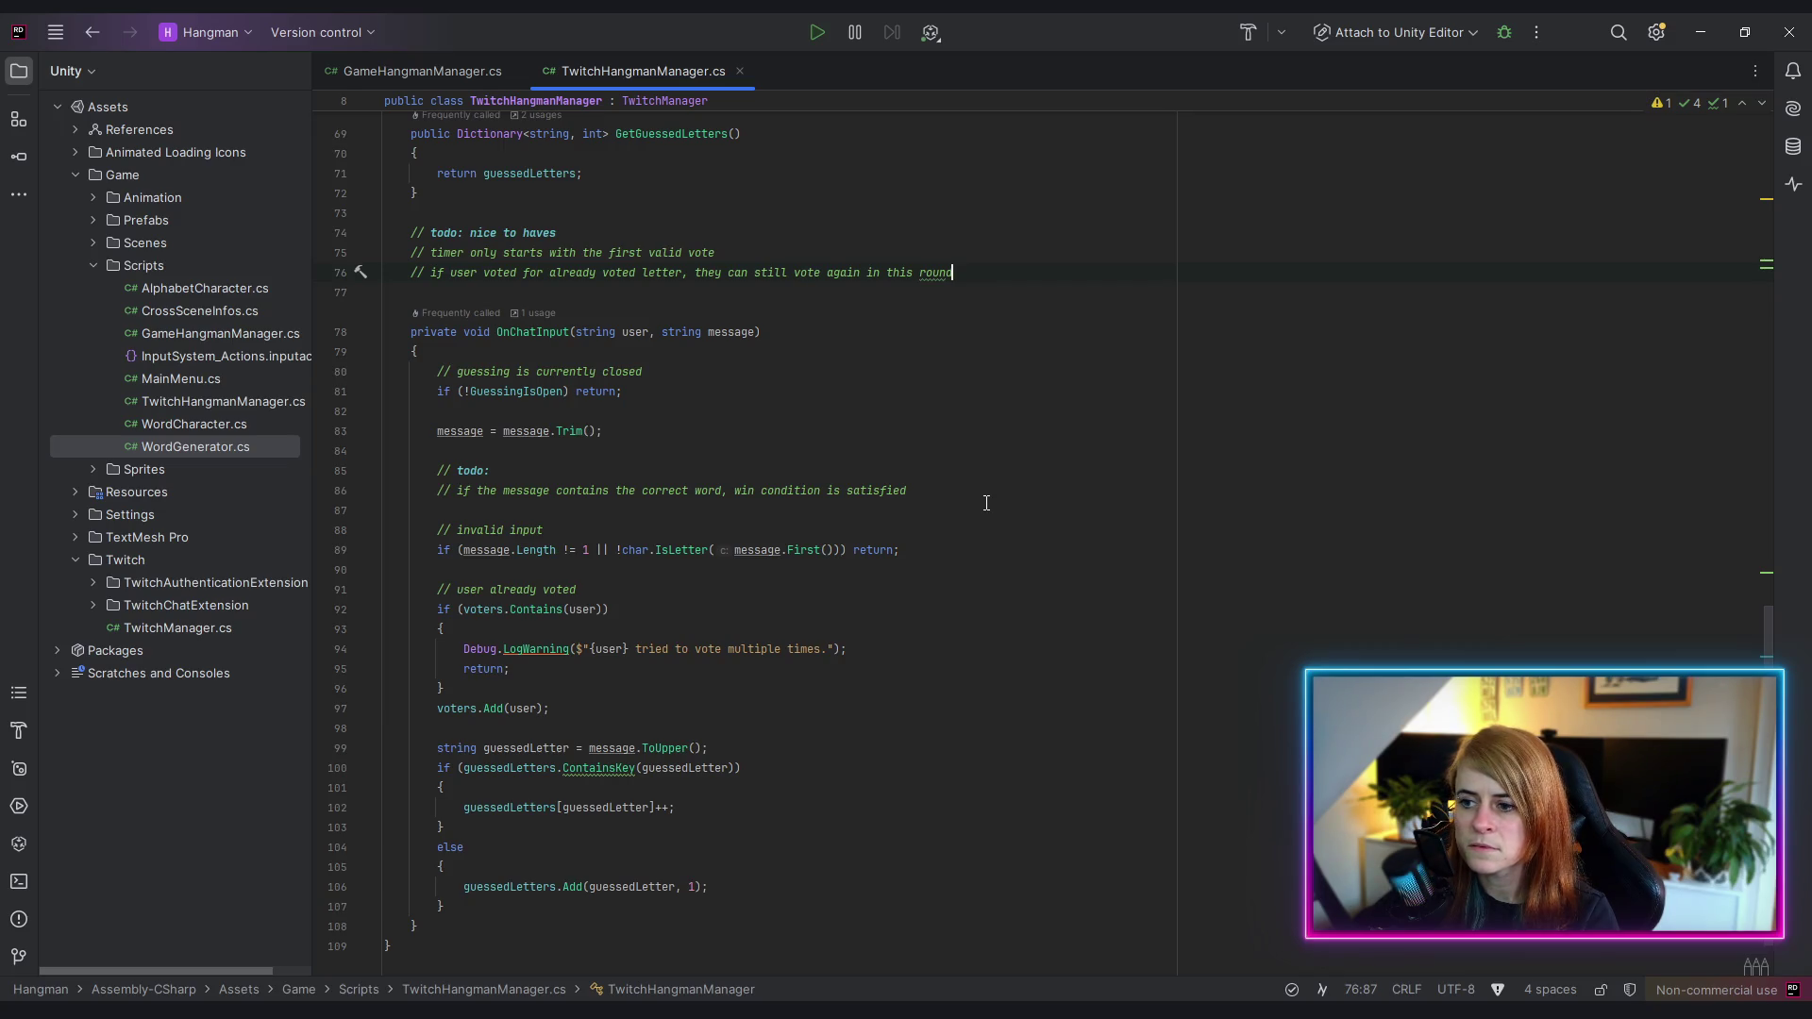
# - Revisit the win-condition todo in OnChatInput, then switch to GameHangmanManager.cs
pyautogui.click(949, 463)
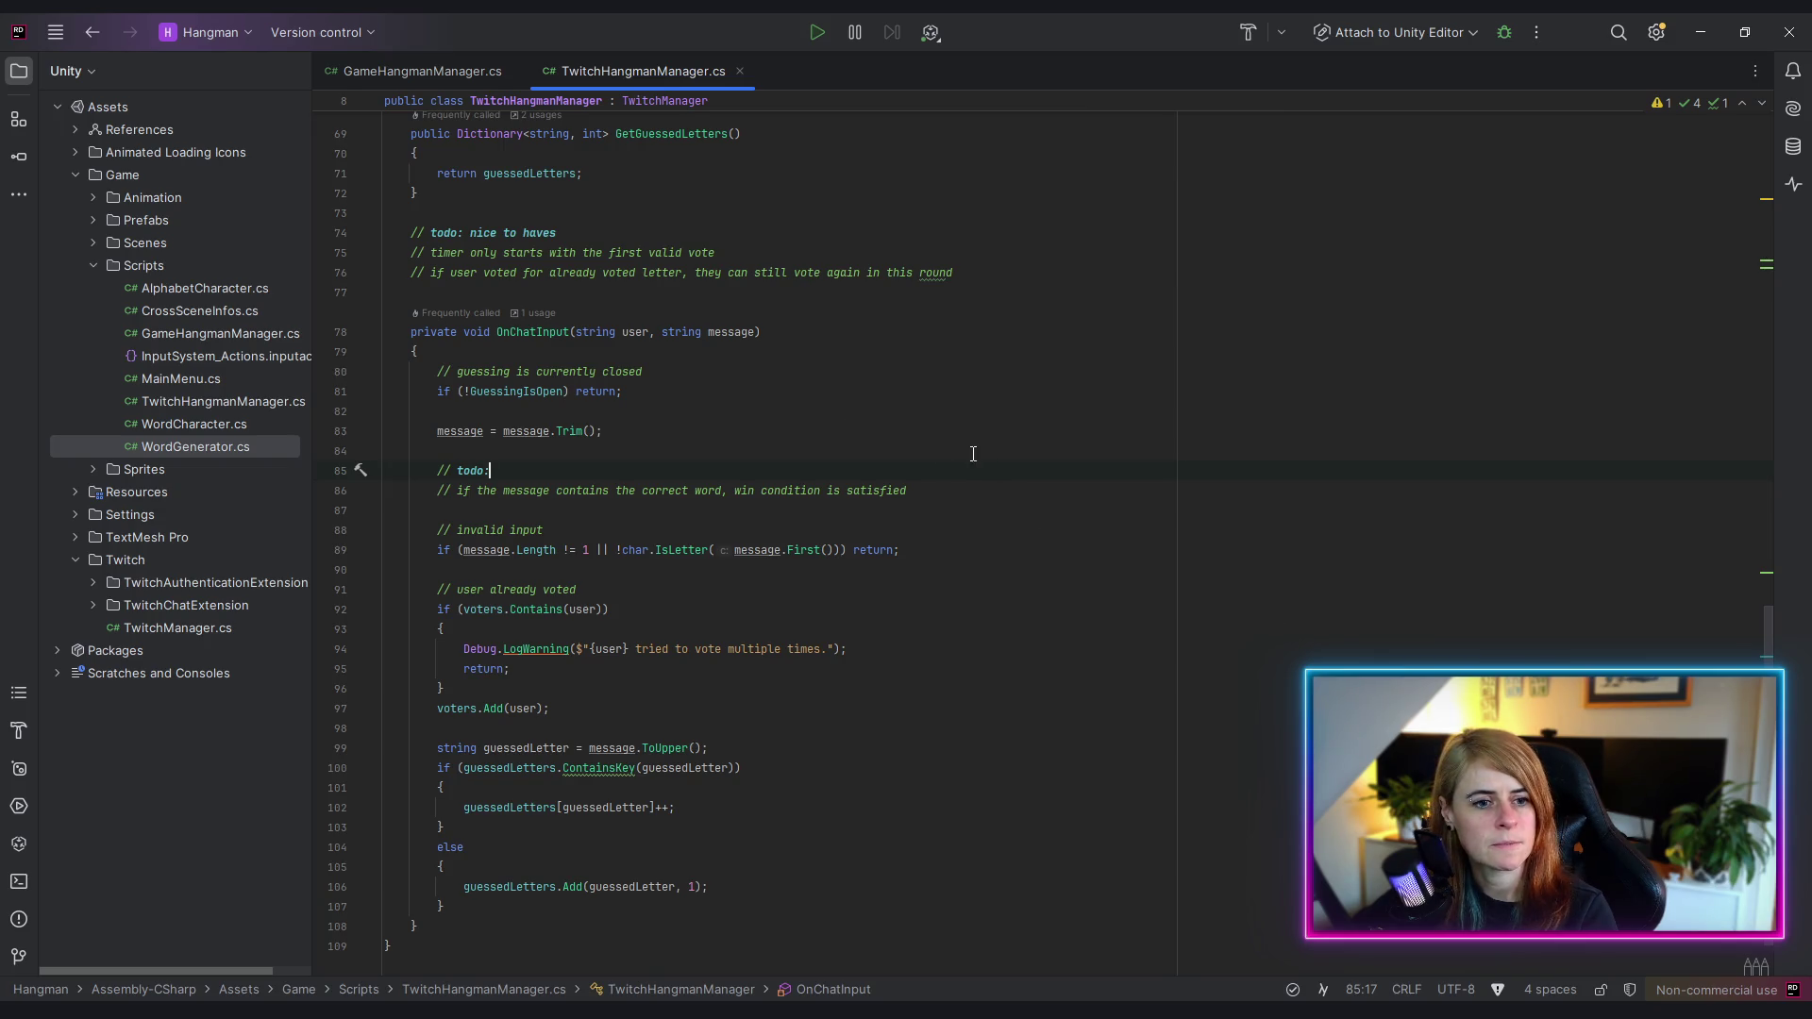
pyautogui.click(425, 79)
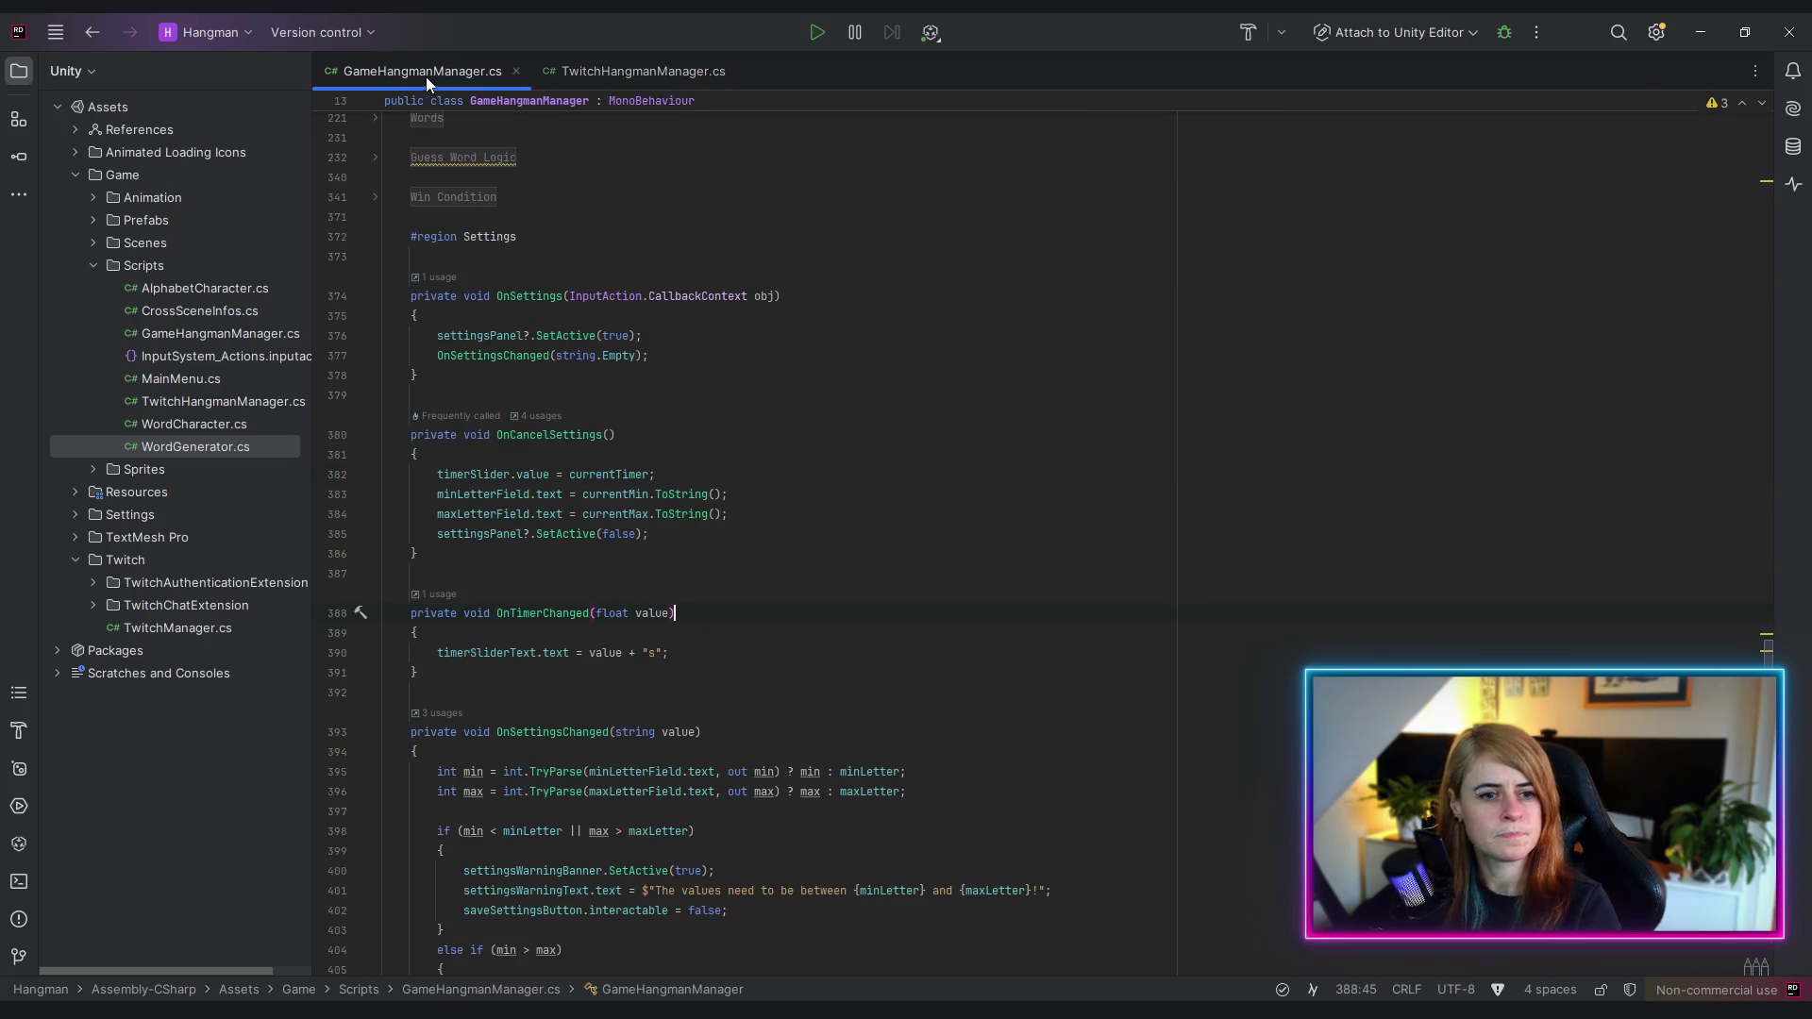
# - Collapse the Settings region, expand Player = Chat, and scroll to the ChatGameplay coroutine
pyautogui.click(375, 237)
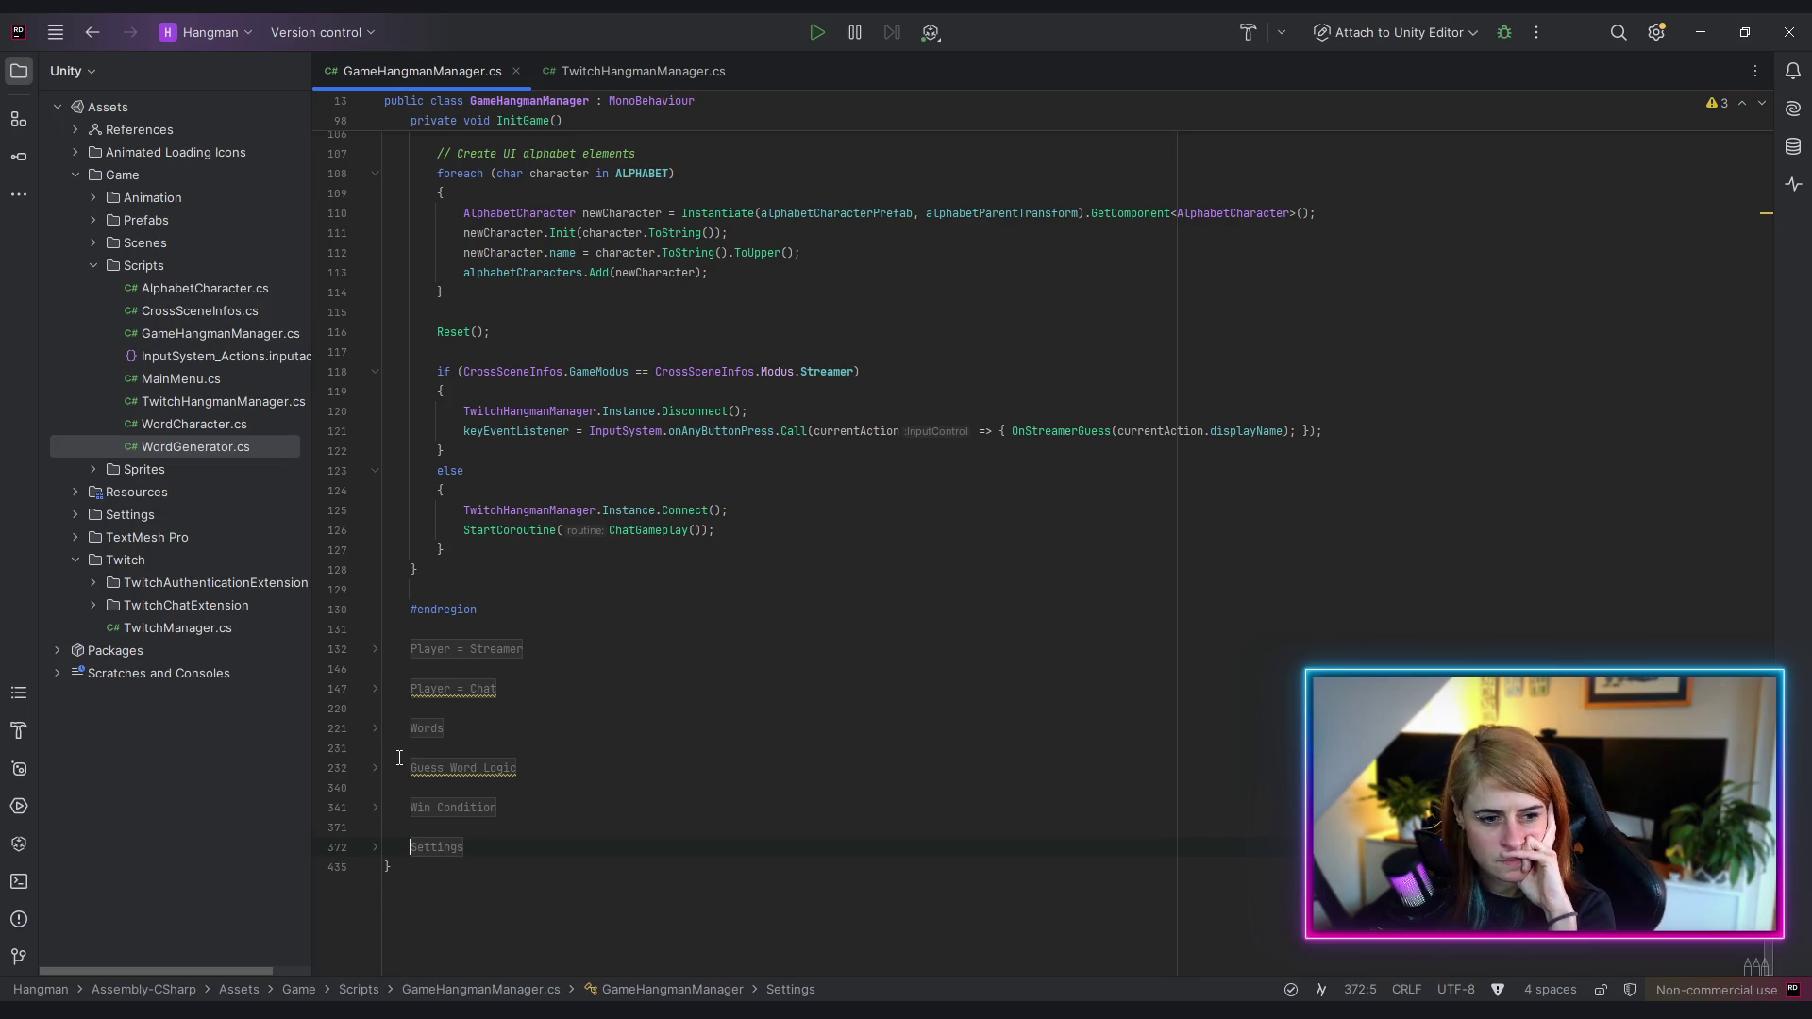
pyautogui.click(374, 688)
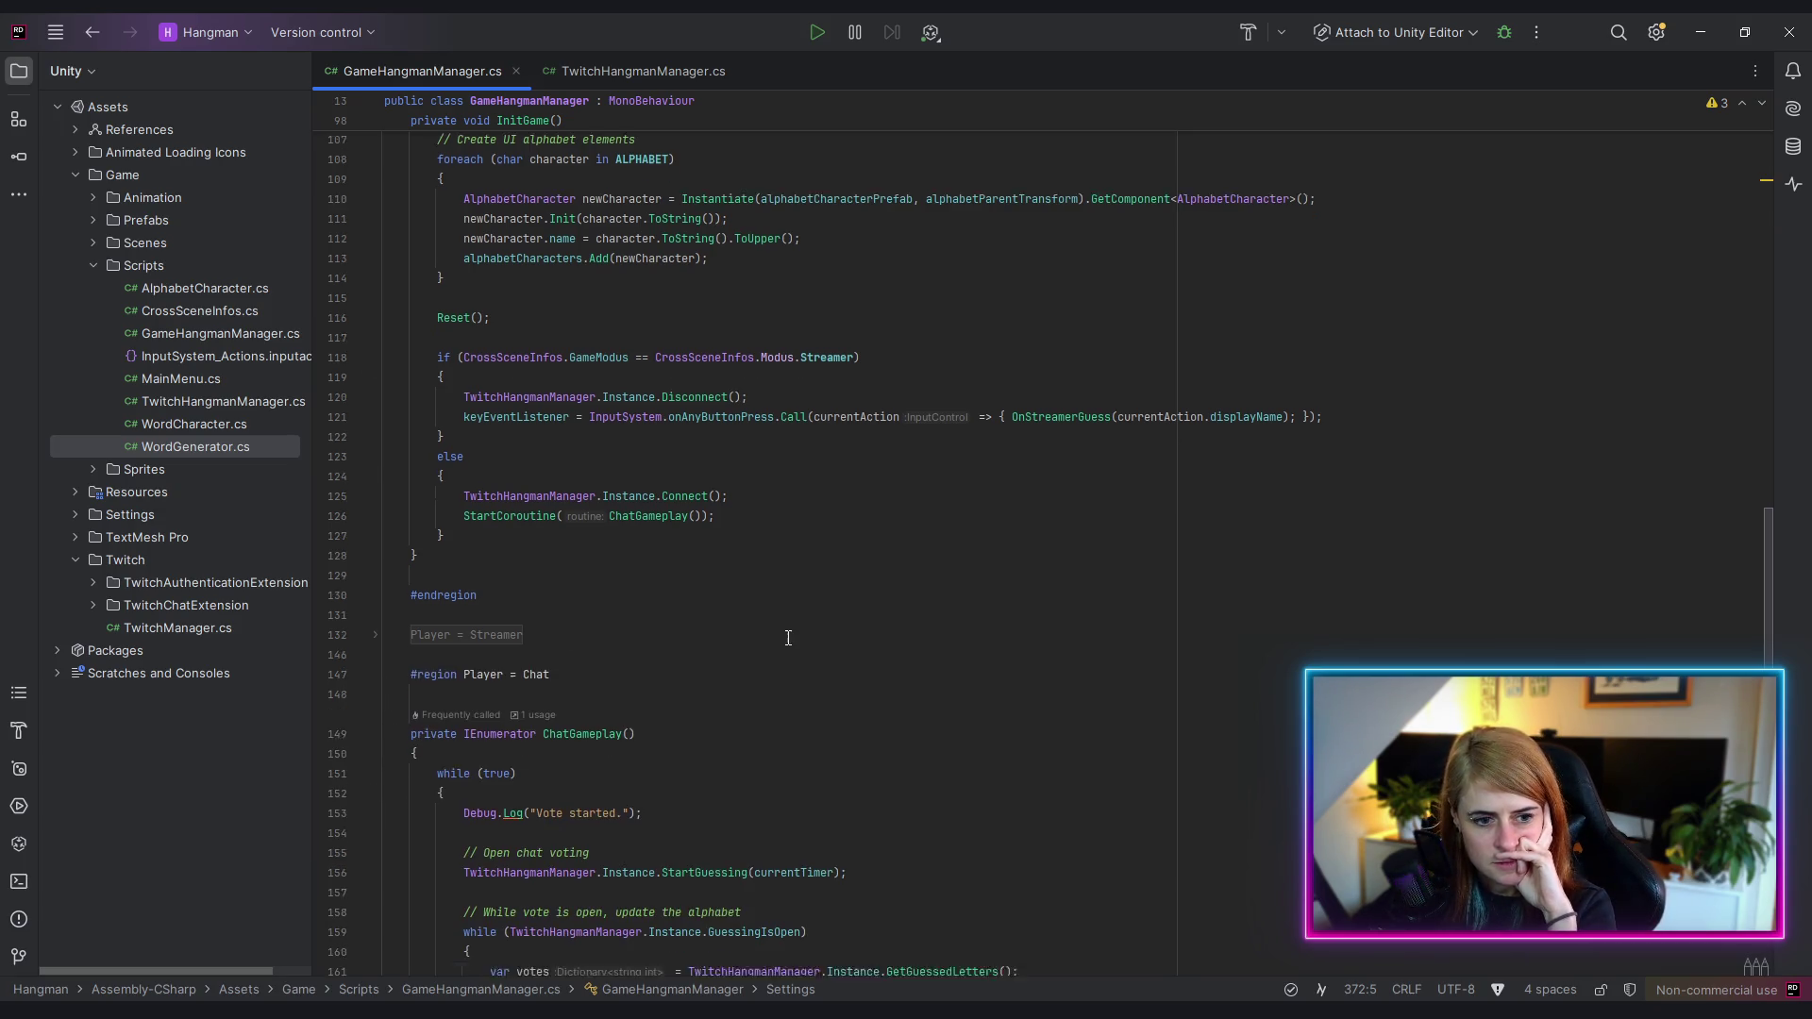
pyautogui.scroll(-7, 922, 676)
pyautogui.scroll(-3, 1062, 661)
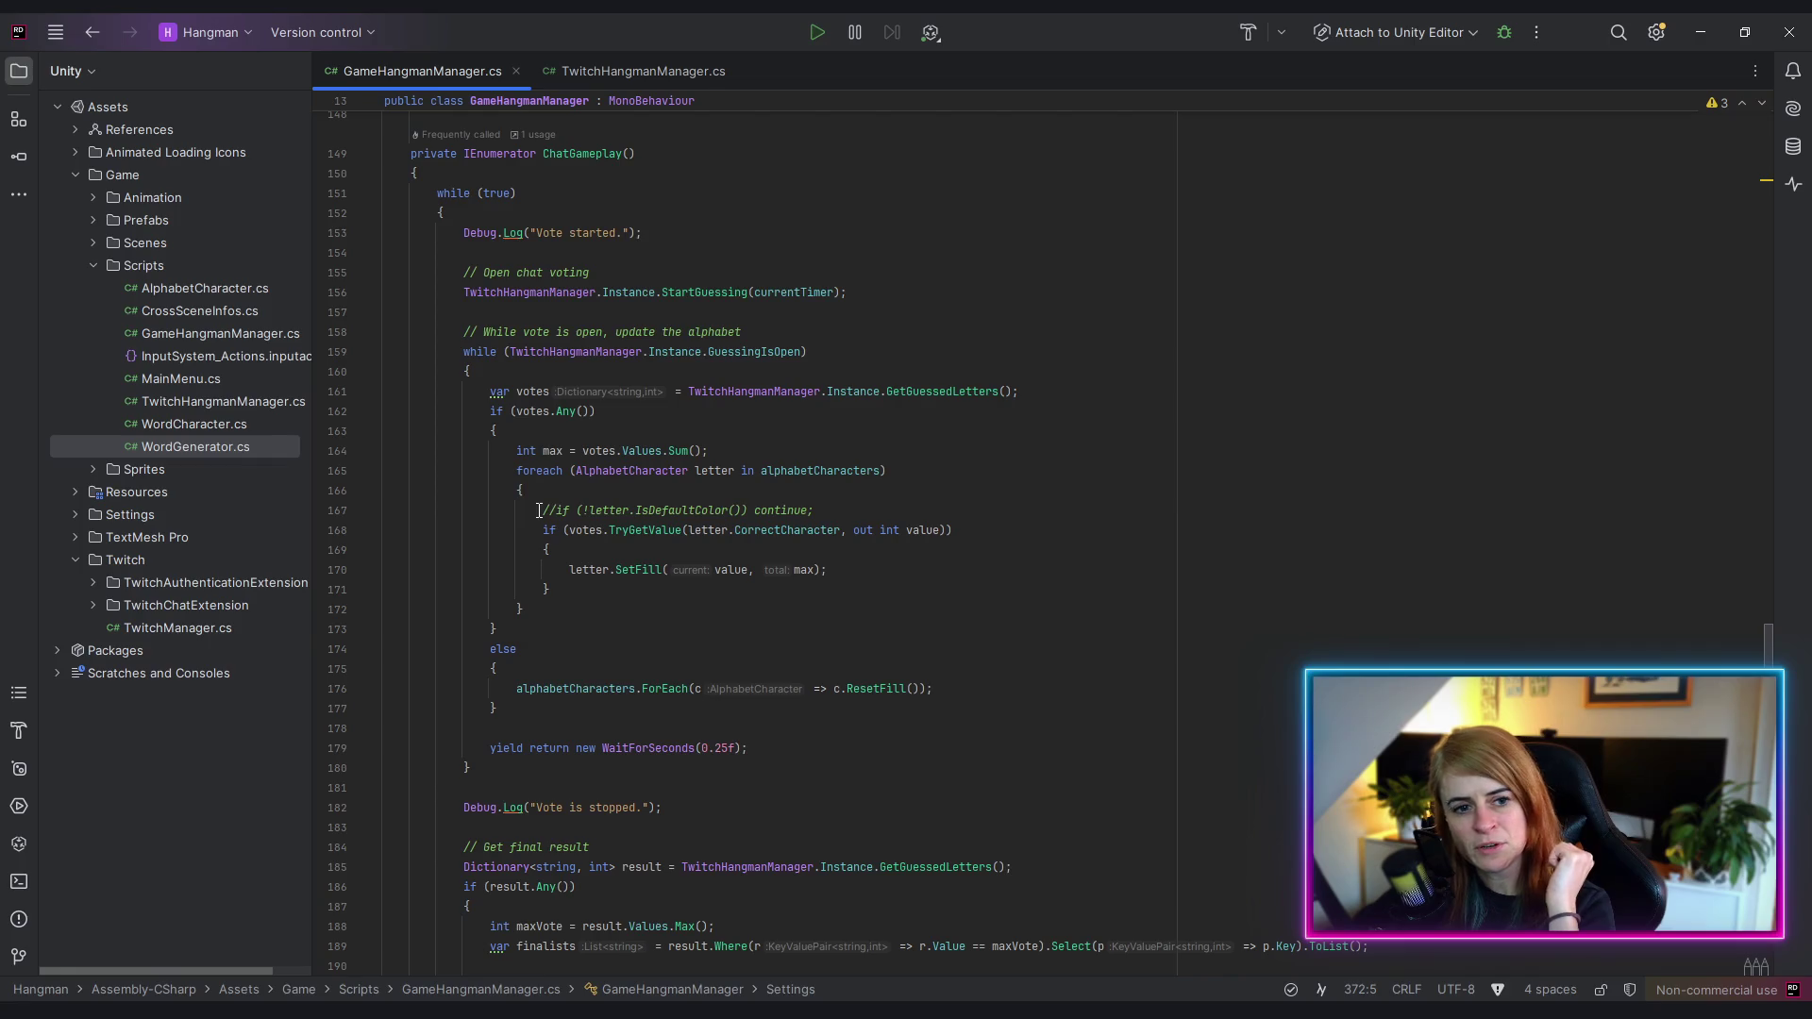
pyautogui.moveTo(541, 510); pyautogui.dragTo(847, 504)
pyautogui.press('Down')
pyautogui.press('Down')
pyautogui.press('Down')
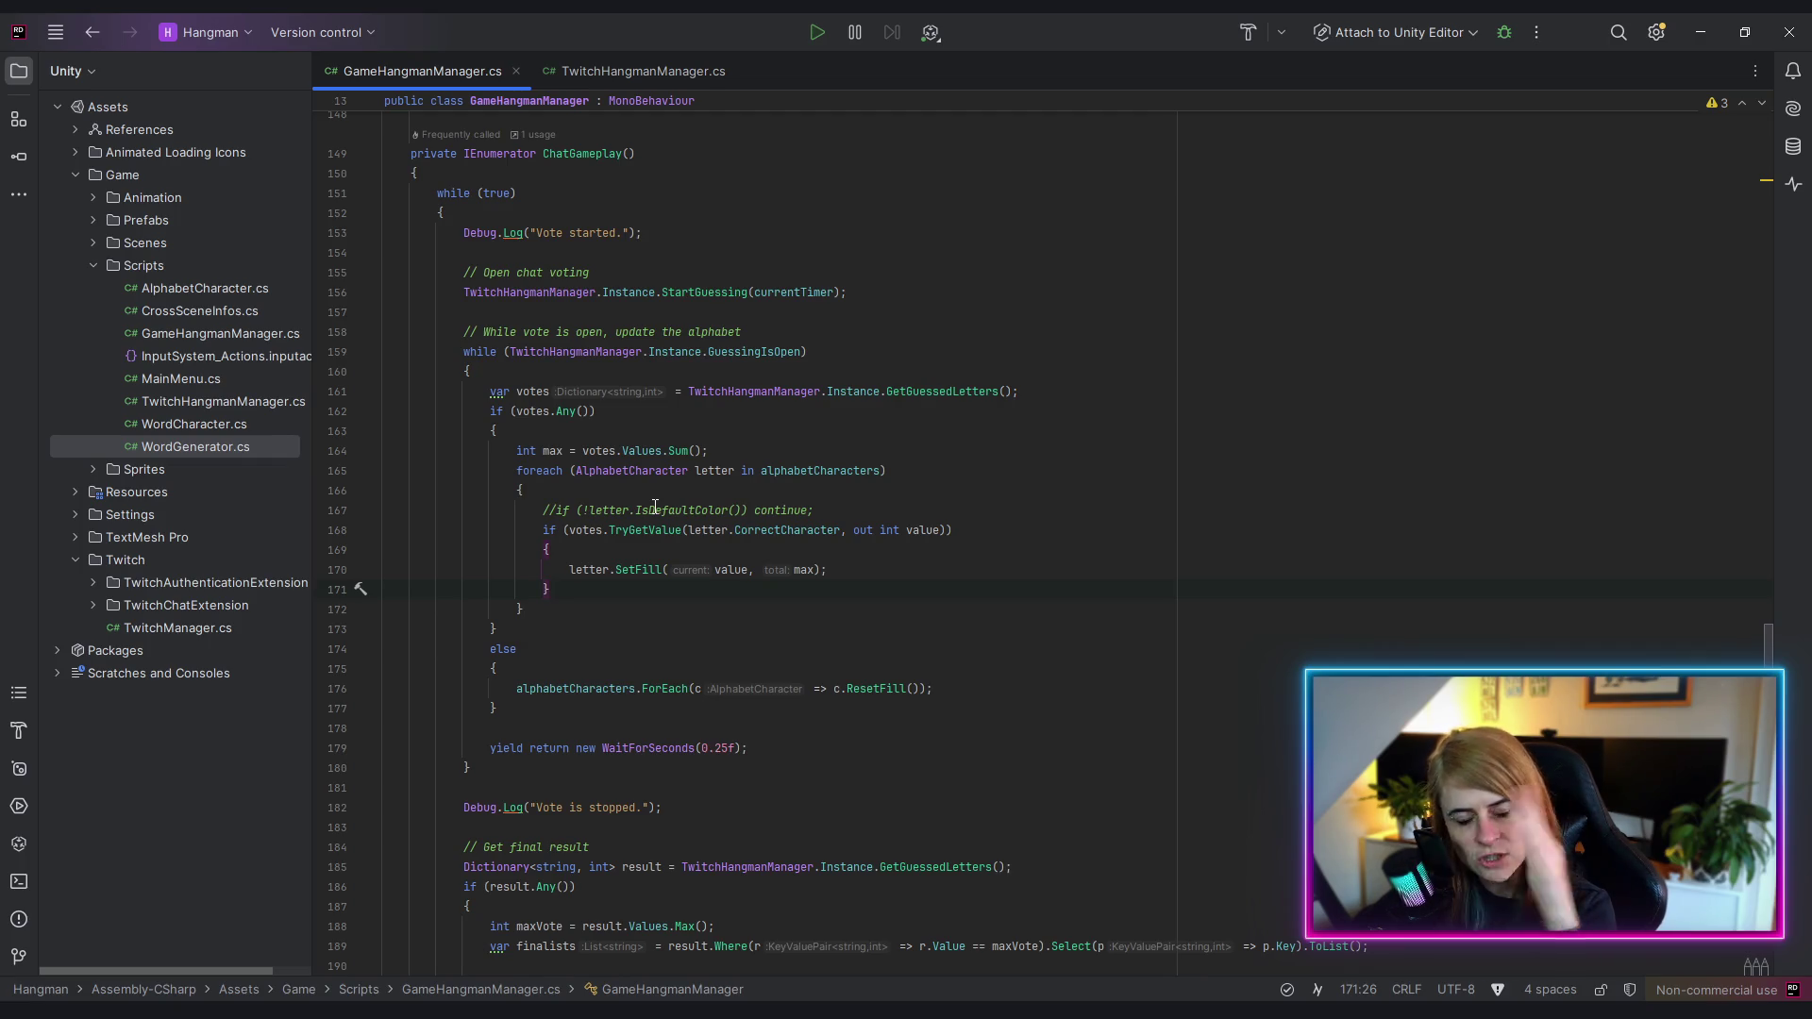
pyautogui.click(662, 511)
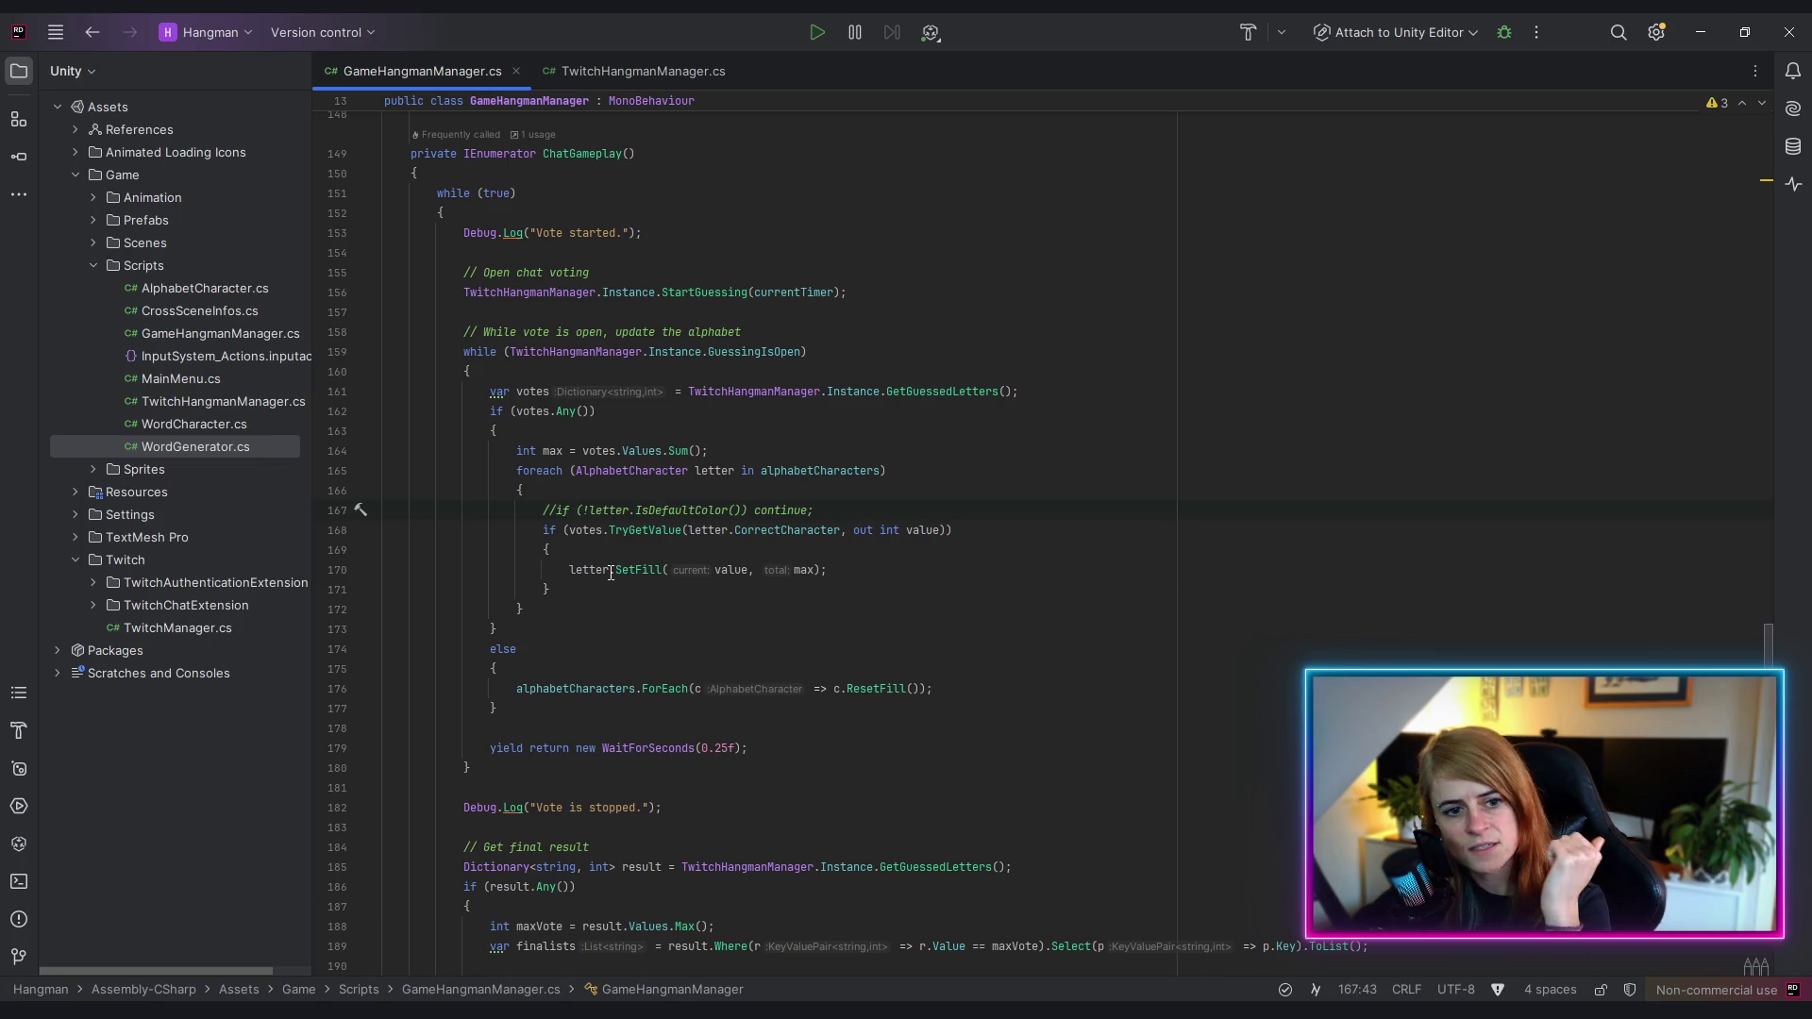
pyautogui.moveTo(613, 570); pyautogui.dragTo(641, 570)
pyautogui.click(673, 595)
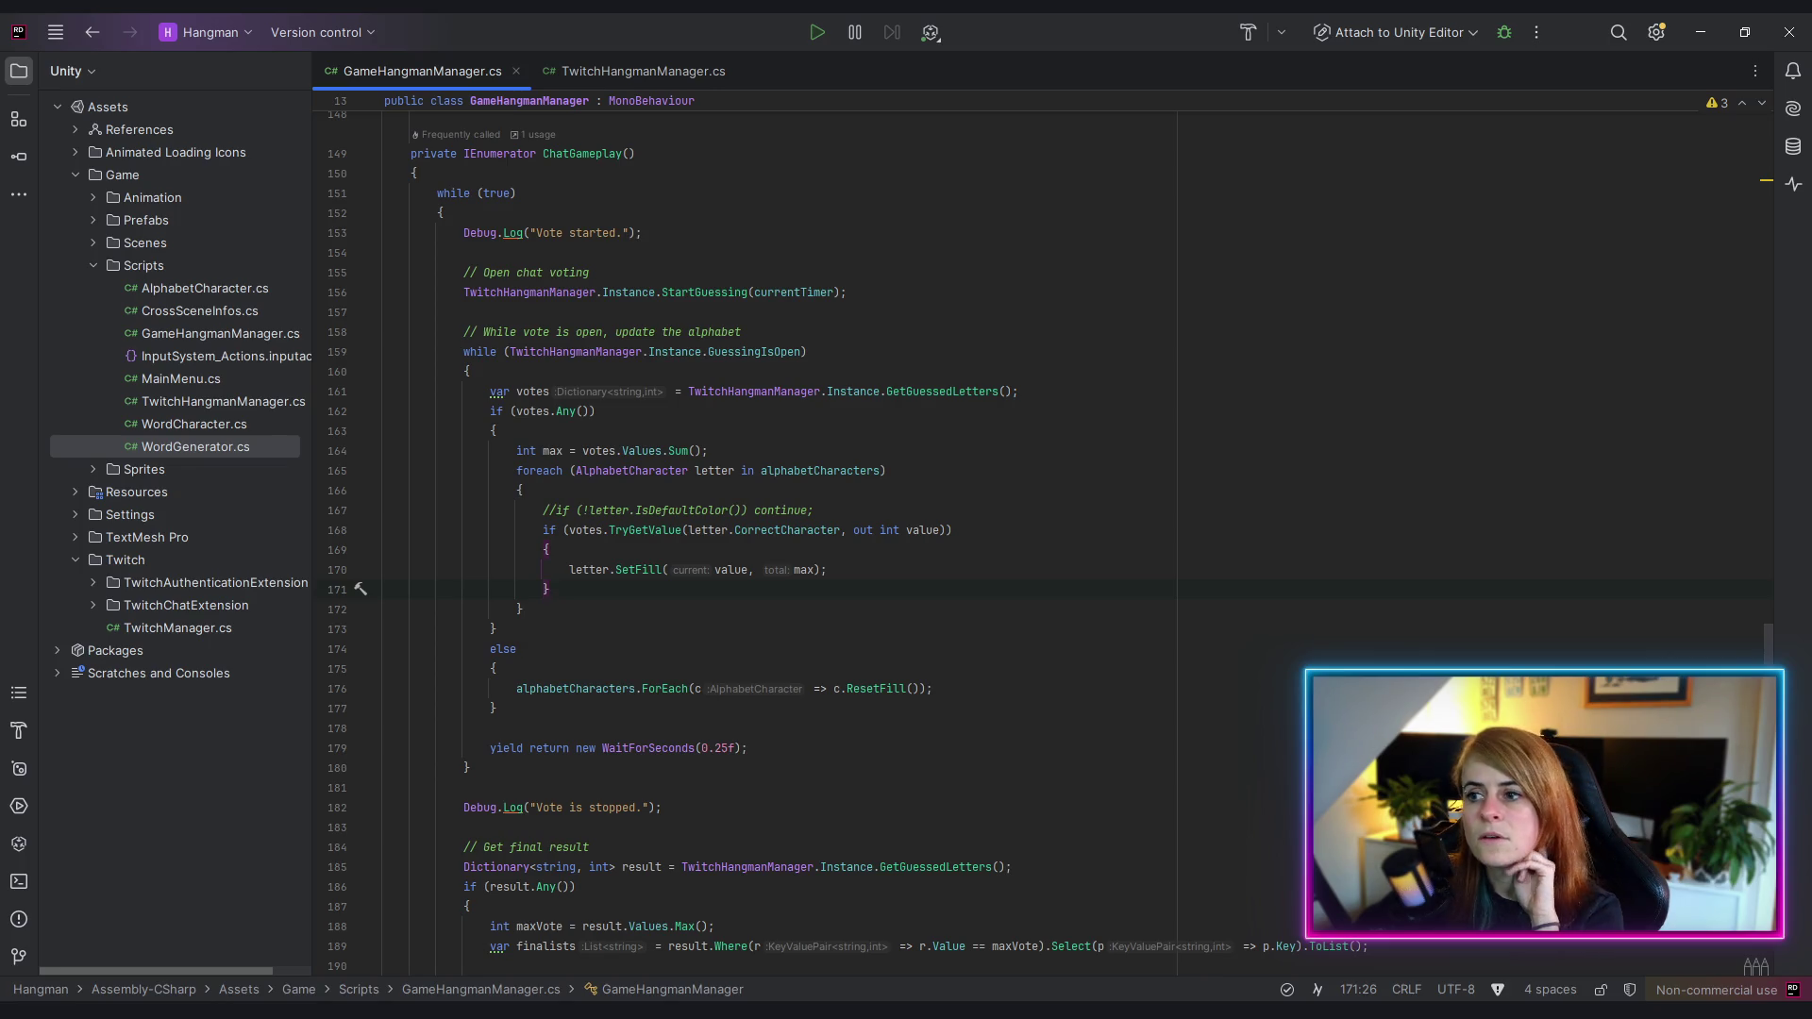
pyautogui.hotkey('alt', 'Tab')
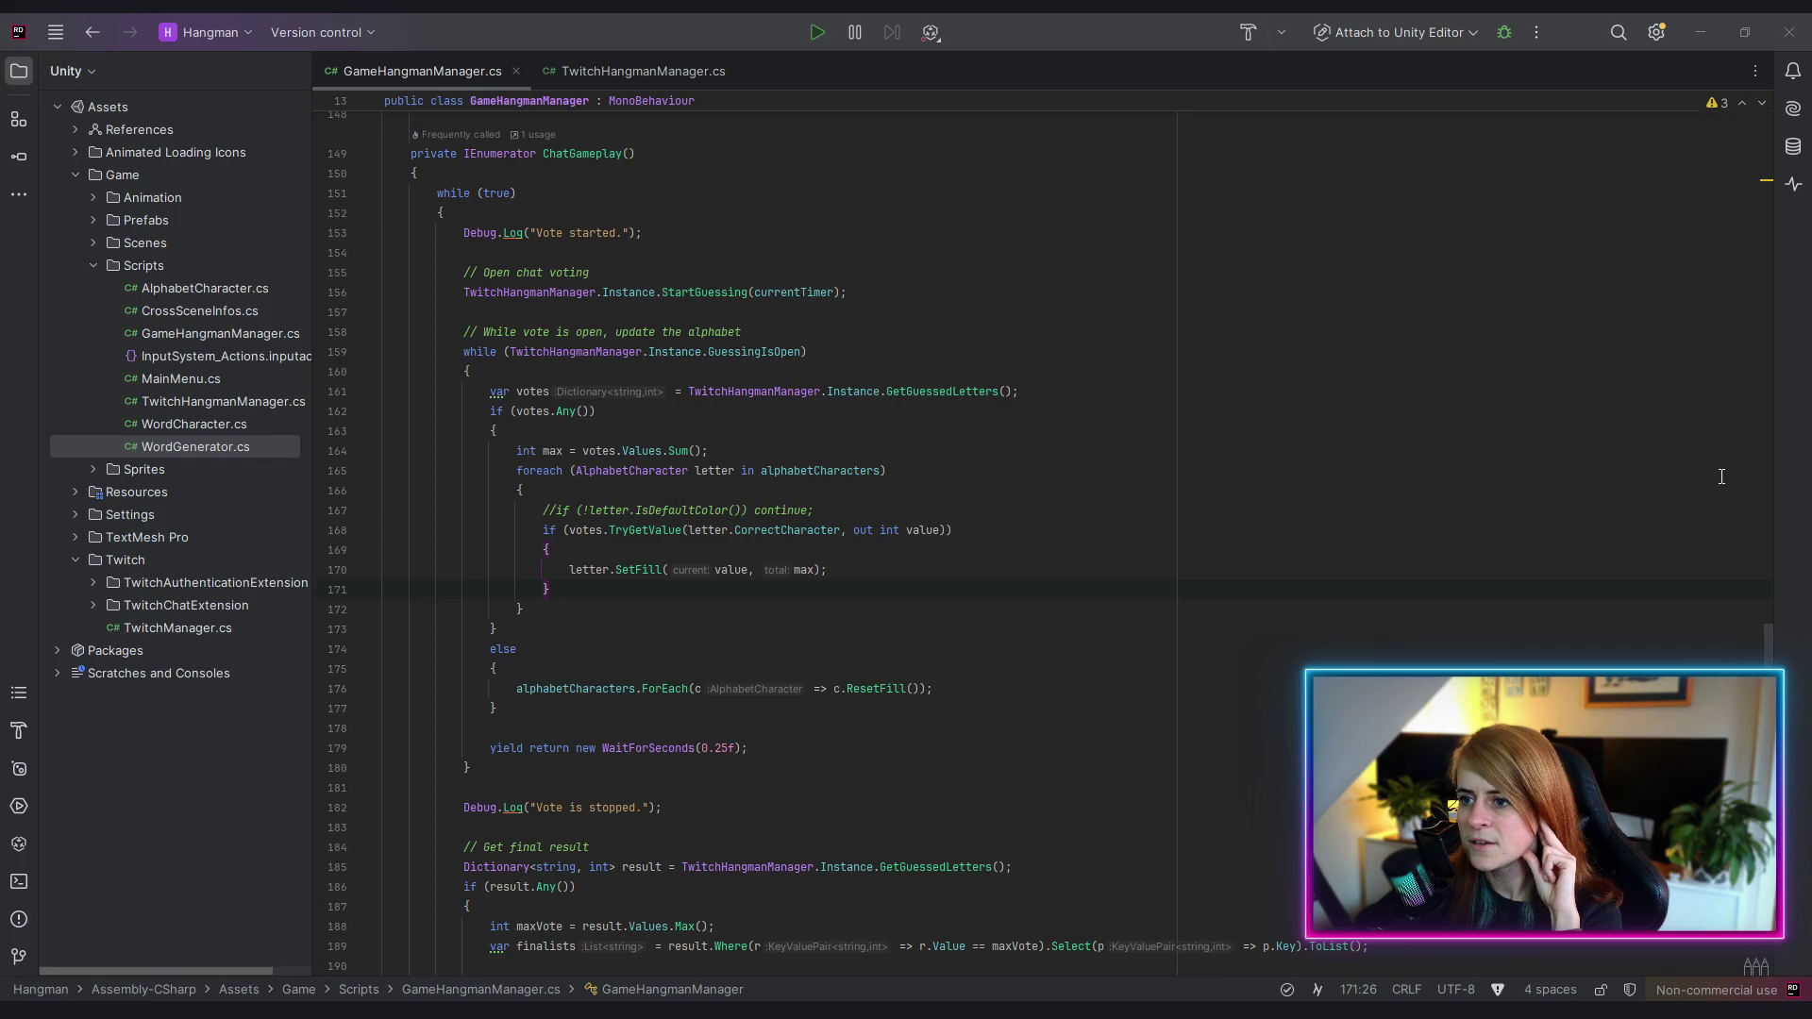
pyautogui.scroll(-1, 1367, 419)
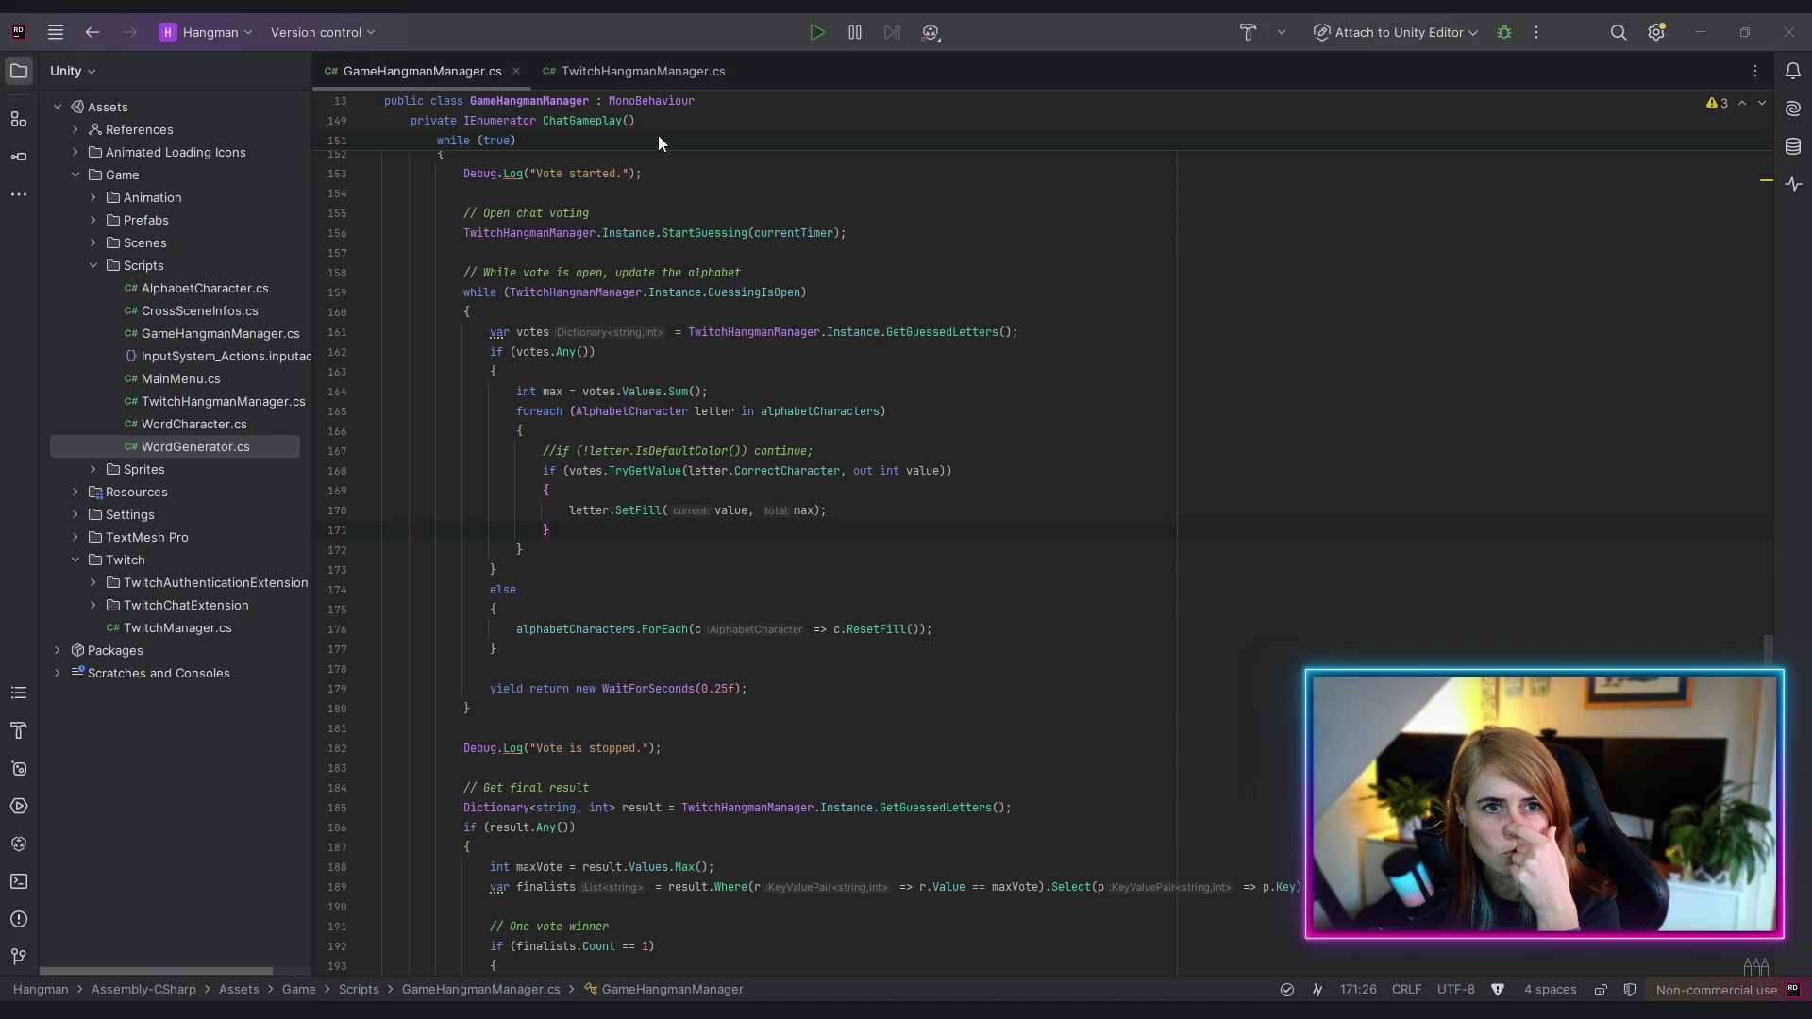
pyautogui.click(628, 71)
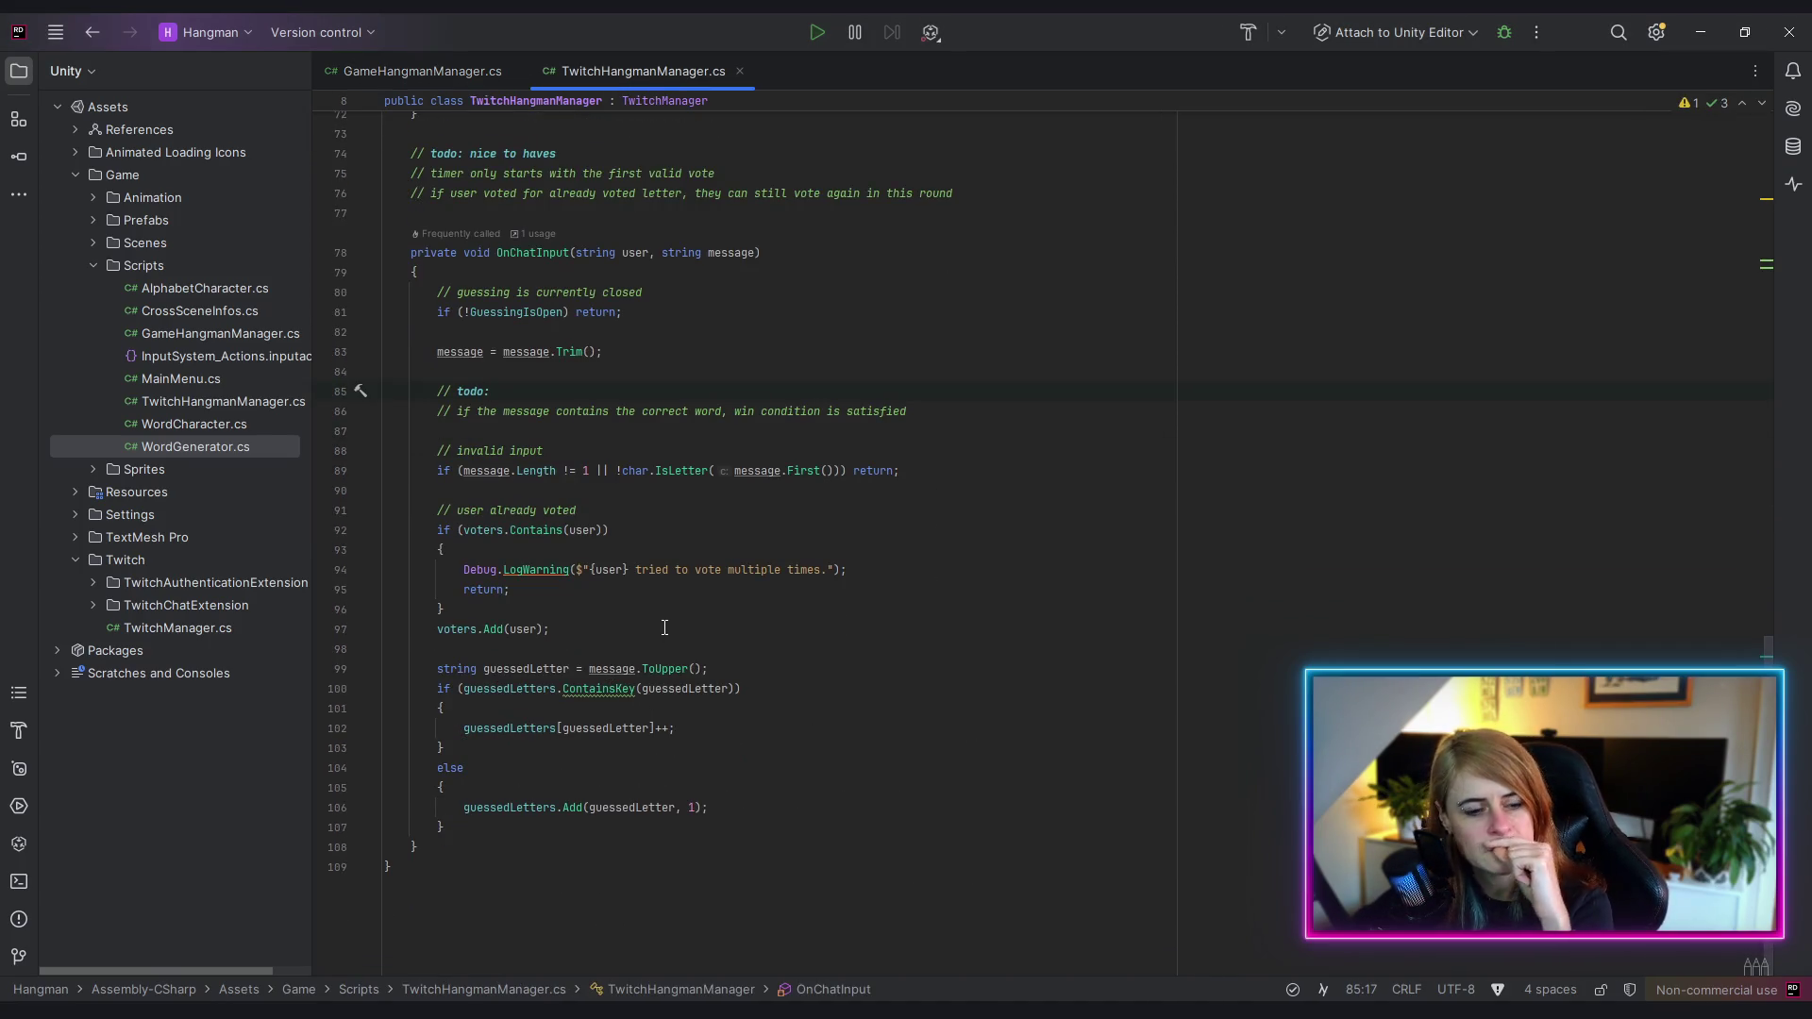
pyautogui.press('Down')
pyautogui.press('Down')
pyautogui.press('Down')
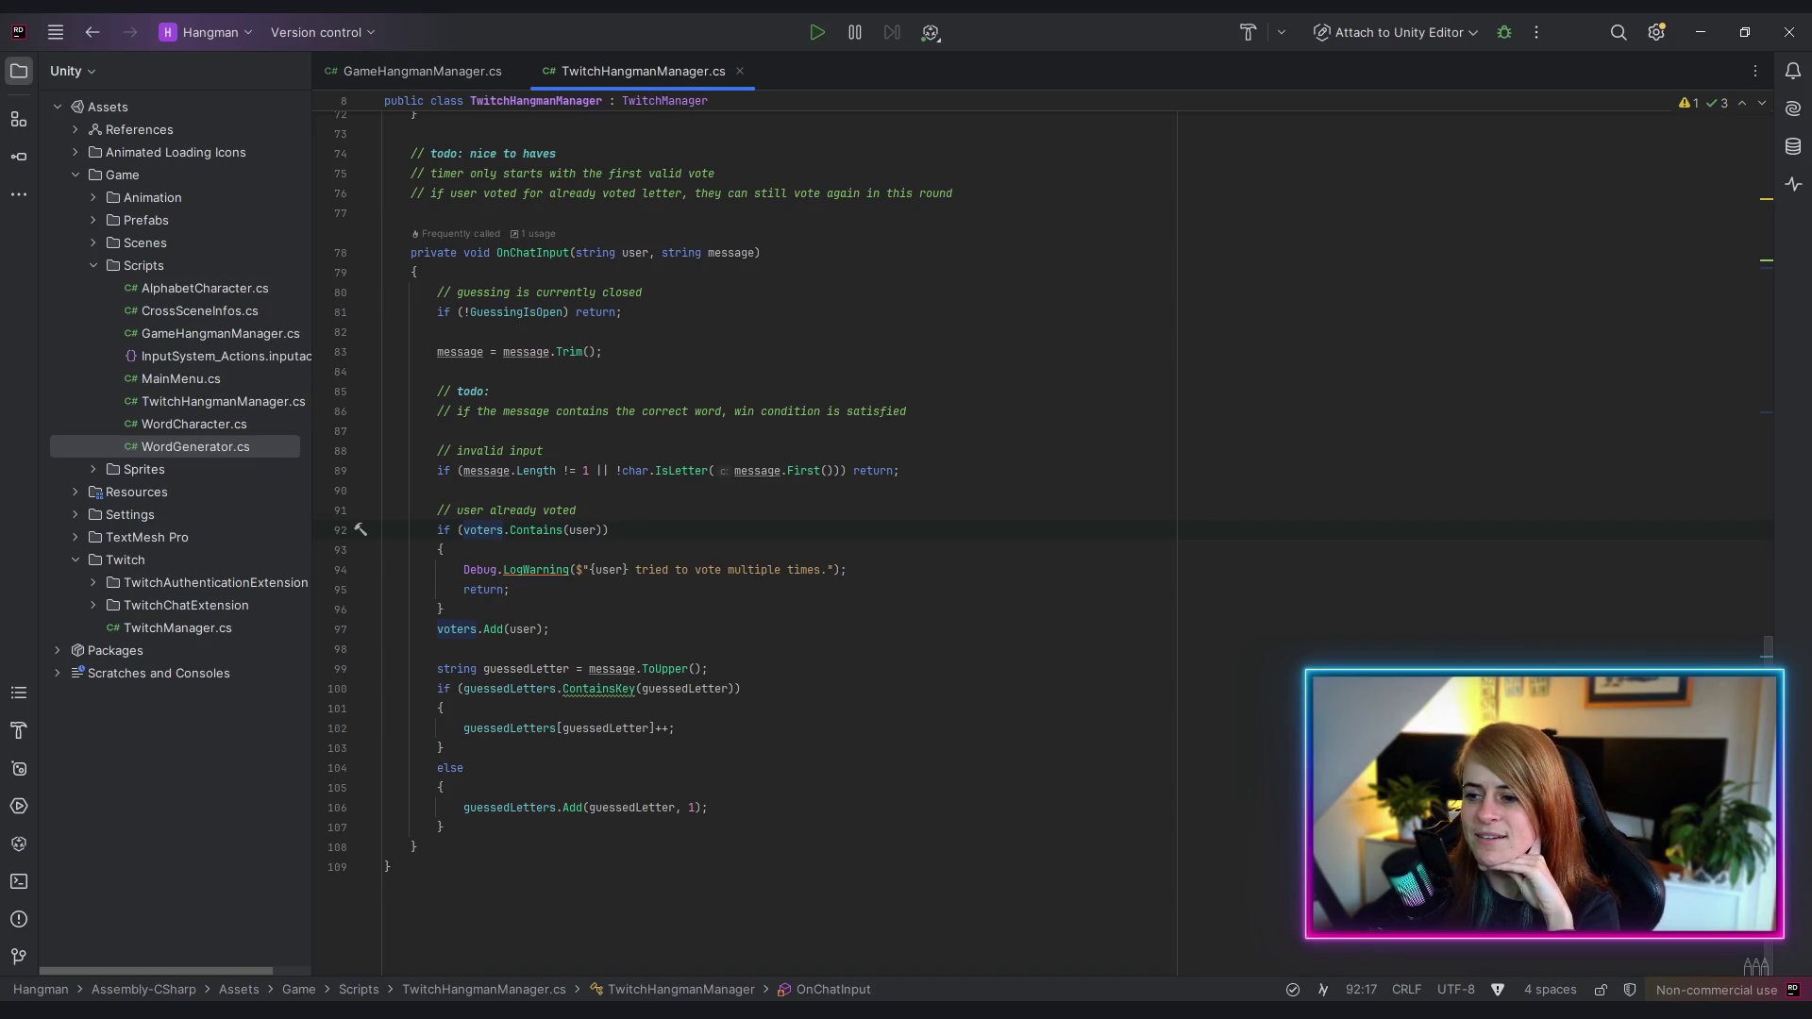
pyautogui.click(909, 767)
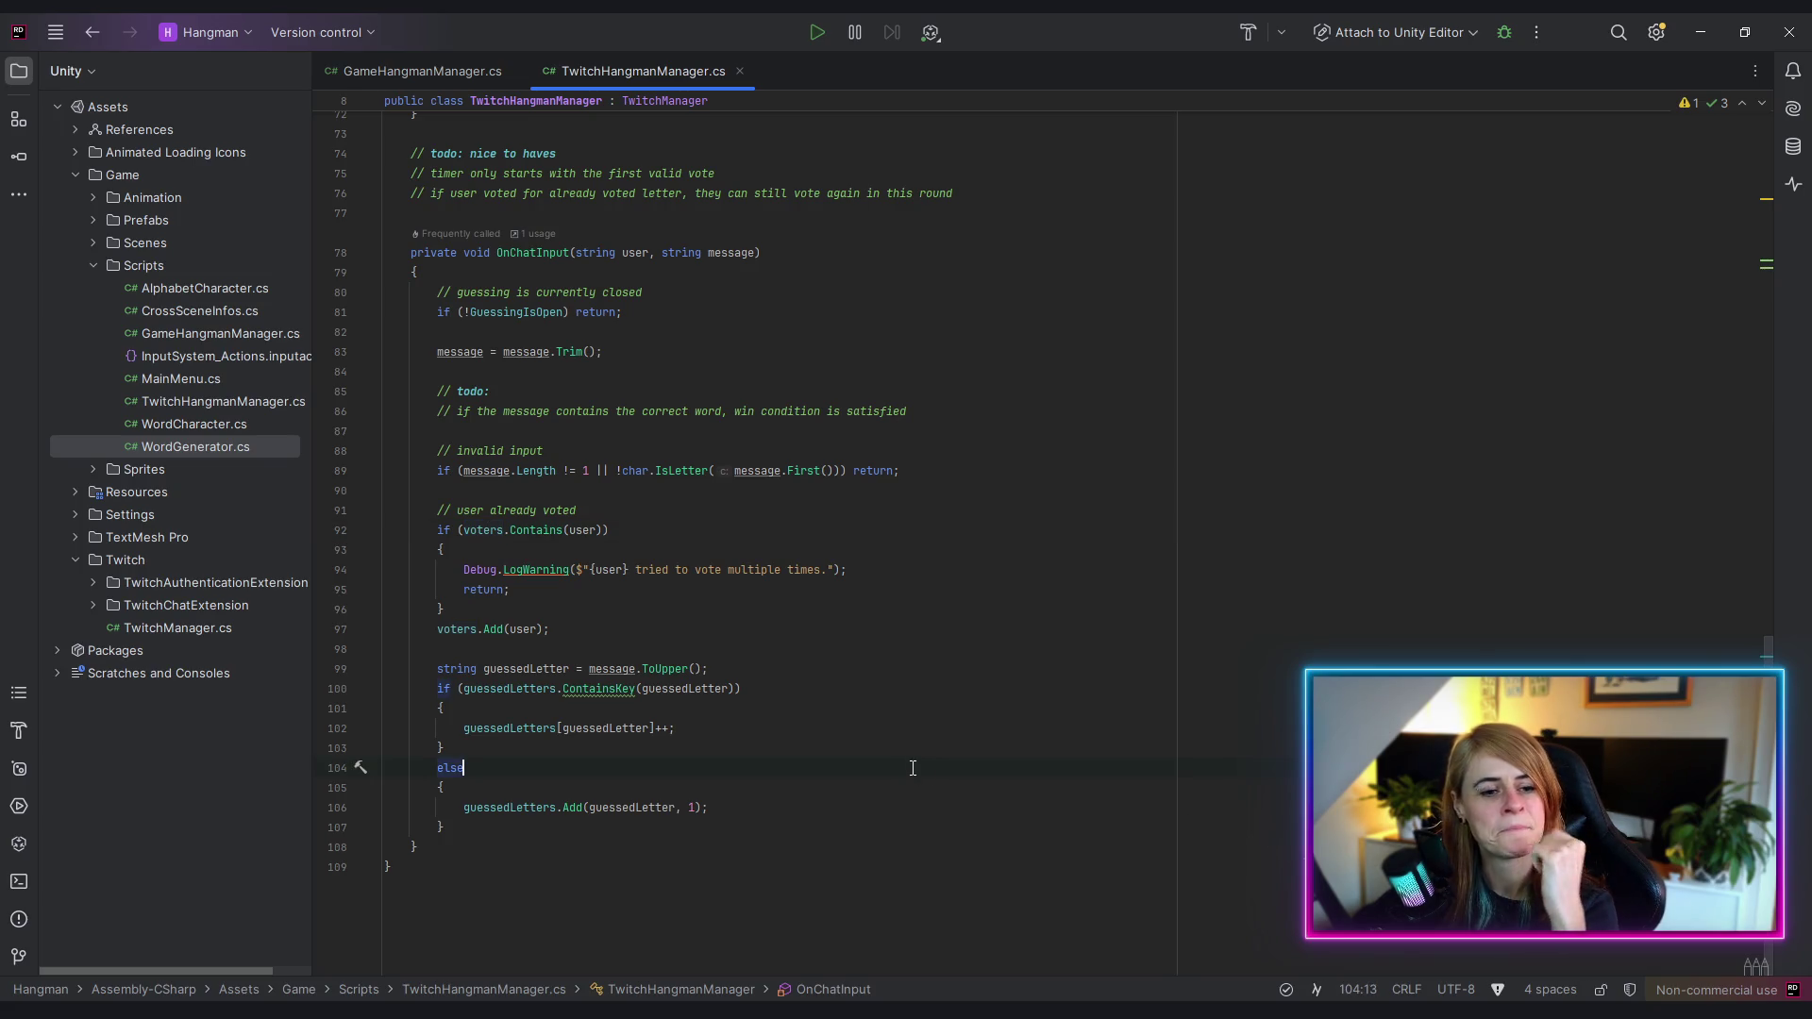
pyautogui.click(425, 72)
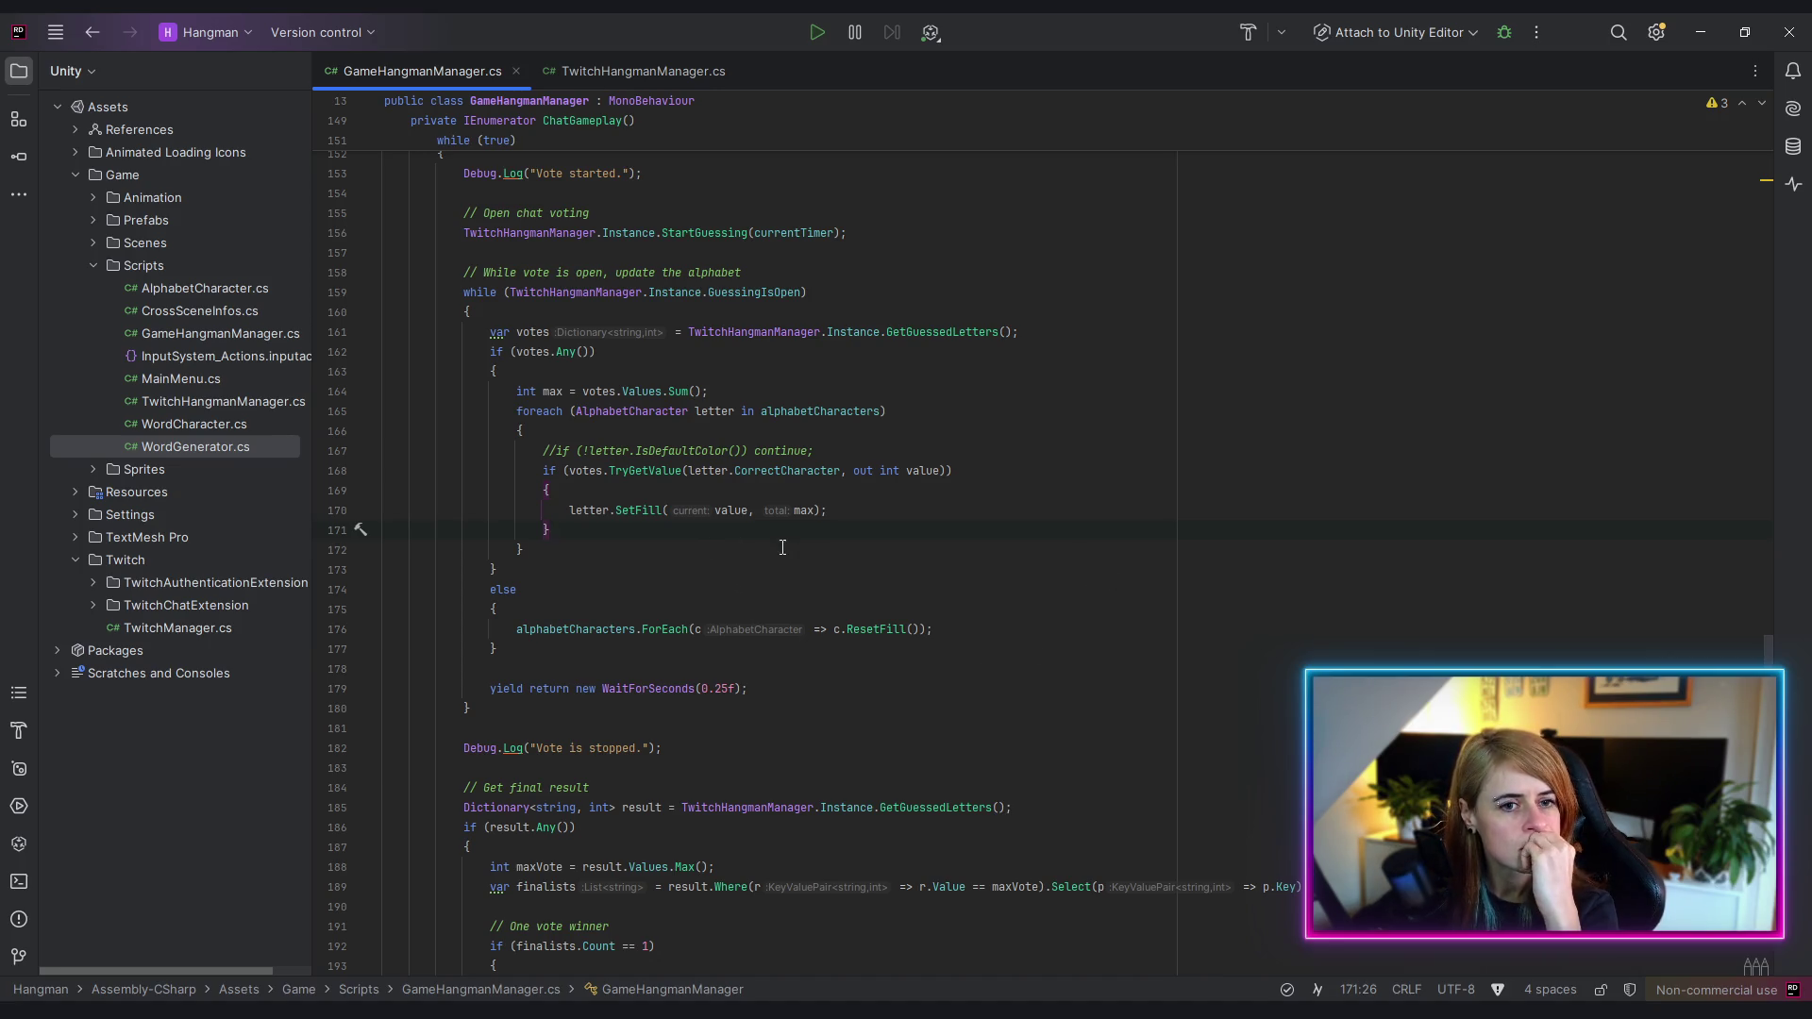
# - Check the StartGuessing call in GameHangmanManager.cs, then return to TwitchHangmanManager.cs
pyautogui.click(711, 234)
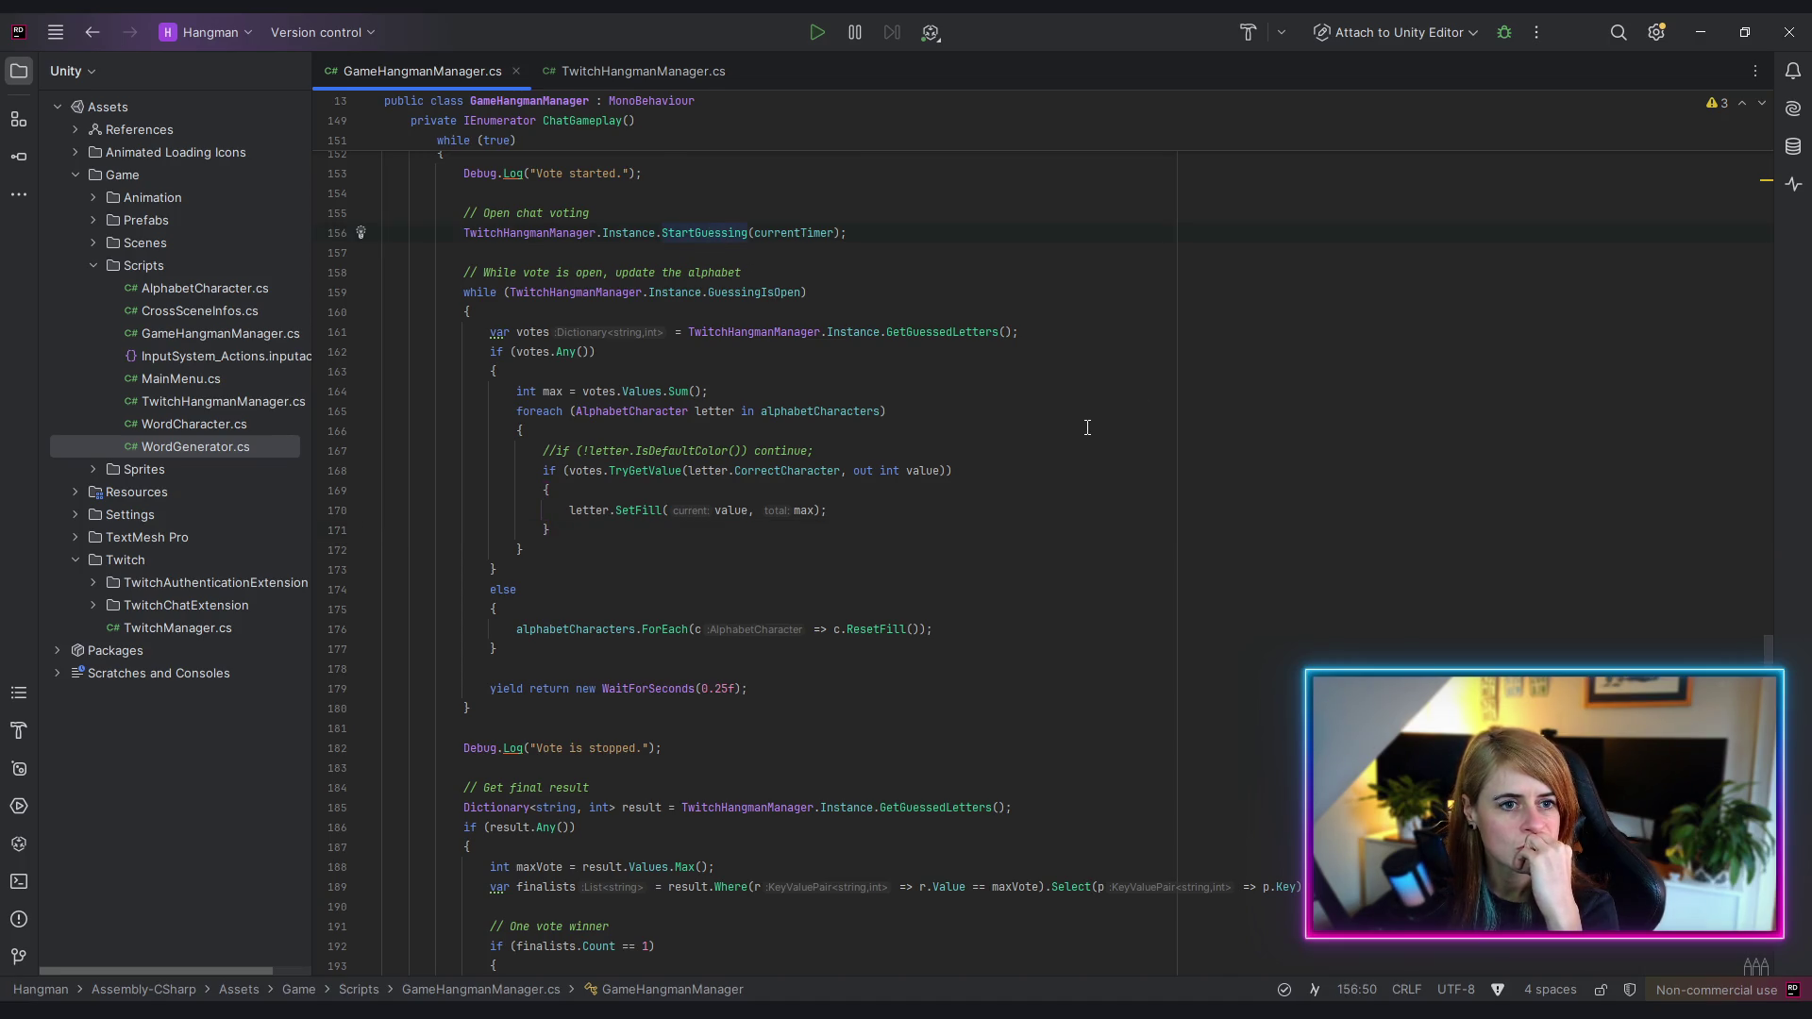
pyautogui.scroll(2, 914, 429)
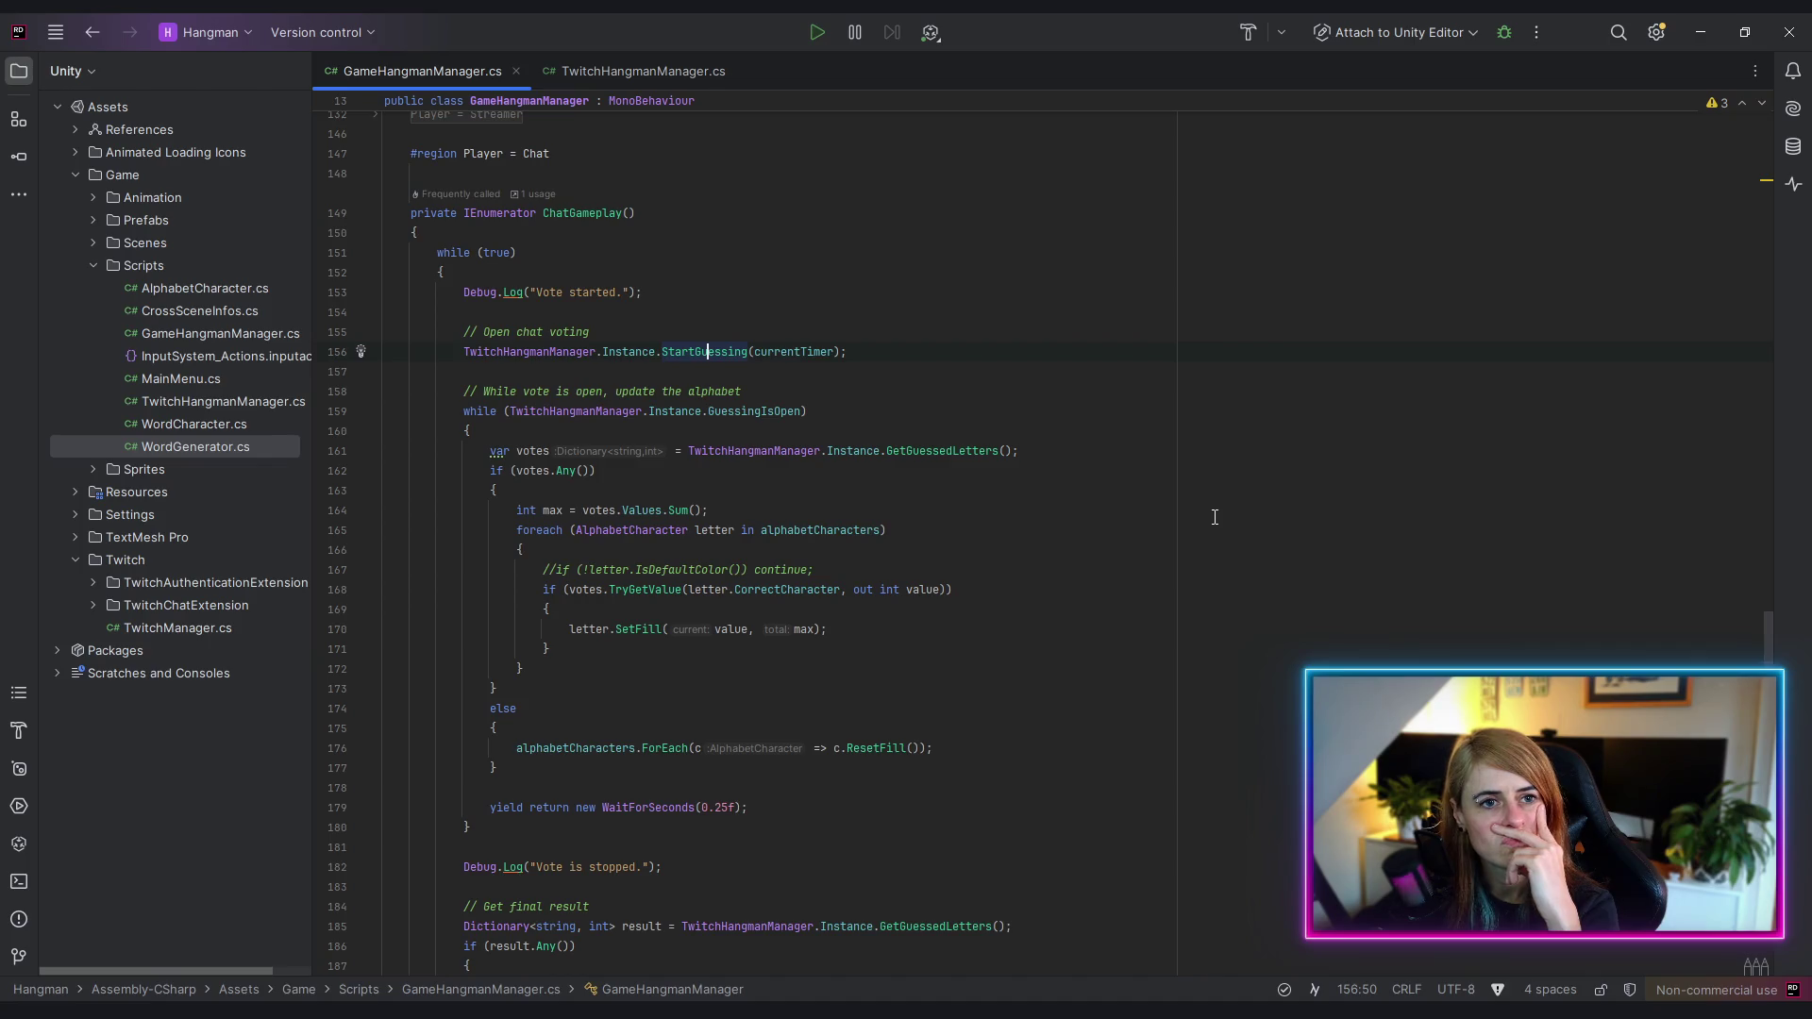
pyautogui.click(638, 73)
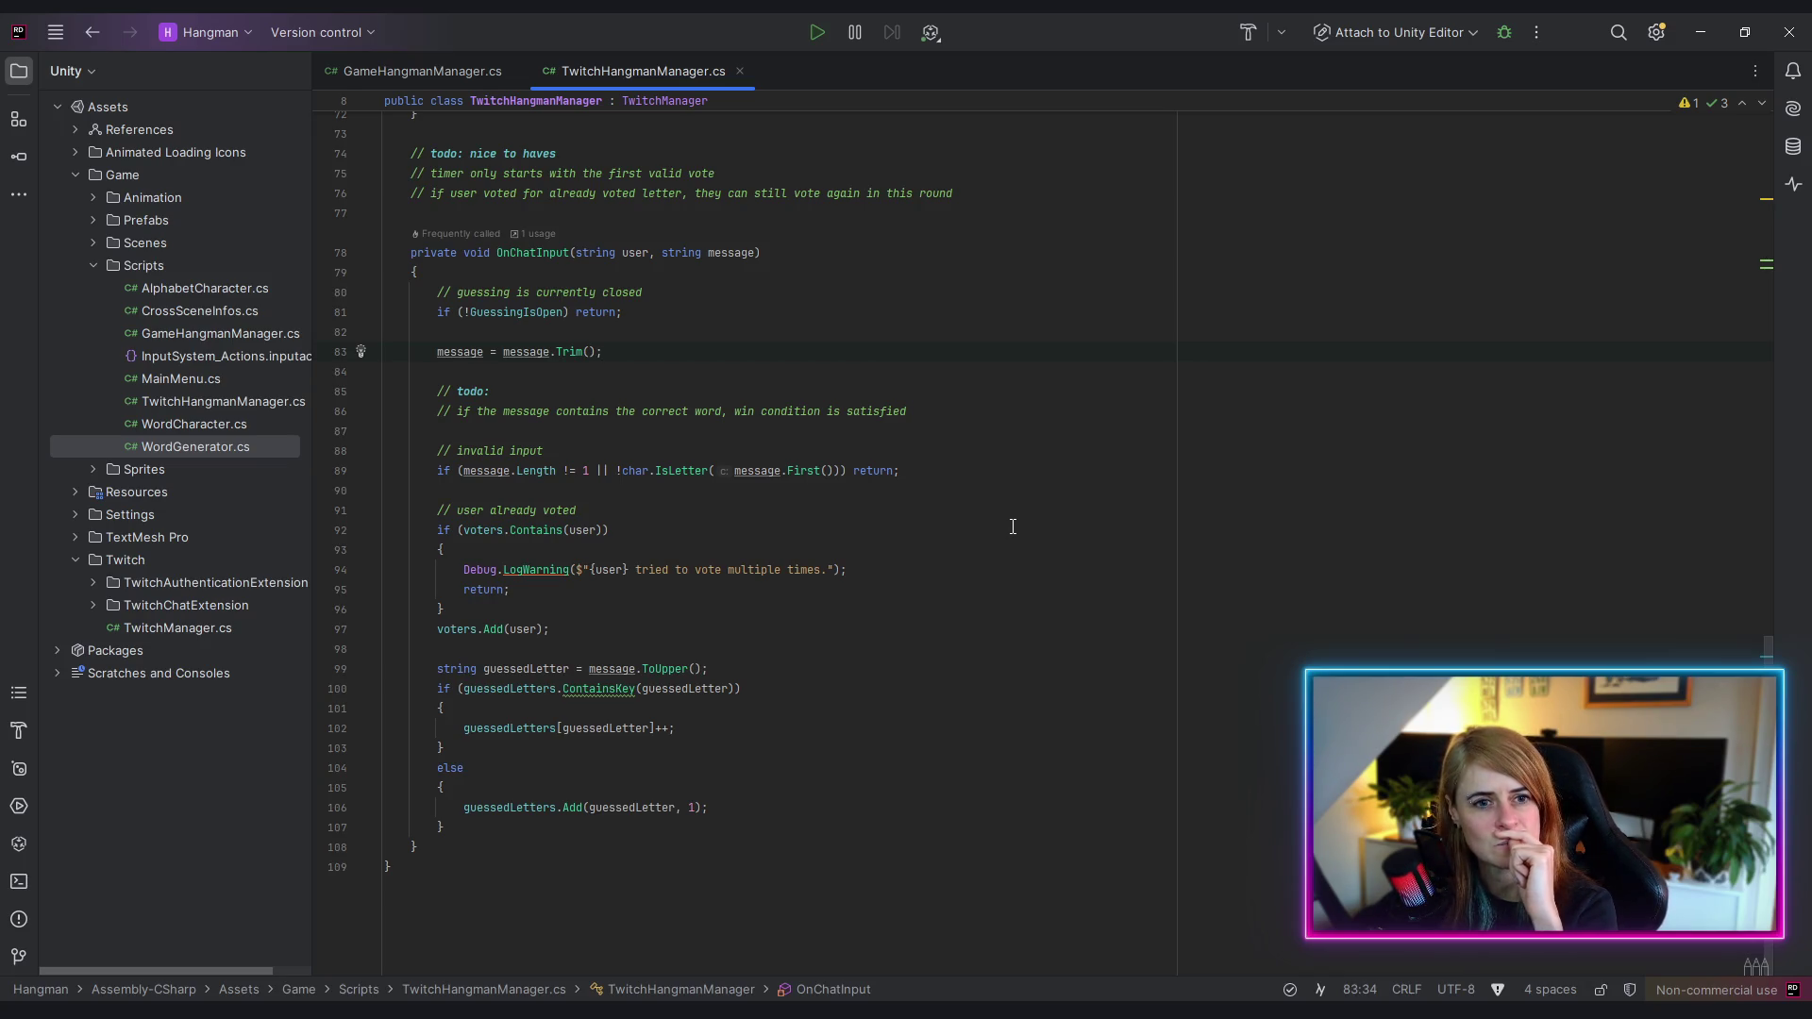
pyautogui.click(509, 729)
pyautogui.scroll(8, 942, 669)
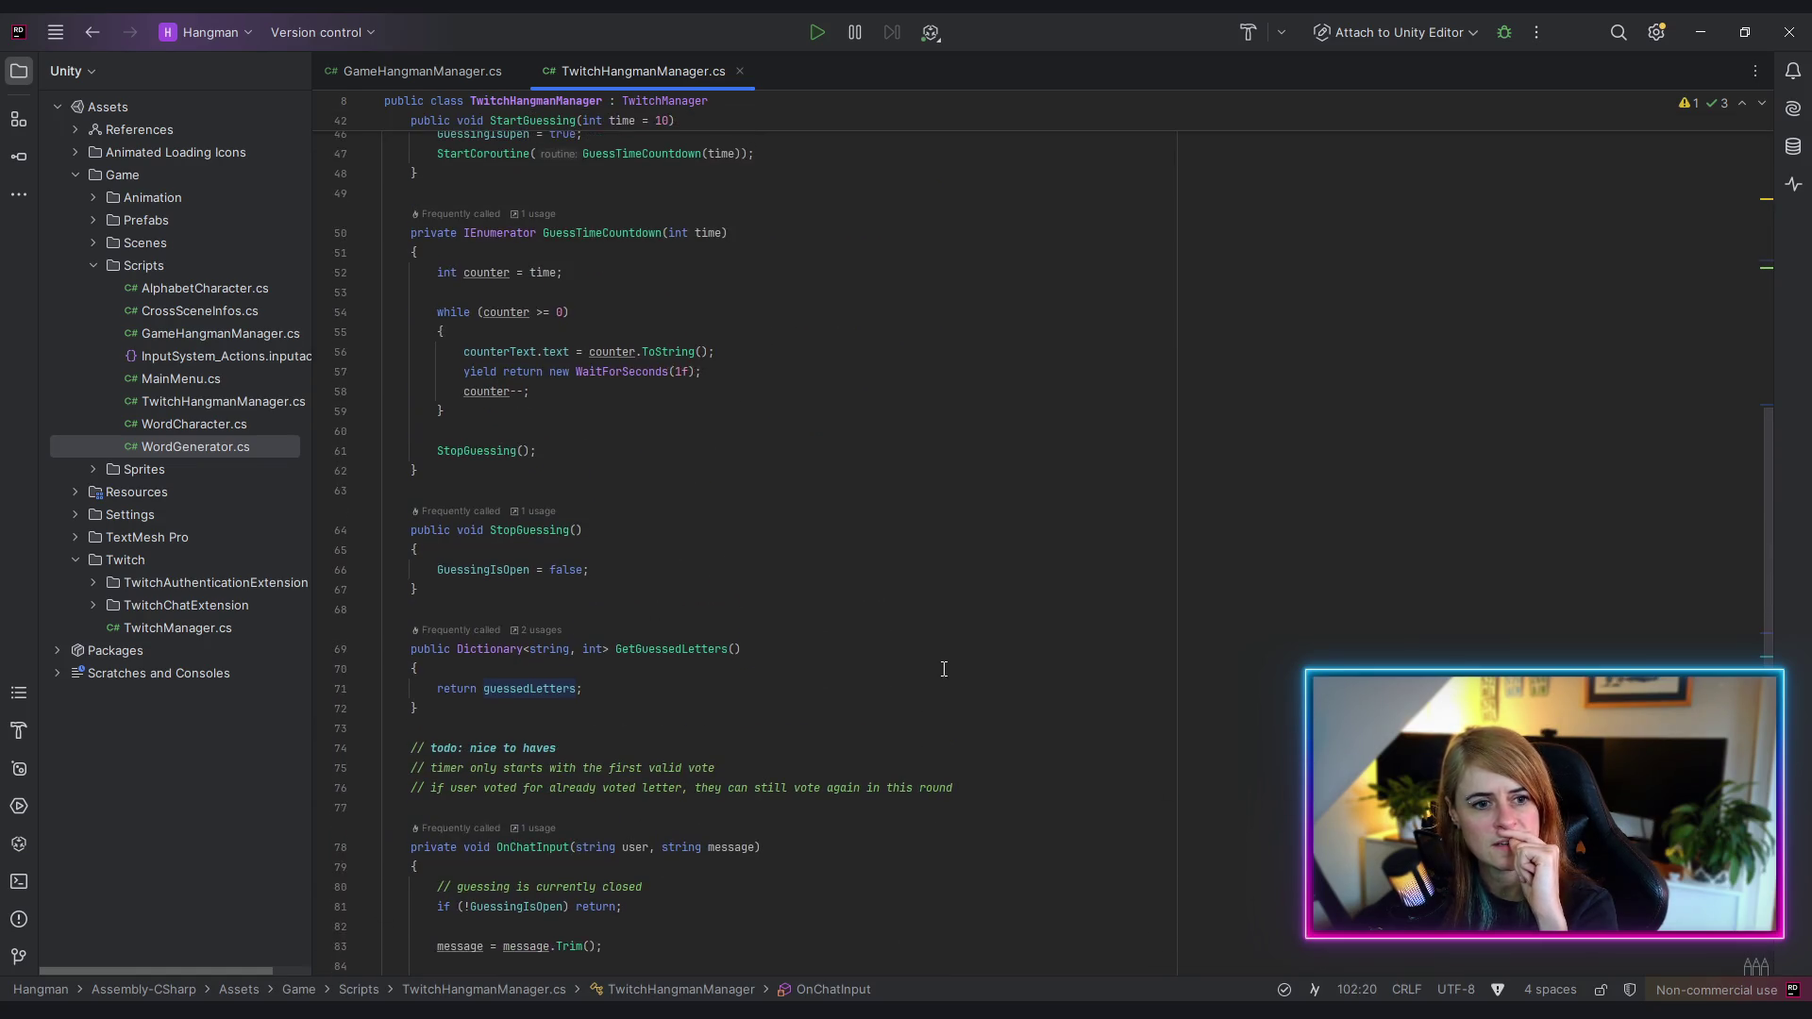
pyautogui.scroll(12, 929, 656)
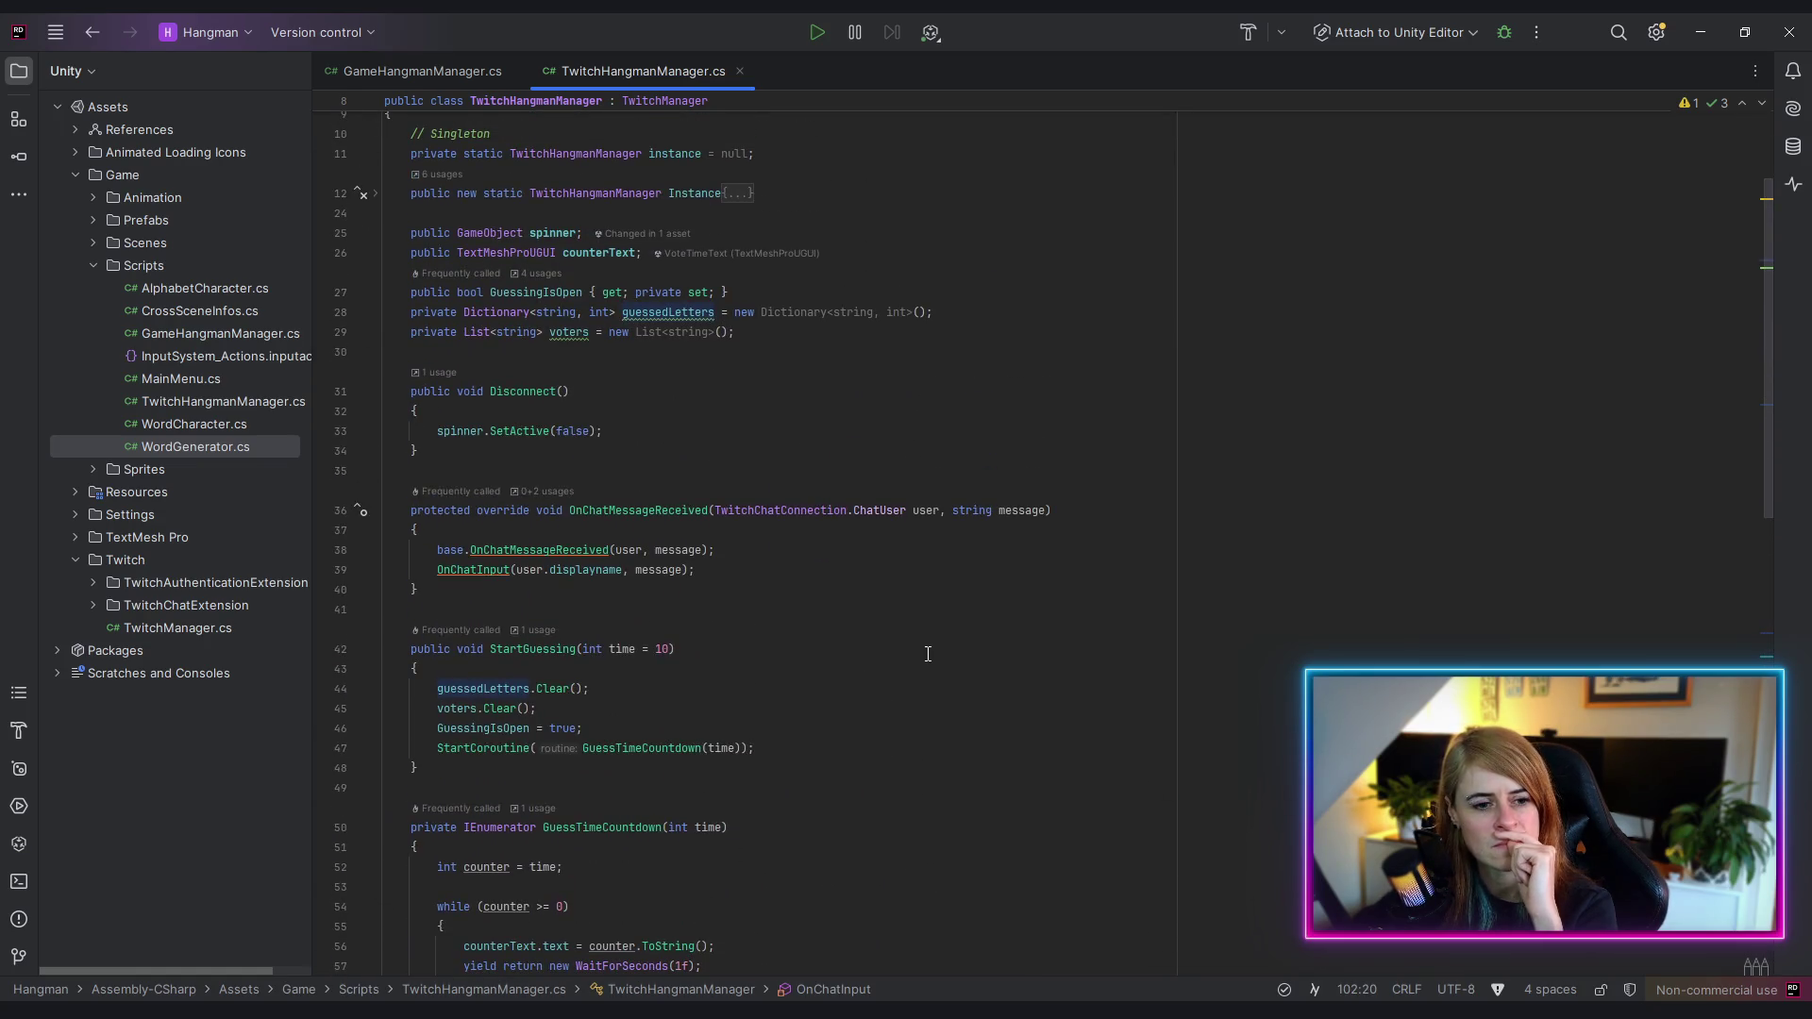
pyautogui.scroll(3, 920, 677)
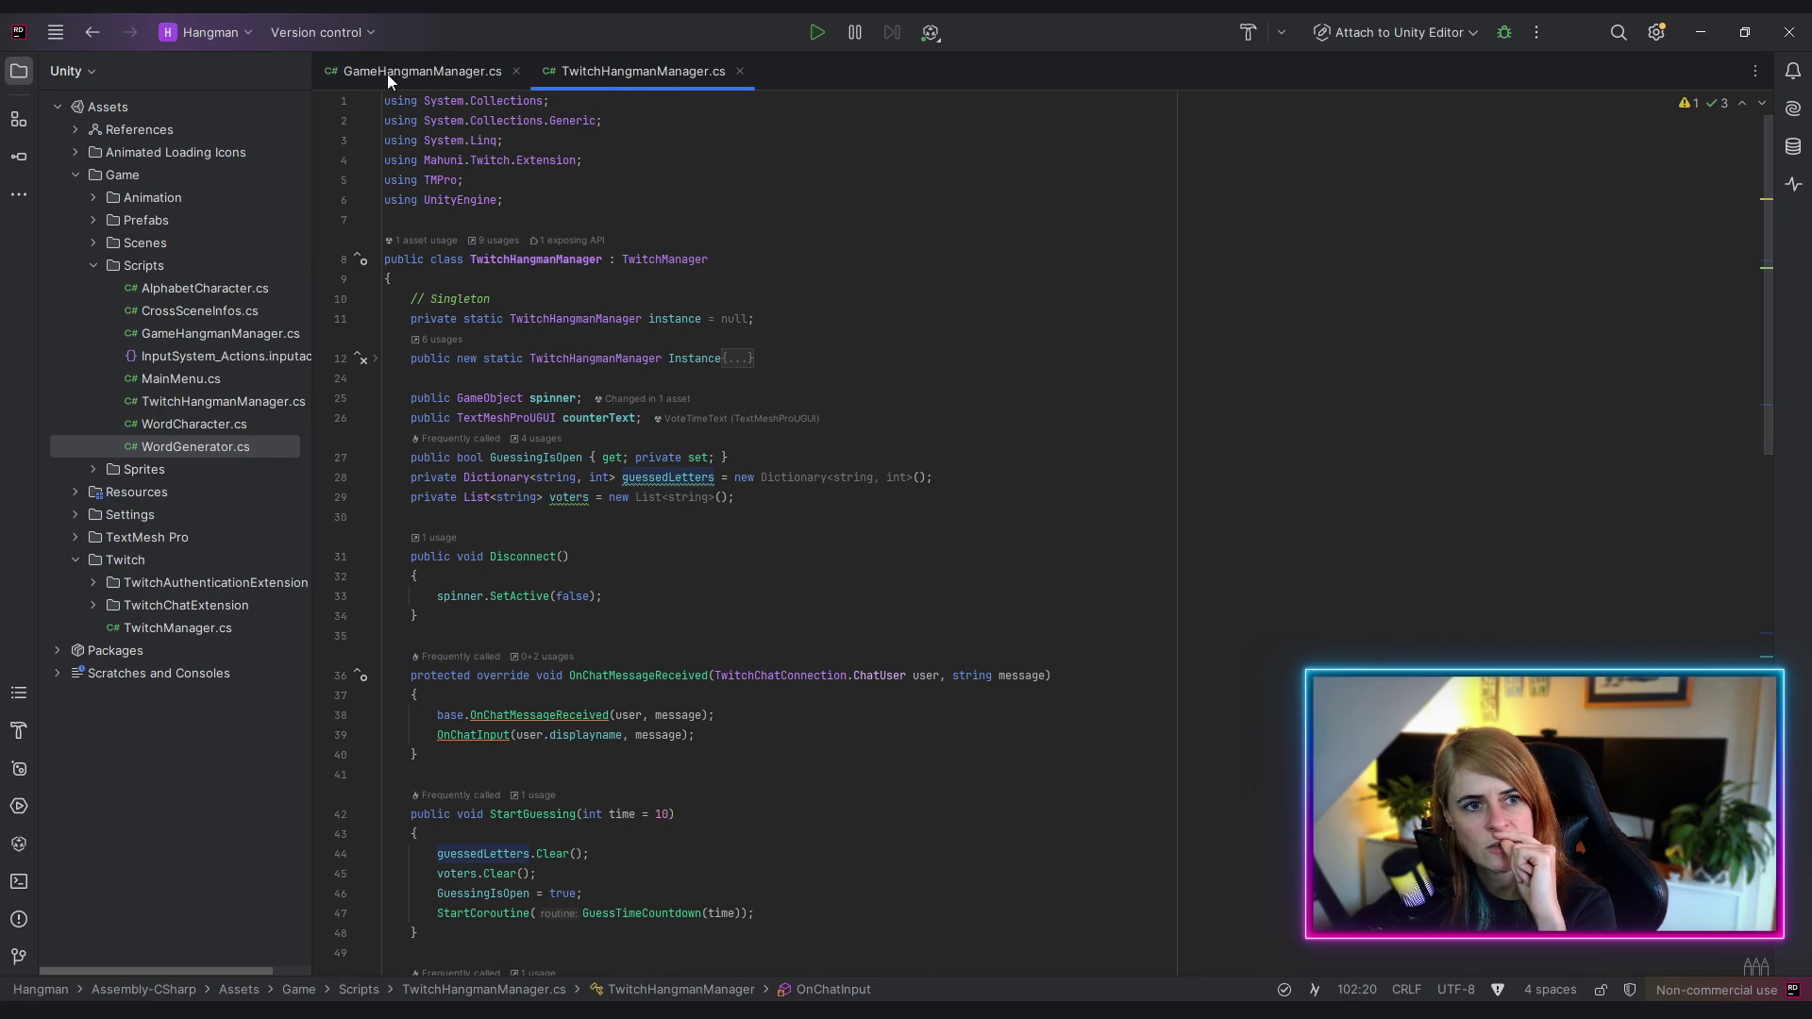
pyautogui.click(1054, 220)
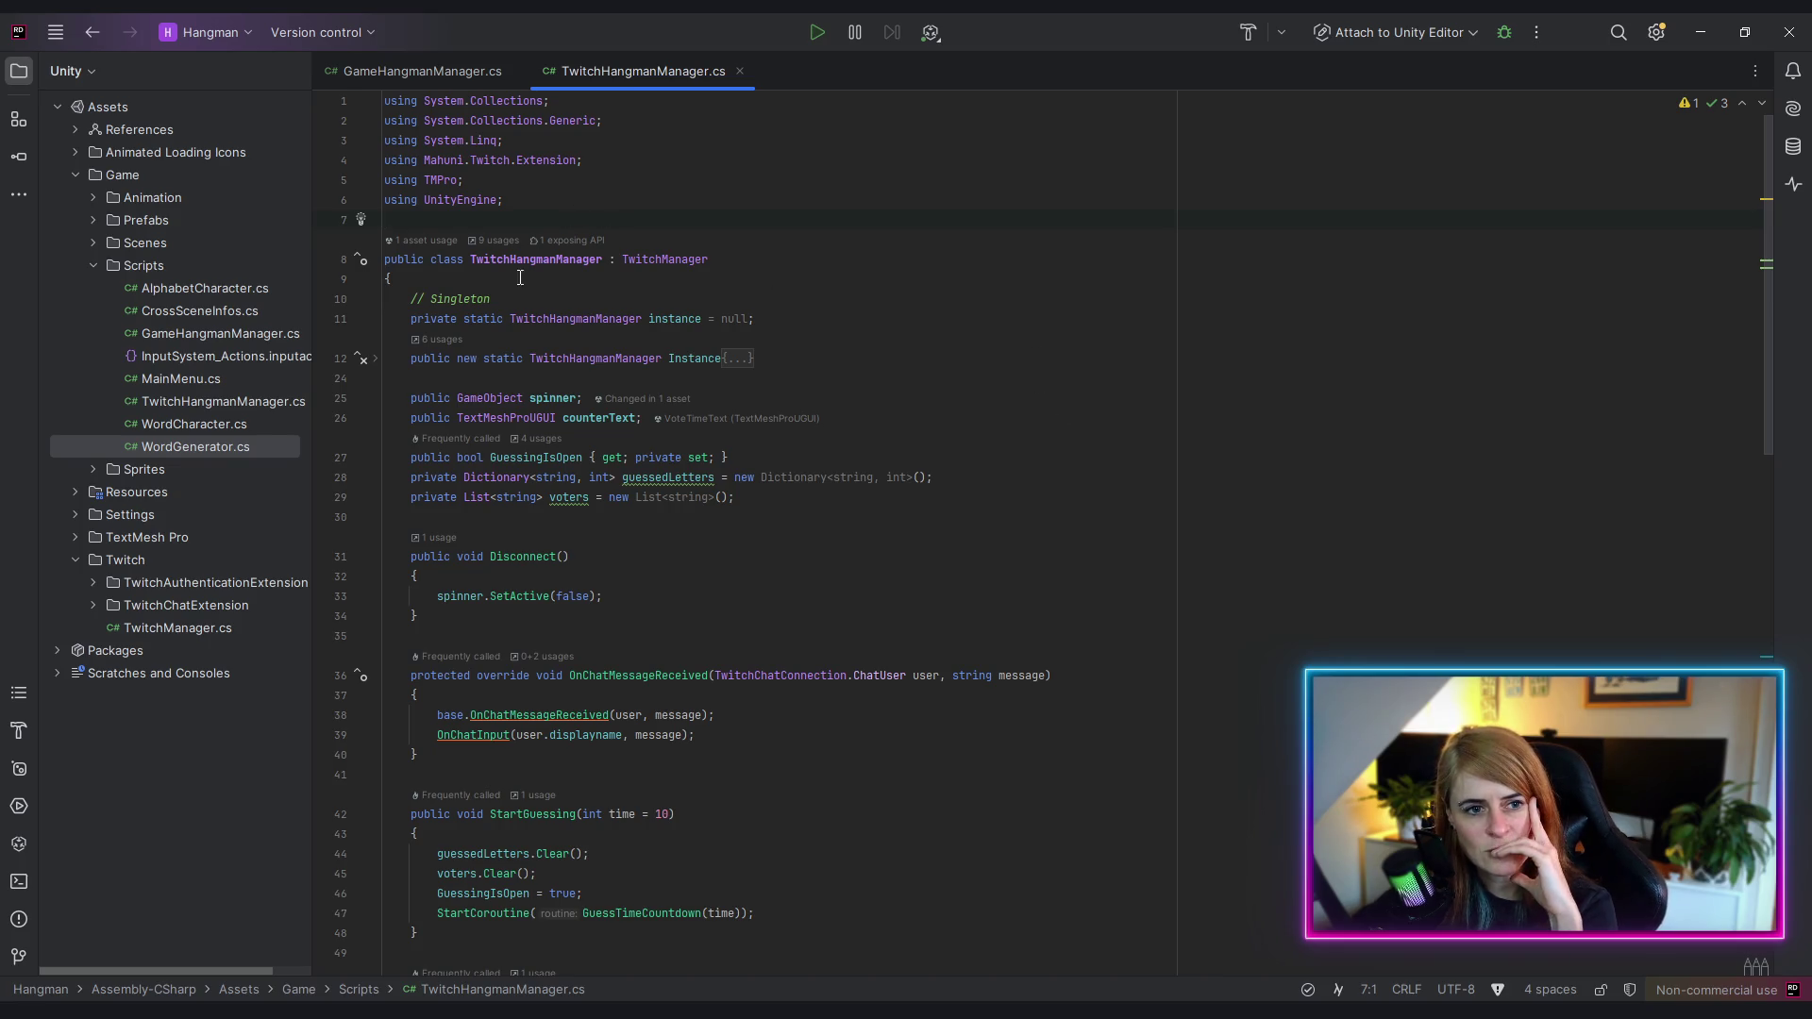
pyautogui.press('Down')
pyautogui.hotkey('ctrl', 'Right')
pyautogui.hotkey('ctrl', 'Right')
pyautogui.hotkey('ctrl', 'Right')
pyautogui.scroll(-2, 1142, 446)
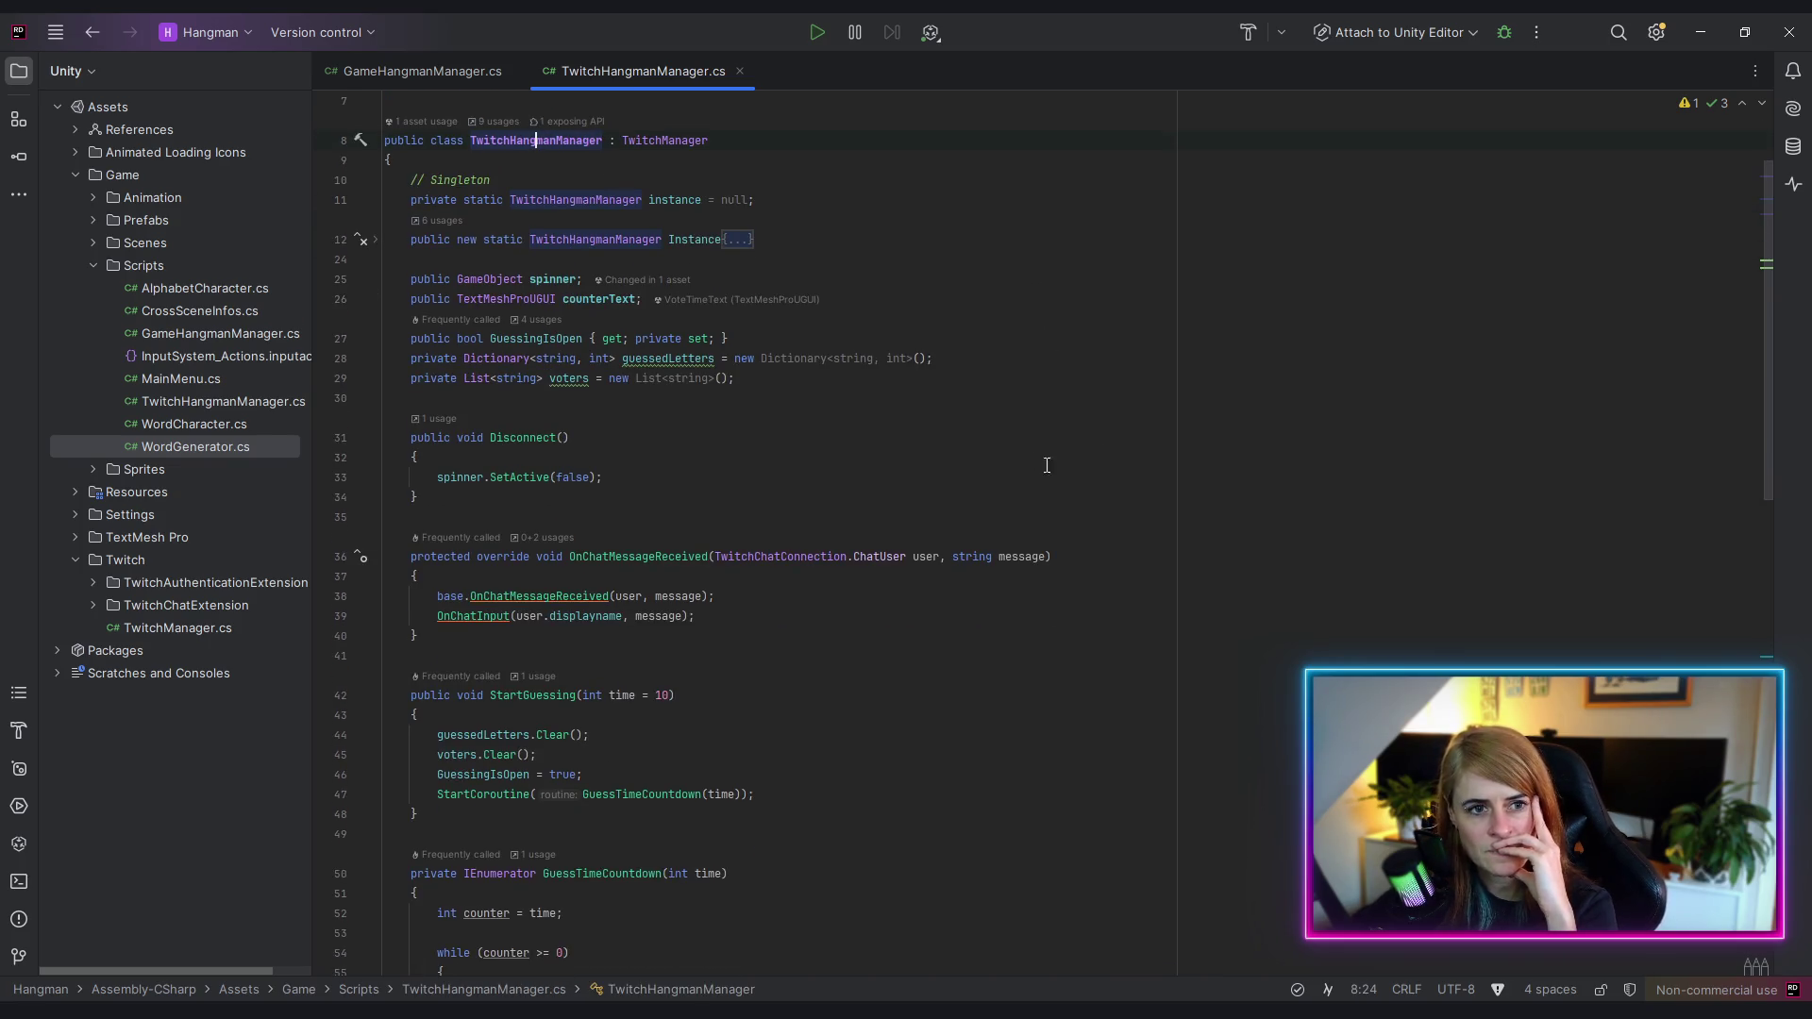
pyautogui.scroll(-2, 660, 472)
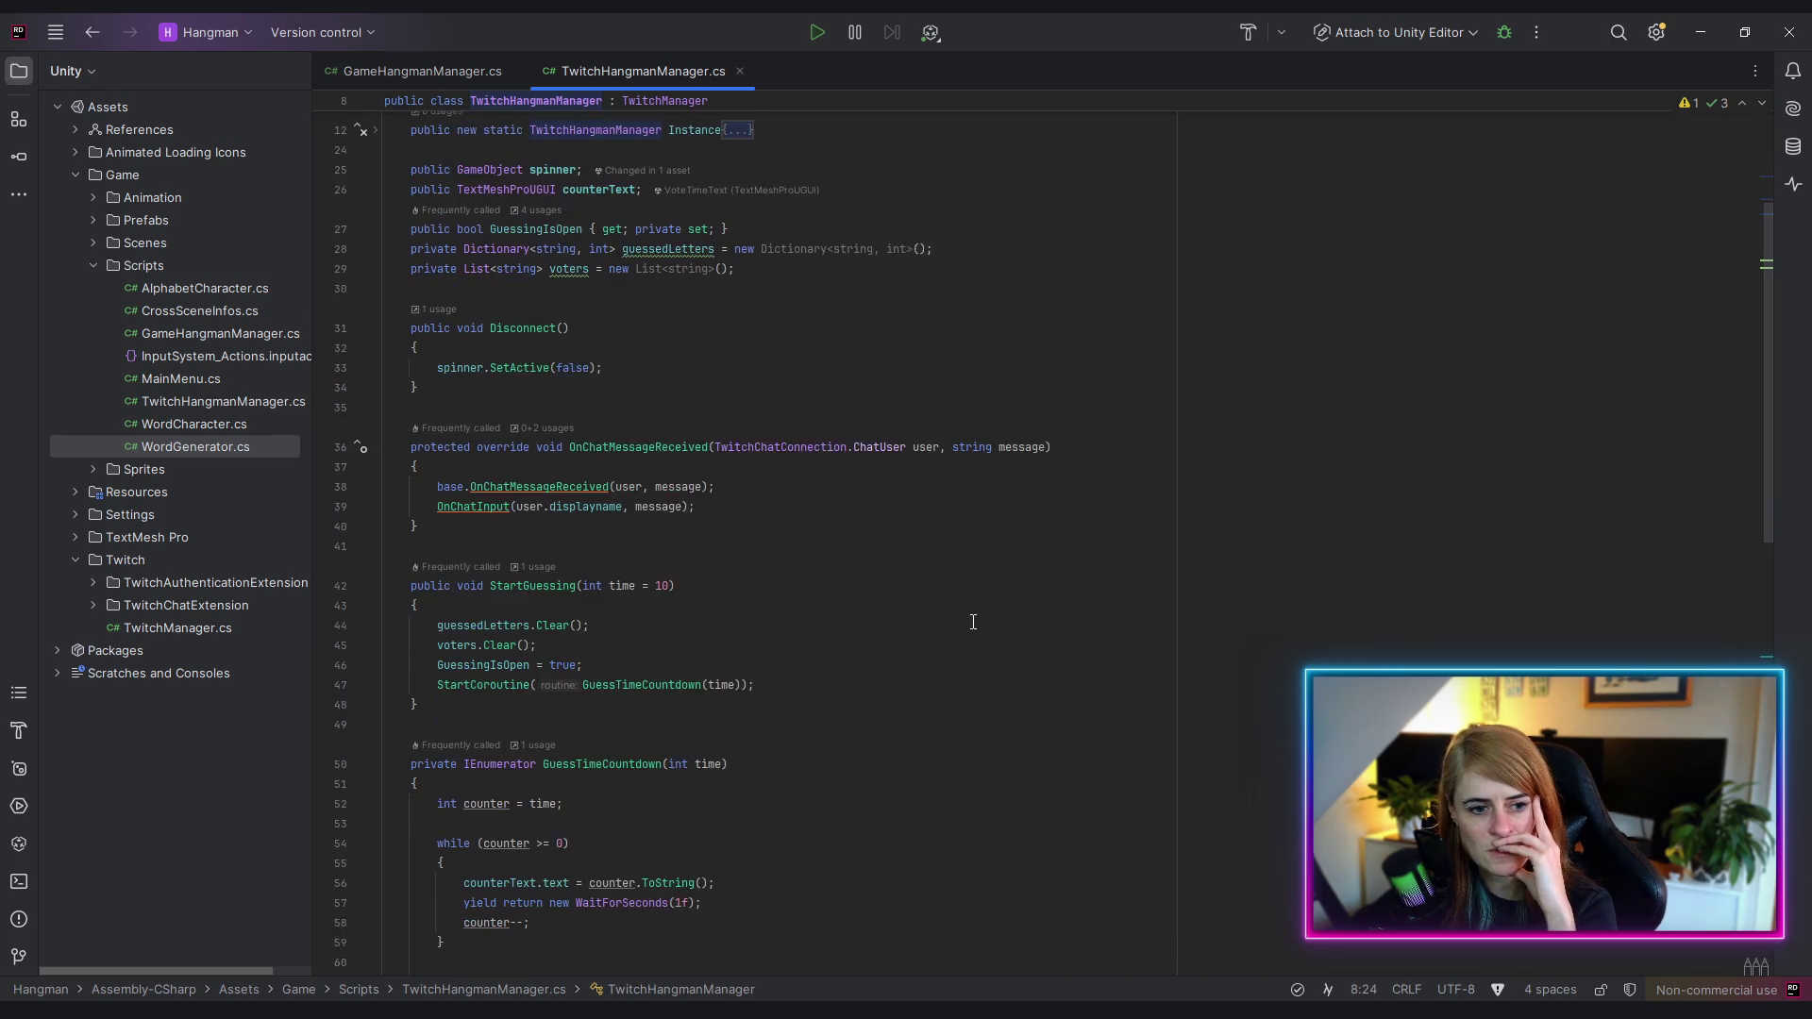
pyautogui.click(649, 440)
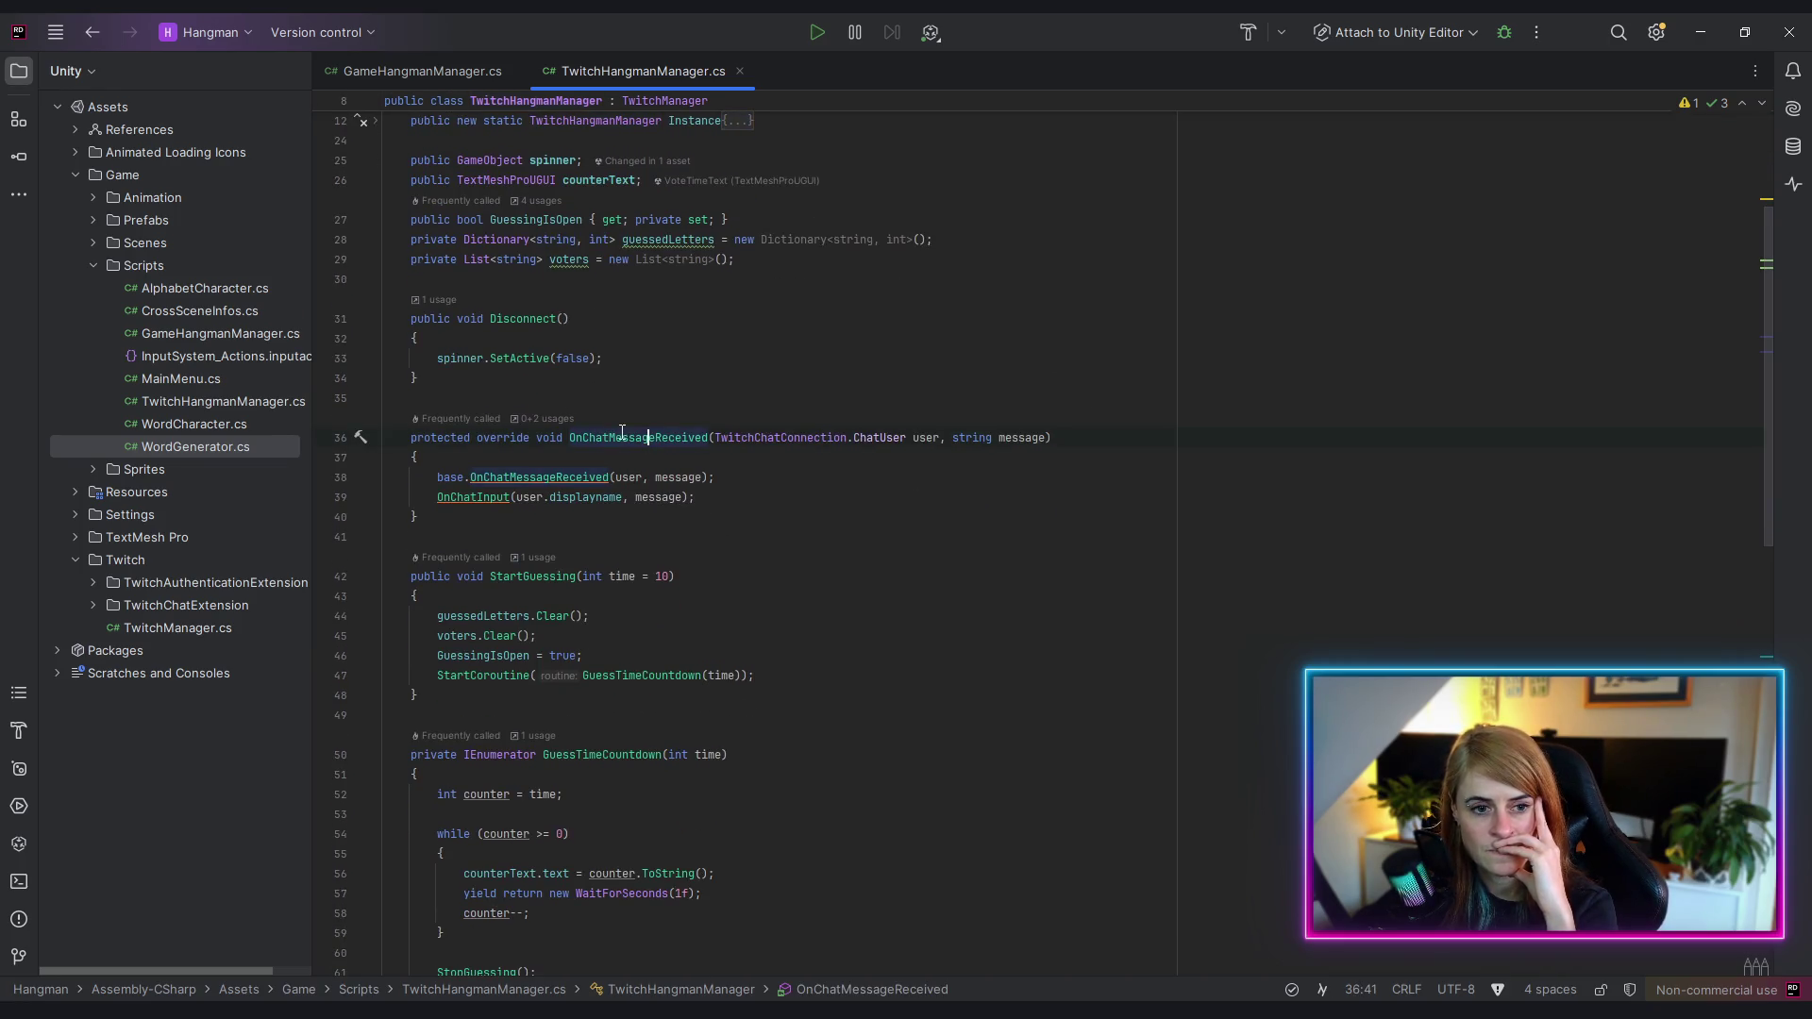
pyautogui.scroll(3, 817, 481)
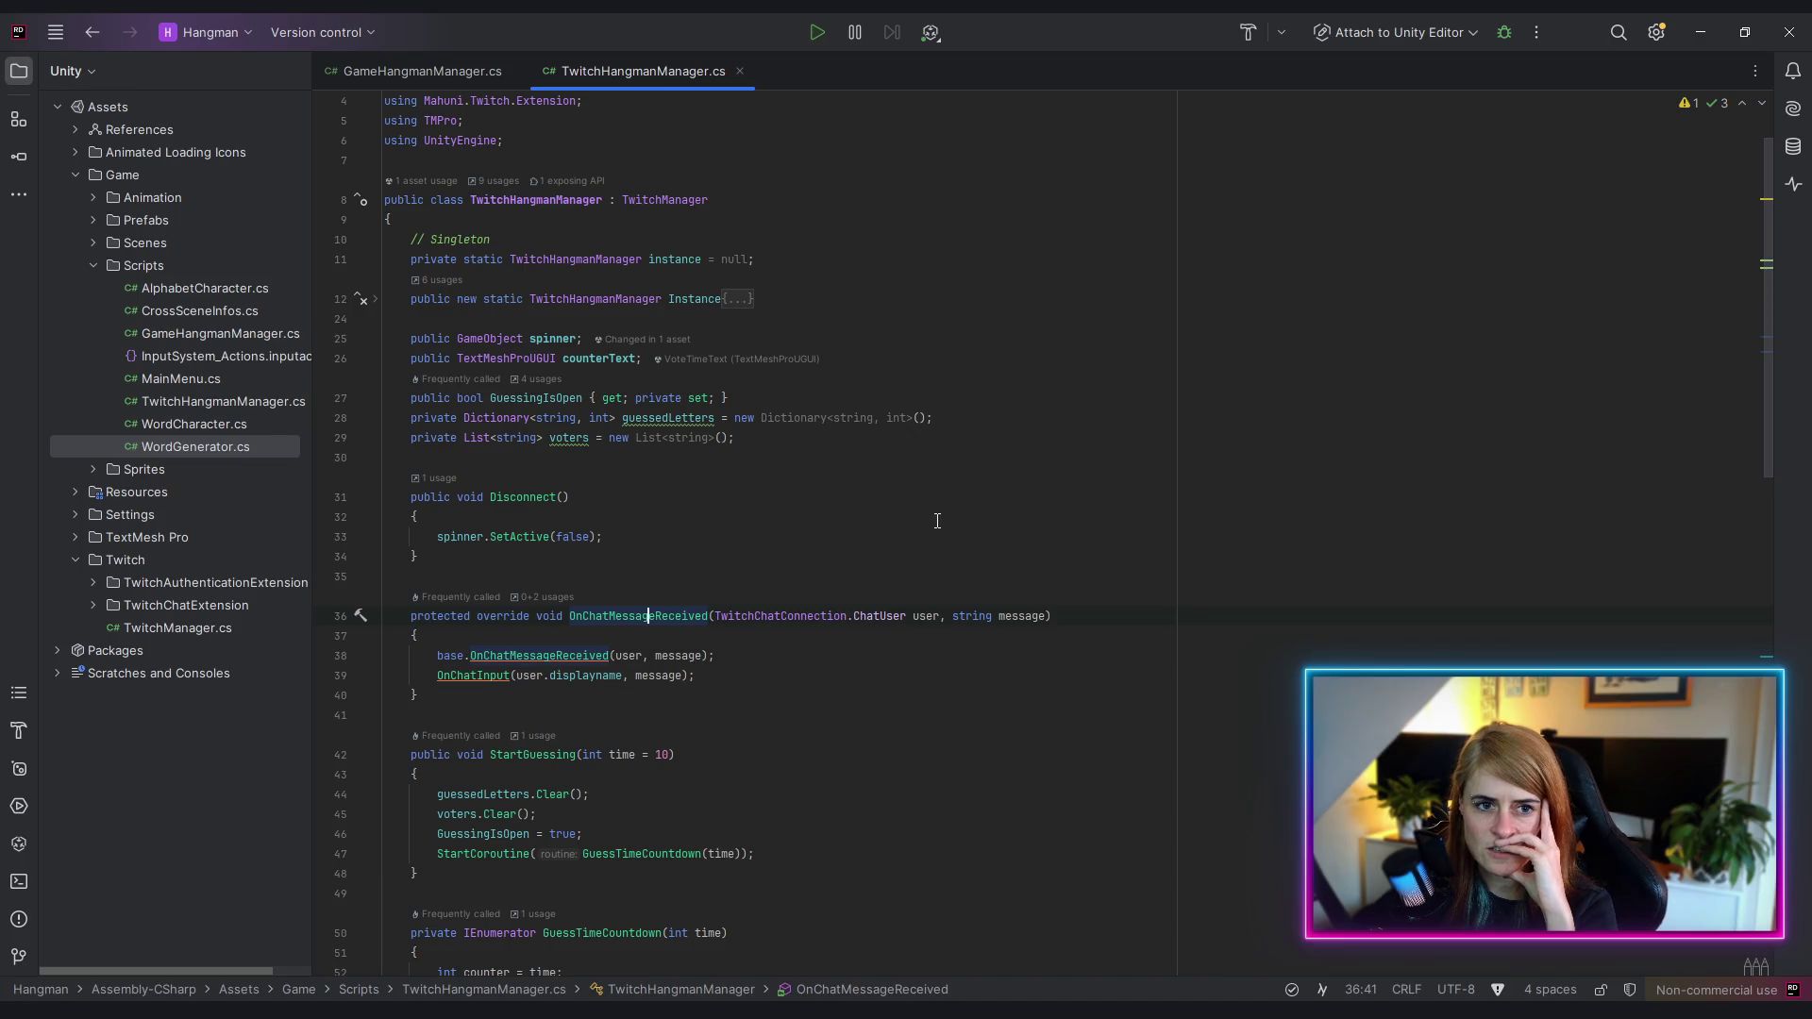
pyautogui.scroll(-2, 1163, 511)
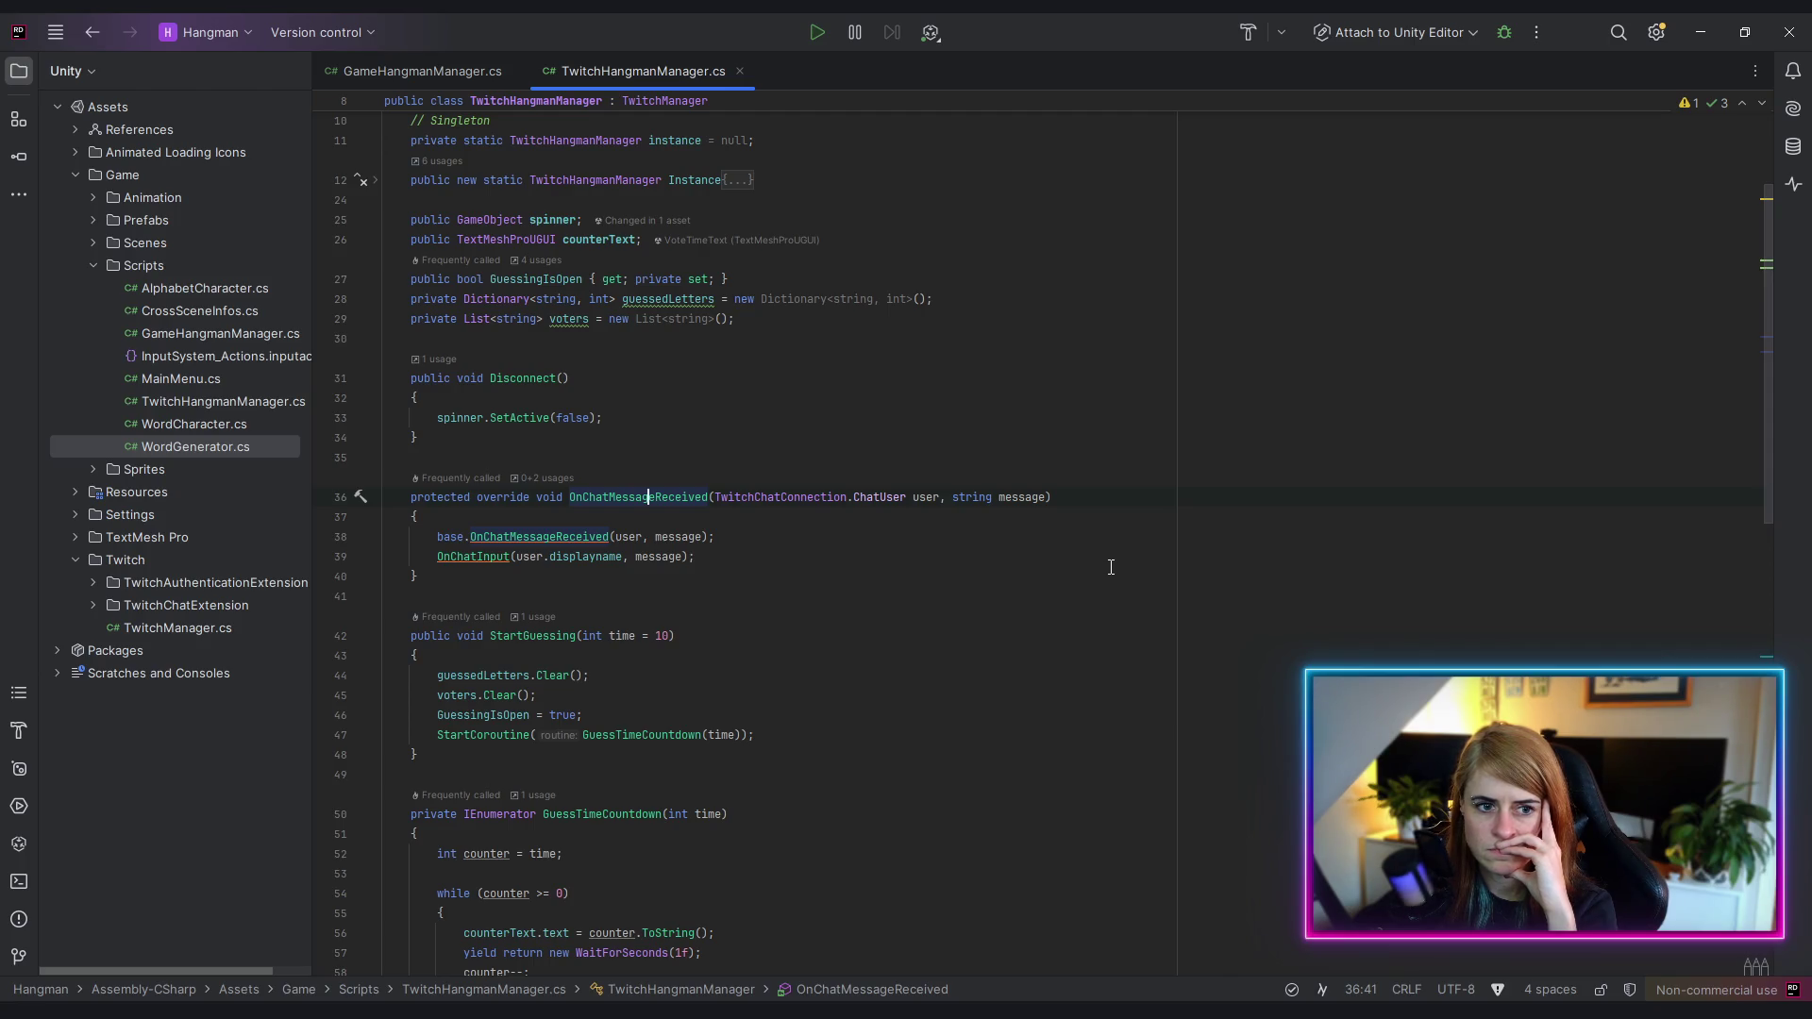
pyautogui.scroll(-3, 1108, 566)
pyautogui.scroll(-15, 1108, 564)
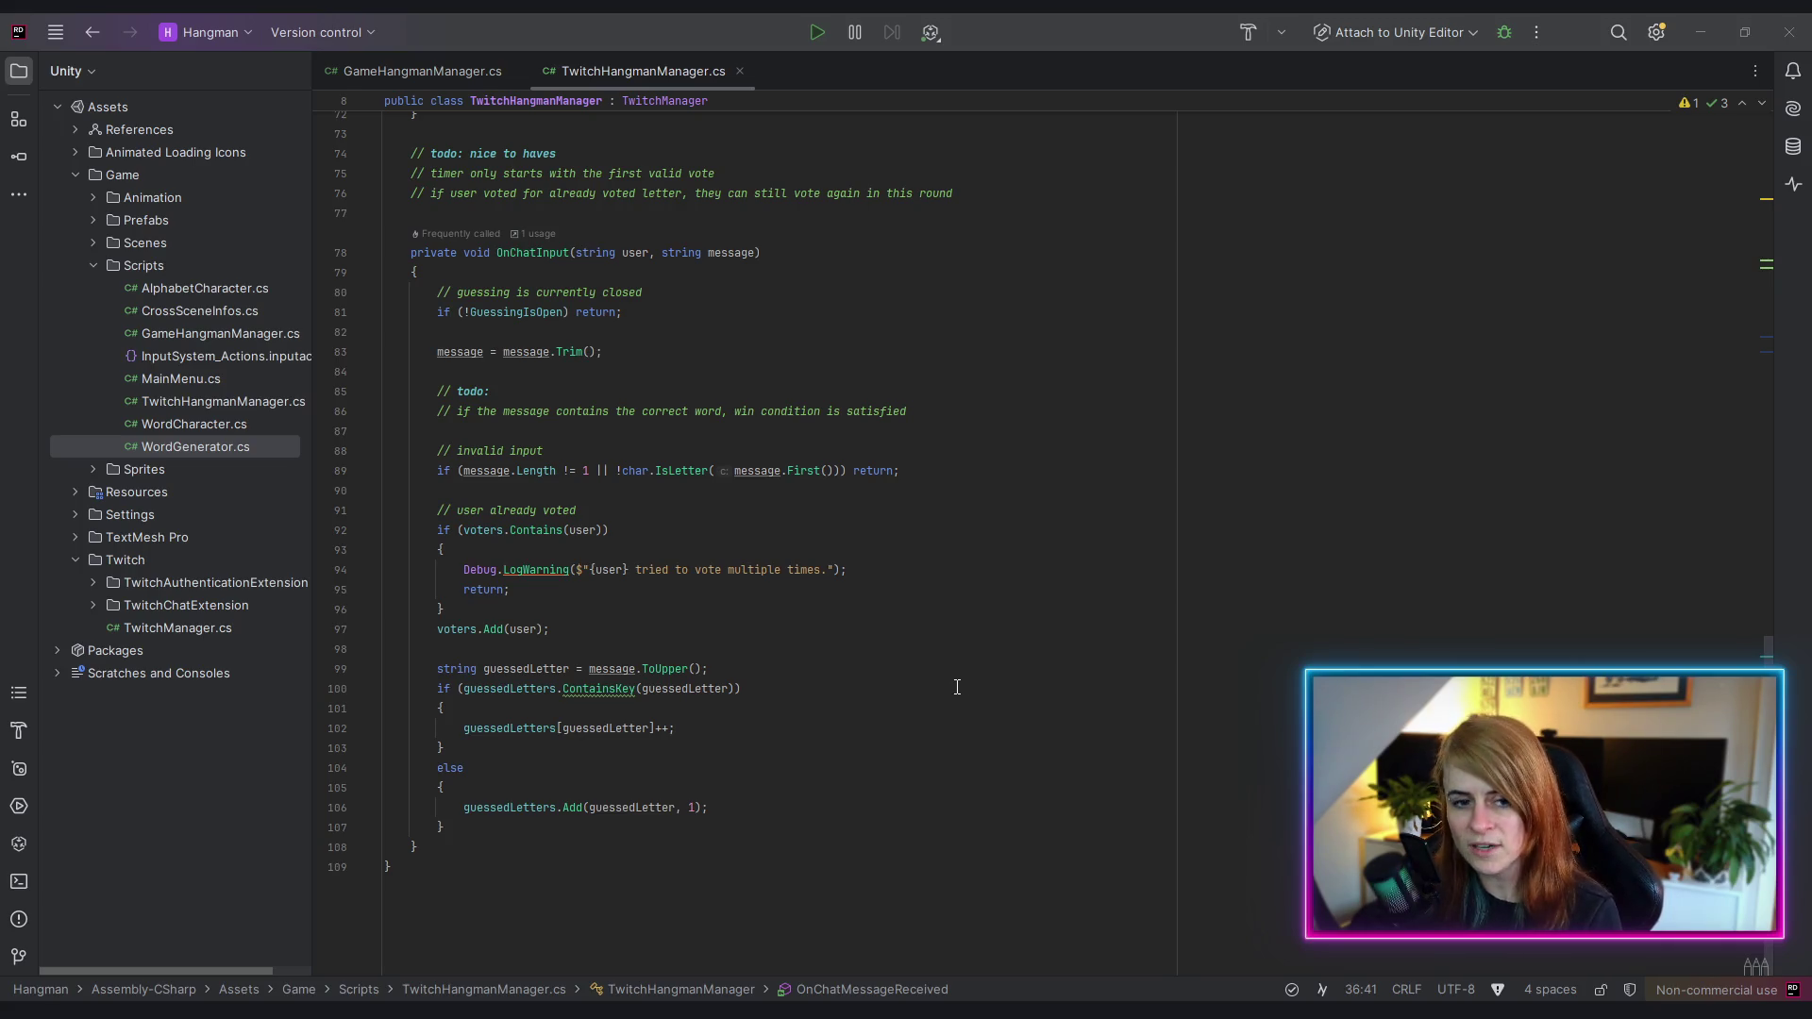
# - Put the caret on the guessedLetter tally line in OnChatInput near the end of the file
pyautogui.click(857, 670)
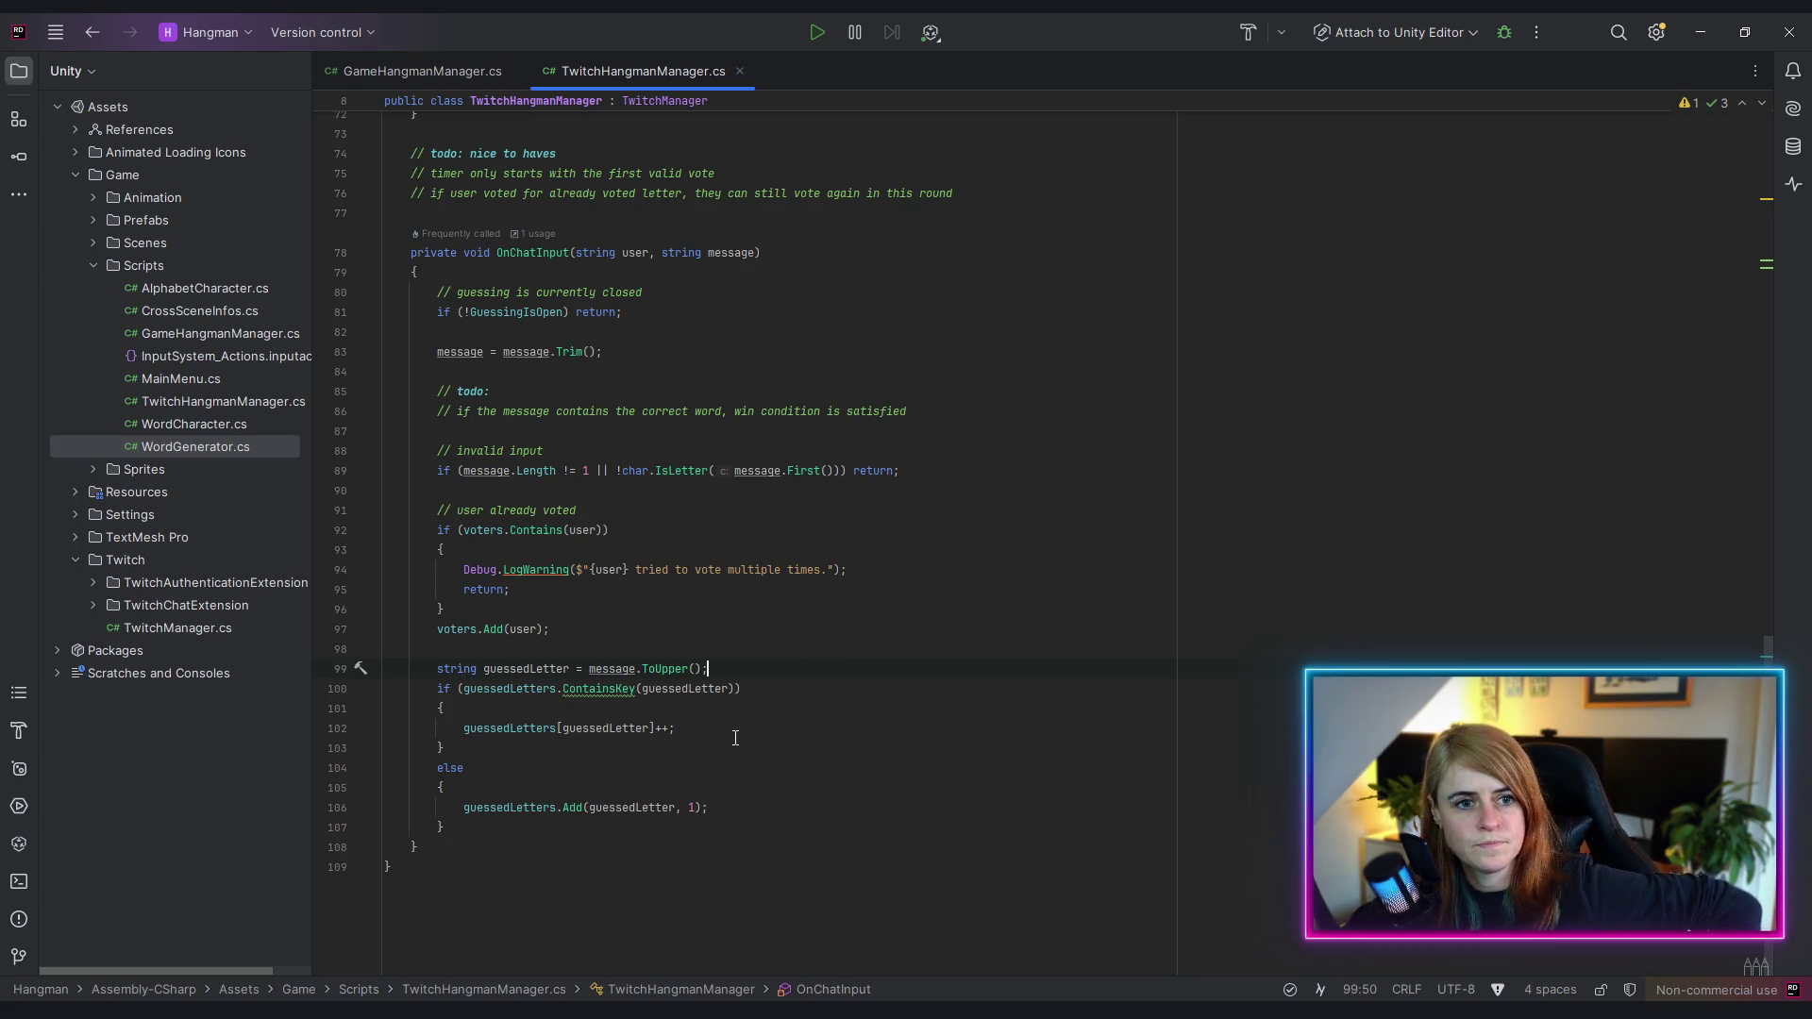
# - In GameHangmanManager.cs, inspect ChatGameplay's guessed-letter vote fetch and the commented-out default colour check
pyautogui.click(453, 68)
pyautogui.click(1219, 450)
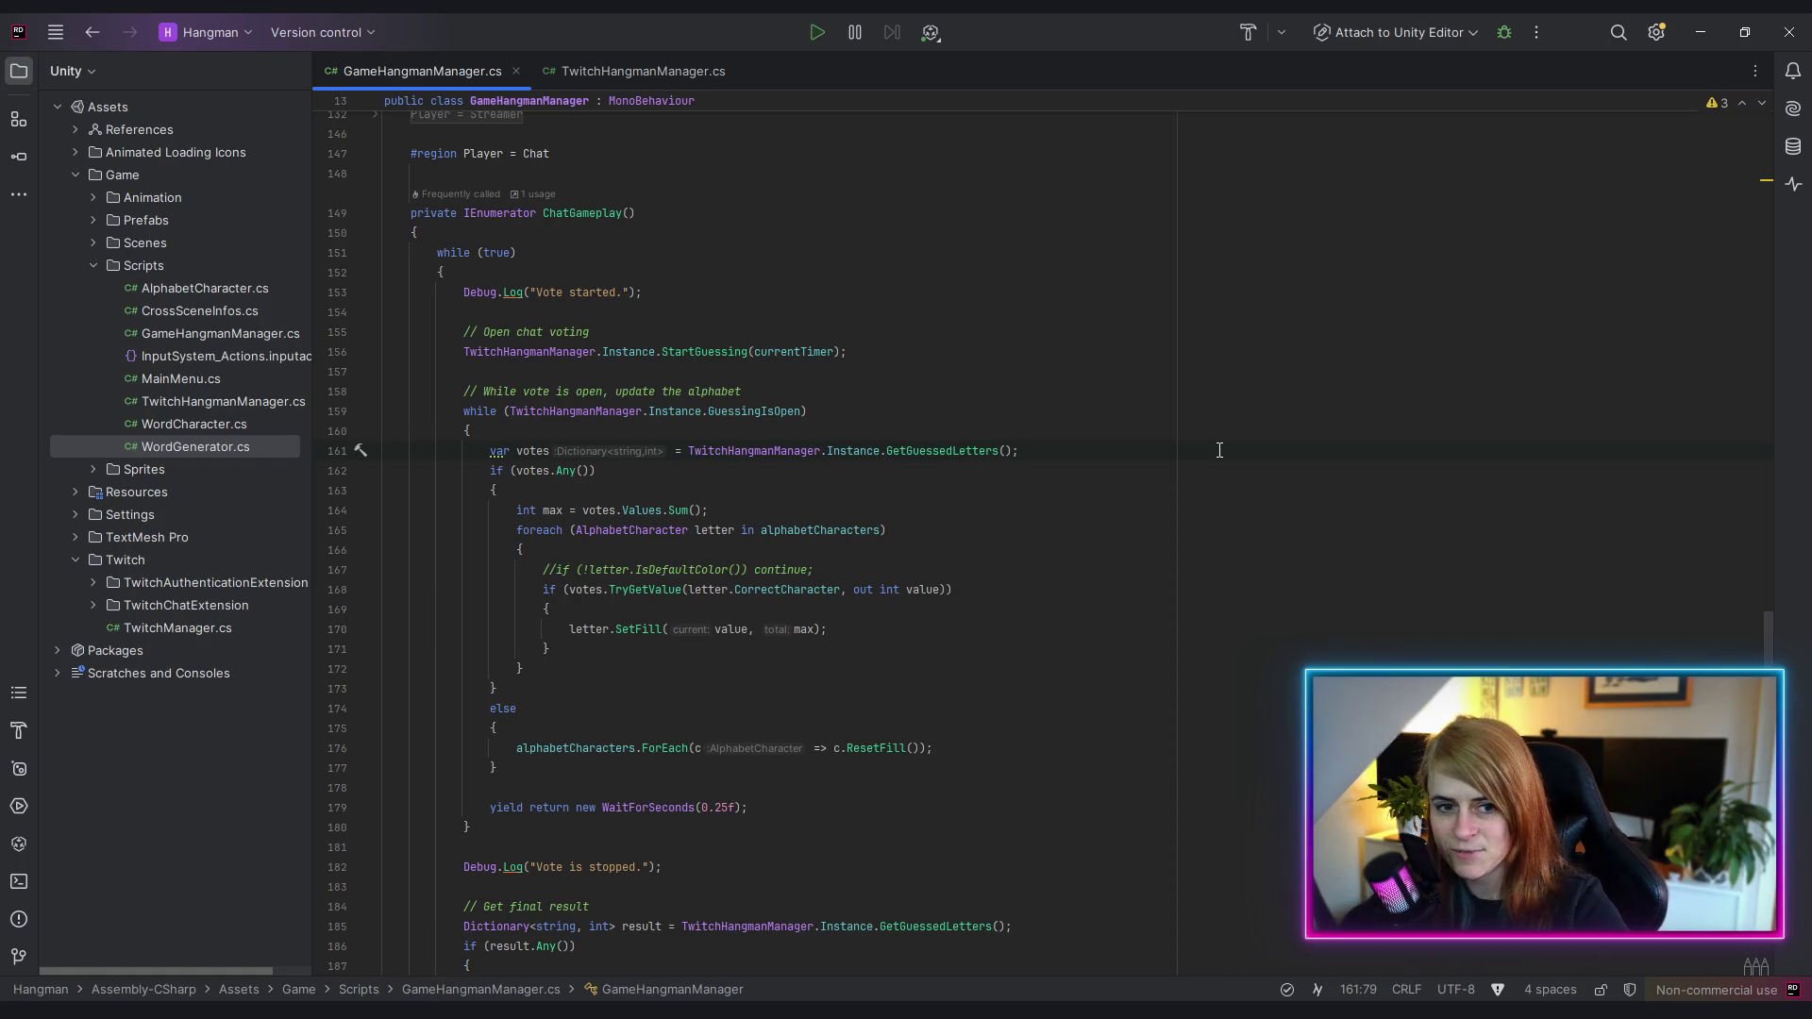
pyautogui.click(1055, 570)
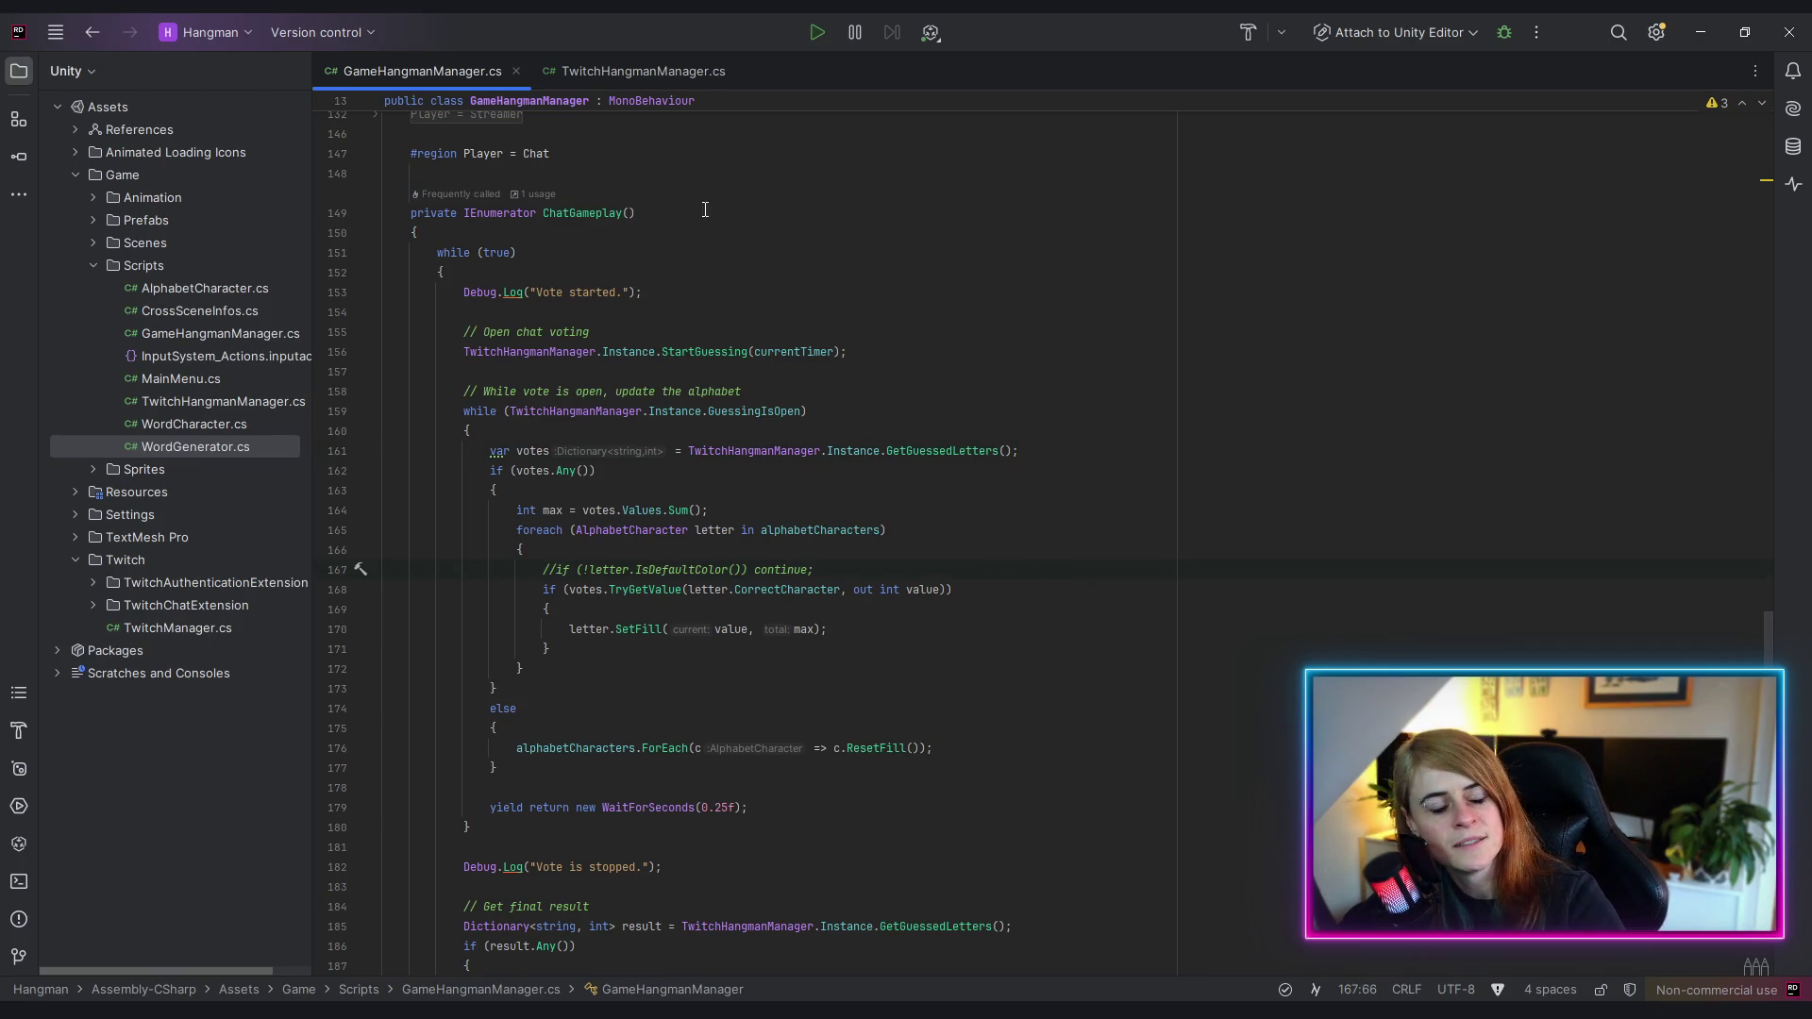
# - Back in TwitchHangmanManager.cs, select the field declarations on lines 25–29
pyautogui.click(657, 70)
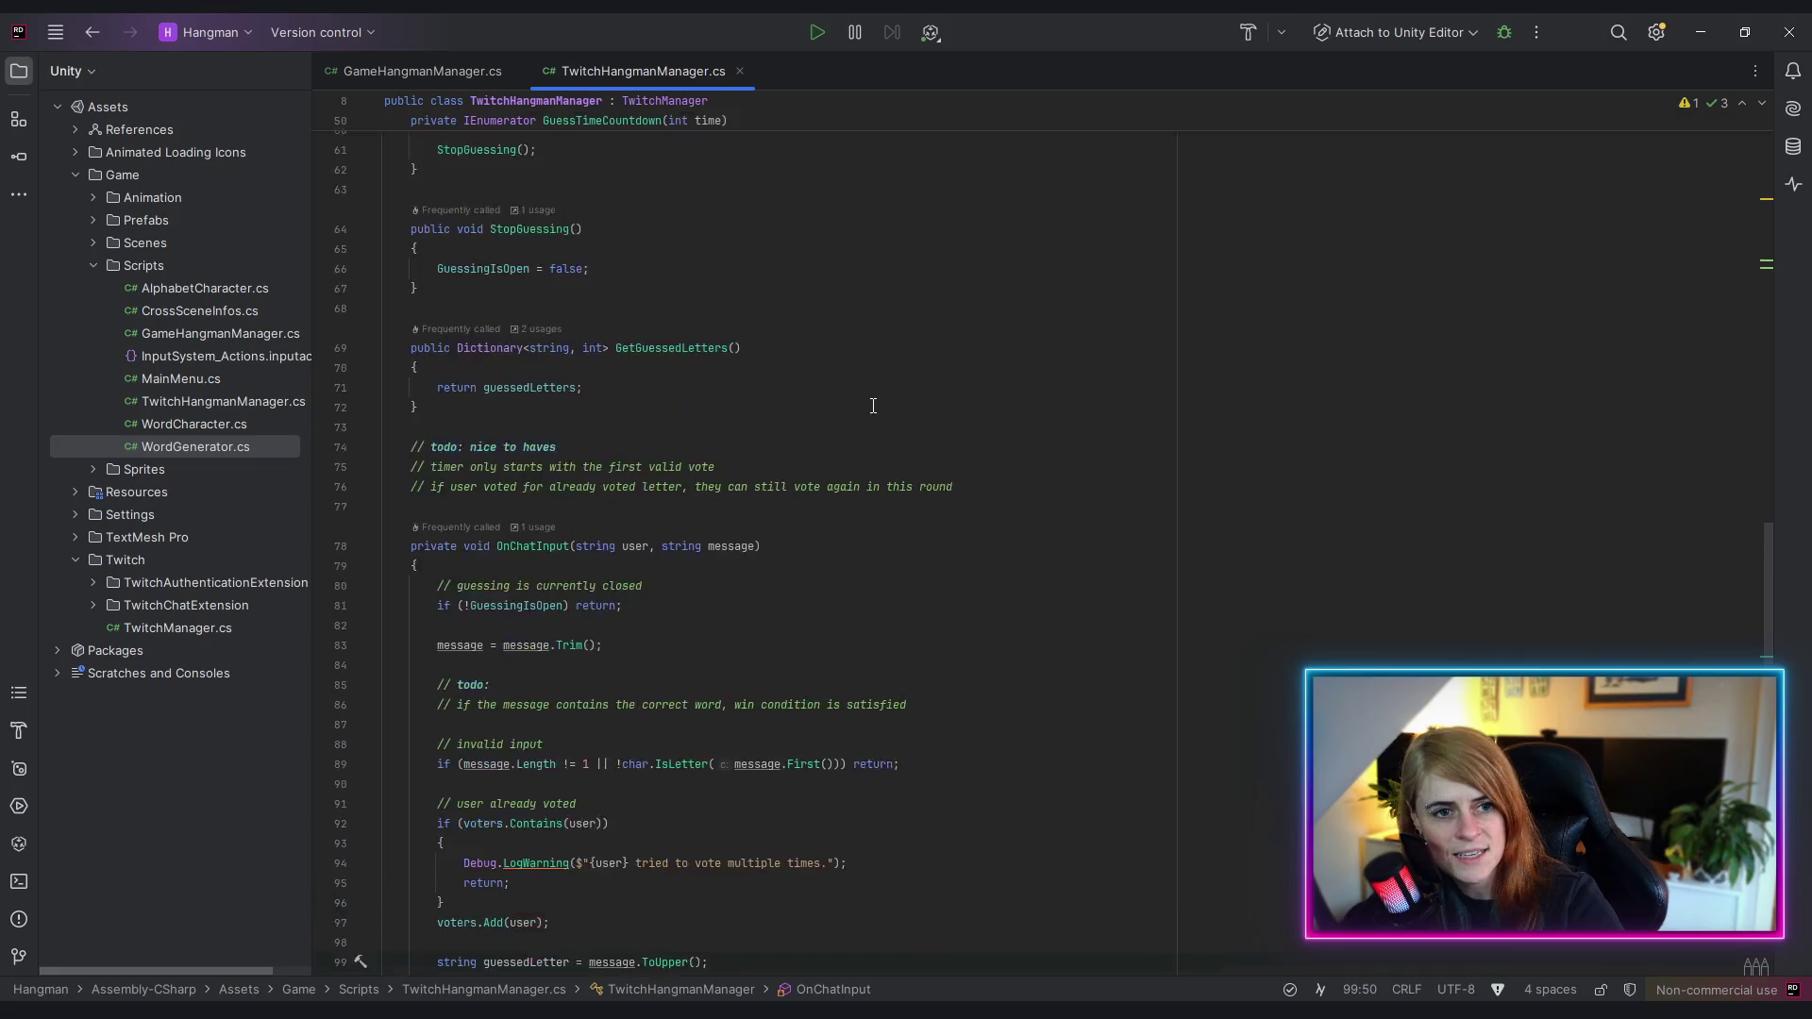
pyautogui.scroll(15, 874, 406)
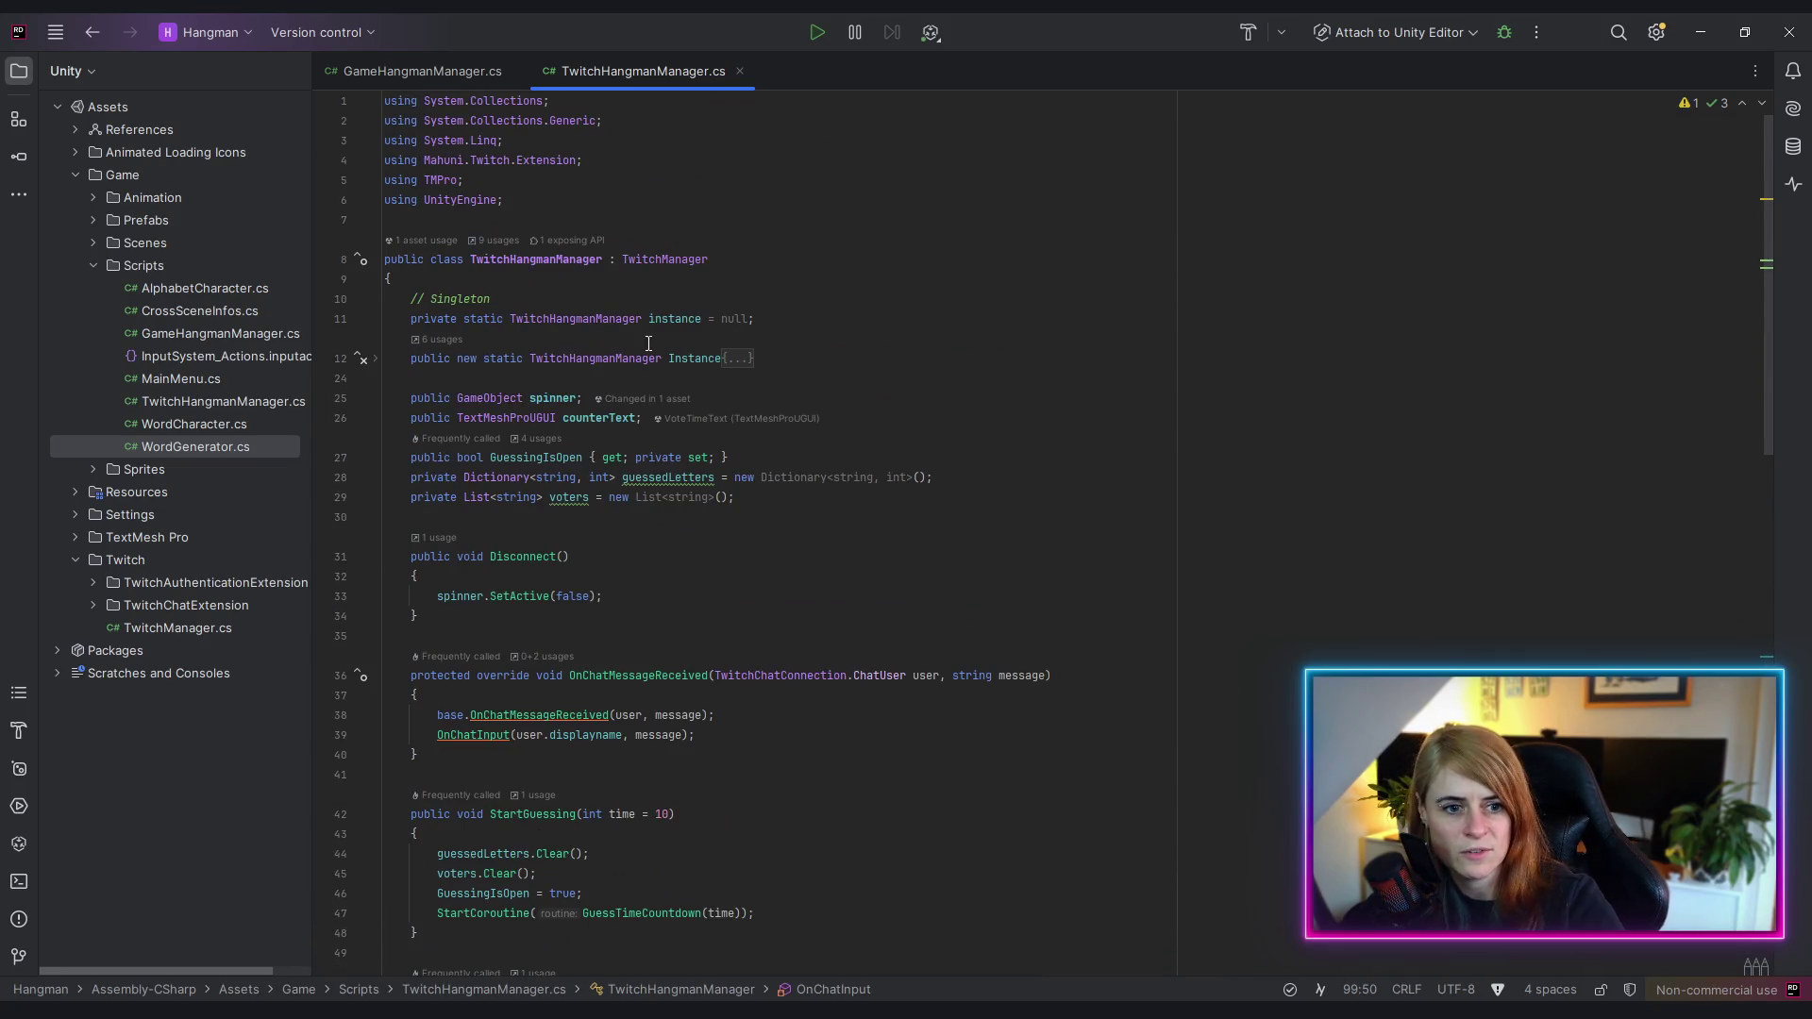
pyautogui.scroll(-3, 649, 343)
pyautogui.moveTo(398, 280); pyautogui.dragTo(748, 321)
pyautogui.moveTo(401, 219); pyautogui.dragTo(787, 312)
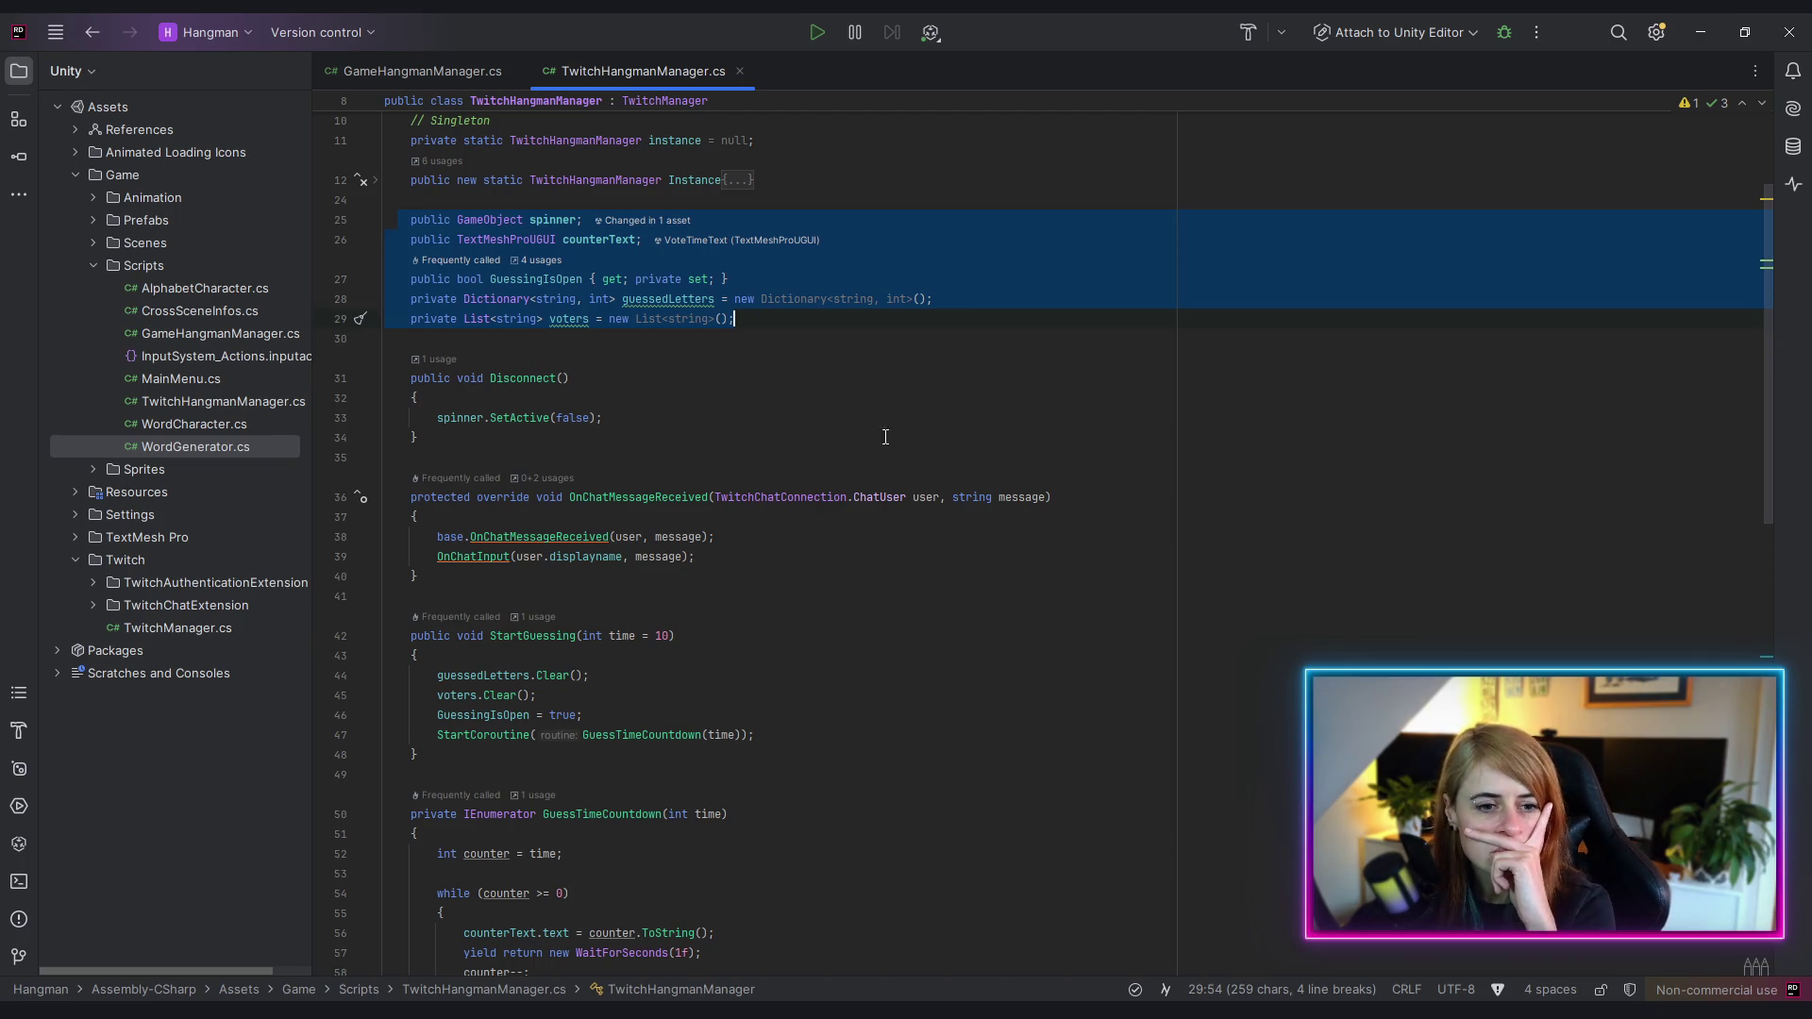
pyautogui.scroll(4, 602, 372)
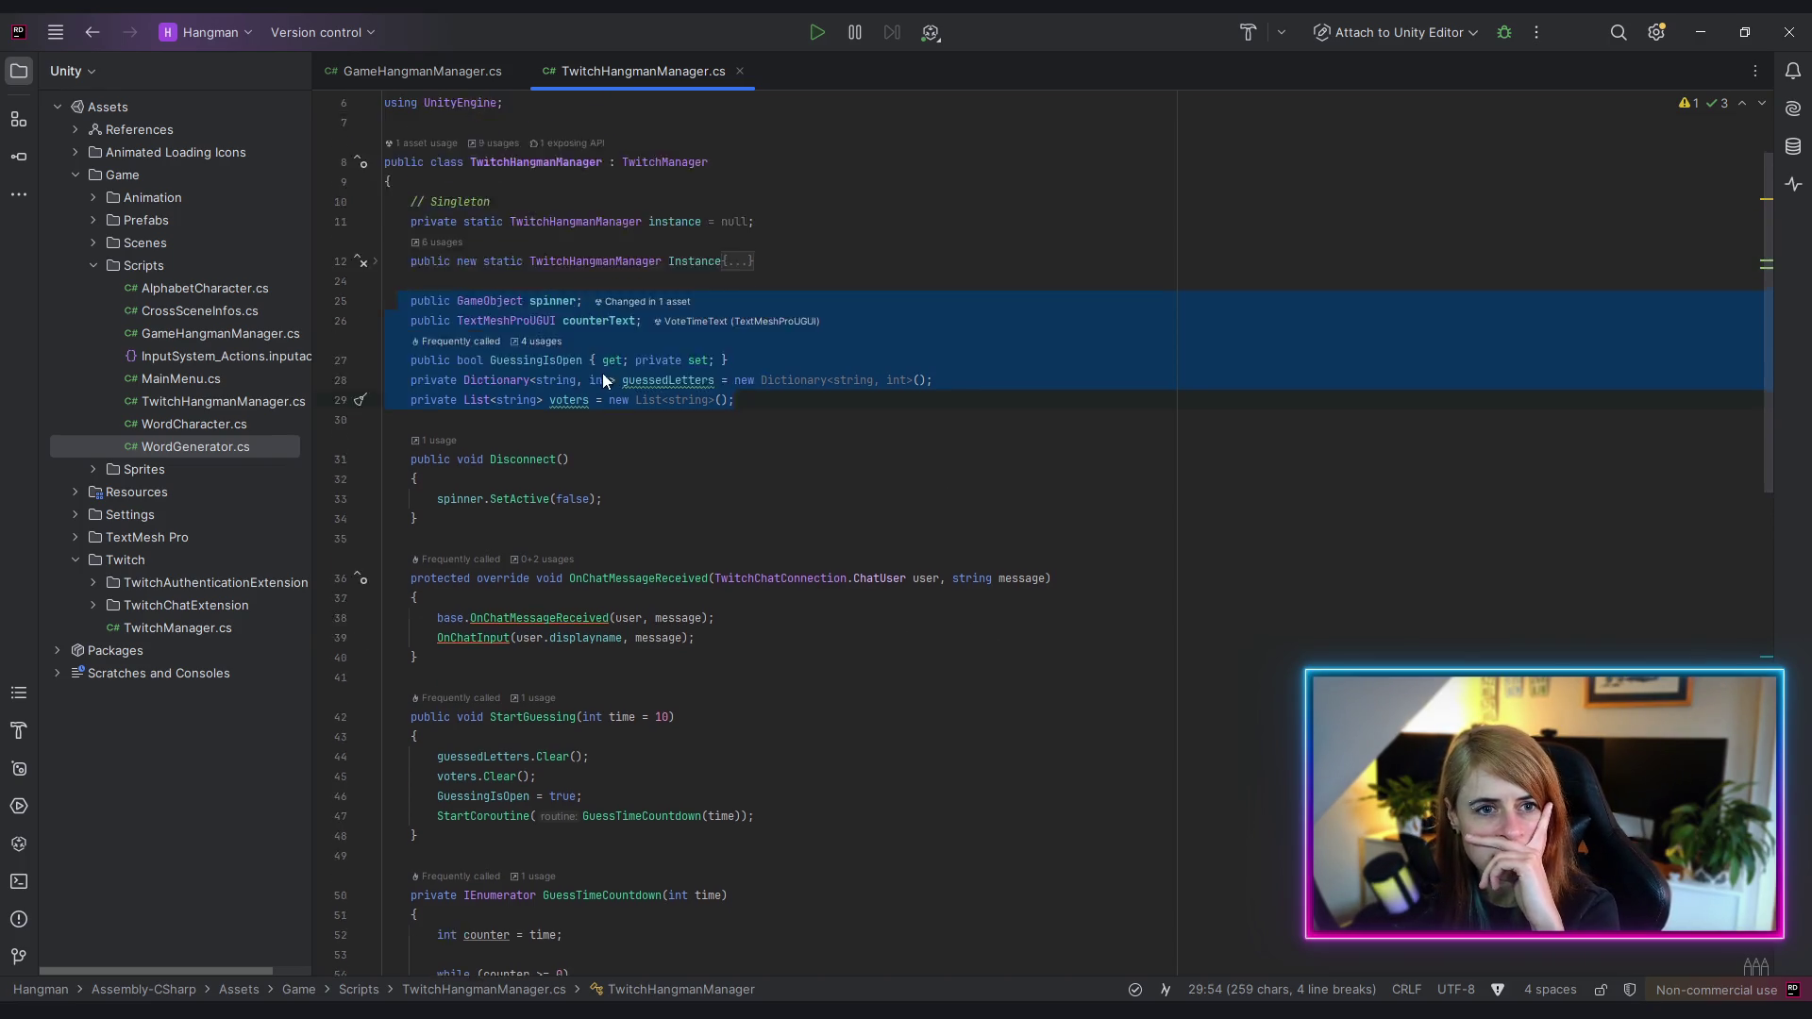
# - Inspect GameHangmanManager's class header and its MonoBehaviour base class
pyautogui.click(416, 71)
pyautogui.scroll(20, 852, 445)
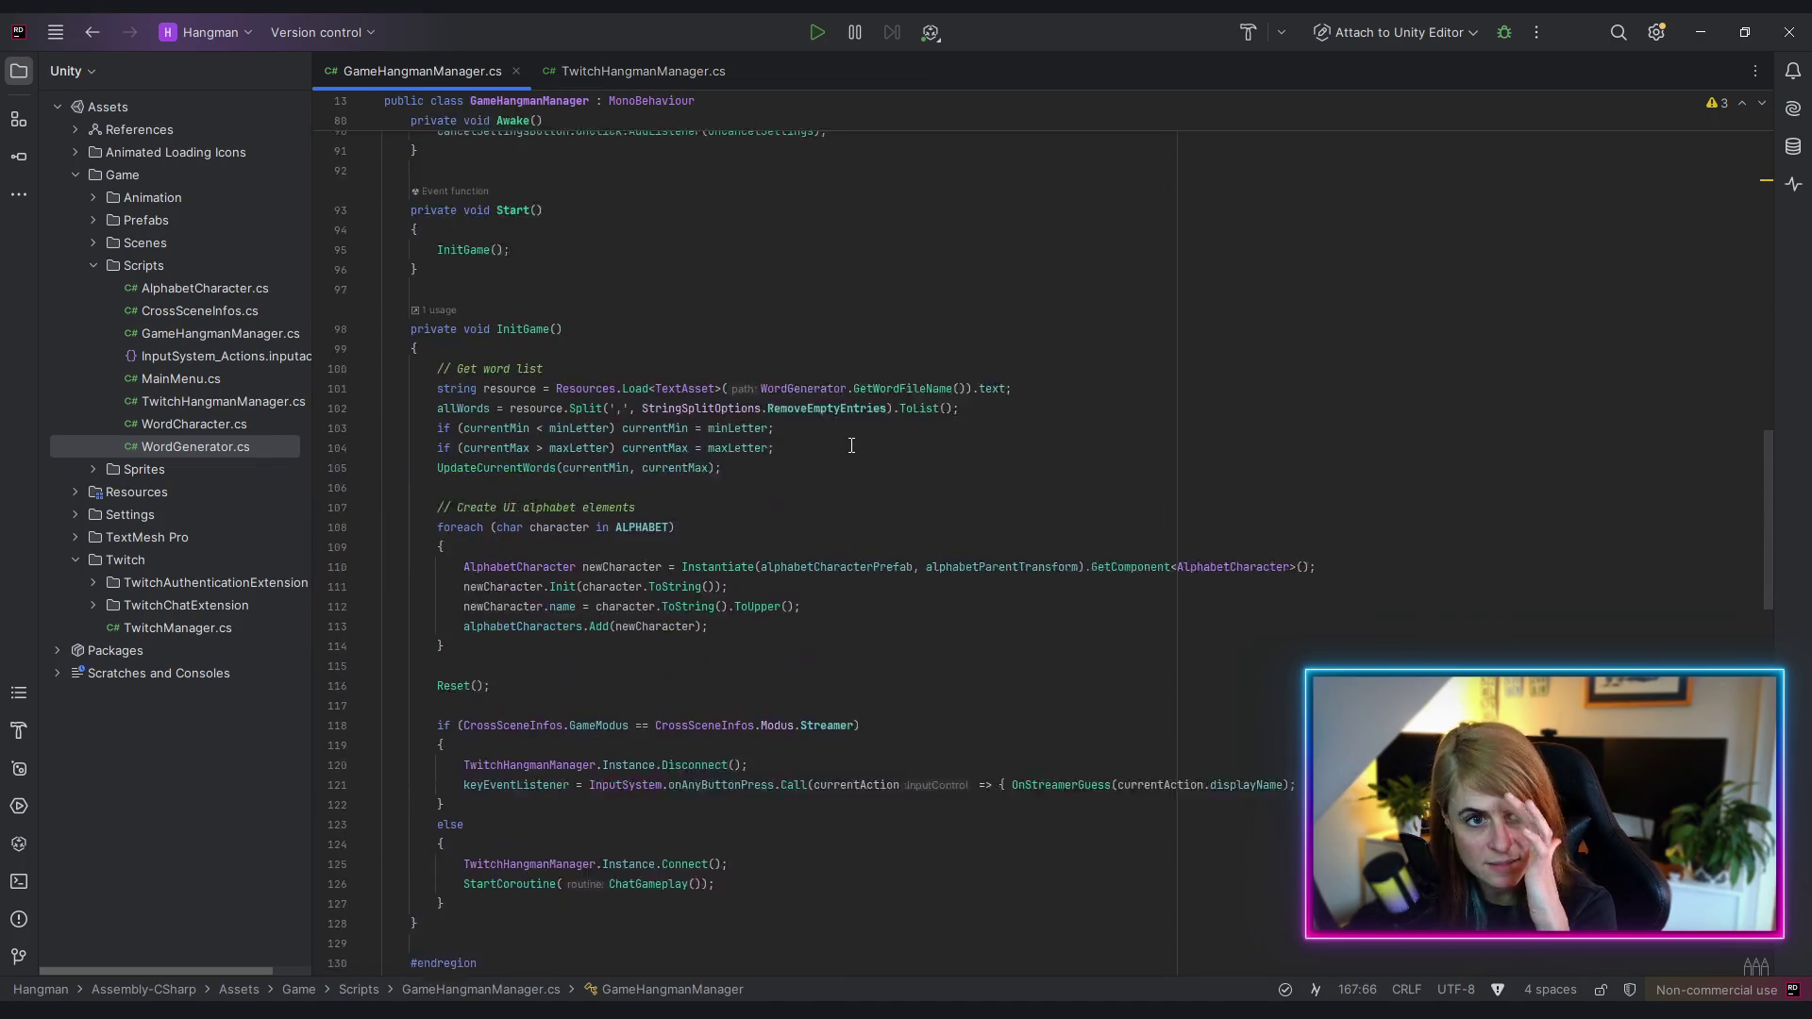
pyautogui.scroll(20, 851, 445)
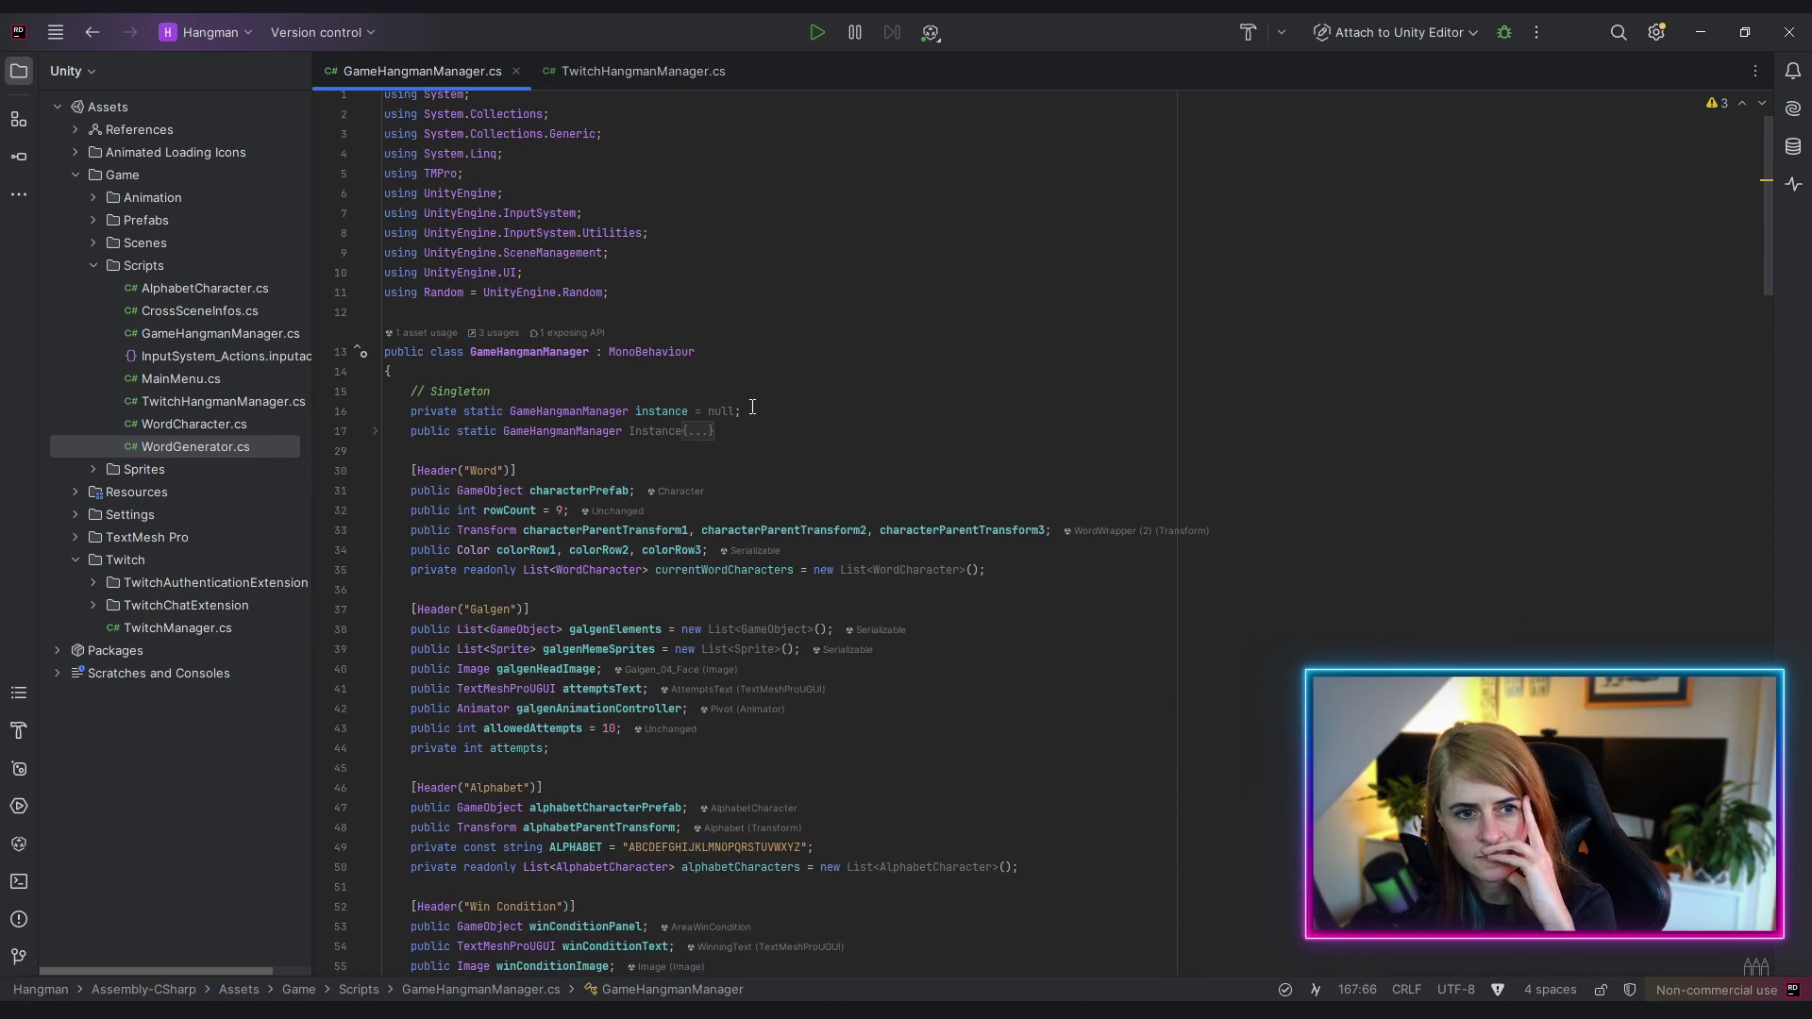
pyautogui.click(661, 352)
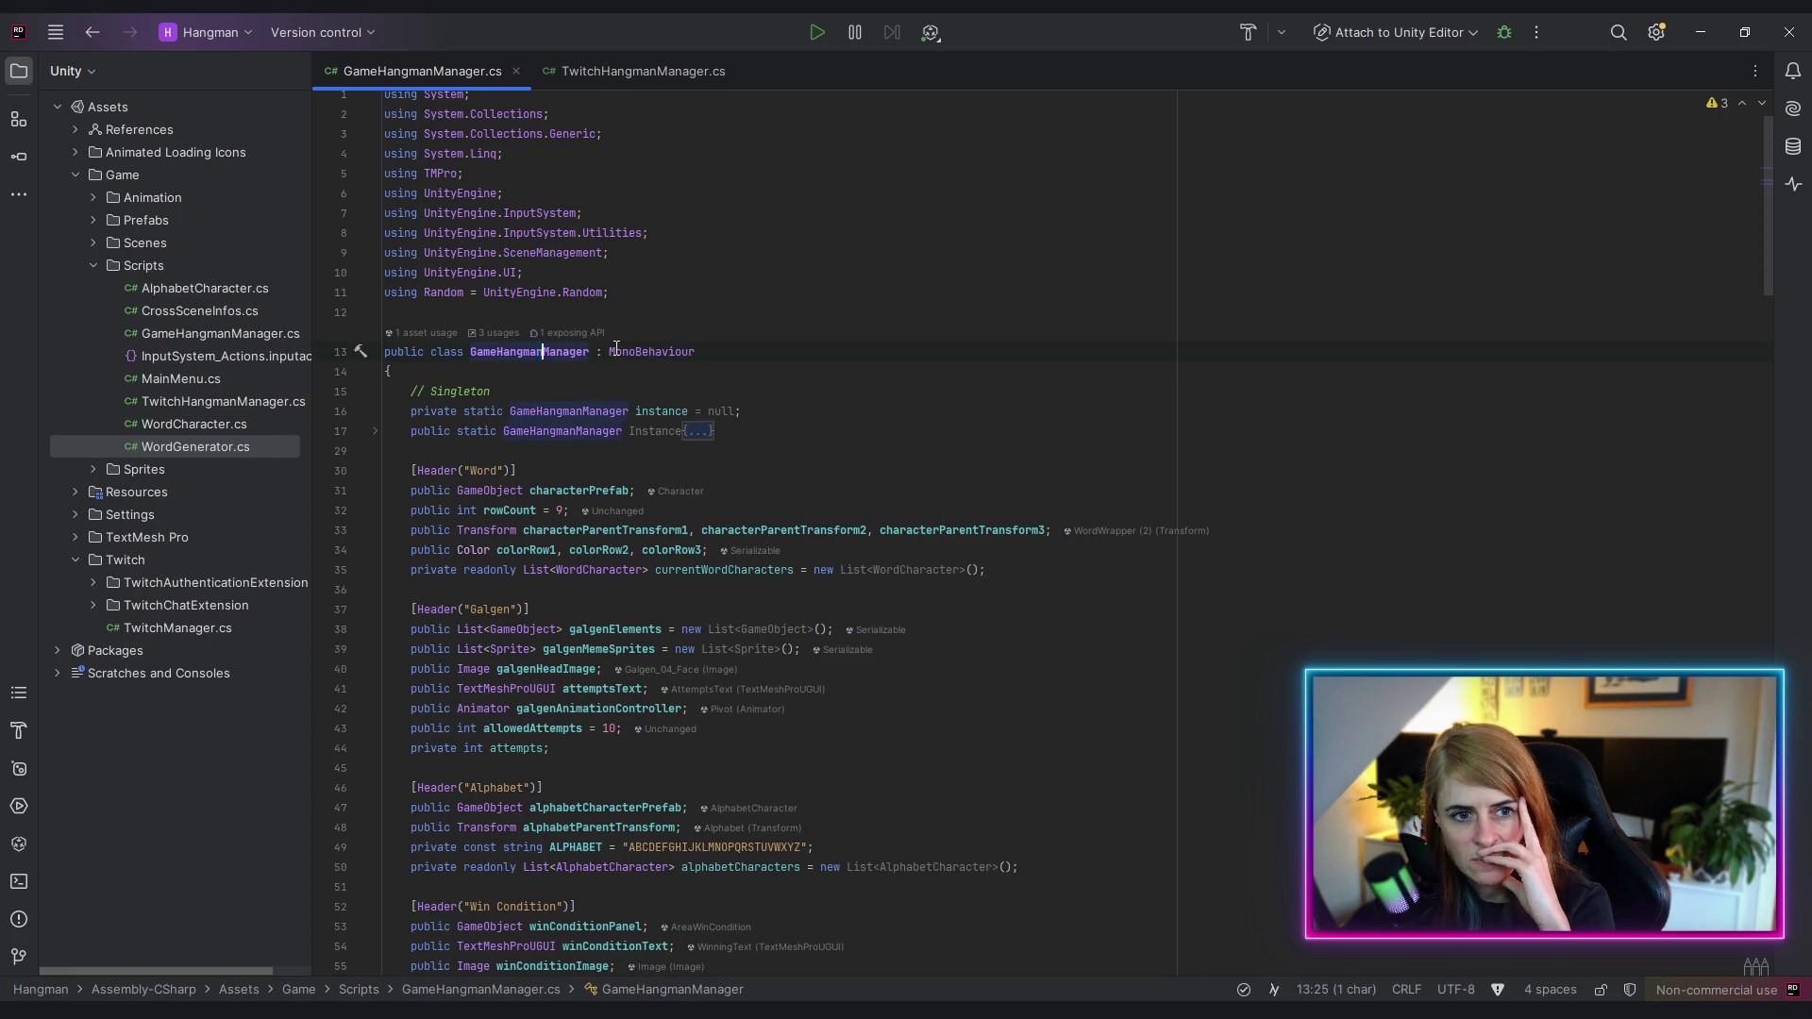
pyautogui.click(613, 351)
# - In TwitchHangmanManager.cs, check the TwitchManager base class and reselect the fields on lines 25–29
pyautogui.click(627, 72)
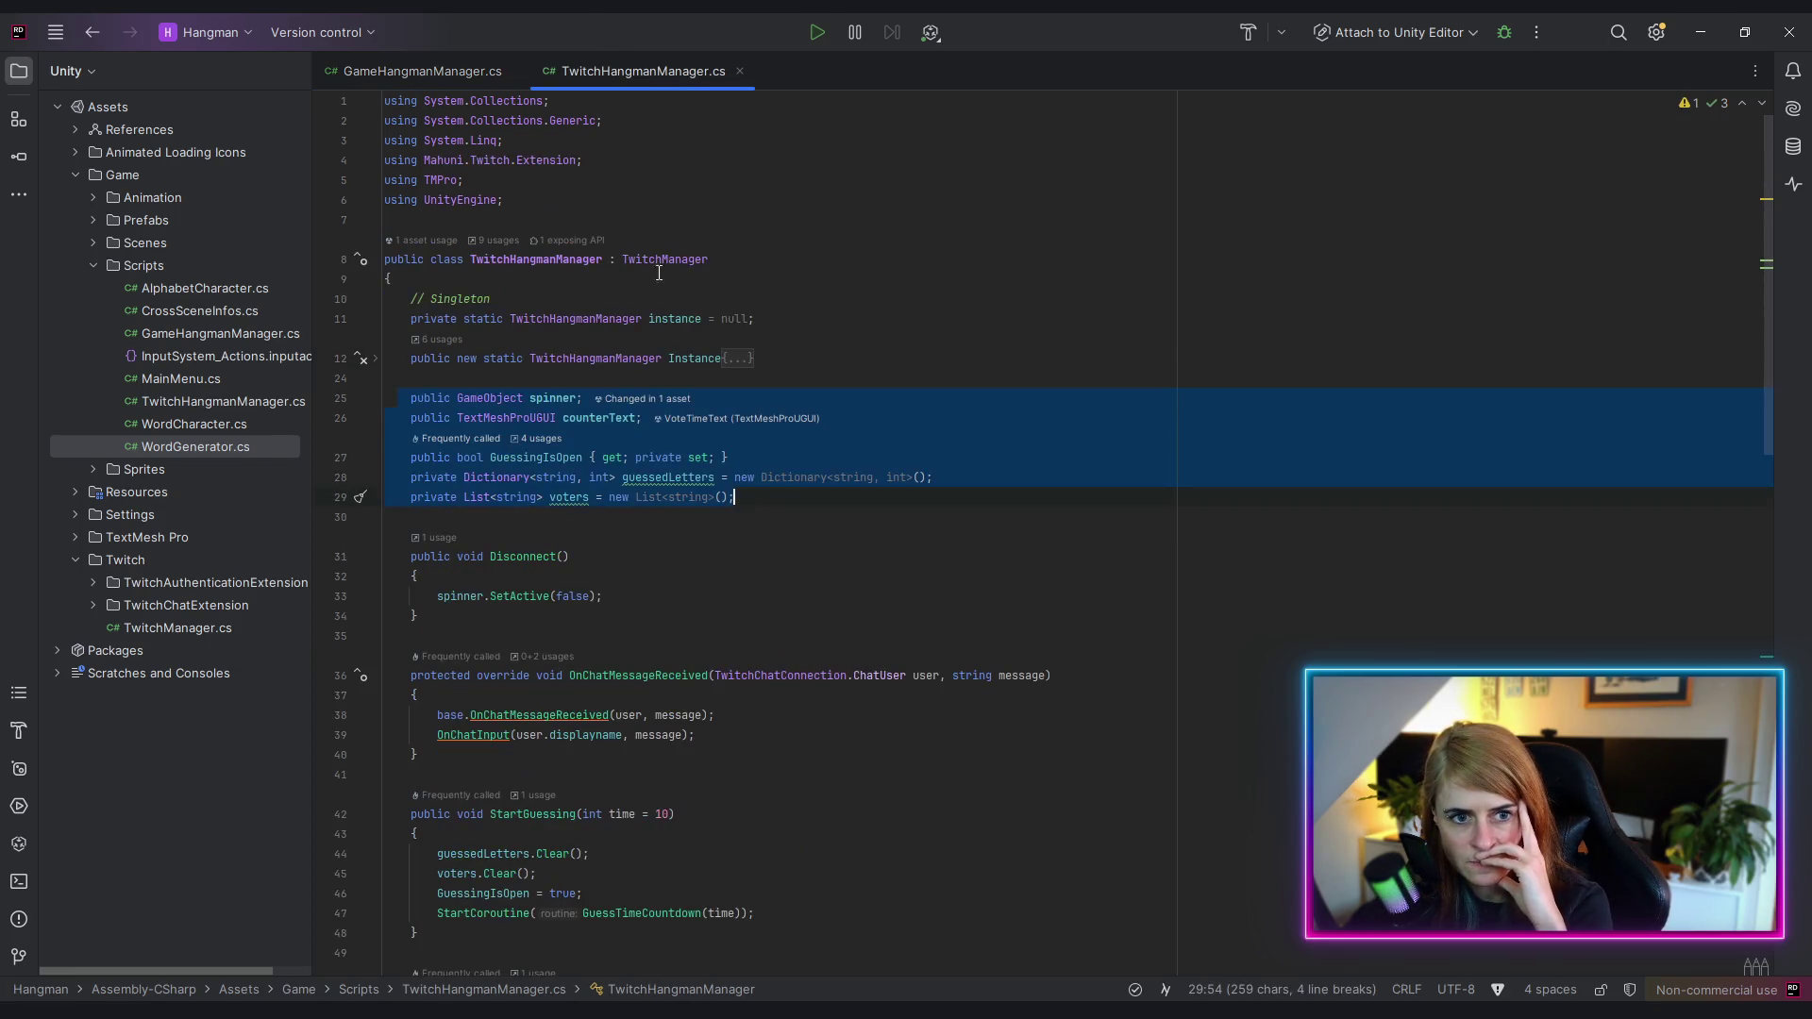
pyautogui.click(645, 258)
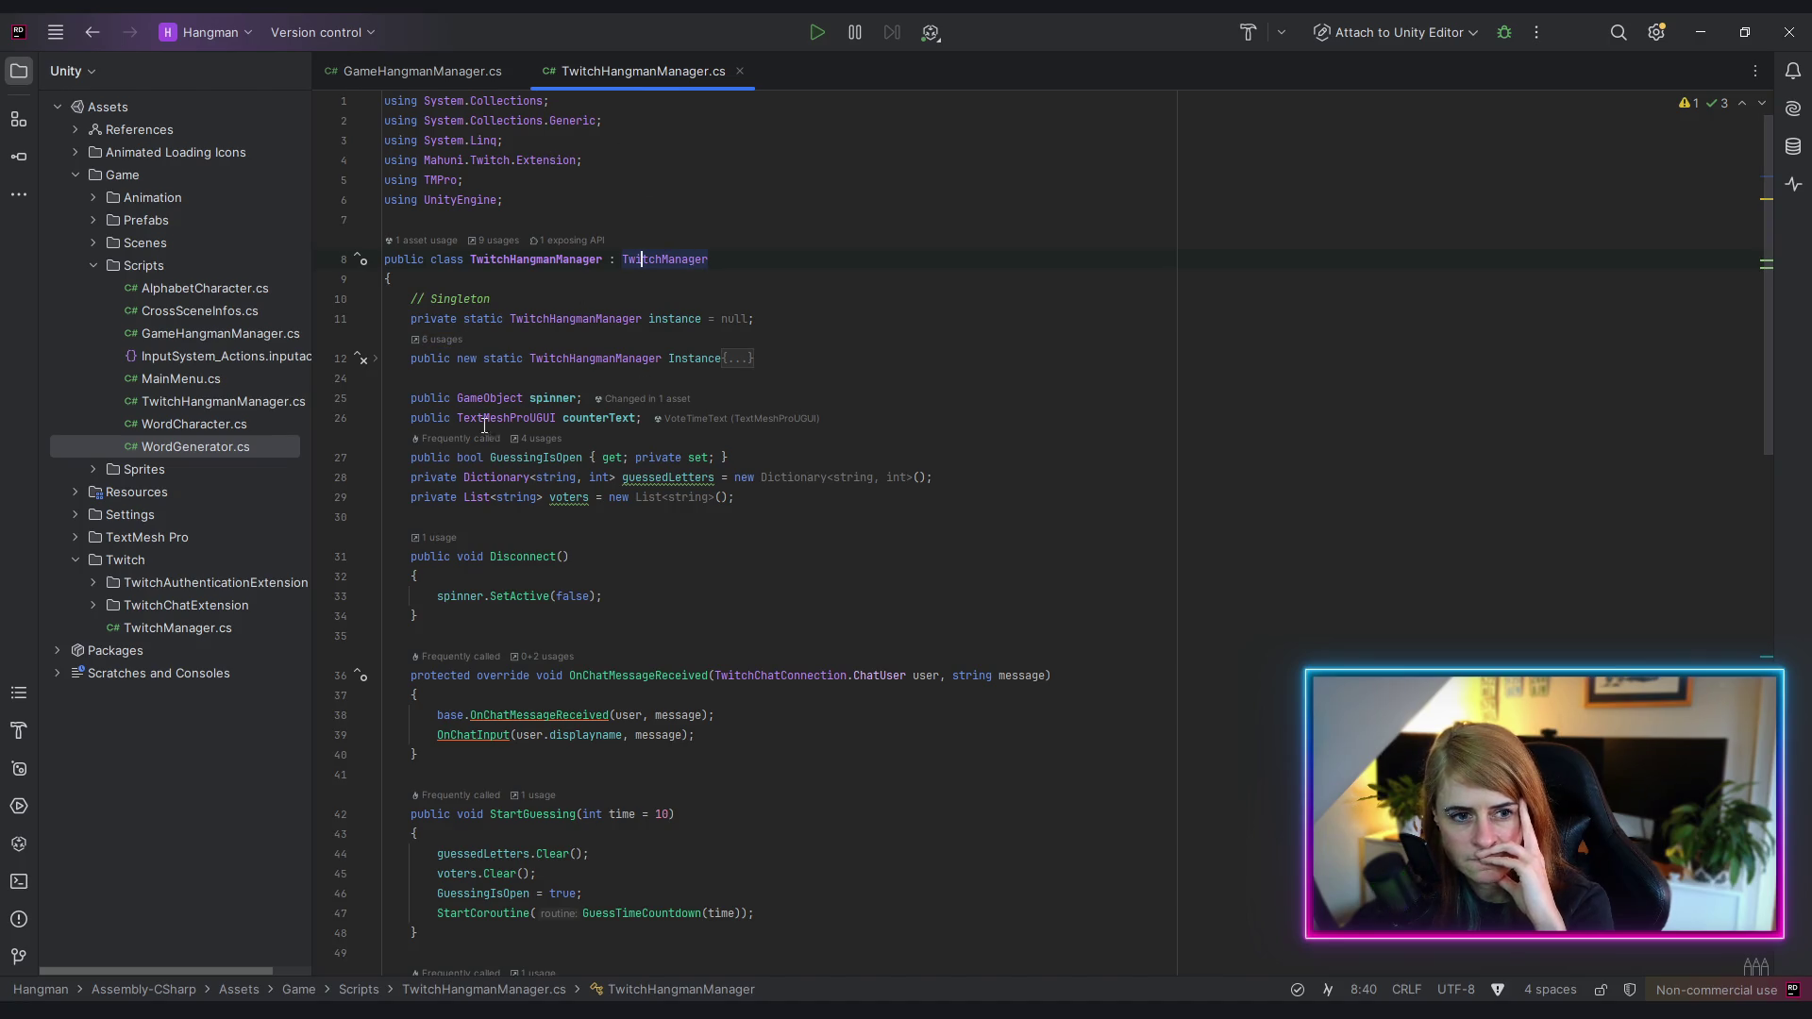
pyautogui.moveTo(389, 397)
pyautogui.mouseDown()
pyautogui.moveTo(854, 493)
pyautogui.moveTo(826, 493)
pyautogui.mouseUp()
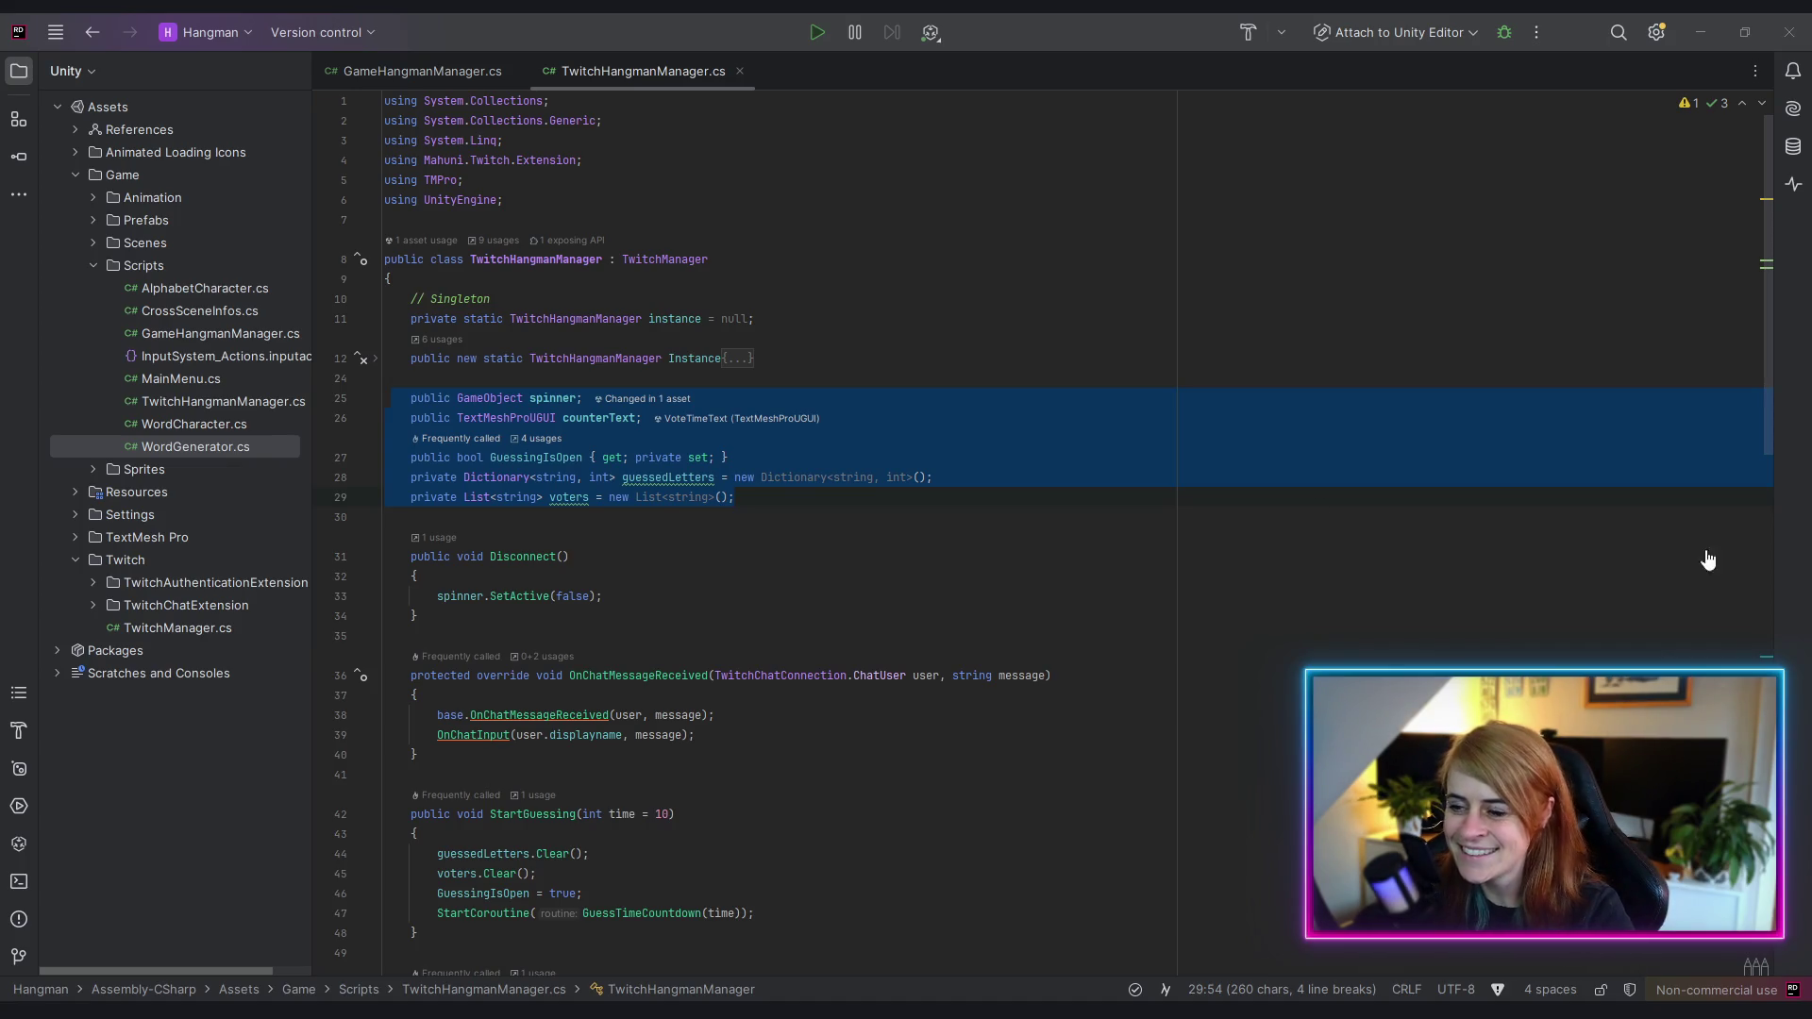
# - Below the nice-to-have notes, add the comment '// user could change their vote during the countdown'
pyautogui.click(1116, 563)
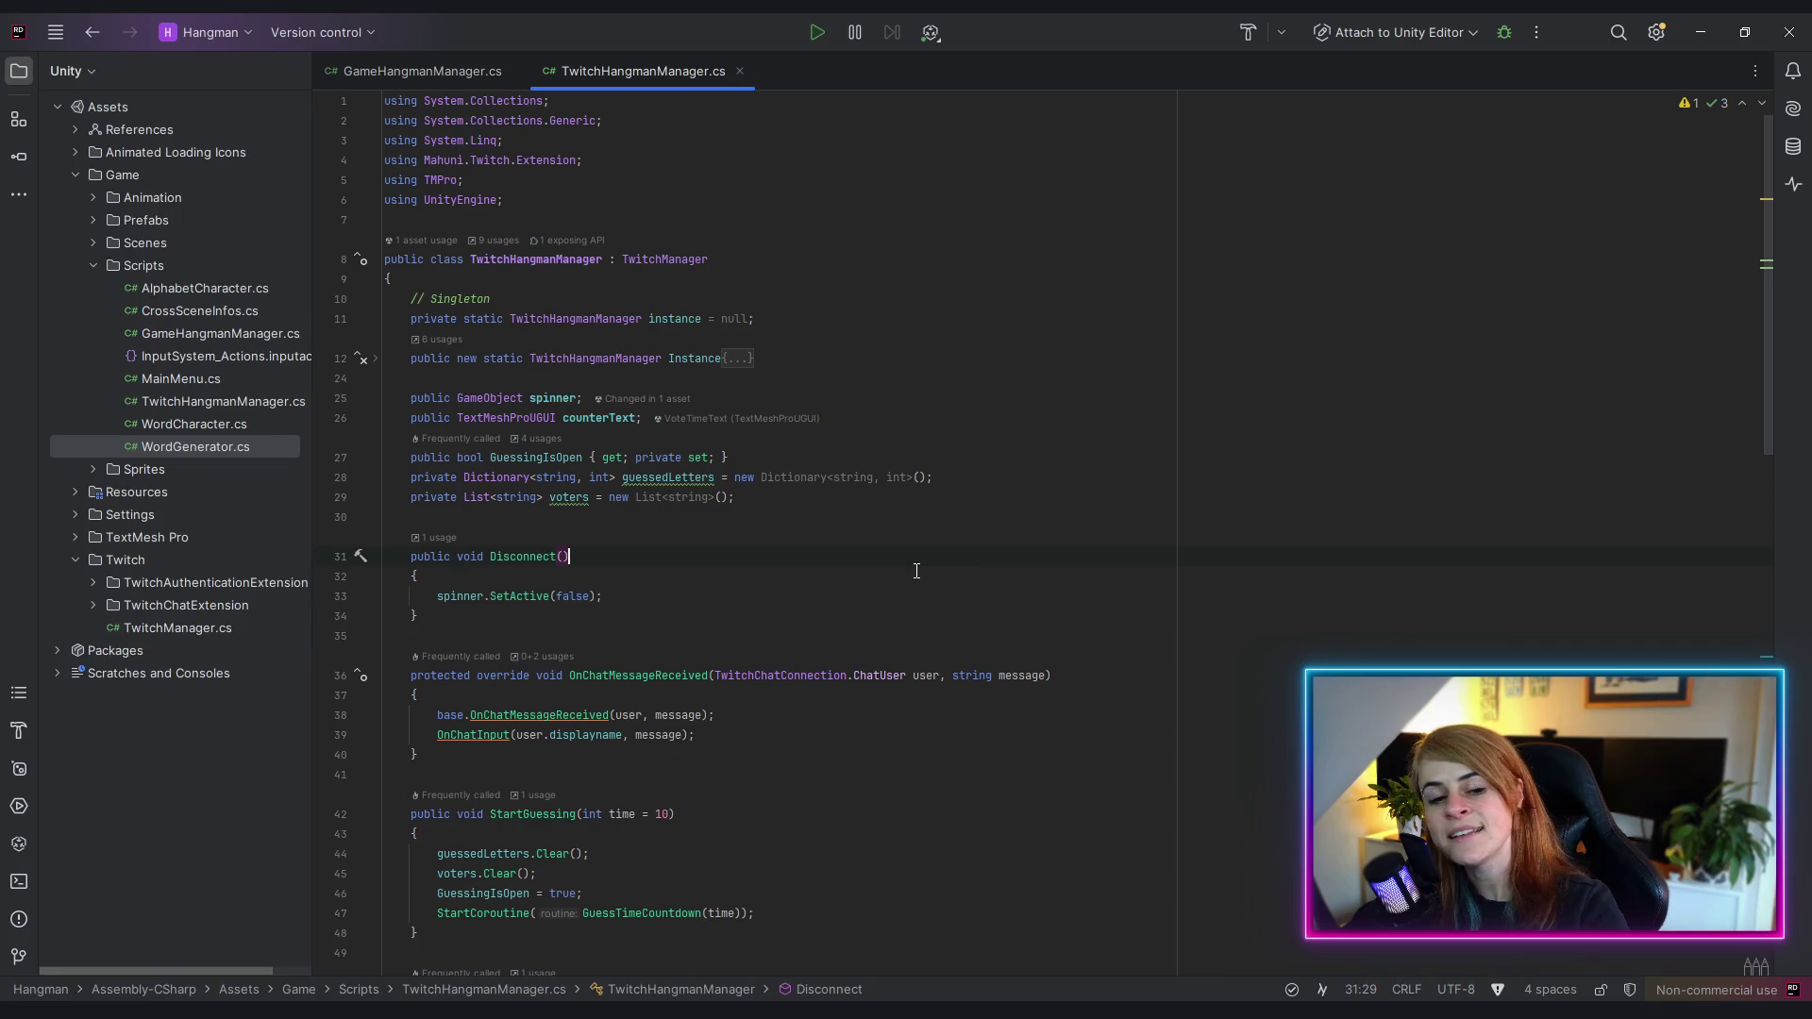
pyautogui.scroll(-6, 797, 599)
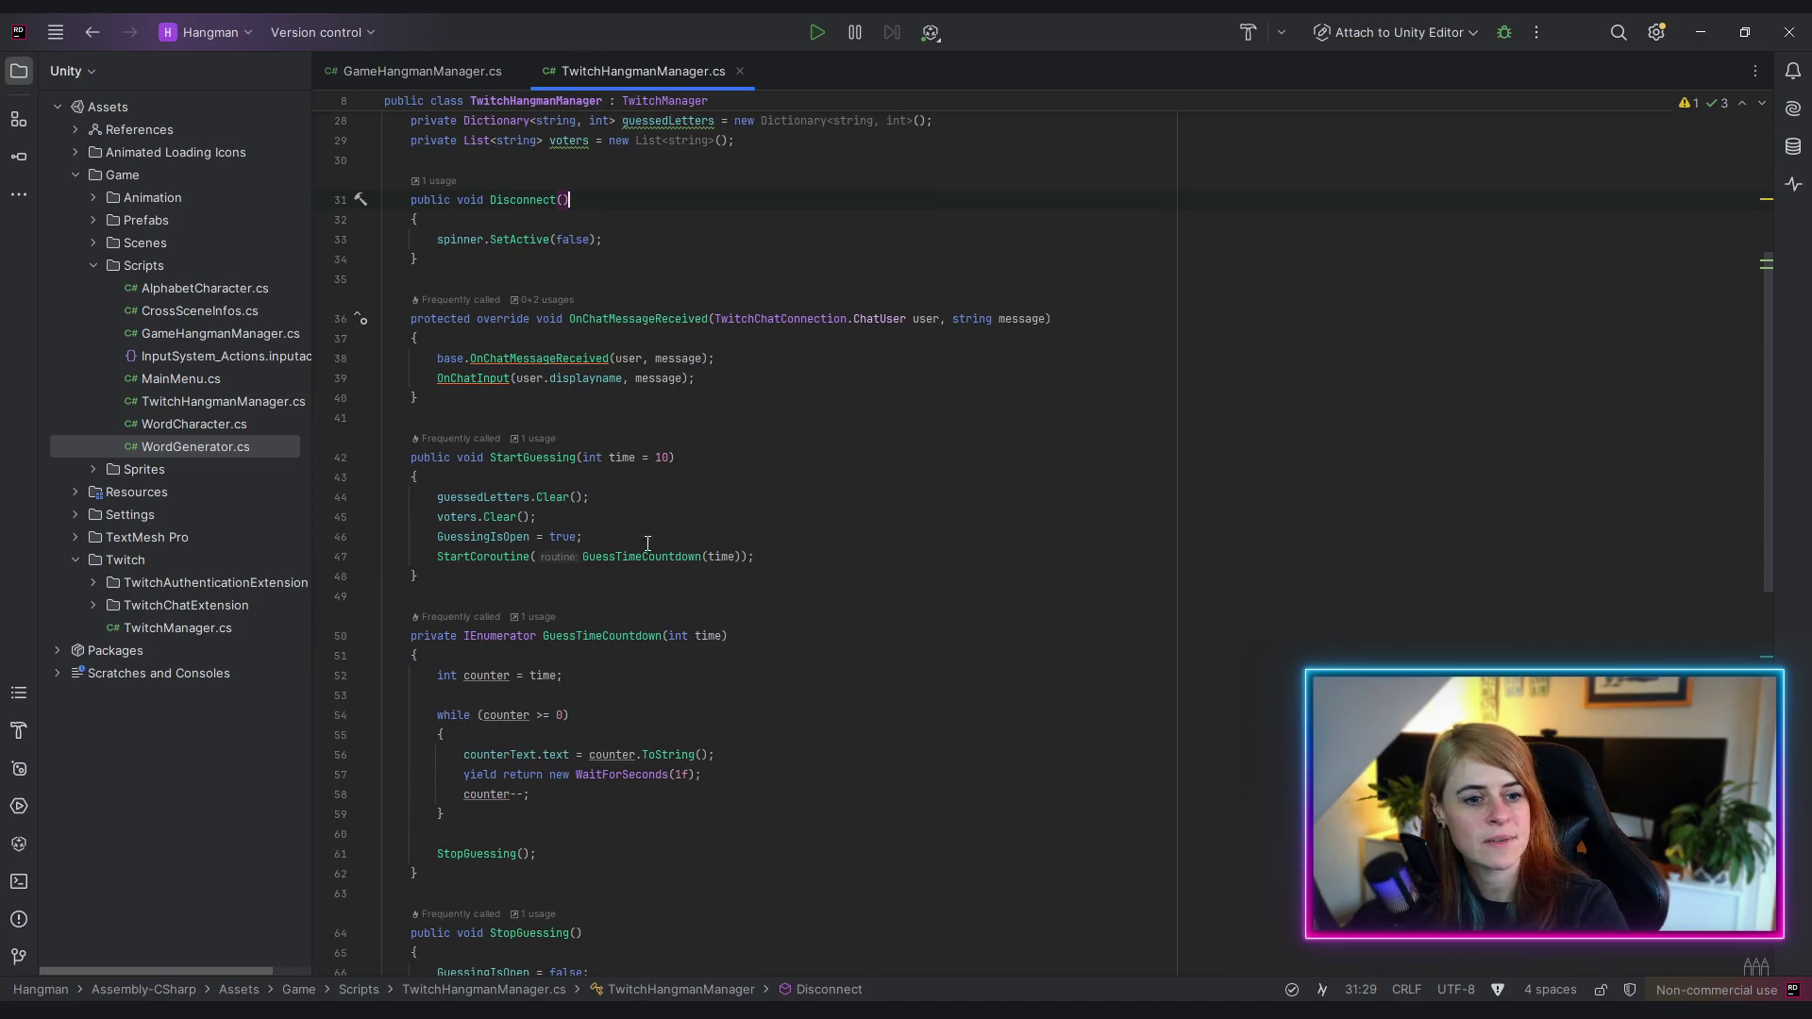
pyautogui.scroll(-10, 647, 543)
pyautogui.click(979, 570)
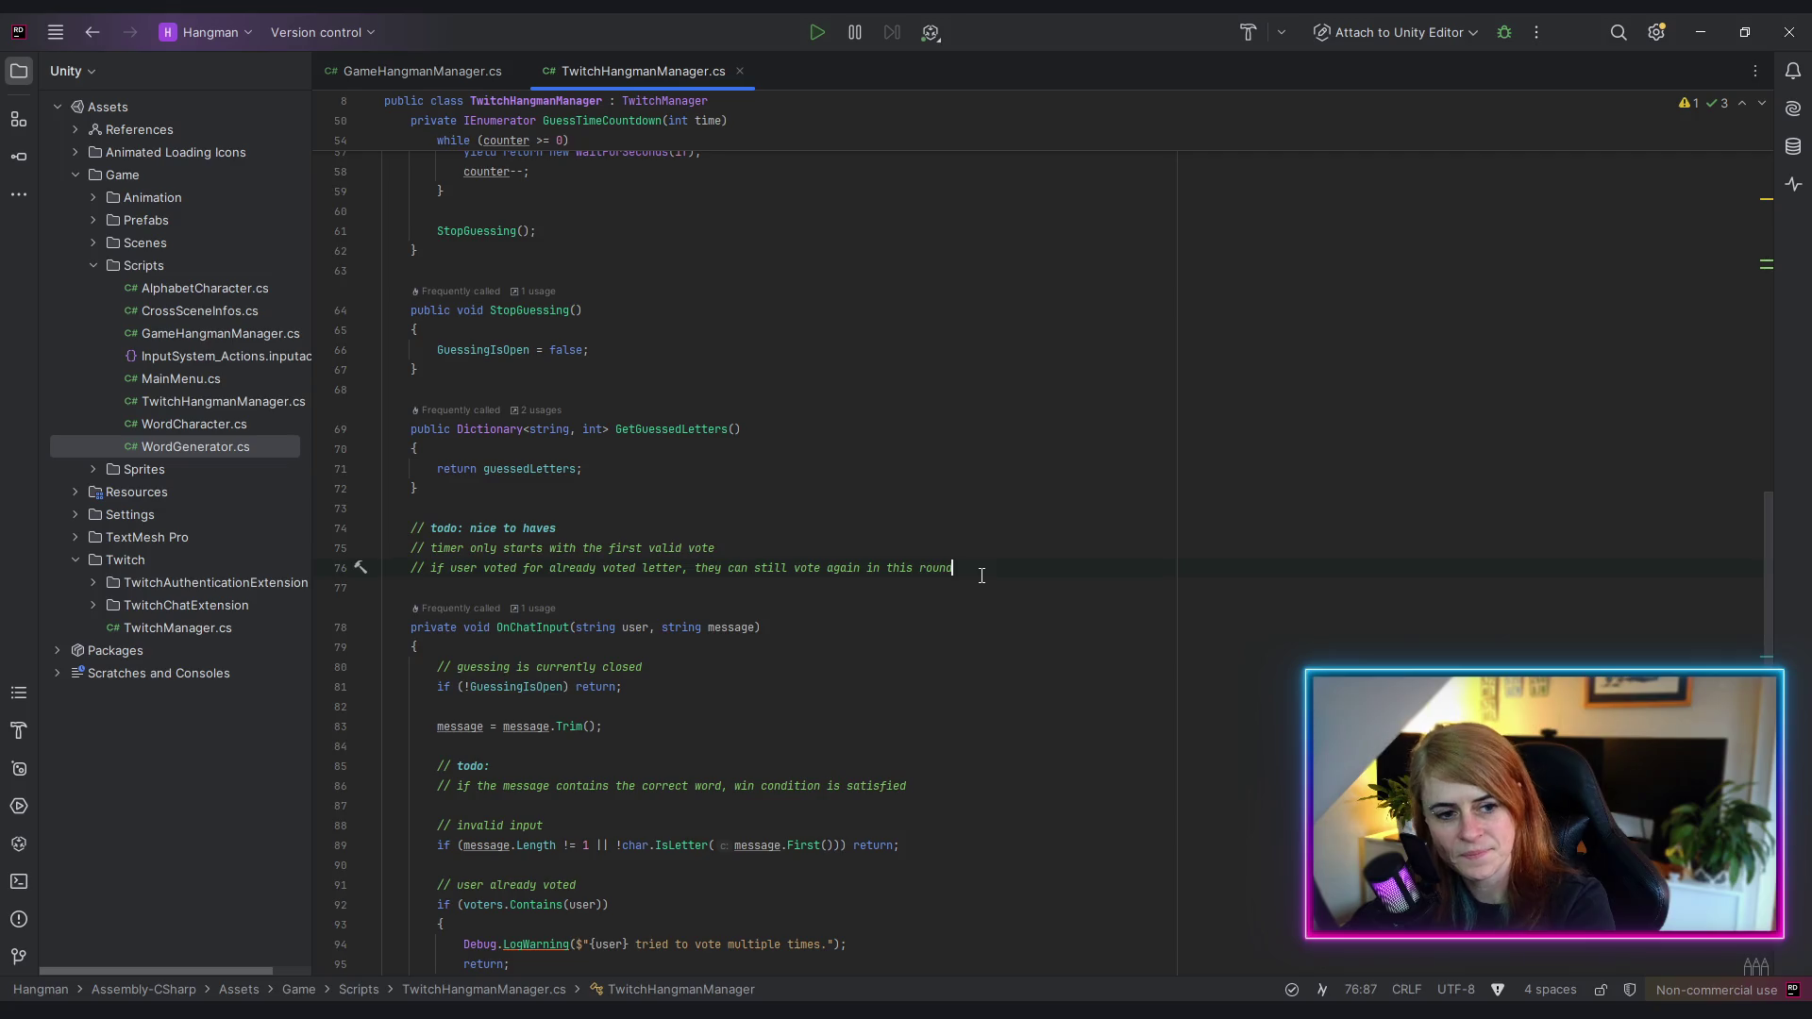
pyautogui.press('Return')
pyautogui.write('// ')
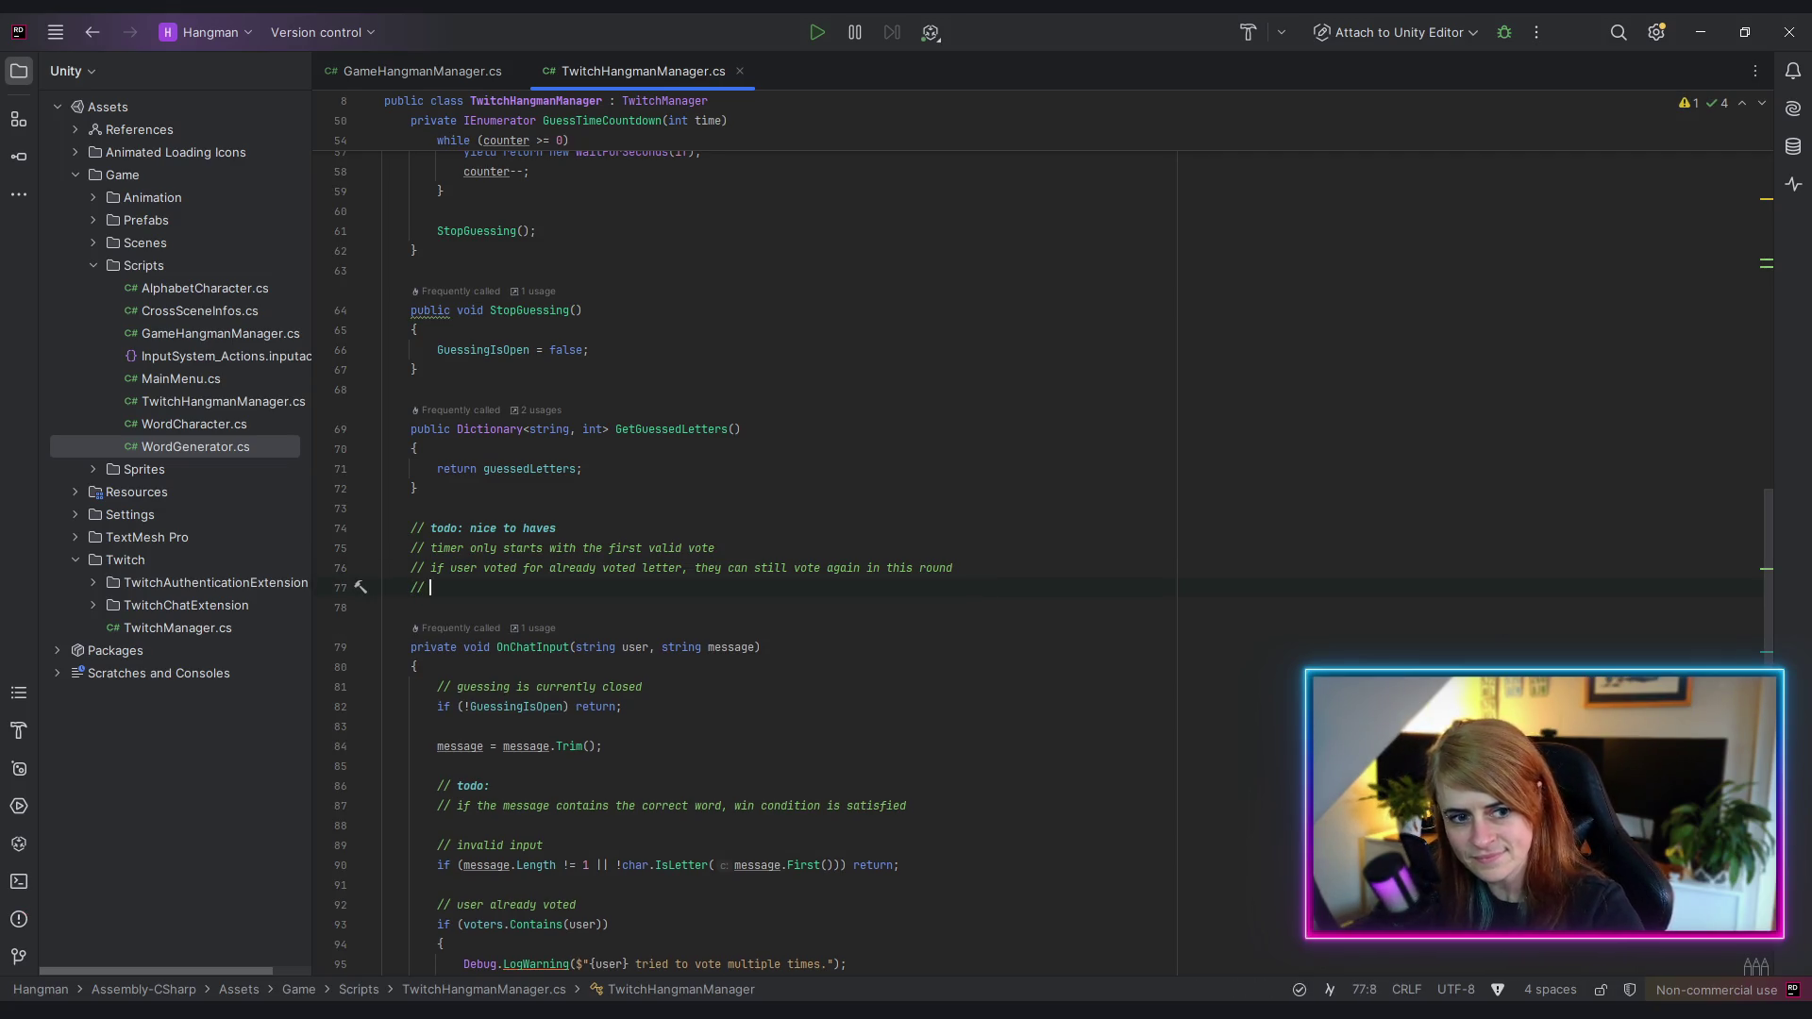
pyautogui.write('user could')
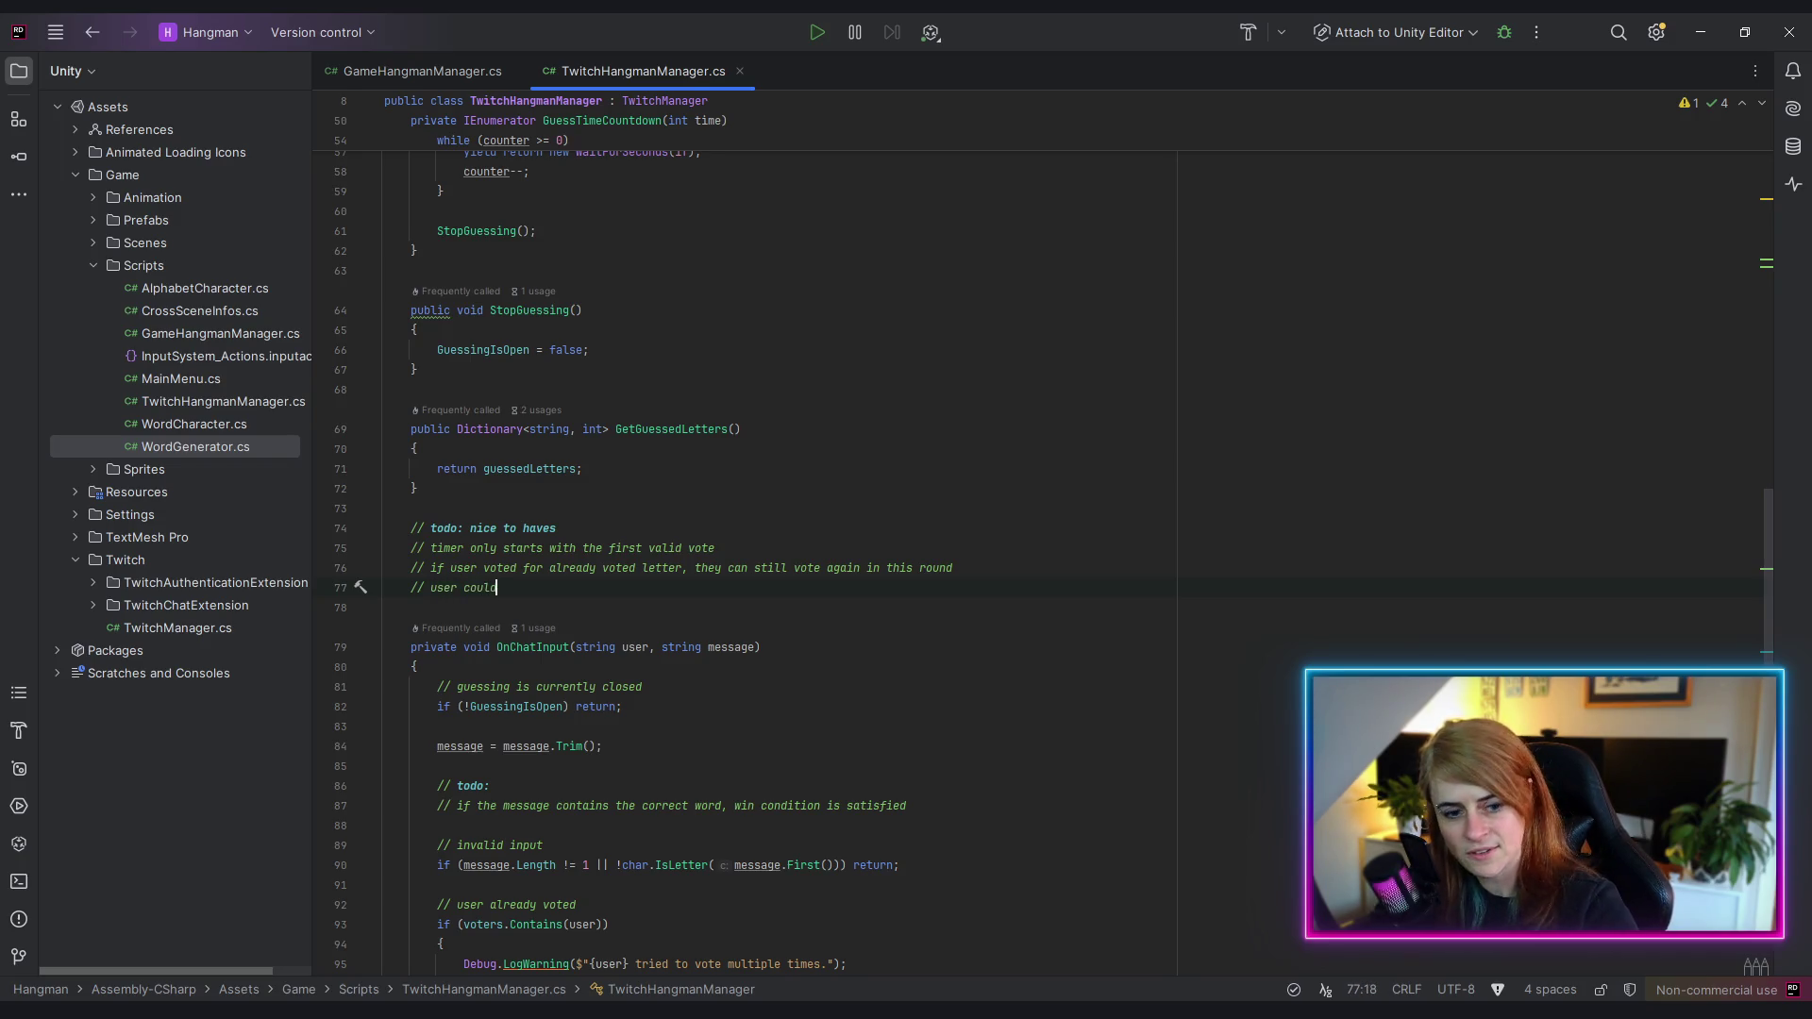
pyautogui.write(' change theirr vo')
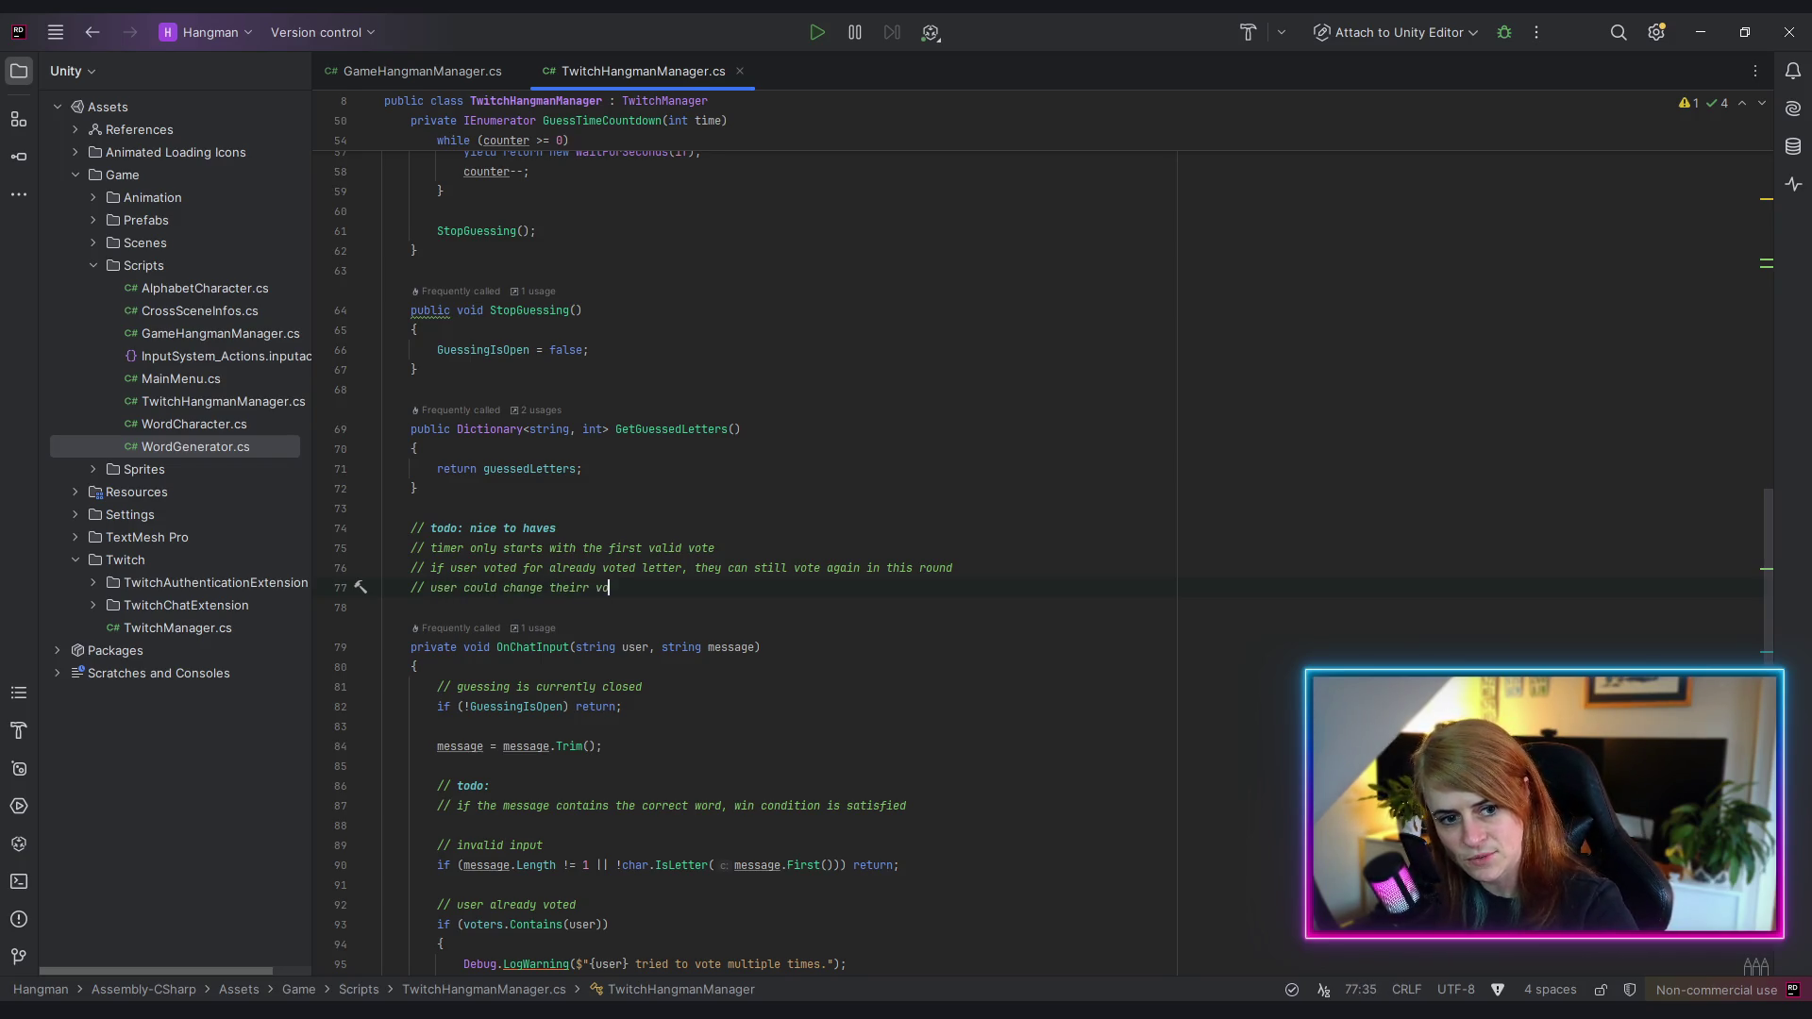
pyautogui.write('te durin')
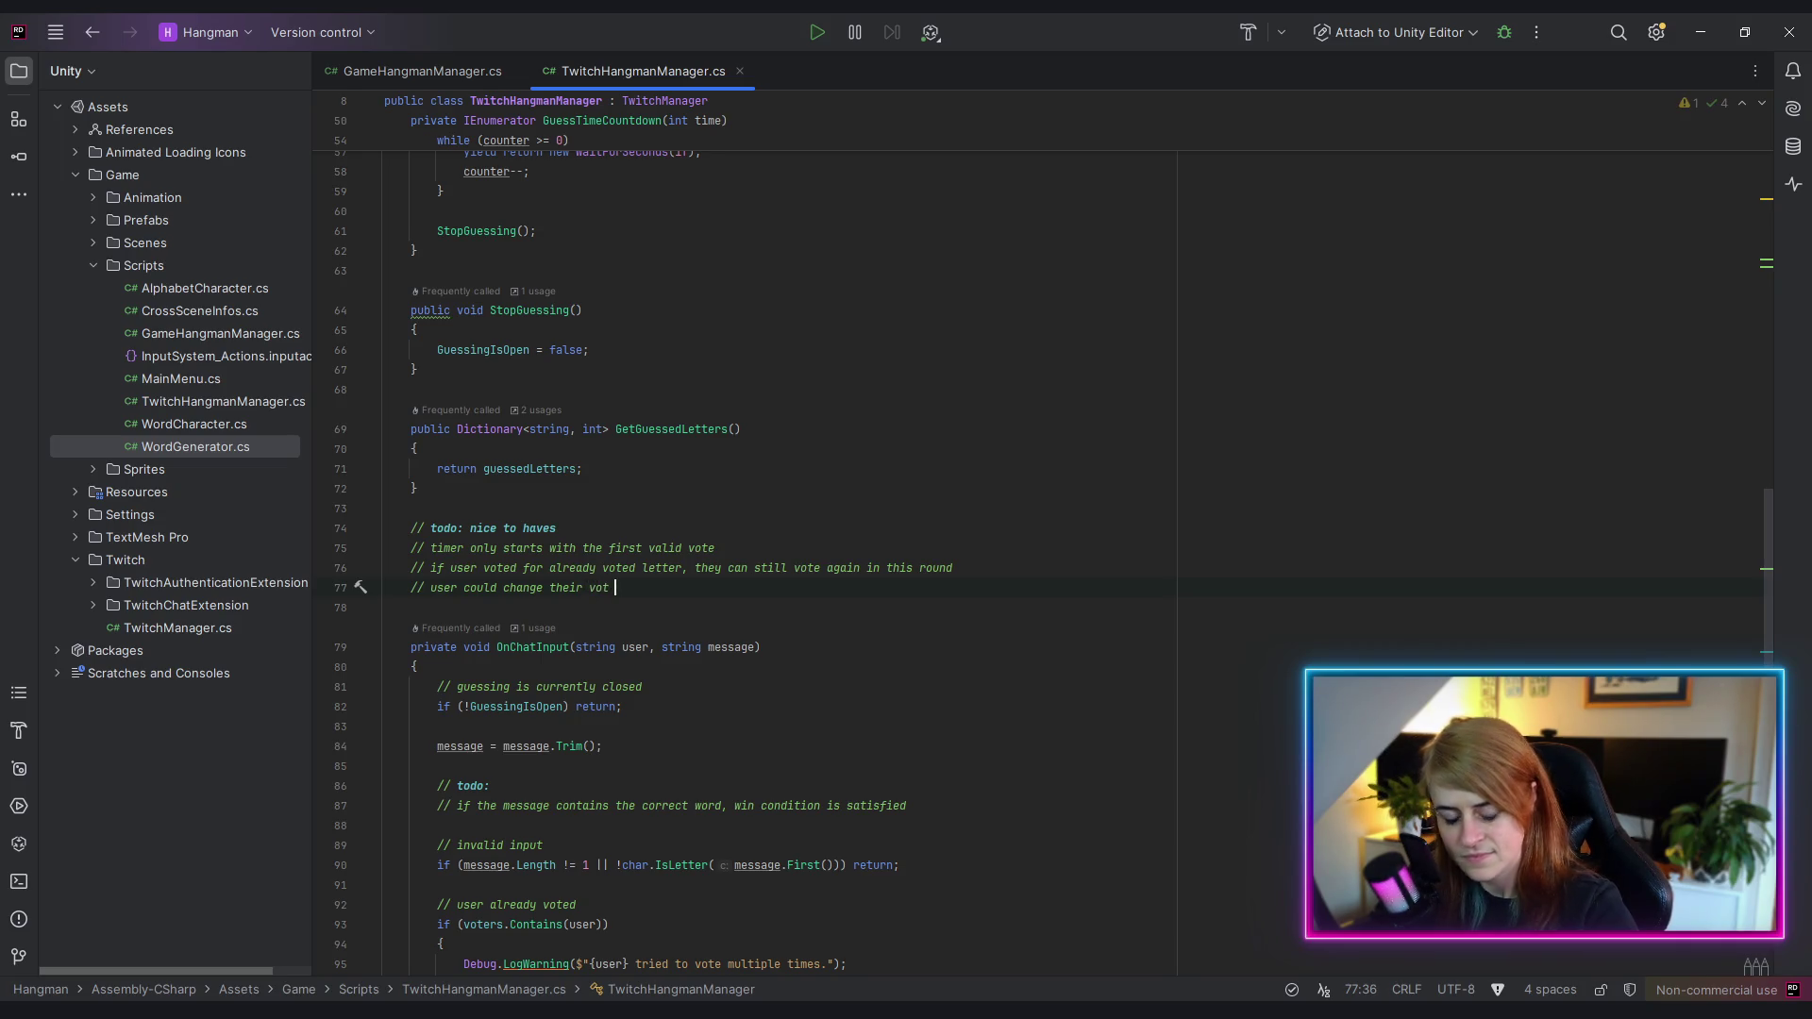
pyautogui.write('g the tim')
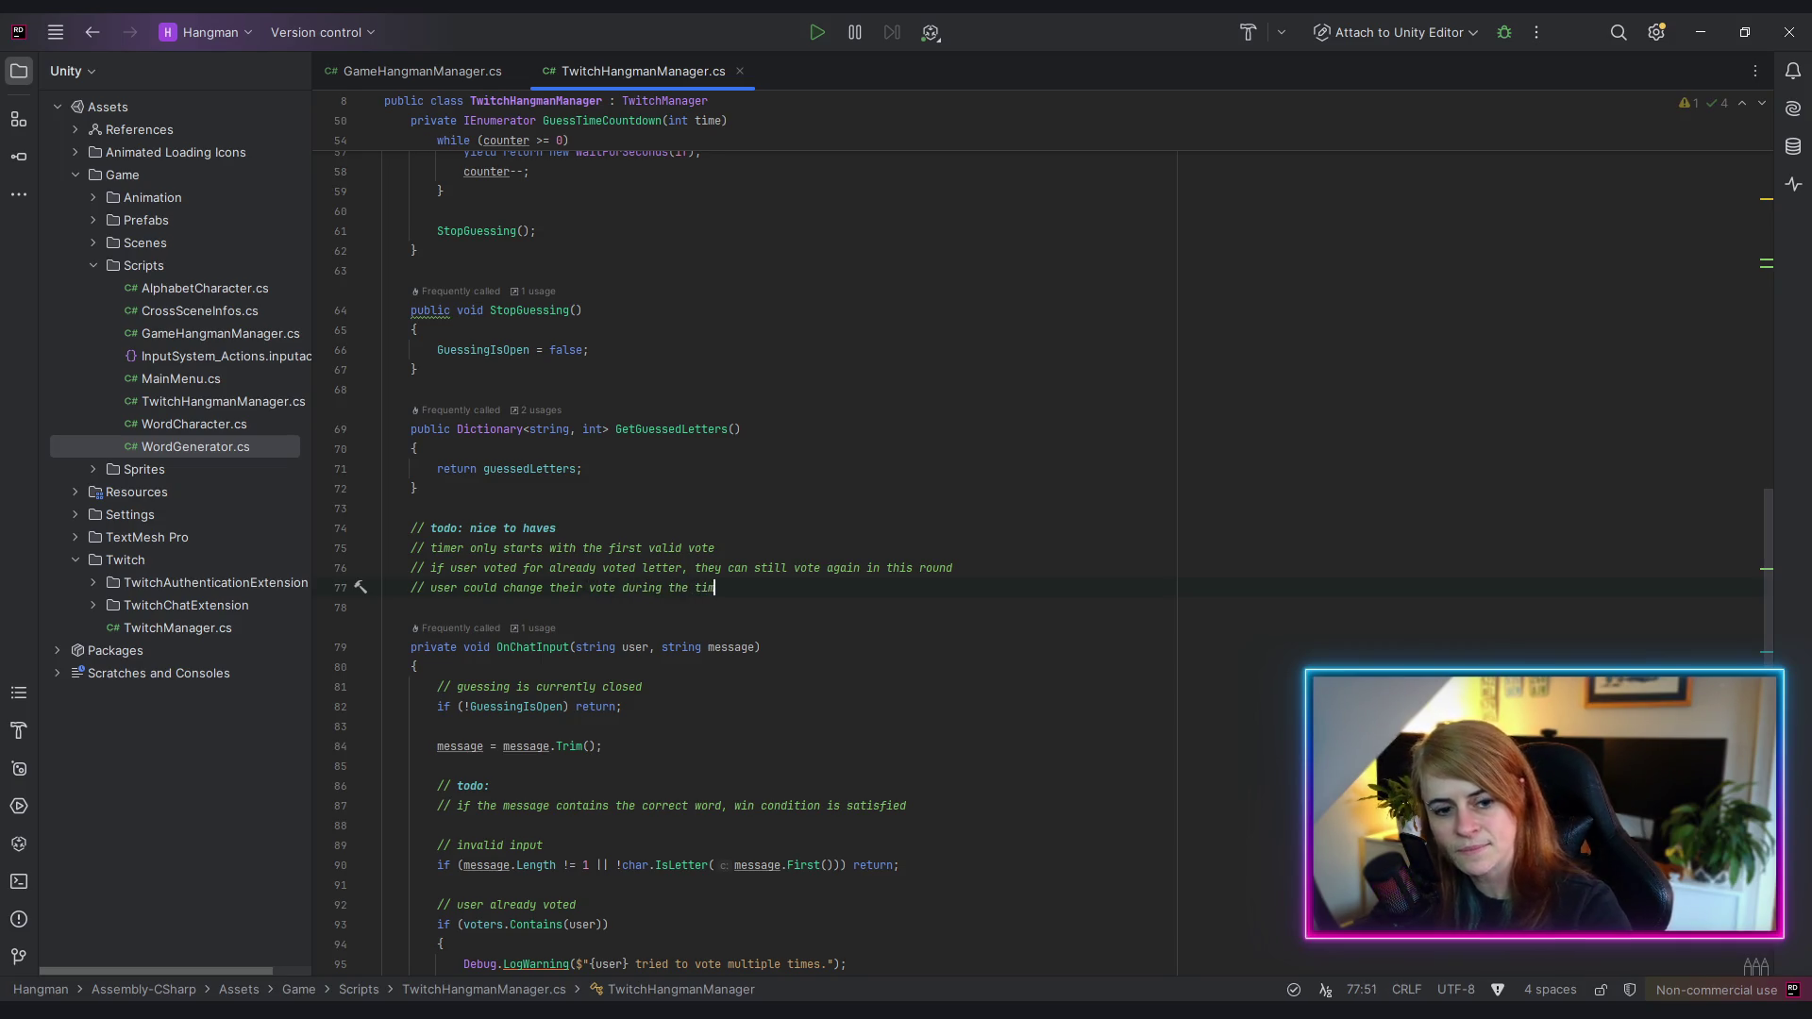
pyautogui.press('BackSpace')
pyautogui.press('BackSpace')
pyautogui.press('BackSpace')
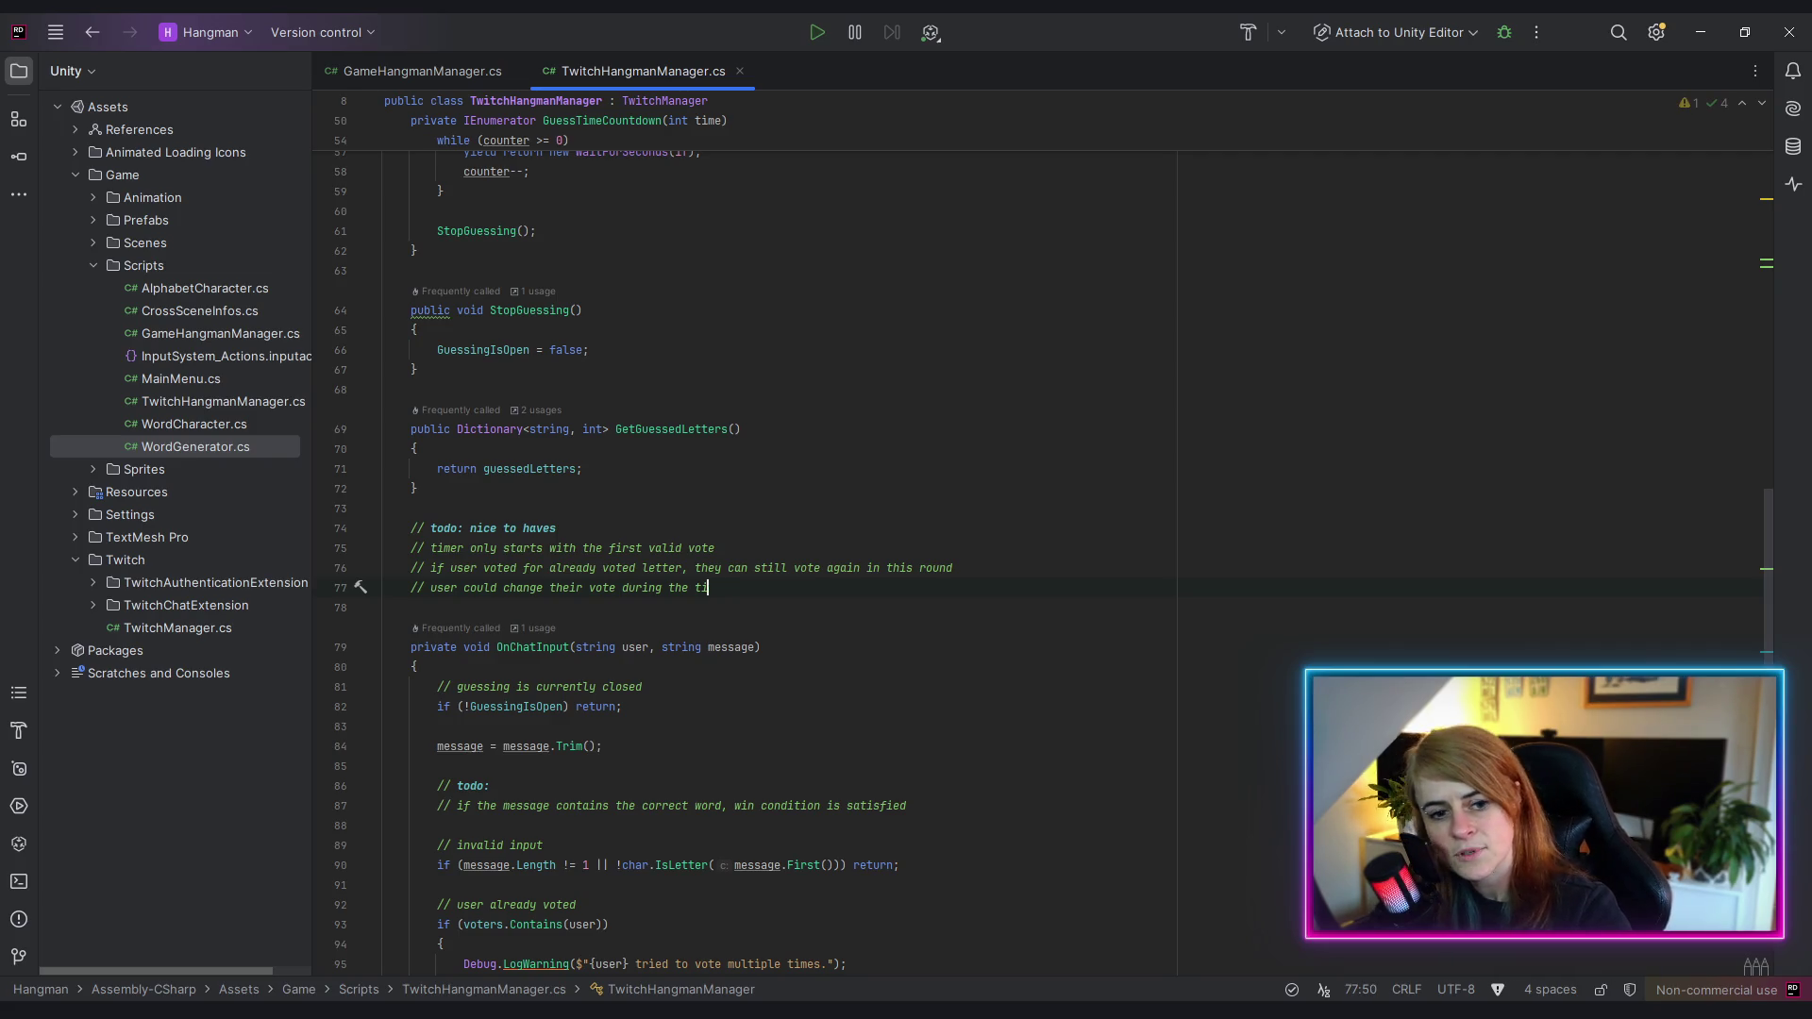
pyautogui.write('countdown')
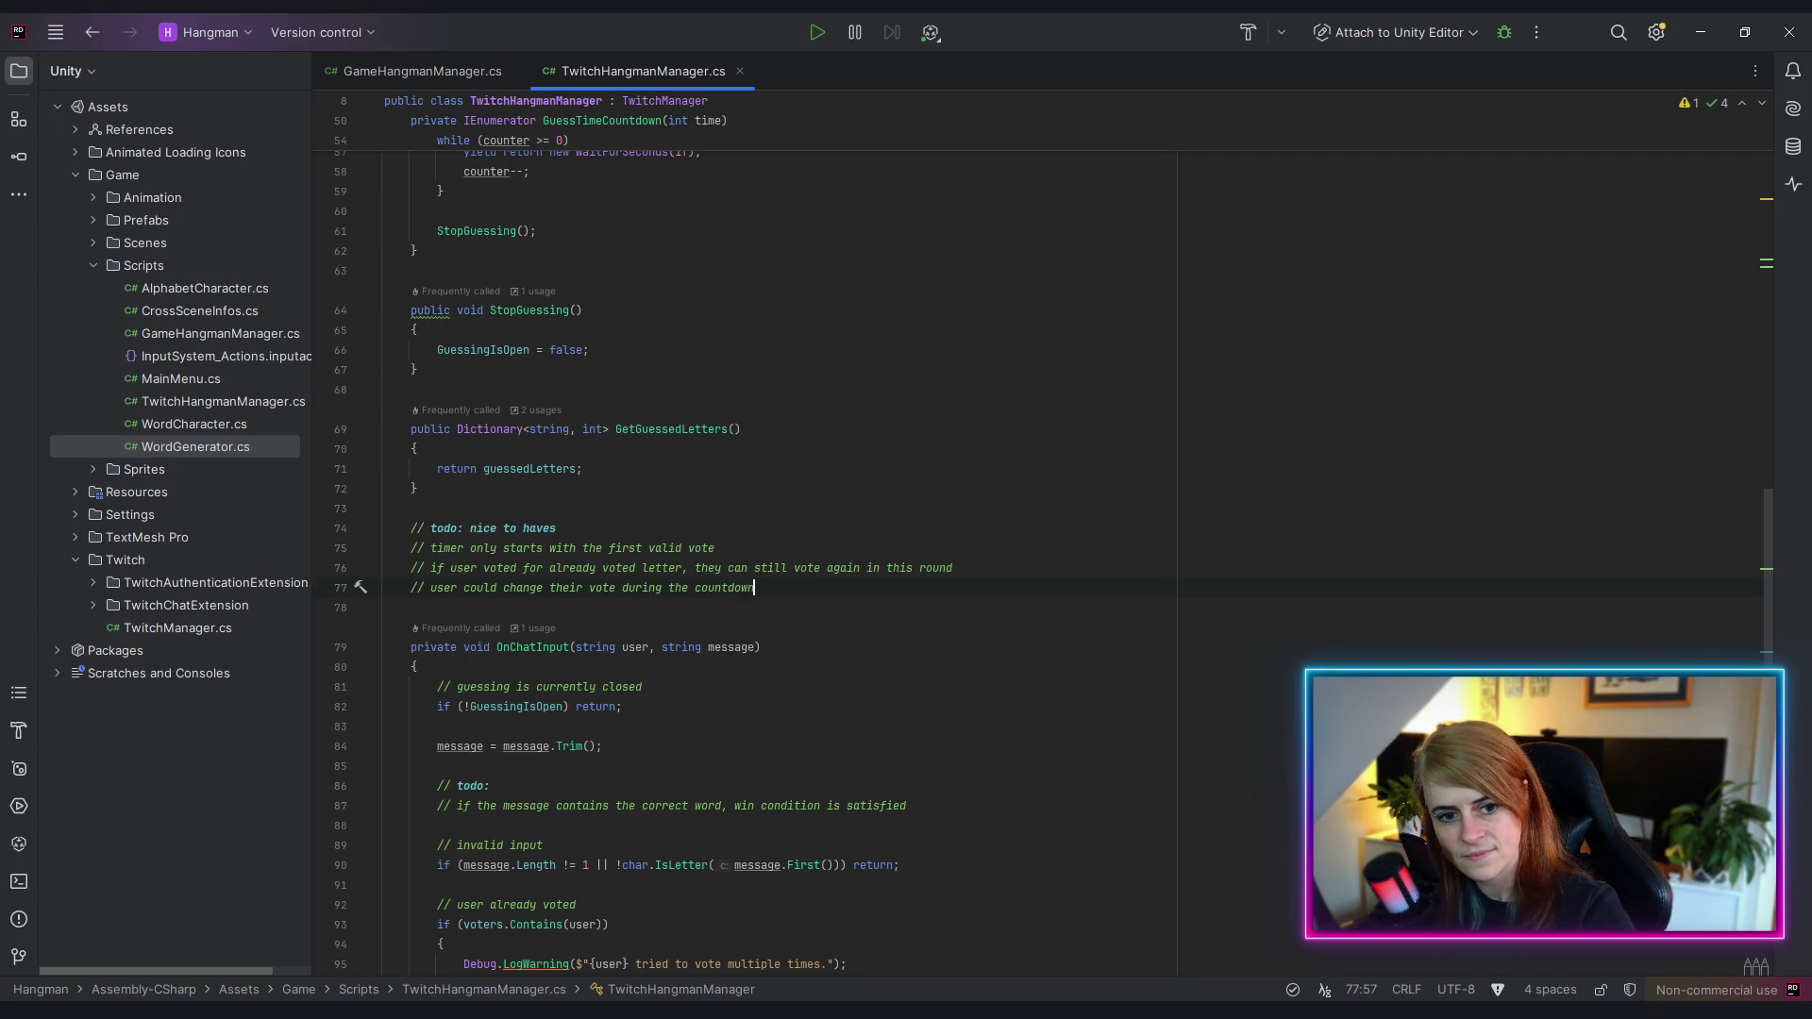
pyautogui.write(' as often as the')
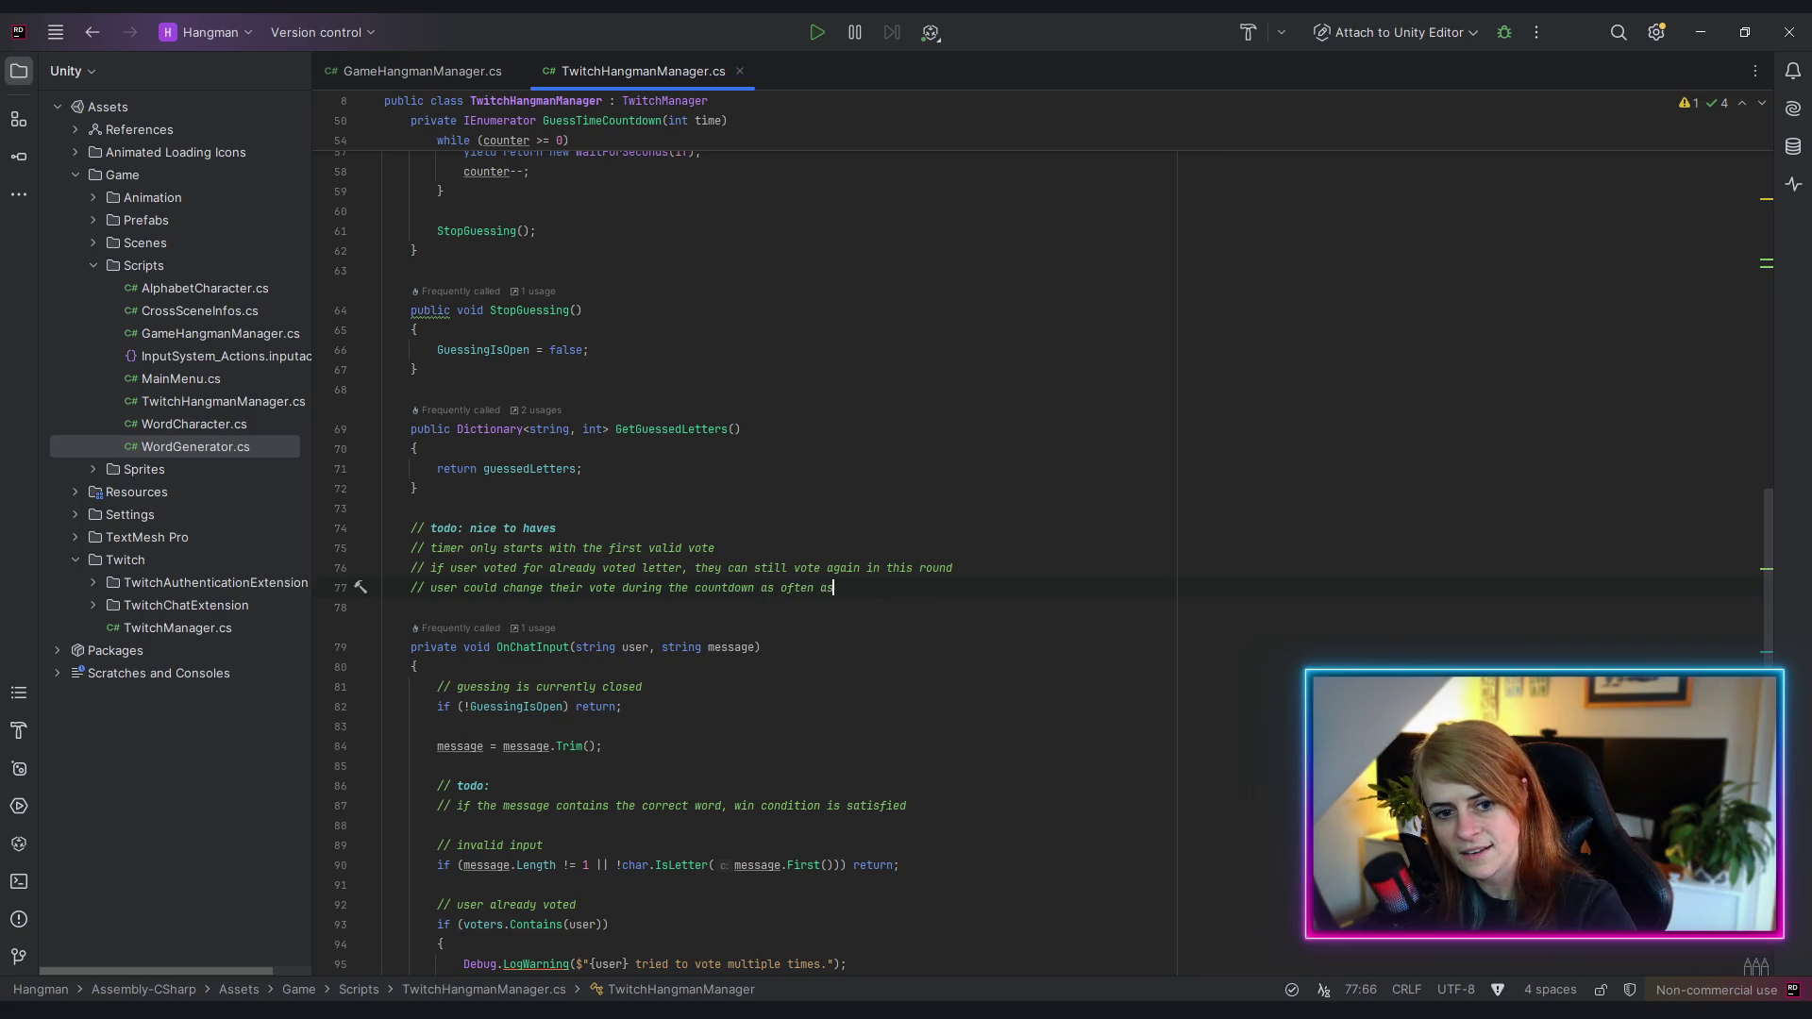